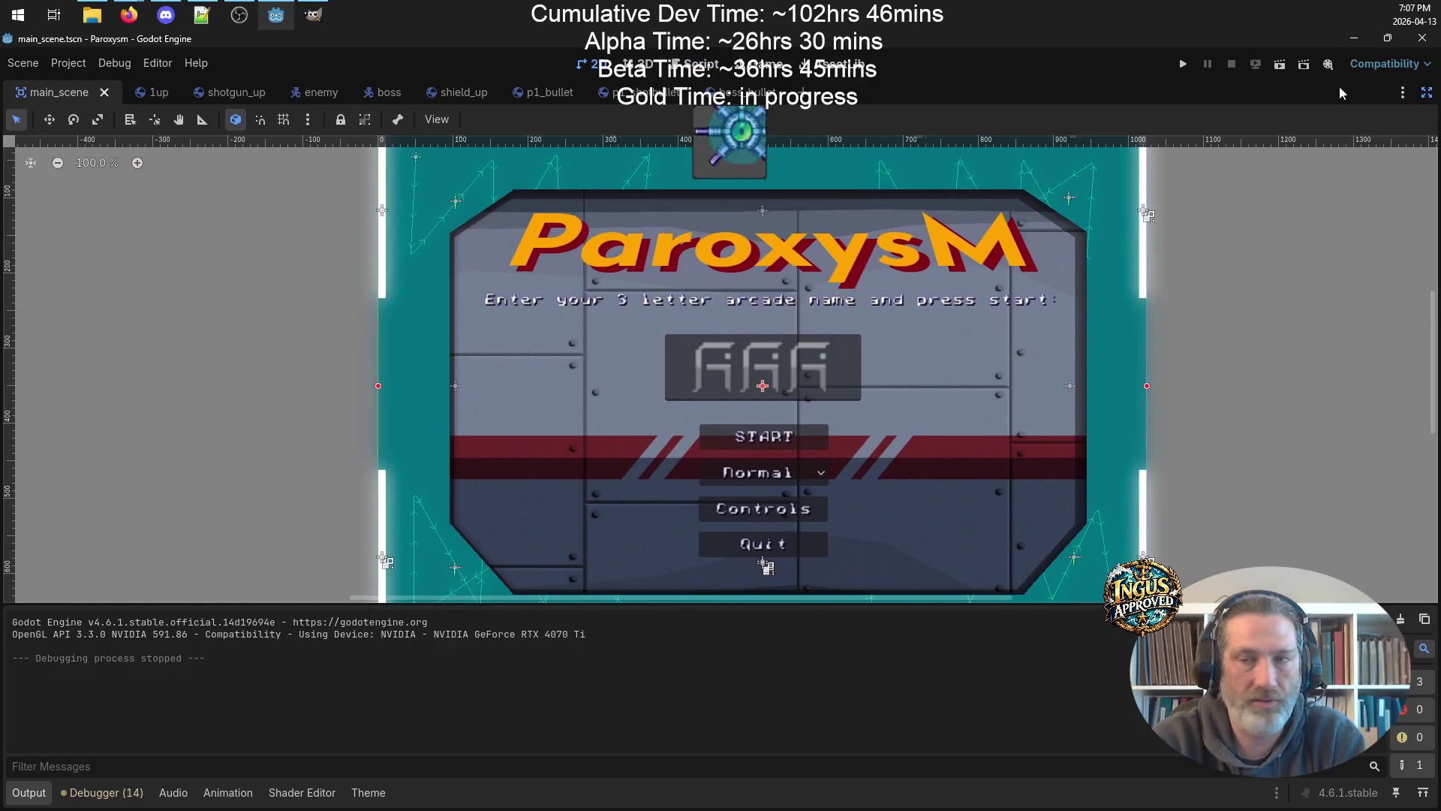
# Restore the editor docks, hide StartScreen, show EndScreen and centre the Game Over panel in view.
pyautogui.click(1427, 92)
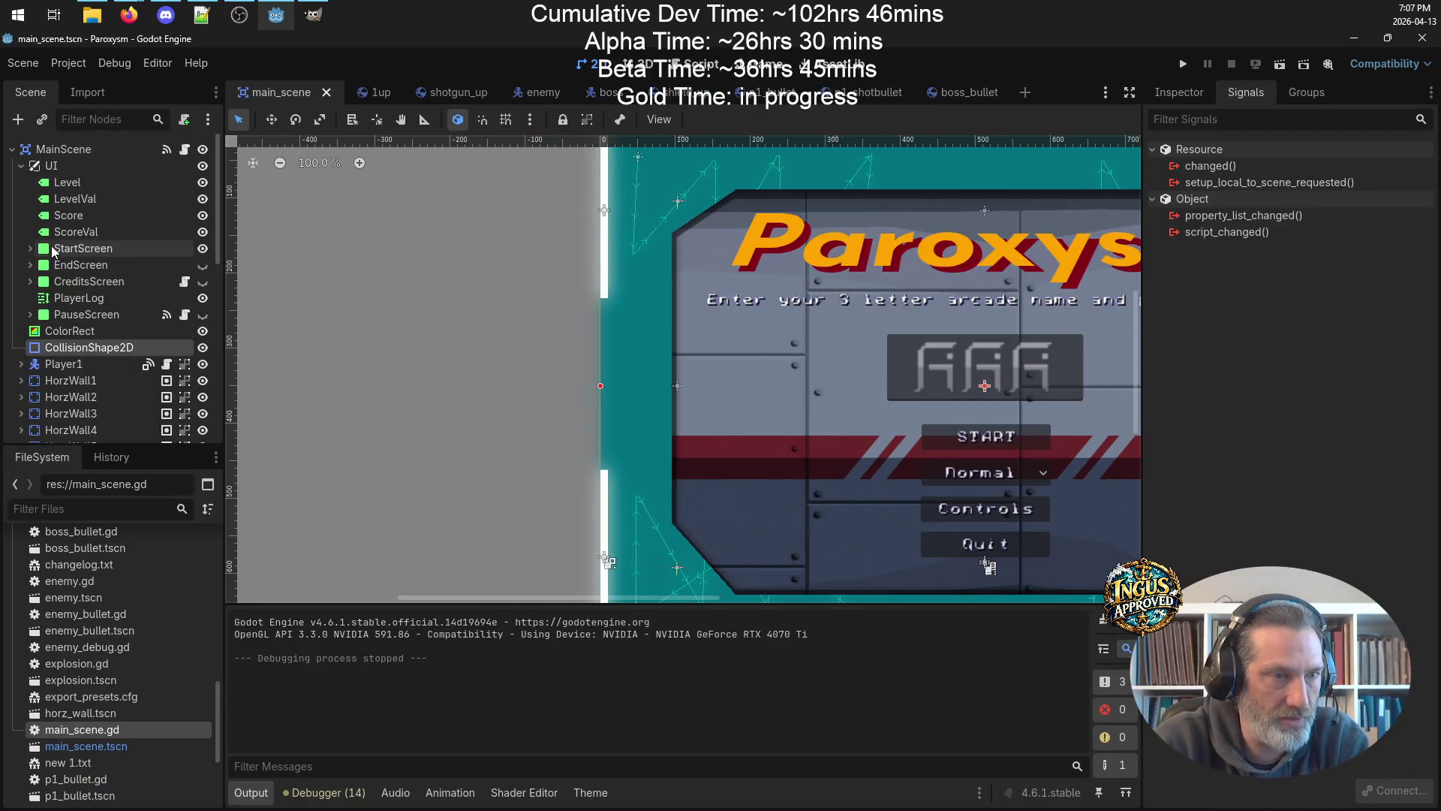
pyautogui.click(75, 265)
pyautogui.click(203, 248)
pyautogui.click(203, 265)
pyautogui.moveTo(498, 305); pyautogui.dragTo(232, 285)
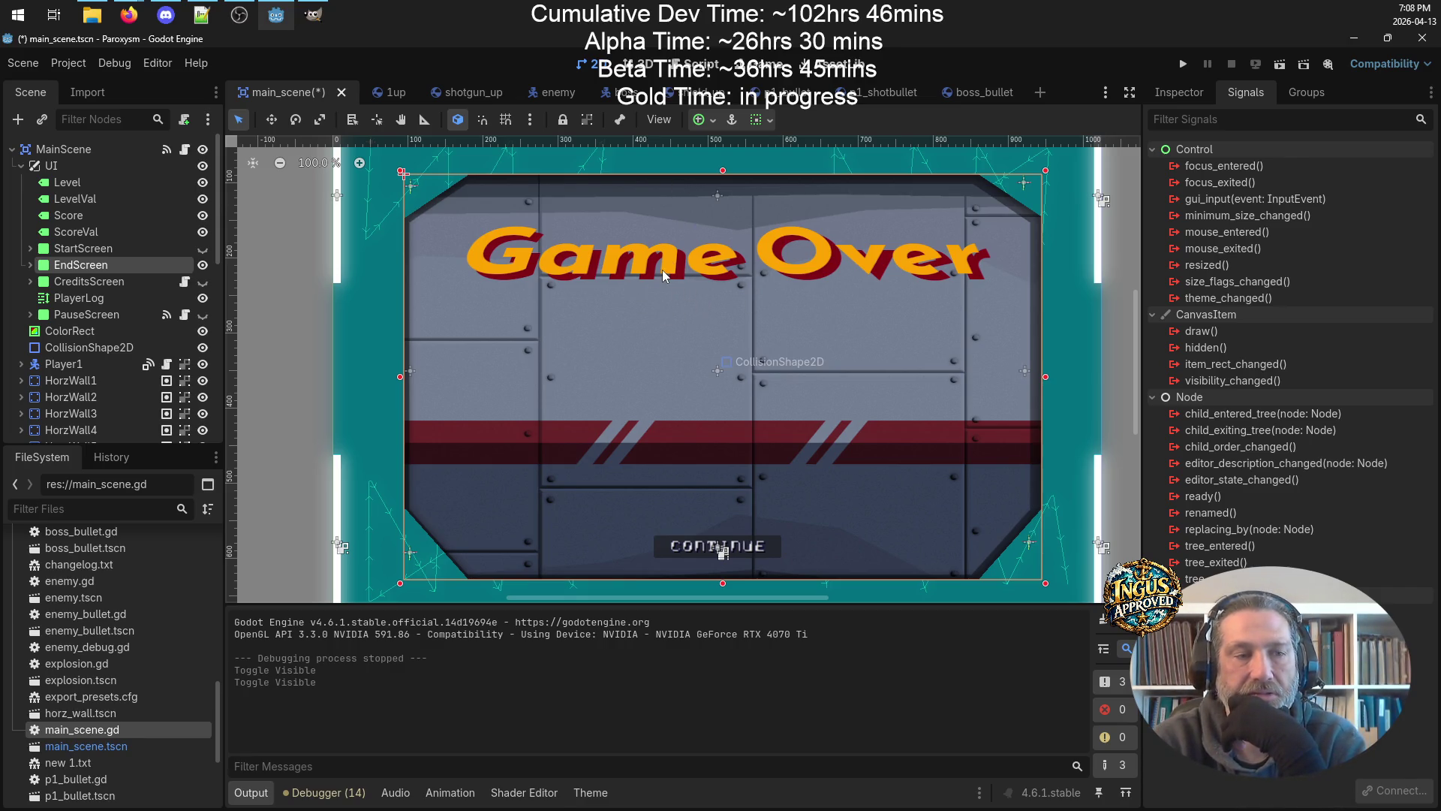
# Expand EndScreen and raise the TitleTexture Game Over title about 22 px to (426, 235).
pyautogui.click(74, 186)
pyautogui.click(111, 300)
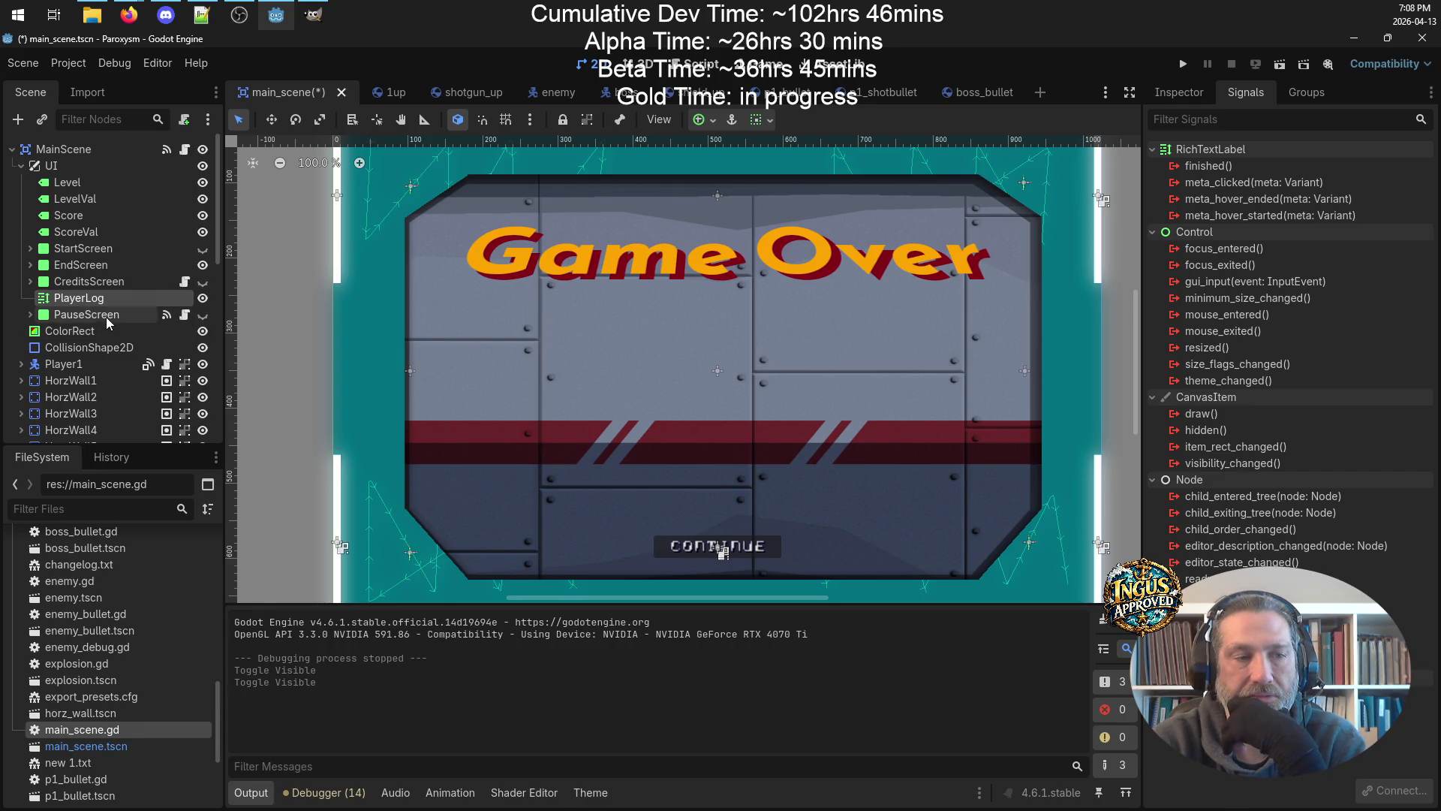
pyautogui.click(30, 265)
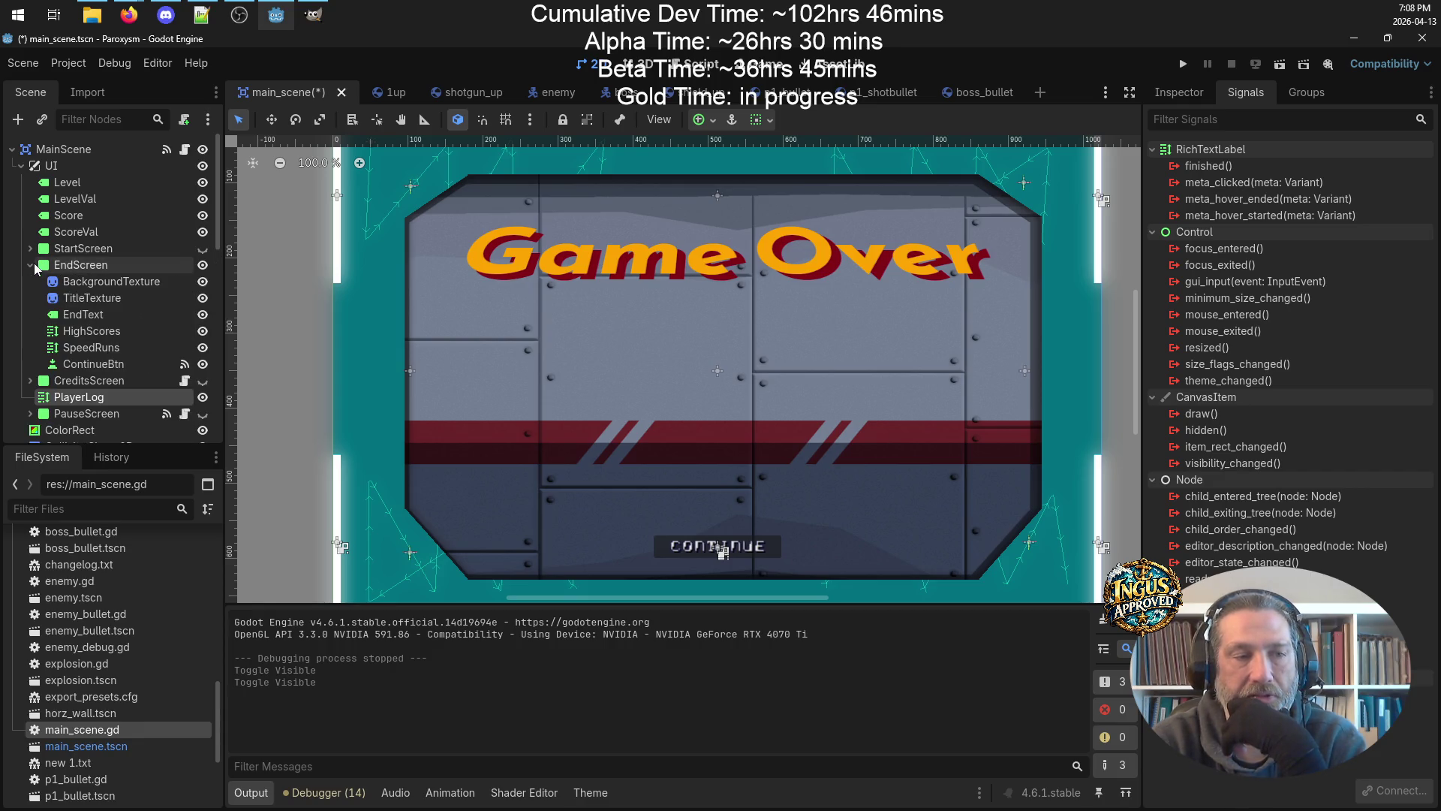
pyautogui.click(99, 316)
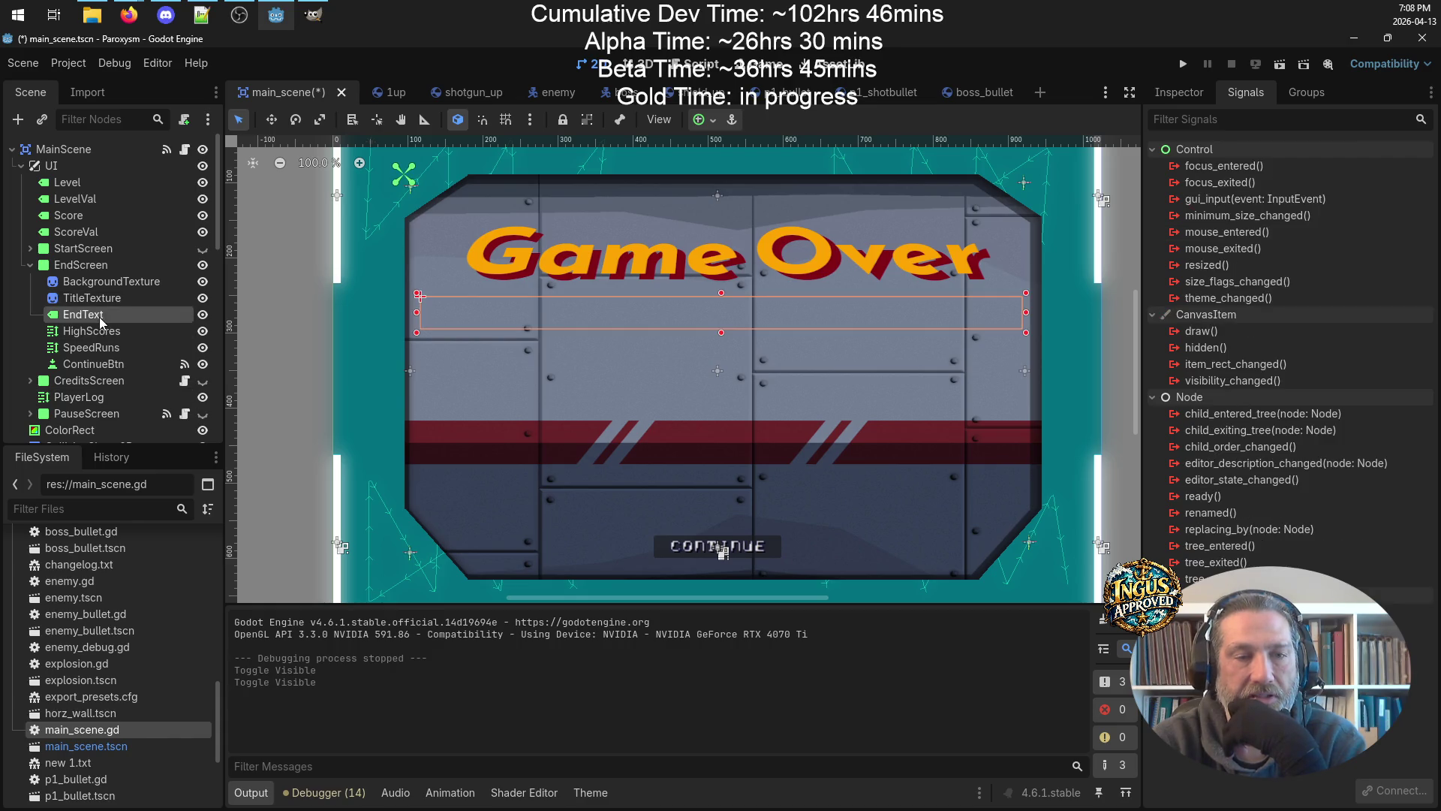
pyautogui.click(105, 299)
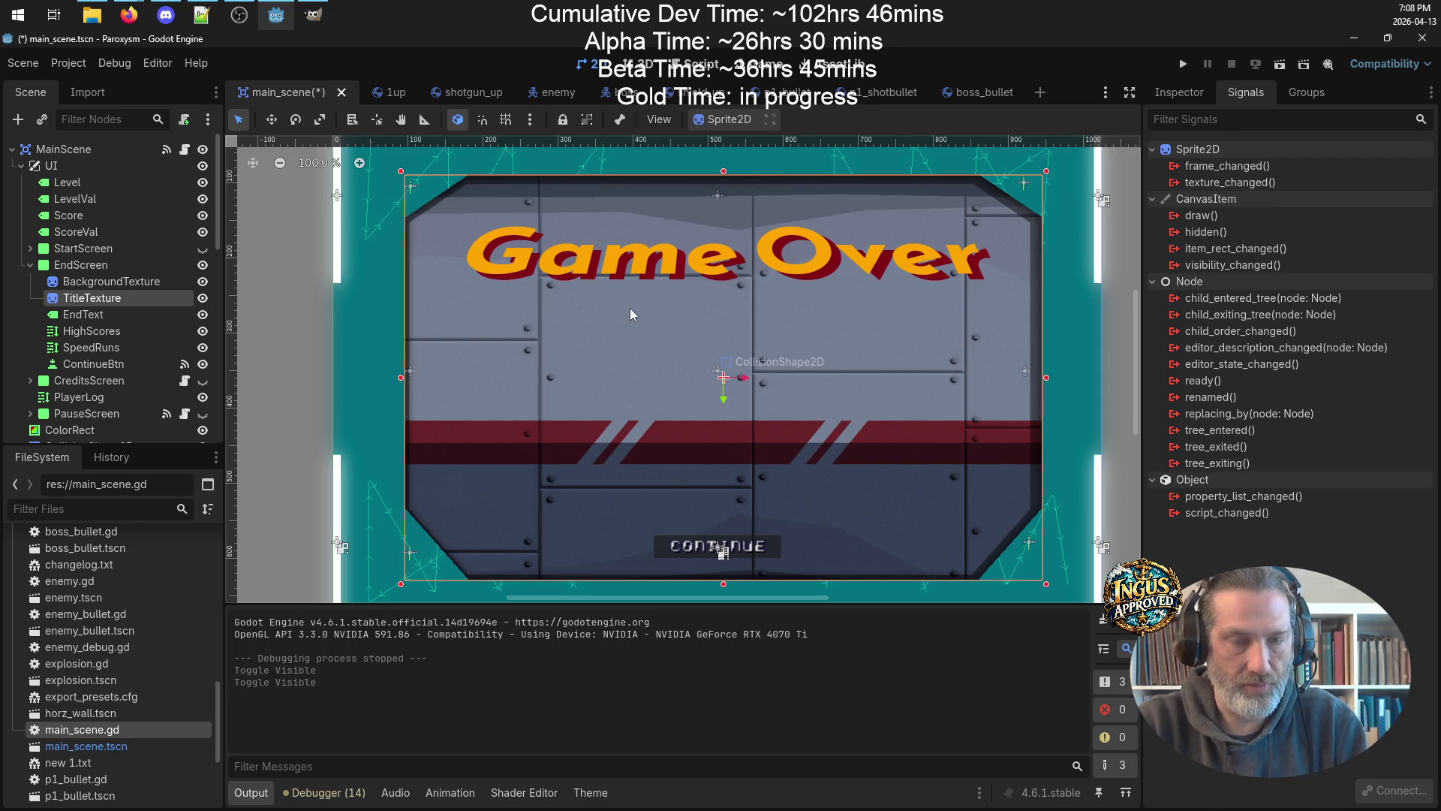
pyautogui.moveTo(639, 314); pyautogui.dragTo(639, 286)
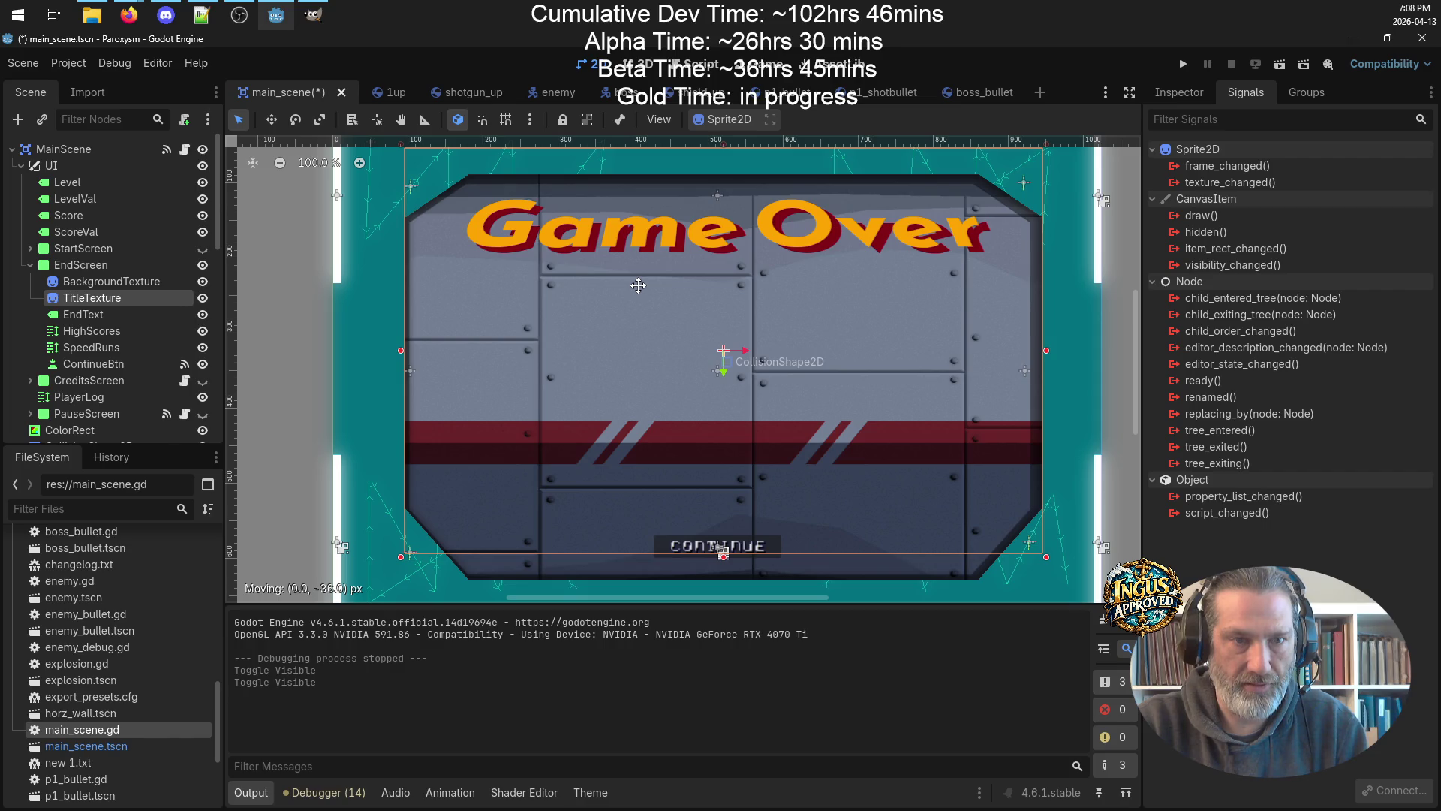
pyautogui.moveTo(638, 285); pyautogui.dragTo(639, 286)
# Move the EndText box up 16 px to (22, 119).
pyautogui.click(99, 315)
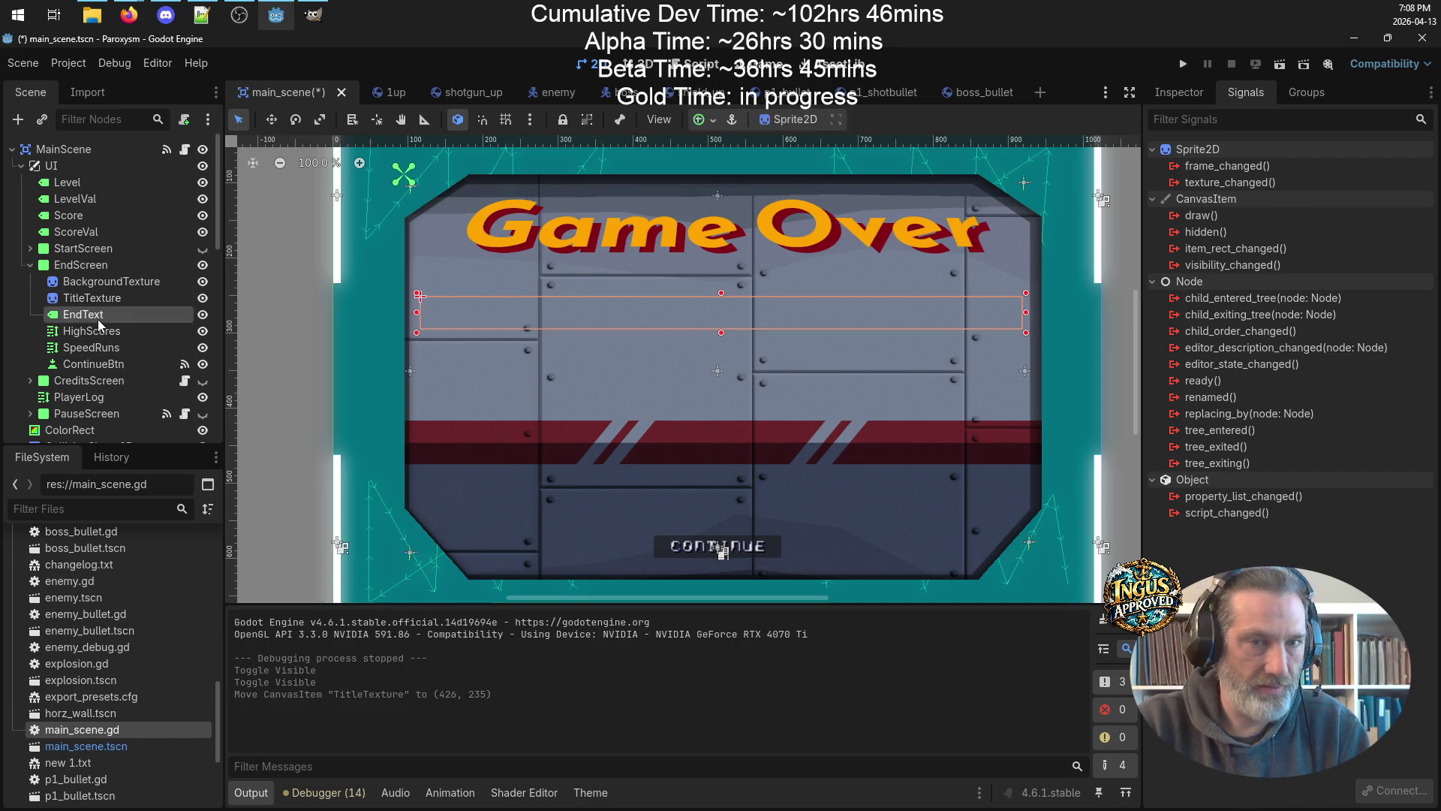
pyautogui.moveTo(739, 310); pyautogui.dragTo(739, 277)
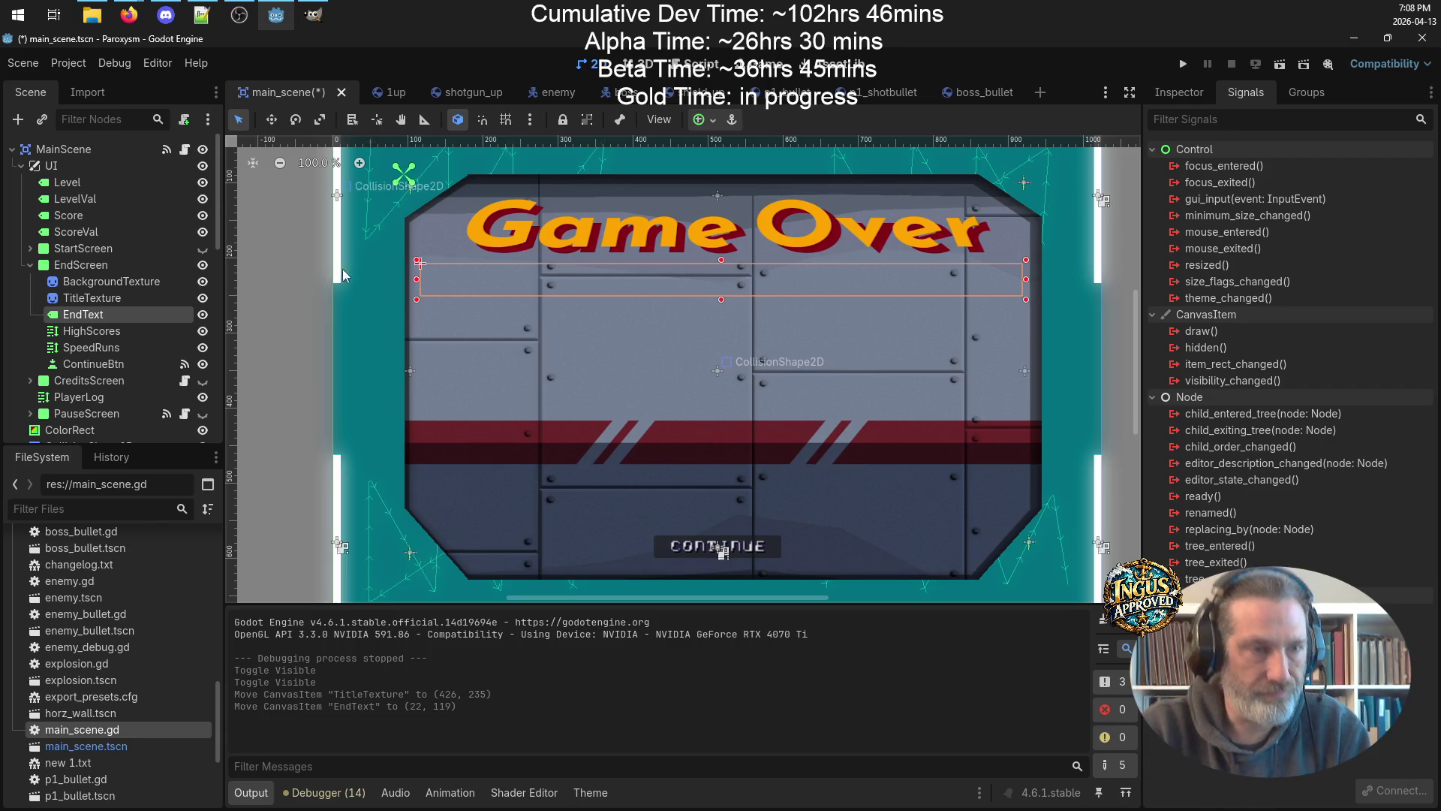
pyautogui.click(87, 267)
# Add an OptionButton child node under EndScreen.
pyautogui.rightClick(87, 269)
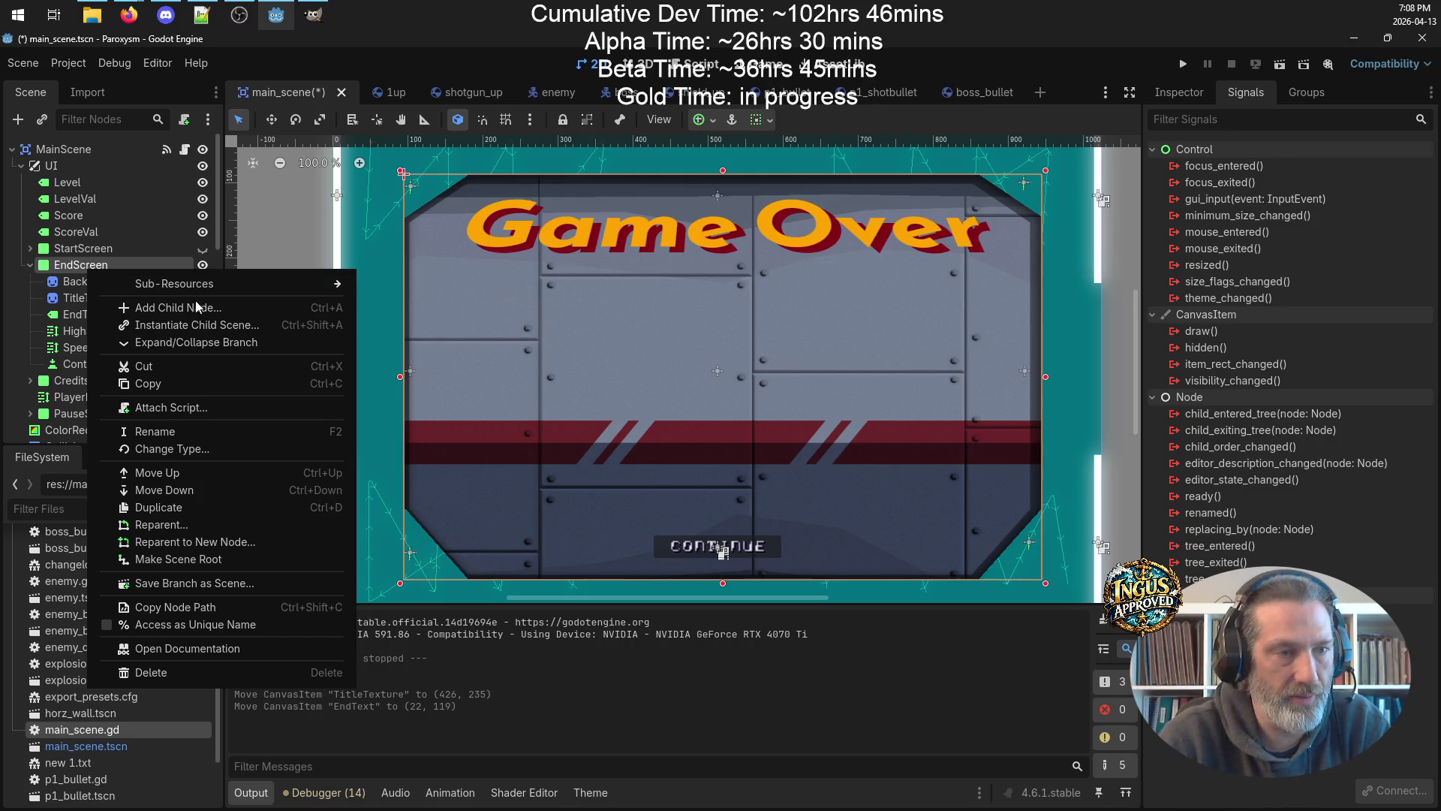
pyautogui.click(187, 308)
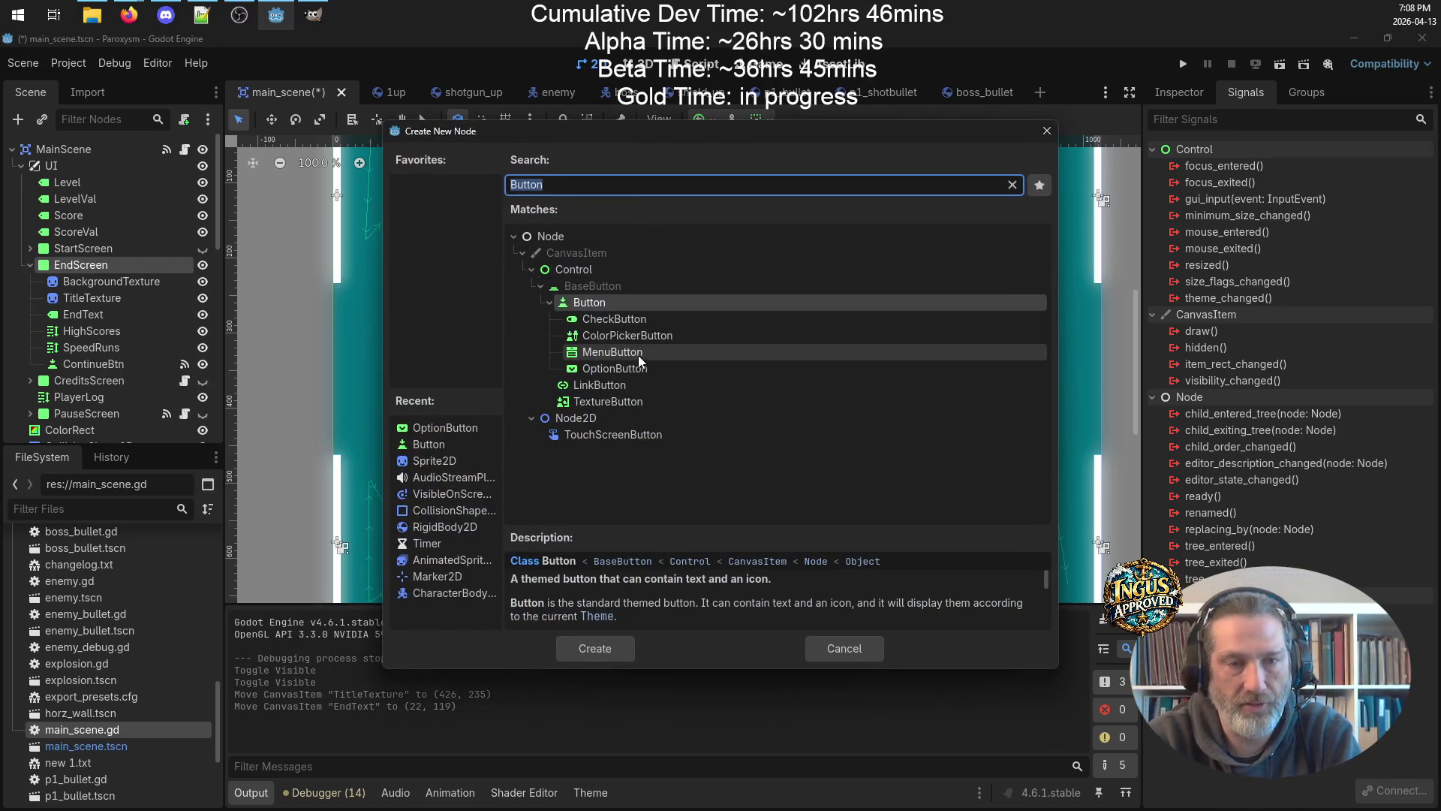
pyautogui.doubleClick(634, 368)
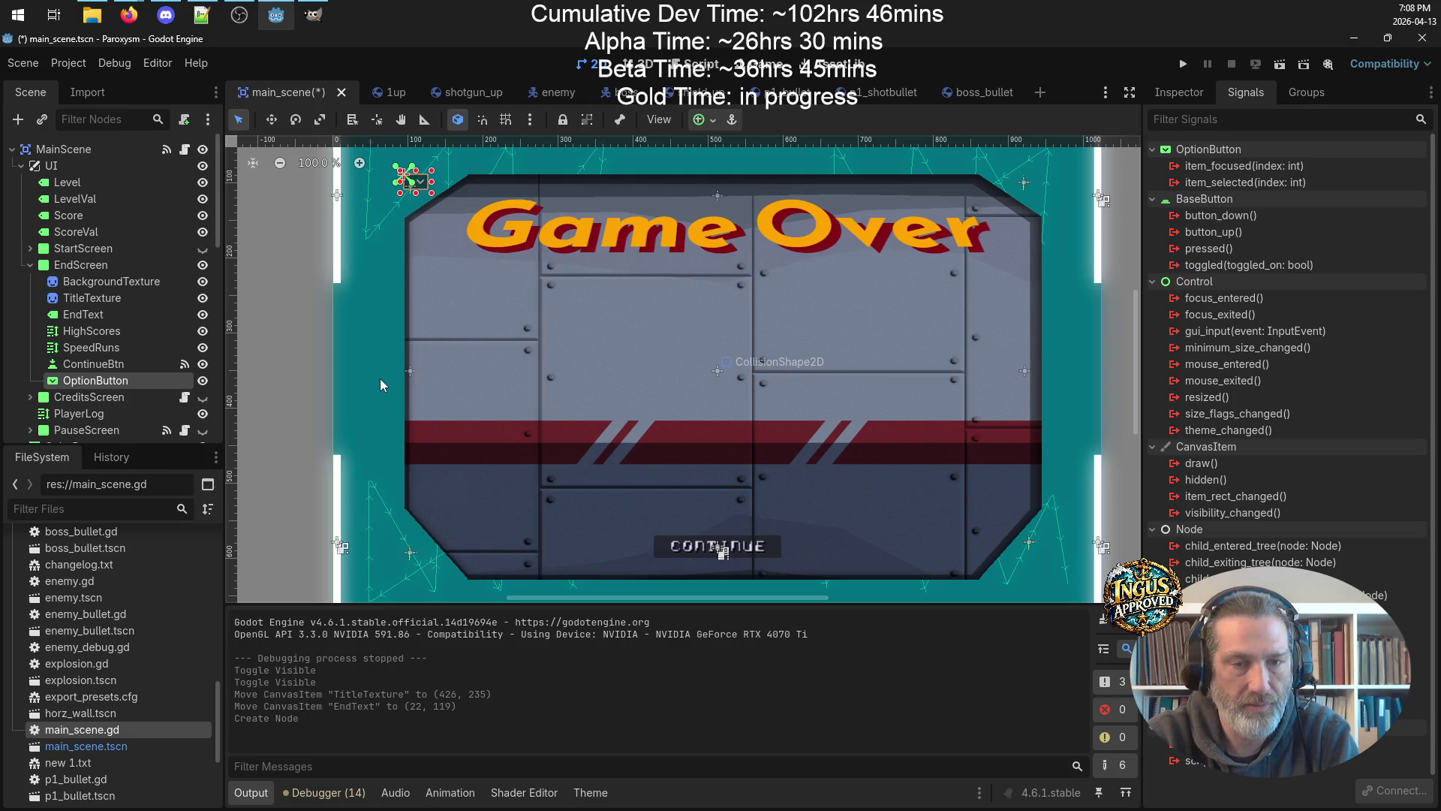
pyautogui.click(1178, 98)
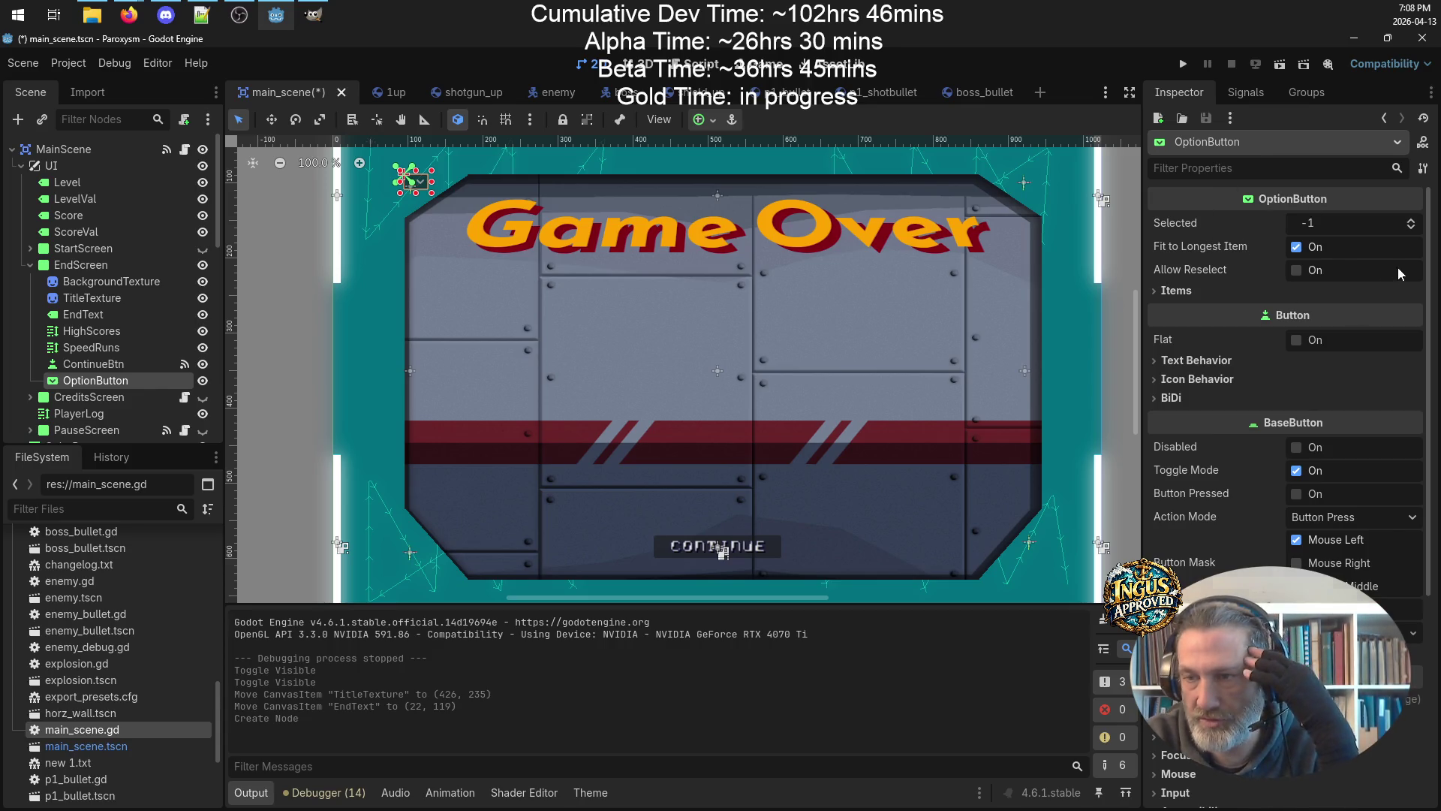
# Give the OptionButton items Easy, Normal, Hard and Insane, with Normal selected.
pyautogui.click(1176, 290)
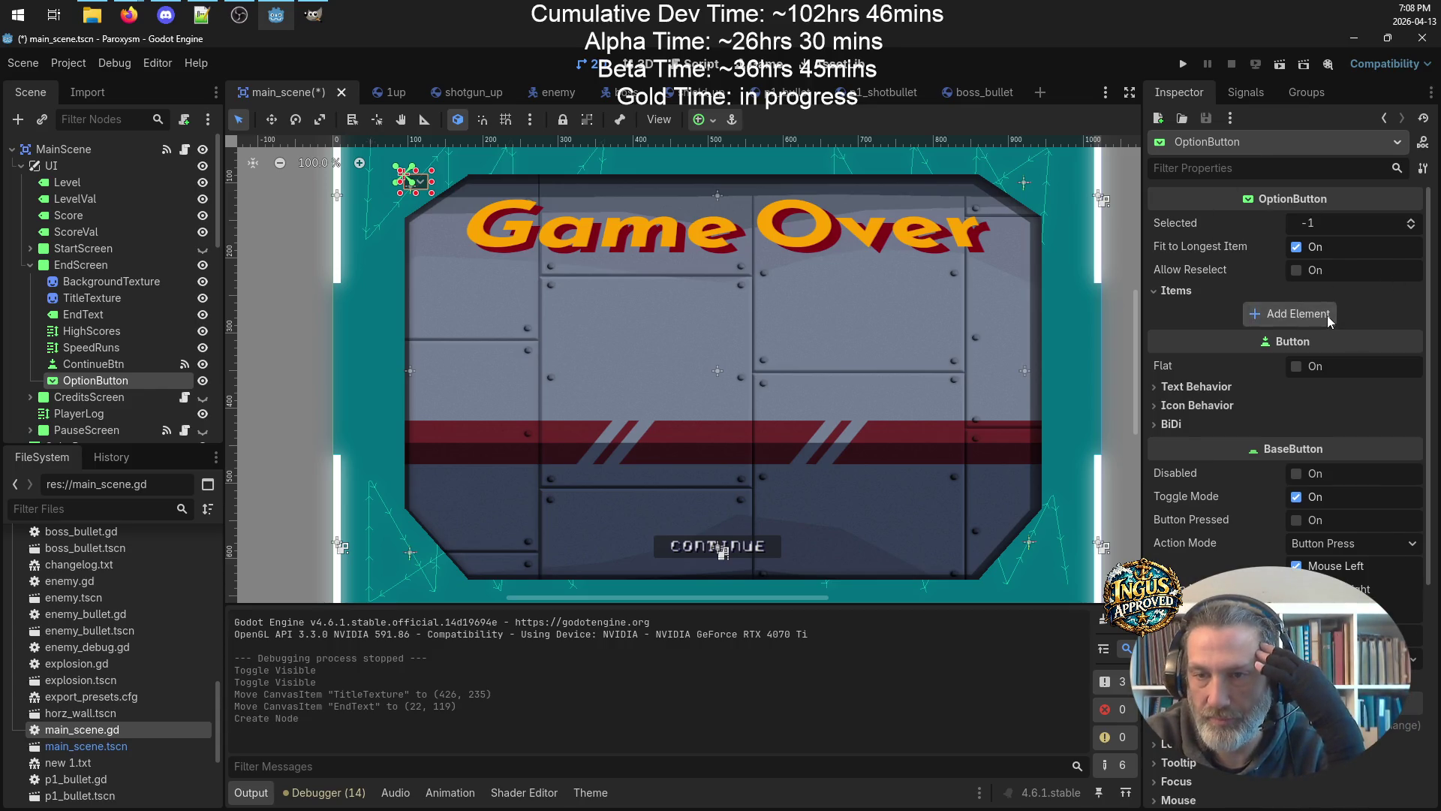
pyautogui.click(1329, 315)
pyautogui.write('Easy')
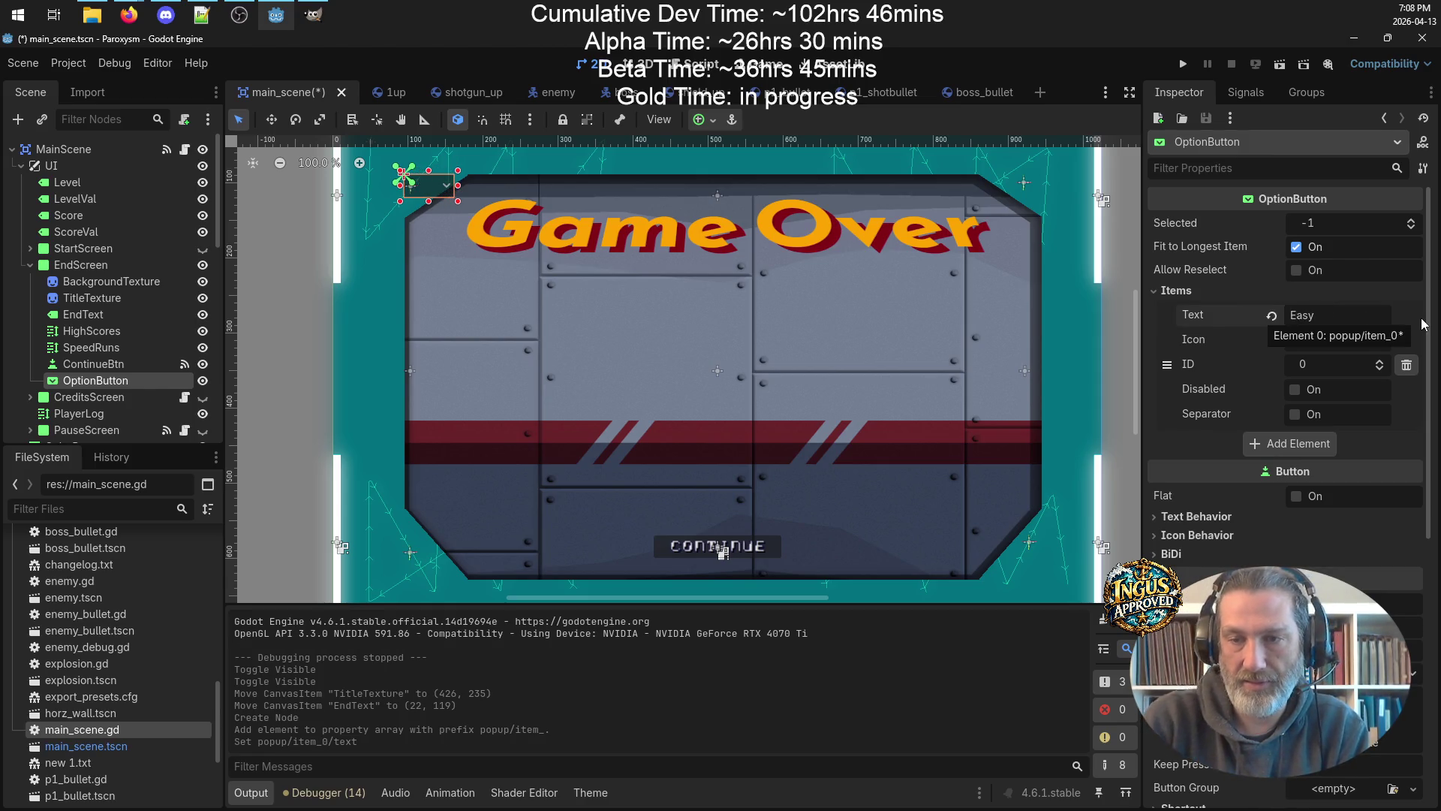
pyautogui.click(1292, 444)
pyautogui.write('Normal')
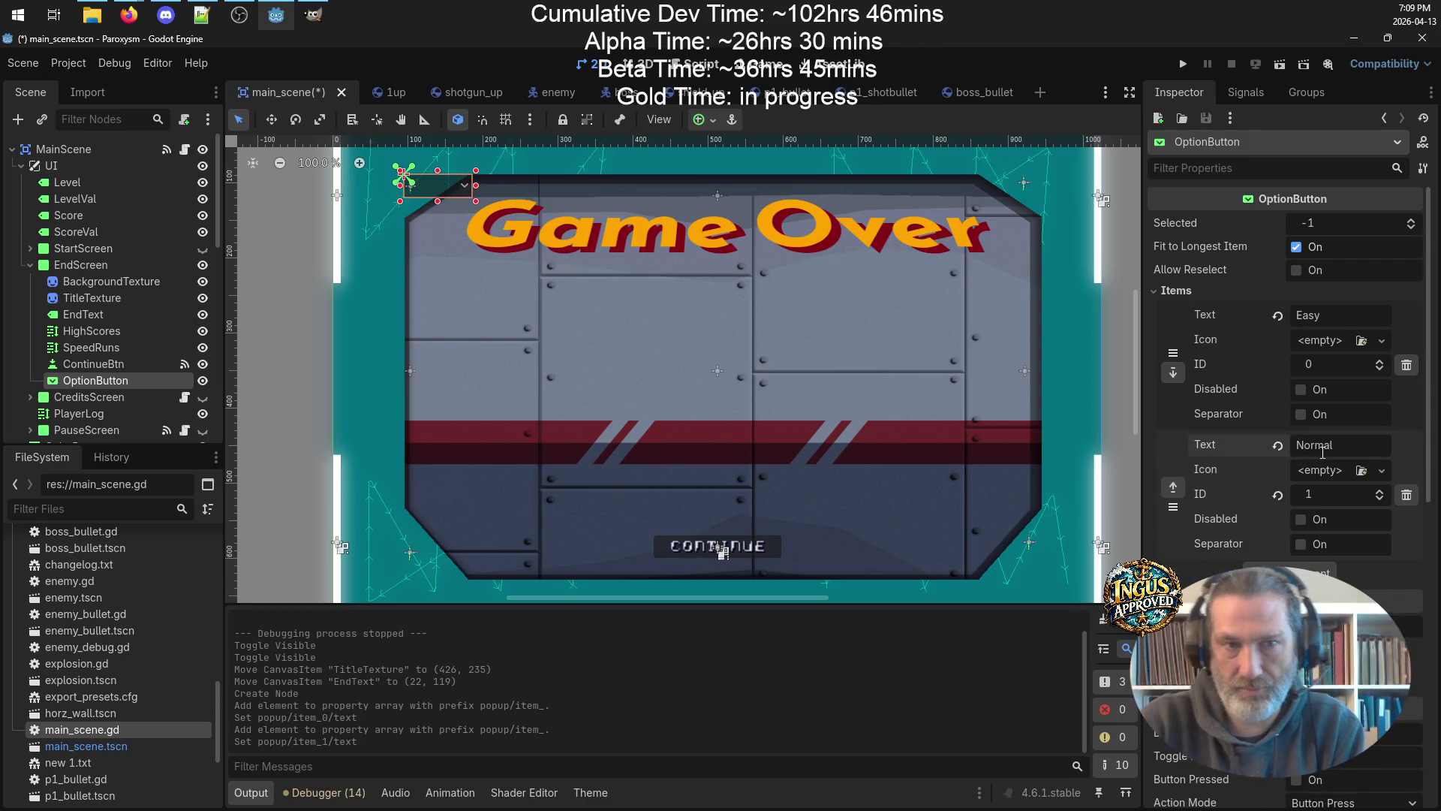
pyautogui.click(1320, 571)
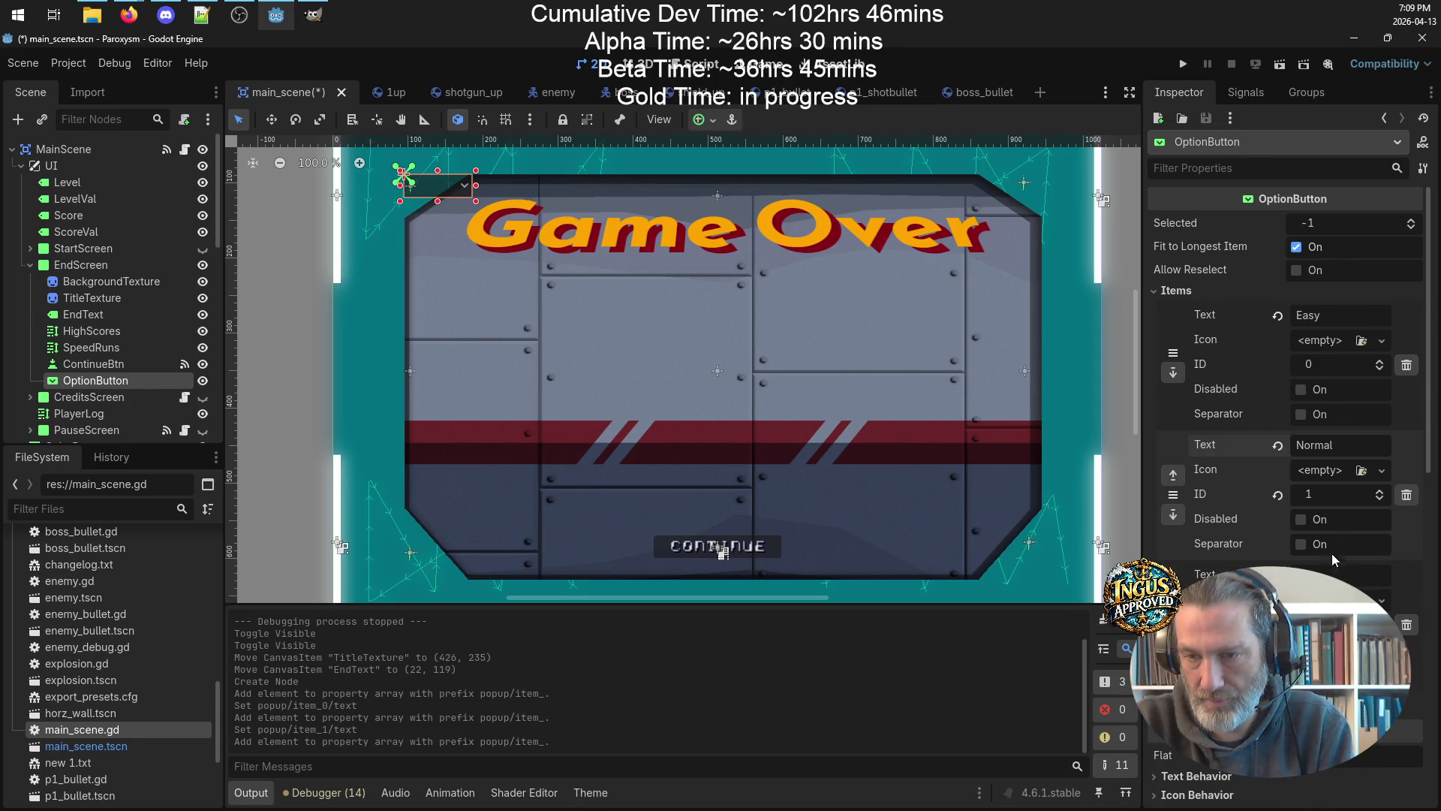
pyautogui.click(1323, 572)
pyautogui.write('Hard')
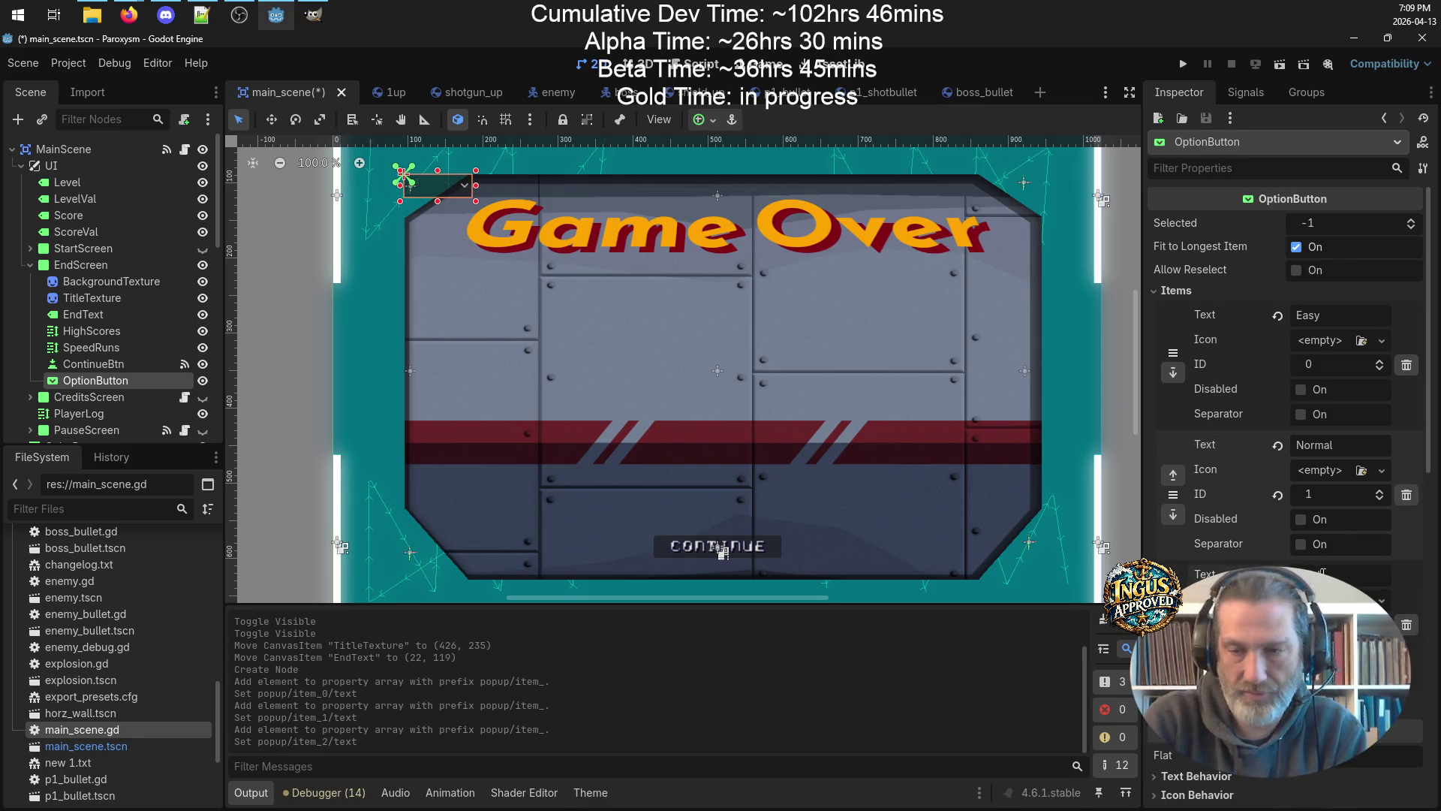
pyautogui.click(1286, 703)
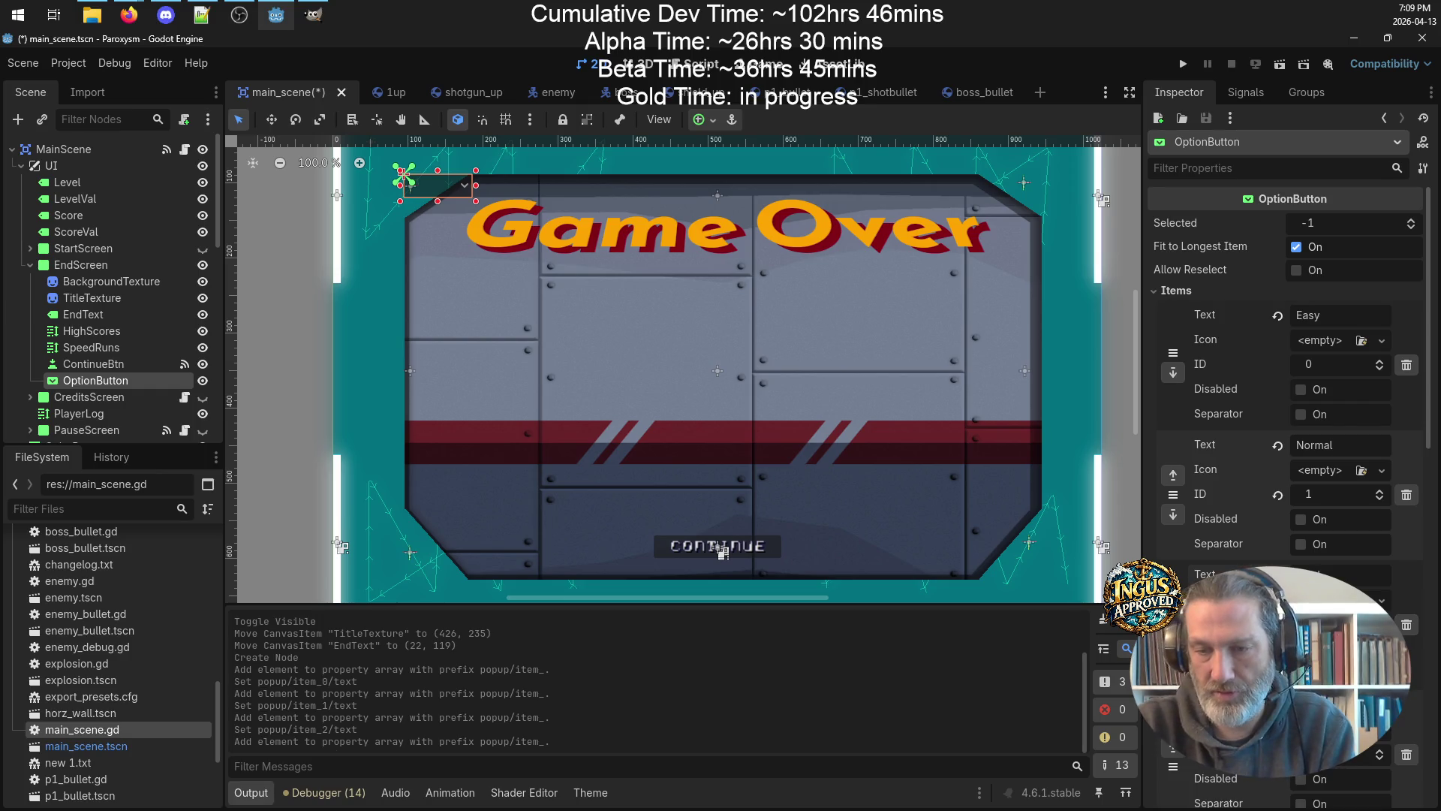
pyautogui.write('Insane')
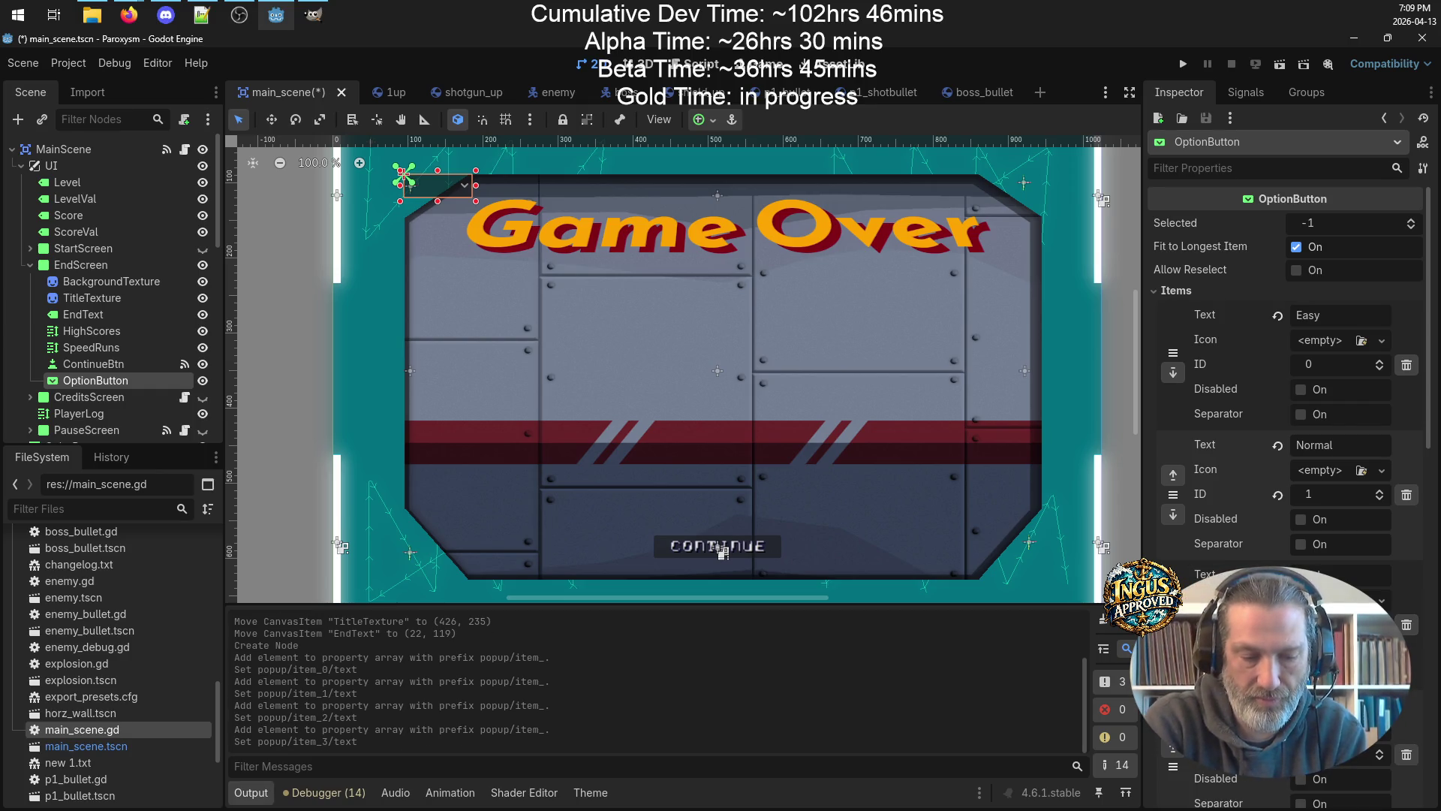
pyautogui.click(1412, 220)
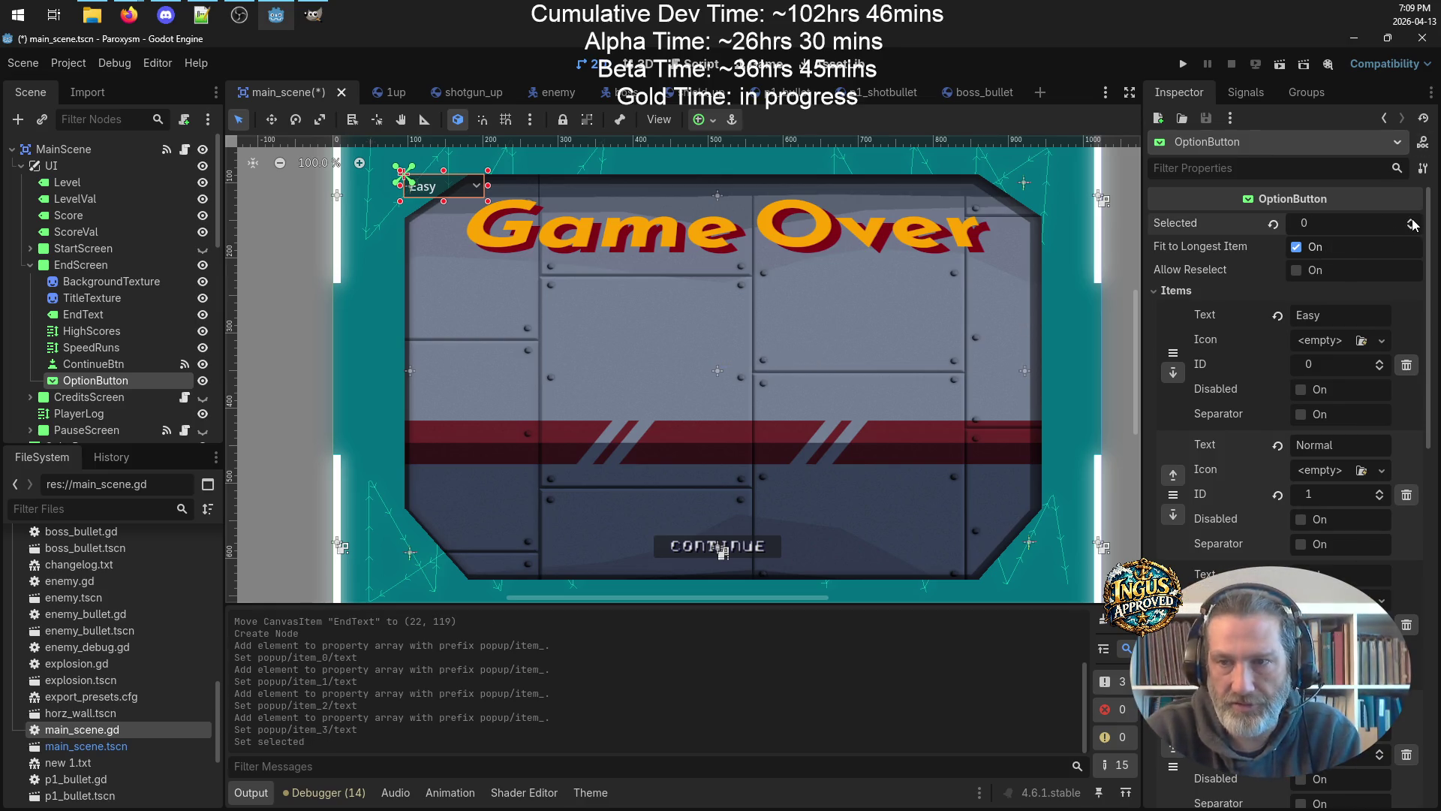
pyautogui.click(1411, 220)
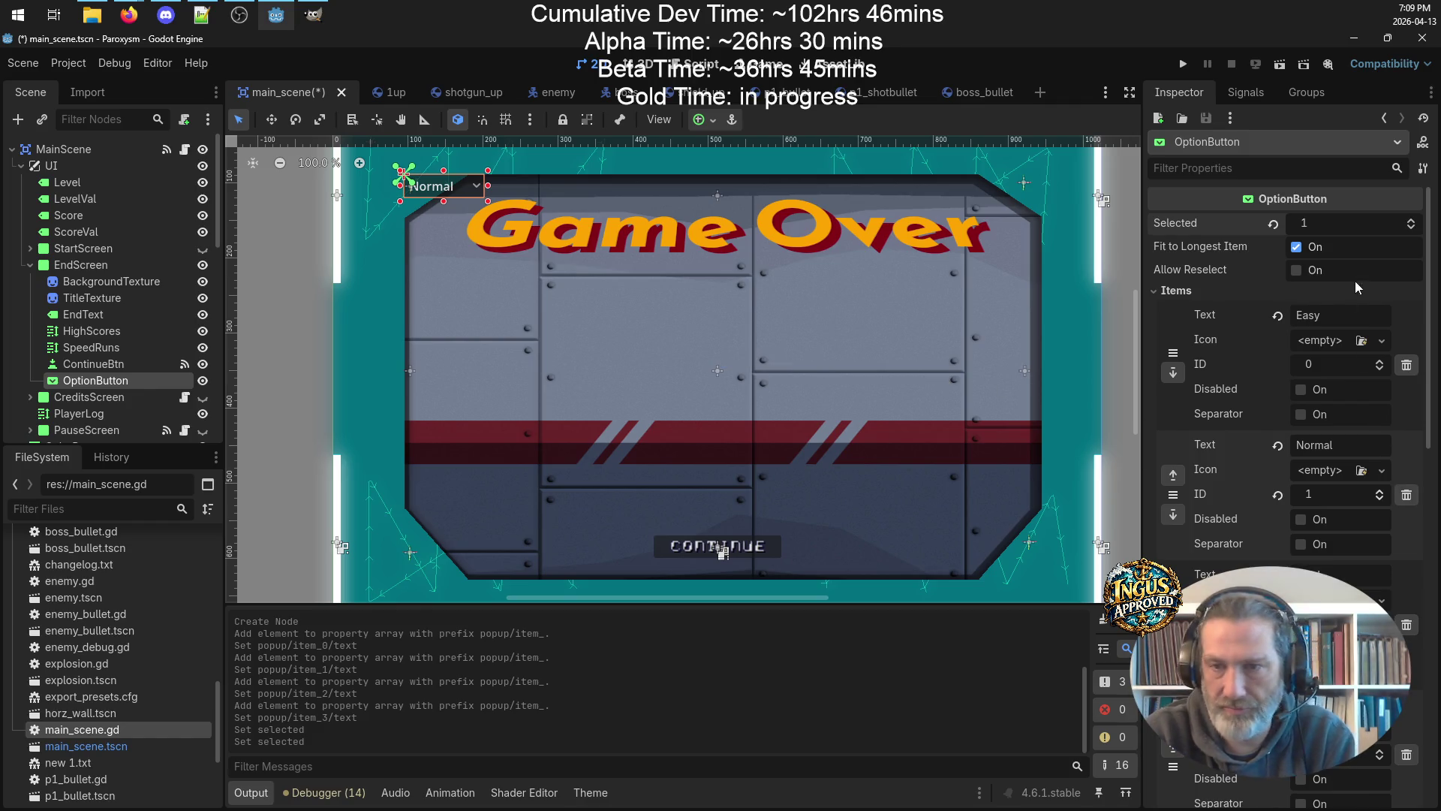
pyautogui.click(1175, 291)
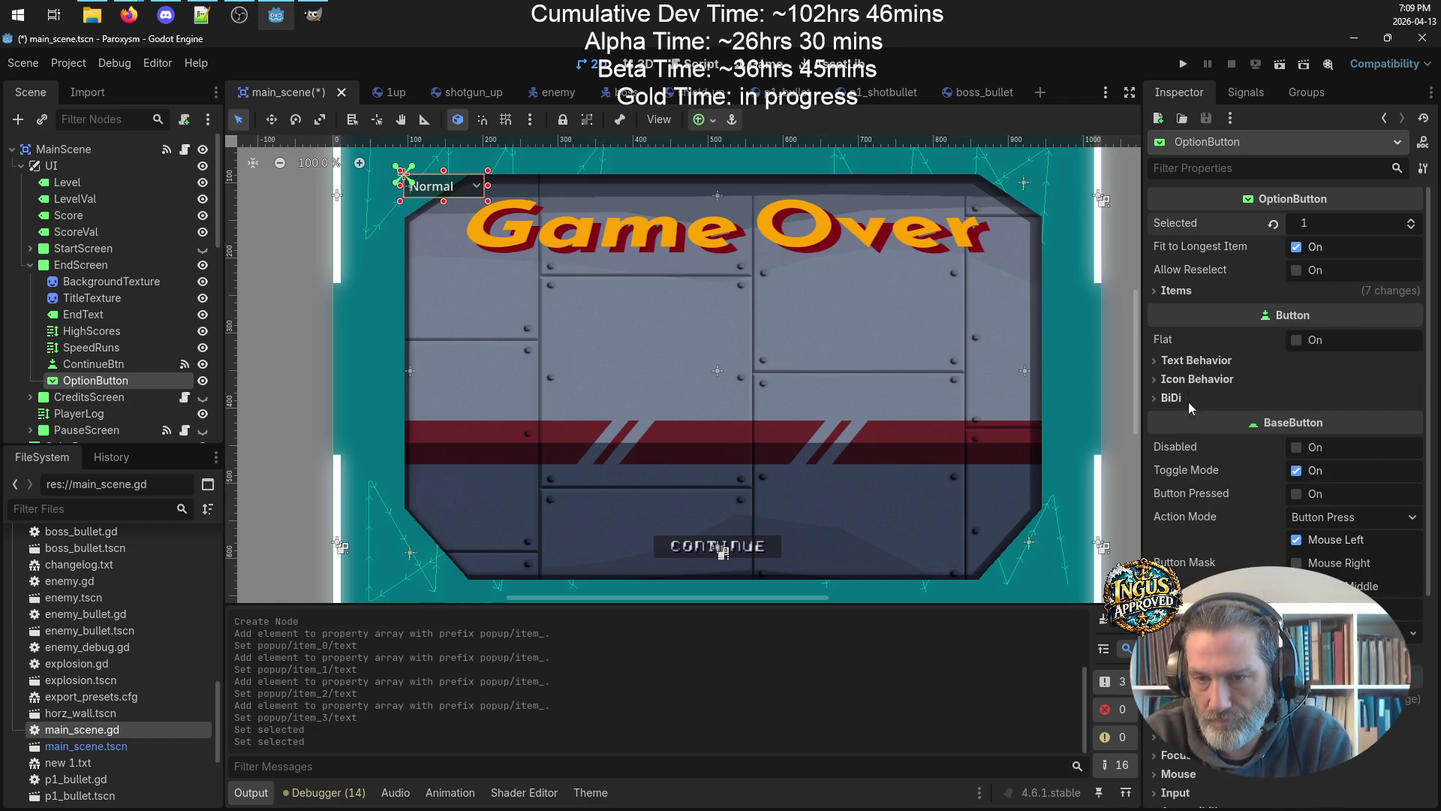
# Load assets/fonts/font_formula.png as the OptionButton's font override.
pyautogui.scroll(-5, 1262, 499)
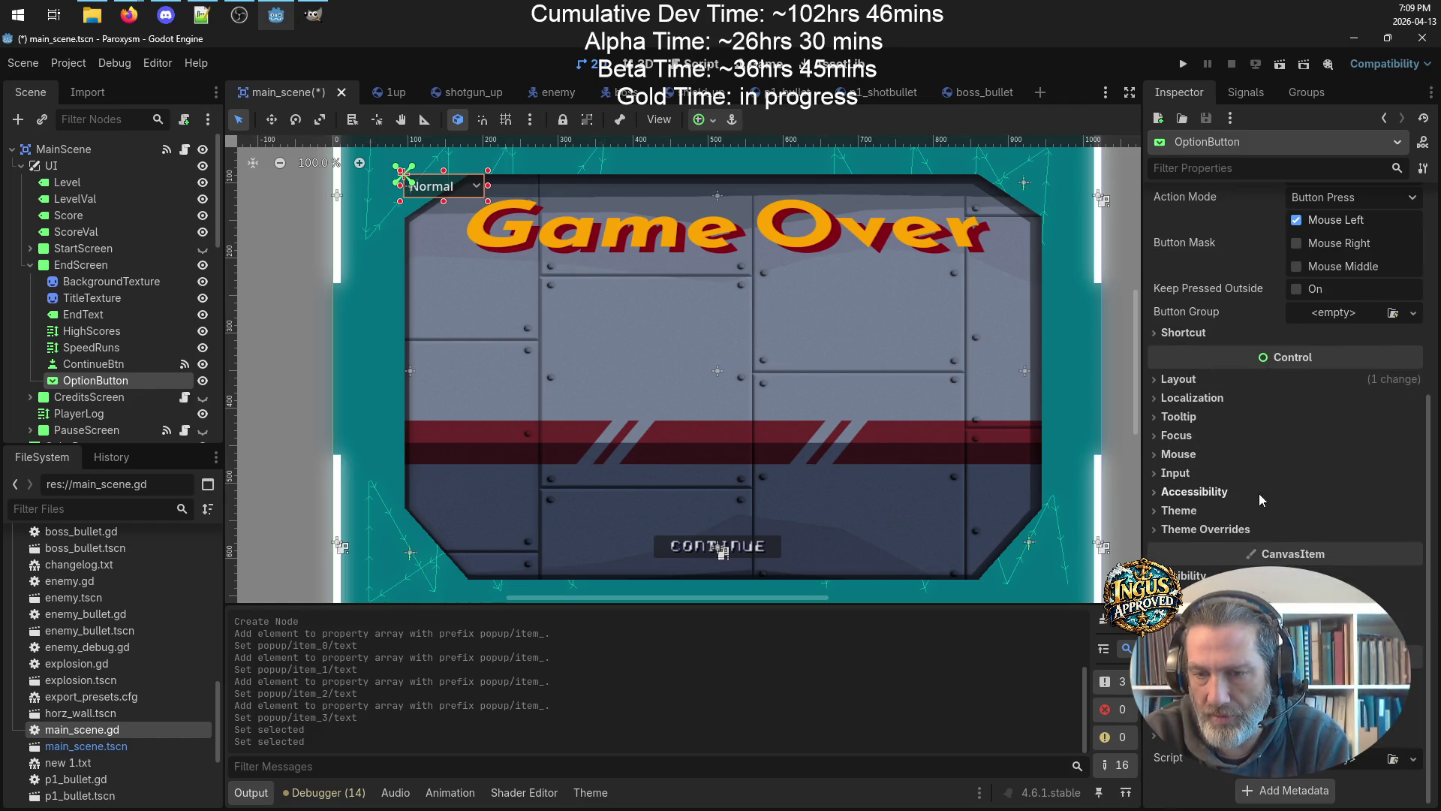
pyautogui.click(1171, 530)
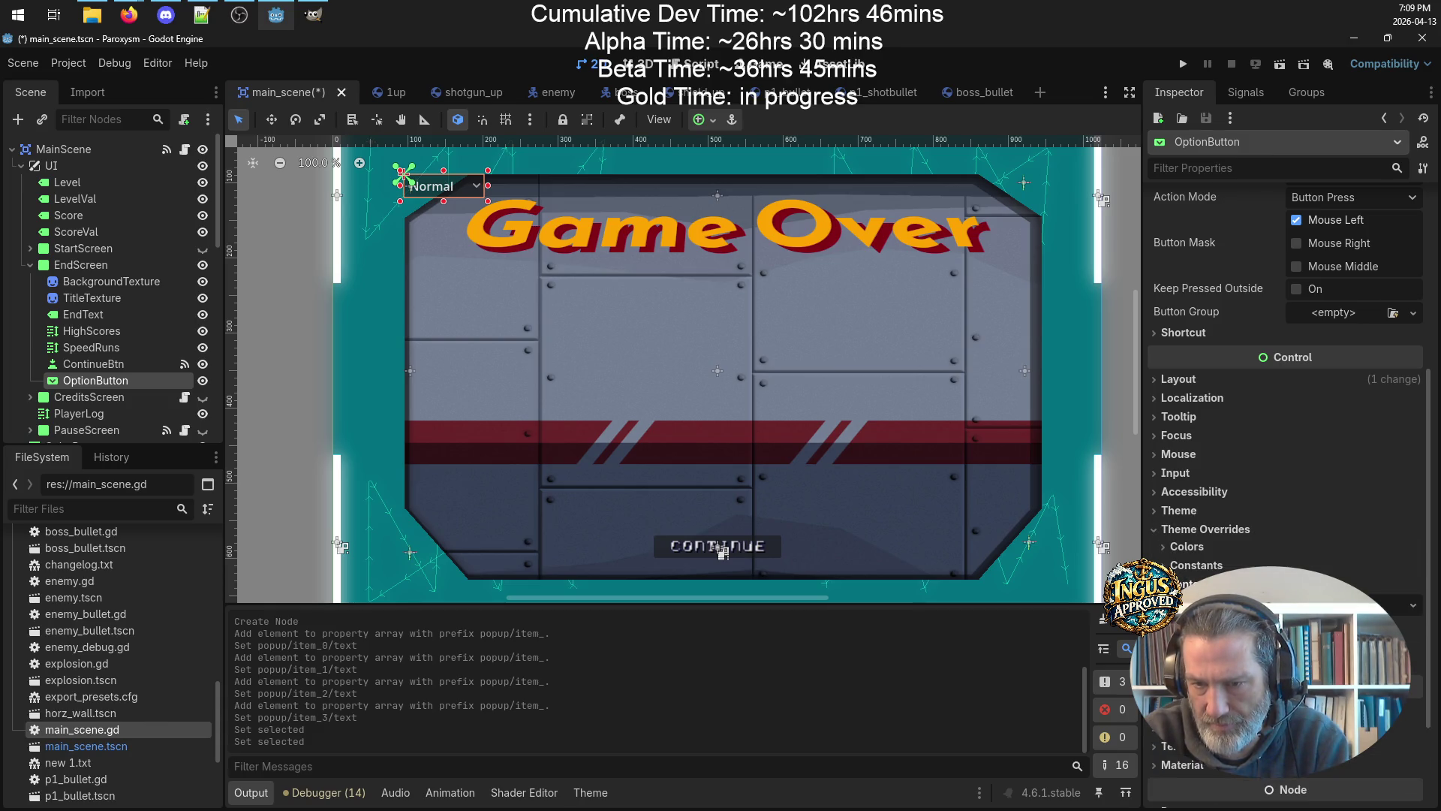
pyautogui.click(1405, 600)
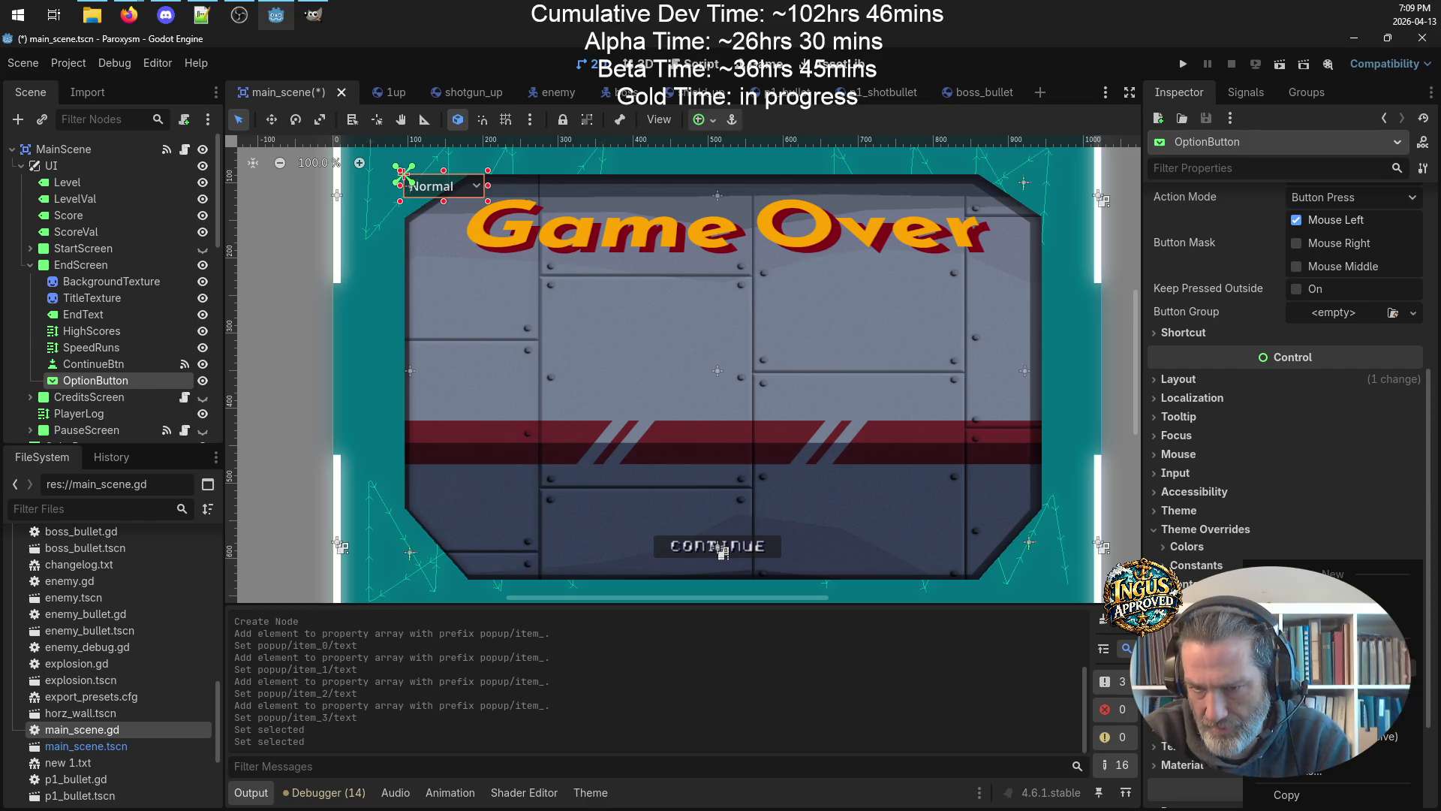
pyautogui.click(1411, 719)
pyautogui.doubleClick(508, 235)
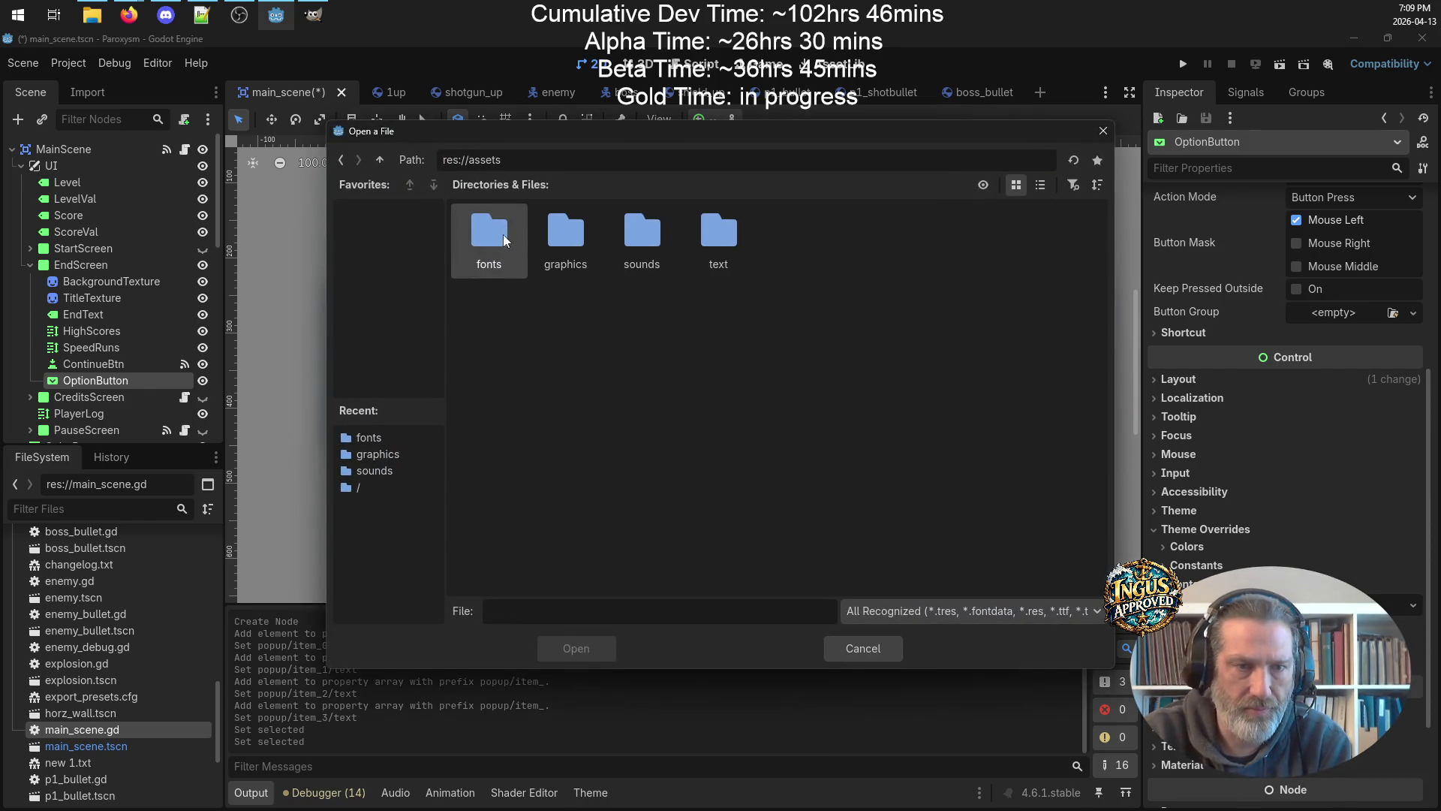
pyautogui.doubleClick(506, 240)
pyautogui.doubleClick(488, 249)
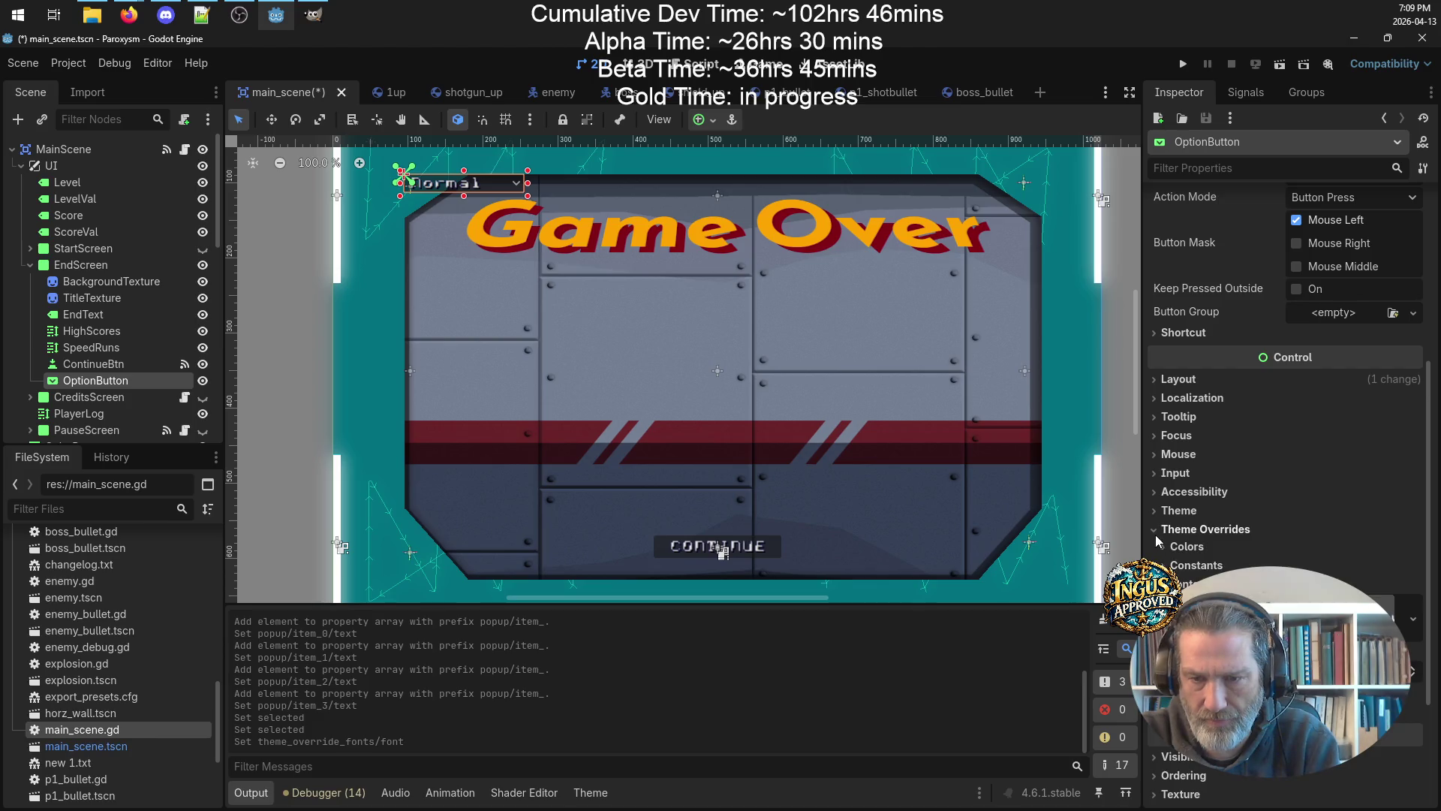
# Create a new Theme for the button with font_formula.png as its 16 px default font.
pyautogui.click(1351, 510)
pyautogui.click(1414, 531)
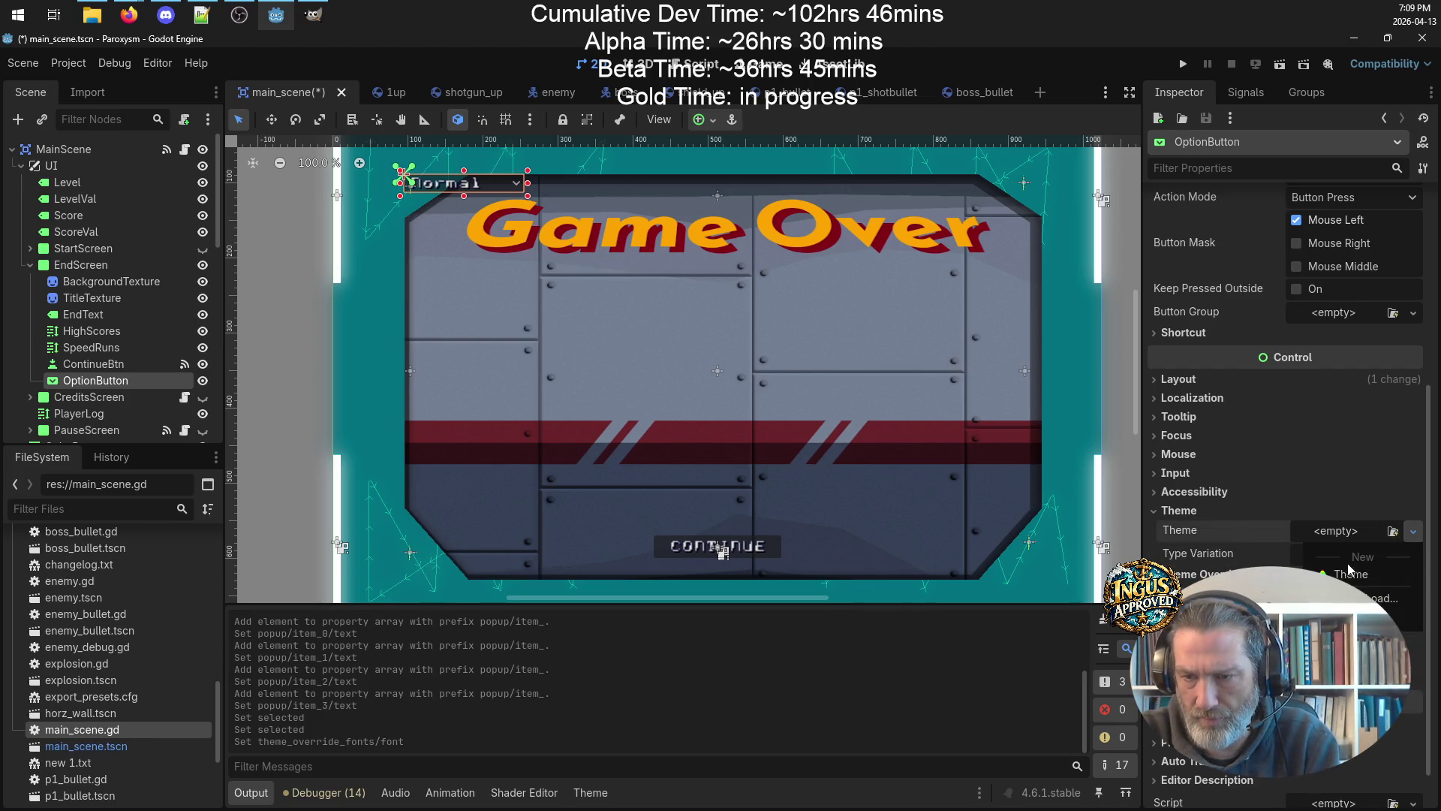
pyautogui.click(1358, 572)
pyautogui.click(1352, 533)
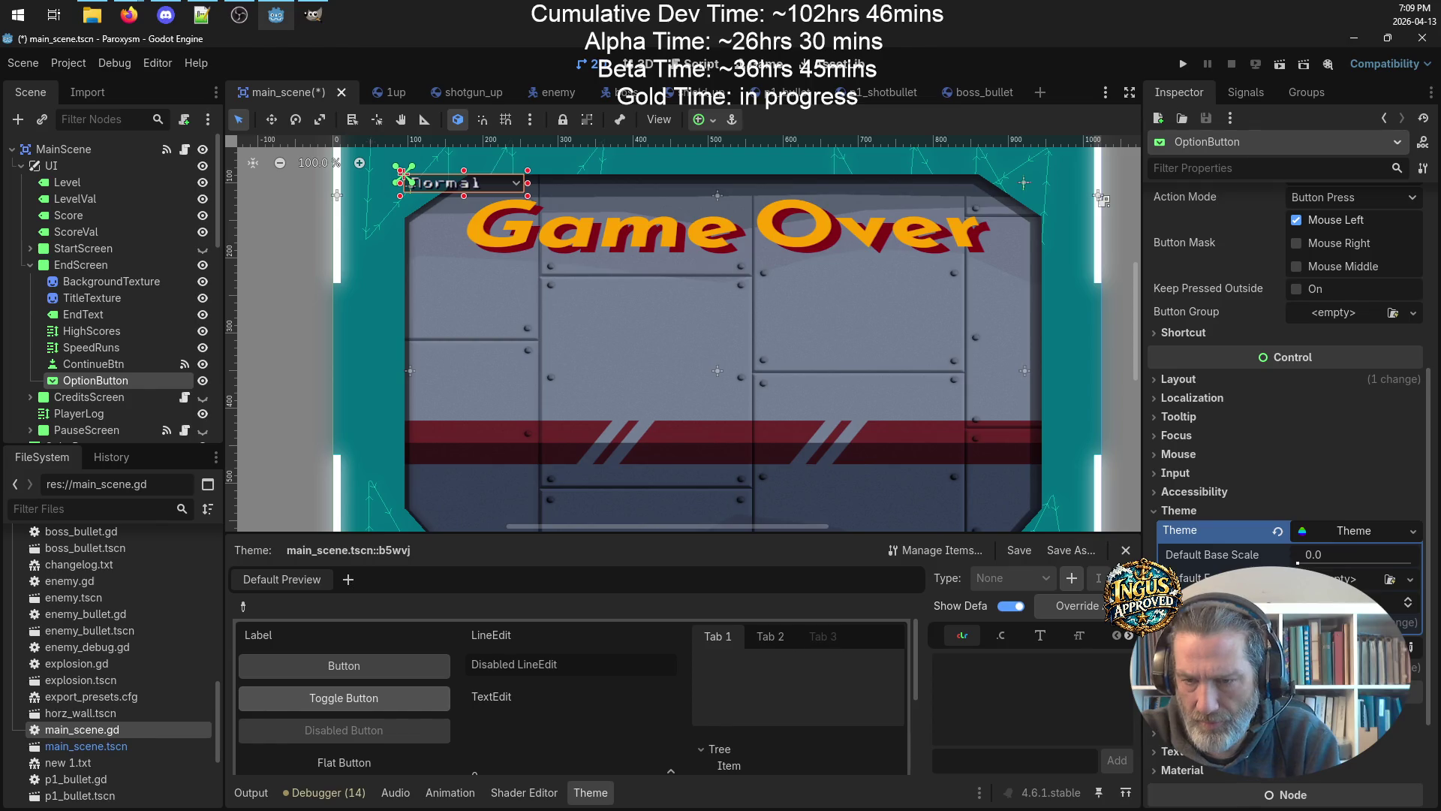
pyautogui.click(1410, 605)
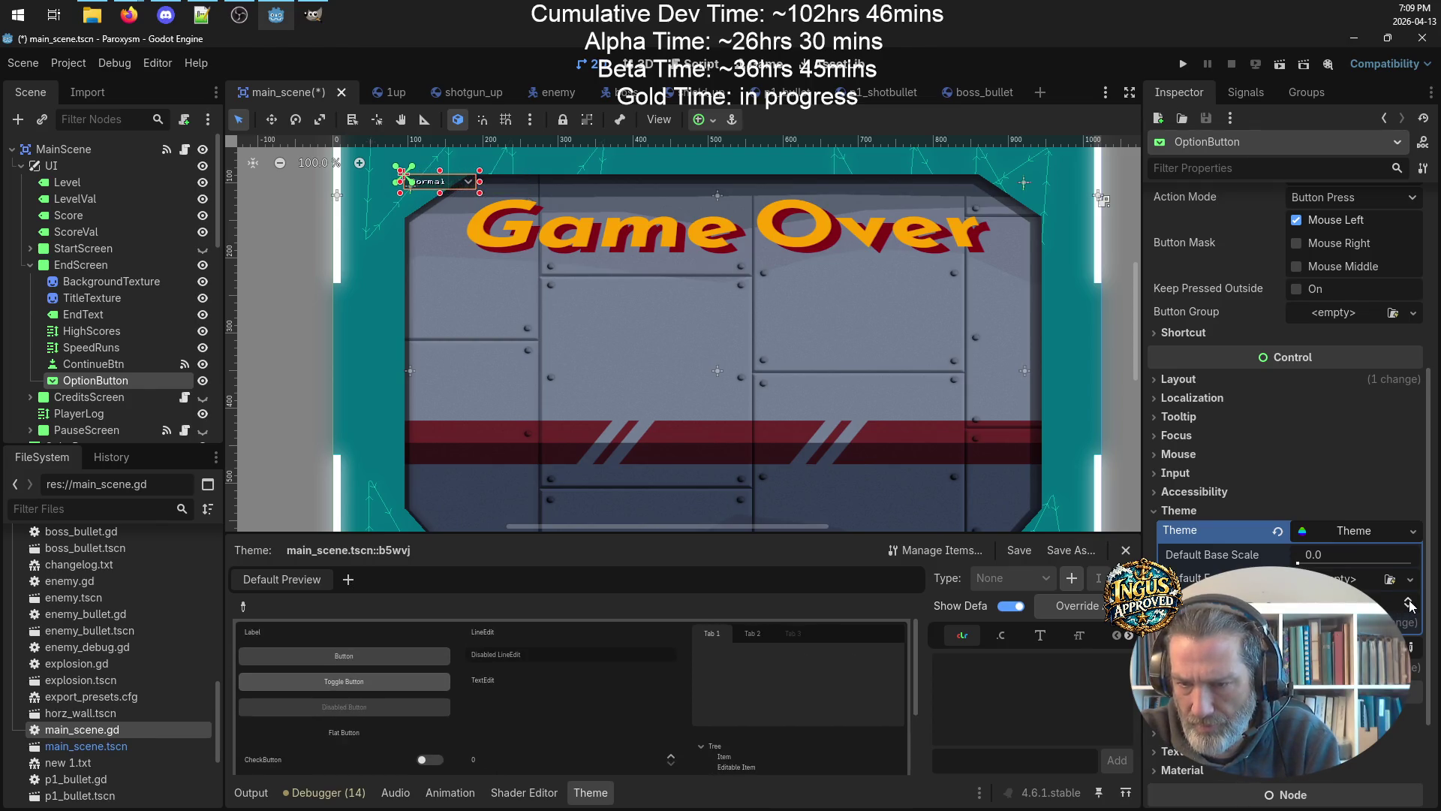
pyautogui.click(1410, 602)
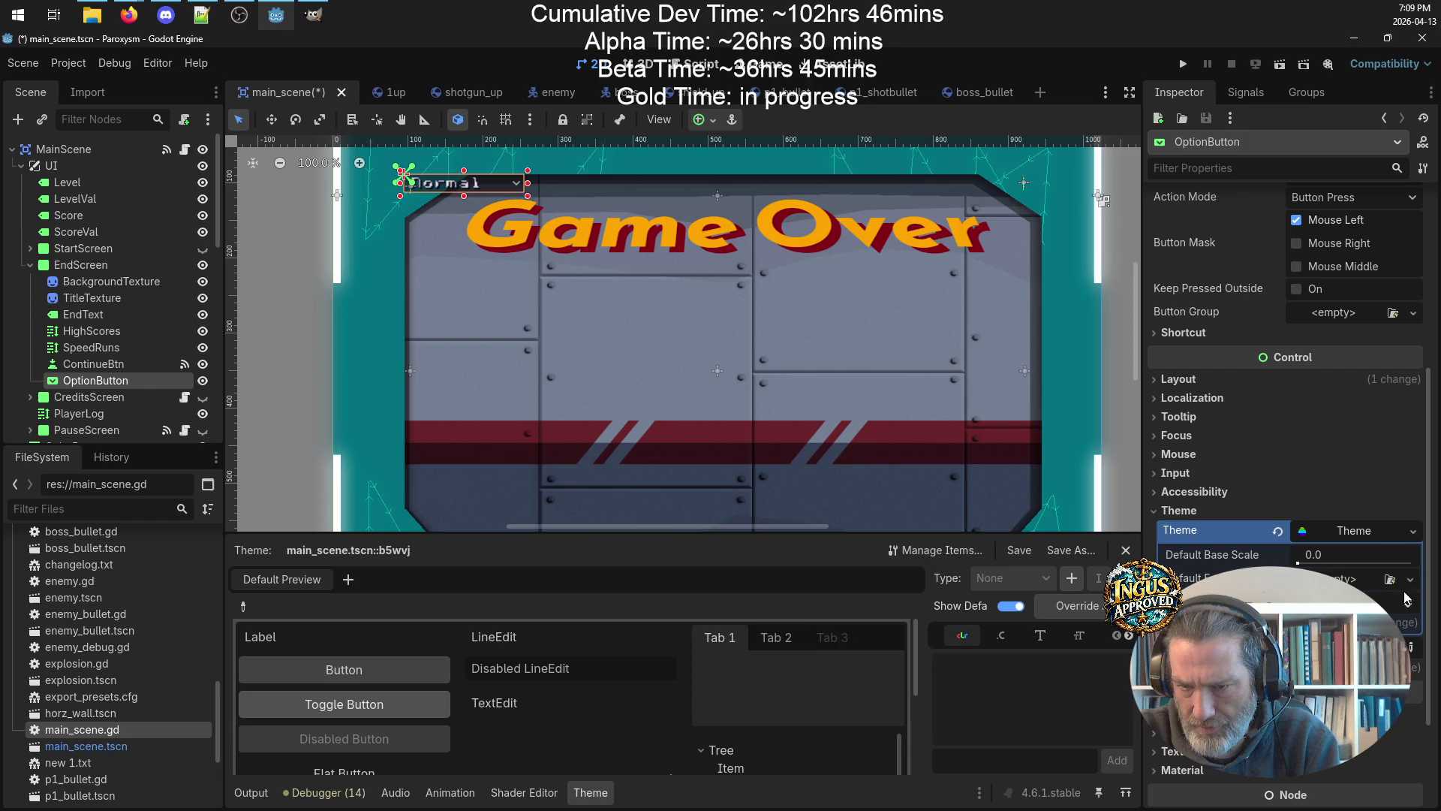
pyautogui.click(1411, 580)
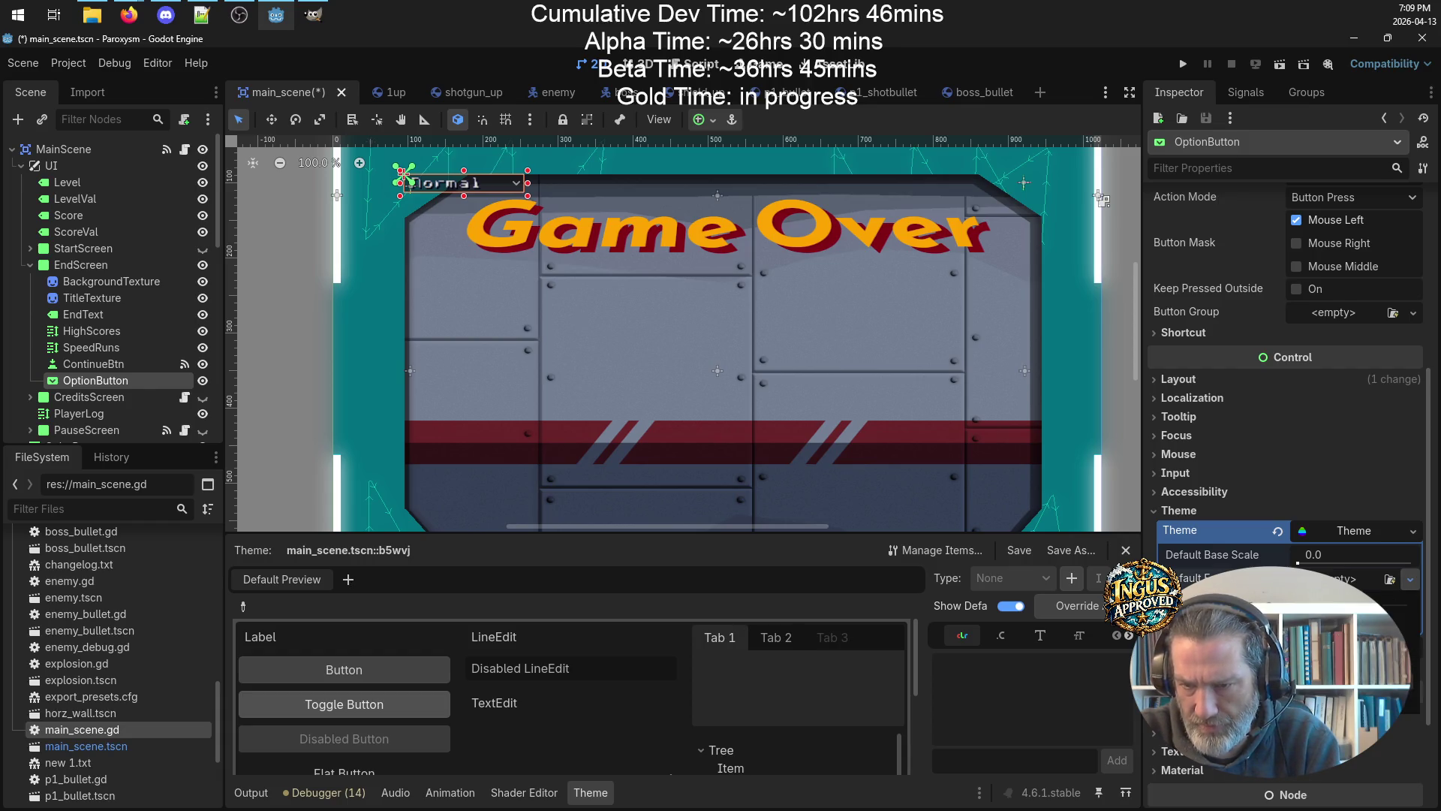
pyautogui.click(1410, 700)
pyautogui.doubleClick(455, 271)
pyautogui.doubleClick(480, 231)
pyautogui.click(488, 241)
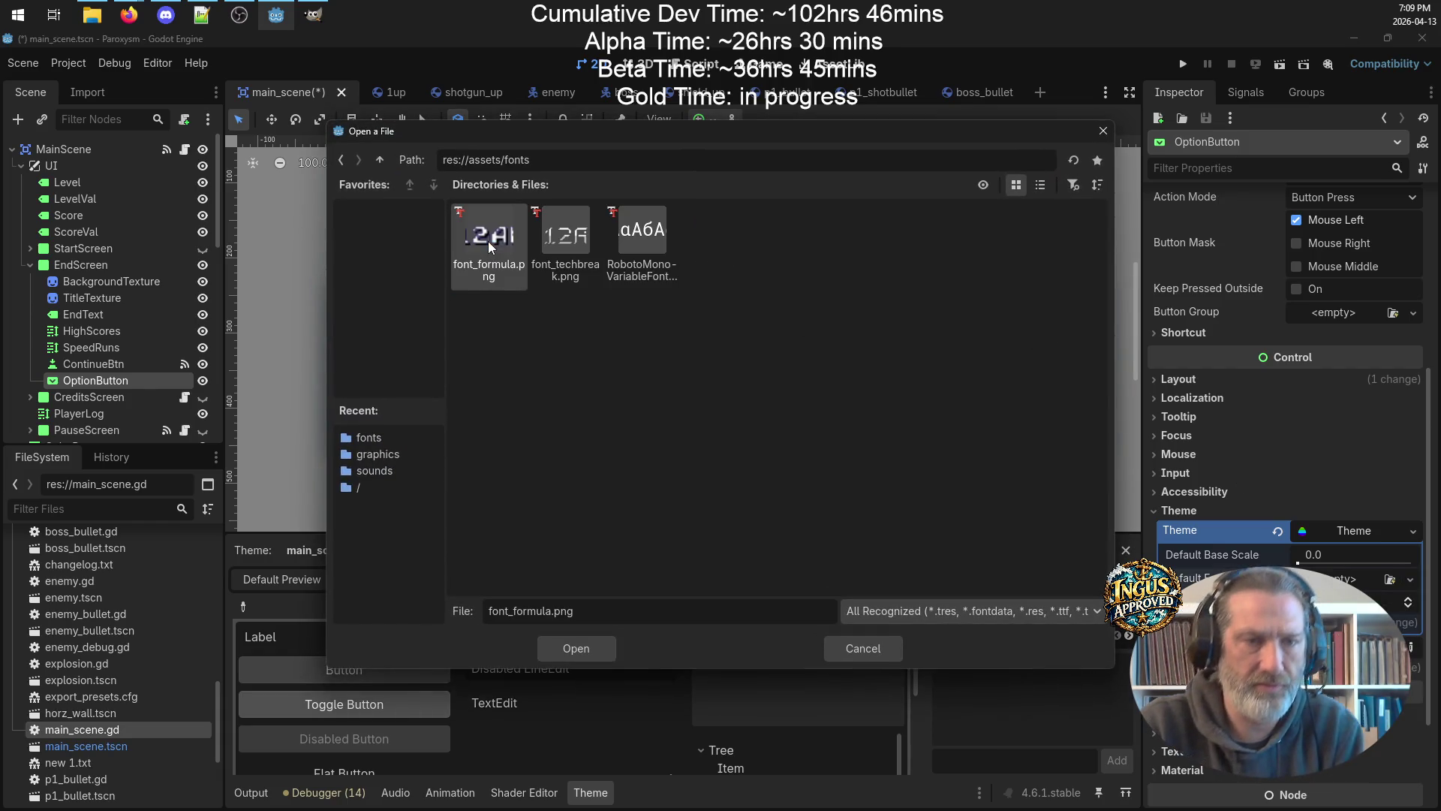
pyautogui.doubleClick(488, 241)
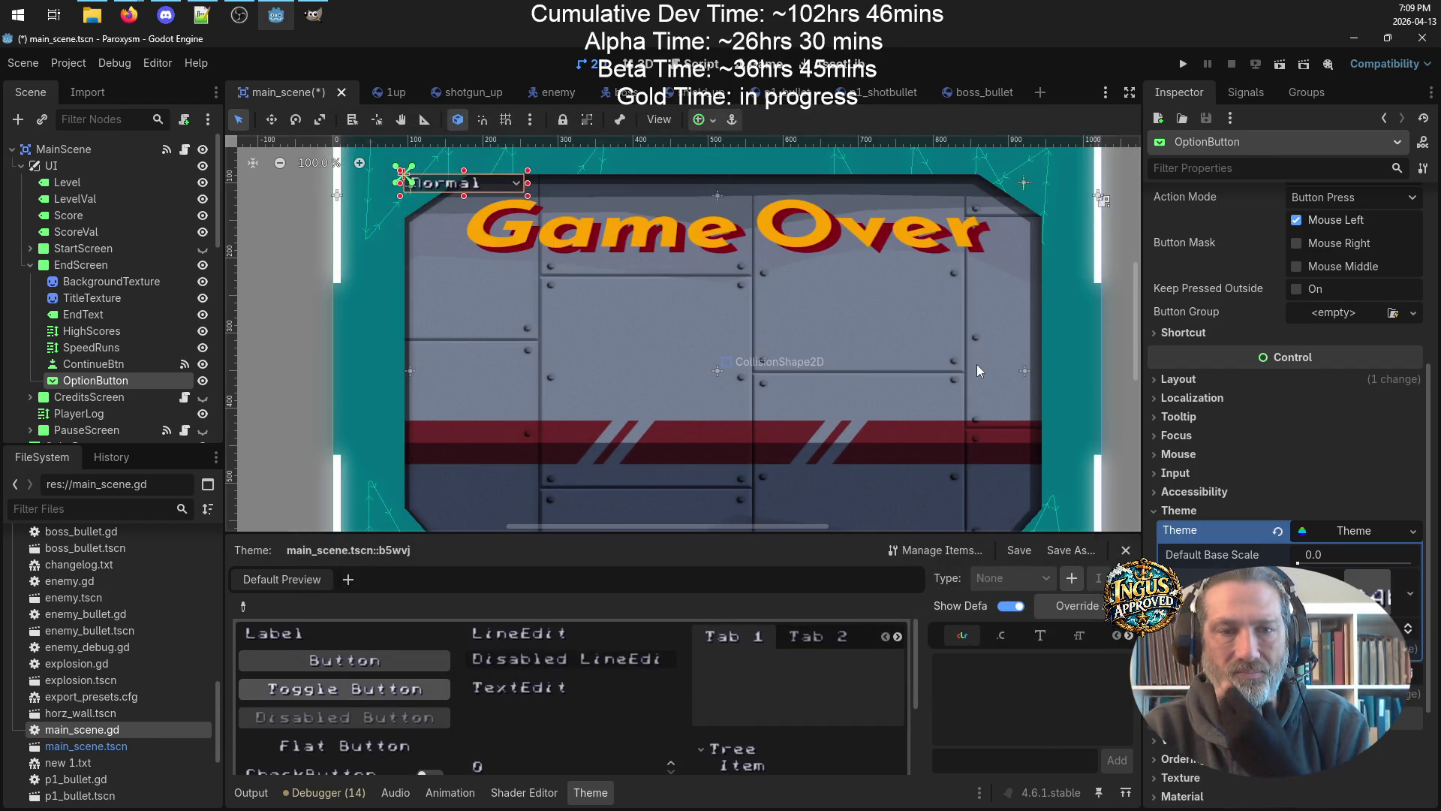
pyautogui.scroll(-5, 1344, 600)
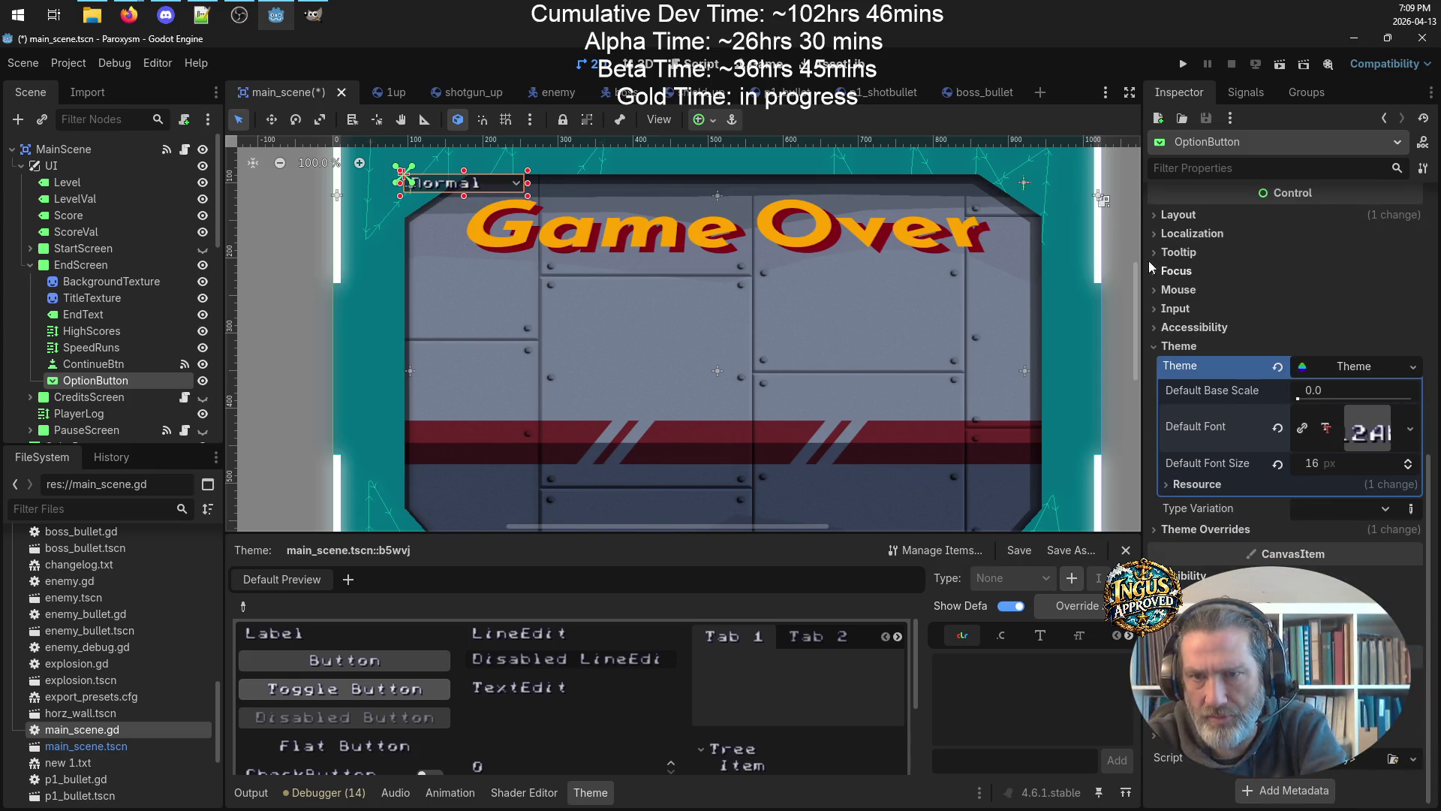
# Set the dropdown's Transform Size to 172×34.
pyautogui.click(1176, 217)
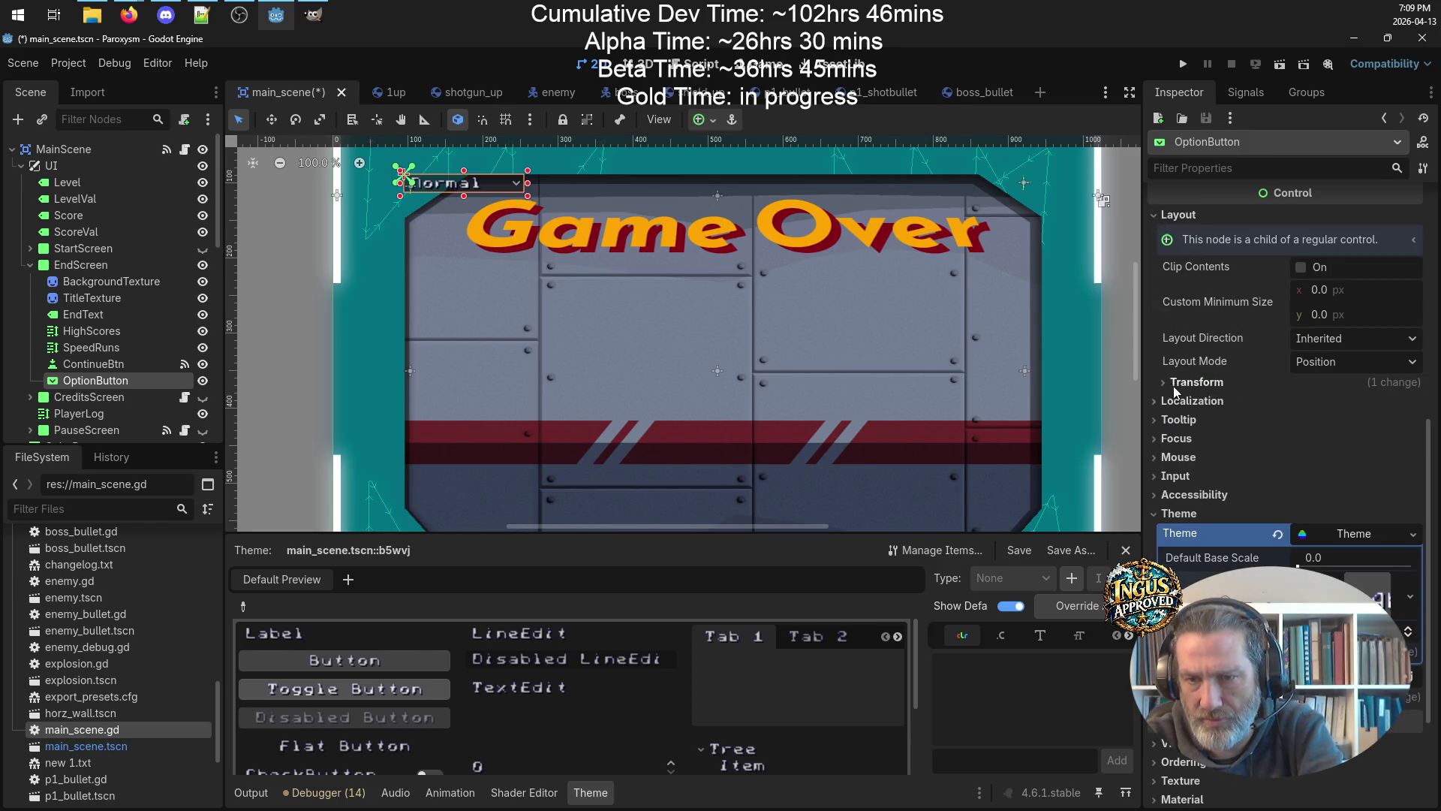
pyautogui.click(1197, 382)
pyautogui.click(1332, 427)
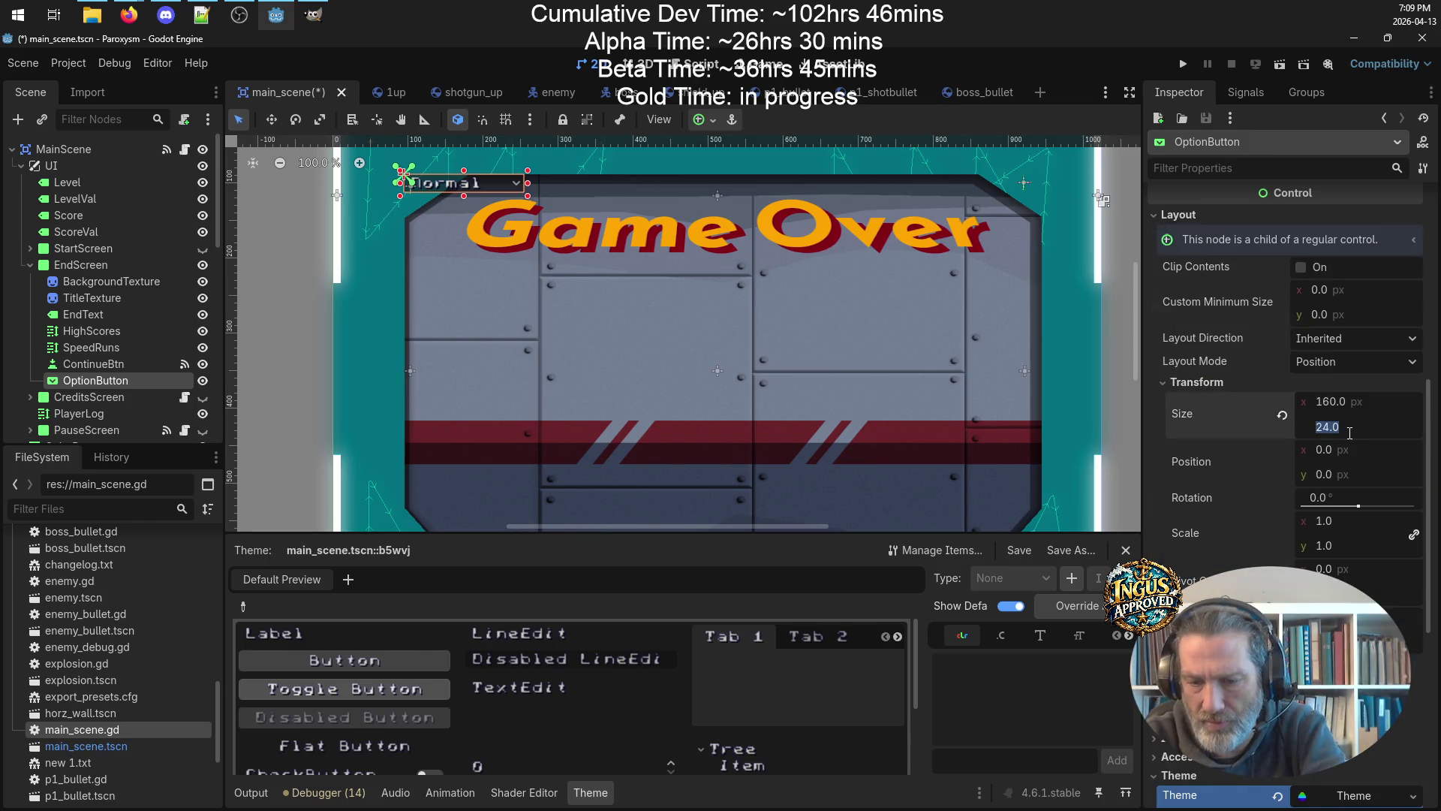
pyautogui.write('34')
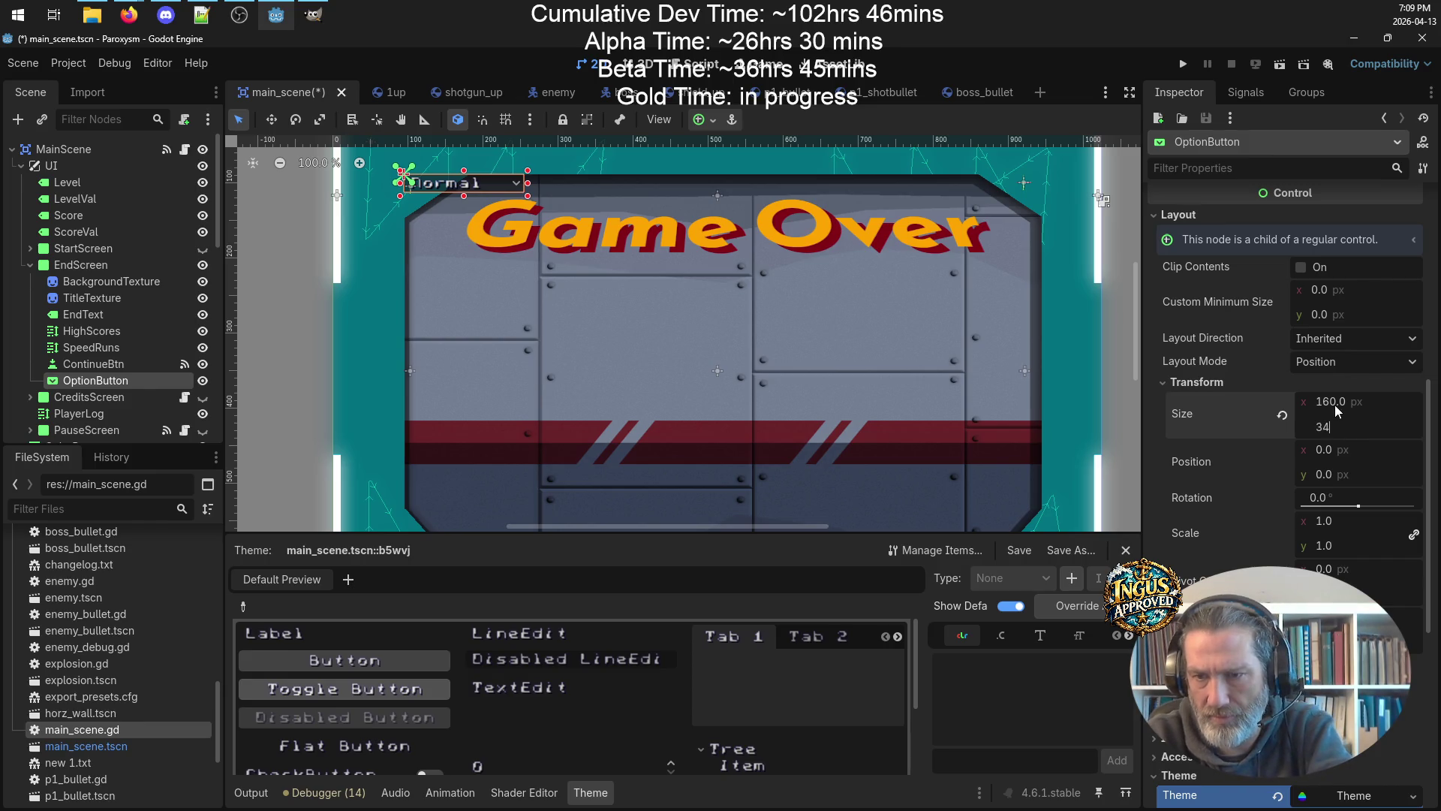
pyautogui.click(1334, 398)
pyautogui.write('1')
pyautogui.press('Return')
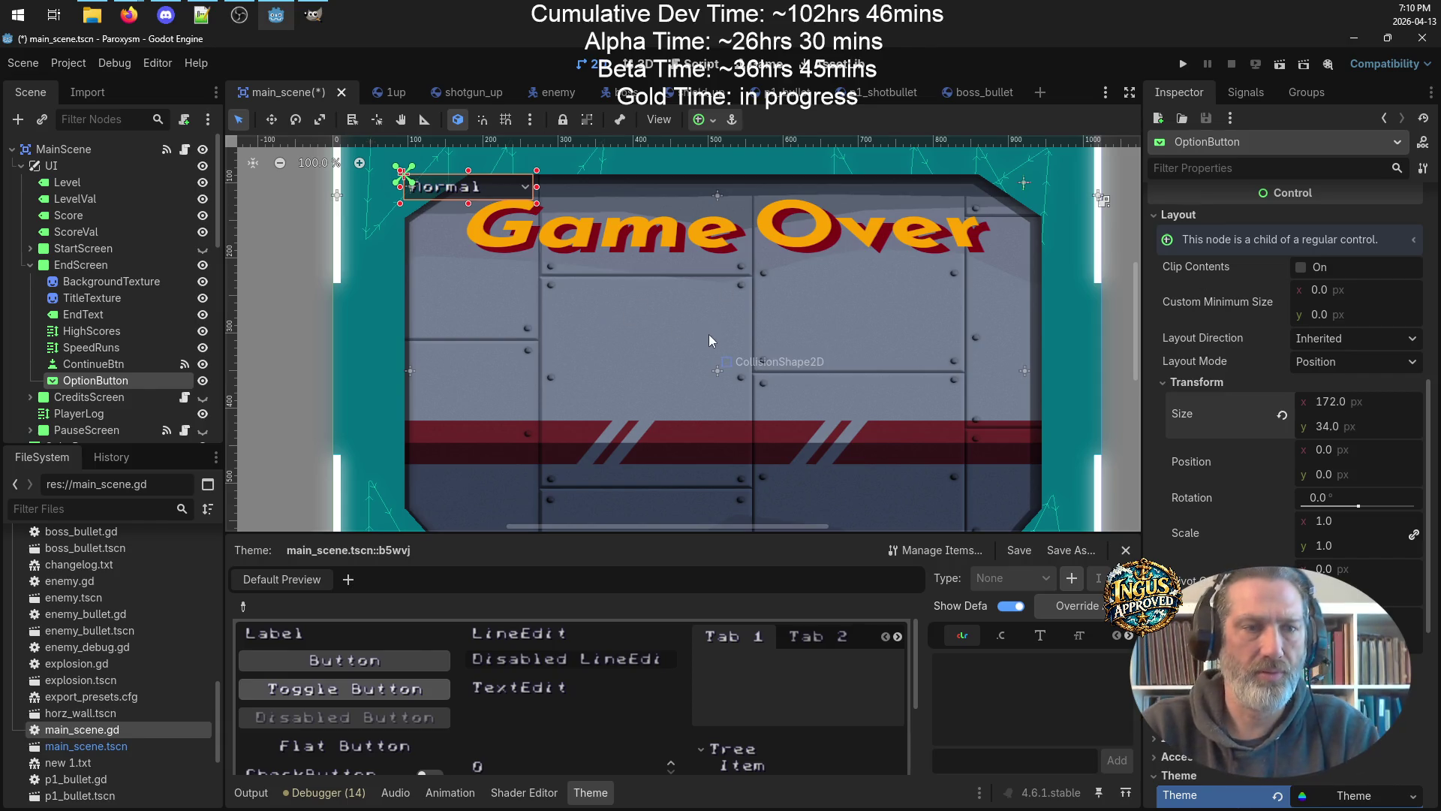
# Position the dropdown below the Game Over title at (335, 174).
pyautogui.moveTo(495, 185)
pyautogui.mouseDown()
pyautogui.moveTo(568, 242)
pyautogui.moveTo(747, 308)
pyautogui.mouseUp()
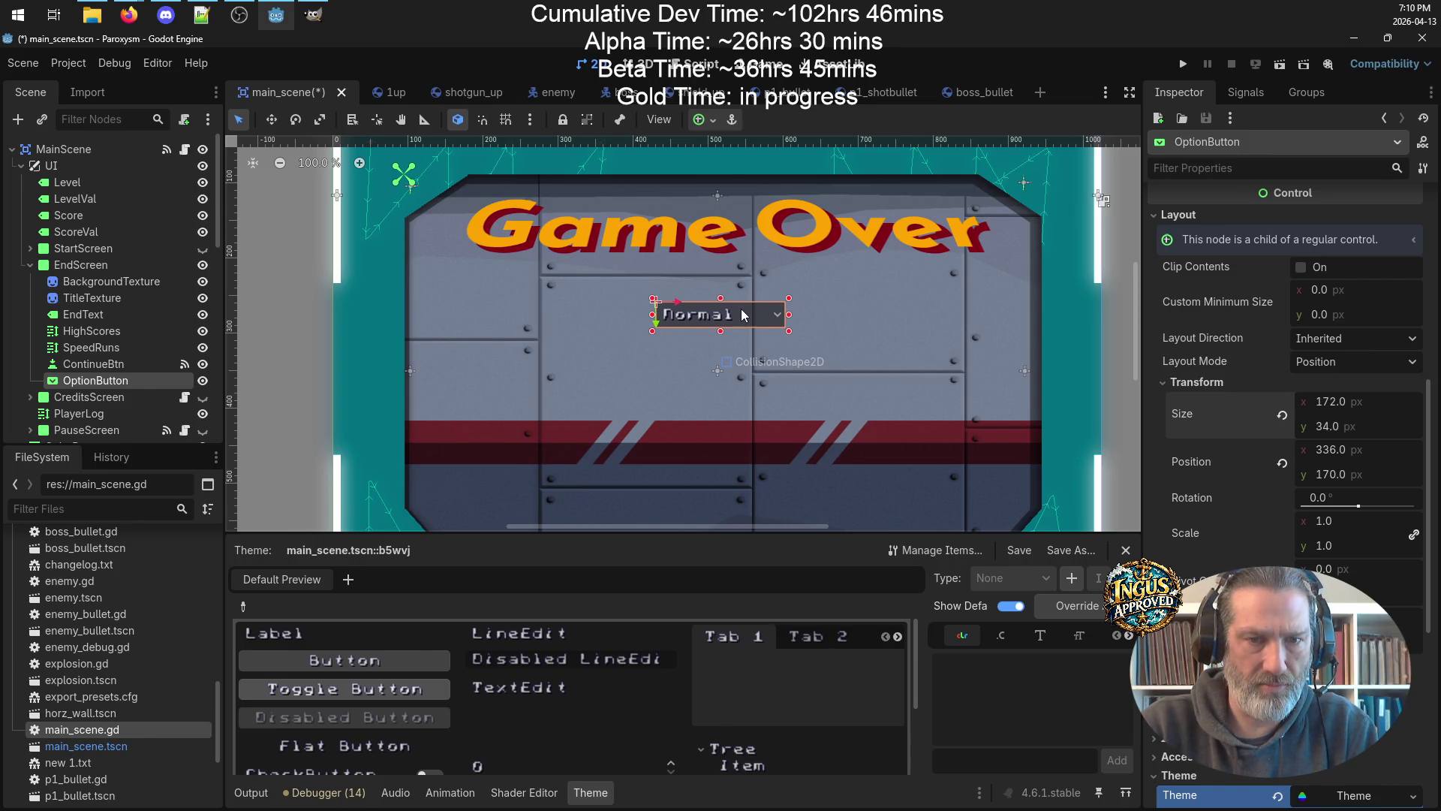
pyautogui.click(88, 314)
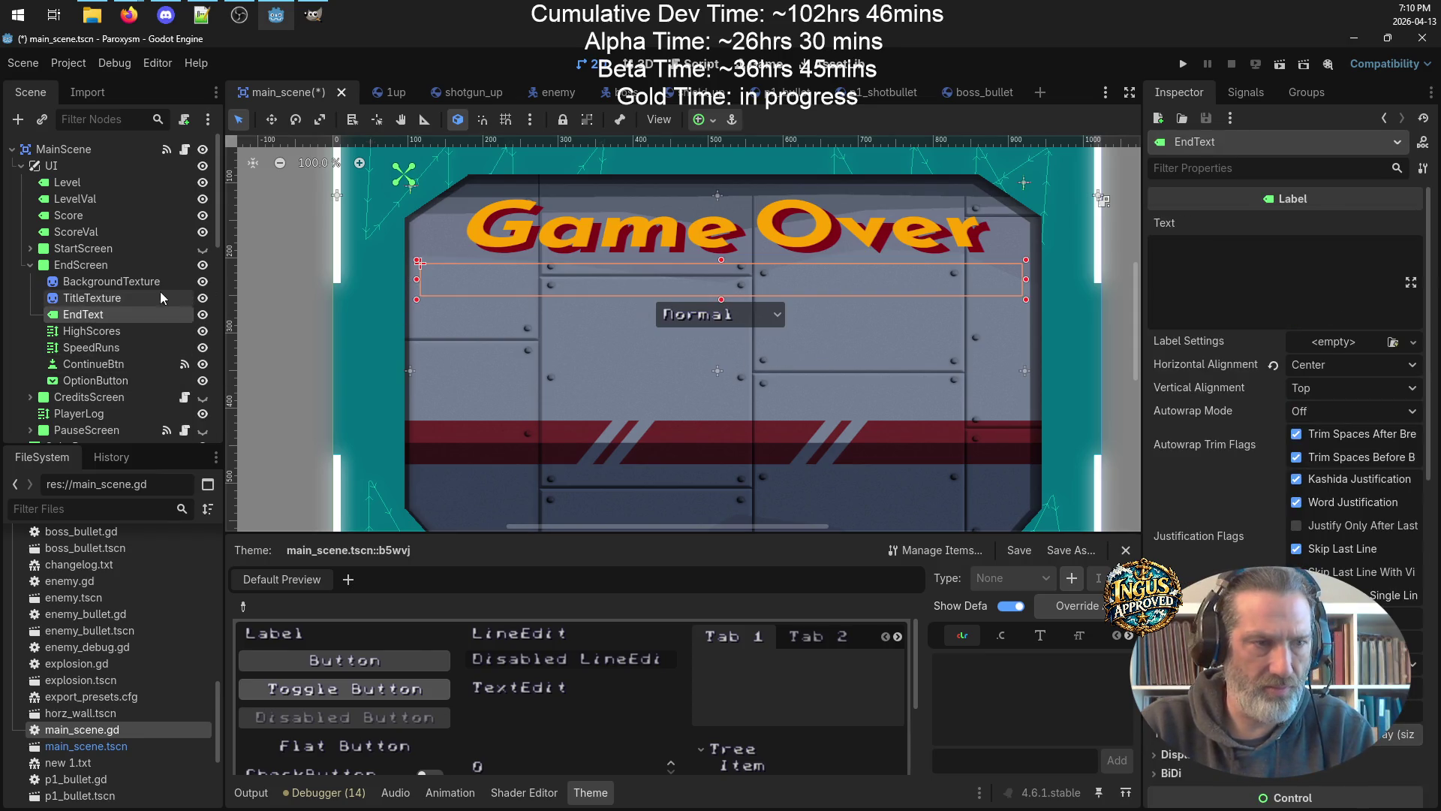
pyautogui.click(95, 381)
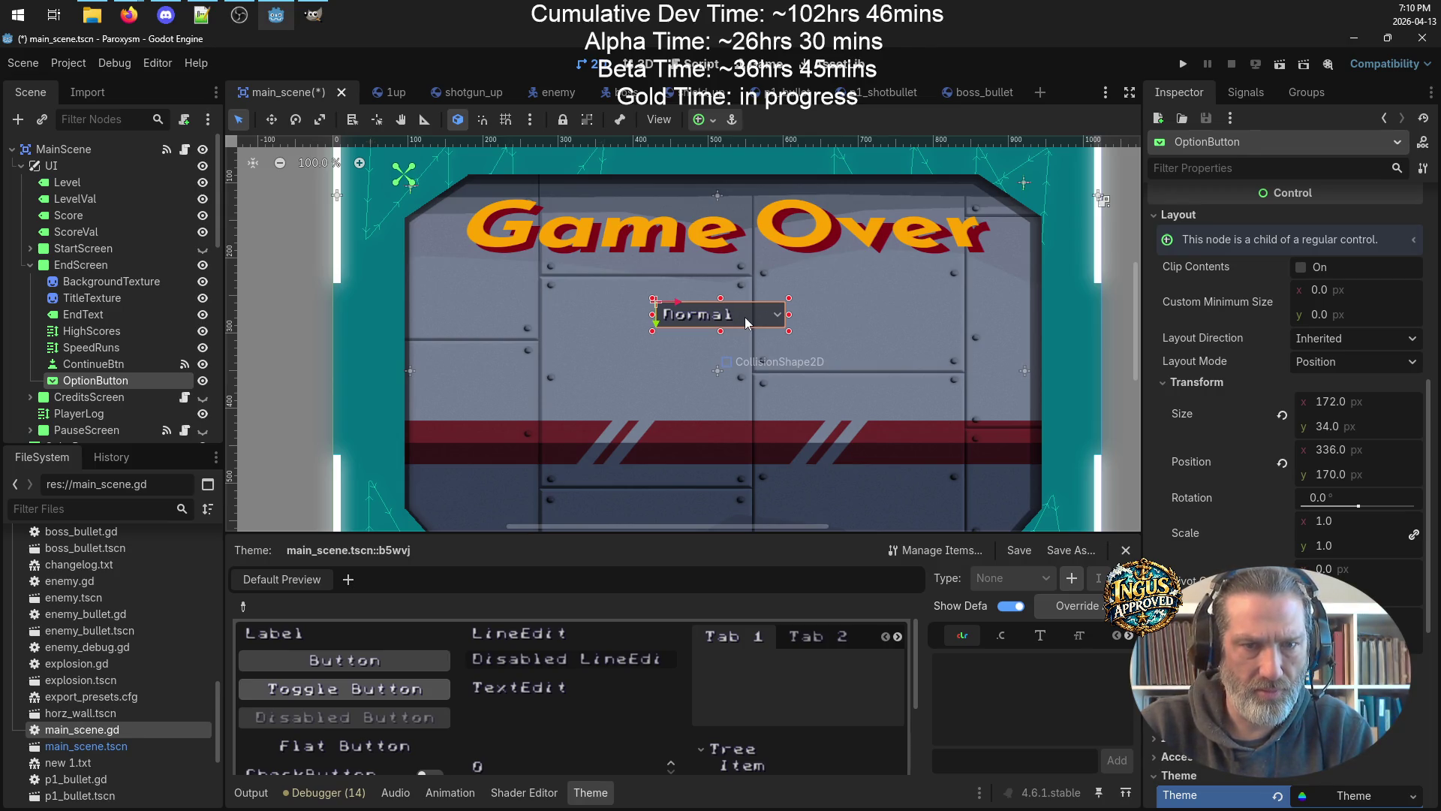
pyautogui.moveTo(746, 319); pyautogui.dragTo(744, 320)
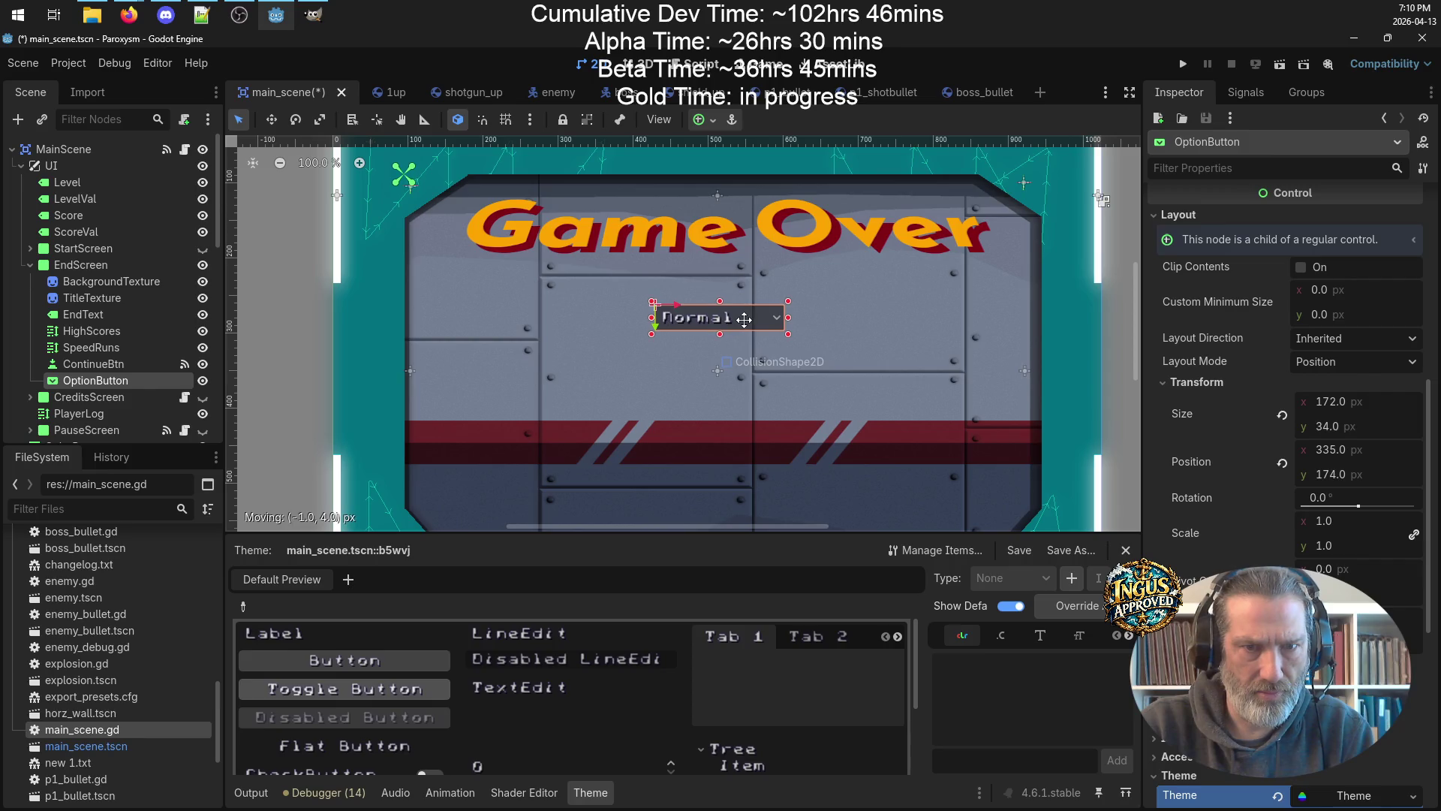
# Rename the option button node to ModeBtn and save main_scene.
pyautogui.doubleClick(89, 381)
pyautogui.moveTo(141, 382); pyautogui.dragTo(4, 388)
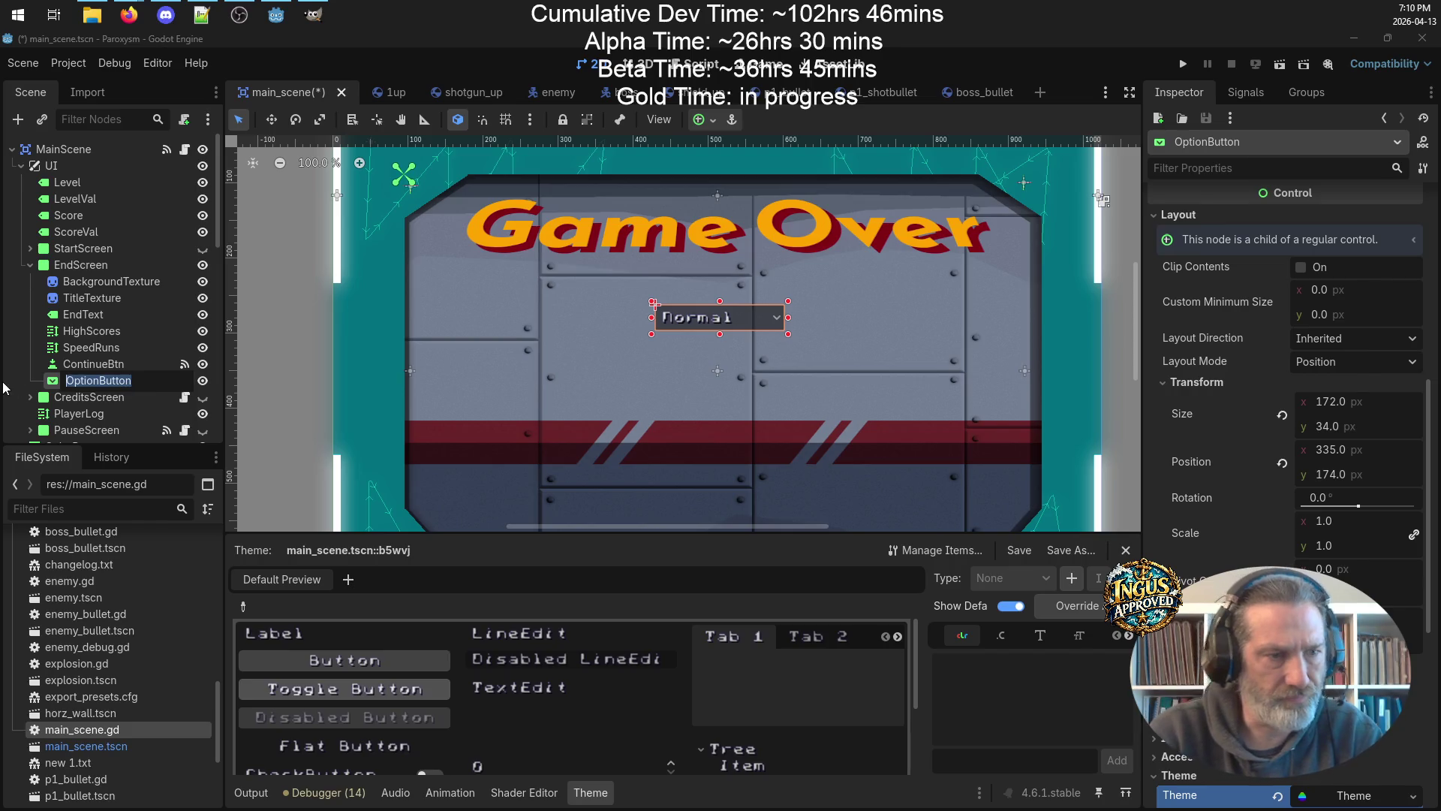
pyautogui.write('ModeBtn')
pyautogui.press('Return')
pyautogui.hotkey('ctrl', 's')
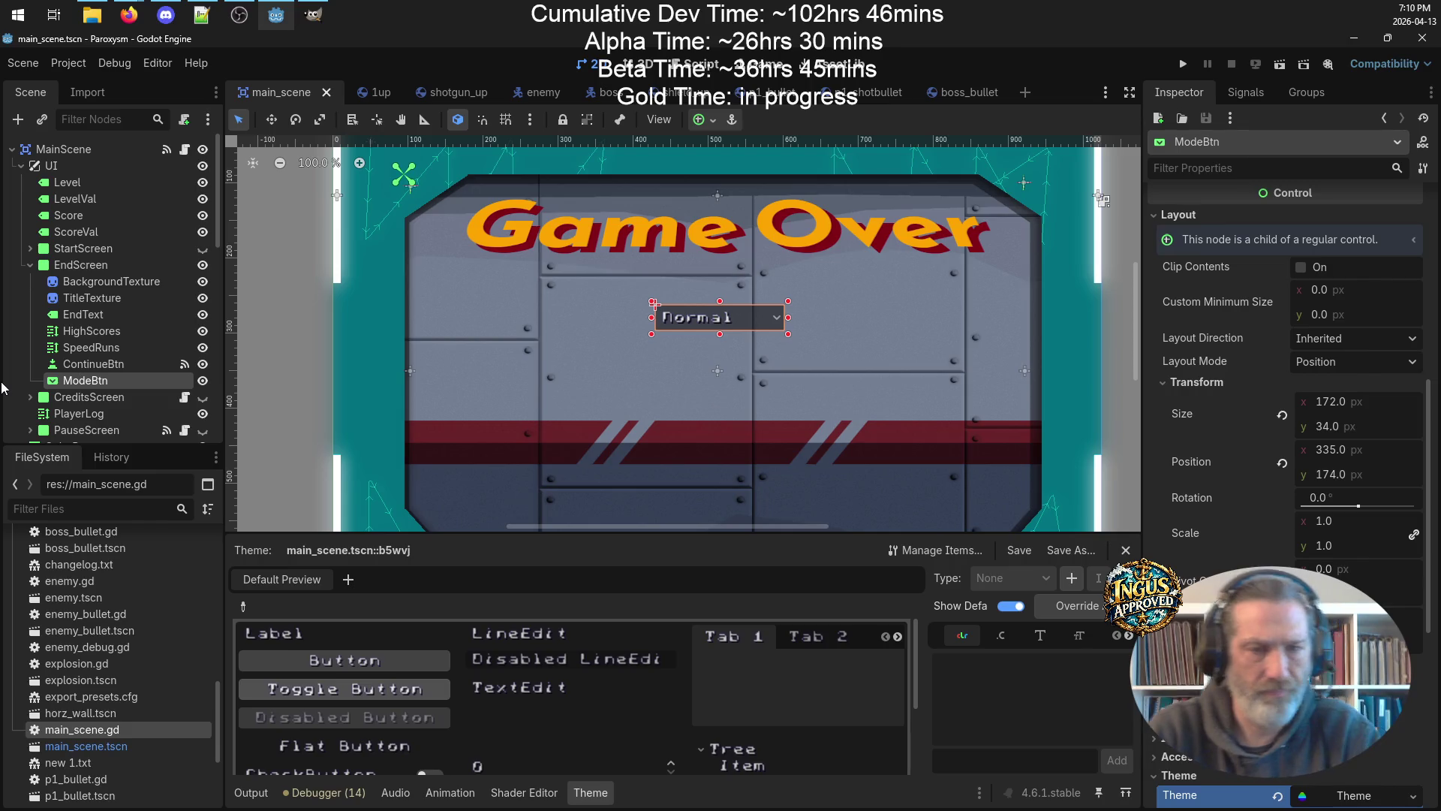
pyautogui.click(1110, 309)
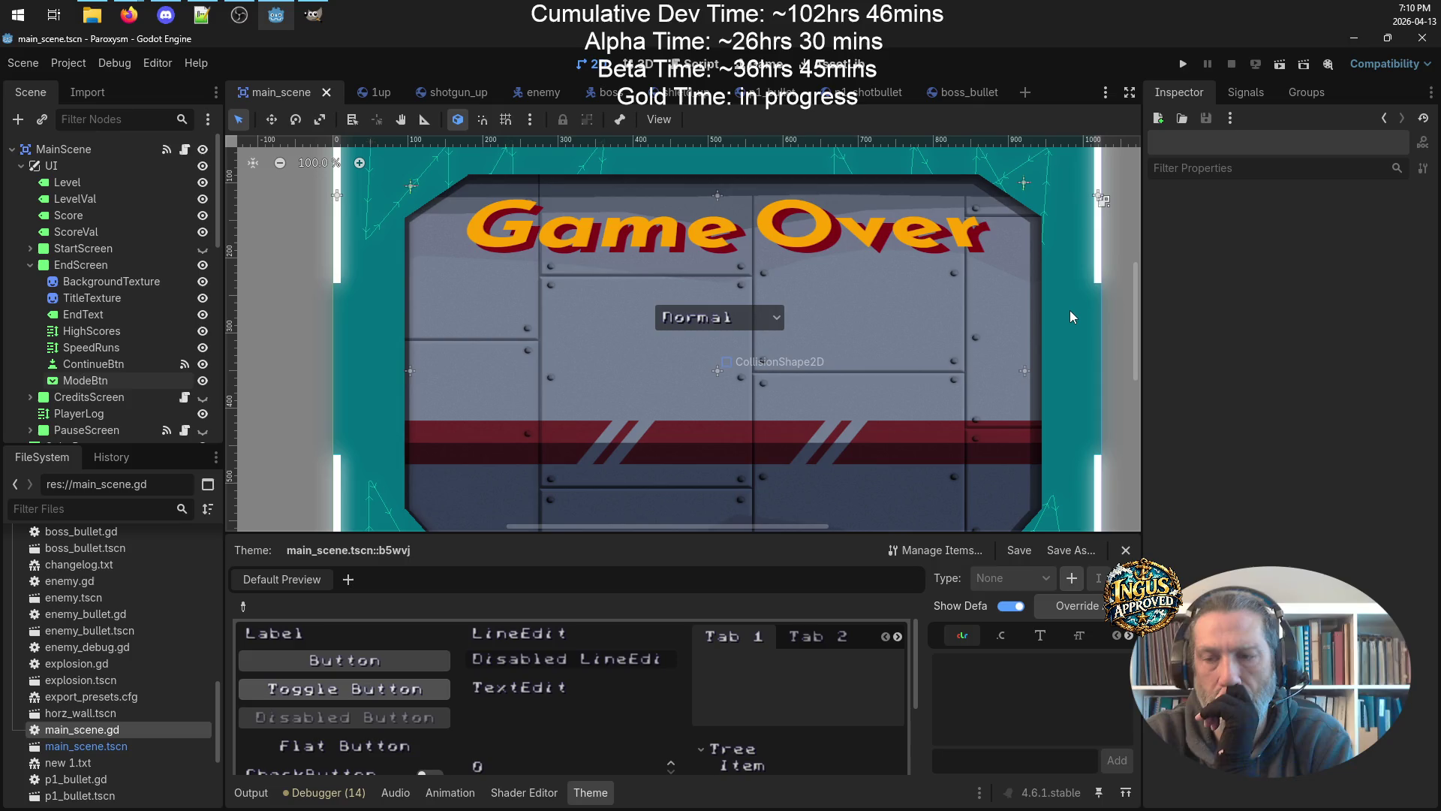
# Run the project, start a game and lose every life to reach Game Over.
pyautogui.click(1185, 64)
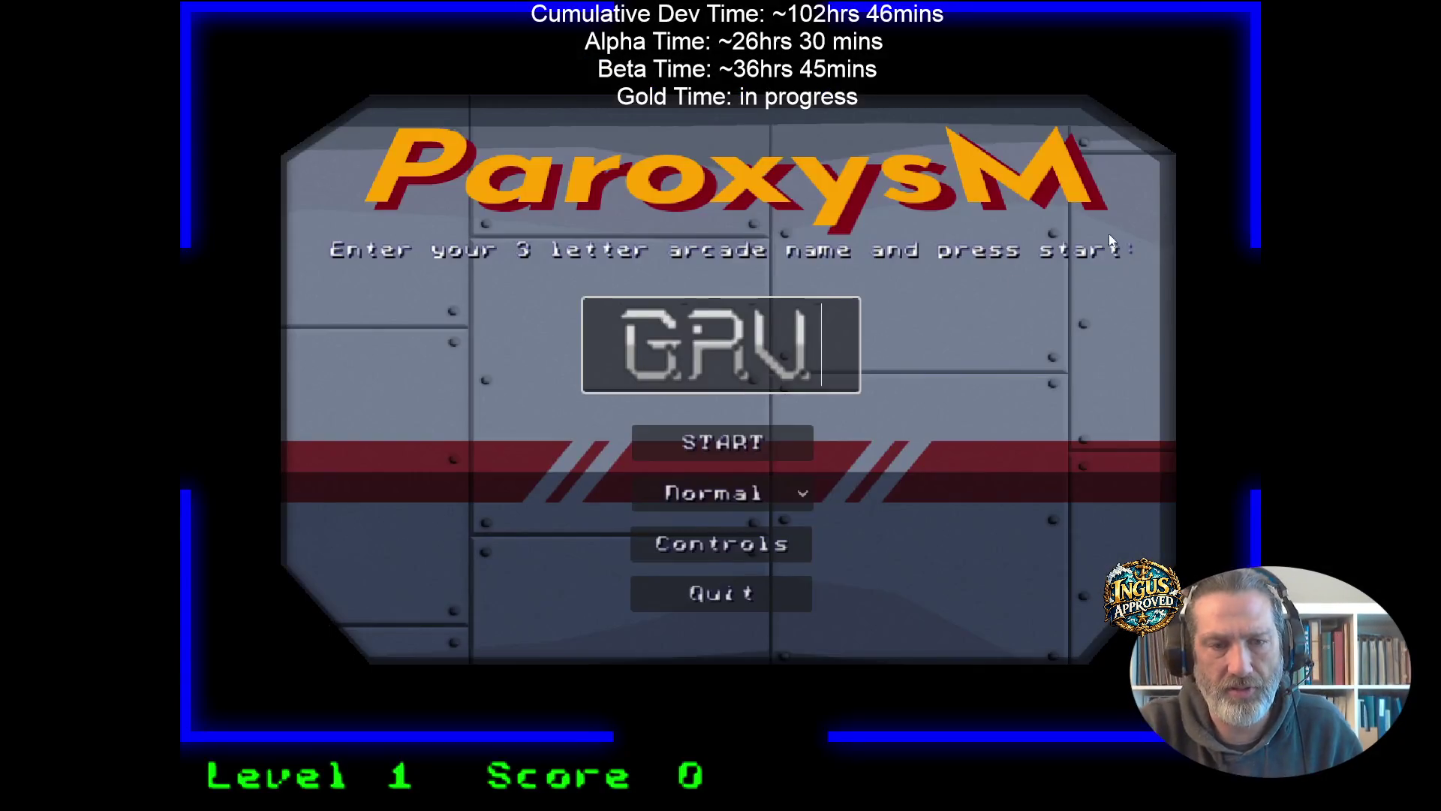
pyautogui.click(771, 446)
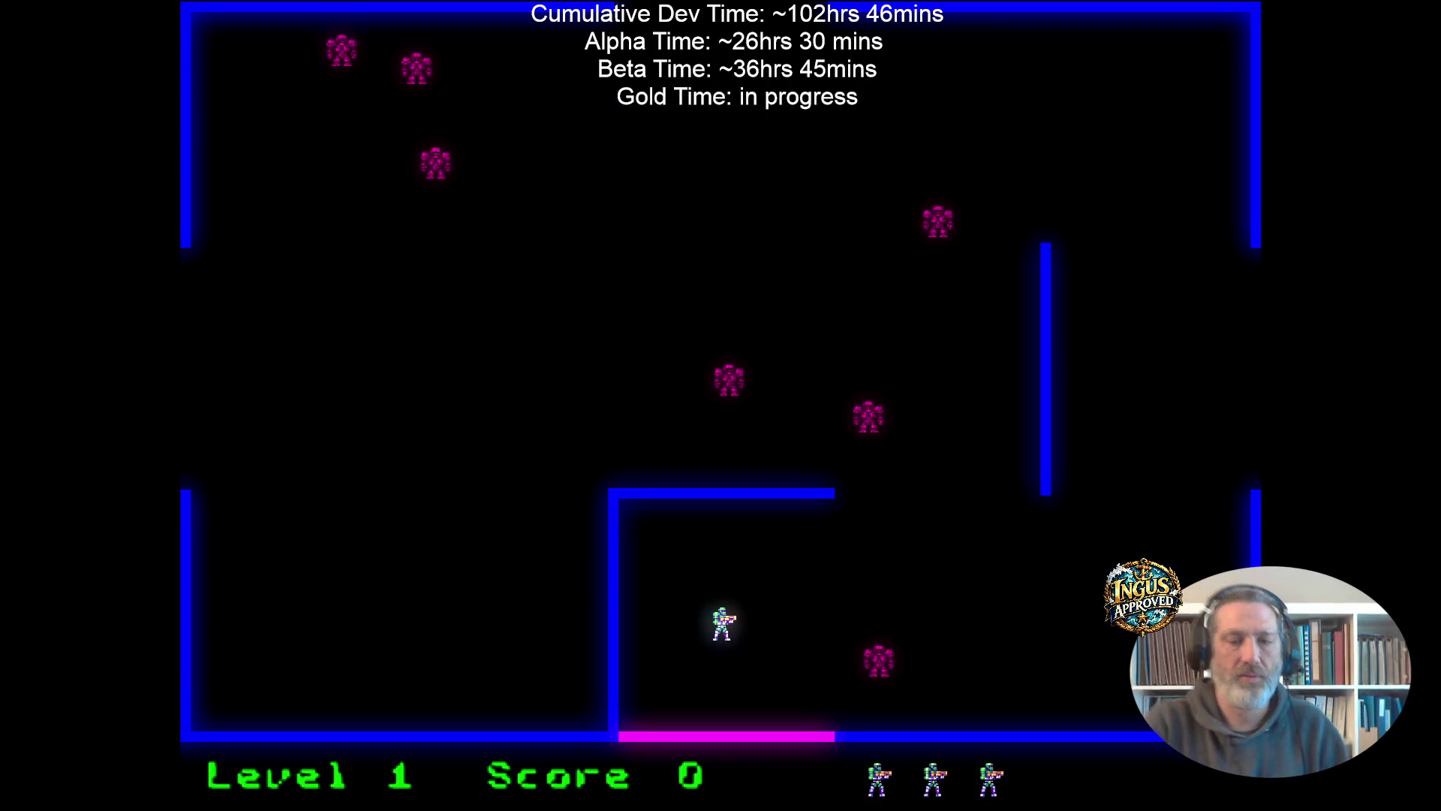
pyautogui.press('space')
pyautogui.press('Right')
pyautogui.press('Down')
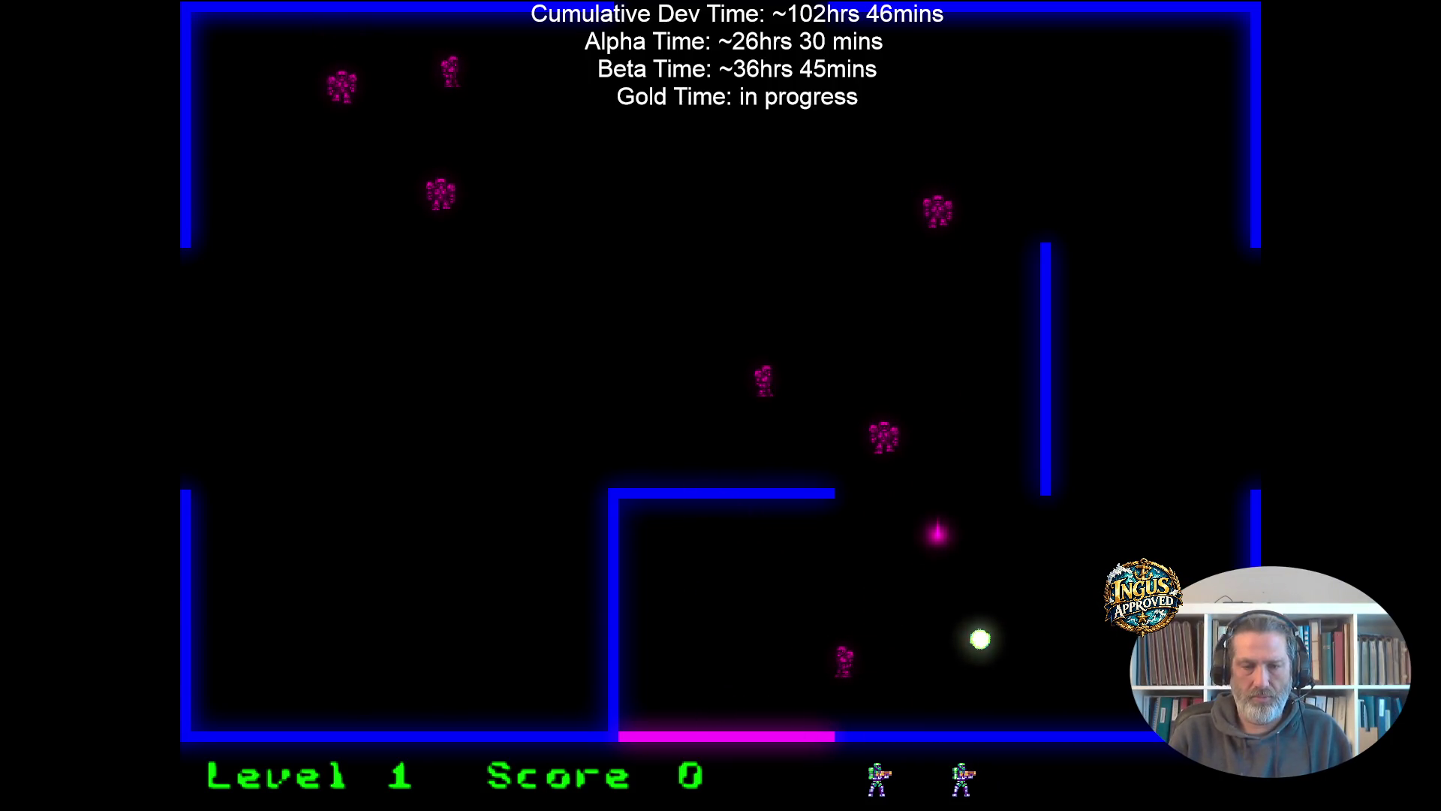
pyautogui.press('Right')
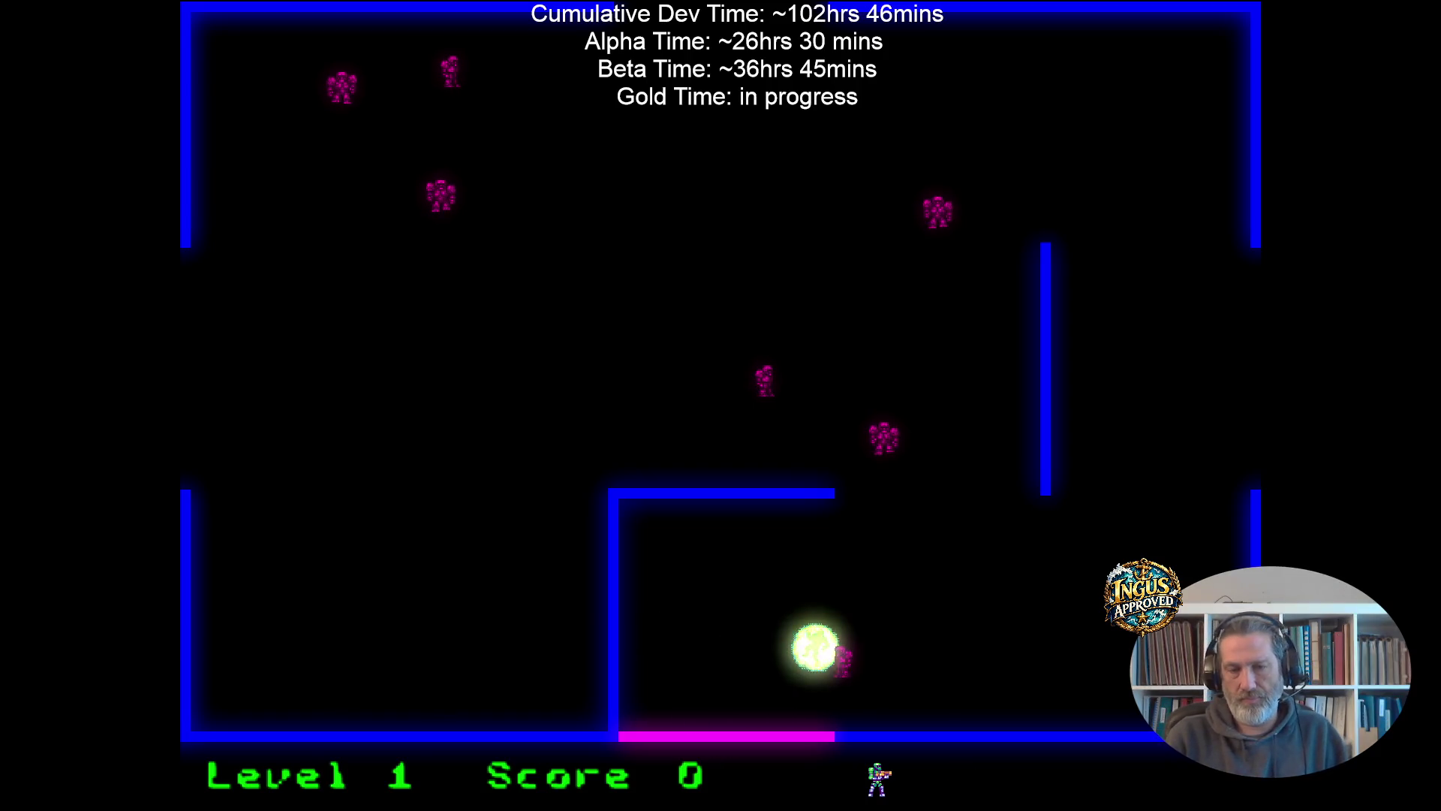
pyautogui.press('Right')
pyautogui.press('Down')
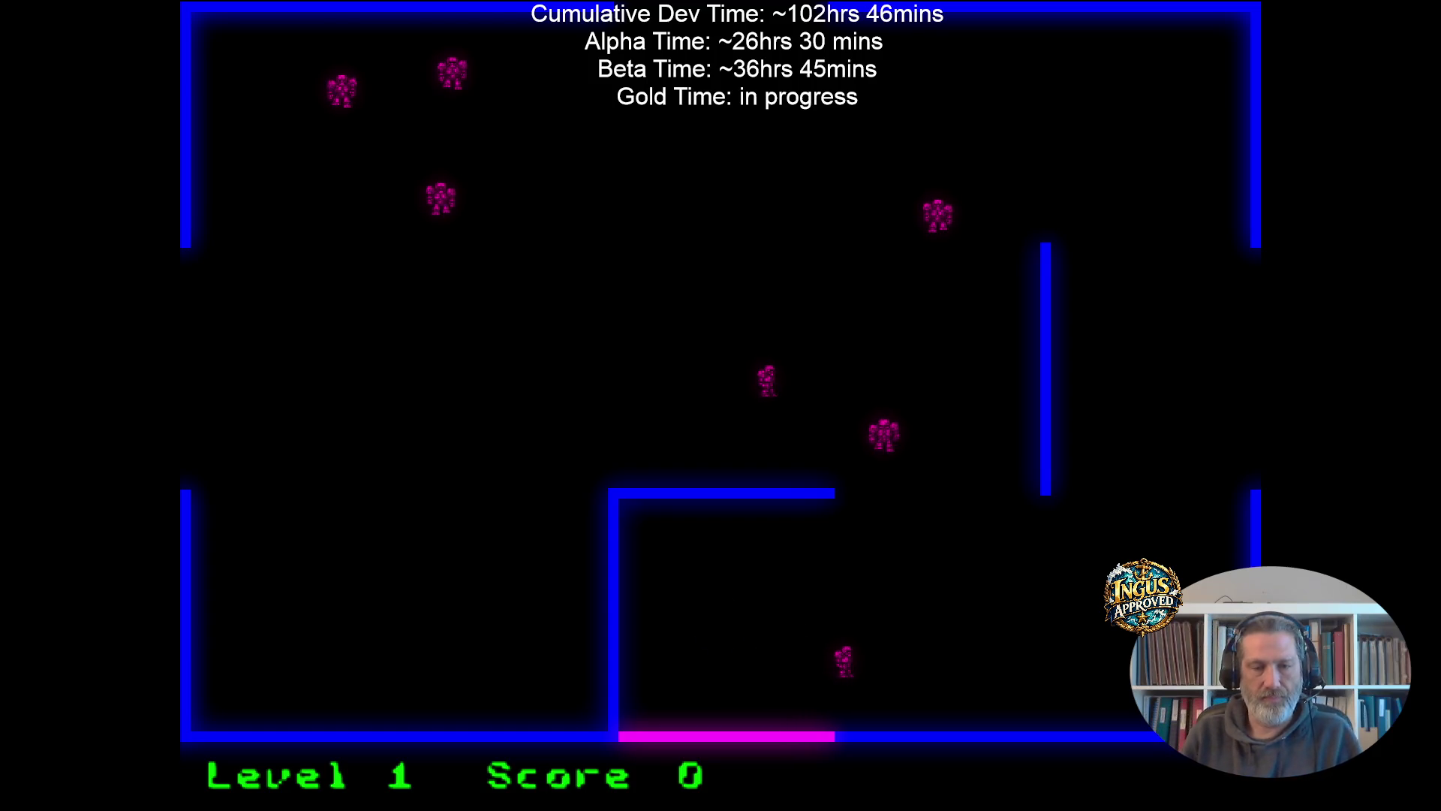
pyautogui.press('Right')
pyautogui.press('Down')
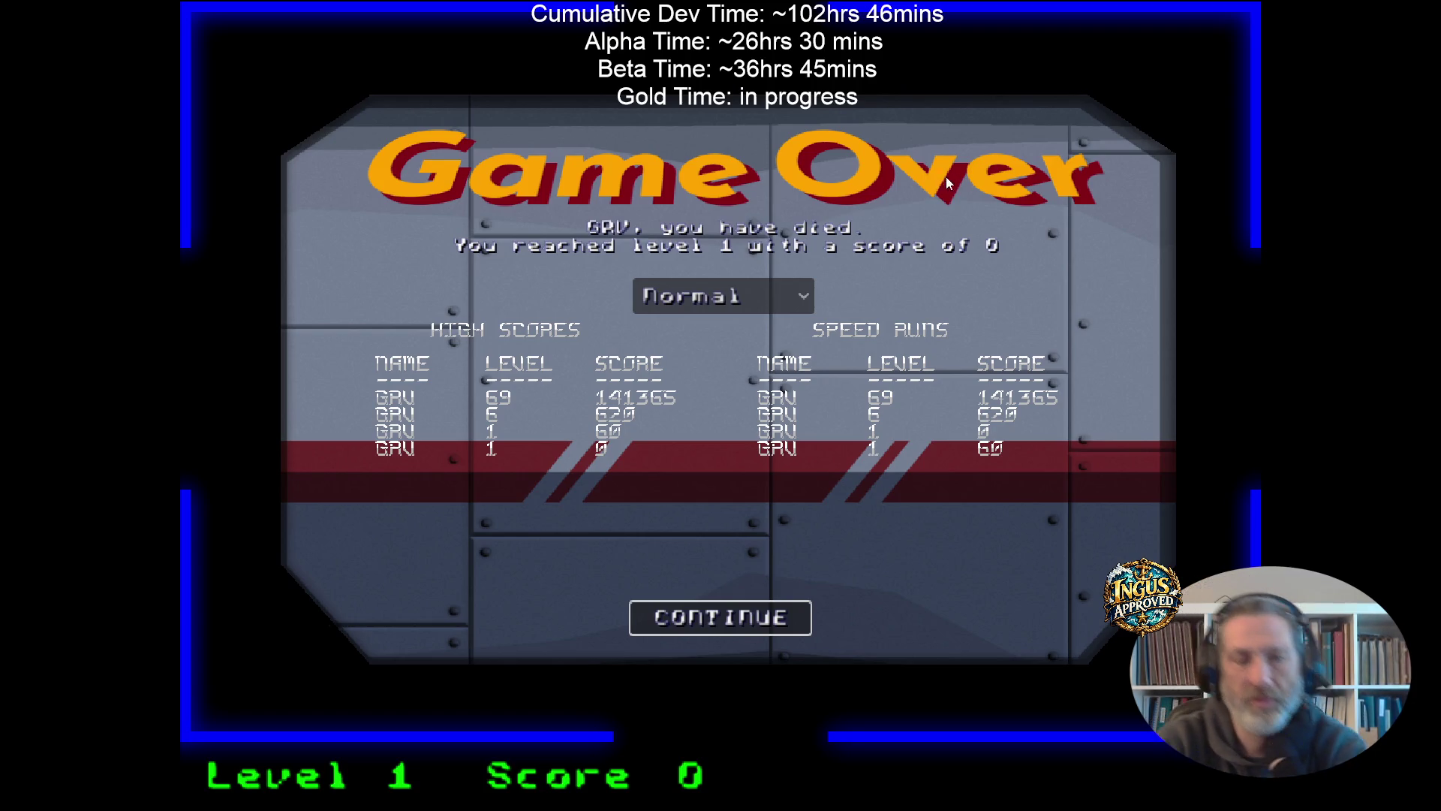
# Switch the Game Over mode dropdown through Easy, Normal, Hard, Speedrun and back to Easy.
pyautogui.click(772, 292)
pyautogui.click(701, 328)
pyautogui.click(701, 301)
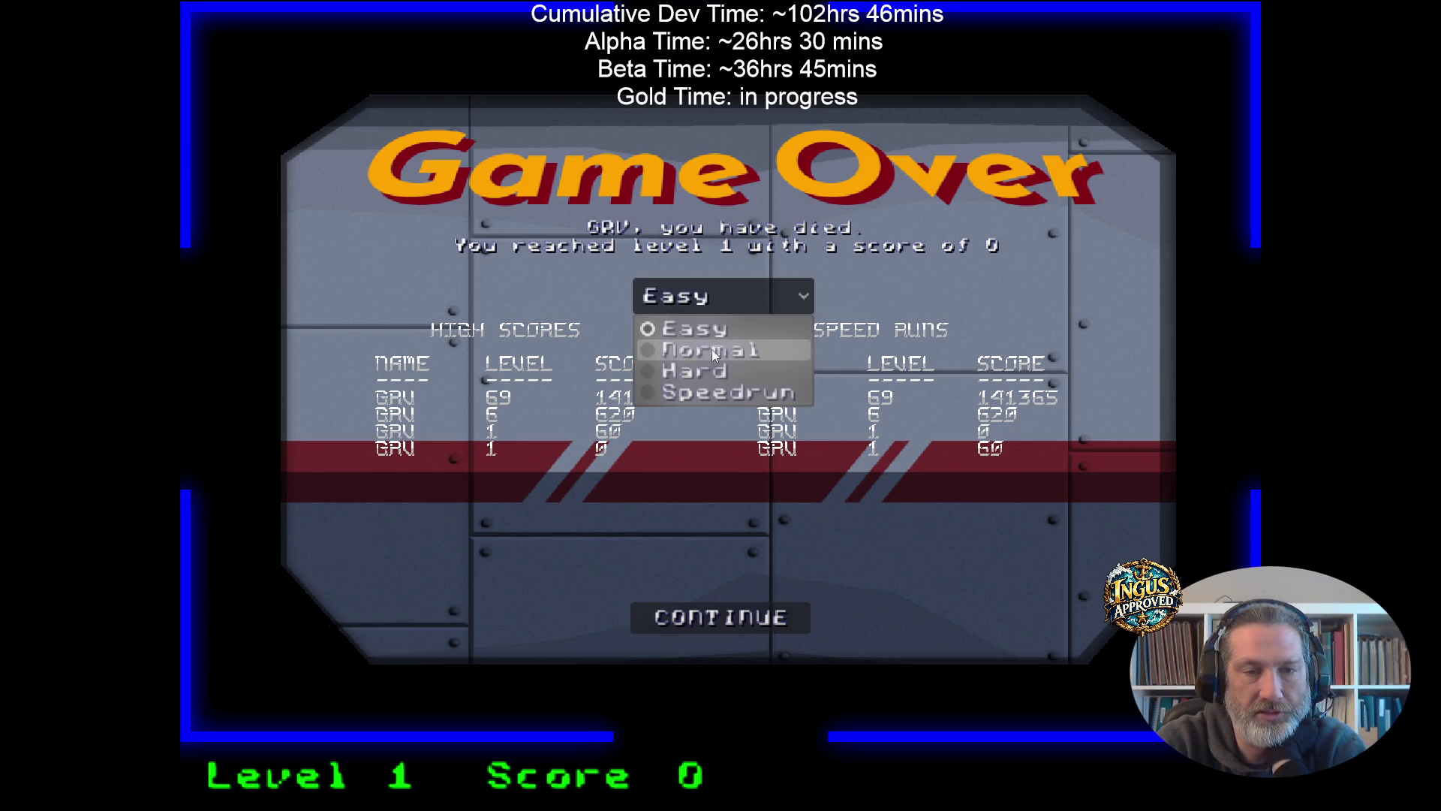
pyautogui.click(711, 349)
pyautogui.click(732, 304)
pyautogui.click(723, 370)
pyautogui.click(749, 304)
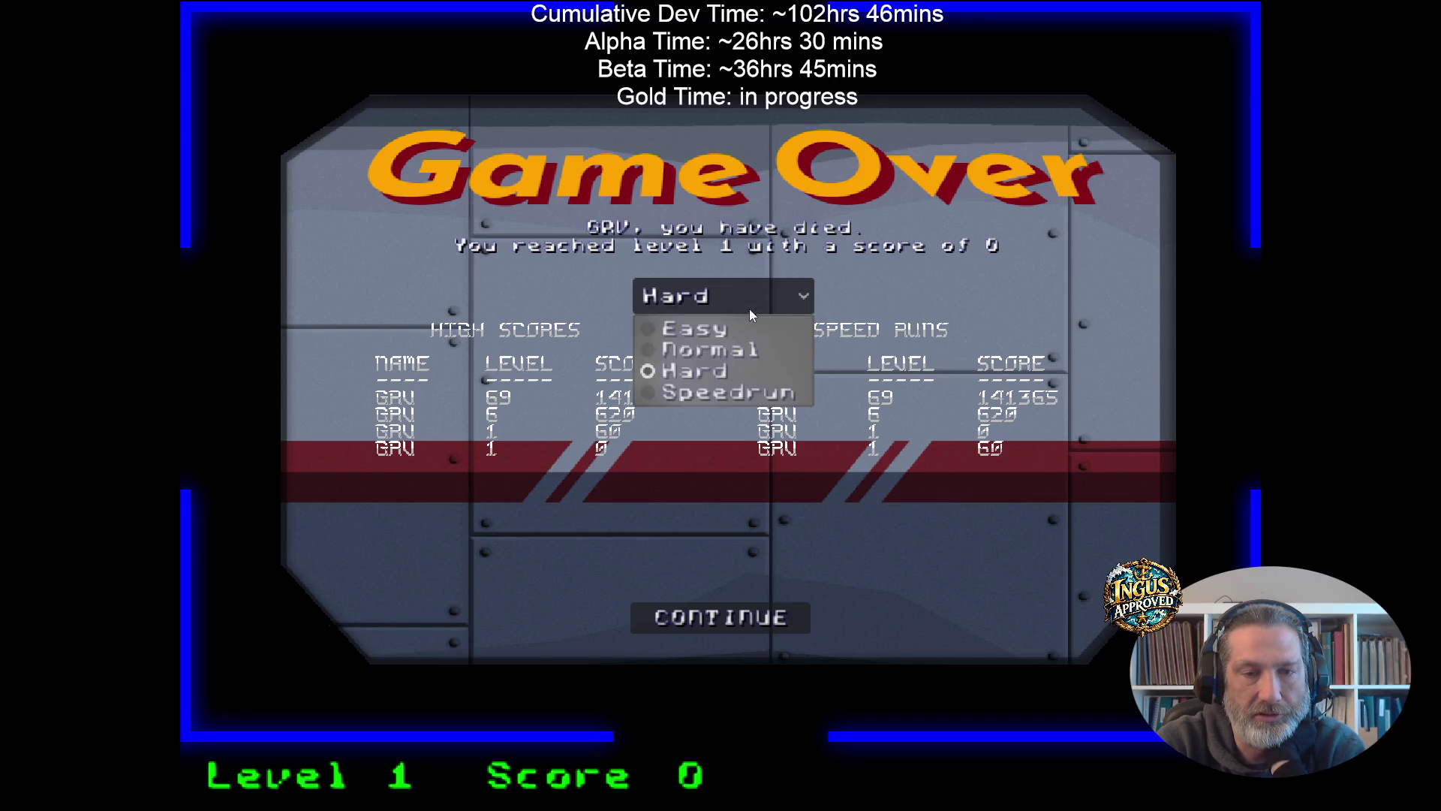
pyautogui.click(726, 391)
pyautogui.click(760, 296)
pyautogui.click(682, 332)
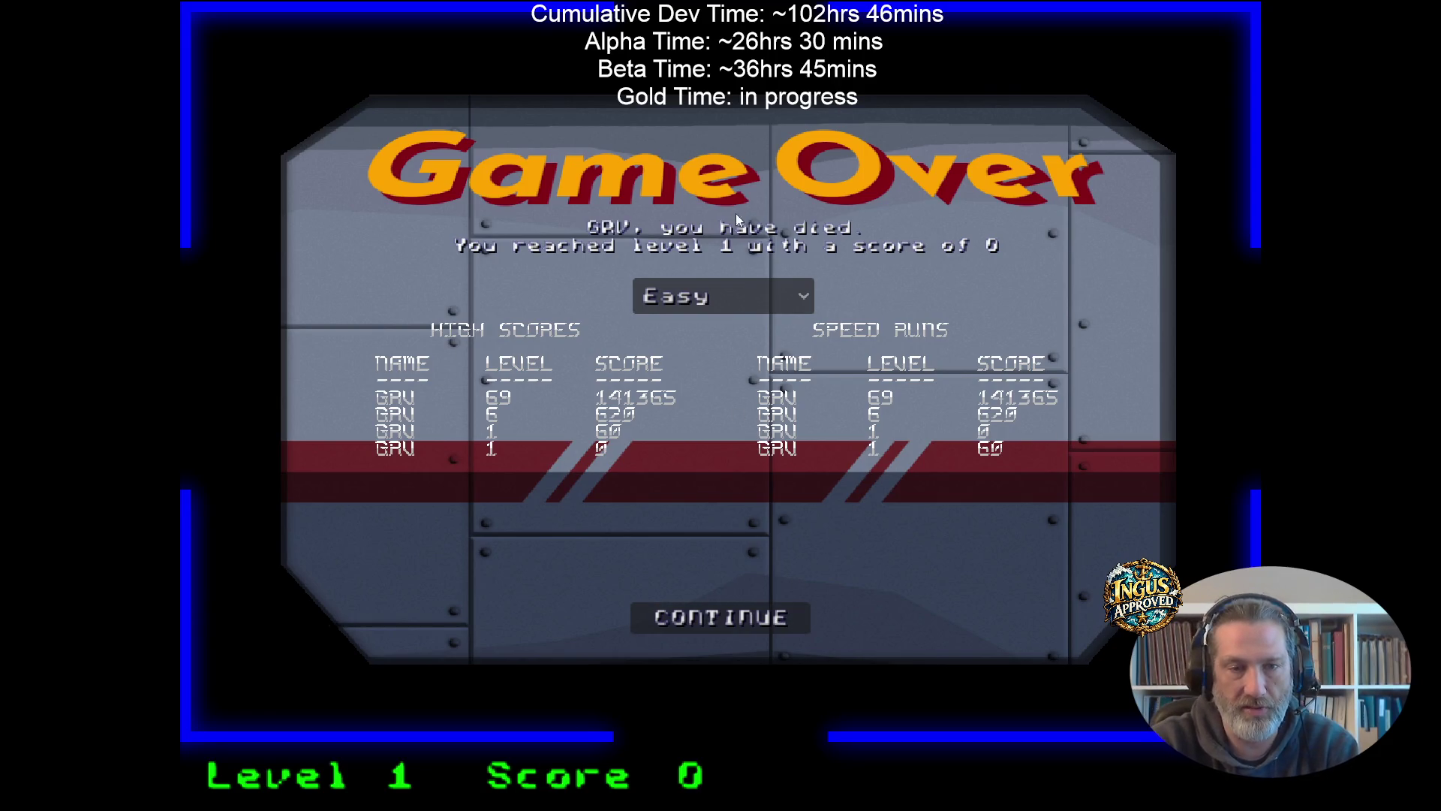
# Cycle the modes again from Normal through Speedrun to Easy, then Continue and Quit.
pyautogui.click(763, 293)
pyautogui.click(713, 351)
pyautogui.click(732, 304)
pyautogui.click(710, 371)
pyautogui.click(718, 300)
pyautogui.click(719, 392)
pyautogui.click(741, 304)
pyautogui.click(721, 330)
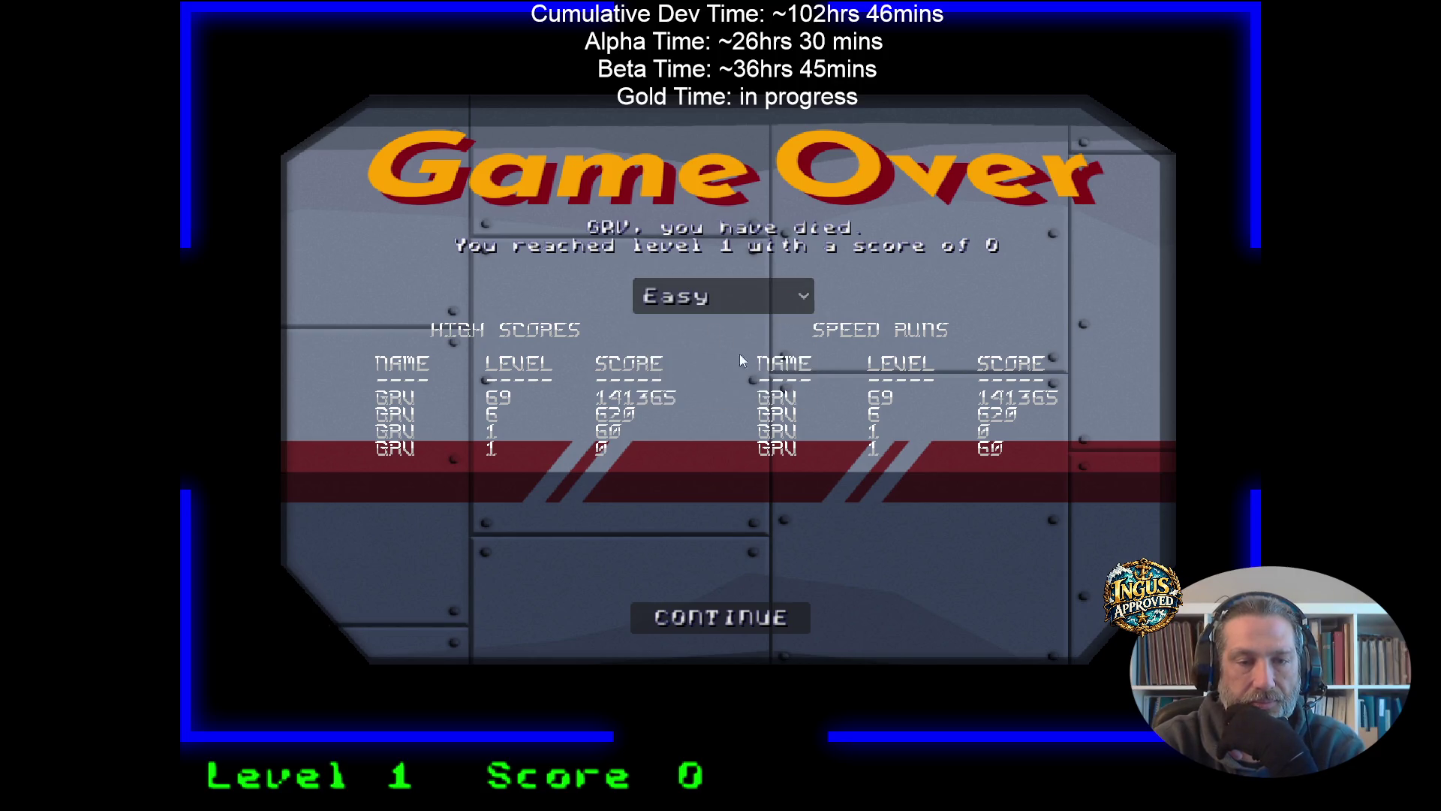
pyautogui.click(763, 620)
pyautogui.click(875, 620)
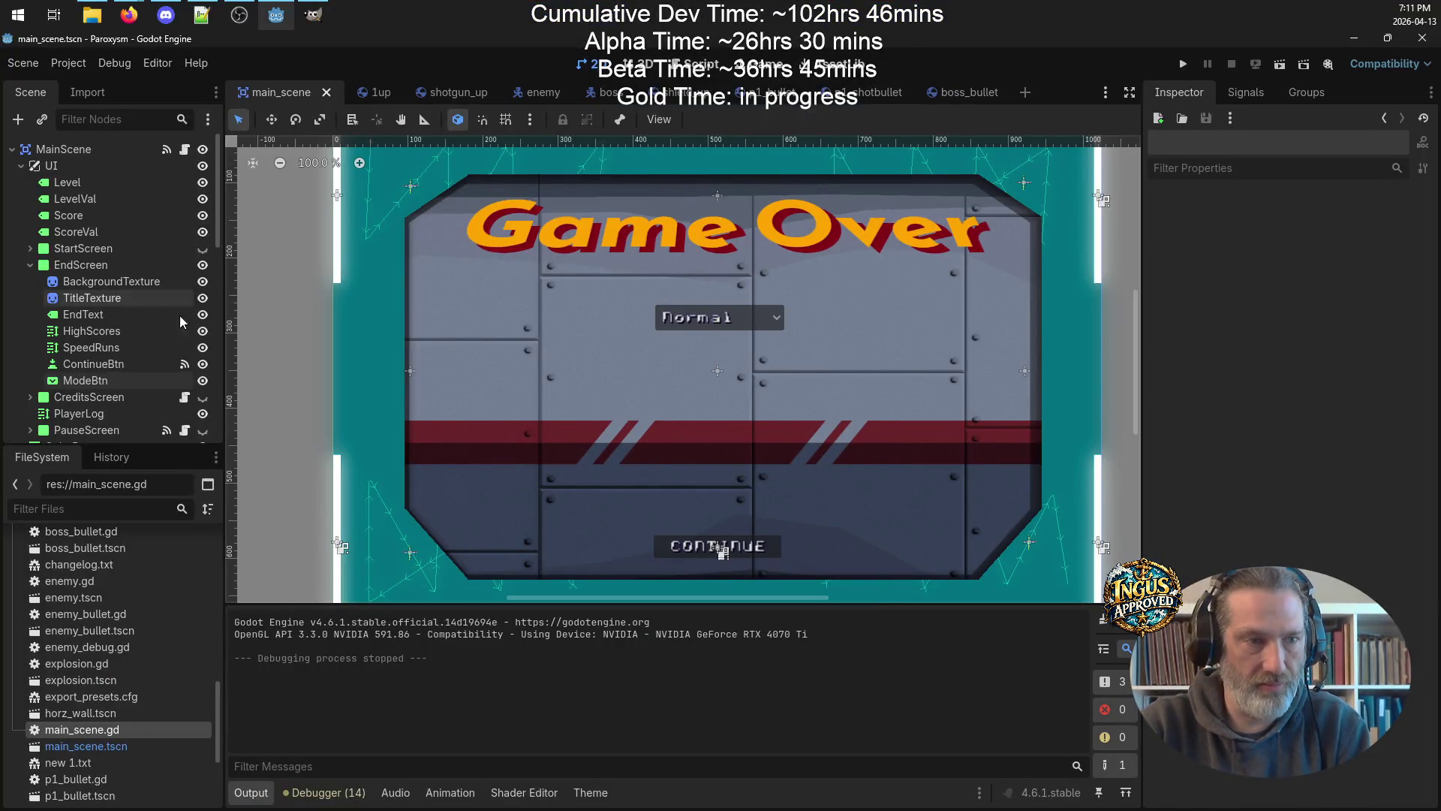
# Nudge ModeBtn up to position (335, 166), save main_scene and run the project again.
pyautogui.click(103, 382)
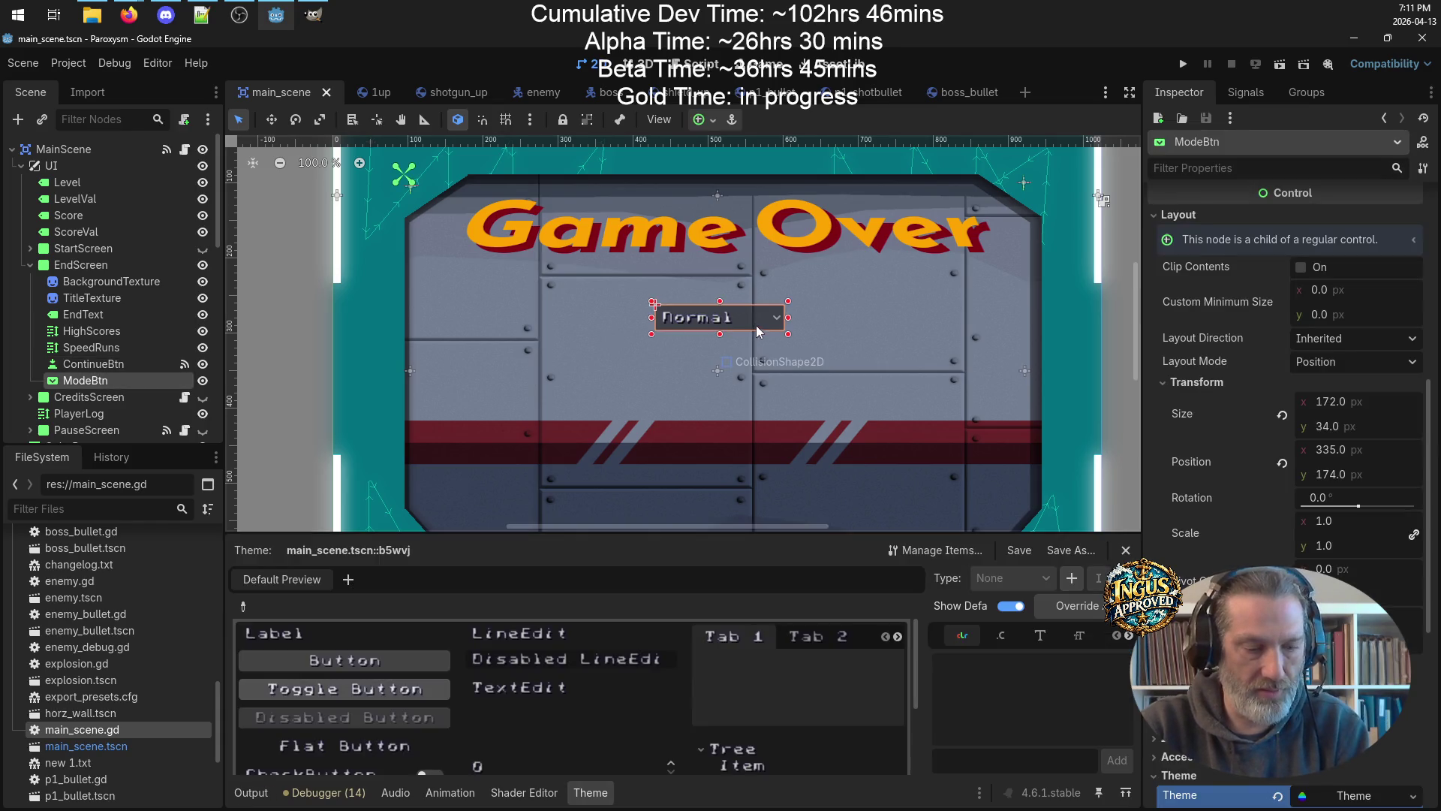
pyautogui.moveTo(741, 322); pyautogui.dragTo(742, 316)
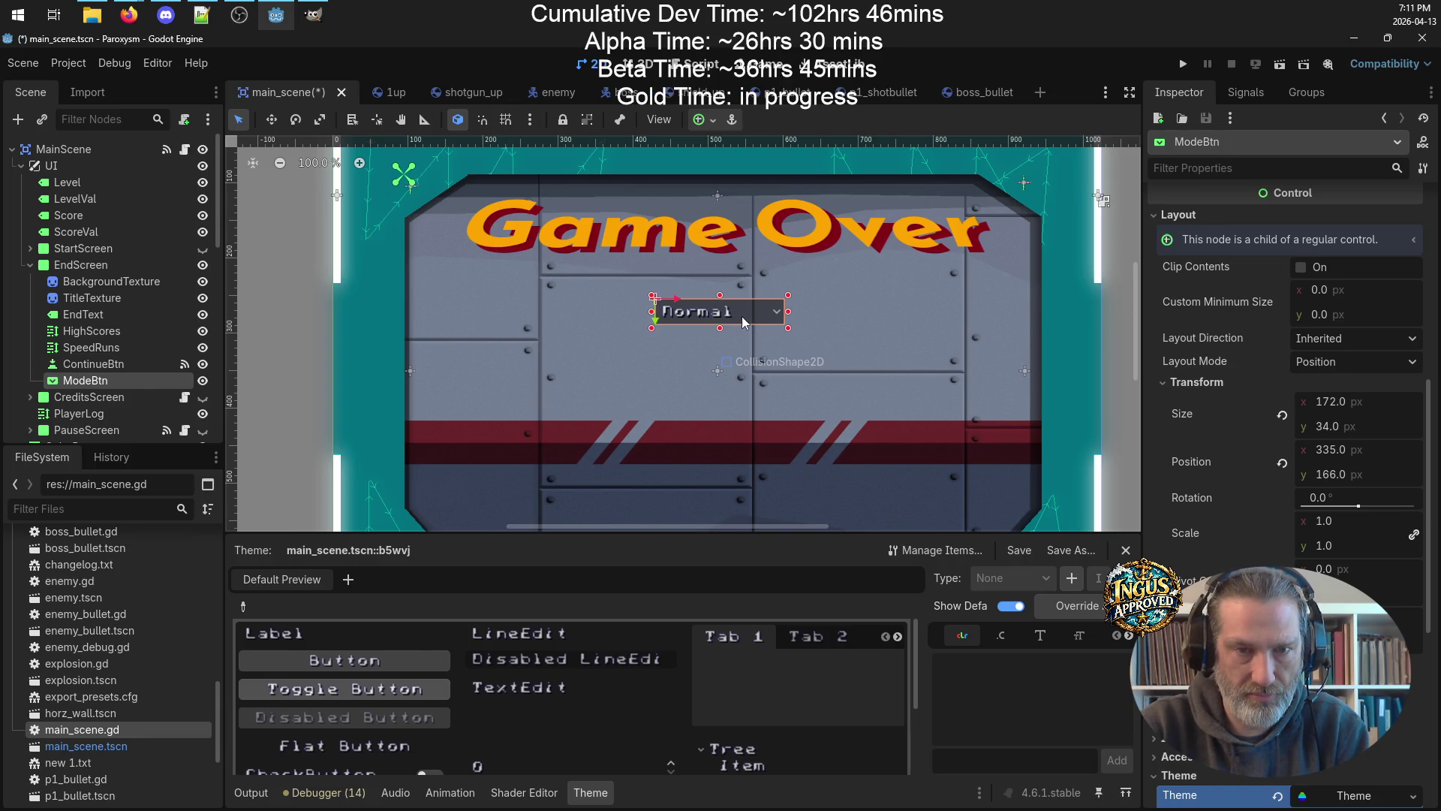
pyautogui.hotkey('ctrl', 's')
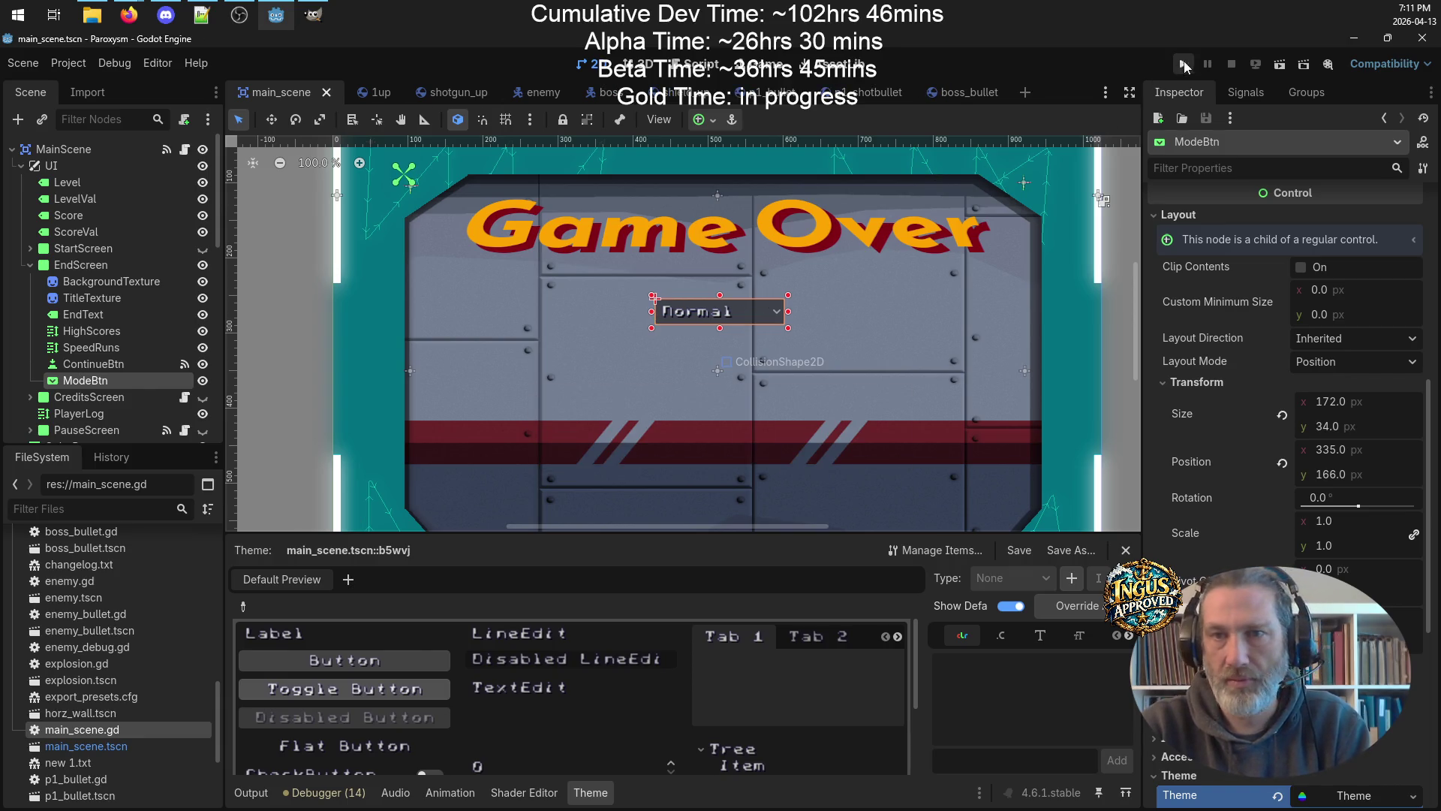
pyautogui.click(1185, 66)
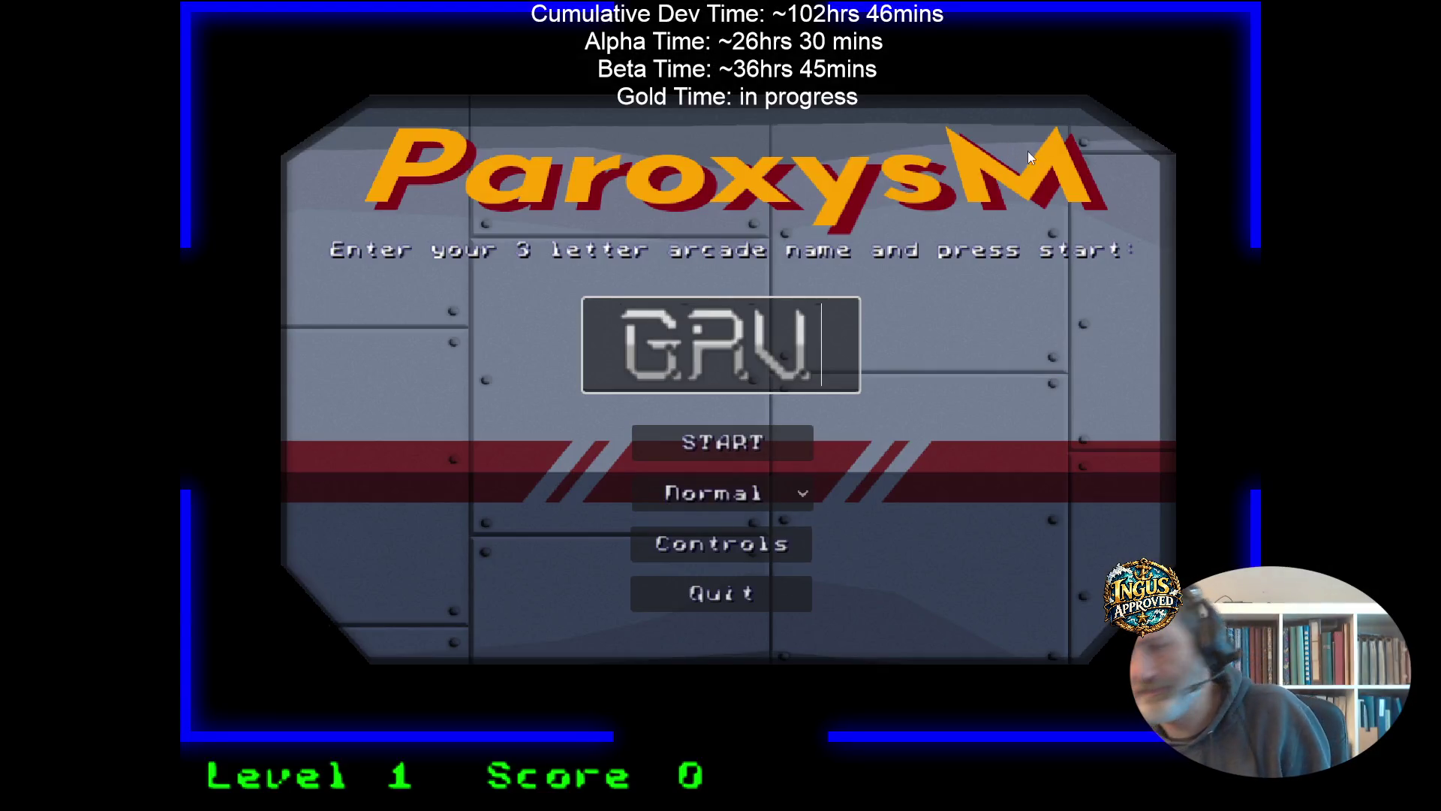
# Start a new game and move the player through the maze until all lives are lost.
pyautogui.click(763, 439)
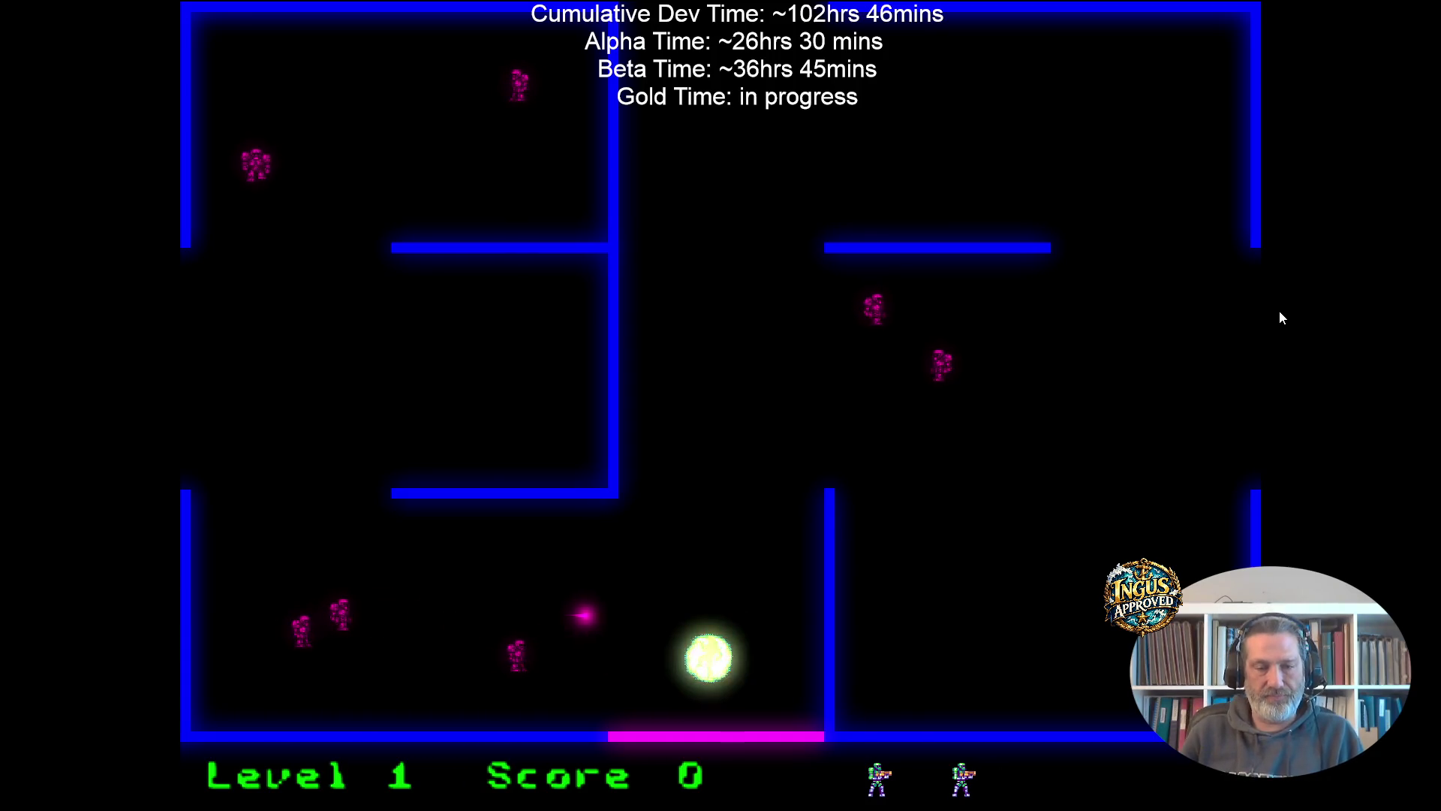
pyautogui.press('Up')
pyautogui.press('Left')
pyautogui.press('Down')
pyautogui.press('Up')
pyautogui.press('Right')
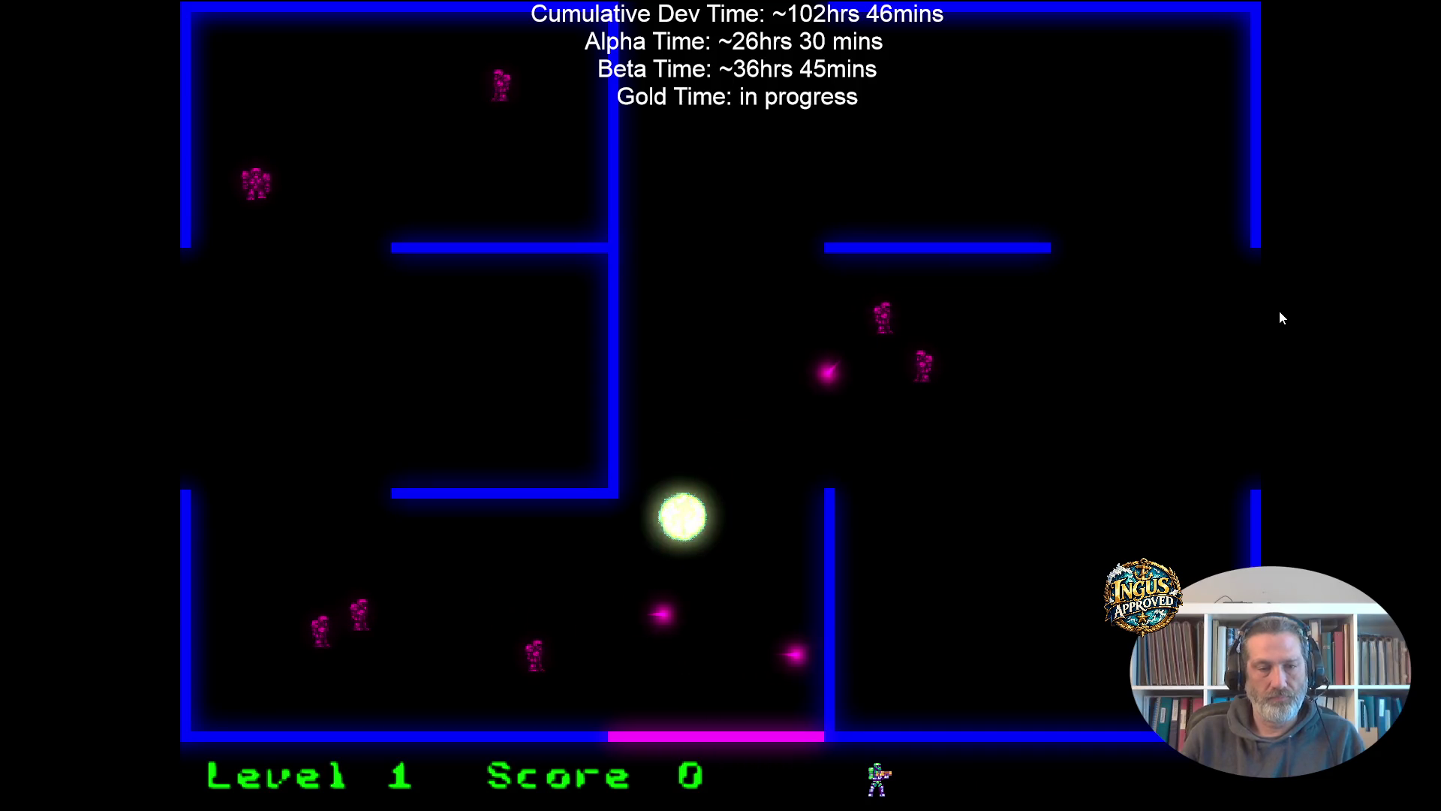
pyautogui.press('Up')
pyautogui.press('Right')
pyautogui.press('Right')
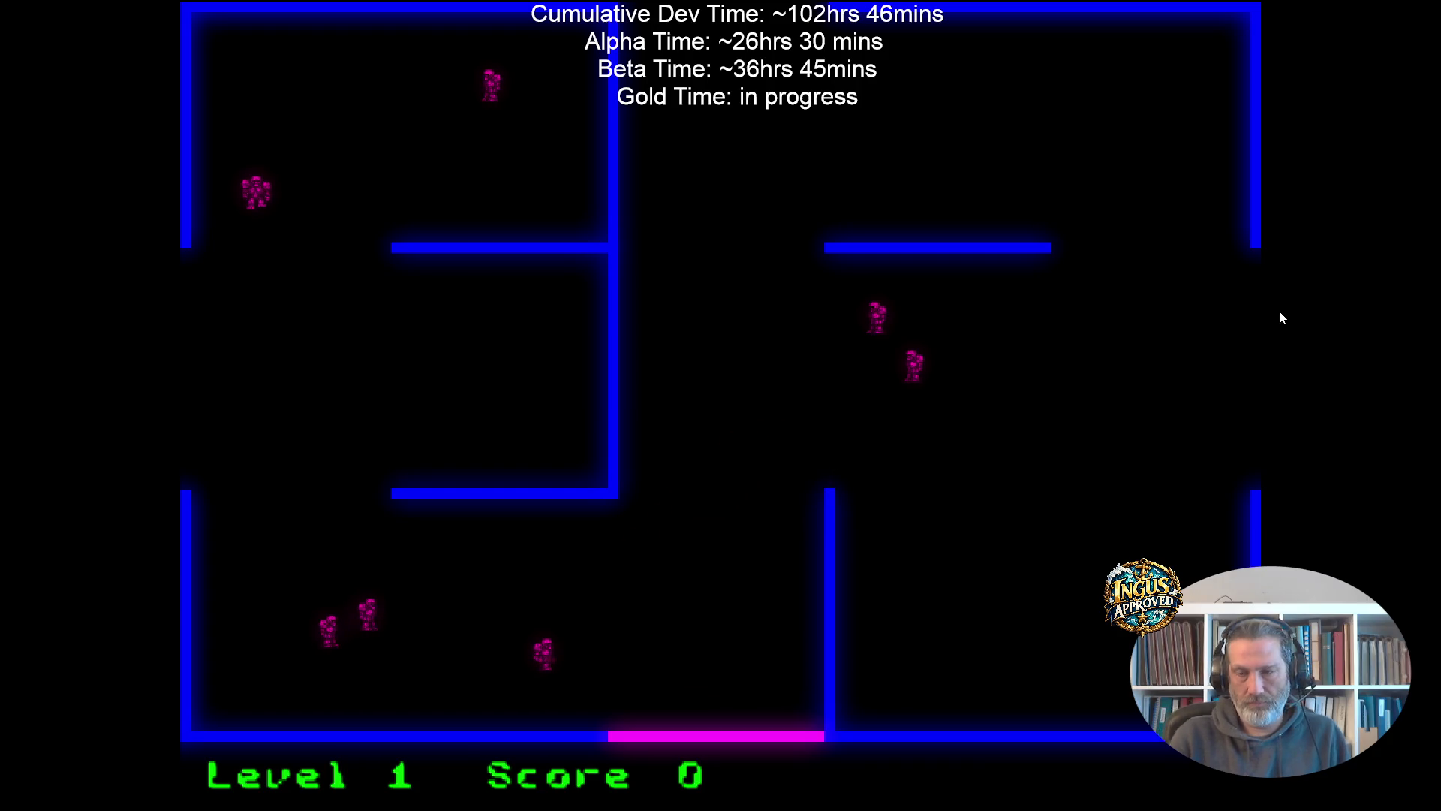
pyautogui.press('Left')
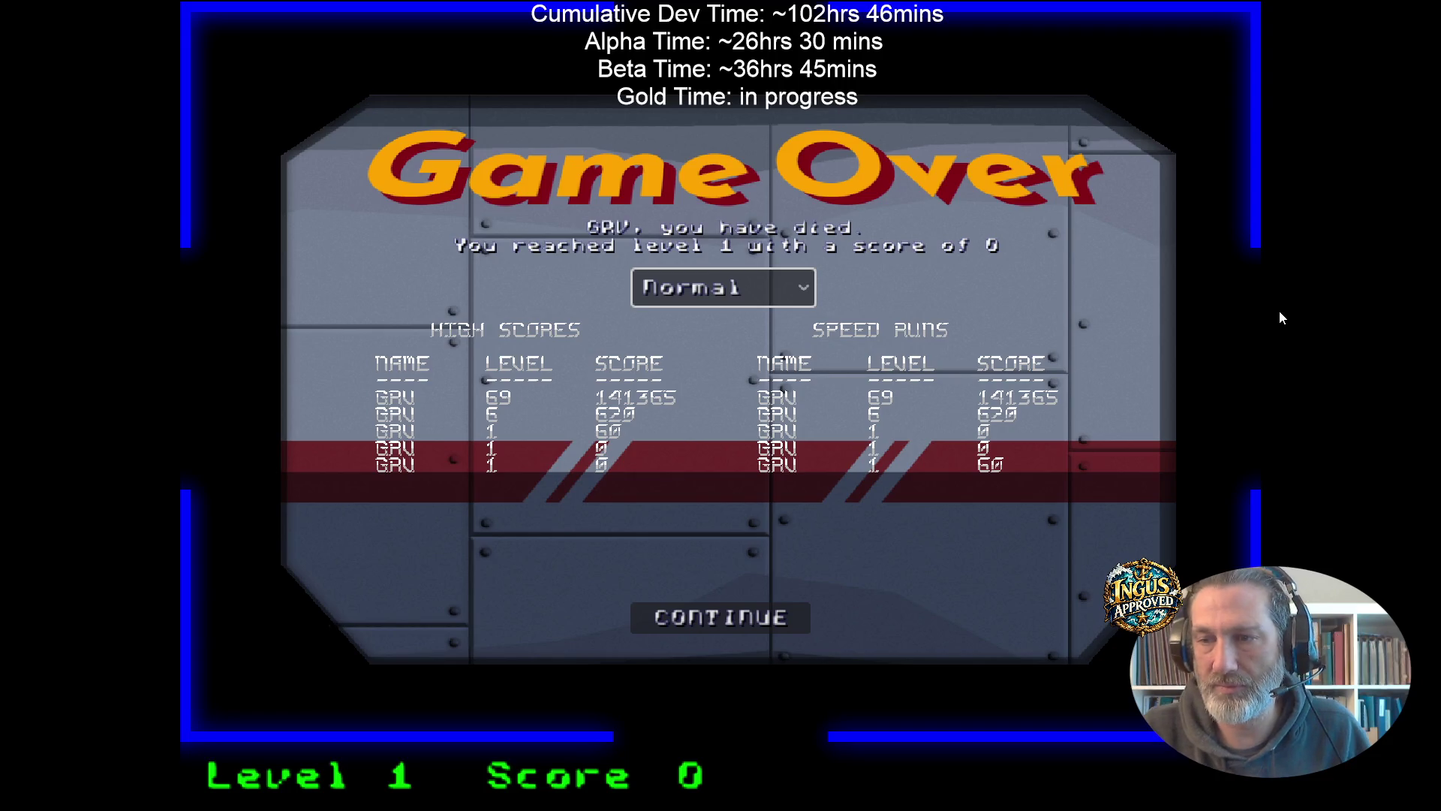
# On Game Over, use the keyboard to pick Hard, then Easy, in the mode dropdown.
pyautogui.press('Return')
pyautogui.press('Down')
pyautogui.press('Return')
pyautogui.press('Return')
pyautogui.press('Up')
pyautogui.press('Up')
pyautogui.press('Return')
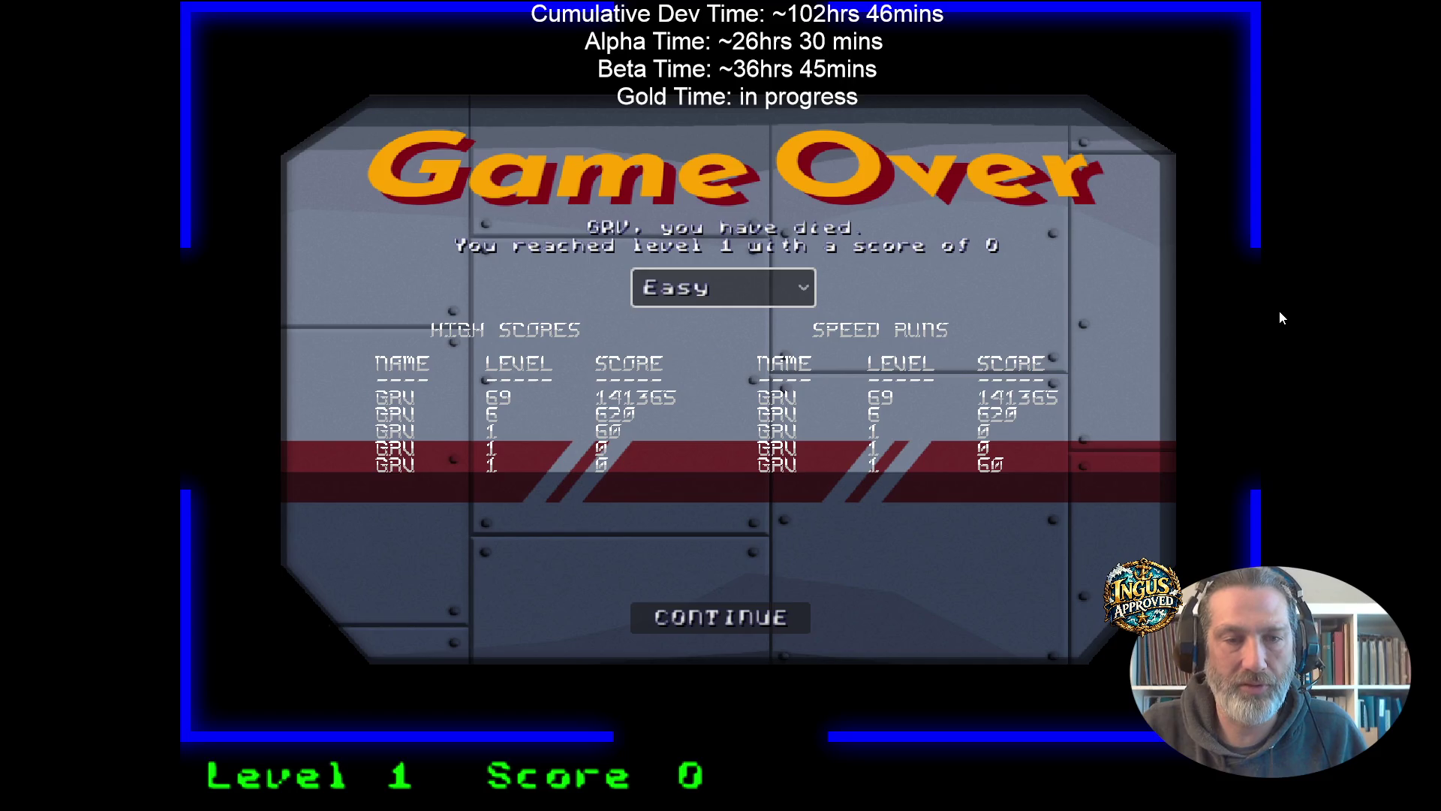
pyautogui.press('Down')
pyautogui.press('Return')
pyautogui.press('Return')
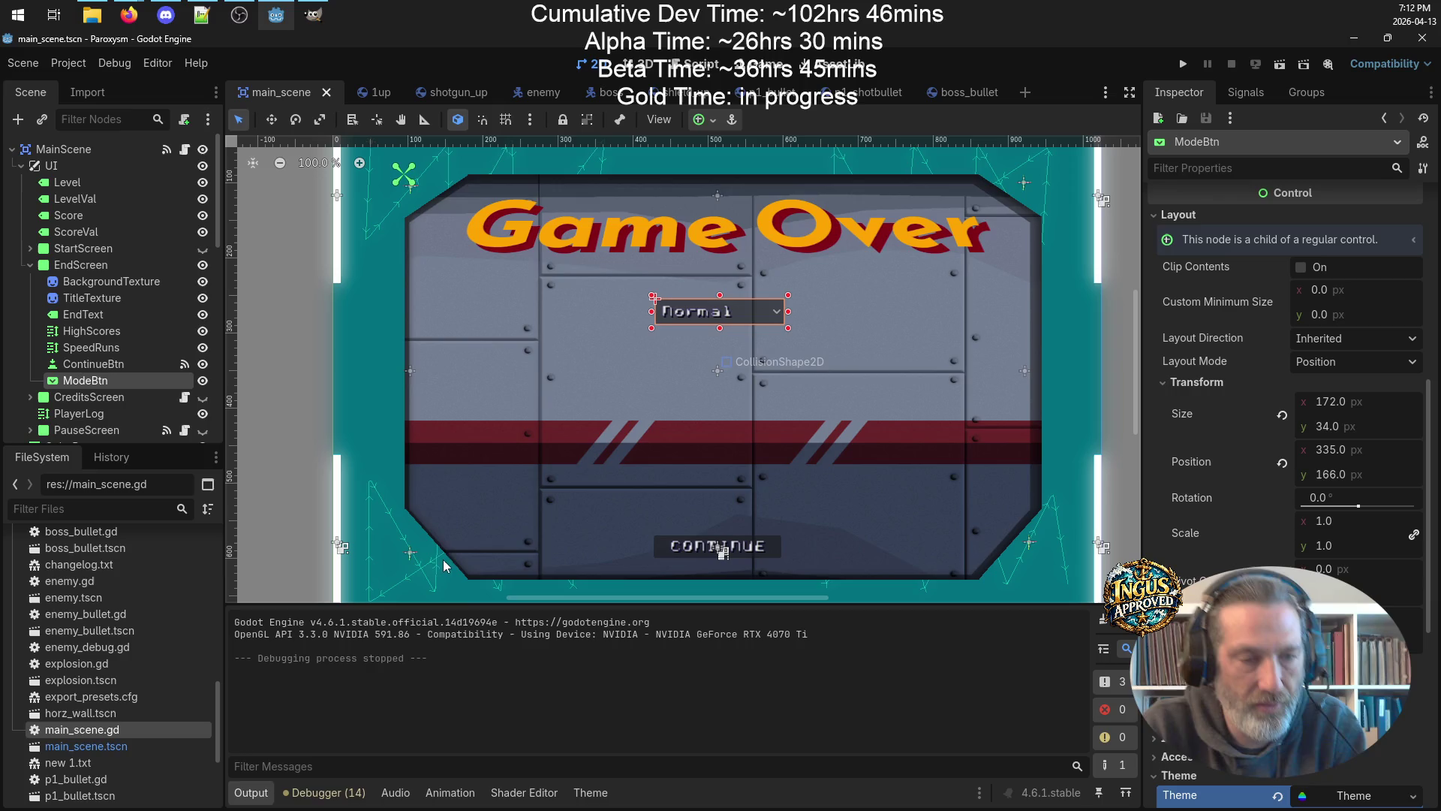
# Select EnemySpawnPath, then open main_scene.gd from the FileSystem dock in the Script editor.
pyautogui.click(573, 487)
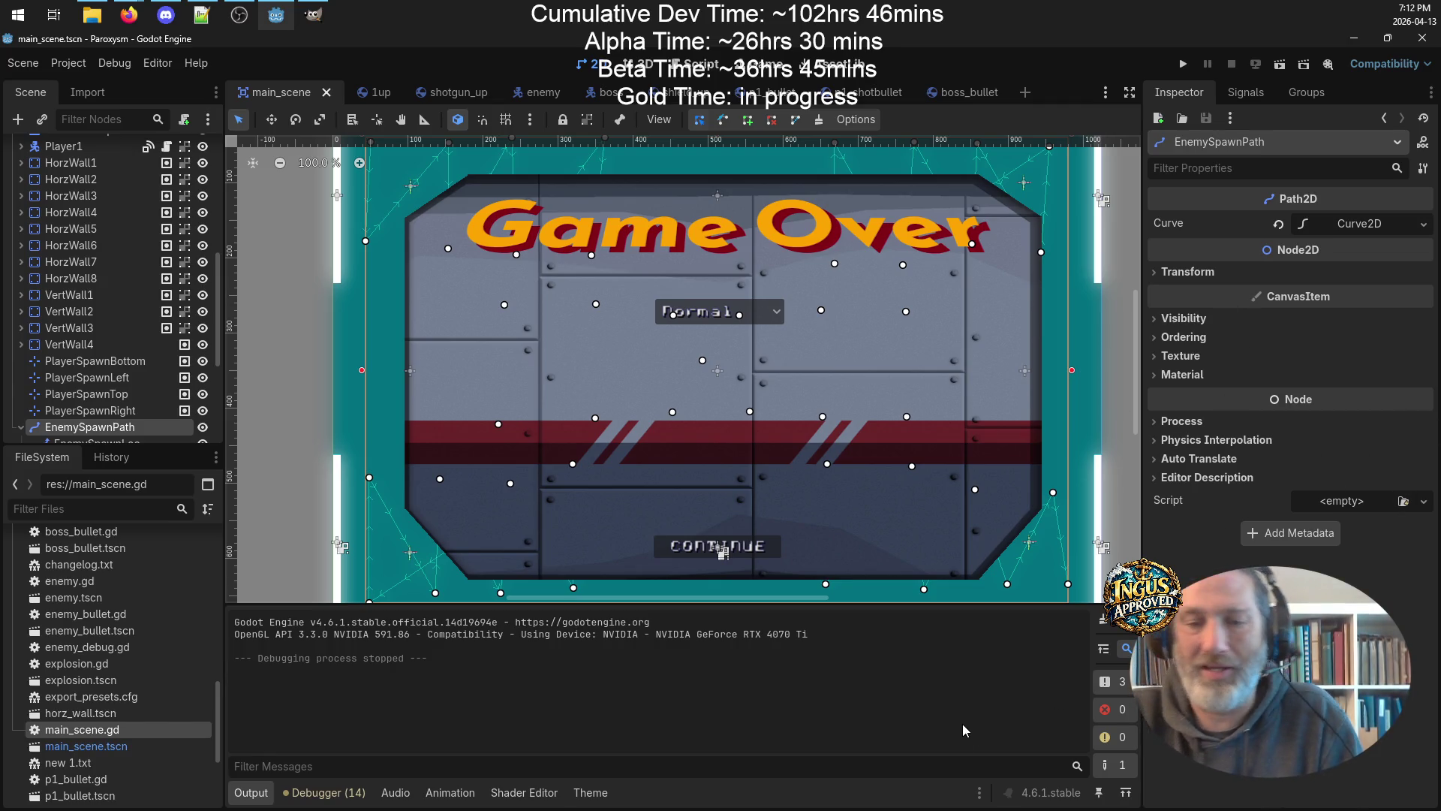
pyautogui.hotkey('alt', 'Tab')
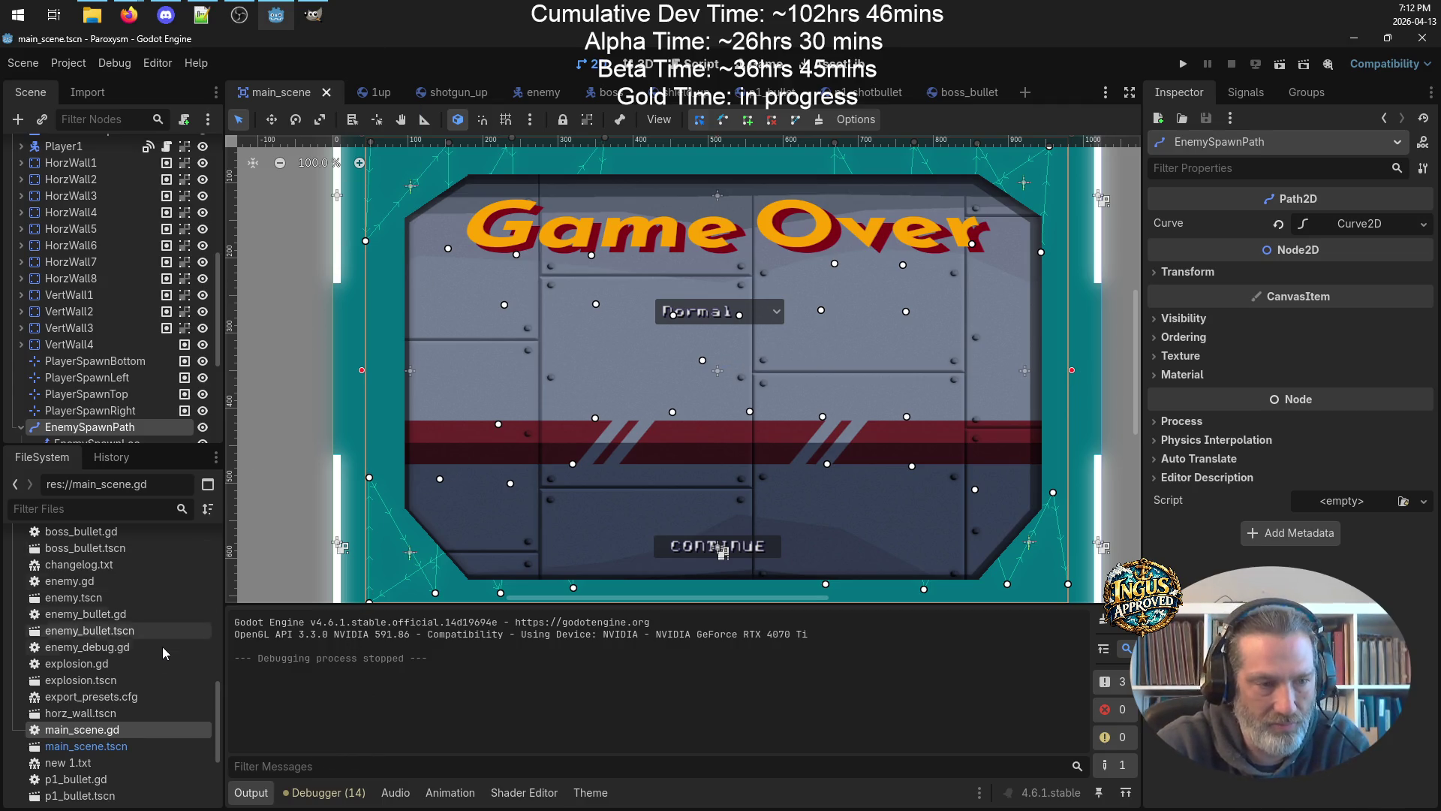
pyautogui.doubleClick(123, 732)
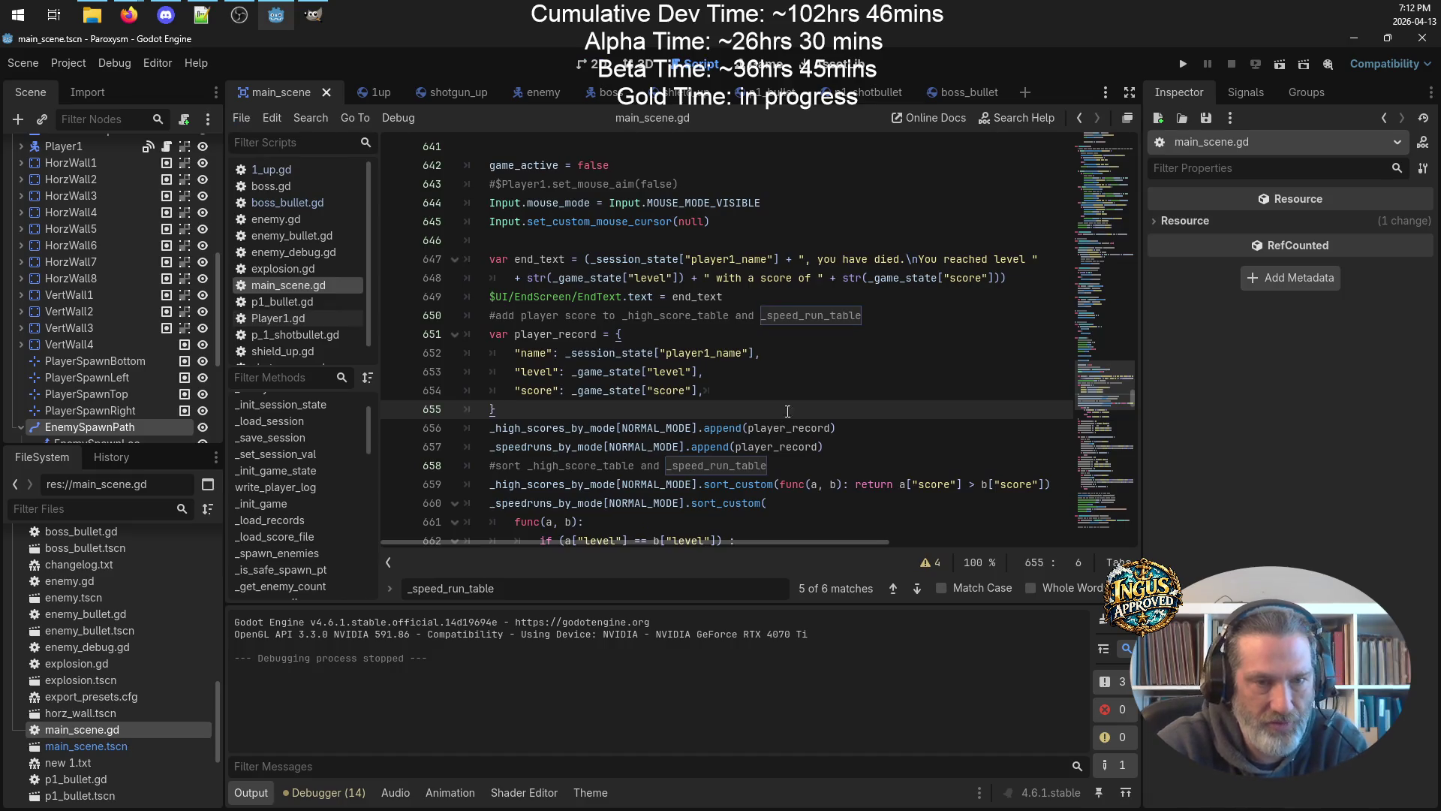
# Review the _high_scores_by_mode and NORMAL_MODE uses in _end_game around lines 640–656.
pyautogui.doubleClick(570, 428)
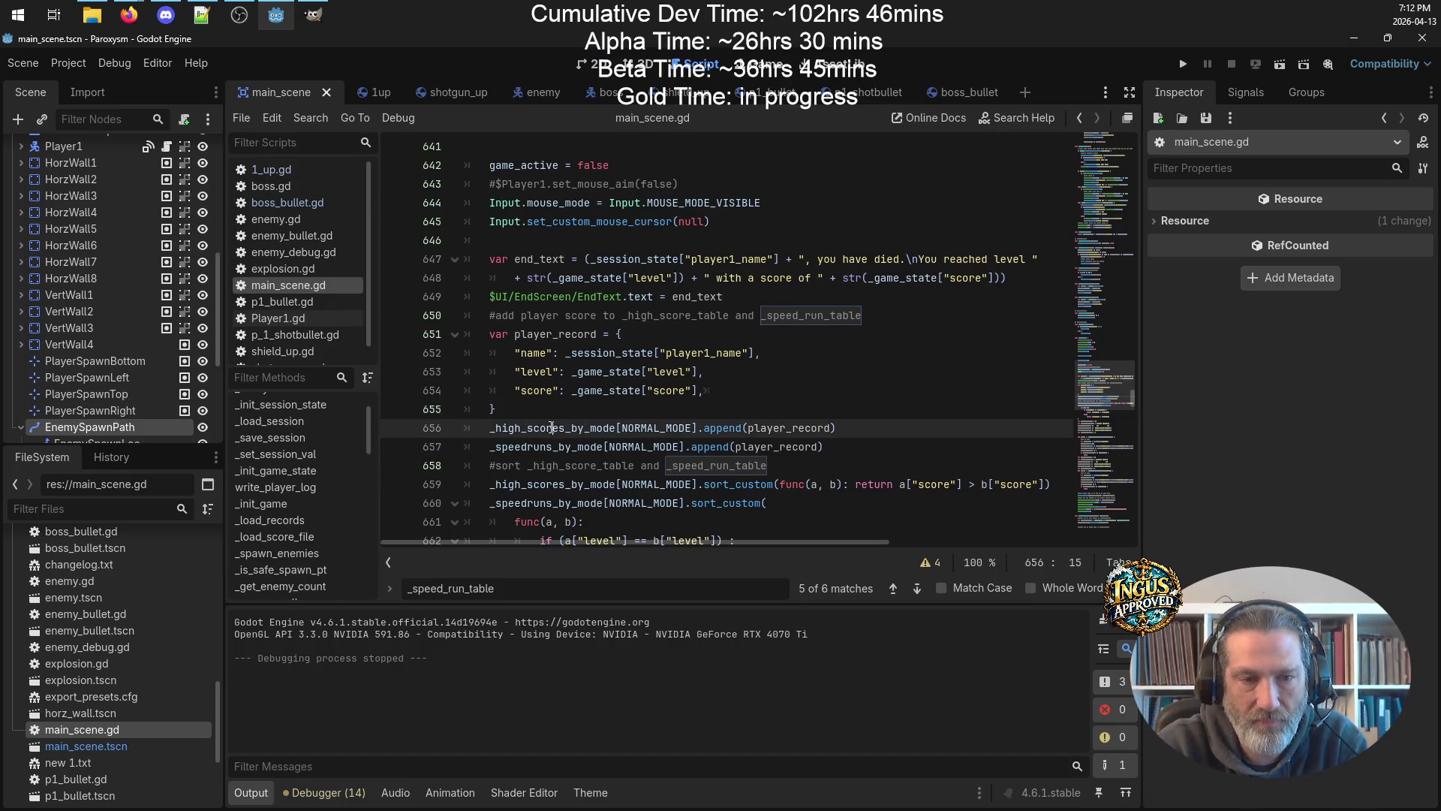
pyautogui.scroll(4, 686, 392)
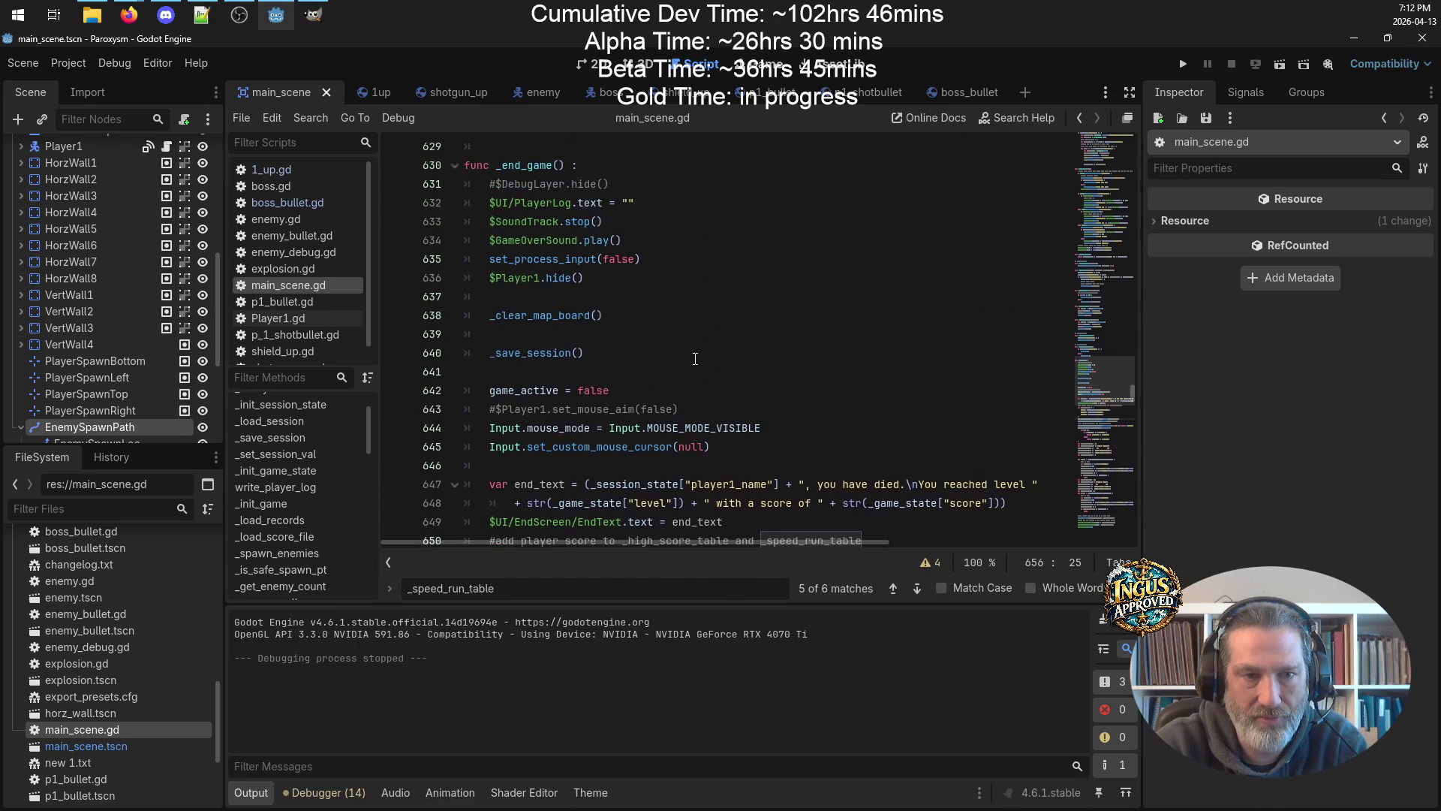
pyautogui.scroll(-3, 697, 359)
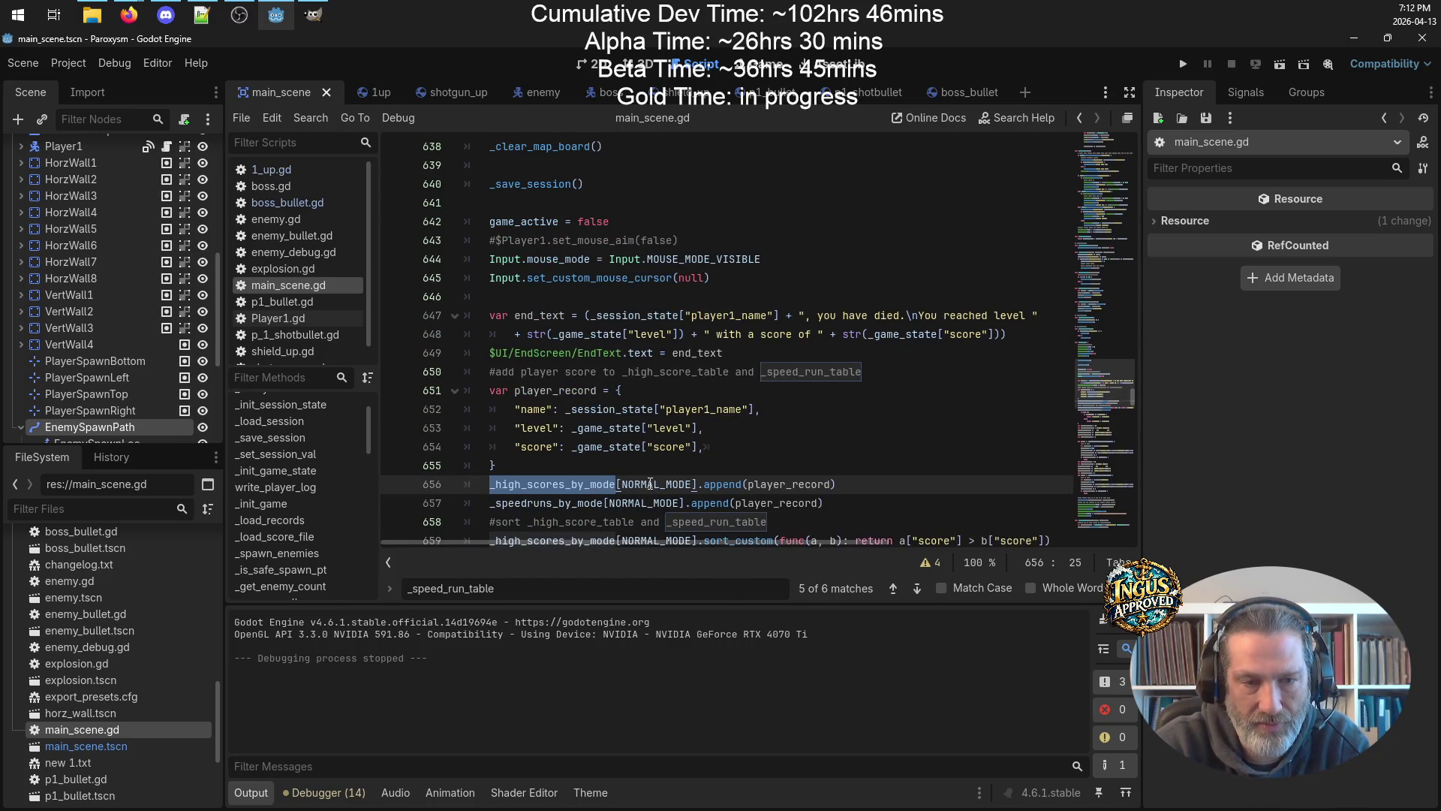
pyautogui.doubleClick(650, 484)
pyautogui.scroll(-2, 794, 454)
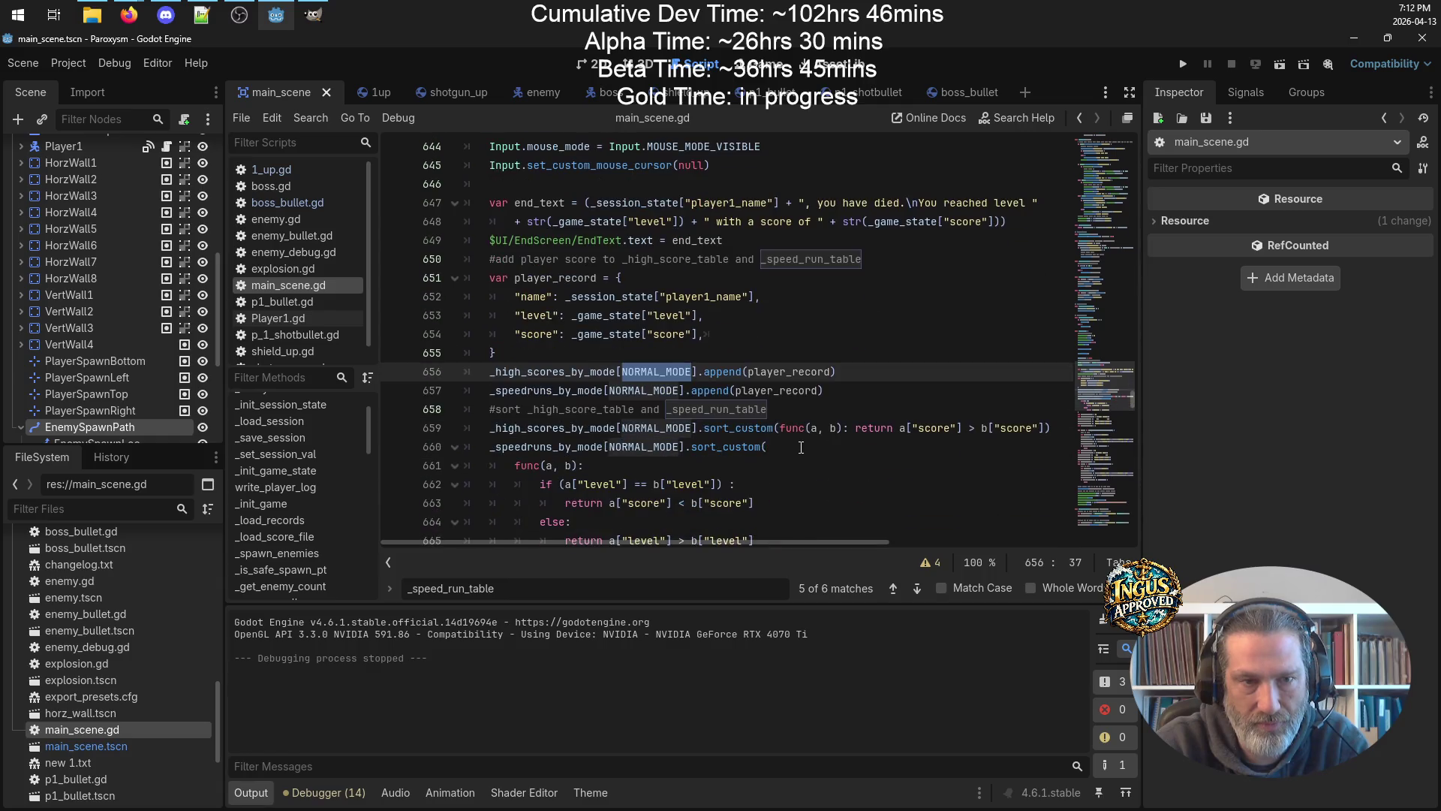
pyautogui.scroll(3, 674, 335)
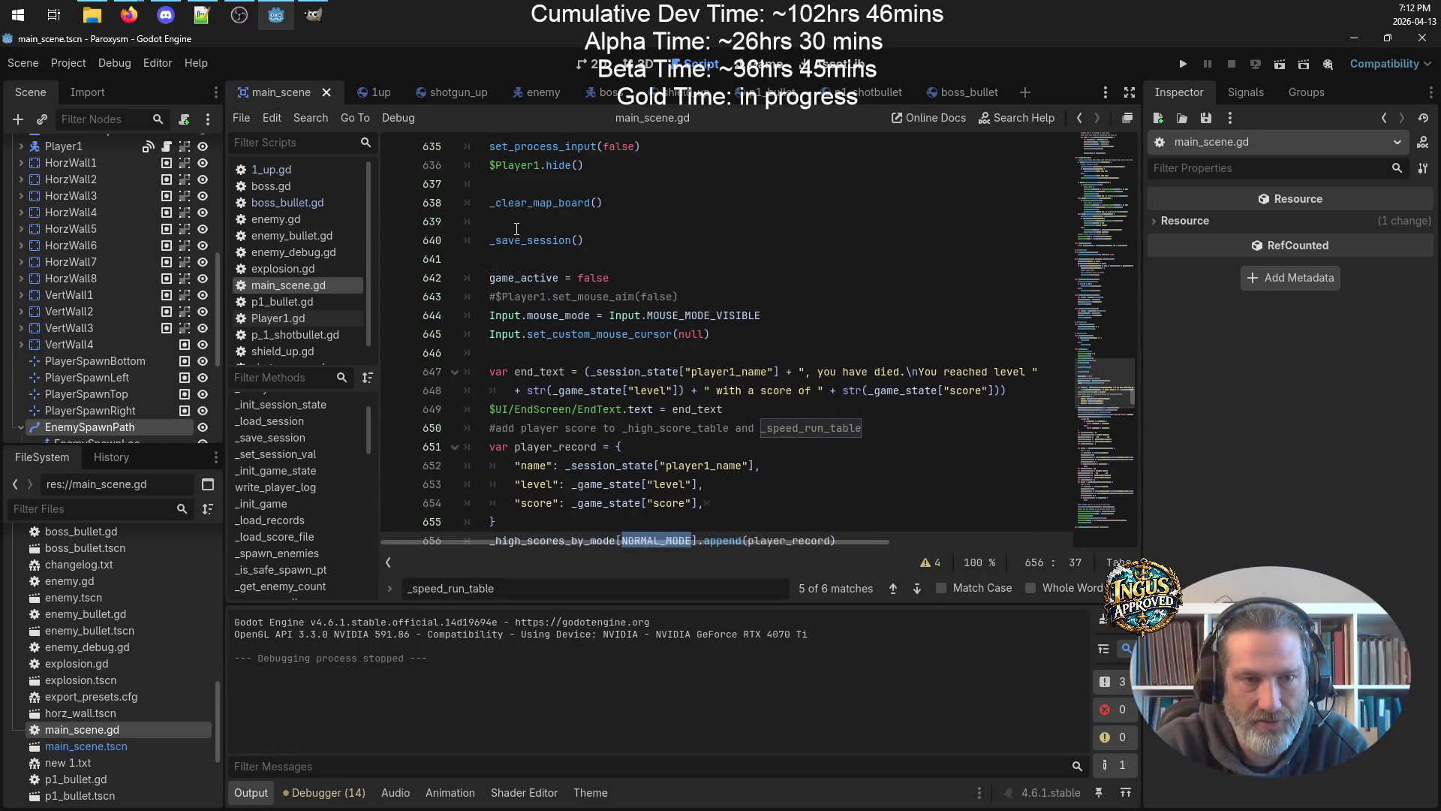
pyautogui.scroll(4, 564, 205)
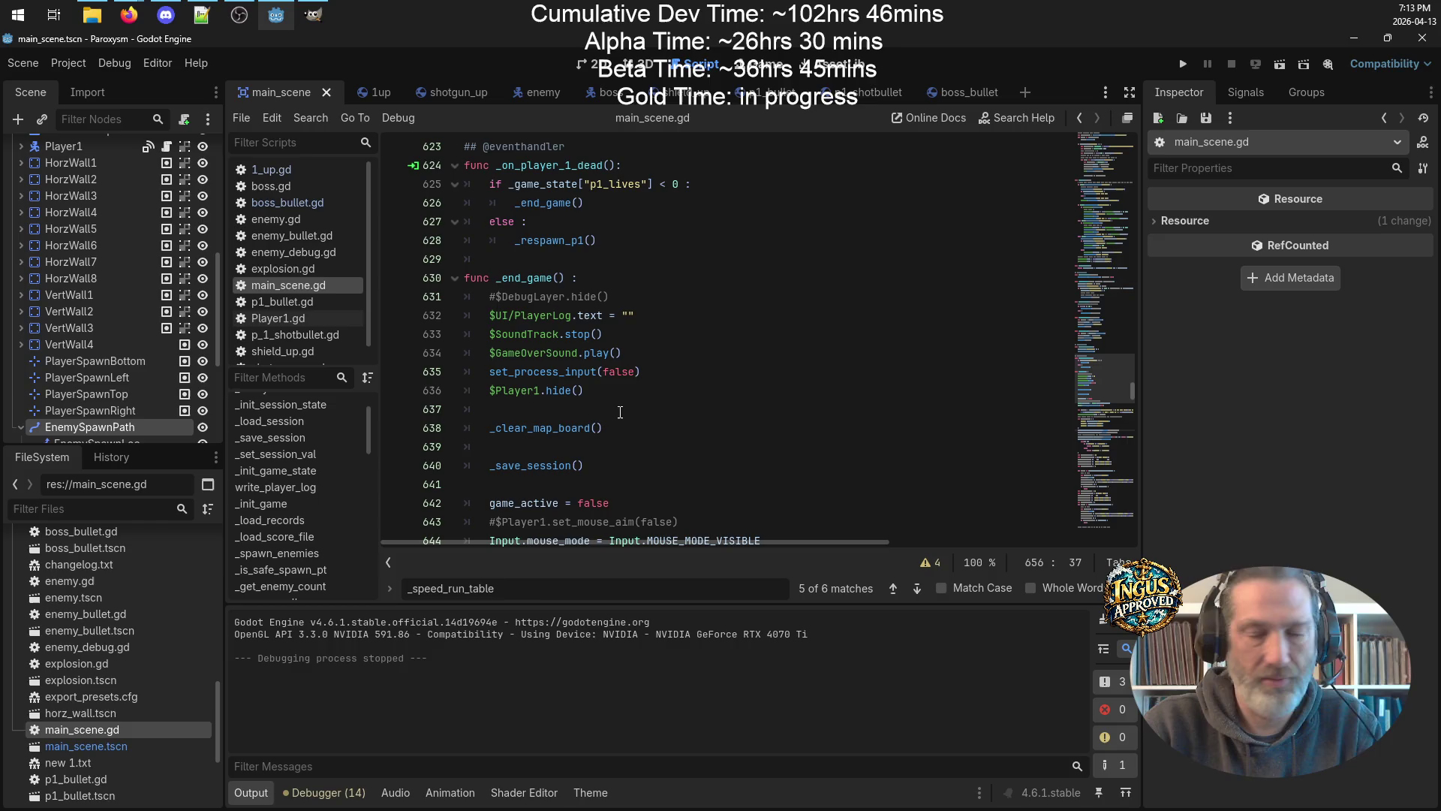
pyautogui.scroll(-2, 621, 411)
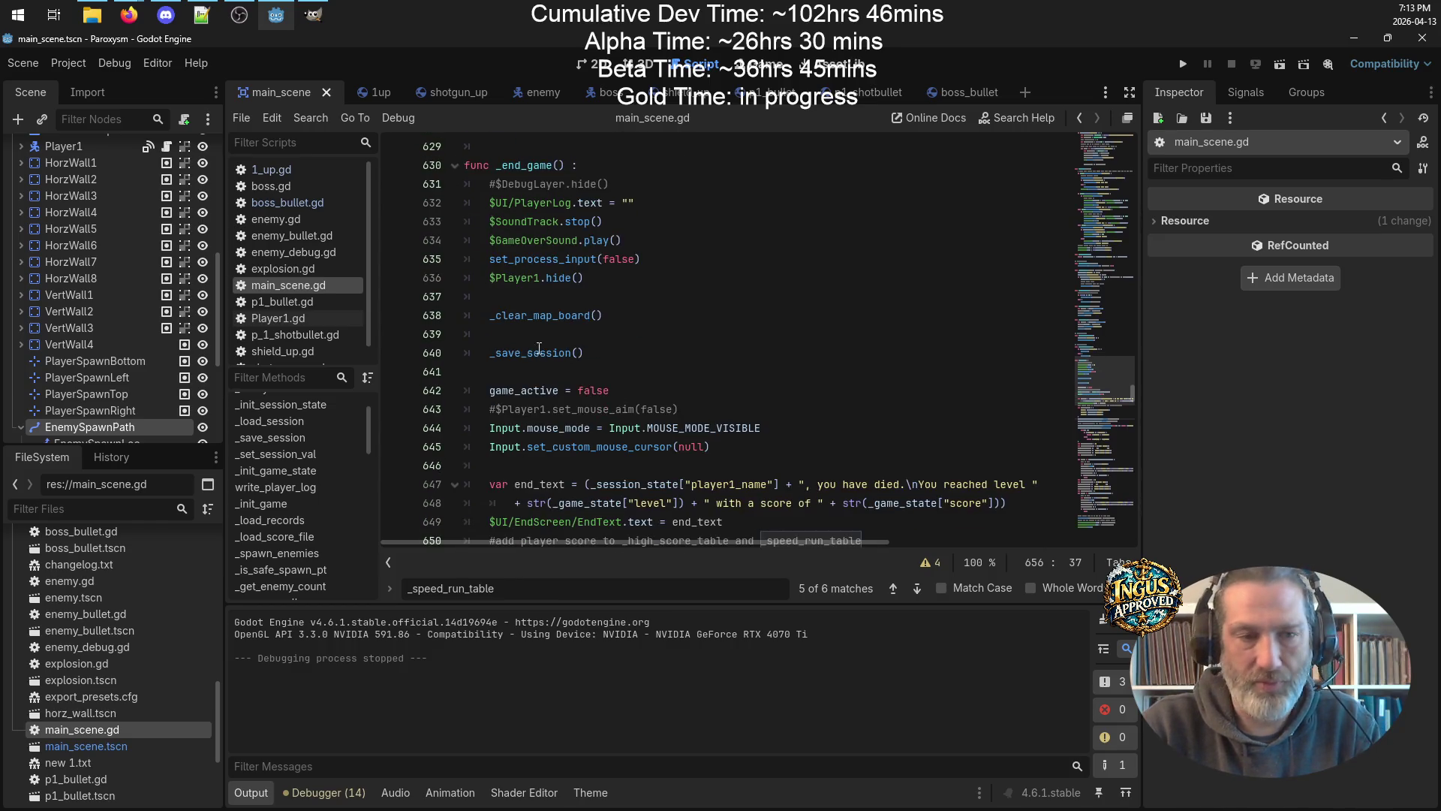
pyautogui.doubleClick(569, 354)
pyautogui.press('End')
pyautogui.scroll(-3, 649, 354)
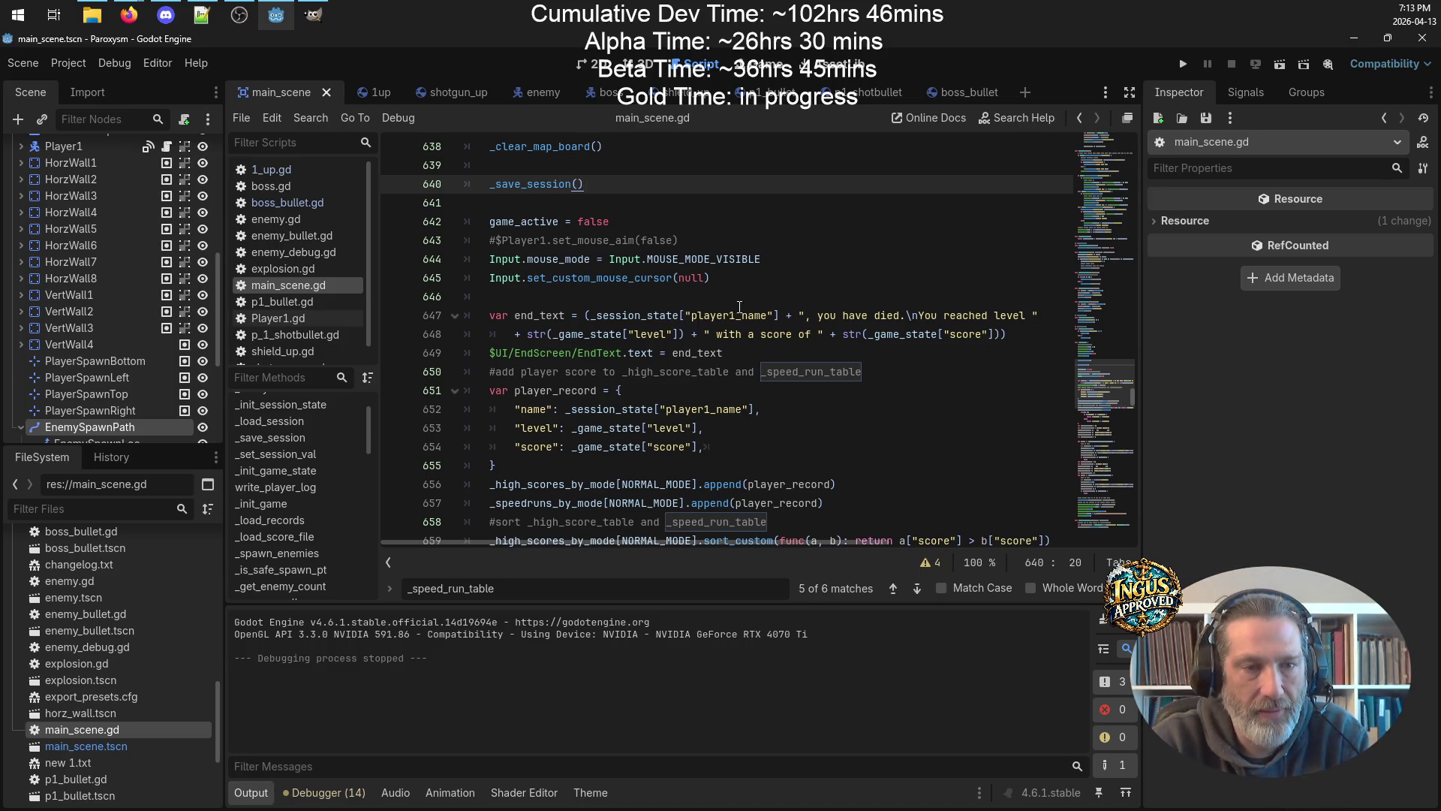
pyautogui.scroll(-2, 759, 416)
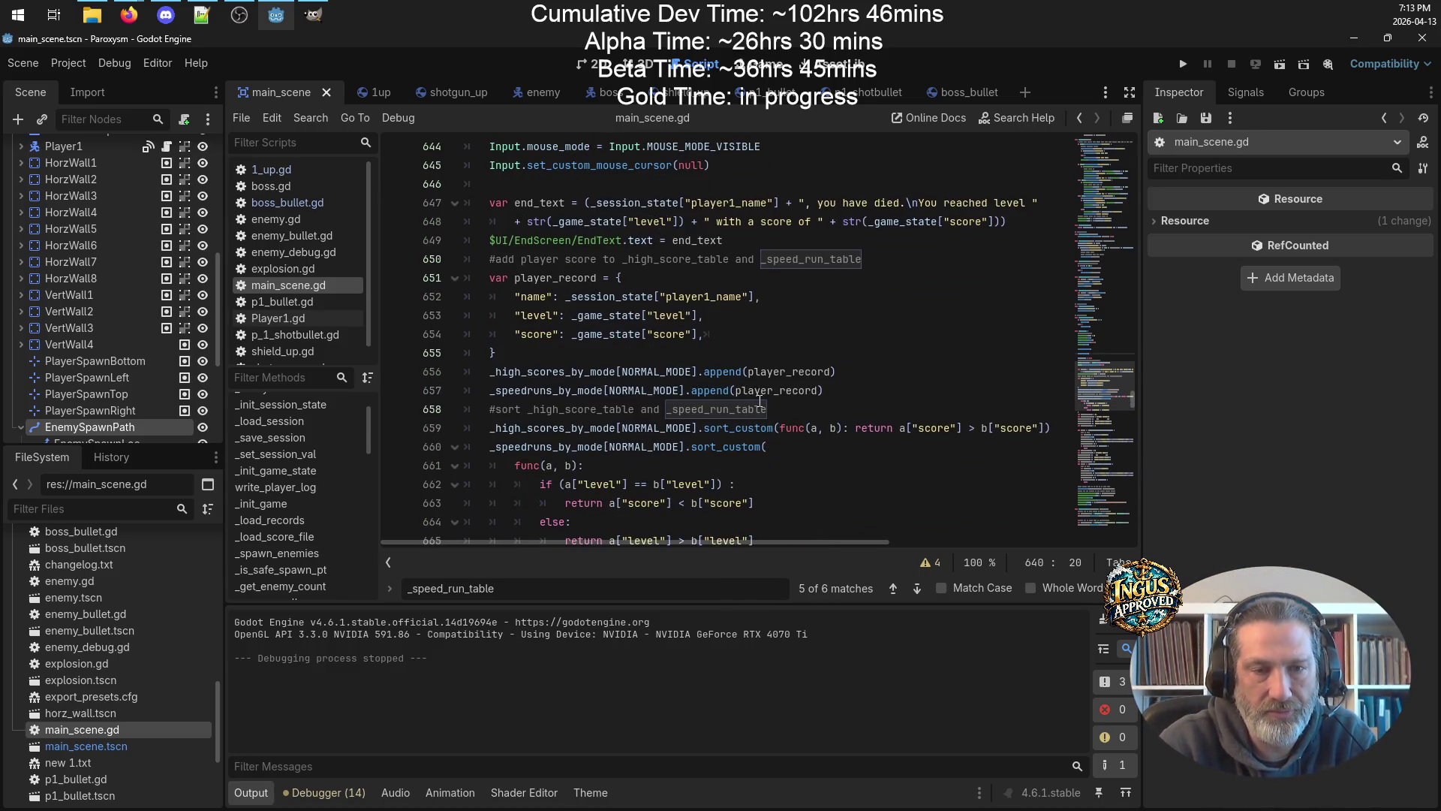
# Add var game_mode = _session_state["game_mode"] below the player_record block and save main_scene.gd.
pyautogui.click(621, 353)
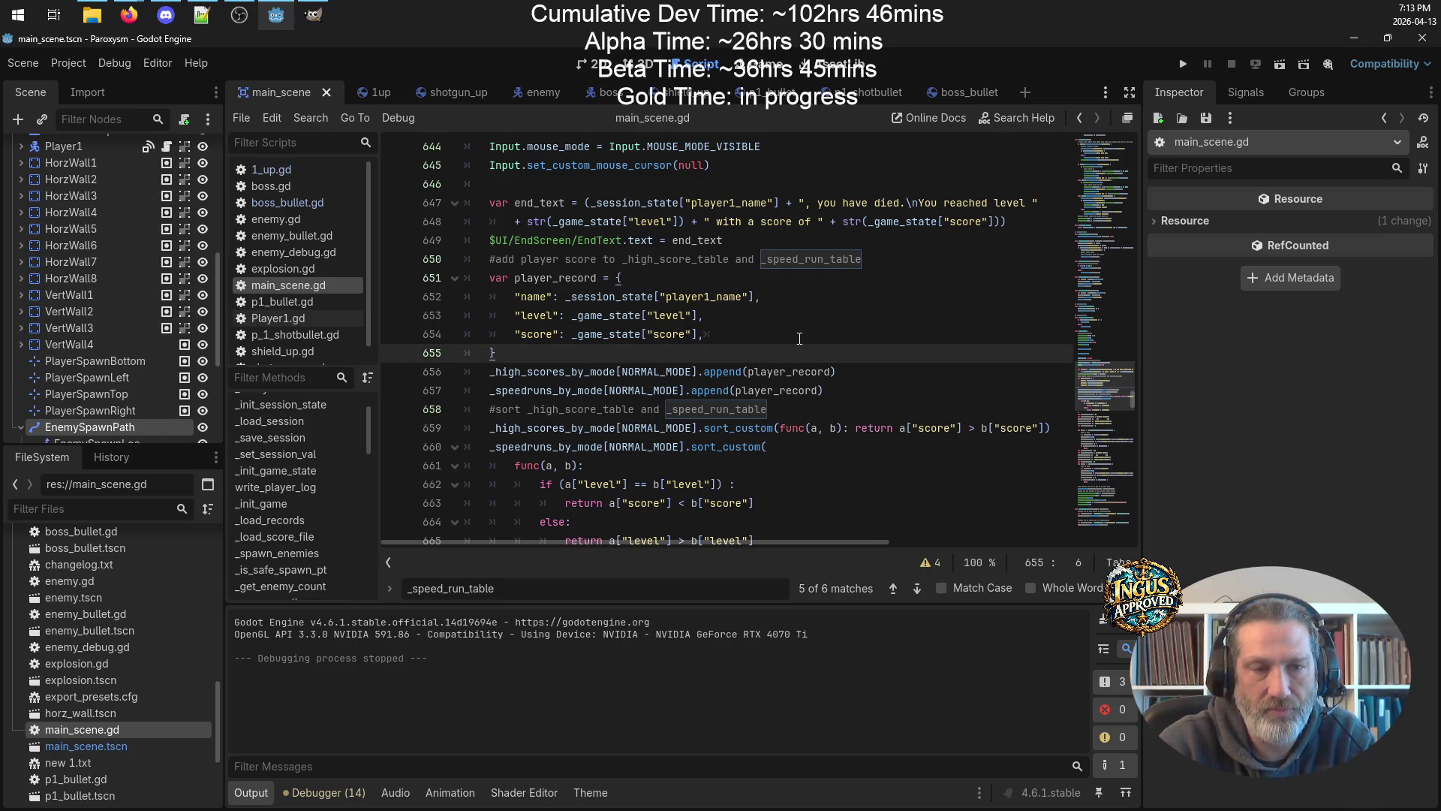
pyautogui.press('Return')
pyautogui.press('Return')
pyautogui.press('Up')
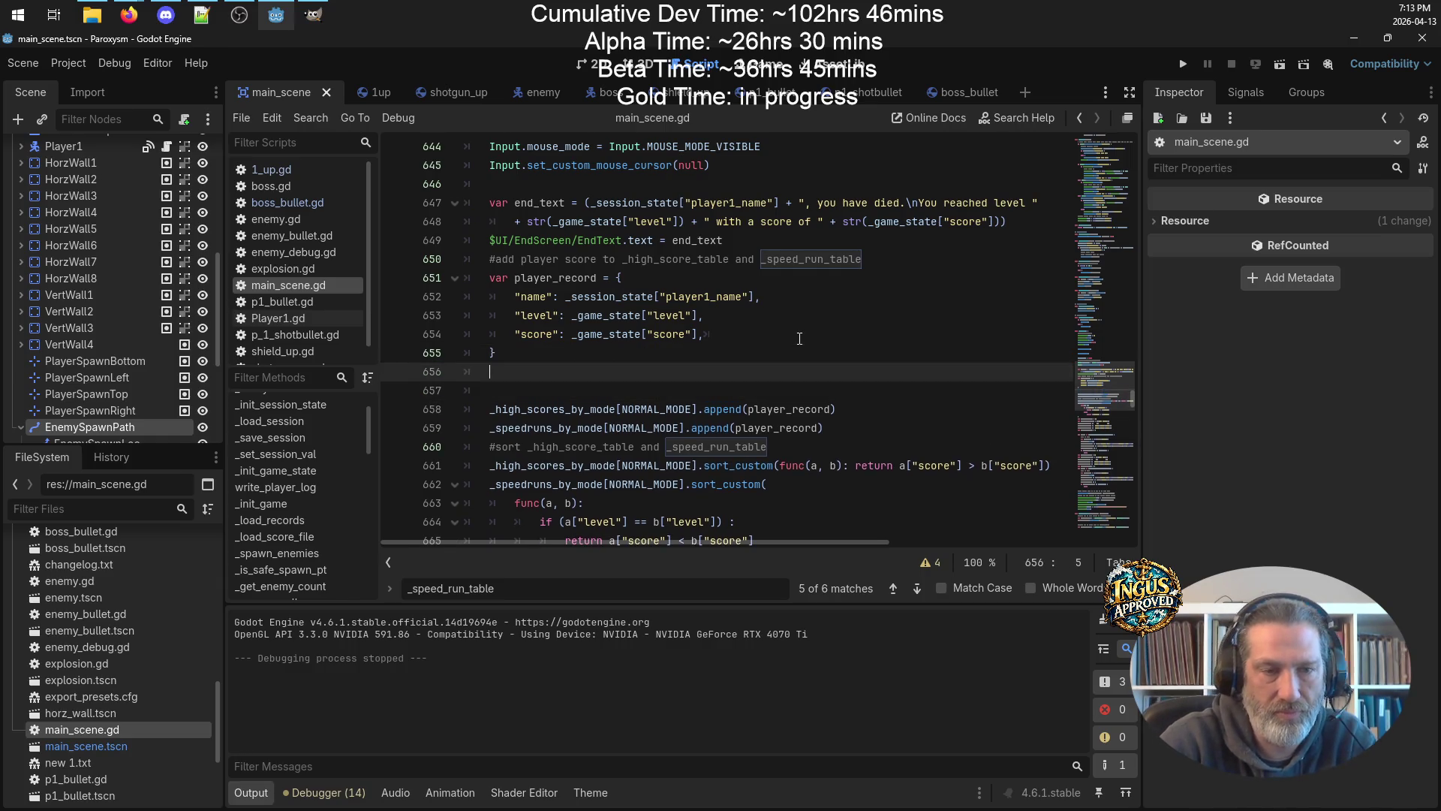
pyautogui.press('Return')
pyautogui.write('var')
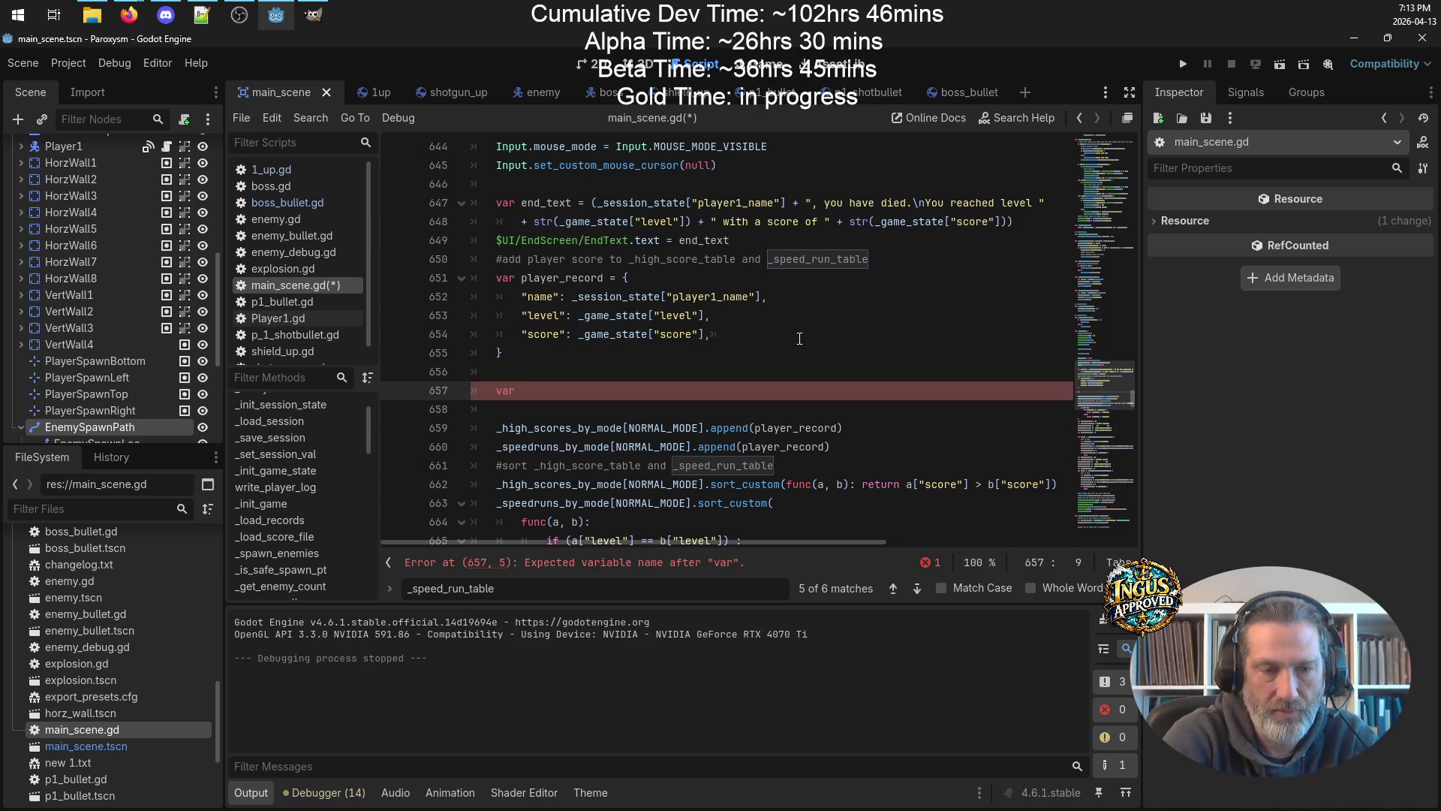
pyautogui.write('game')
pyautogui.press('BackSpace')
pyautogui.press('BackSpace')
pyautogui.press('BackSpace')
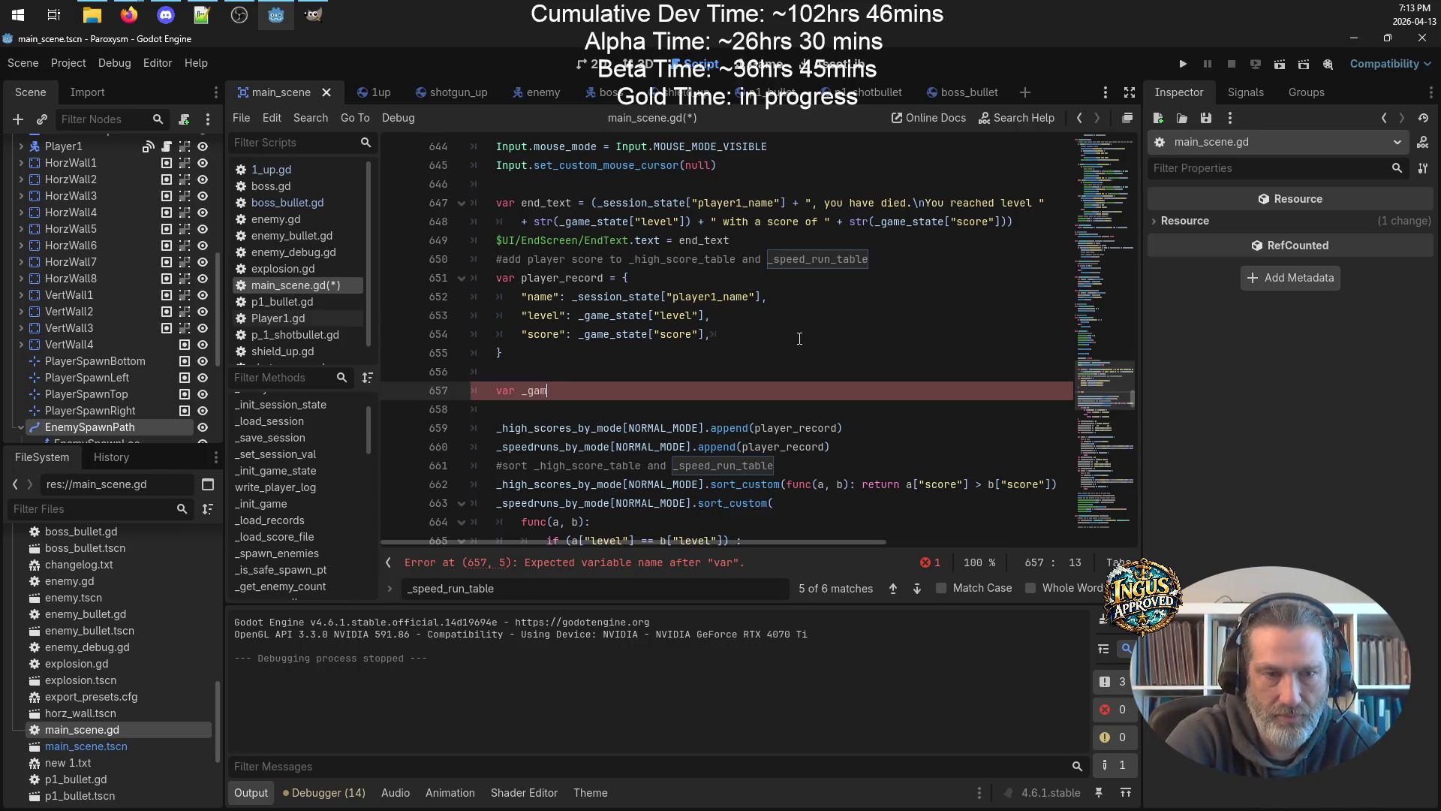
pyautogui.write('gma')
pyautogui.press('BackSpace')
pyautogui.press('BackSpace')
pyautogui.write('ame_mode = _')
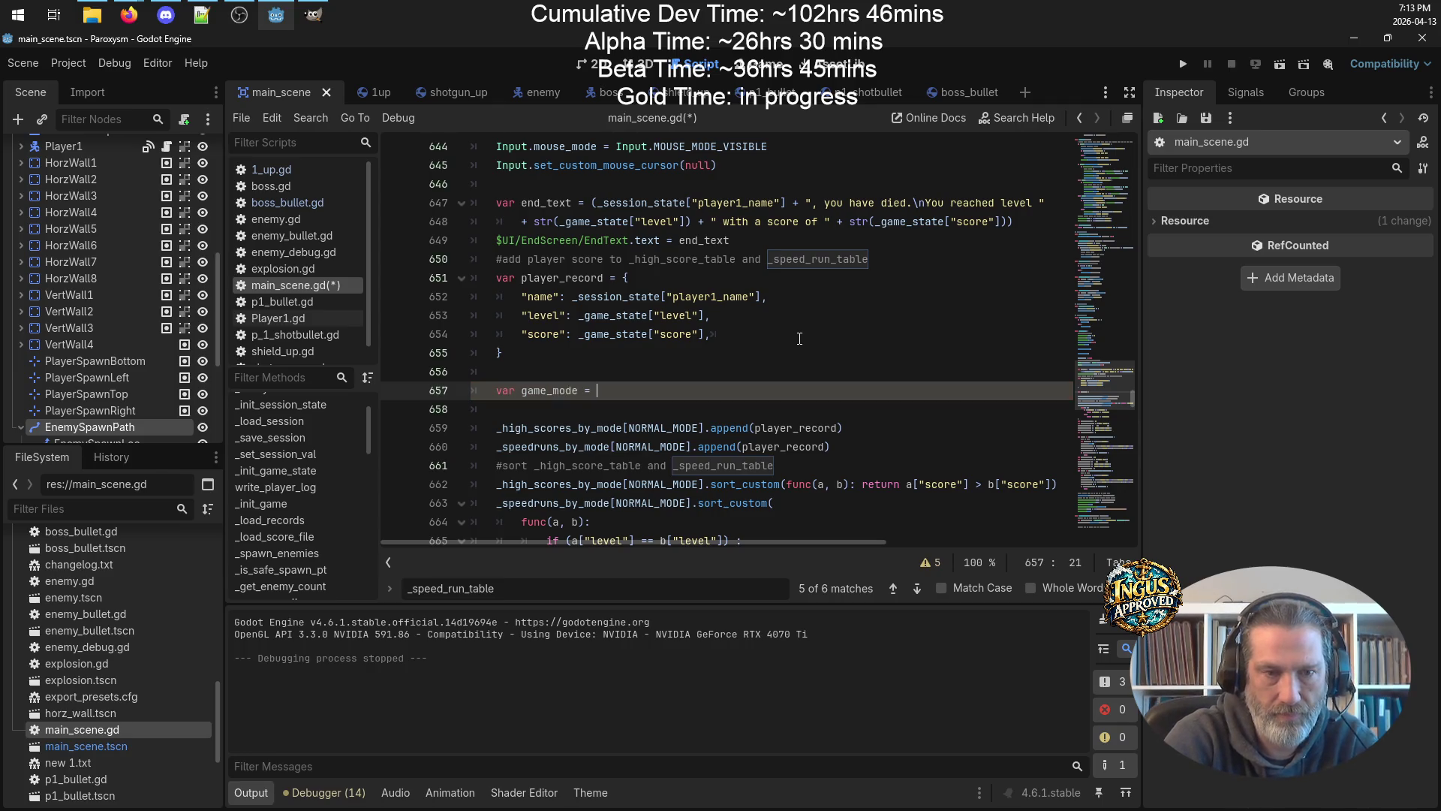
pyautogui.write('sessions')
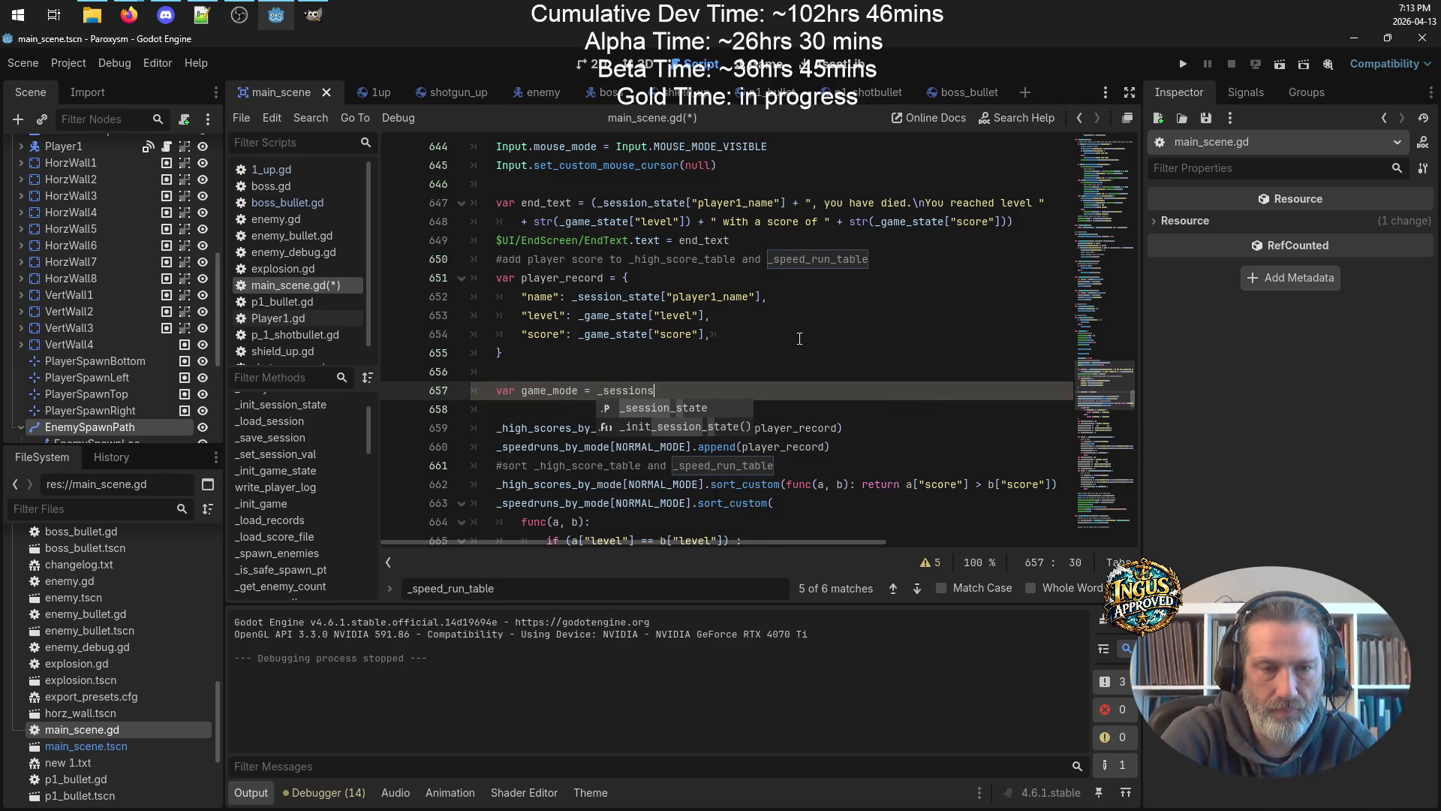
pyautogui.press('BackSpace')
pyautogui.write('_state')
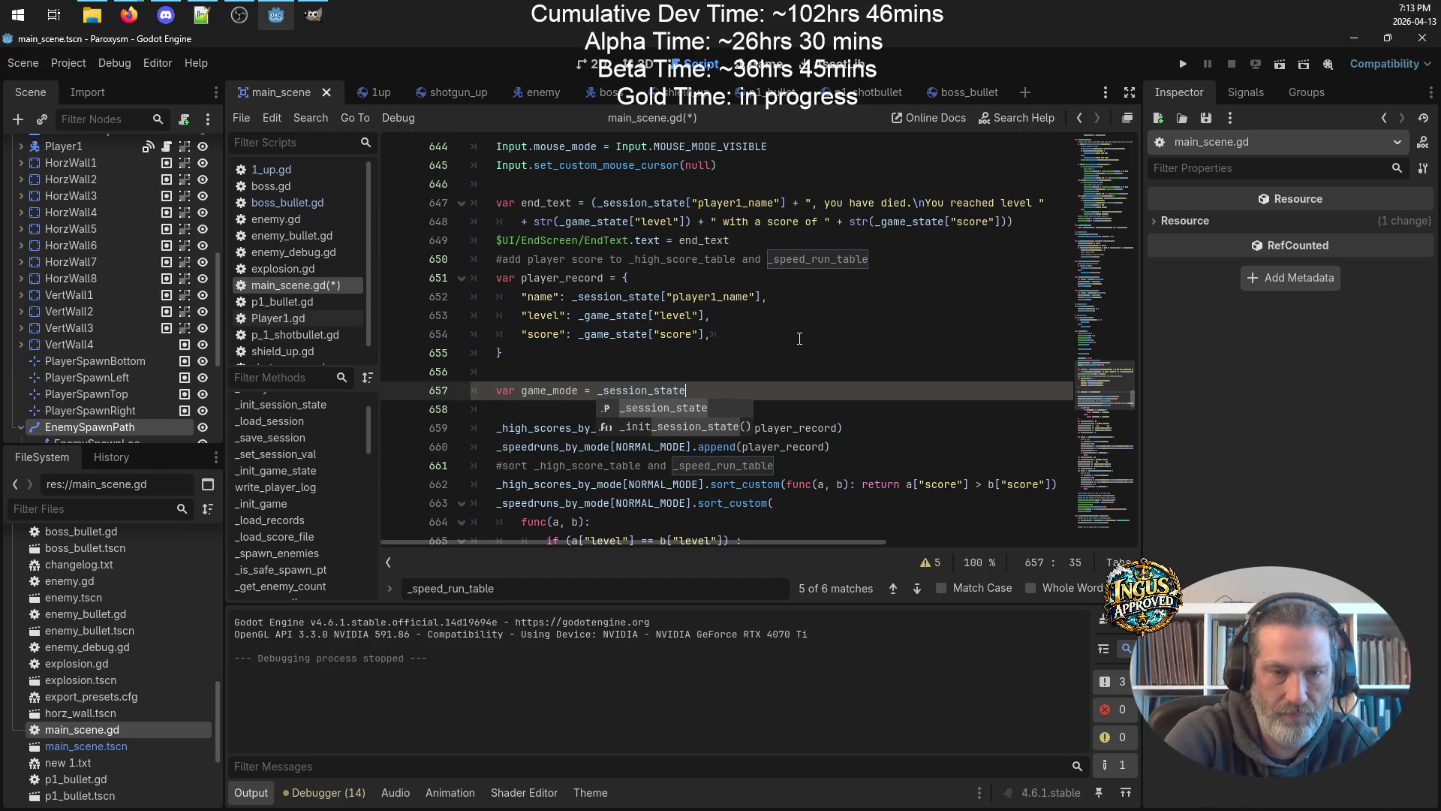
pyautogui.write('["ga')
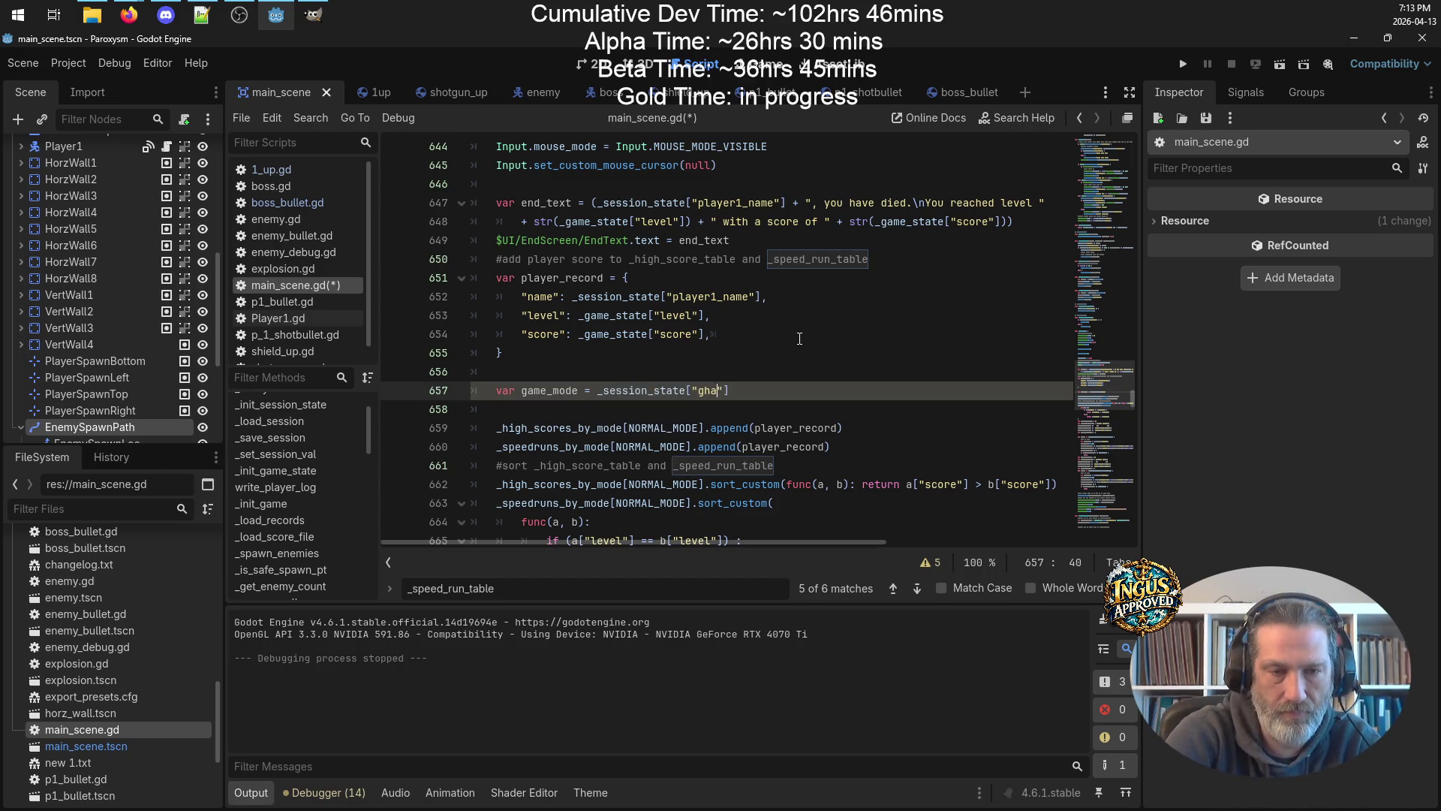
pyautogui.write('me_mode')
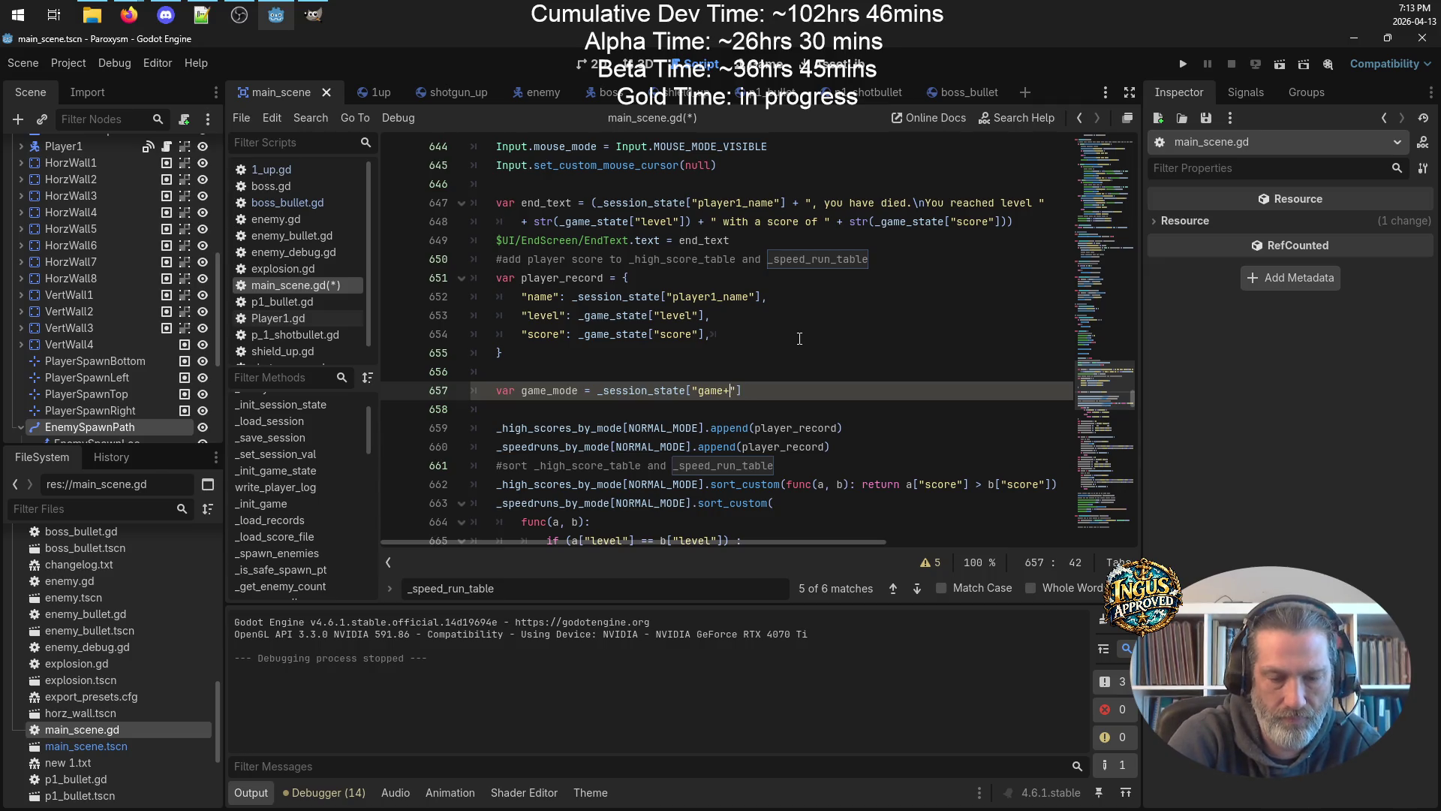
pyautogui.hotkey('ctrl', 's')
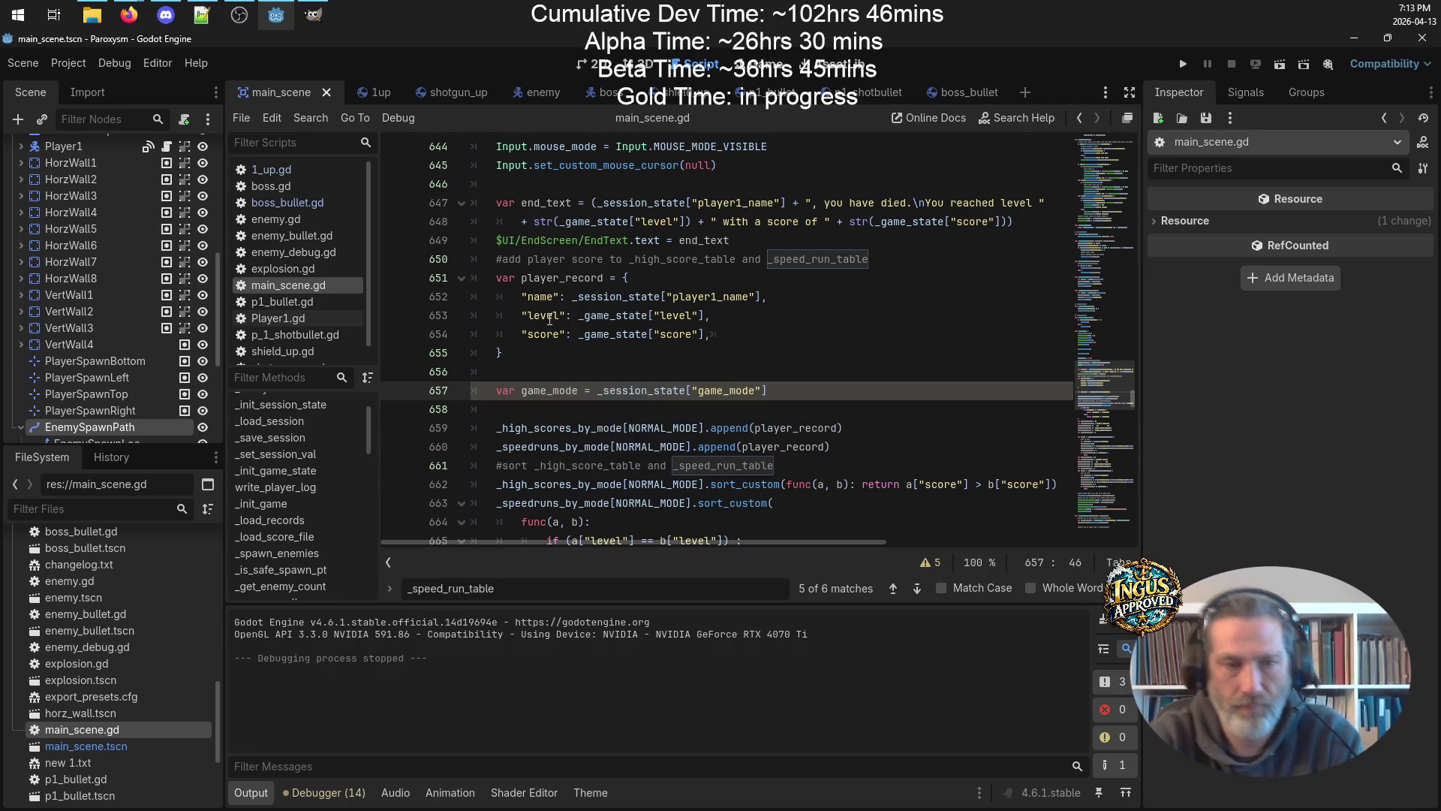
# Replace NORMAL_MODE with game_mode on lines 659, 660, 662 and 663.
pyautogui.doubleClick(541, 390)
pyautogui.hotkey('ctrl', 'c')
pyautogui.doubleClick(660, 428)
pyautogui.hotkey('ctrl', 'v')
pyautogui.doubleClick(662, 446)
pyautogui.hotkey('ctrl', 'v')
pyautogui.doubleClick(653, 484)
pyautogui.hotkey('ctrl', 'v')
pyautogui.click(649, 503)
pyautogui.doubleClick(649, 503)
pyautogui.hotkey('ctrl', 'v')
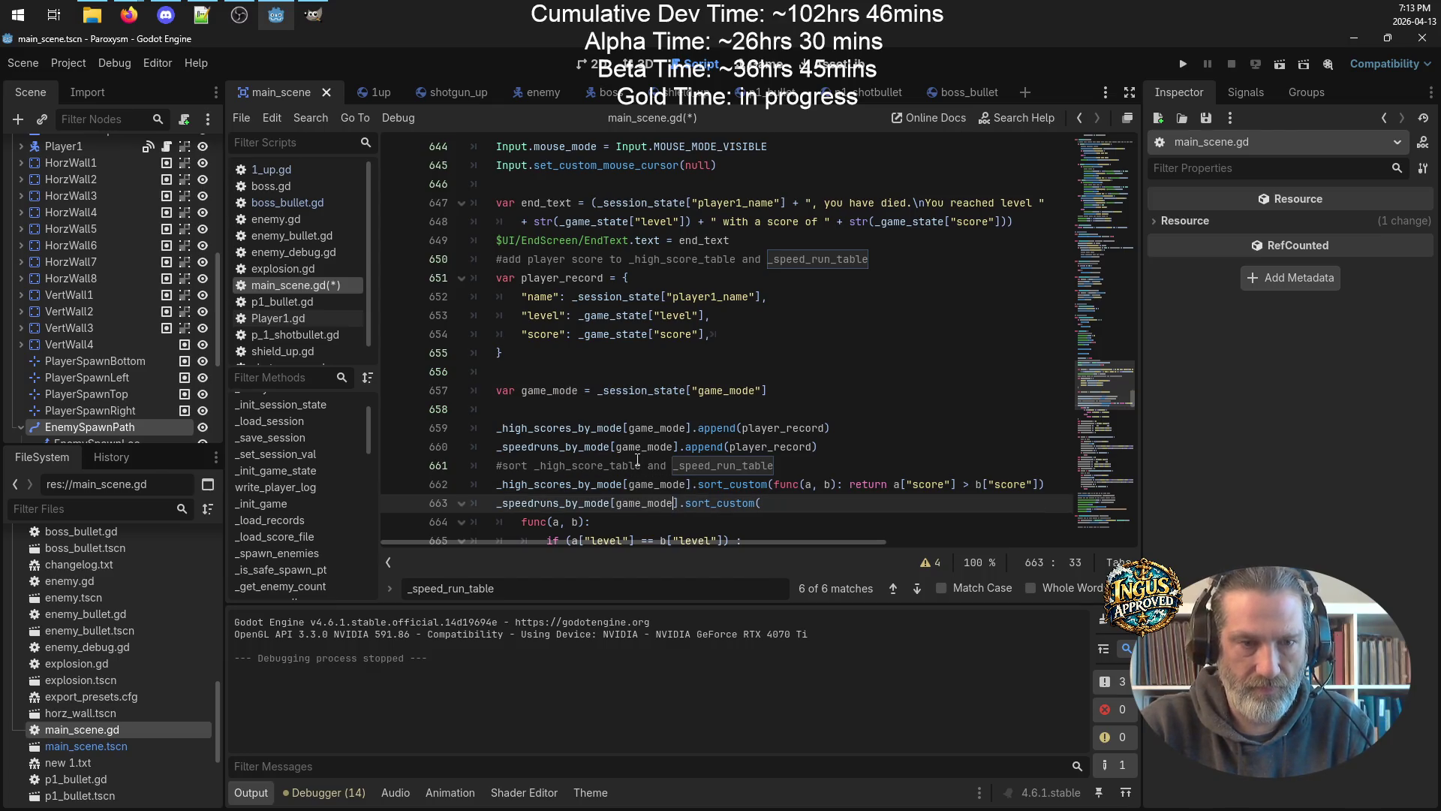
# Replace NORMAL_MODE with game_mode in the high-score and speed-run loops on lines 677 and 692.
pyautogui.scroll(-10, 638, 460)
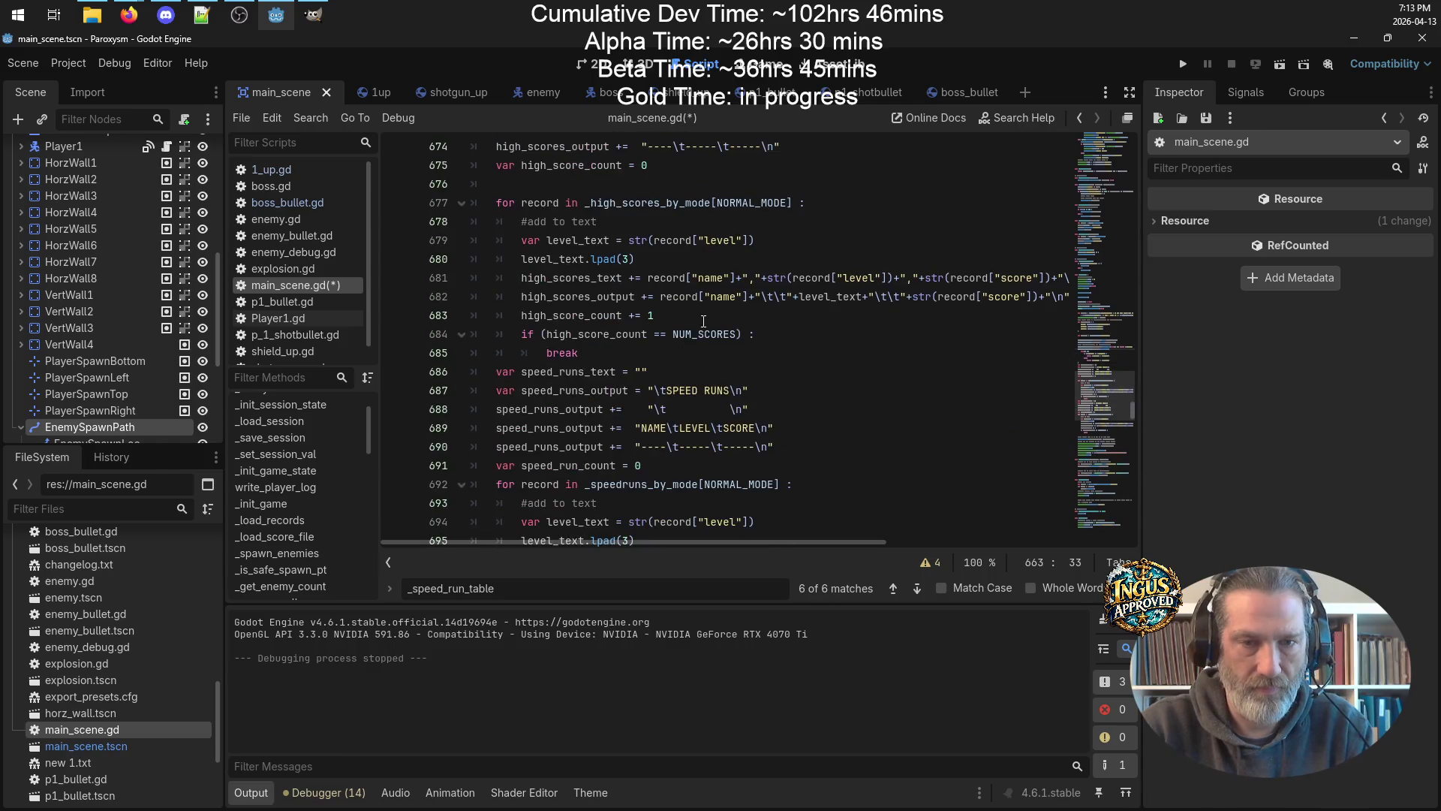
pyautogui.doubleClick(751, 202)
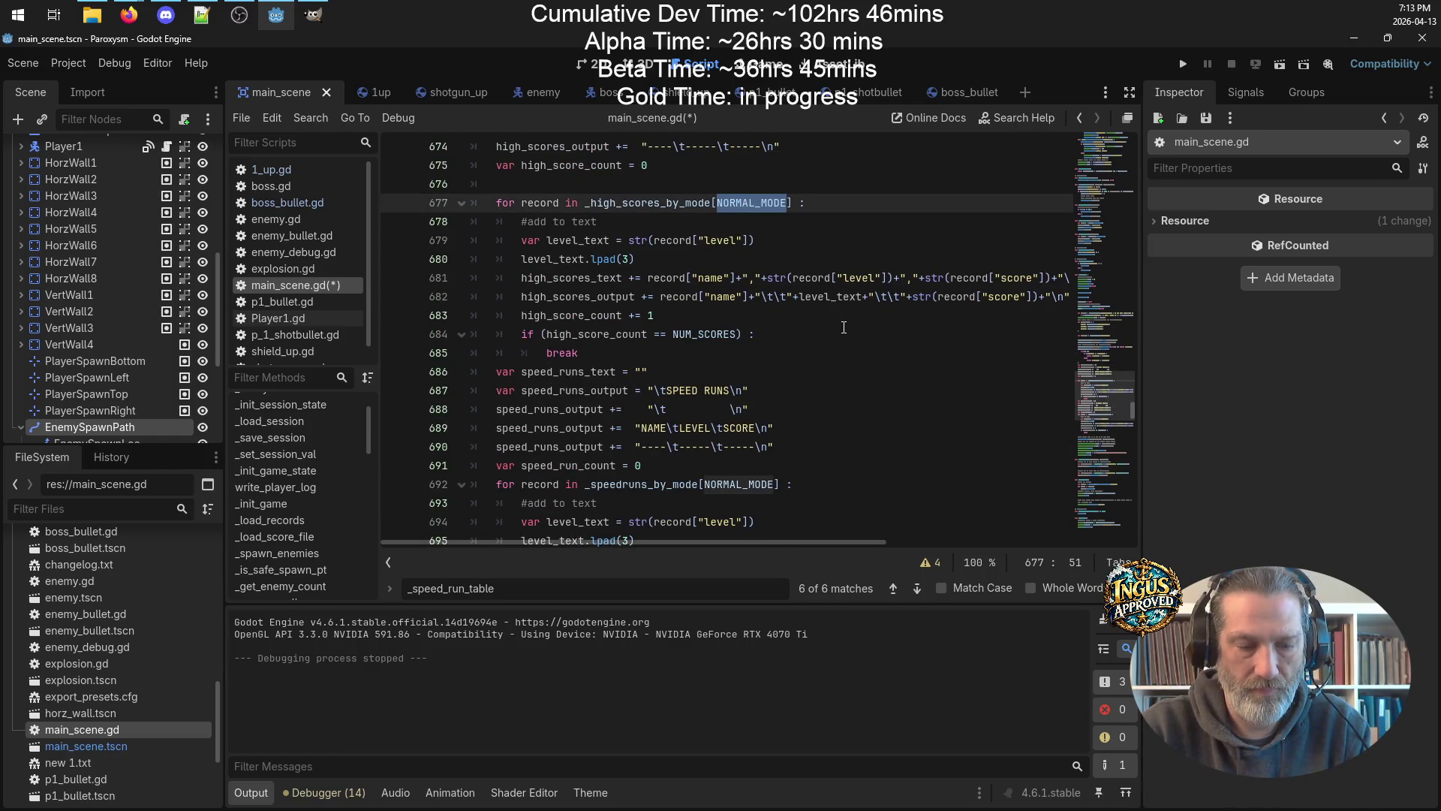
pyautogui.hotkey('ctrl', 'v')
pyautogui.doubleClick(739, 486)
pyautogui.hotkey('ctrl', 'v')
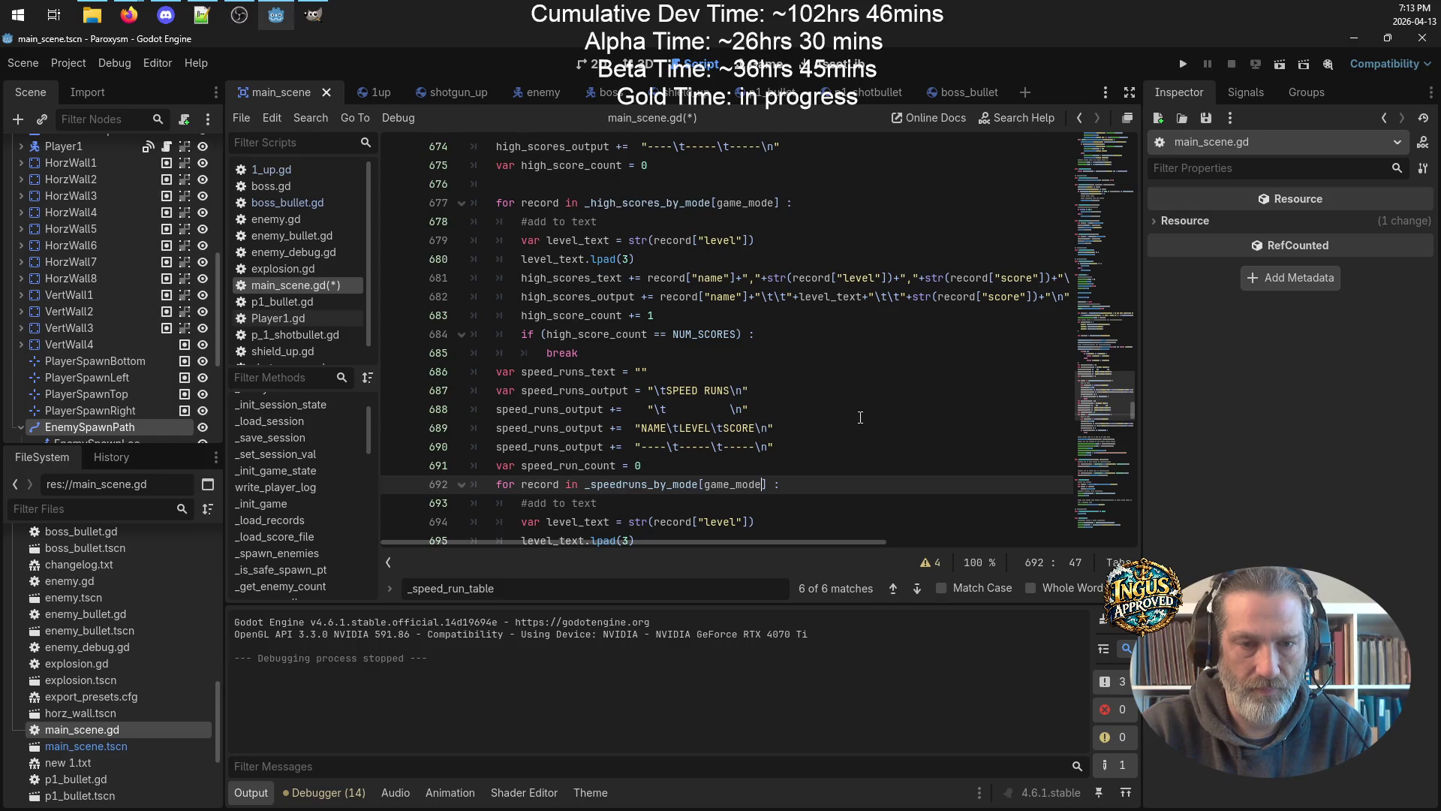
pyautogui.scroll(-3, 768, 429)
# Scroll down through the rest of main_scene.gd, then drag the minimap back up.
pyautogui.scroll(-5, 768, 429)
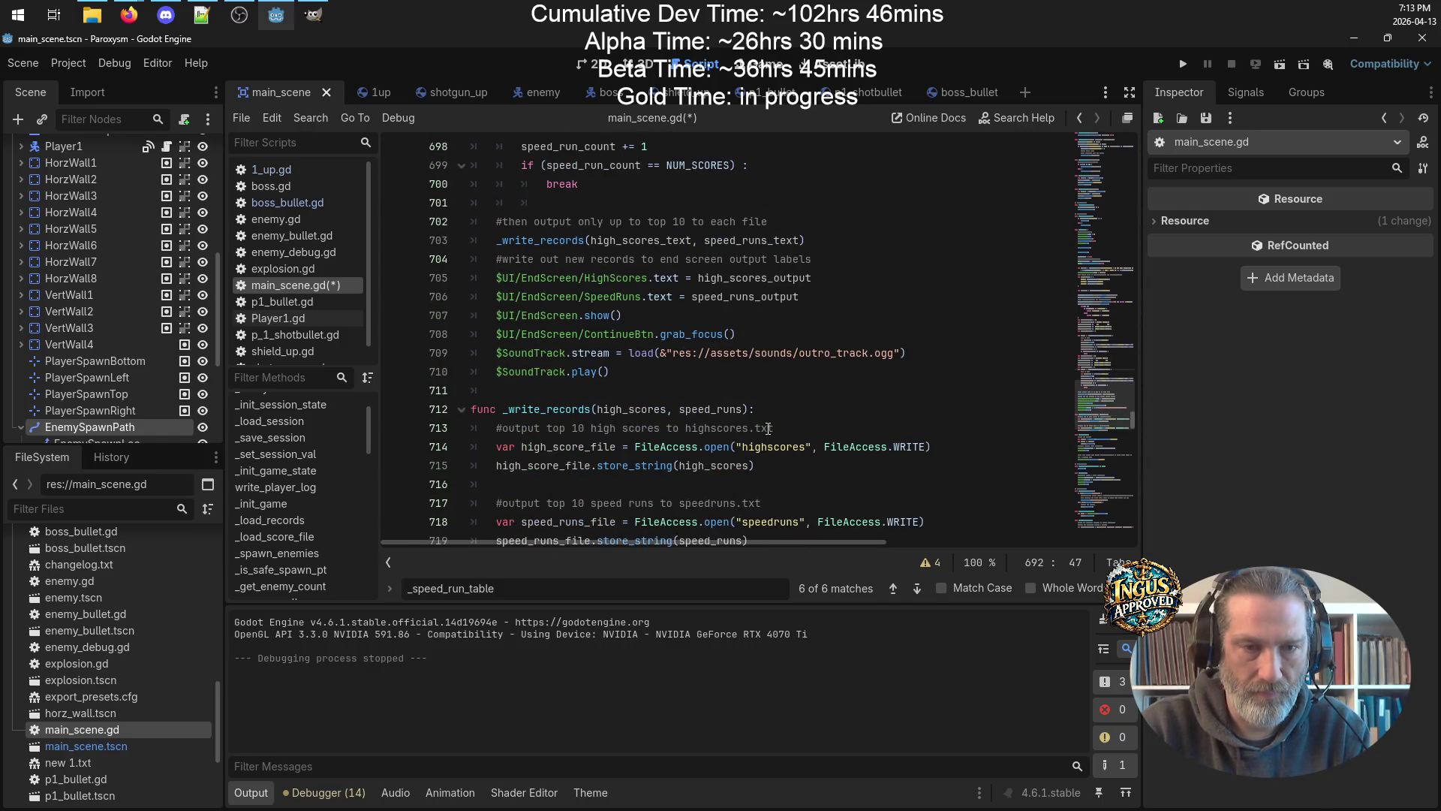
pyautogui.scroll(-3, 768, 429)
pyautogui.scroll(-9, 768, 429)
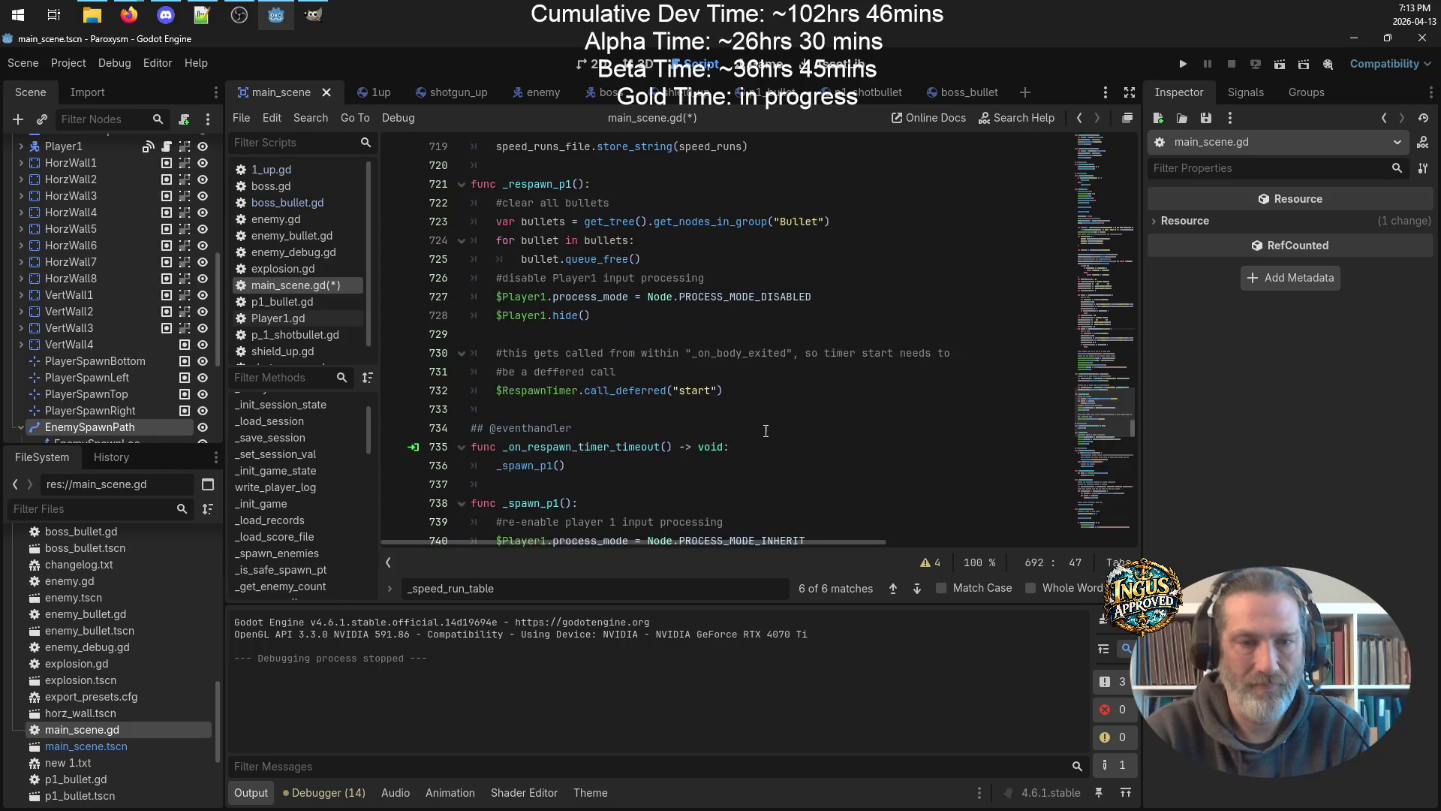
pyautogui.scroll(-20, 766, 431)
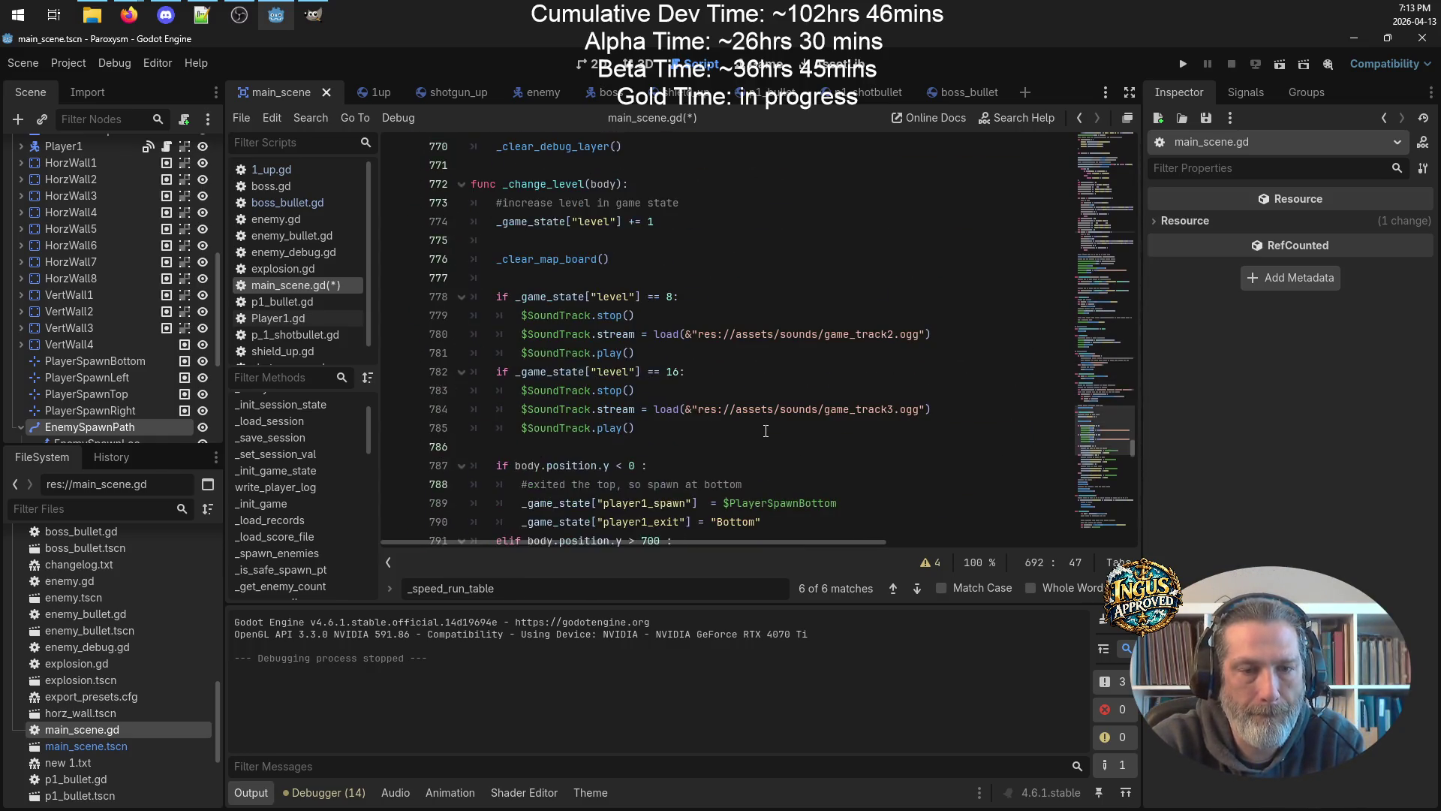
pyautogui.scroll(-18, 765, 430)
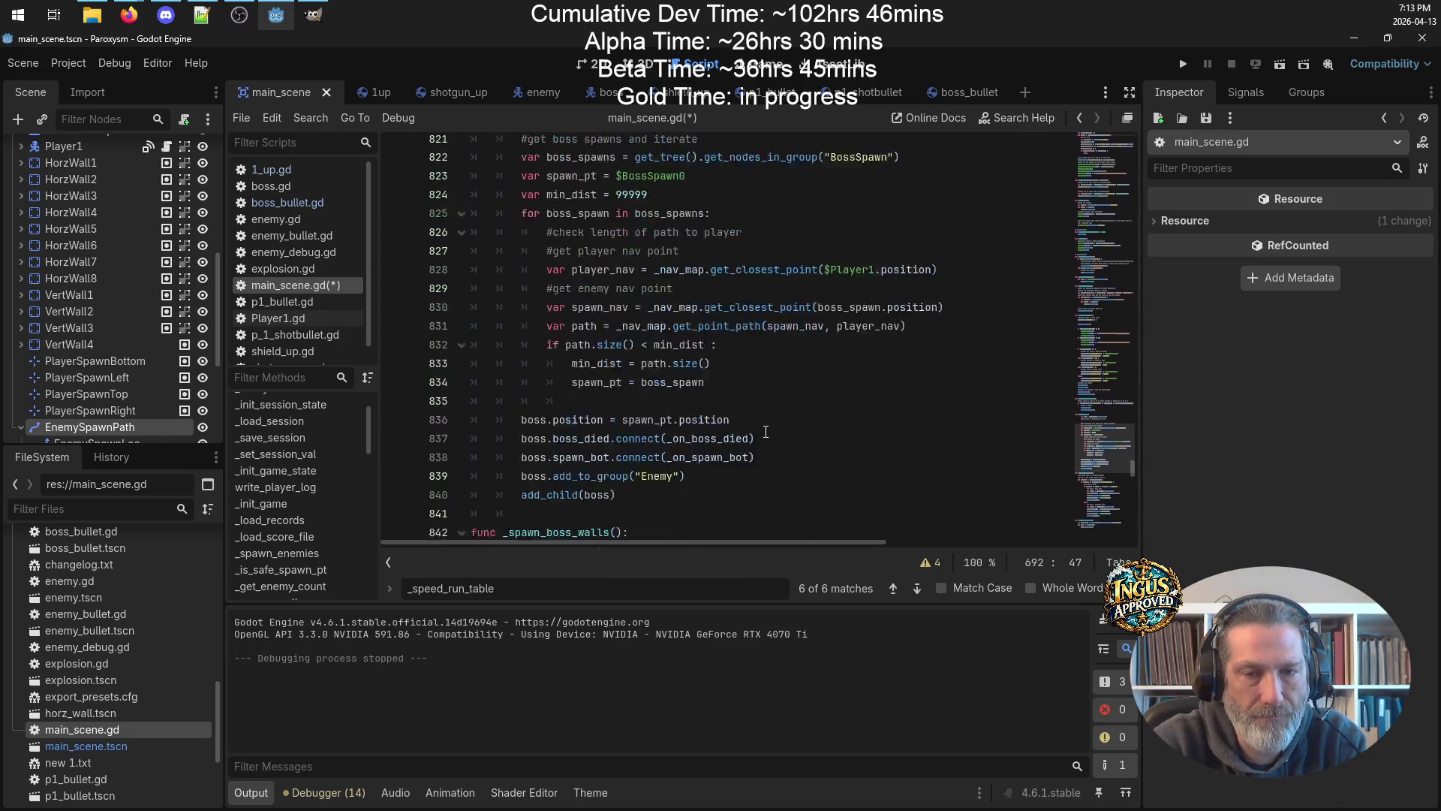
pyautogui.scroll(-7, 1090, 498)
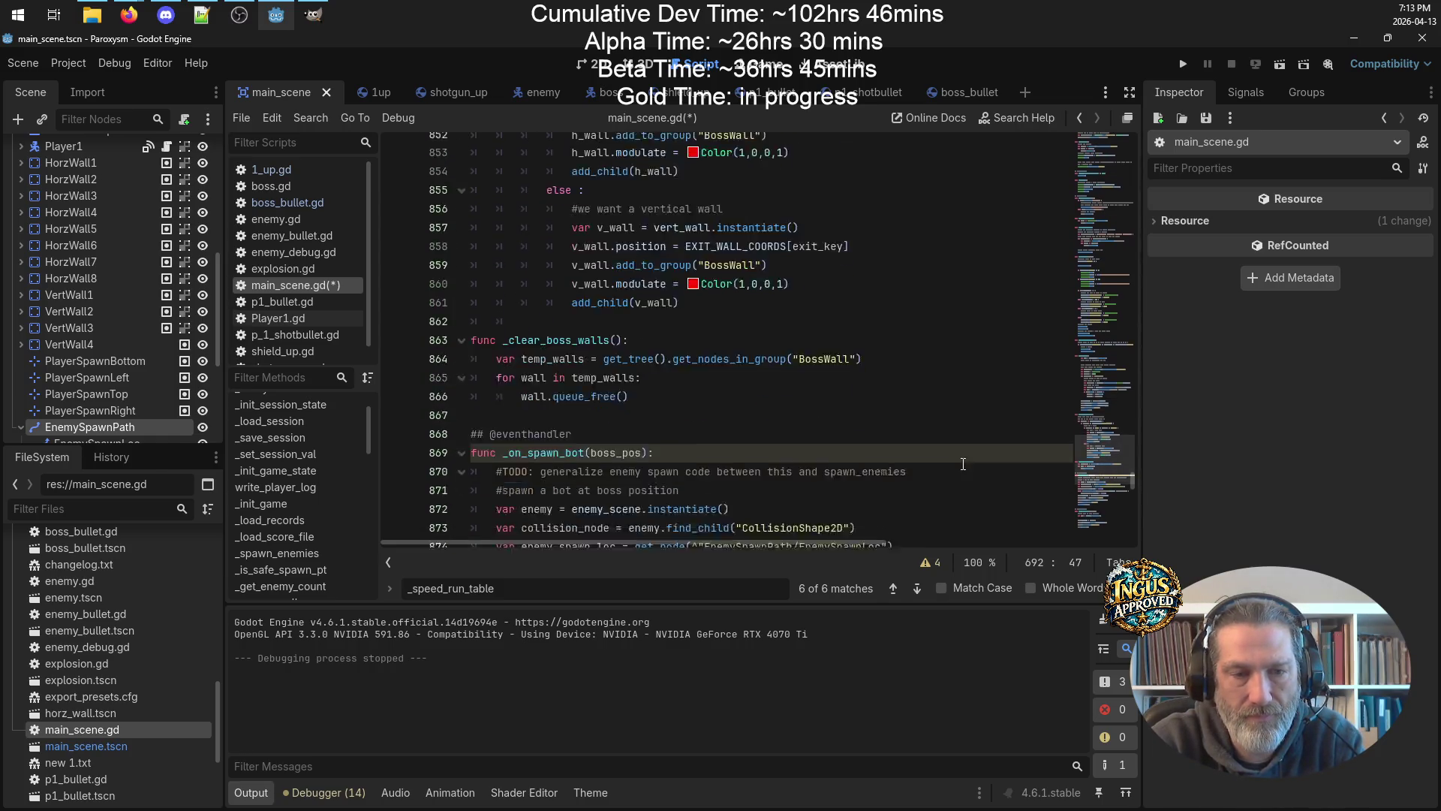
pyautogui.moveTo(1118, 494); pyautogui.dragTo(1118, 135)
pyautogui.scroll(-20, 823, 327)
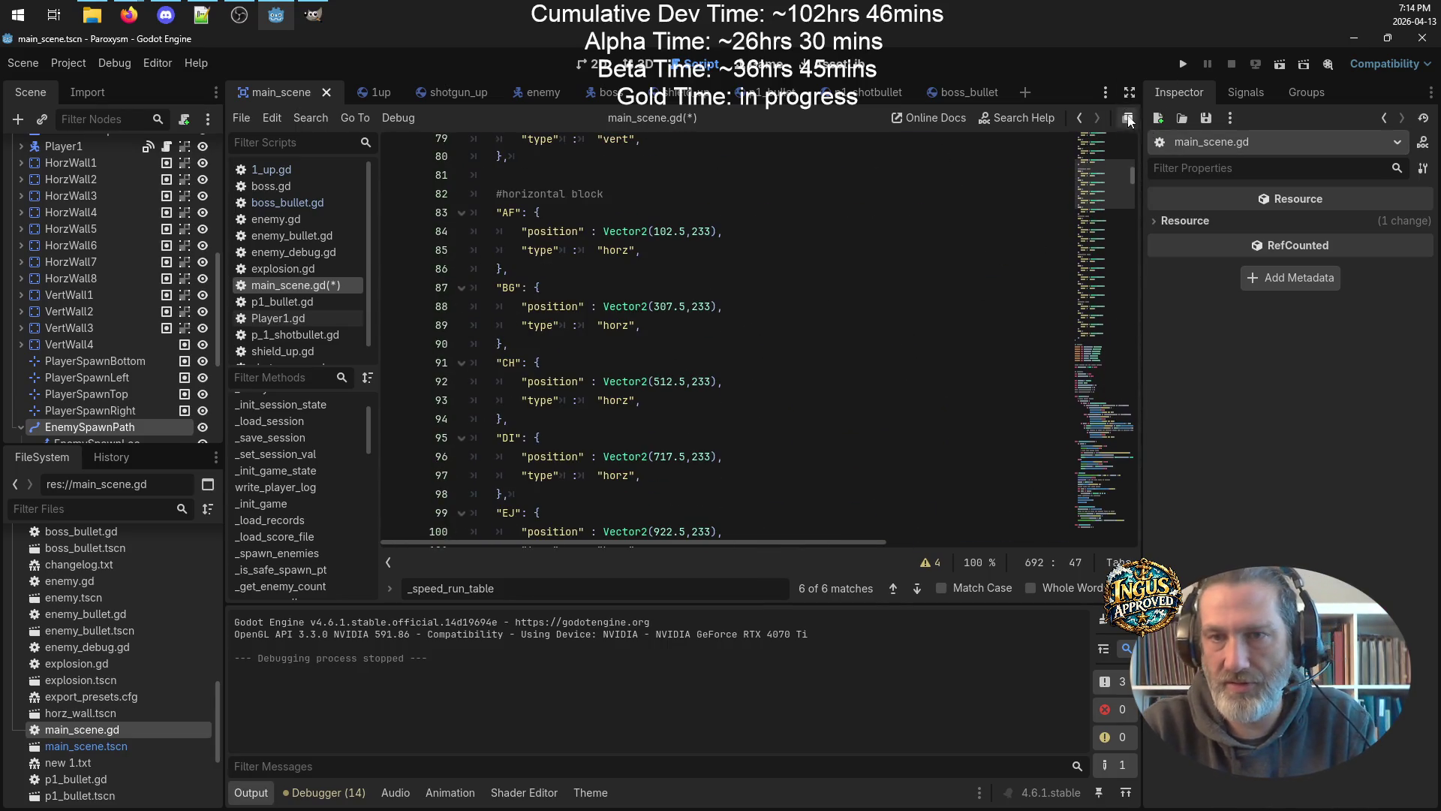
# Navigate back to the score-sorting code and search the script for _high_scores_by_mode.
pyautogui.click(1078, 120)
pyautogui.click(1079, 120)
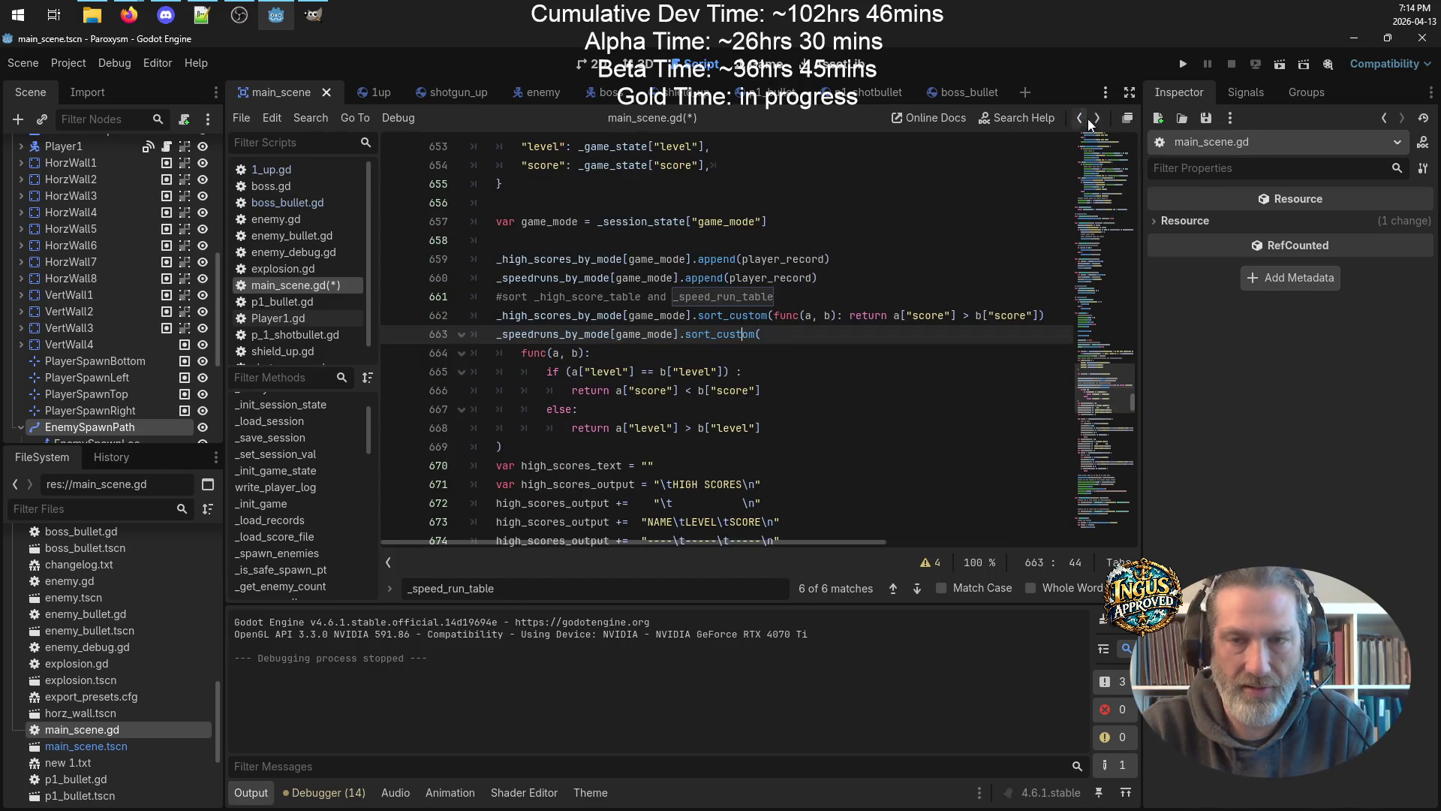
pyautogui.doubleClick(547, 316)
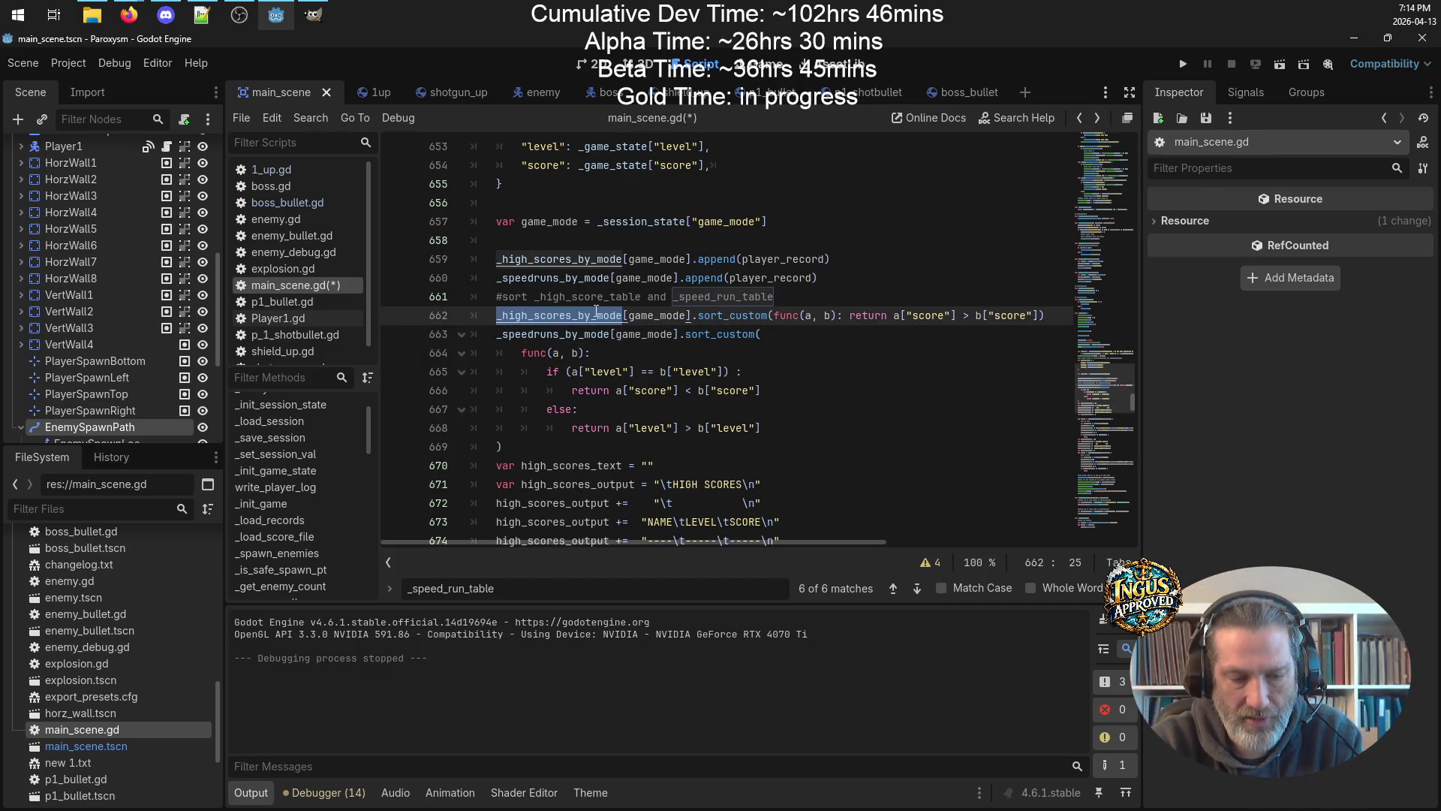
pyautogui.hotkey('ctrl', 'f')
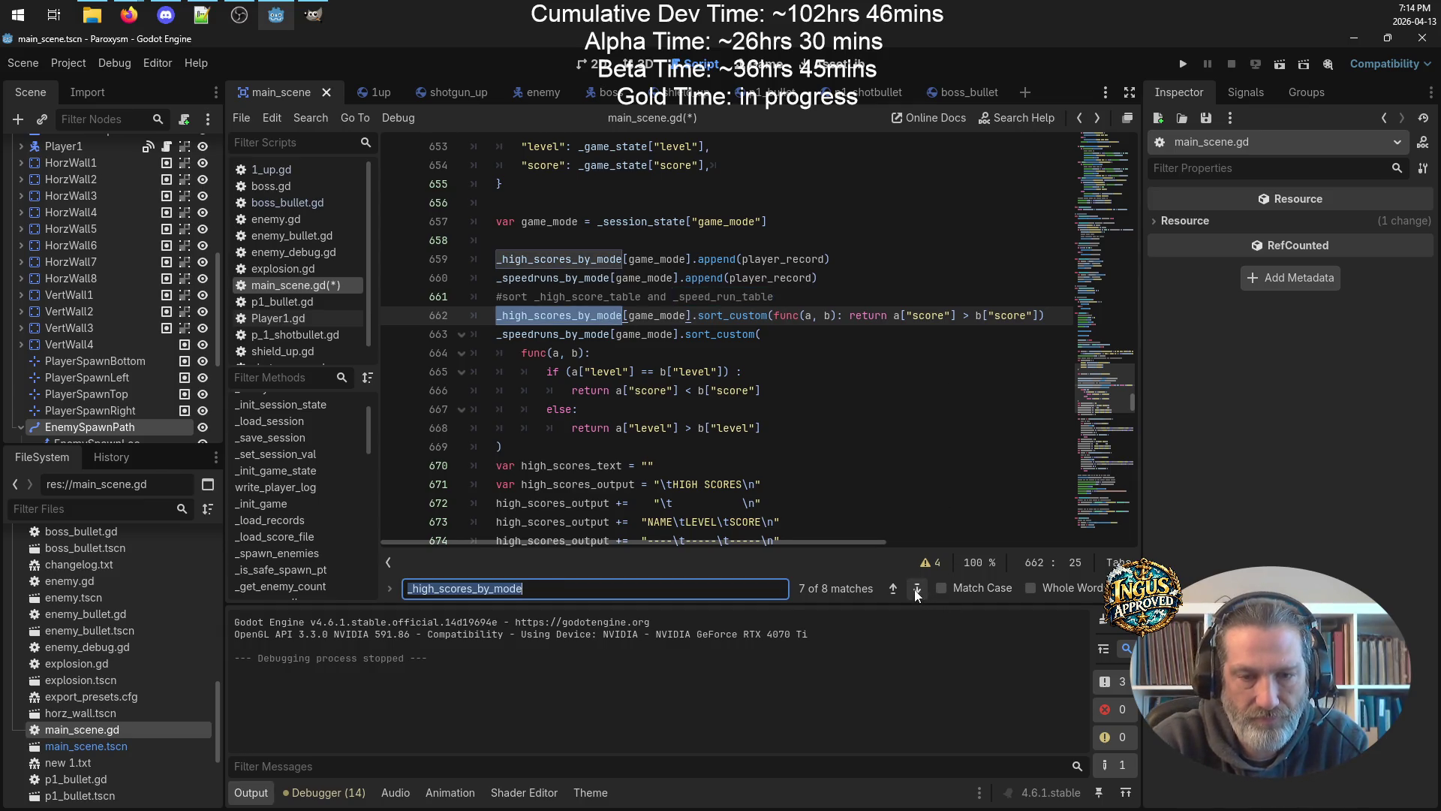
# Step through the _high_scores_by_mode matches to the score-loading lines in _load_records.
pyautogui.click(917, 591)
pyautogui.click(916, 591)
pyautogui.click(917, 591)
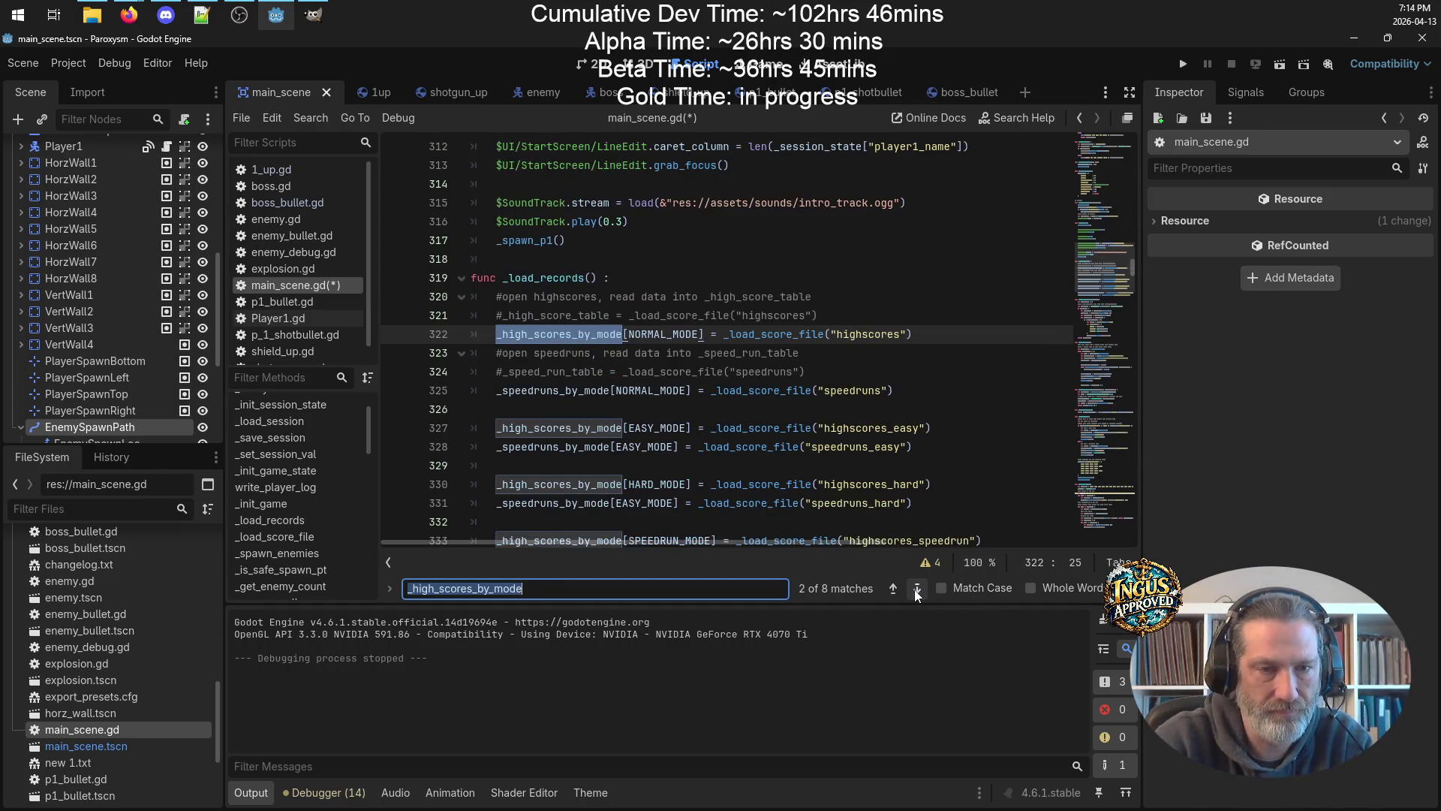
pyautogui.click(916, 591)
pyautogui.click(917, 591)
pyautogui.click(917, 592)
pyautogui.click(916, 592)
pyautogui.click(917, 591)
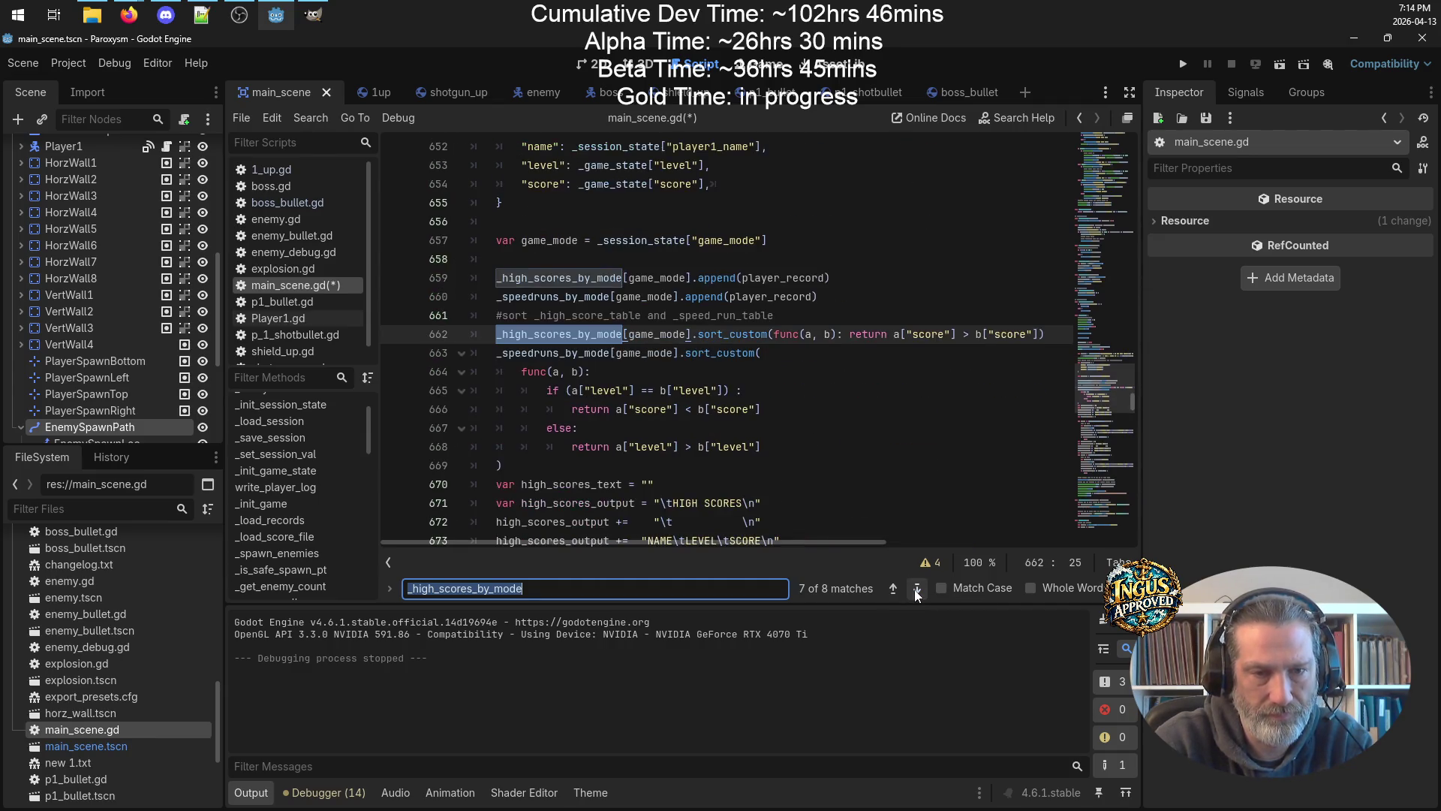
pyautogui.click(917, 591)
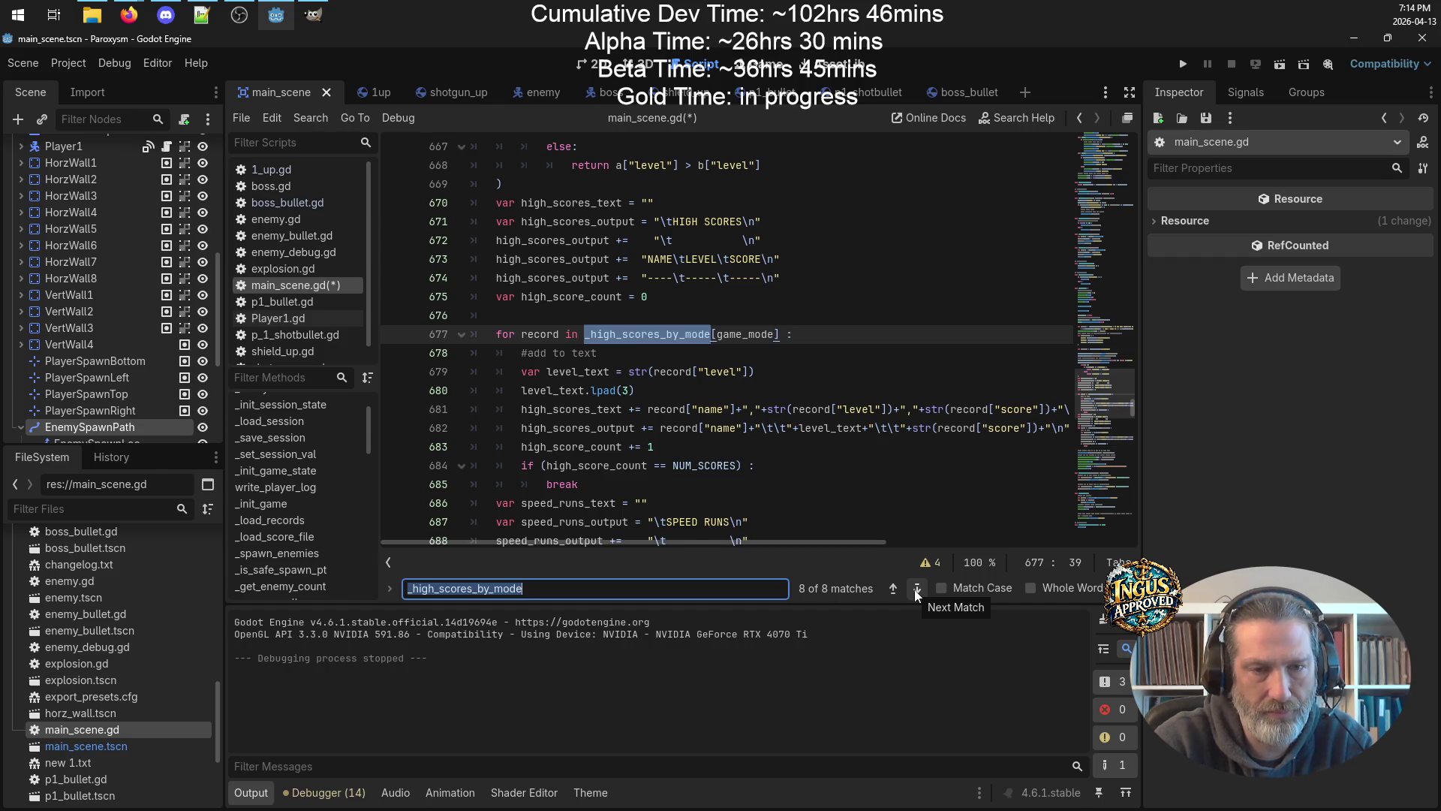
pyautogui.click(917, 591)
pyautogui.click(917, 591)
pyautogui.click(917, 591)
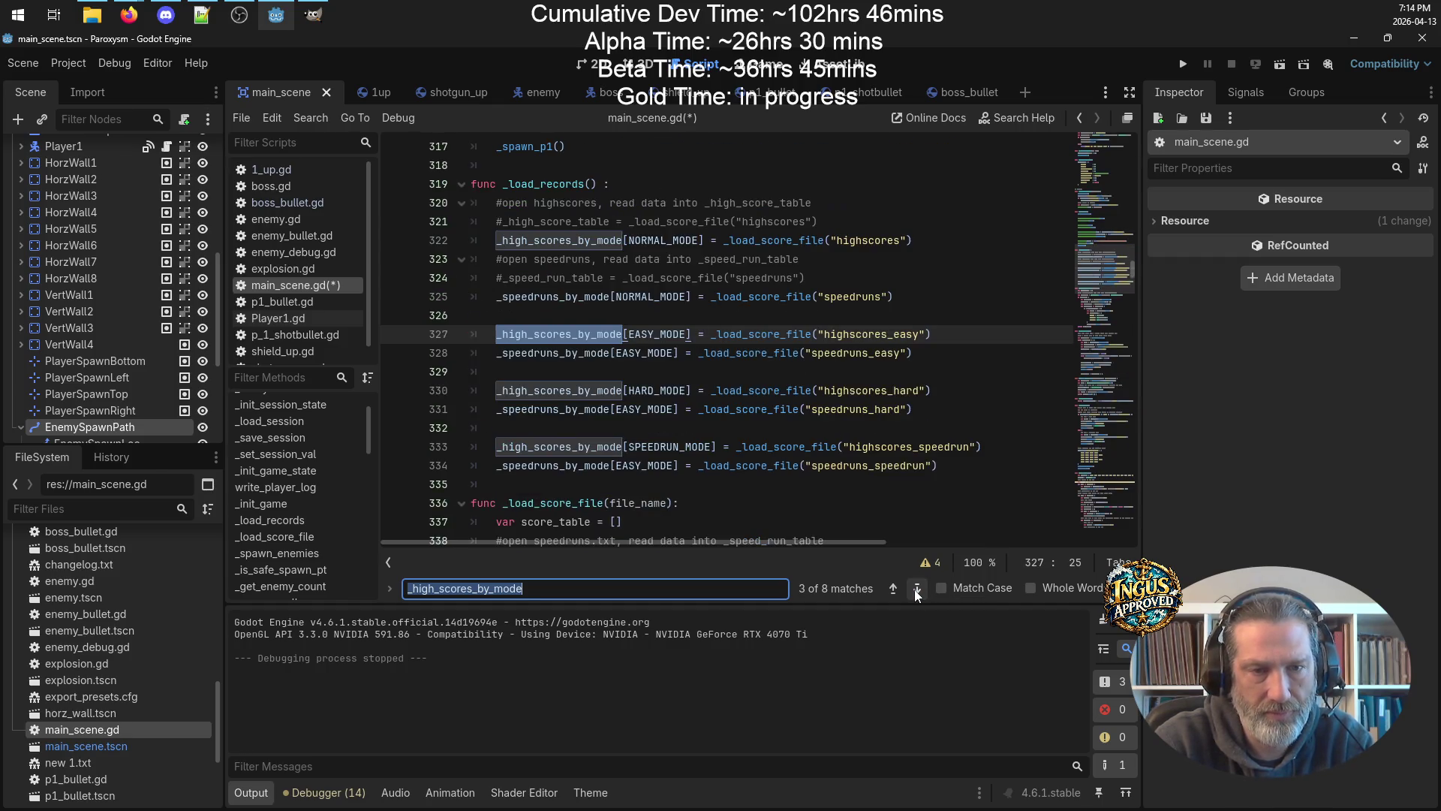
pyautogui.click(917, 592)
pyautogui.click(916, 591)
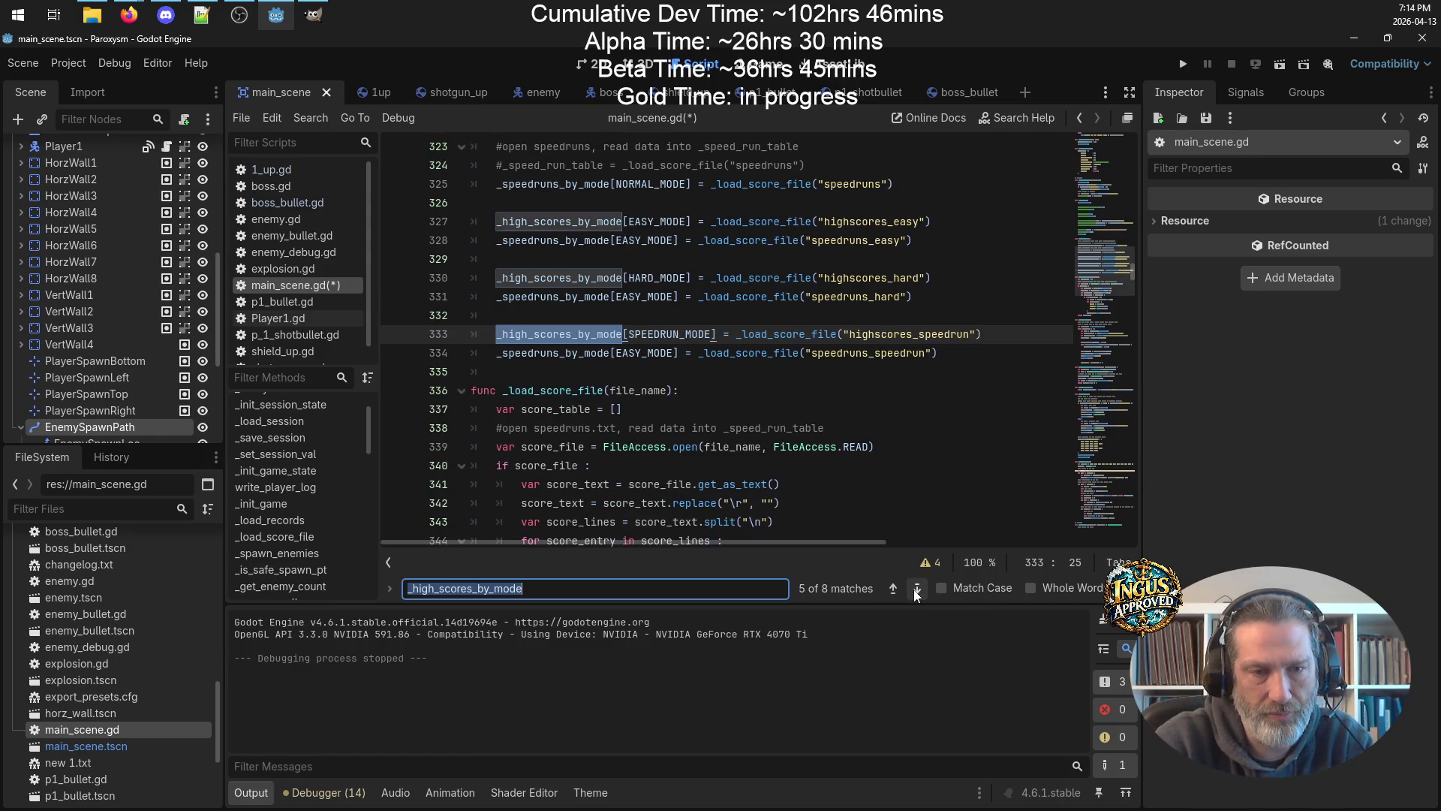
pyautogui.click(917, 592)
pyautogui.click(896, 589)
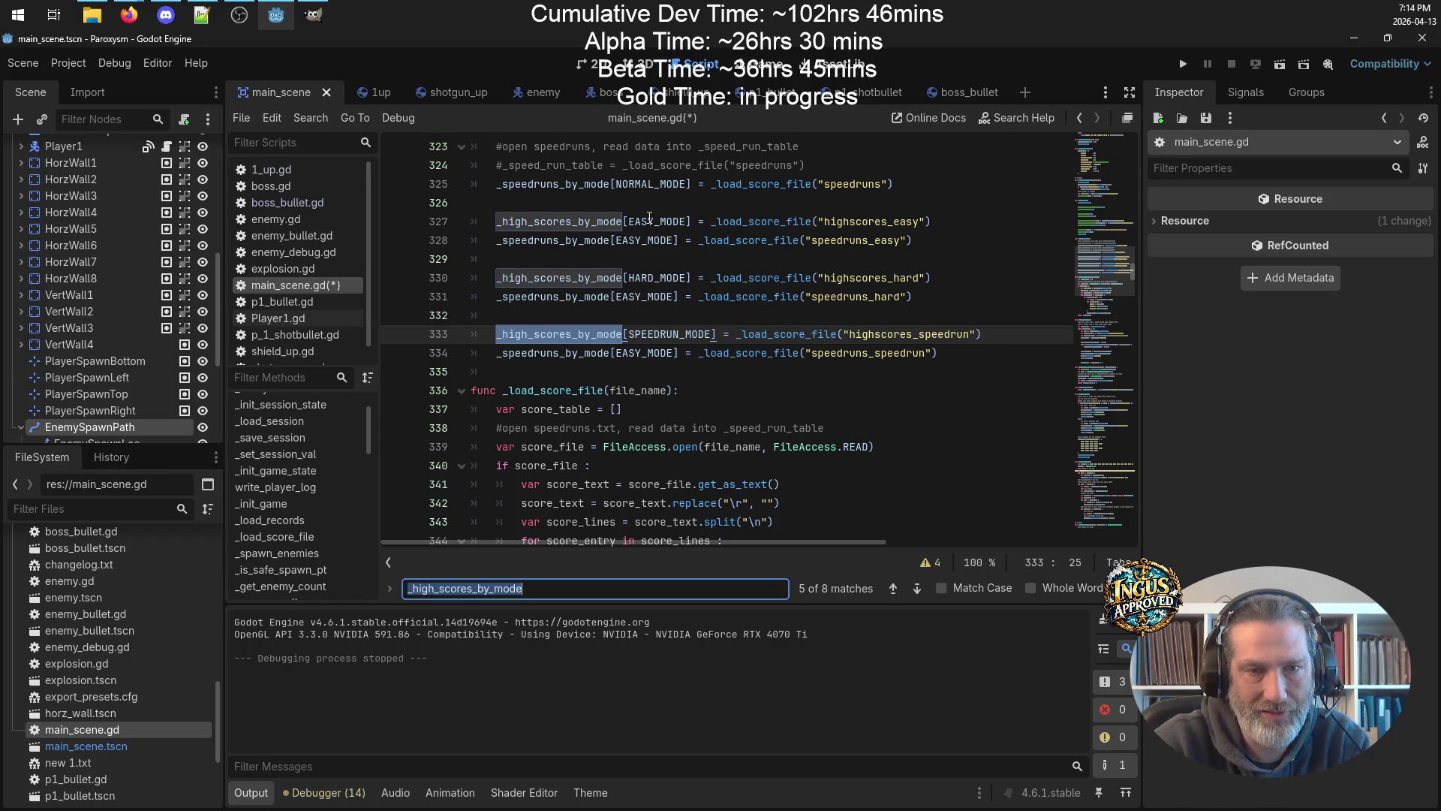
# Change EASY_MODE to HARD_MODE on line 331 and to SPEEDRUN_MODE on line 334.
pyautogui.scroll(1, 666, 258)
pyautogui.click(656, 335)
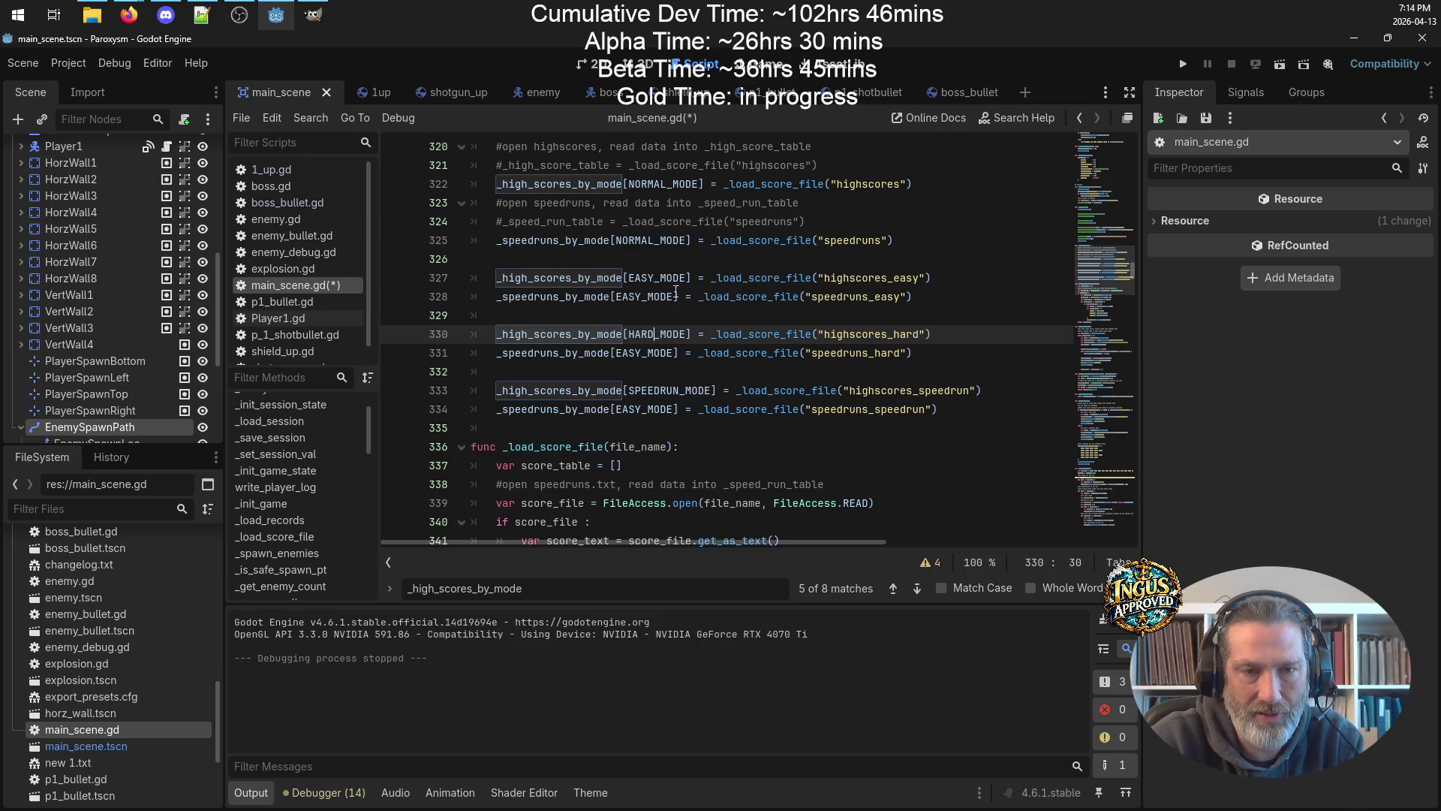
pyautogui.doubleClick(657, 334)
pyautogui.hotkey('ctrl', 'c')
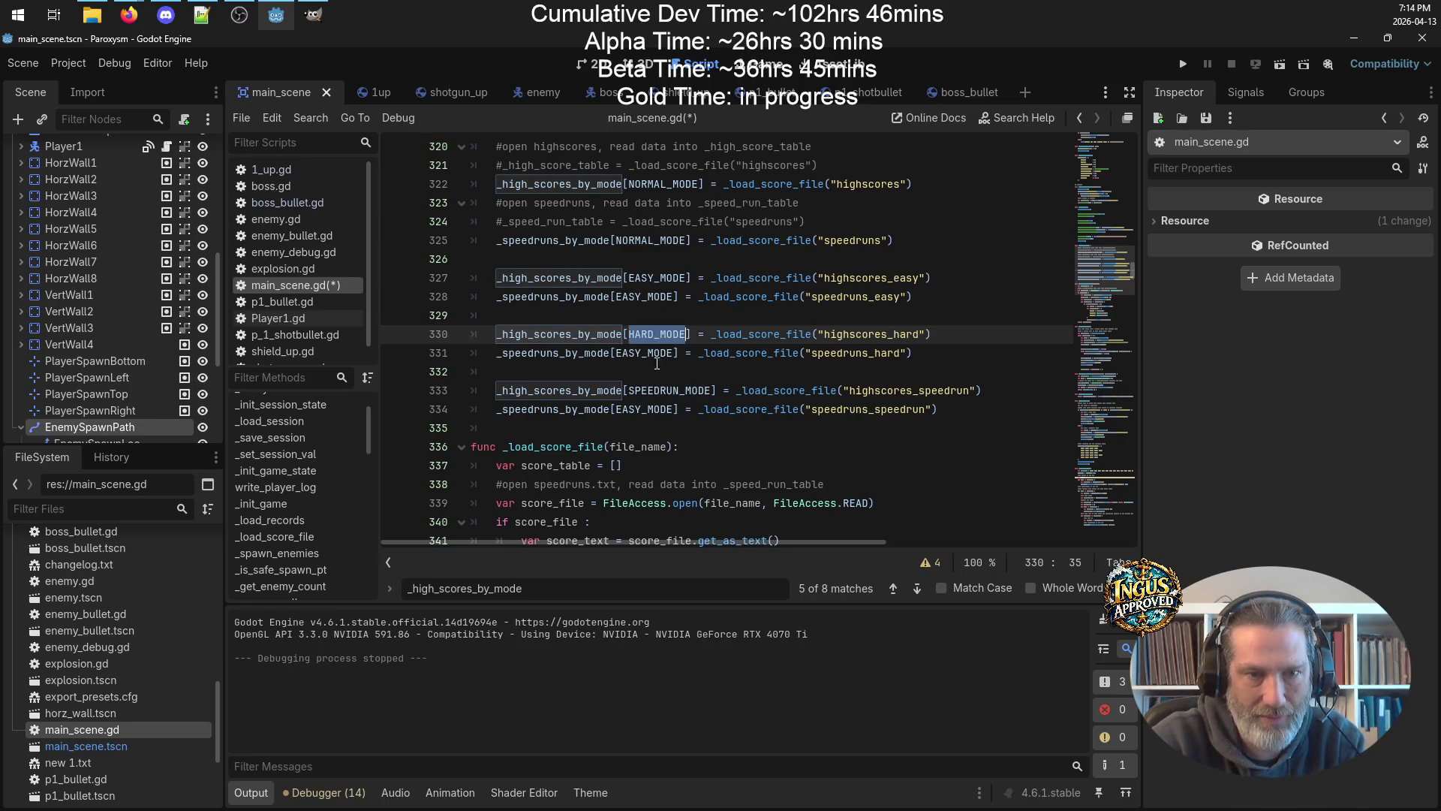
pyautogui.doubleClick(649, 353)
pyautogui.hotkey('ctrl', 'v')
pyautogui.doubleClick(673, 391)
pyautogui.hotkey('ctrl', 'c')
pyautogui.doubleClick(649, 409)
pyautogui.hotkey('ctrl', 'v')
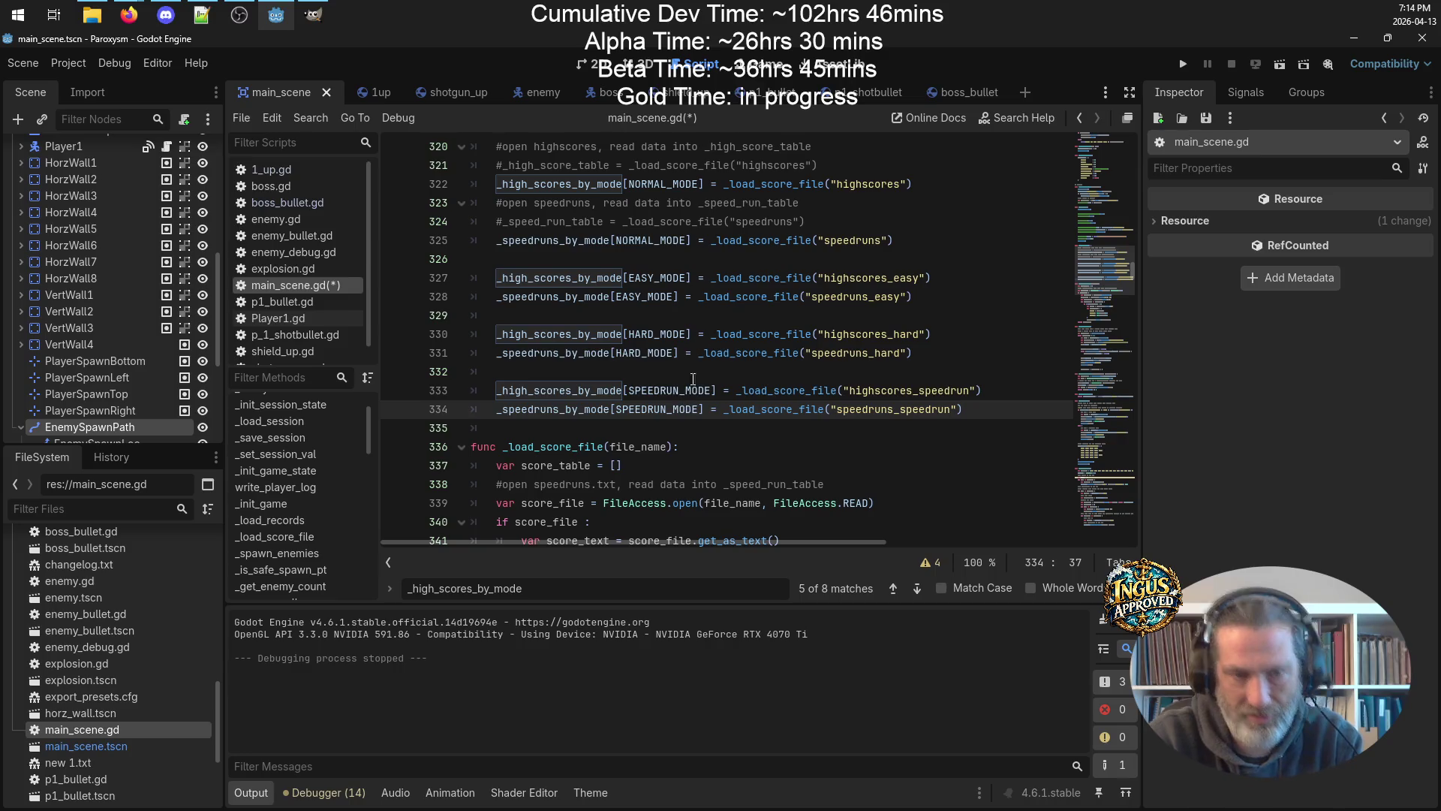
pyautogui.scroll(2, 899, 278)
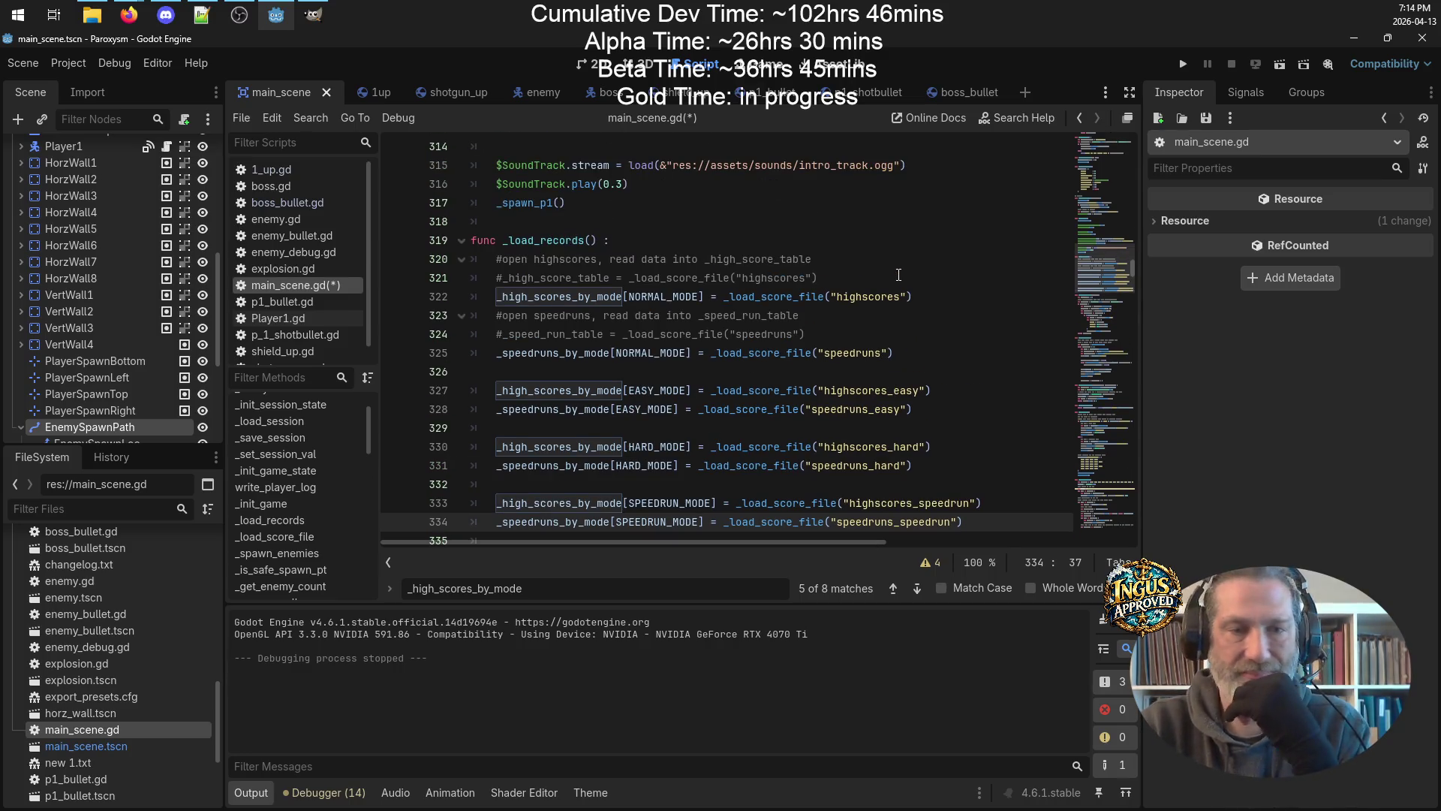
pyautogui.moveTo(839, 280); pyautogui.dragTo(396, 284)
pyautogui.press('BackSpace')
pyautogui.press('BackSpace')
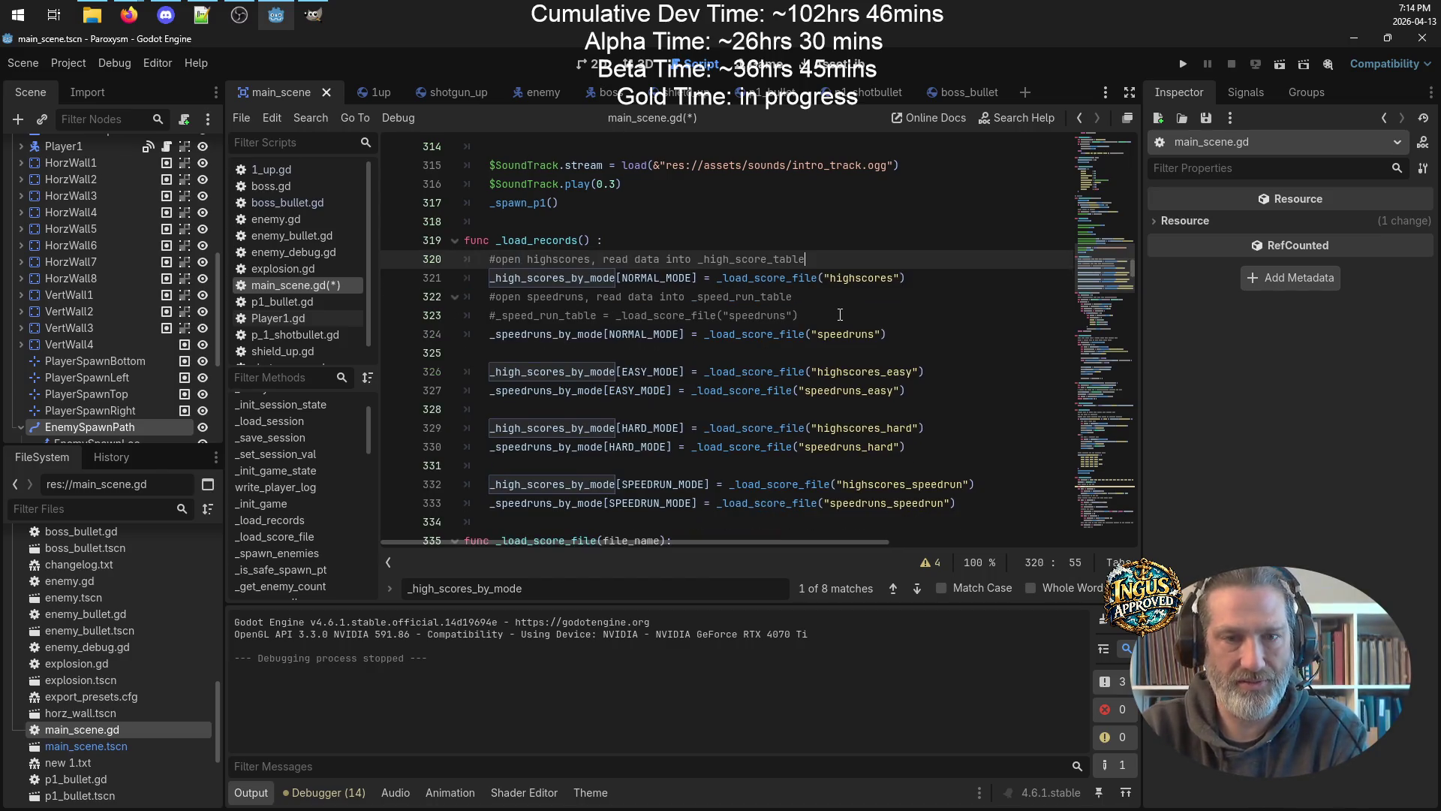
pyautogui.moveTo(839, 316); pyautogui.dragTo(466, 316)
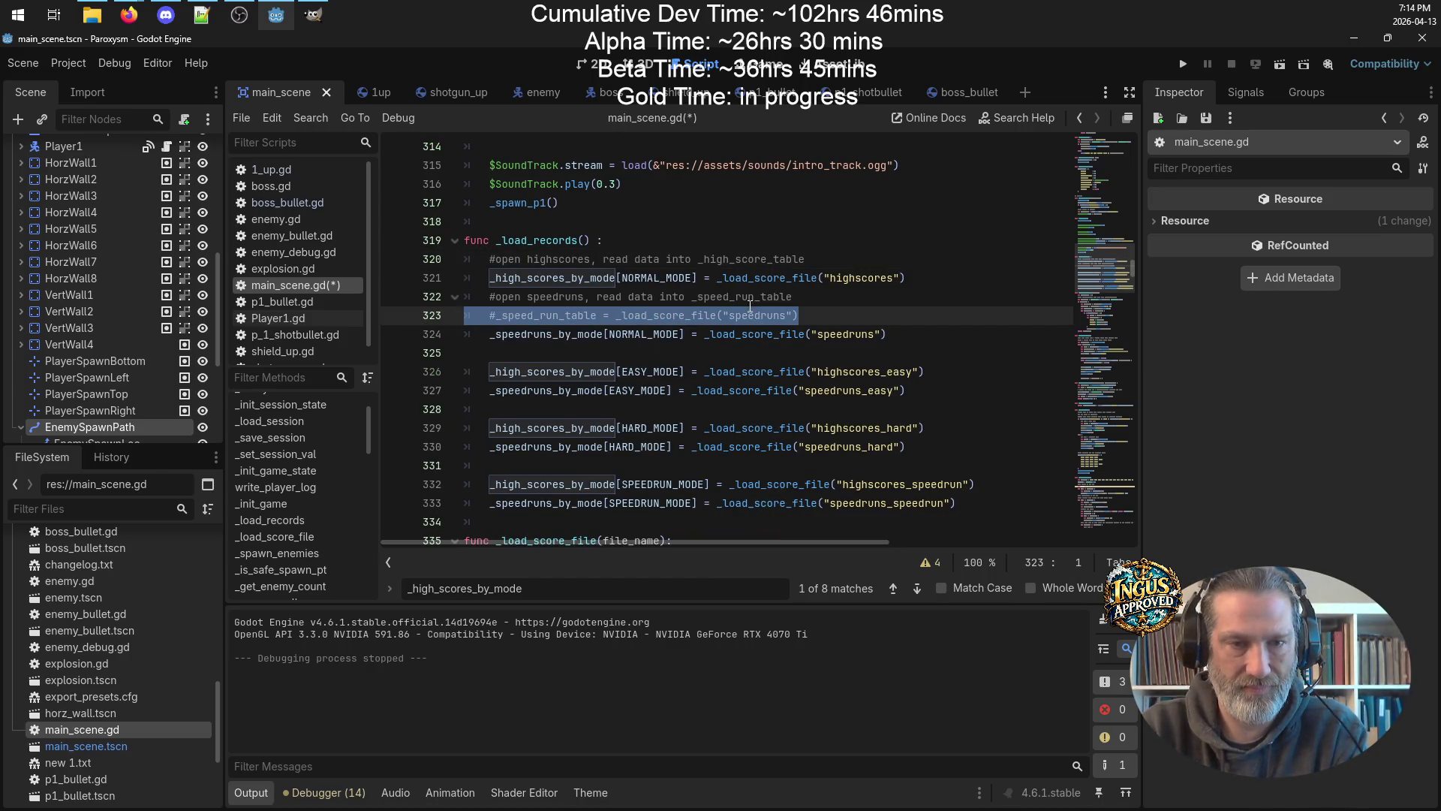
pyautogui.press('BackSpace')
pyautogui.press('BackSpace')
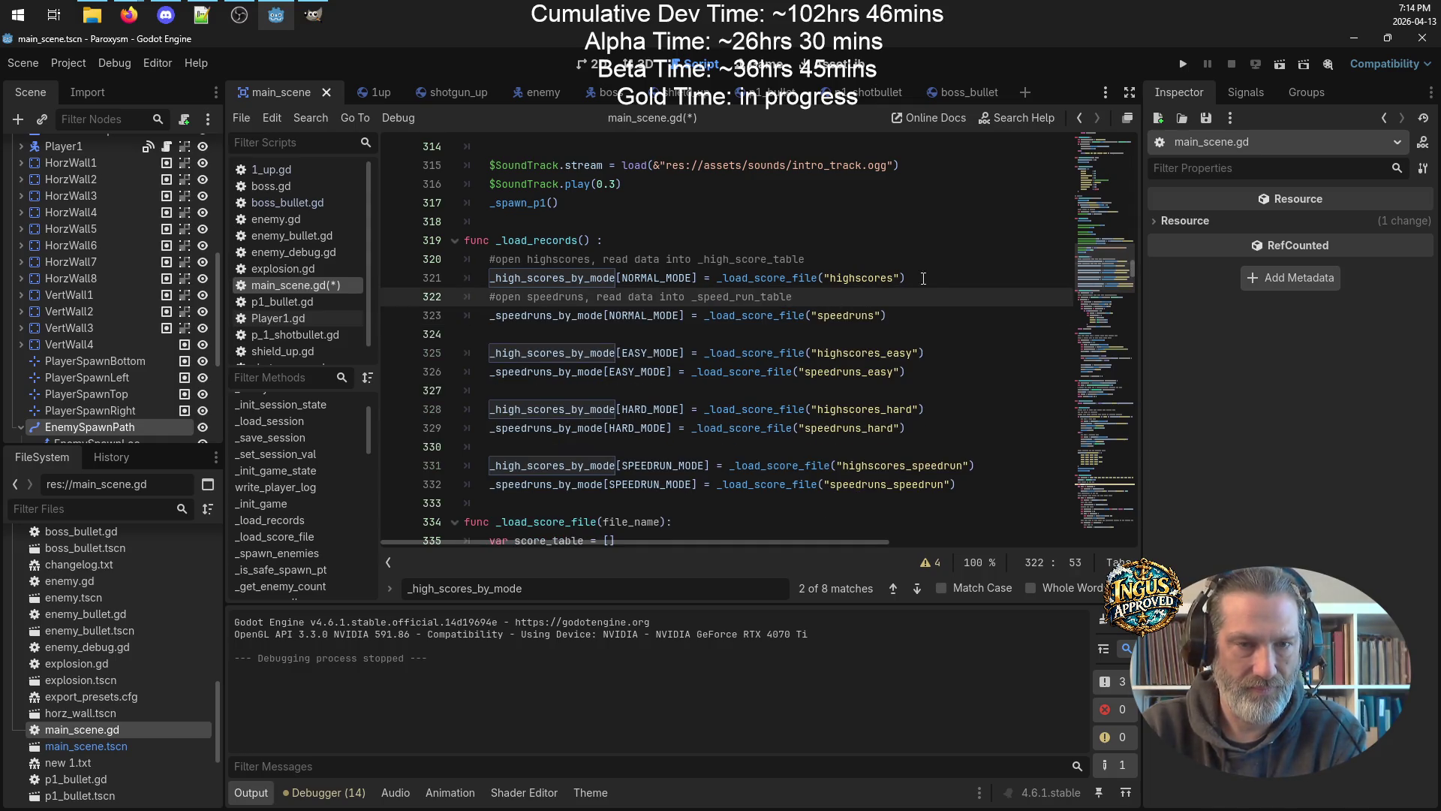
pyautogui.click(912, 279)
pyautogui.press('Return')
pyautogui.press('Return')
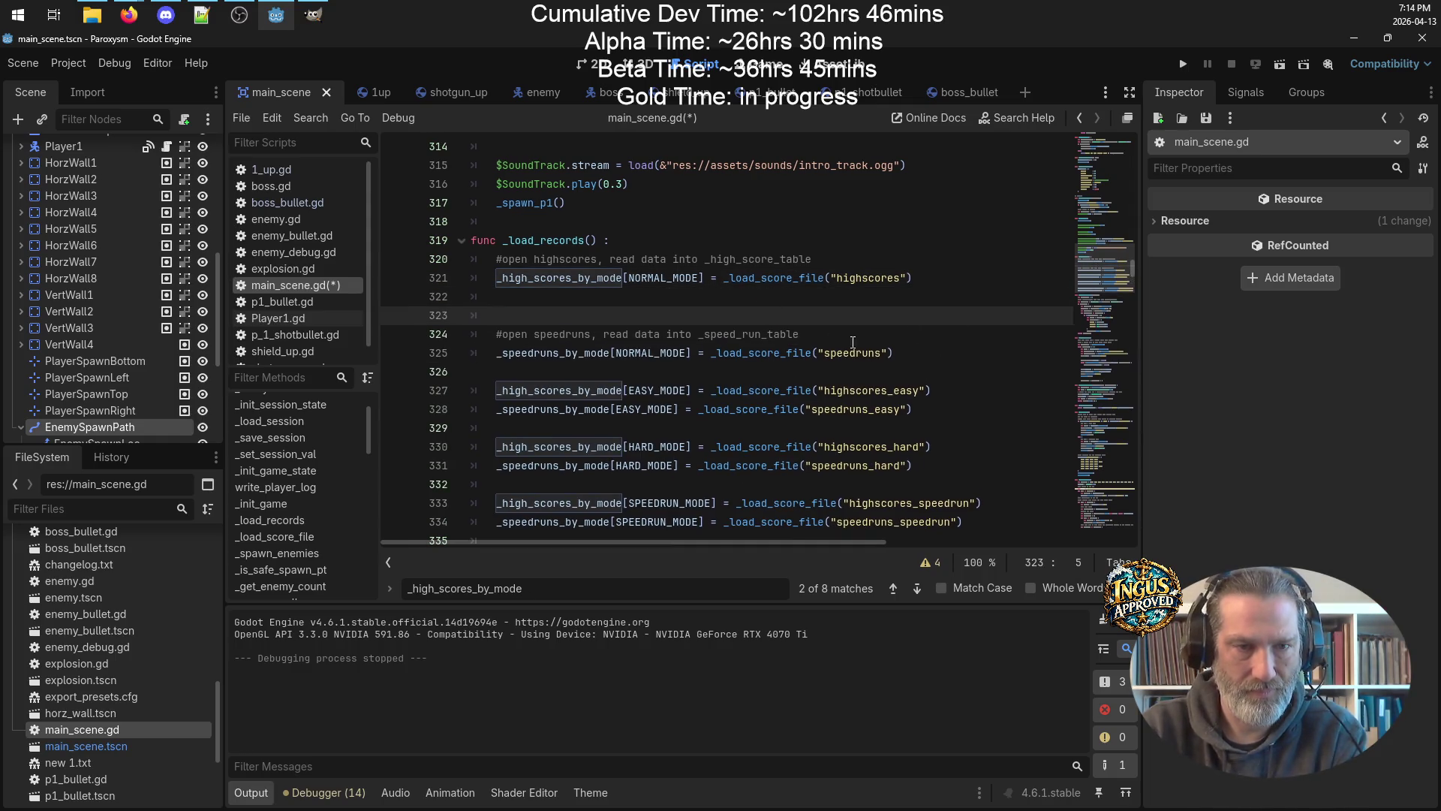
pyautogui.moveTo(937, 391); pyautogui.dragTo(461, 387)
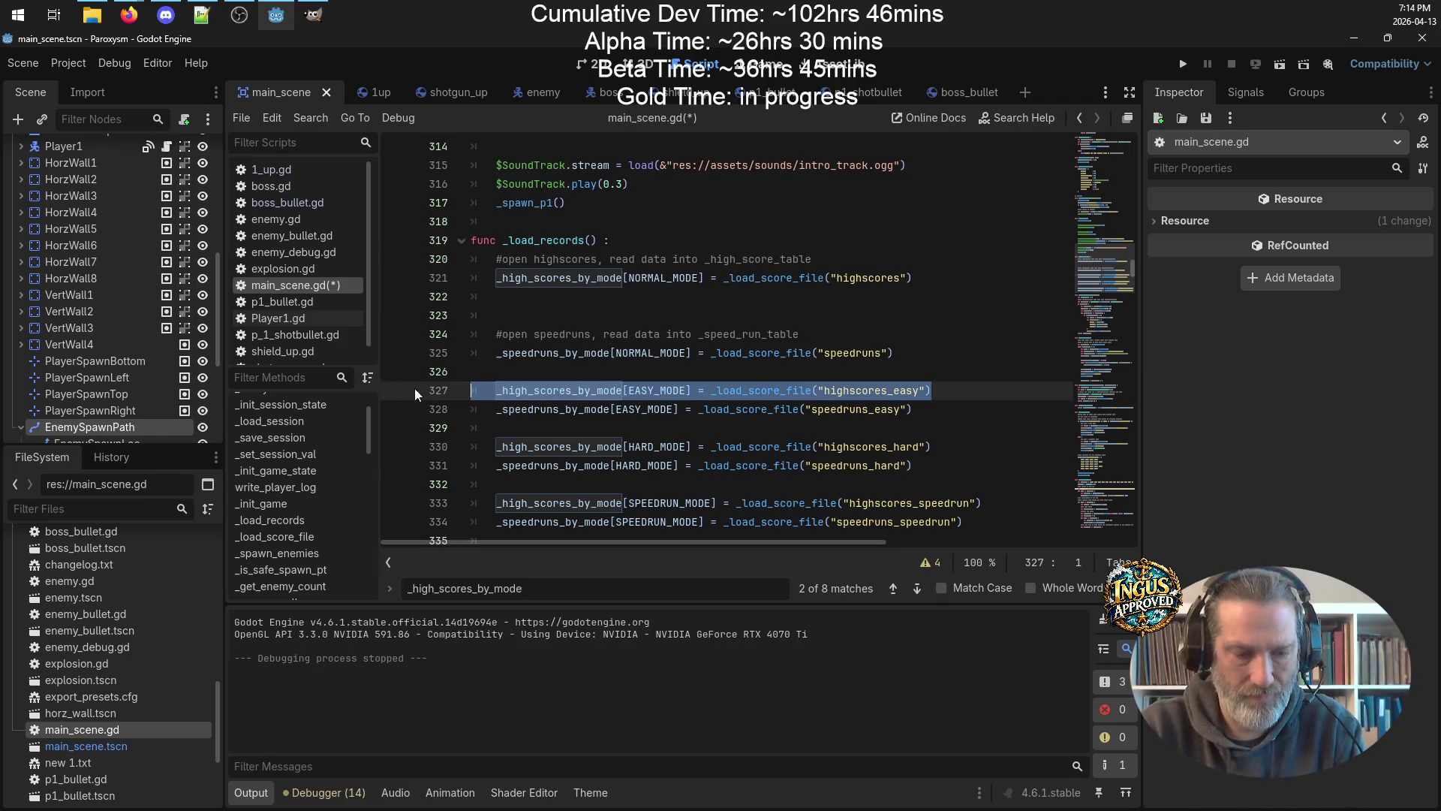
pyautogui.hotkey('ctrl', 'x')
pyautogui.click(839, 257)
pyautogui.press('Return')
pyautogui.hotkey('ctrl', 'v')
pyautogui.press('Home')
pyautogui.press('BackSpace')
pyautogui.moveTo(948, 473); pyautogui.dragTo(417, 478)
pyautogui.press('Up')
pyautogui.hotkey('shift', 'End')
pyautogui.hotkey('ctrl', 'x')
pyautogui.click(472, 314)
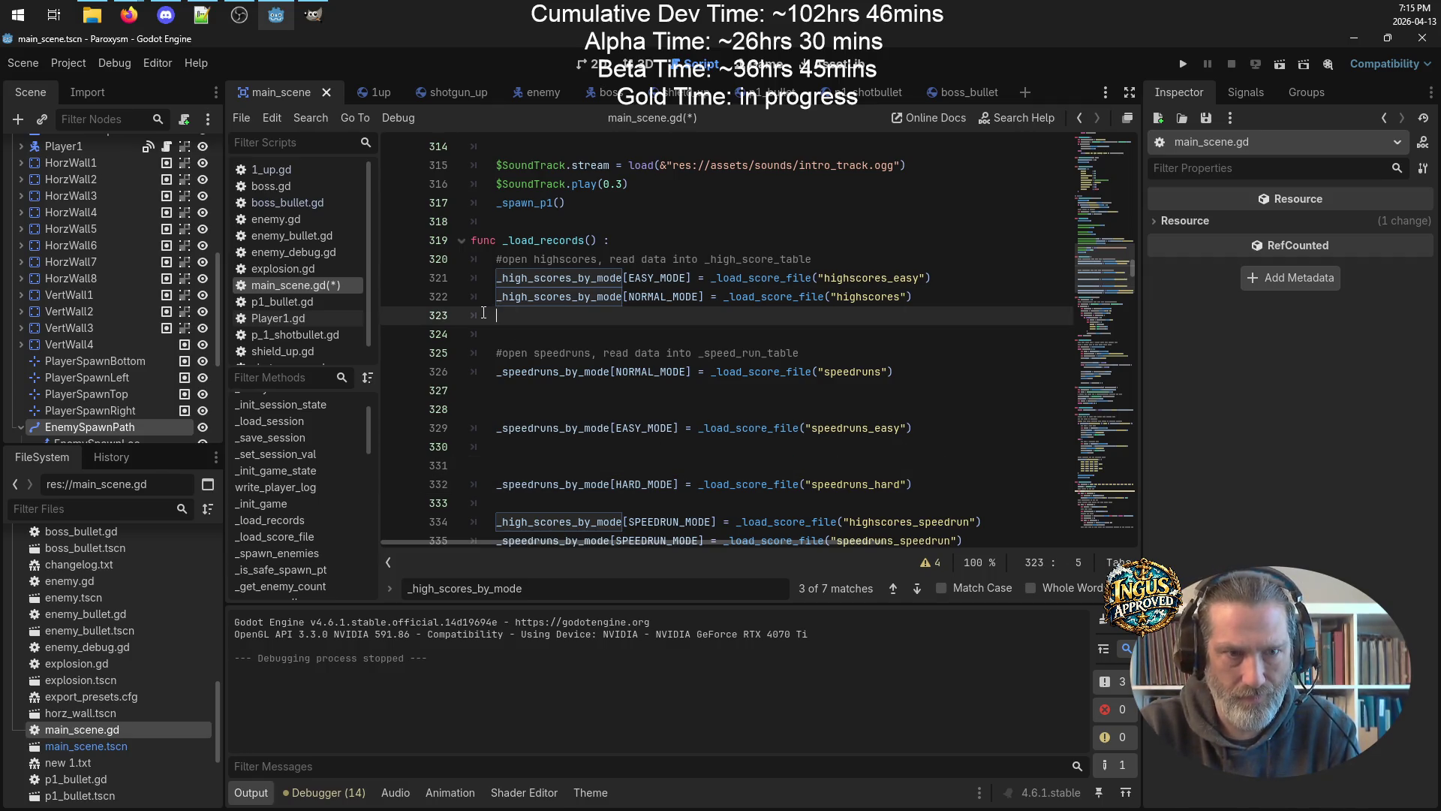
pyautogui.hotkey('ctrl', 'v')
pyautogui.press('Home')
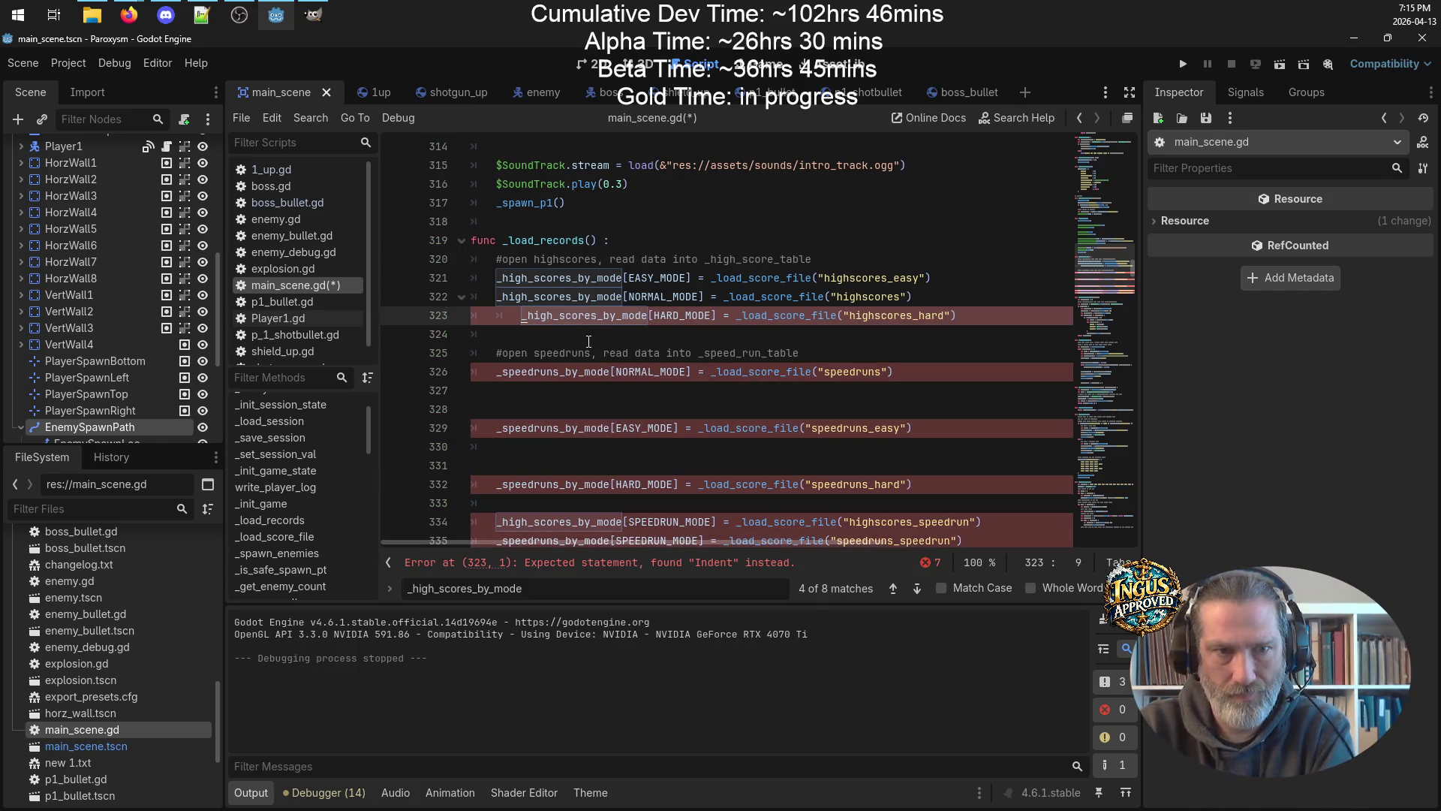
pyautogui.press('BackSpace')
pyautogui.scroll(-1, 968, 403)
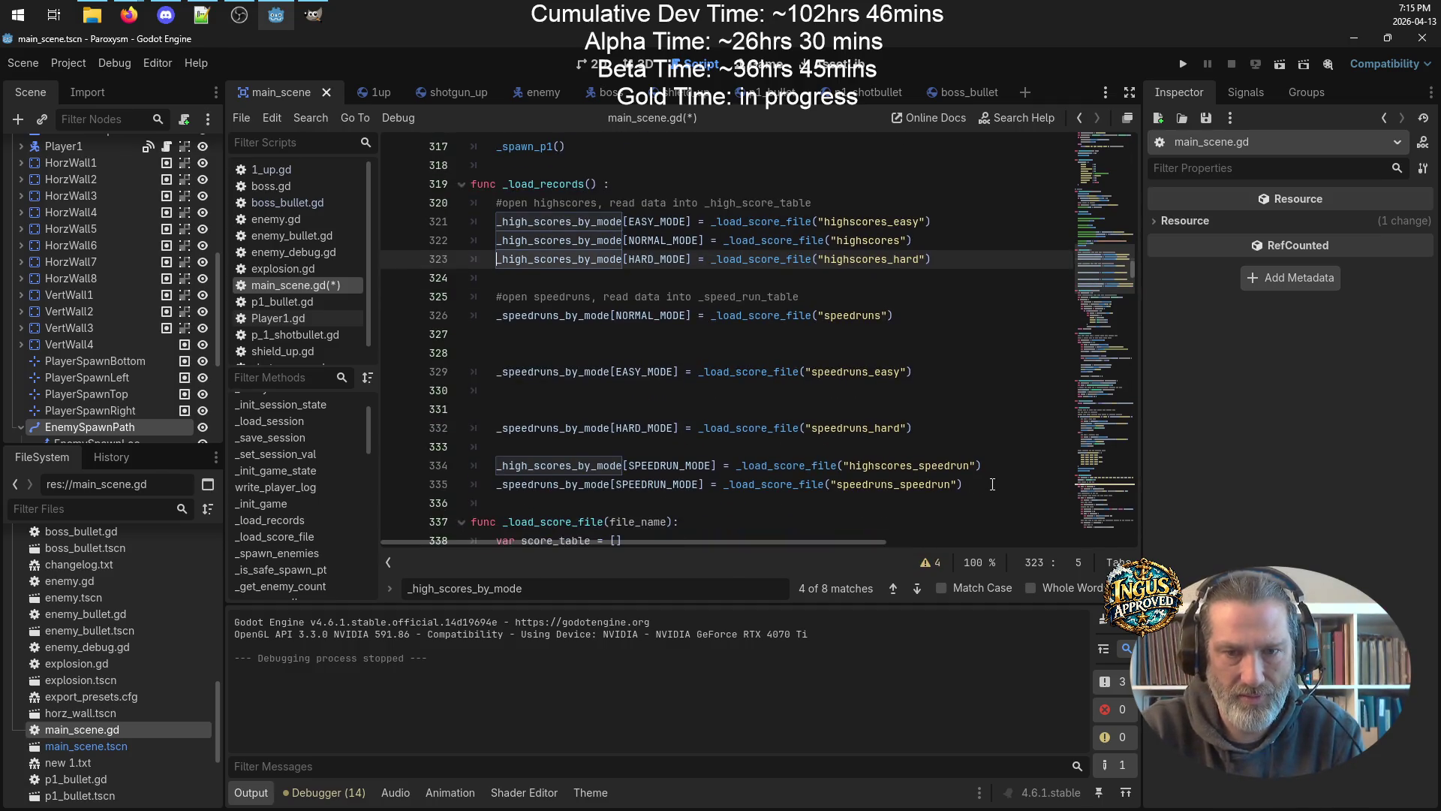
pyautogui.click(999, 465)
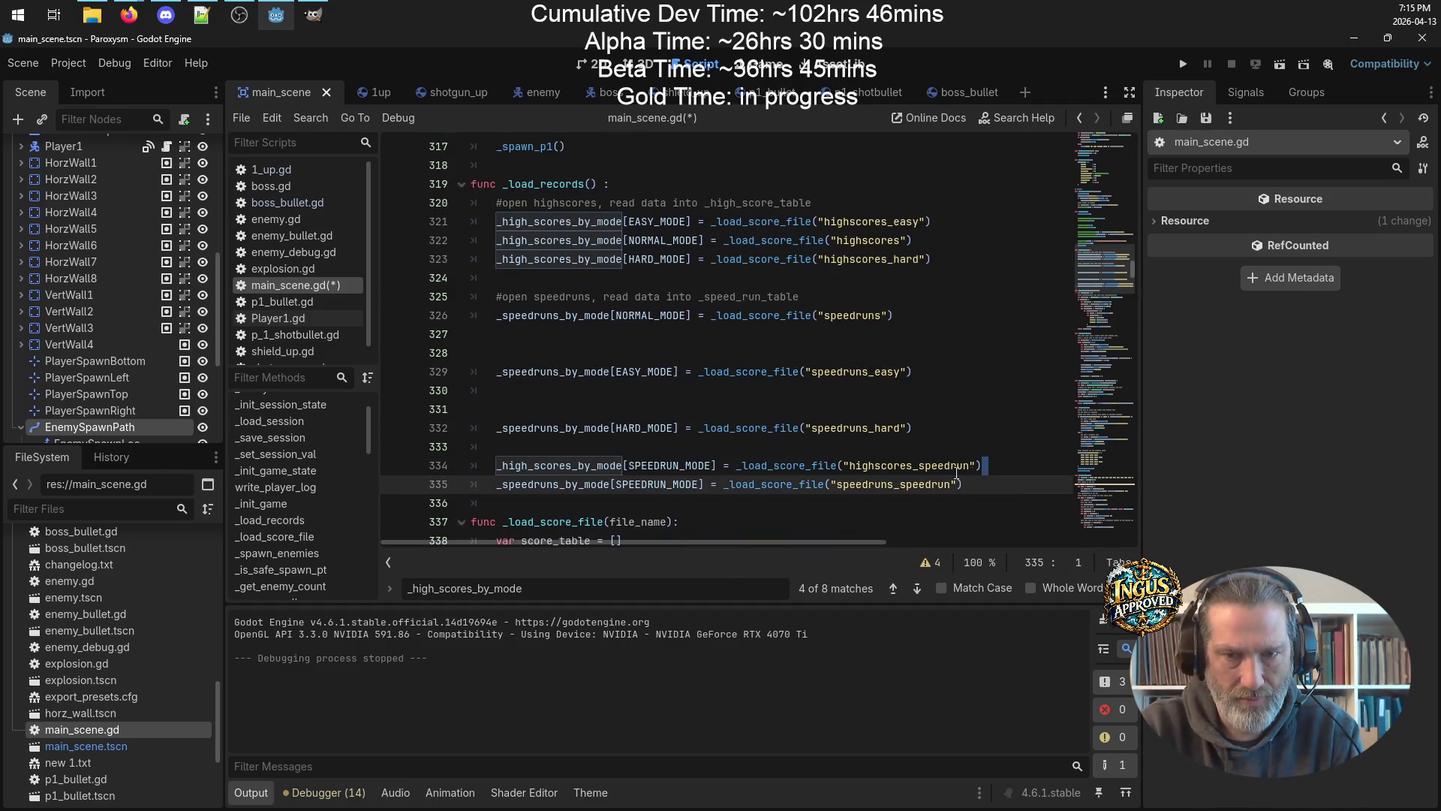
pyautogui.moveTo(986, 465); pyautogui.dragTo(427, 467)
pyautogui.press('BackSpace')
pyautogui.click(503, 276)
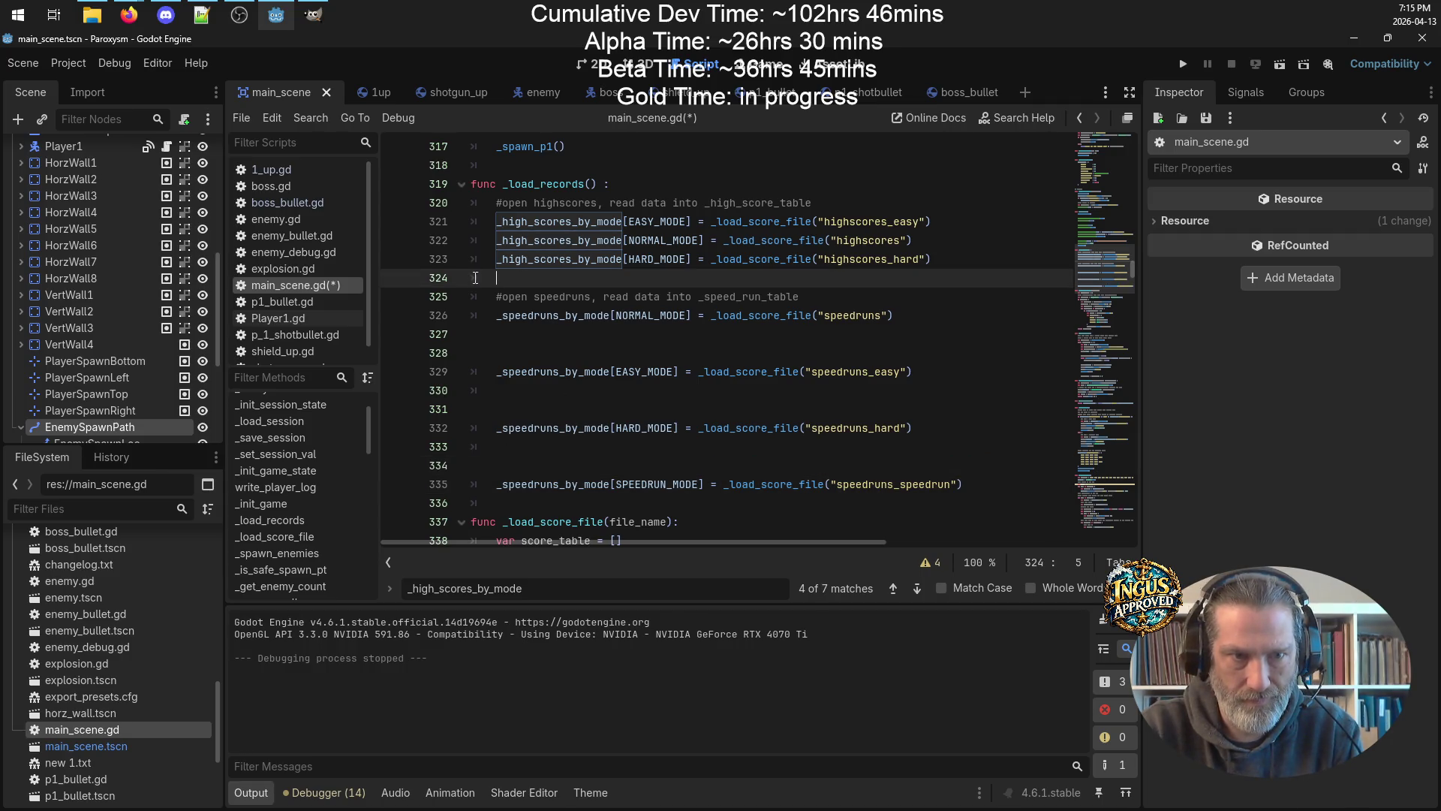
pyautogui.hotkey('ctrl', 'v')
pyautogui.press('Return')
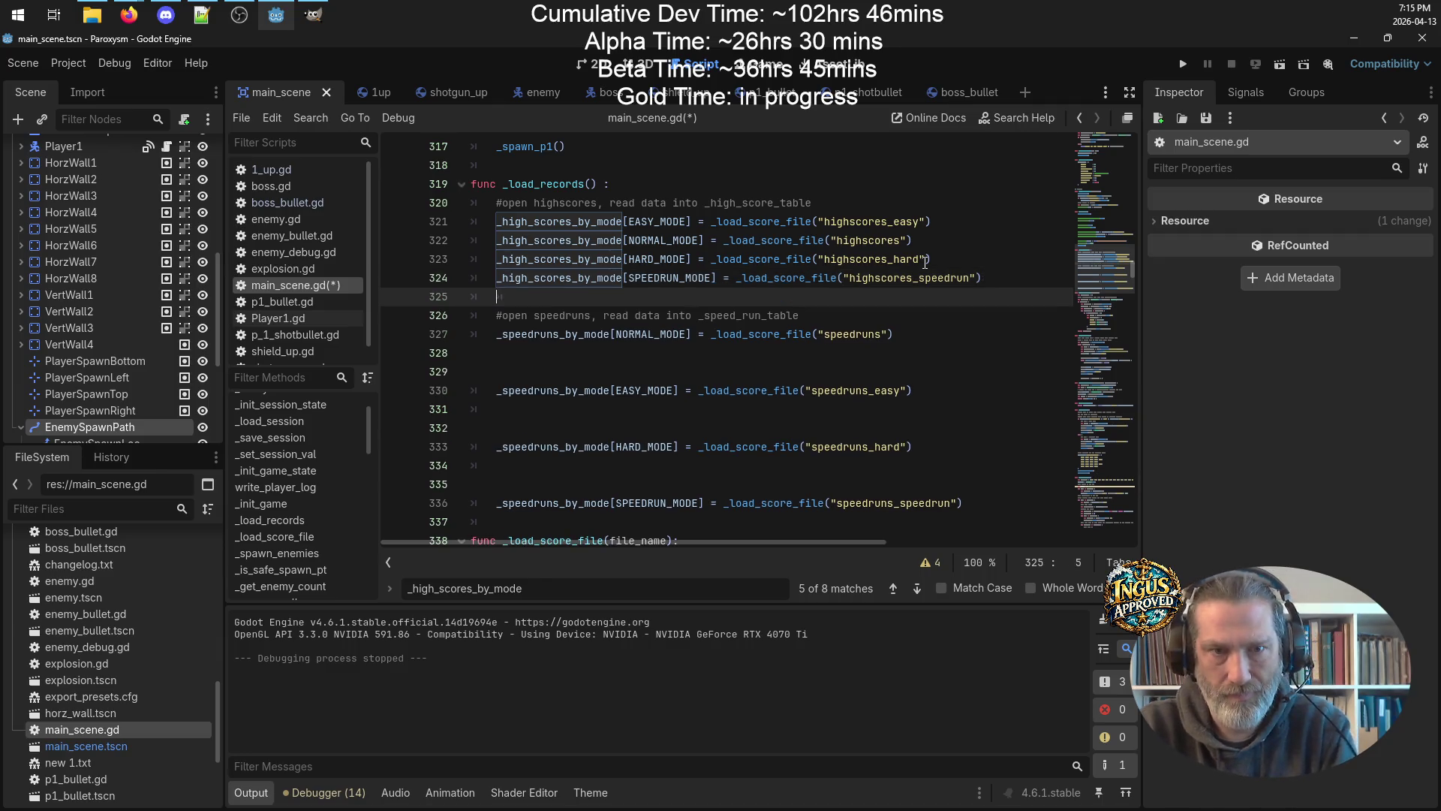
pyautogui.scroll(-2, 903, 286)
pyautogui.click(689, 258)
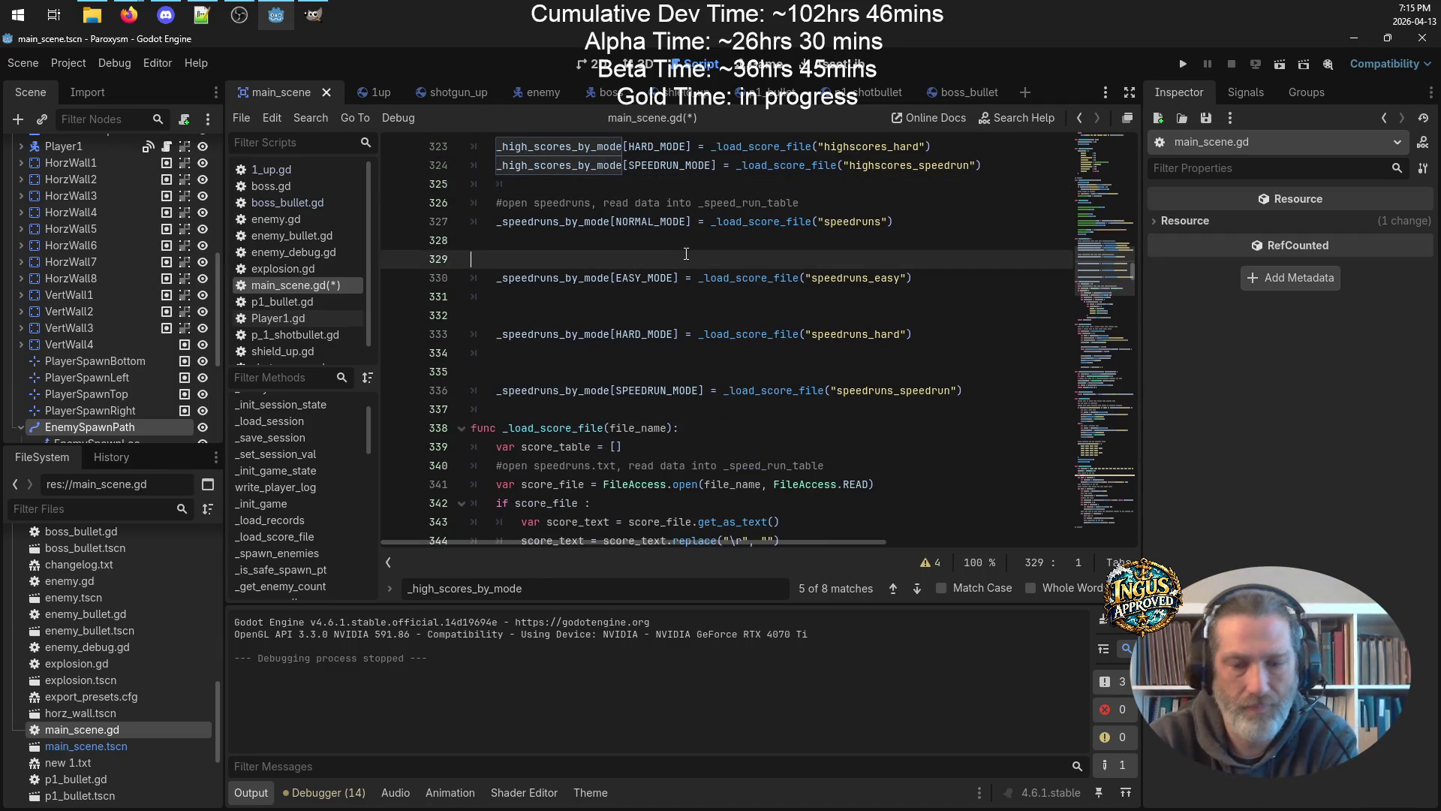
pyautogui.press('BackSpace')
pyautogui.press('Delete')
pyautogui.press('Down')
pyautogui.press('Down')
pyautogui.press('BackSpace')
pyautogui.press('BackSpace')
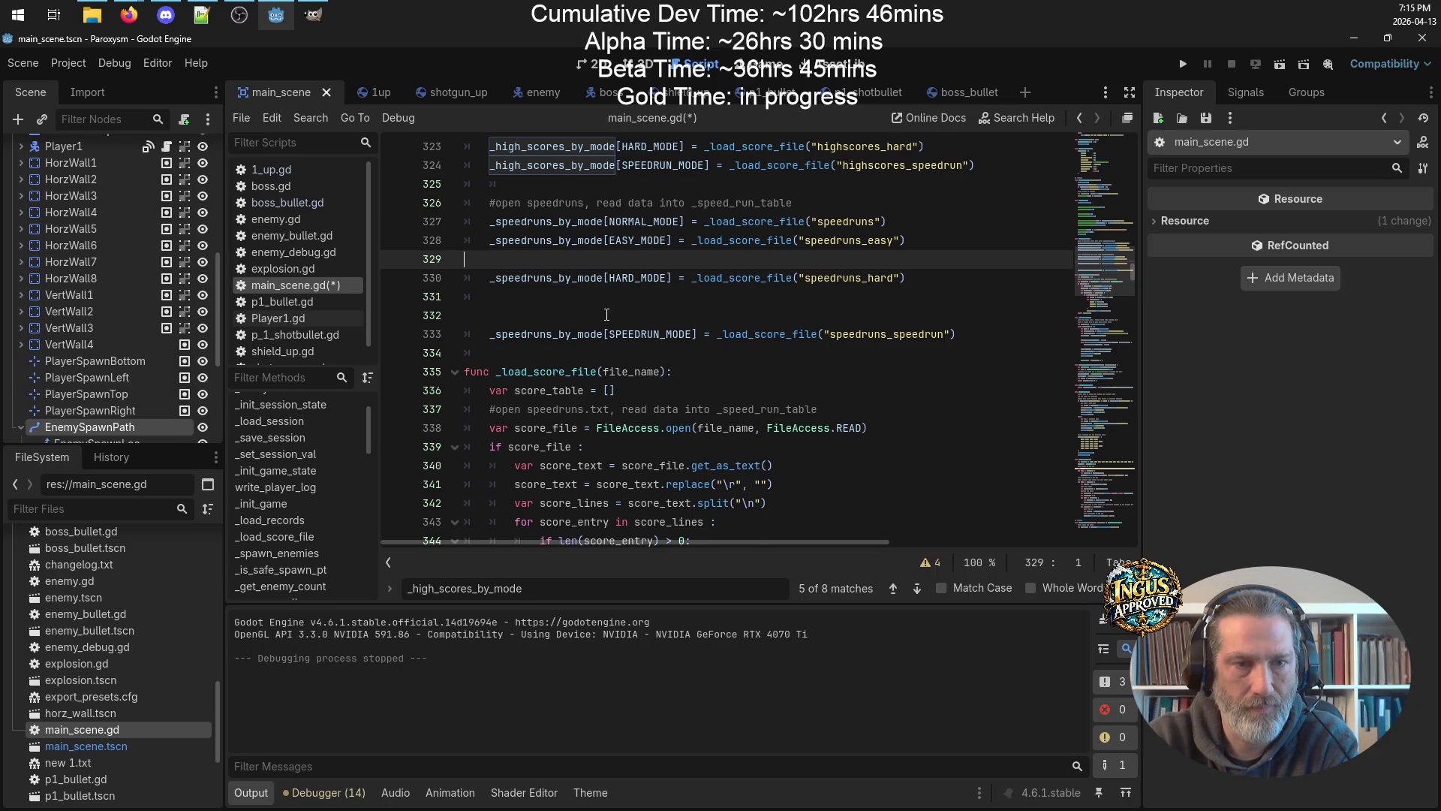
pyautogui.click(596, 297)
pyautogui.press('BackSpace')
pyautogui.press('BackSpace')
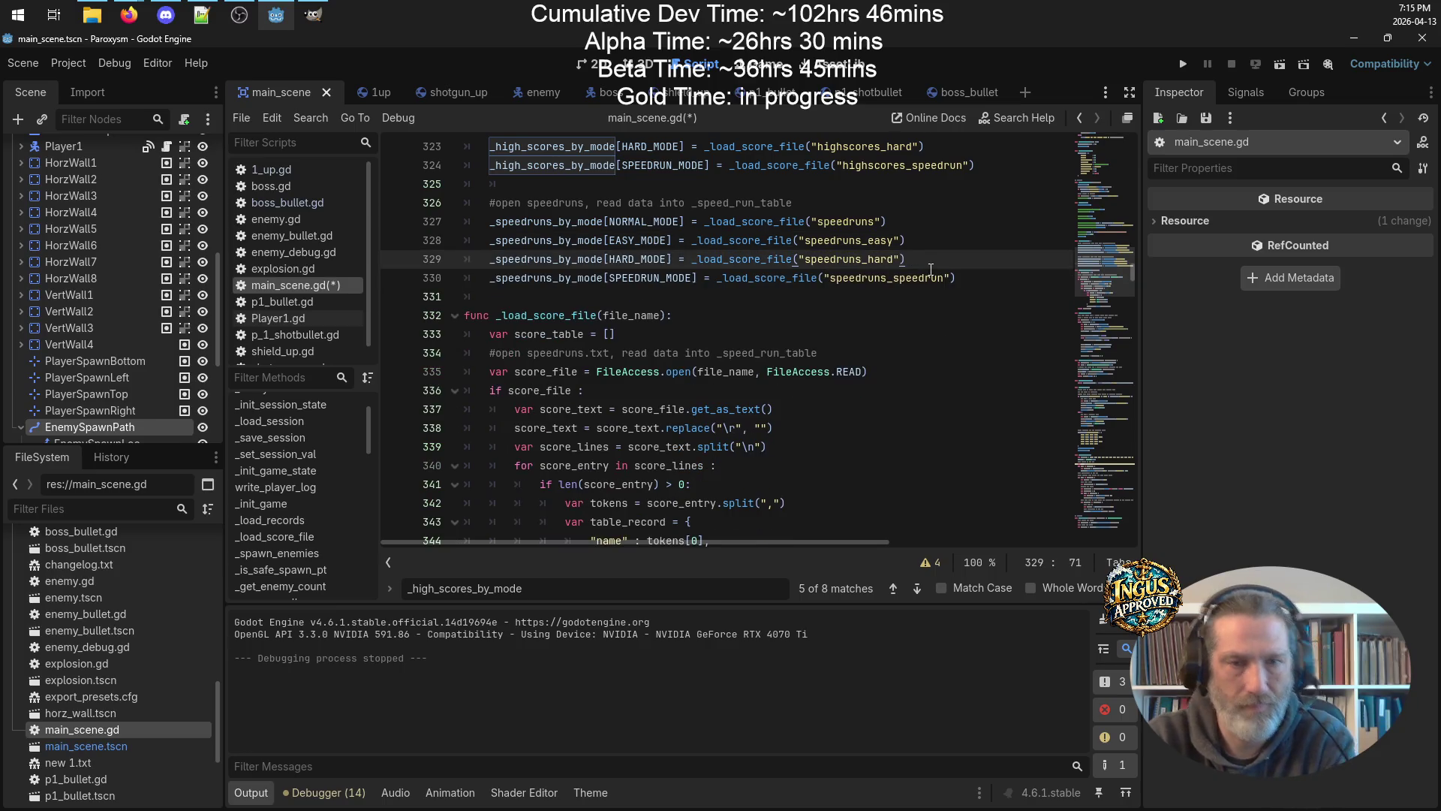
pyautogui.hotkey('ctrl', 's')
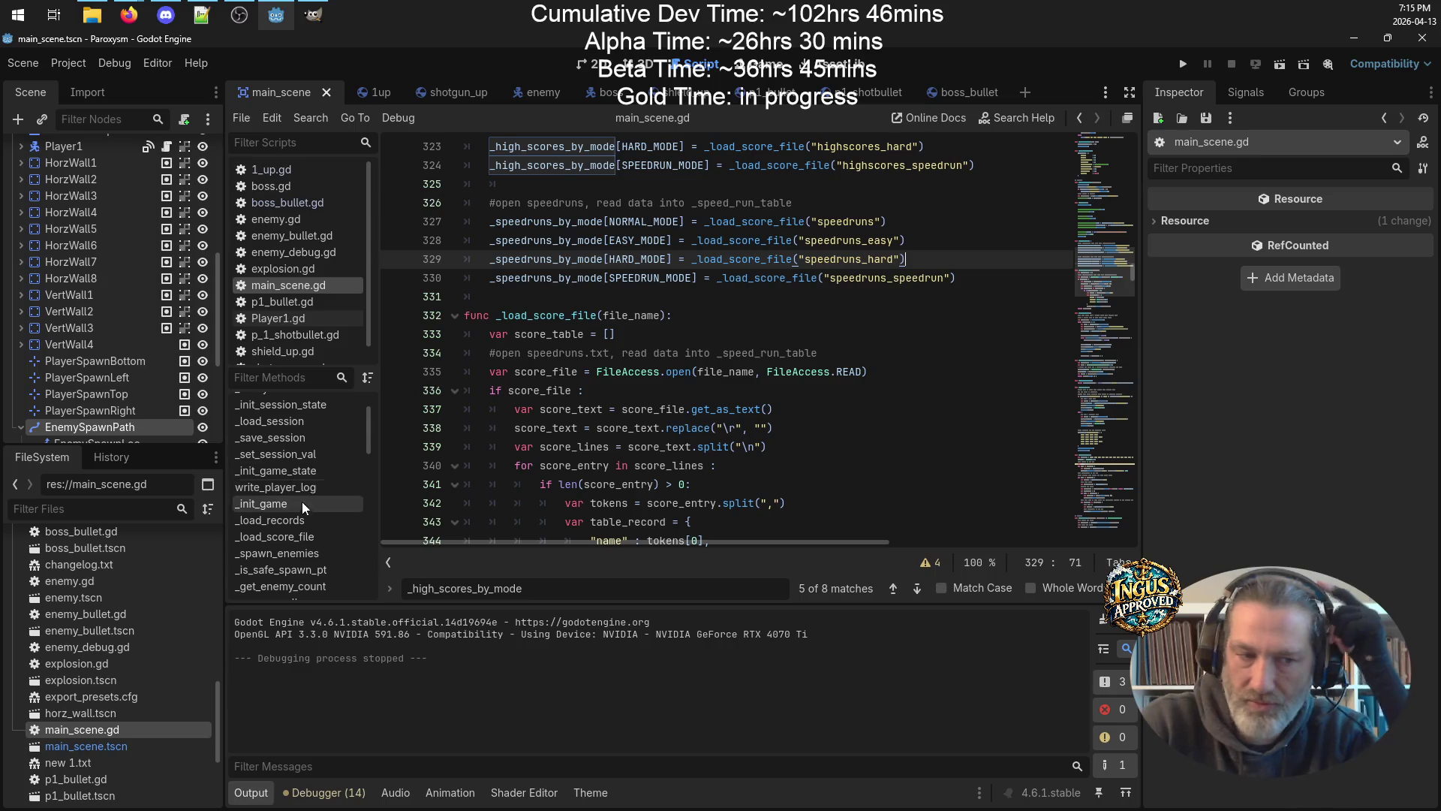
pyautogui.scroll(-2, 300, 512)
pyautogui.scroll(-6, 301, 515)
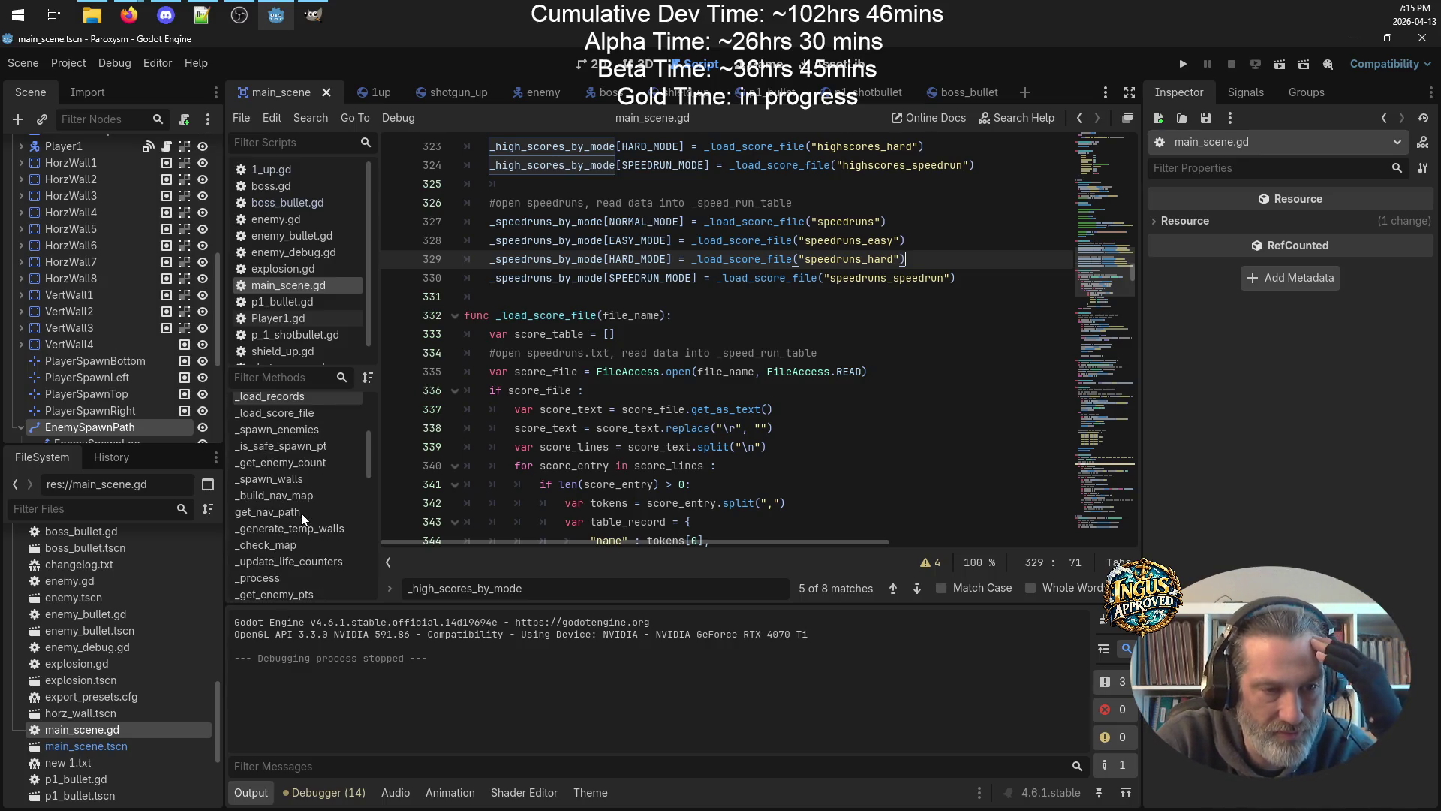
# Jump to the _write_records function from the method list and look over its high_scores code.
pyautogui.scroll(-2, 304, 512)
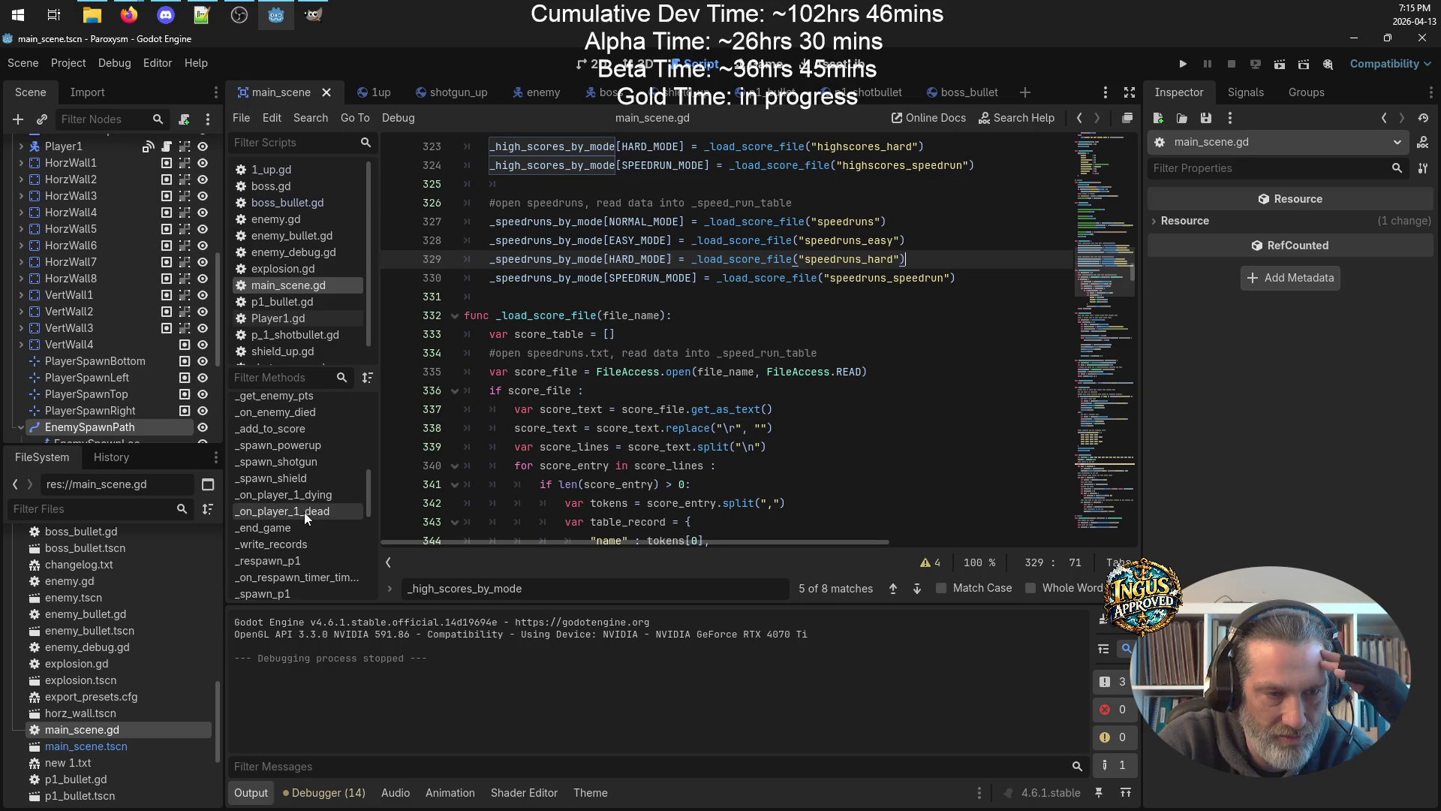
pyautogui.click(303, 520)
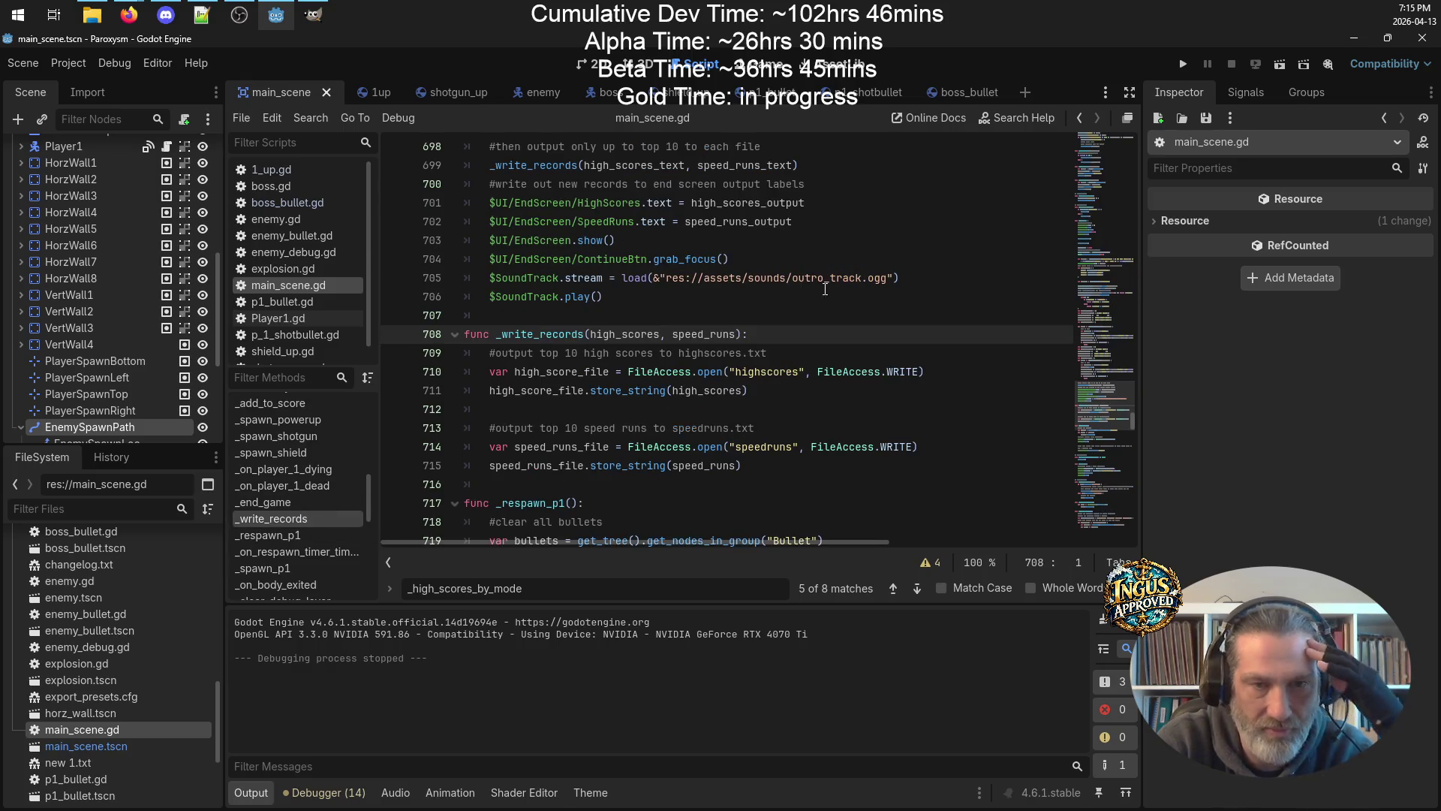
pyautogui.scroll(-3, 871, 296)
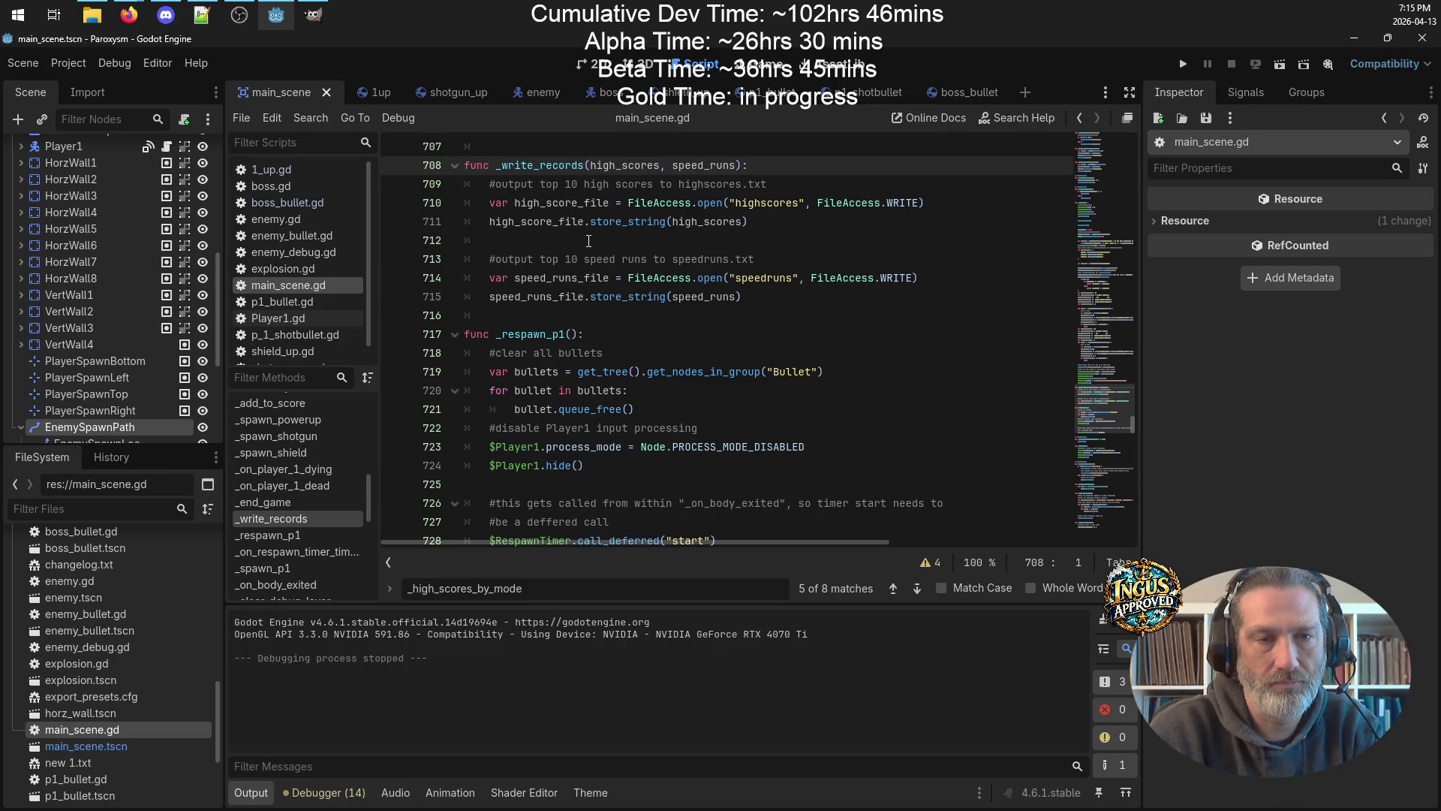
pyautogui.doubleClick(713, 219)
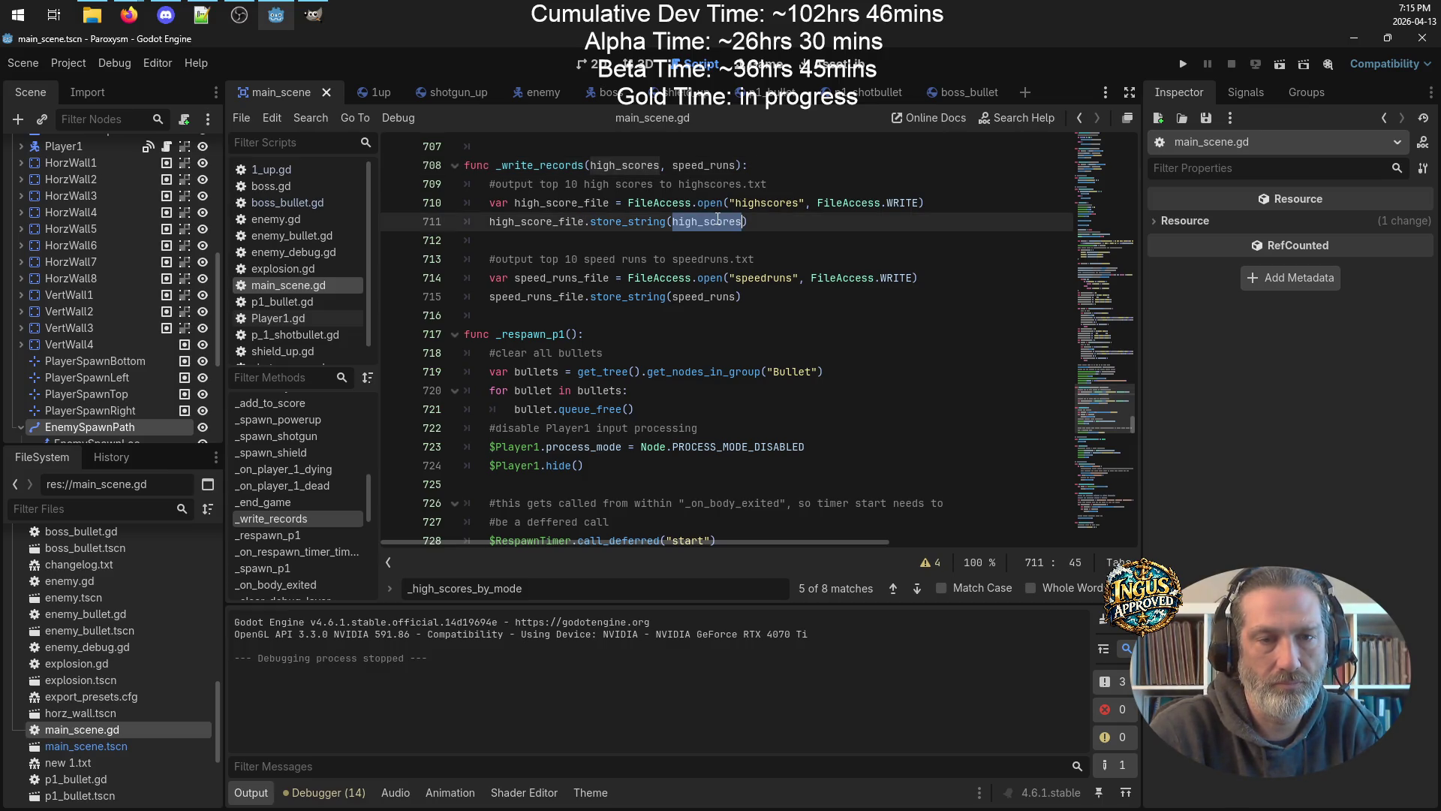
pyautogui.doubleClick(533, 166)
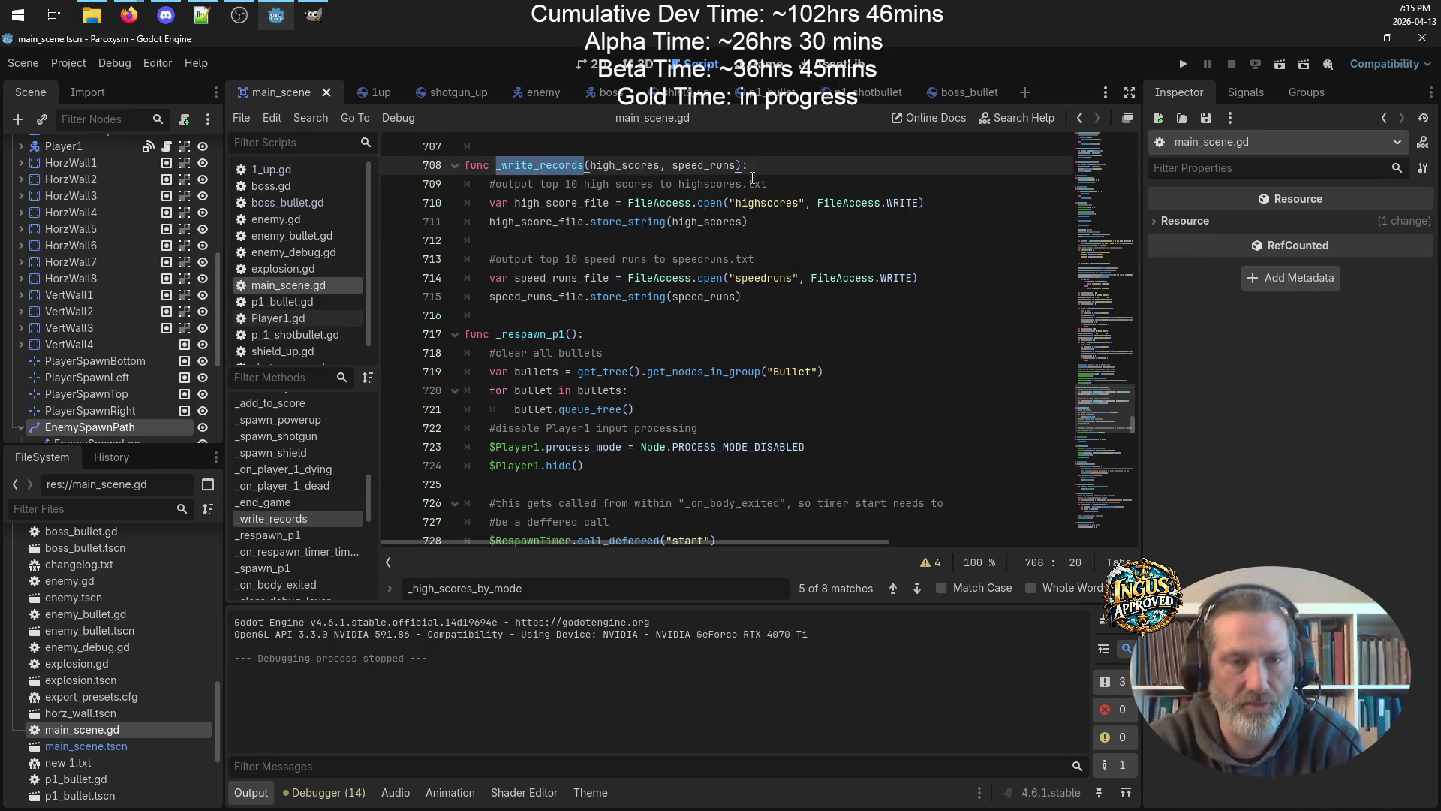
# Search for _write_records and check both its call site and its definition.
pyautogui.scroll(2, 743, 224)
pyautogui.hotkey('ctrl', 'f')
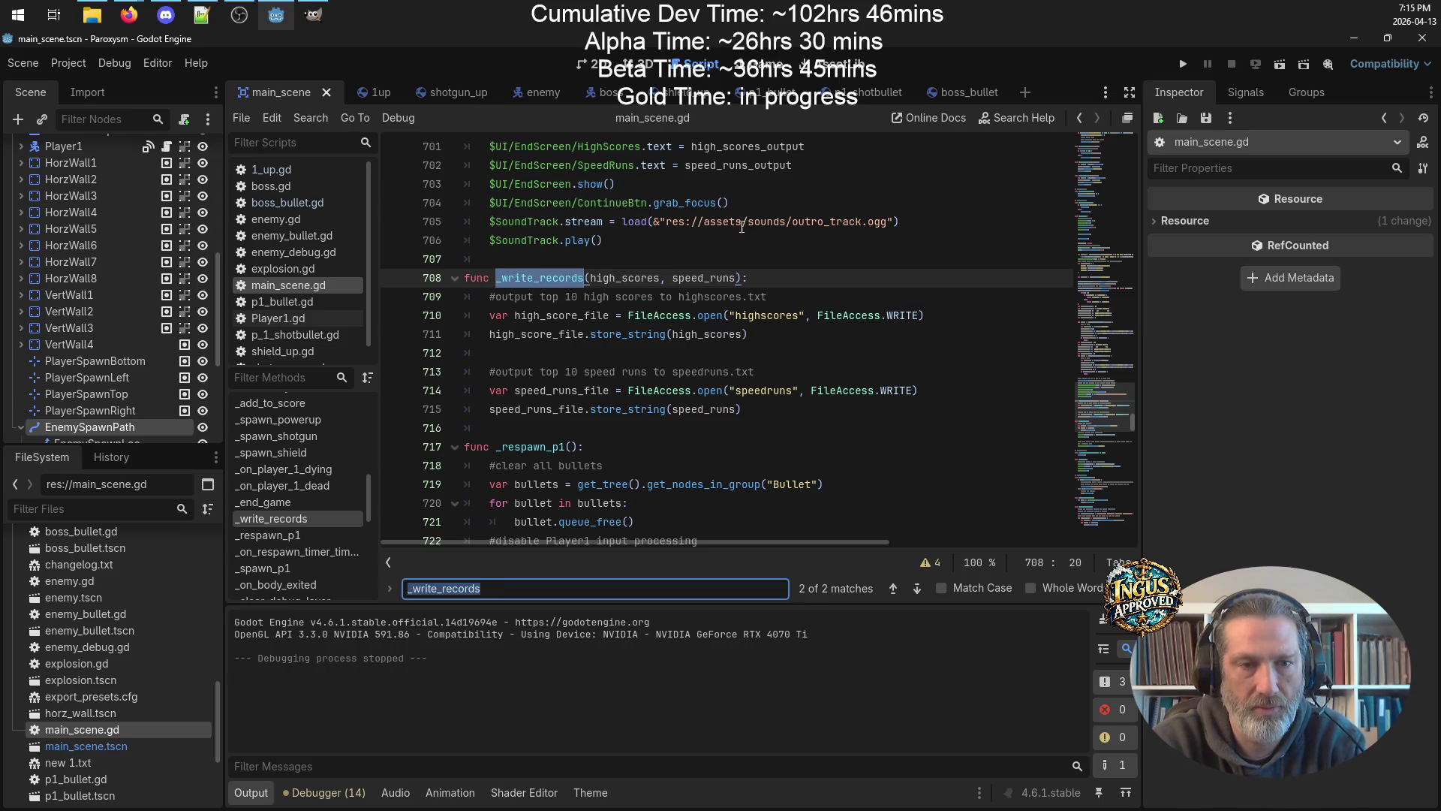
pyautogui.click(892, 587)
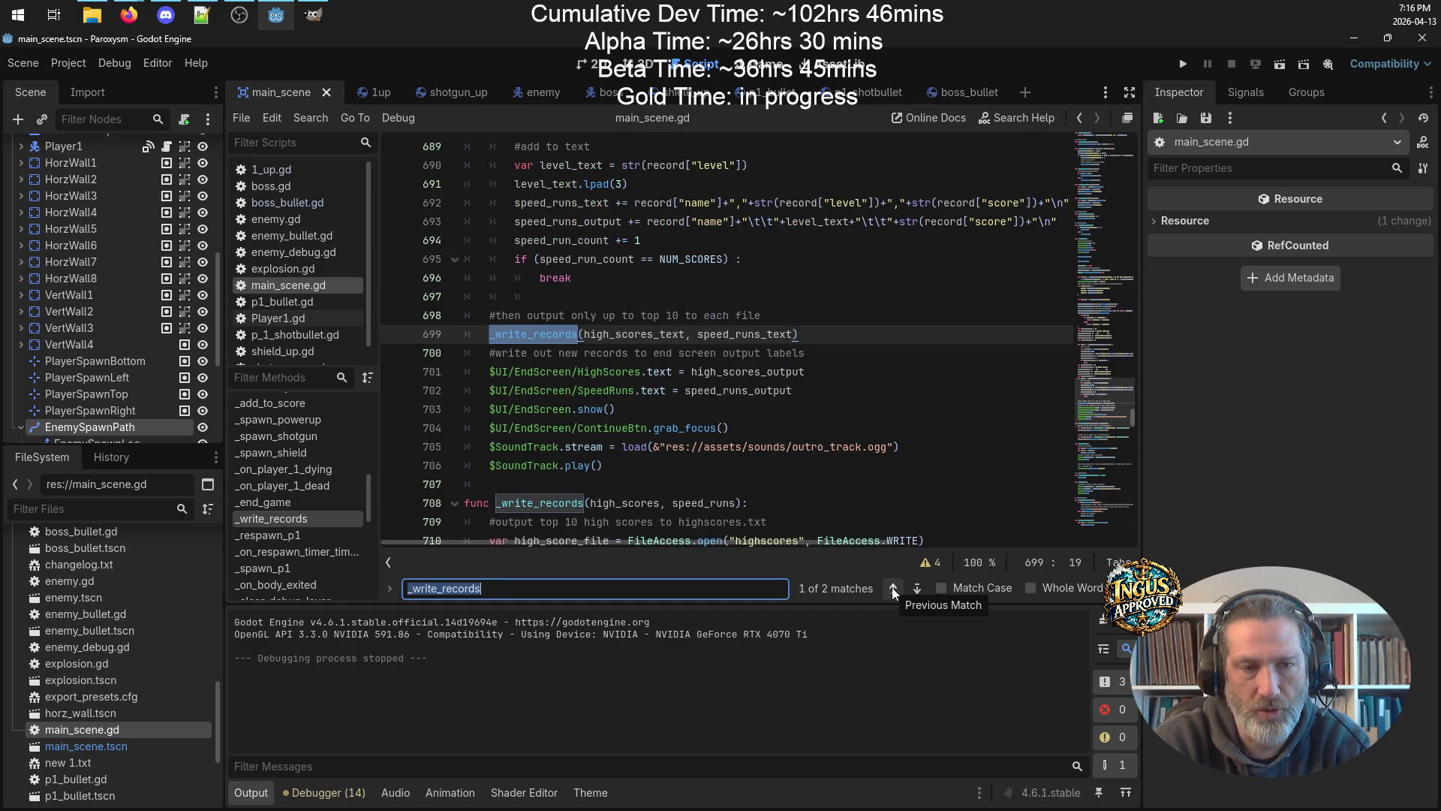
pyautogui.scroll(18, 896, 396)
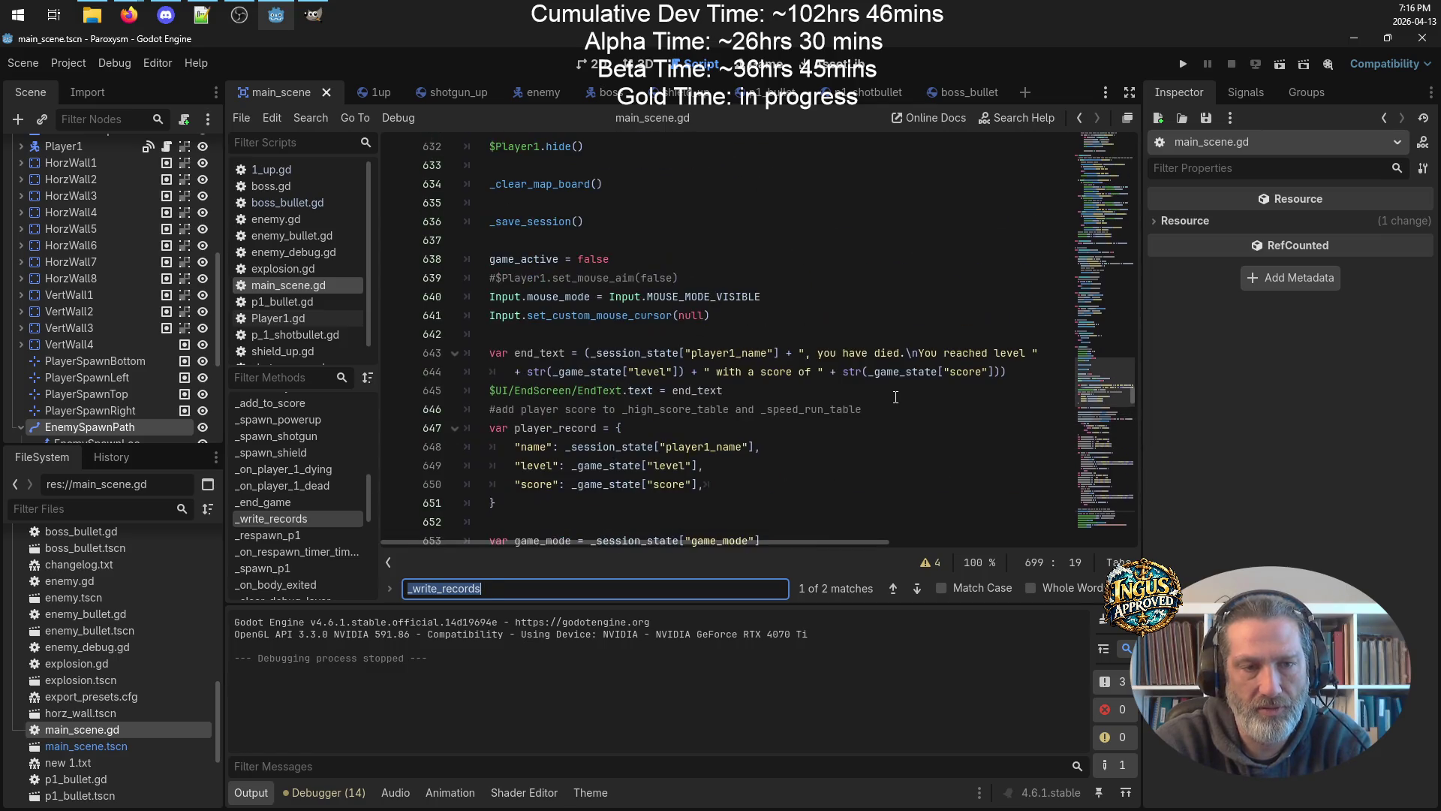
pyautogui.scroll(10, 895, 396)
pyautogui.scroll(-12, 895, 397)
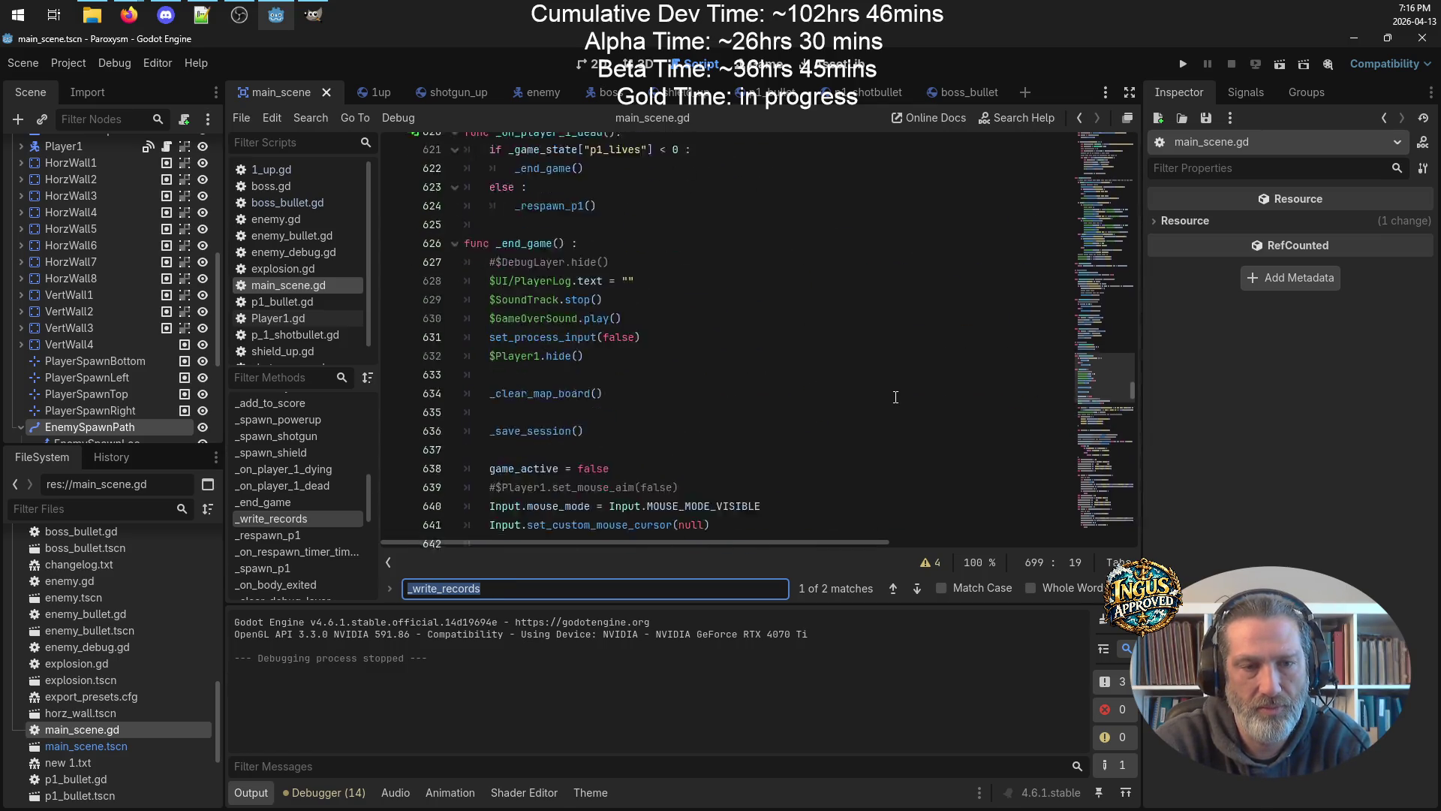
pyautogui.click(918, 590)
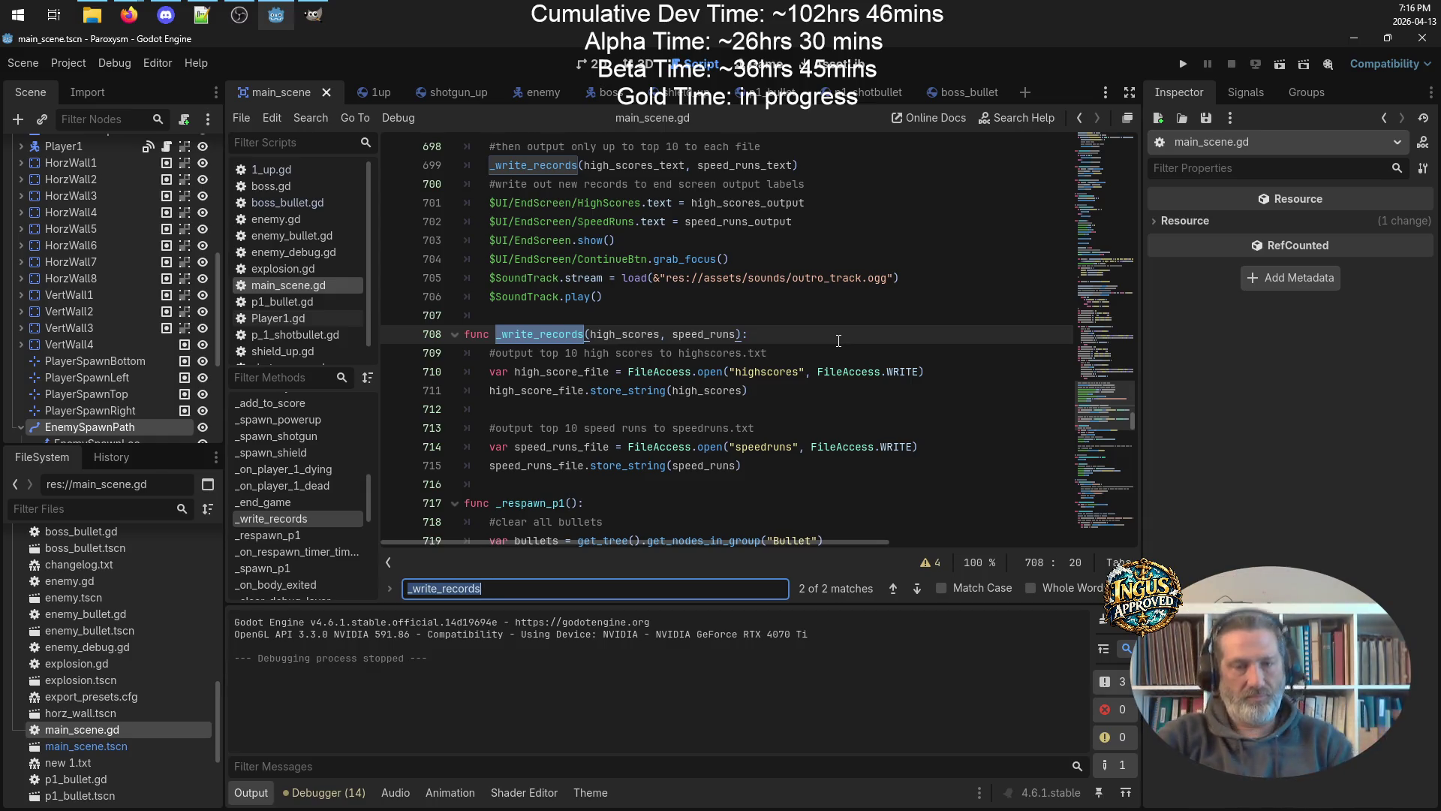
# Add var highscore_filename = "highscores" at the top of _write_records.
pyautogui.click(913, 351)
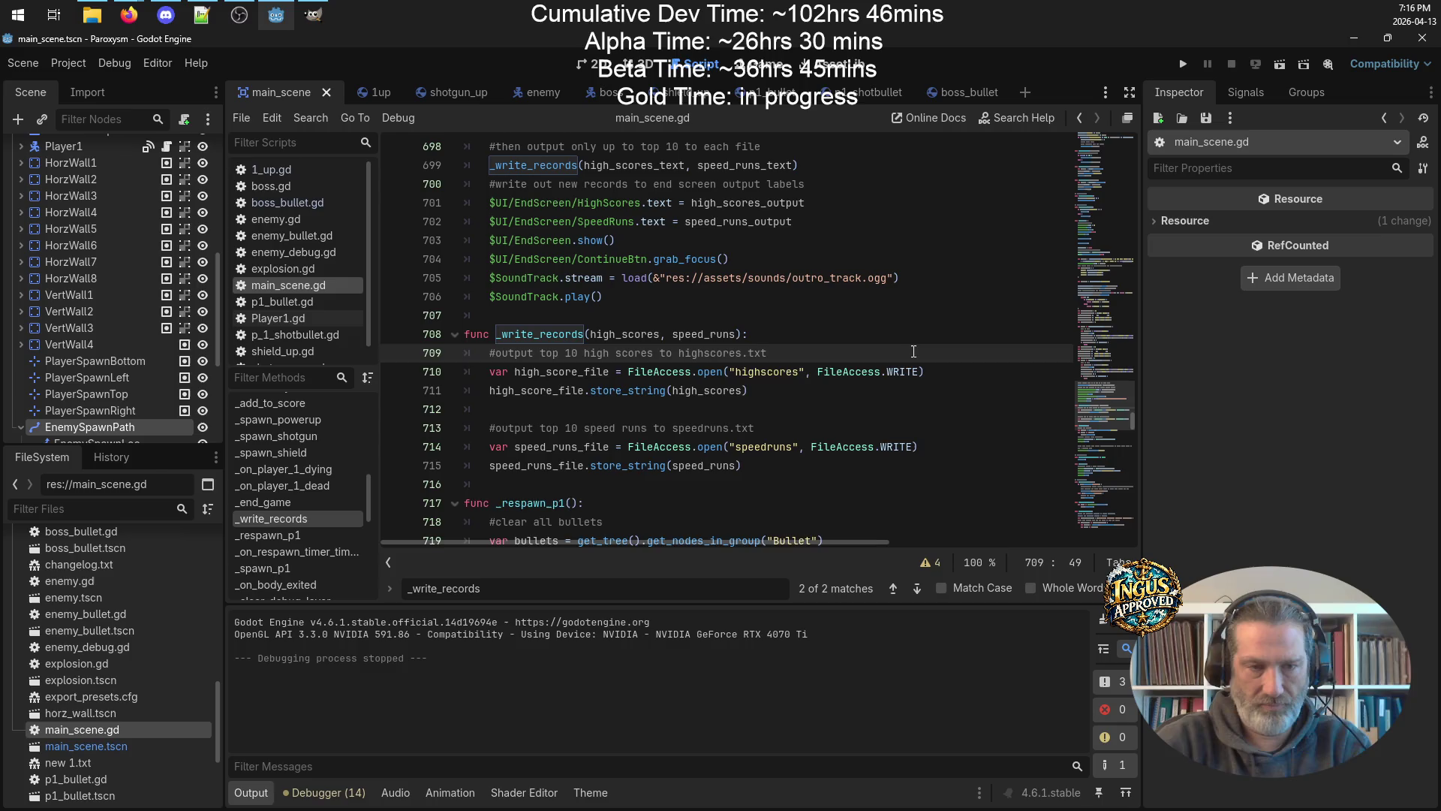
pyautogui.press('Return')
pyautogui.write('var ')
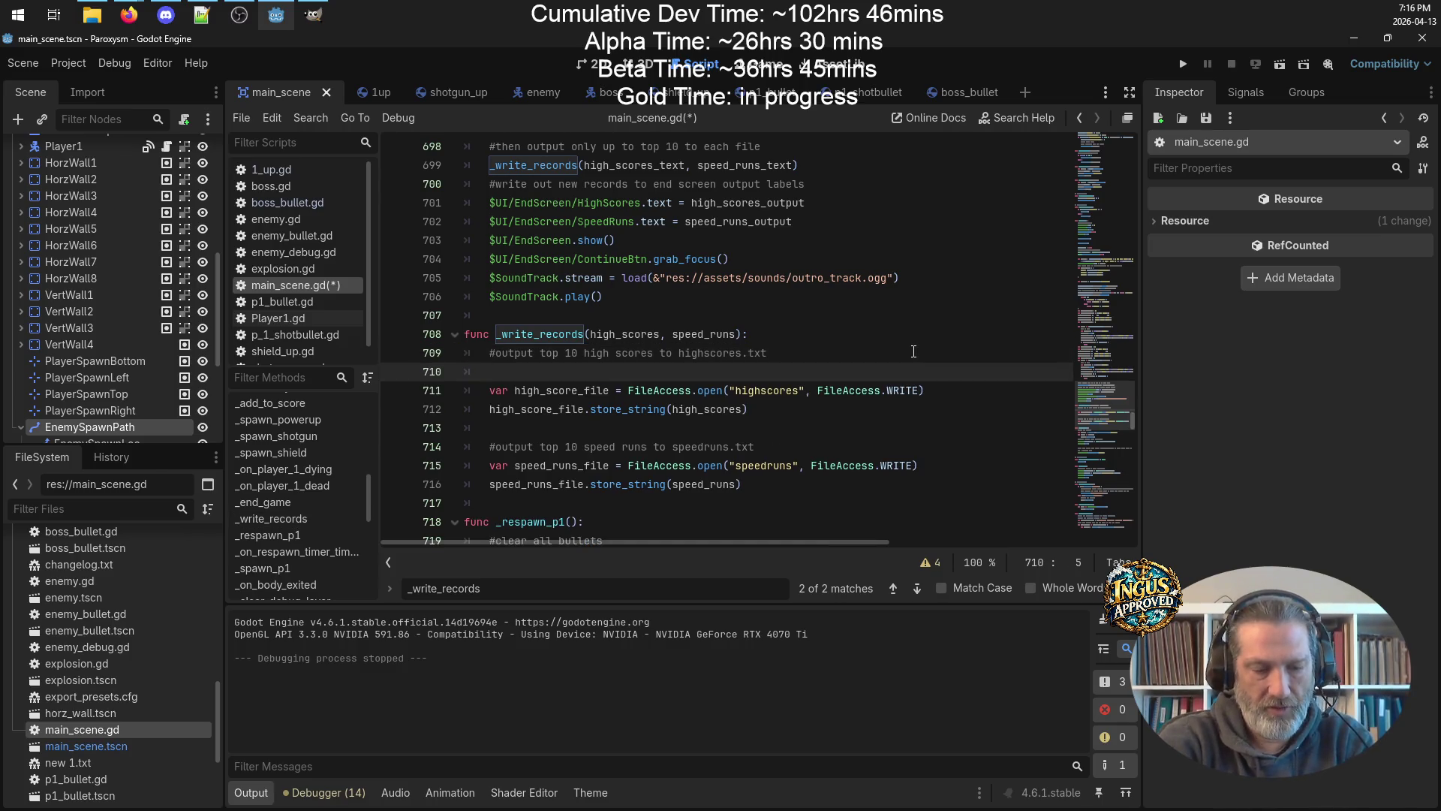
pyautogui.write('hih')
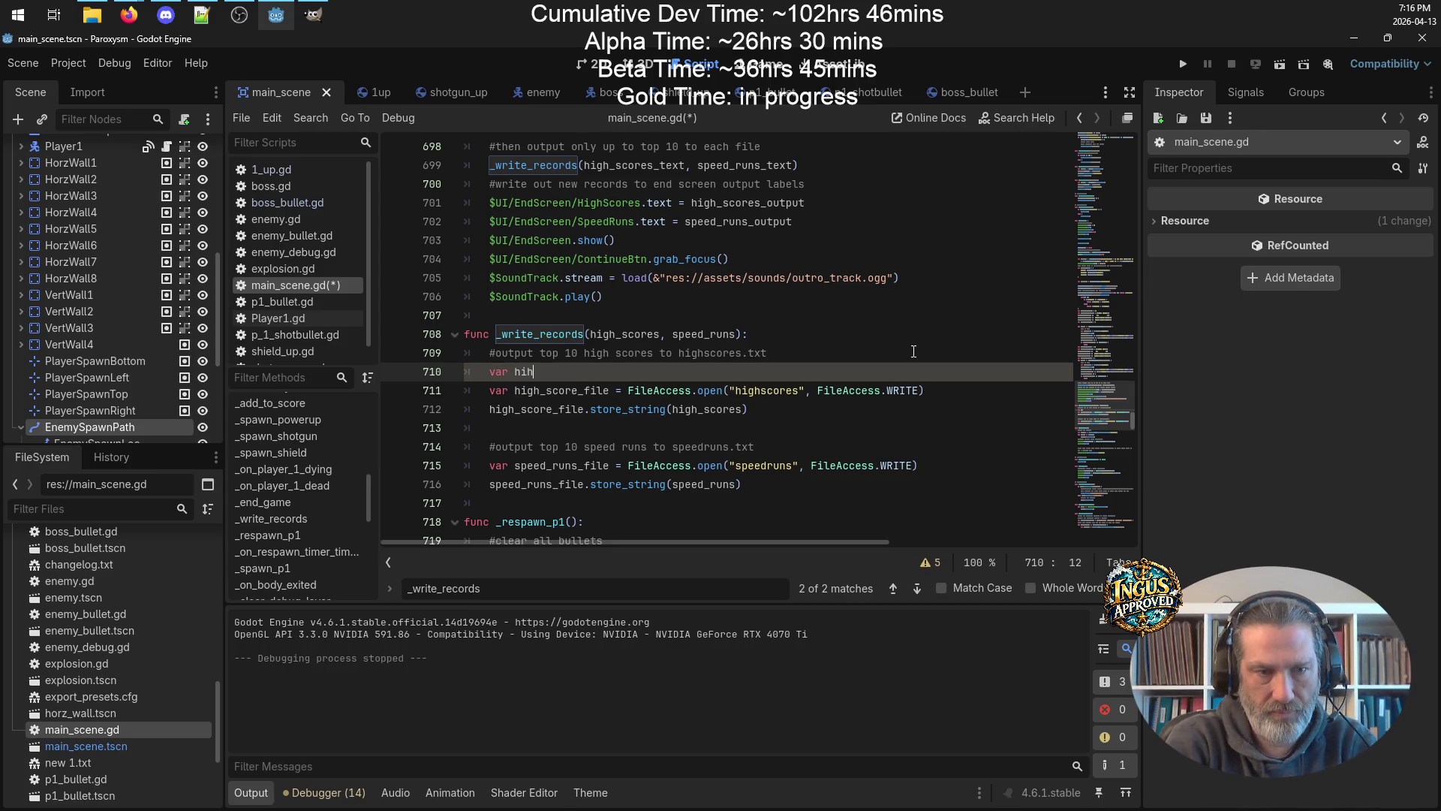
pyautogui.press('BackSpace')
pyautogui.write('ghs')
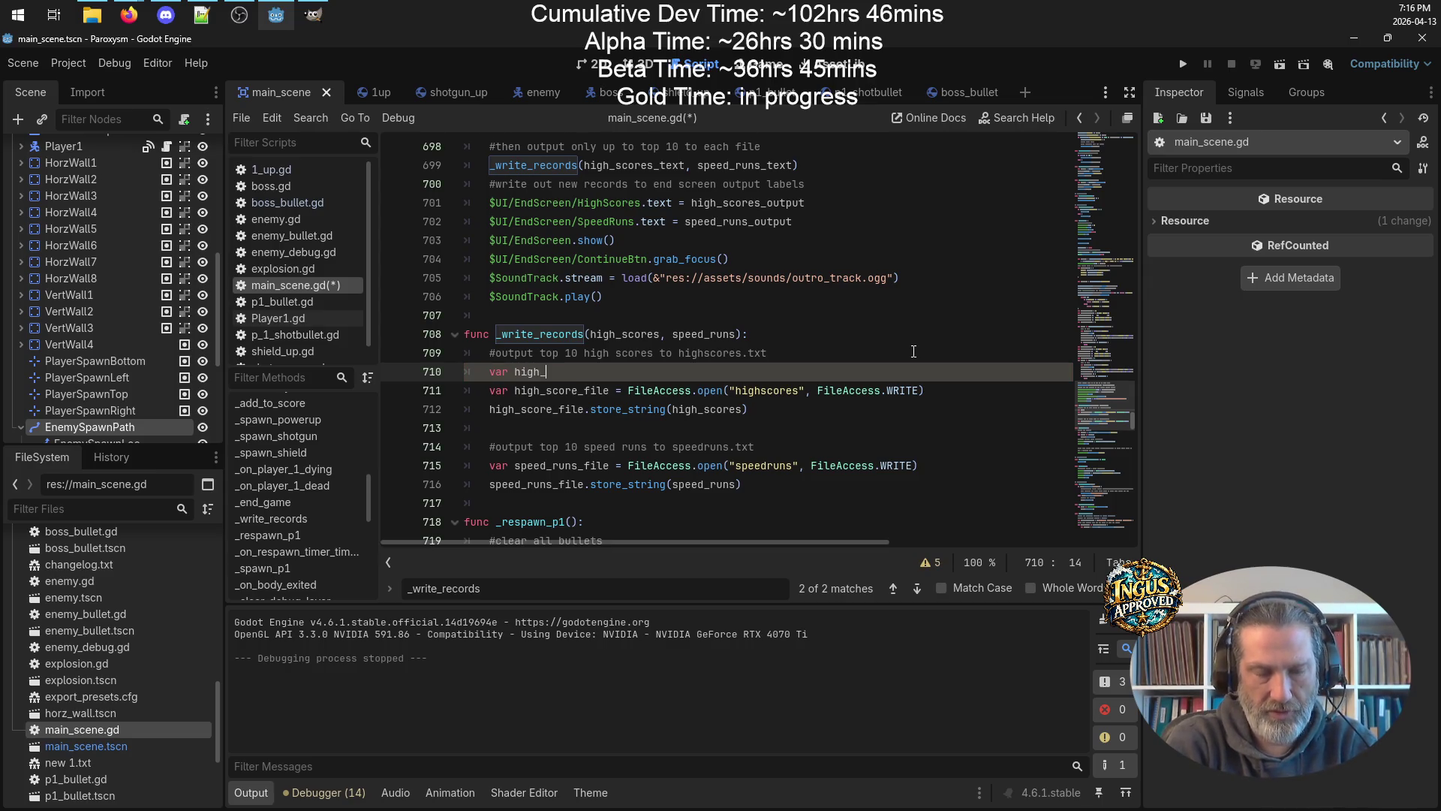
pyautogui.write('core_file =')
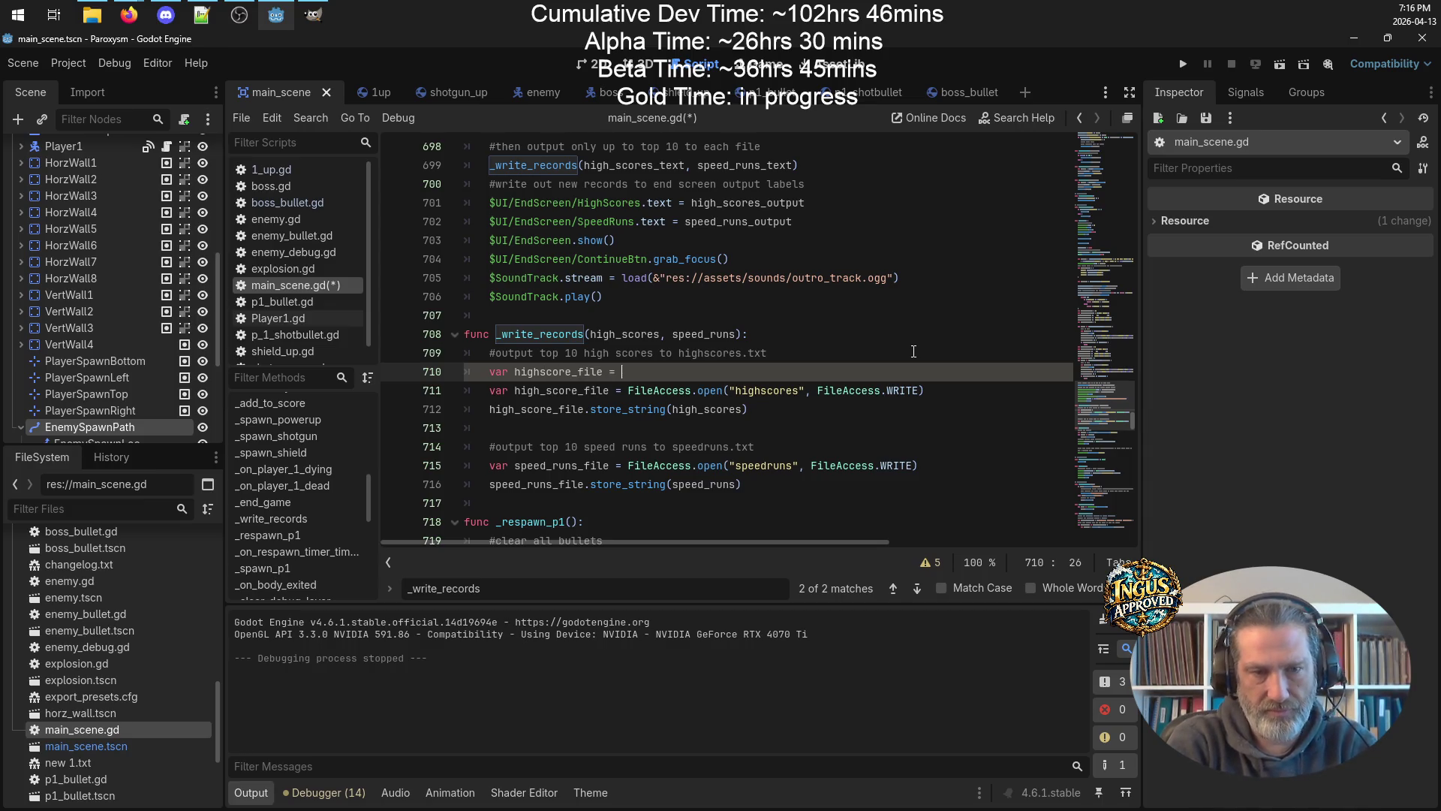
pyautogui.click(898, 337)
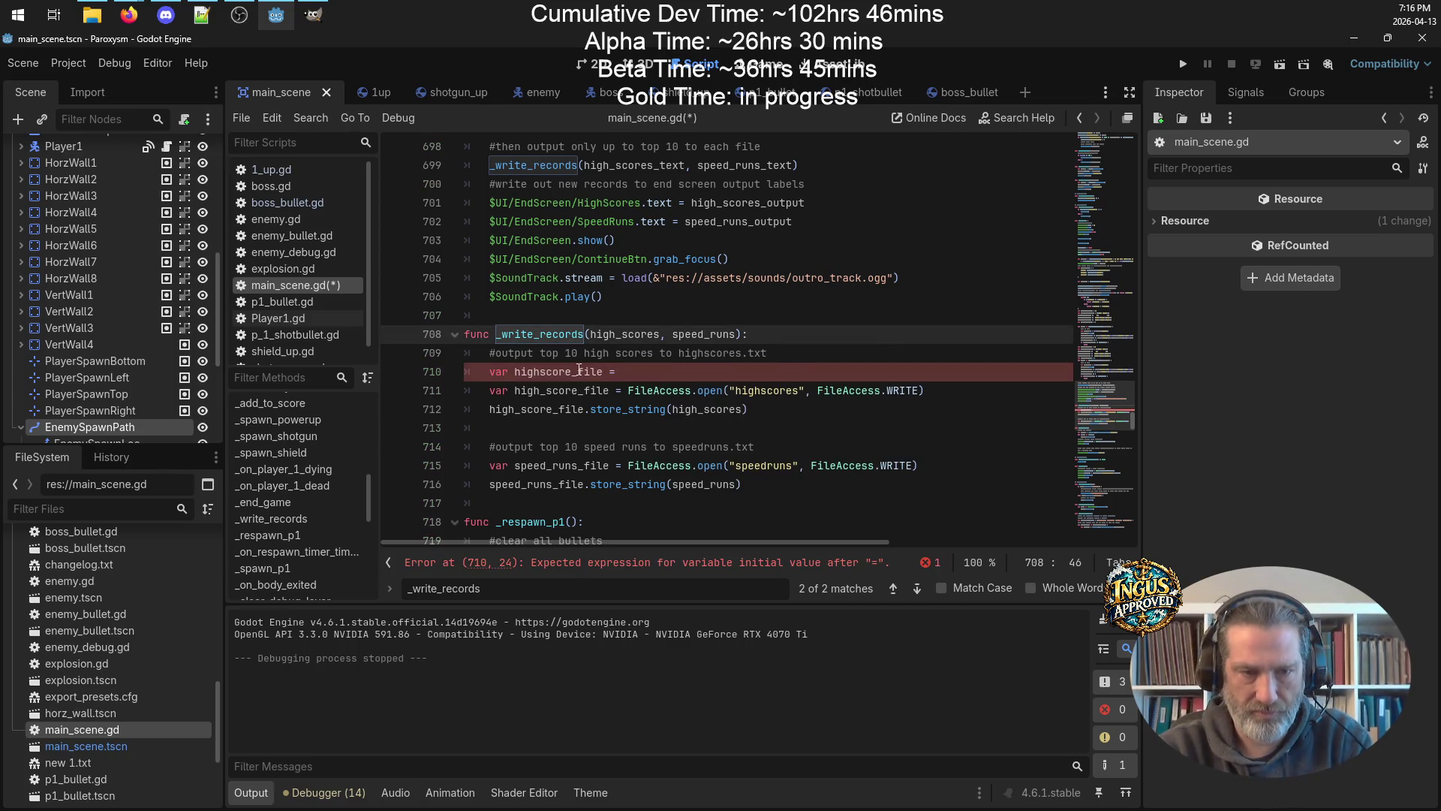
pyautogui.click(605, 372)
pyautogui.write('name')
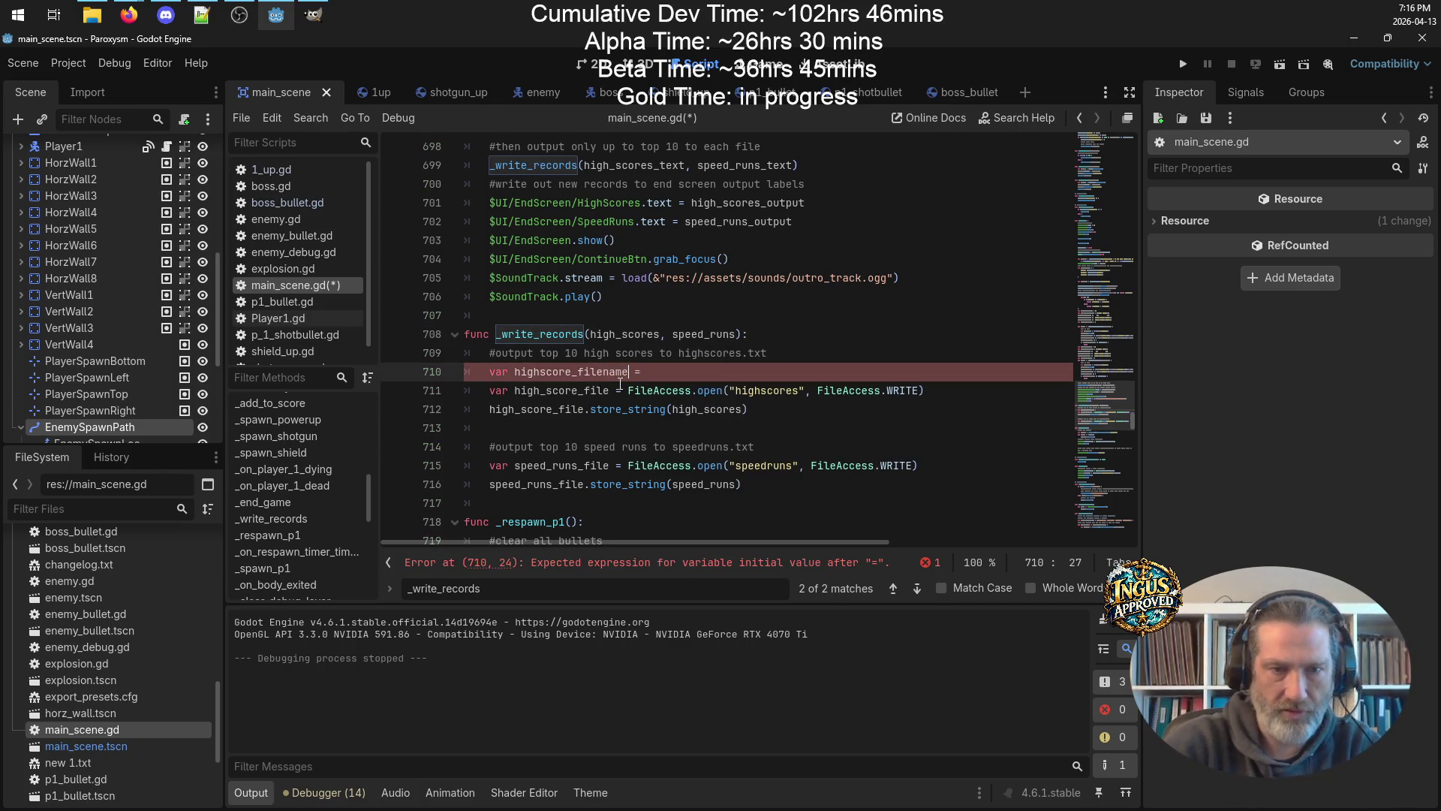
pyautogui.moveTo(804, 389); pyautogui.dragTo(732, 389)
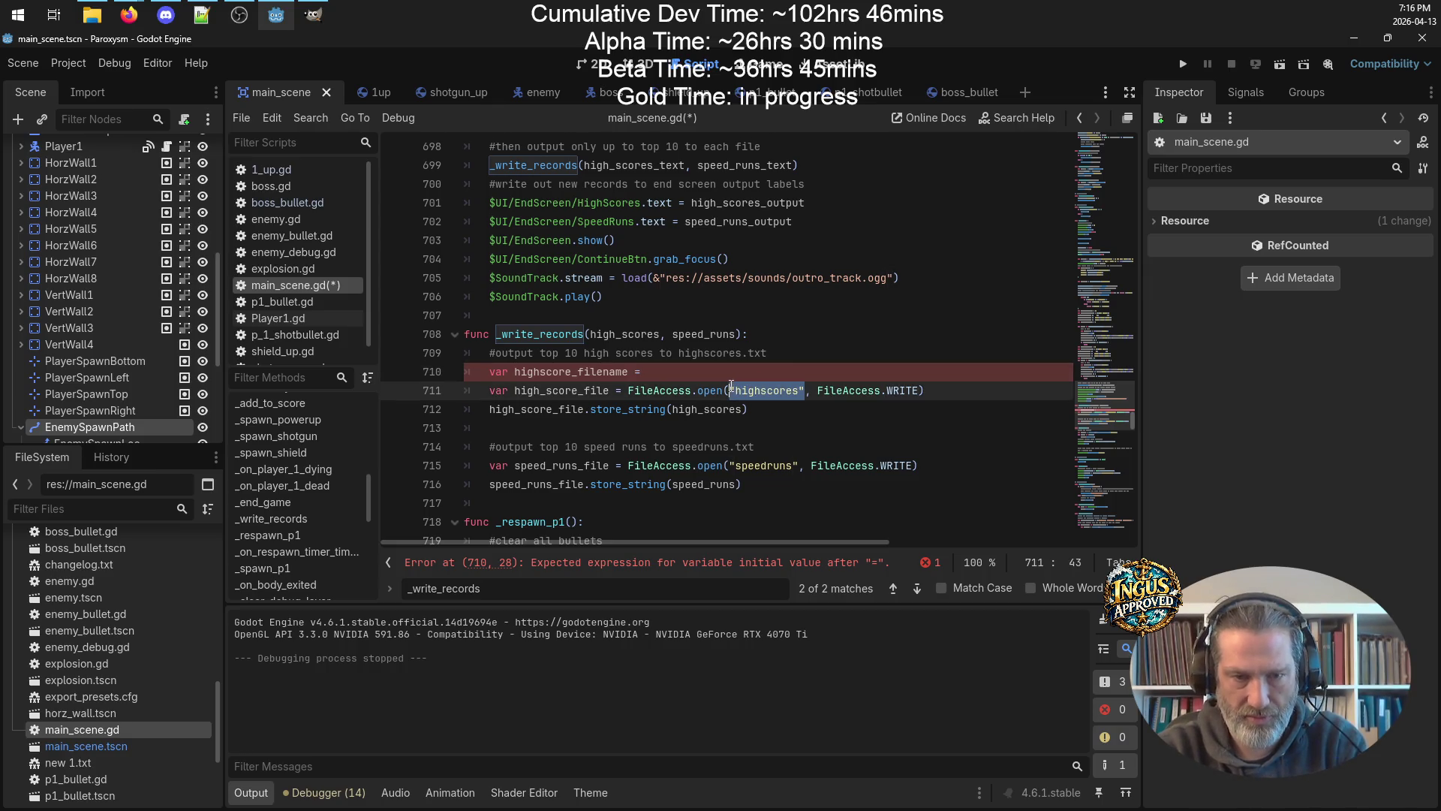
pyautogui.hotkey('ctrl', 'c')
pyautogui.click(781, 372)
pyautogui.hotkey('ctrl', 'v')
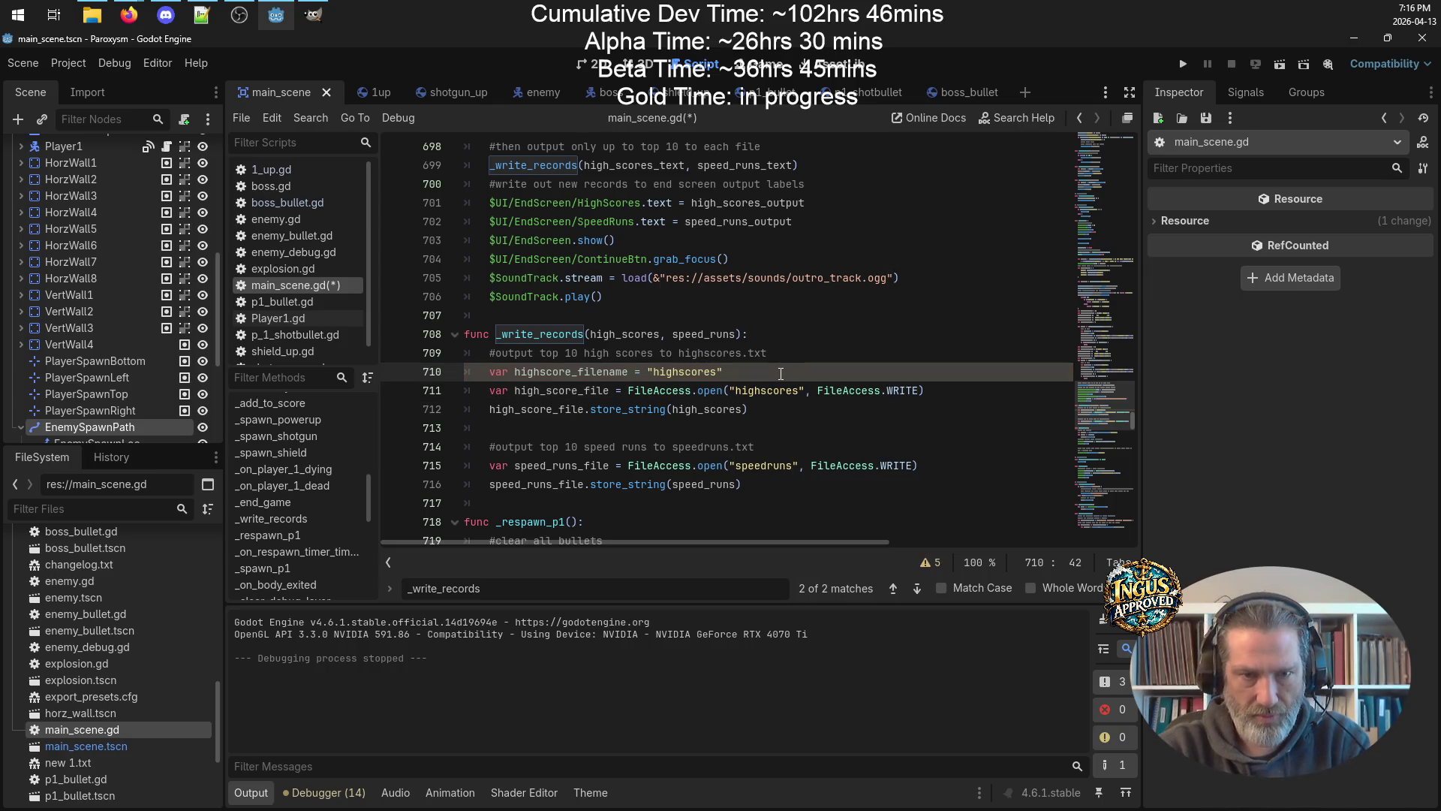
# Add var speedrun_filename = "speedruns" below it.
pyautogui.press('Return')
pyautogui.write('var sp[e')
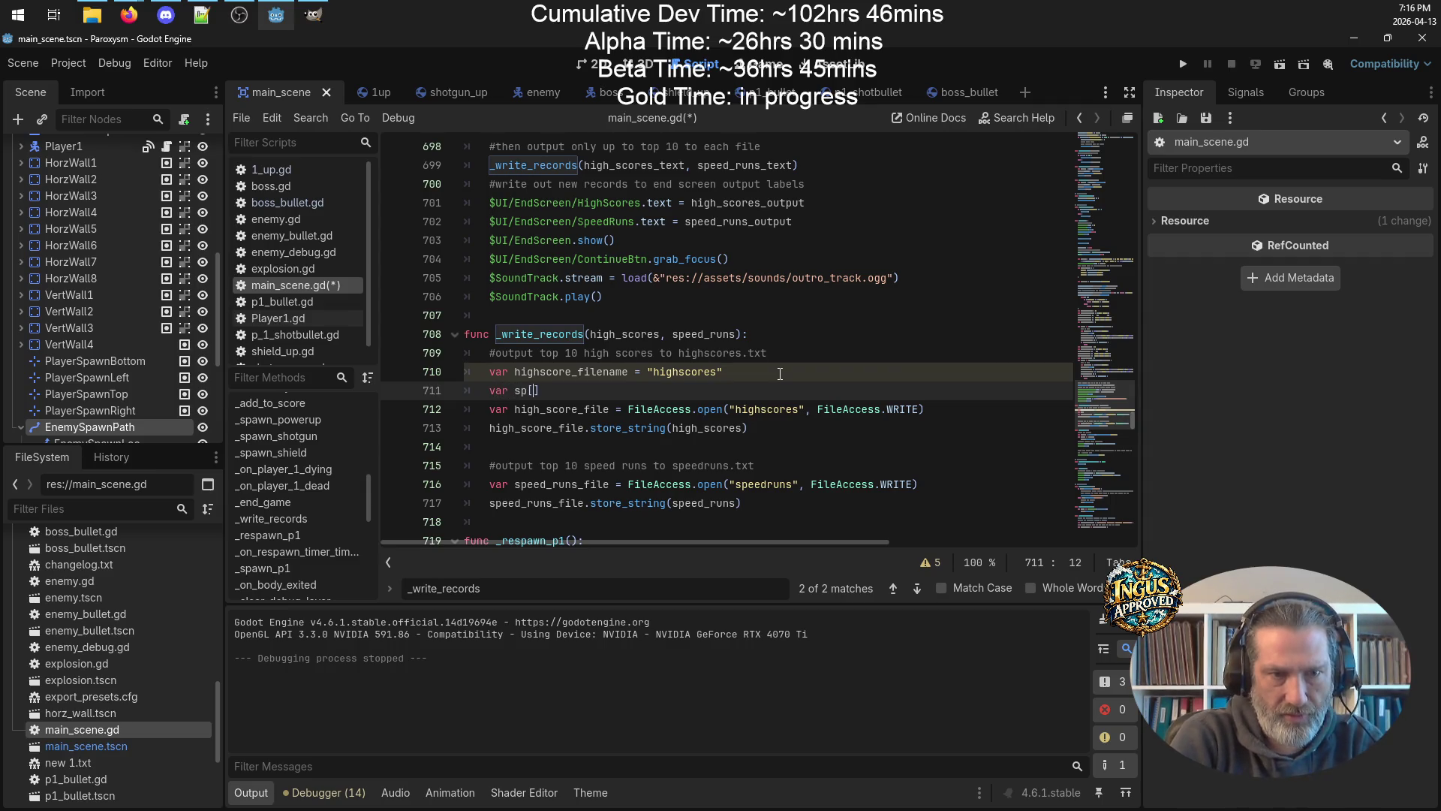
pyautogui.press('BackSpace')
pyautogui.press('BackSpace')
pyautogui.write('eed')
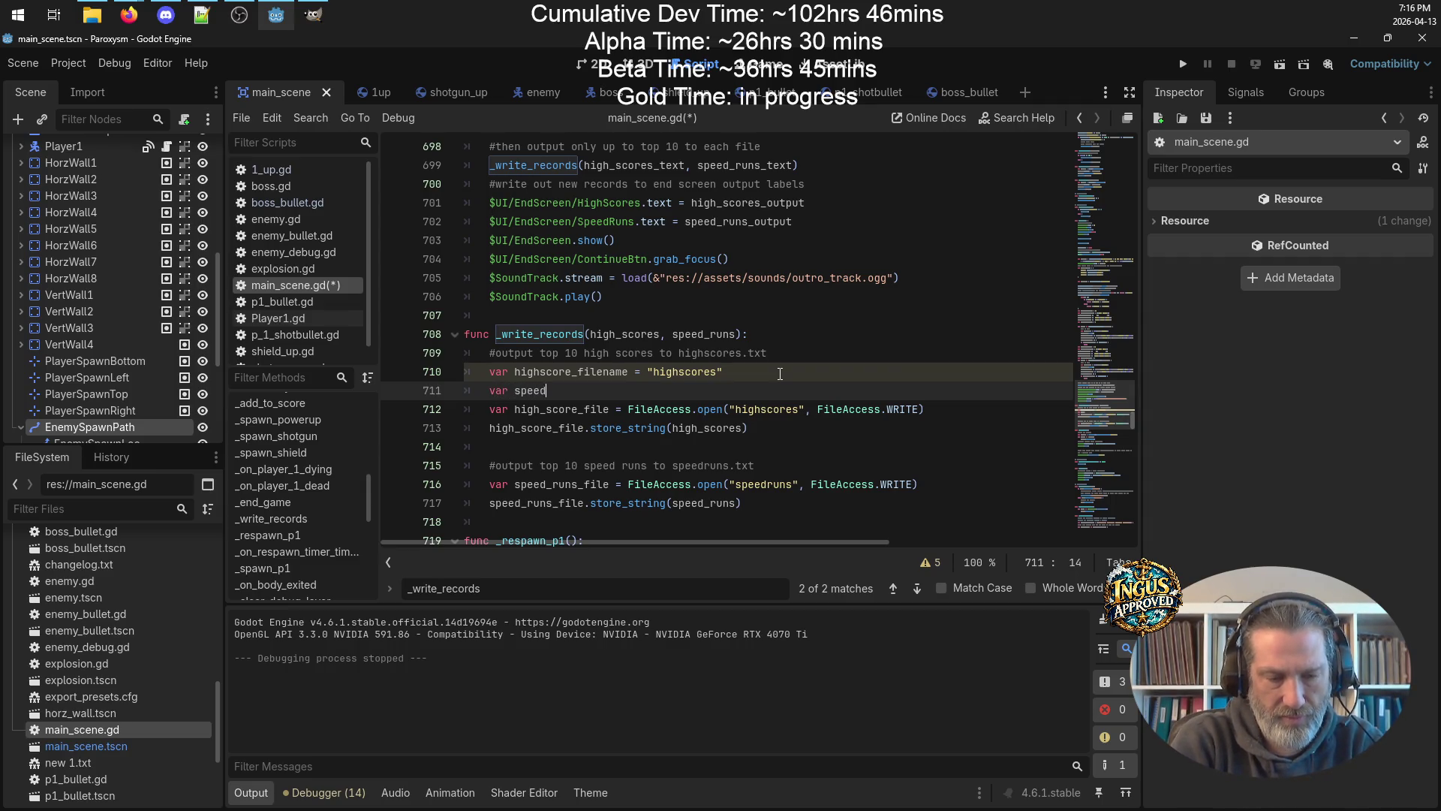
pyautogui.write('run_file')
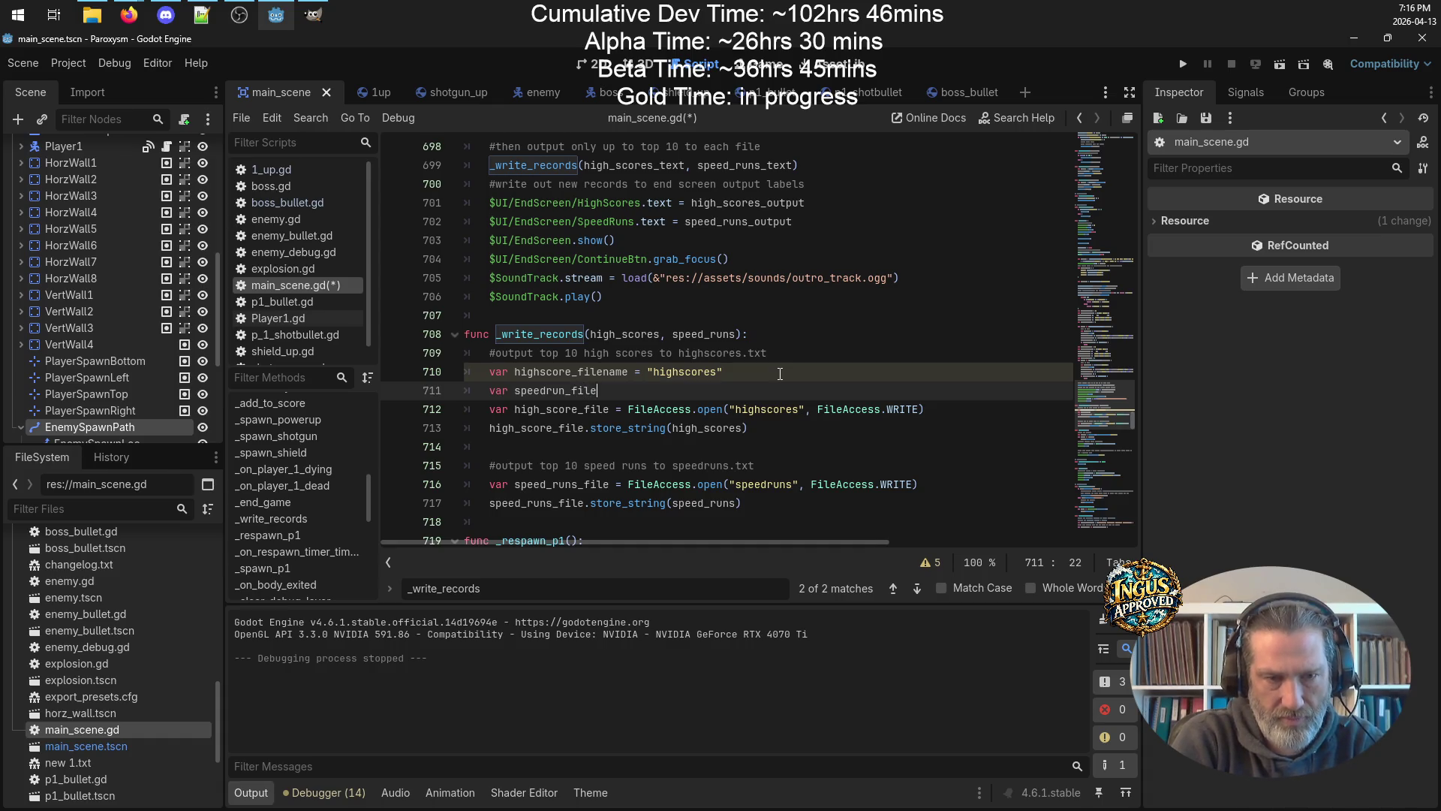
pyautogui.write('name =')
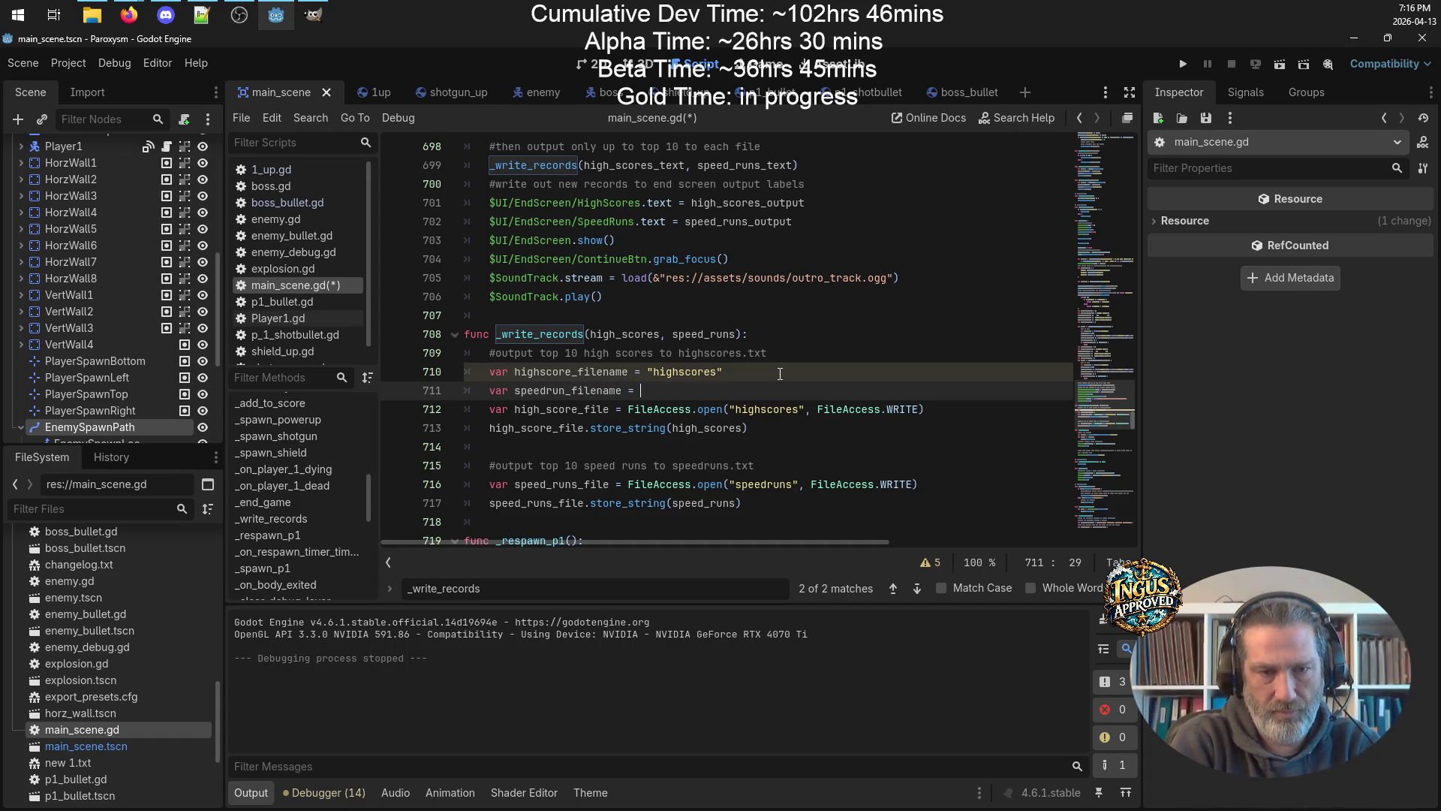
pyautogui.click(781, 353)
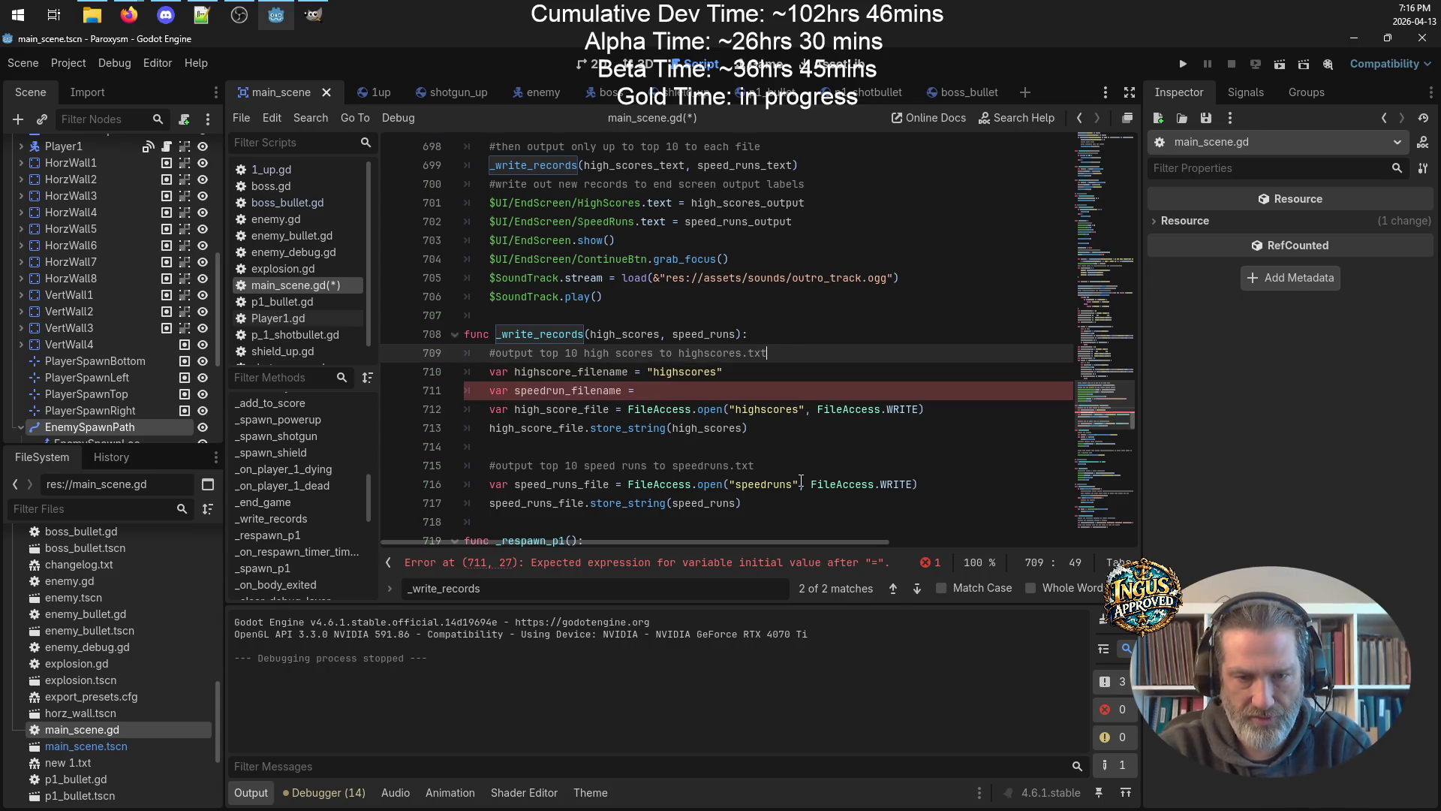
pyautogui.moveTo(799, 481); pyautogui.dragTo(731, 481)
pyautogui.click(658, 388)
pyautogui.hotkey('ctrl', 'v')
pyautogui.press('Return')
# Replace the literal "highscores" and "speedruns" in both FileAccess.open calls with the new variables.
pyautogui.click(574, 373)
pyautogui.doubleClick(574, 373)
pyautogui.click(807, 427)
pyautogui.moveTo(807, 426); pyautogui.dragTo(729, 427)
pyautogui.hotkey('ctrl', 'v')
pyautogui.click(583, 391)
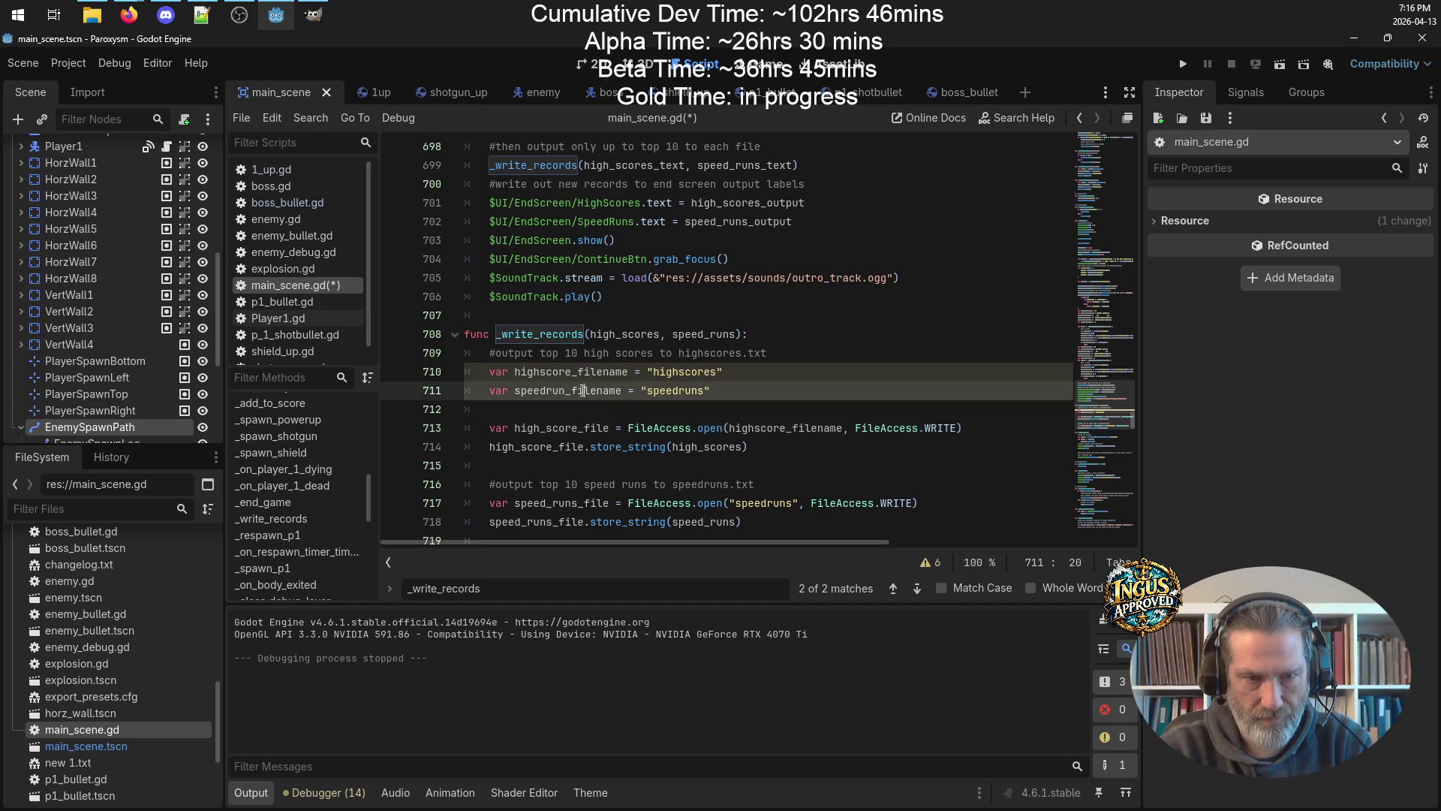
pyautogui.doubleClick(583, 391)
pyautogui.click(796, 504)
pyautogui.moveTo(797, 504); pyautogui.dragTo(730, 503)
pyautogui.hotkey('ctrl', 'v')
pyautogui.click(799, 390)
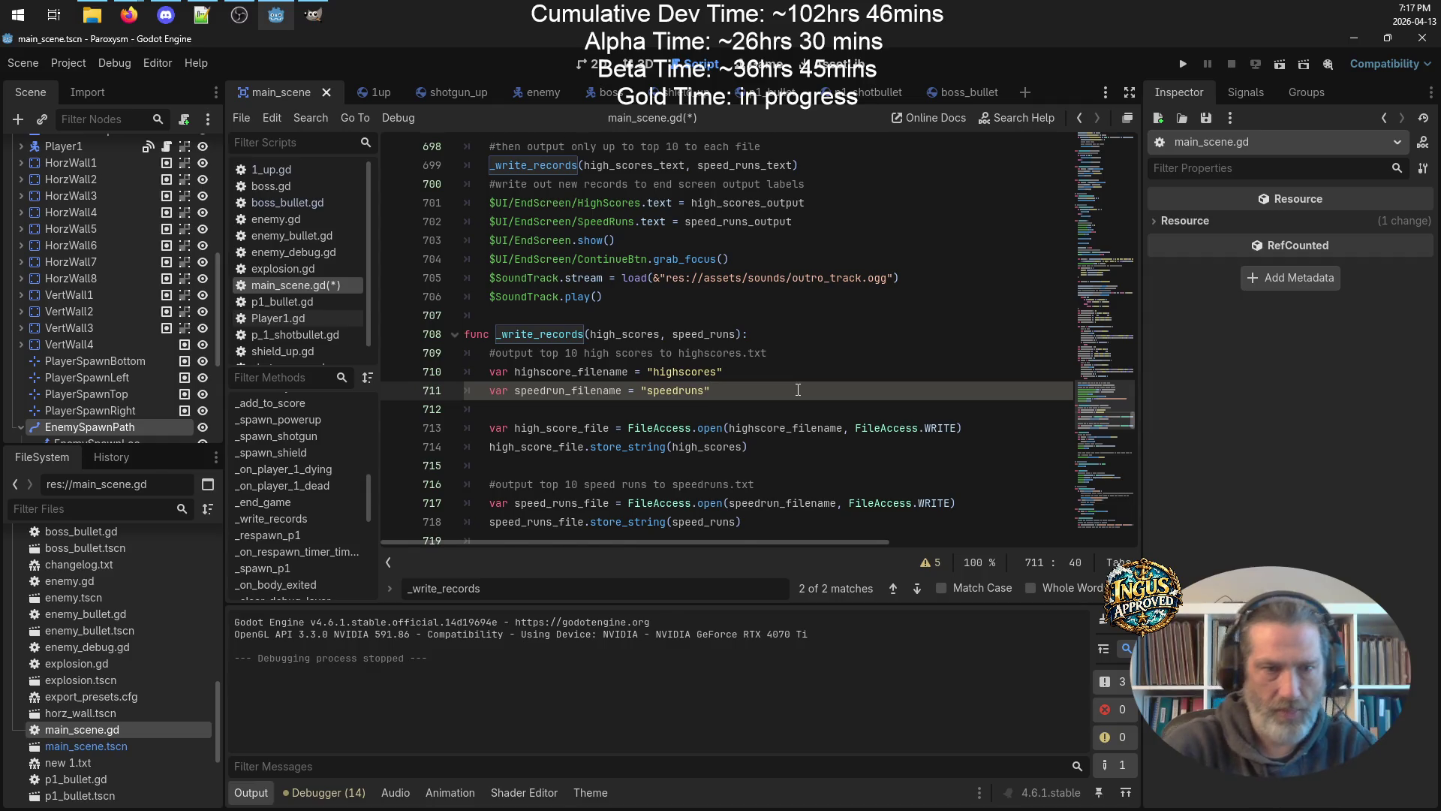
pyautogui.press('Return')
# Add an if on _session_state["game_mode"] == EASY_MODE and a copied elif, each with pass.
pyautogui.write('if _s')
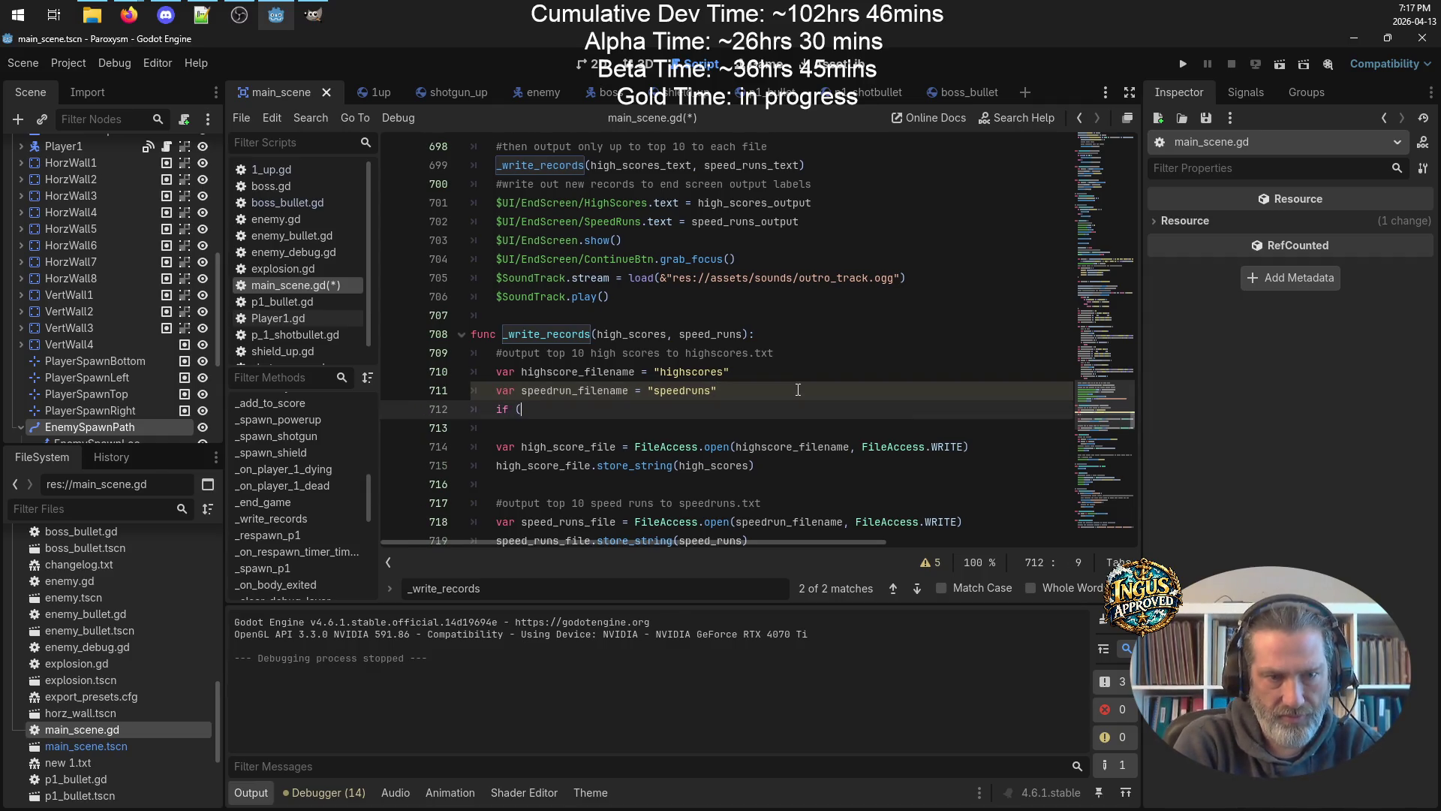
pyautogui.write('ession_')
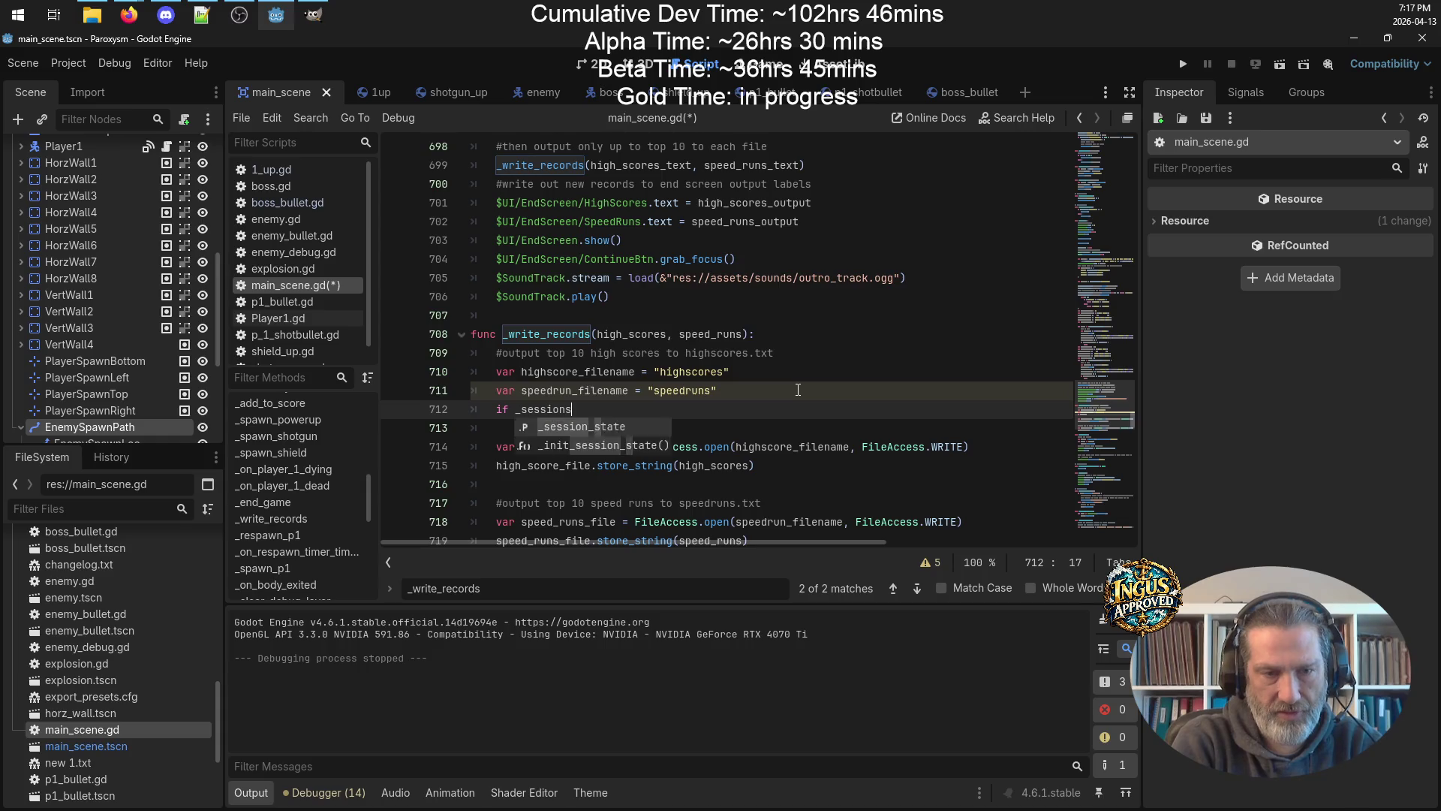
pyautogui.write('state')
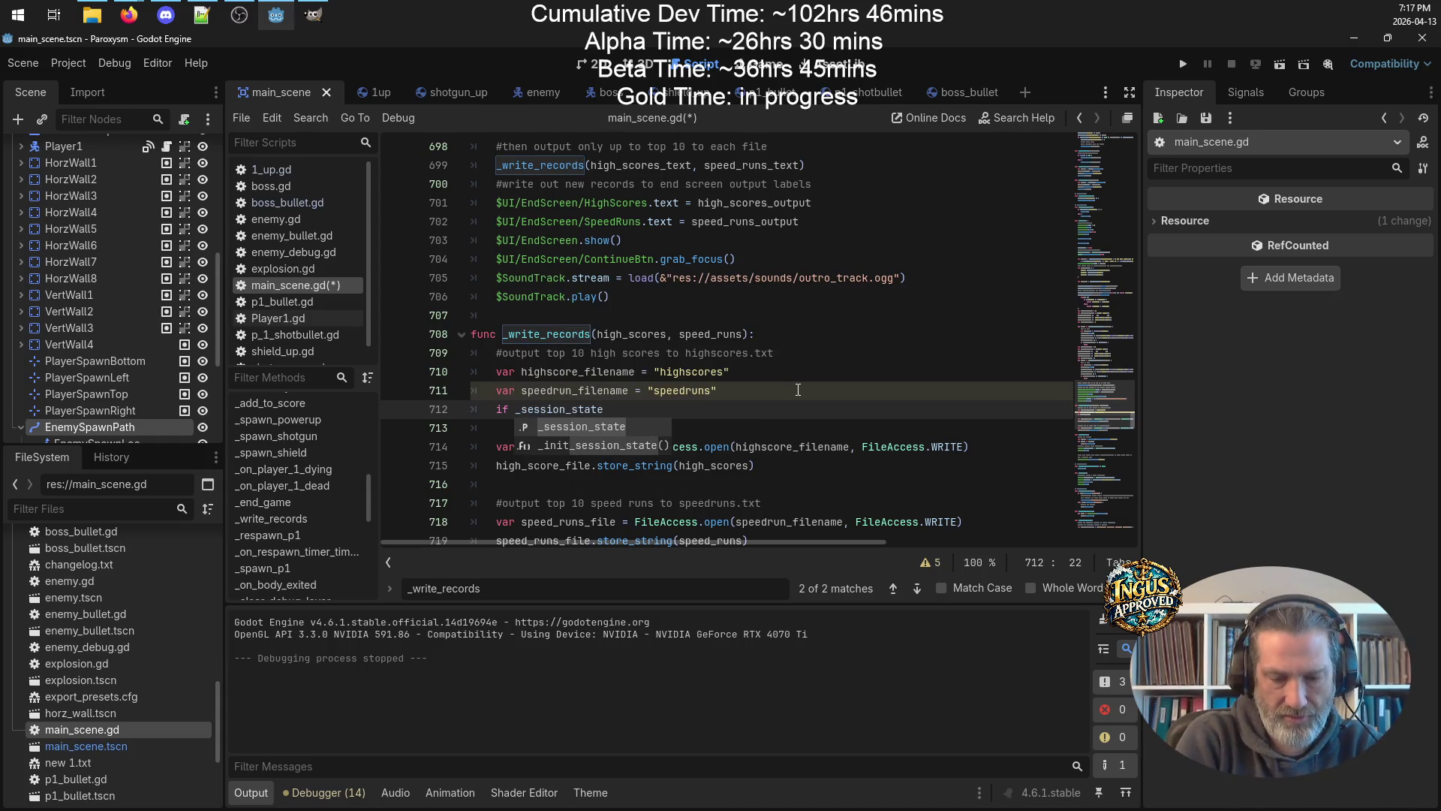
pyautogui.write('[]"game"')
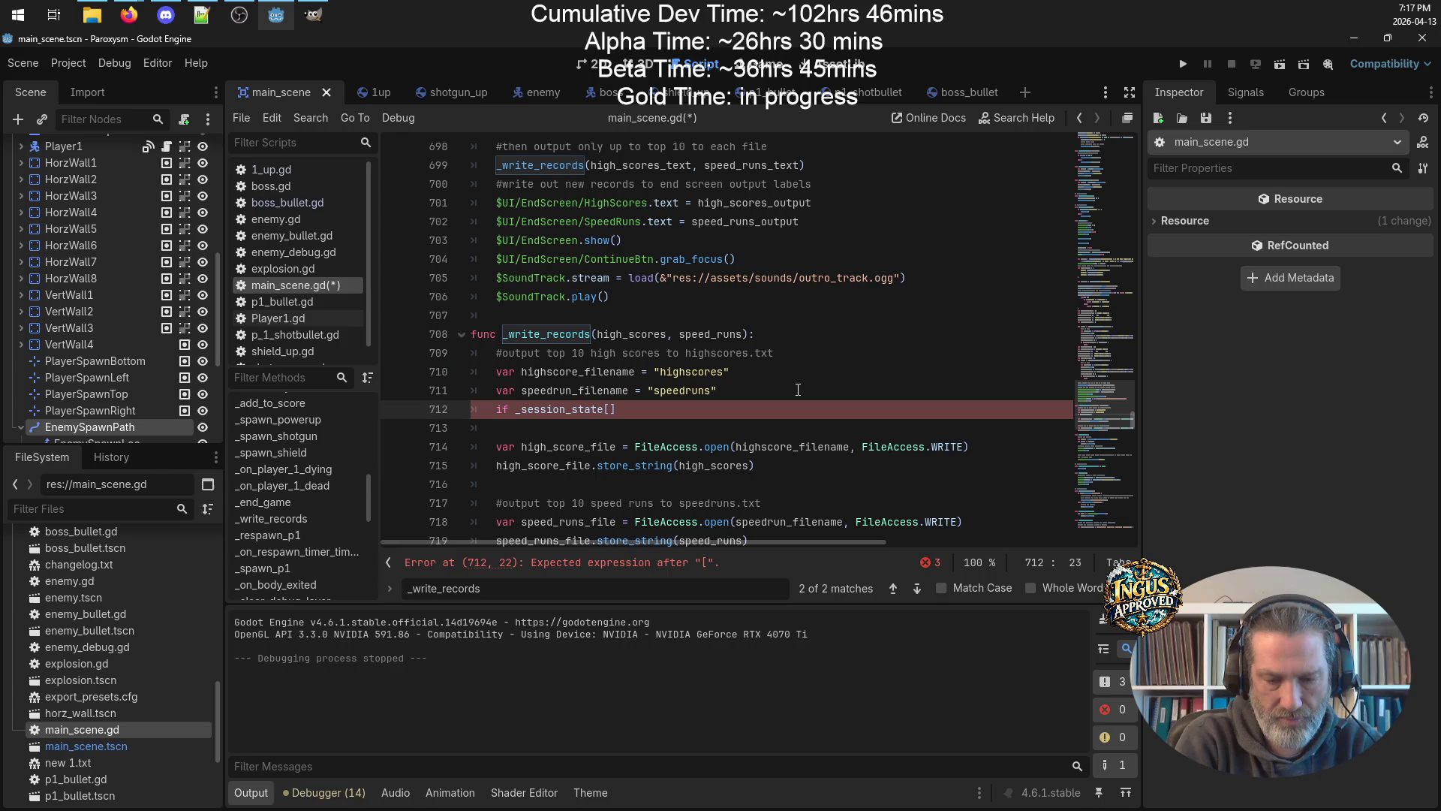
pyautogui.write('_mode')
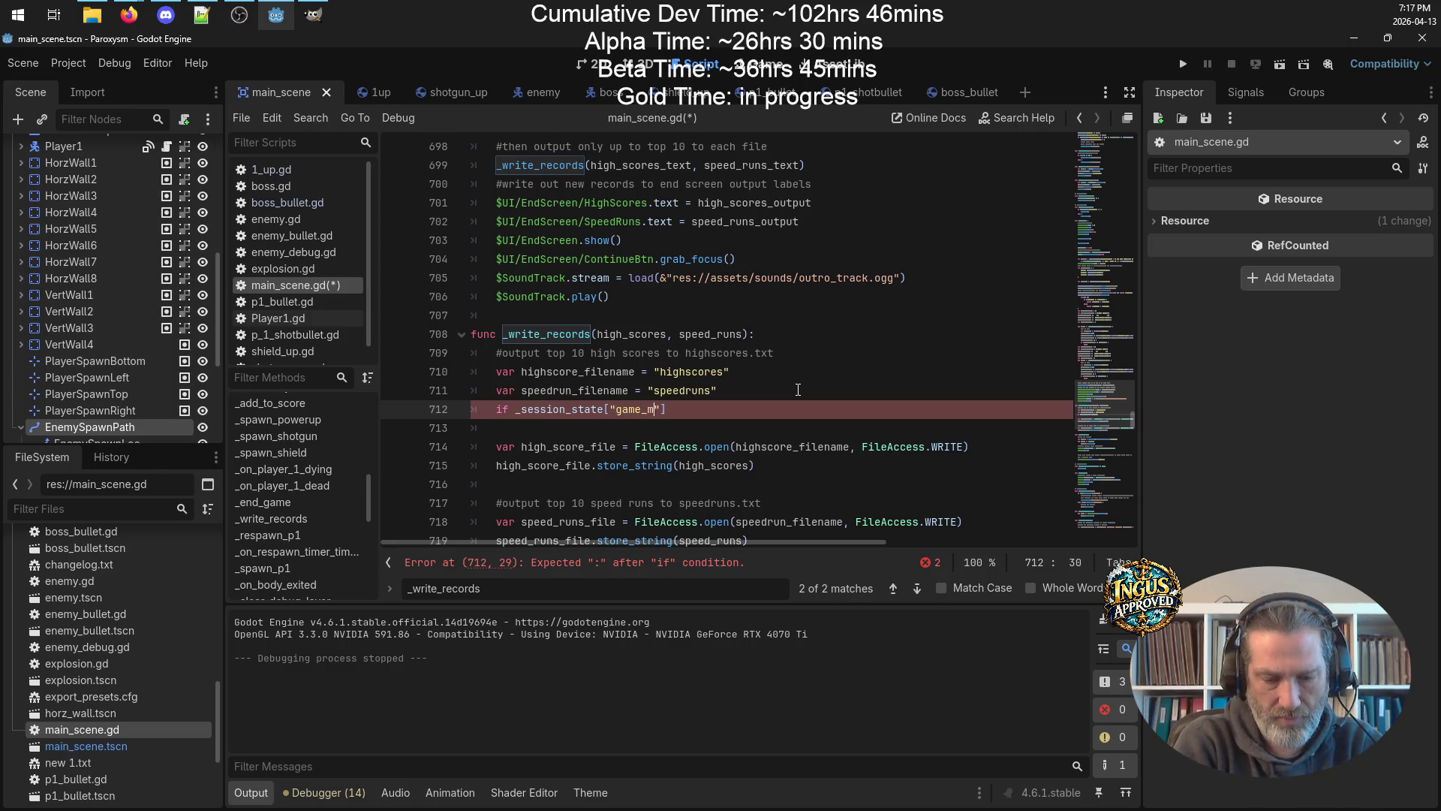
pyautogui.write('"] == EASY_MO')
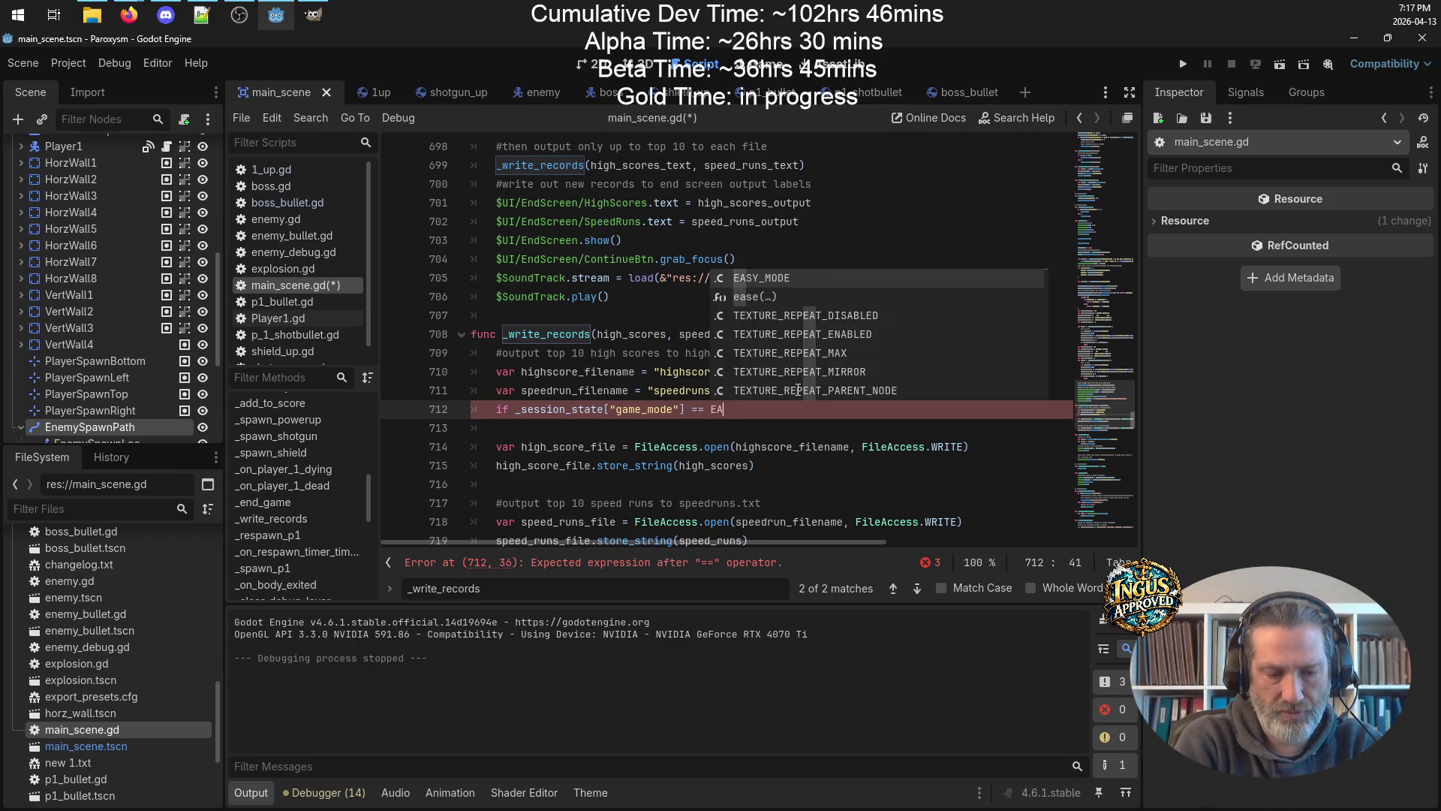
pyautogui.write('DE')
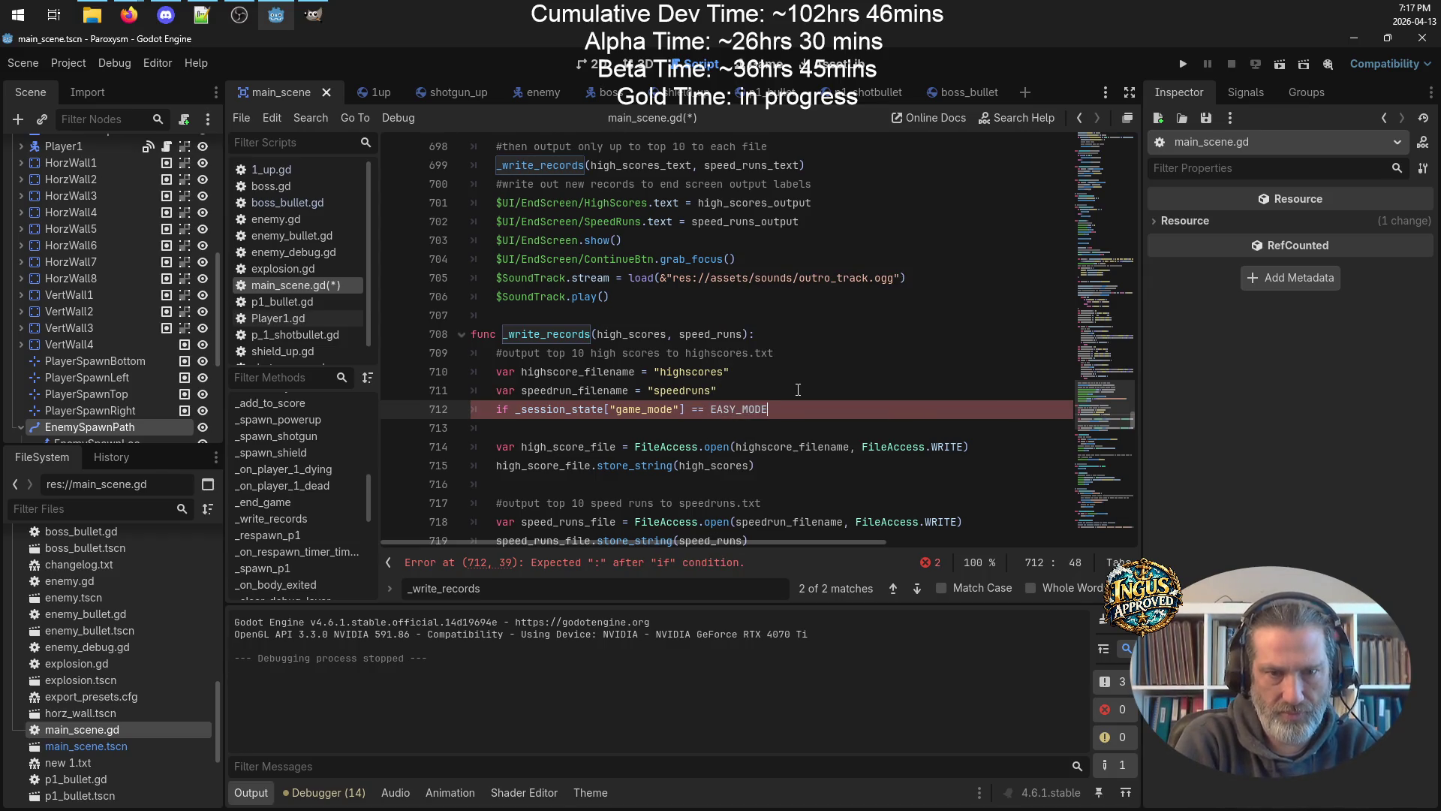
pyautogui.write(' :')
pyautogui.press('Return')
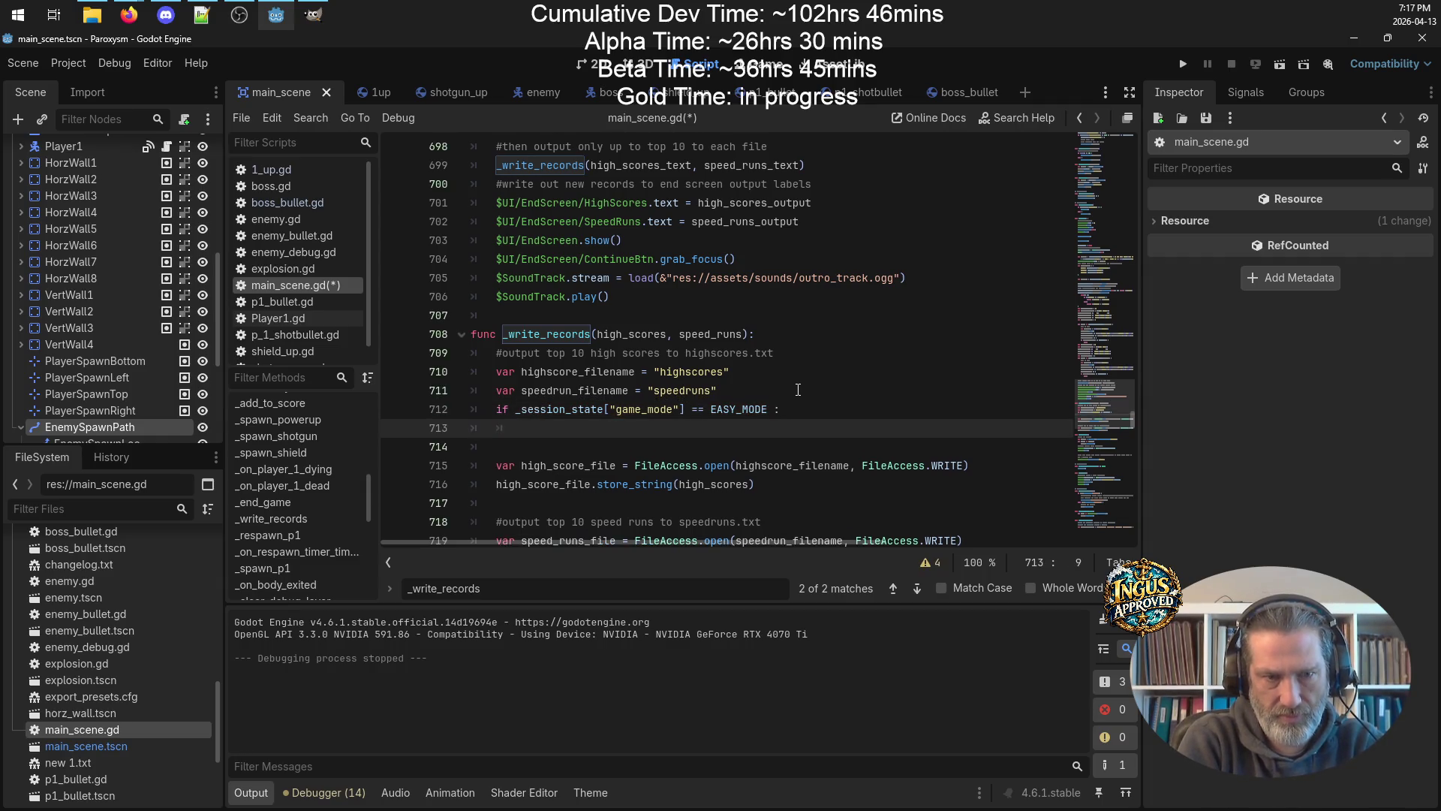
pyautogui.write('pass')
pyautogui.press('Return')
pyautogui.write('elif')
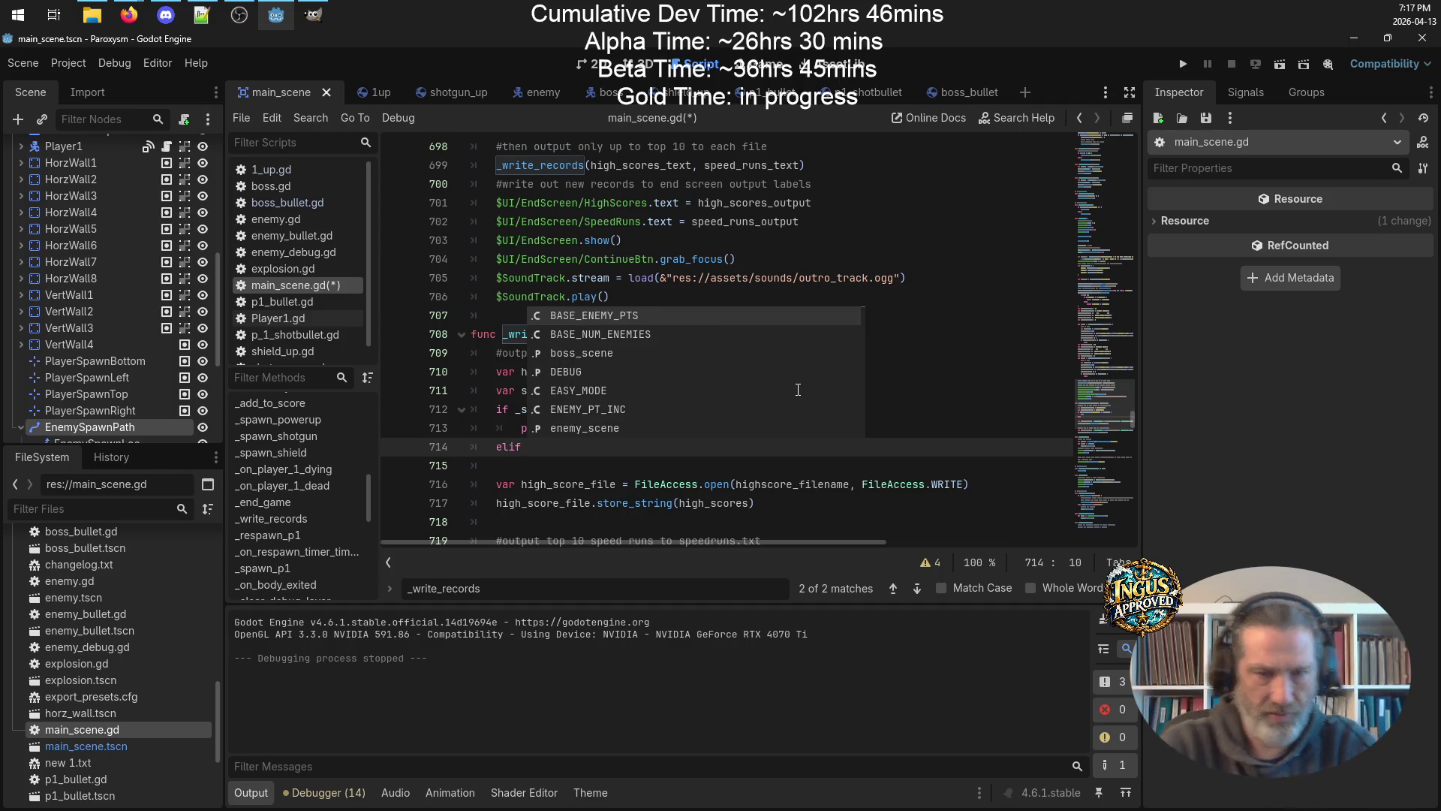
pyautogui.click(820, 401)
pyautogui.moveTo(796, 410); pyautogui.dragTo(516, 409)
pyautogui.hotkey('ctrl', 'c')
pyautogui.click(541, 446)
pyautogui.hotkey('ctrl', 'v')
pyautogui.press('Return')
pyautogui.write('pass')
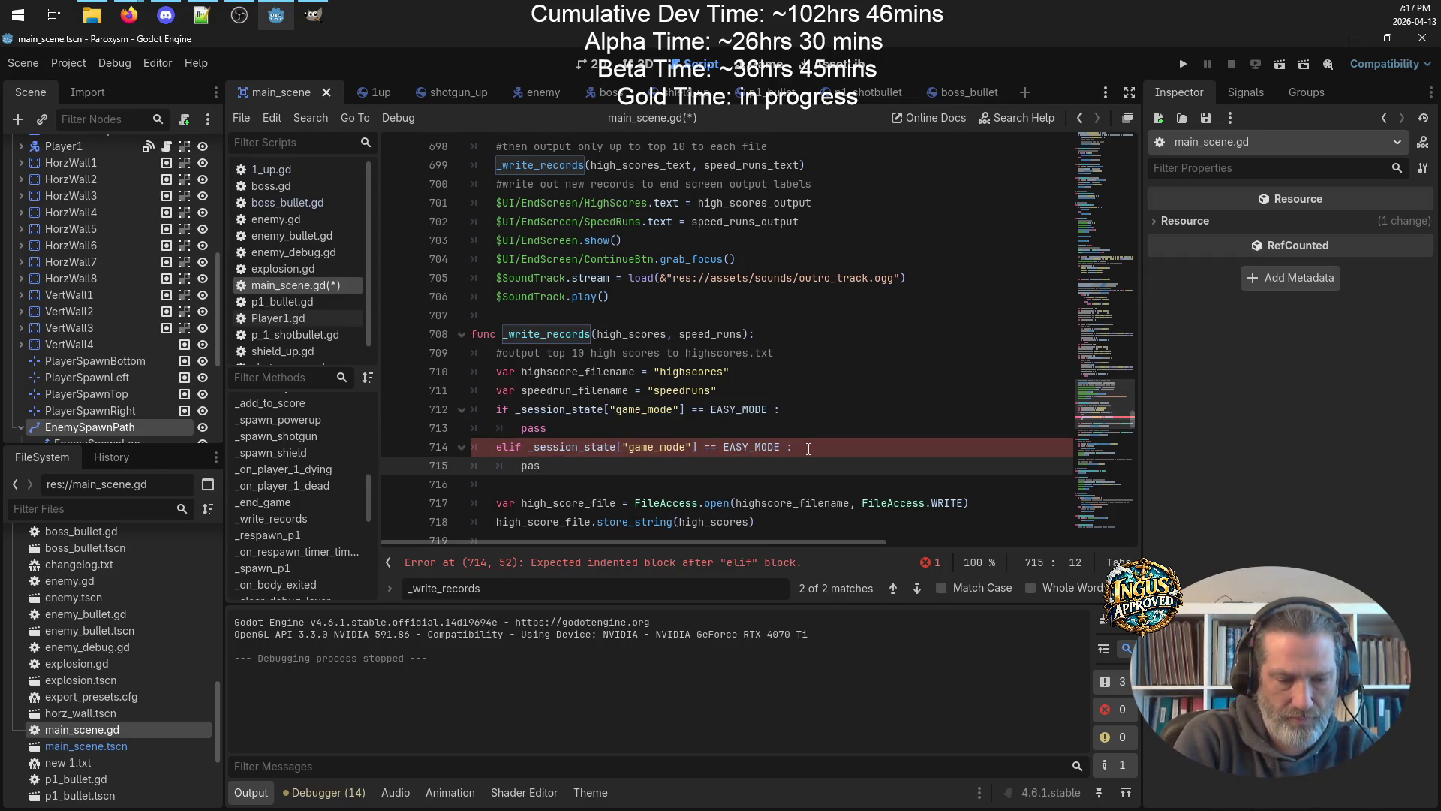
pyautogui.press('Return')
# Duplicate the elif as a third branch with a pass body, and save the script.
pyautogui.moveTo(794, 448)
pyautogui.mouseDown()
pyautogui.moveTo(474, 447)
pyautogui.moveTo(495, 444)
pyautogui.mouseUp()
pyautogui.hotkey('ctrl', 'c')
pyautogui.click(528, 483)
pyautogui.hotkey('ctrl', 'v')
pyautogui.press('Home')
pyautogui.press('BackSpace')
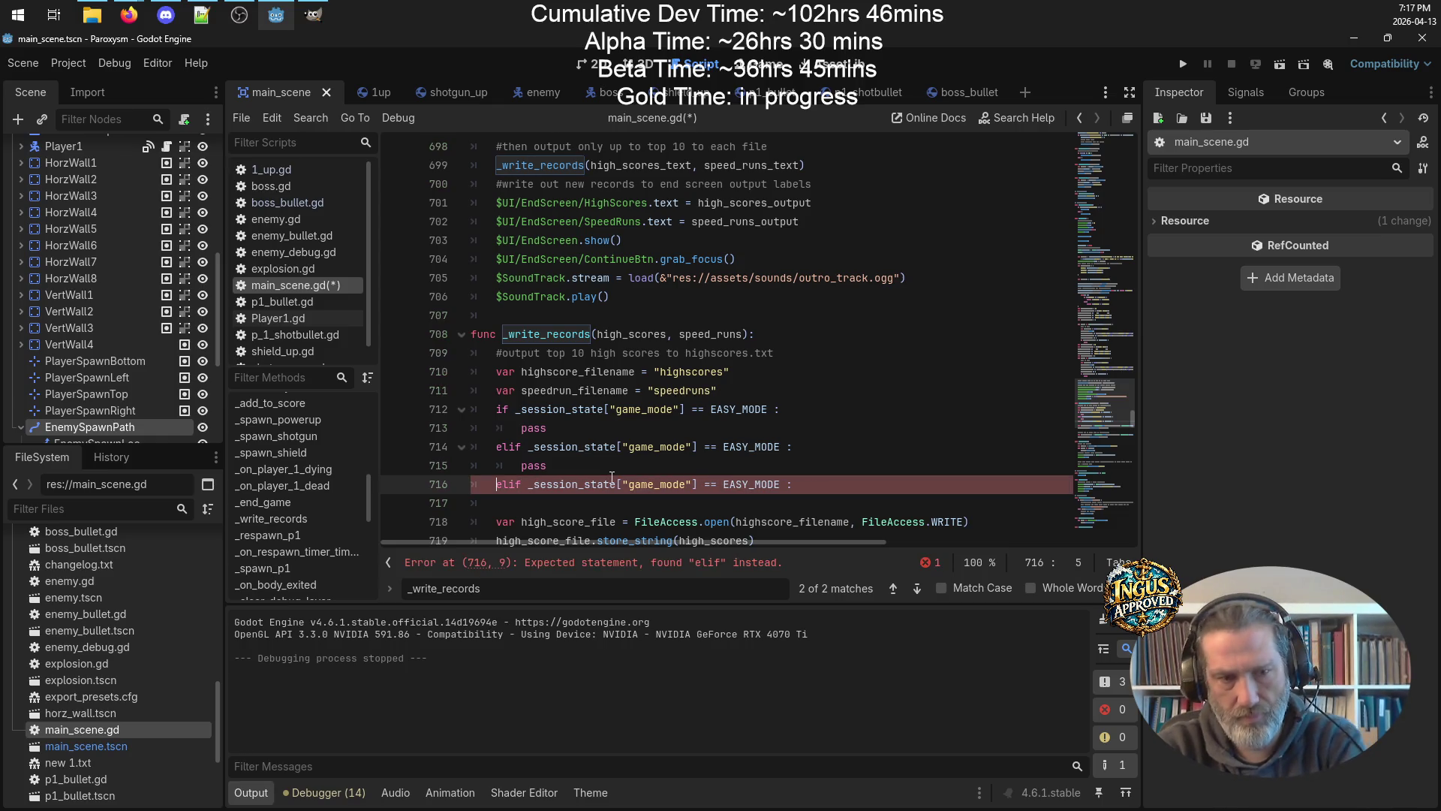
pyautogui.click(818, 486)
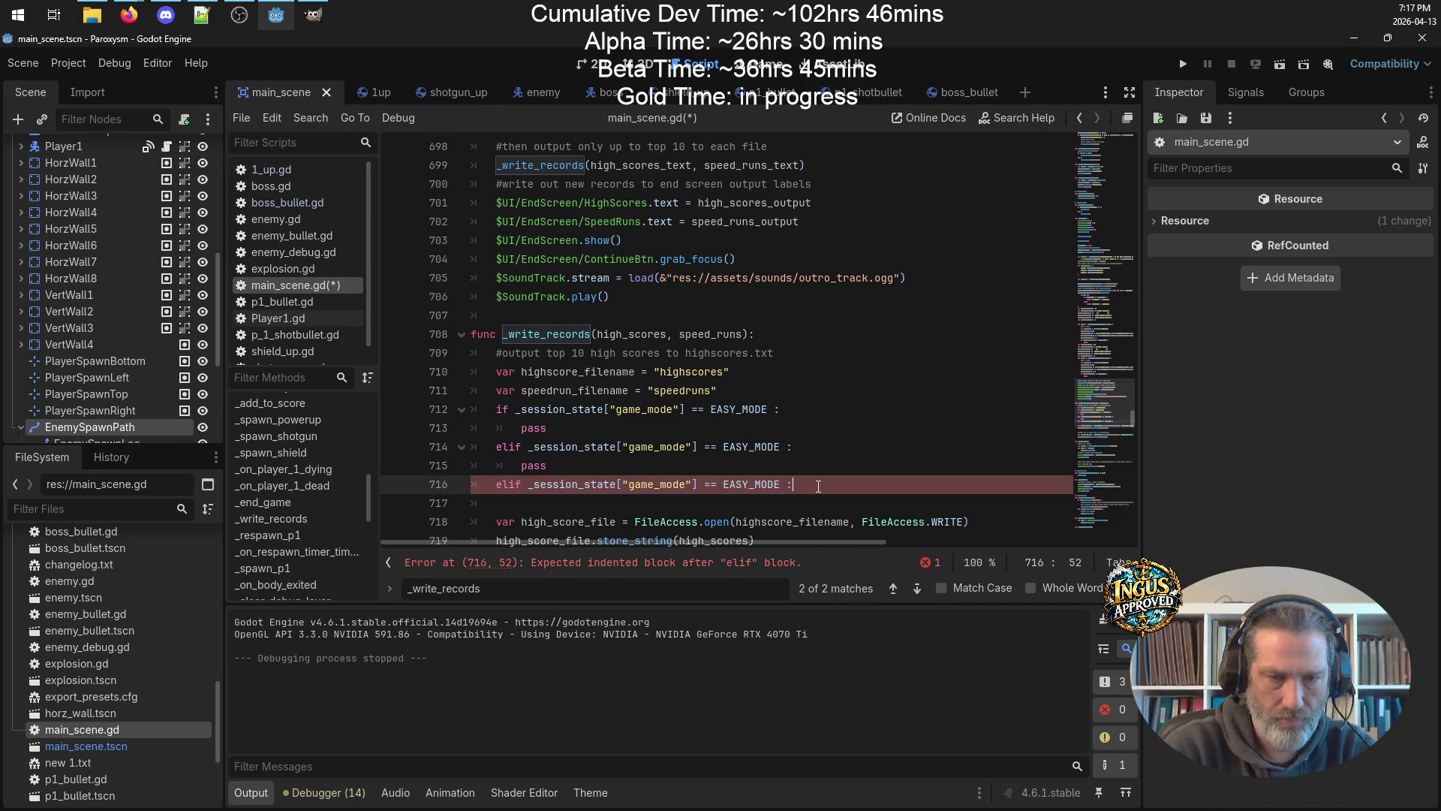
pyautogui.press('Return')
pyautogui.write('pass')
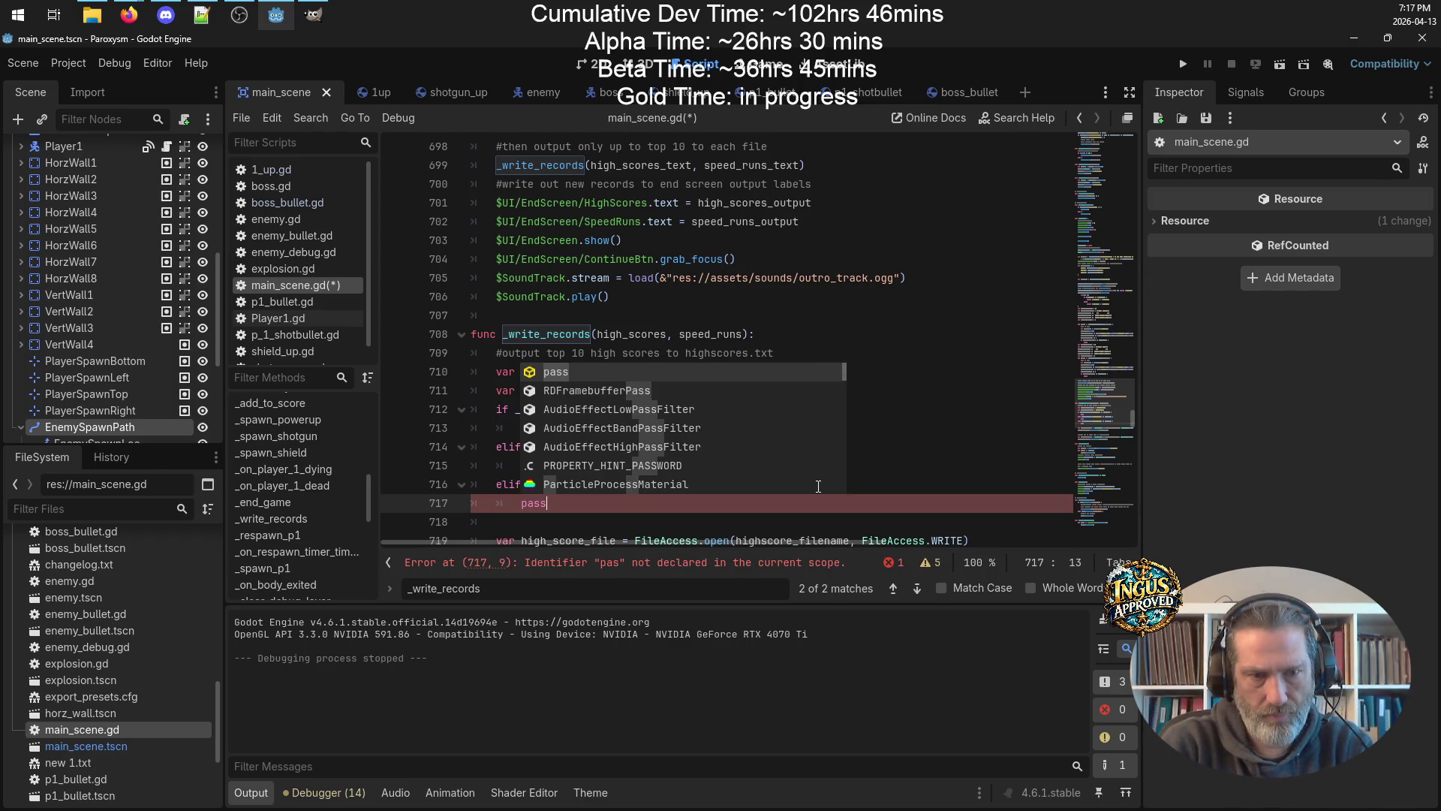
pyautogui.hotkey('ctrl', 's')
# Change the second condition to HARD_MODE and the third to SPEEDRUN_MODE, then save.
pyautogui.click(747, 446)
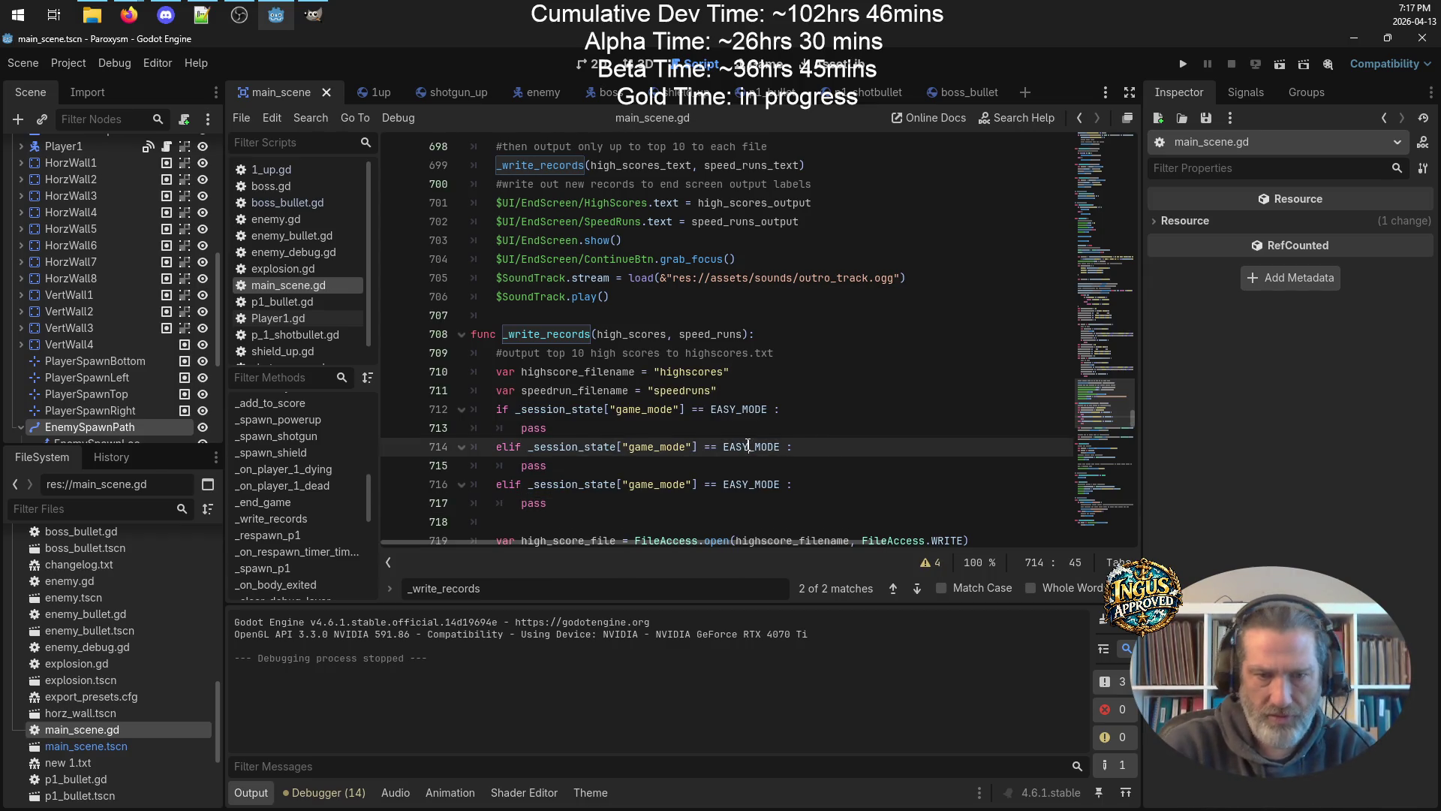
pyautogui.press('BackSpace')
pyautogui.press('BackSpace')
pyautogui.press('BackSpace')
pyautogui.write('HARD')
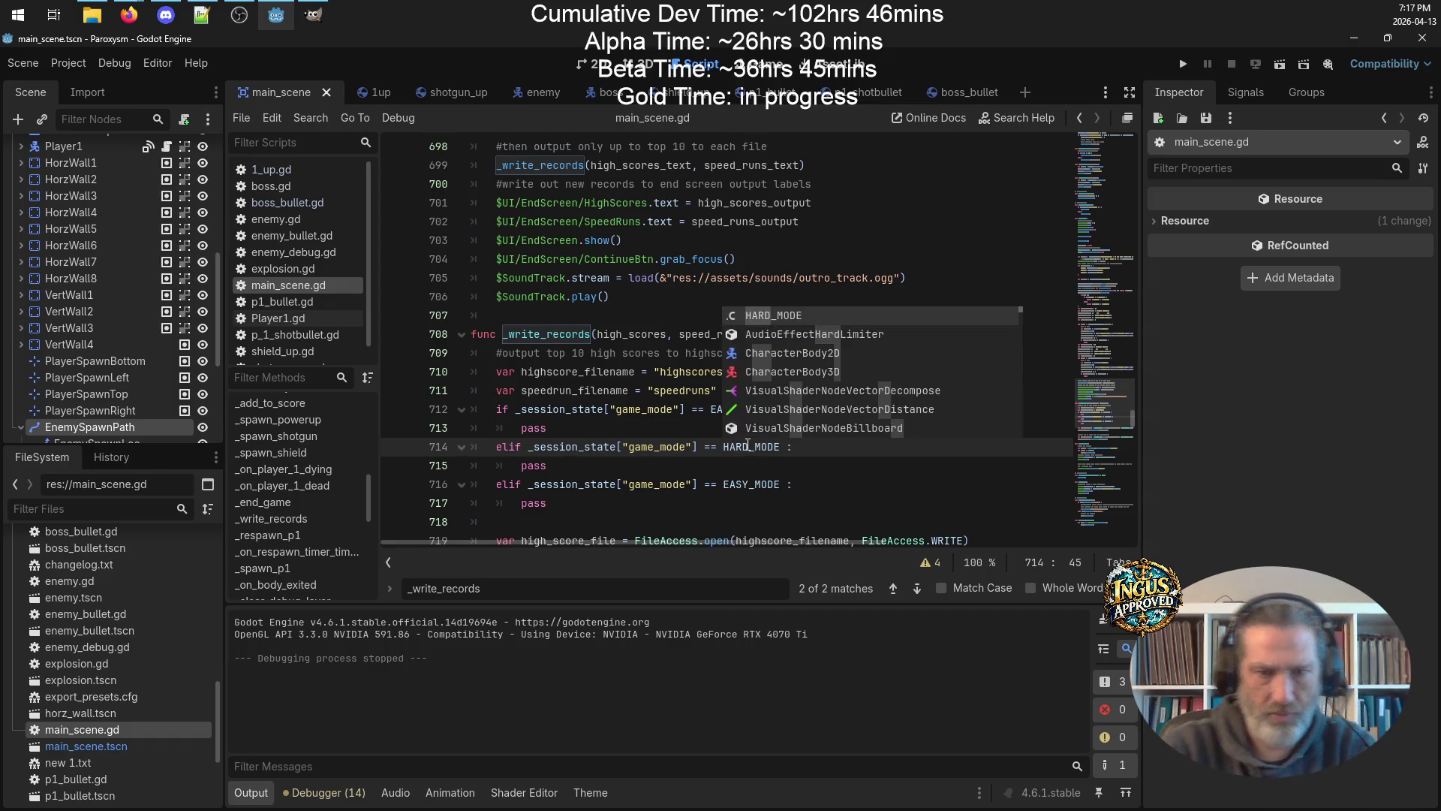
pyautogui.click(747, 484)
pyautogui.press('BackSpace')
pyautogui.press('BackSpace')
pyautogui.press('BackSpace')
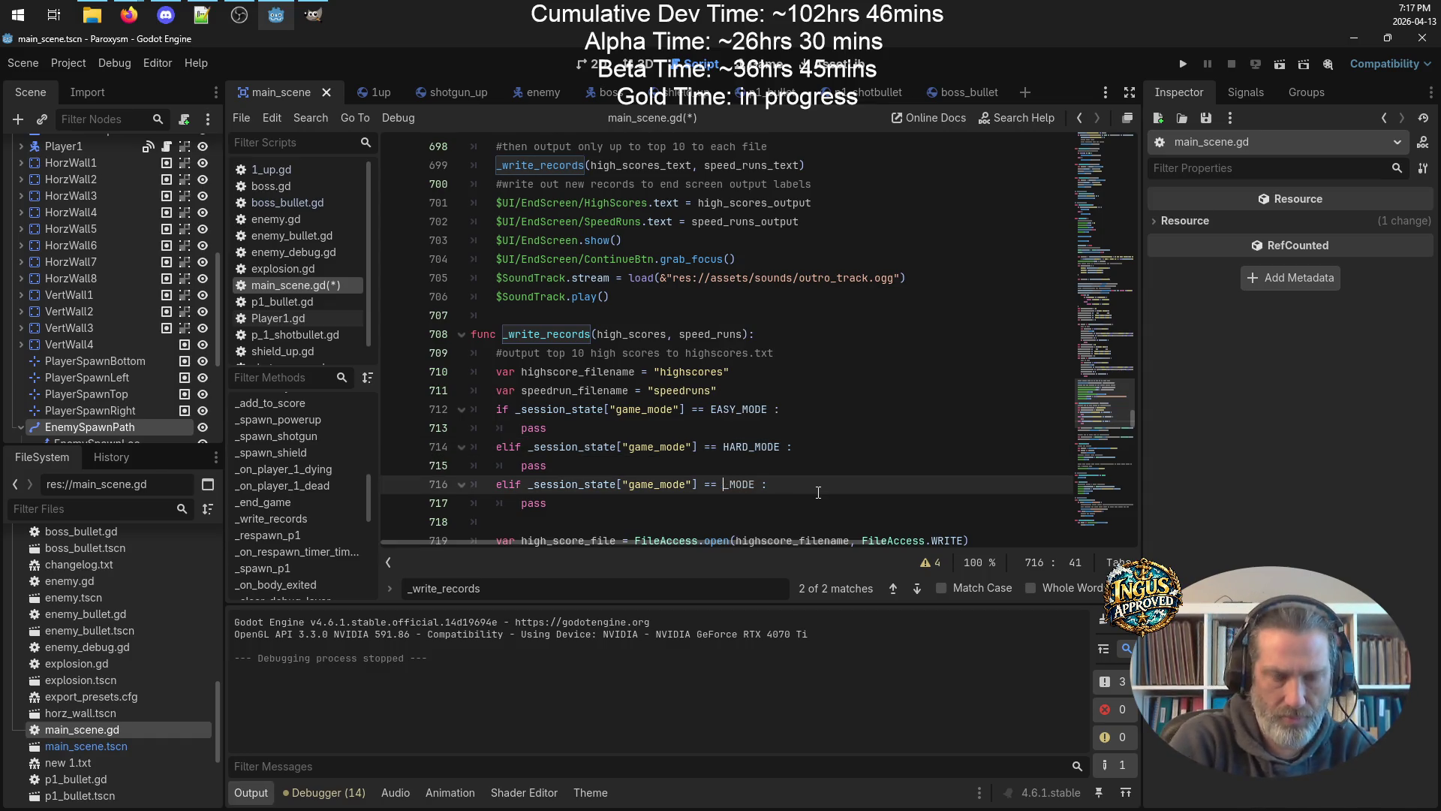
pyautogui.write('SPEE')
pyautogui.write('DRUN')
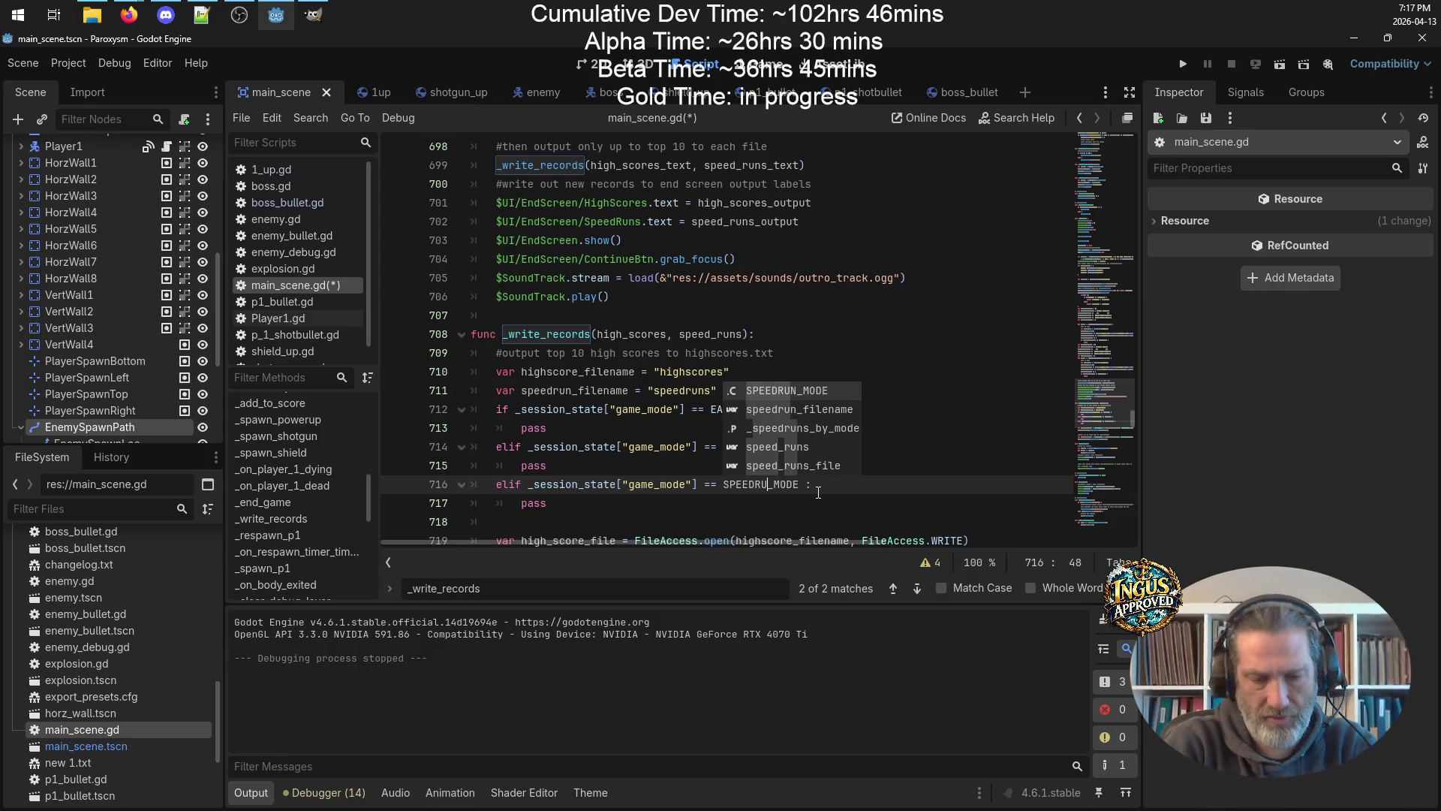
pyautogui.hotkey('ctrl', 's')
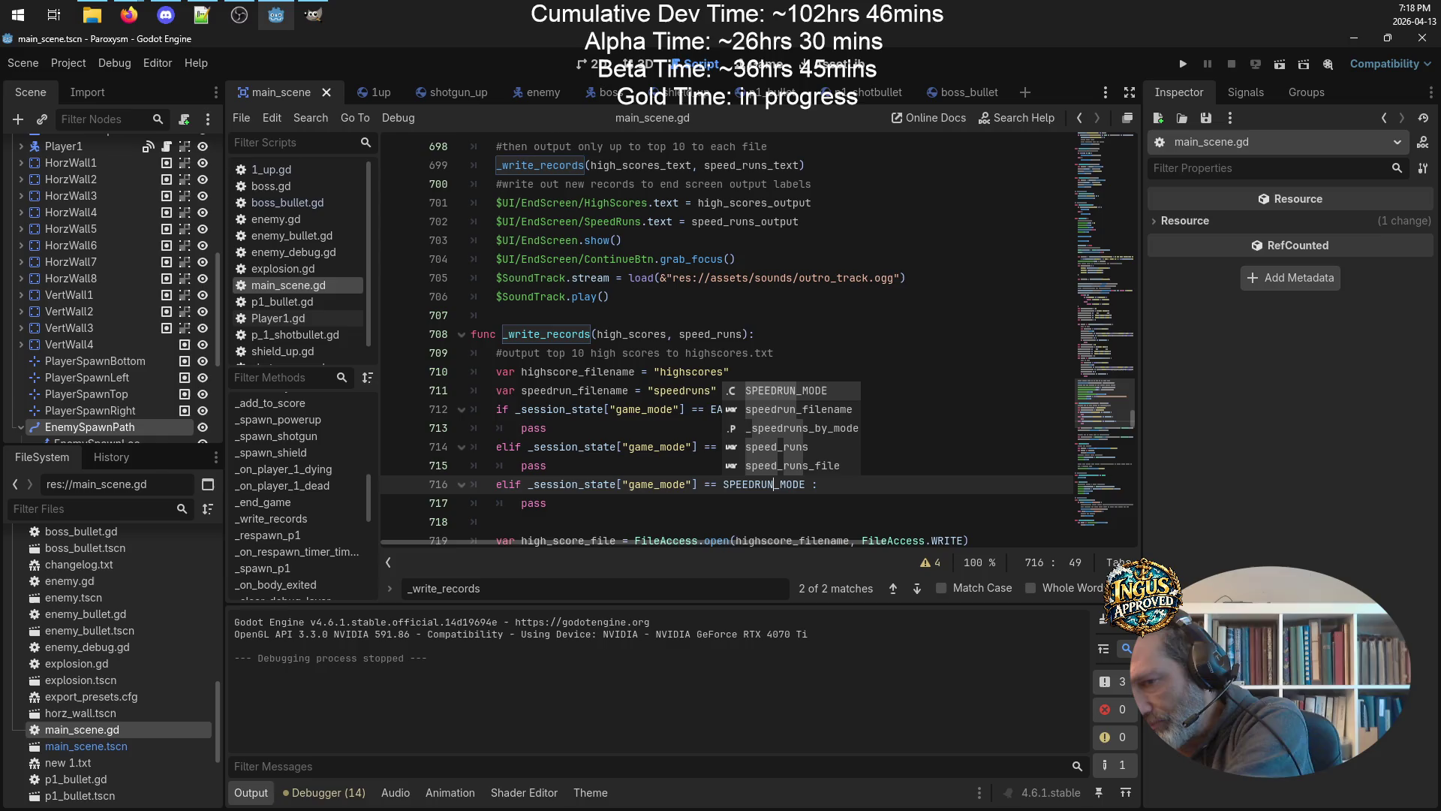
pyautogui.hotkey('alt', 'Tab')
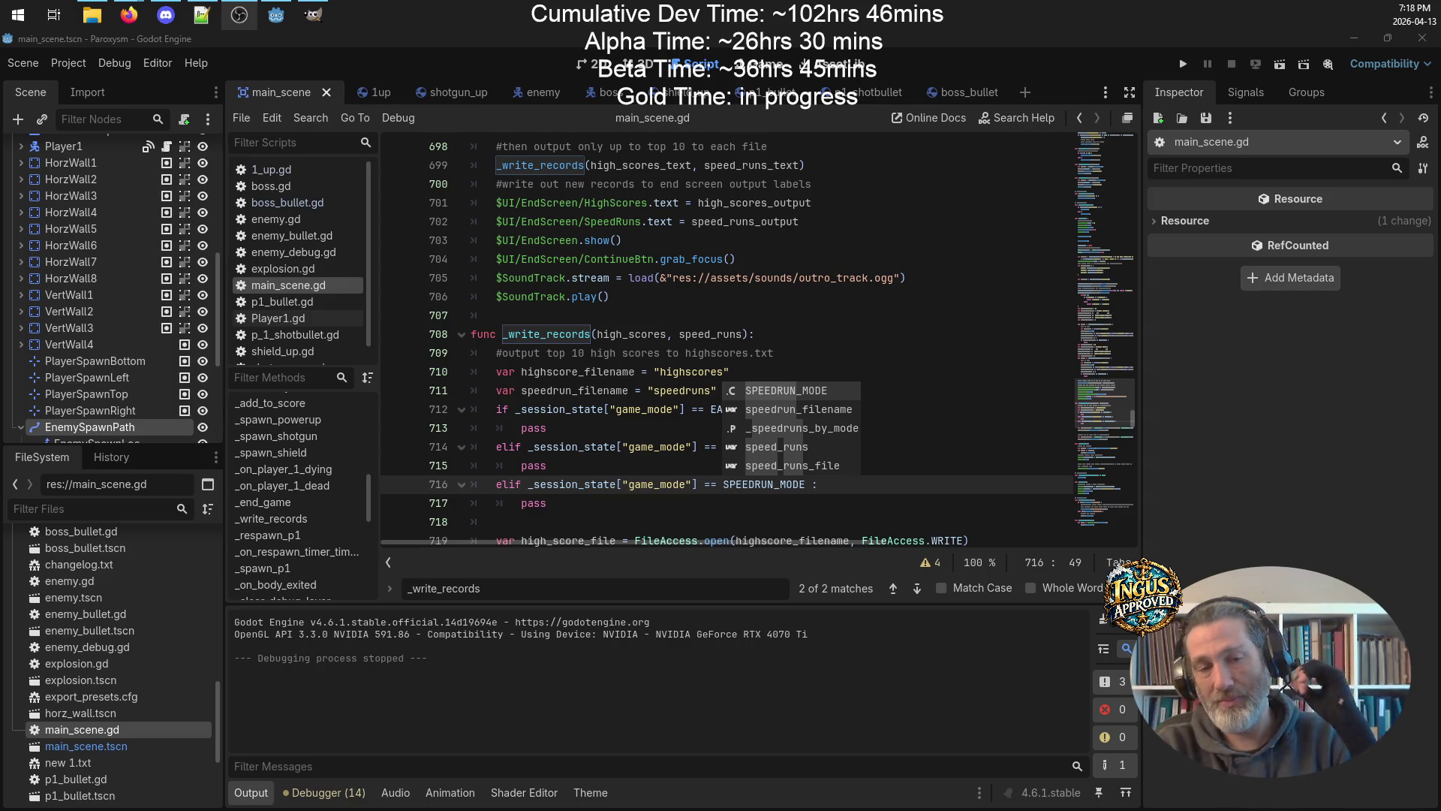
pyautogui.click(895, 387)
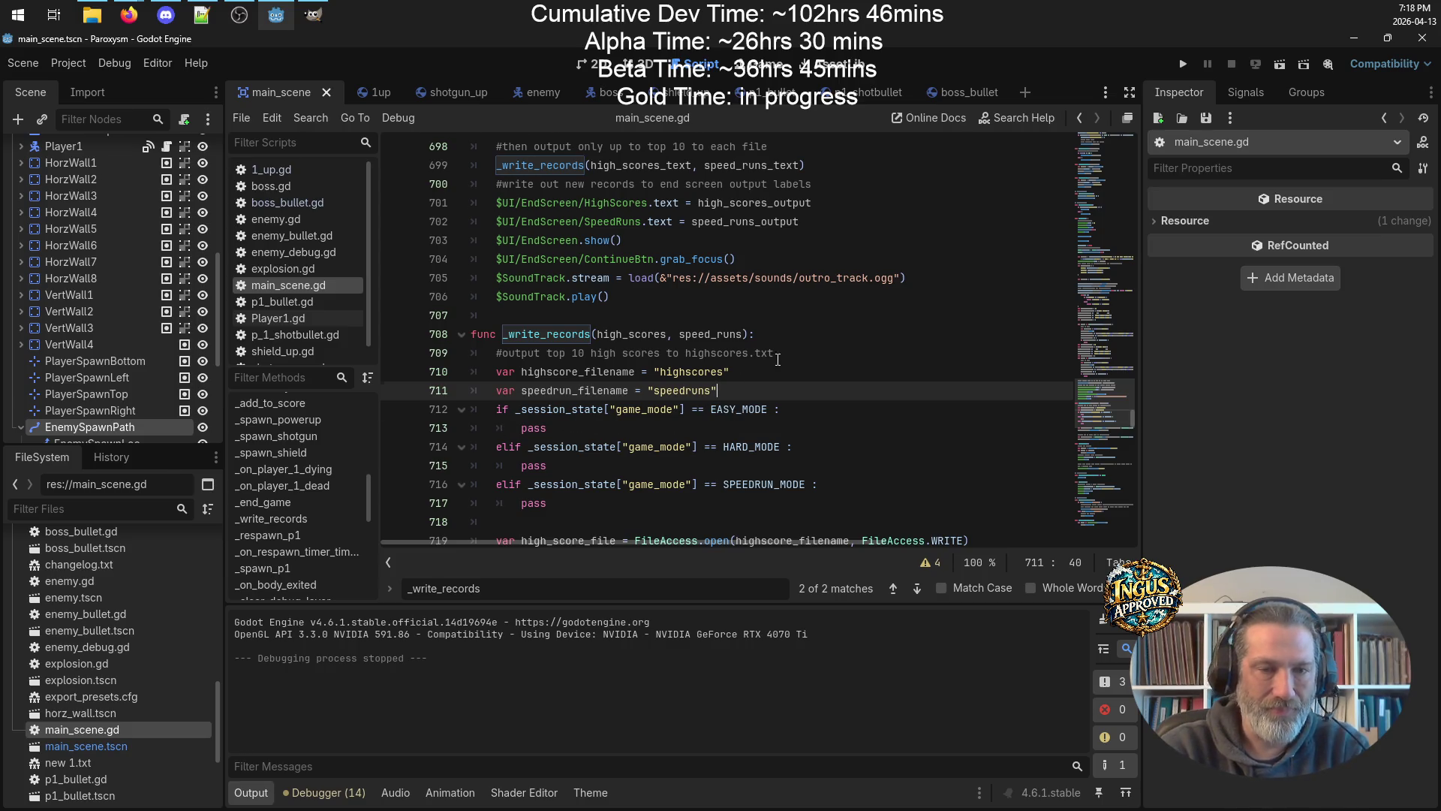
pyautogui.scroll(-2, 626, 308)
# Fill the EASY_MODE branch with highscores_easy and speedruns_easy filename assignments, without 'var'.
pyautogui.moveTo(647, 261); pyautogui.dragTo(523, 259)
pyautogui.moveTo(741, 278)
pyautogui.mouseDown()
pyautogui.moveTo(394, 266)
pyautogui.moveTo(436, 266)
pyautogui.mouseUp()
pyautogui.hotkey('ctrl', 'c')
pyautogui.moveTo(547, 312)
pyautogui.mouseDown()
pyautogui.moveTo(482, 316)
pyautogui.moveTo(495, 314)
pyautogui.moveTo(494, 334)
pyautogui.mouseUp()
pyautogui.hotkey('ctrl', 'v')
pyautogui.press('Tab')
pyautogui.press('Tab')
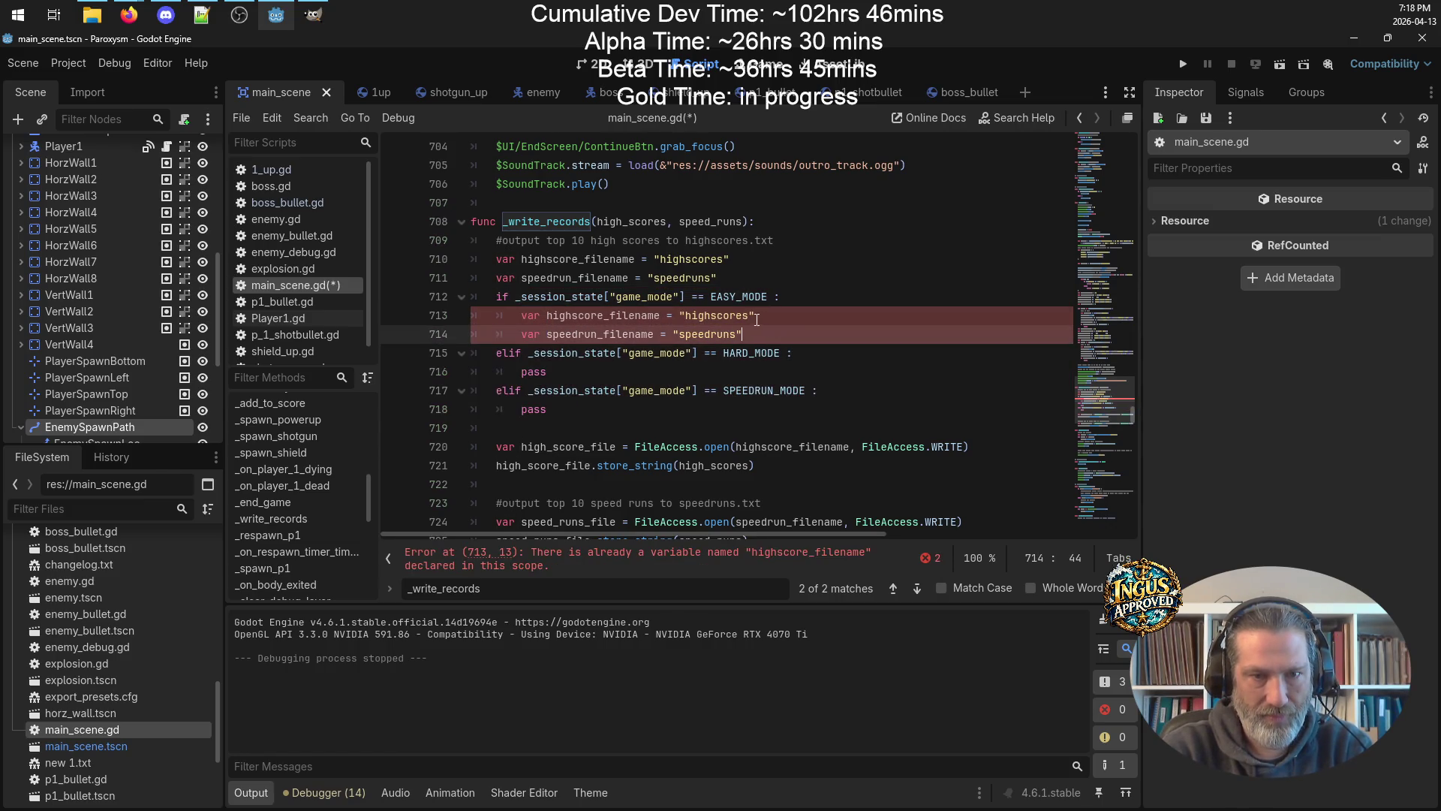
pyautogui.click(807, 324)
pyautogui.write('_easy')
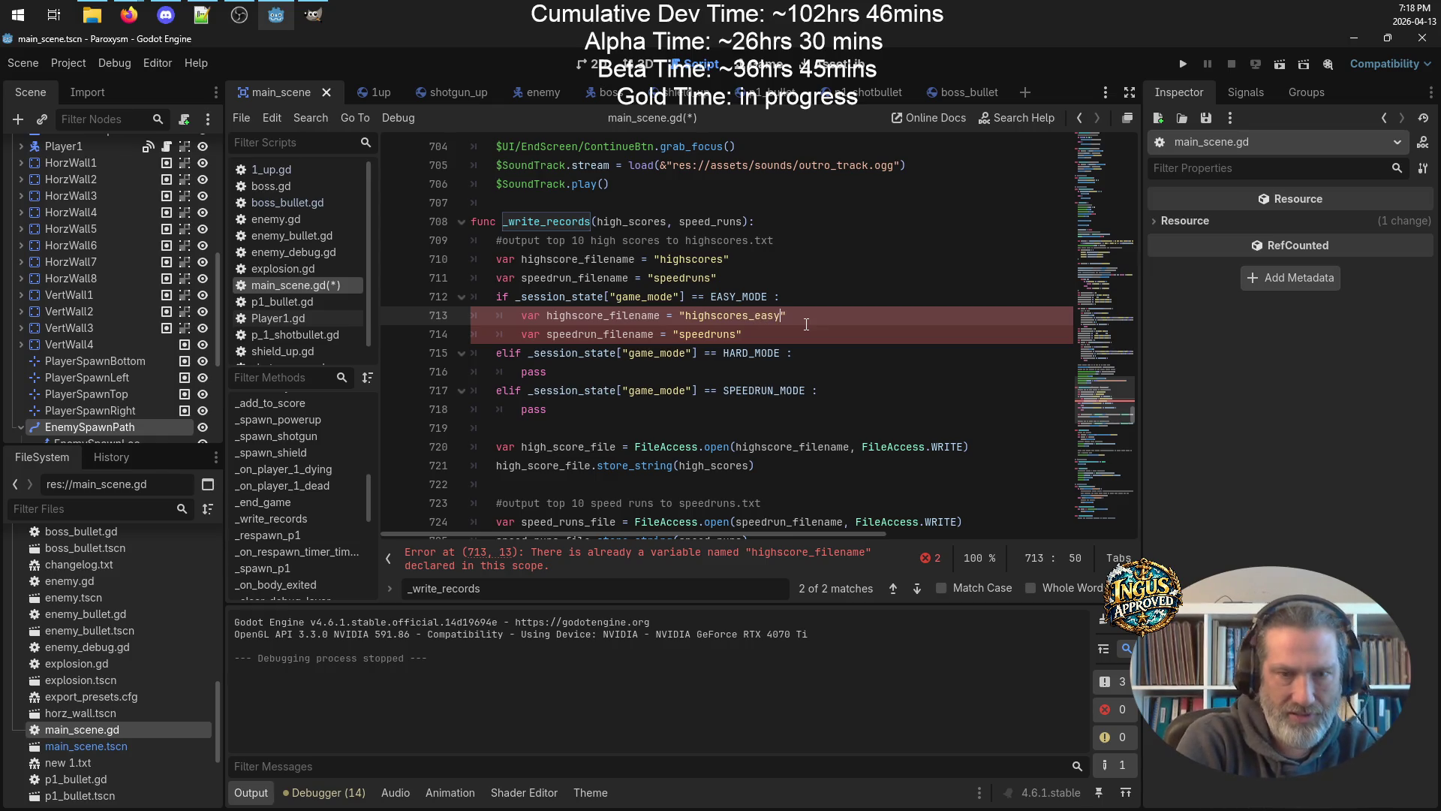
pyautogui.click(738, 333)
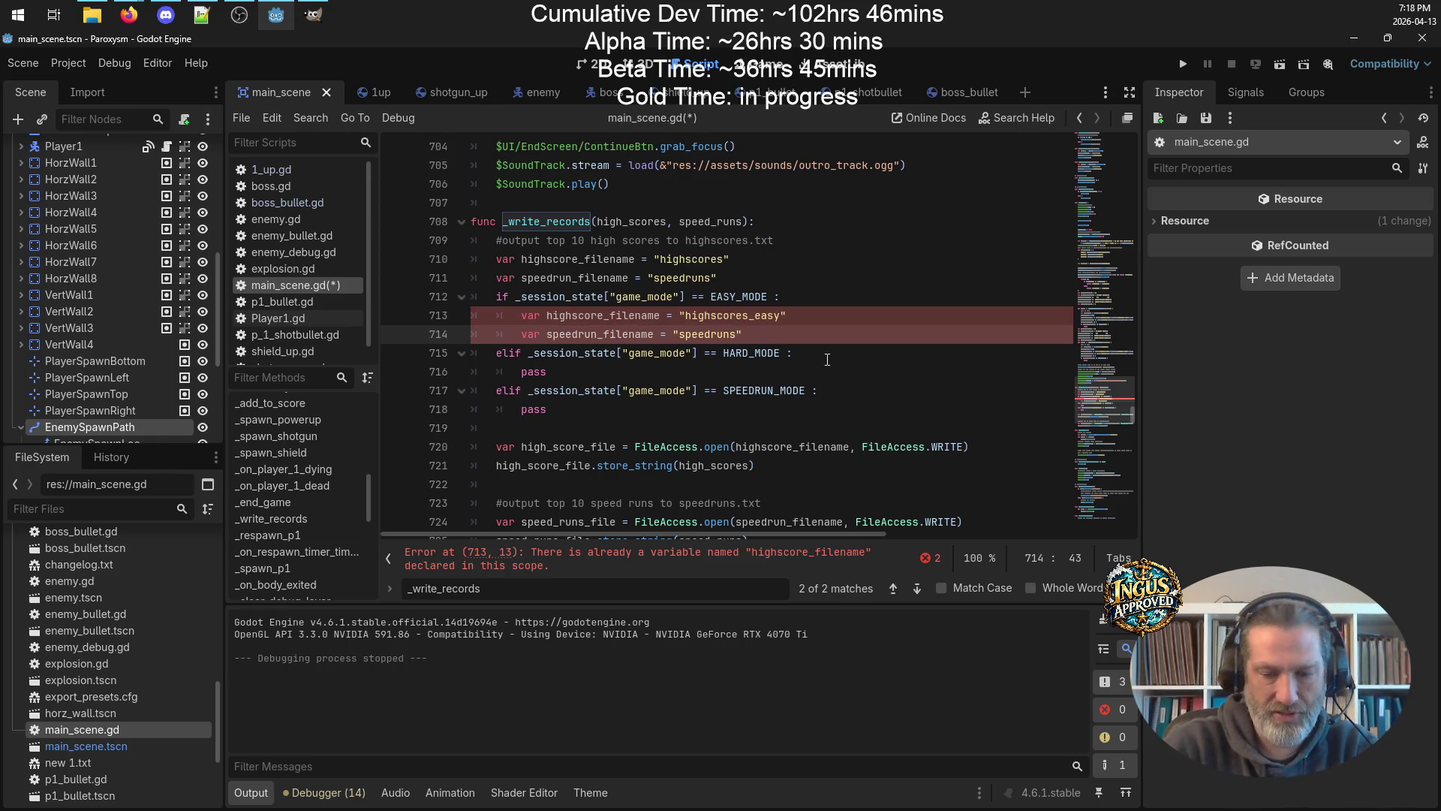
pyautogui.write('_easy')
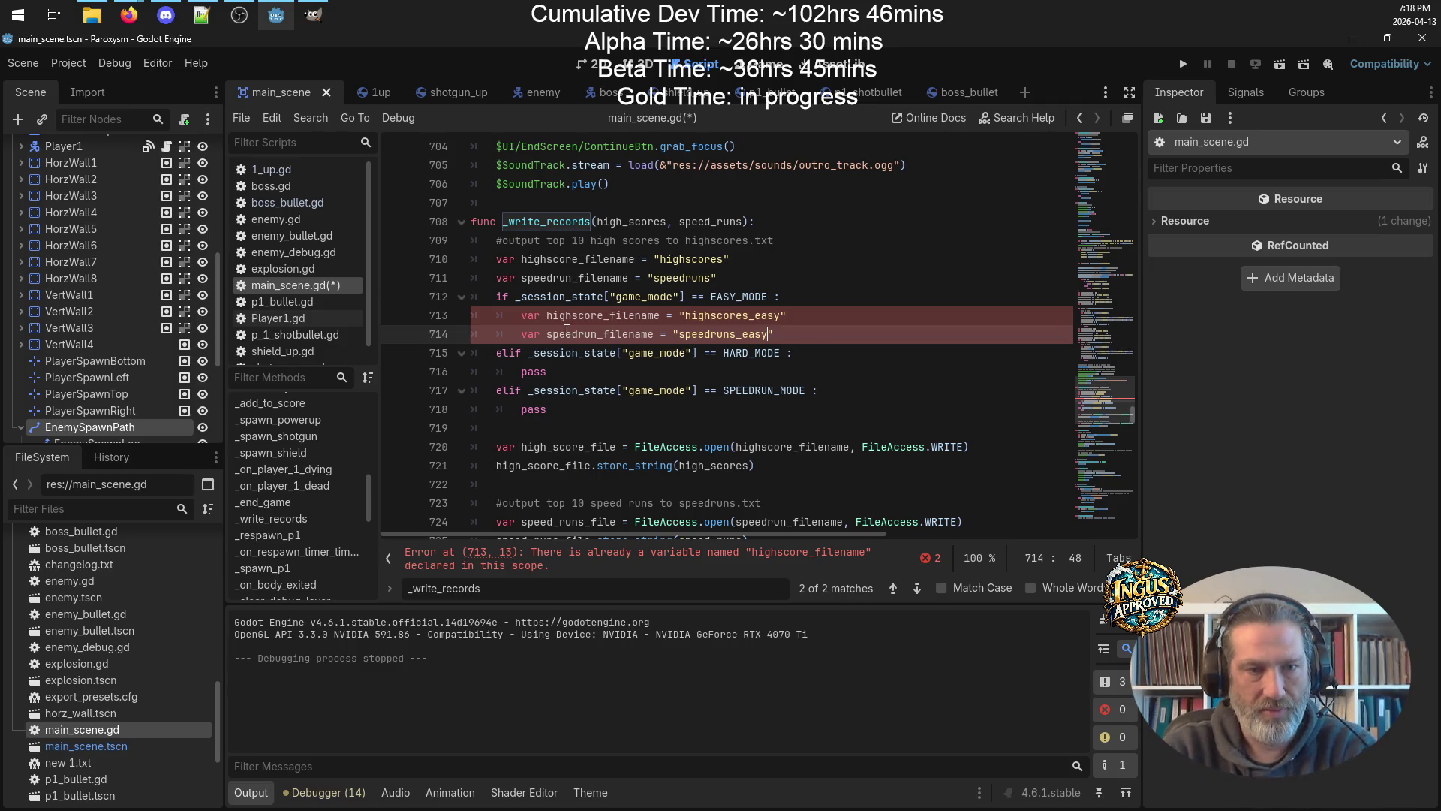
pyautogui.click(546, 315)
pyautogui.press('BackSpace')
pyautogui.press('BackSpace')
pyautogui.press('BackSpace')
pyautogui.click(546, 334)
pyautogui.press('BackSpace')
pyautogui.press('BackSpace')
pyautogui.press('BackSpace')
pyautogui.press('BackSpace')
# Copy the assignments into the HARD_MODE branch as highscores_hard and speedruns_hard, then save.
pyautogui.moveTo(817, 334); pyautogui.dragTo(471, 316)
pyautogui.hotkey('ctrl', 'c')
pyautogui.moveTo(547, 372); pyautogui.dragTo(472, 372)
pyautogui.hotkey('ctrl', 'v')
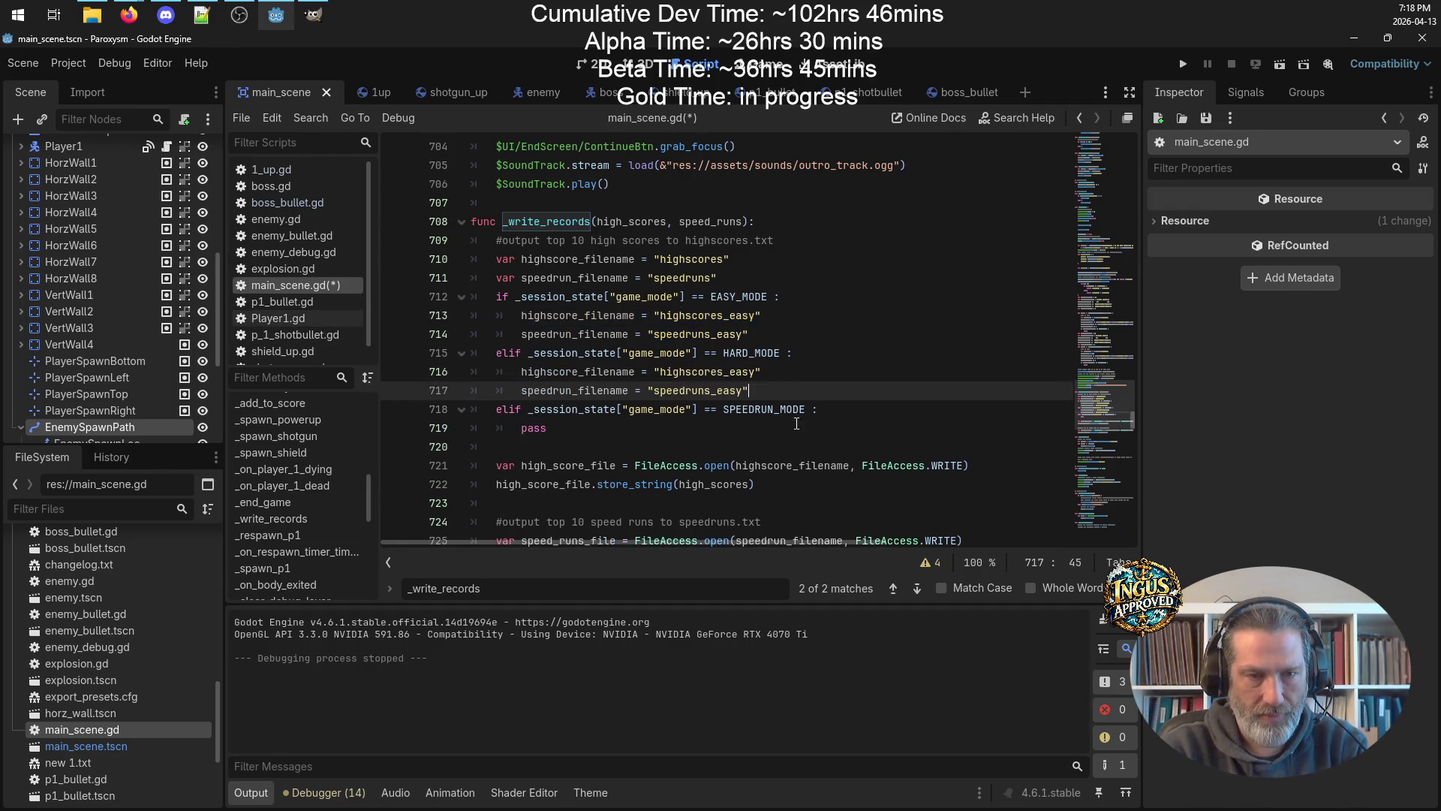
pyautogui.click(755, 372)
pyautogui.press('BackSpace')
pyautogui.press('BackSpace')
pyautogui.press('BackSpace')
pyautogui.write('hard')
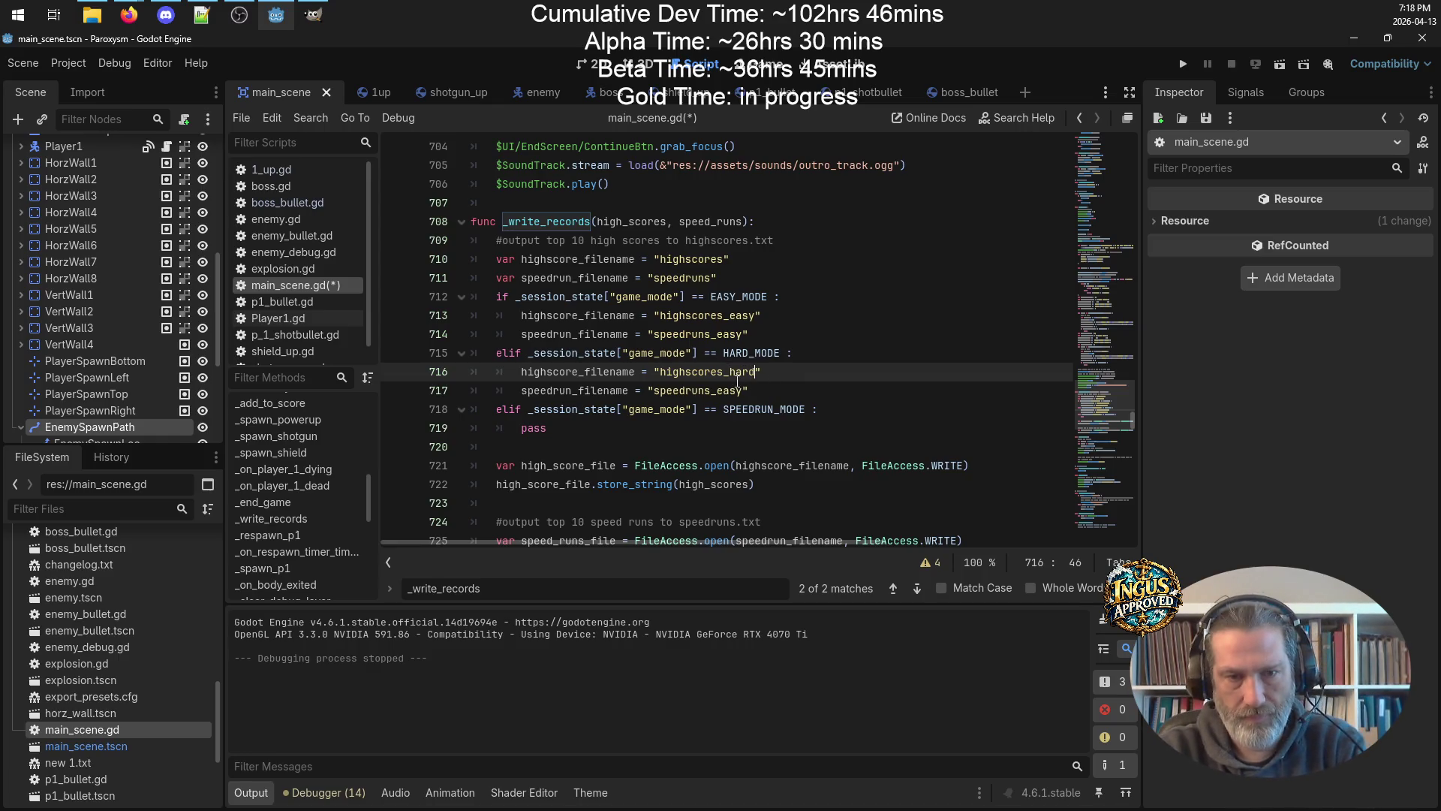
pyautogui.click(744, 390)
pyautogui.press('BackSpace')
pyautogui.press('BackSpace')
pyautogui.press('BackSpace')
pyautogui.write('hard')
pyautogui.hotkey('ctrl', 's')
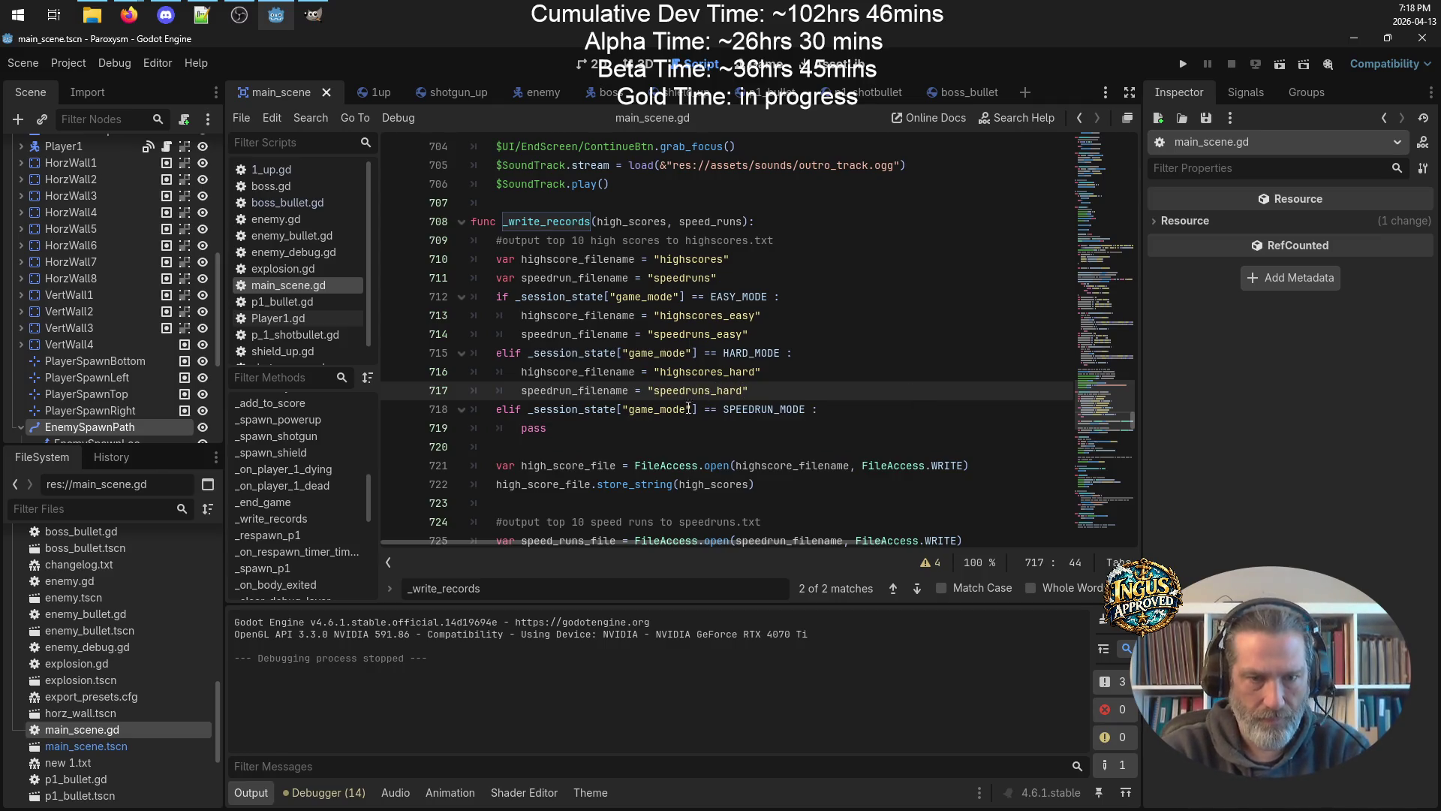
# Give the SPEEDRUN_MODE branch highscores_speedrun and speedruns_speedrun assignments, and save.
pyautogui.moveTo(784, 389); pyautogui.dragTo(391, 369)
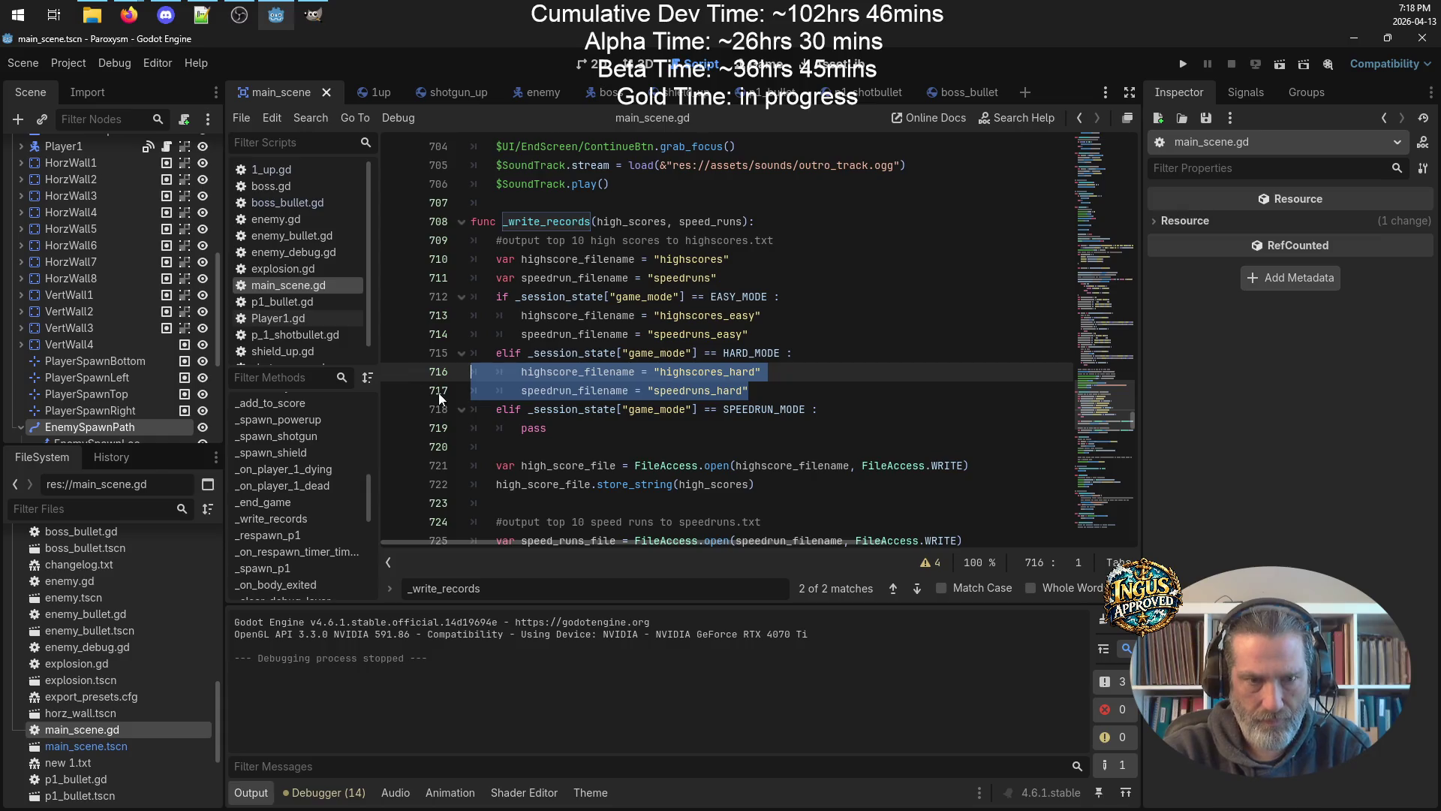
pyautogui.click(603, 429)
pyautogui.moveTo(603, 434); pyautogui.dragTo(350, 434)
pyautogui.hotkey('ctrl', 'v')
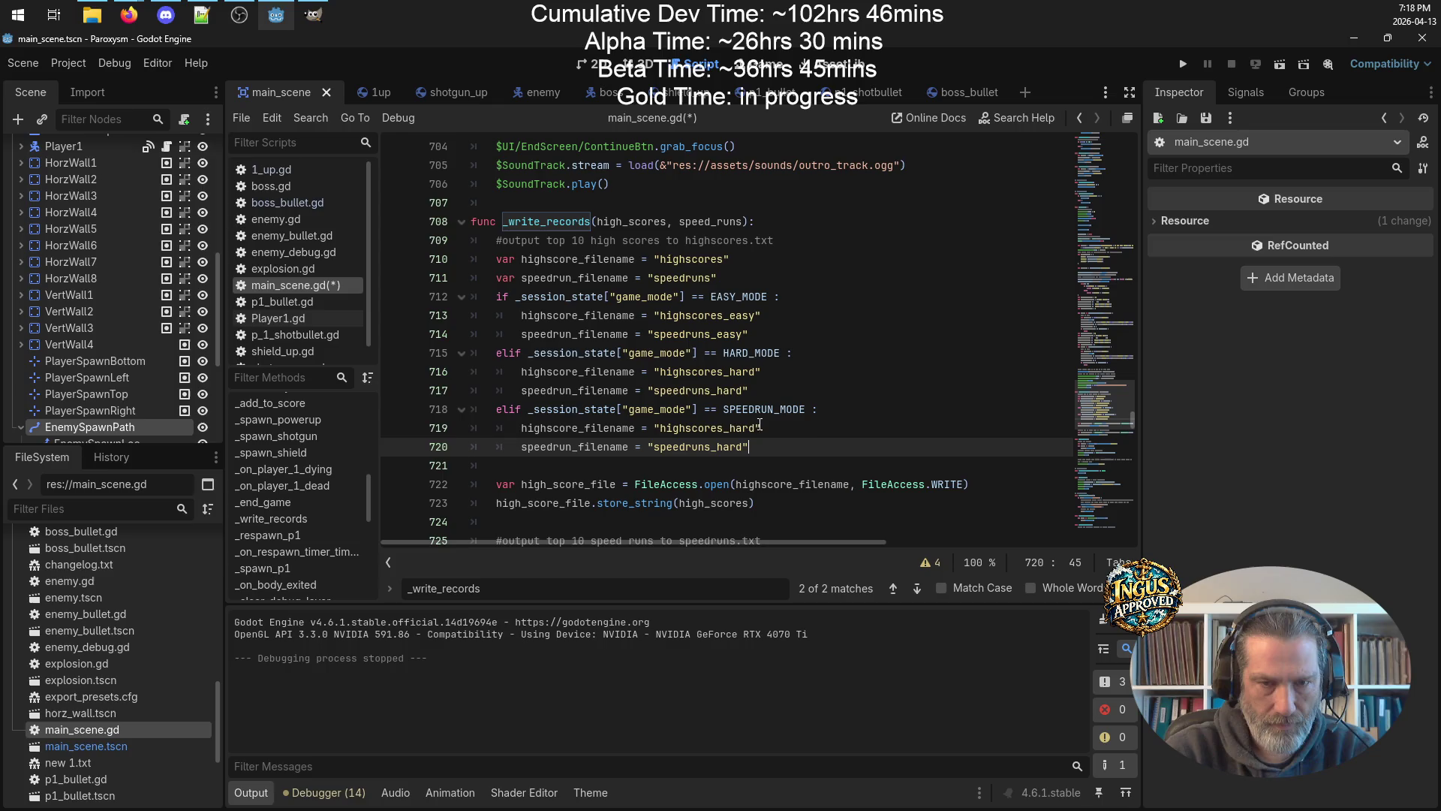
pyautogui.moveTo(757, 428); pyautogui.dragTo(731, 427)
pyautogui.write('speedrun')
pyautogui.moveTo(747, 446); pyautogui.dragTo(716, 447)
pyautogui.write('speedrun')
pyautogui.hotkey('ctrl', 's')
pyautogui.click(888, 425)
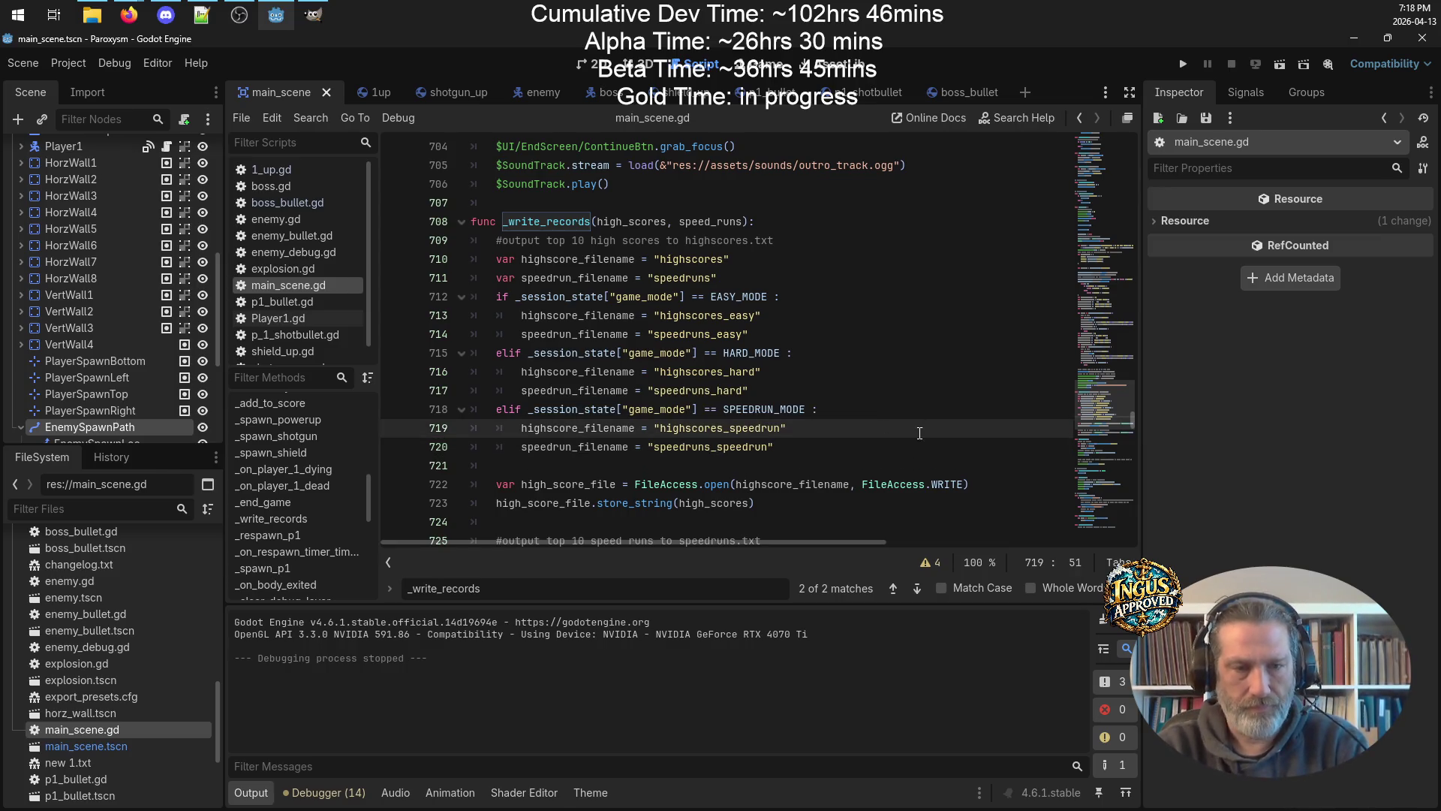
pyautogui.scroll(2, 920, 434)
pyautogui.scroll(-3, 946, 436)
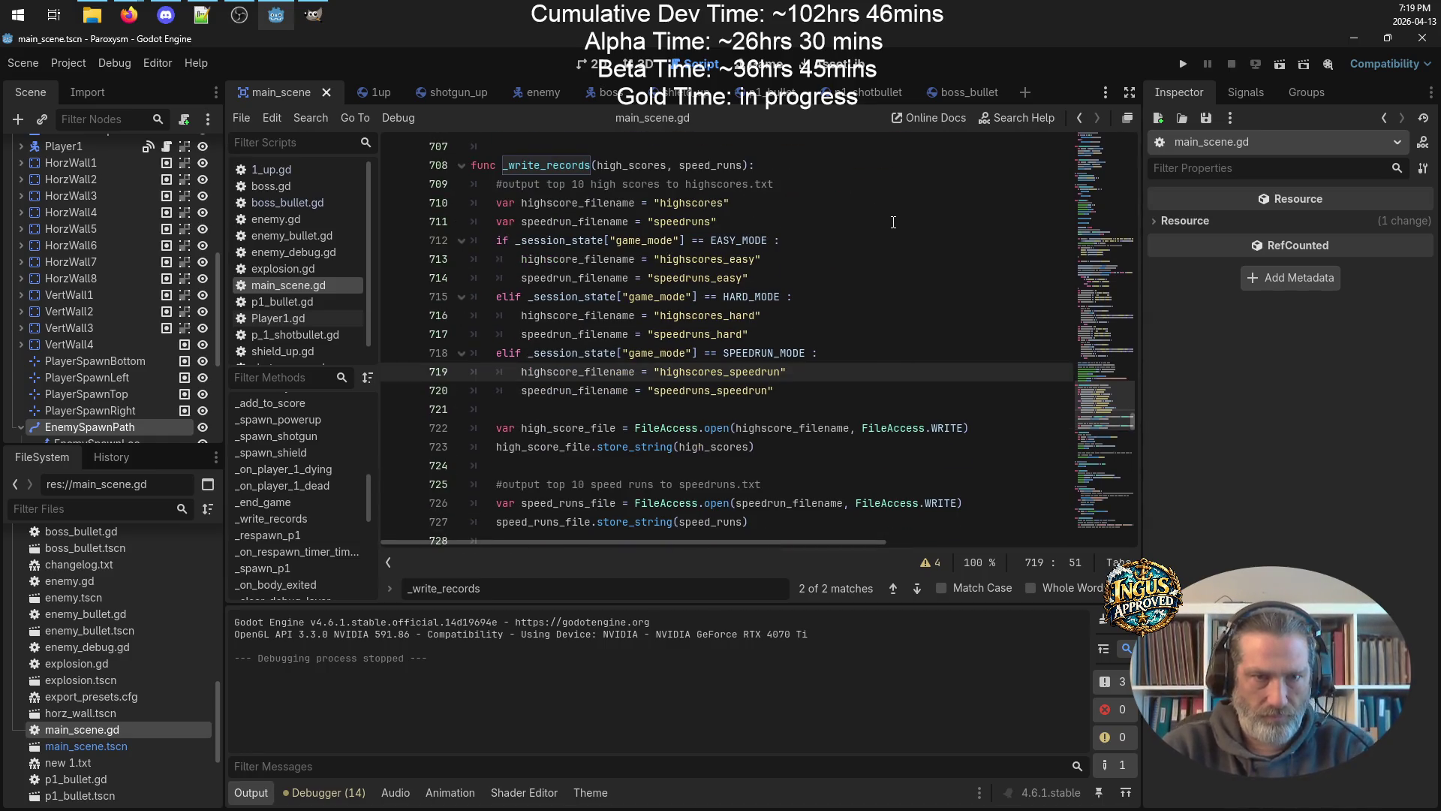
# Move the old high-score comment below the branches and add '#selectscore files to use by game node' on line 709.
pyautogui.moveTo(792, 187); pyautogui.dragTo(368, 180)
pyautogui.press('BackSpace')
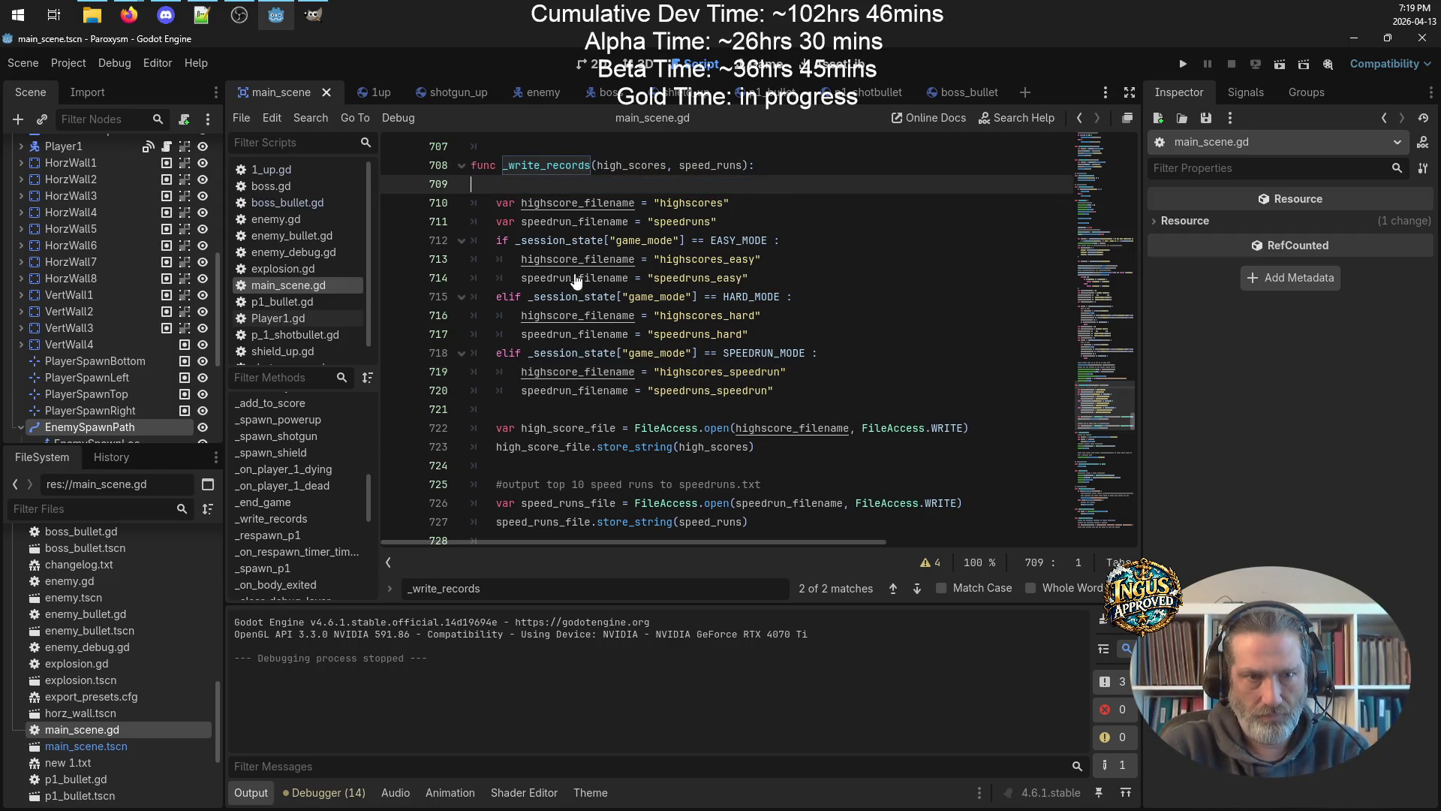
pyautogui.click(526, 409)
pyautogui.hotkey('ctrl', 'v')
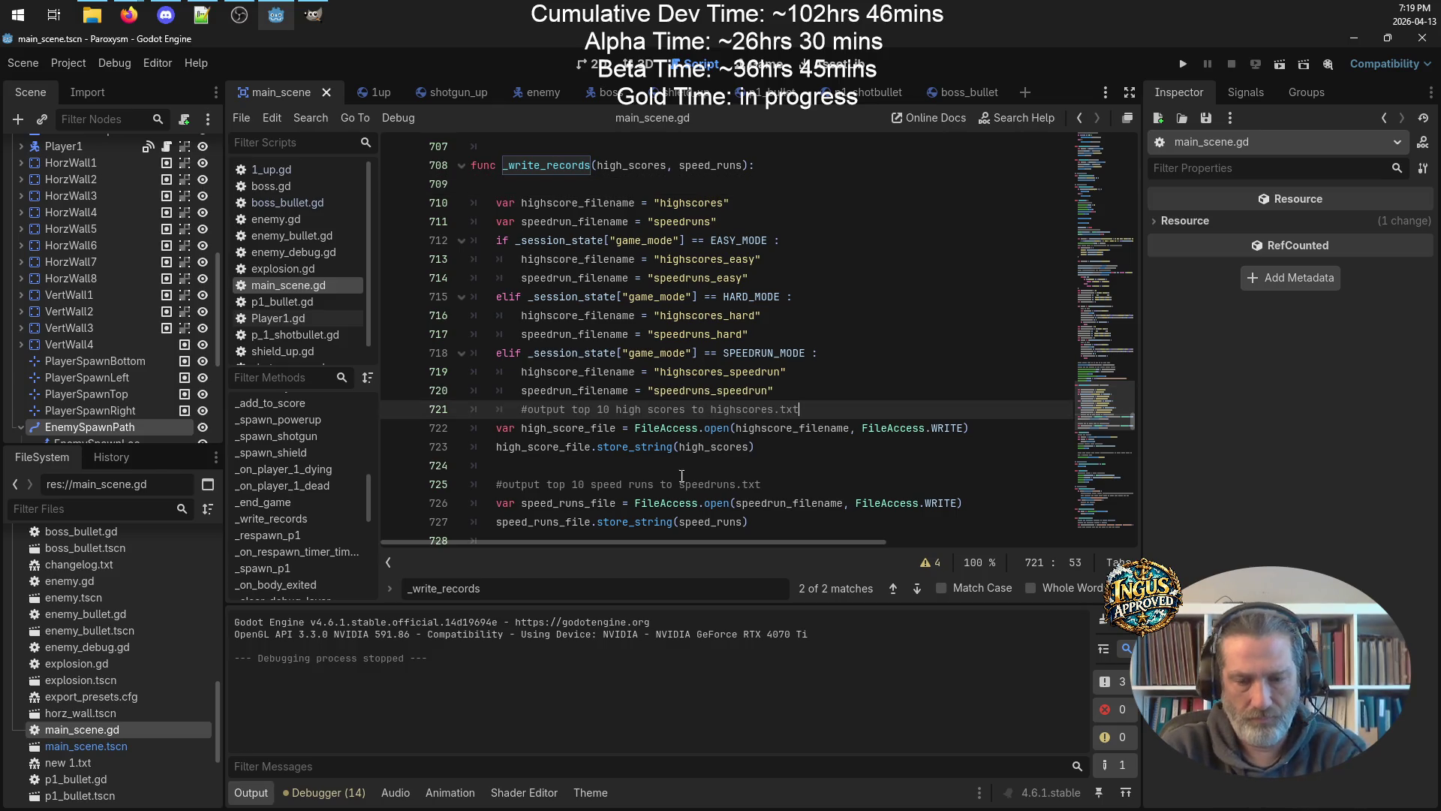
pyautogui.press('Home')
pyautogui.hotkey('shift', 'Tab')
pyautogui.press('Return')
pyautogui.press('Up')
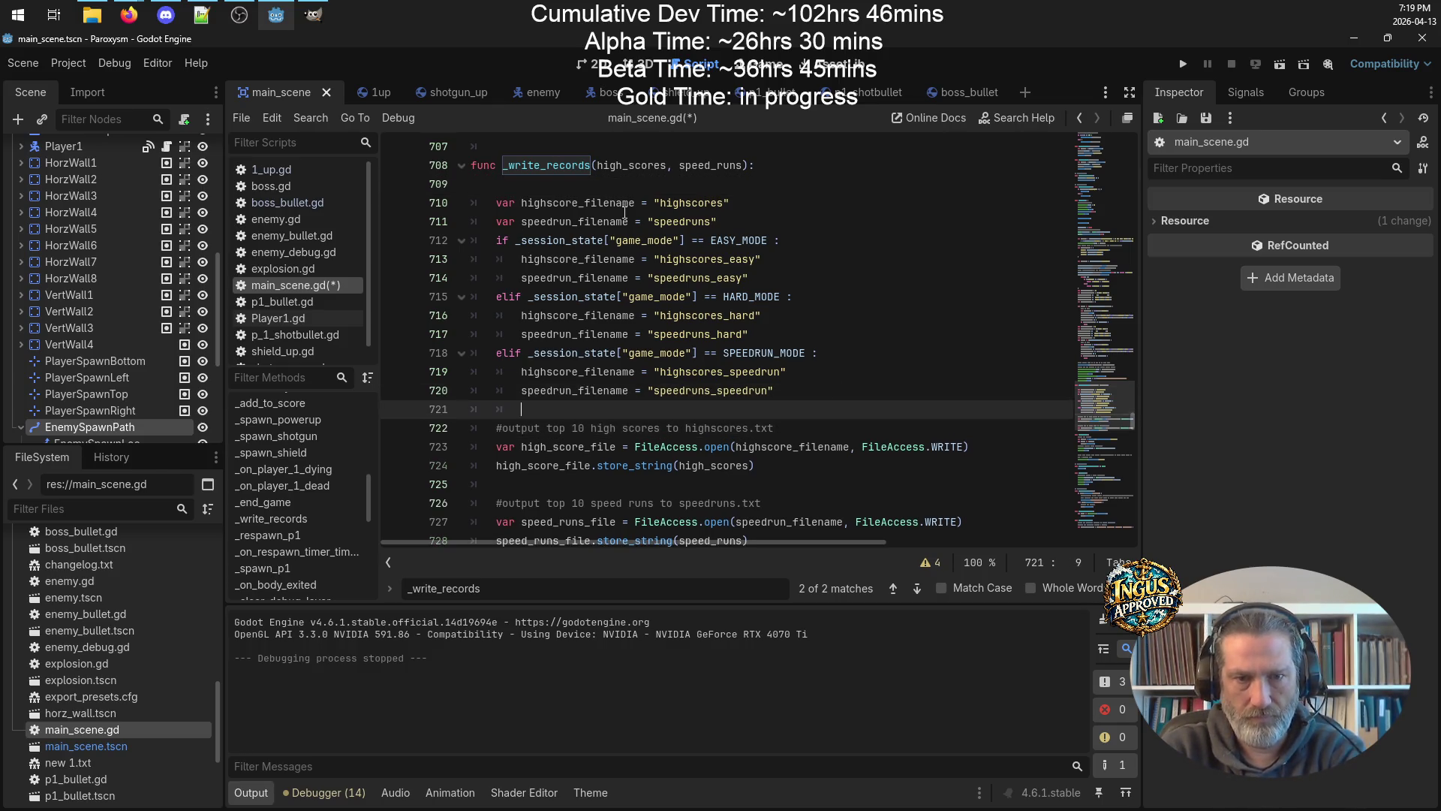
pyautogui.click(564, 187)
pyautogui.write('#se')
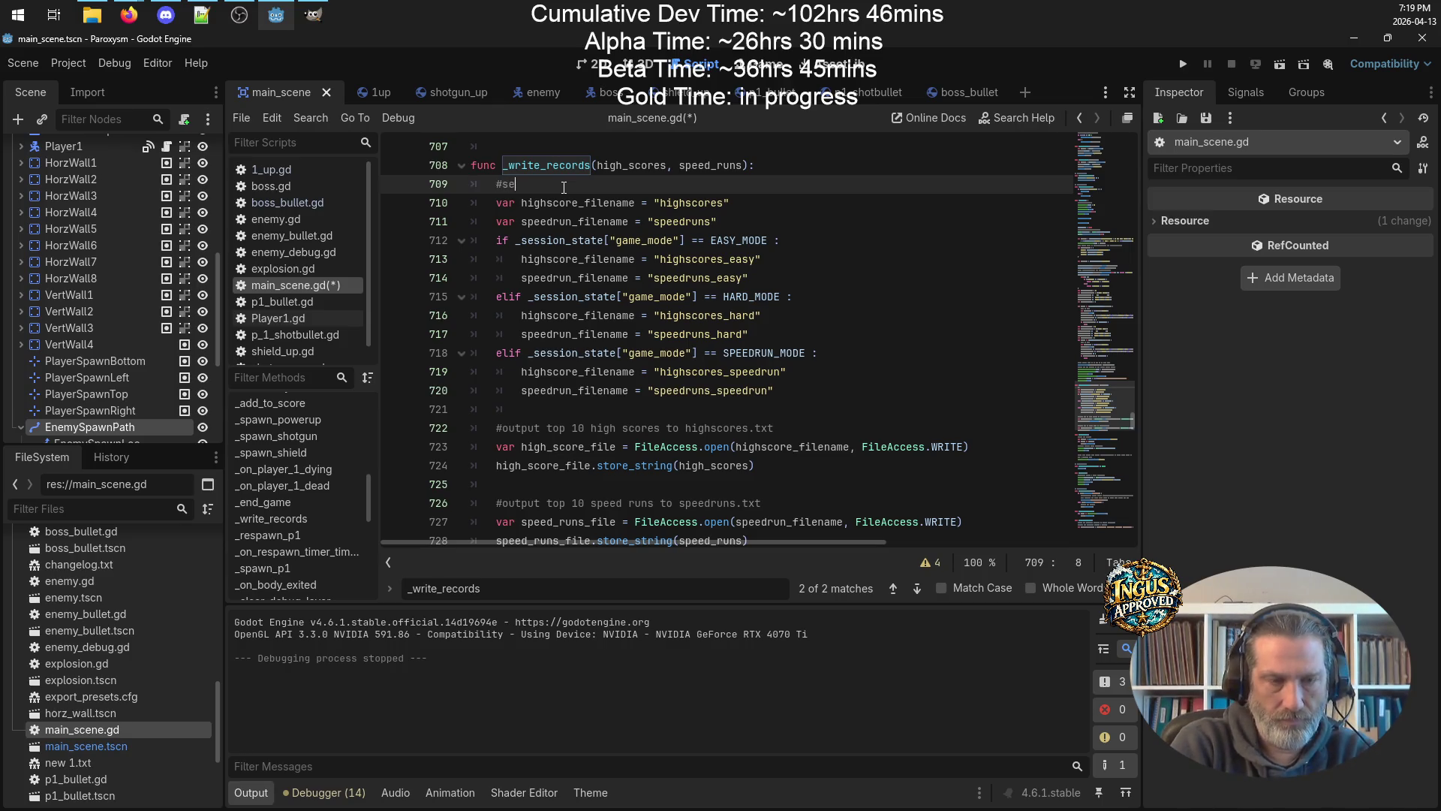
pyautogui.write('lects')
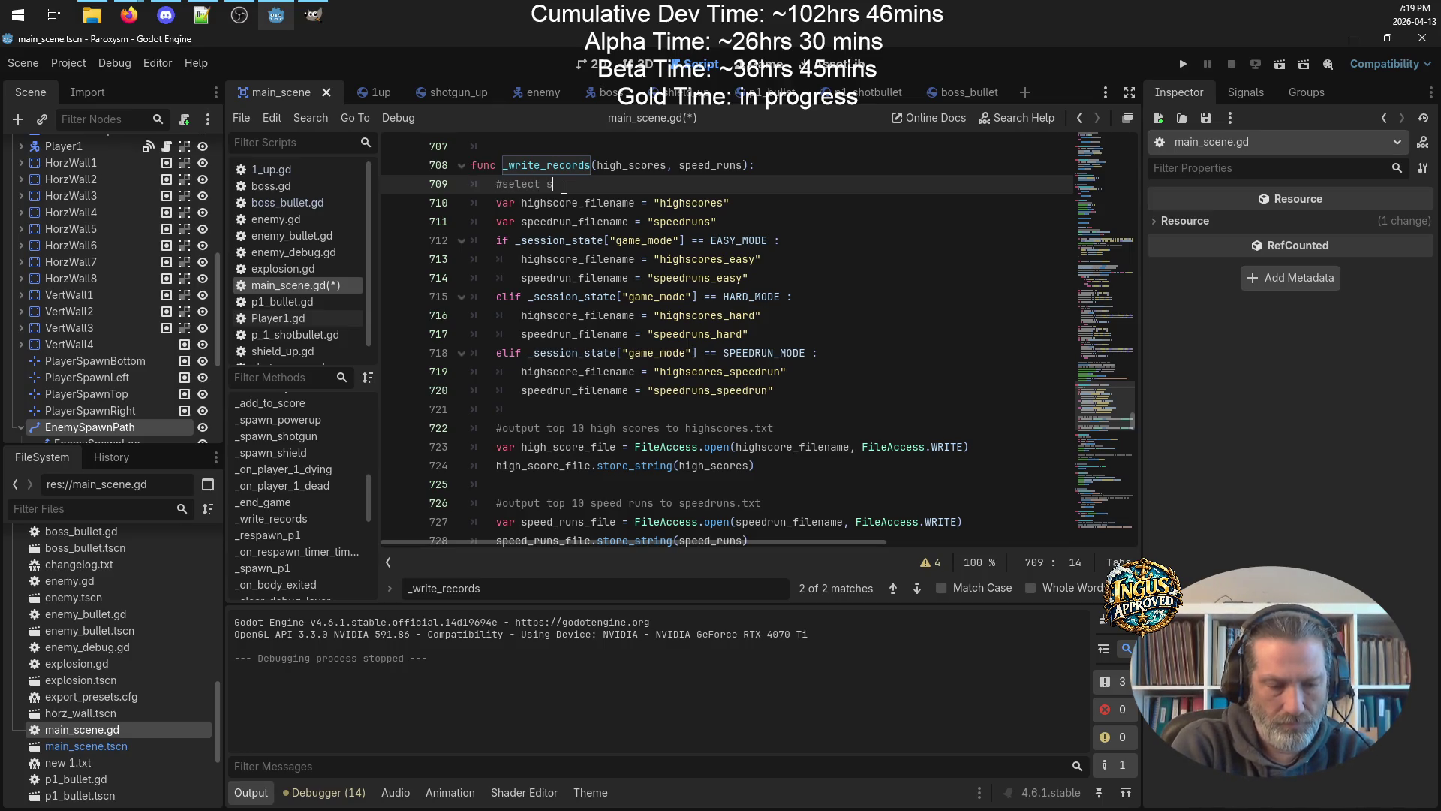
pyautogui.write('core files to u')
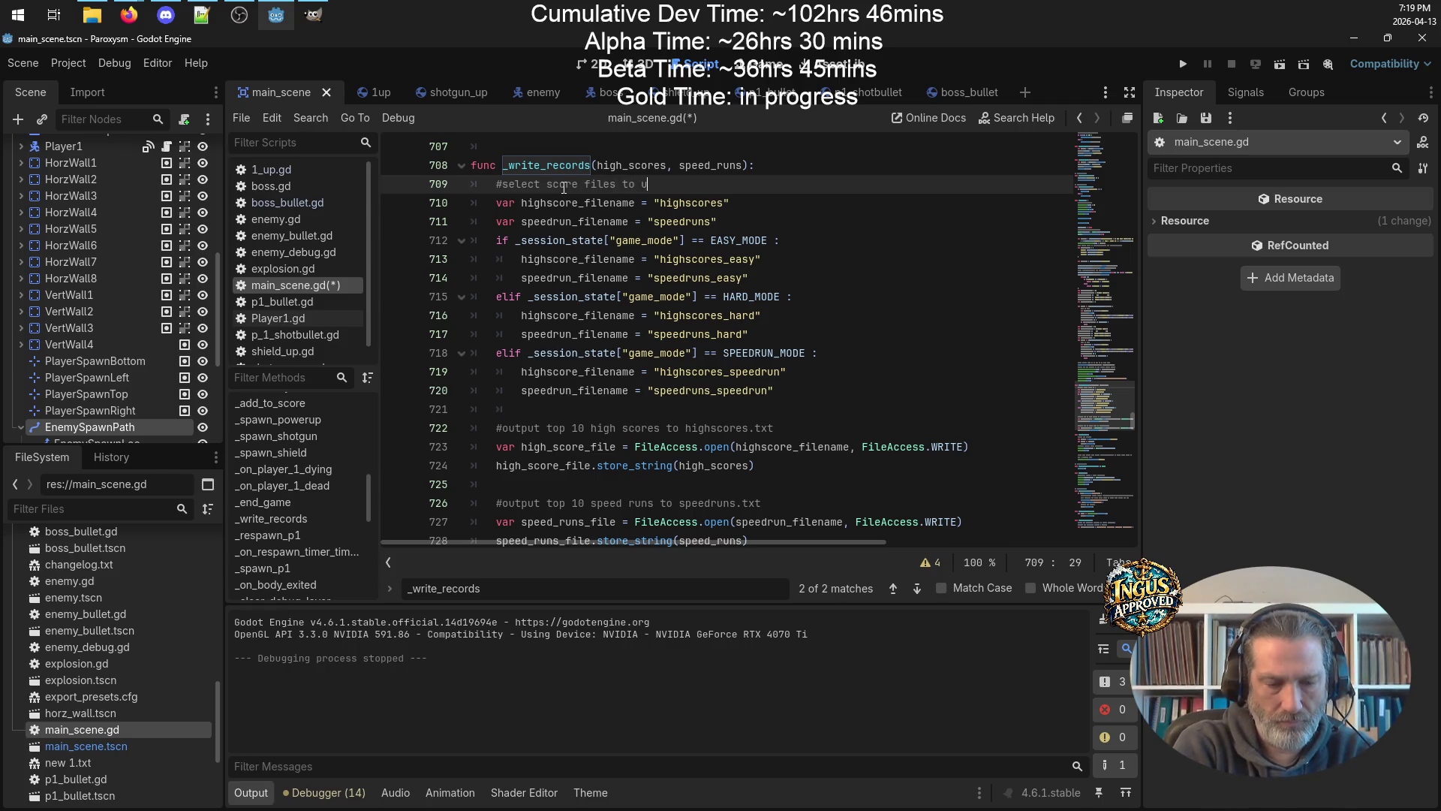
pyautogui.write('se by game node')
pyautogui.hotkey('ctrl', 's')
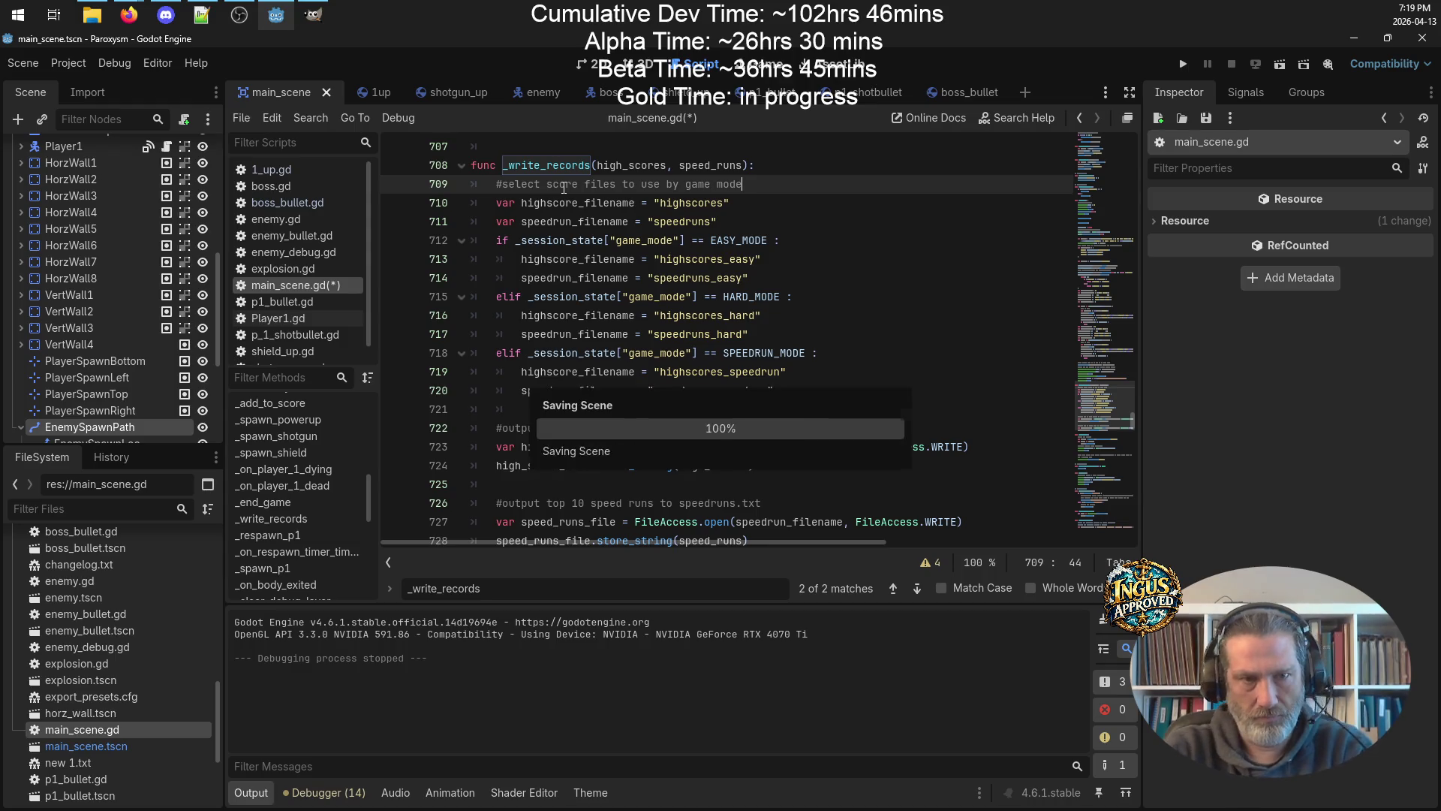
# Replace '.txt' with 'file' in the high scores and speed runs comments.
pyautogui.click(794, 426)
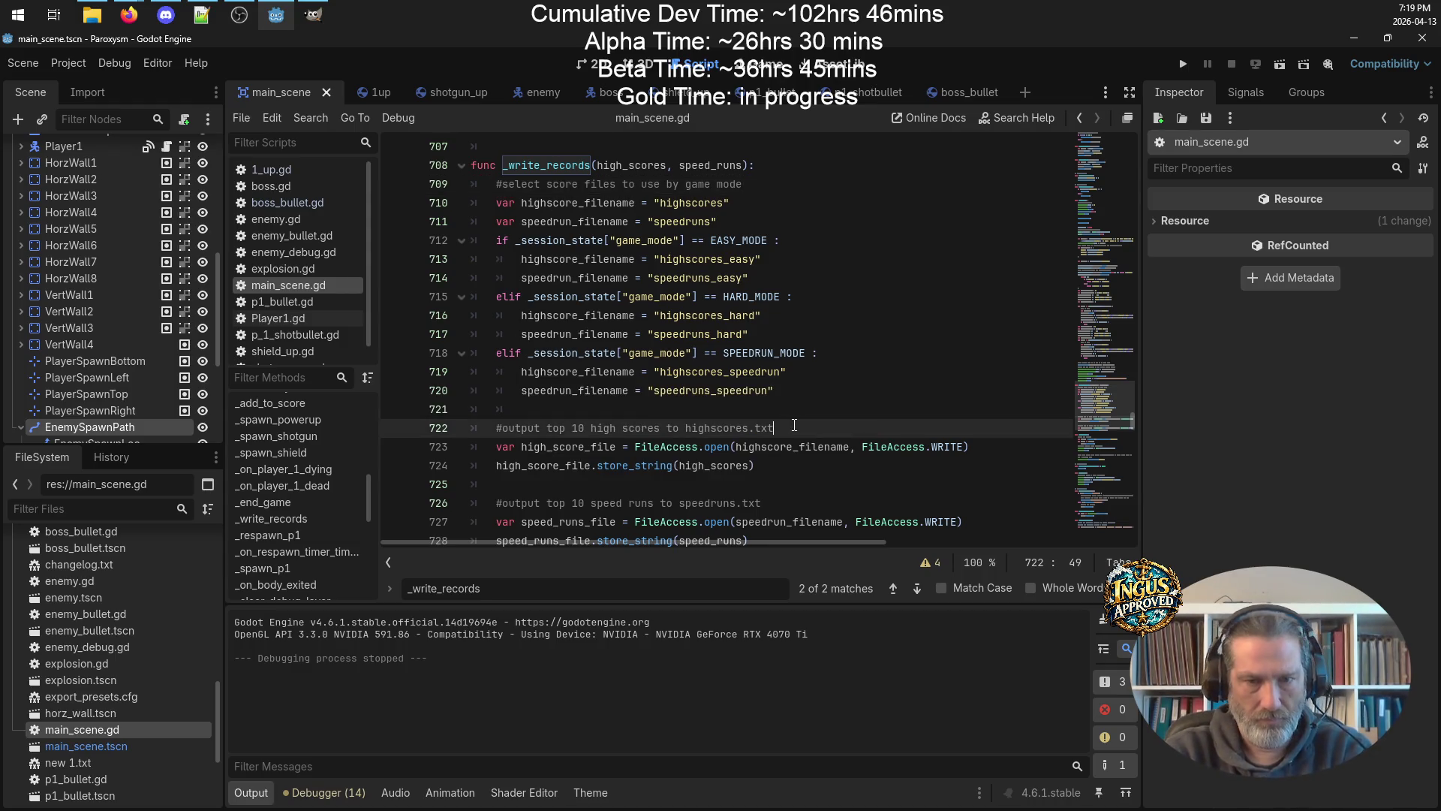
pyautogui.press('BackSpace')
pyautogui.press('BackSpace')
pyautogui.press('BackSpace')
pyautogui.press('BackSpace')
pyautogui.write('file')
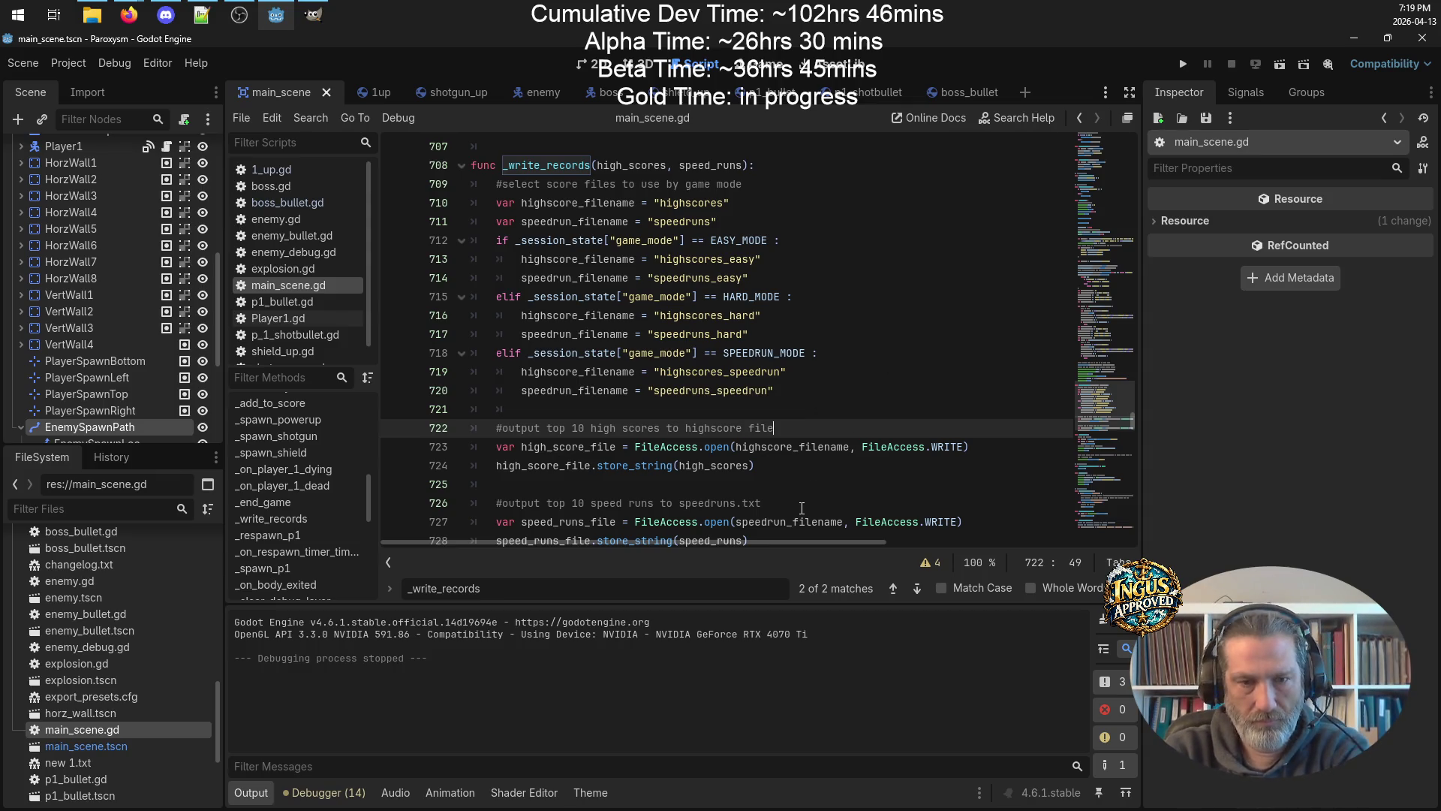
pyautogui.click(802, 509)
pyautogui.press('BackSpace')
pyautogui.press('BackSpace')
pyautogui.press('BackSpace')
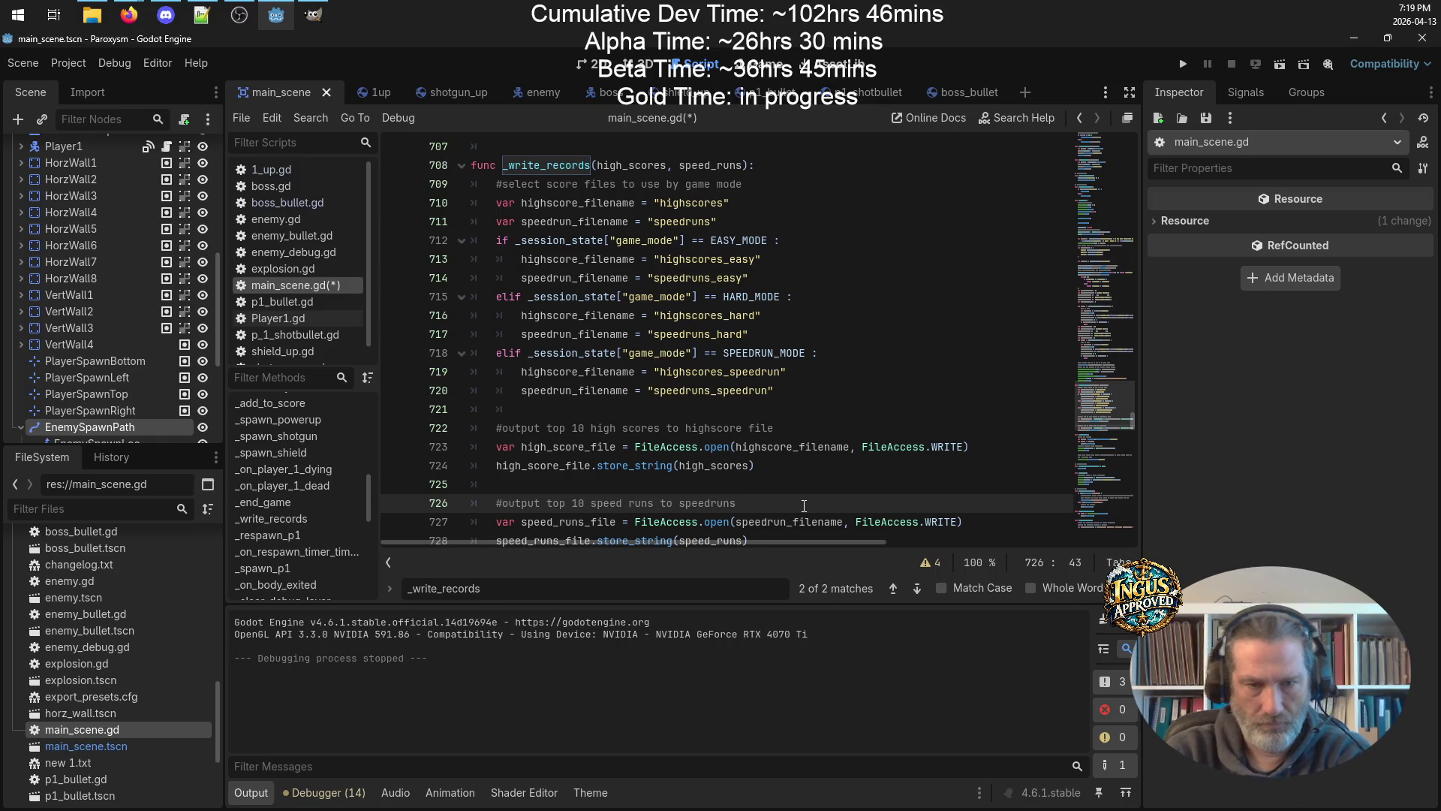
pyautogui.write(' file')
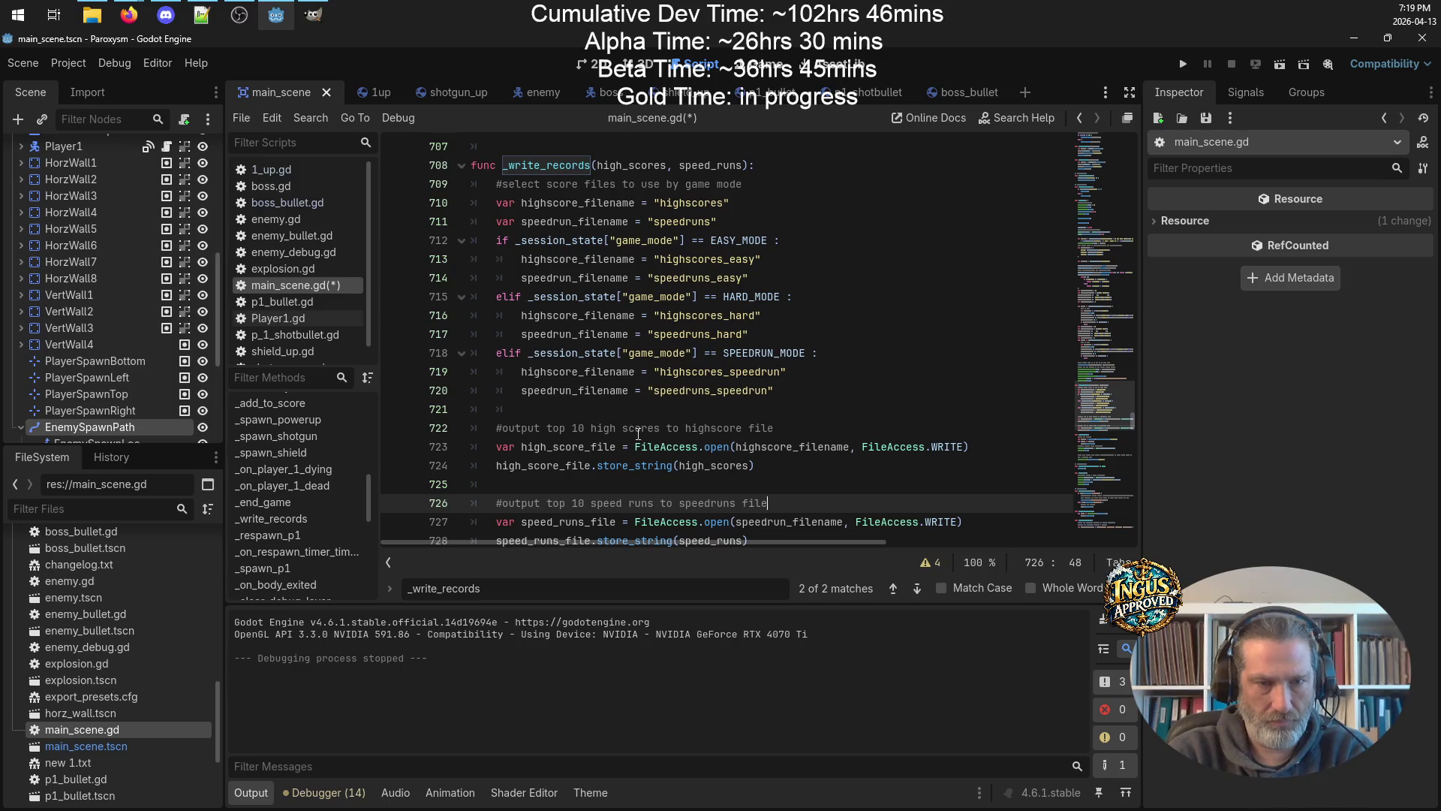
# Insert 'for mode' into both output comments and save main_scene.gd.
pyautogui.click(667, 426)
pyautogui.write('for mode')
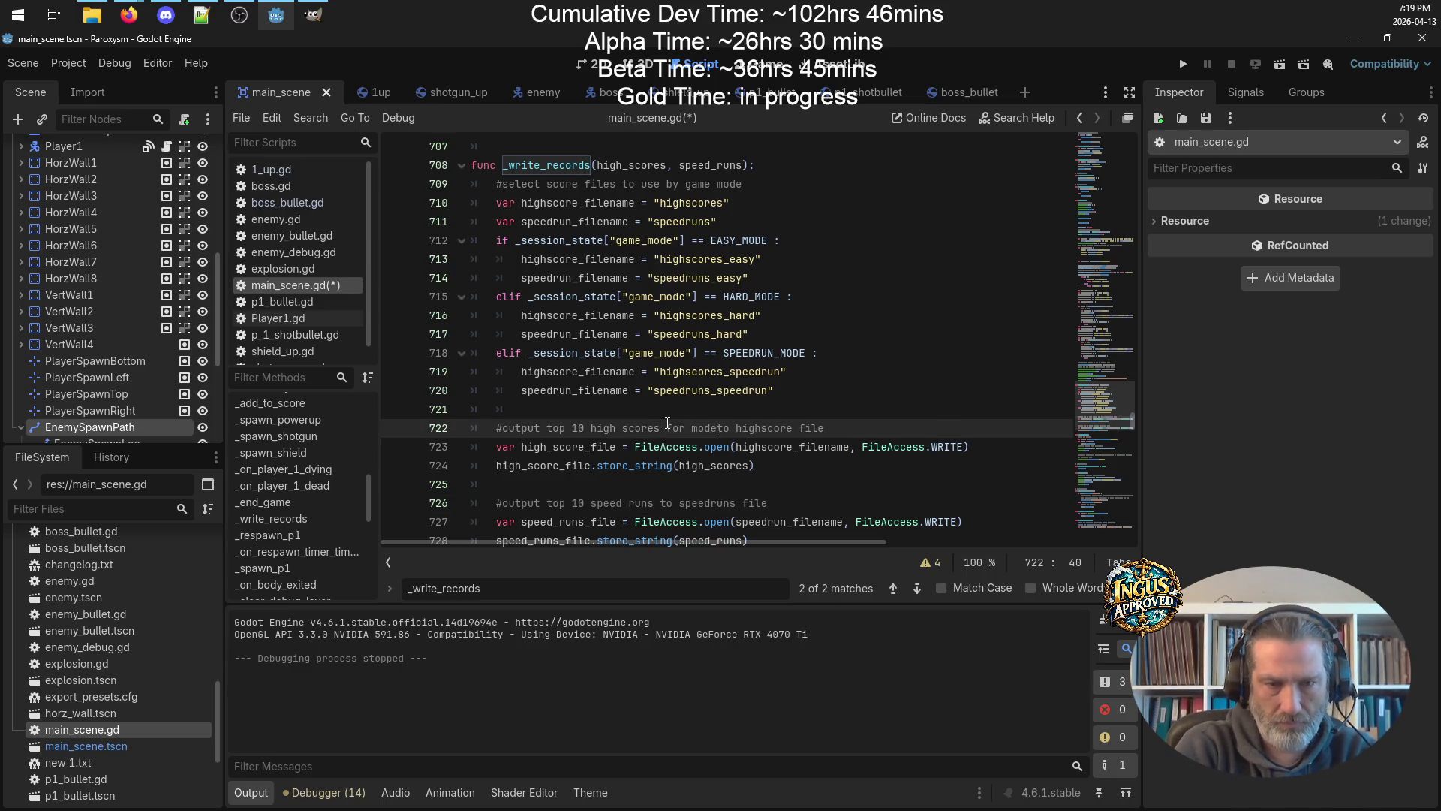
pyautogui.click(657, 501)
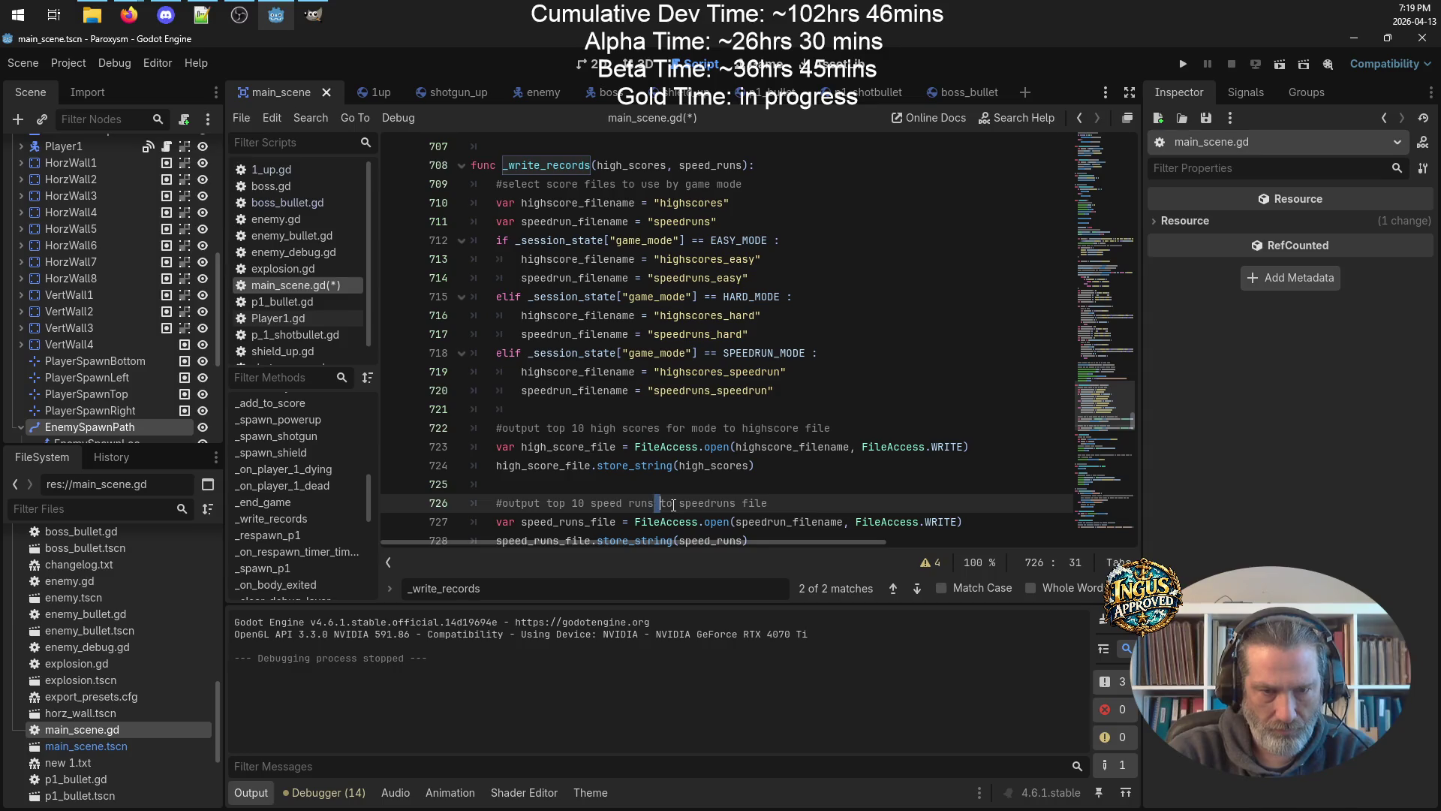
pyautogui.write('from mo')
pyautogui.press('BackSpace')
pyautogui.press('BackSpace')
pyautogui.press('BackSpace')
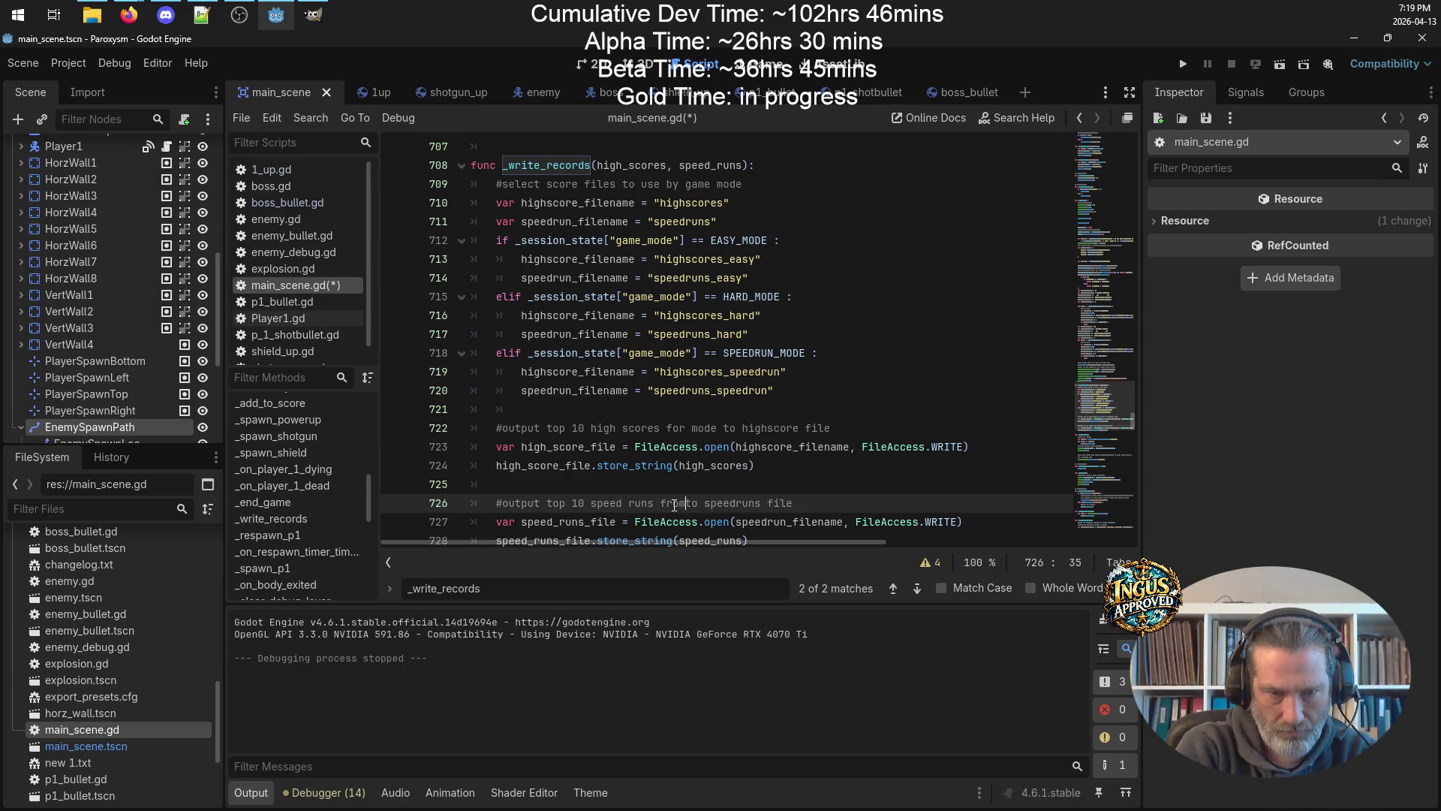
pyautogui.write('mode')
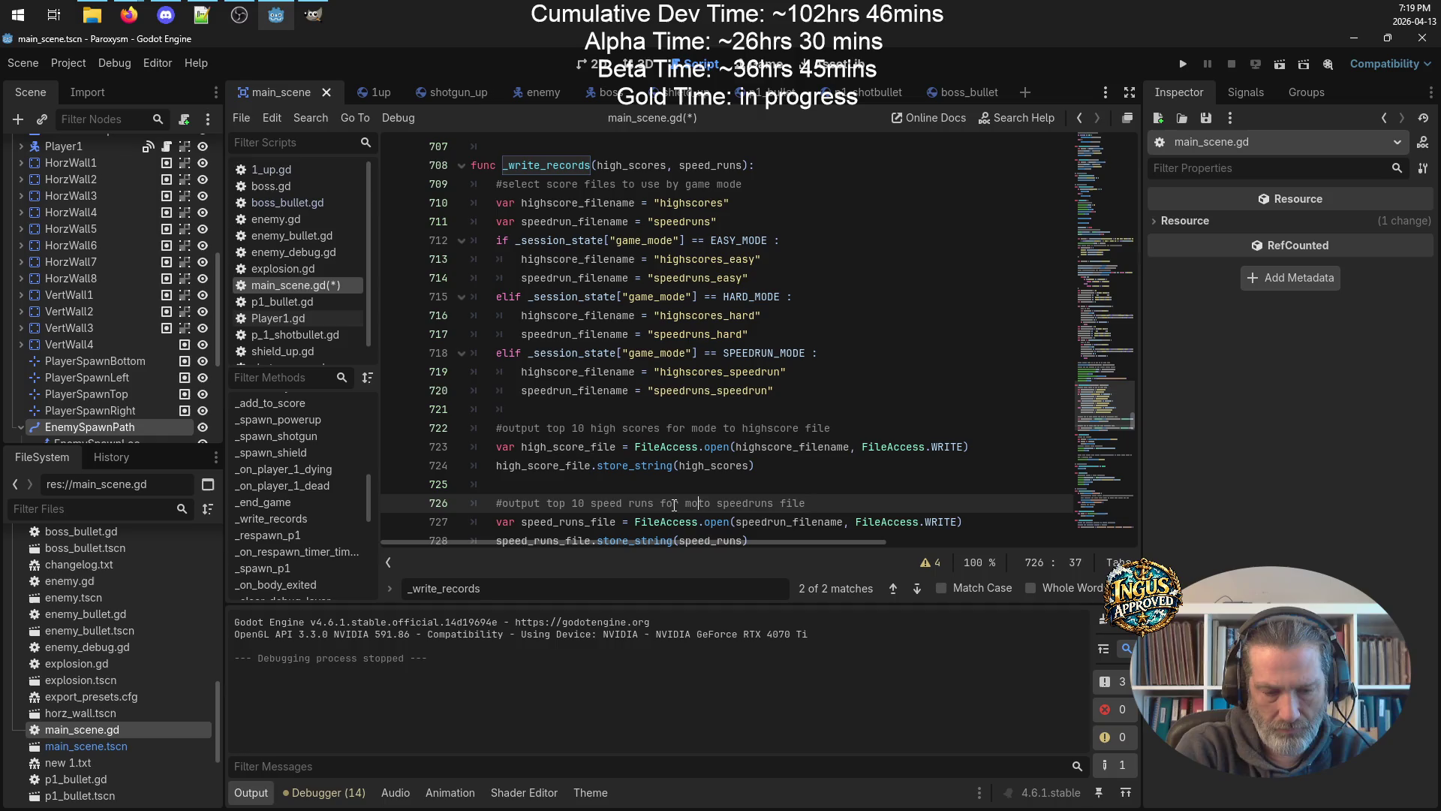
pyautogui.hotkey('ctrl', 's')
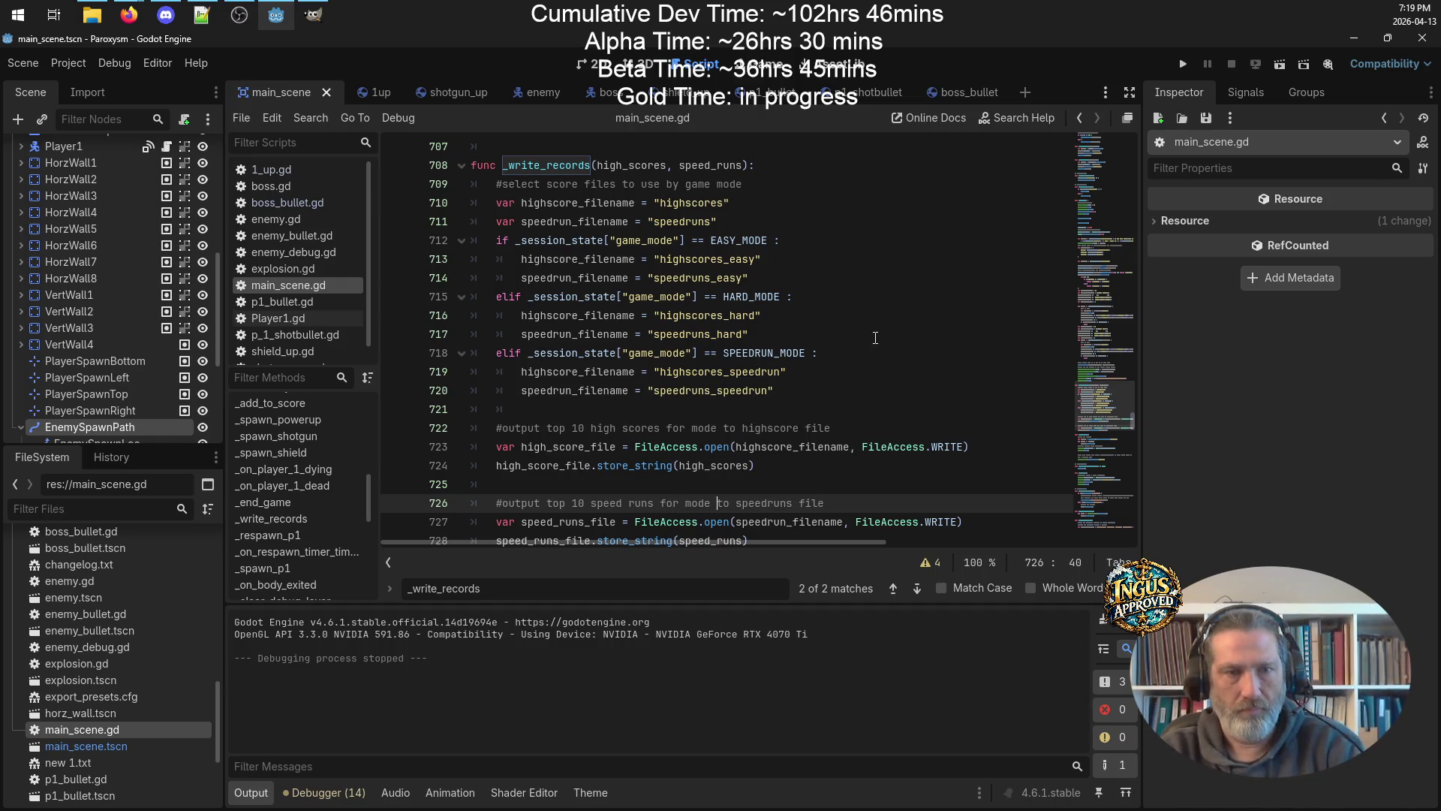
pyautogui.click(870, 340)
pyautogui.scroll(-2, 870, 341)
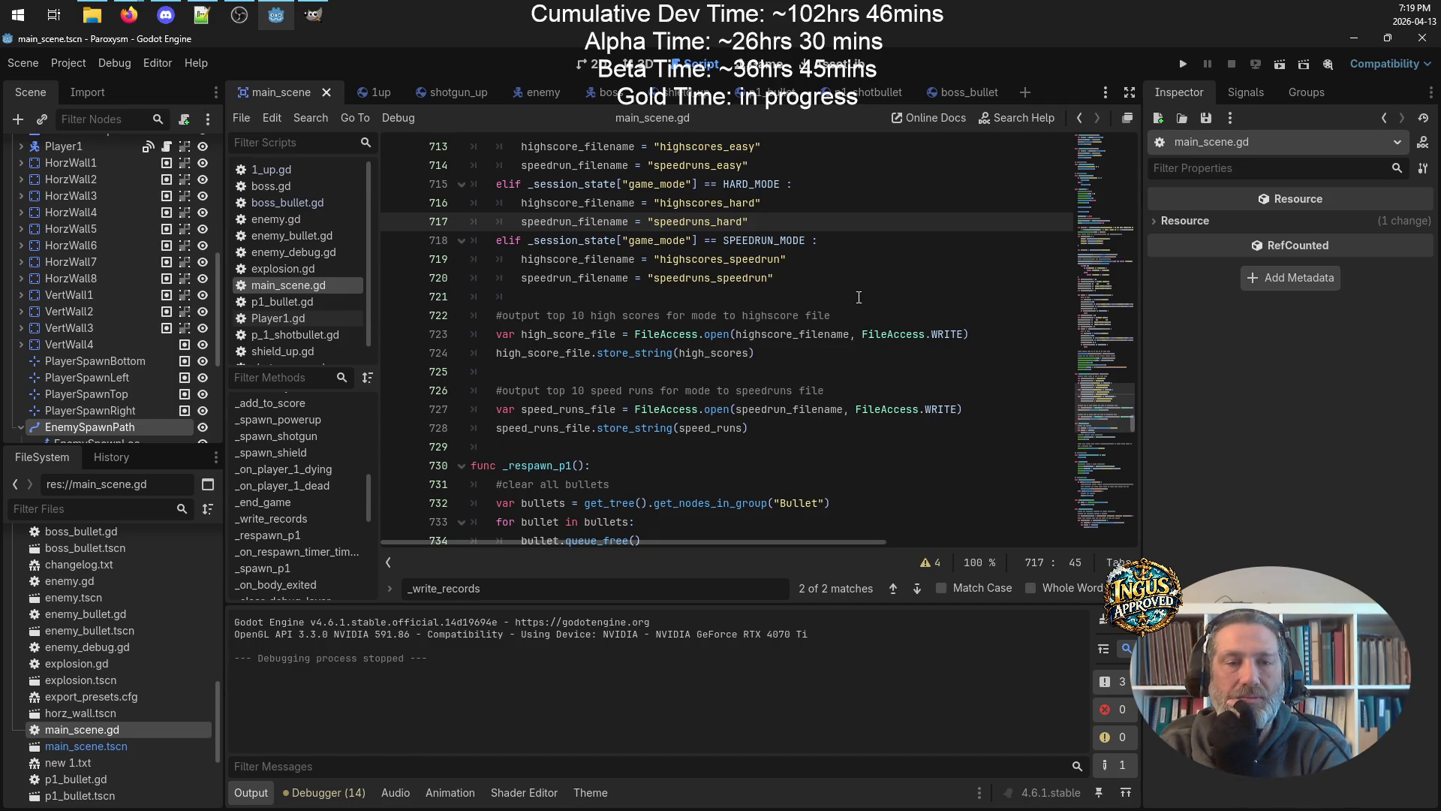
pyautogui.scroll(3, 859, 297)
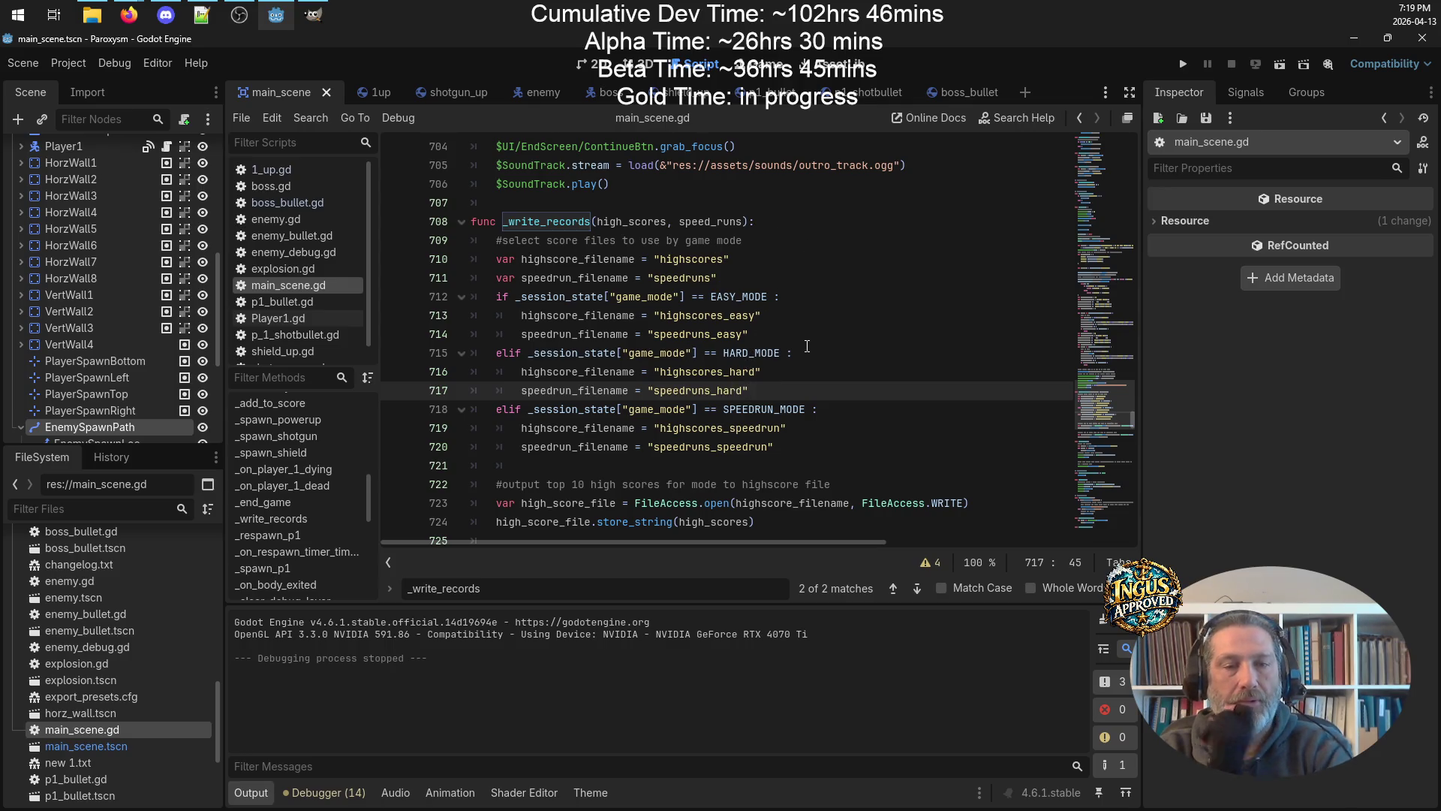
pyautogui.scroll(4, 808, 347)
pyautogui.scroll(2, 808, 347)
pyautogui.scroll(-7, 807, 347)
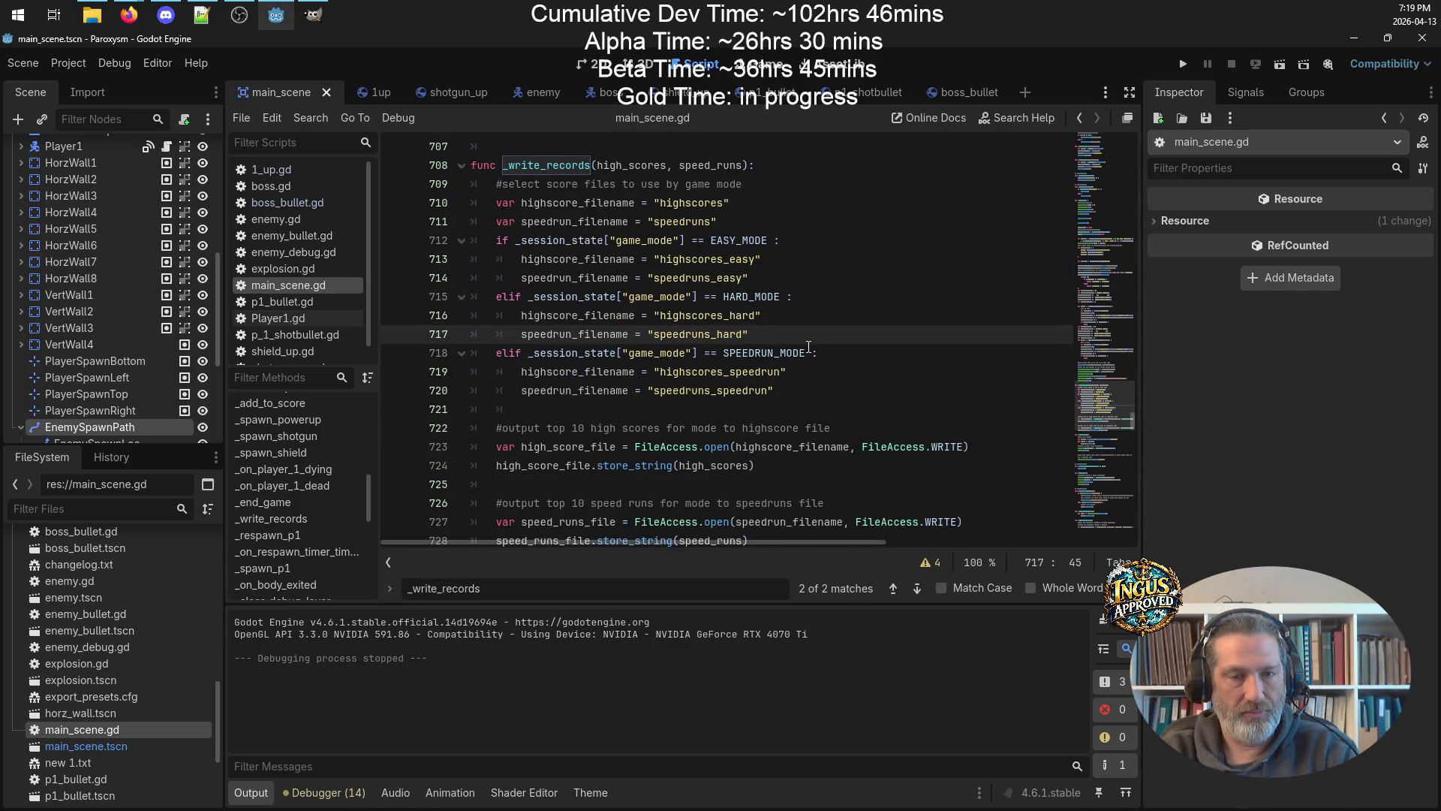
pyautogui.scroll(-4, 904, 314)
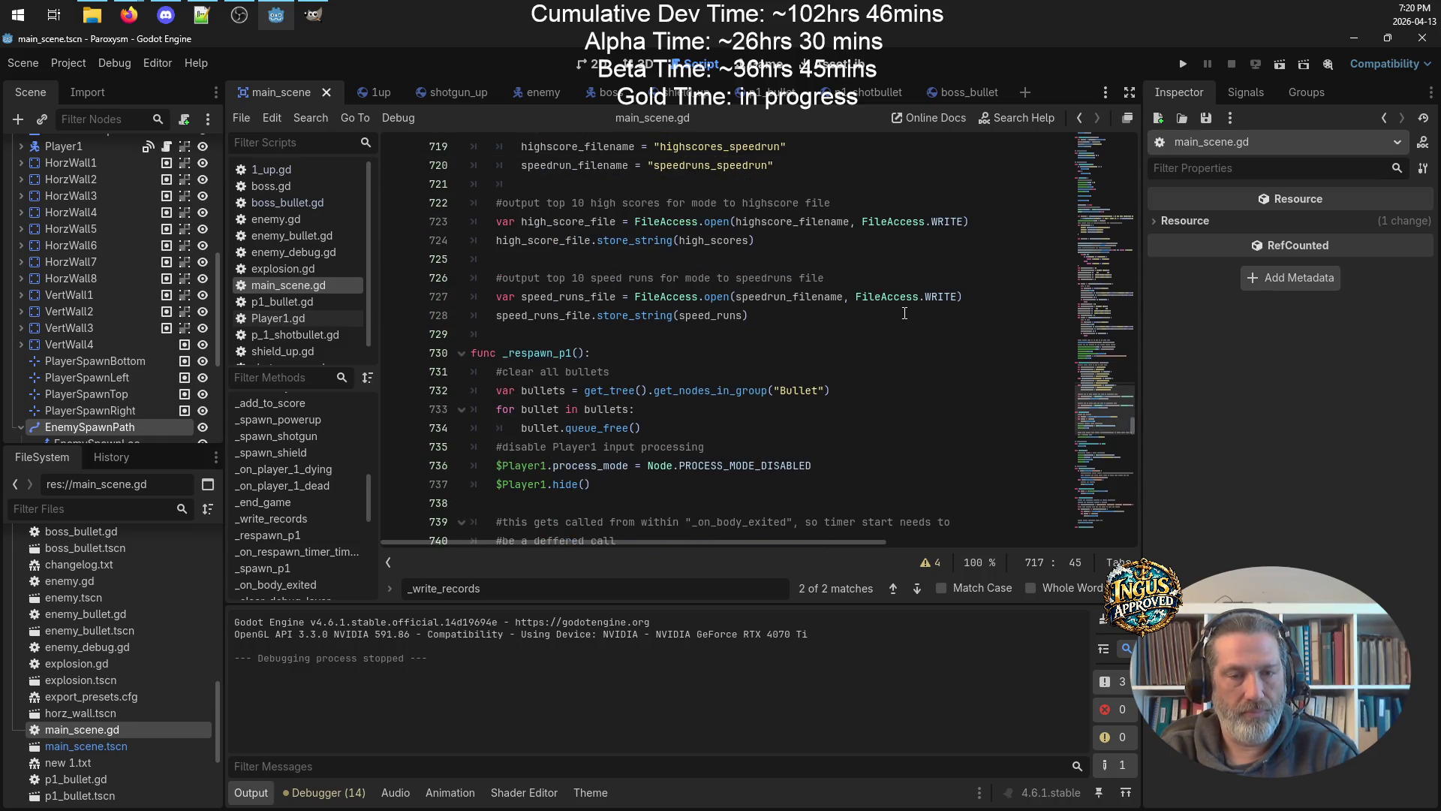
pyautogui.scroll(5, 904, 313)
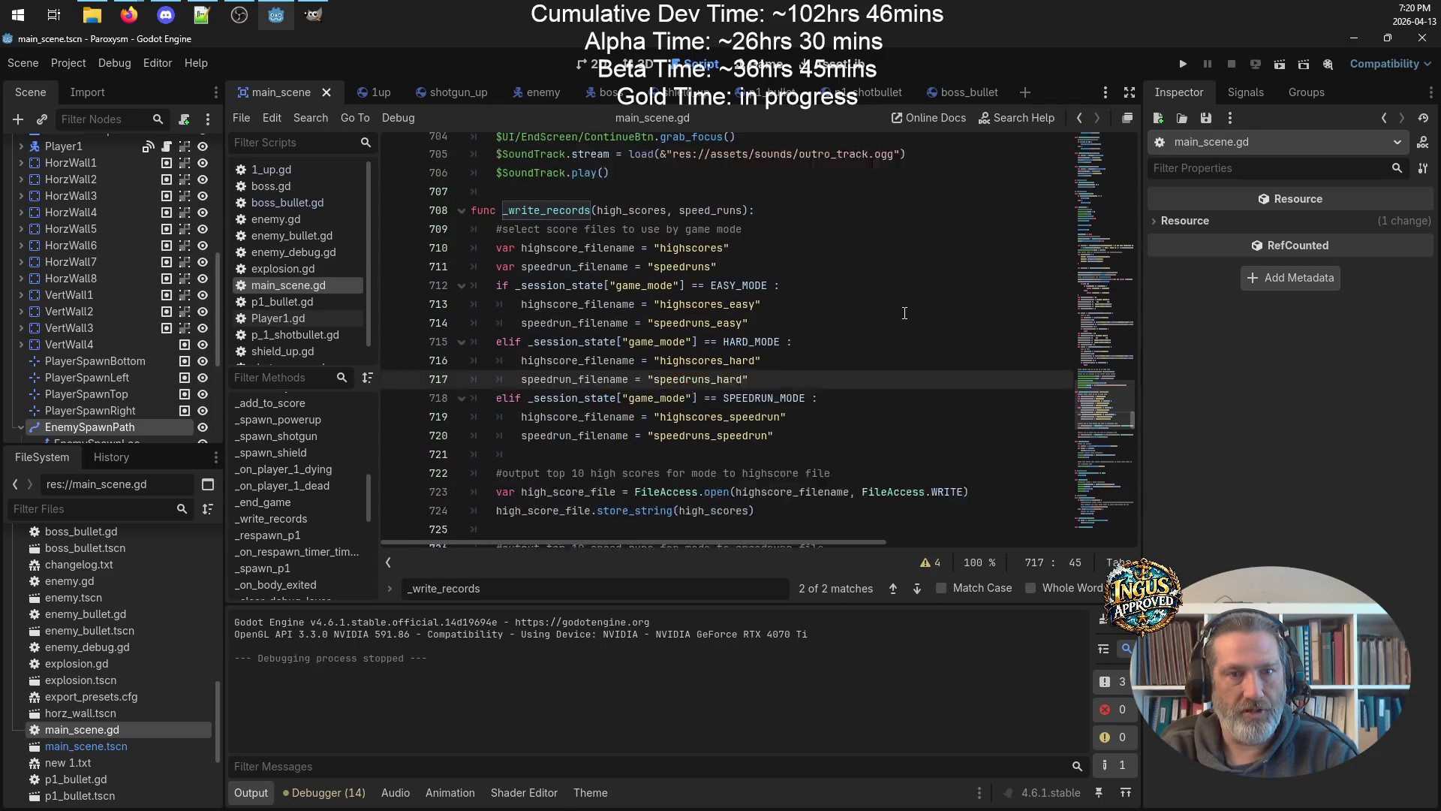
pyautogui.scroll(4, 904, 314)
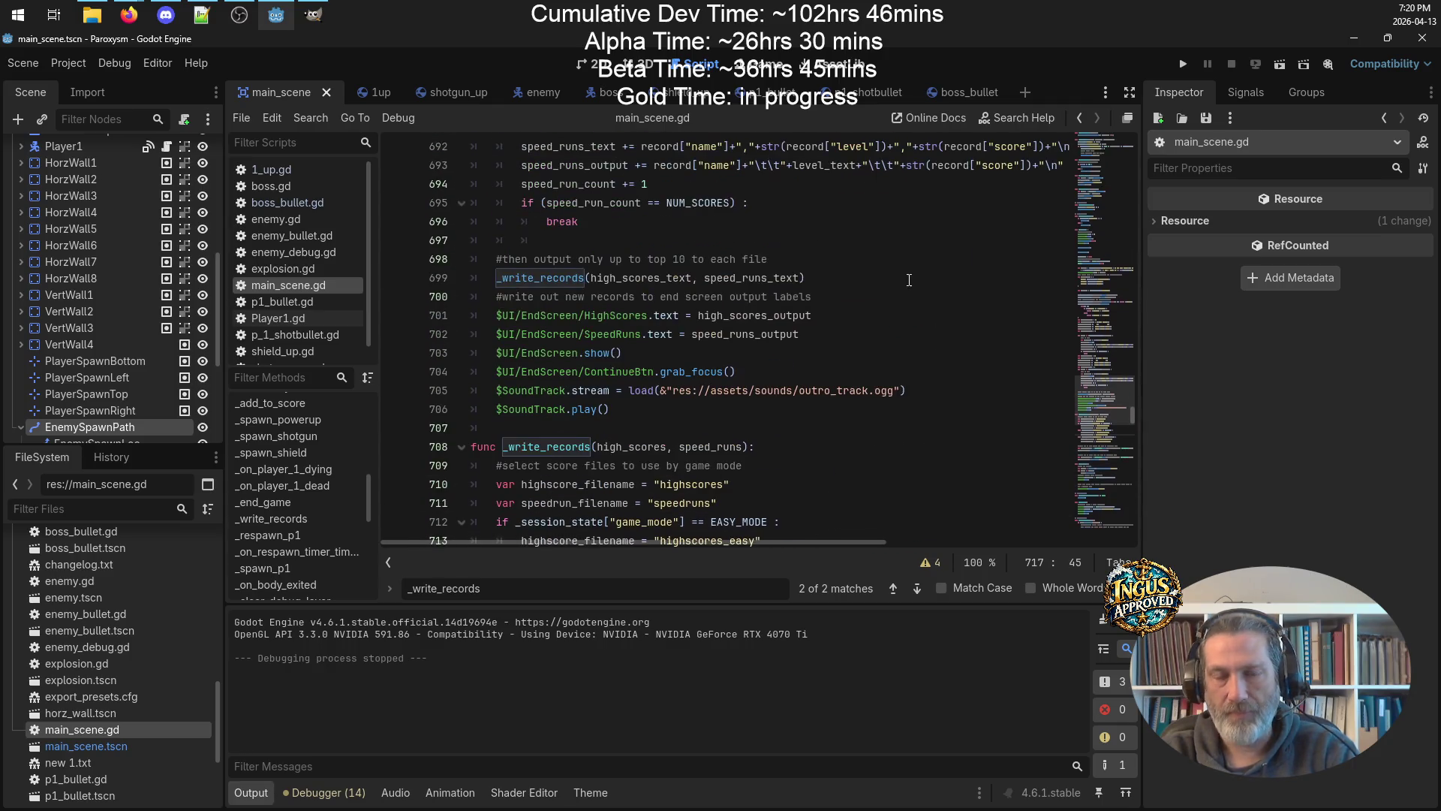
pyautogui.click(201, 15)
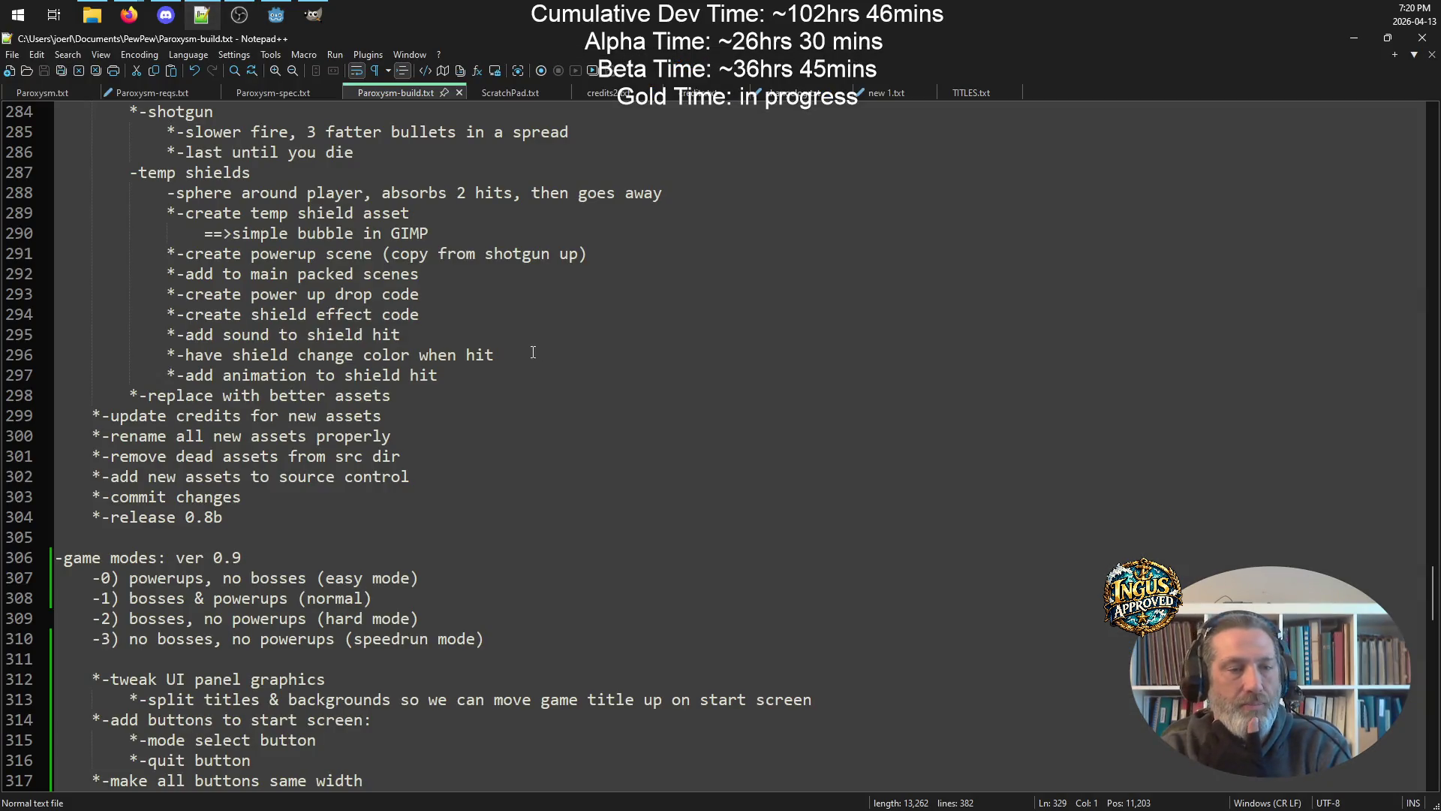
pyautogui.scroll(-3, 501, 419)
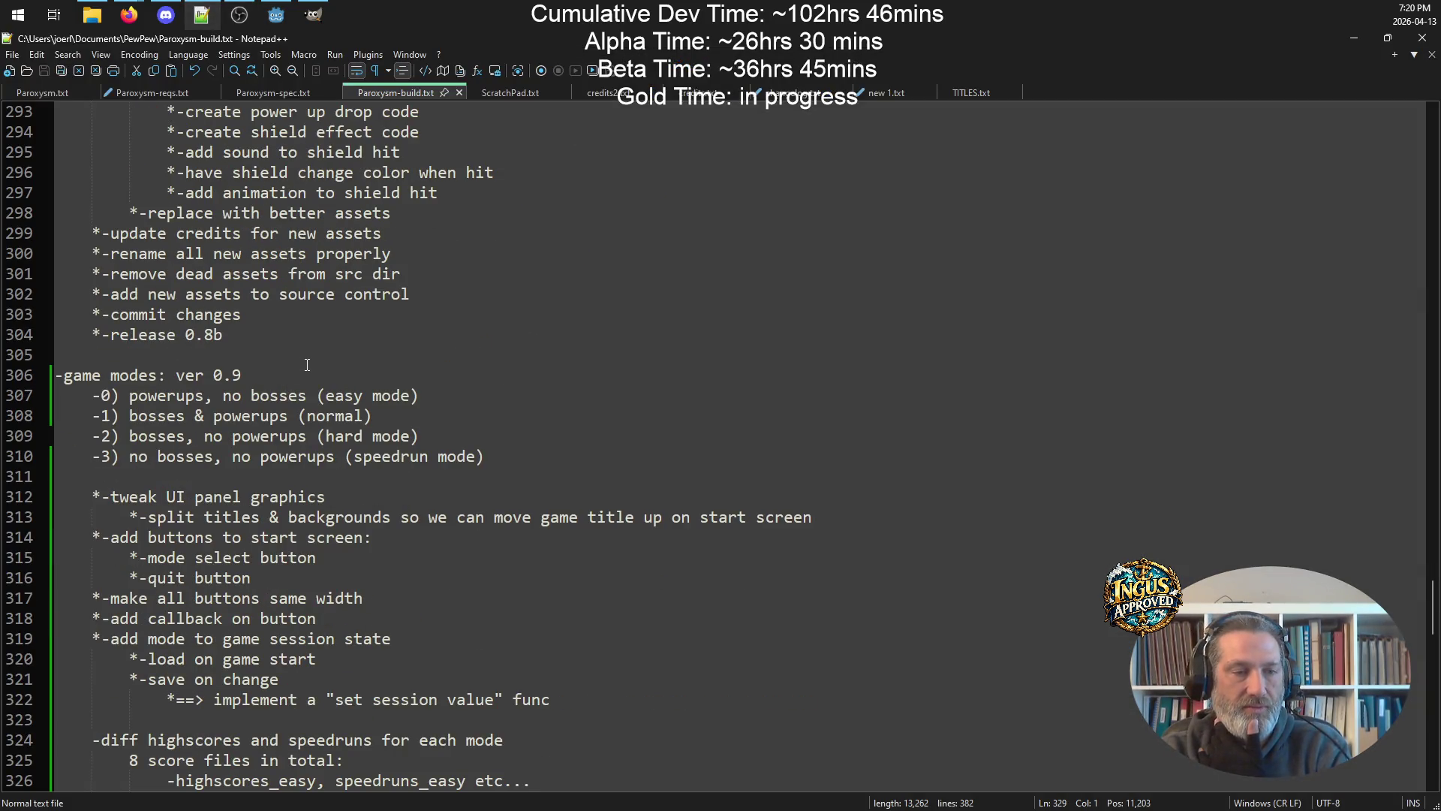
pyautogui.scroll(-3, 303, 370)
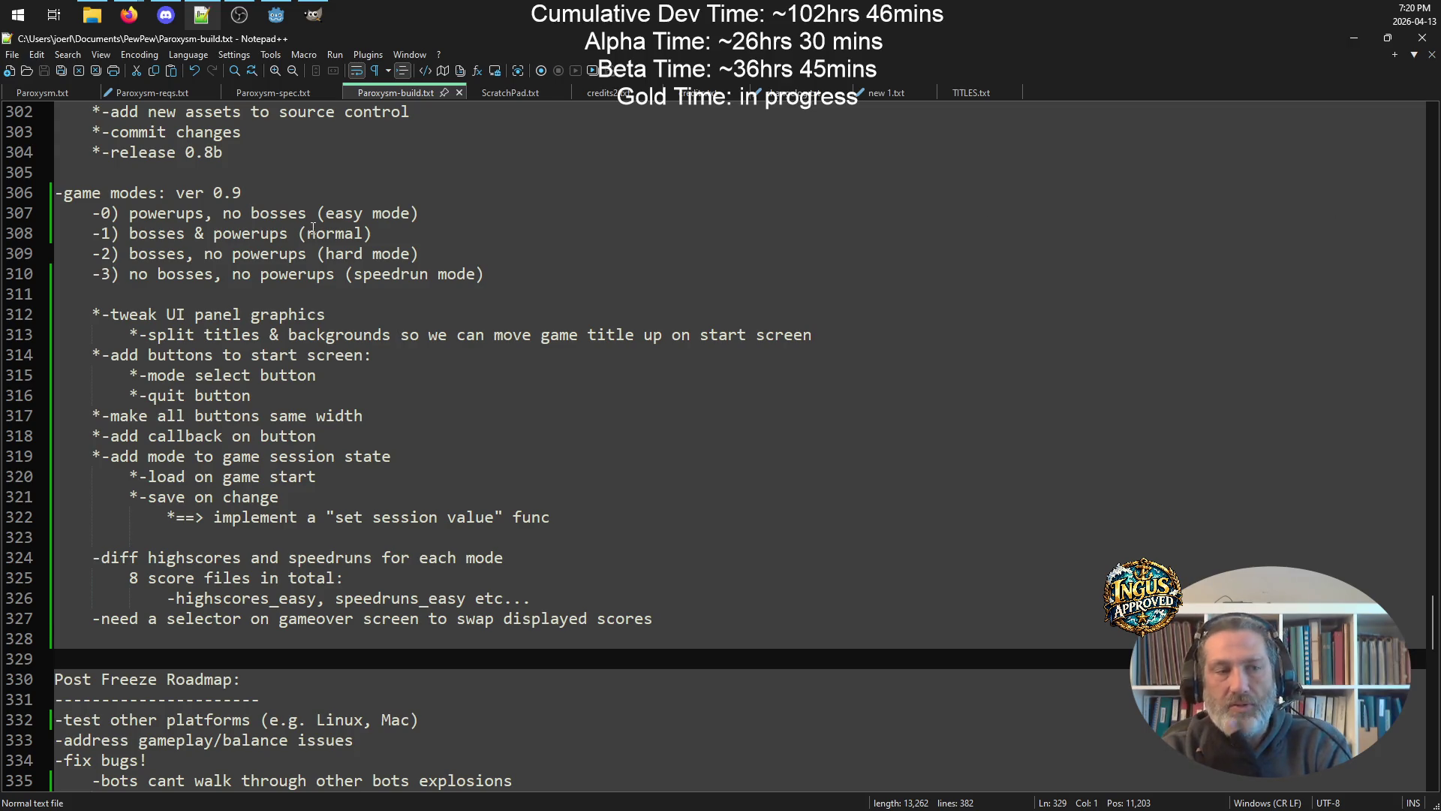
pyautogui.scroll(12, 311, 228)
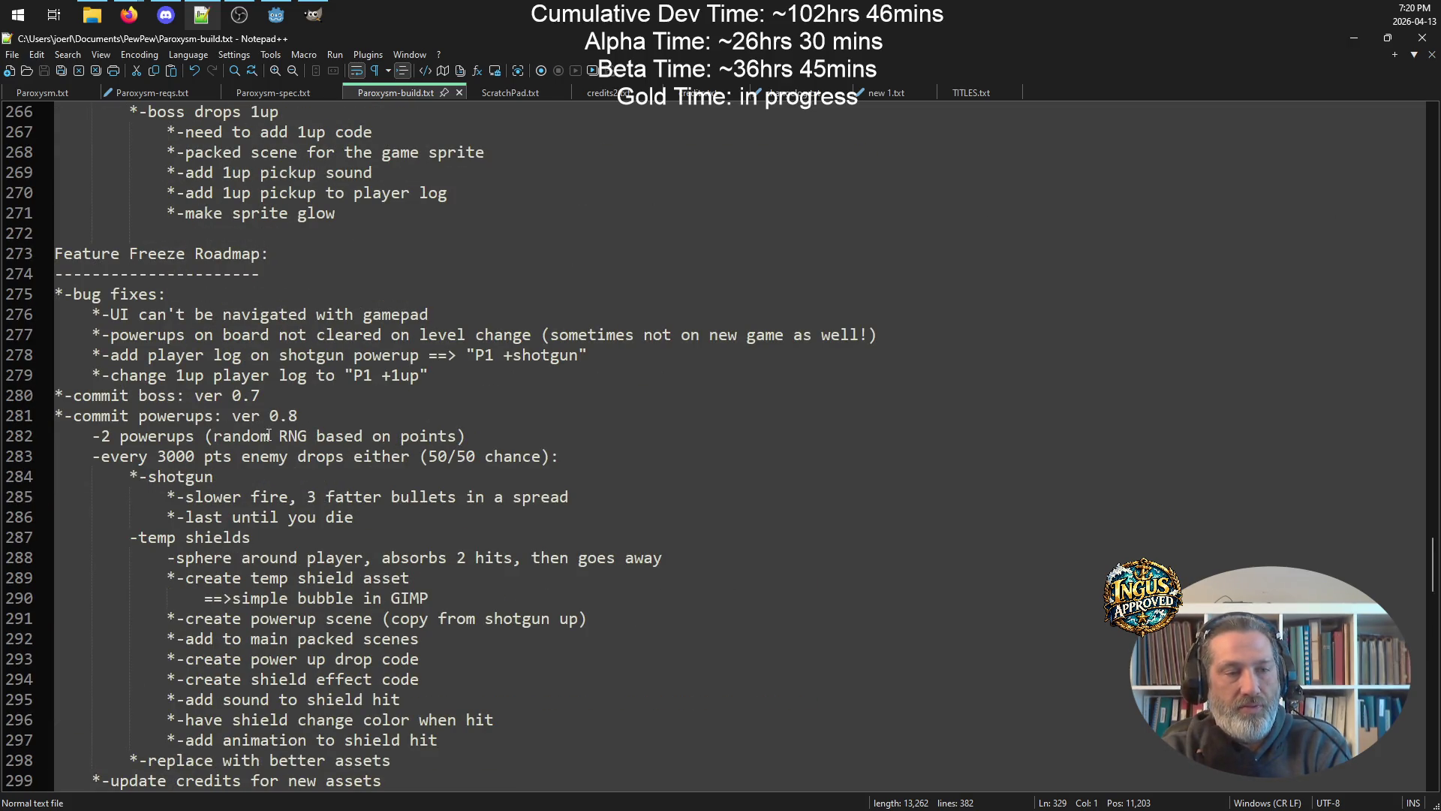
pyautogui.moveTo(334, 423); pyautogui.dragTo(54, 420)
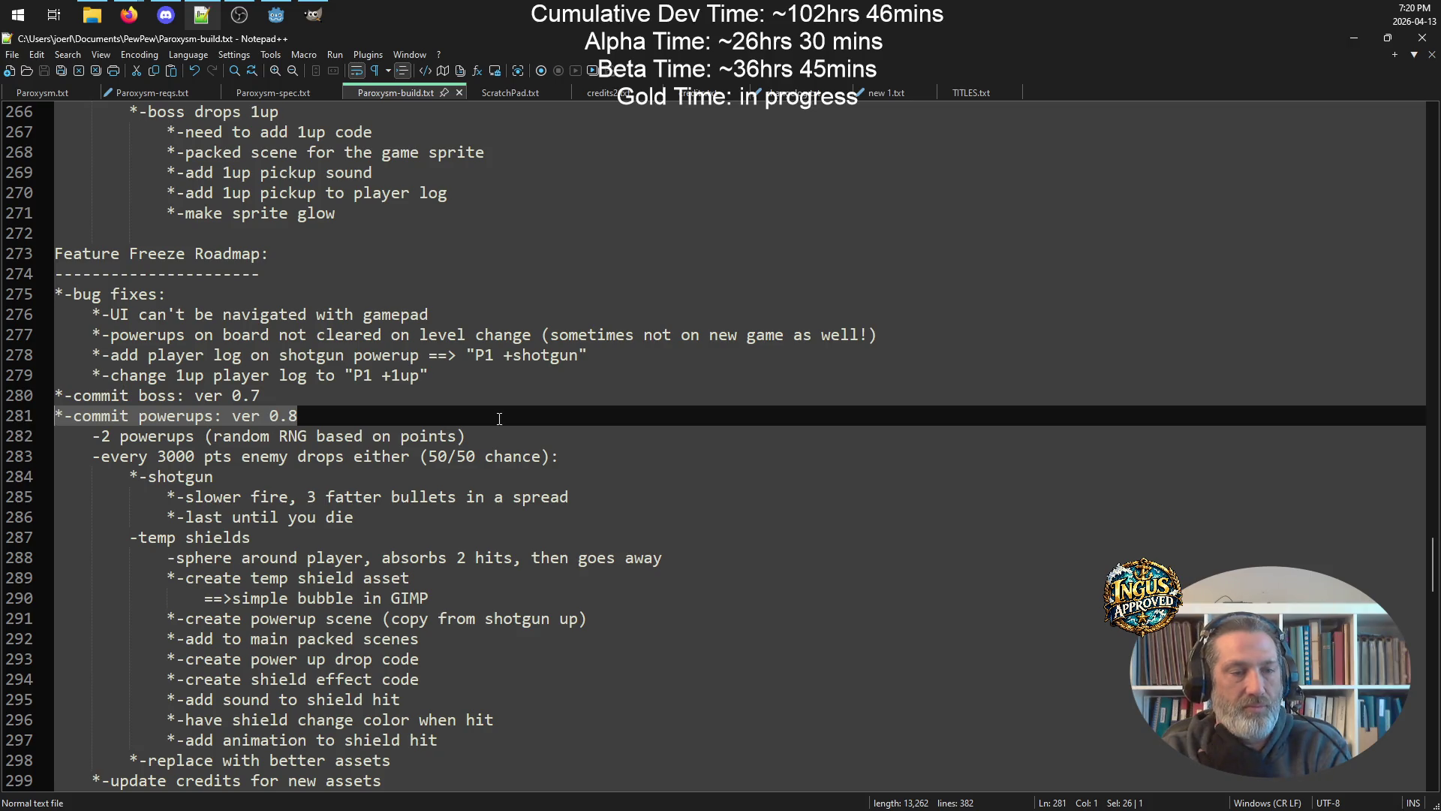
pyautogui.scroll(-5, 564, 322)
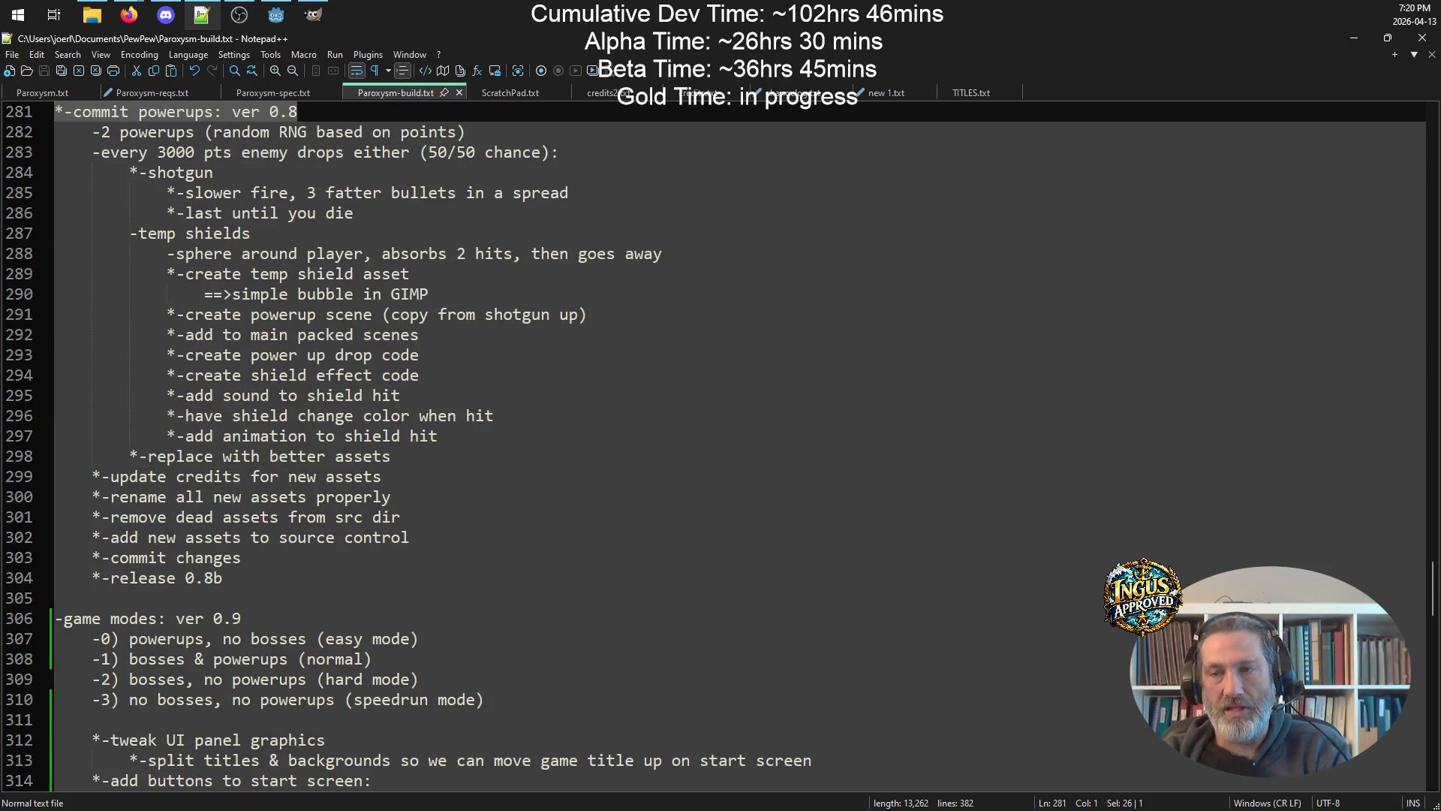
pyautogui.hotkey('alt', 'Tab')
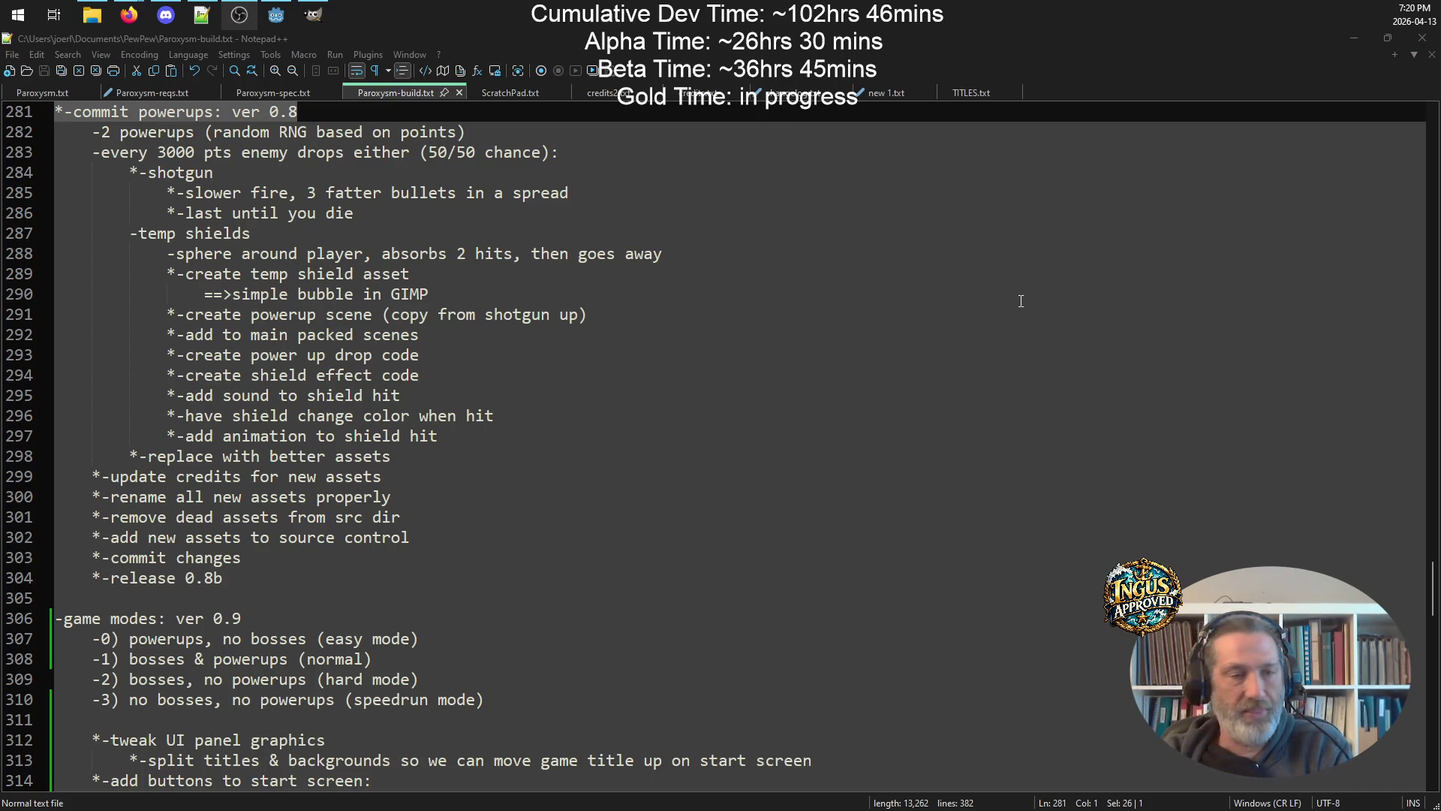
pyautogui.scroll(-4, 384, 436)
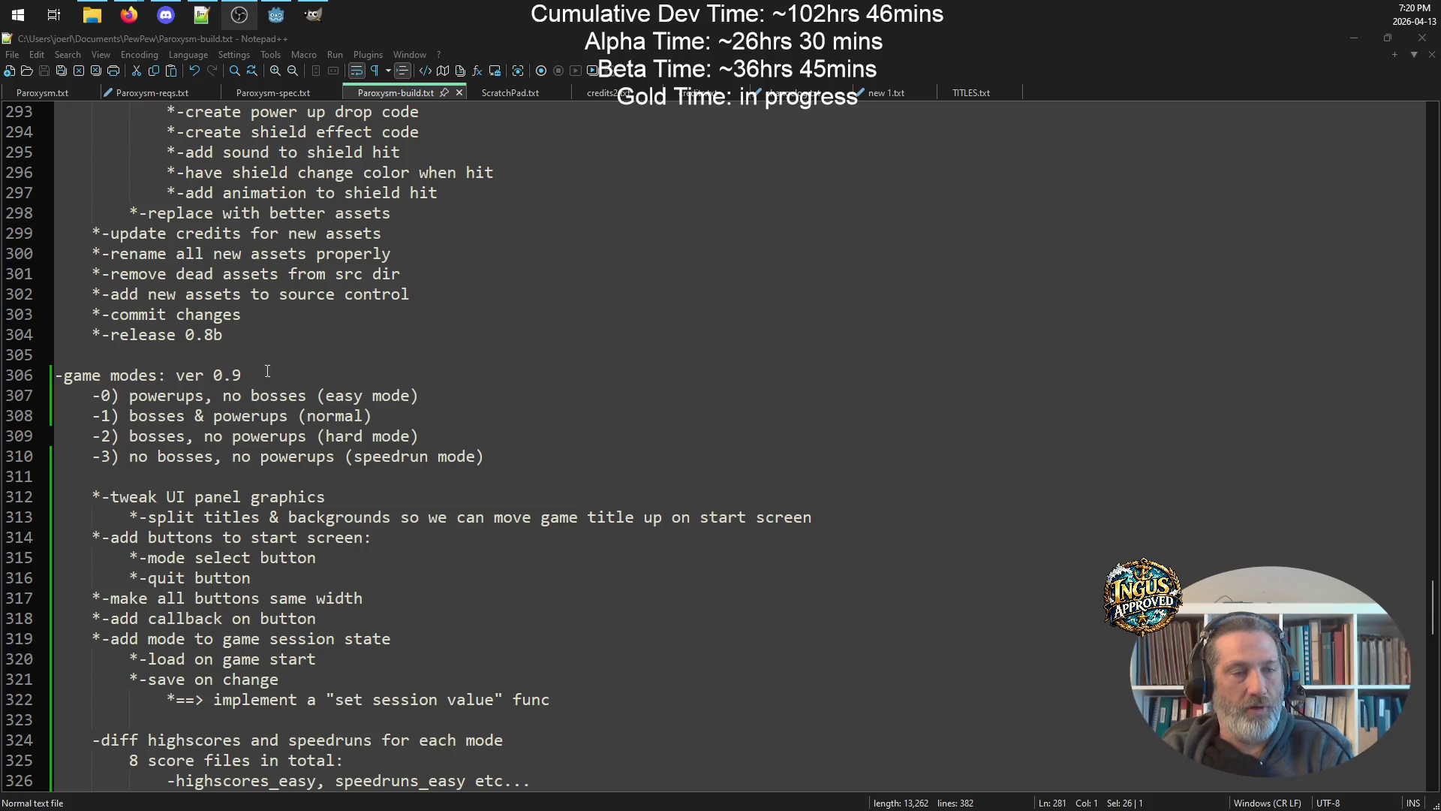
pyautogui.moveTo(267, 371); pyautogui.dragTo(11, 370)
pyautogui.moveTo(514, 460)
pyautogui.mouseDown()
pyautogui.moveTo(15, 417)
pyautogui.moveTo(17, 401)
pyautogui.mouseUp()
pyautogui.click(454, 398)
pyautogui.click(380, 415)
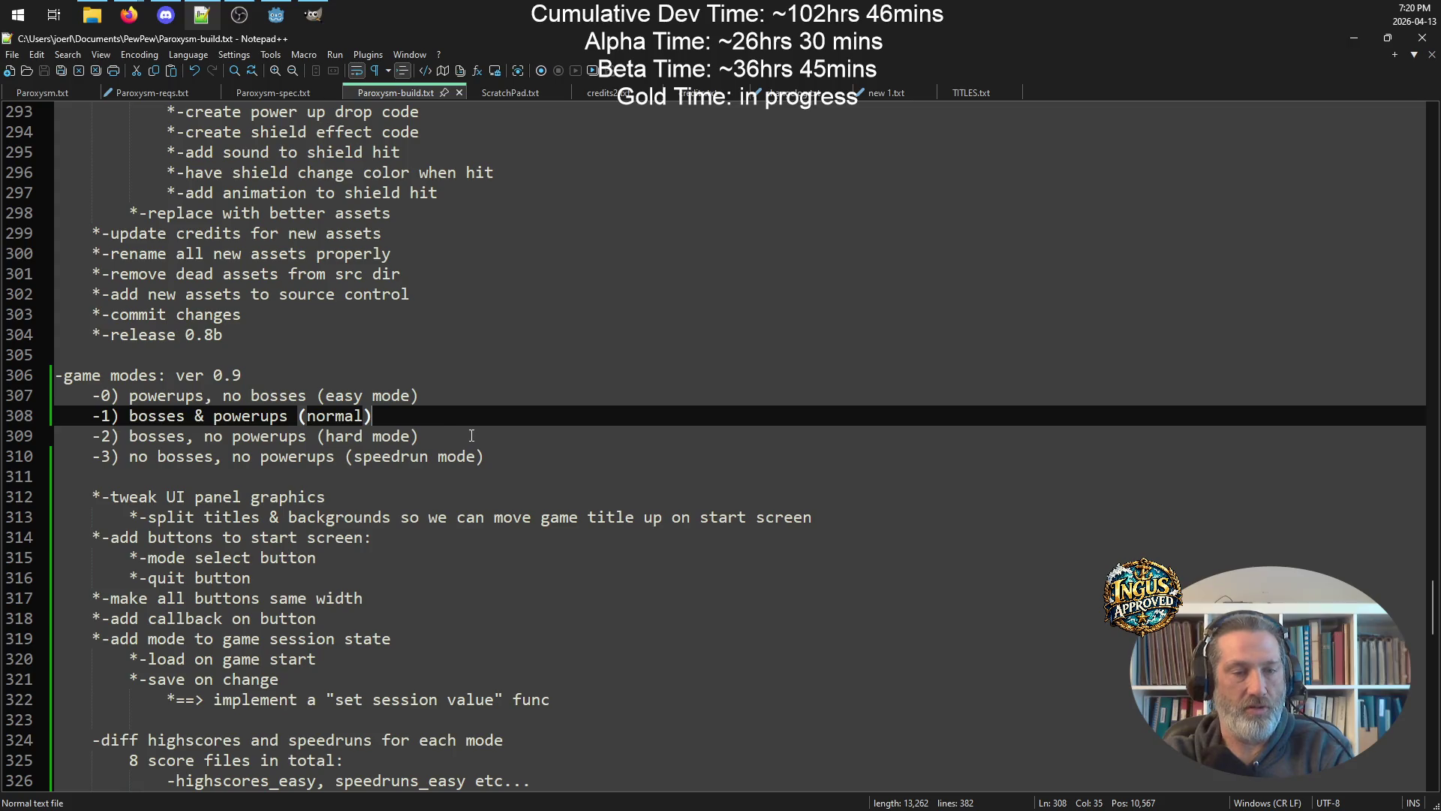
pyautogui.click(552, 457)
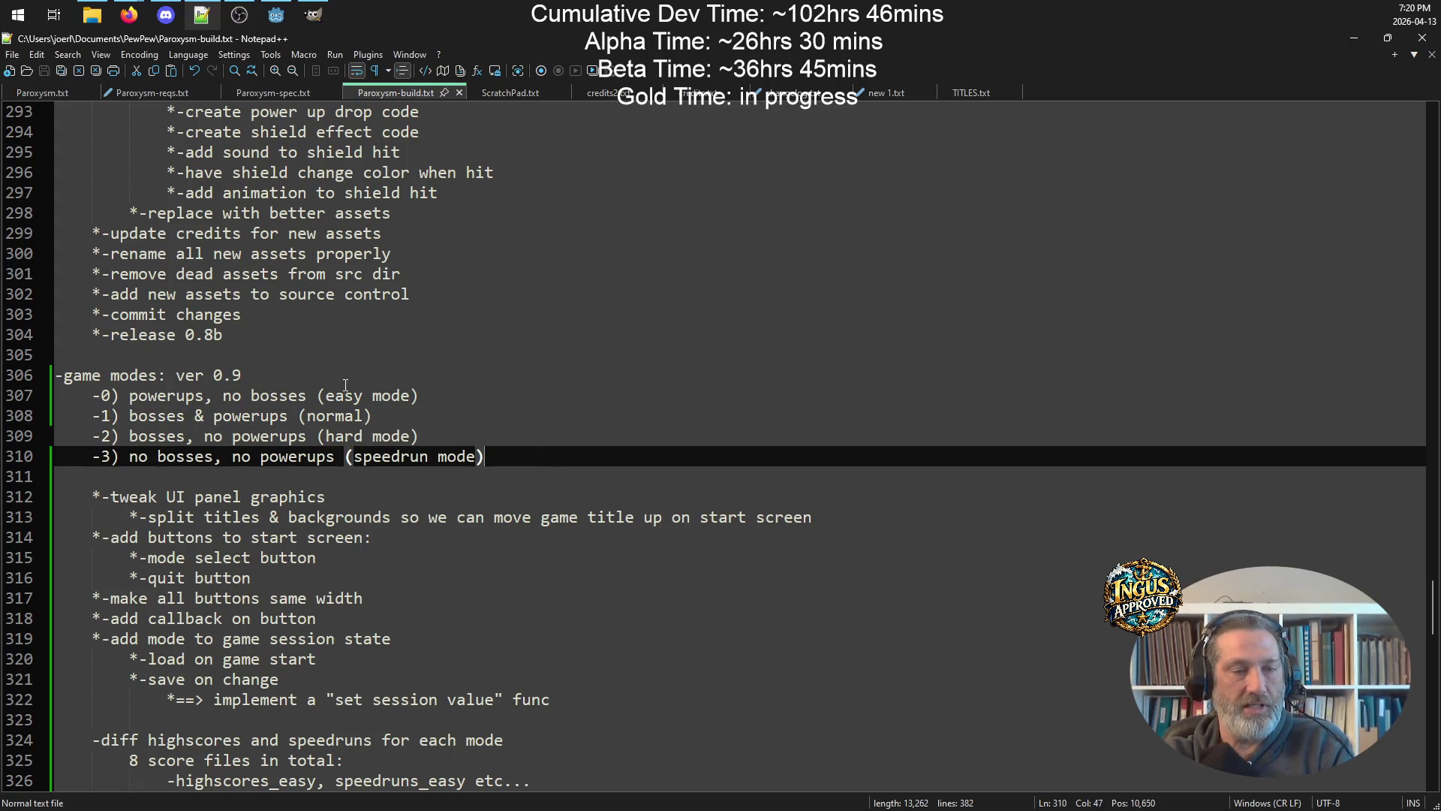
pyautogui.click(148, 395)
pyautogui.moveTo(205, 395); pyautogui.dragTo(129, 396)
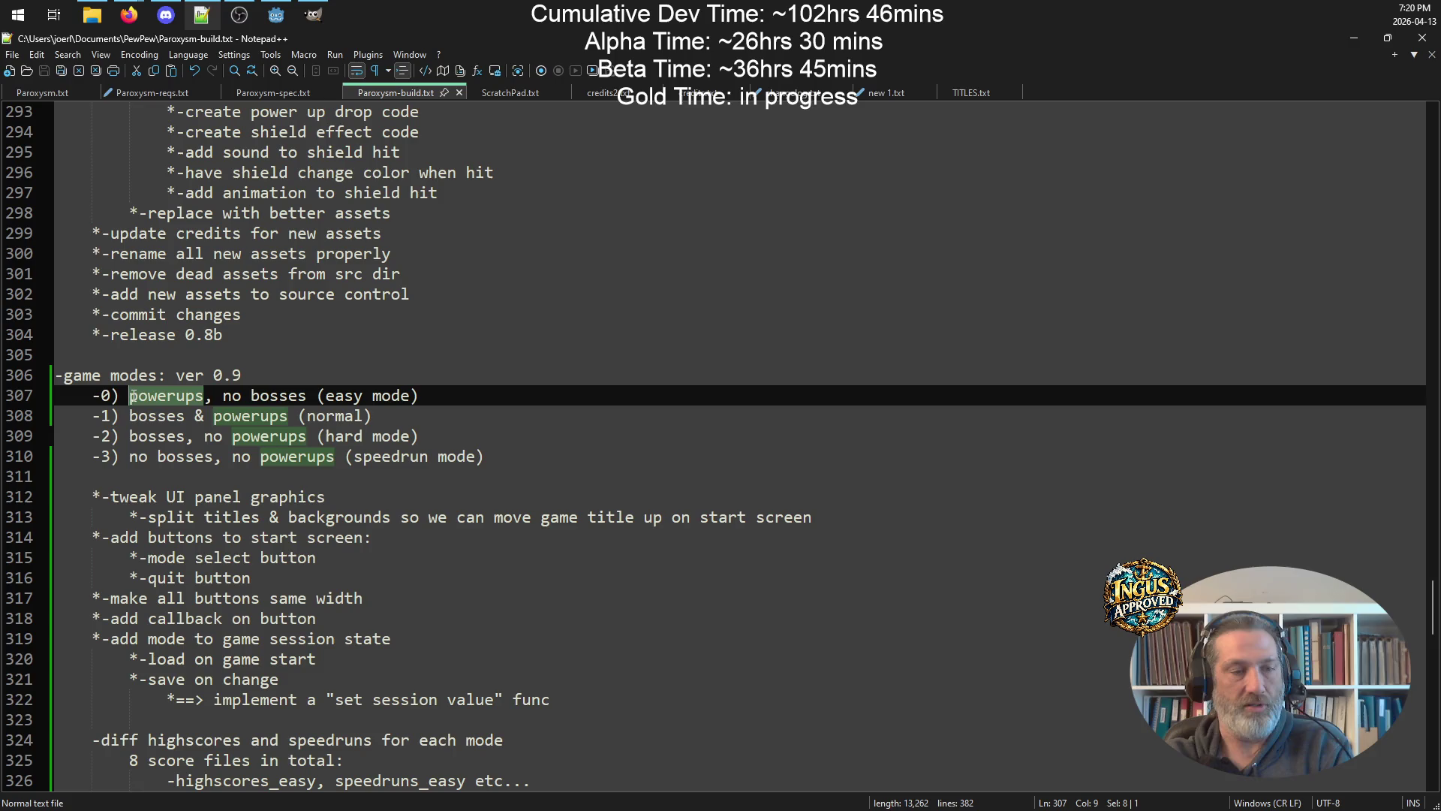
pyautogui.moveTo(232, 395); pyautogui.dragTo(316, 395)
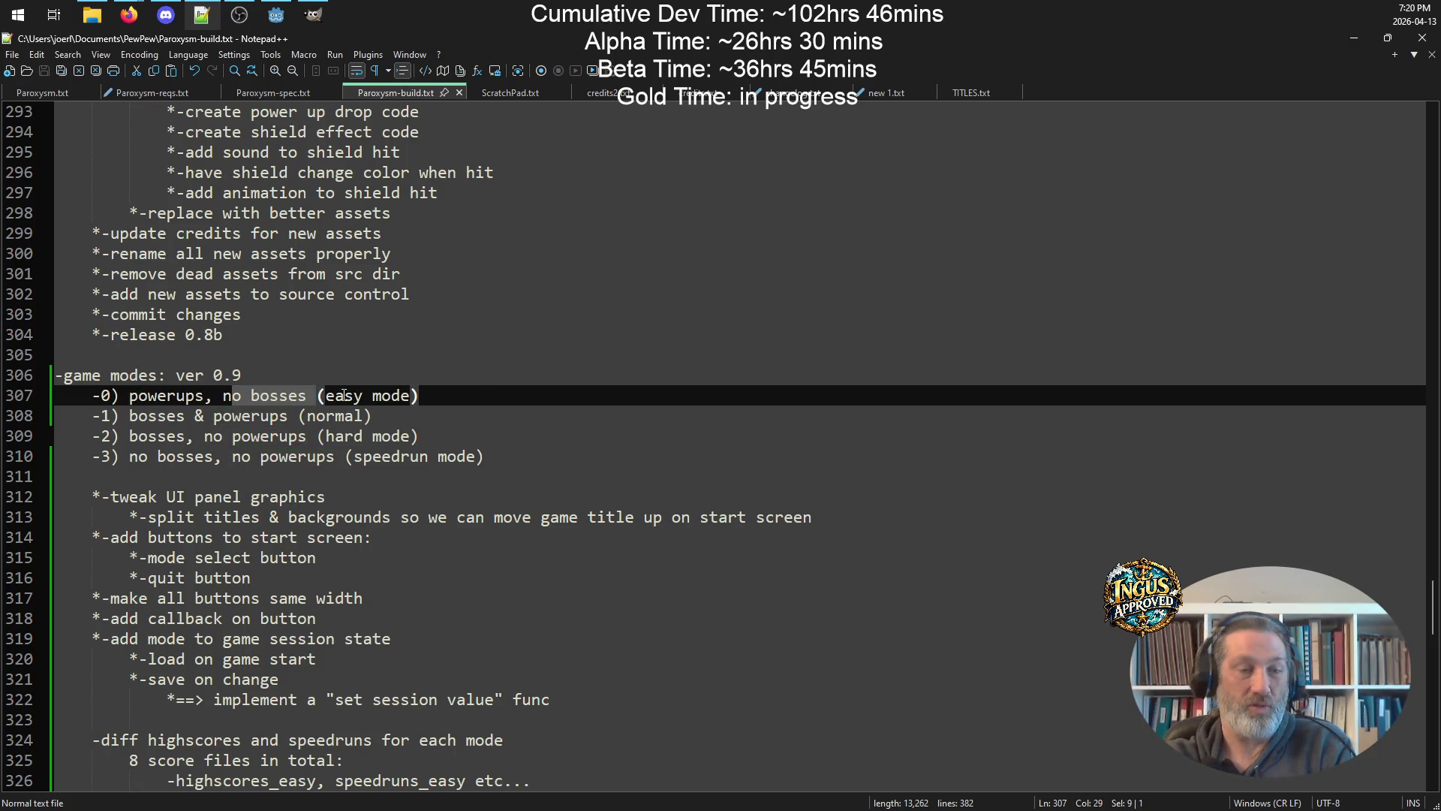
pyautogui.click(441, 393)
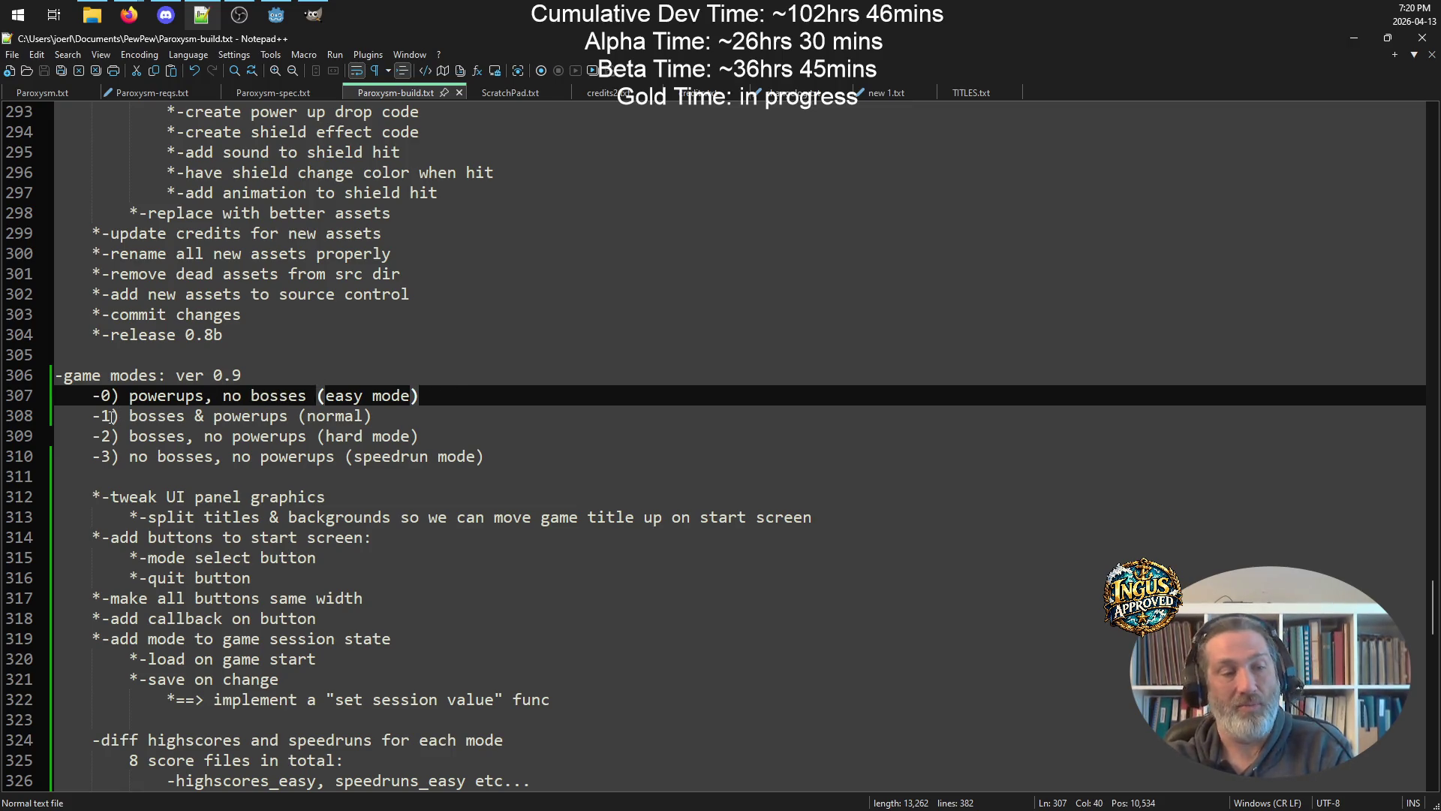
pyautogui.moveTo(92, 419); pyautogui.dragTo(440, 418)
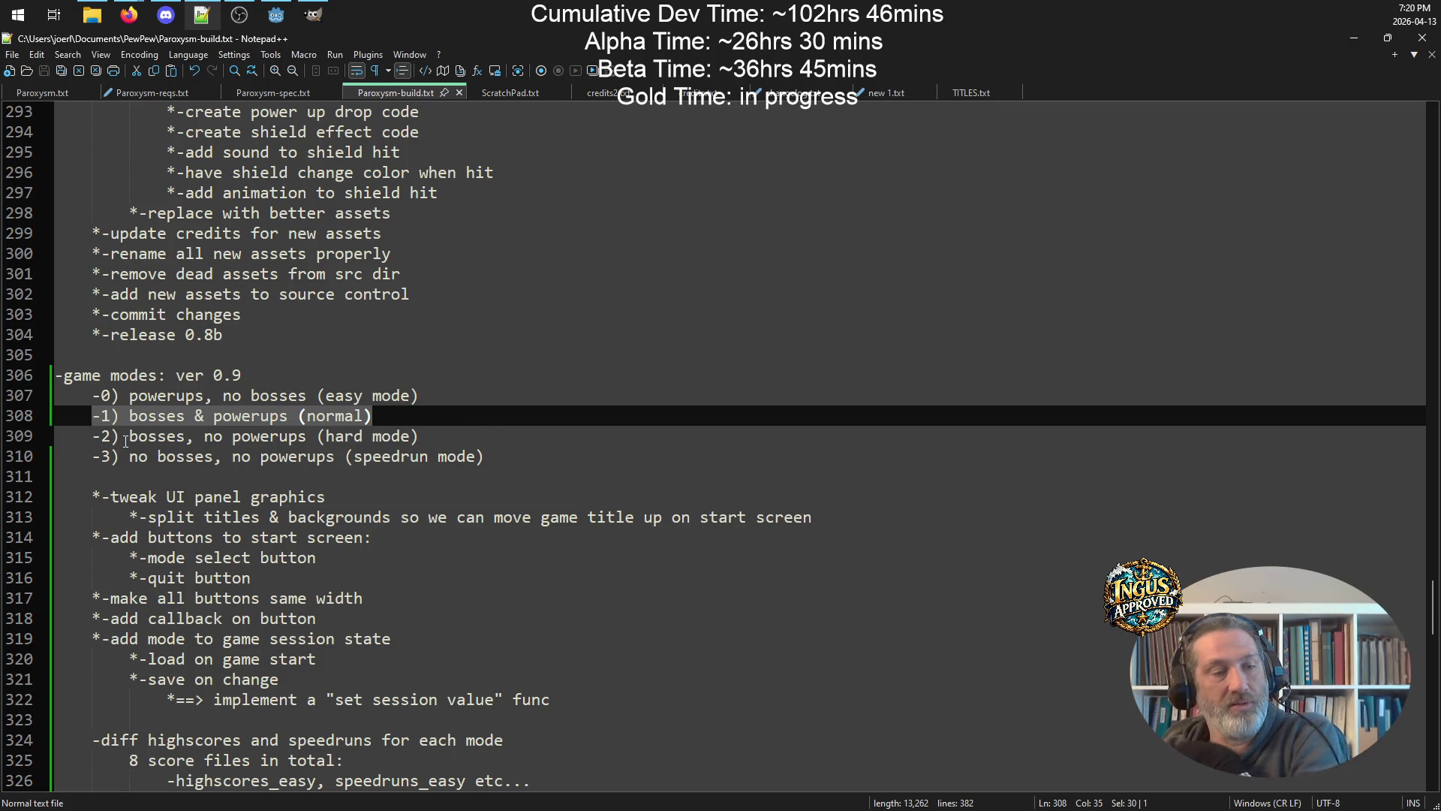
pyautogui.click(448, 435)
pyautogui.click(157, 436)
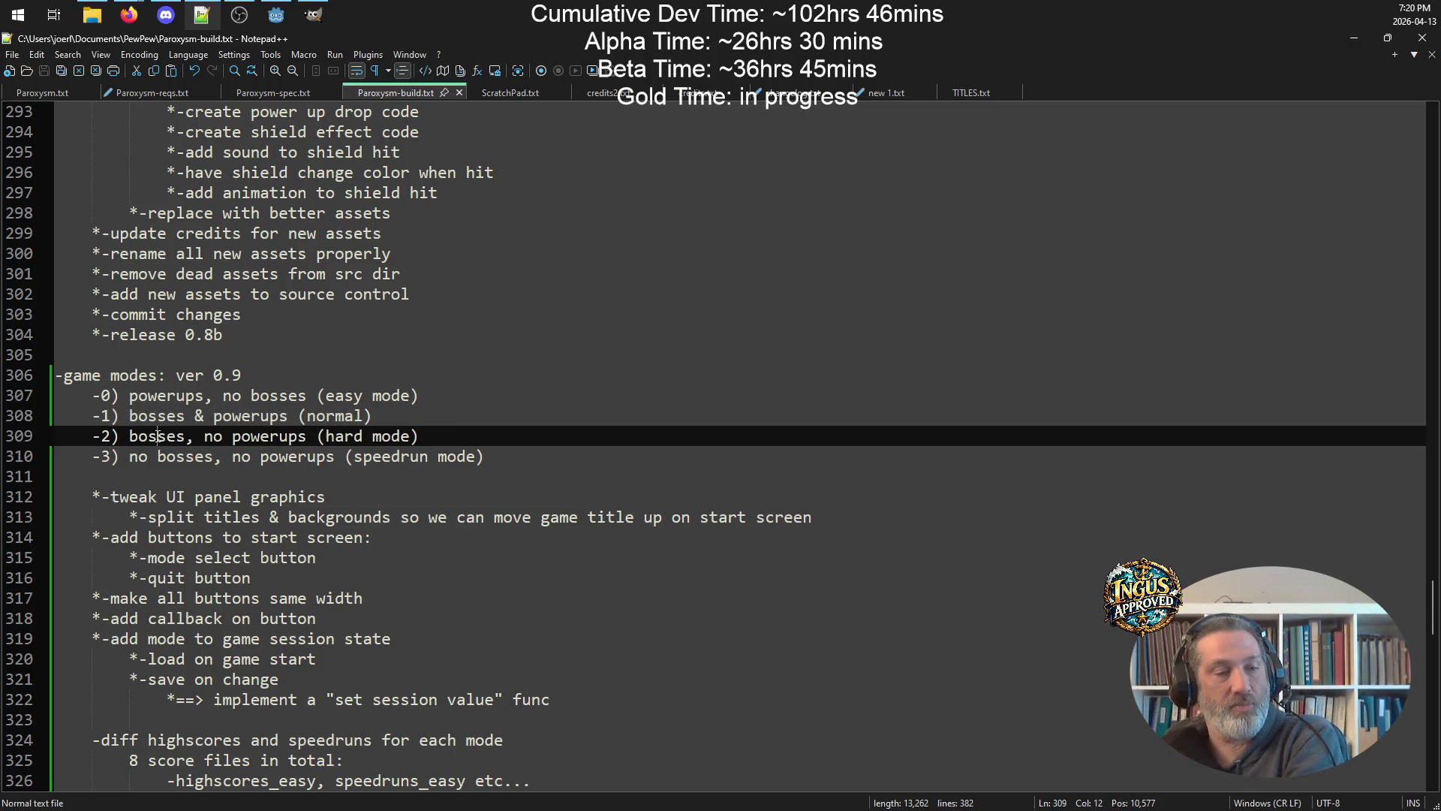
pyautogui.moveTo(204, 435)
pyautogui.mouseDown()
pyautogui.moveTo(349, 435)
pyautogui.moveTo(198, 435)
pyautogui.mouseUp()
pyautogui.click(315, 436)
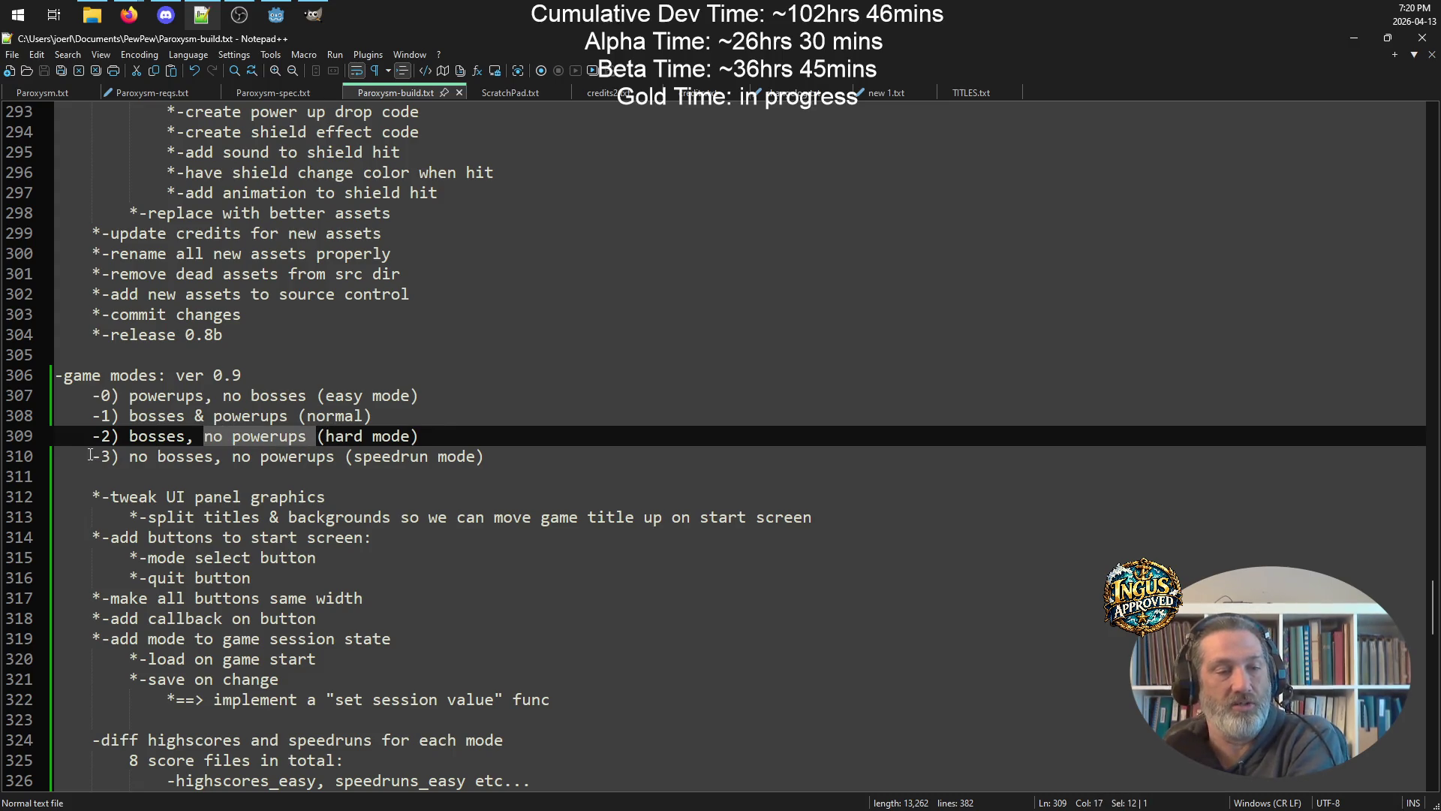
pyautogui.doubleClick(135, 440)
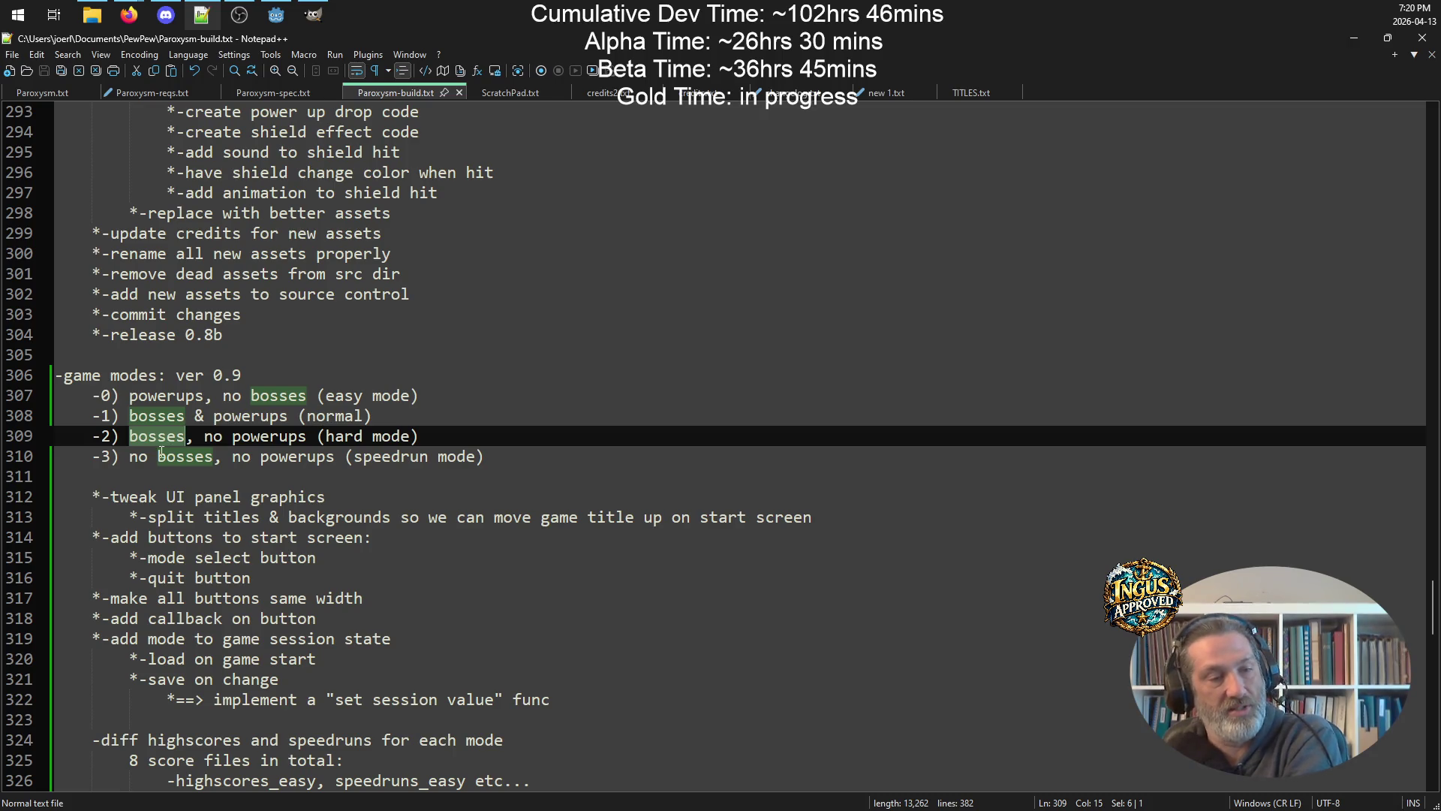
pyautogui.moveTo(93, 458); pyautogui.dragTo(509, 452)
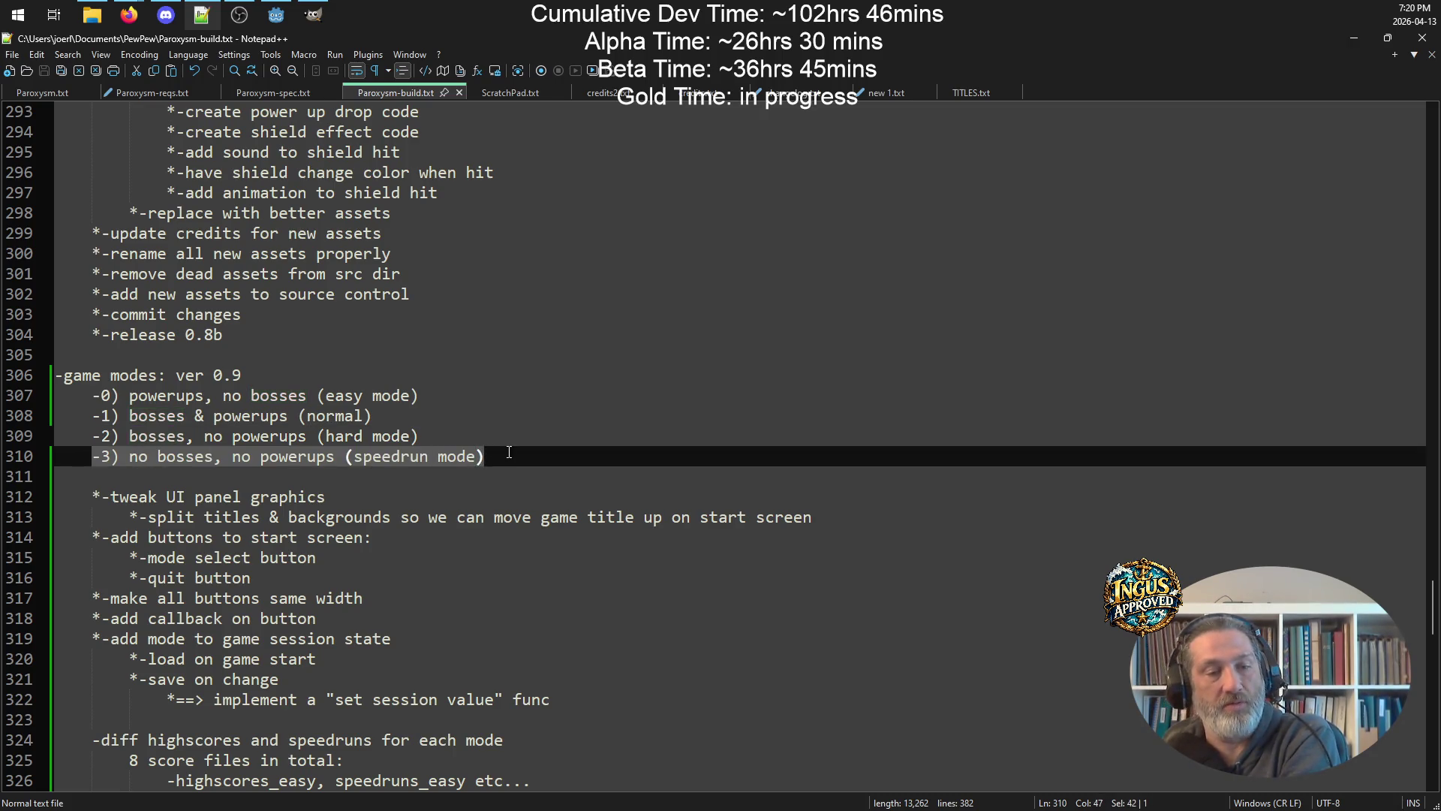
pyautogui.click(542, 457)
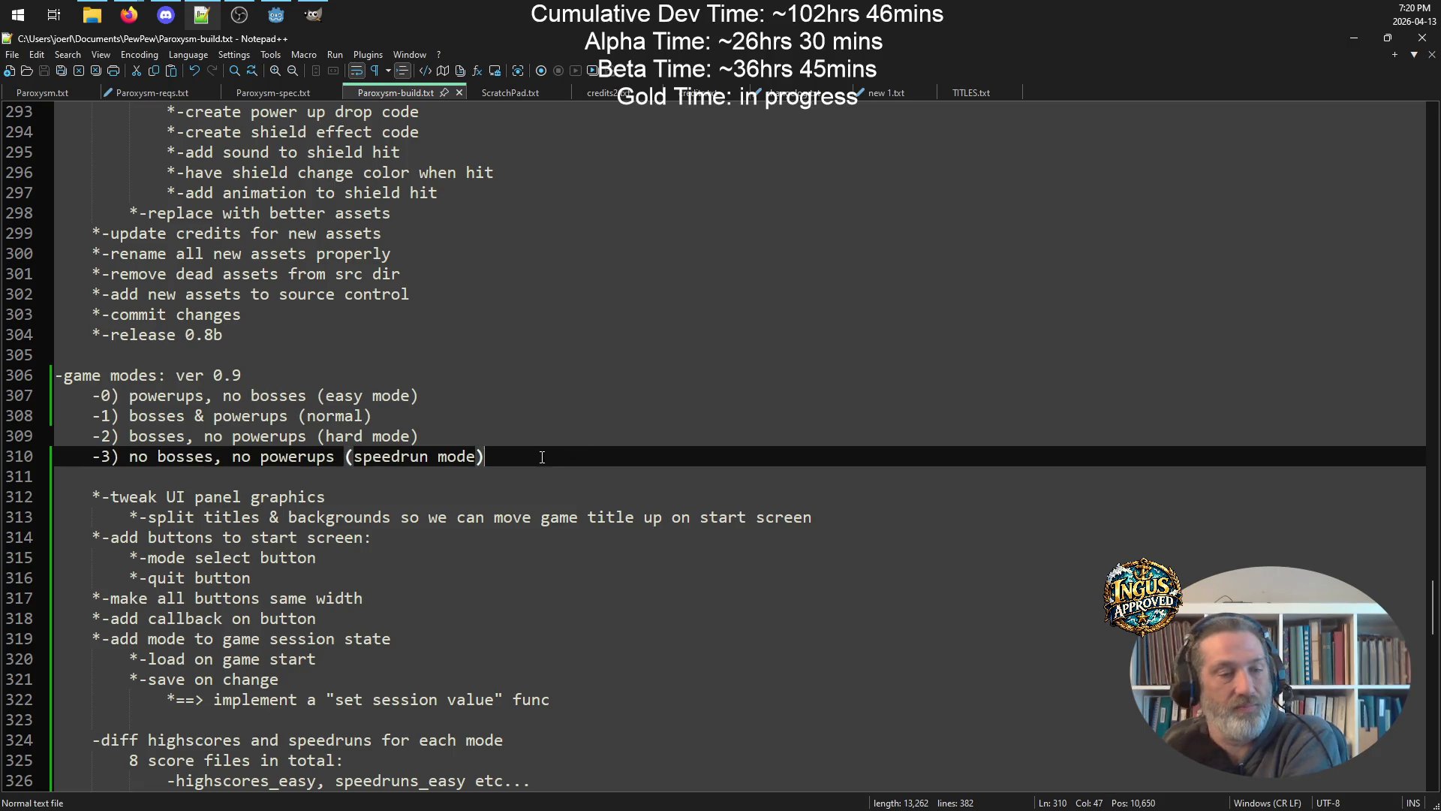
pyautogui.scroll(-4, 593, 446)
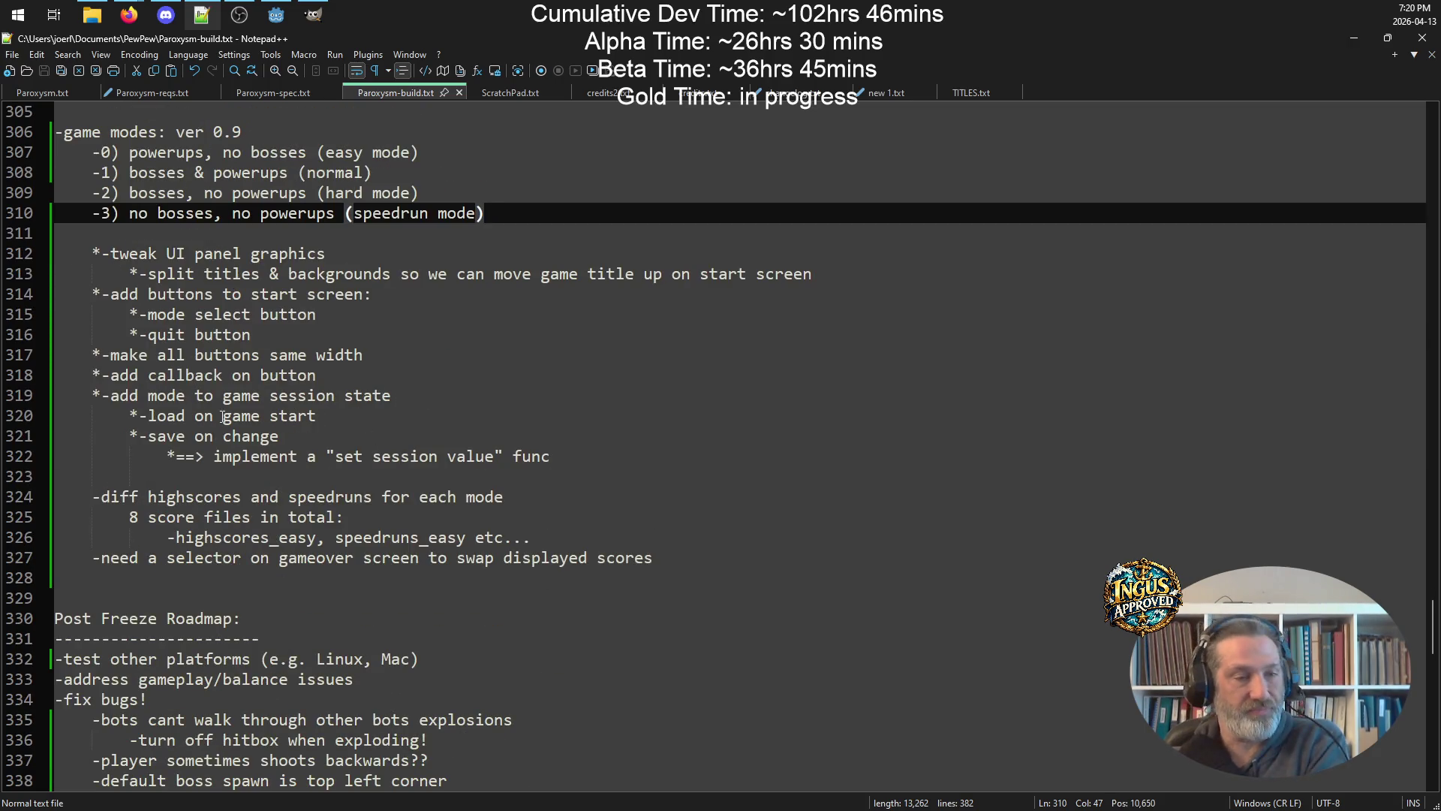
pyautogui.moveTo(675, 461); pyautogui.dragTo(55, 254)
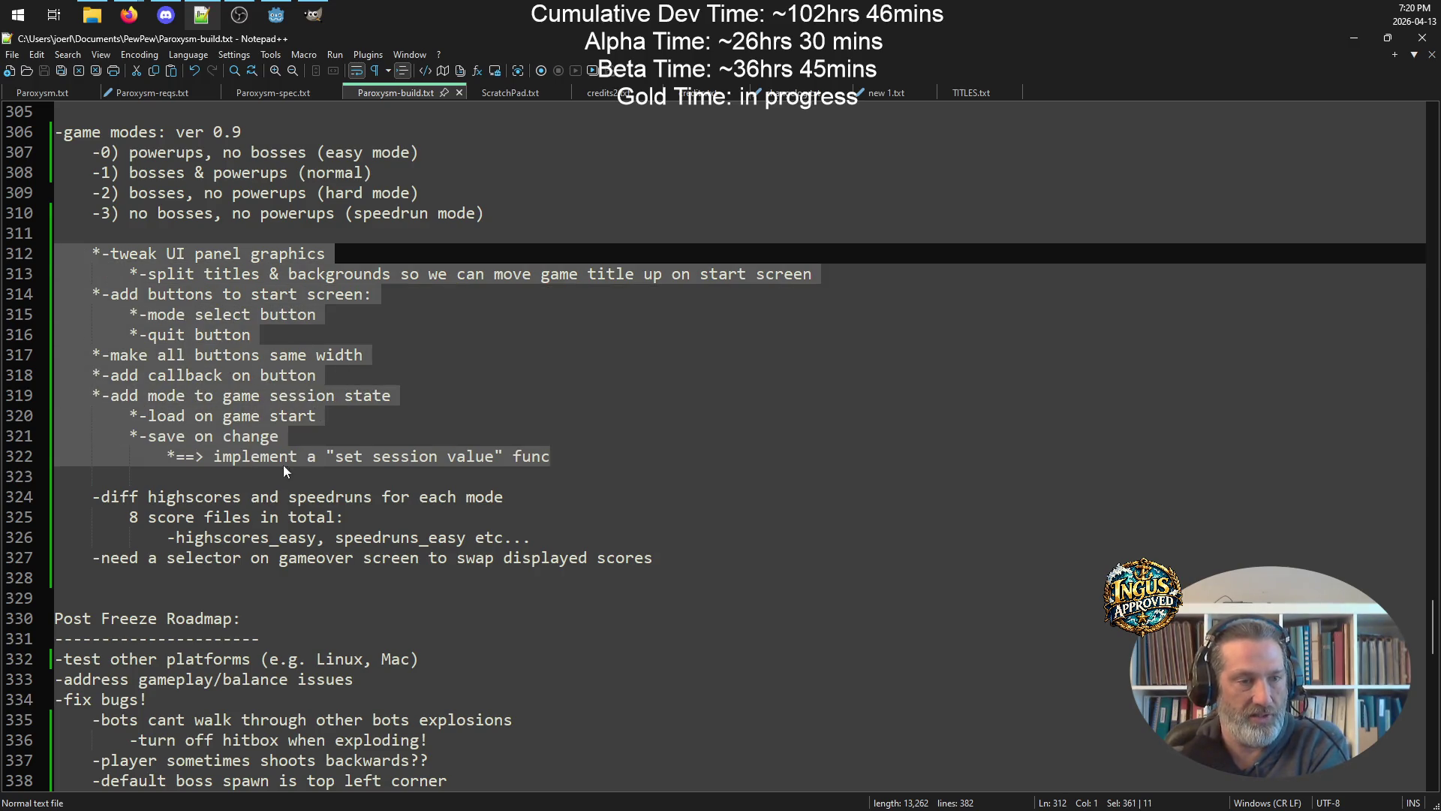
pyautogui.moveTo(678, 568)
pyautogui.mouseDown()
pyautogui.moveTo(719, 527)
pyautogui.moveTo(60, 496)
pyautogui.mouseUp()
pyautogui.click(691, 552)
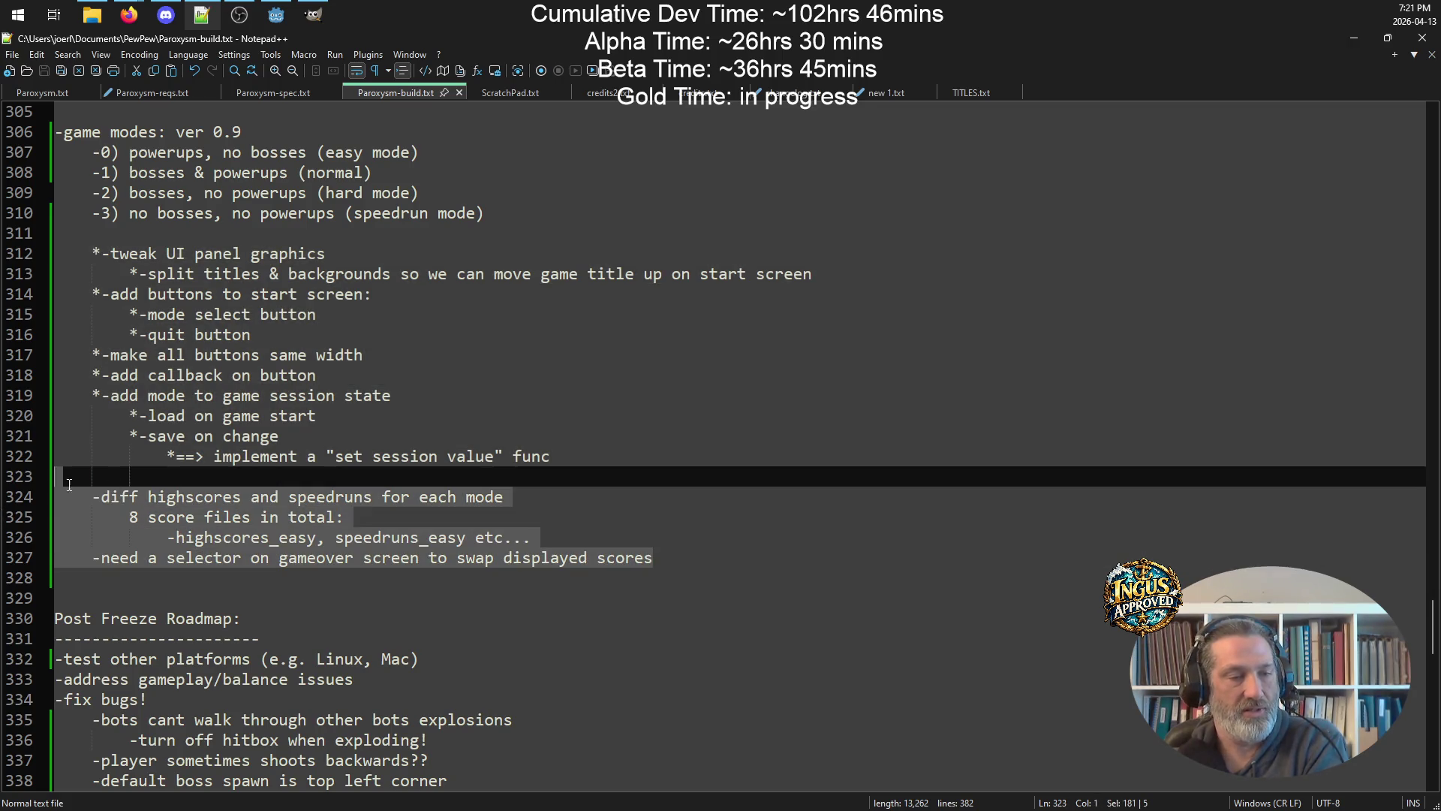
pyautogui.press('Right')
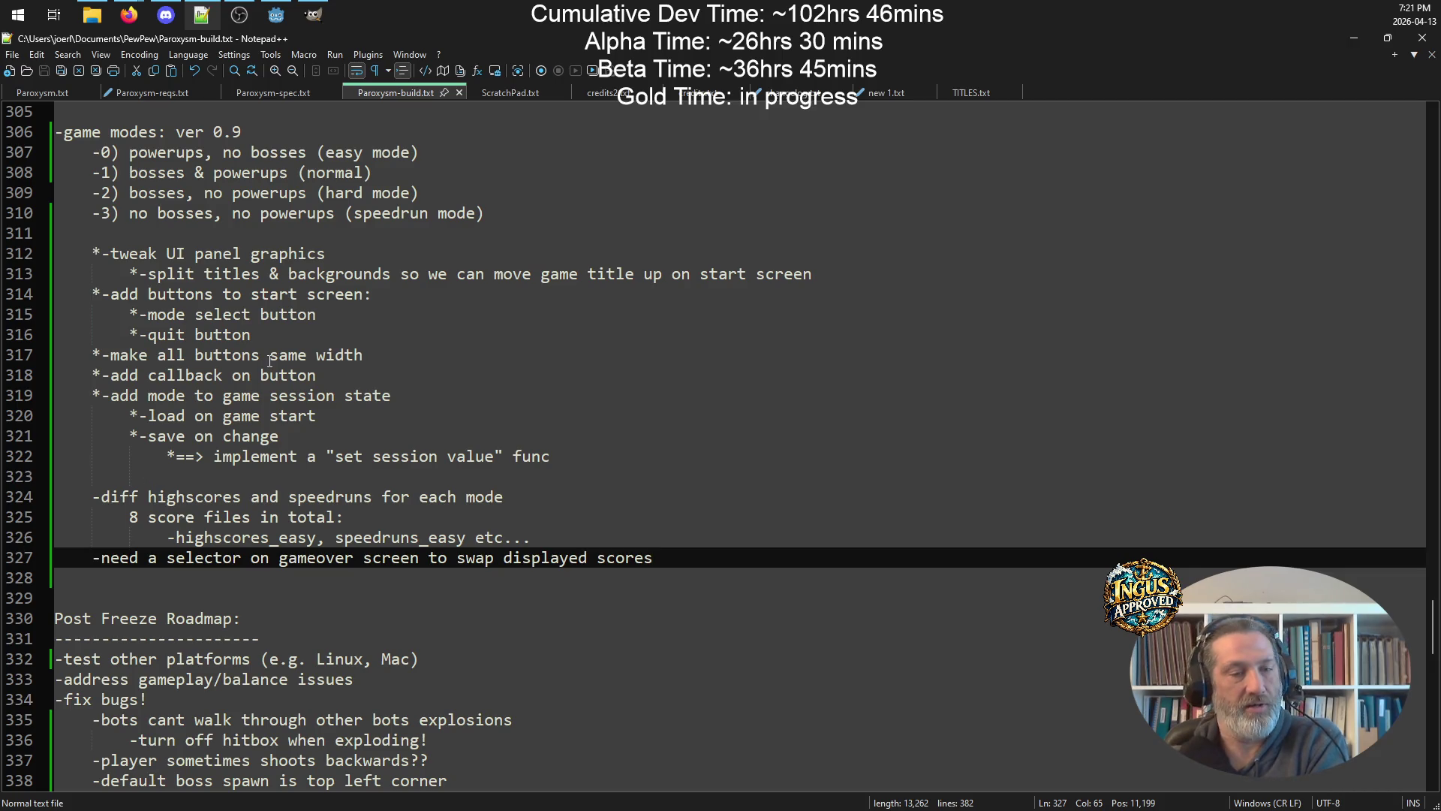
pyautogui.click(271, 21)
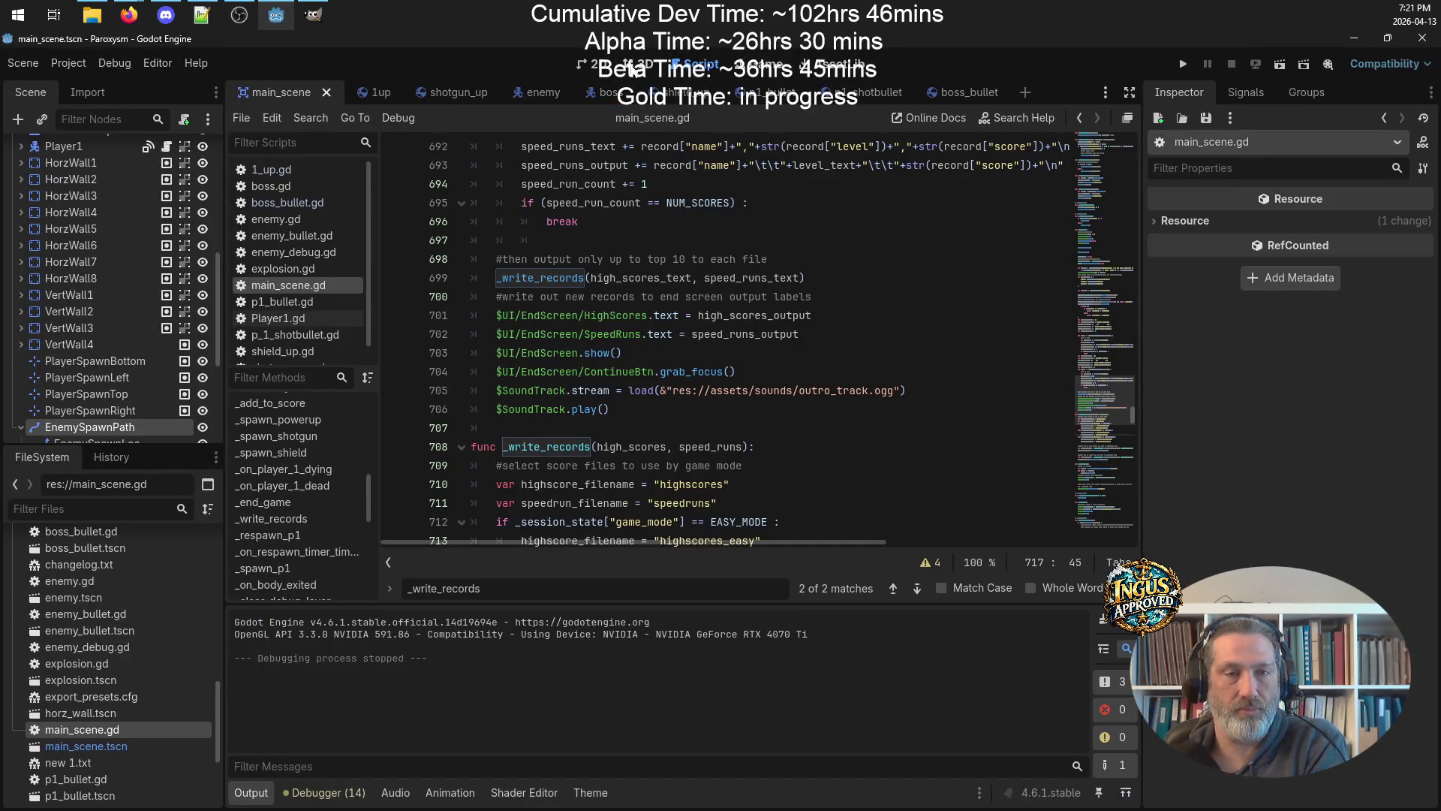
# View the Game Over screen in 2D, inspect EndScreen's ModeBtn, then reopen main_scene.gd.
pyautogui.click(593, 64)
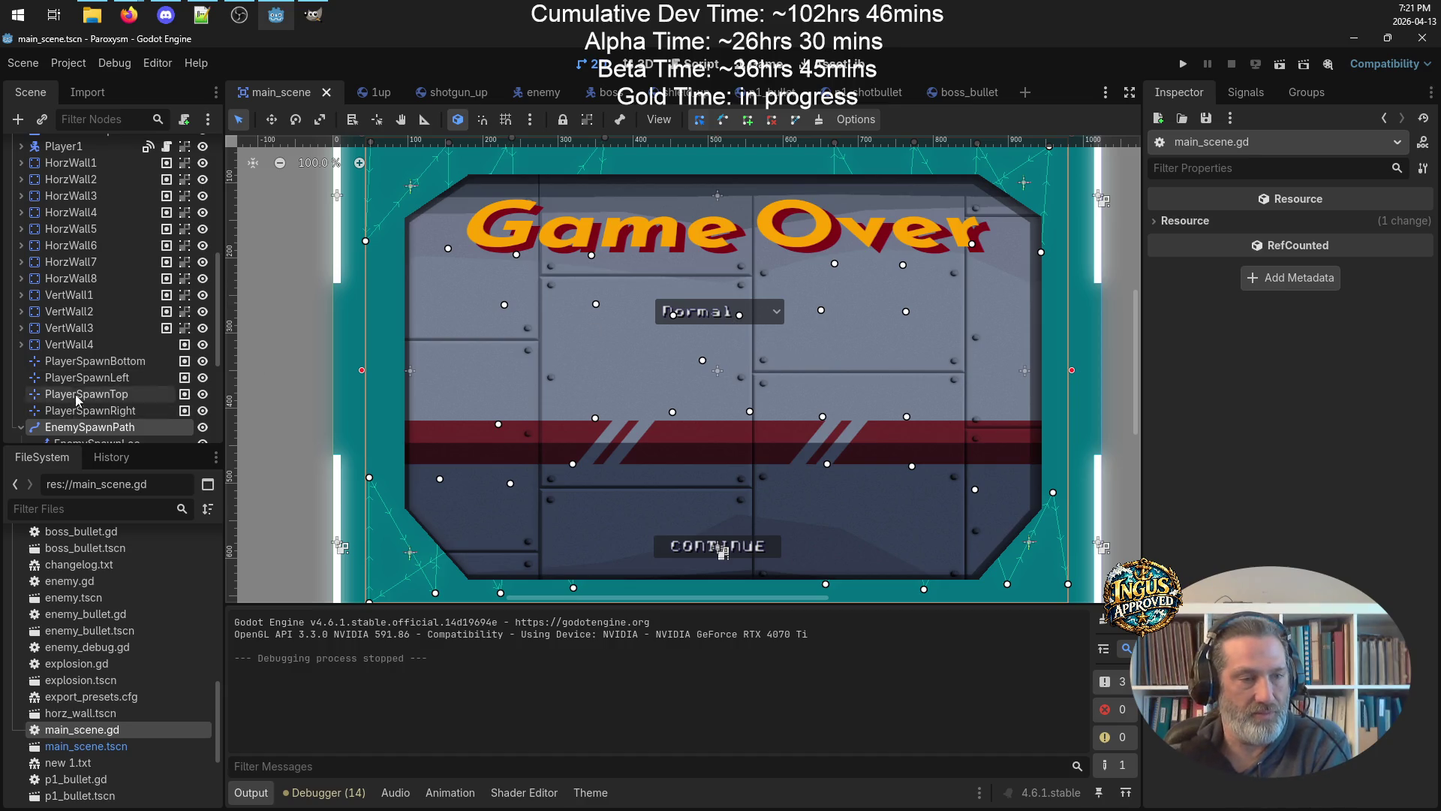
pyautogui.scroll(6, 125, 290)
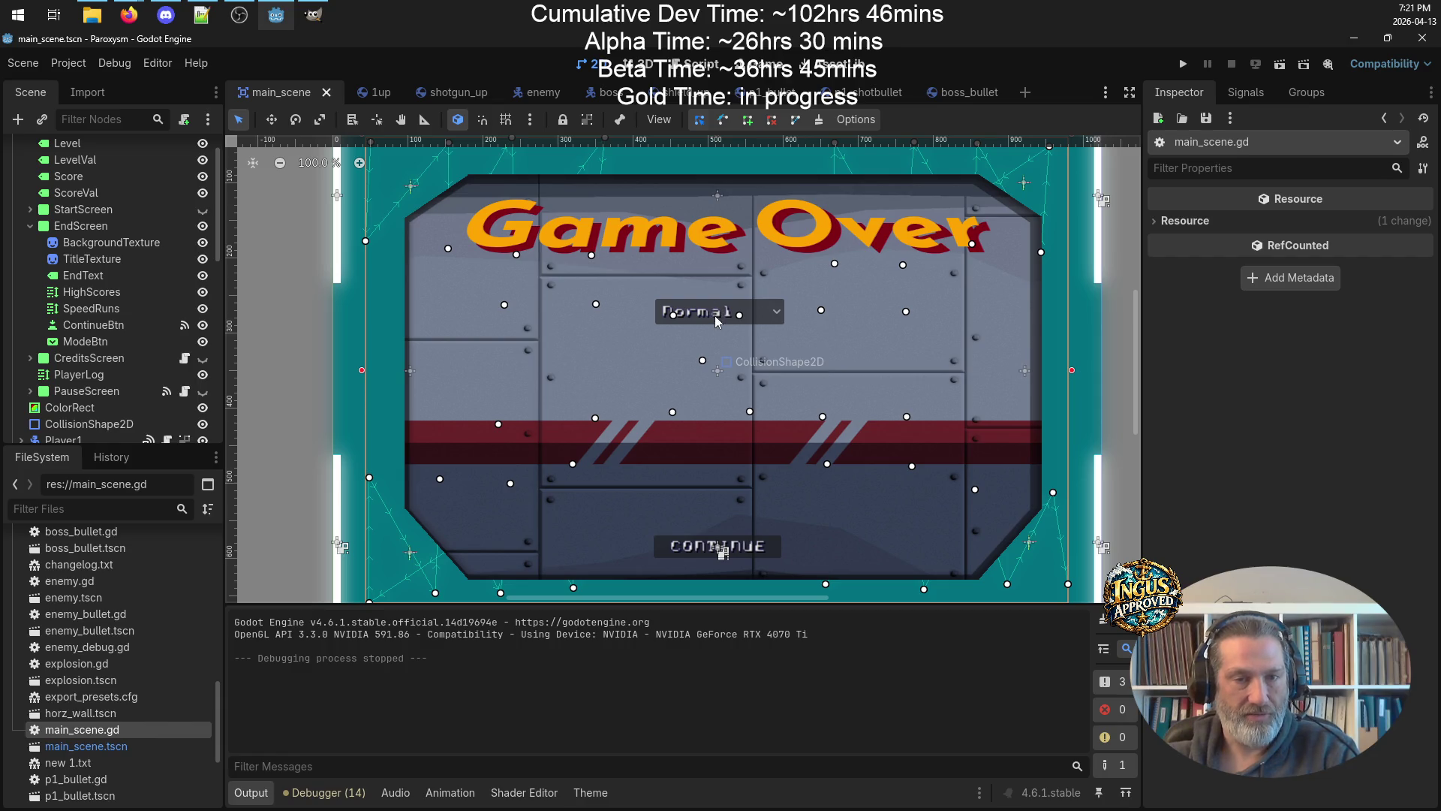
pyautogui.click(109, 342)
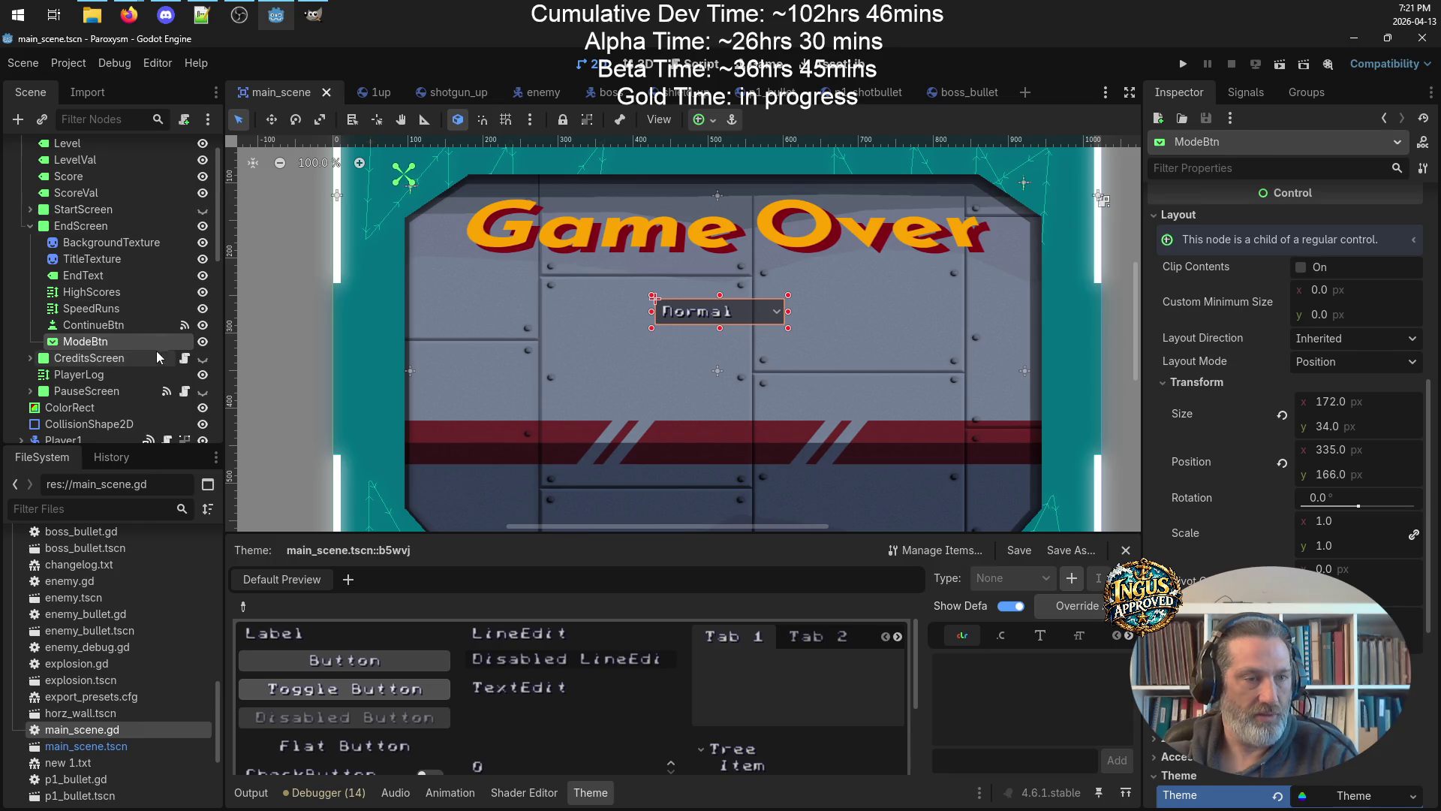
pyautogui.click(280, 376)
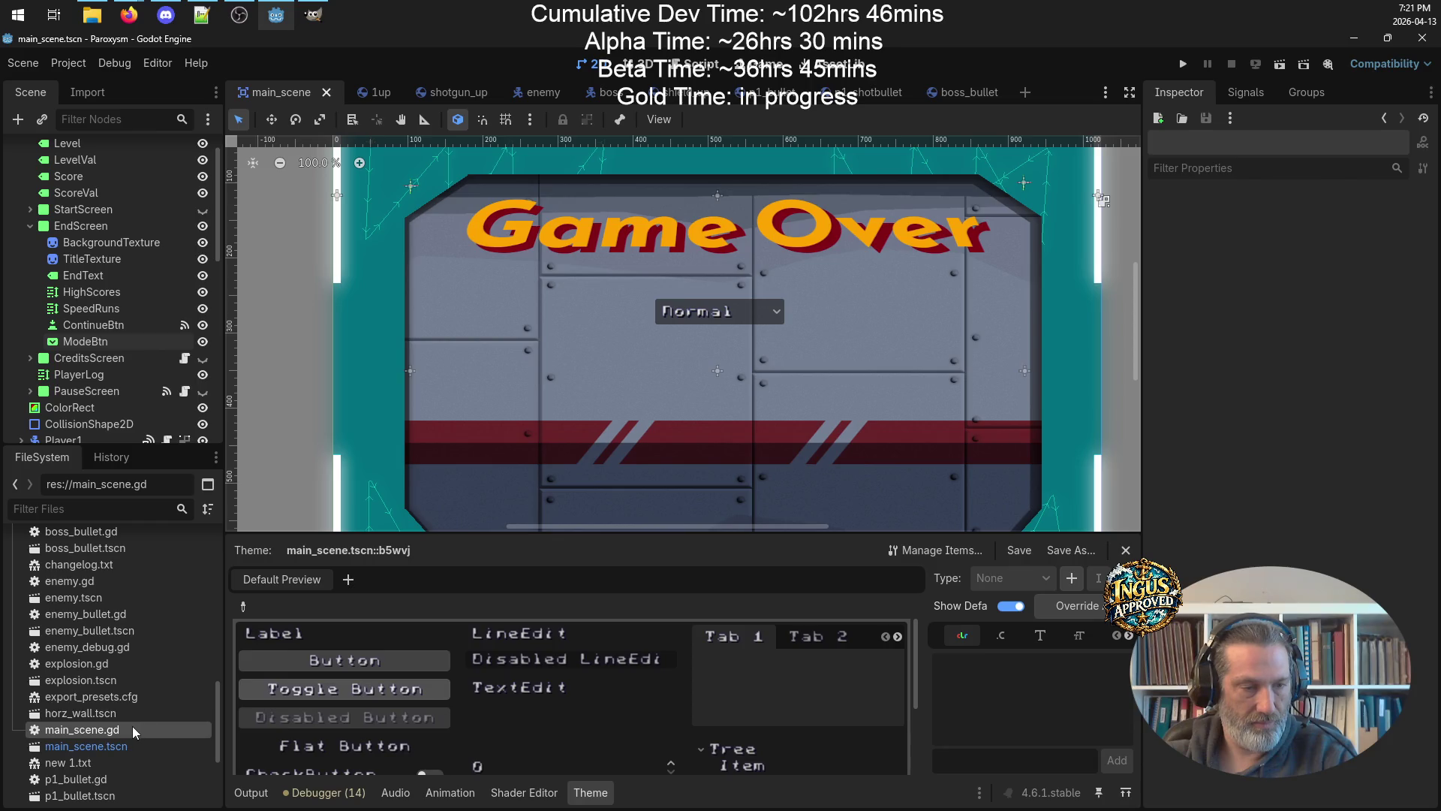
pyautogui.doubleClick(132, 728)
pyautogui.scroll(-7, 687, 246)
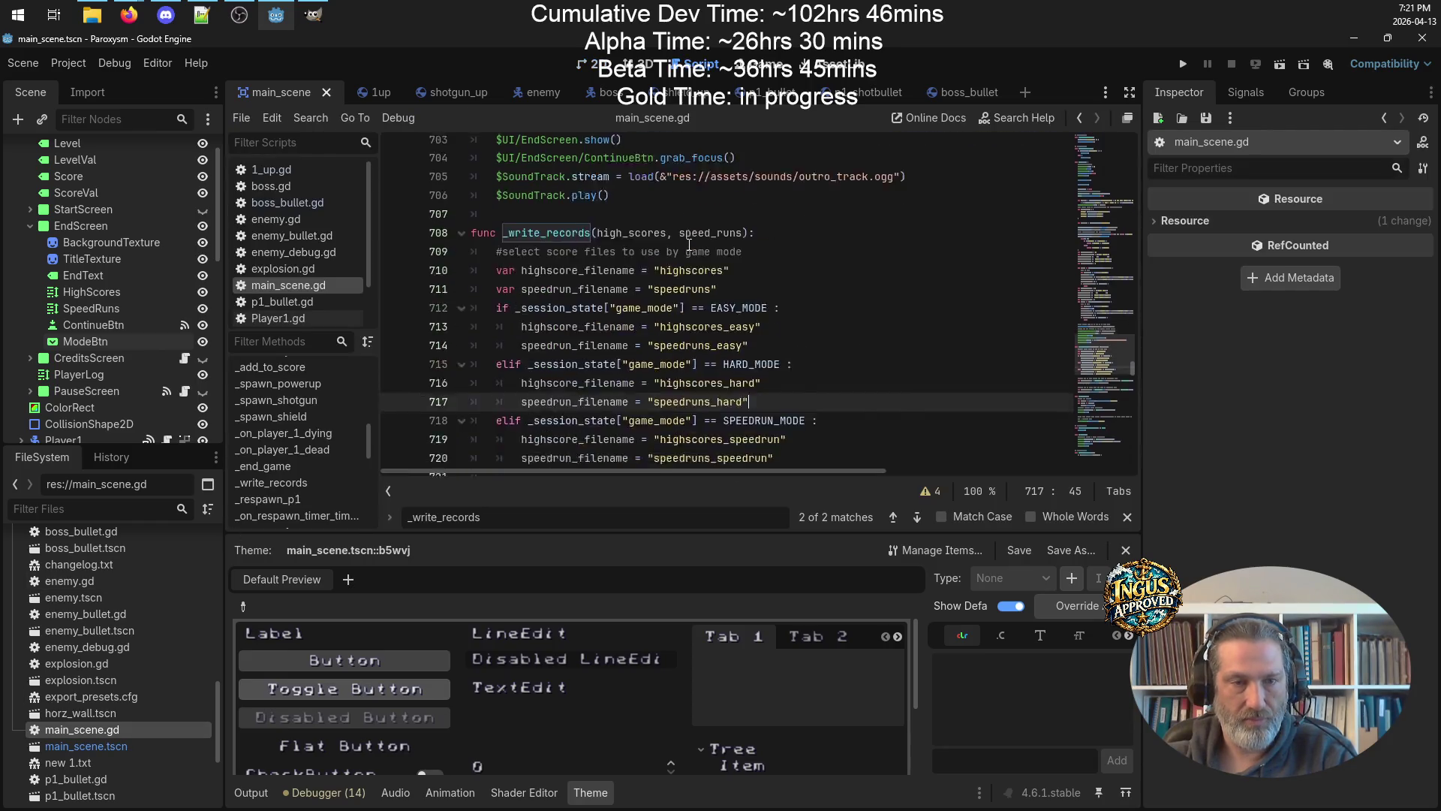
# Below the SpeedRuns line, add $UI/EndScreen/ModeBtn.selected = _session_state["game_mode"] and save.
pyautogui.scroll(9, 689, 255)
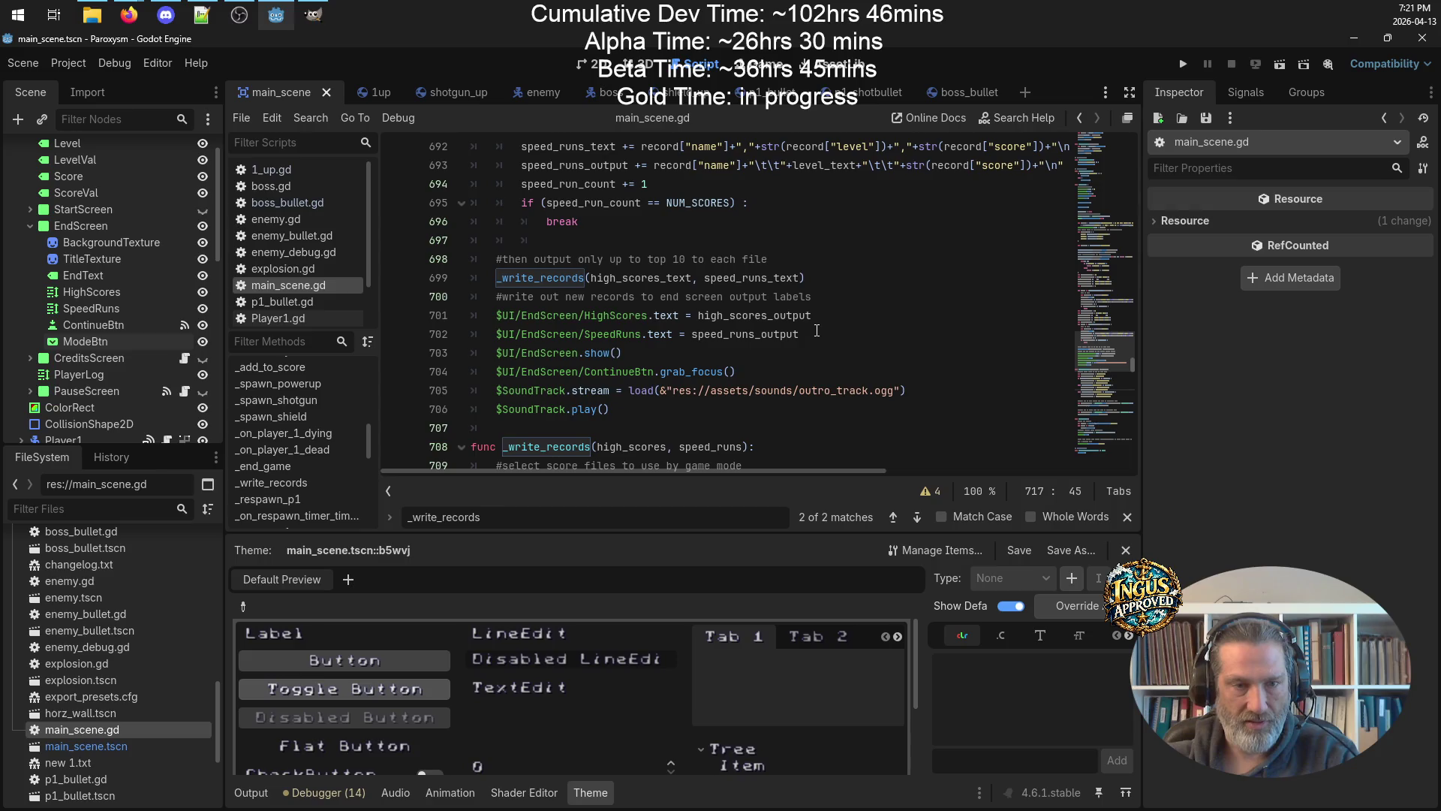
pyautogui.click(836, 327)
pyautogui.press('Return')
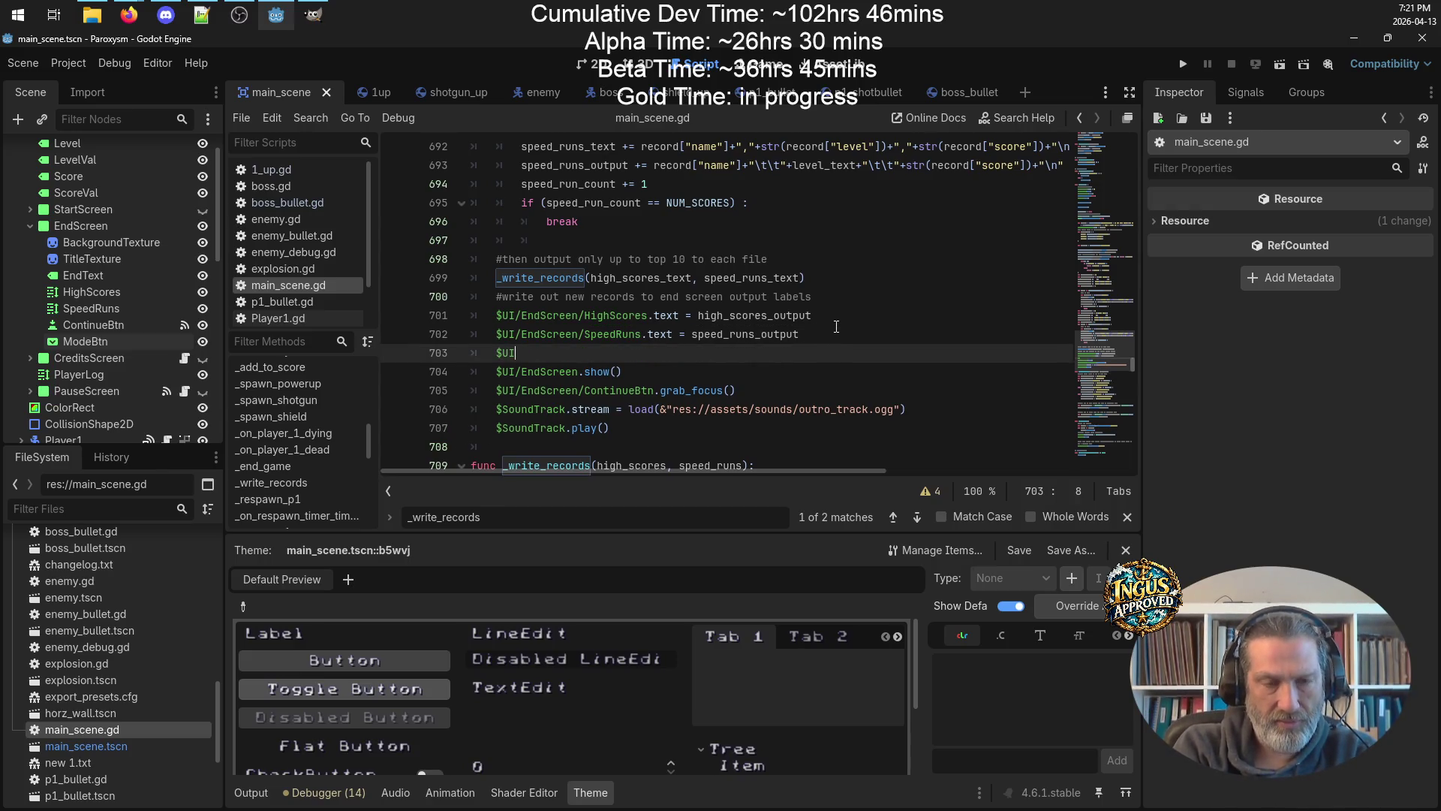
pyautogui.write('/ENd')
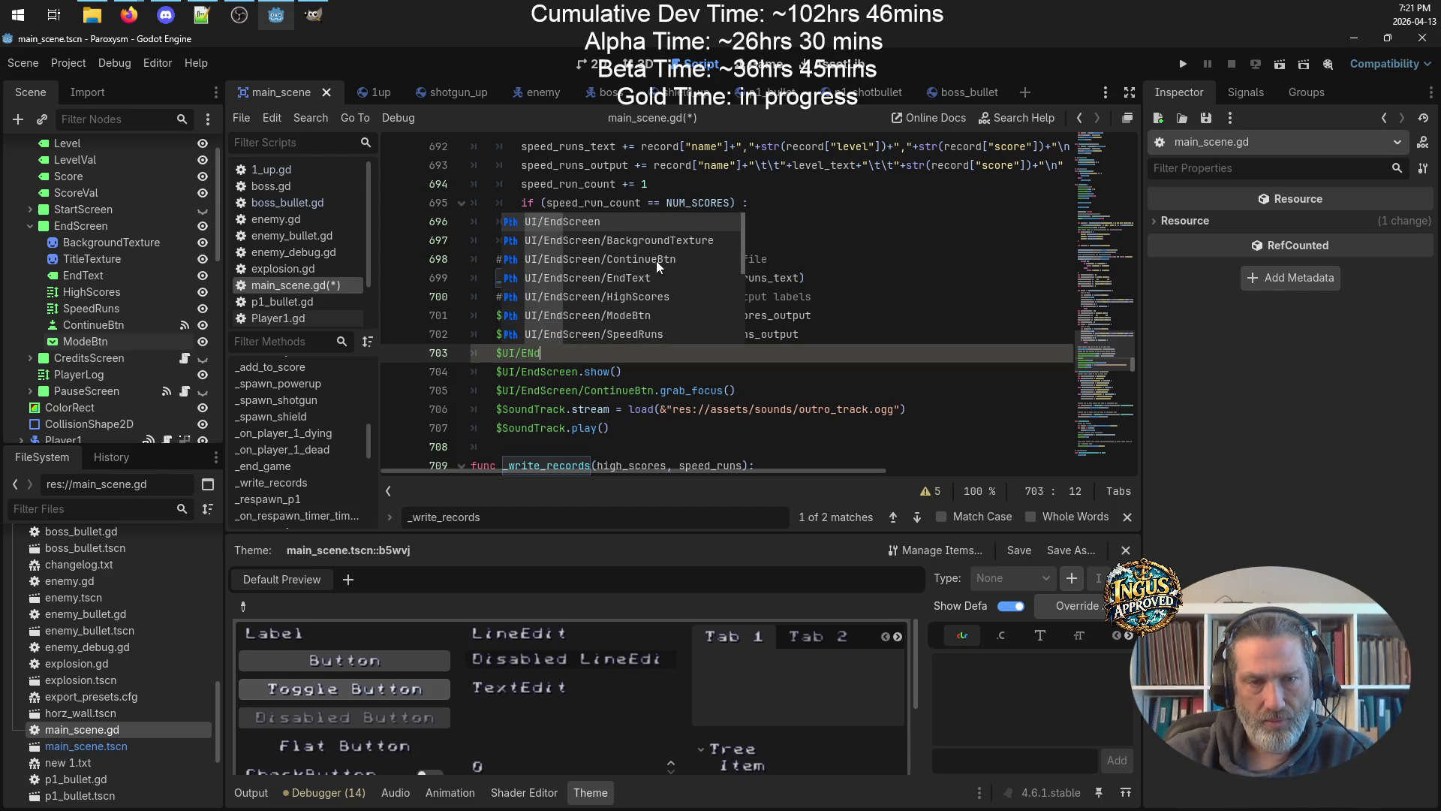
pyautogui.click(646, 316)
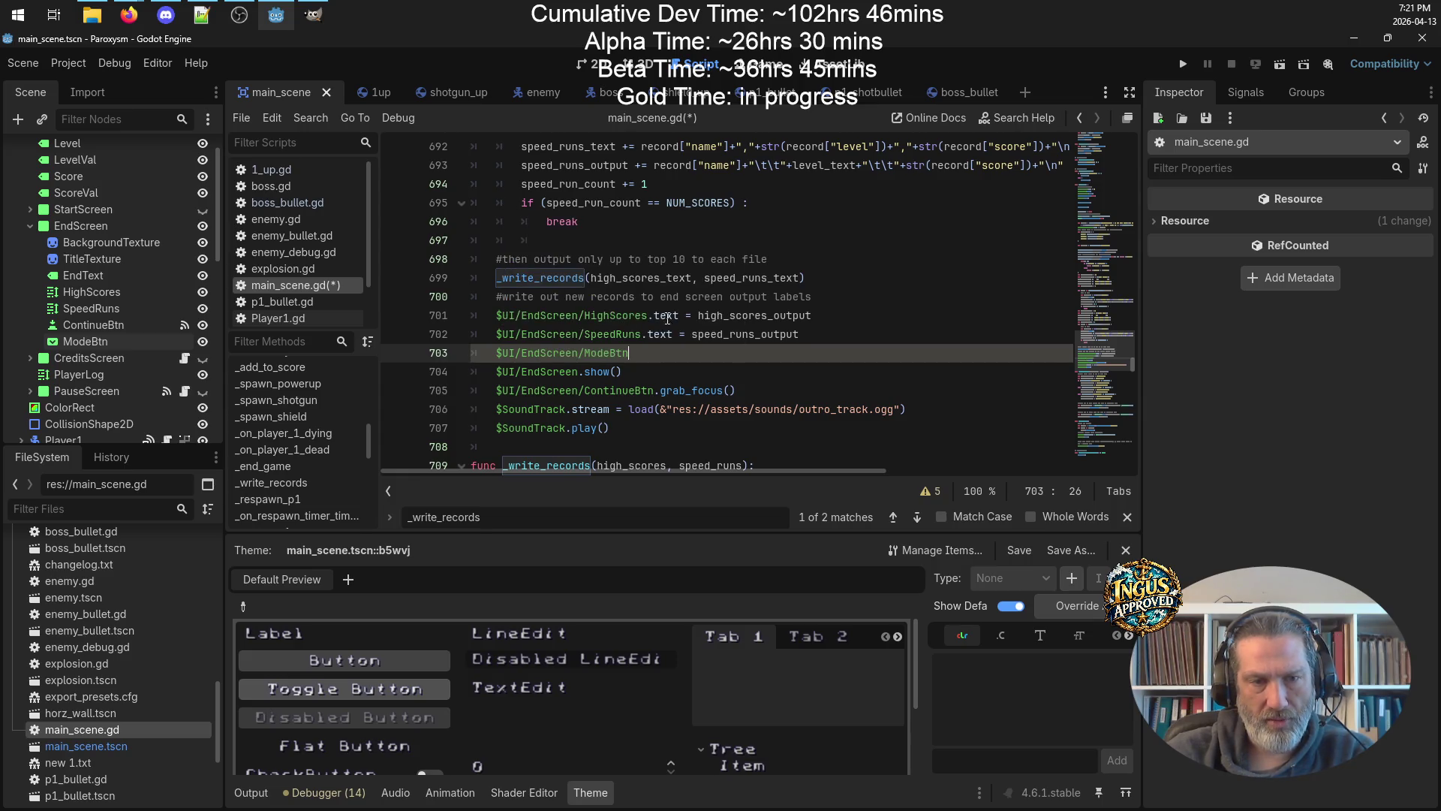
pyautogui.write('sekle')
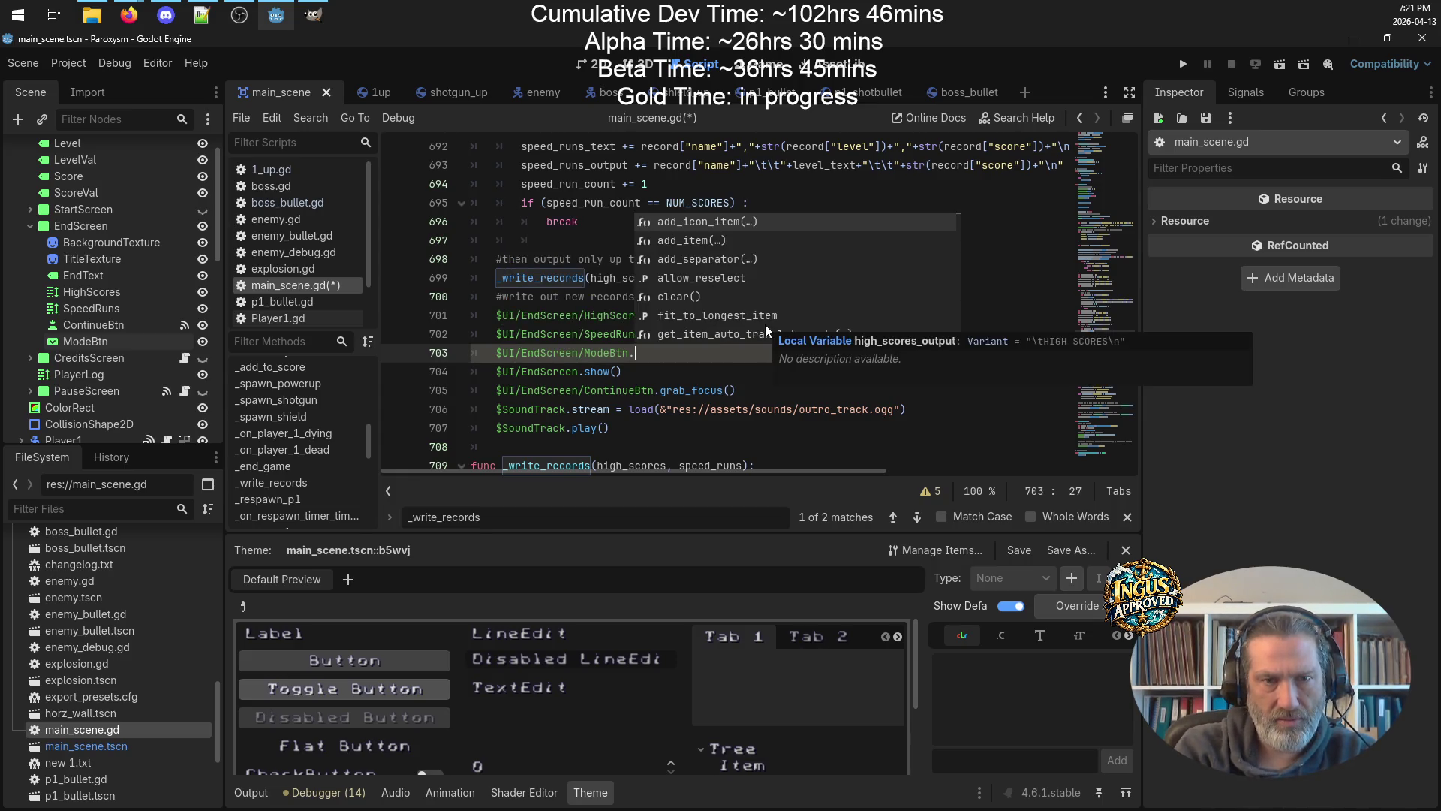
pyautogui.press('BackSpace')
pyautogui.press('BackSpace')
pyautogui.press('BackSpace')
pyautogui.write('le')
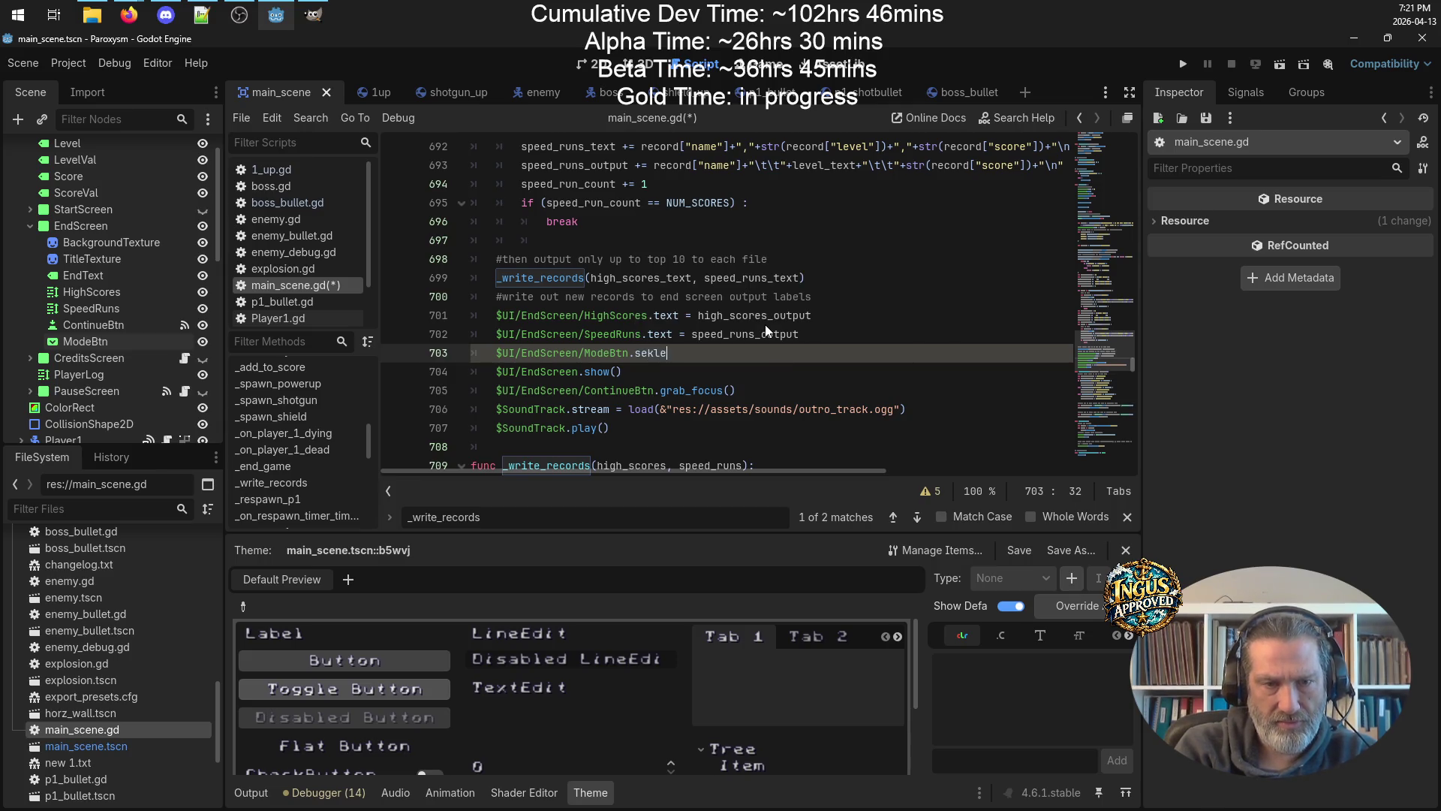
pyautogui.write('cted = ')
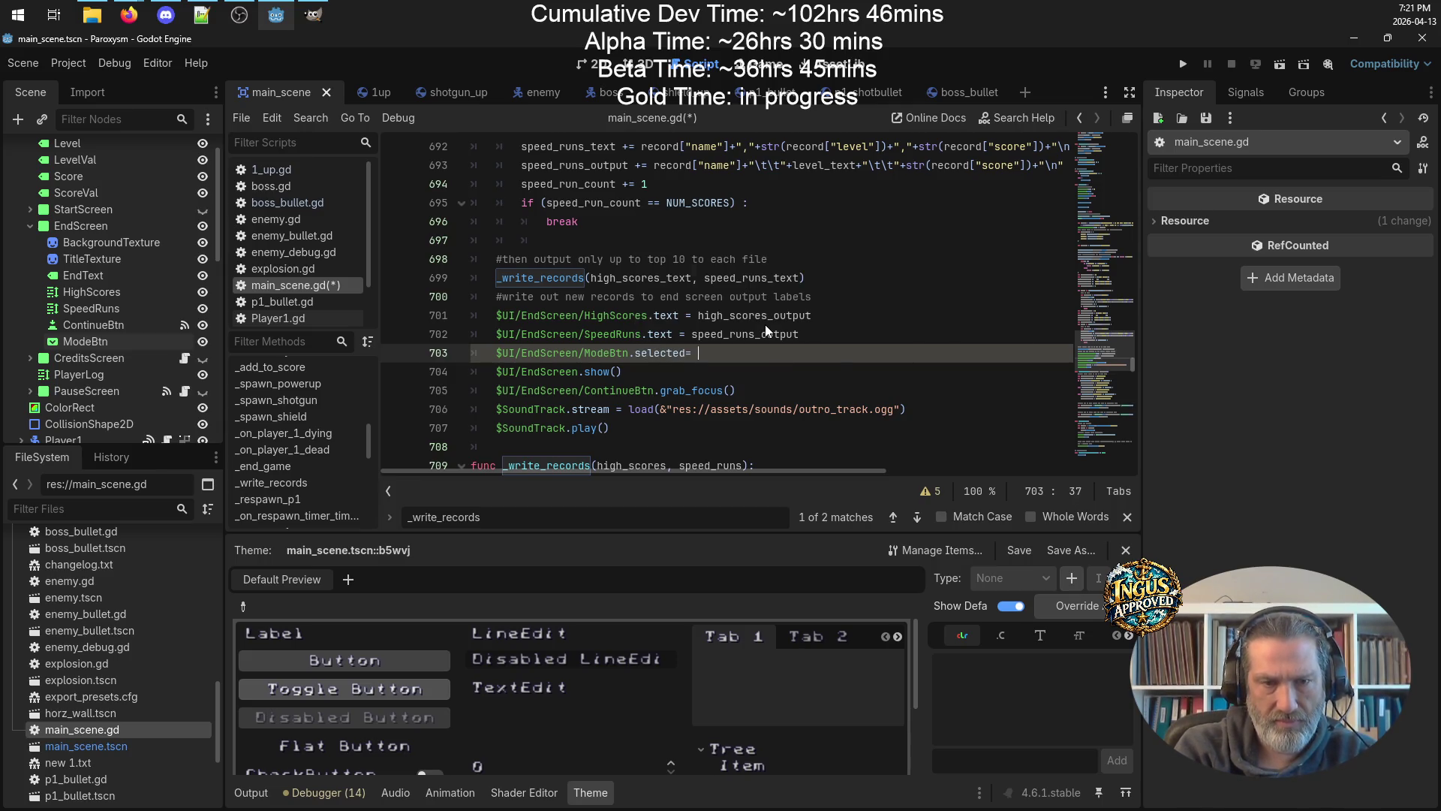
pyautogui.write('_ses')
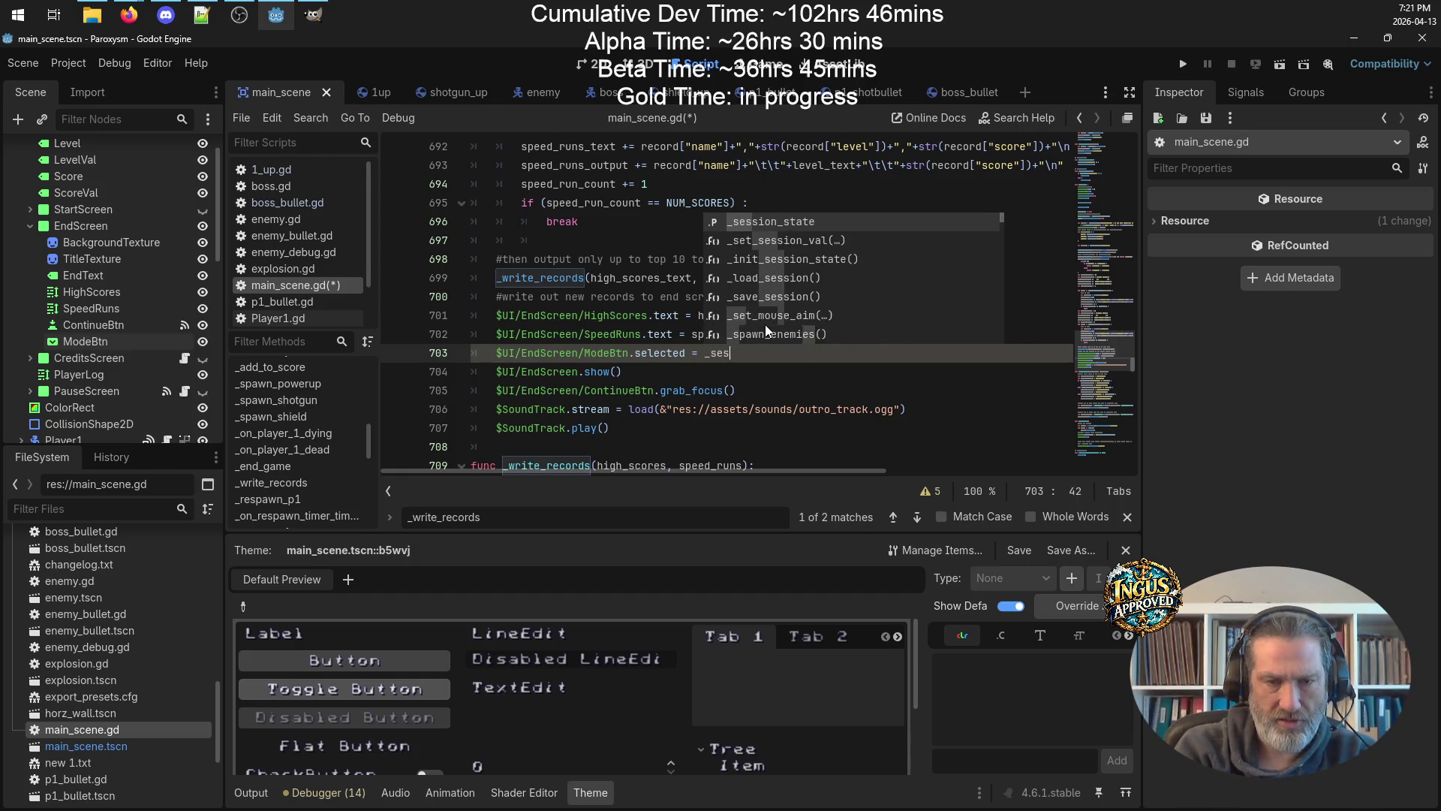
pyautogui.write('sion_satt')
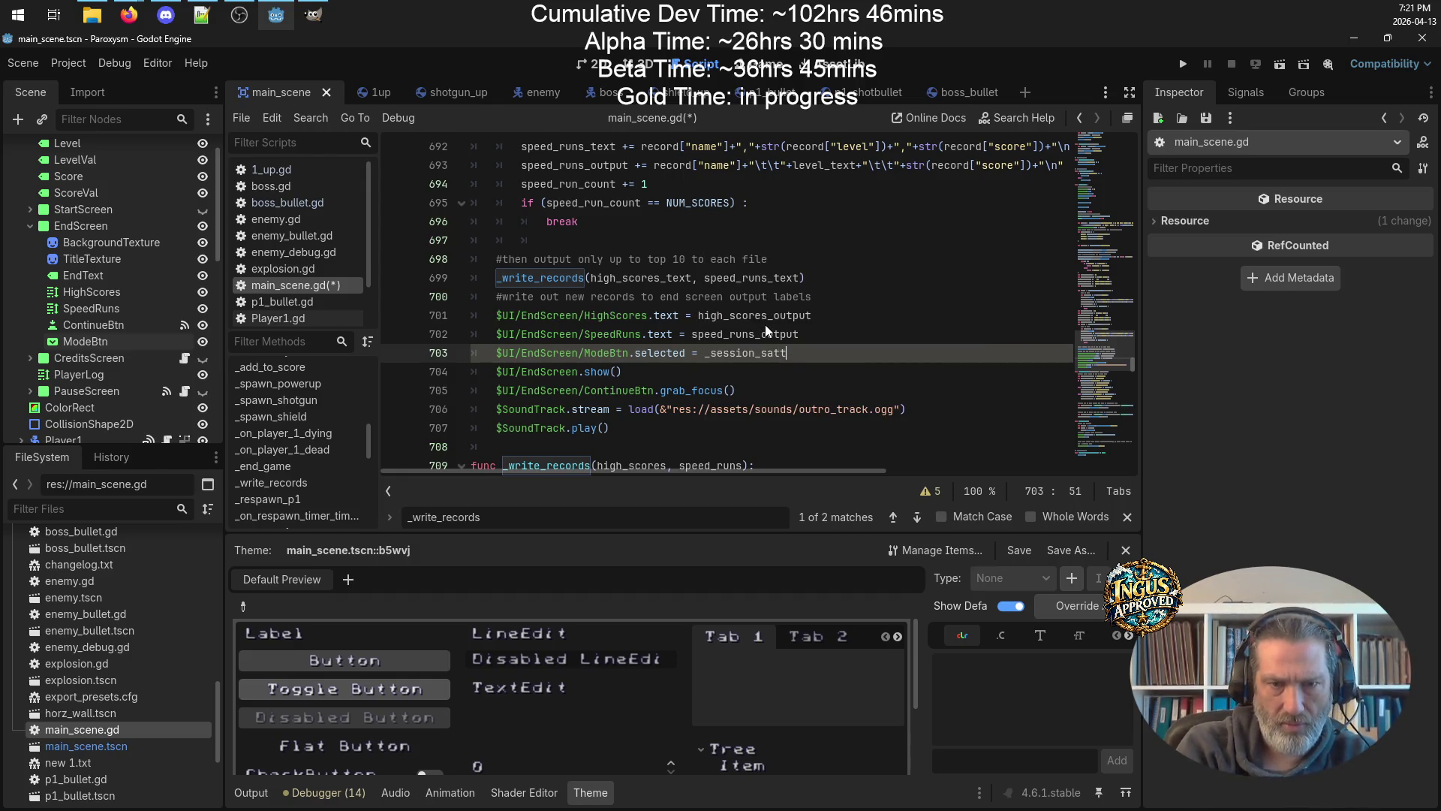
pyautogui.press('BackSpace')
pyautogui.press('BackSpace')
pyautogui.press('BackSpace')
pyautogui.write('tate')
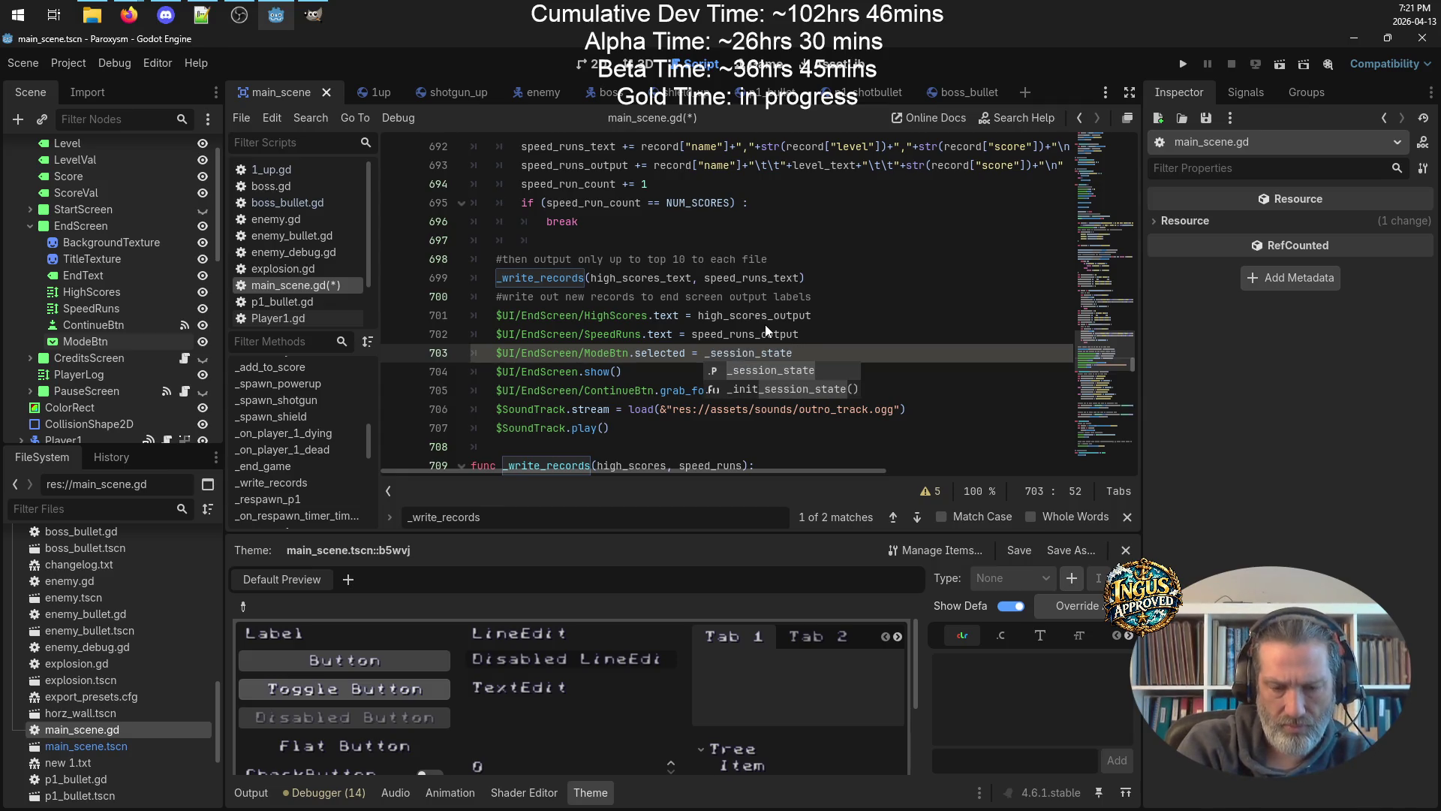
pyautogui.write('[')
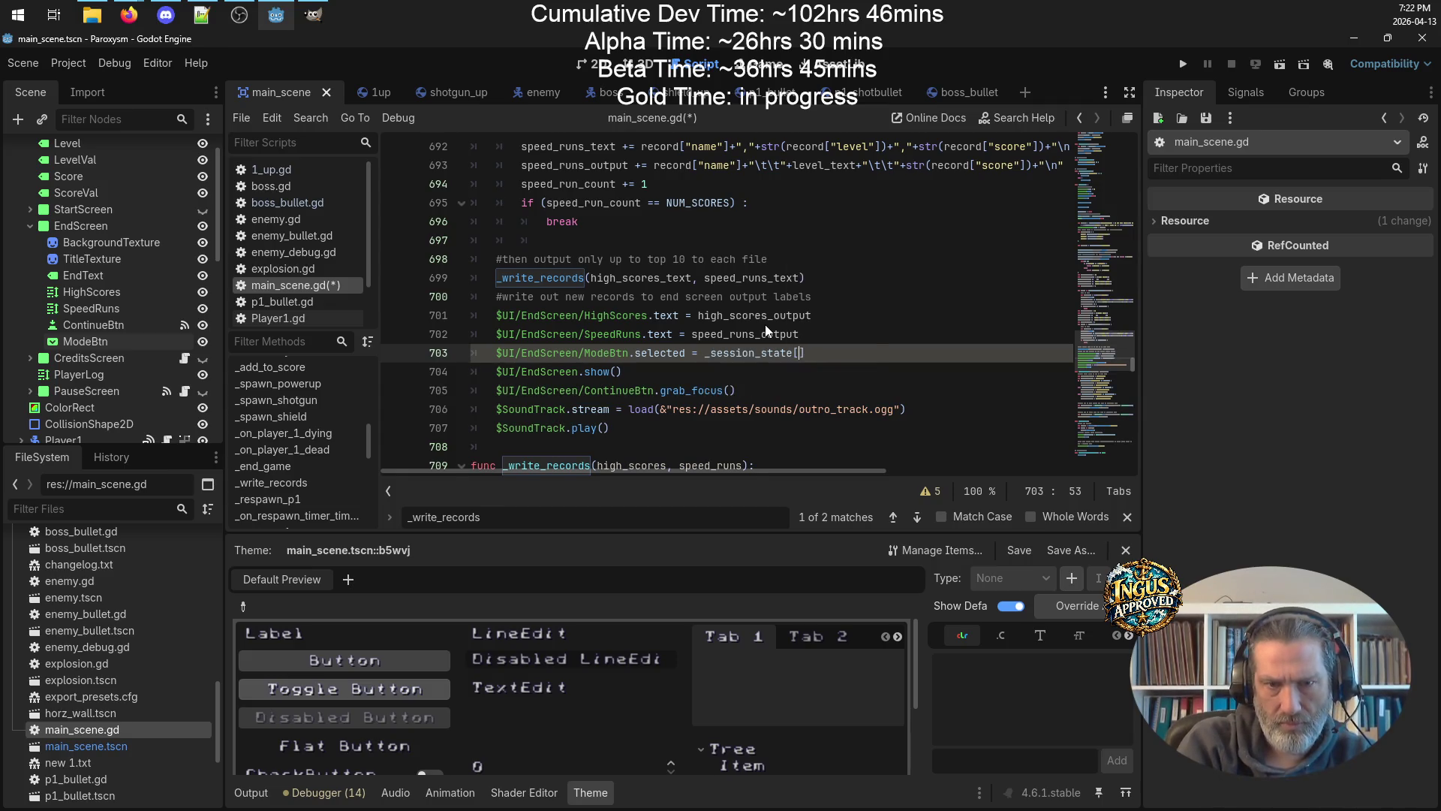
pyautogui.write('game_')
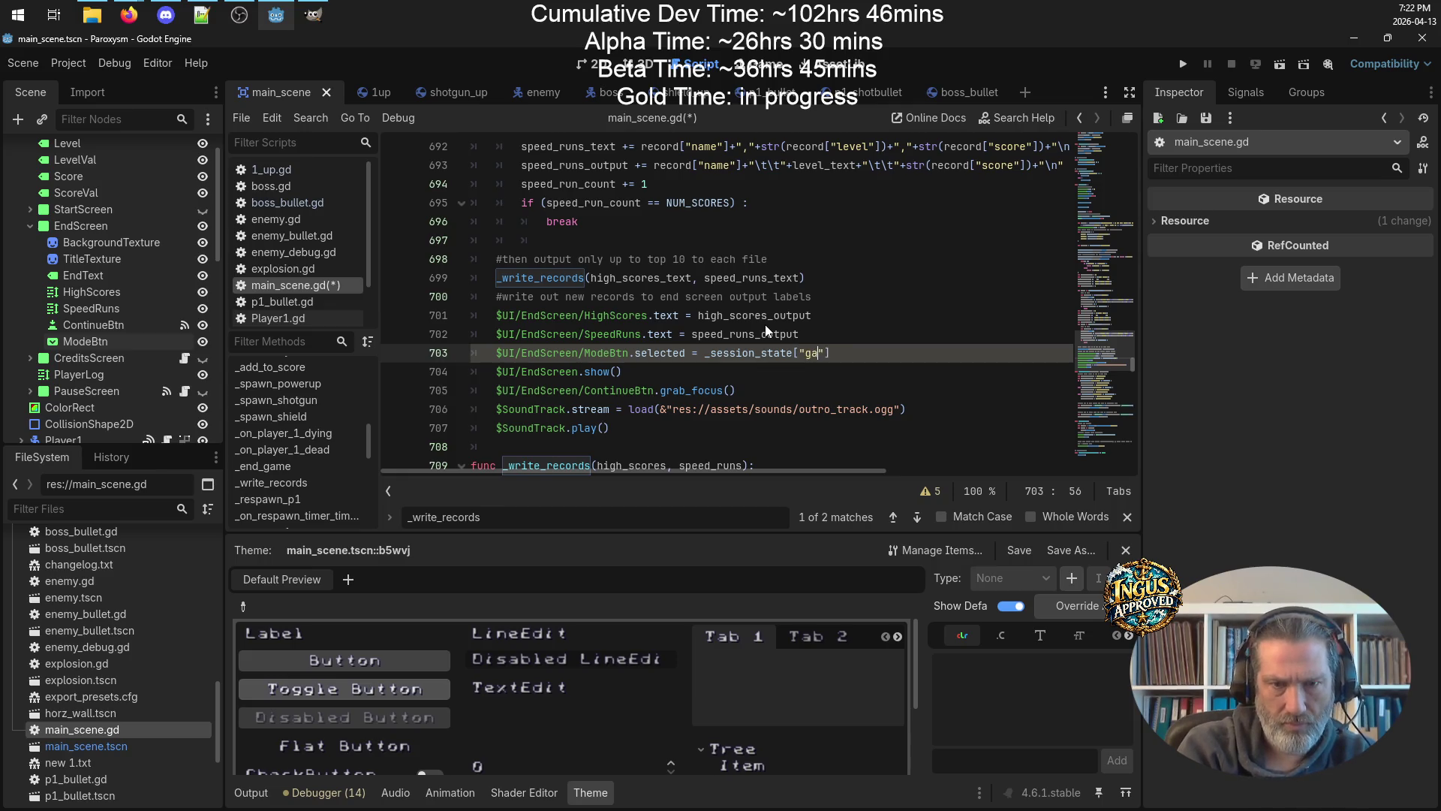
pyautogui.write('mode')
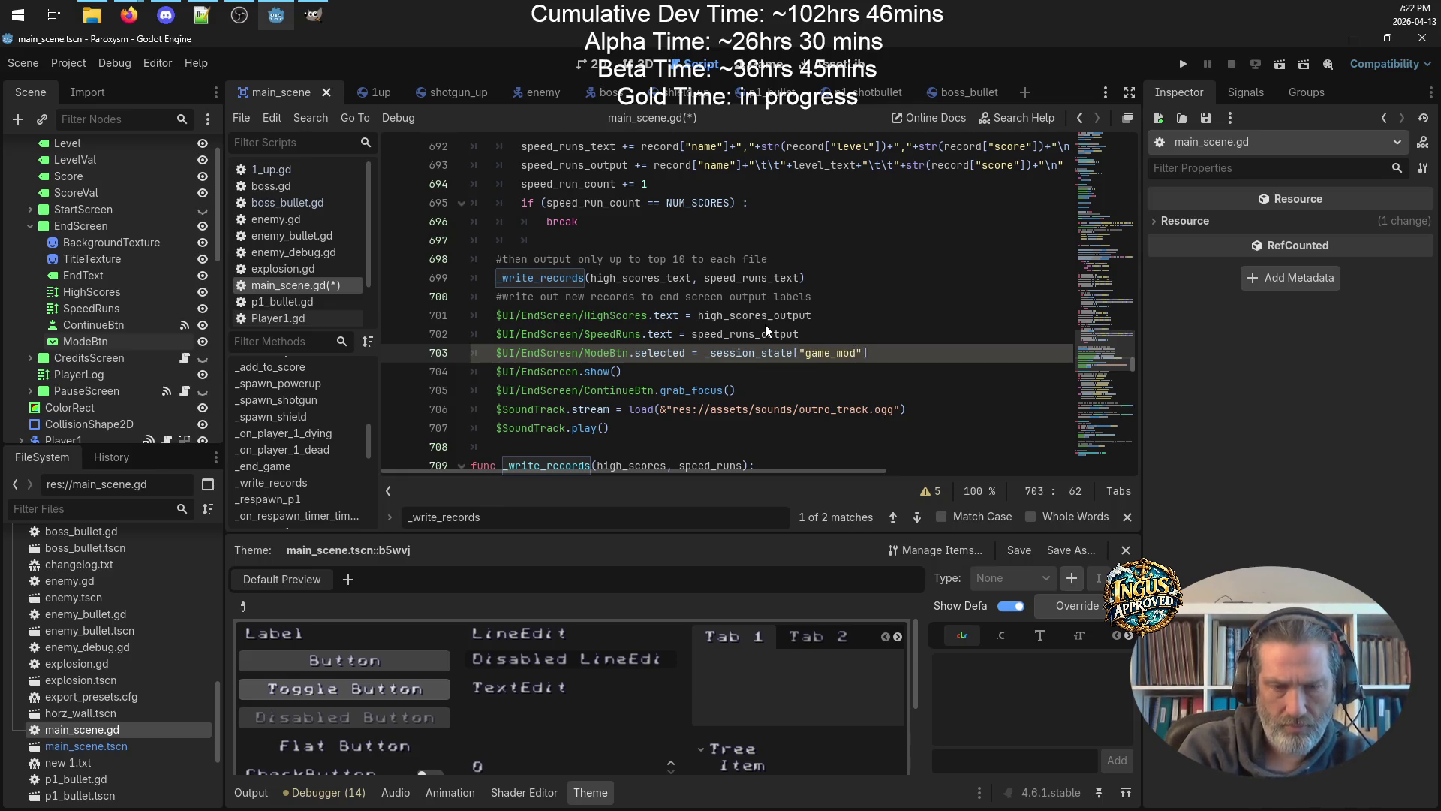
pyautogui.hotkey('ctrl', 's')
pyautogui.press('End')
# Add $UI/EndScreen/ModeBtn.disabled = true on the next line and save the script.
pyautogui.press('Return')
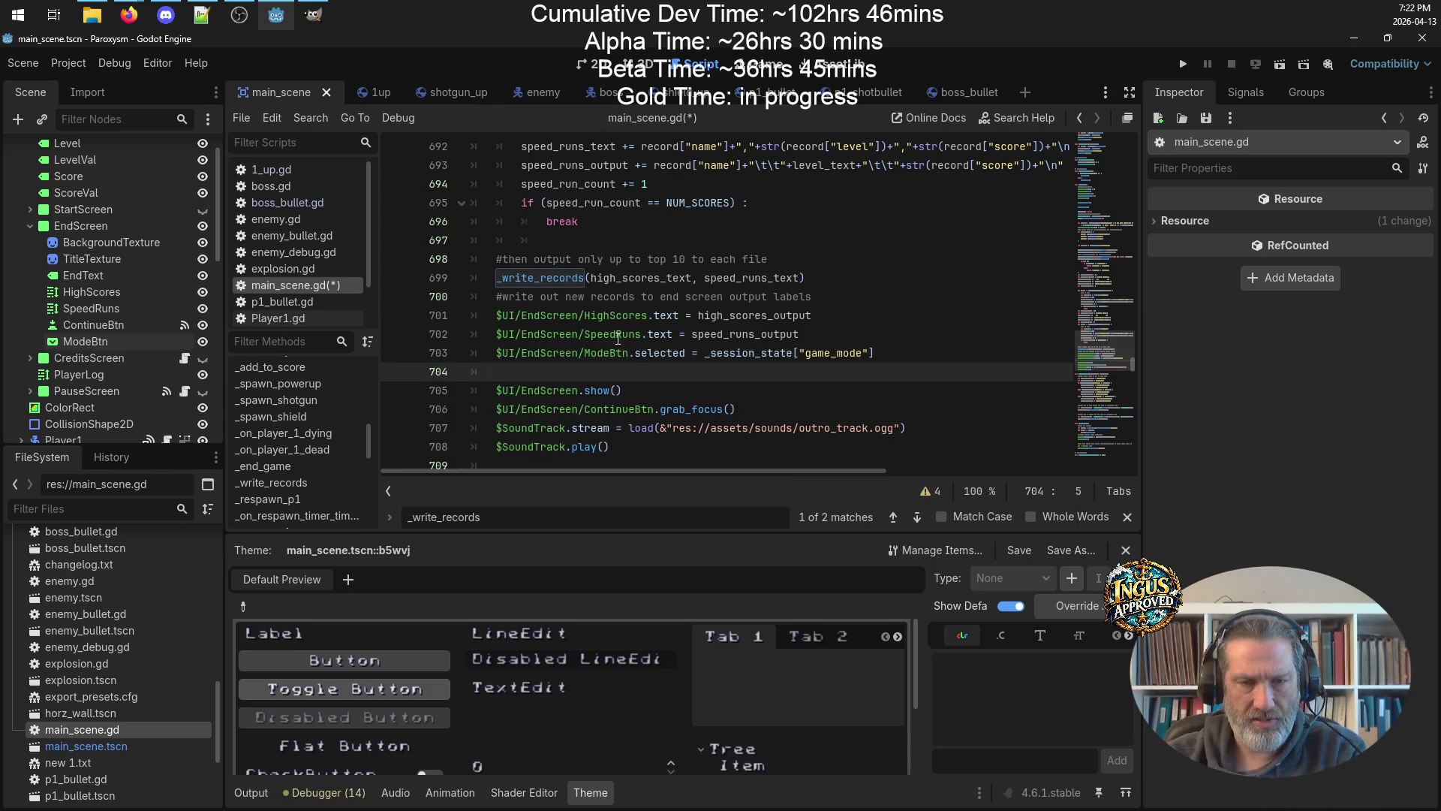
pyautogui.moveTo(634, 352); pyautogui.dragTo(537, 352)
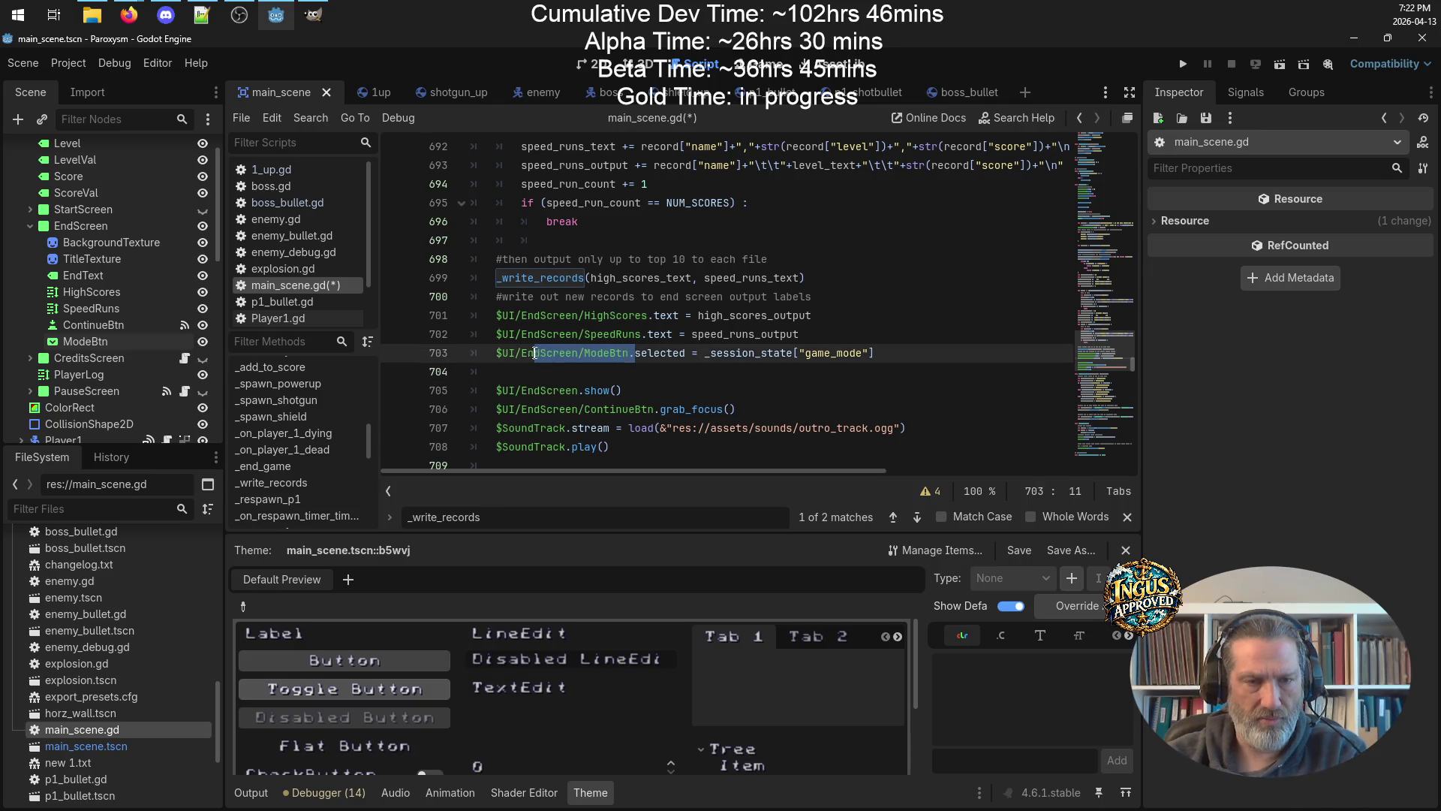
pyautogui.click(562, 389)
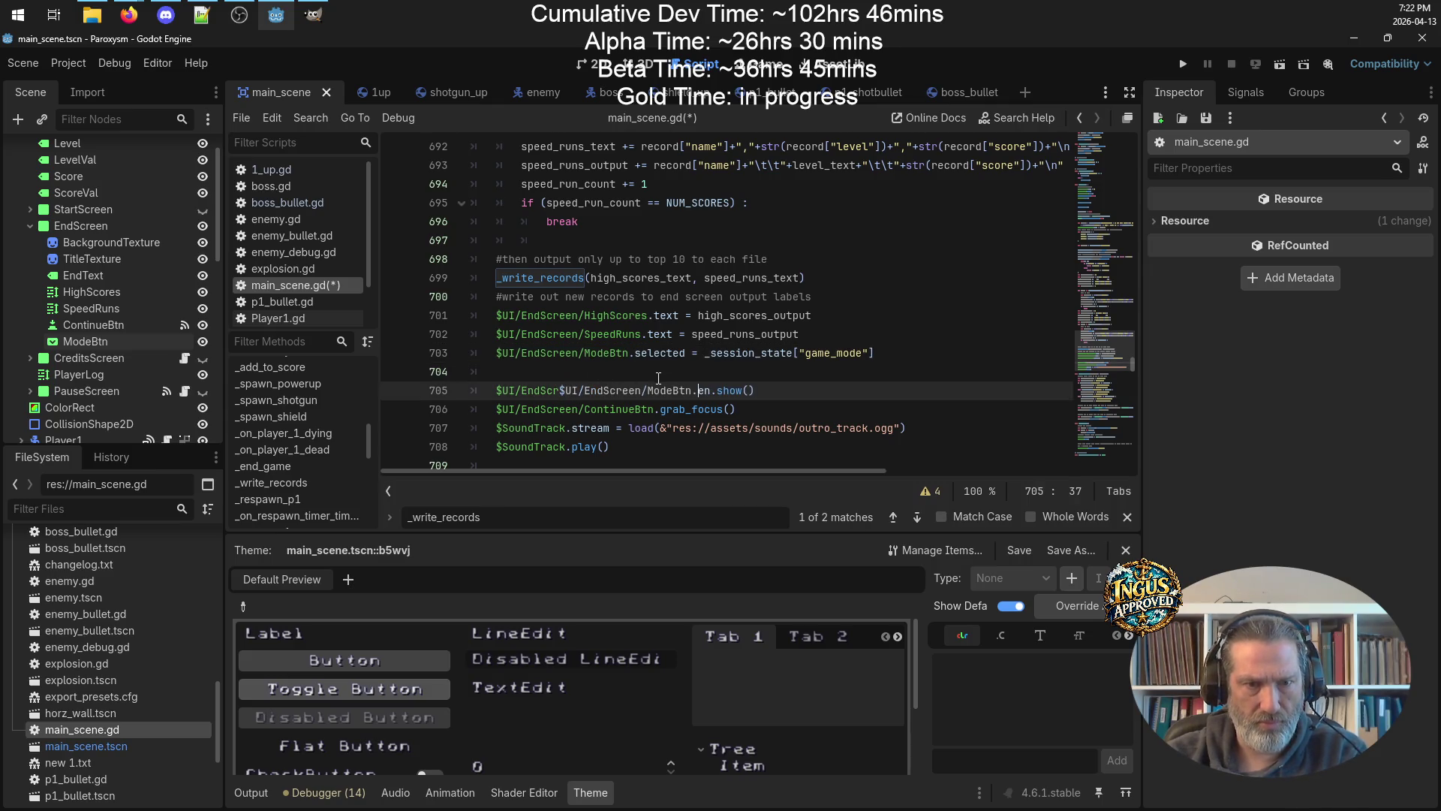
pyautogui.hotkey('ctrl', 'z')
pyautogui.click(688, 370)
pyautogui.write('$UI/EndScreen/ModeBtn.')
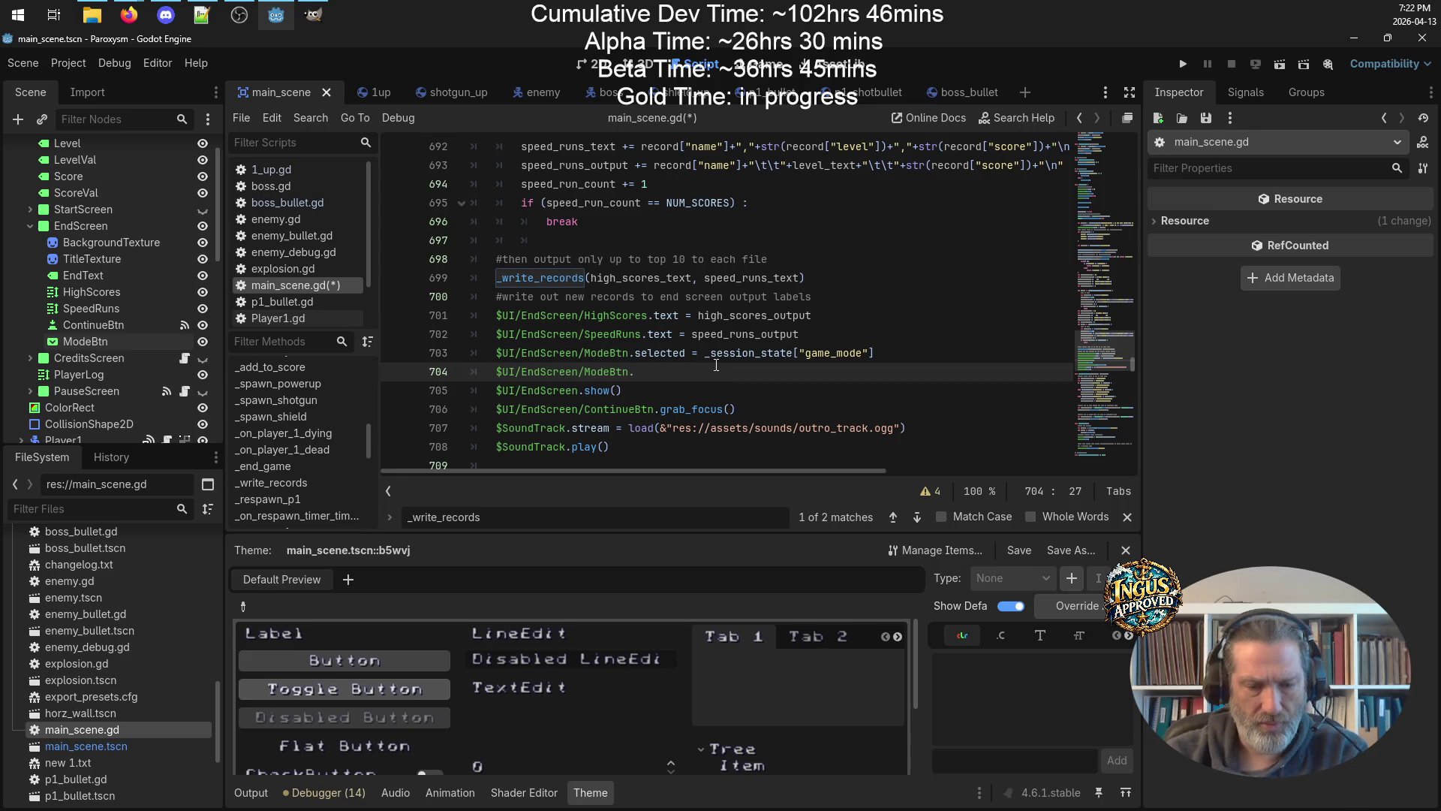
pyautogui.write('true')
pyautogui.hotkey('ctrl', 's')
pyautogui.click(976, 332)
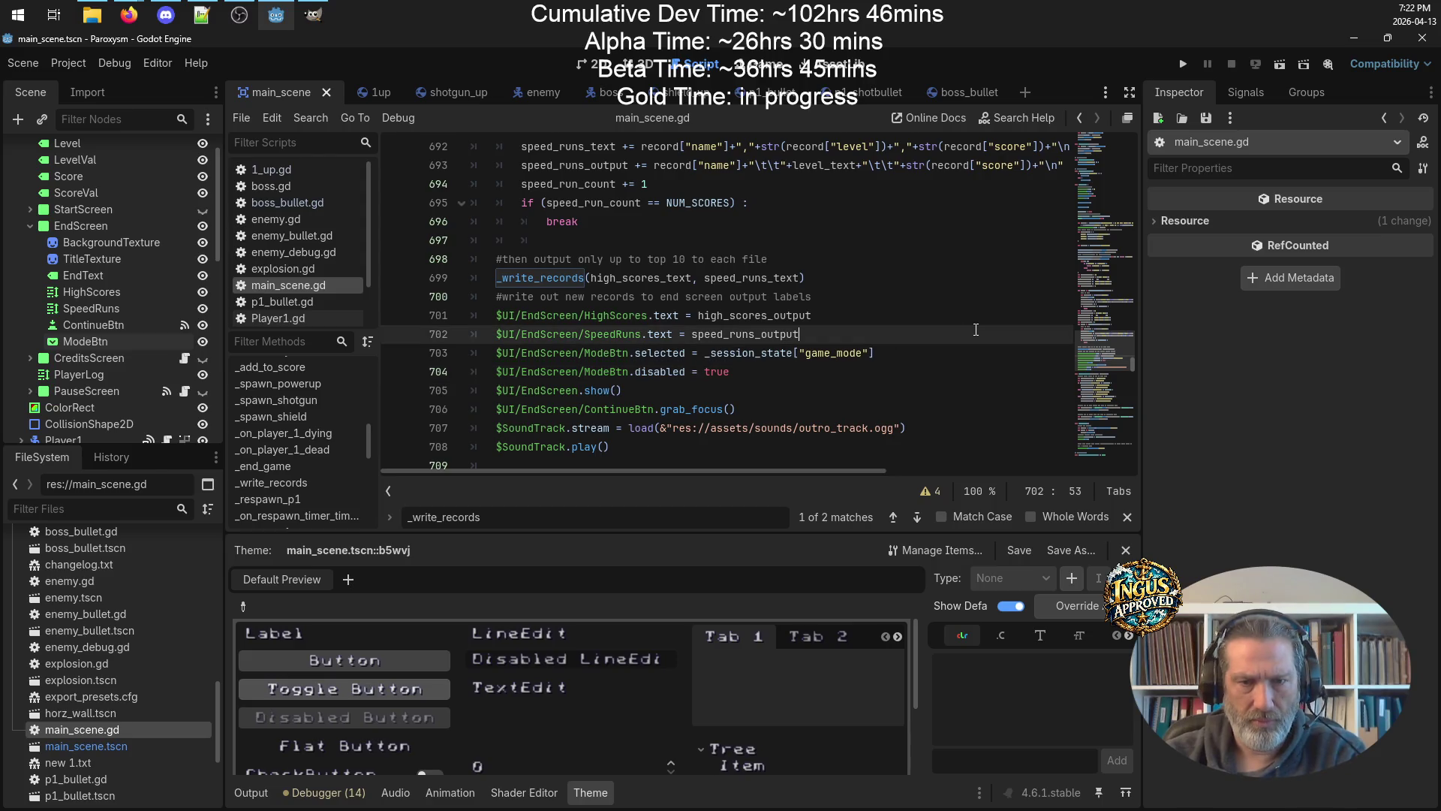
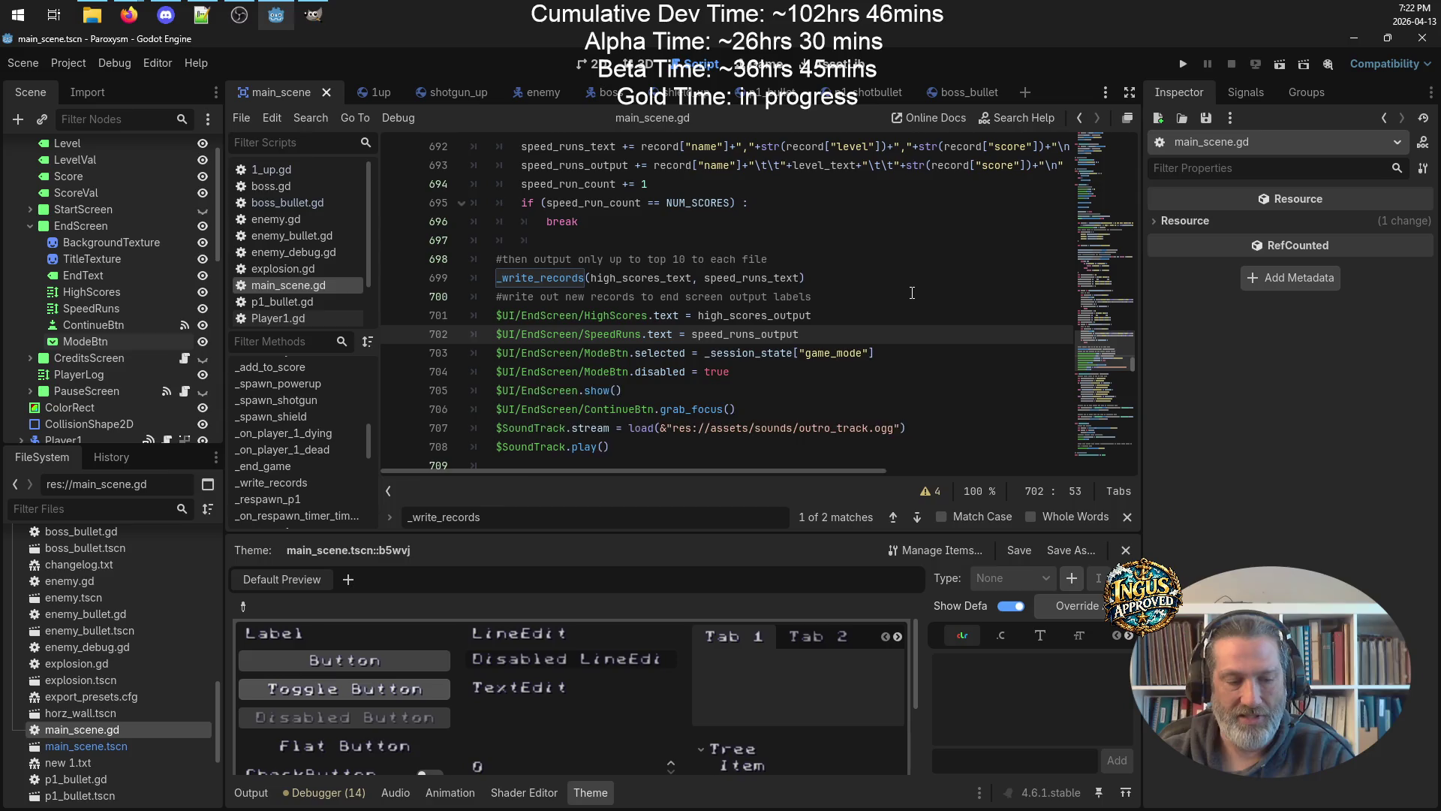
# Run the project from the editor and start a game on Easy difficulty.
pyautogui.click(1184, 63)
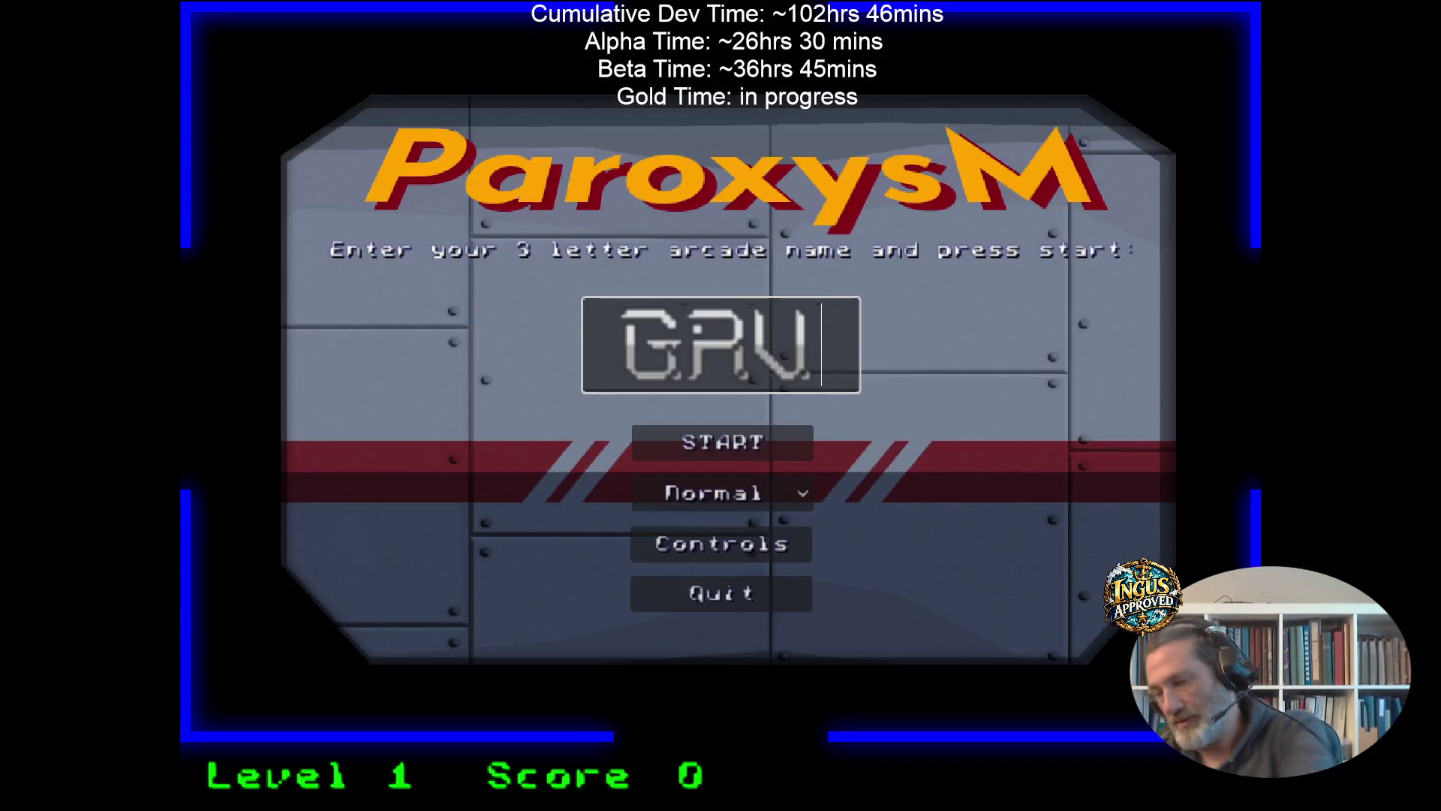
pyautogui.click(786, 490)
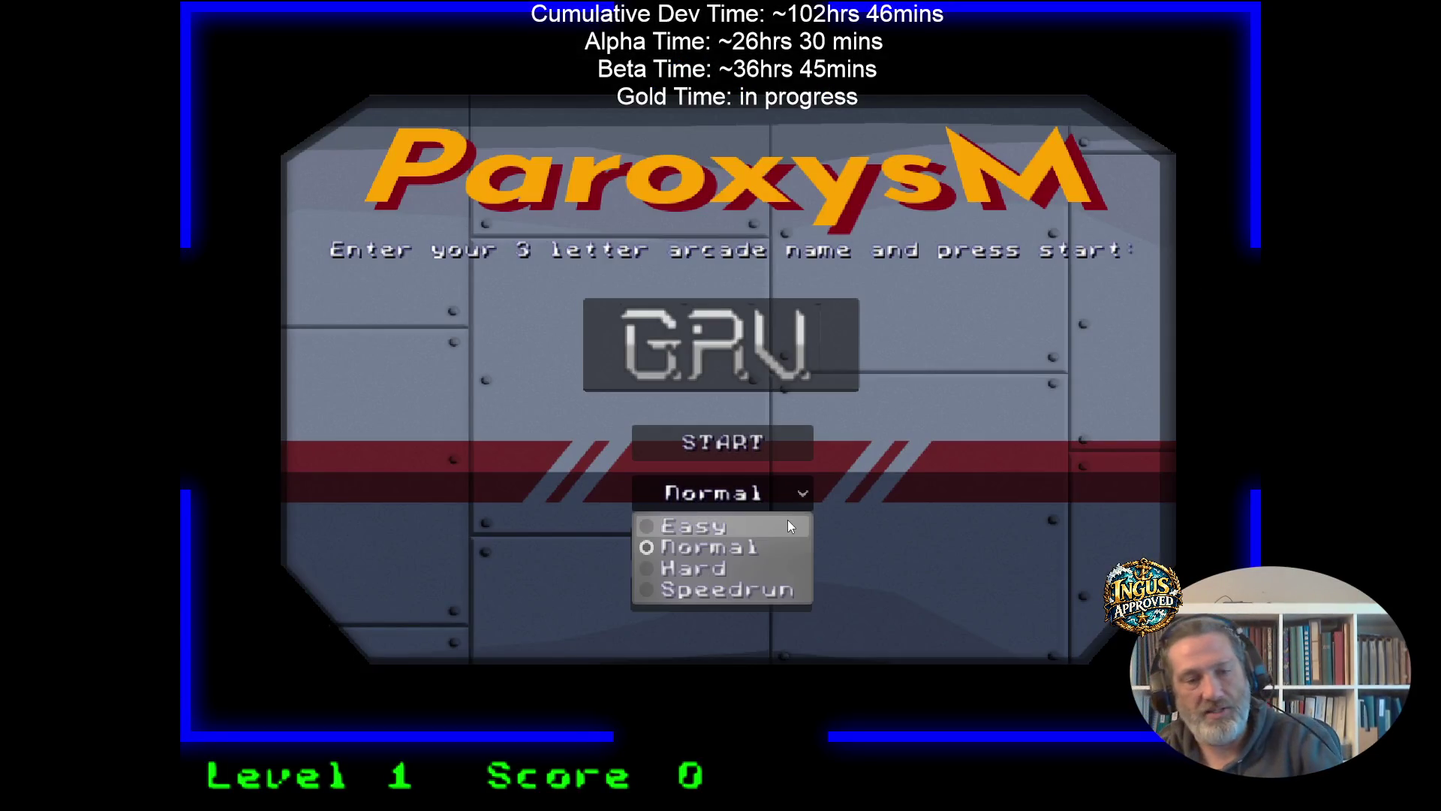
pyautogui.click(787, 520)
pyautogui.click(795, 447)
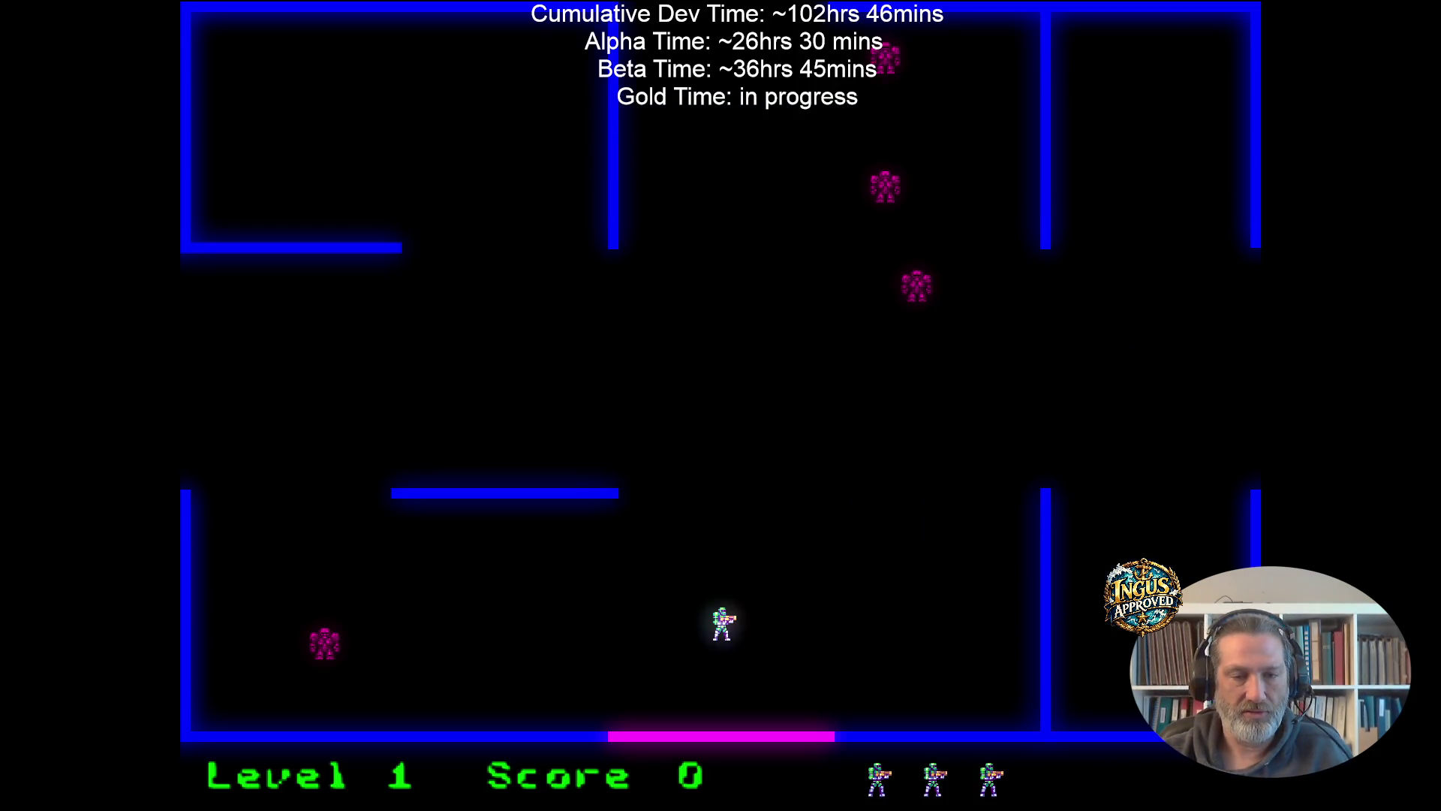
# Shoot the level 1 robots and leave the room to reach Level 2.
pyautogui.press('Right')
pyautogui.press('space')
pyautogui.press('Up')
pyautogui.press('Up')
pyautogui.press('space')
pyautogui.press('Right')
pyautogui.press('Down')
pyautogui.press('Left')
pyautogui.press('Down')
pyautogui.press('space')
pyautogui.press('Right')
pyautogui.press('Up')
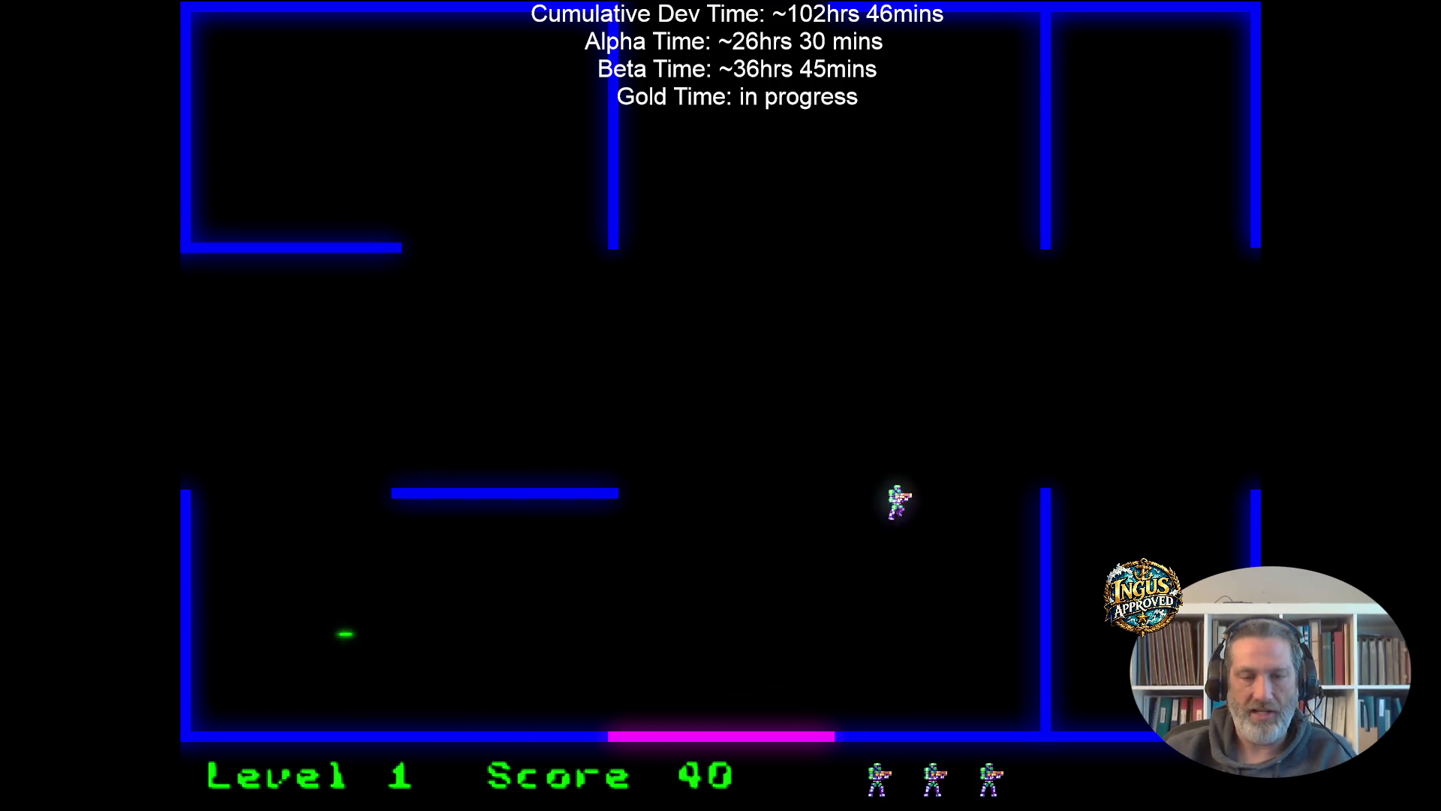
pyautogui.press('Right')
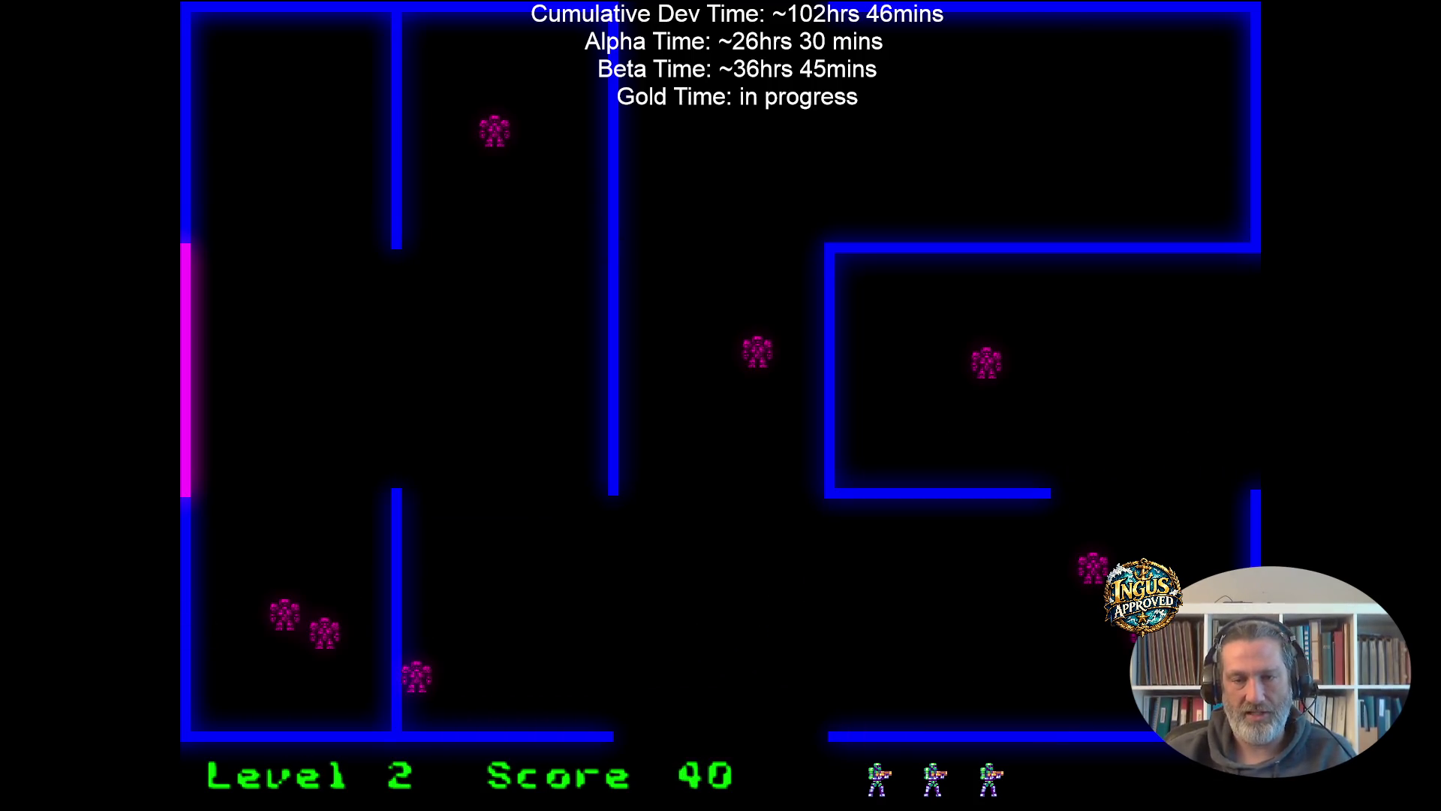
pyautogui.press('Up')
# Fight the Level 2 robots, respawning and firing at upper and lower robots.
pyautogui.press('space')
pyautogui.press('Down')
pyautogui.press('space')
pyautogui.press('Left')
pyautogui.press('space')
pyautogui.press('Down')
pyautogui.press('space')
pyautogui.press('Left')
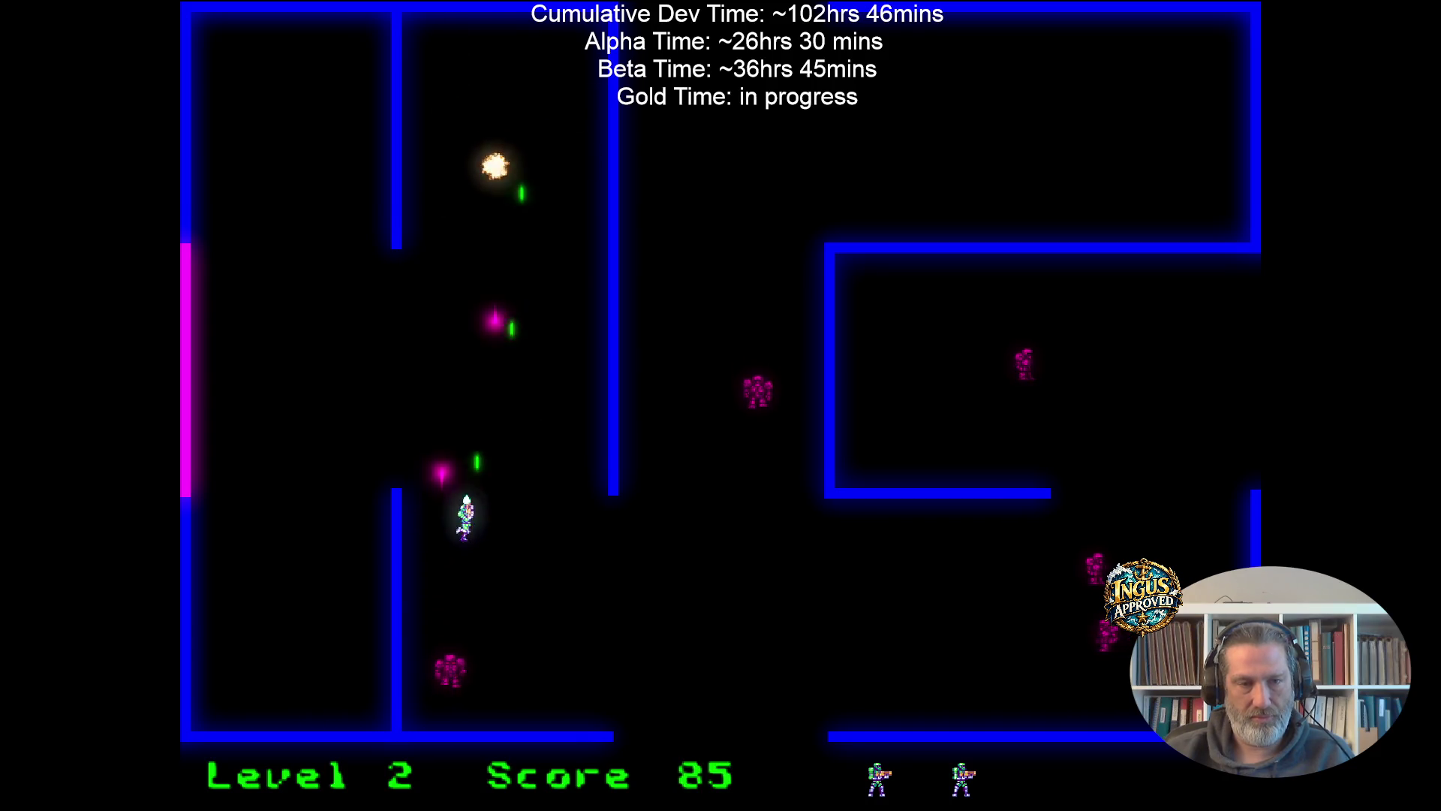
pyautogui.press('Right')
pyautogui.press('space')
pyautogui.press('Down')
pyautogui.press('Right')
pyautogui.press('space')
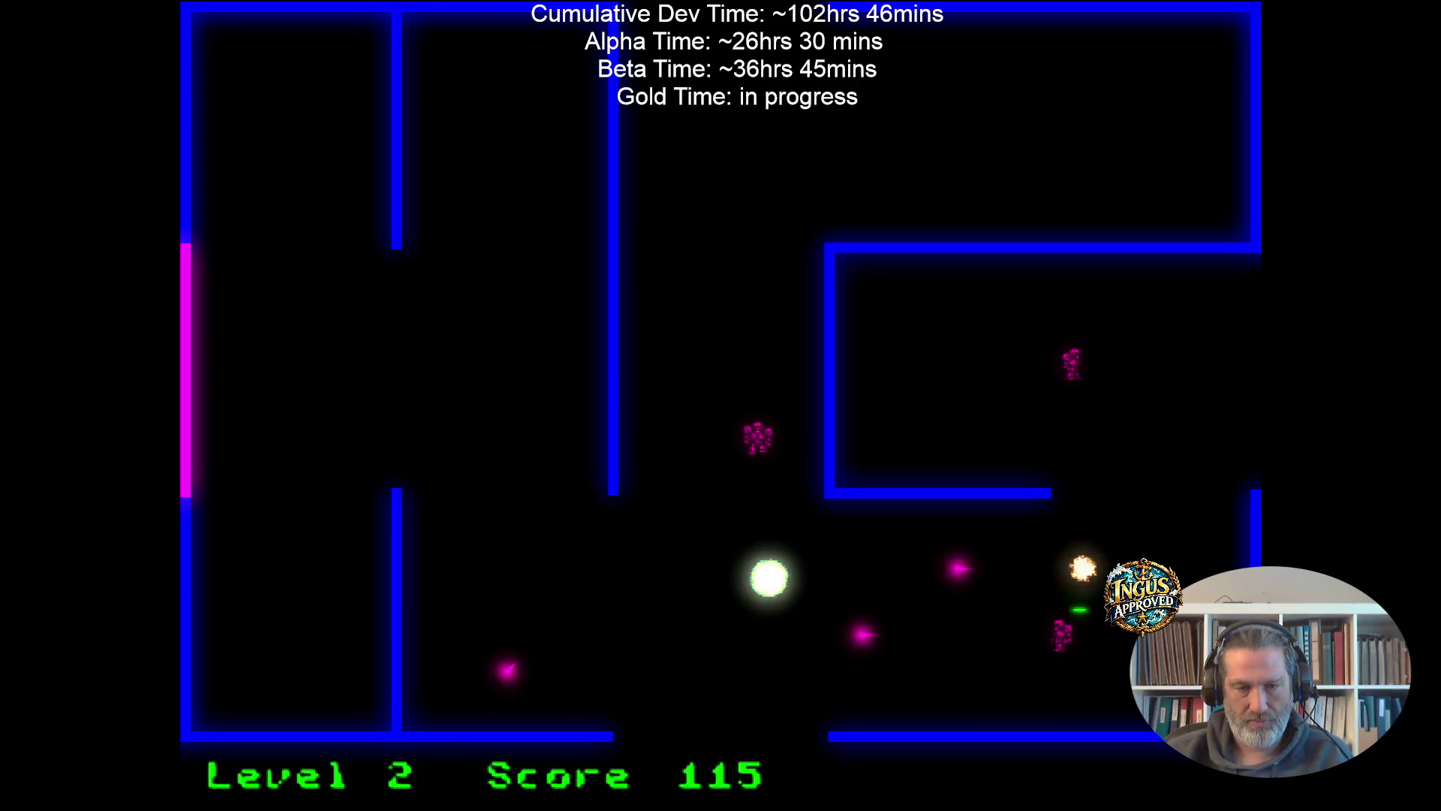
# Destroy the middle robot and play the last life until Game Over at 130 points.
pyautogui.press('Right')
pyautogui.press('Down')
pyautogui.press('Right')
pyautogui.press('Down')
pyautogui.press('space')
pyautogui.press('Right')
pyautogui.press('Down')
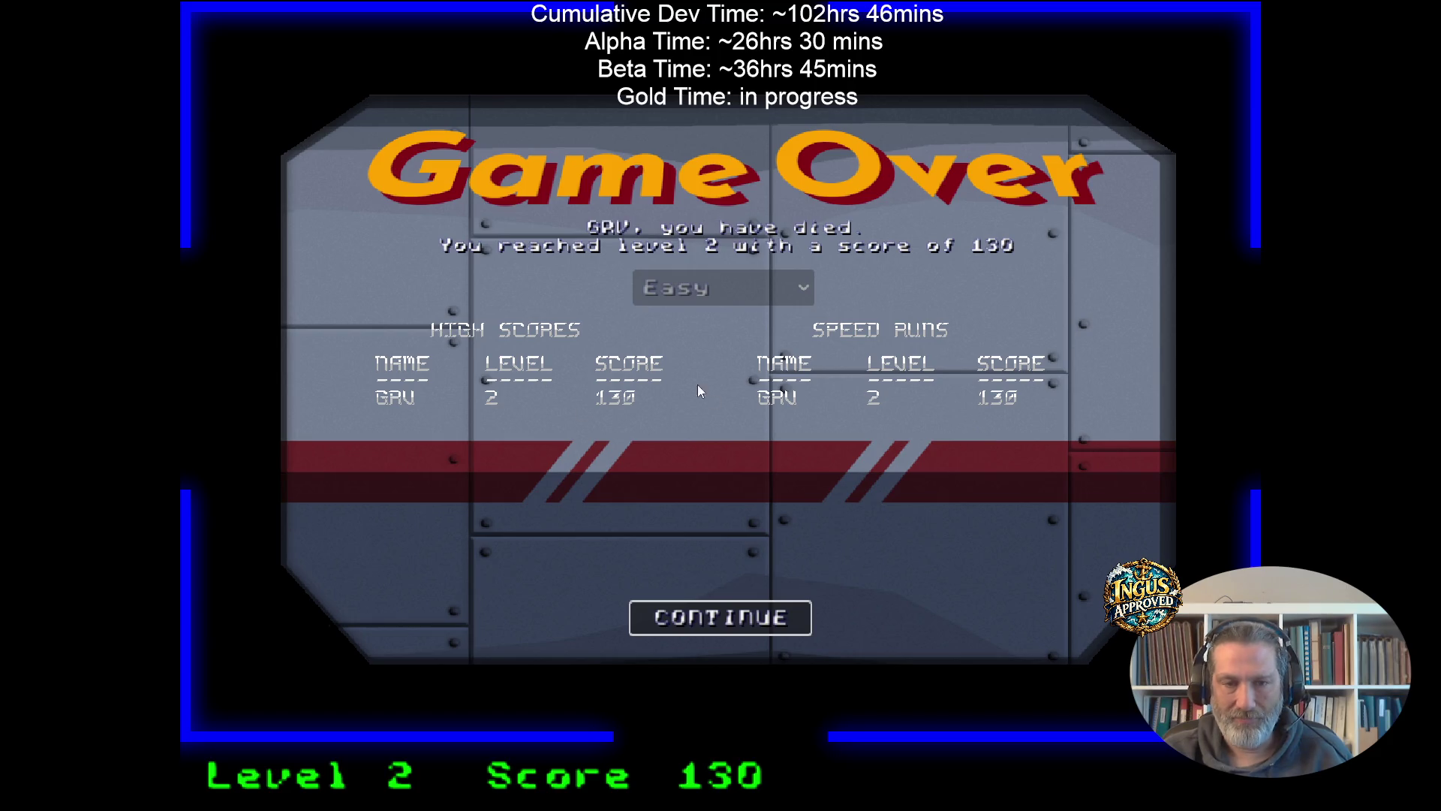
# Continue past Game Over and the credits, then start a new Normal-difficulty game.
pyautogui.click(709, 619)
pyautogui.click(620, 614)
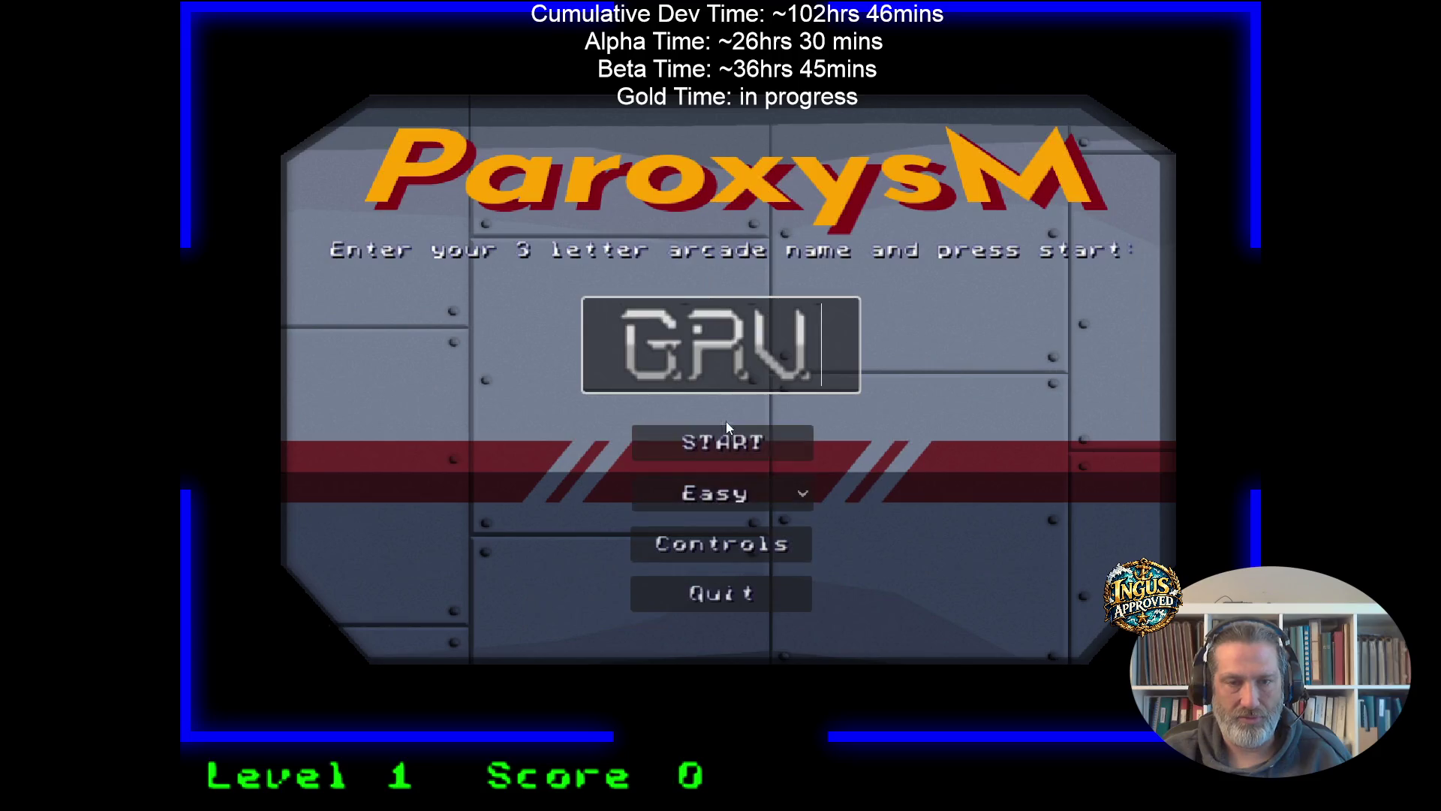
pyautogui.click(768, 495)
pyautogui.click(766, 542)
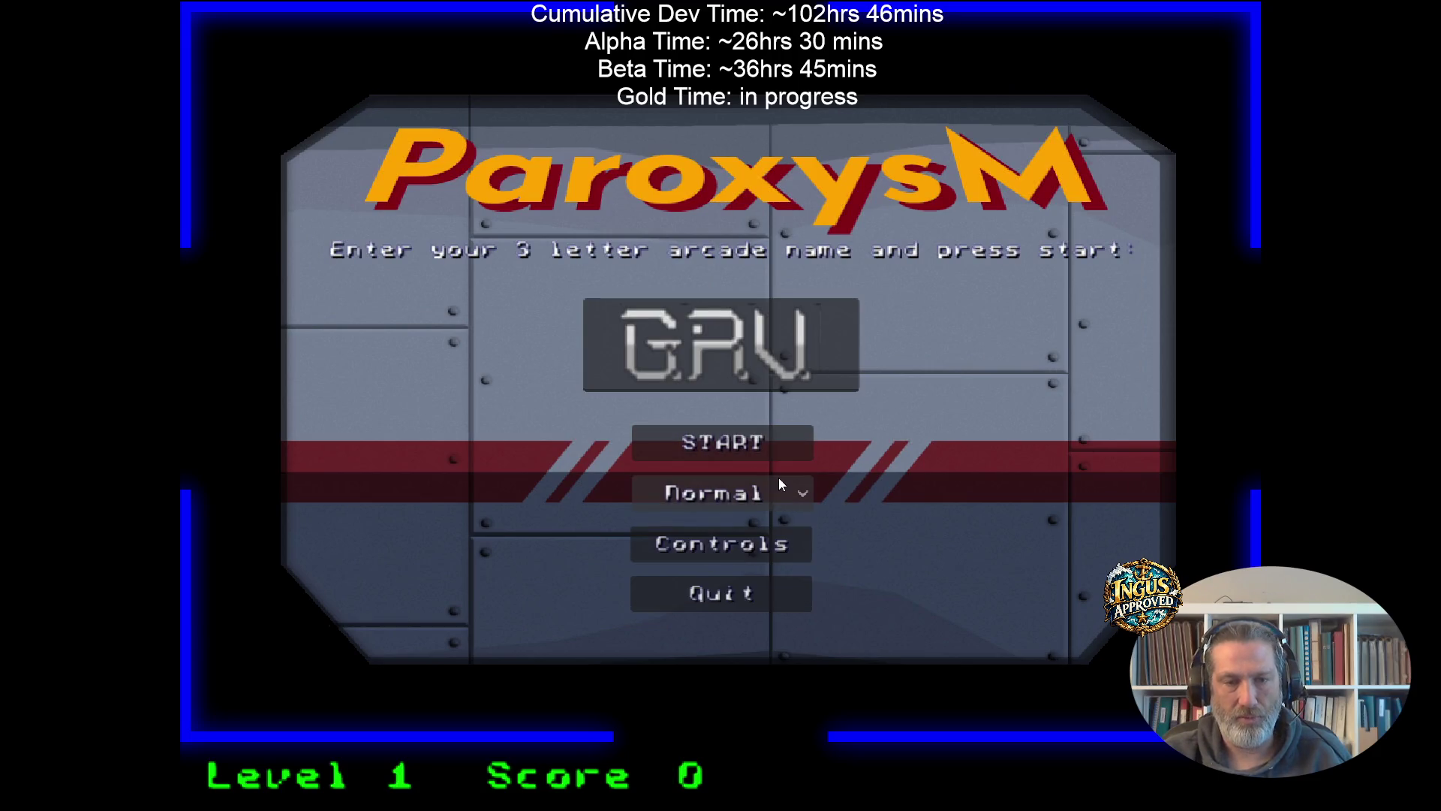
pyautogui.click(750, 441)
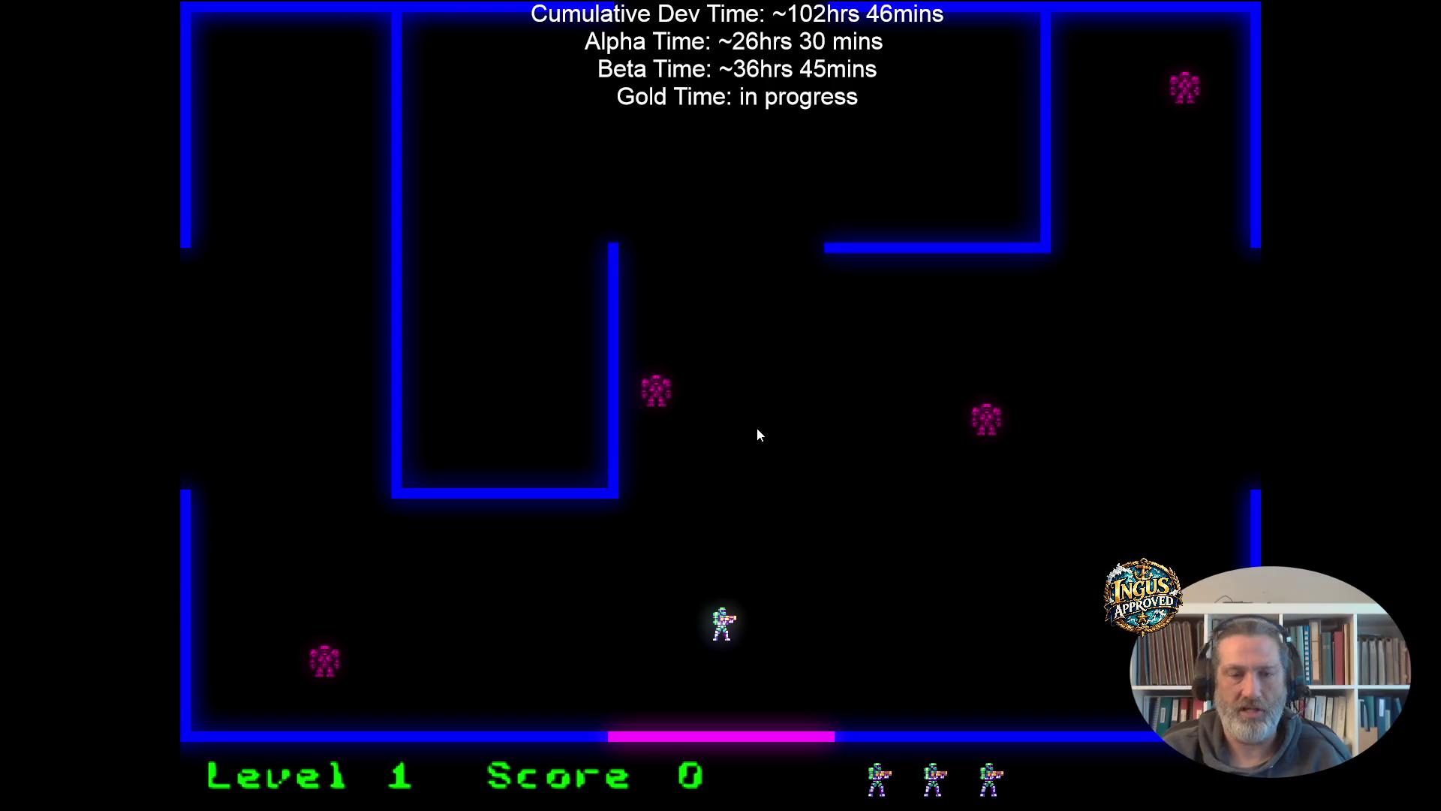
# Advance up-right firing at the robots through the first lives of the Normal run.
pyautogui.press('Up')
pyautogui.press('Right')
pyautogui.press('space')
pyautogui.press('Up')
pyautogui.press('Right')
pyautogui.press('space')
pyautogui.press('Up')
pyautogui.press('Right')
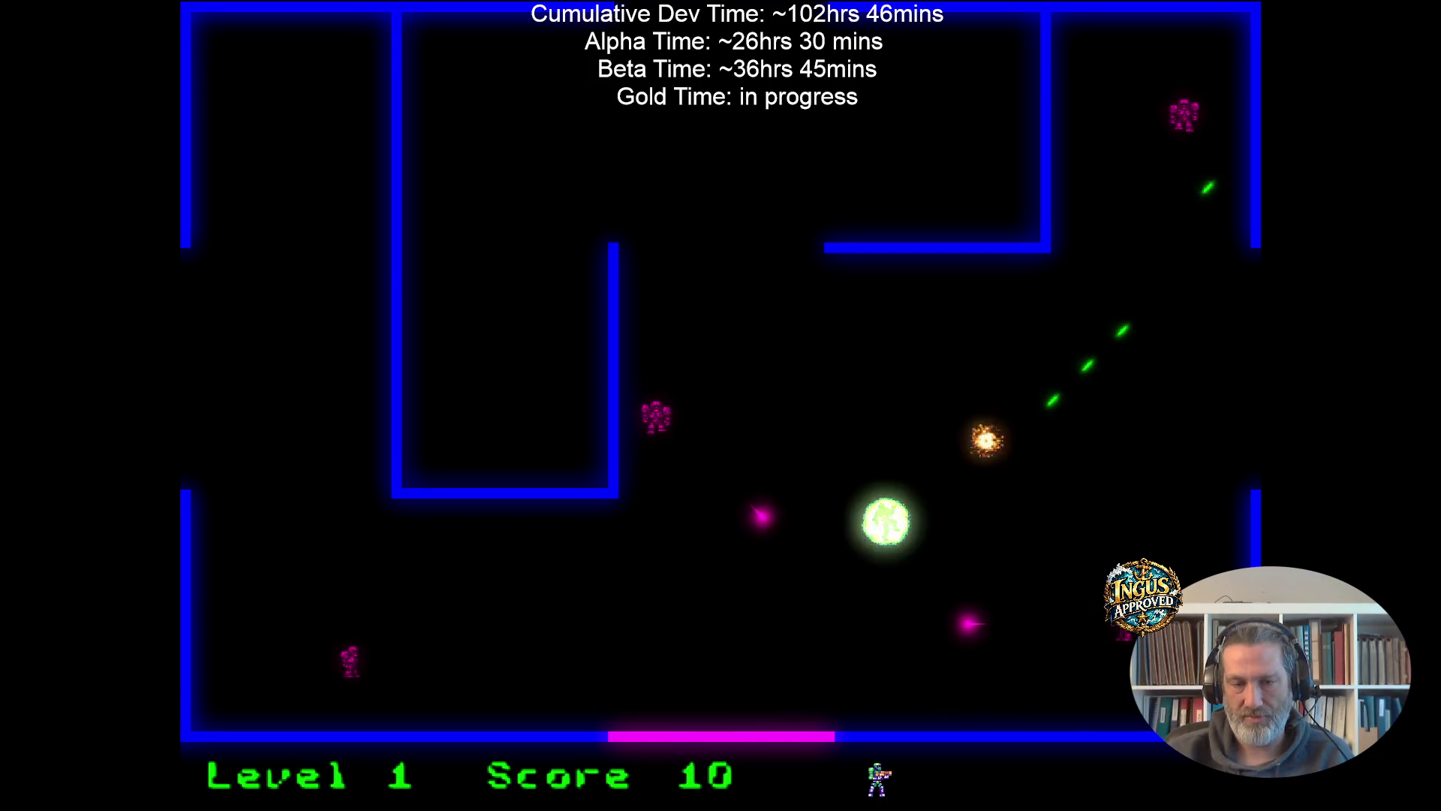
pyautogui.press('Up')
pyautogui.press('Right')
pyautogui.press('space')
pyautogui.press('Up')
pyautogui.press('Right')
# Dodge enemy shots while destroying level 1 robots with left and right fire.
pyautogui.press('Down')
pyautogui.press('Right')
pyautogui.press('Down')
pyautogui.press('Left')
pyautogui.press('Down')
pyautogui.press('Left')
pyautogui.press('Down')
pyautogui.press('Right')
pyautogui.press('space')
pyautogui.press('Up')
pyautogui.press('space')
pyautogui.press('Down')
pyautogui.press('Right')
pyautogui.press('space')
pyautogui.press('Up')
pyautogui.press('Up')
pyautogui.press('Left')
pyautogui.press('Up')
pyautogui.press('Left')
pyautogui.press('Left')
pyautogui.press('space')
pyautogui.press('Right')
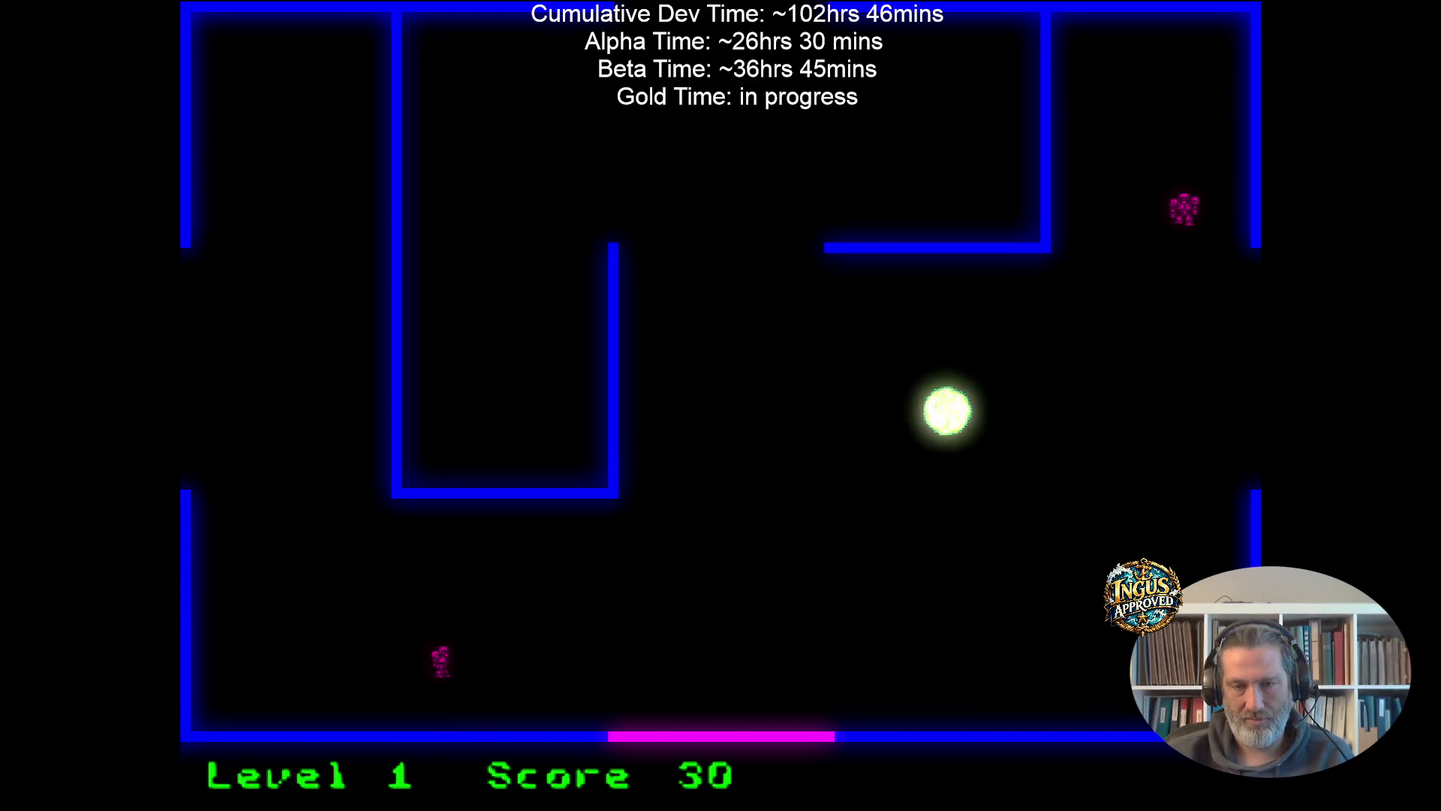
# Play the final life until Game Over on level 1 with 40 points.
pyautogui.press('Down')
pyautogui.press('Left')
pyautogui.press('space')
pyautogui.press('Up')
pyautogui.press('Right')
pyautogui.press('space')
pyautogui.press('Down')
pyautogui.press('Left')
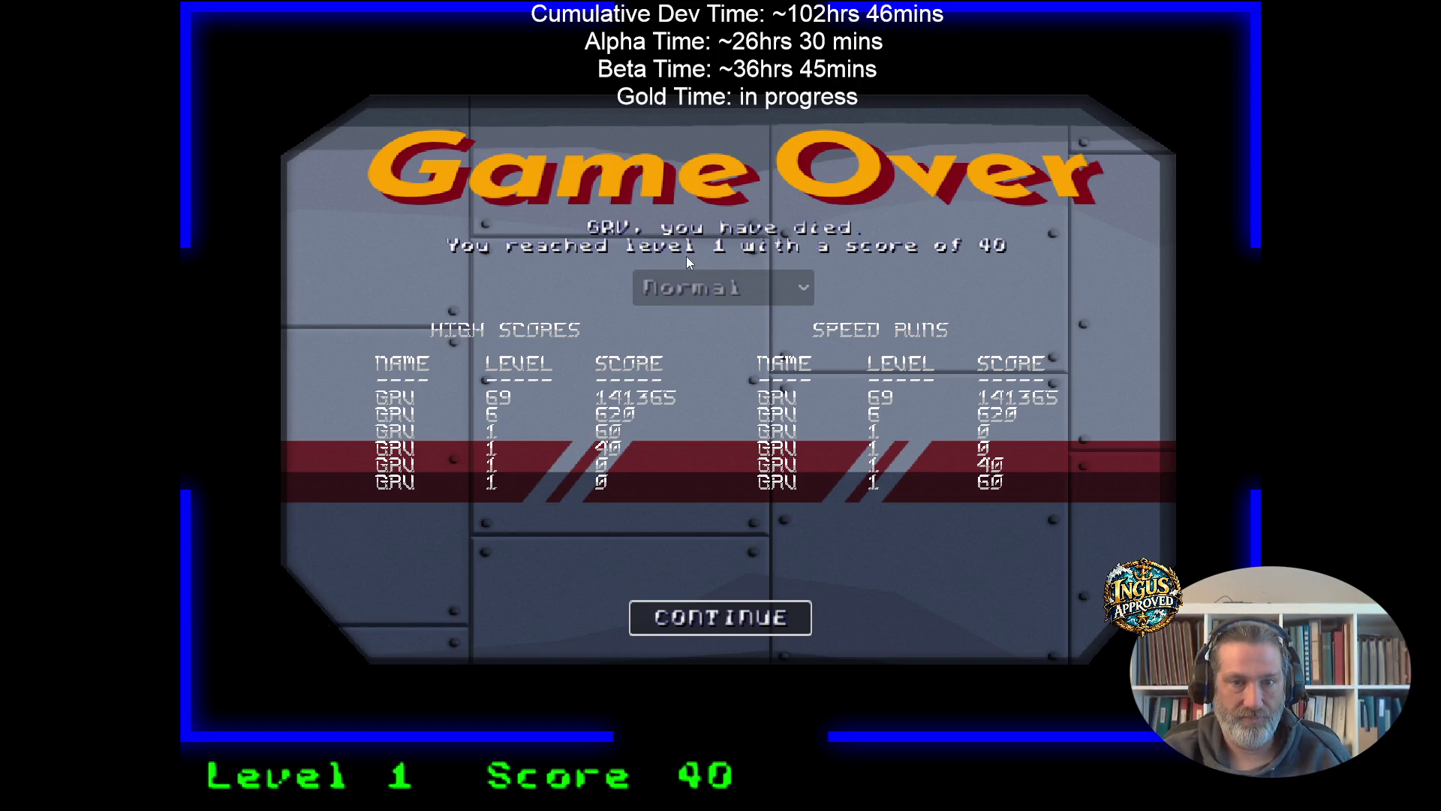
# Continue past Game Over and the credits, then start a new Hard-difficulty game.
pyautogui.click(721, 617)
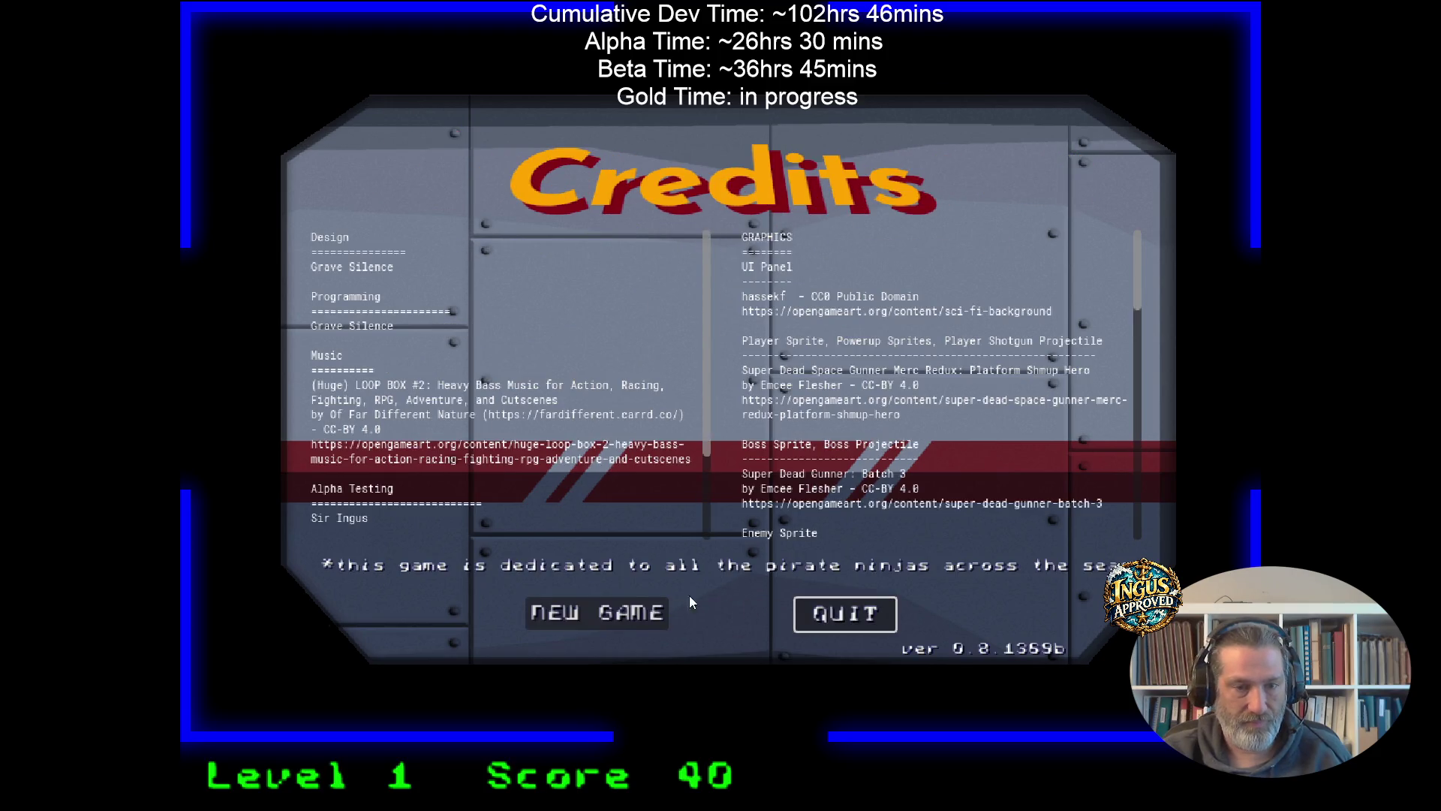
pyautogui.click(621, 613)
pyautogui.click(747, 496)
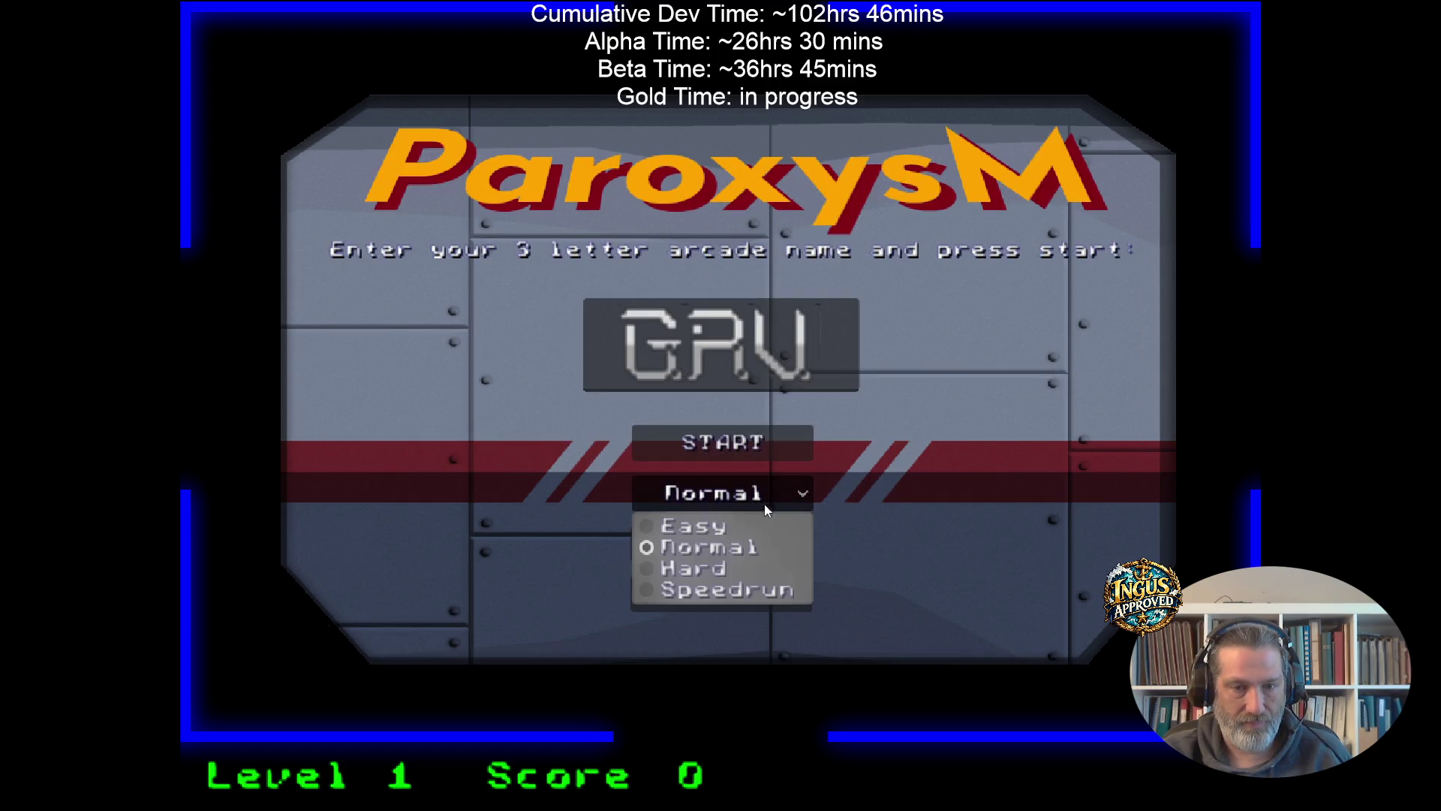
pyautogui.click(750, 566)
pyautogui.click(722, 442)
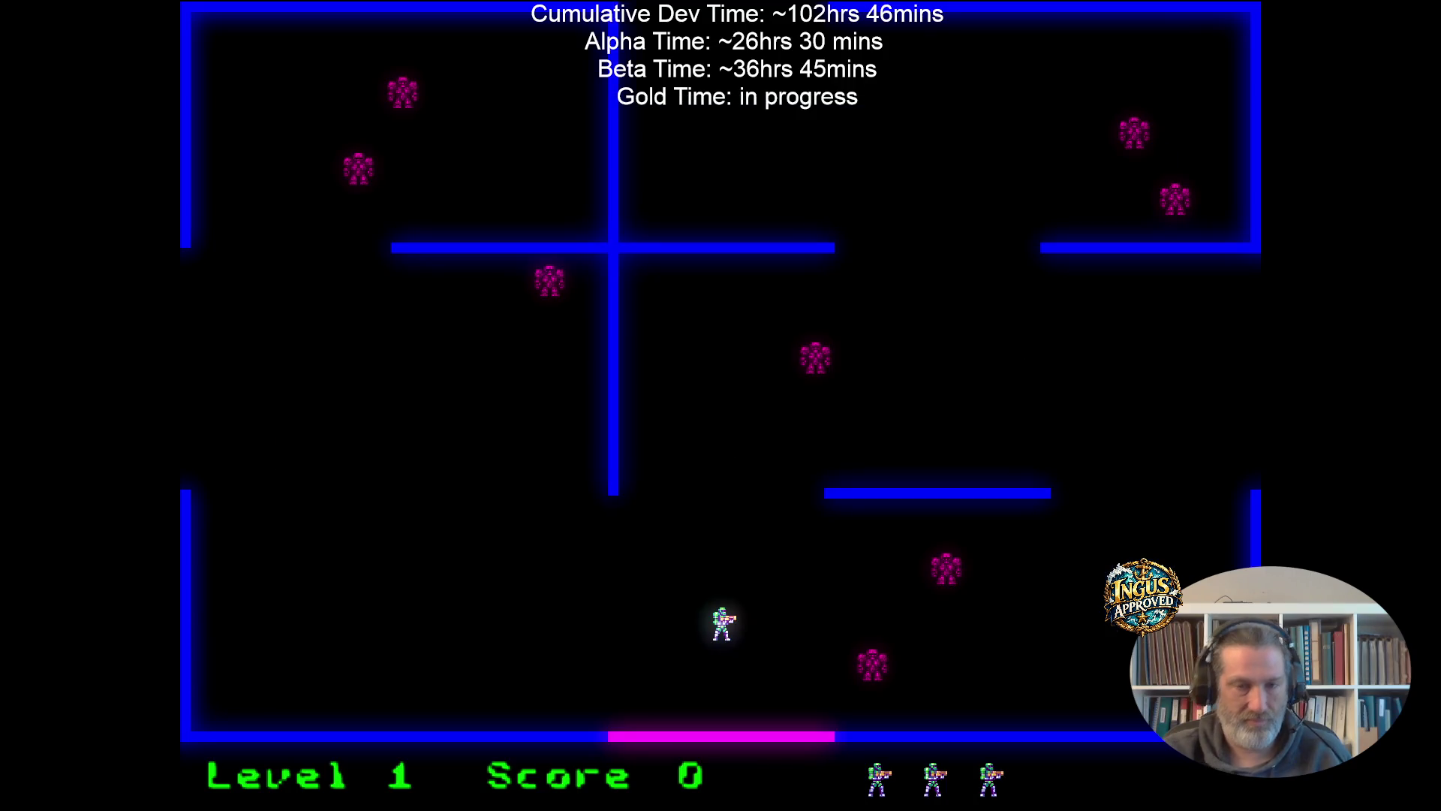
# Clear the level 1 robots and exit left to reach Level 2.
pyautogui.press('Left')
pyautogui.press('space')
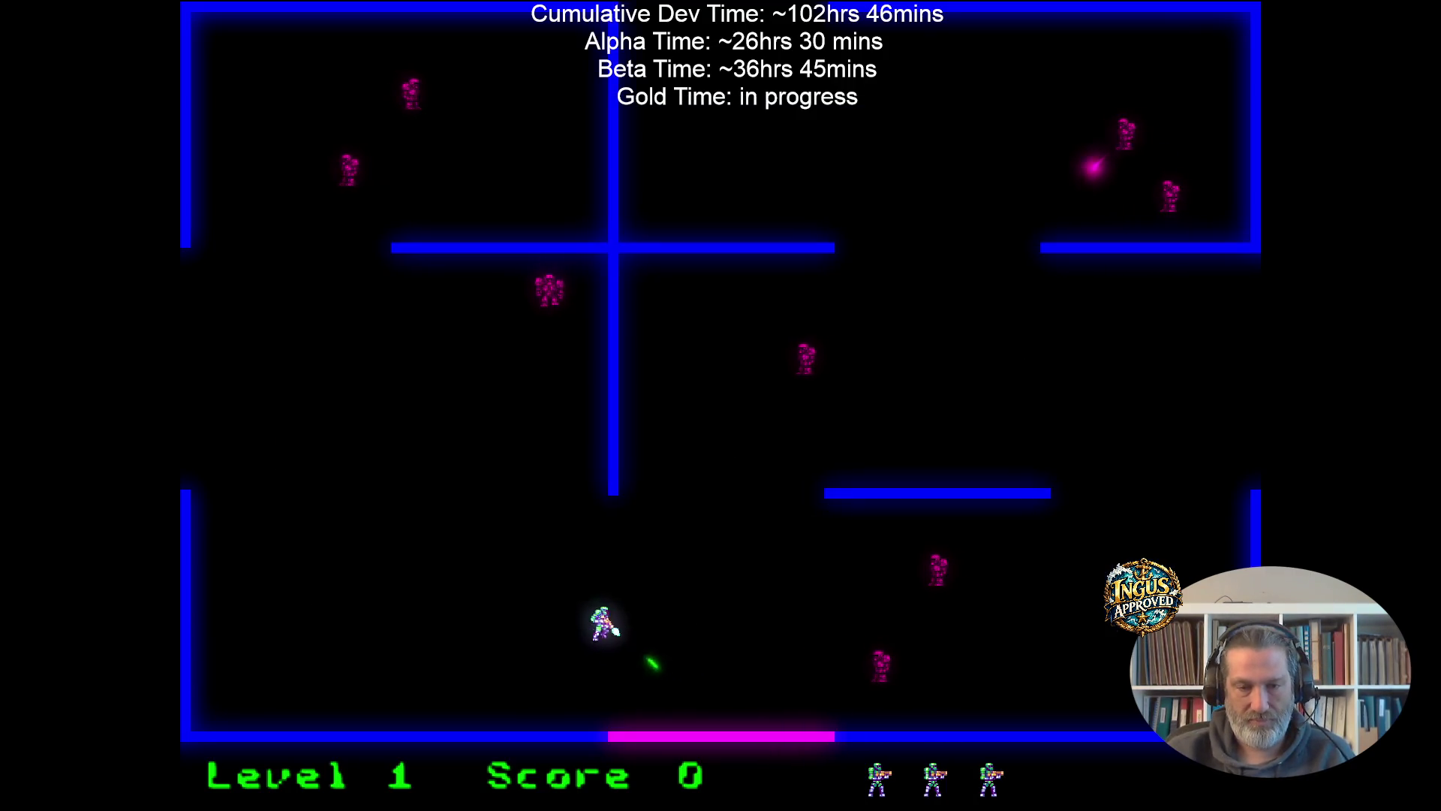
pyautogui.press('Up')
pyautogui.press('Right')
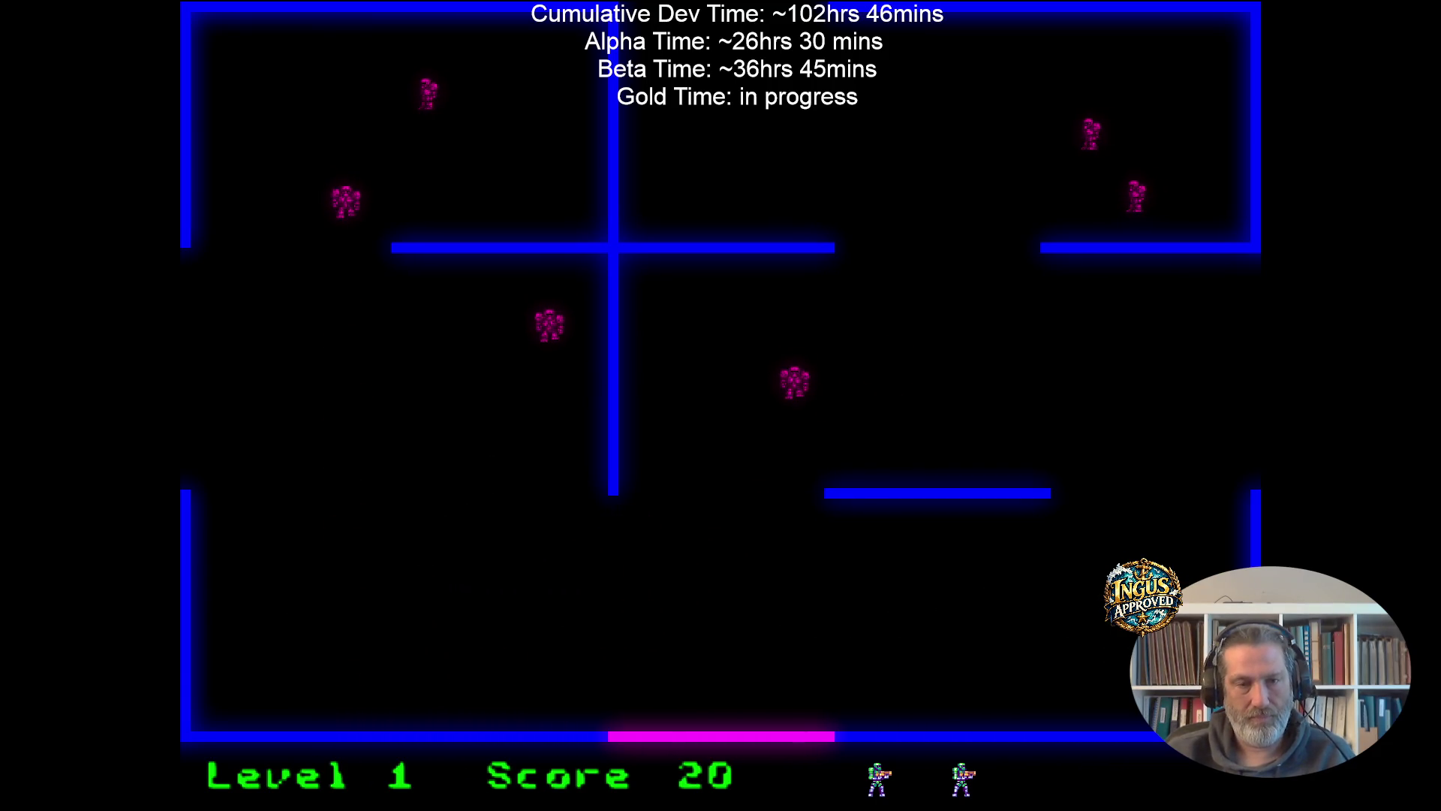
pyautogui.press('Up')
pyautogui.press('Left')
pyautogui.press('space')
pyautogui.press('Down')
pyautogui.press('Left')
pyautogui.press('space')
pyautogui.press('Down')
pyautogui.press('Up')
pyautogui.press('Left')
pyautogui.press('Down')
pyautogui.press('space')
pyautogui.press('Up')
pyautogui.press('Left')
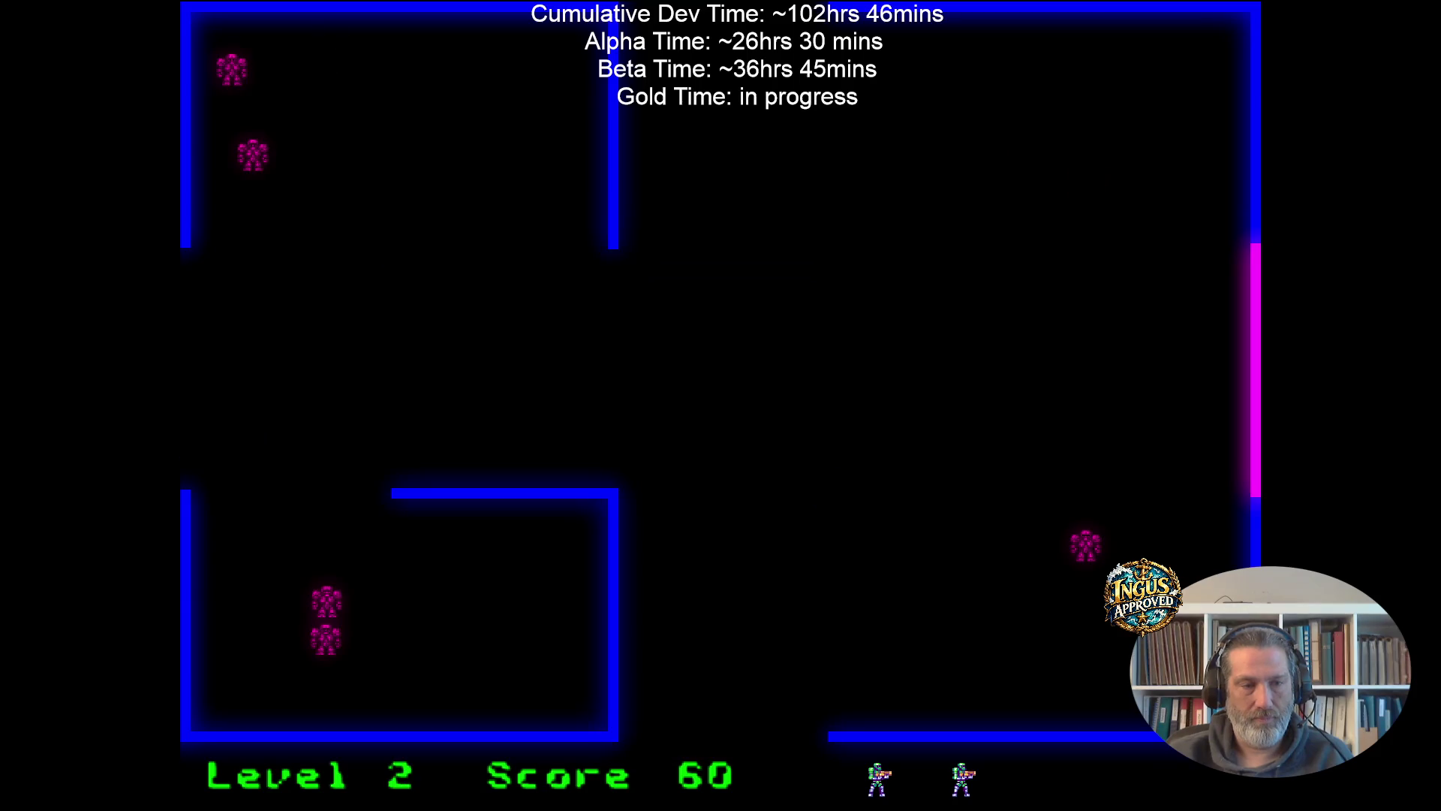
# Fight through Level 2's robots and exit left to reach Level 3.
pyautogui.press('space')
pyautogui.press('Up')
pyautogui.press('Up')
pyautogui.press('Left')
pyautogui.press('space')
pyautogui.press('Left')
pyautogui.press('Left')
pyautogui.press('Down')
pyautogui.press('space')
pyautogui.press('space')
pyautogui.press('Left')
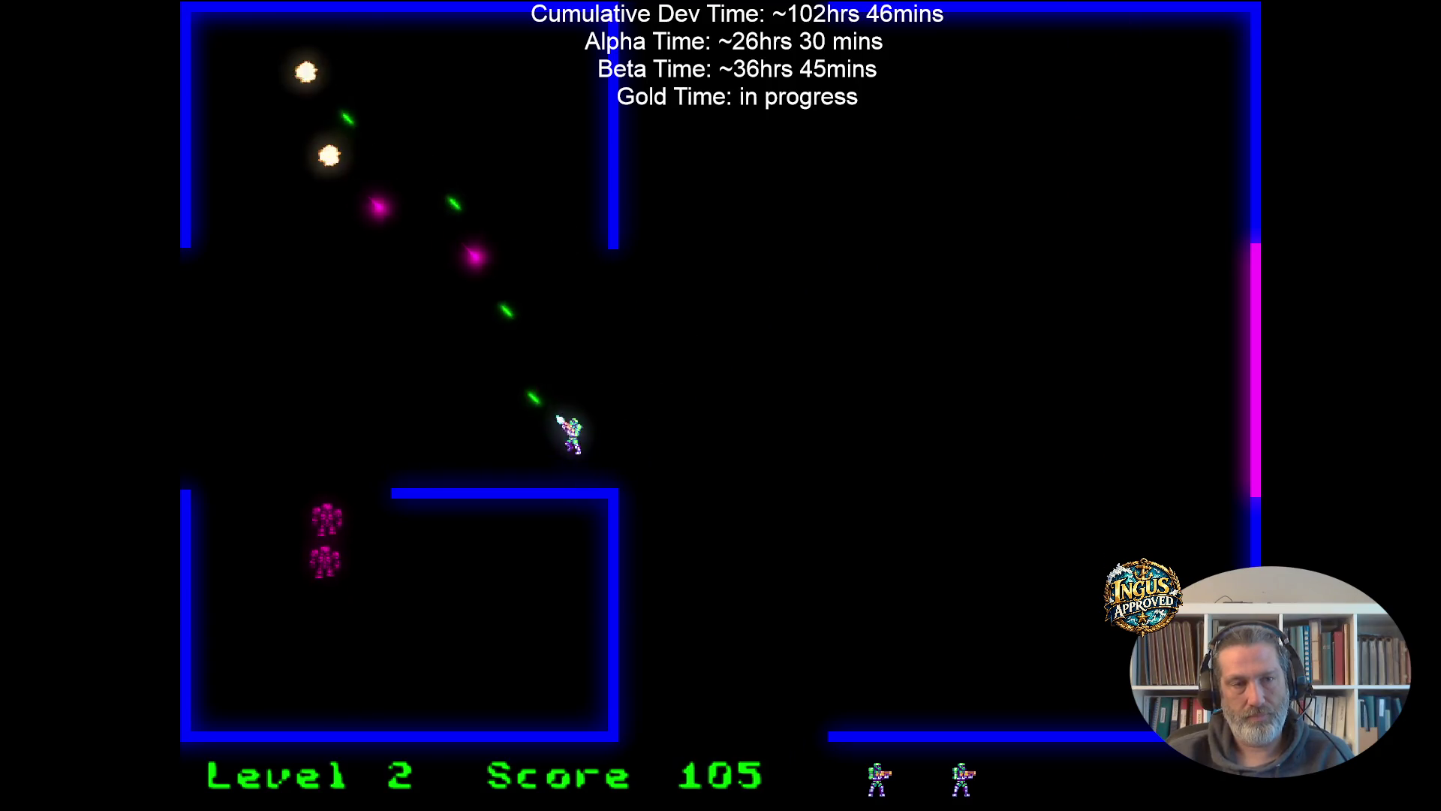
pyautogui.press('Up')
pyautogui.press('Up')
pyautogui.press('space')
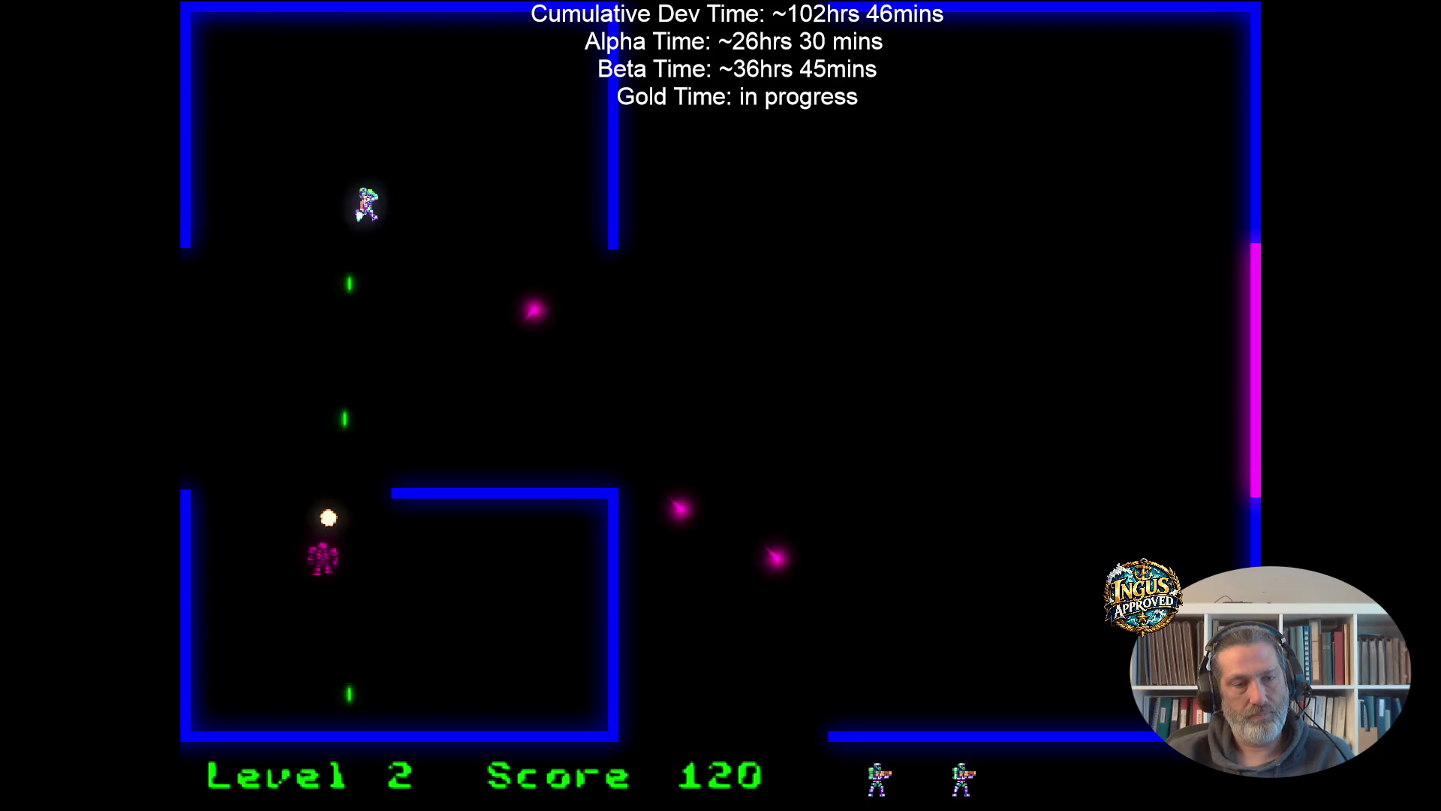
pyautogui.press('Left')
pyautogui.press('Down')
pyautogui.press('space')
pyautogui.press('Right')
pyautogui.press('Left')
pyautogui.press('Left')
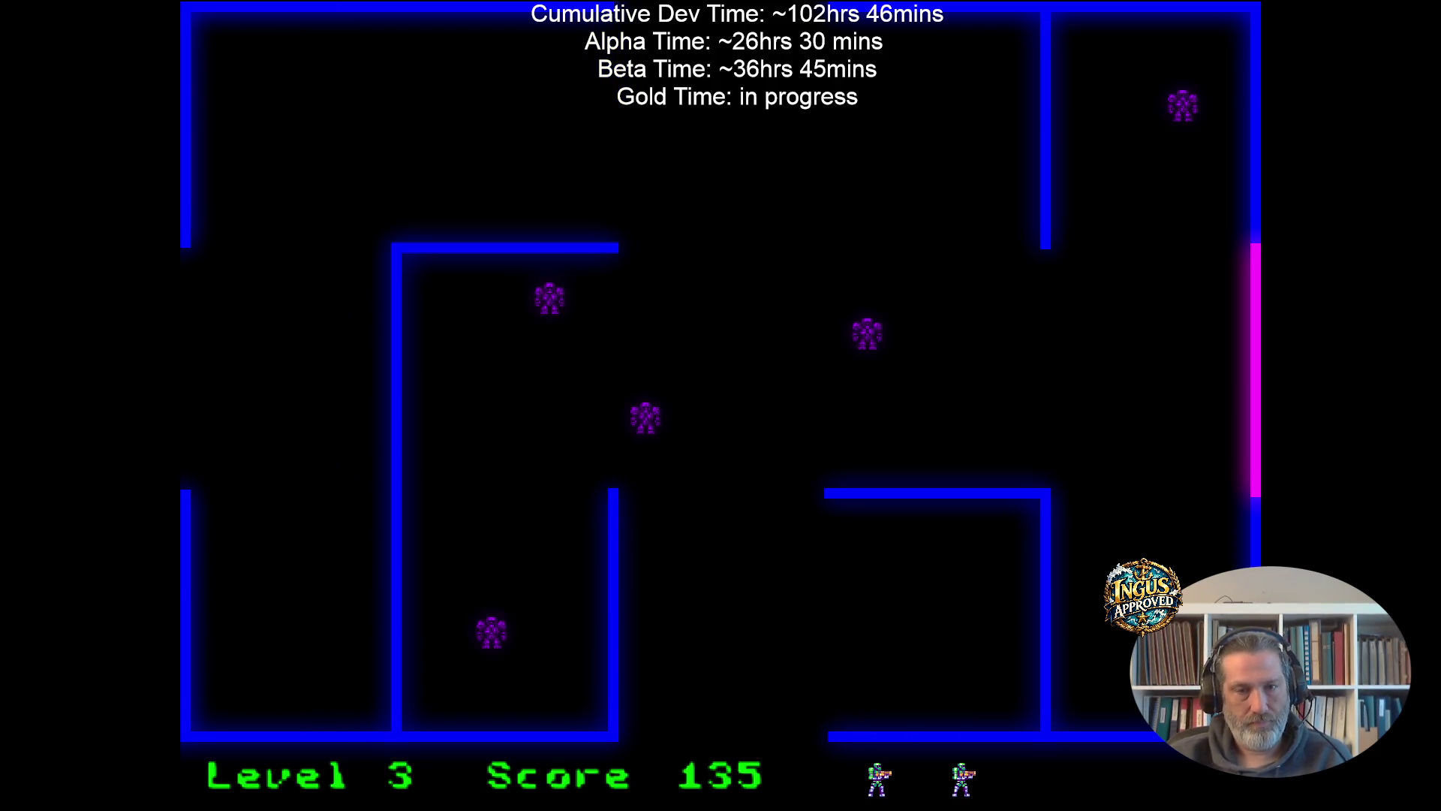
pyautogui.press('Up')
pyautogui.press('space')
# Play Level 3 until Game Over at 175 points, then move on to the credits.
pyautogui.press('Left')
pyautogui.press('space')
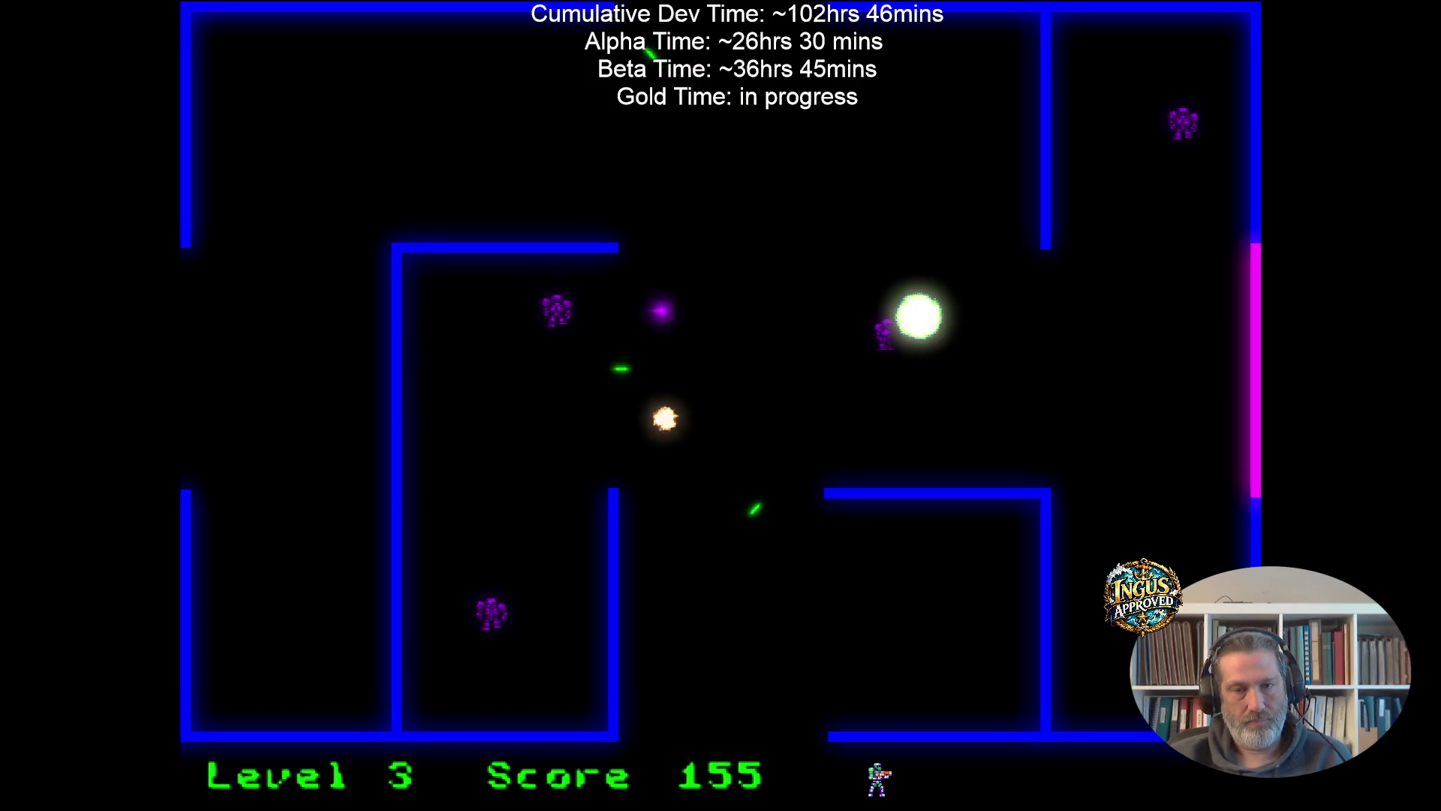
pyautogui.press('space')
pyautogui.press('Left')
pyautogui.press('Up')
pyautogui.press('space')
pyautogui.press('Right')
pyautogui.press('Down')
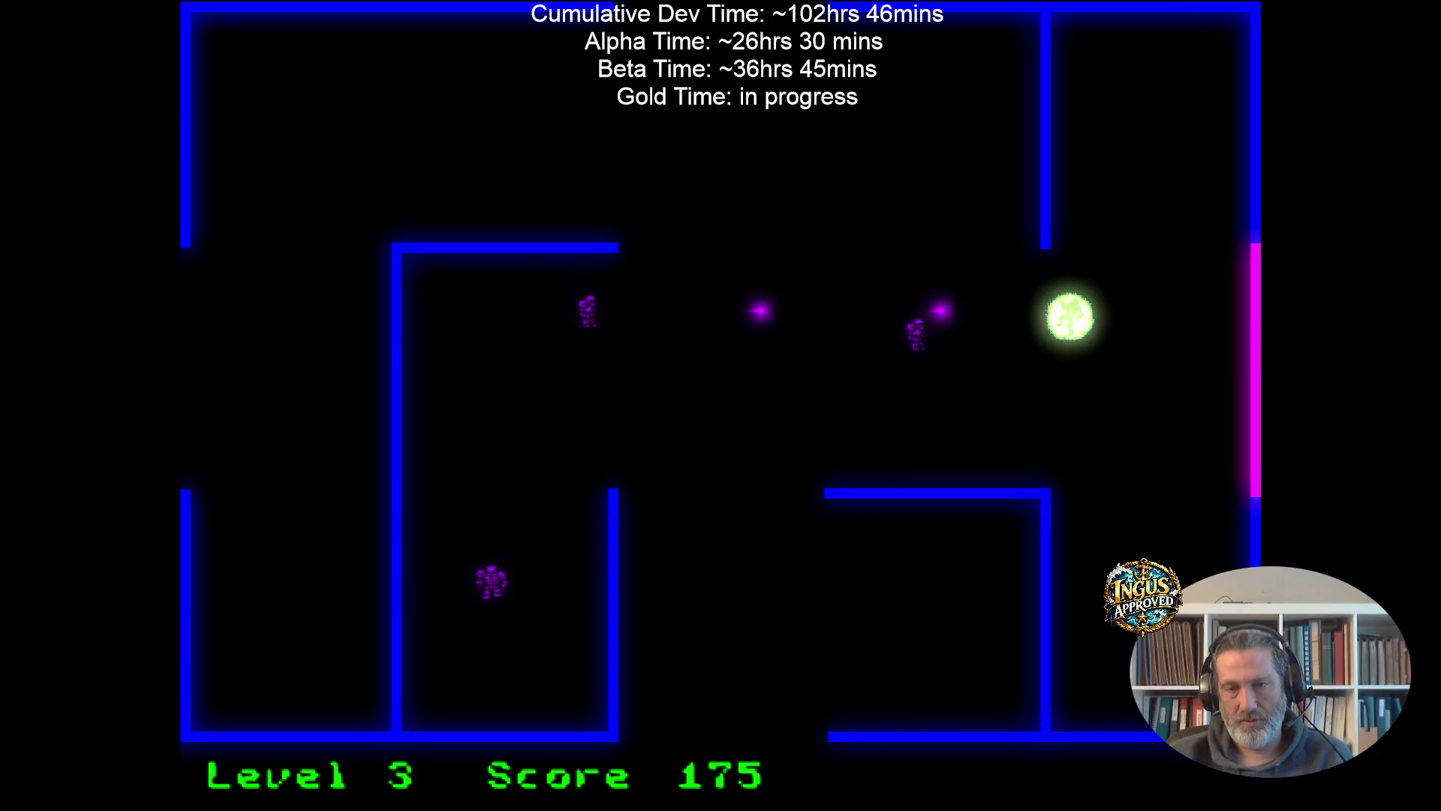
pyautogui.press('Up')
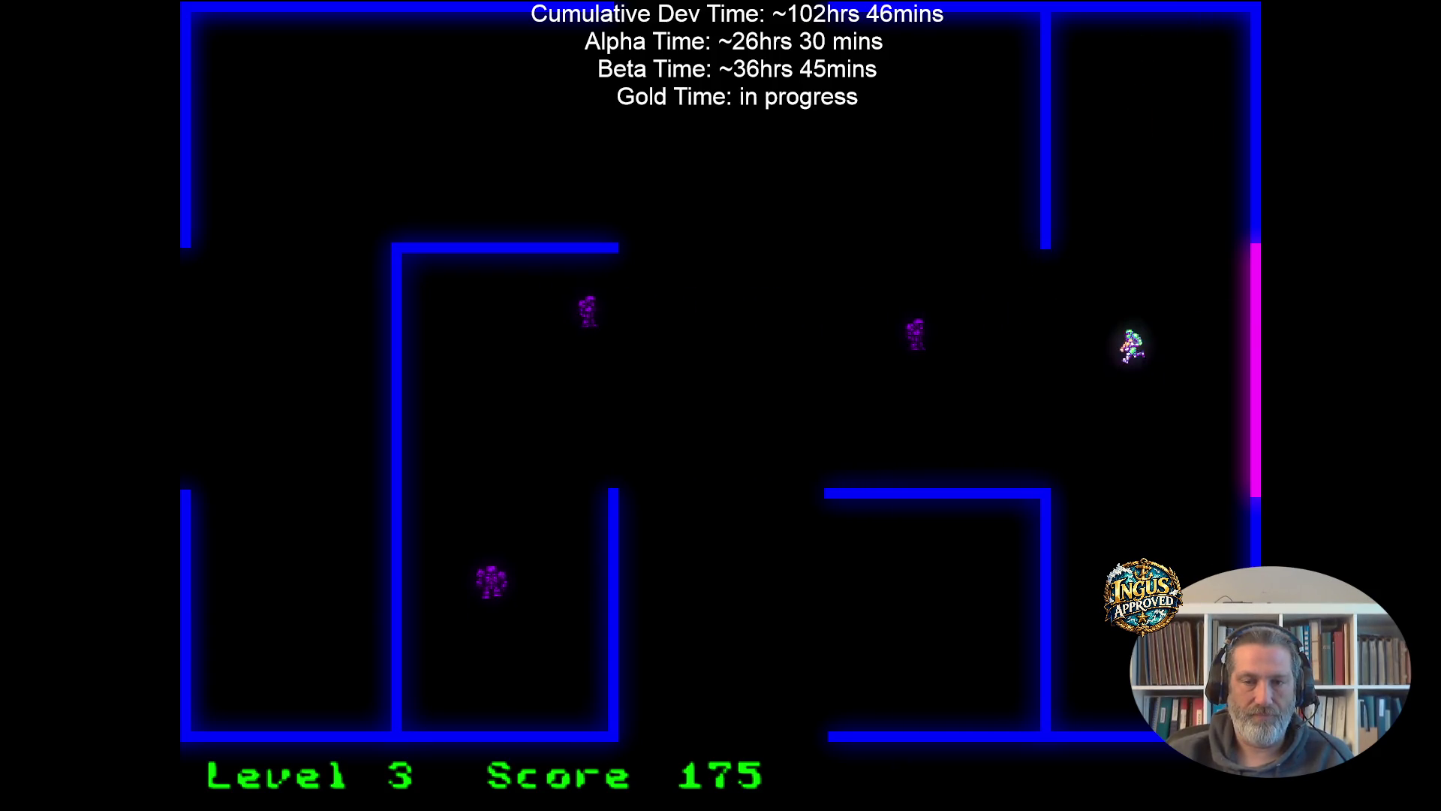
pyautogui.press('Left')
pyautogui.press('space')
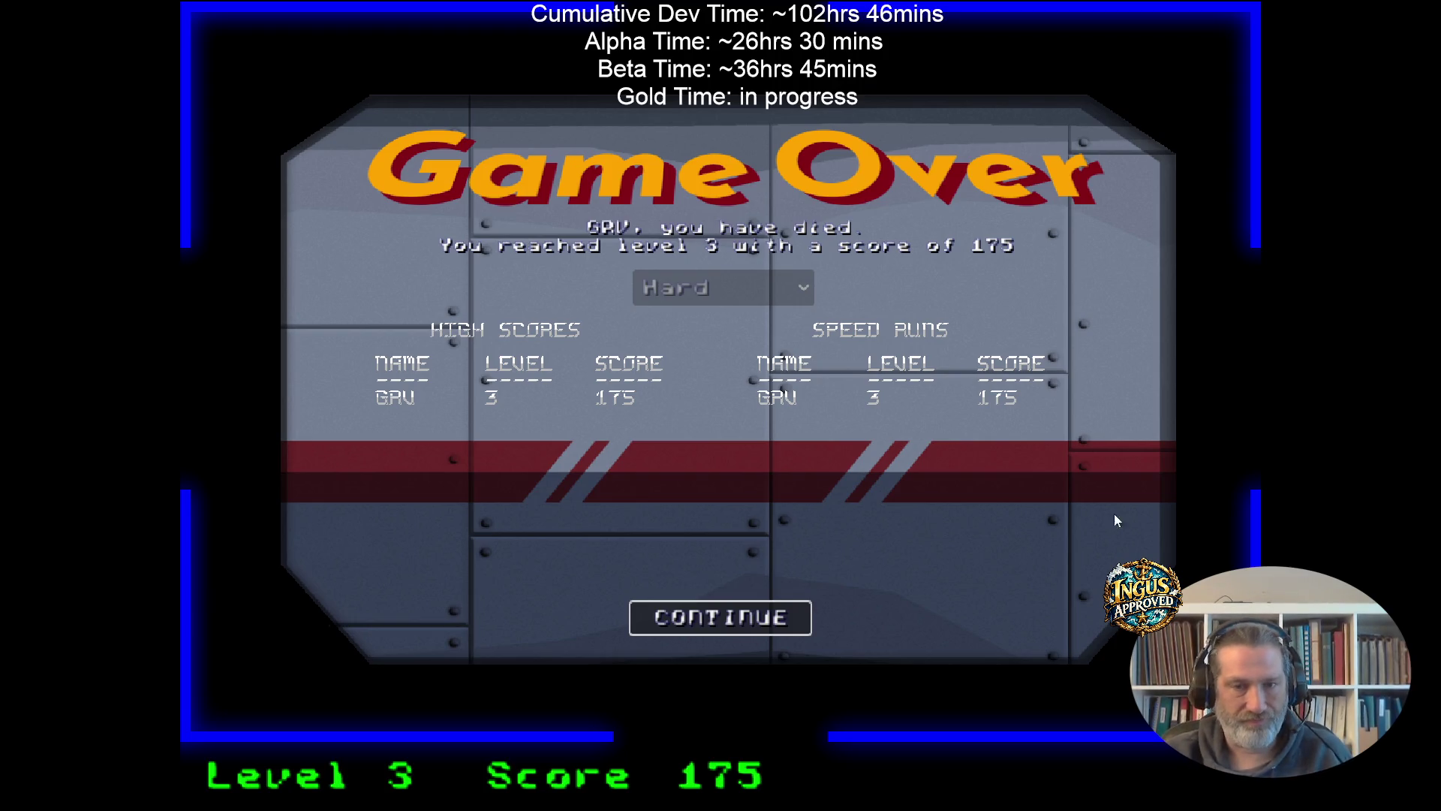
pyautogui.click(718, 617)
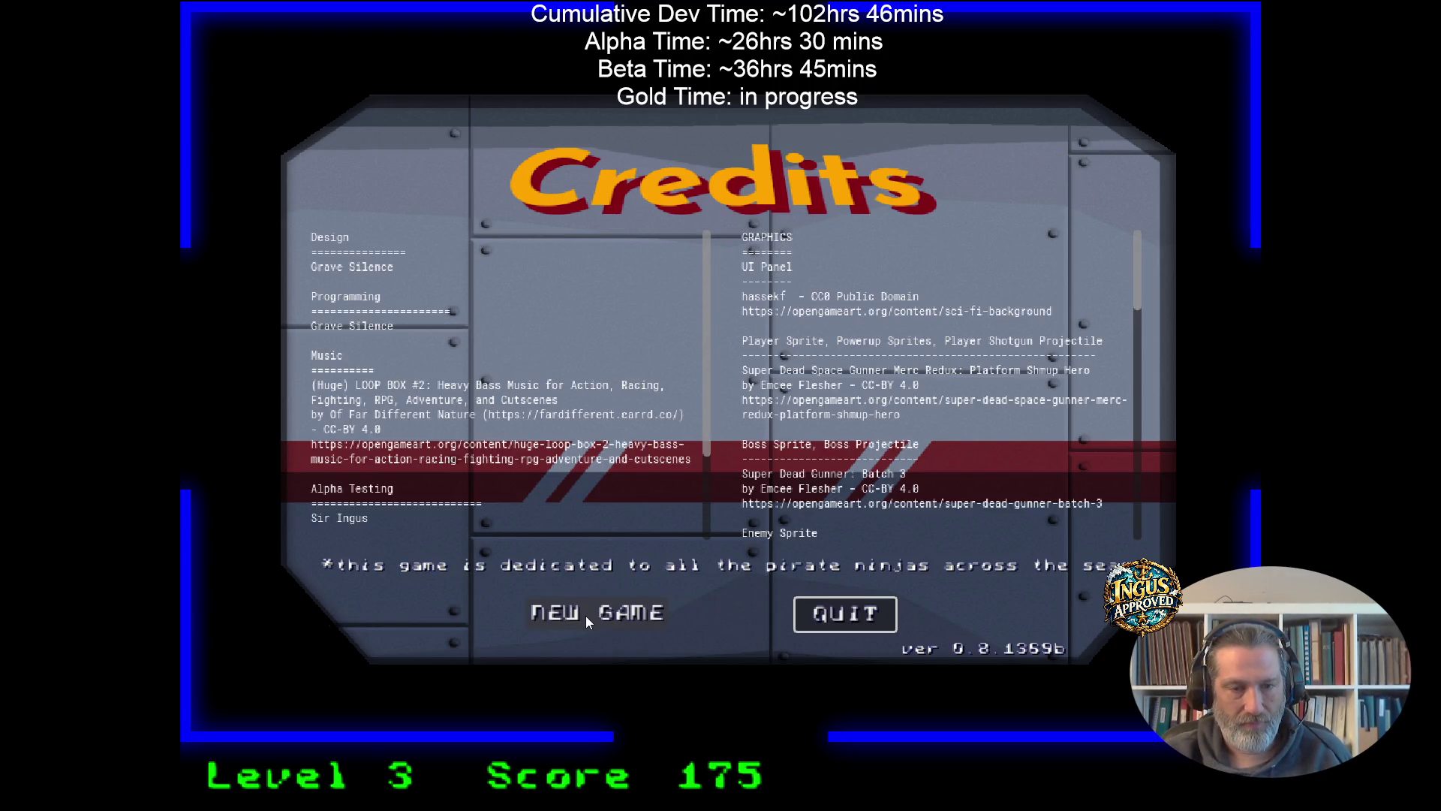
# Start a new Paroxysm game from the credits on Speedrun difficulty.
pyautogui.click(585, 616)
pyautogui.click(742, 587)
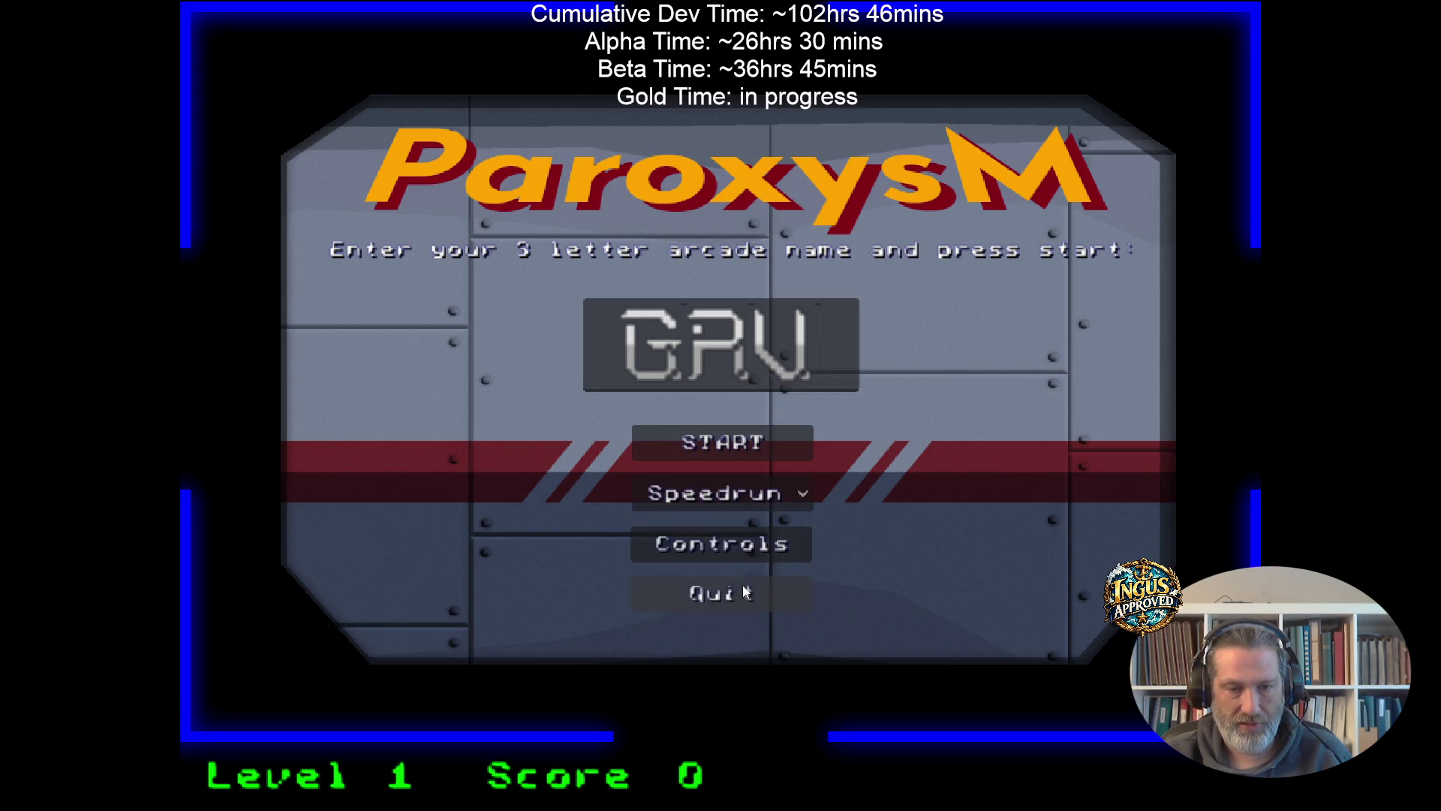
pyautogui.click(766, 440)
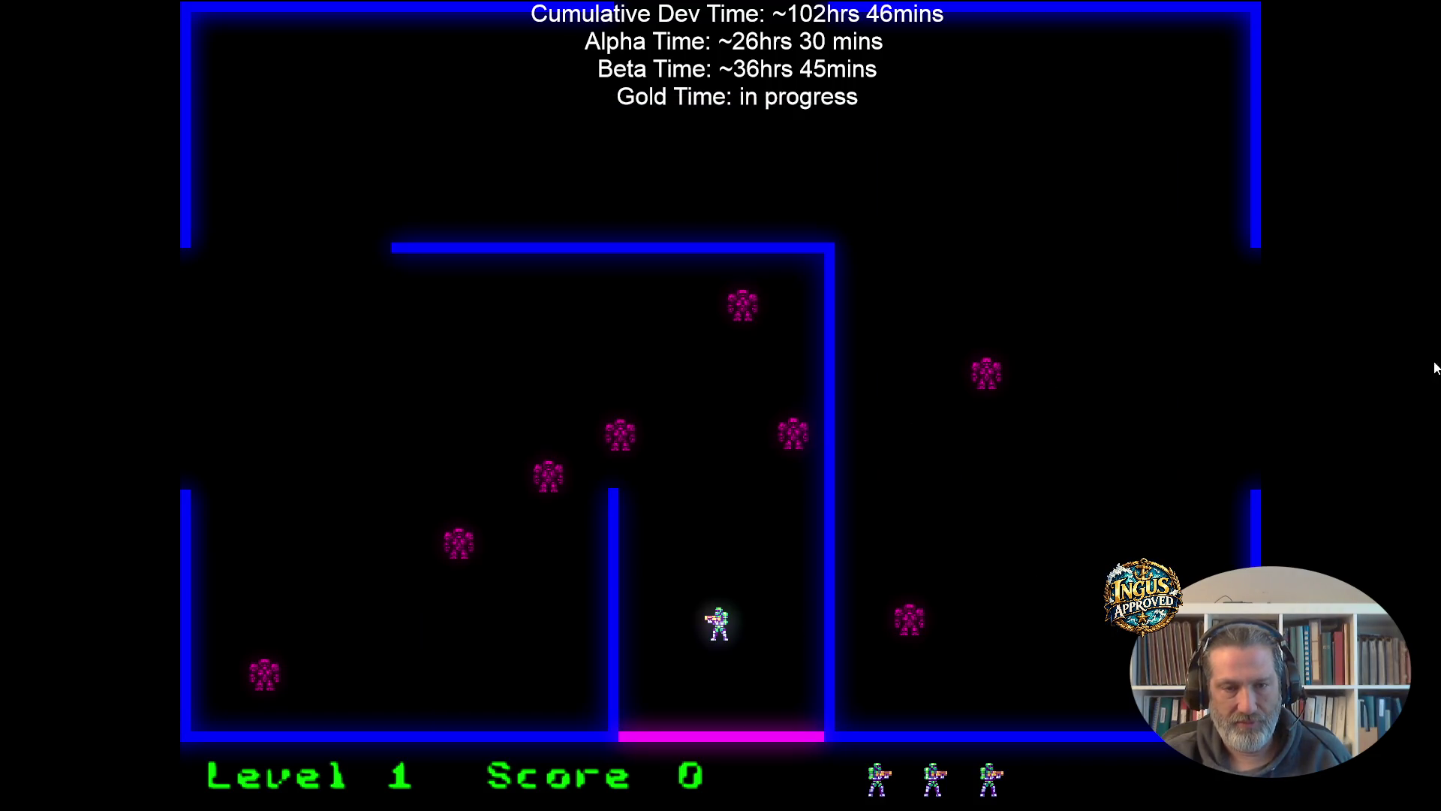
# Steer the player through the left and bottom exits from Level 1 to Level 4.
pyautogui.press('Up')
pyautogui.press('Left')
pyautogui.press('Left')
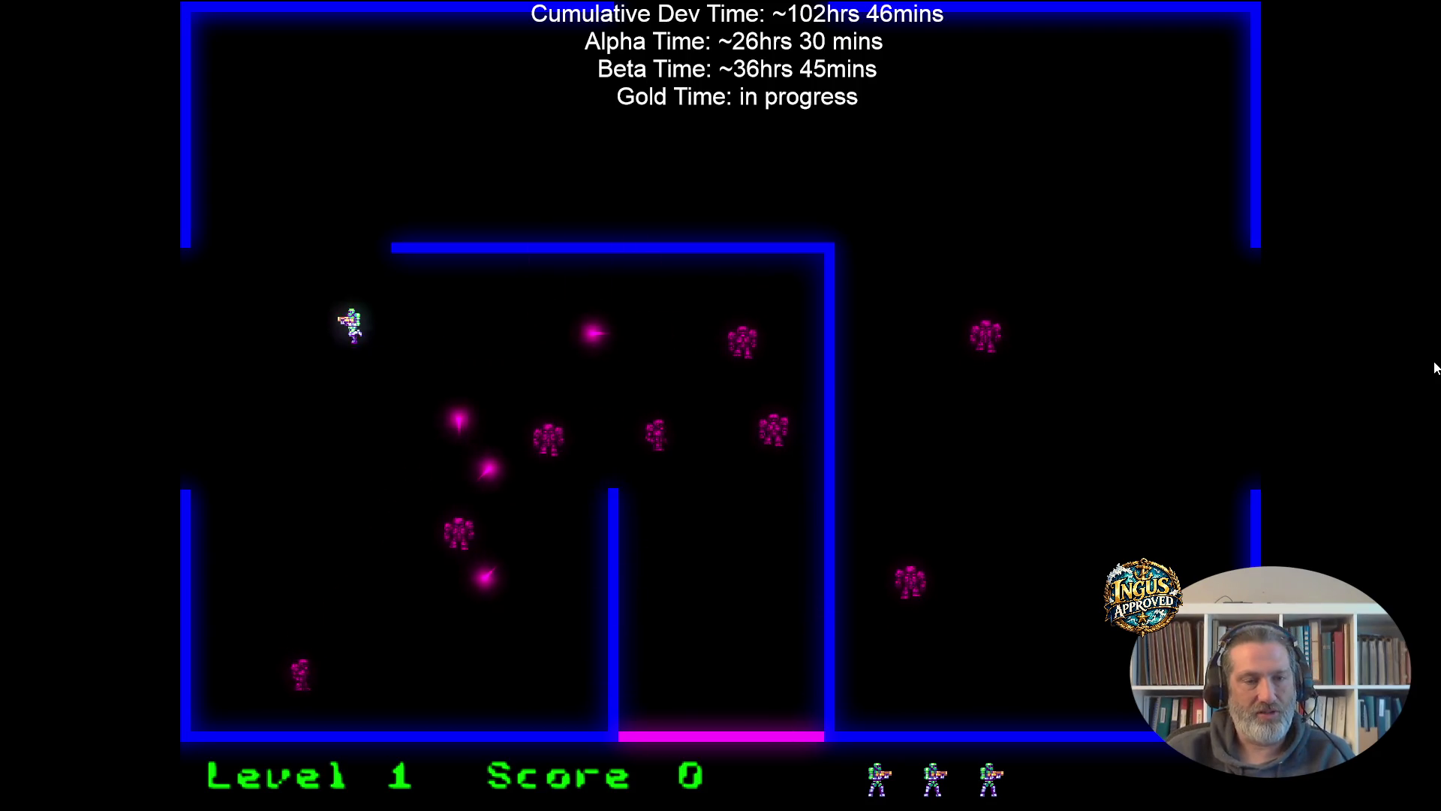
pyautogui.press('Left')
pyautogui.press('Down')
pyautogui.press('Down')
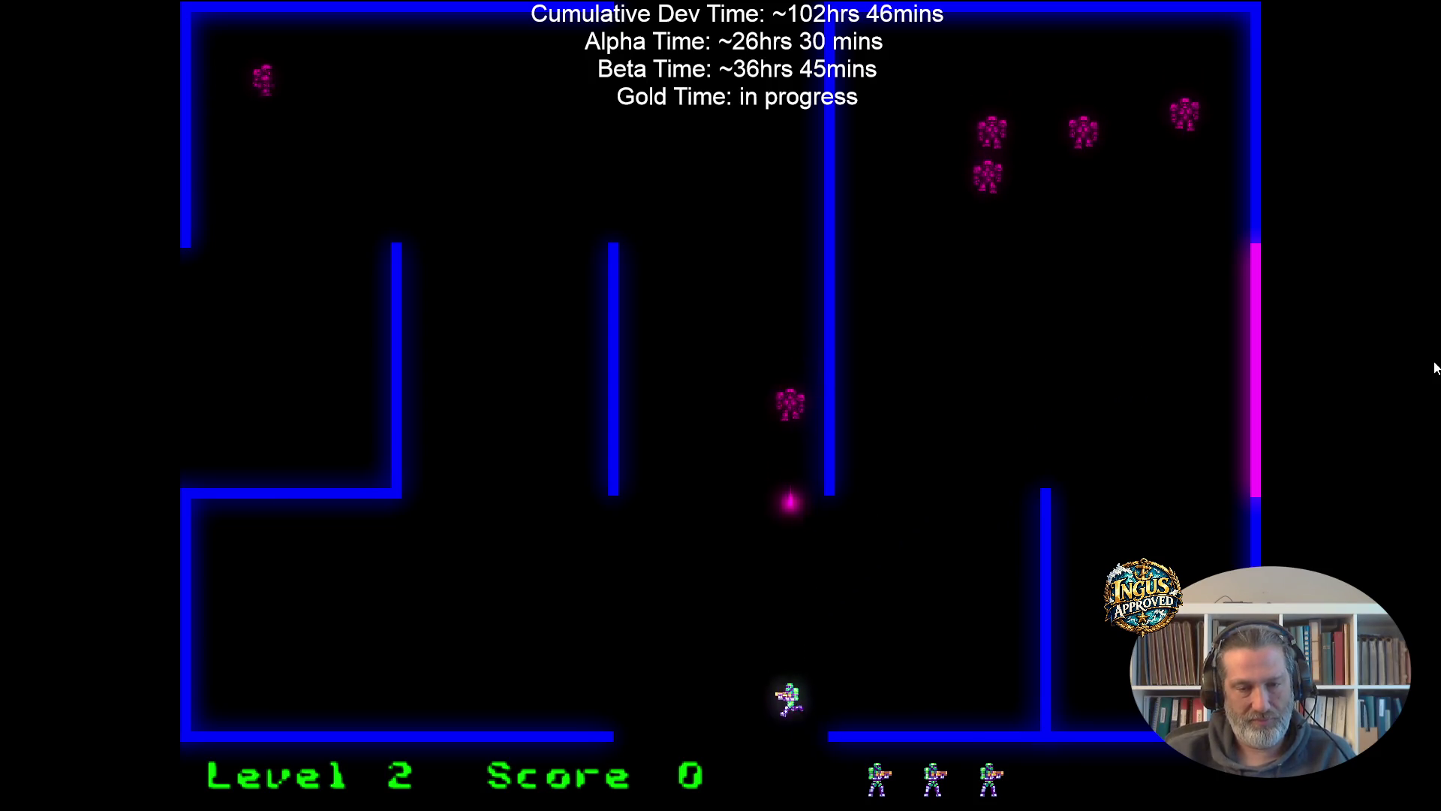
pyautogui.press('Down')
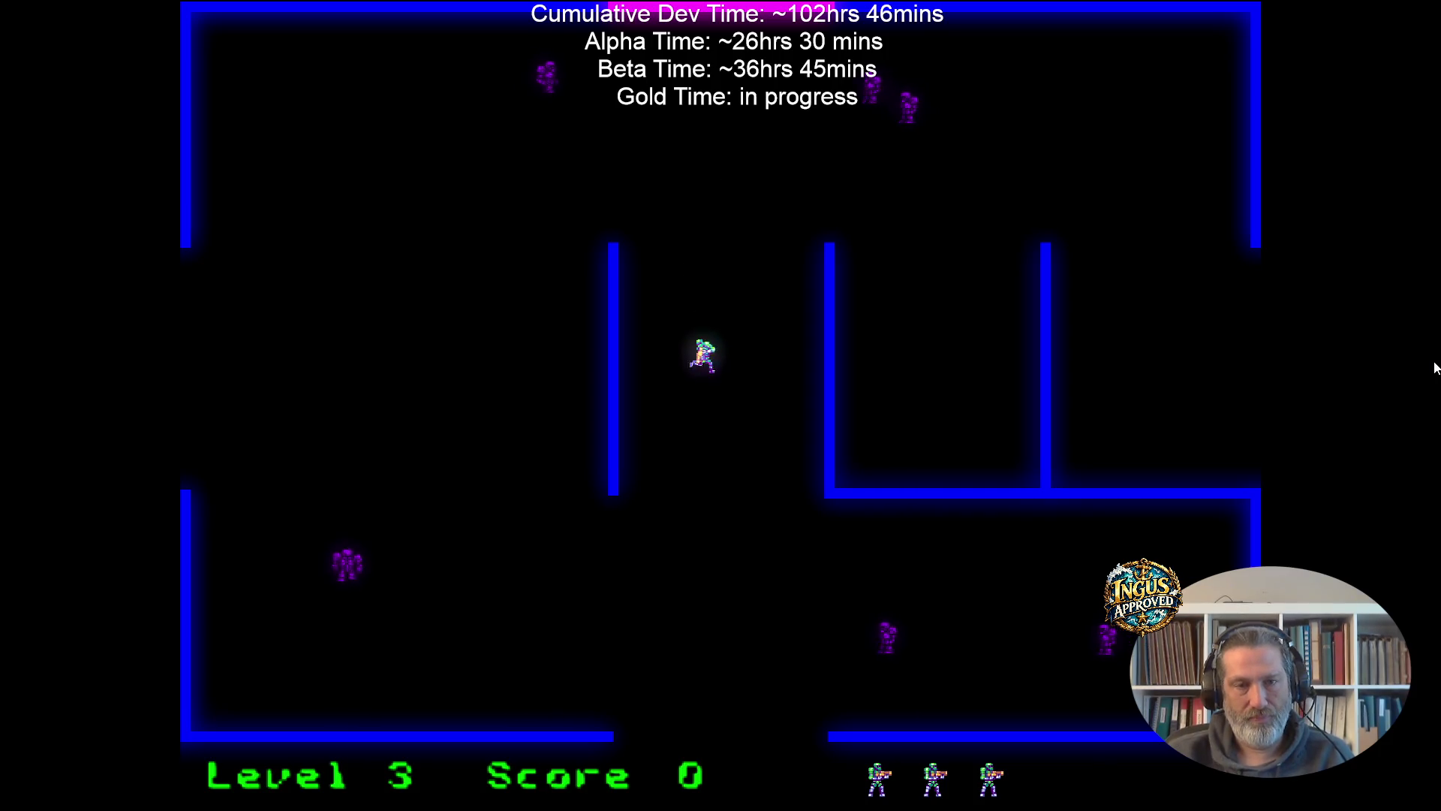
pyautogui.press('Down')
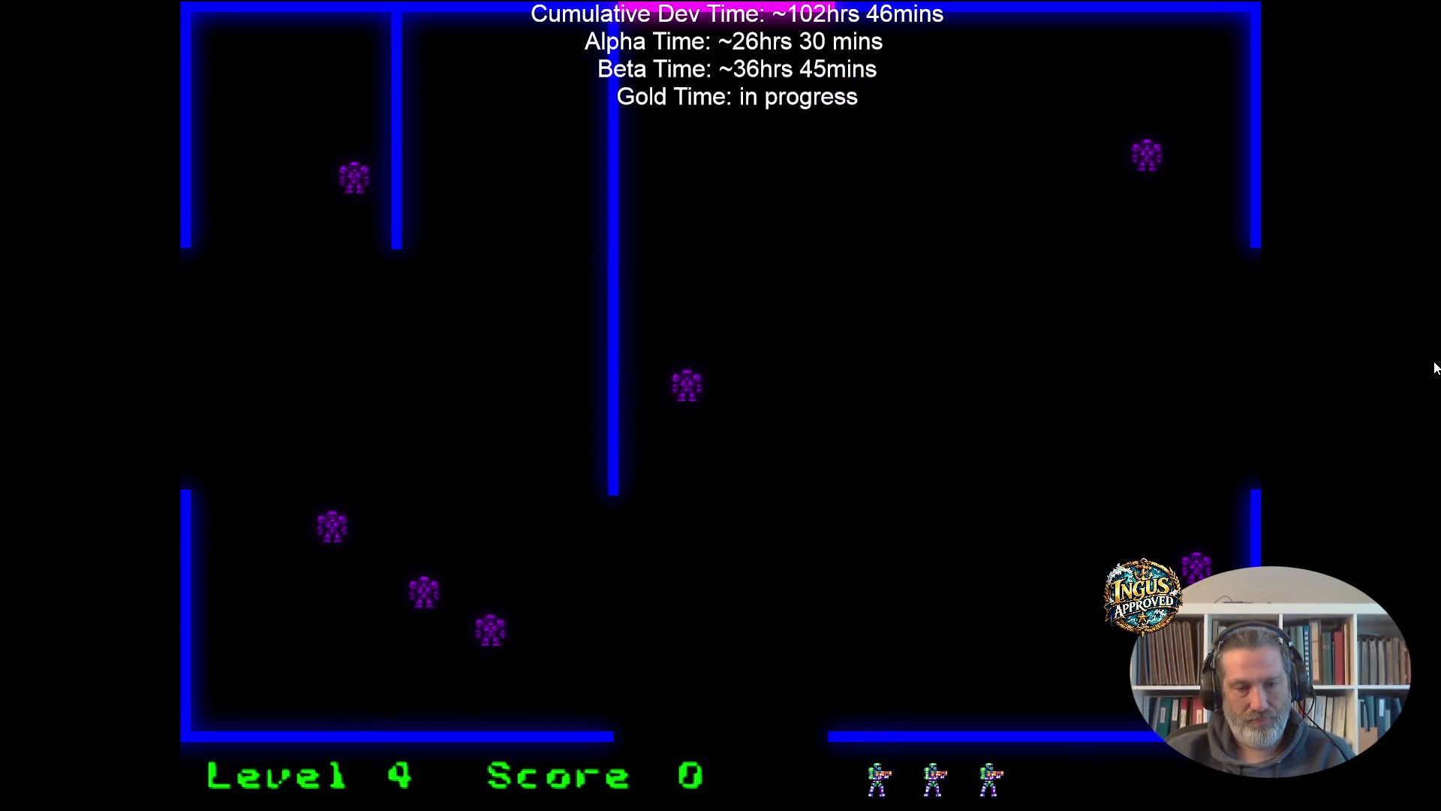
# Run past the robots and exit bottom, then left, to reach Level 6.
pyautogui.press('Down')
pyautogui.press('Right')
pyautogui.press('Left')
pyautogui.press('Down')
pyautogui.press('Left')
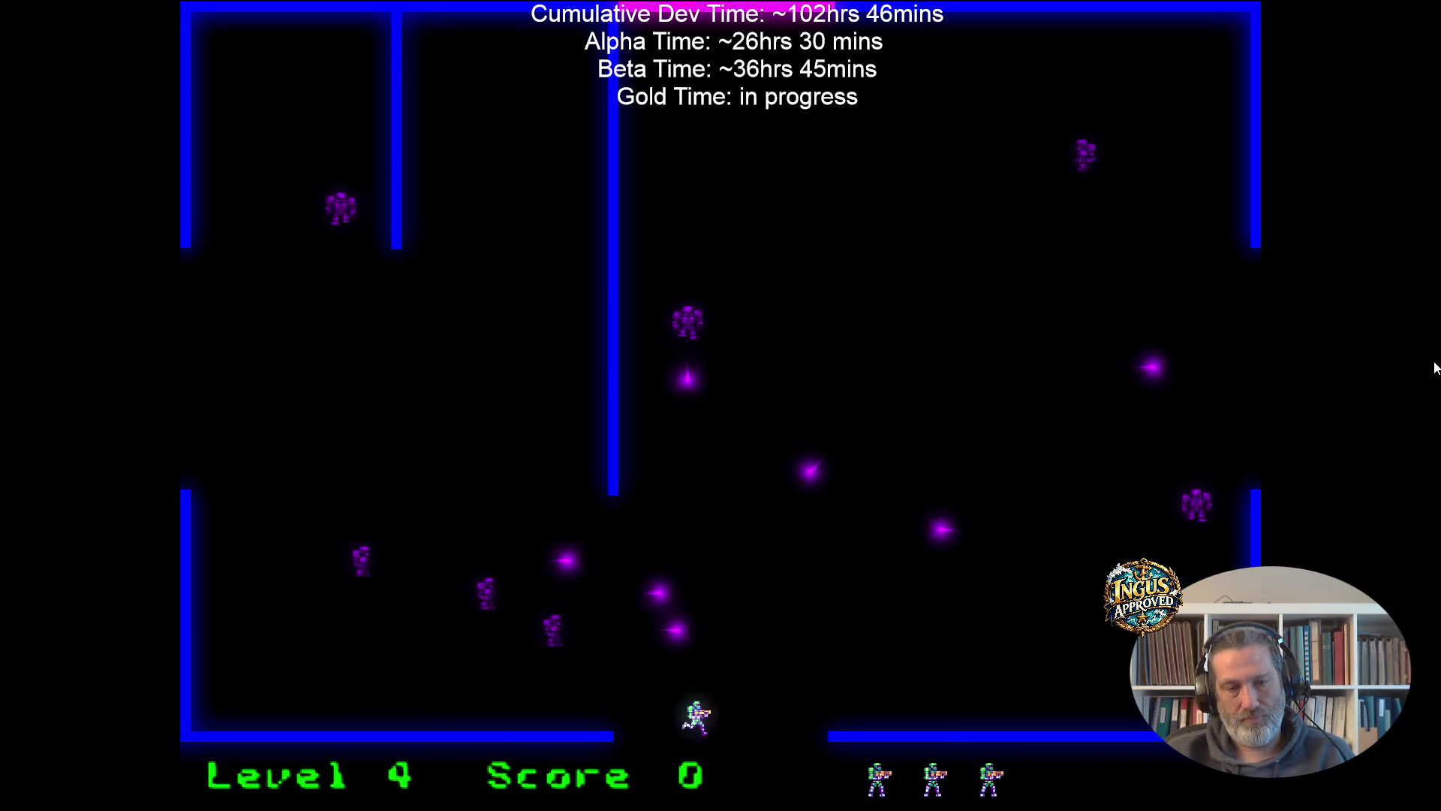
pyautogui.press('Down')
pyautogui.press('Left')
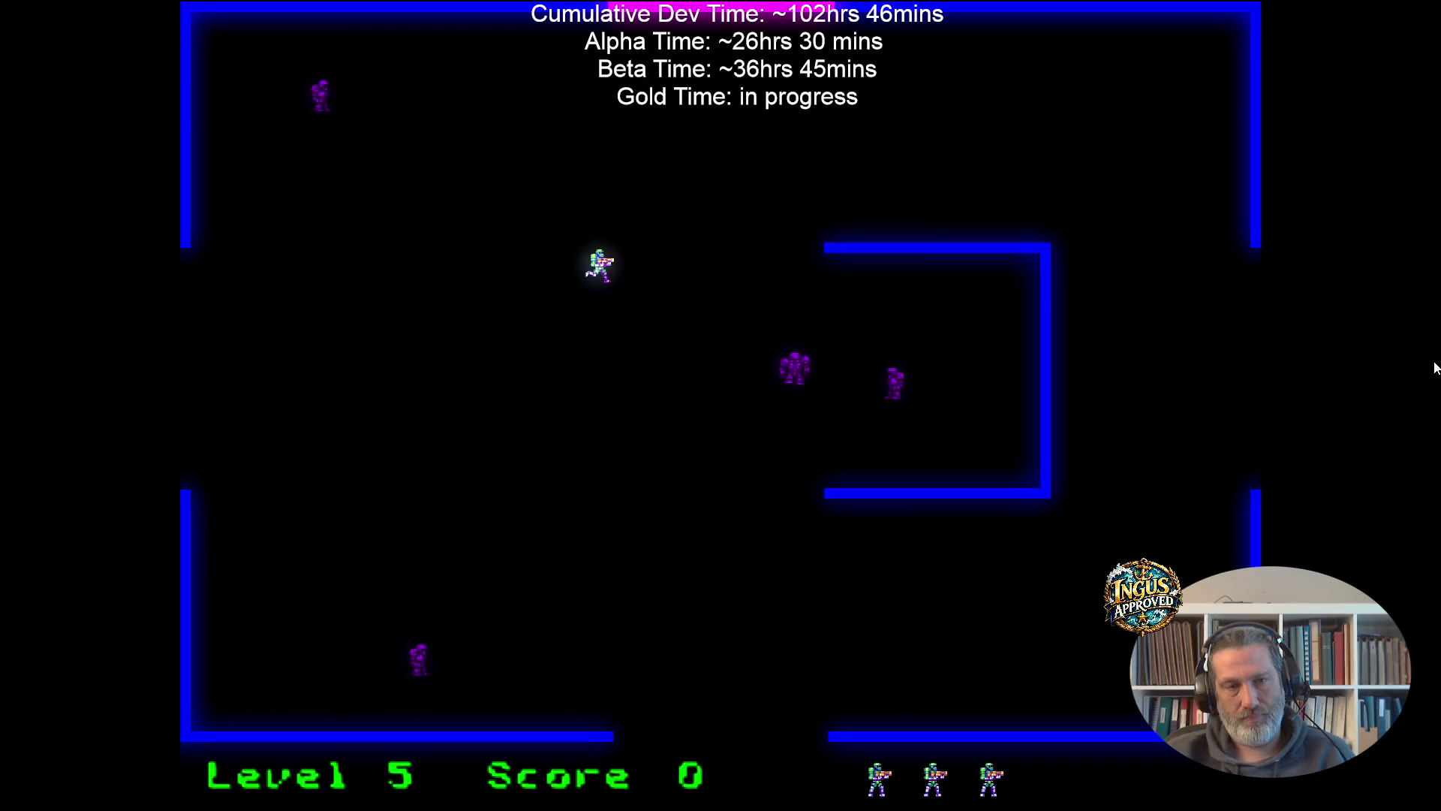
pyautogui.press('Down')
pyautogui.press('Left')
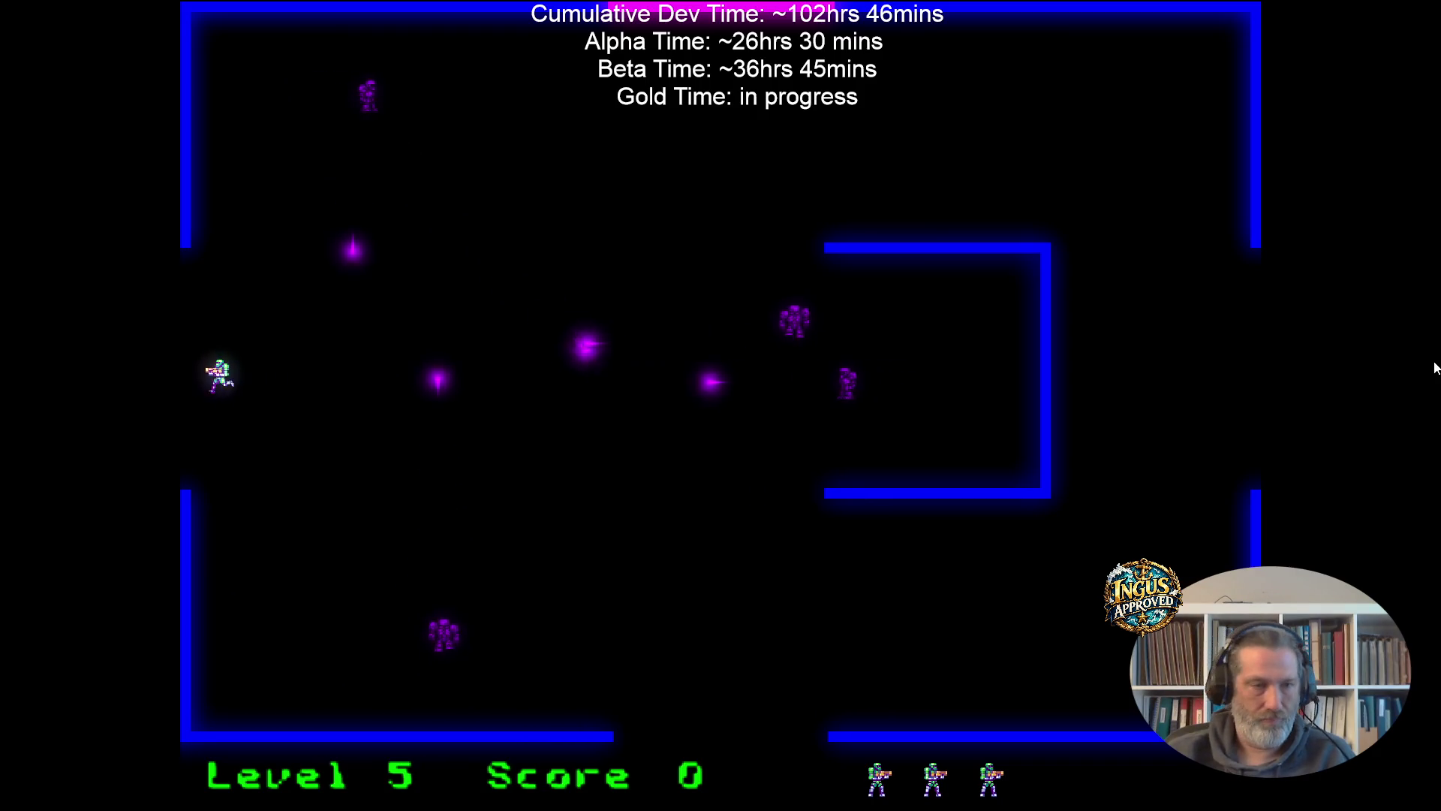
# Exit through the top opening and then the right side to reach Level 8.
pyautogui.press('Up')
pyautogui.press('Left')
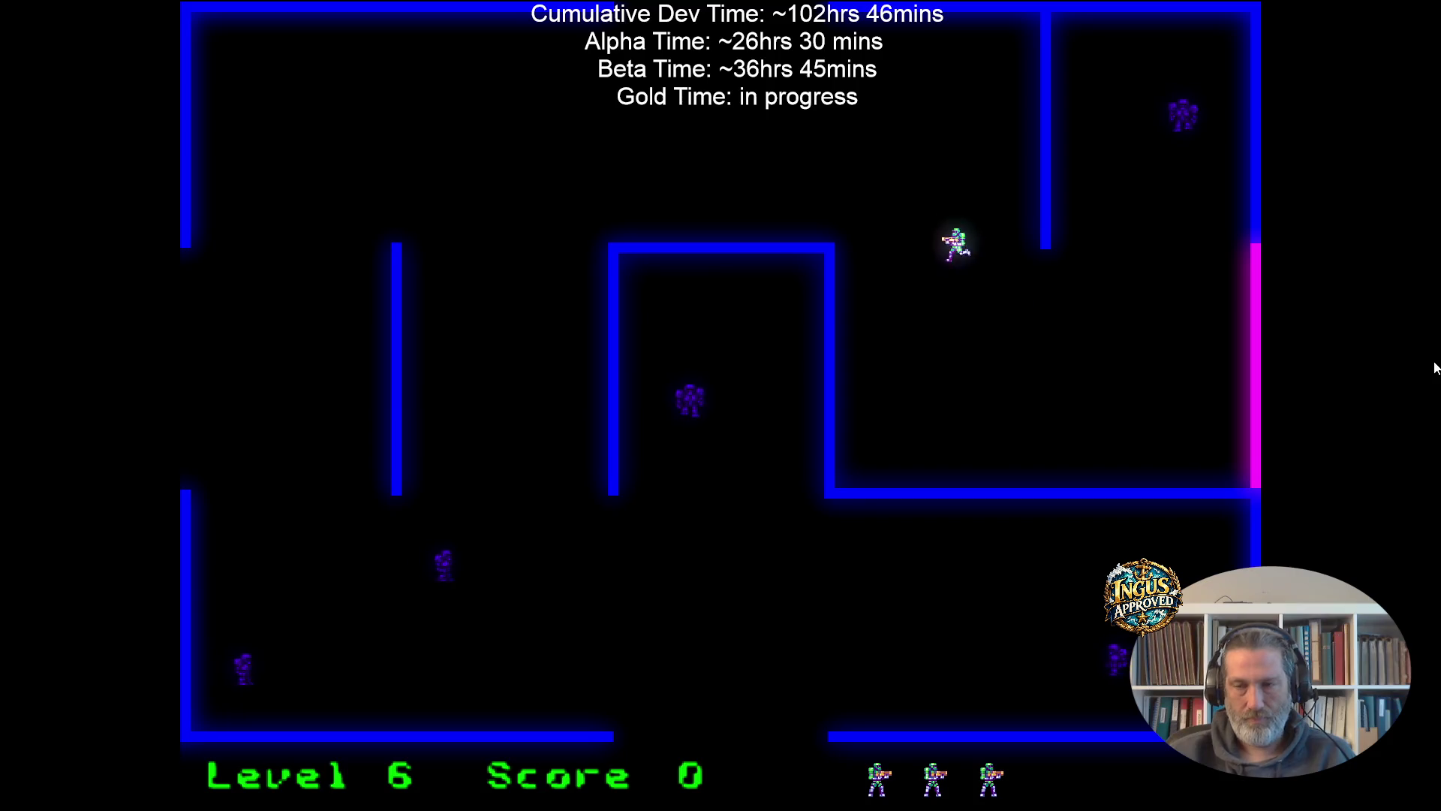
pyautogui.press('Up')
pyautogui.press('Left')
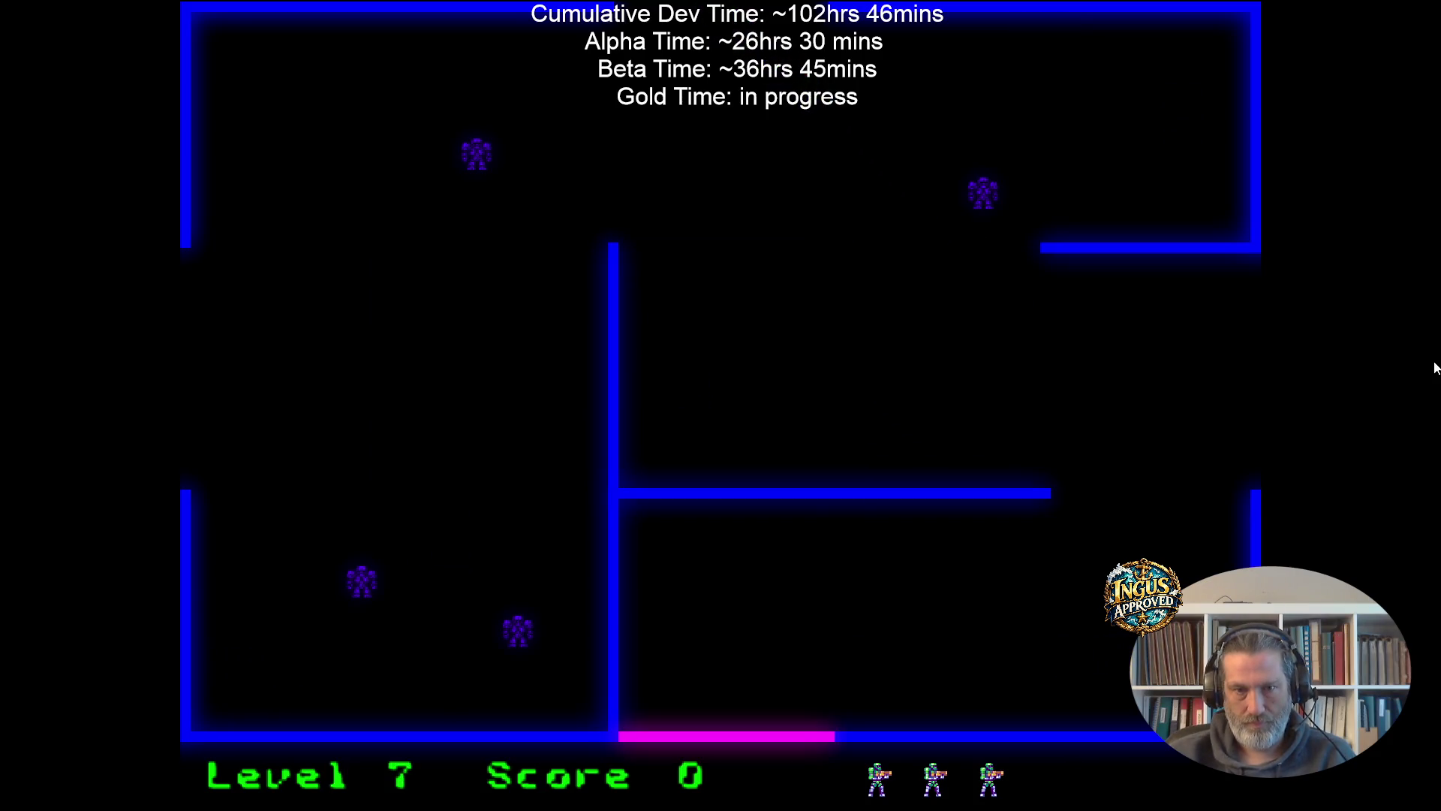
pyautogui.press('Right')
pyautogui.press('Up')
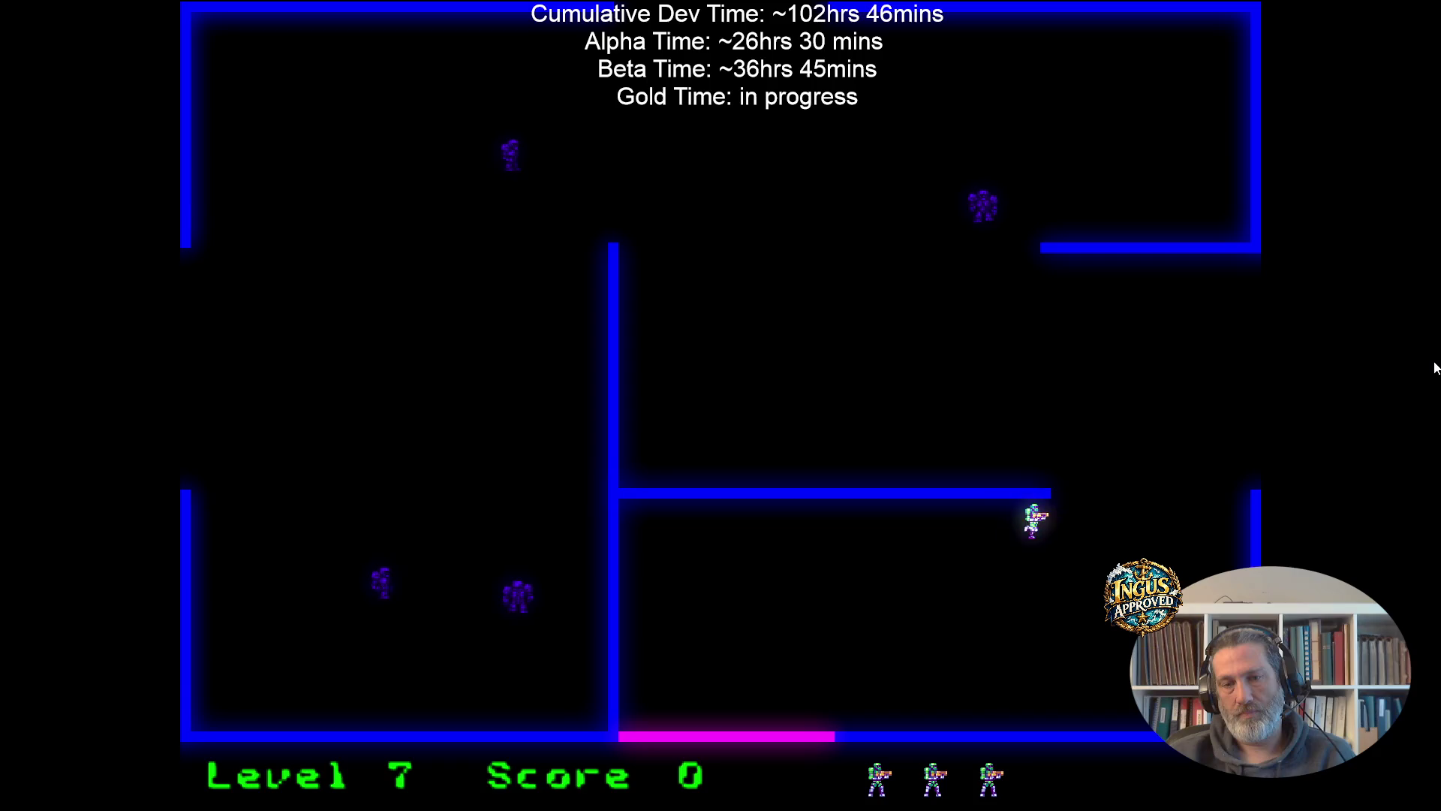
pyautogui.press('Up')
pyautogui.press('Right')
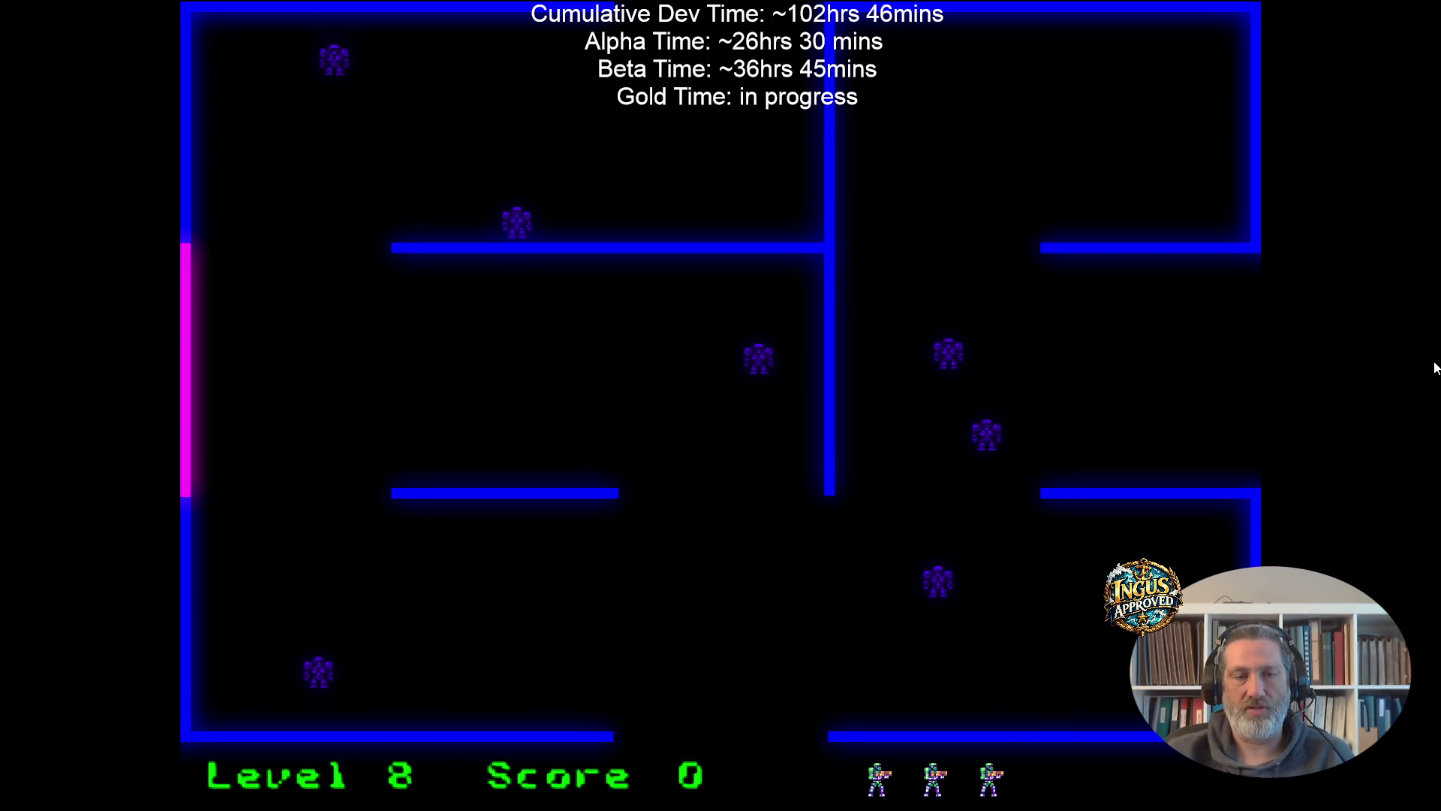
# Run right and down-right through the mazes to reach Level 11.
pyautogui.press('Right')
pyautogui.press('Down')
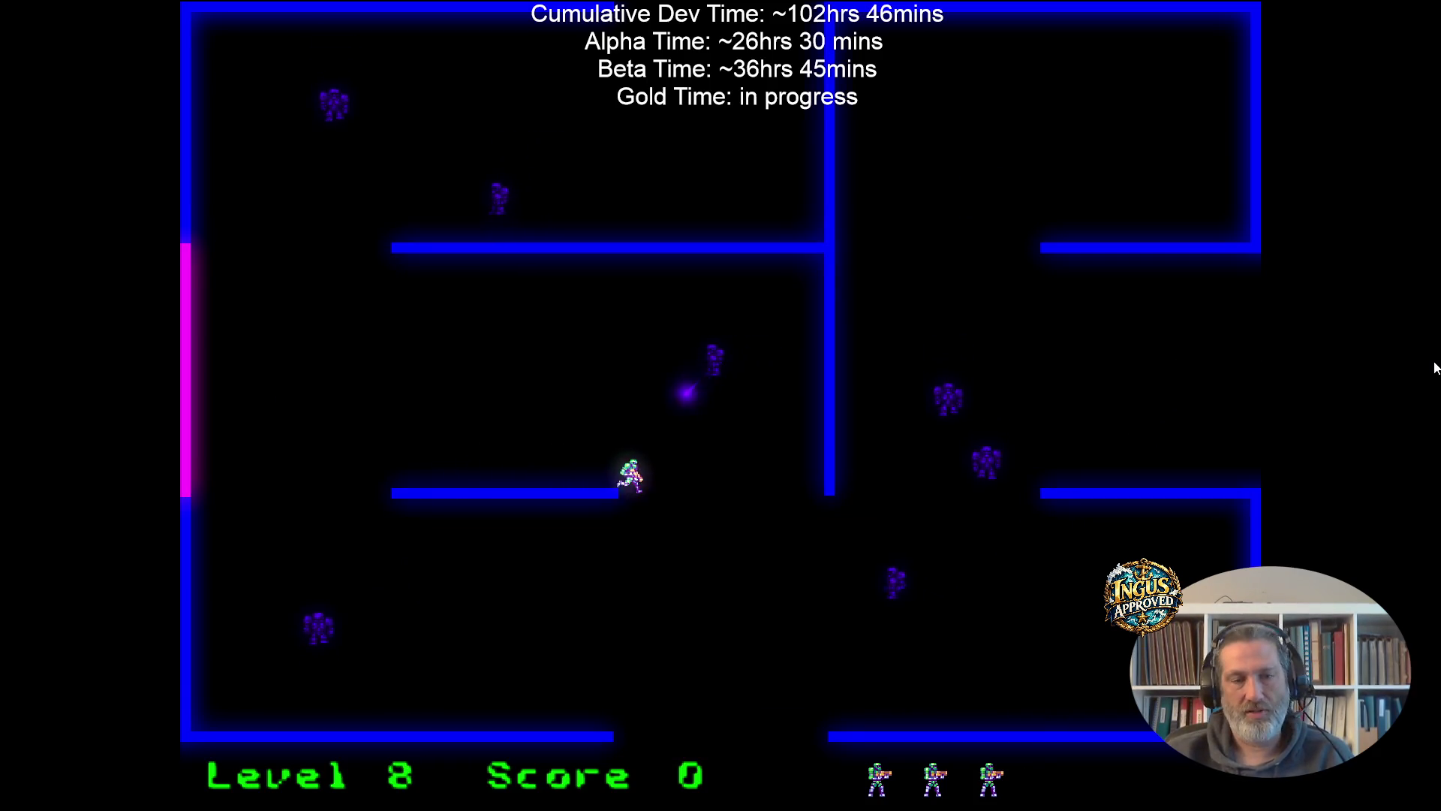
pyautogui.press('Down')
pyautogui.press('Down')
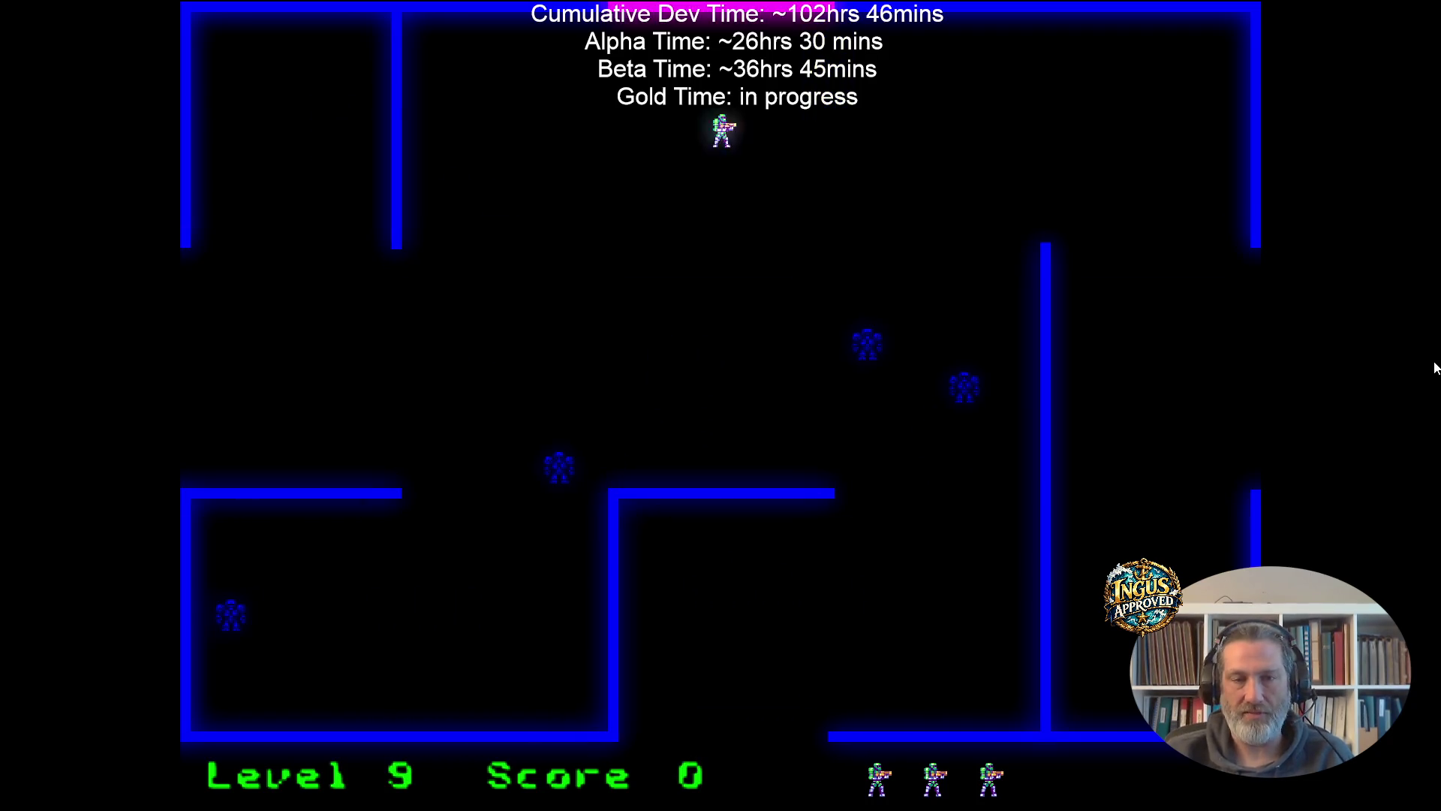
pyautogui.press('Right')
pyautogui.press('Down')
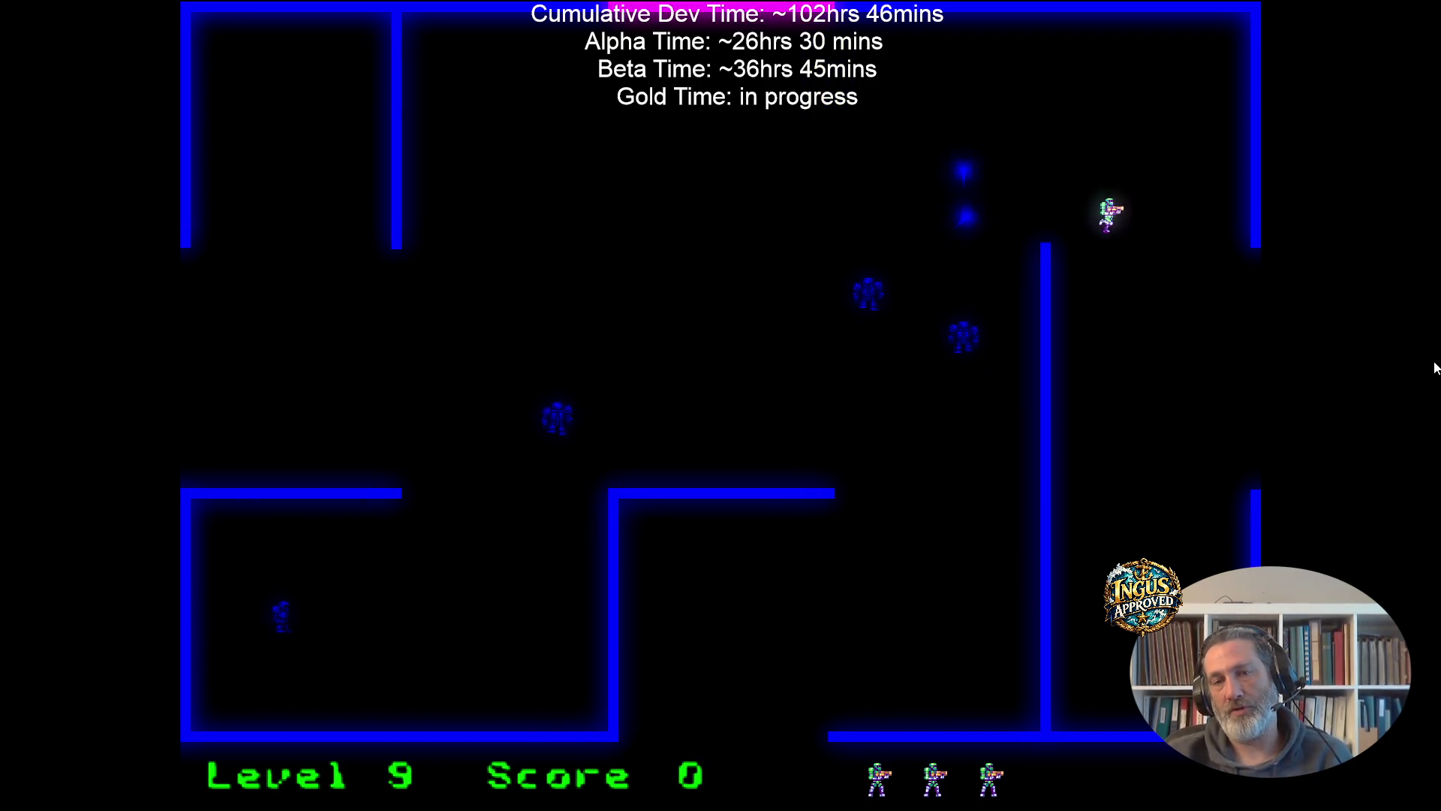
pyautogui.press('Right')
pyautogui.press('Down')
pyautogui.press('Right')
pyautogui.press('Down')
pyautogui.press('Right')
# Continue down, right and up through the mazes to reach Level 15.
pyautogui.press('Down')
pyautogui.press('Down')
pyautogui.press('Left')
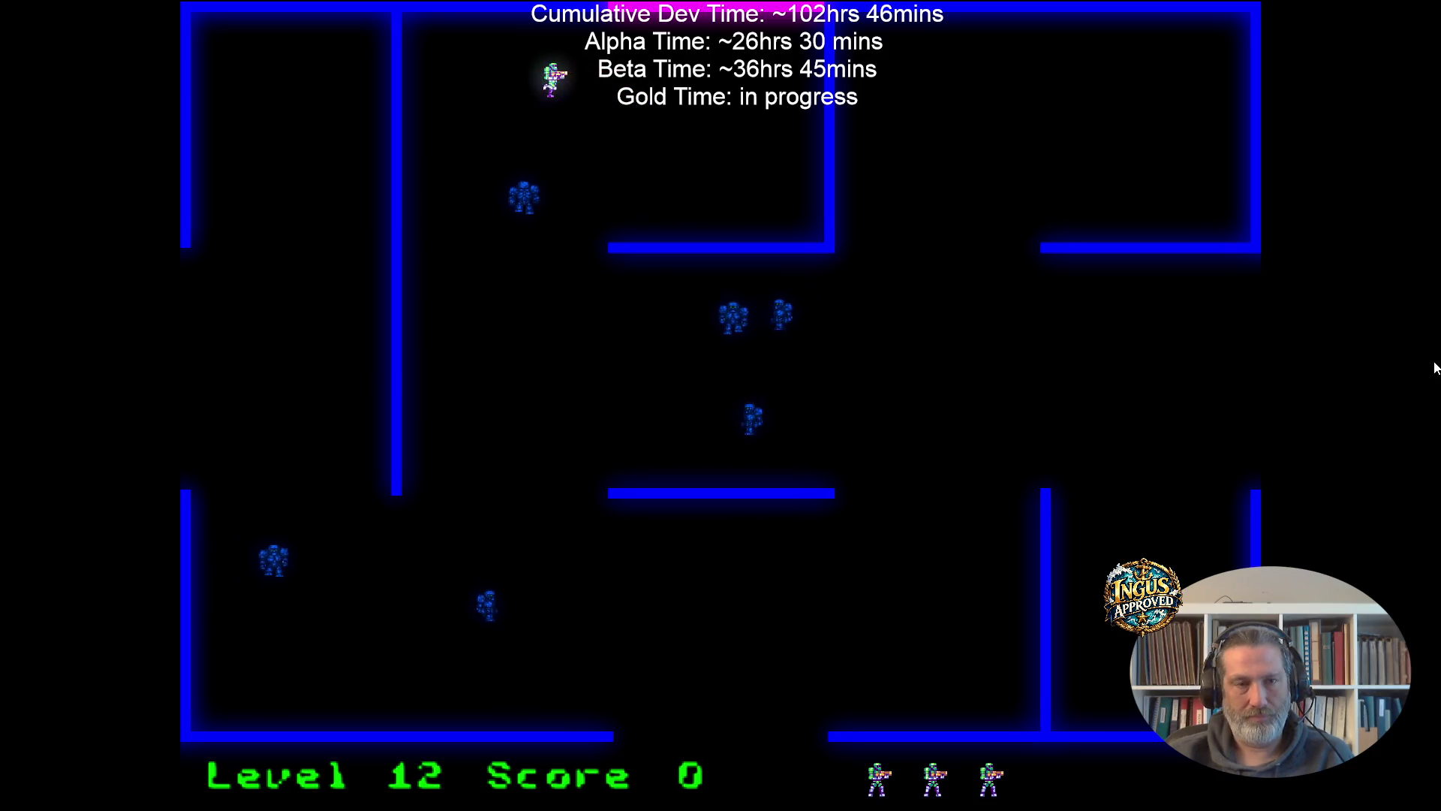
pyautogui.press('Down')
pyautogui.press('Down')
pyautogui.press('Right')
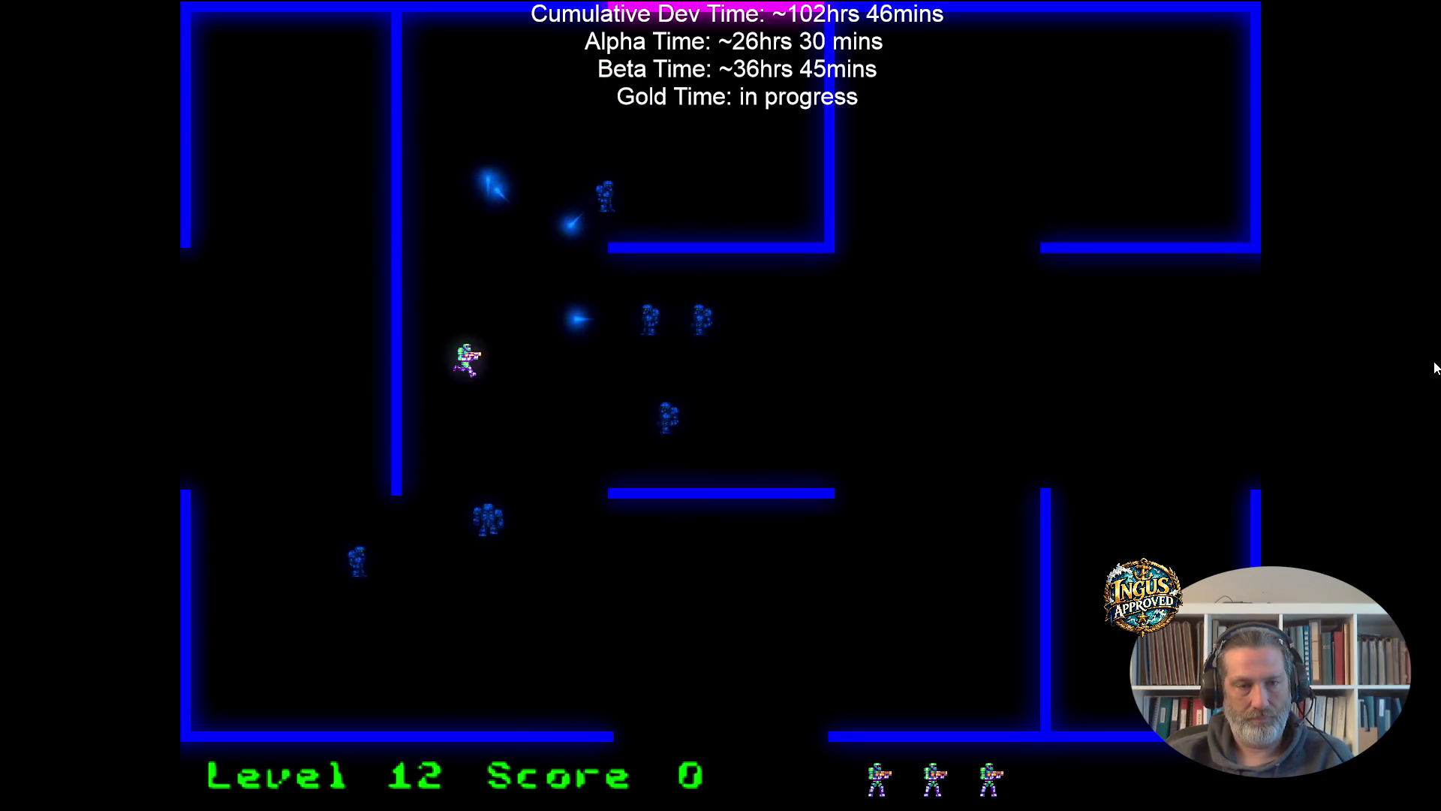
pyautogui.press('Down')
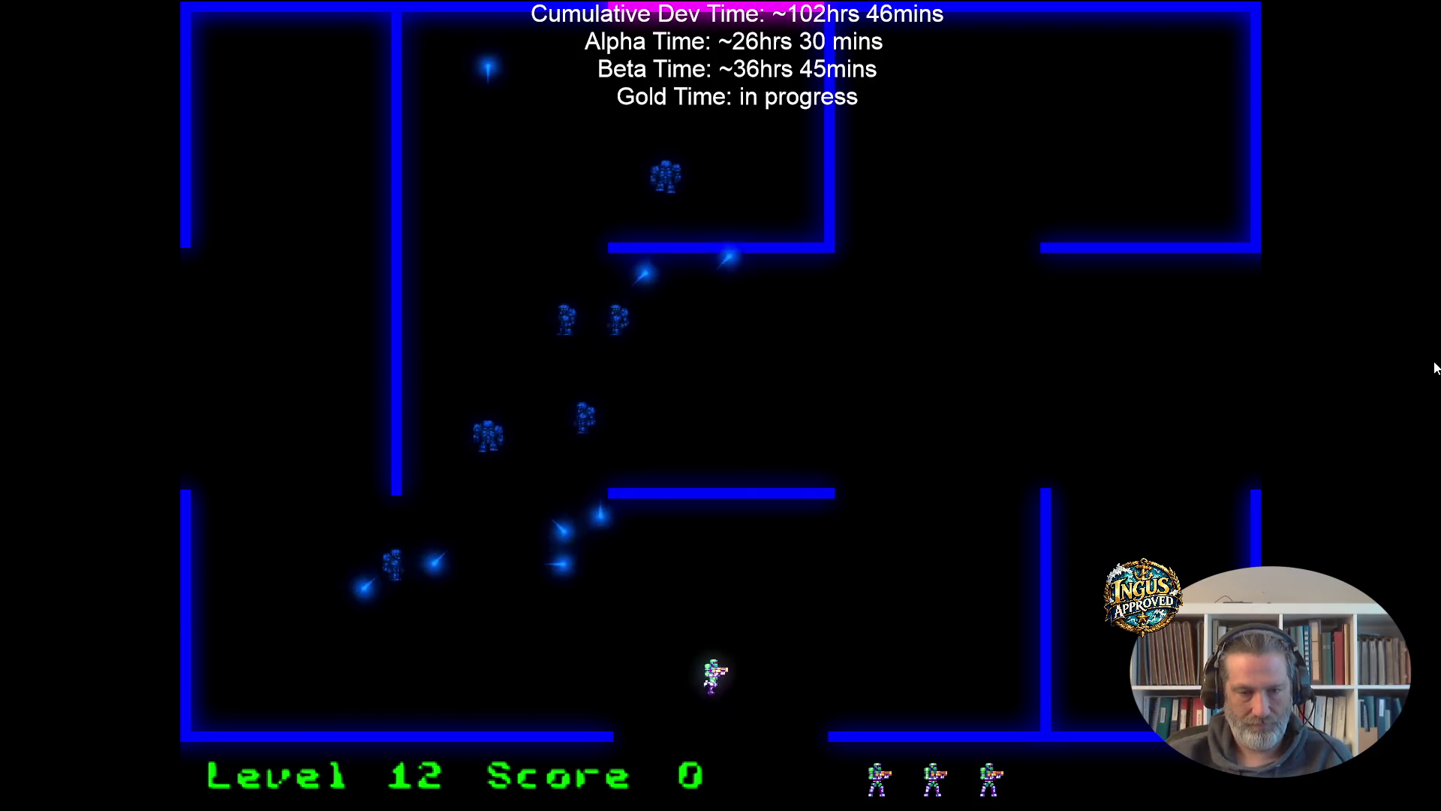
pyautogui.press('Right')
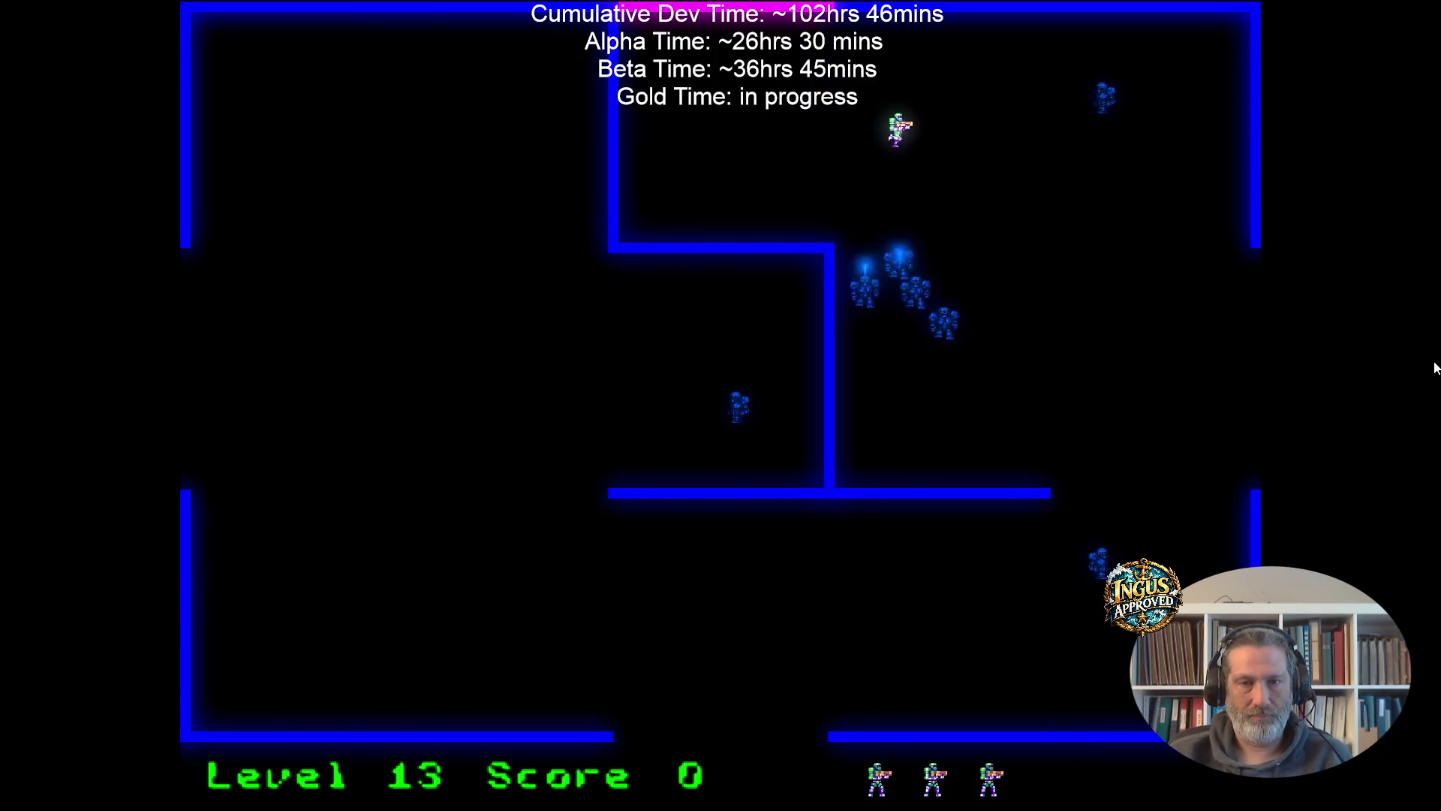
pyautogui.press('Down')
pyautogui.press('Right')
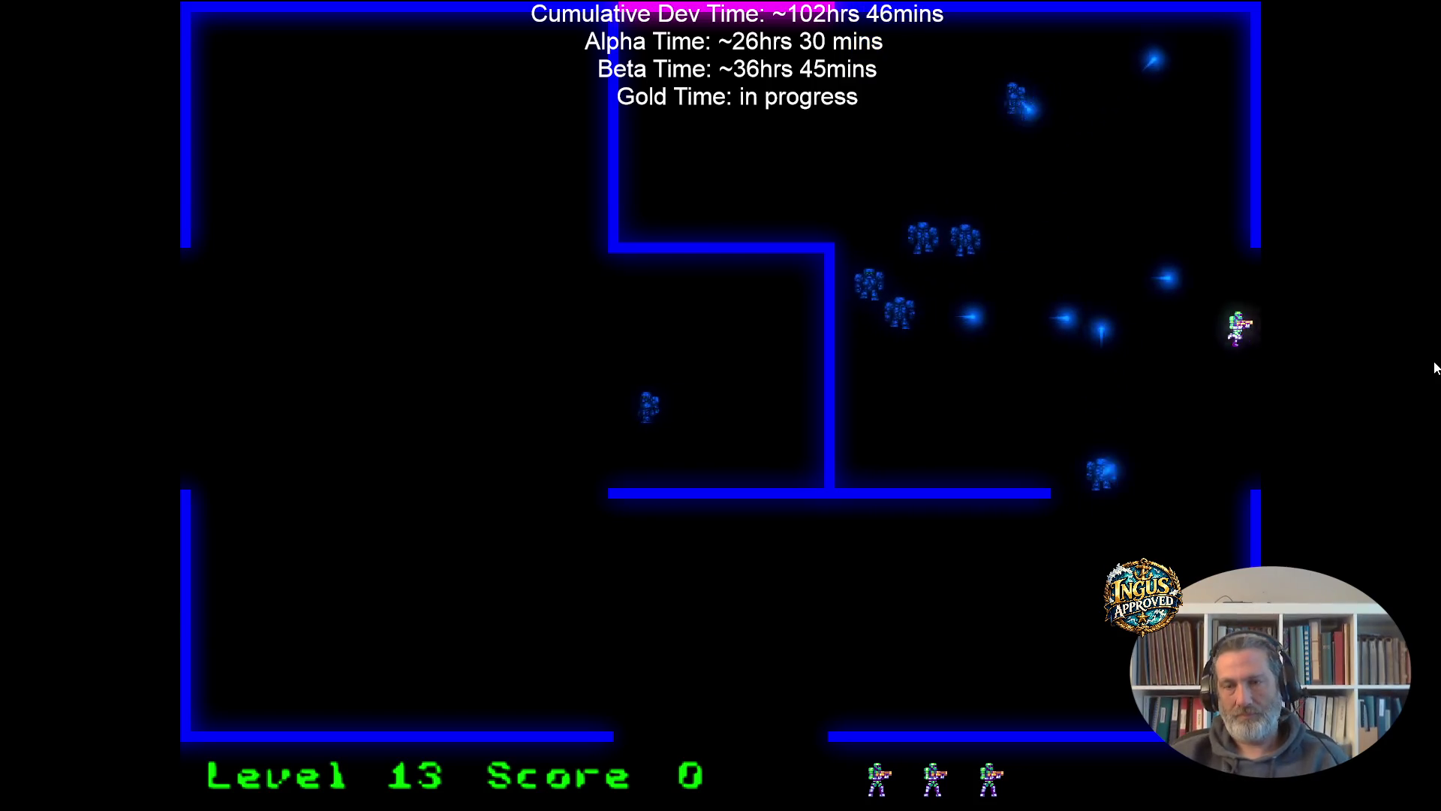
pyautogui.press('Up')
pyautogui.press('Right')
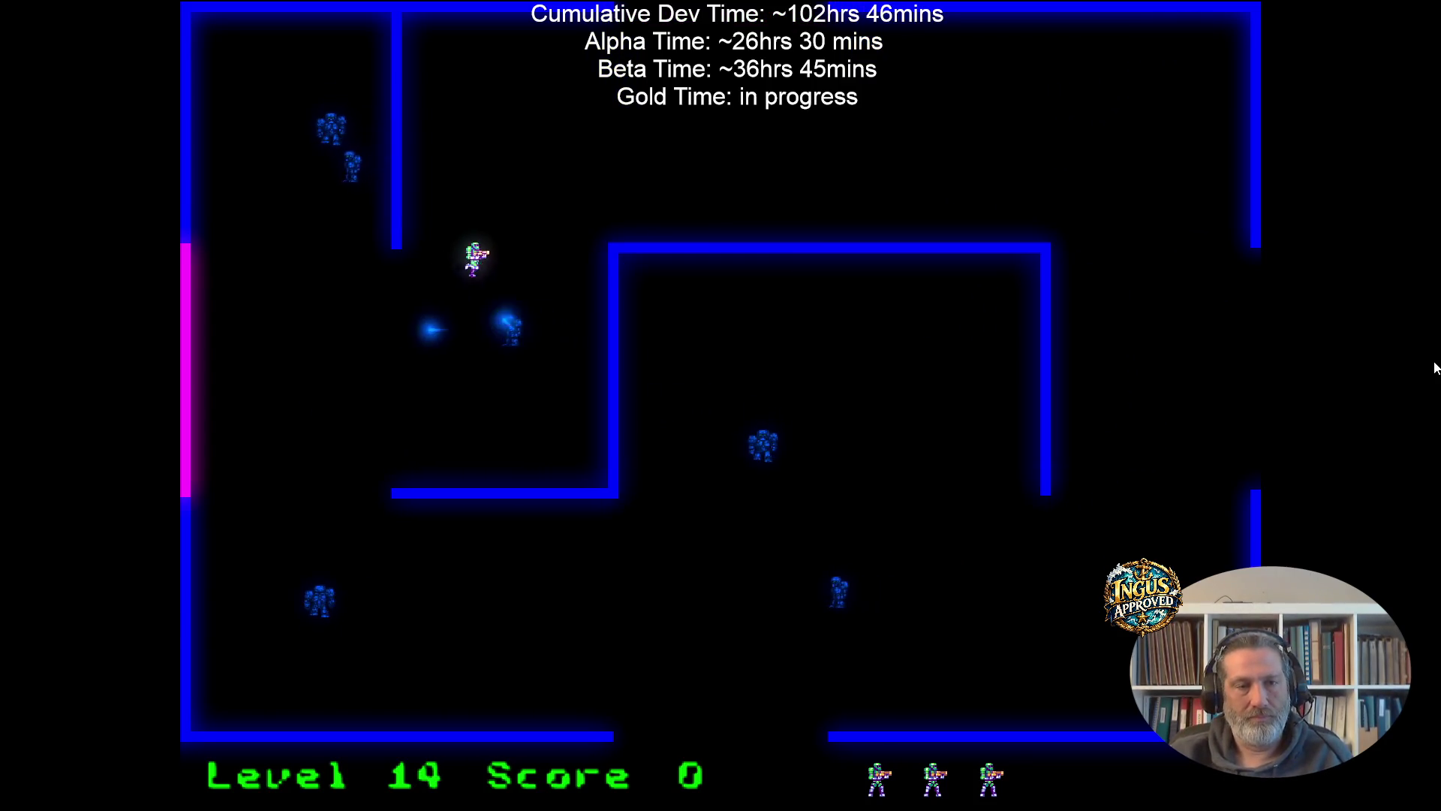
pyautogui.press('Up')
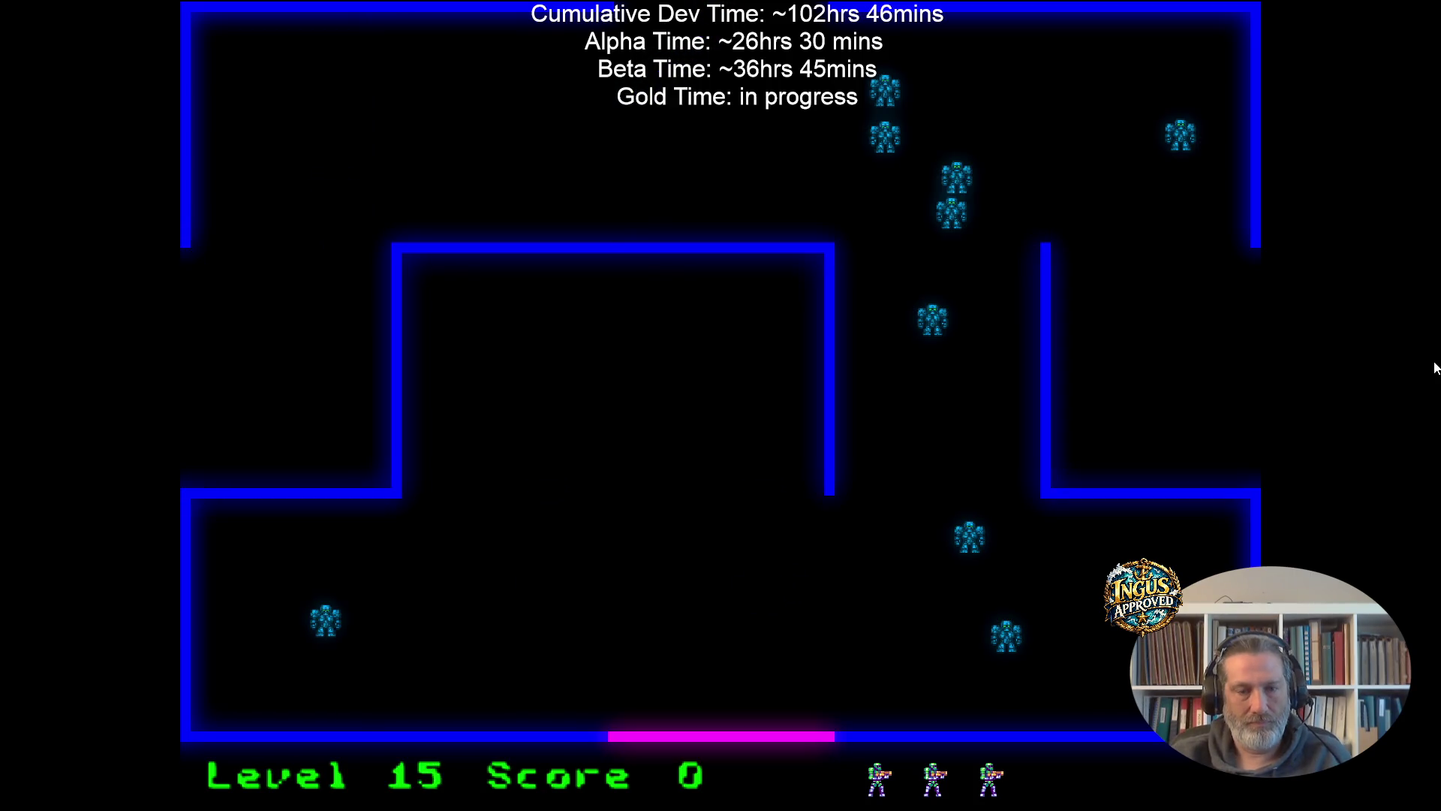
# Shoot robots on Level 15, raising the score to 480.
pyautogui.press('Up')
pyautogui.press('Right')
pyautogui.press('Left')
pyautogui.press('Down')
pyautogui.press('space')
pyautogui.press('Right')
pyautogui.press('Right')
pyautogui.press('space')
pyautogui.press('Left')
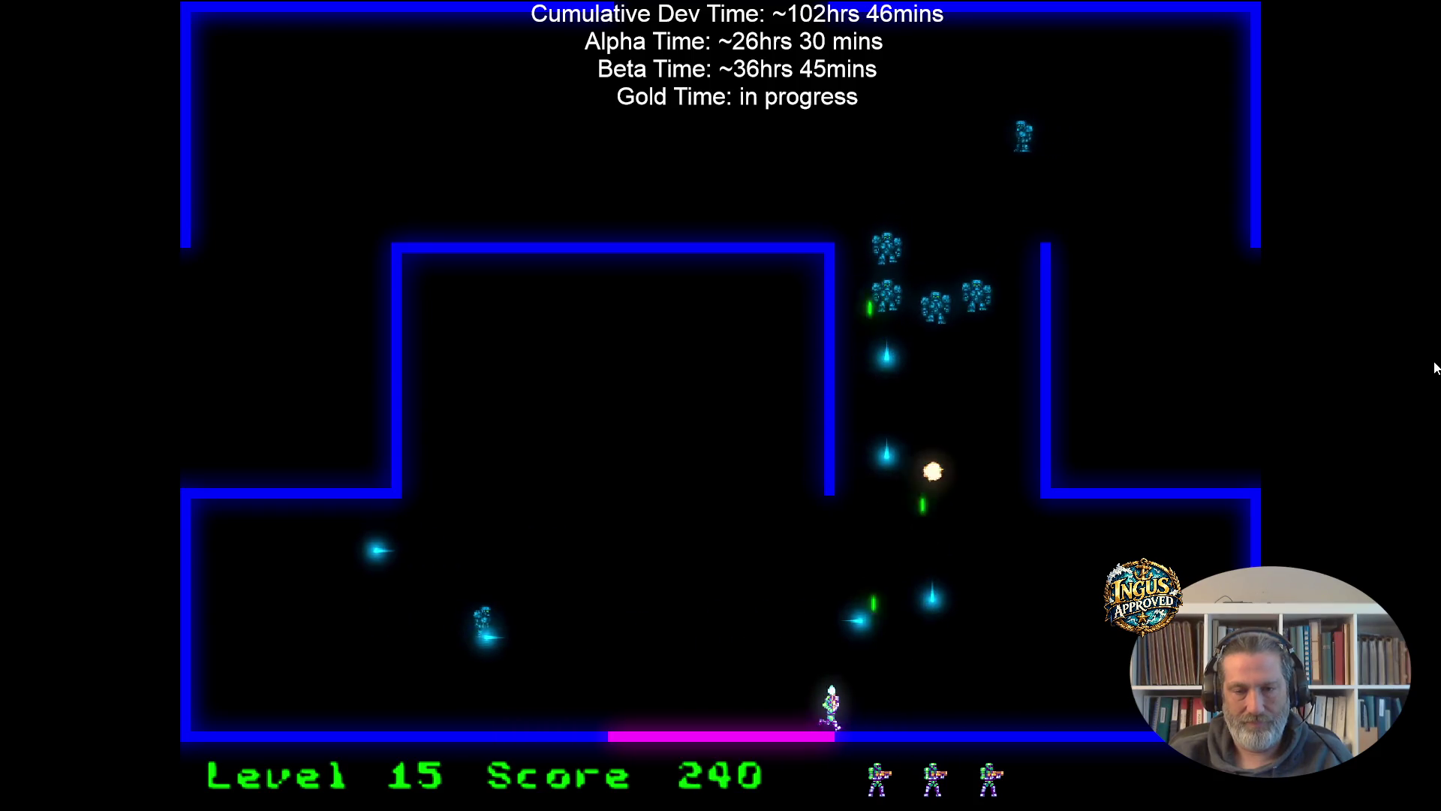
pyautogui.press('Up')
pyautogui.press('Right')
pyautogui.press('space')
pyautogui.press('Down')
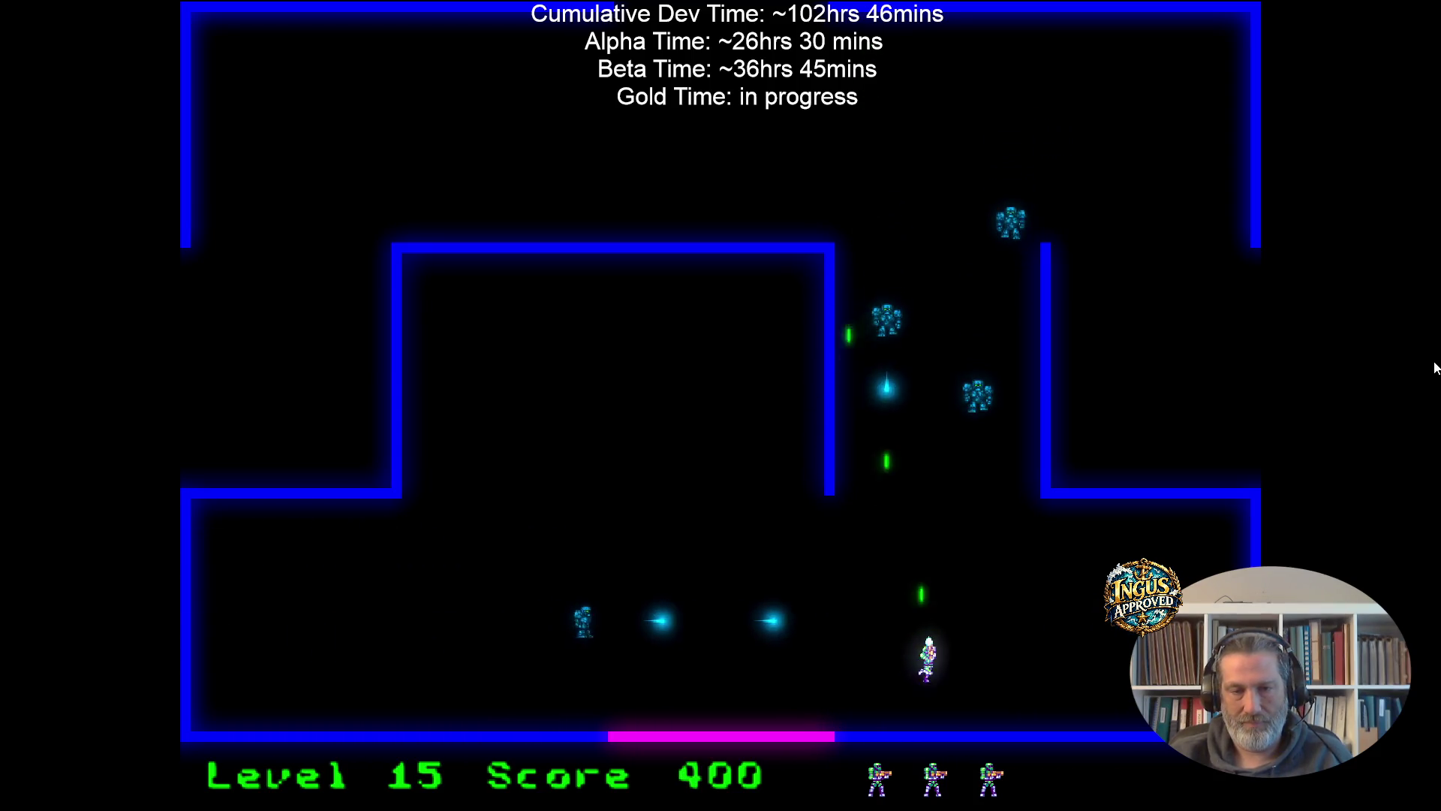
pyautogui.press('Left')
pyautogui.press('Right')
pyautogui.press('space')
pyautogui.press('Left')
# Run up through the top exit and then out the right to reach Level 17.
pyautogui.press('Left')
pyautogui.press('Up')
pyautogui.press('Left')
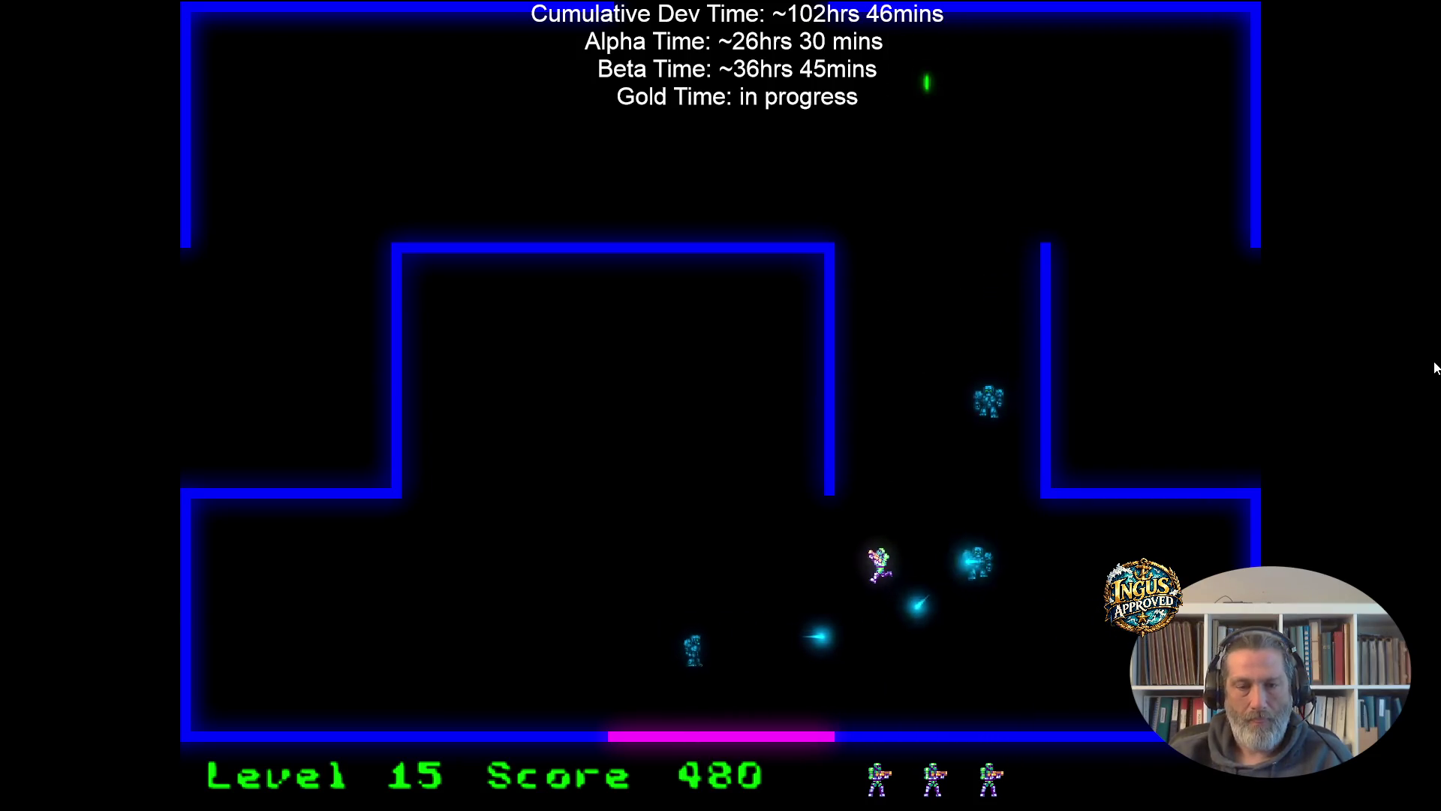
pyautogui.press('Up')
pyautogui.press('Left')
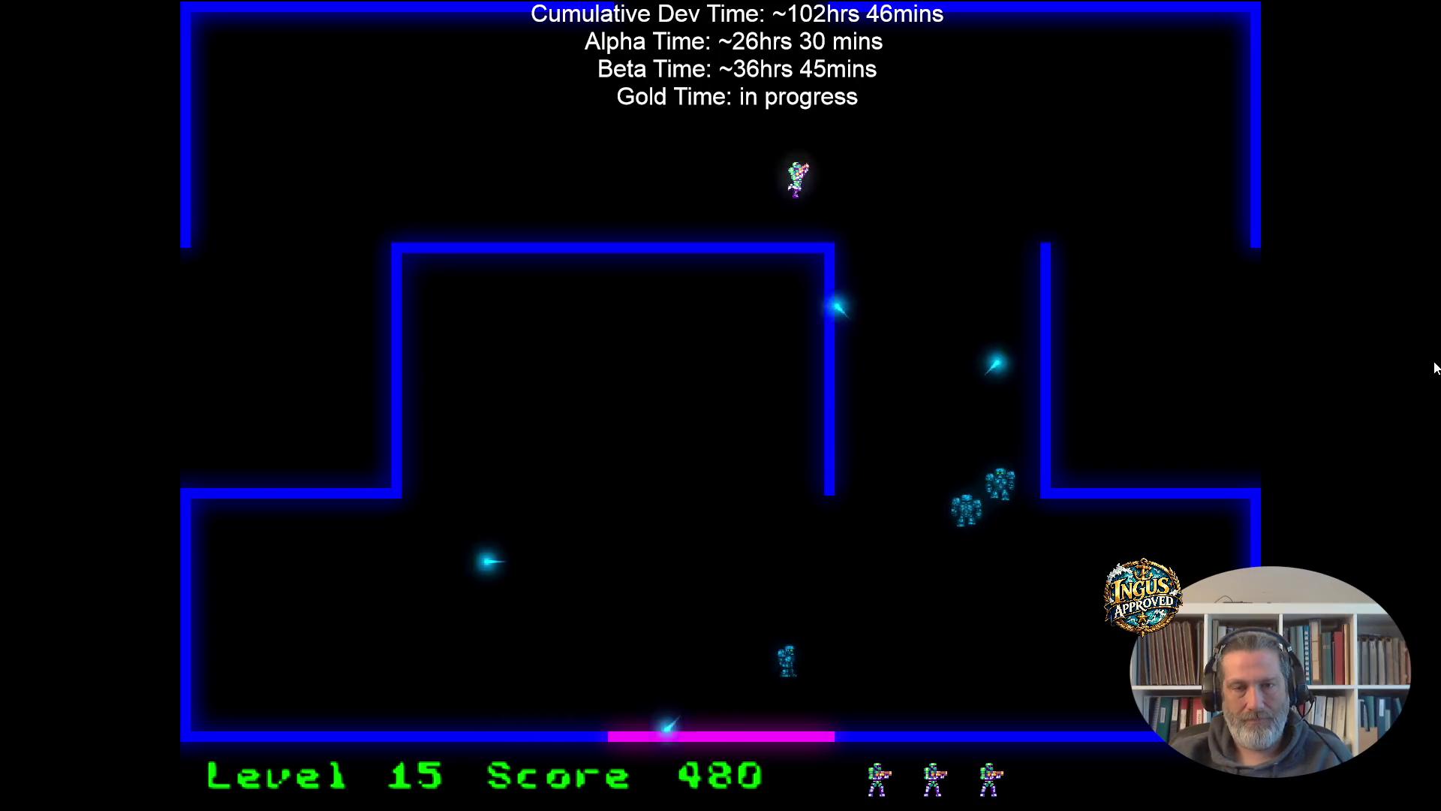
pyautogui.press('Up')
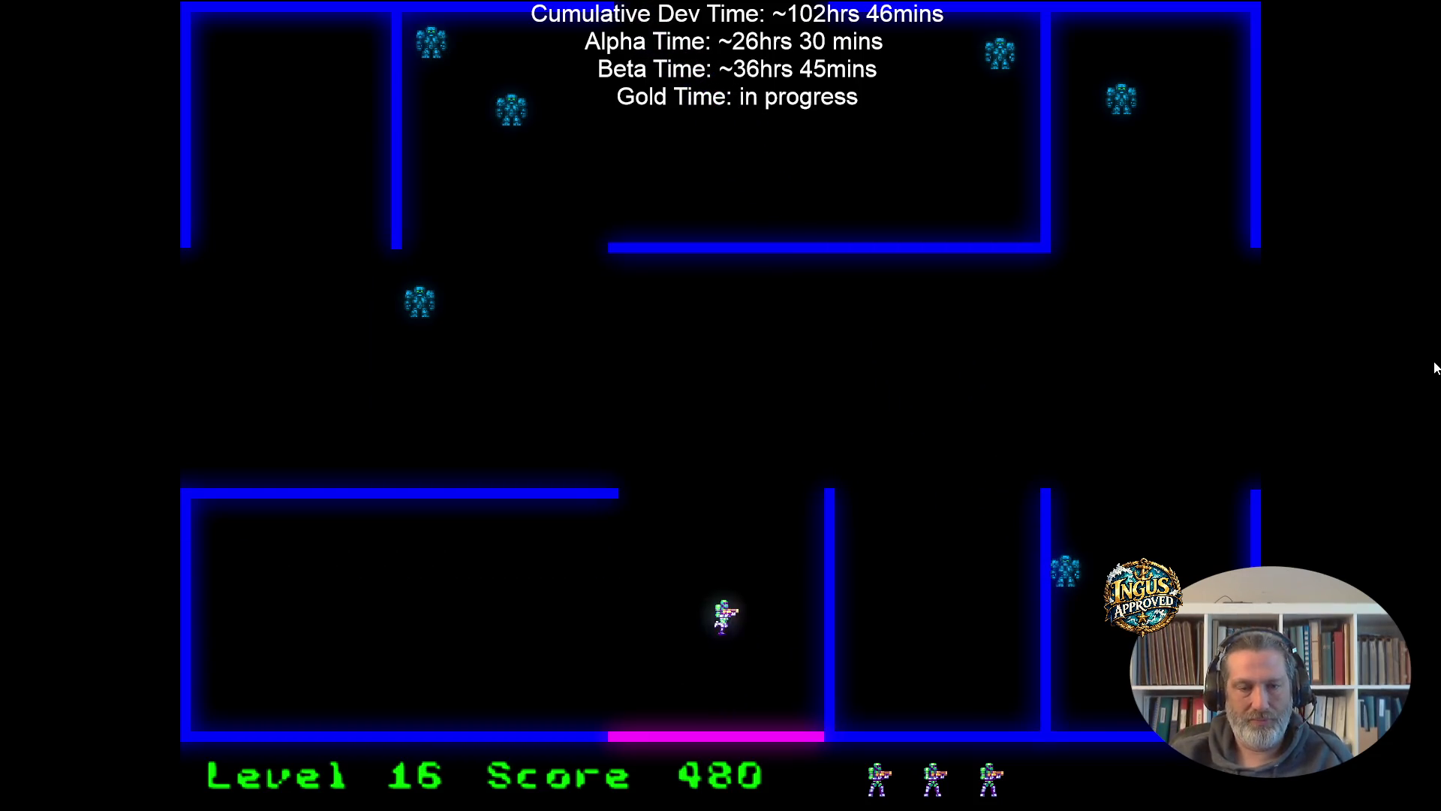
pyautogui.press('Up')
pyautogui.press('Right')
pyautogui.press('Right')
pyautogui.press('Down')
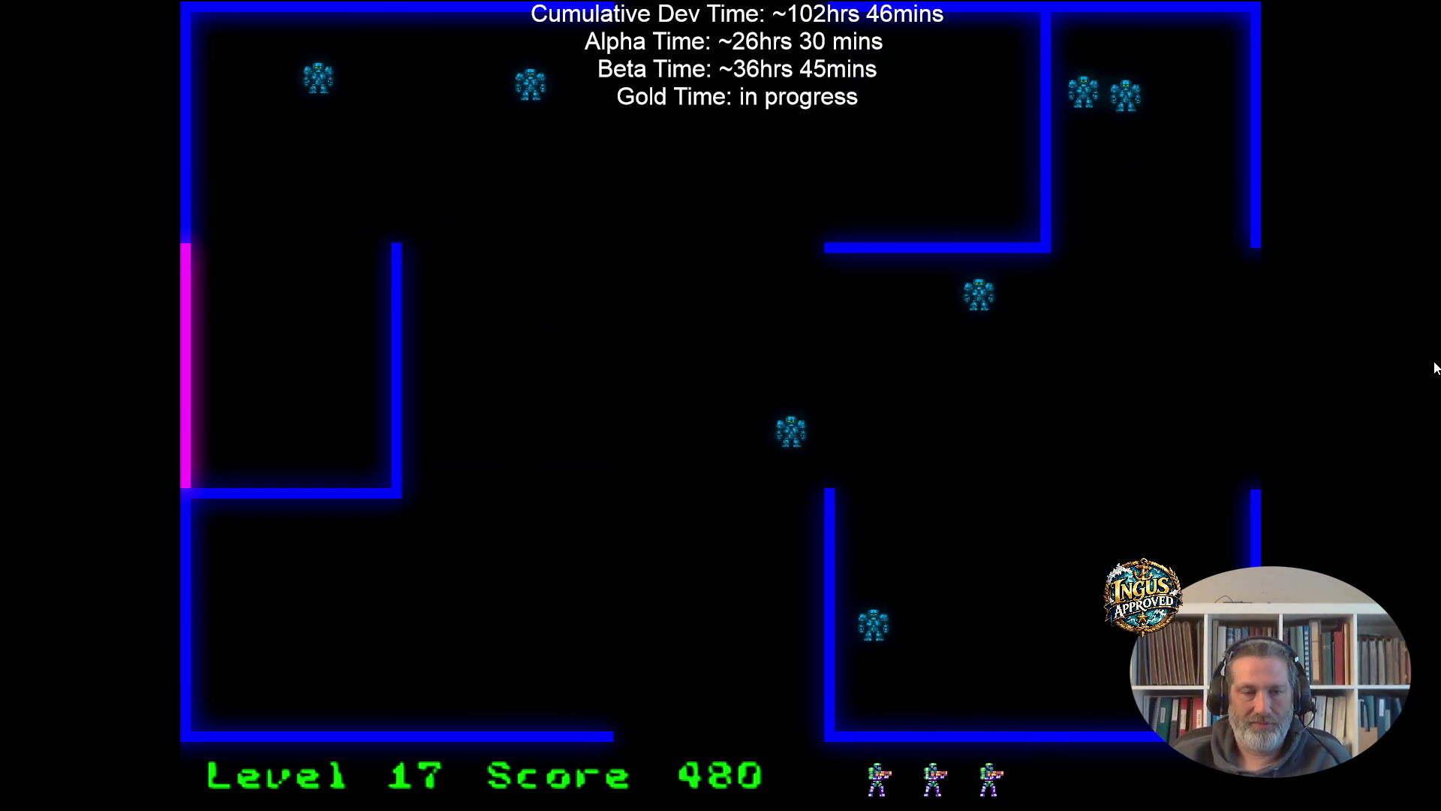
# Run up-right then down-right and exit through the bottom to Level 18.
pyautogui.press('Up')
pyautogui.press('Right')
pyautogui.press('Down')
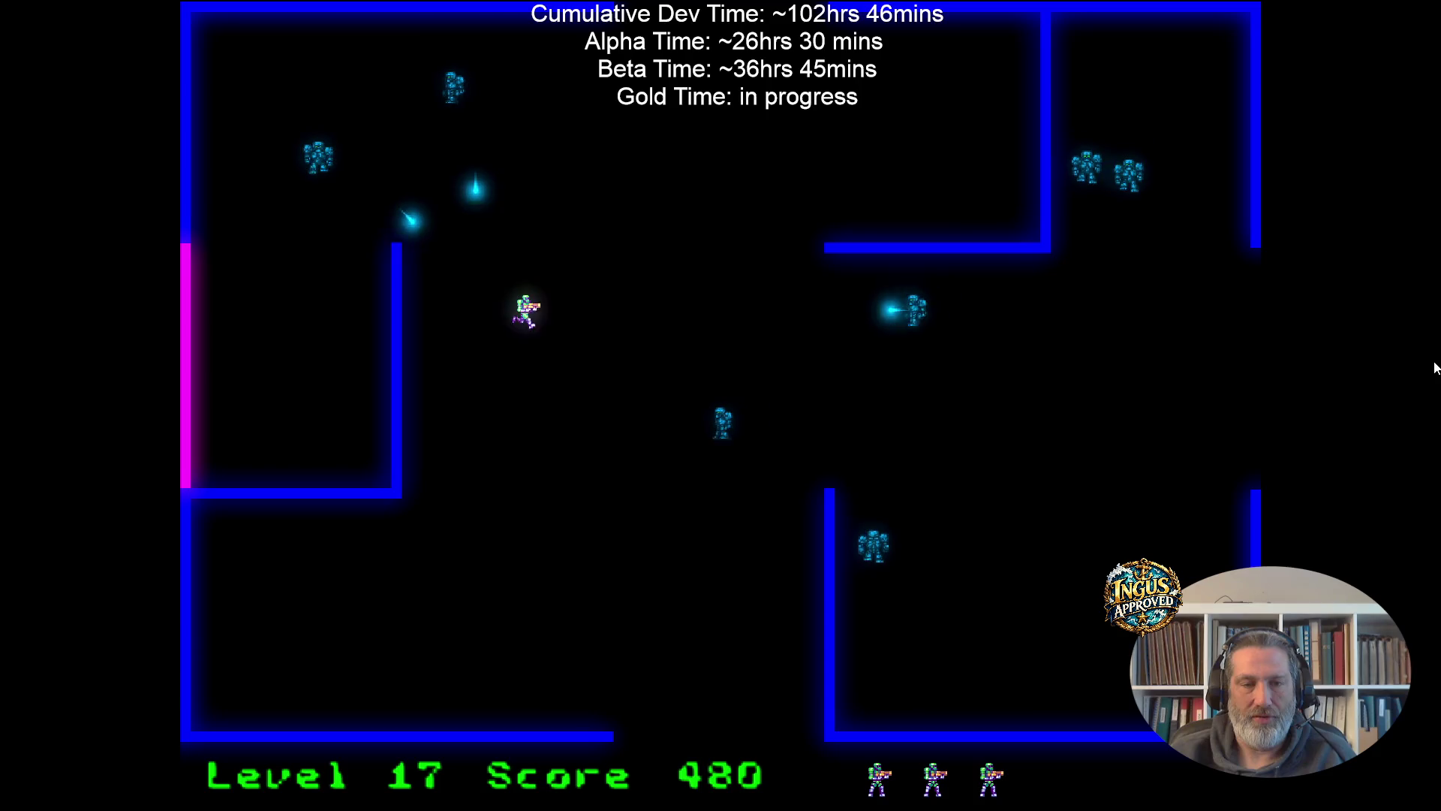
pyautogui.press('Down')
pyautogui.press('Right')
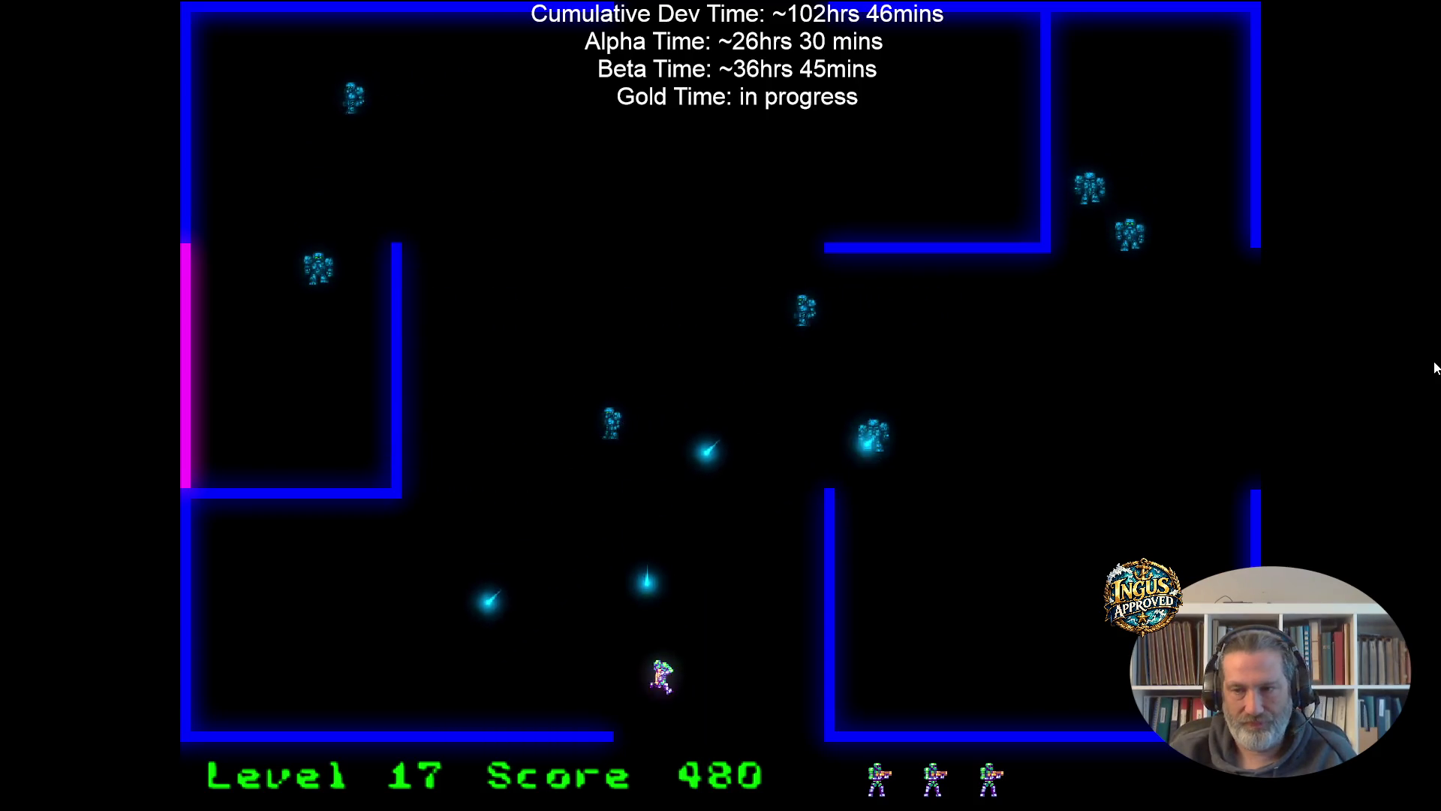
# After respawning, run down-left past the robots and exit left to Level 19.
pyautogui.press('Down')
pyautogui.press('Left')
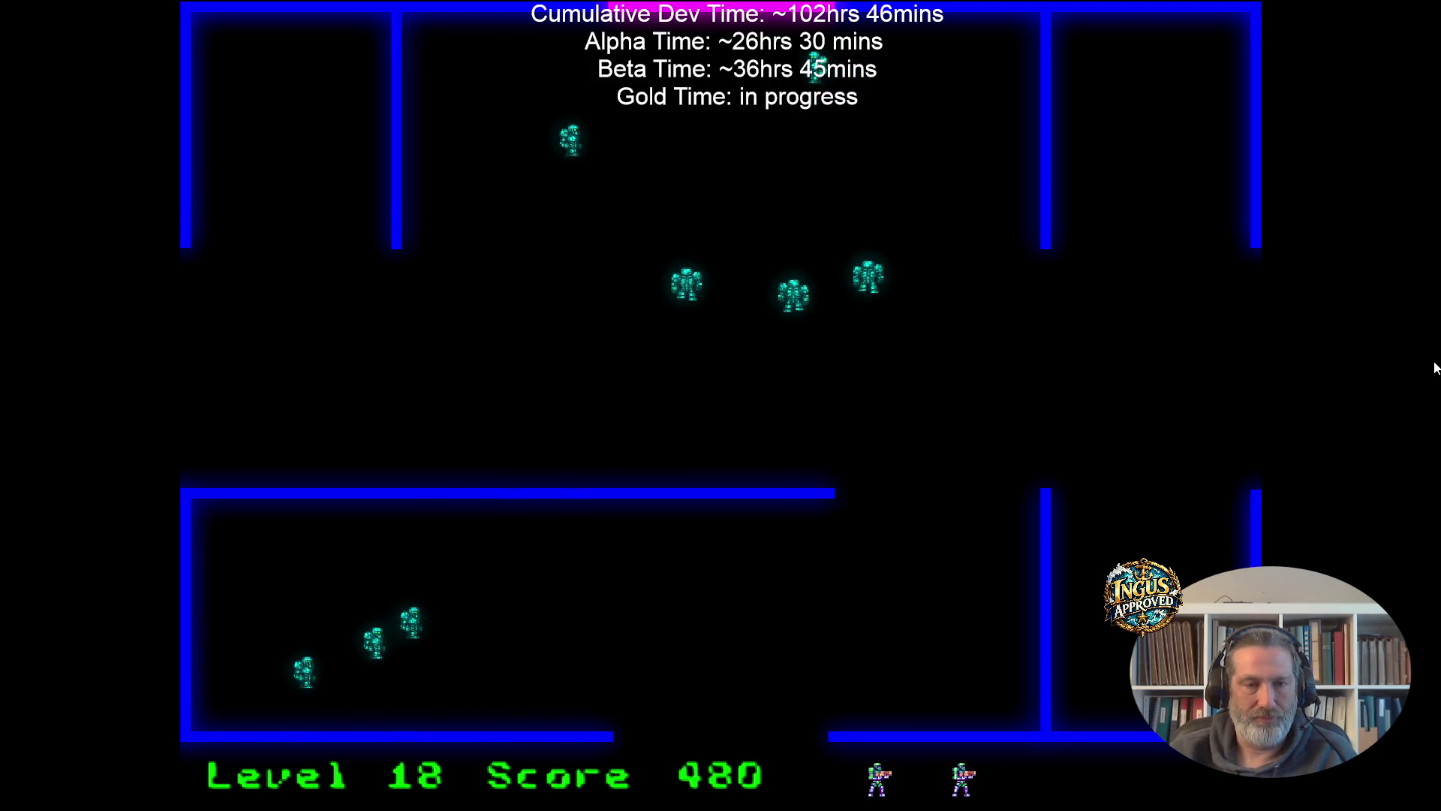
pyautogui.press('Left')
pyautogui.press('Down')
pyautogui.press('Left')
pyautogui.press('Down')
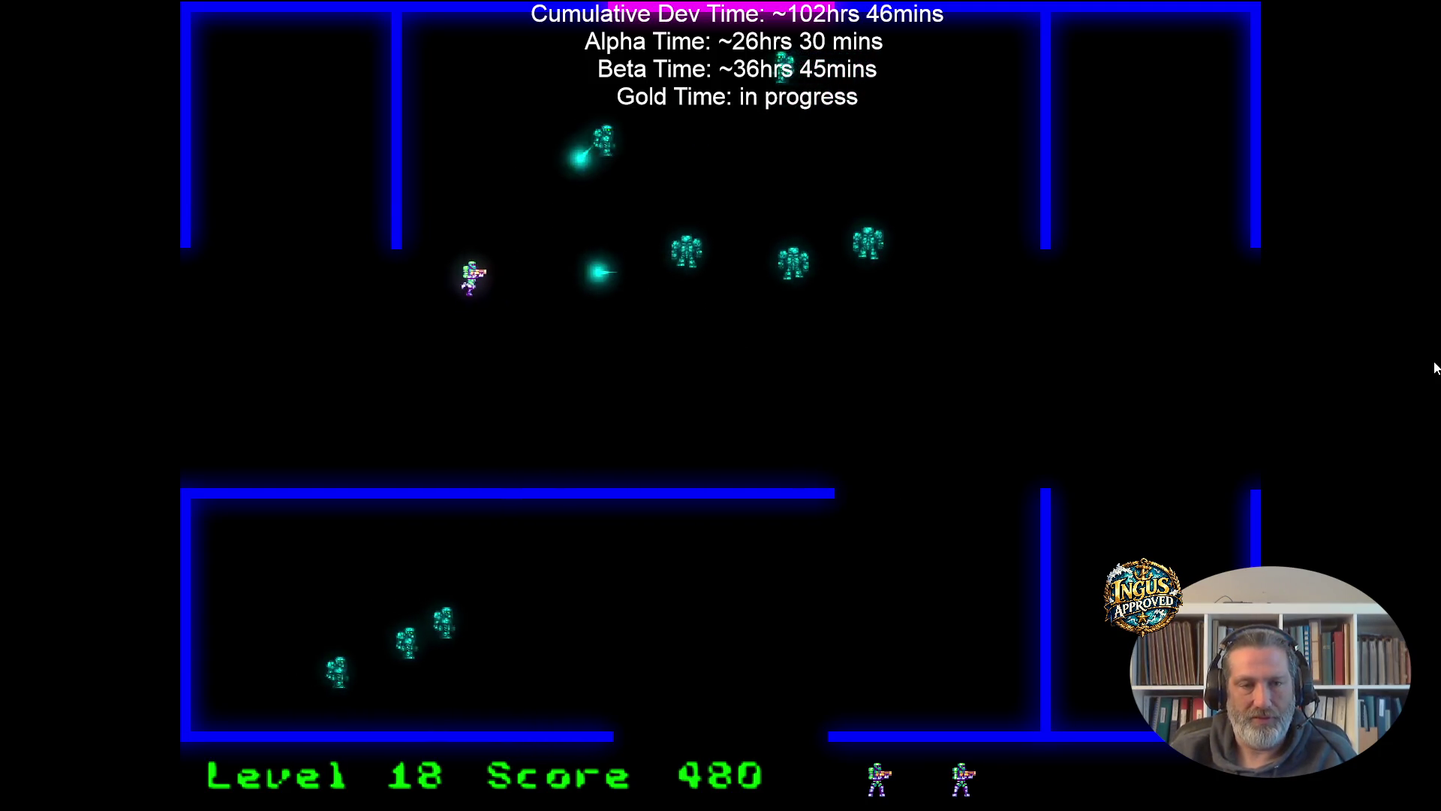
pyautogui.press('Left')
pyautogui.press('Down')
pyautogui.press('Down')
pyautogui.press('Left')
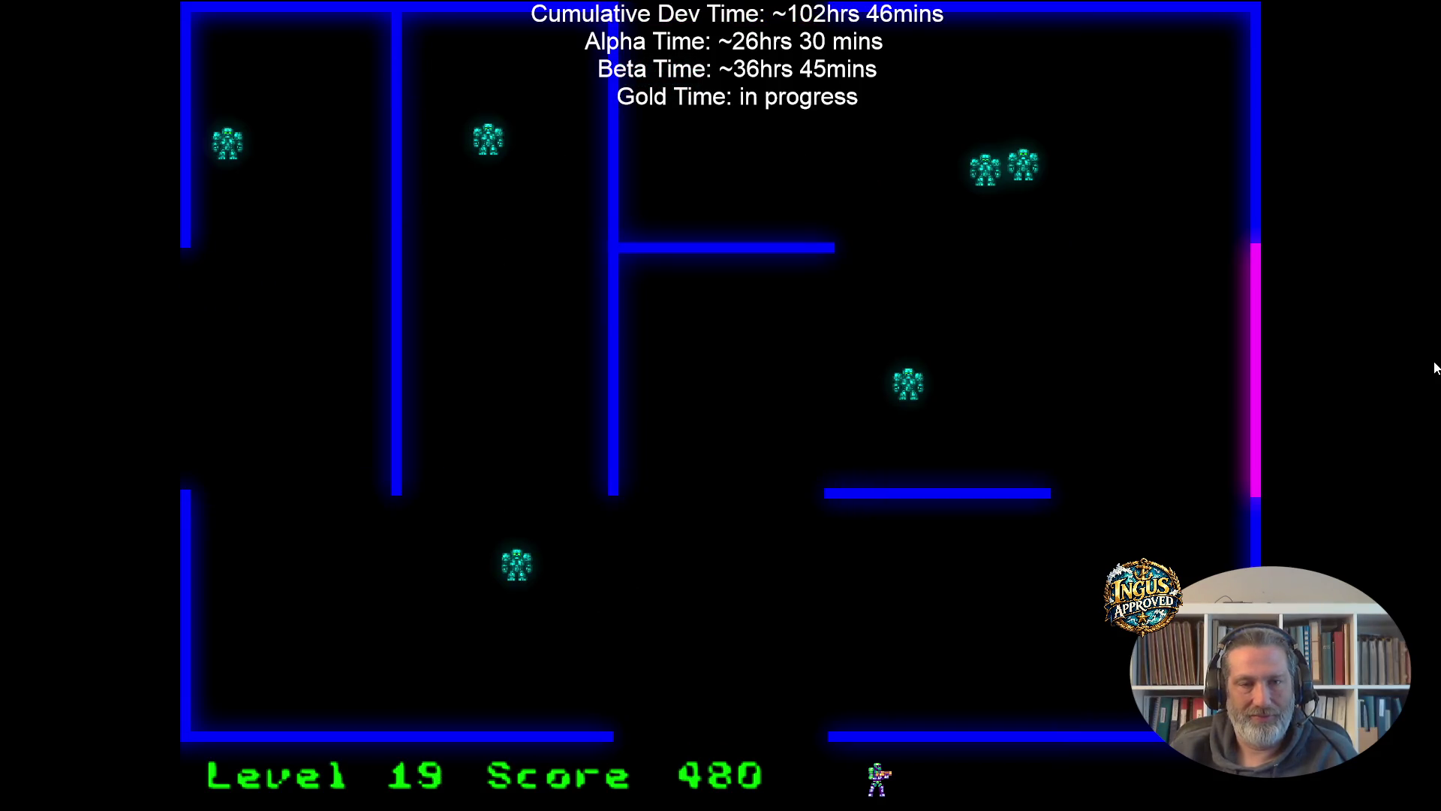
# Fire at robots on Level 19 while heading for the magenta exit, reaching 580 points.
pyautogui.press('Left')
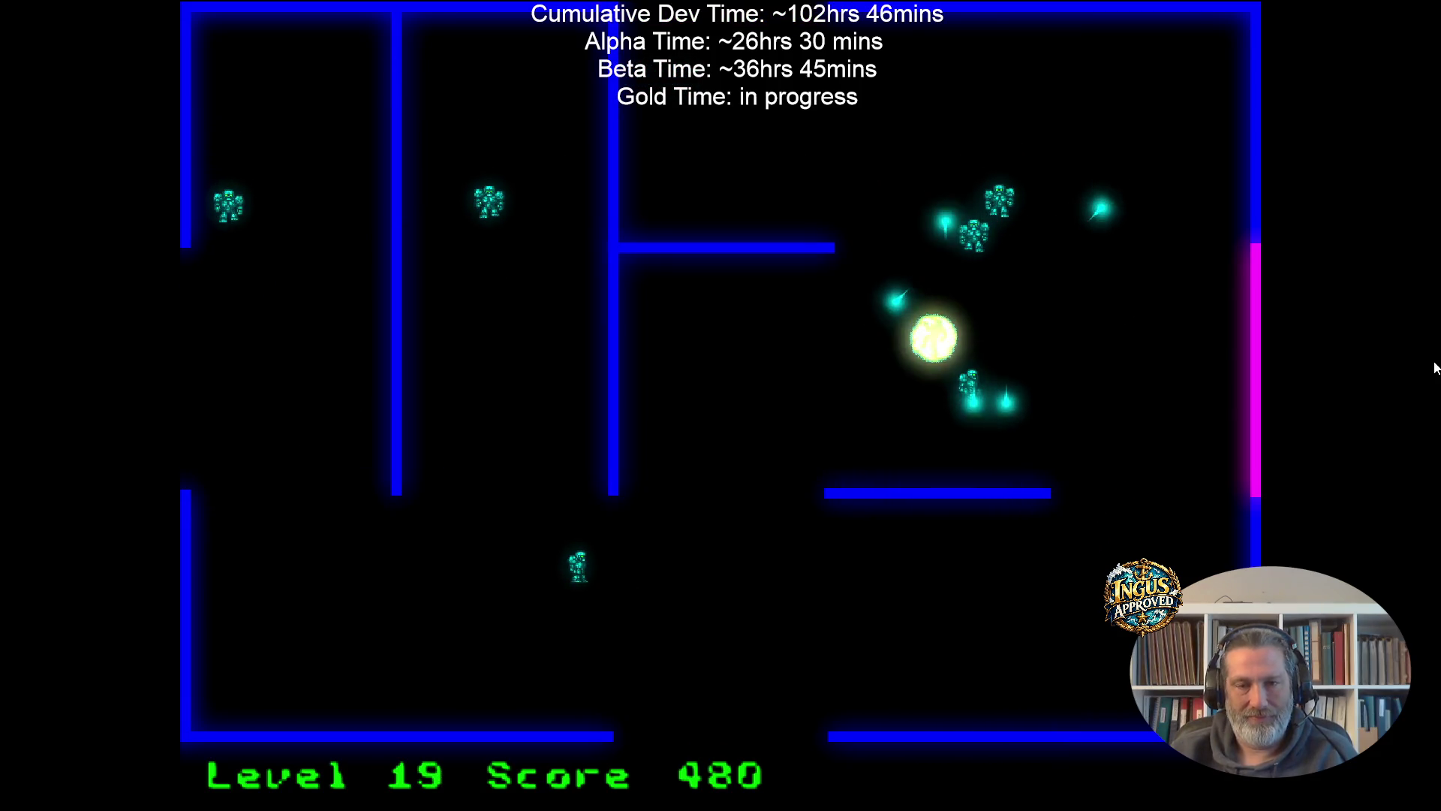
pyautogui.press('Left')
pyautogui.press('space')
pyautogui.press('Right')
pyautogui.press('Up')
pyautogui.press('Up')
pyautogui.press('Left')
pyautogui.press('space')
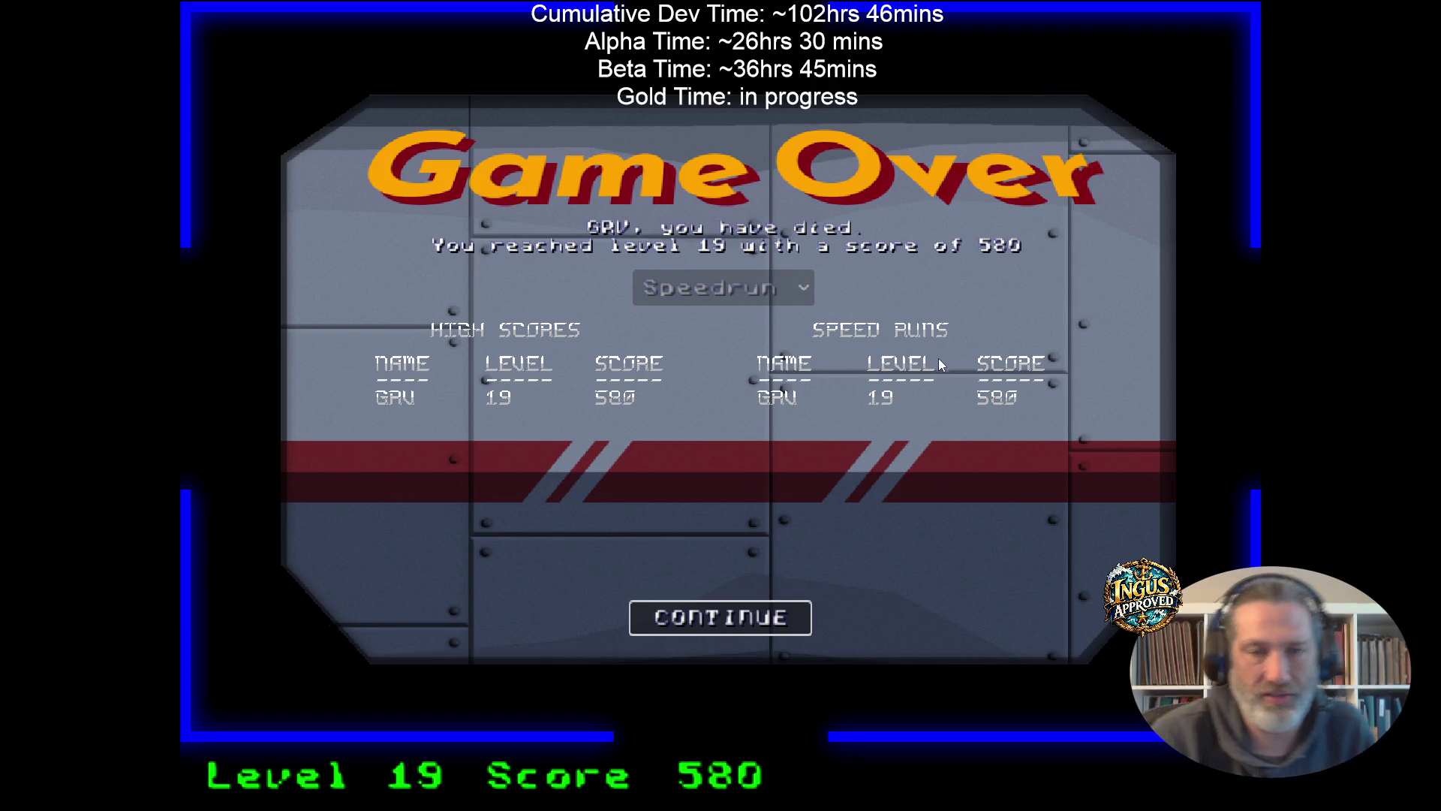
# Continue past the Game Over results and quit from the Credits screen.
pyautogui.click(737, 616)
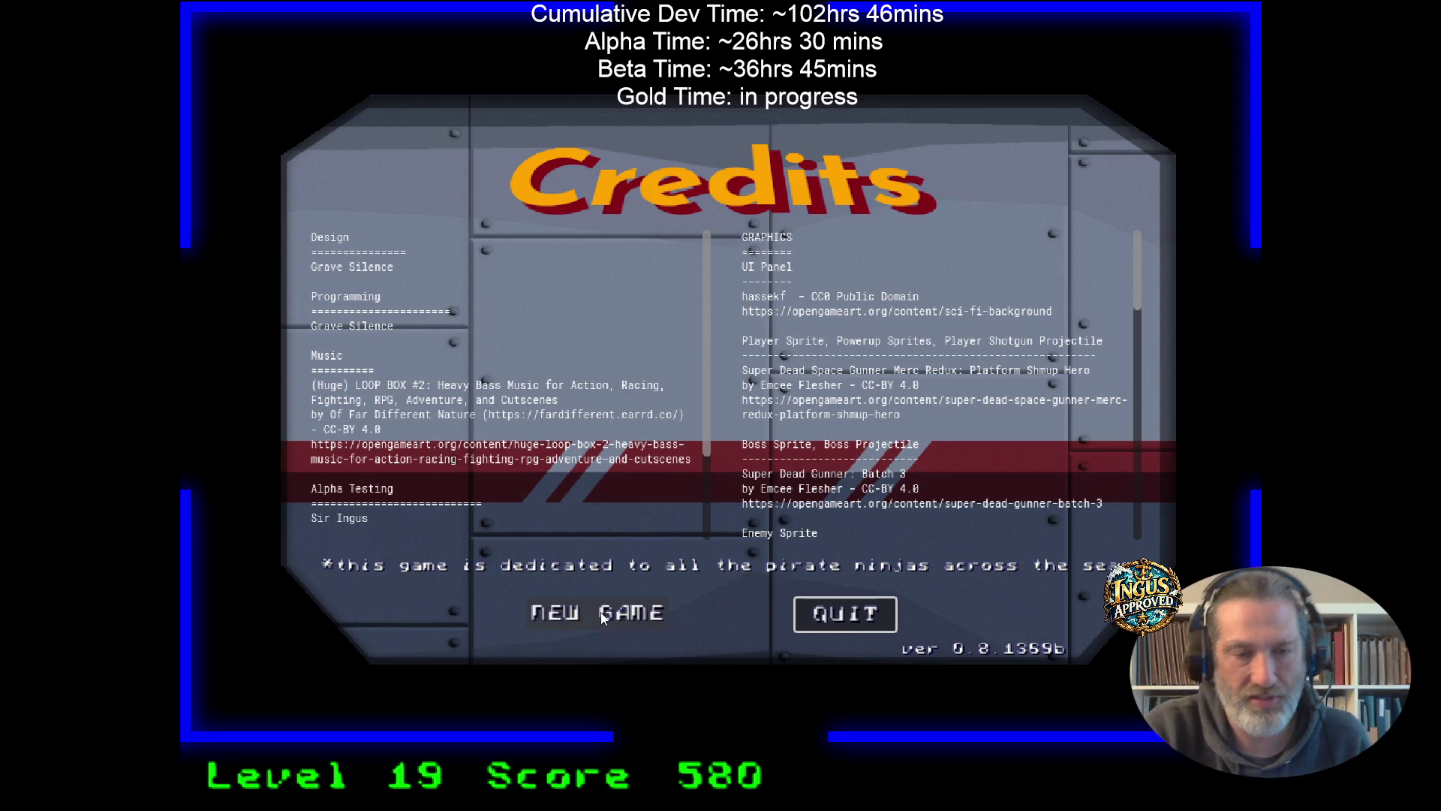
pyautogui.click(861, 615)
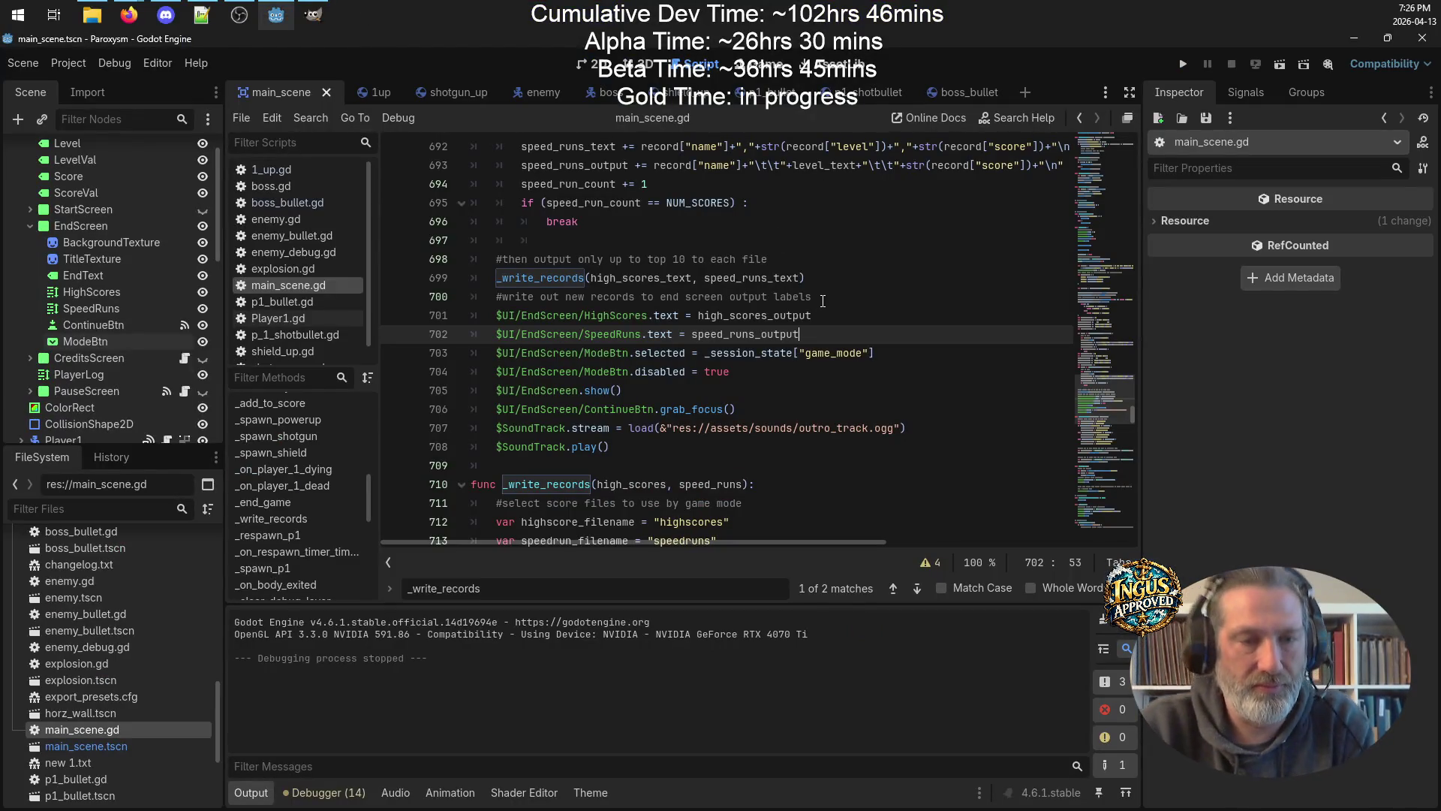
# Move the blank line in _write_records below the append lines and add another before the sort comment.
pyautogui.scroll(-11, 822, 301)
pyautogui.scroll(-4, 831, 293)
pyautogui.scroll(20, 837, 289)
pyautogui.scroll(9, 845, 284)
pyautogui.scroll(-4, 833, 280)
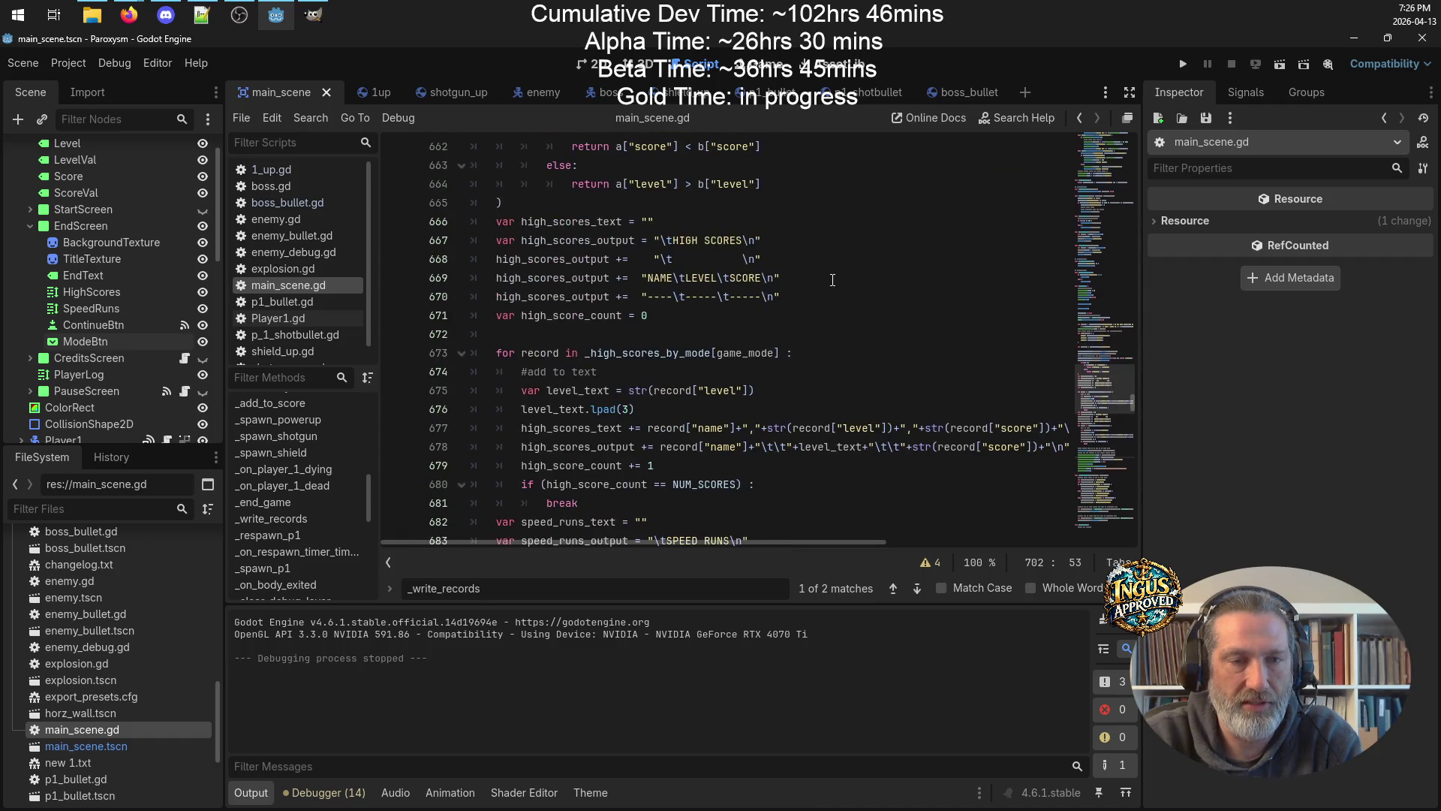
pyautogui.scroll(4, 711, 249)
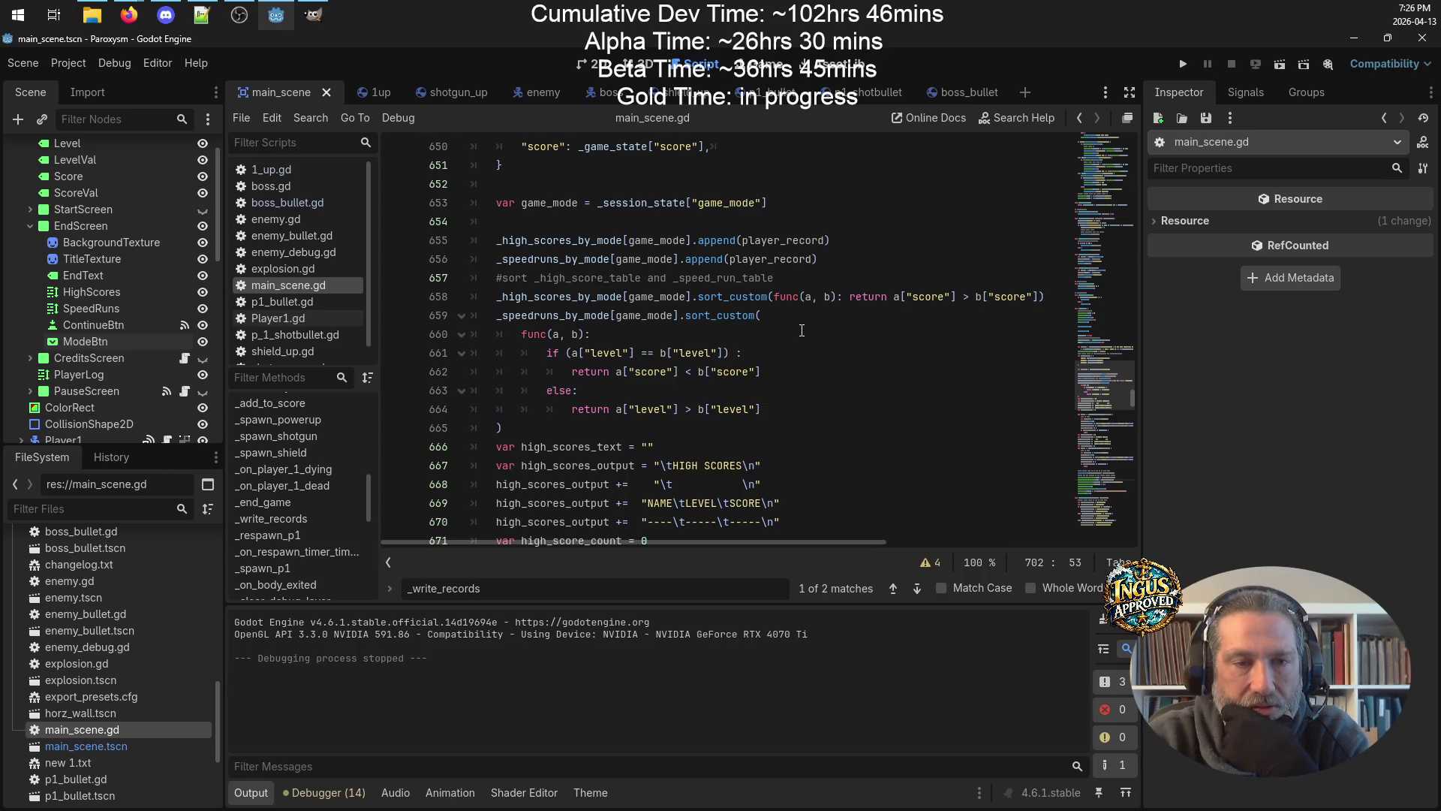
pyautogui.keyDown('ctrl'); pyautogui.click(780, 241); pyautogui.keyUp('ctrl')
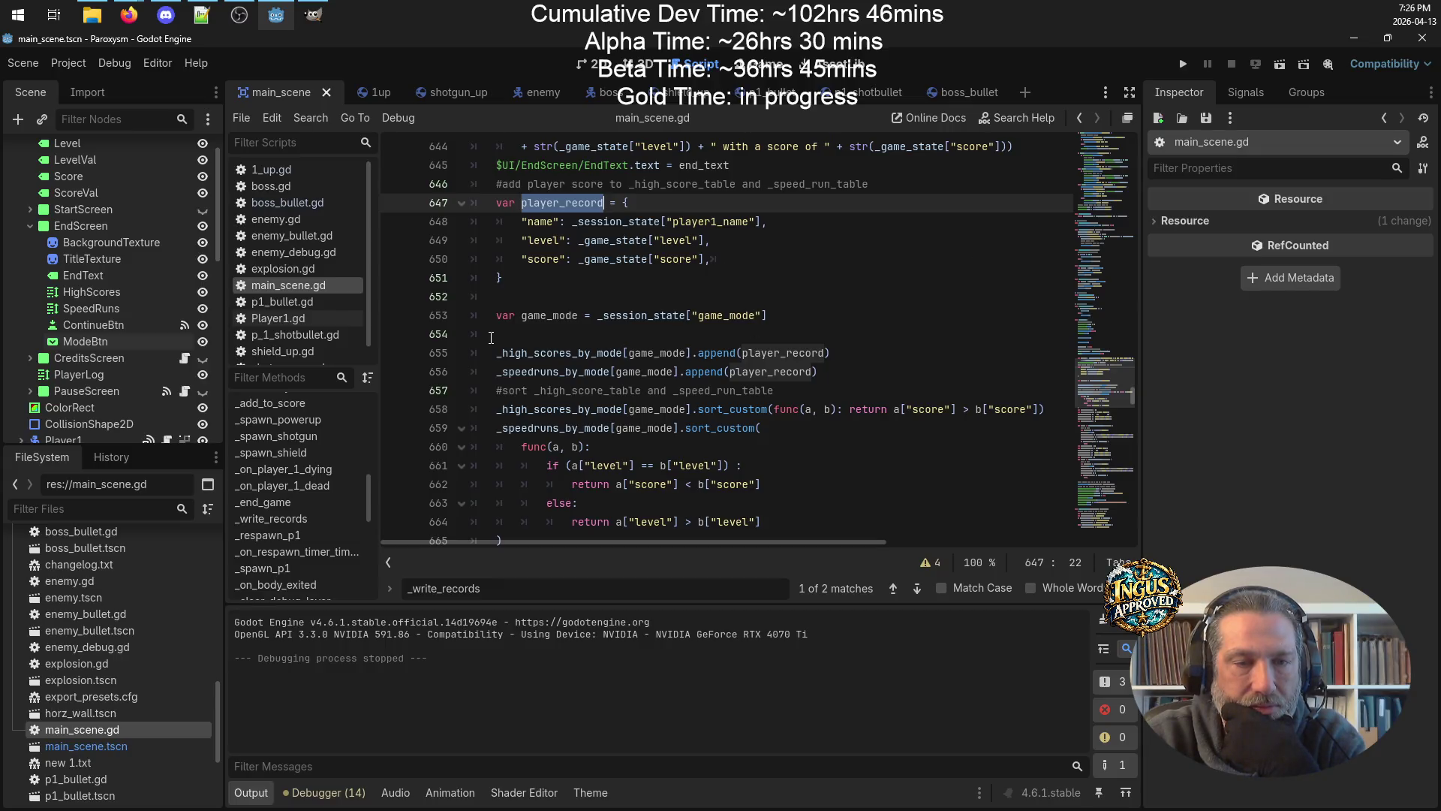
pyautogui.click(490, 336)
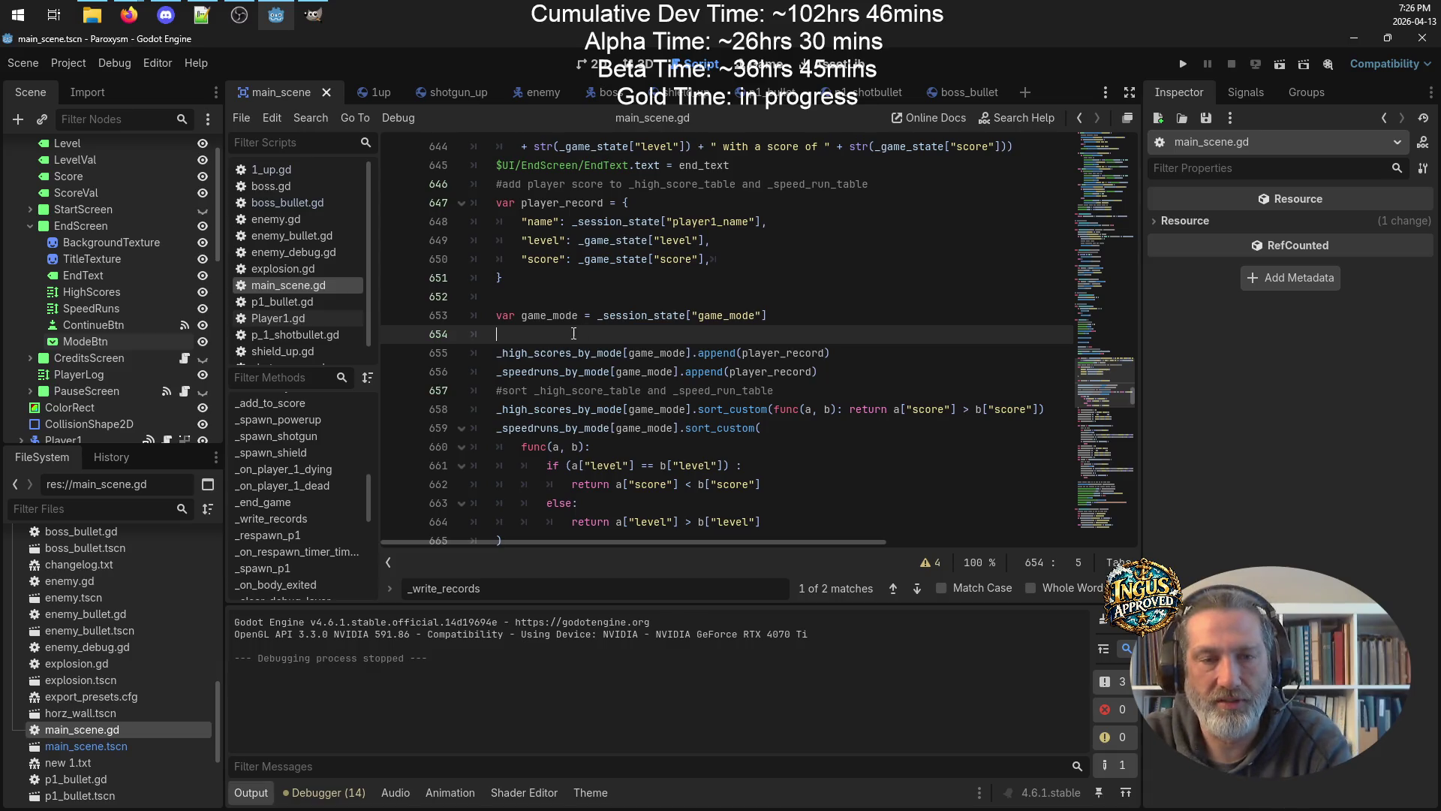
pyautogui.press('BackSpace')
pyautogui.click(855, 353)
pyautogui.press('Return')
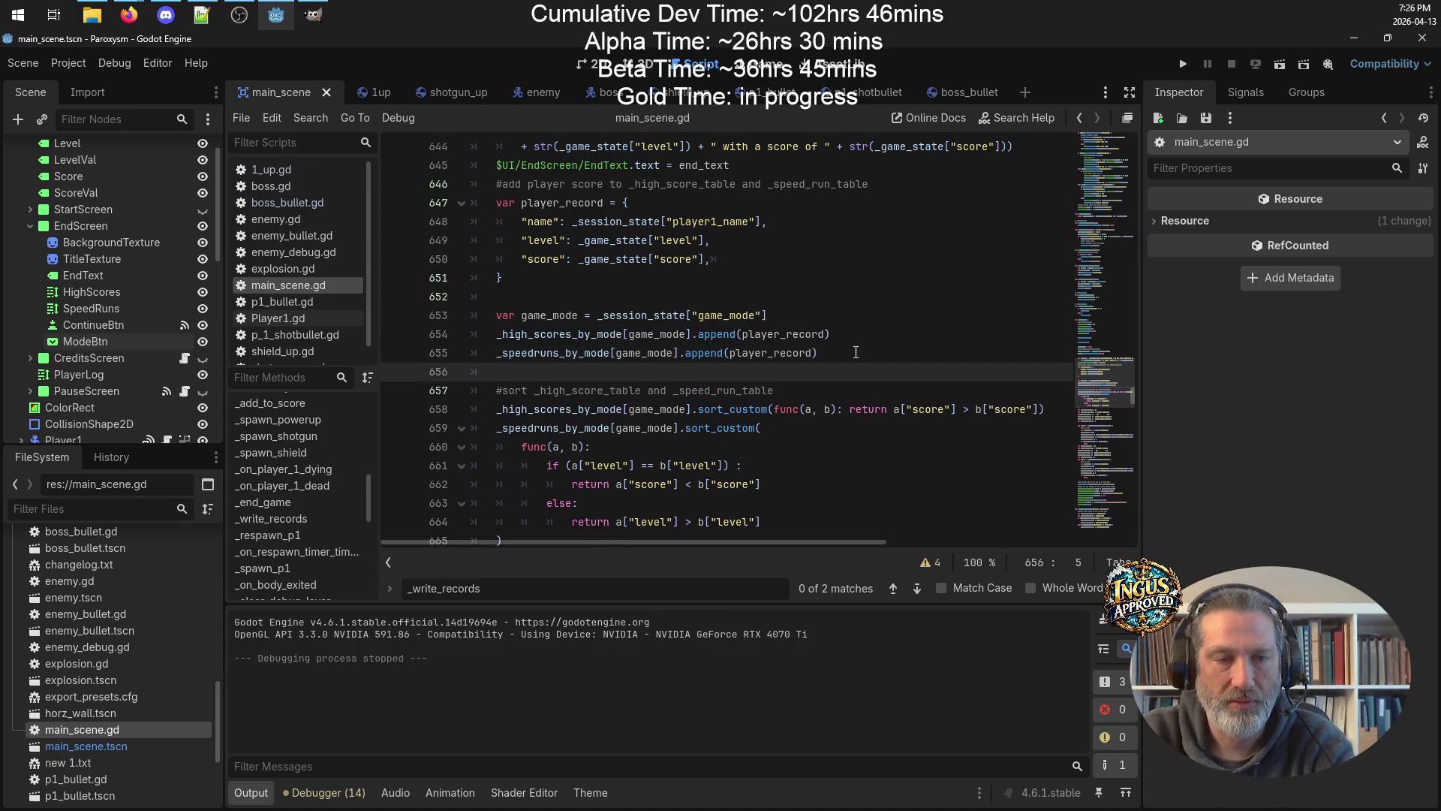
pyautogui.press('Return')
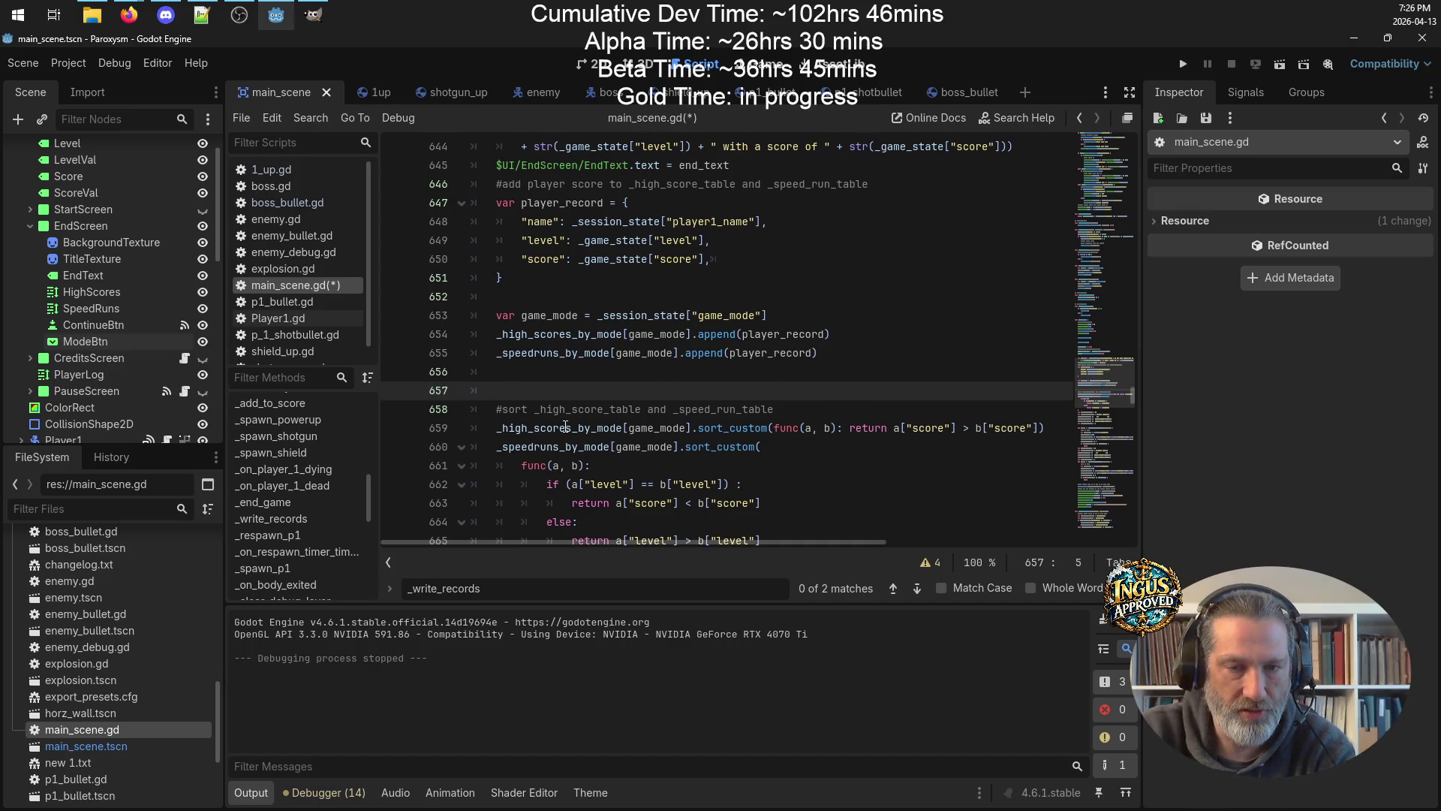
# Insert blank lines before the high_score_count and speed_run_count declarations.
pyautogui.scroll(-2, 882, 449)
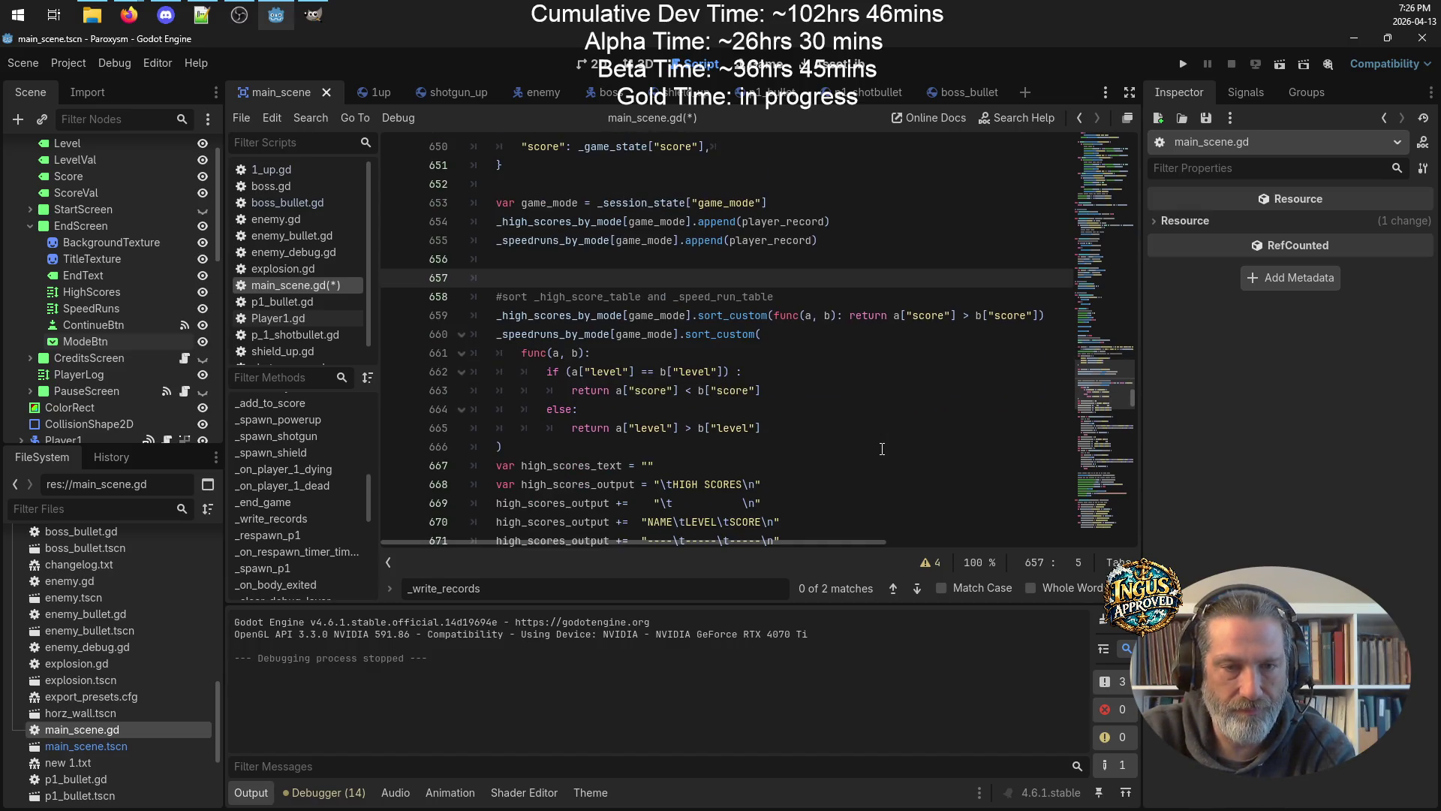
pyautogui.scroll(-3, 883, 449)
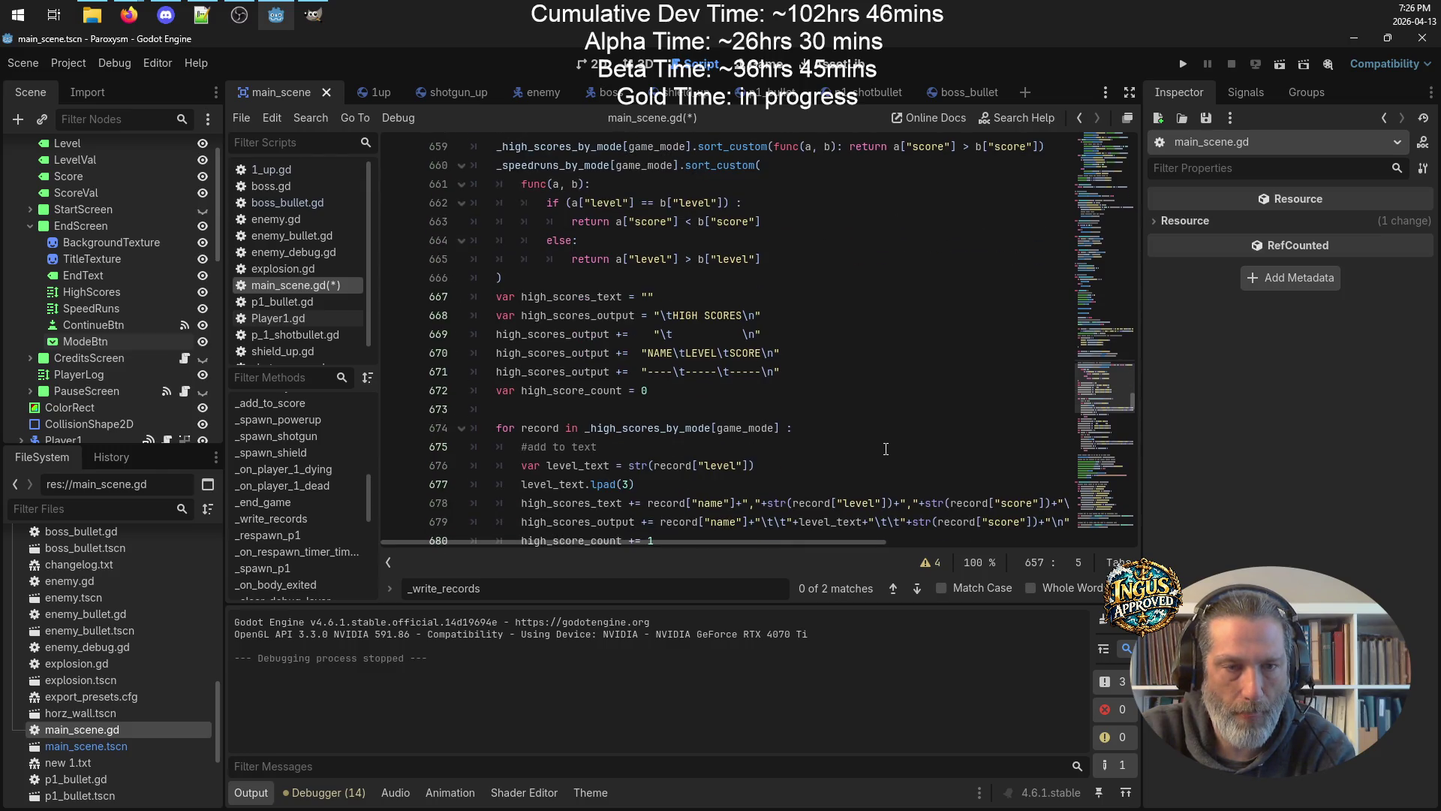
pyautogui.doubleClick(541, 392)
pyautogui.scroll(-3, 783, 374)
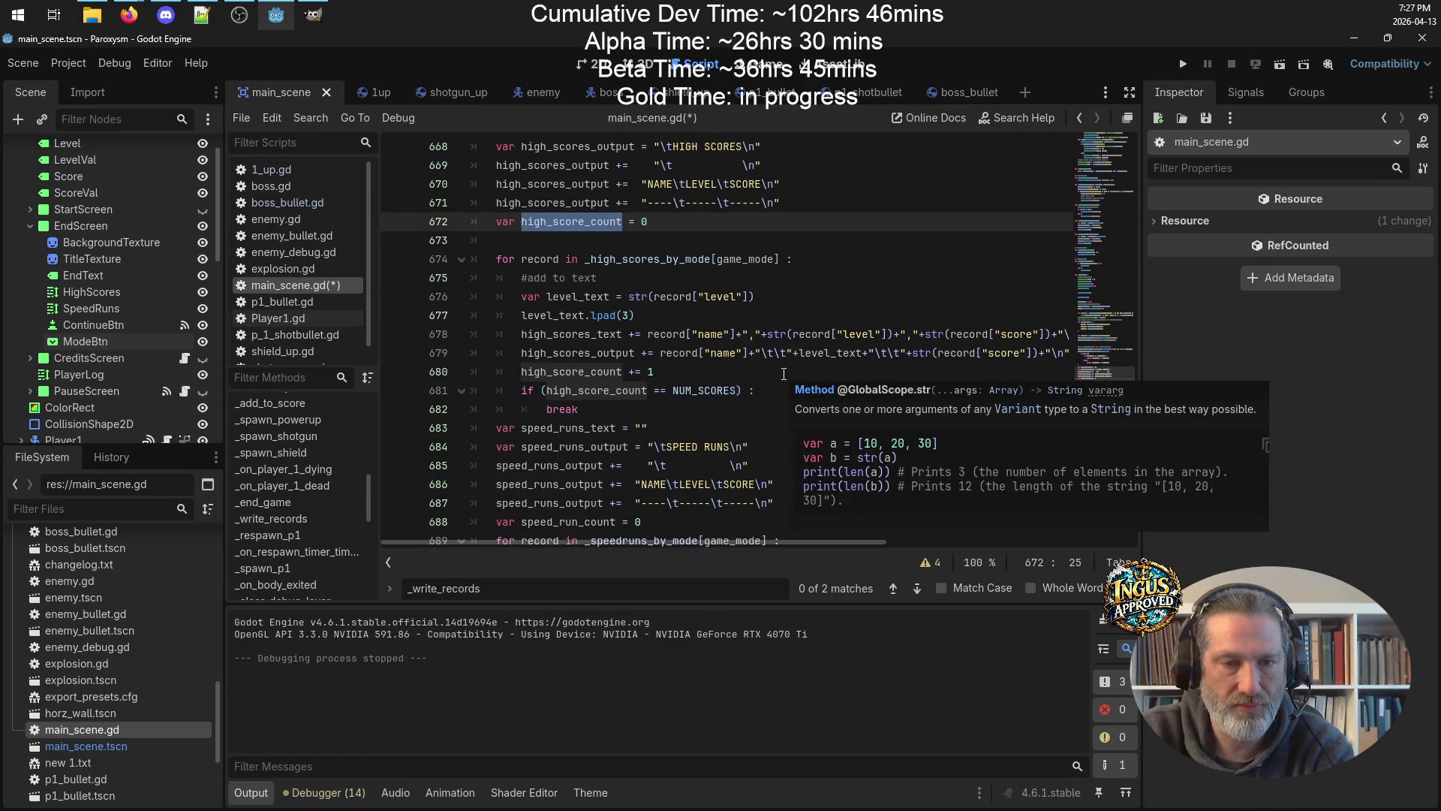
pyautogui.scroll(4, 724, 283)
pyautogui.scroll(-4, 728, 287)
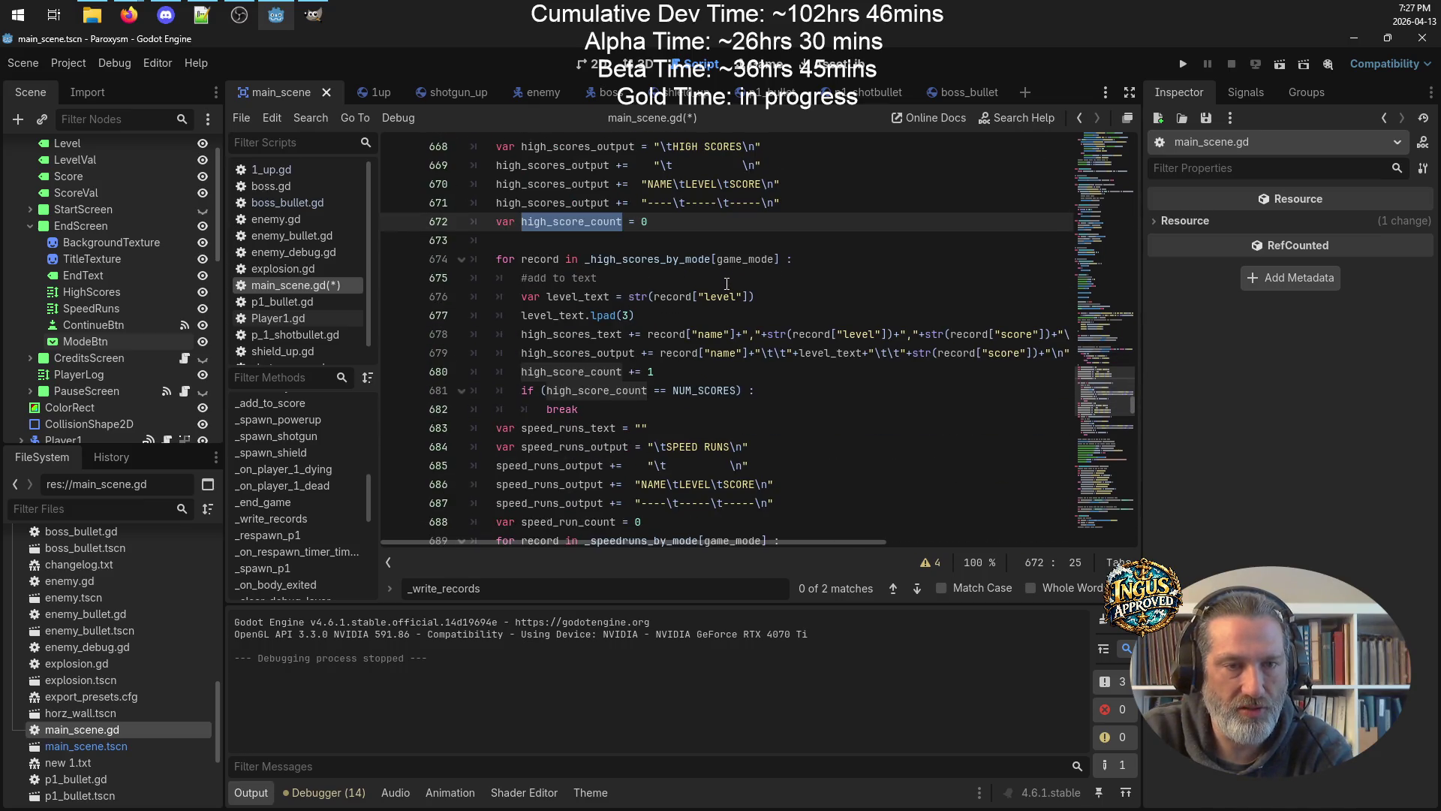
pyautogui.scroll(-4, 727, 283)
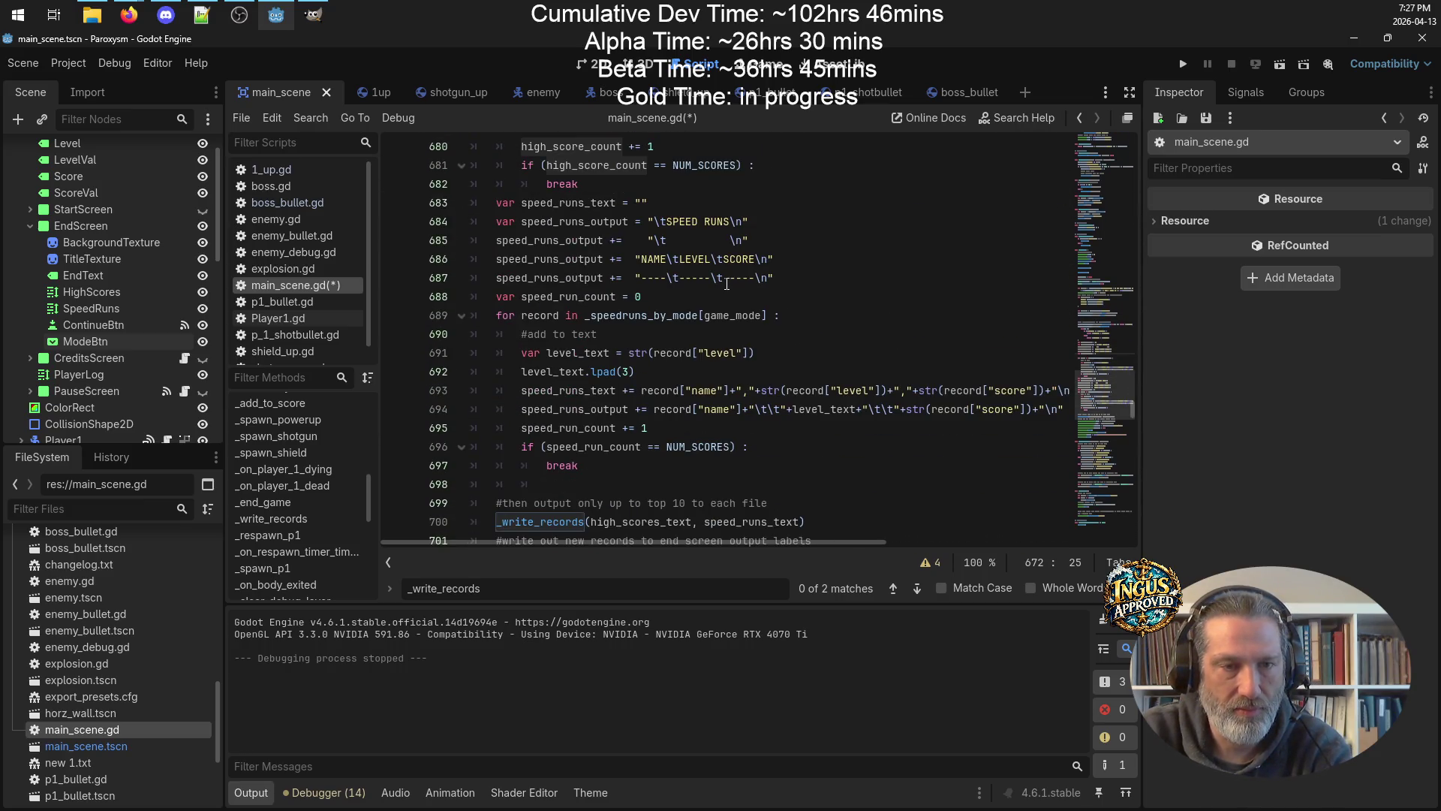
pyautogui.scroll(2, 727, 283)
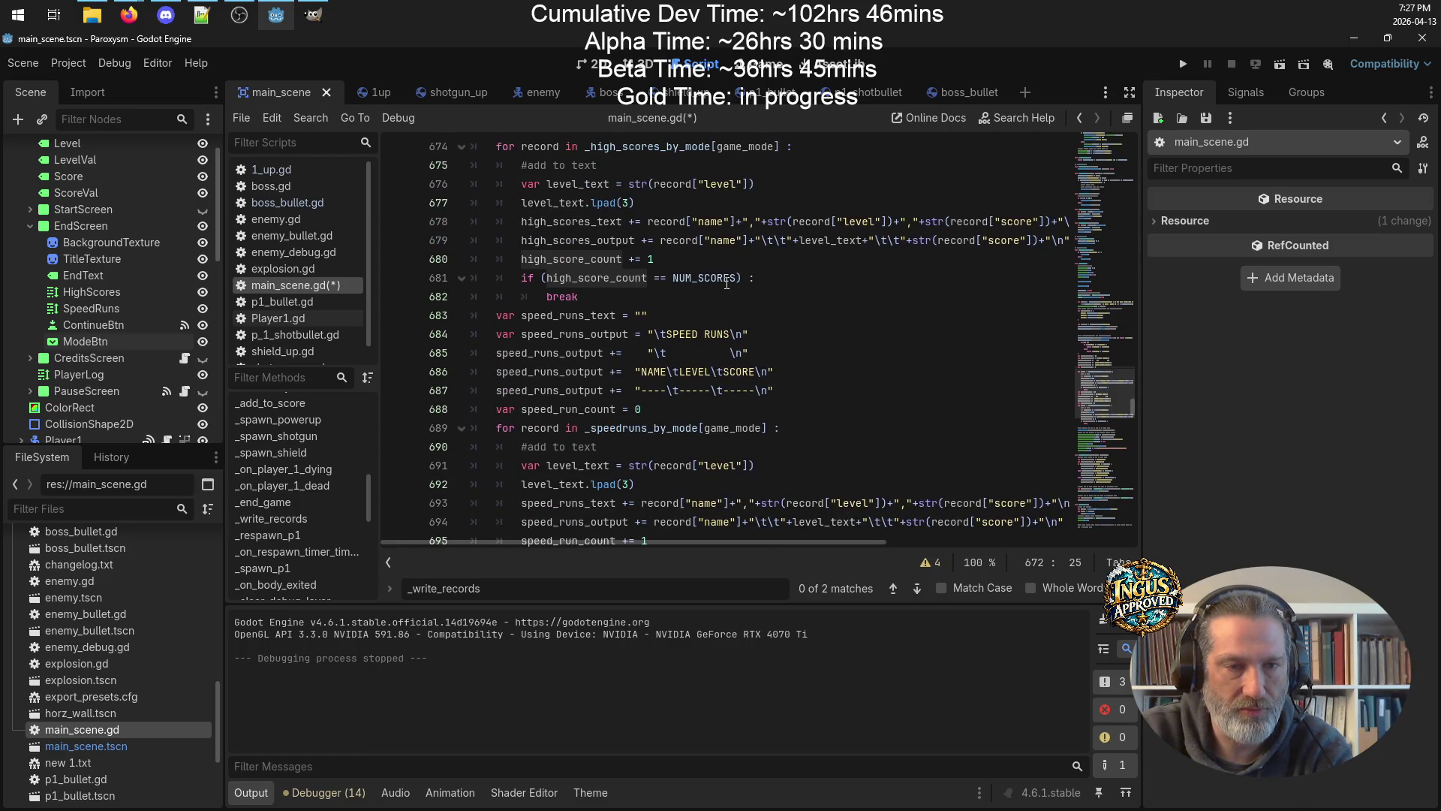
pyautogui.scroll(1, 726, 284)
pyautogui.scroll(-1, 727, 283)
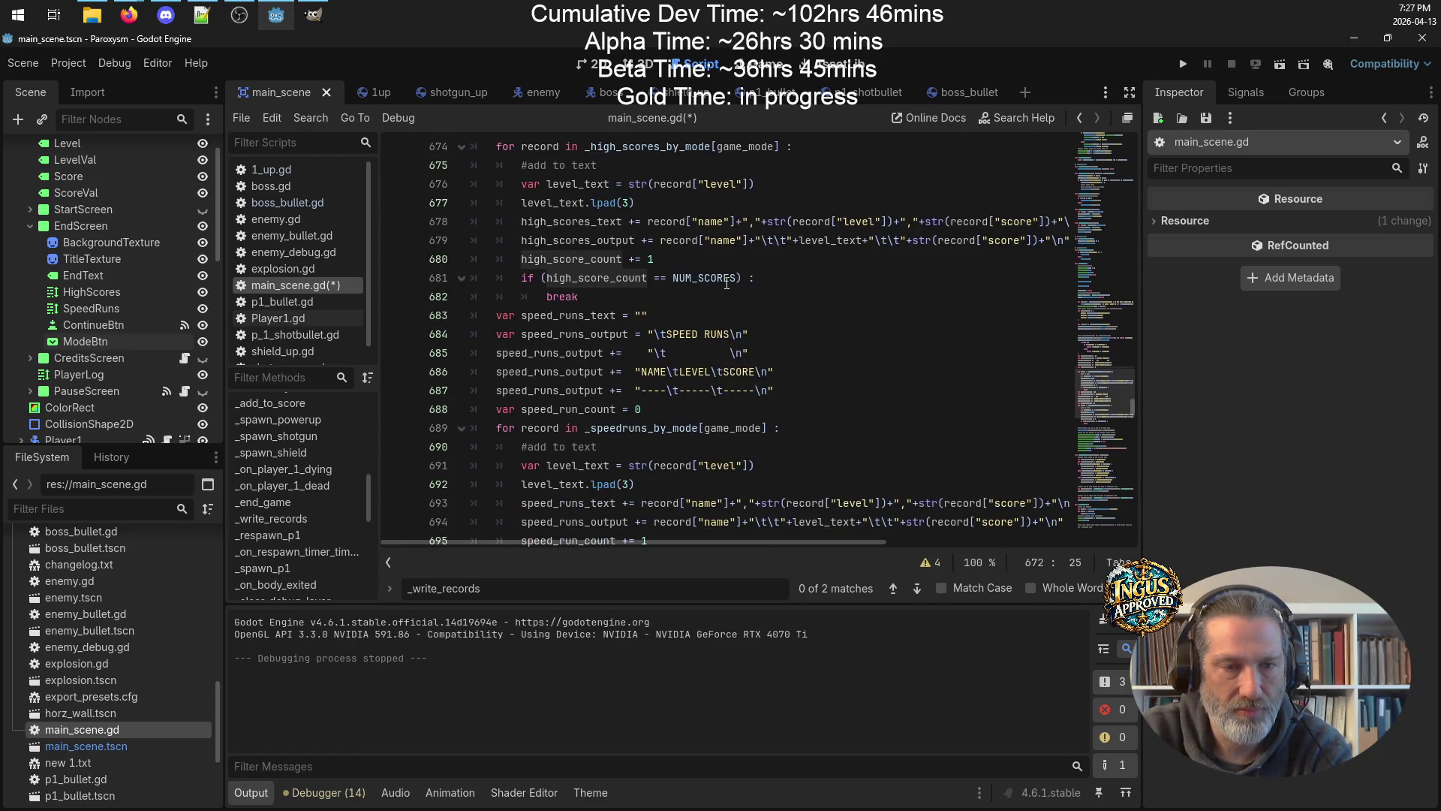
pyautogui.scroll(4, 678, 274)
pyautogui.hotkey('alt', 'Down')
pyautogui.press('Up')
pyautogui.scroll(-1, 777, 364)
pyautogui.scroll(-4, 777, 364)
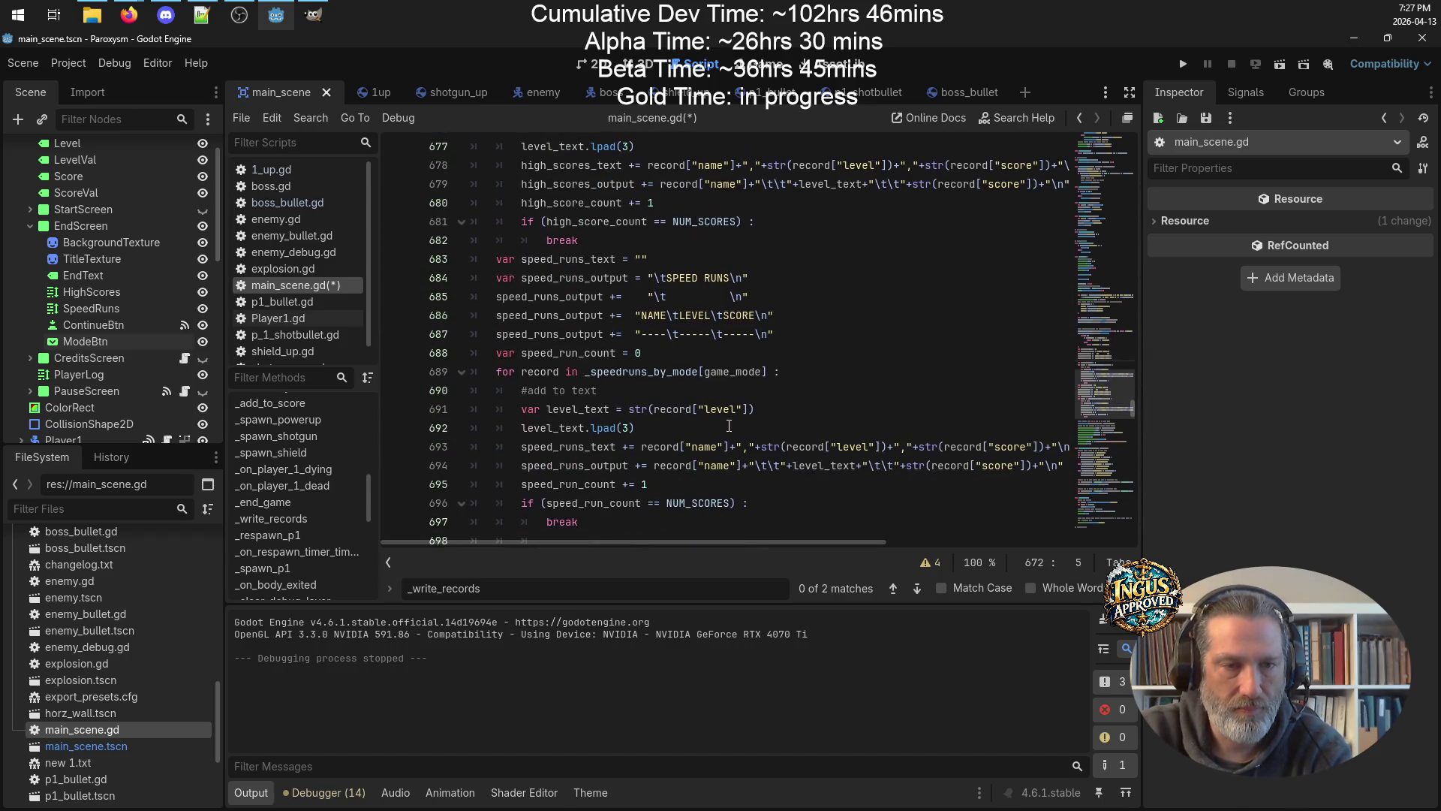
pyautogui.click(796, 333)
pyautogui.press('Return')
# Review the _write_records call and where high_scores_output and high_scores_text are used.
pyautogui.scroll(7, 810, 330)
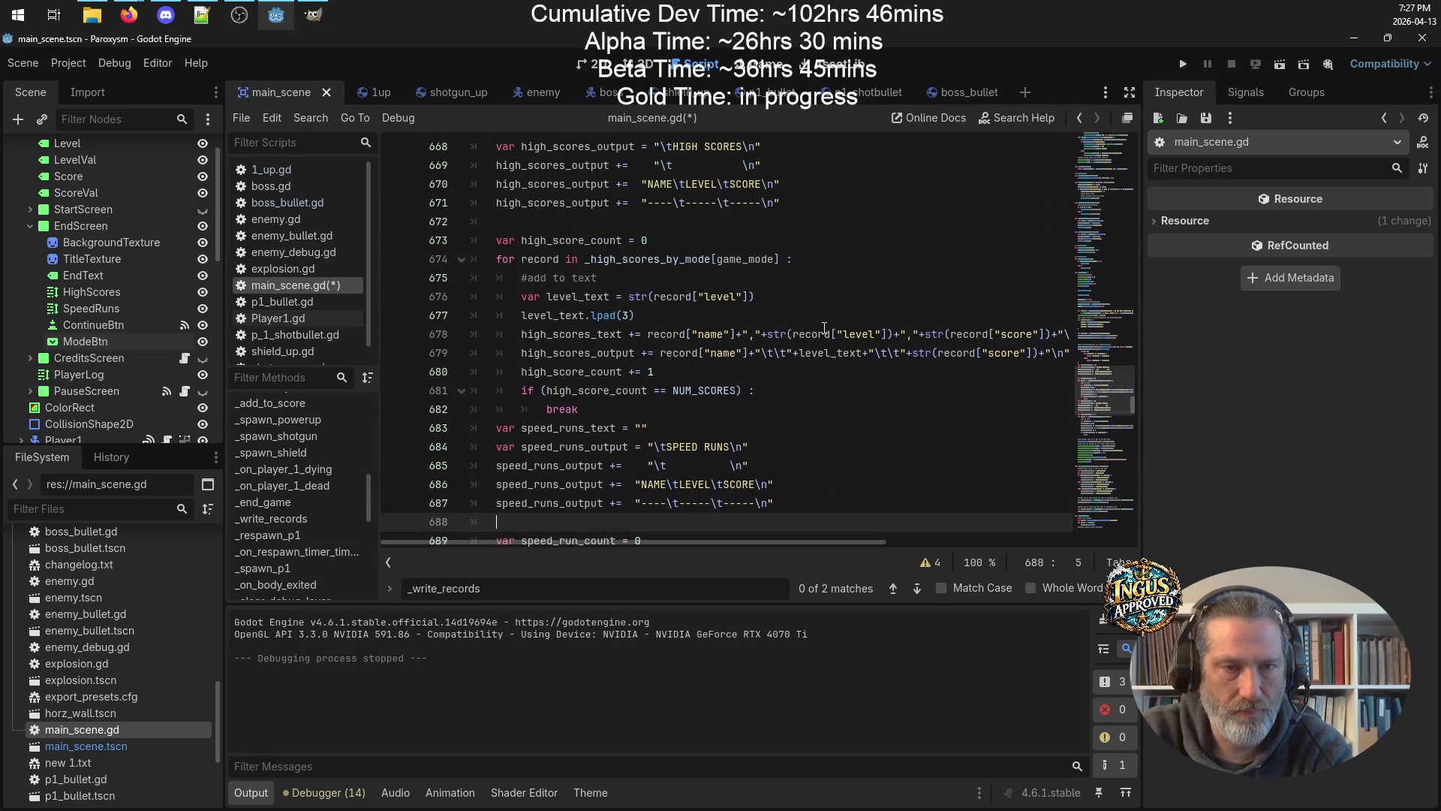
pyautogui.scroll(1, 828, 329)
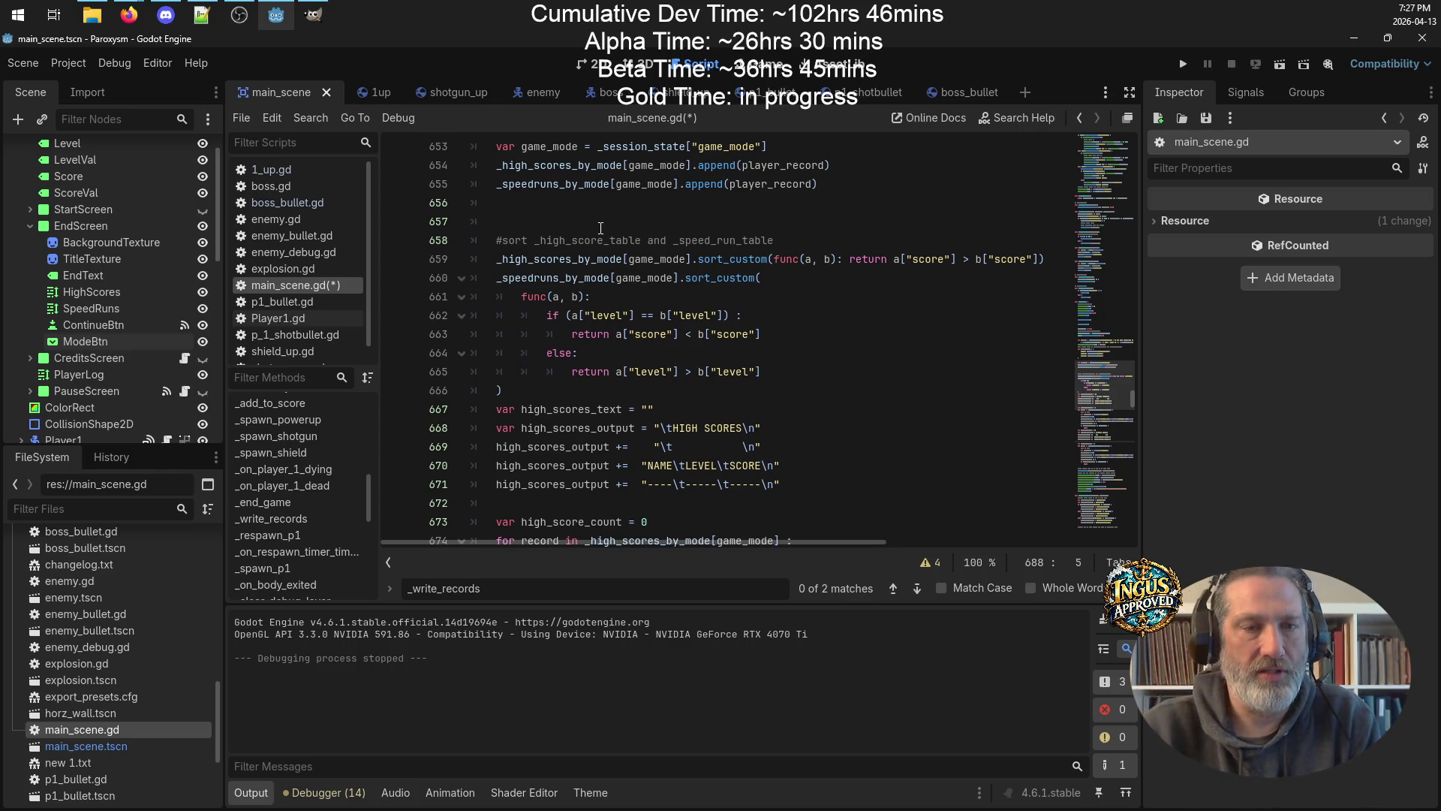
pyautogui.scroll(-10, 600, 231)
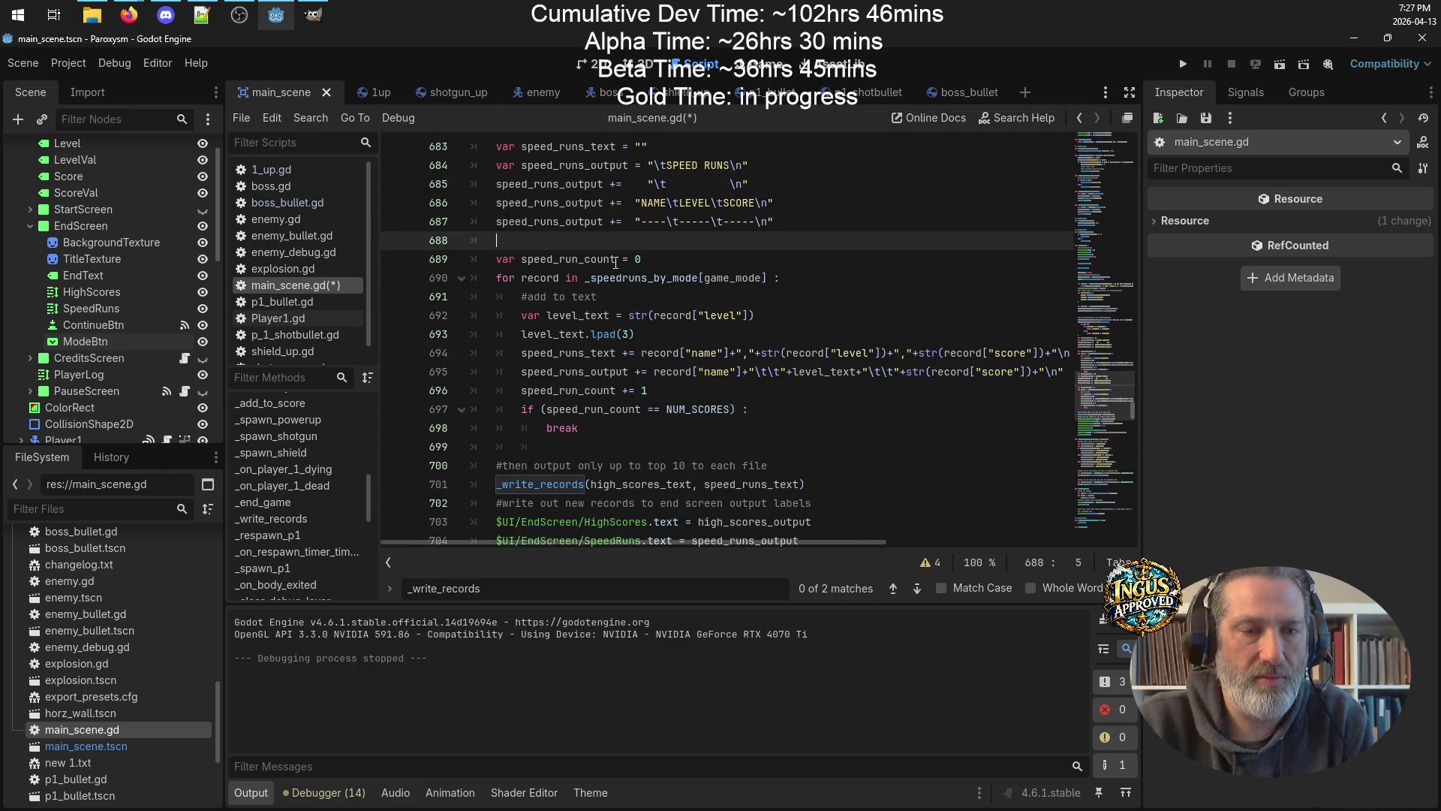
pyautogui.click(623, 451)
pyautogui.scroll(-3, 650, 407)
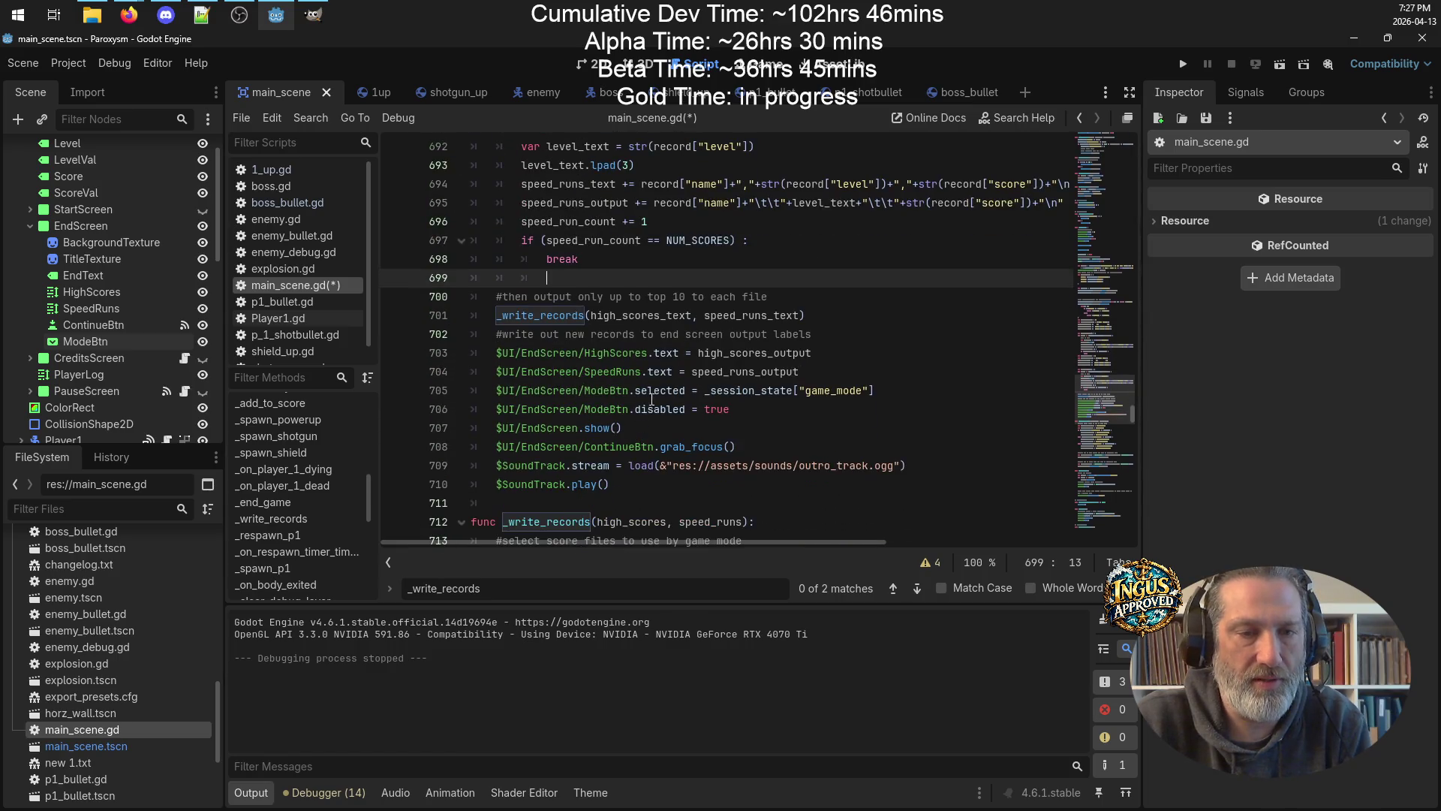
pyautogui.scroll(2, 834, 330)
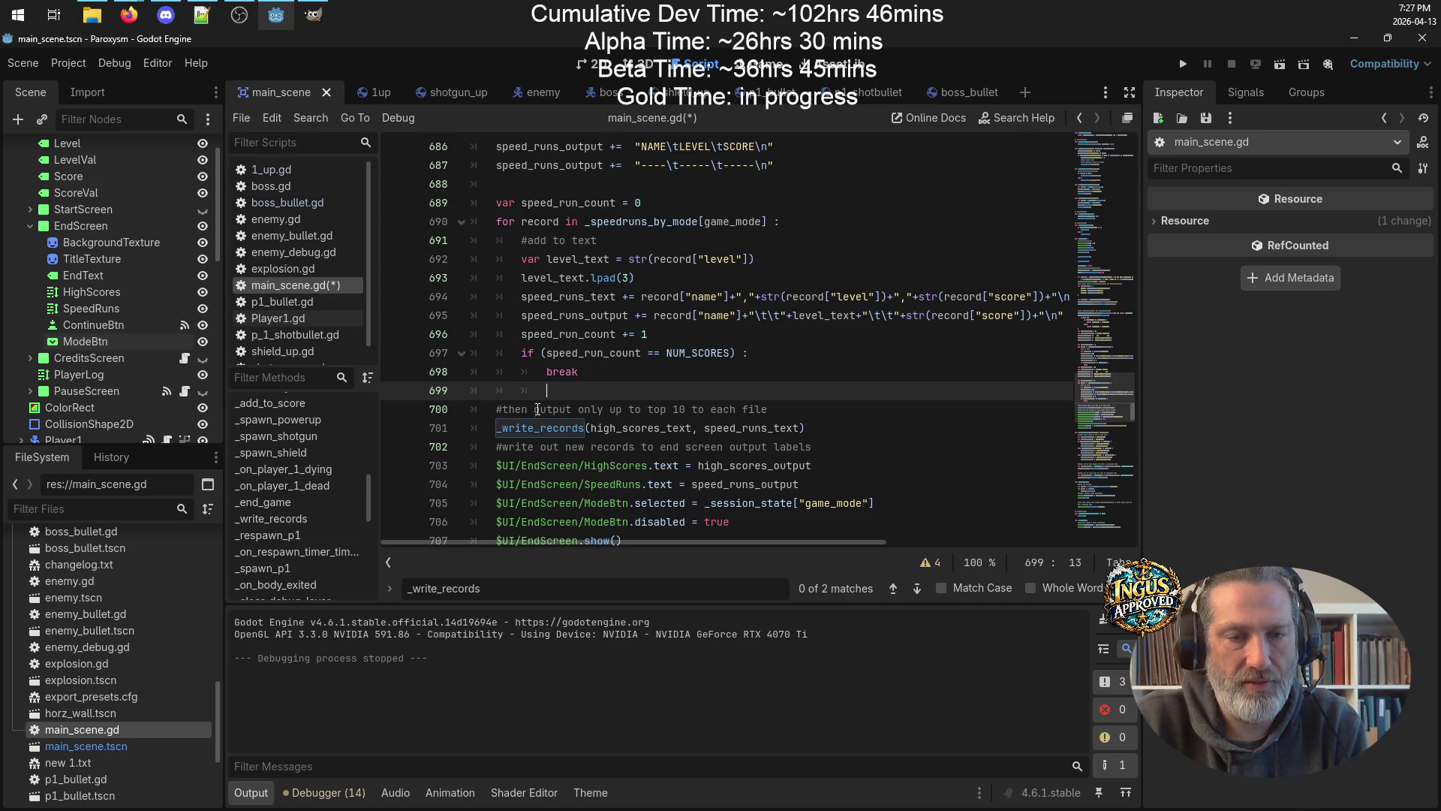
pyautogui.scroll(1, 765, 411)
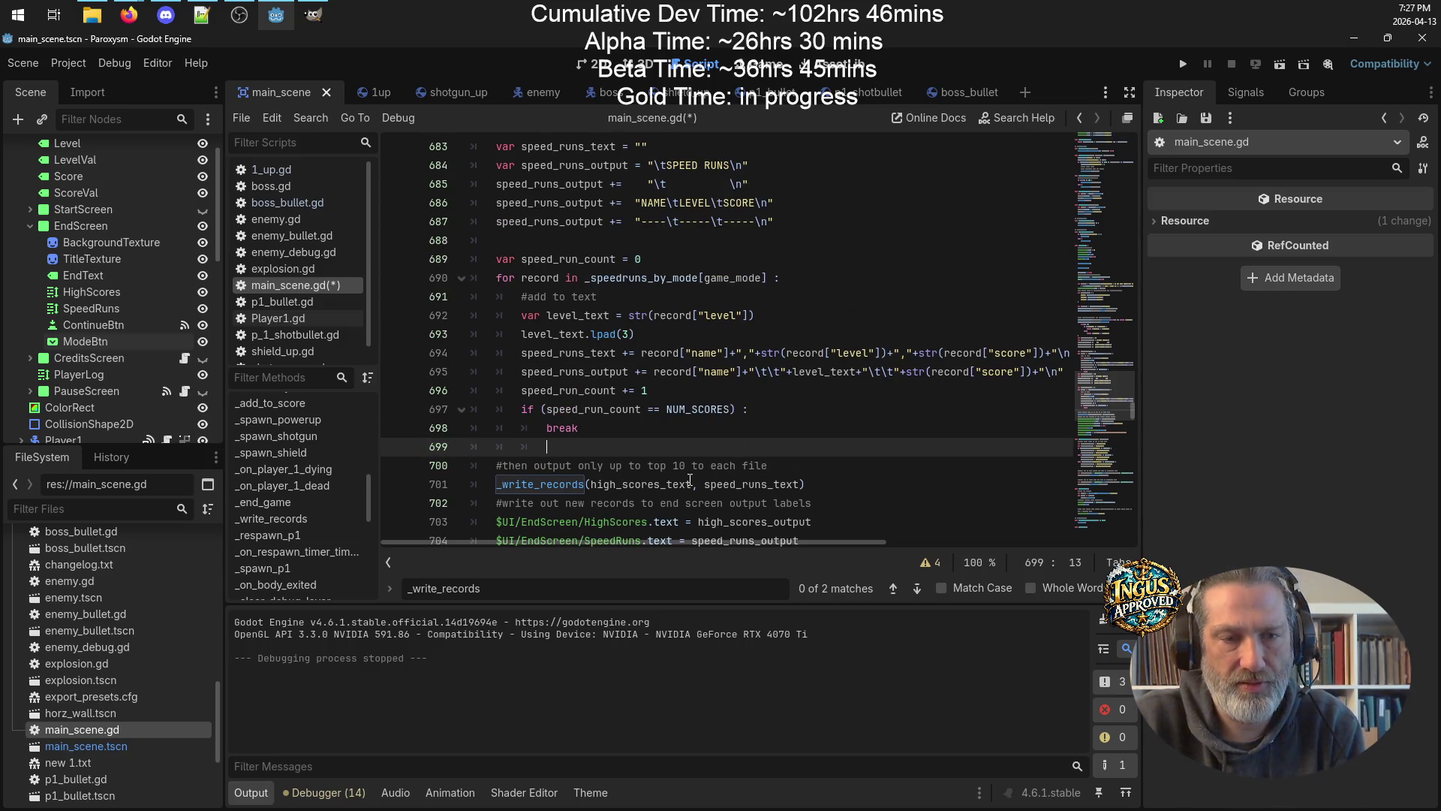
pyautogui.click(644, 483)
pyautogui.scroll(6, 653, 479)
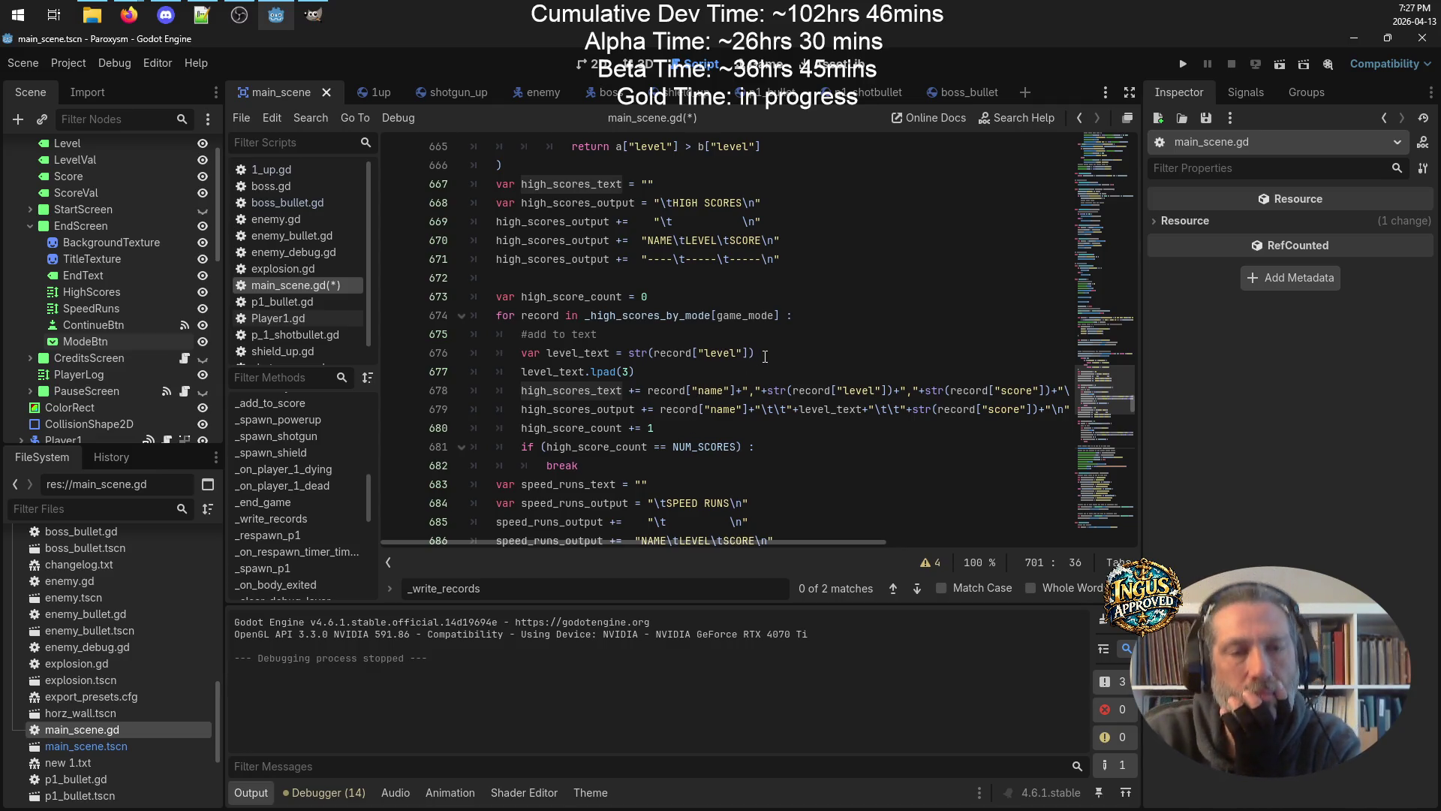
pyautogui.scroll(3, 855, 300)
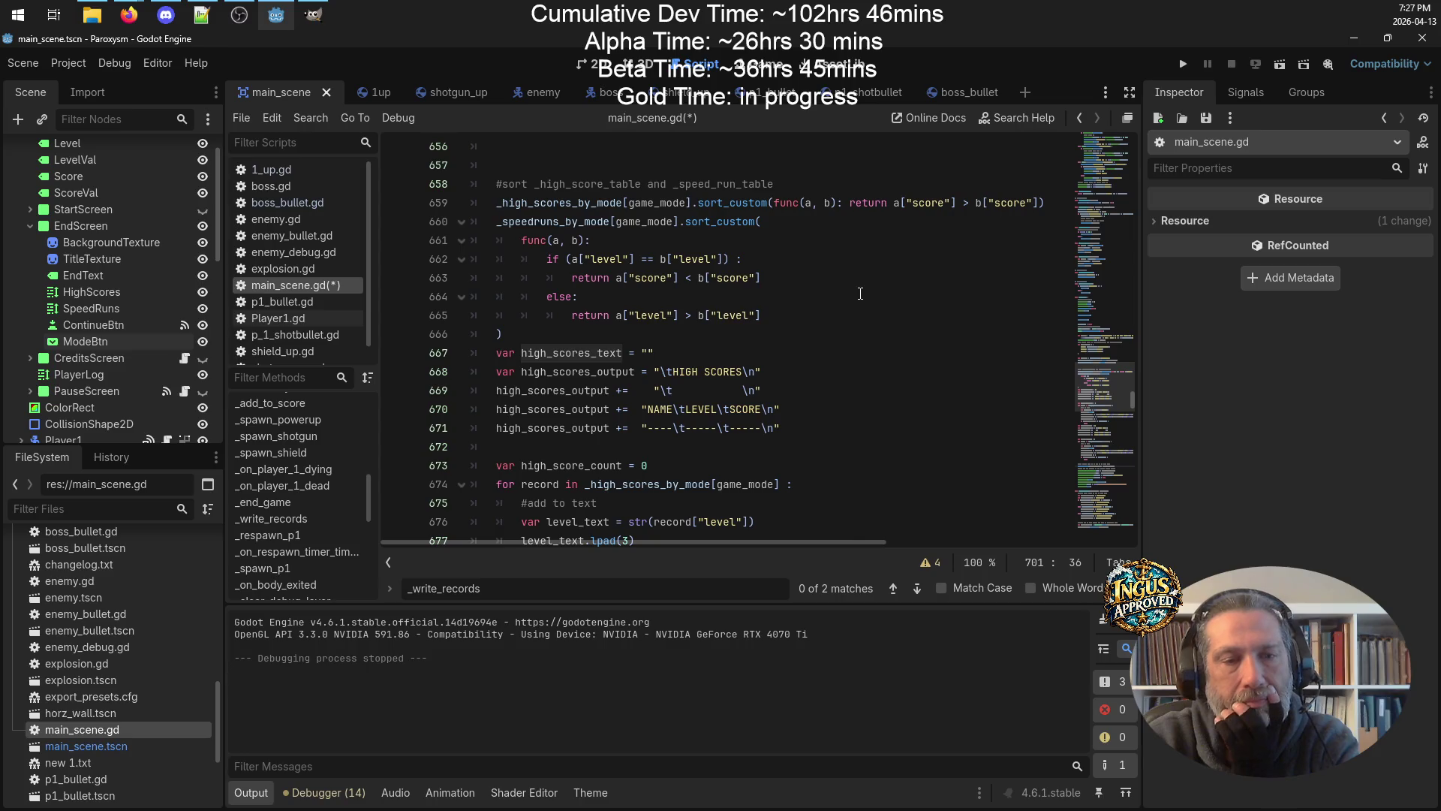
pyautogui.scroll(-4, 864, 307)
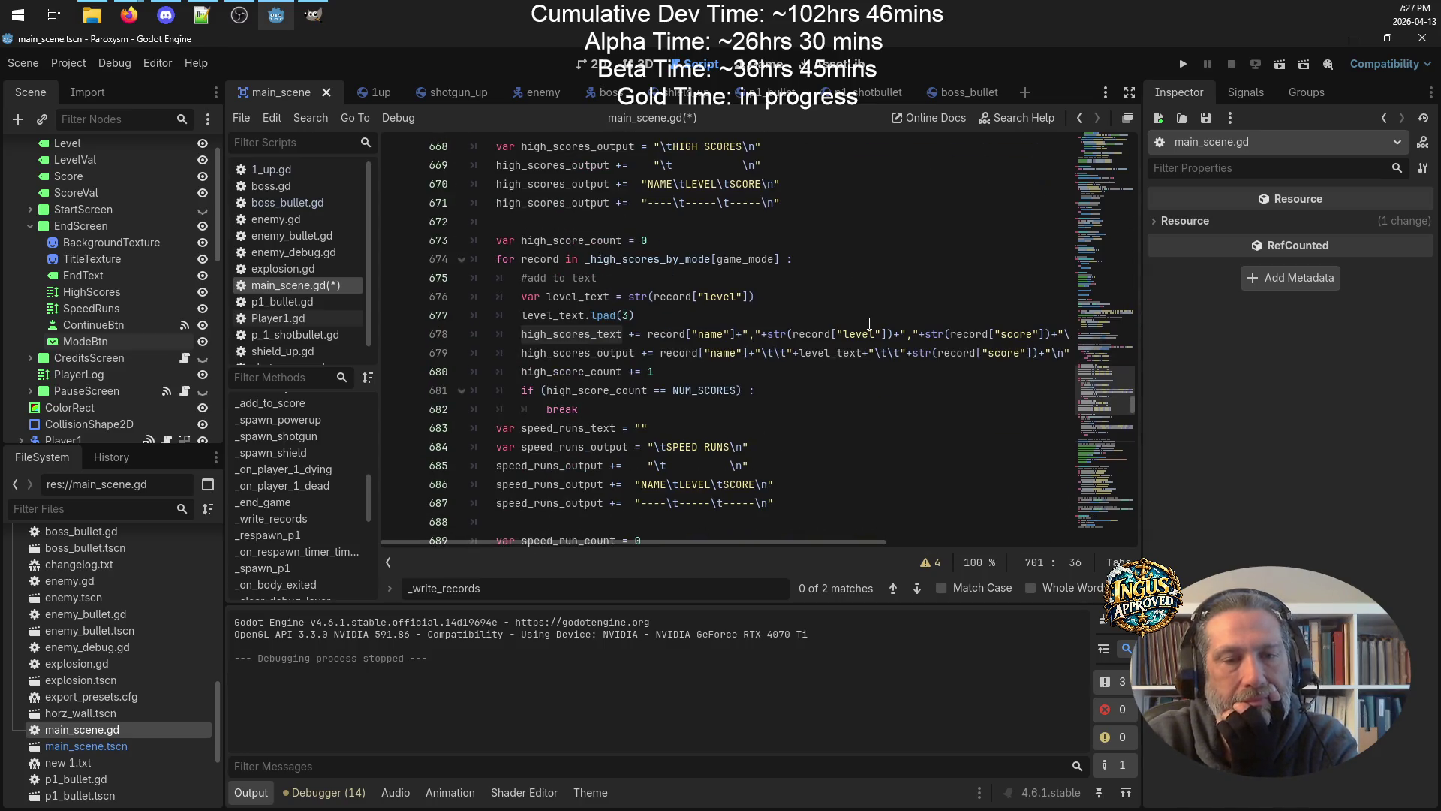
pyautogui.write('outpu')
pyautogui.doubleClick(595, 356)
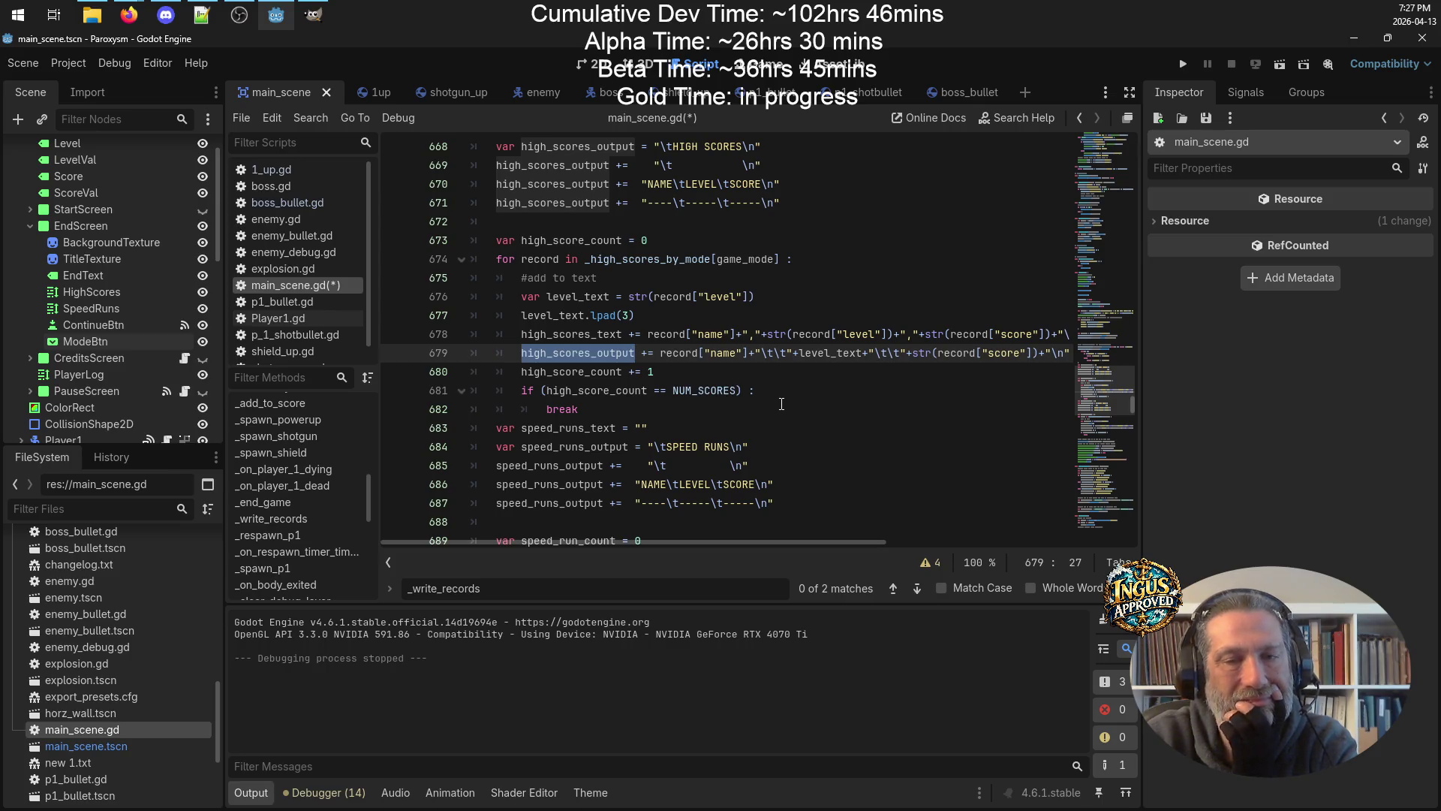
pyautogui.scroll(-6, 863, 401)
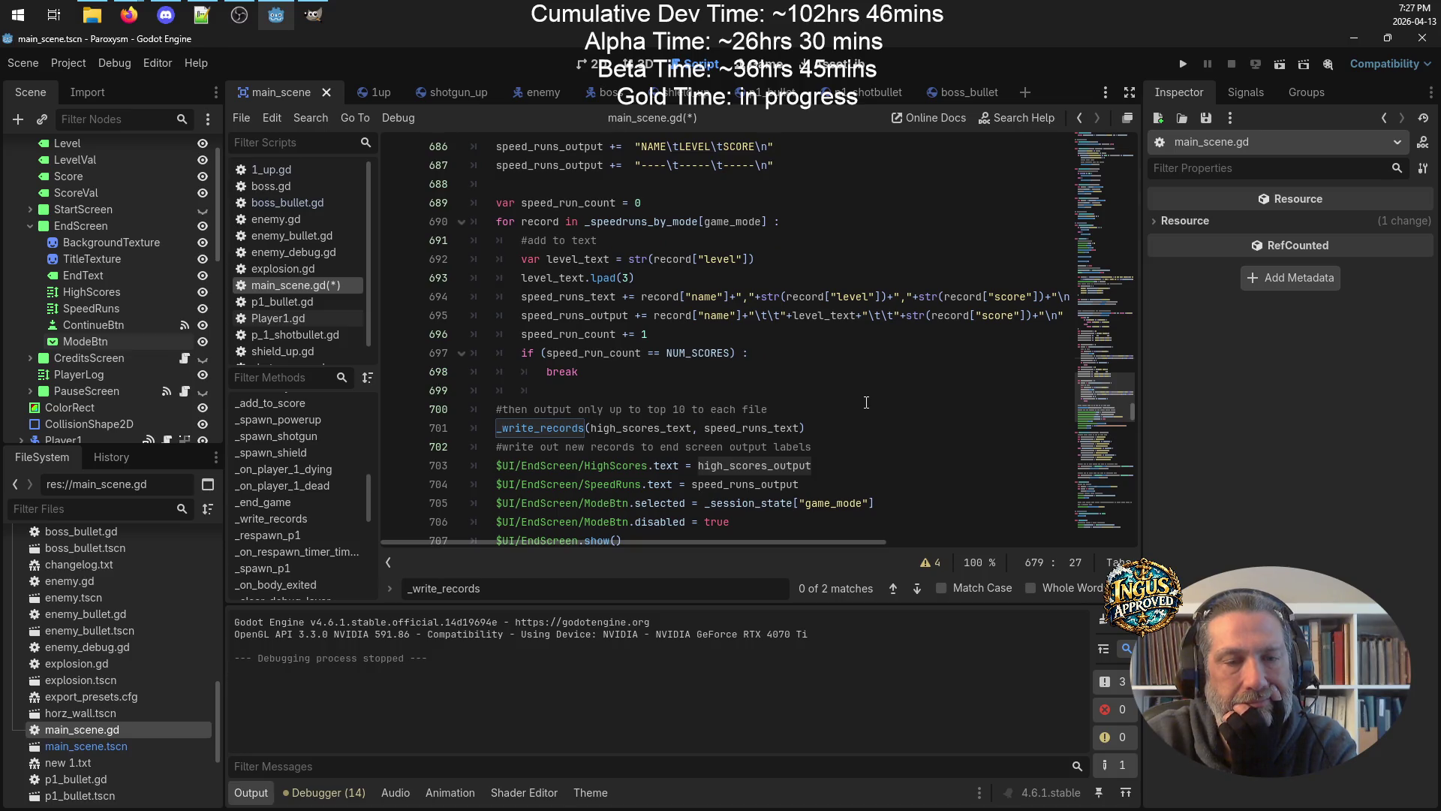
pyautogui.scroll(5, 867, 402)
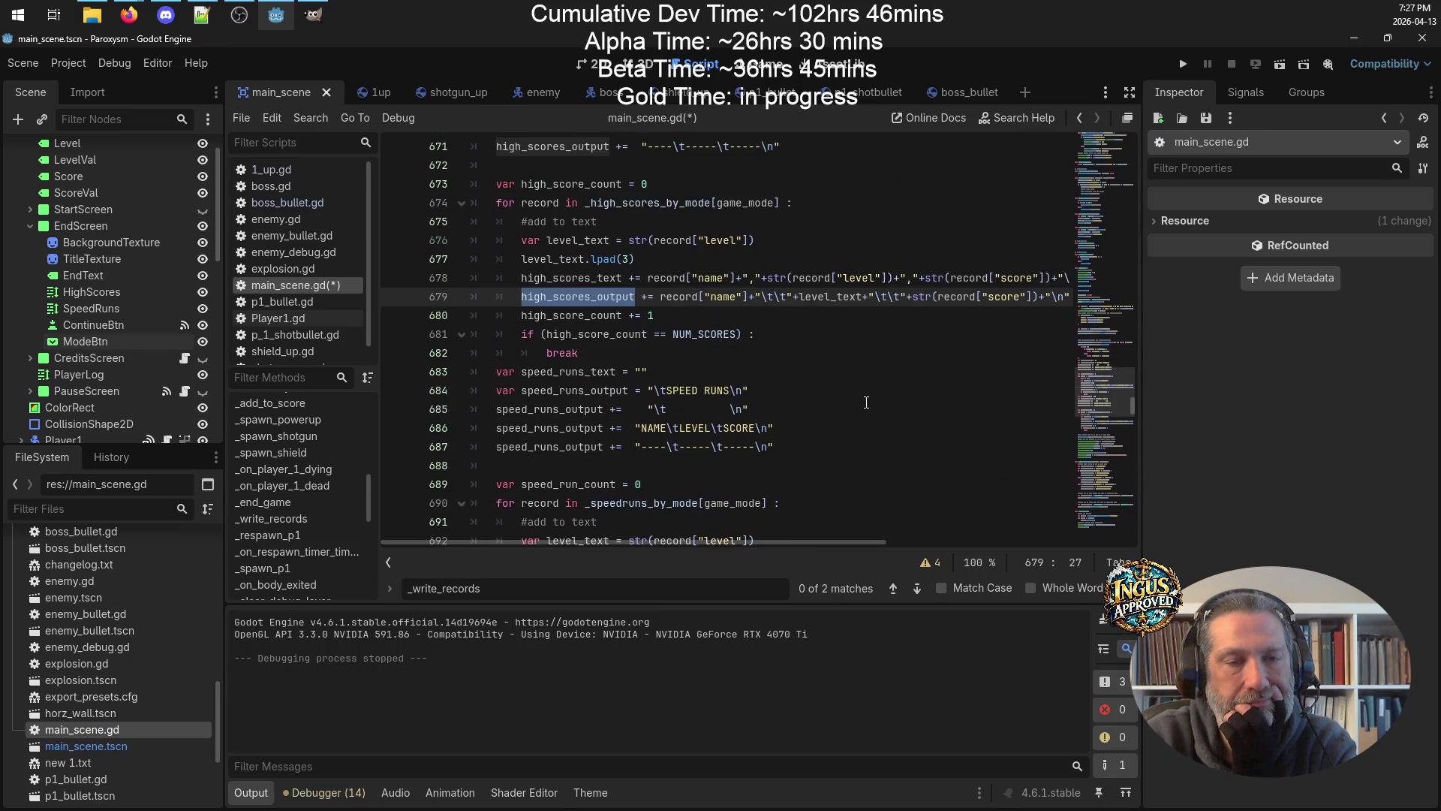
pyautogui.scroll(5, 866, 403)
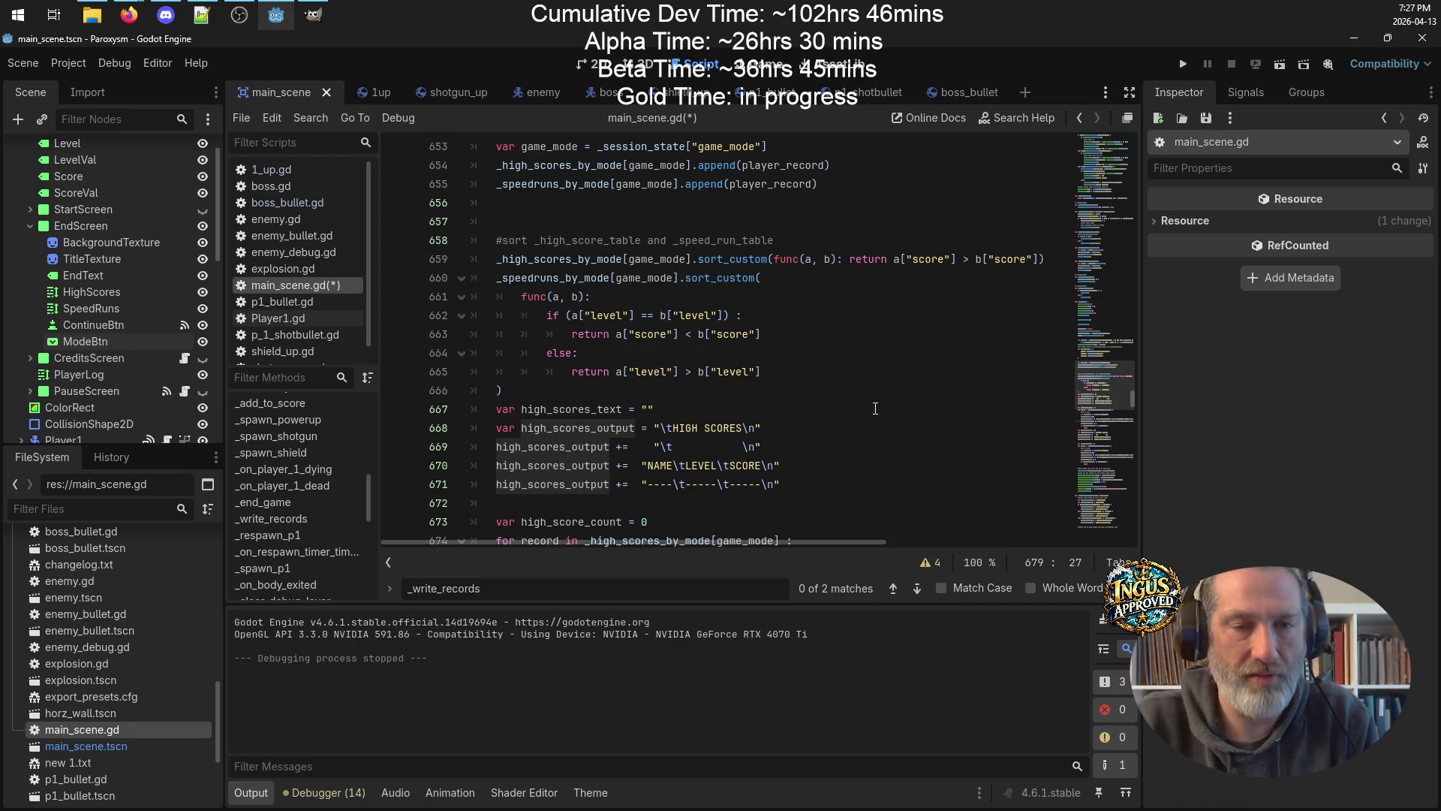
pyautogui.scroll(-6, 875, 409)
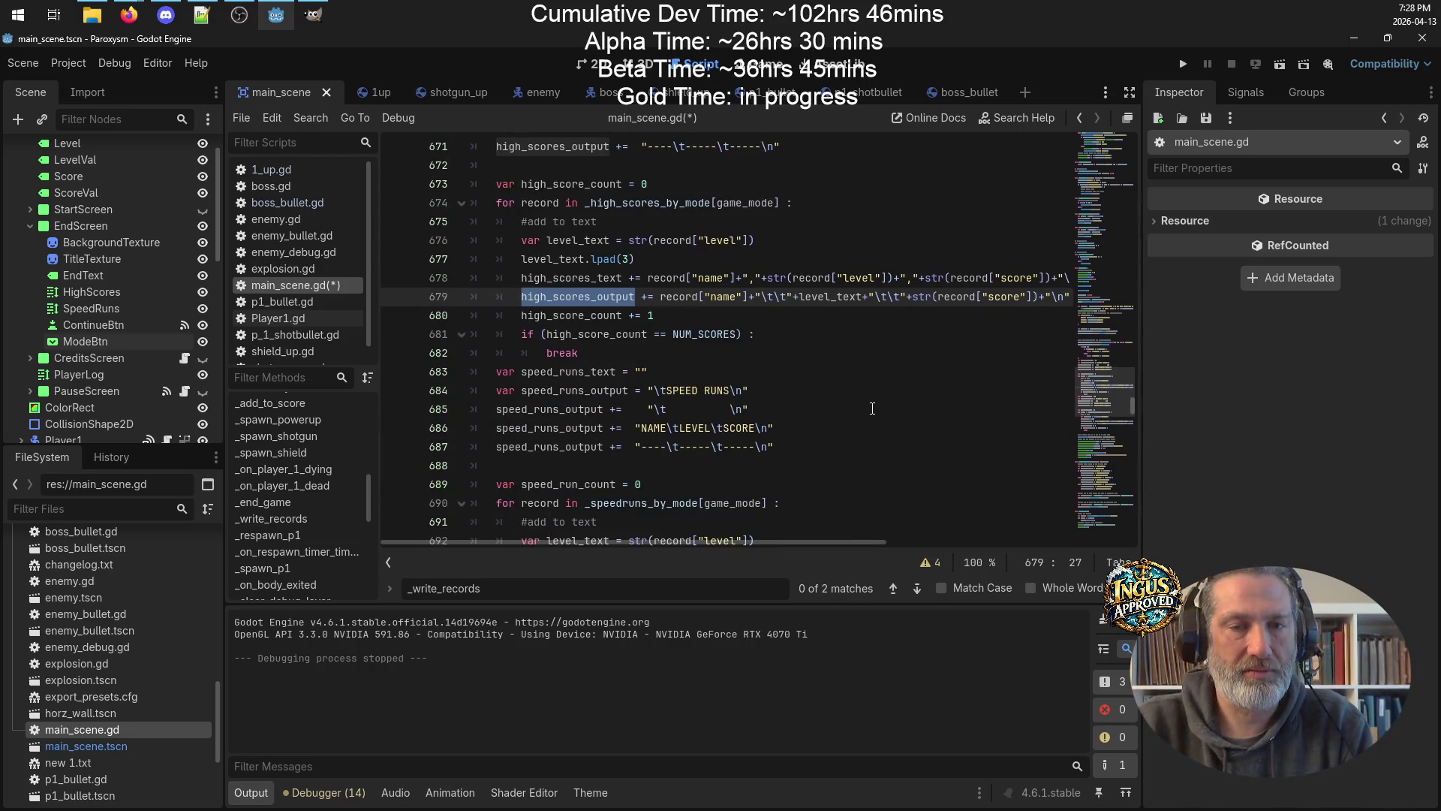
pyautogui.doubleClick(563, 277)
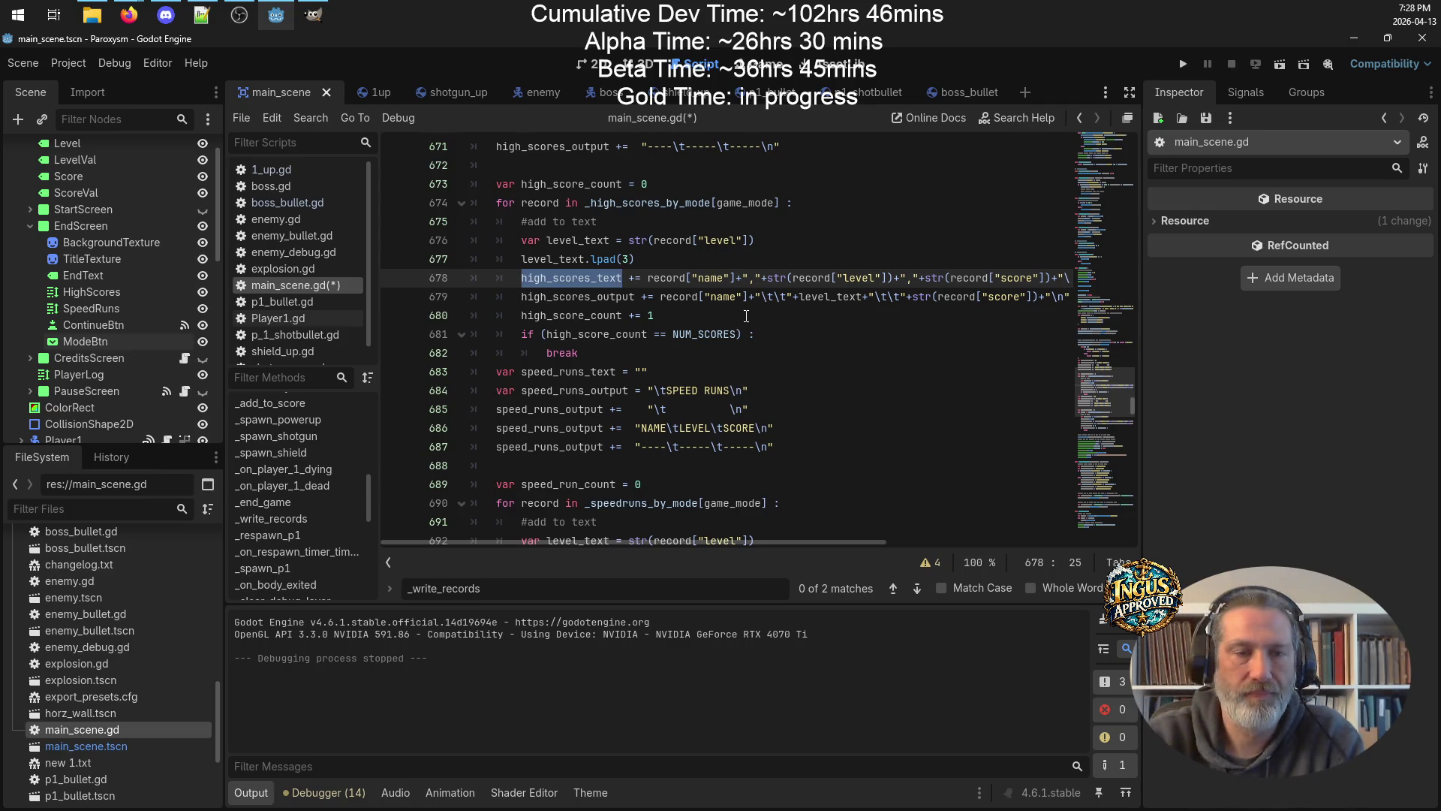
pyautogui.scroll(-6, 746, 316)
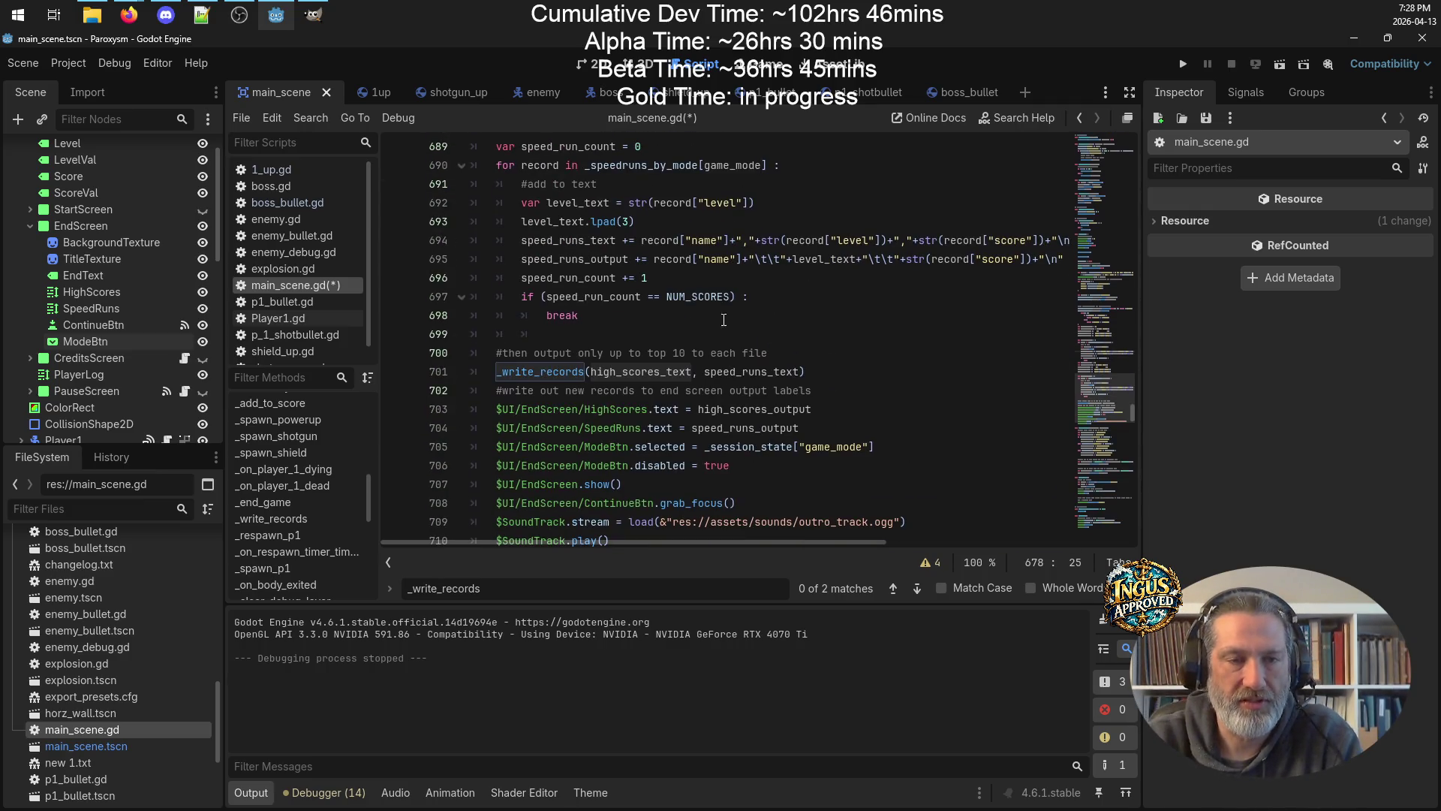
pyautogui.click(801, 366)
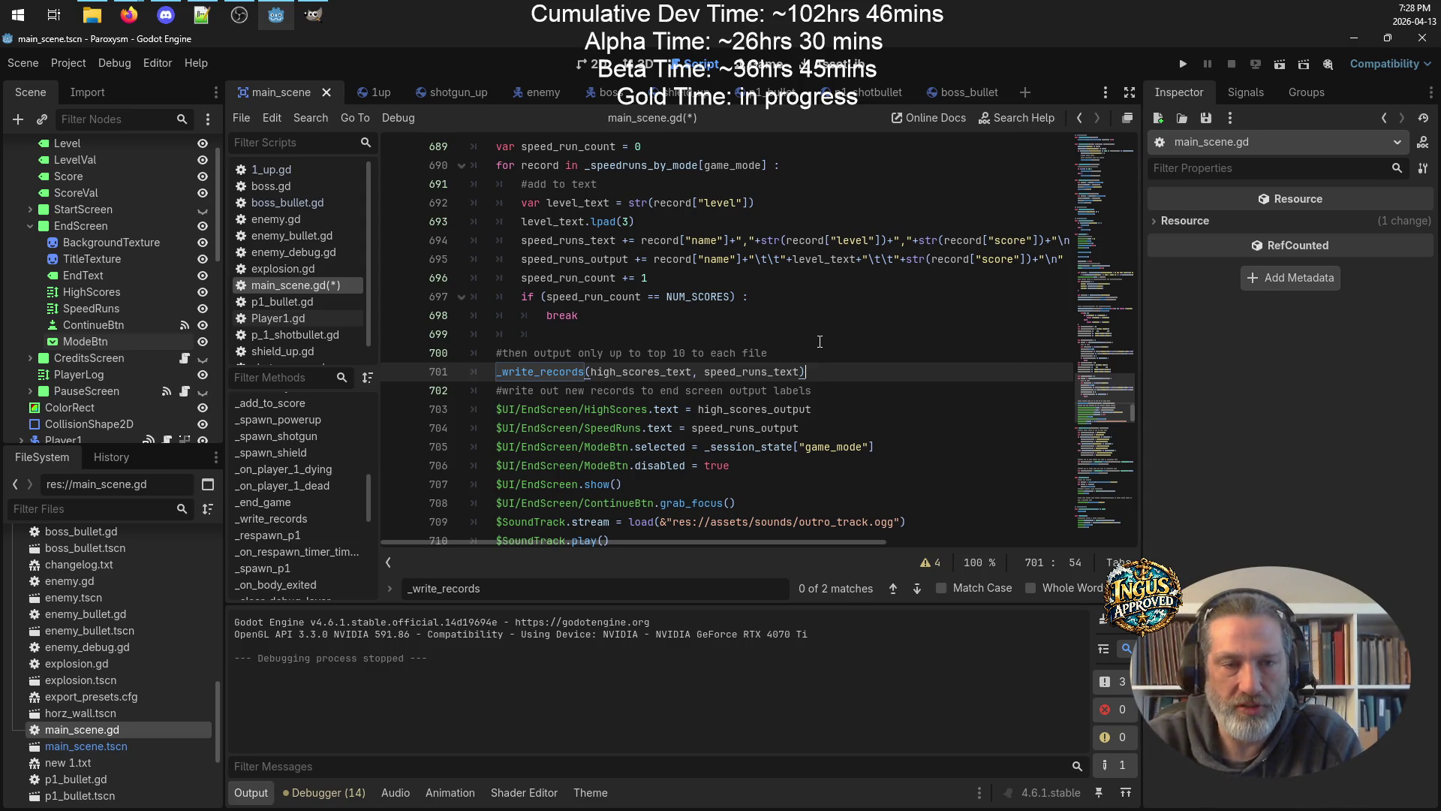
pyautogui.scroll(1, 820, 342)
pyautogui.scroll(-7, 820, 342)
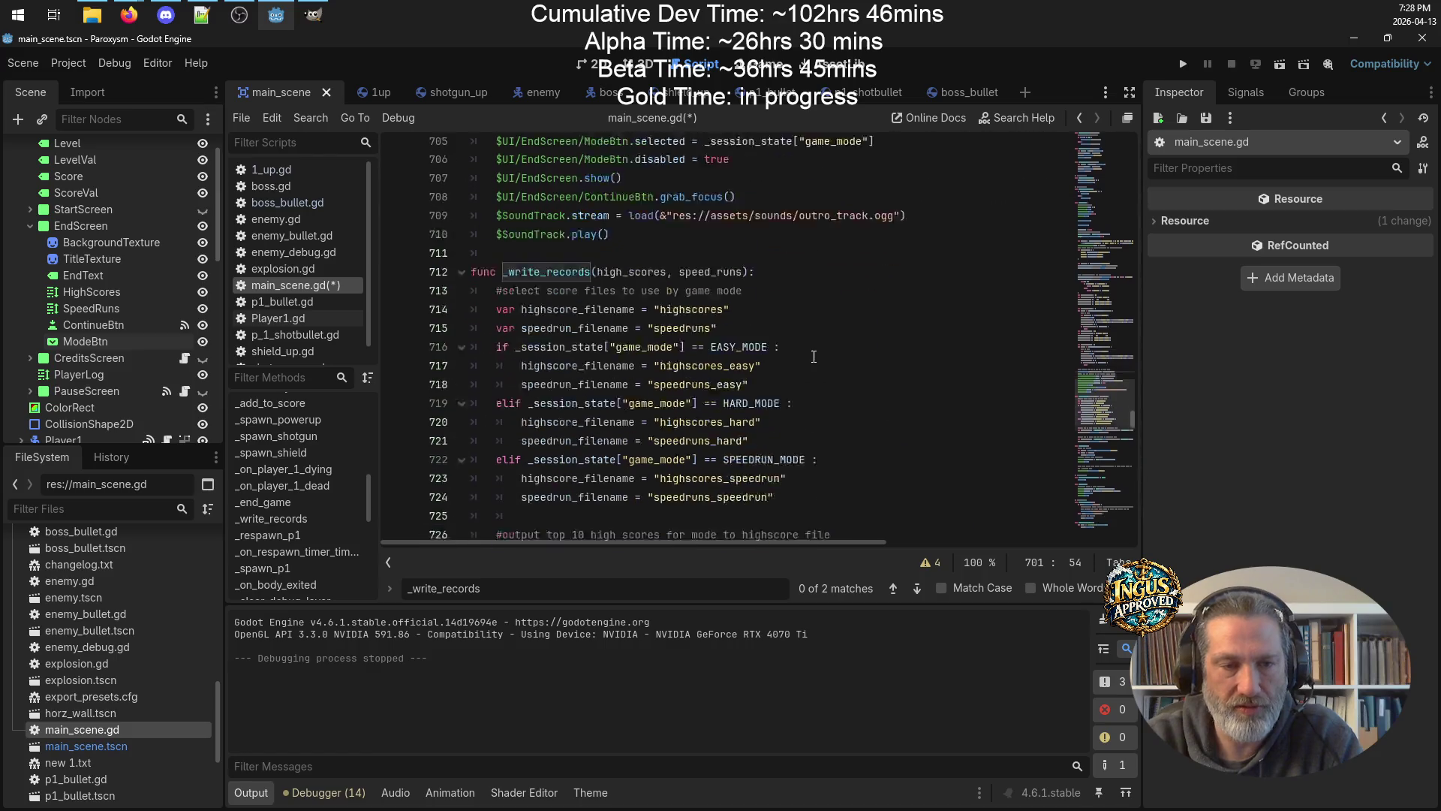
# Add a blank line after the end of the _write_records function.
pyautogui.click(696, 223)
pyautogui.scroll(-7, 727, 241)
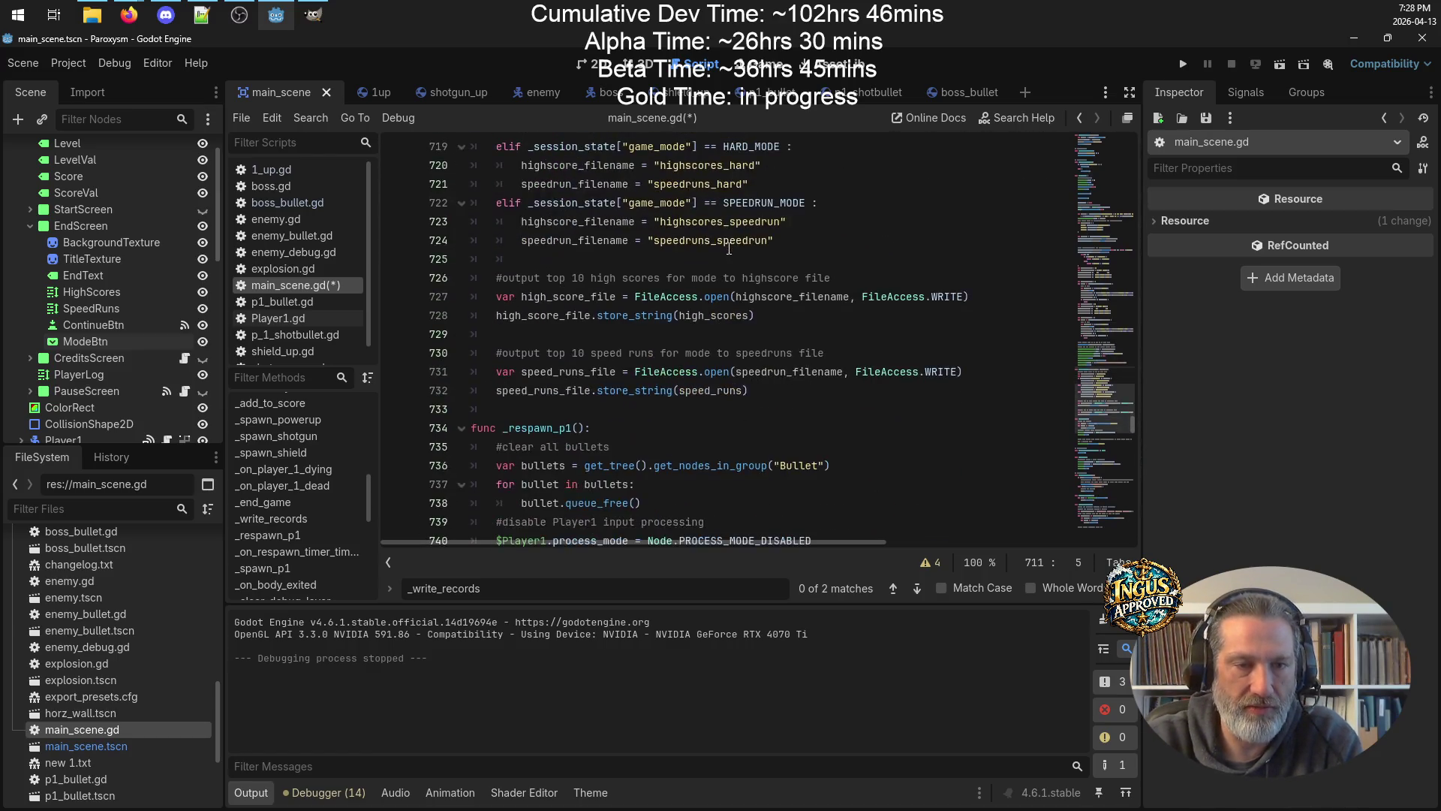
pyautogui.click(788, 249)
pyautogui.press('Return')
pyautogui.press('Return')
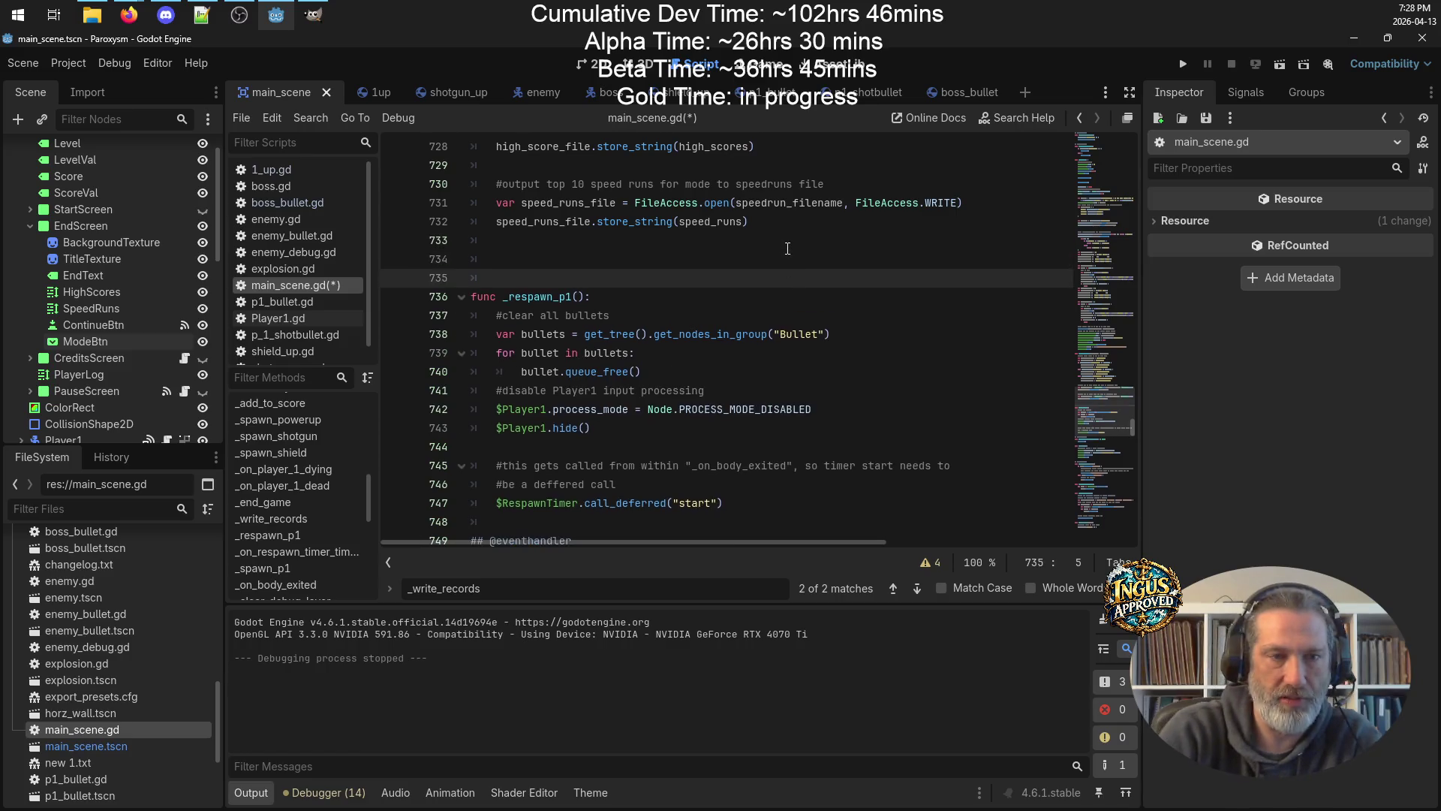
# Write the header 'func _display_records(game_mode):' below _write_records and start its body line.
pyautogui.press('Up')
pyautogui.press('BackSpace')
pyautogui.write('f')
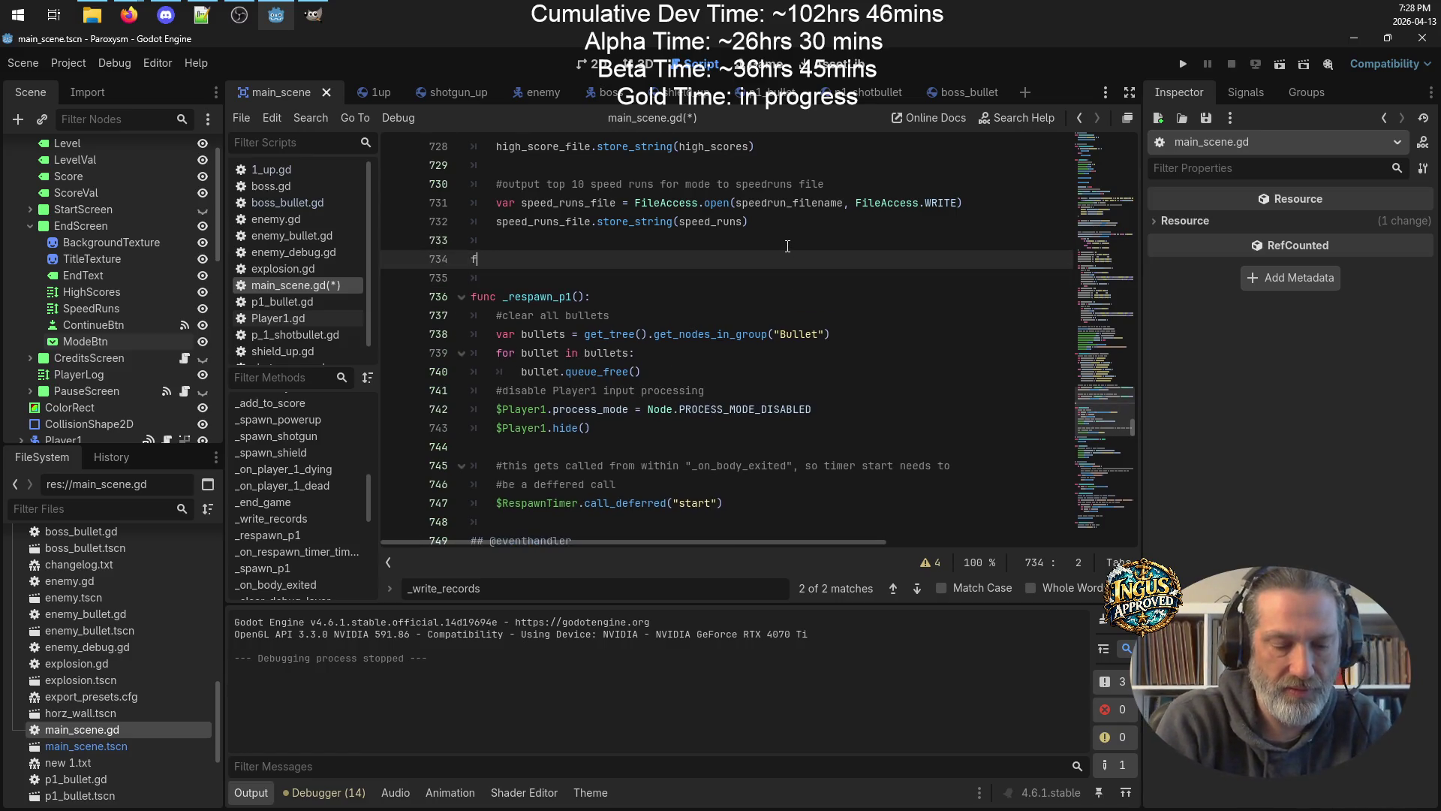
pyautogui.write('unc')
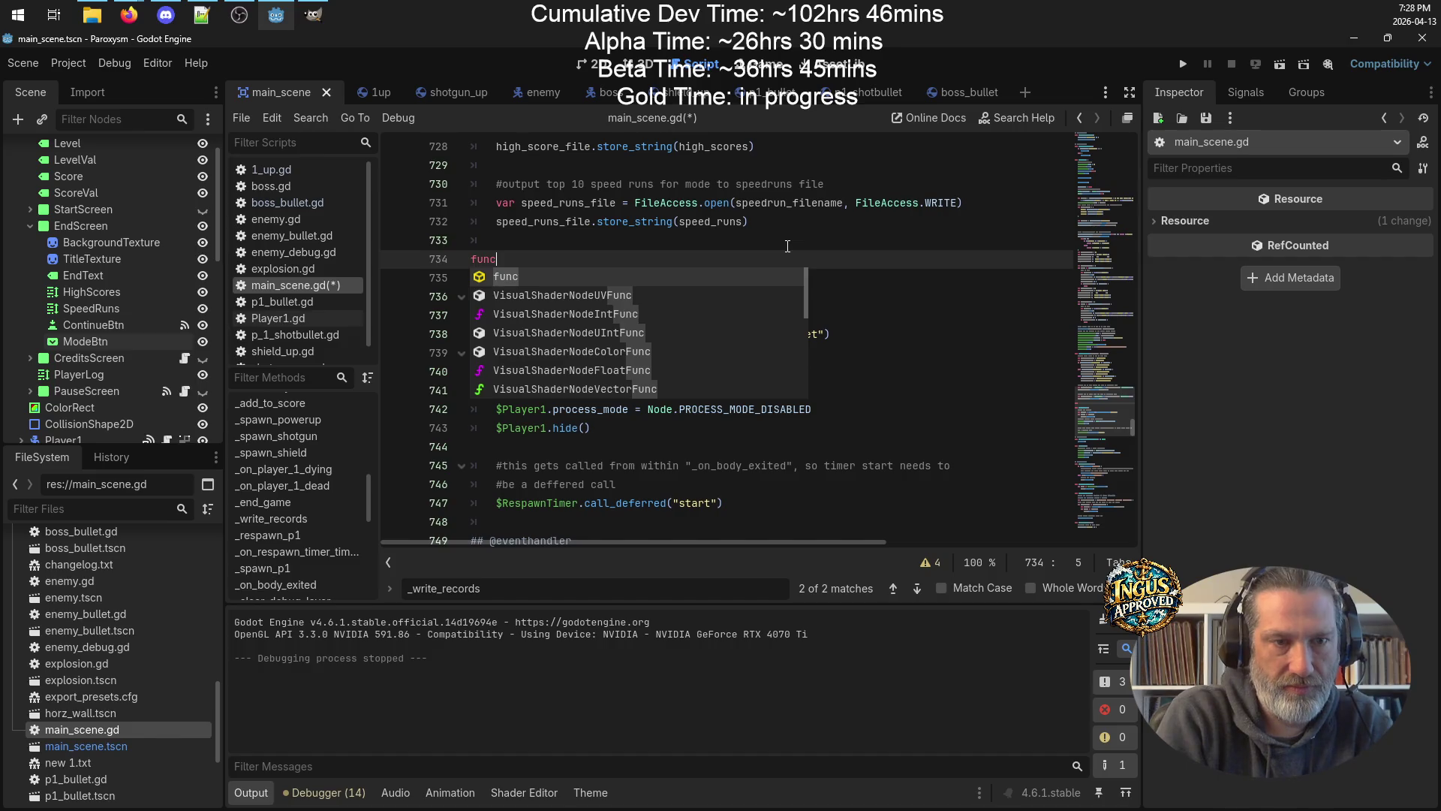
pyautogui.write(' _disp')
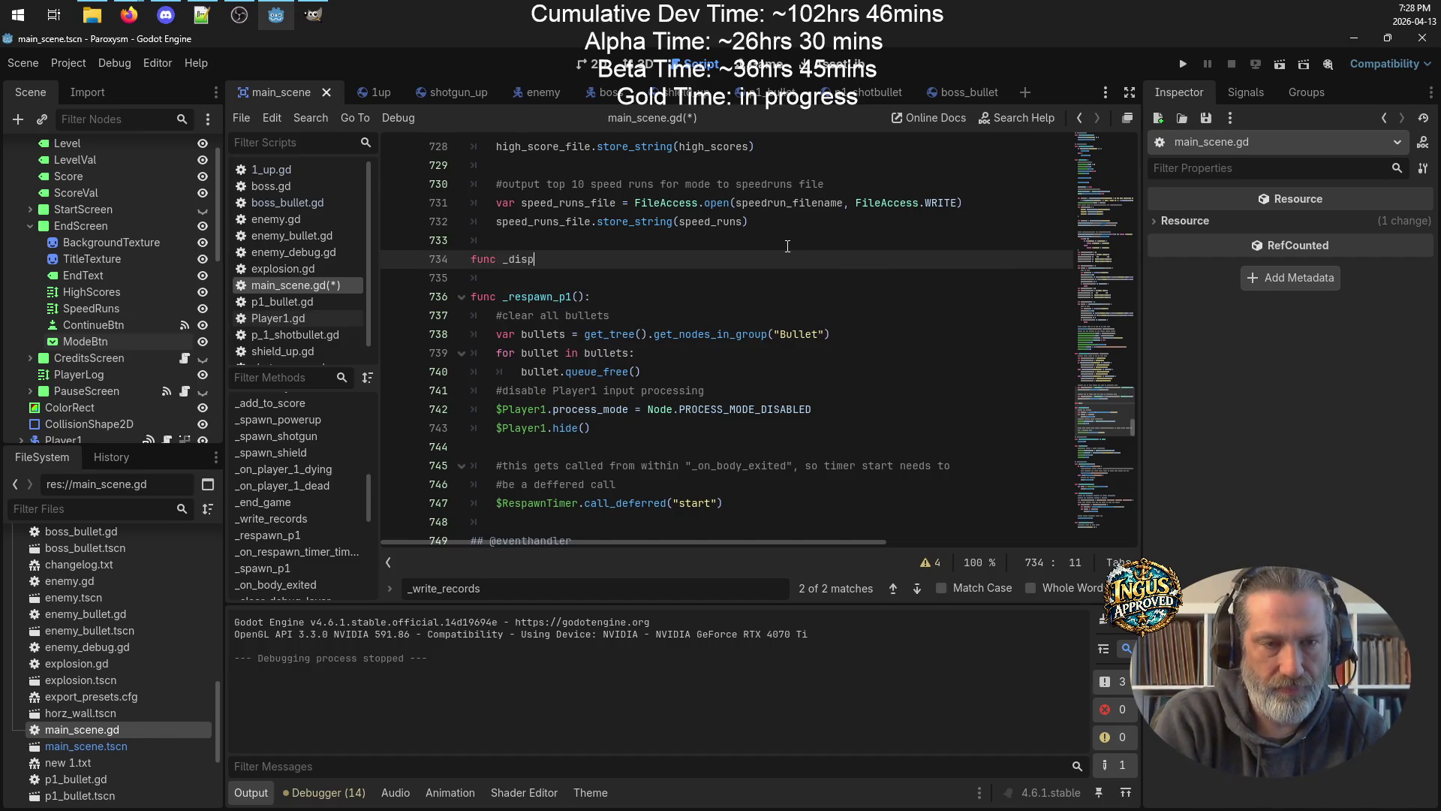
pyautogui.write('lay_recorxd')
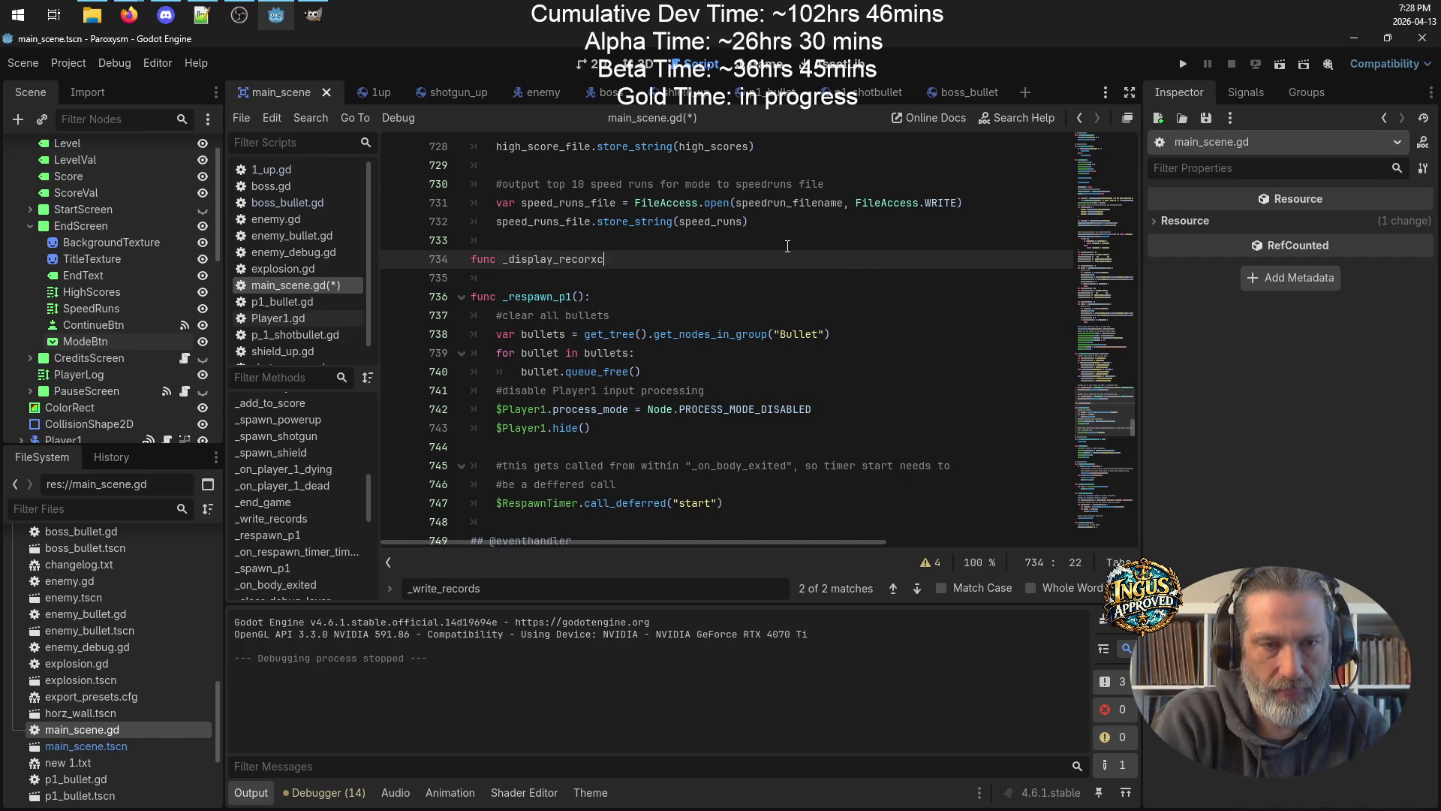
pyautogui.press('BackSpace')
pyautogui.press('BackSpace')
pyautogui.write('ds')
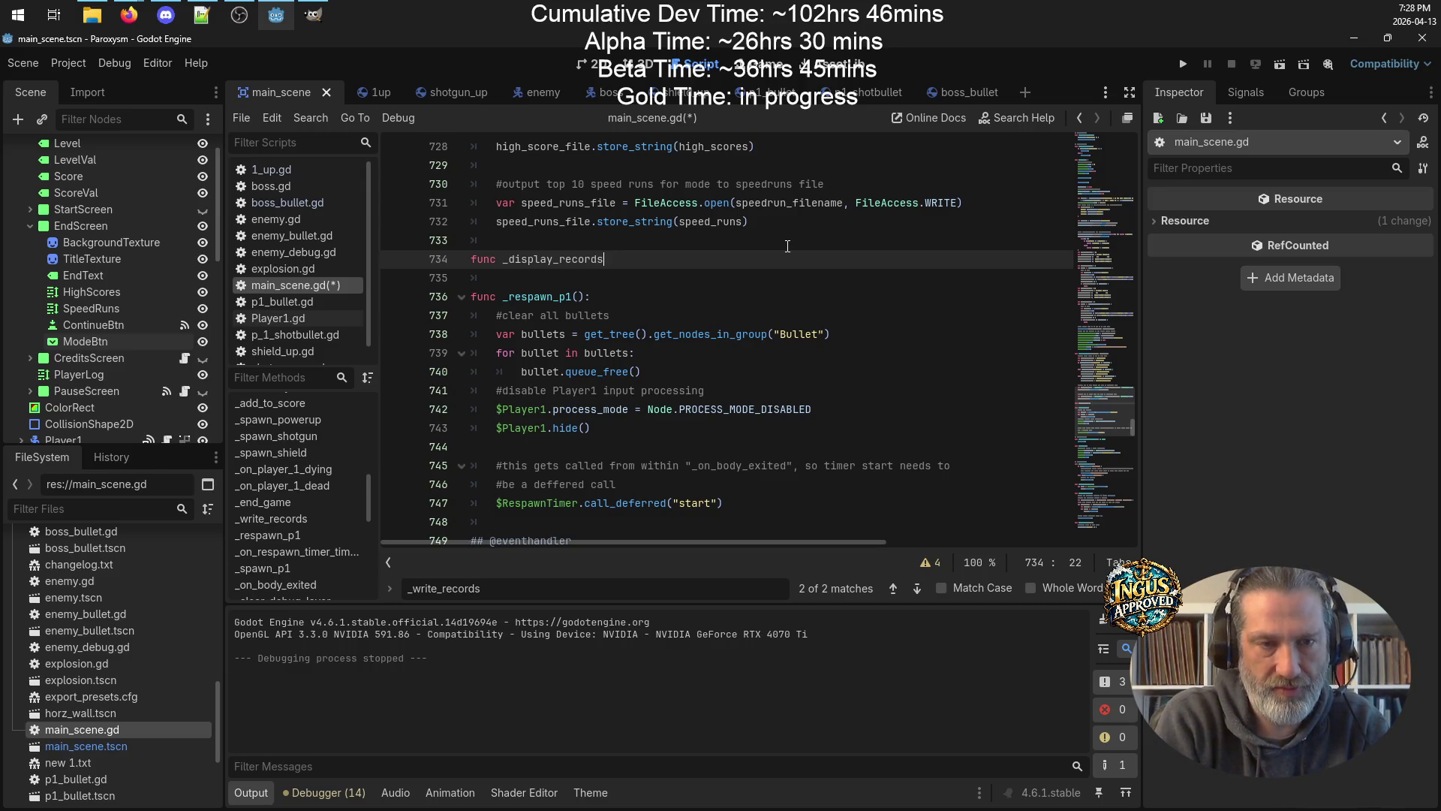
pyautogui.write('(')
pyautogui.write('game_')
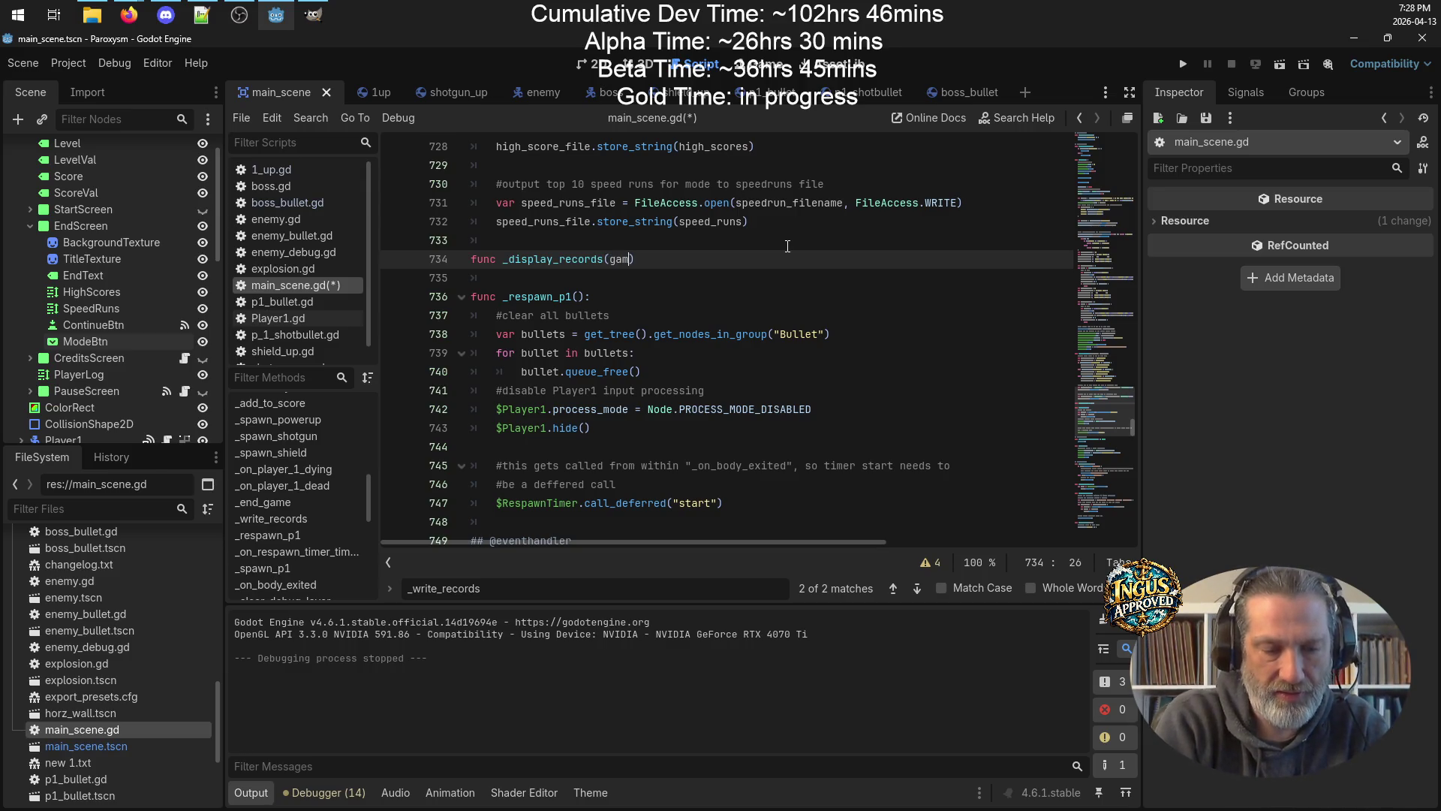
pyautogui.write('mop')
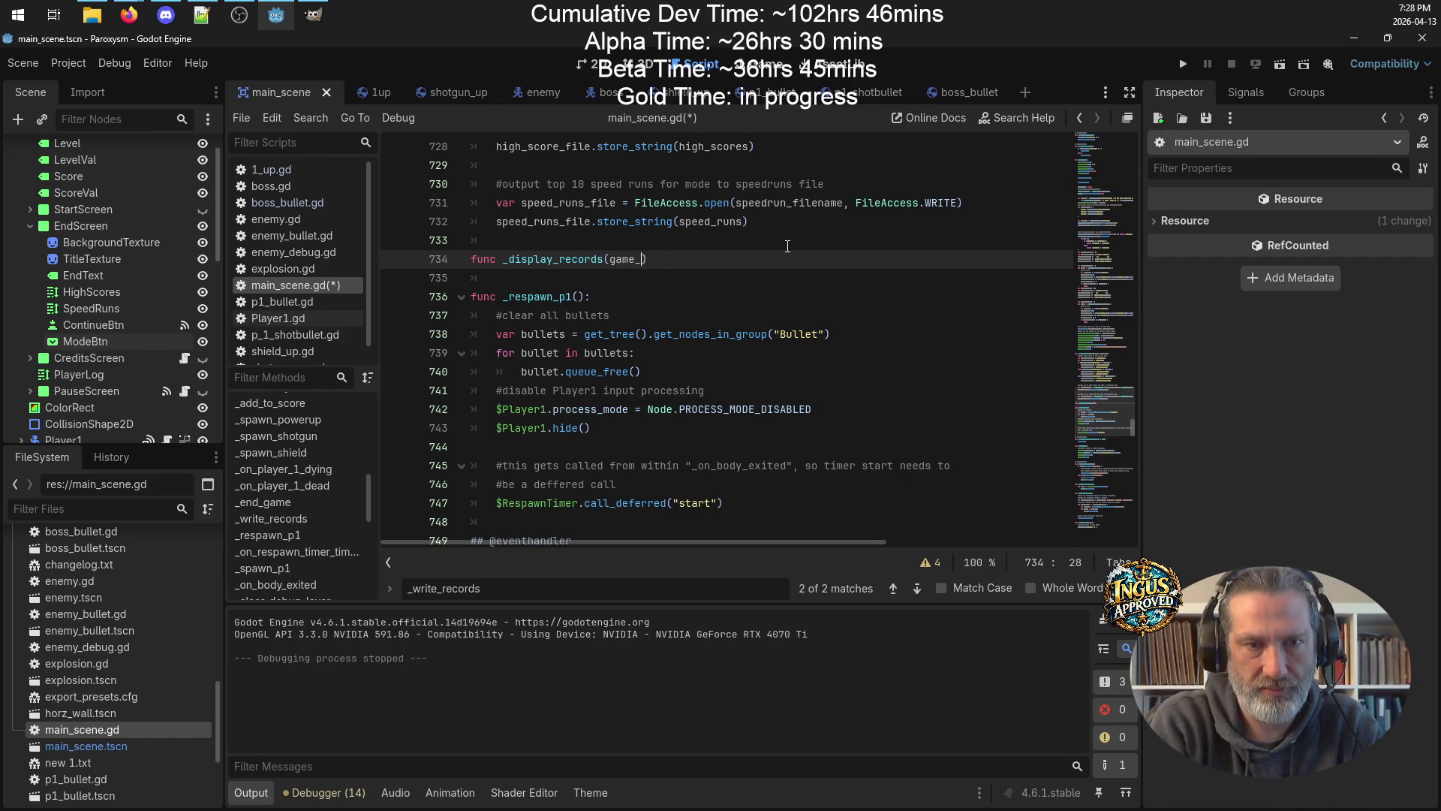
pyautogui.press('BackSpace')
pyautogui.write('de')
pyautogui.hotkey('ctrl', 's')
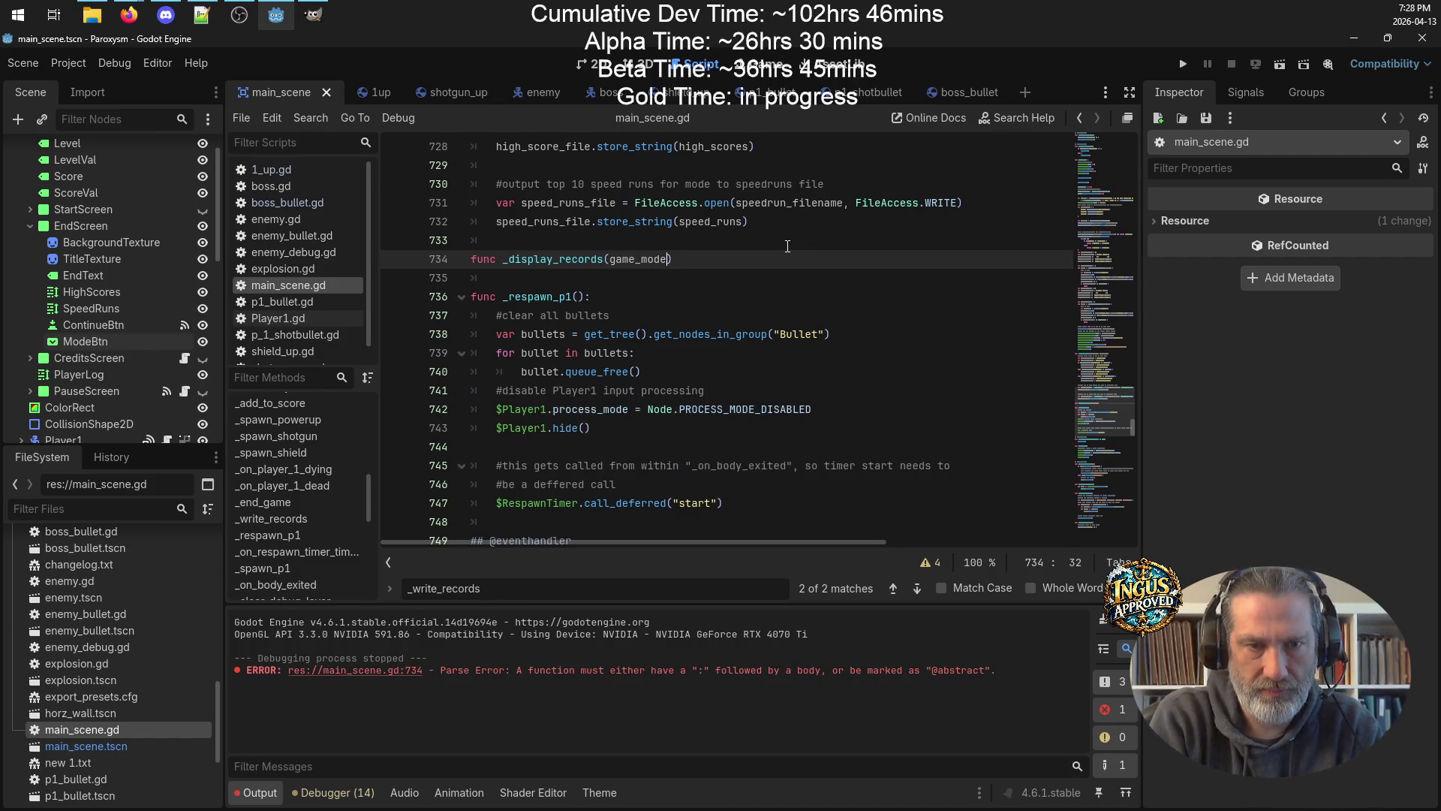
pyautogui.write(':')
pyautogui.press('Return')
# Give _display_records a 'pass' body and check where _high_scores_by_mode and _speedruns_by_mode are used.
pyautogui.write('pass')
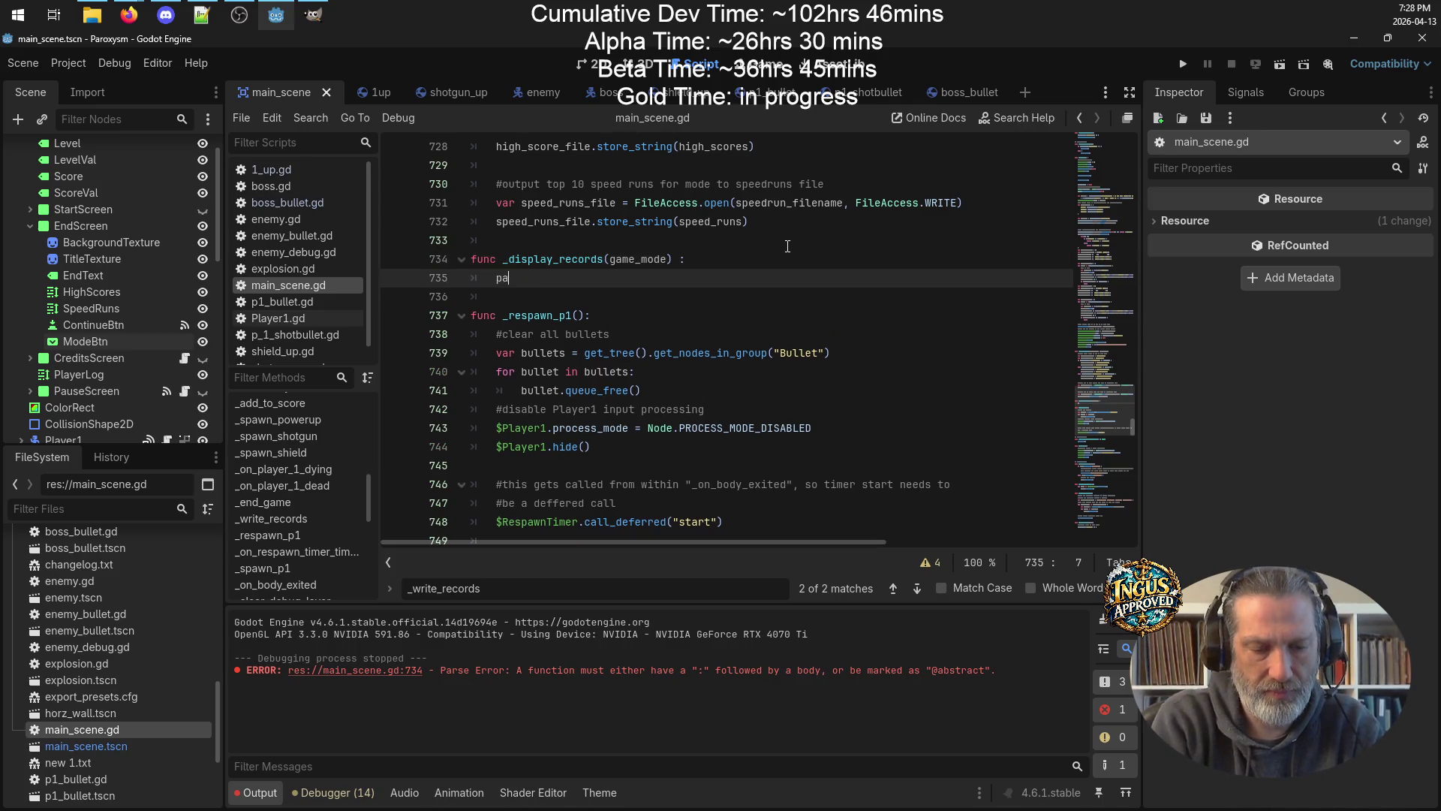
pyautogui.scroll(10, 796, 247)
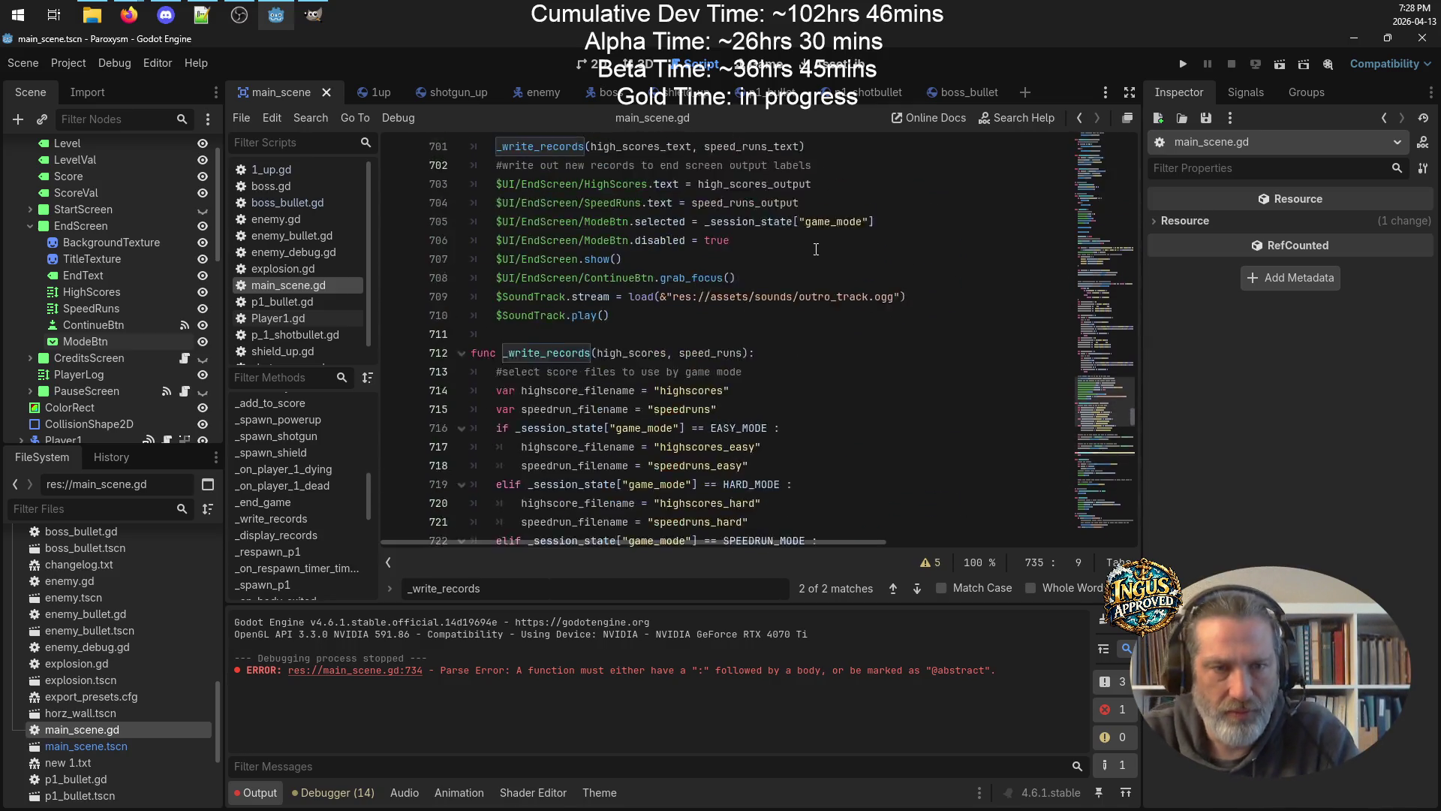
pyautogui.scroll(10, 816, 250)
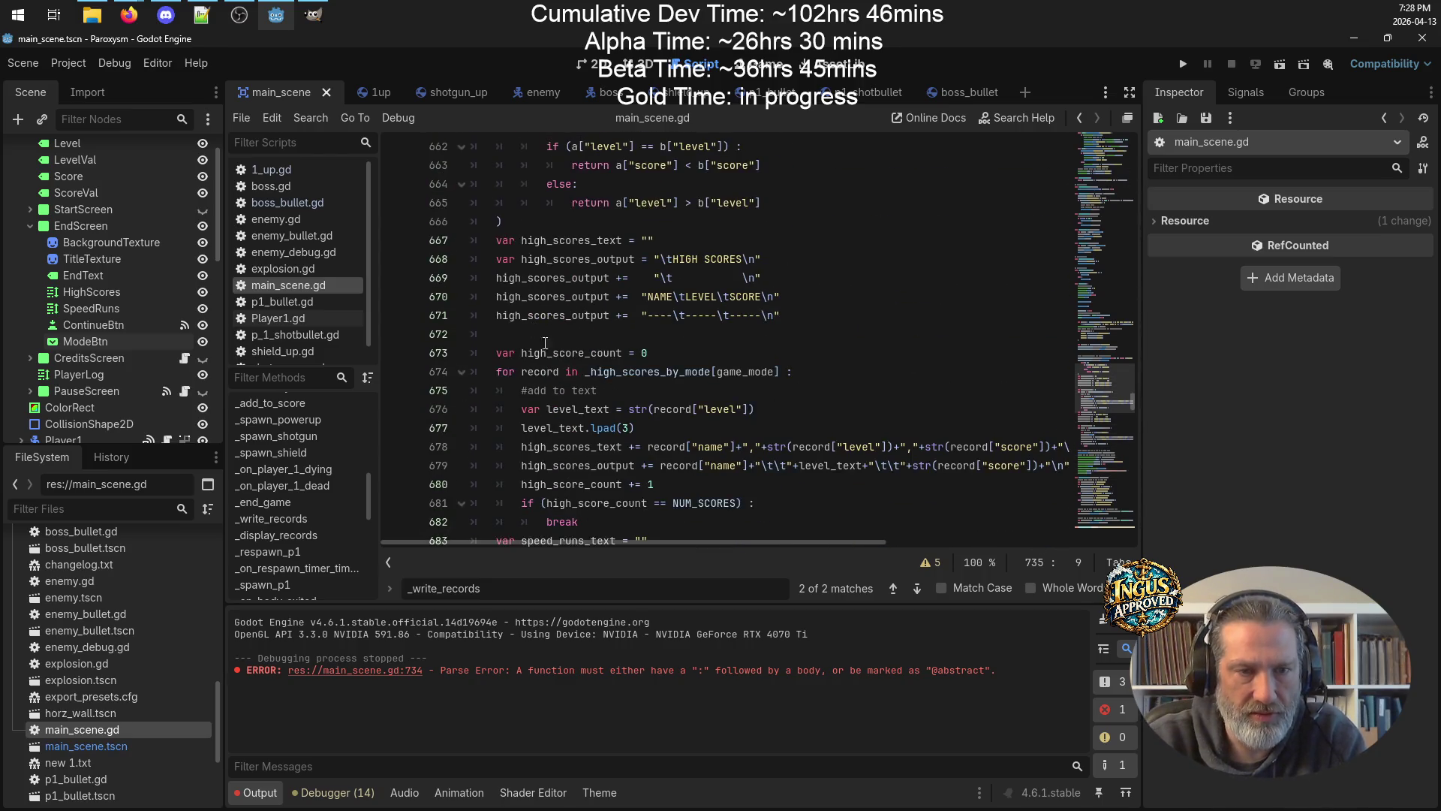
pyautogui.scroll(4, 648, 298)
pyautogui.scroll(-3, 655, 310)
pyautogui.scroll(3, 656, 310)
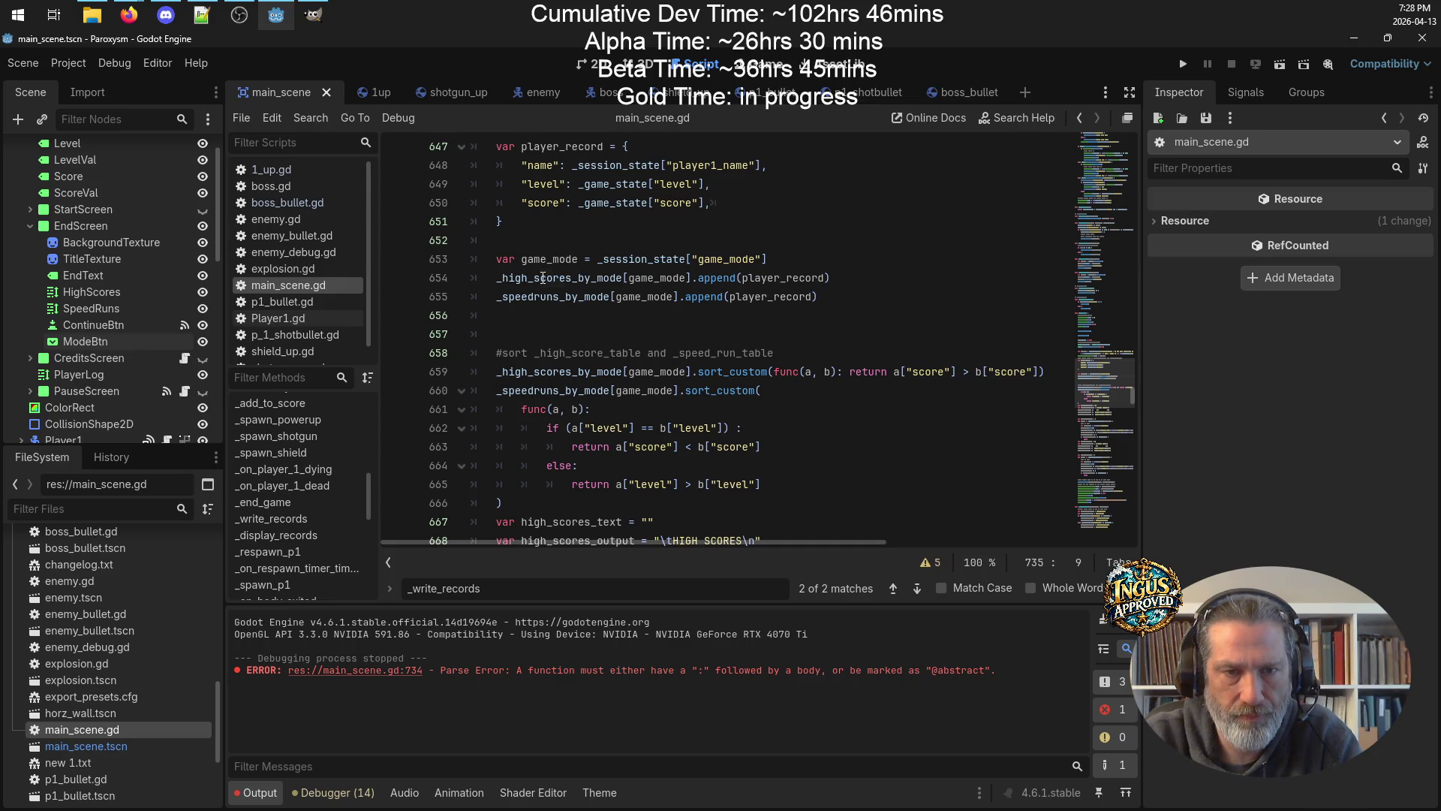
pyautogui.doubleClick(543, 278)
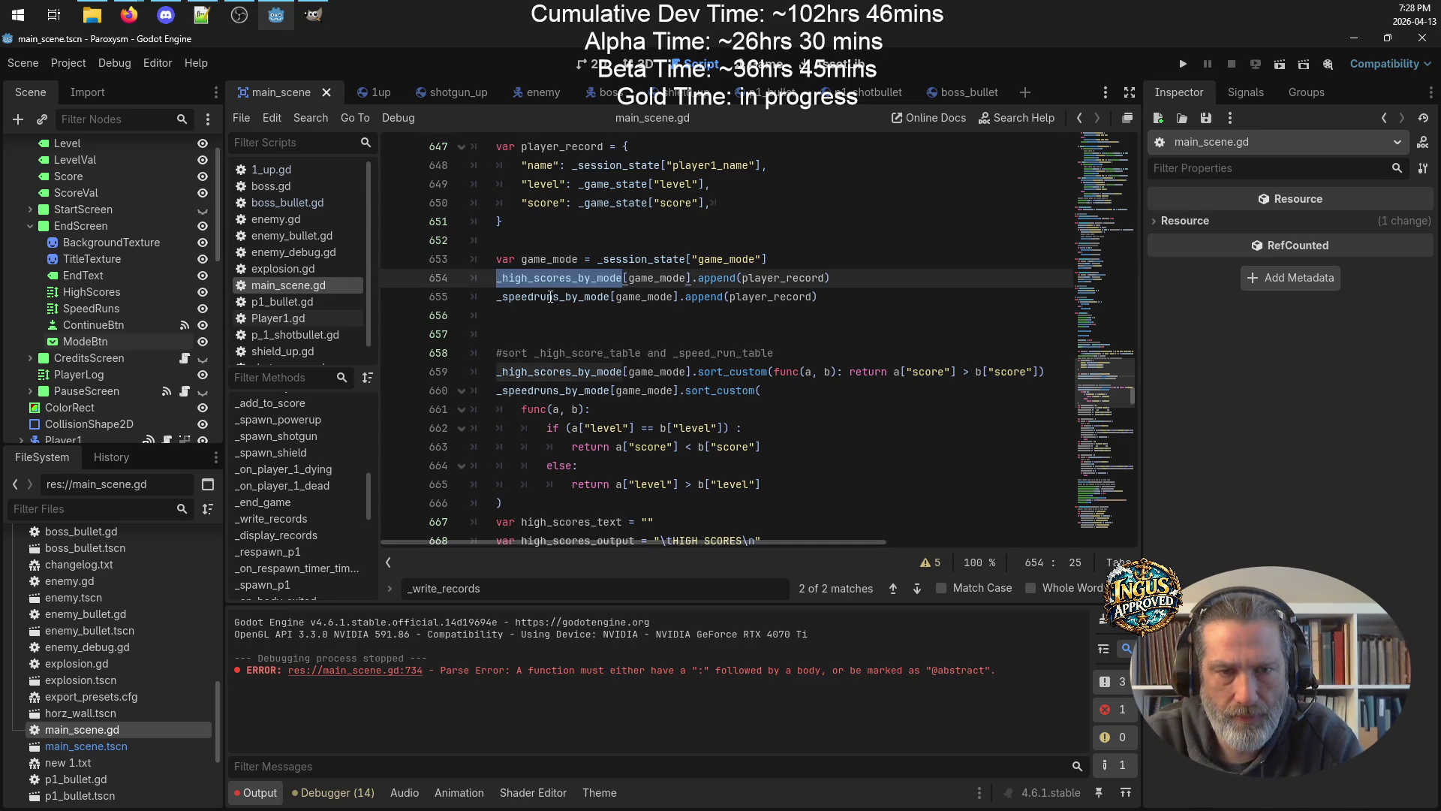
pyautogui.doubleClick(551, 296)
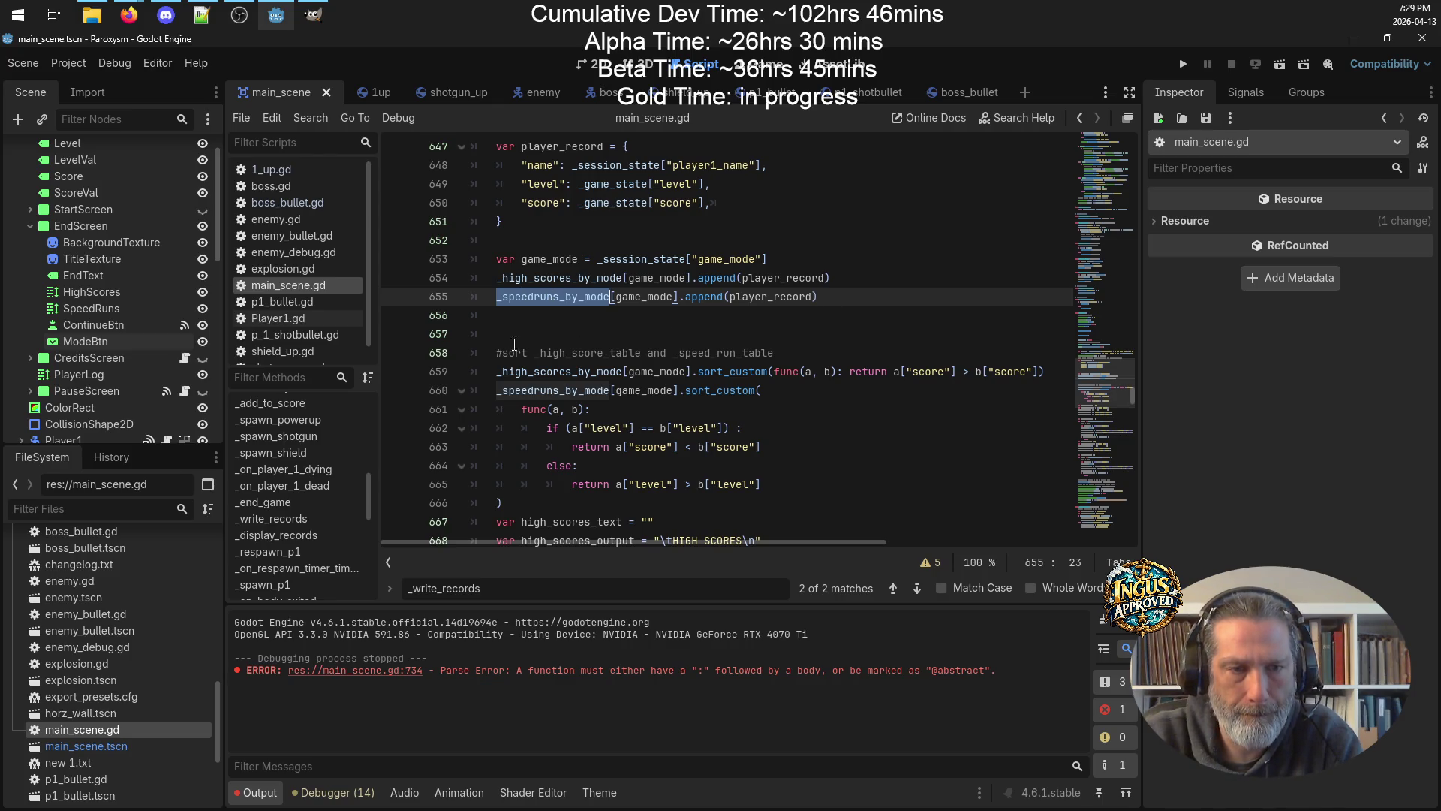
# Select the sorting and scoreboard-building code in _end_game, then the pass line in _display_records.
pyautogui.moveTo(494, 344)
pyautogui.mouseDown()
pyautogui.moveTo(602, 373)
pyautogui.moveTo(676, 352)
pyautogui.moveTo(719, 315)
pyautogui.mouseUp()
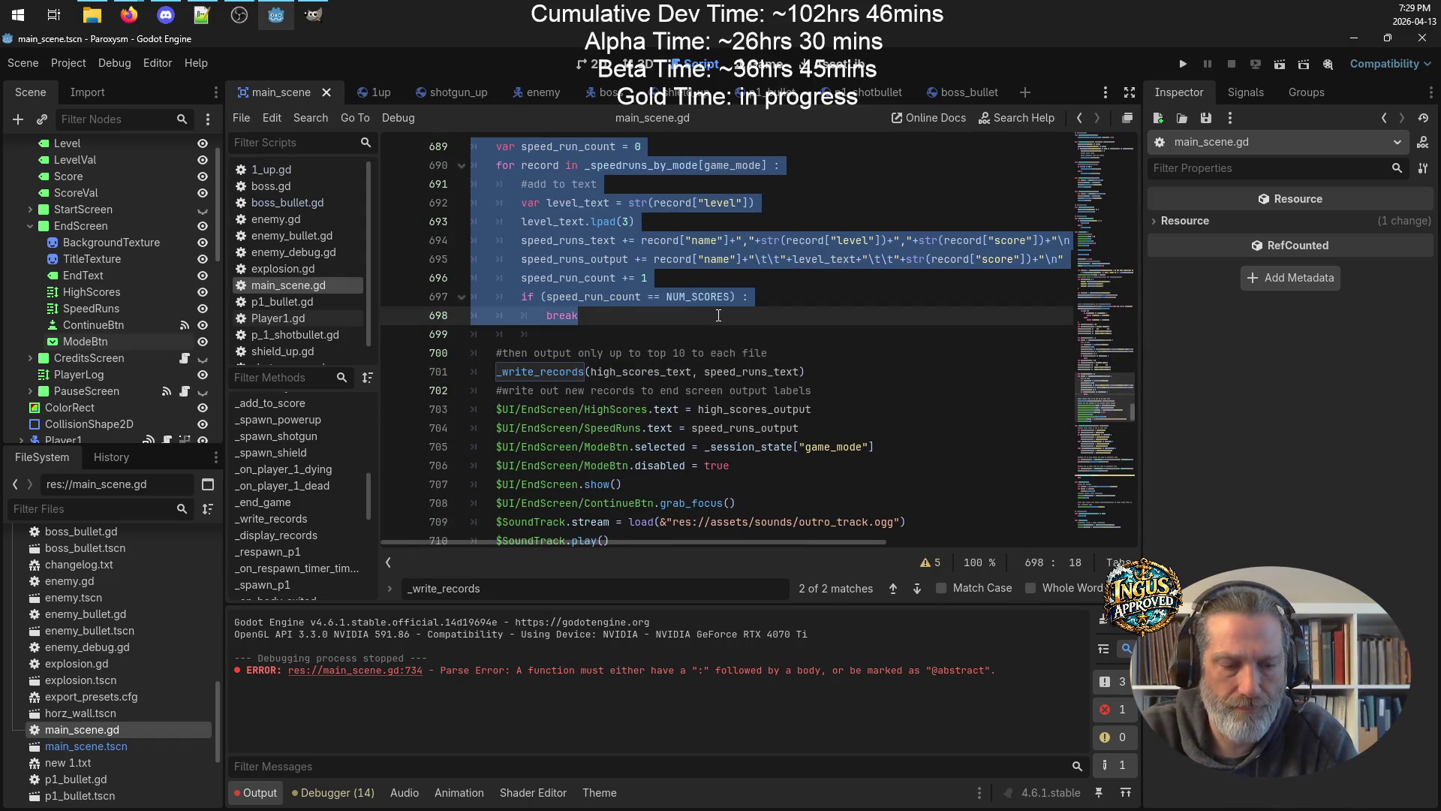
pyautogui.scroll(-10, 718, 315)
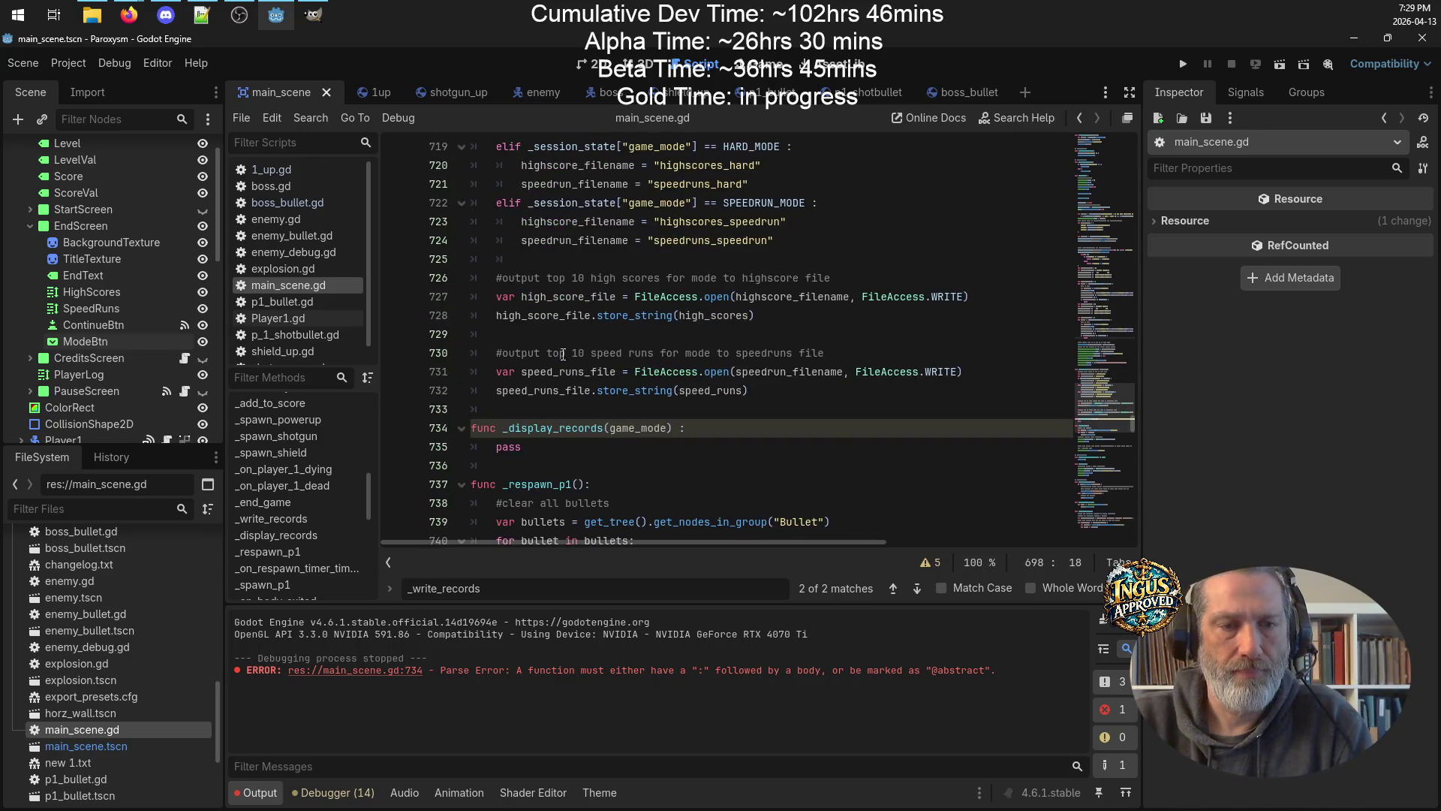
pyautogui.tripleClick(540, 457)
# Paste the copied code into _display_records, indent the sort comment, and save the script.
pyautogui.hotkey('ctrl', 'v')
pyautogui.scroll(7, 548, 375)
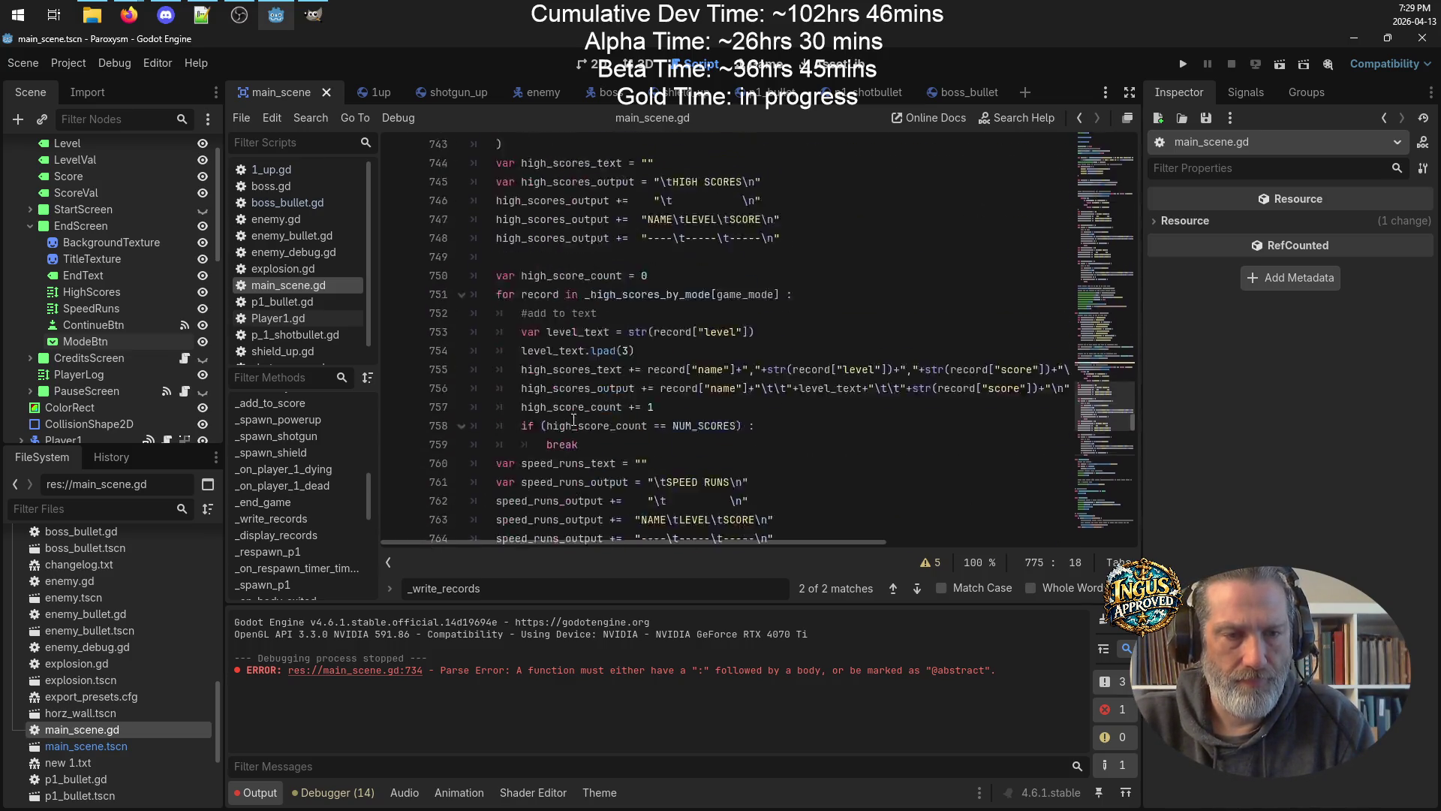
pyautogui.scroll(4, 547, 375)
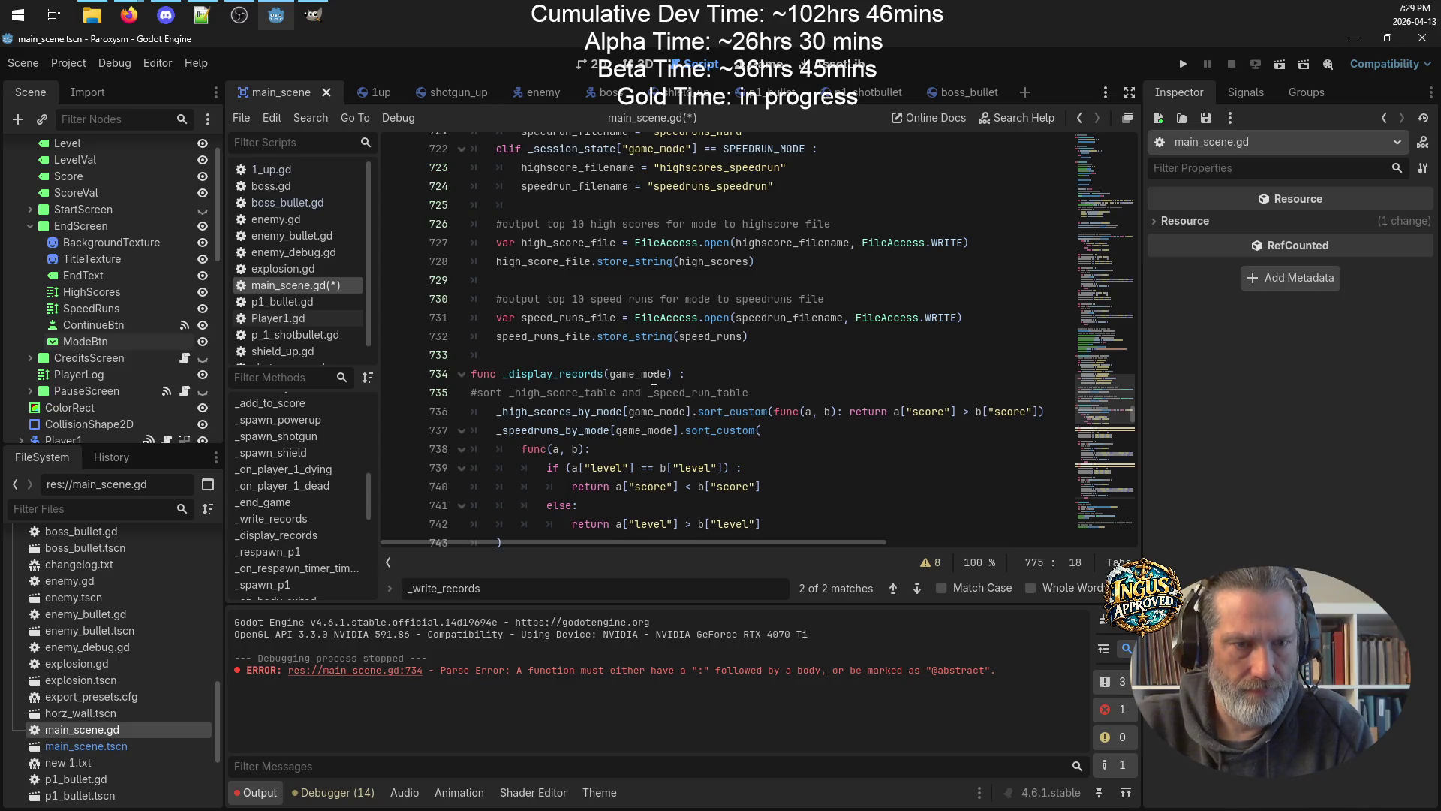
pyautogui.click(465, 398)
pyautogui.press('Tab')
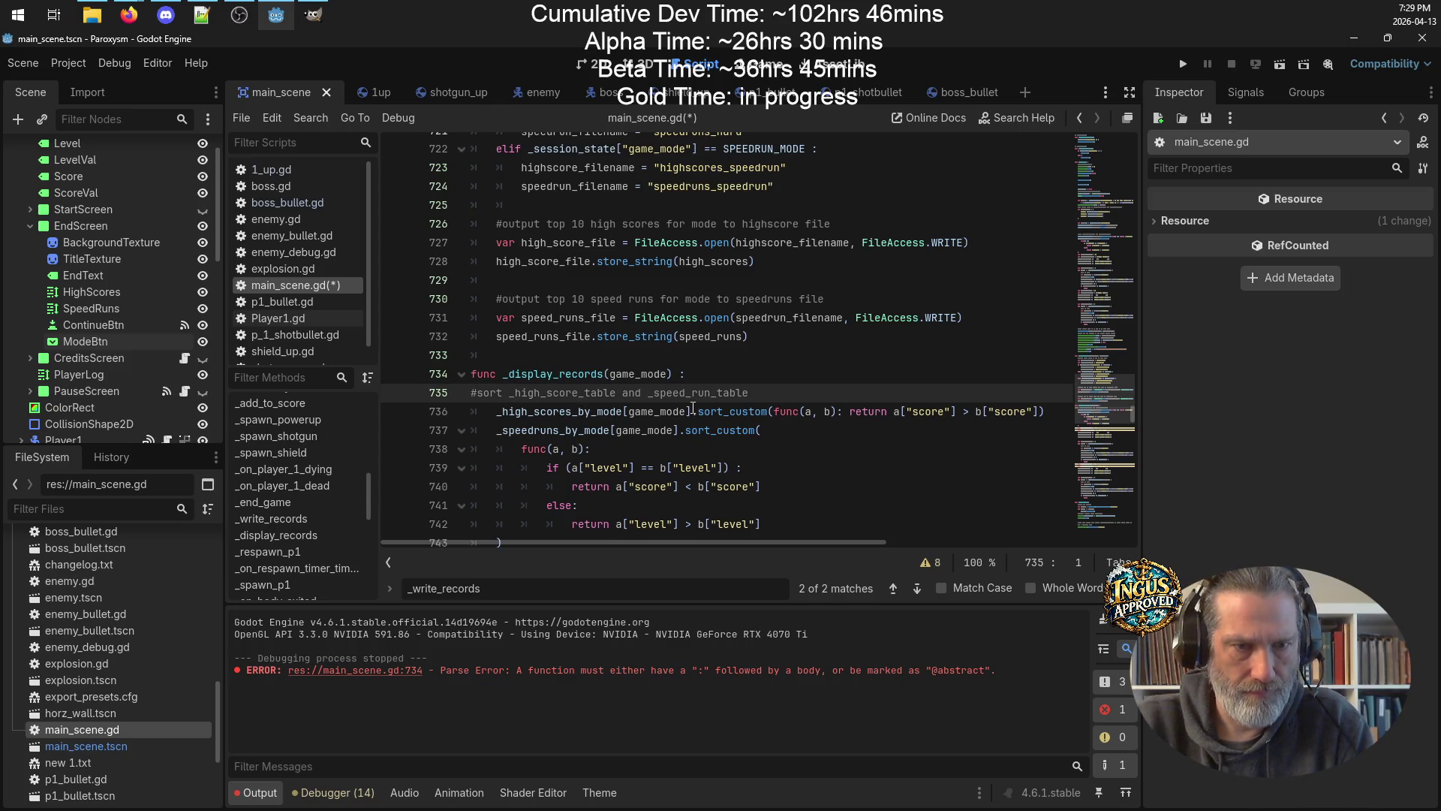
pyautogui.click(894, 469)
pyautogui.hotkey('ctrl', 's')
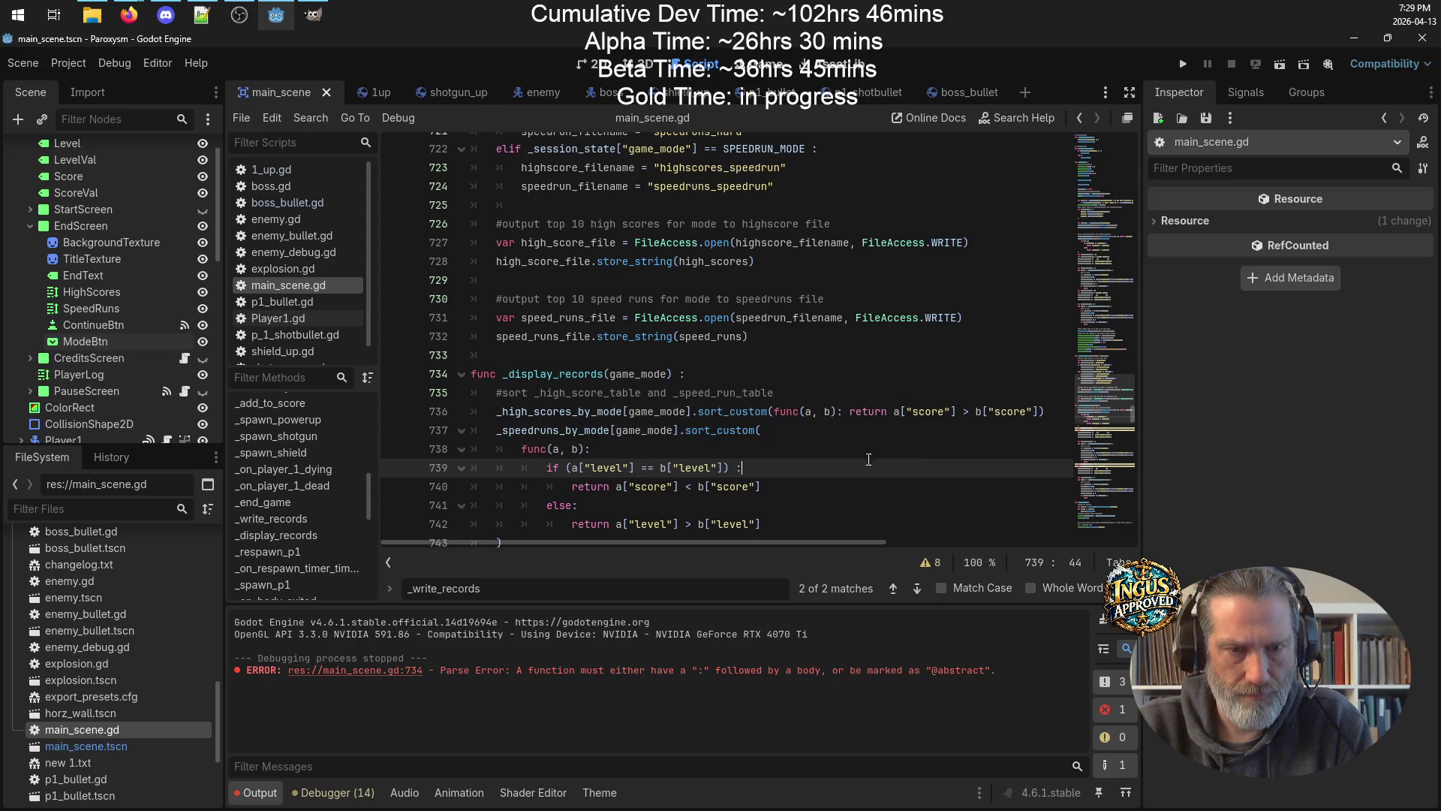
# Check where high_scores_output, speed_runs_text and speed_runs_output are used in the pasted code.
pyautogui.scroll(-5, 689, 281)
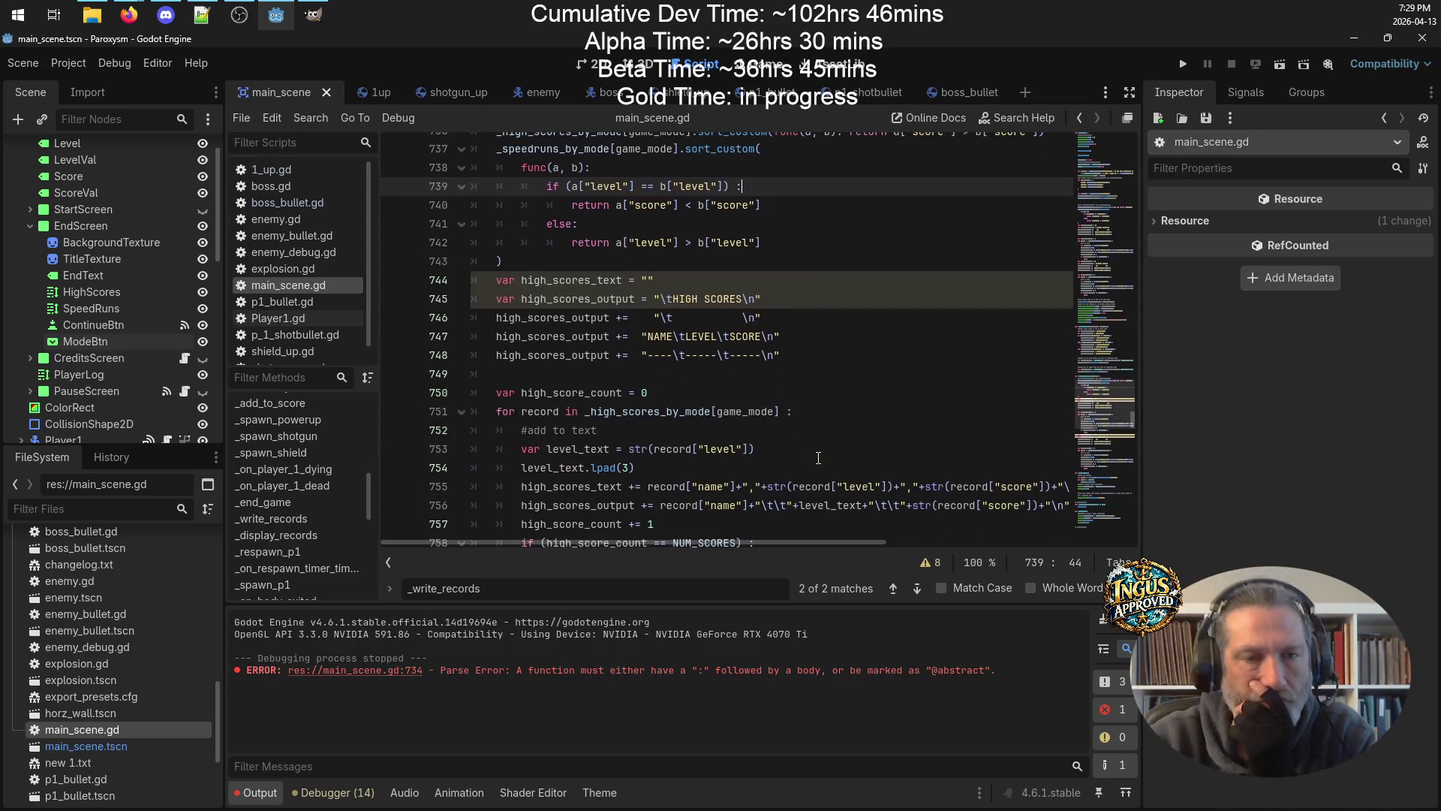
pyautogui.doubleClick(563, 299)
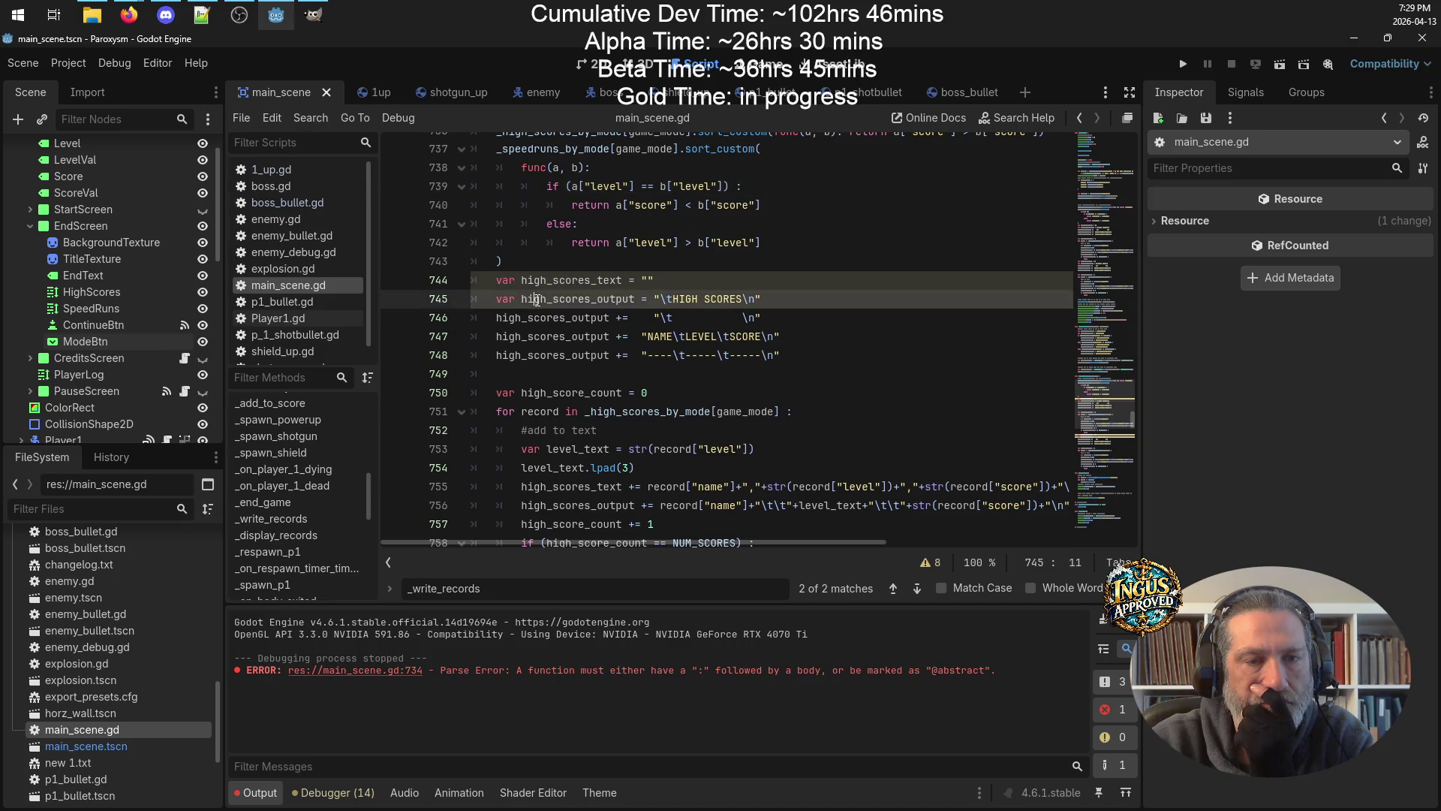
pyautogui.scroll(-1, 882, 300)
pyautogui.scroll(-3, 883, 300)
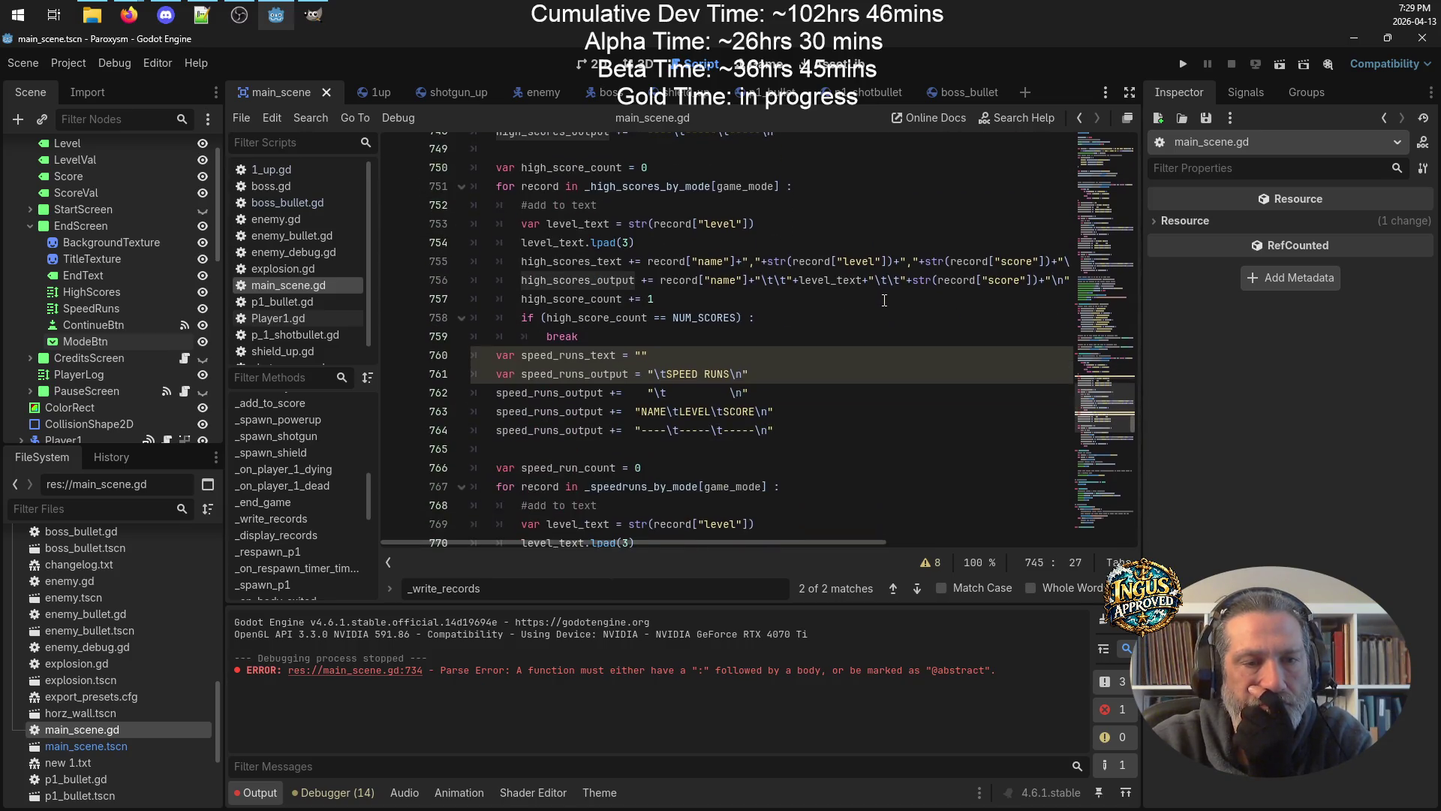
pyautogui.doubleClick(575, 357)
pyautogui.doubleClick(574, 373)
pyautogui.scroll(-4, 757, 362)
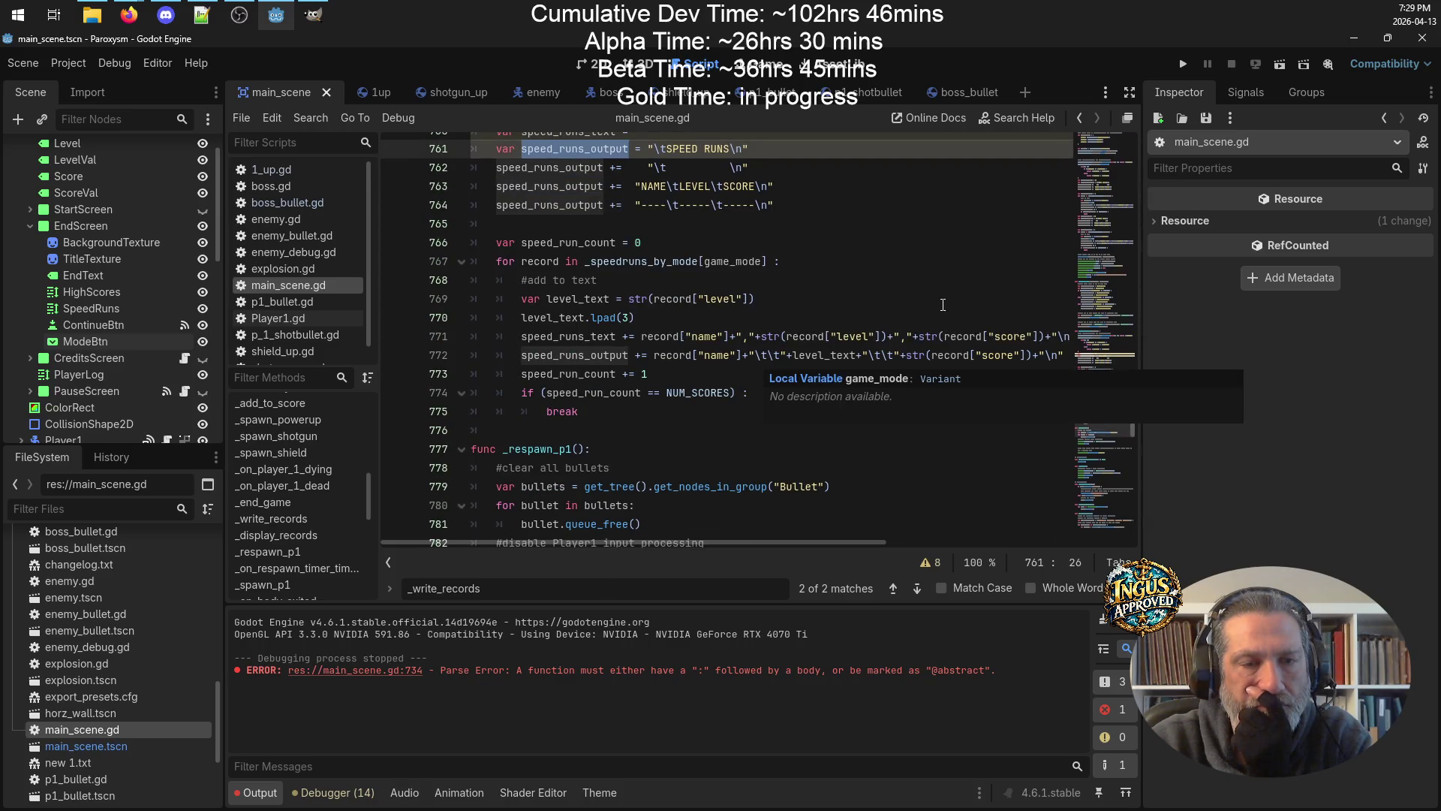
pyautogui.doubleClick(580, 356)
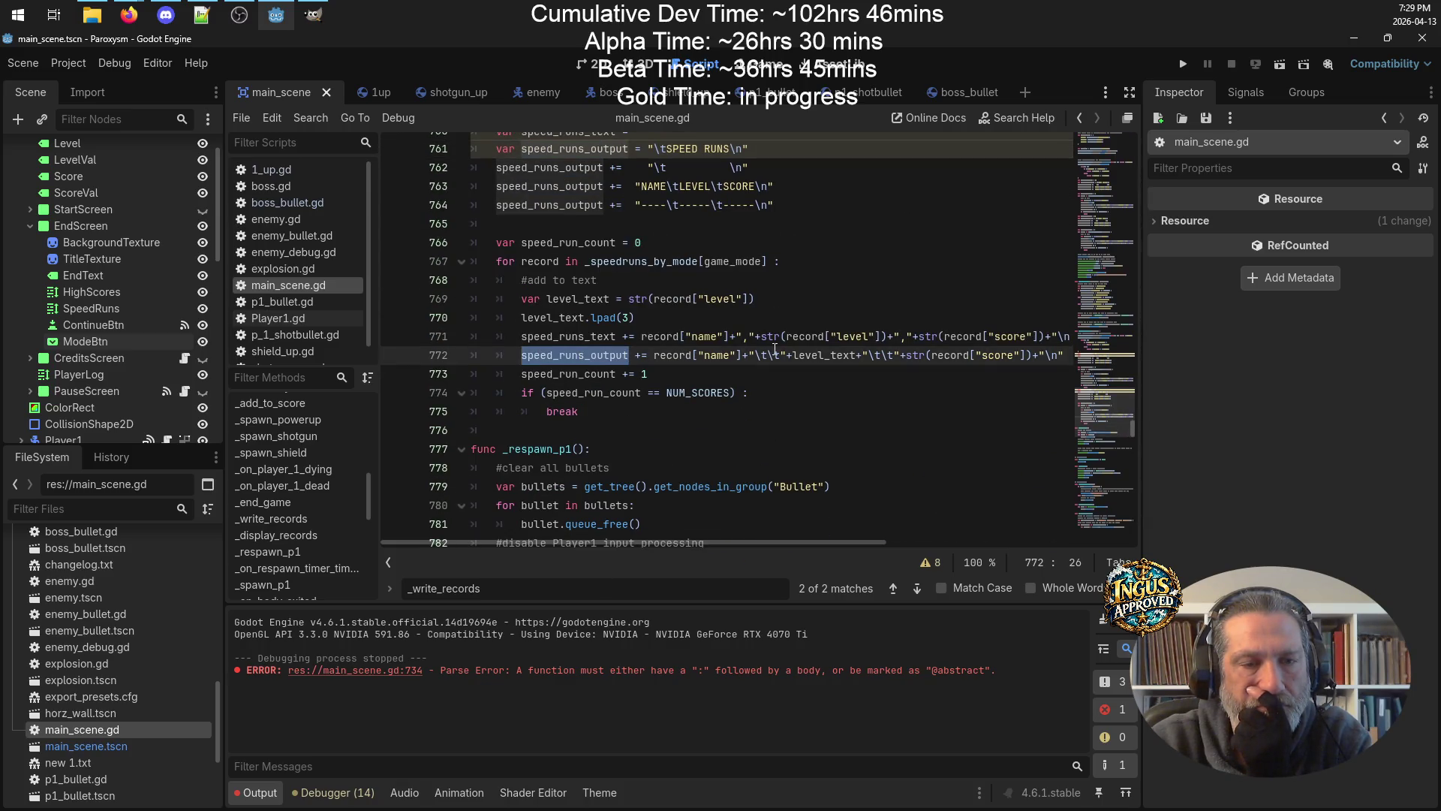
# Select the original sort block in _end_game (lines 658–666).
pyautogui.scroll(6, 776, 349)
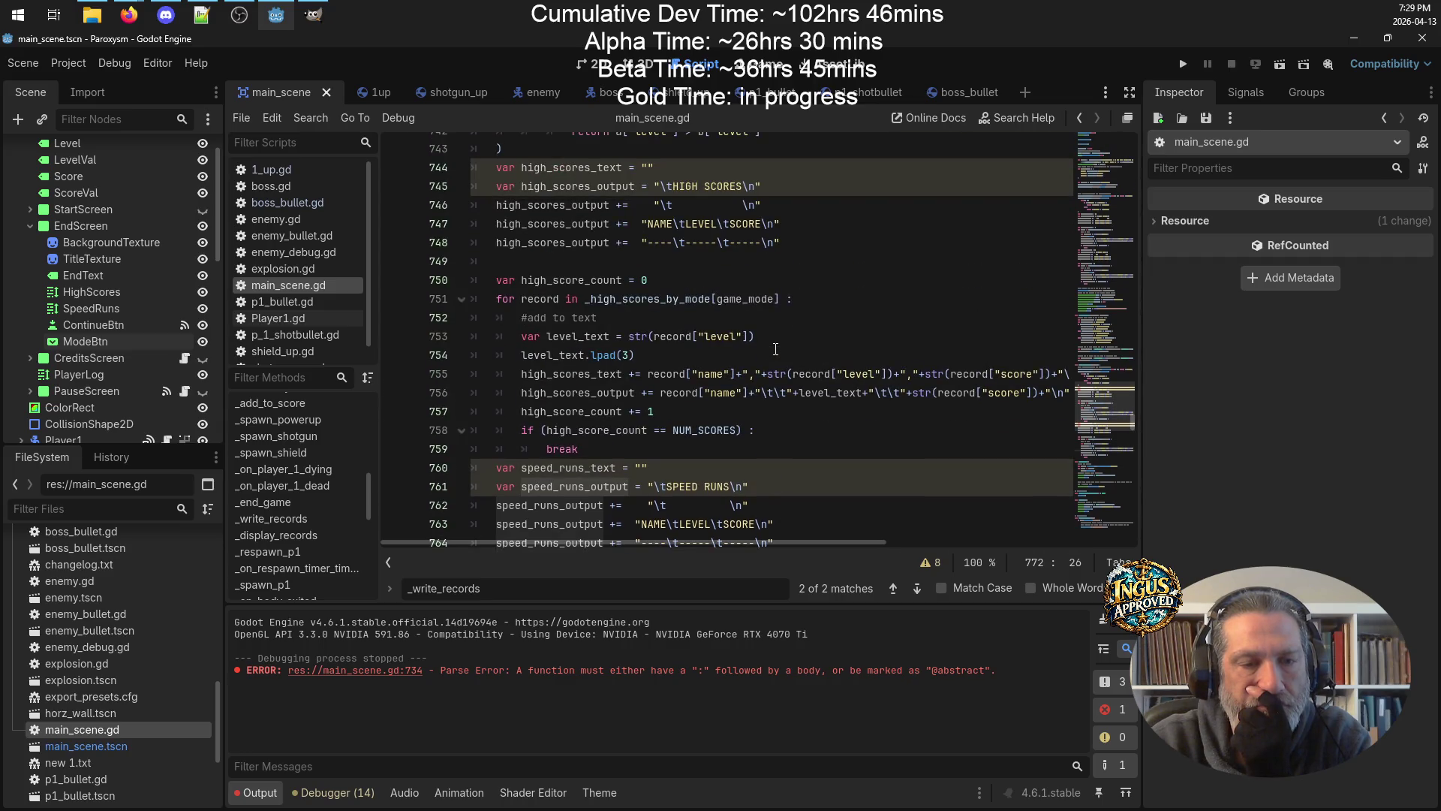
pyautogui.scroll(9, 775, 348)
pyautogui.scroll(8, 779, 349)
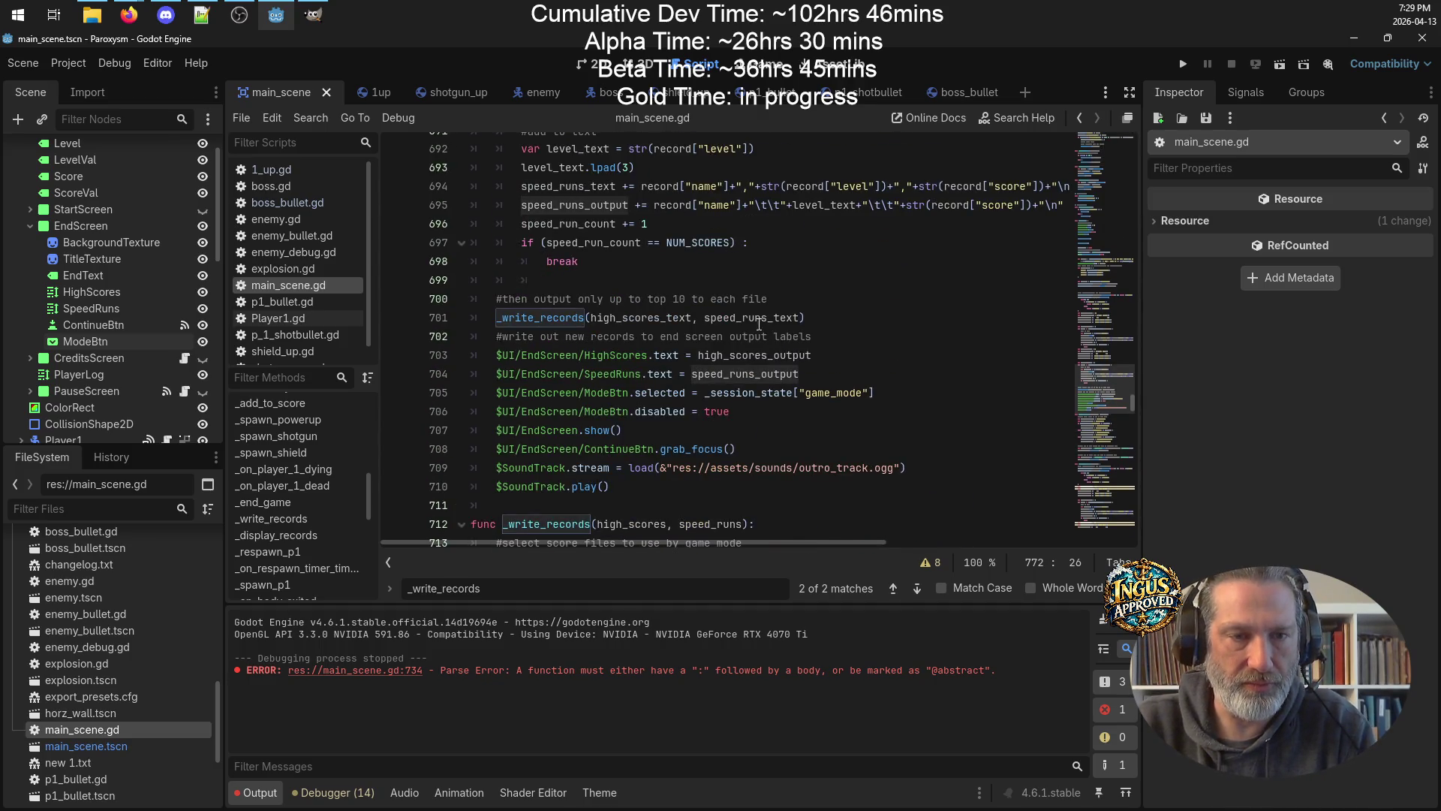
pyautogui.scroll(3, 763, 327)
pyautogui.scroll(1, 708, 387)
pyautogui.scroll(2, 708, 388)
pyautogui.moveTo(751, 541)
pyautogui.mouseDown()
pyautogui.moveTo(578, 428)
pyautogui.moveTo(589, 434)
pyautogui.moveTo(584, 371)
pyautogui.moveTo(450, 354)
pyautogui.moveTo(457, 411)
pyautogui.mouseUp()
pyautogui.scroll(5, 578, 428)
pyautogui.scroll(1, 450, 353)
pyautogui.scroll(4, 449, 353)
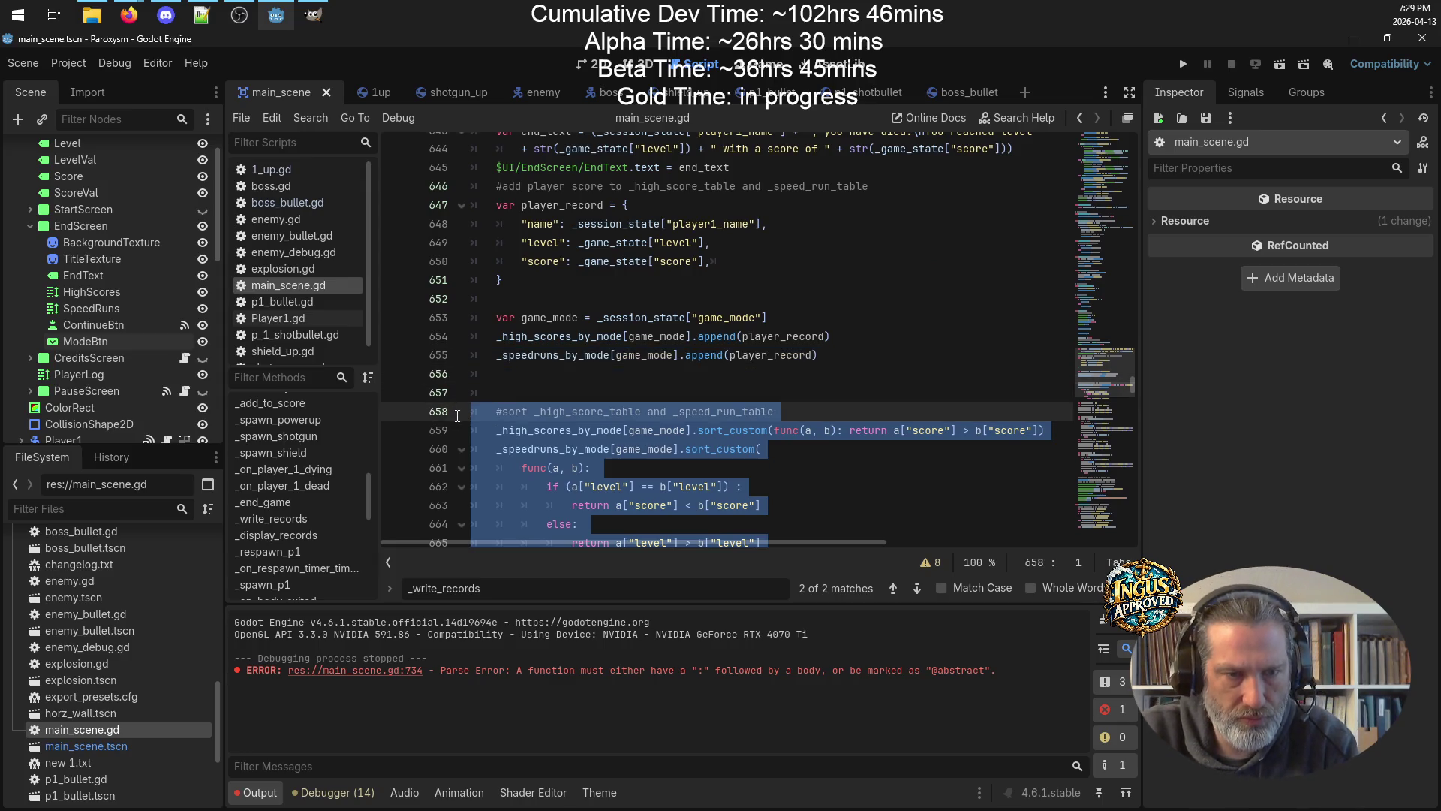
pyautogui.rightClick(619, 420)
pyautogui.click(733, 609)
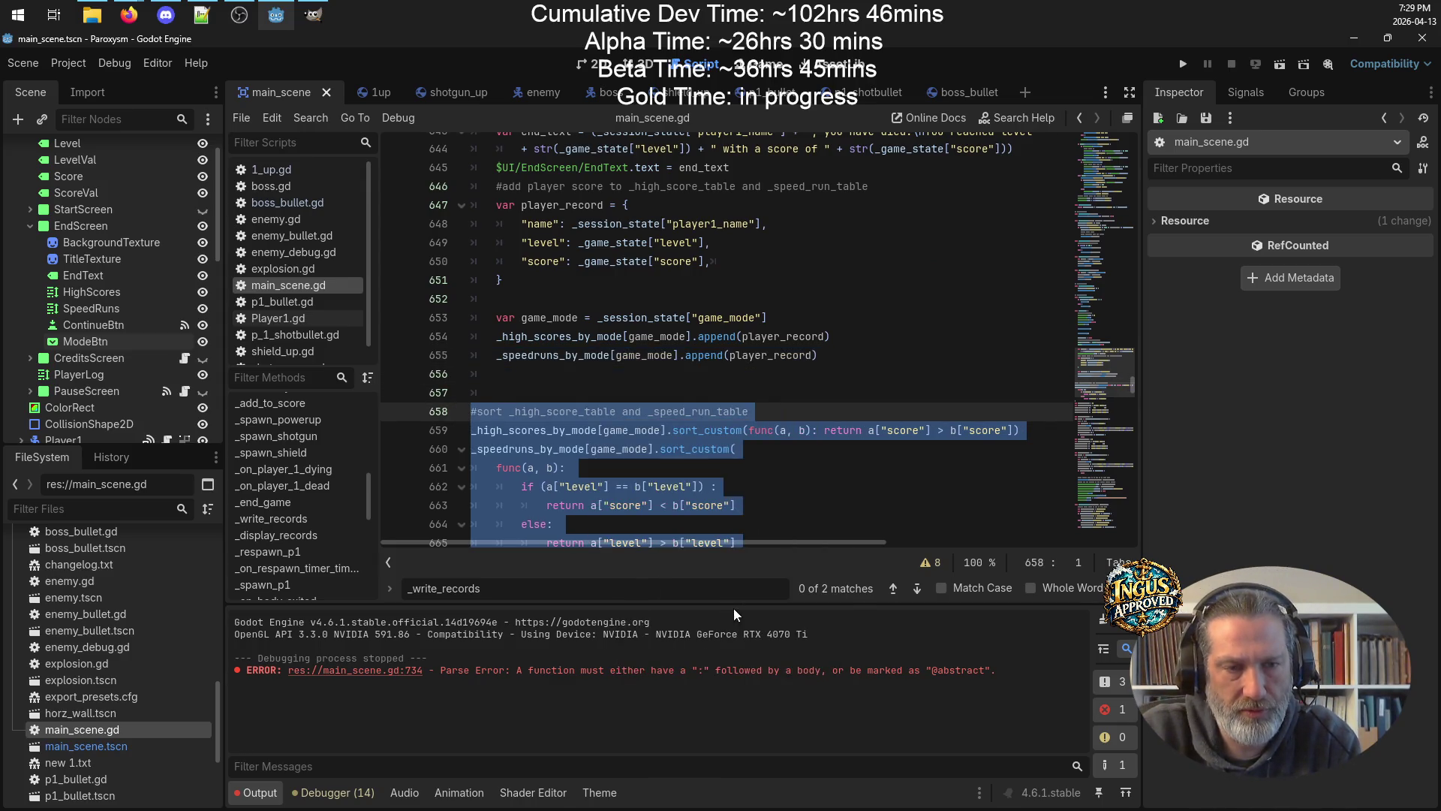
# Comment out the old sorting and record-formatting code in _end_game, then select the three end-screen label lines.
pyautogui.rightClick(630, 425)
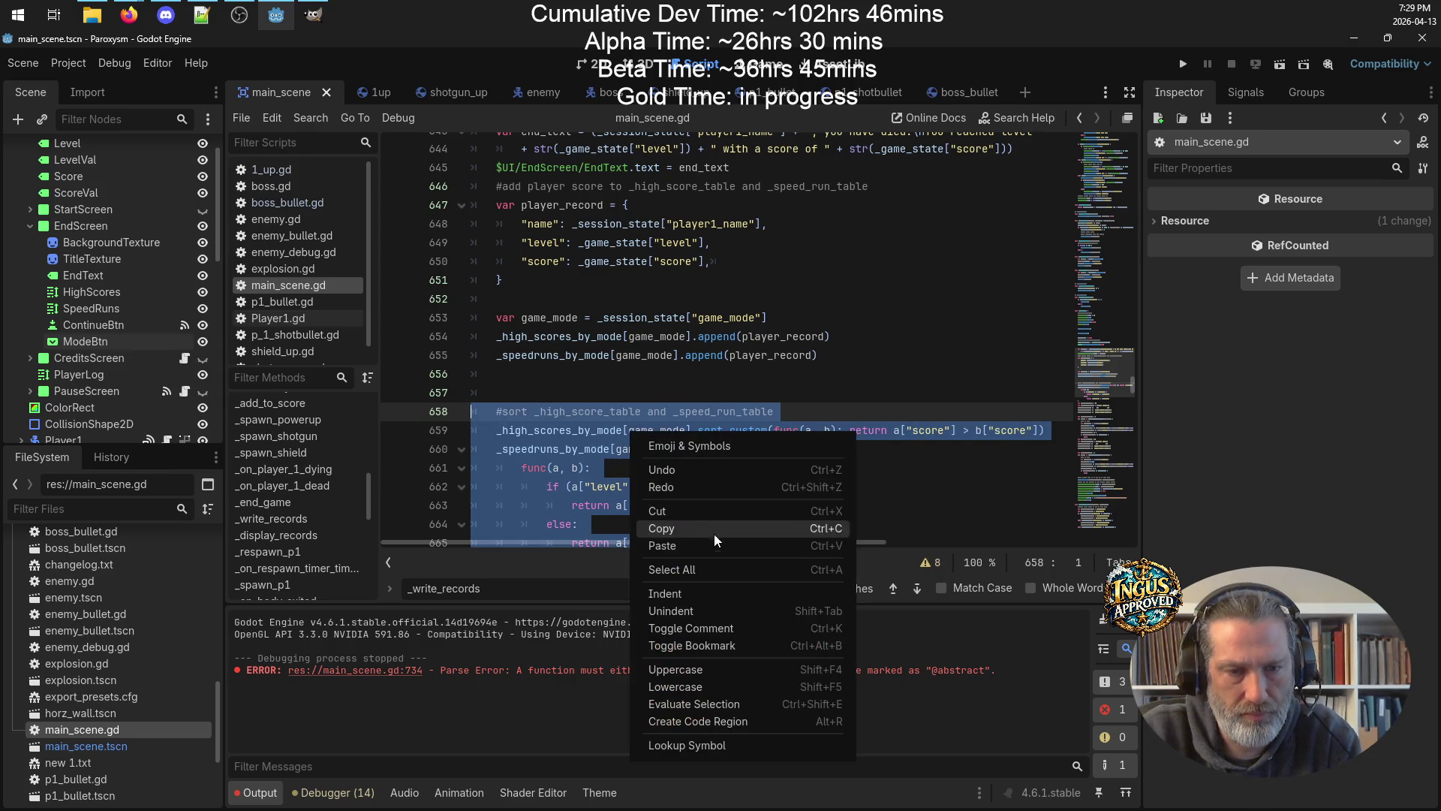
pyautogui.click(741, 628)
pyautogui.moveTo(743, 463)
pyautogui.mouseDown()
pyautogui.moveTo(751, 535)
pyautogui.moveTo(826, 240)
pyautogui.mouseUp()
pyautogui.hotkey('ctrl', 'k')
pyautogui.moveTo(844, 330)
pyautogui.mouseDown()
pyautogui.moveTo(578, 334)
pyautogui.moveTo(383, 296)
pyautogui.mouseUp()
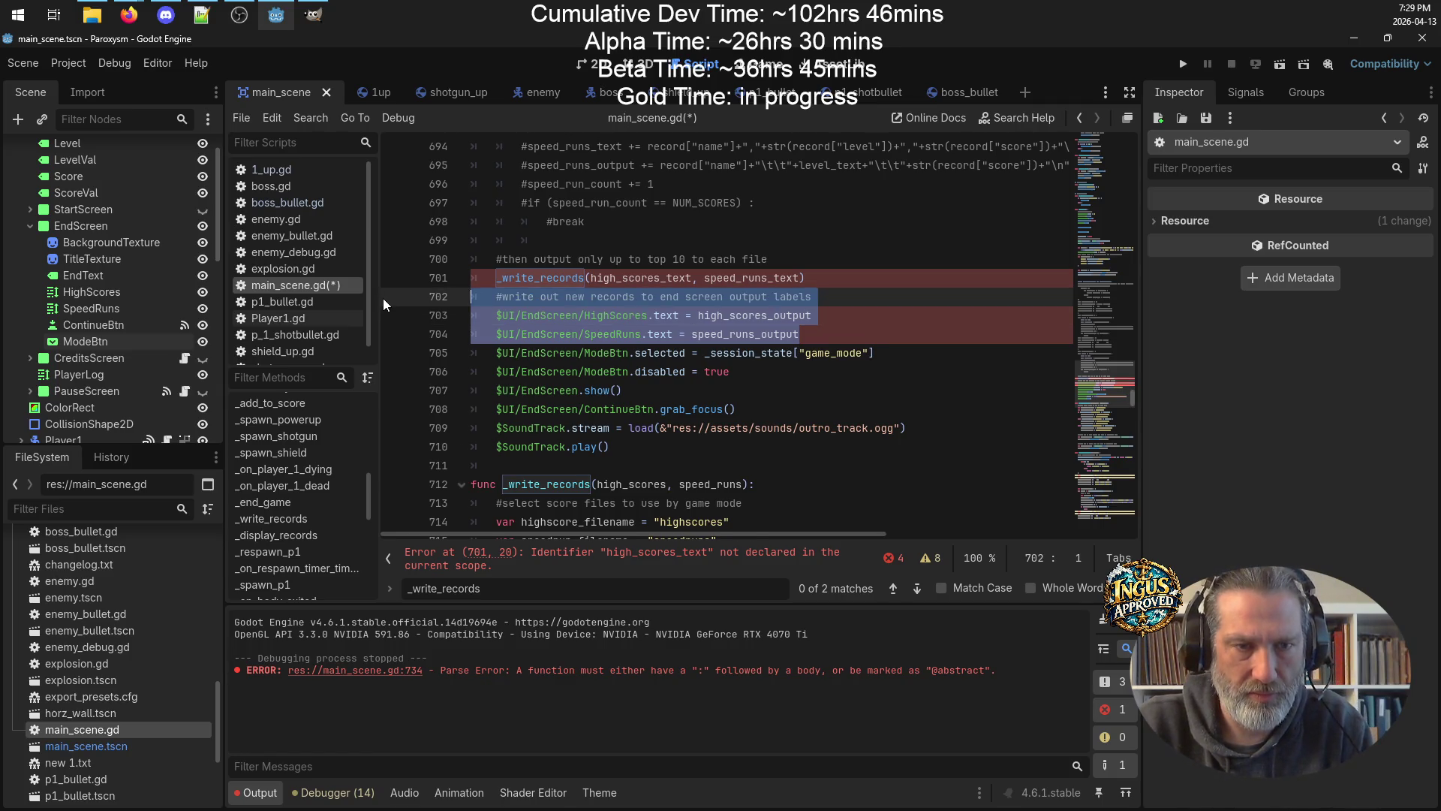
# Move the three end-screen label assignments to the end of _display_records and save.
pyautogui.hotkey('ctrl', 'x')
pyautogui.scroll(-10, 606, 303)
pyautogui.scroll(-13, 607, 302)
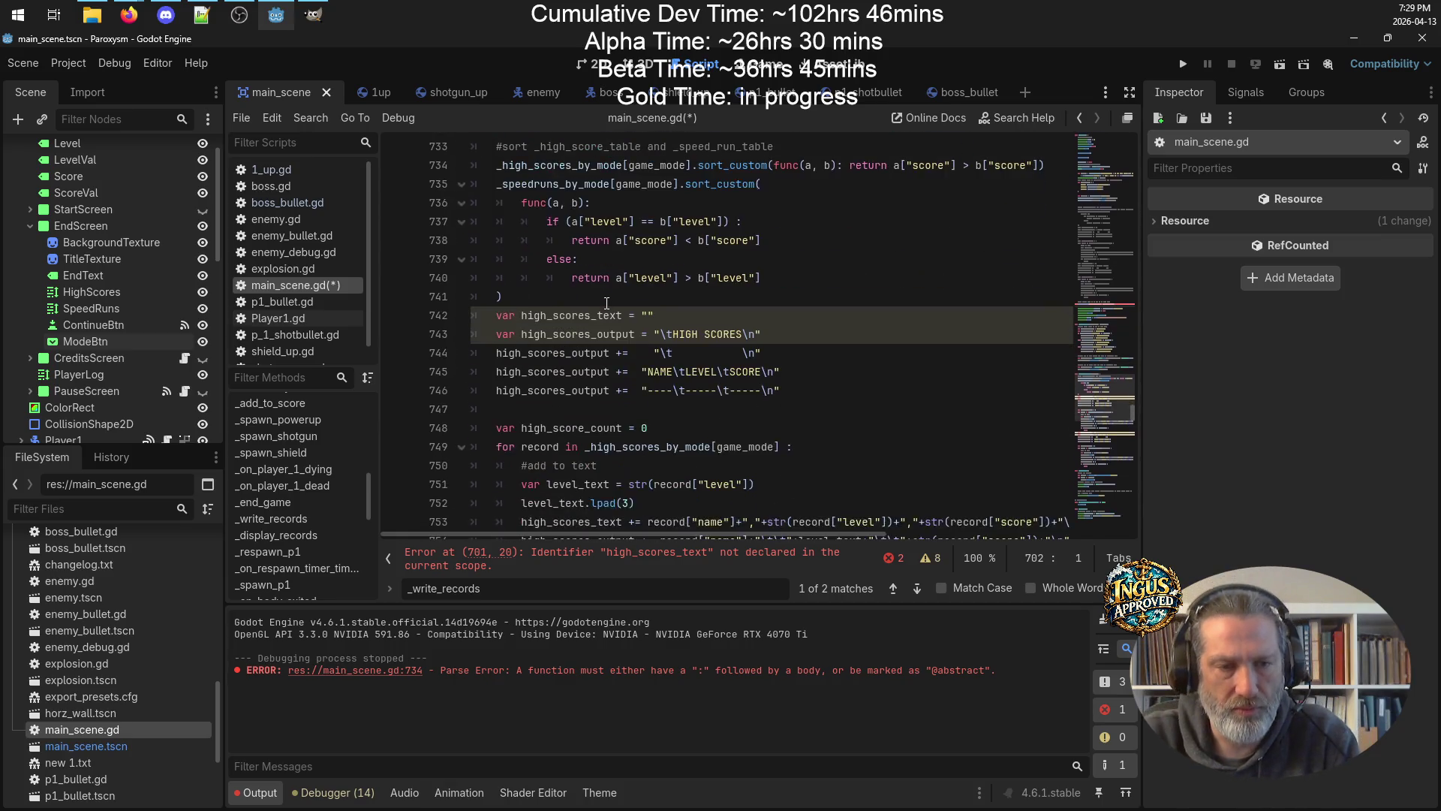
pyautogui.click(601, 353)
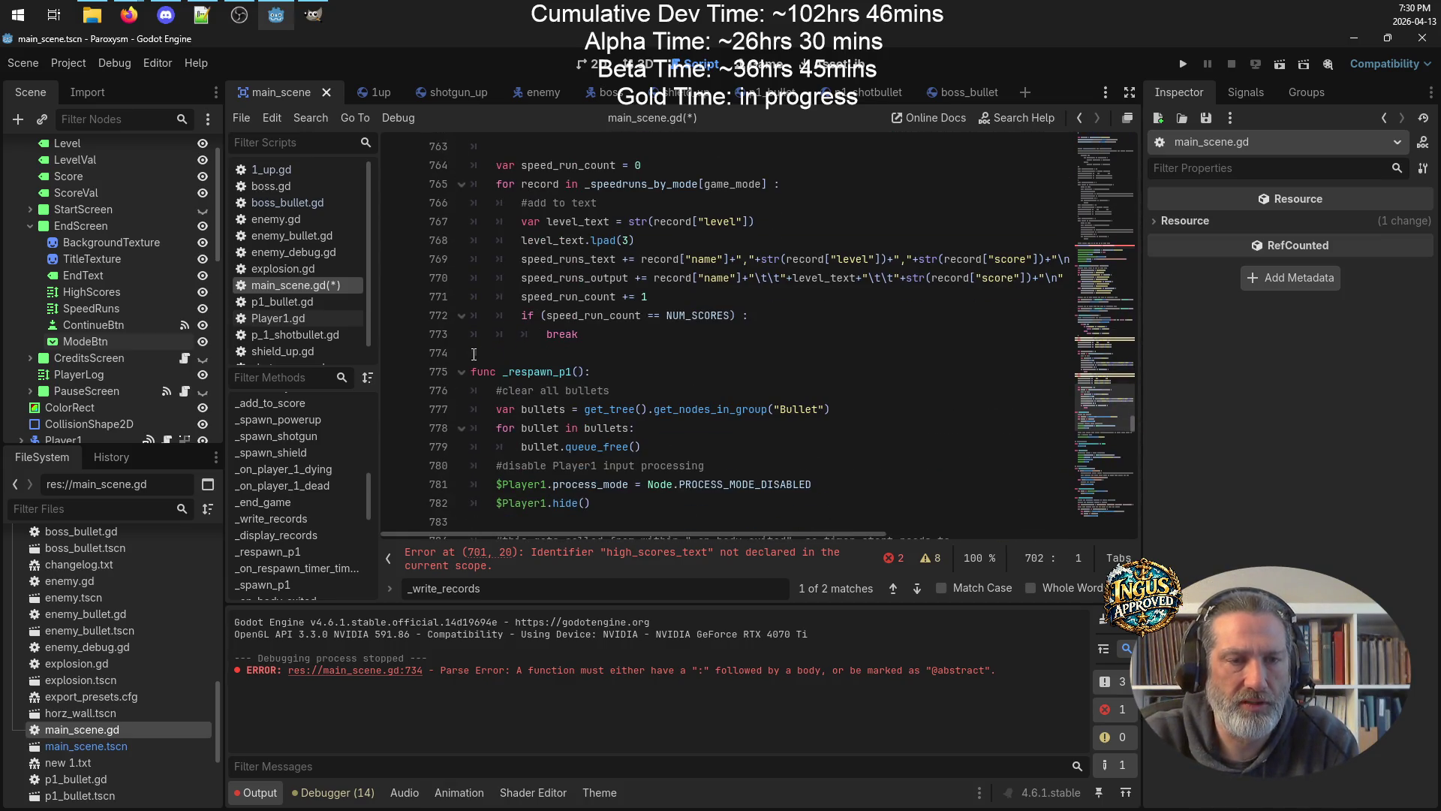
pyautogui.press('Return')
pyautogui.press('Return')
pyautogui.hotkey('ctrl', 'v')
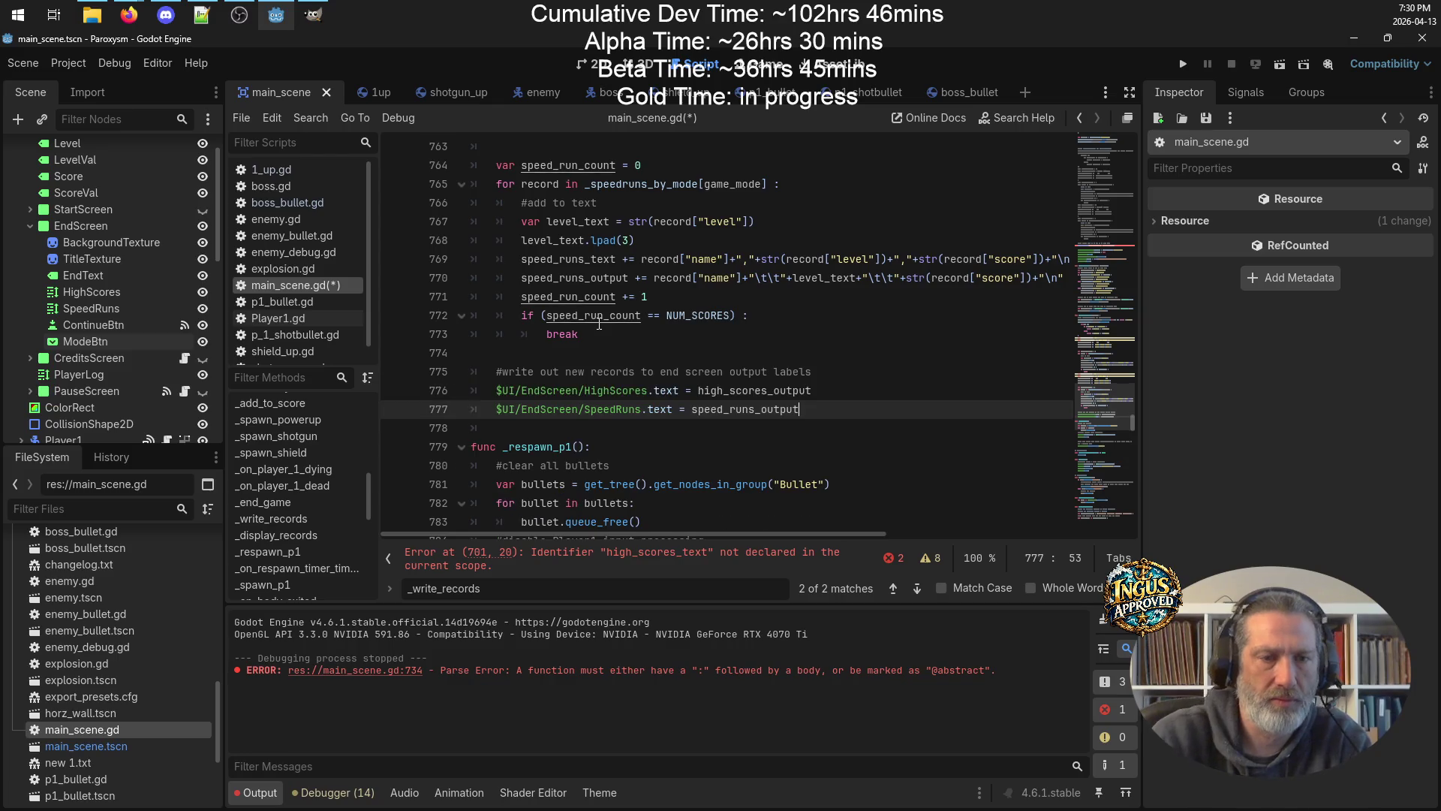
pyautogui.click(695, 357)
pyautogui.press('BackSpace')
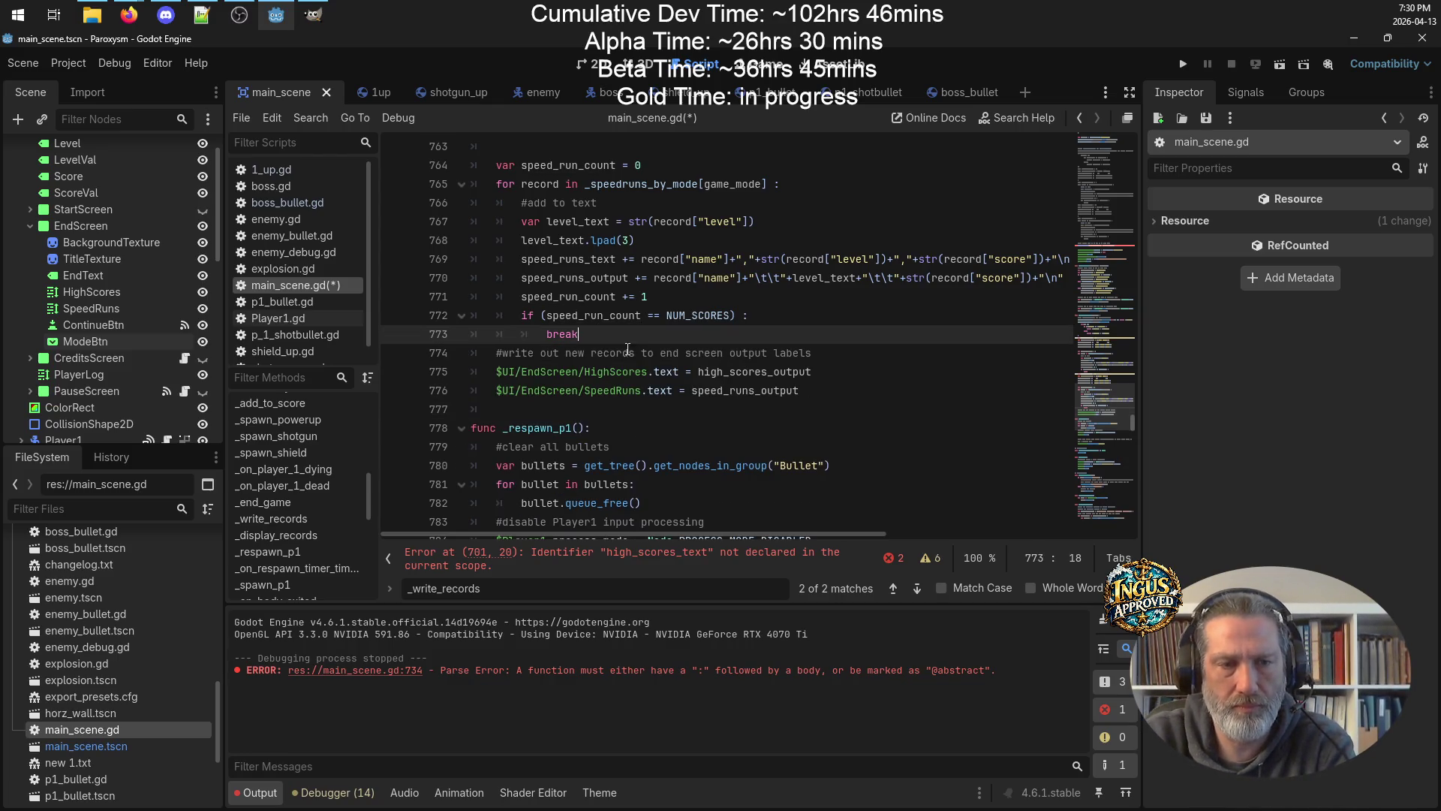
pyautogui.hotkey('ctrl', 's')
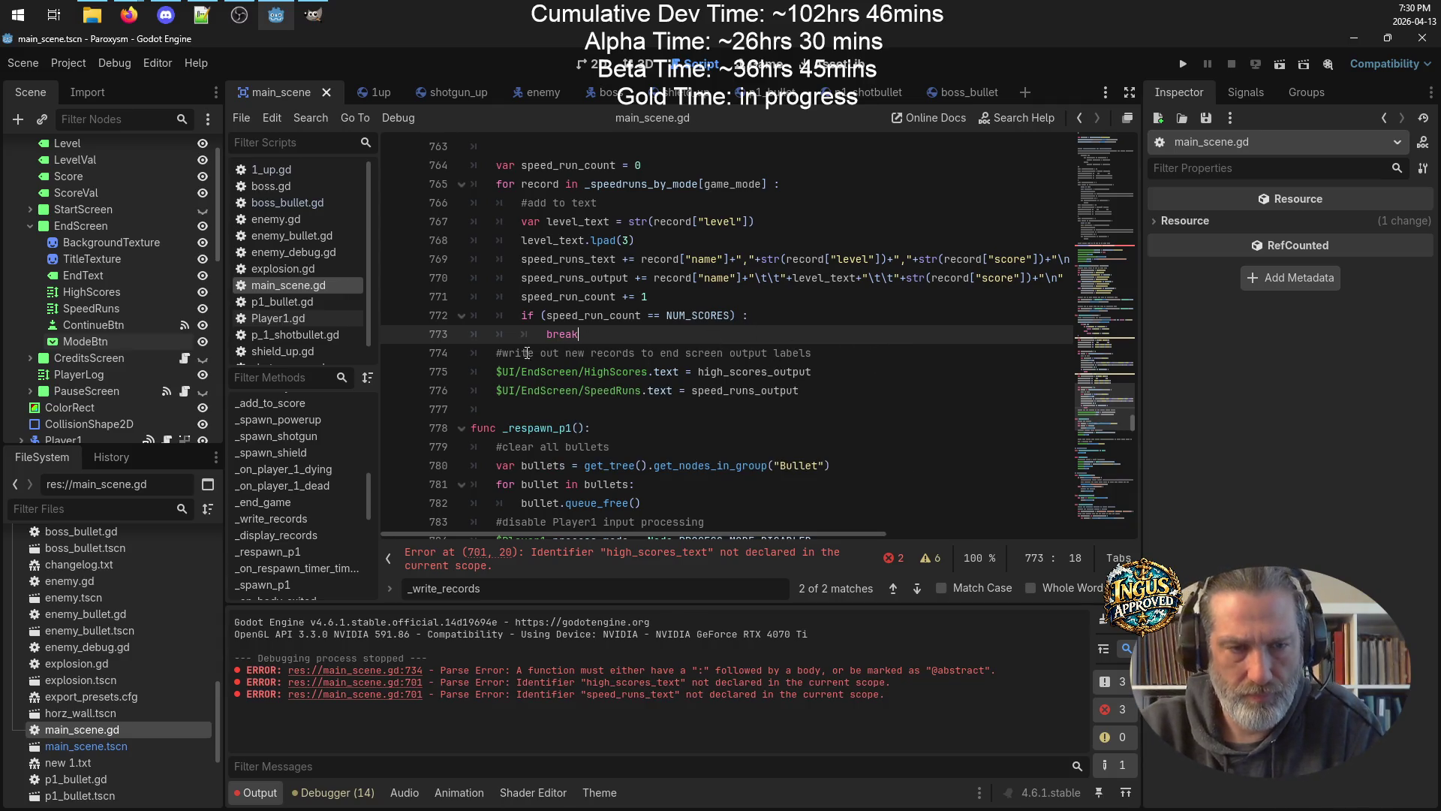
# Reword the comment above them to '#displat records' and save the script.
pyautogui.moveTo(589, 351); pyautogui.dragTo(505, 353)
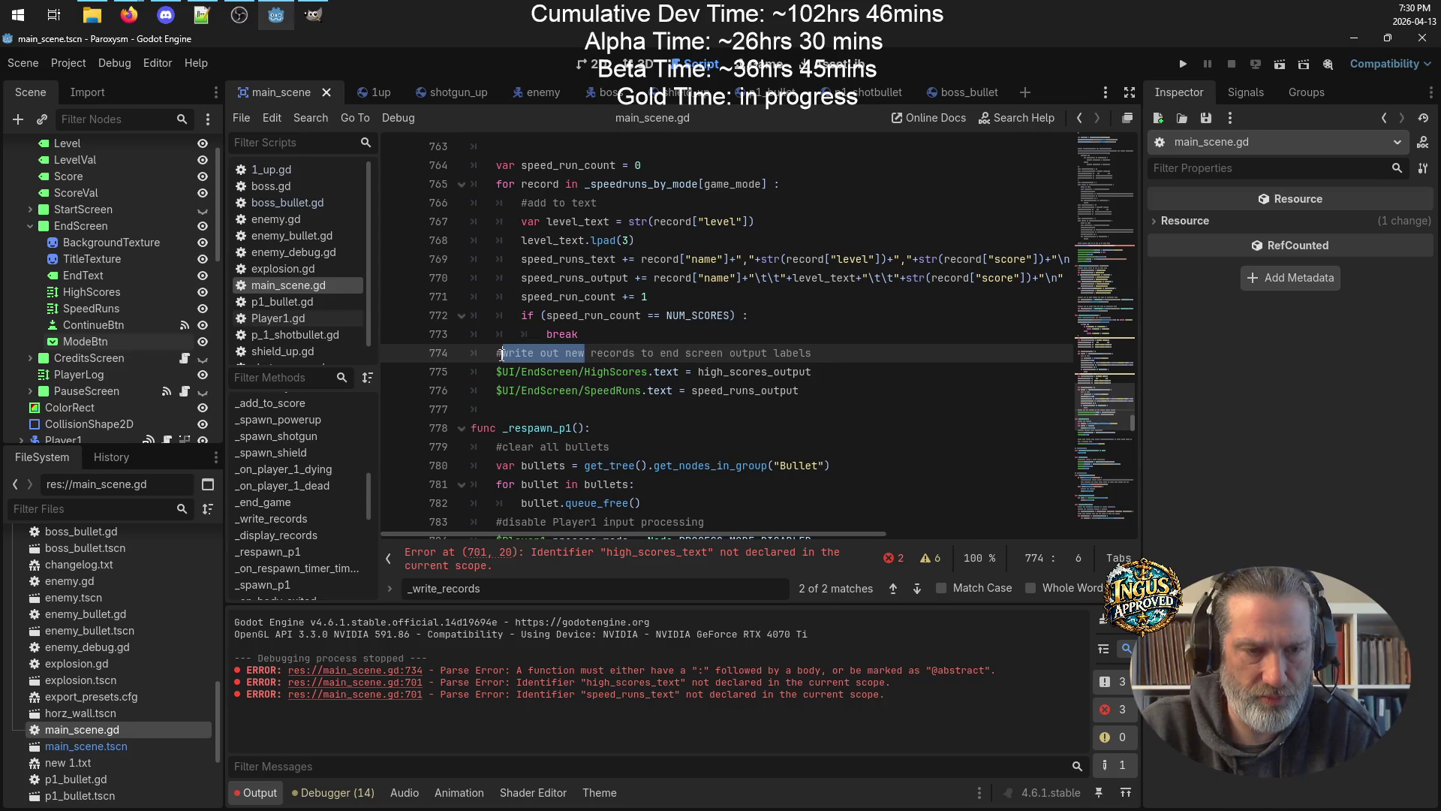
pyautogui.write('displat')
pyautogui.hotkey('ctrl', 's')
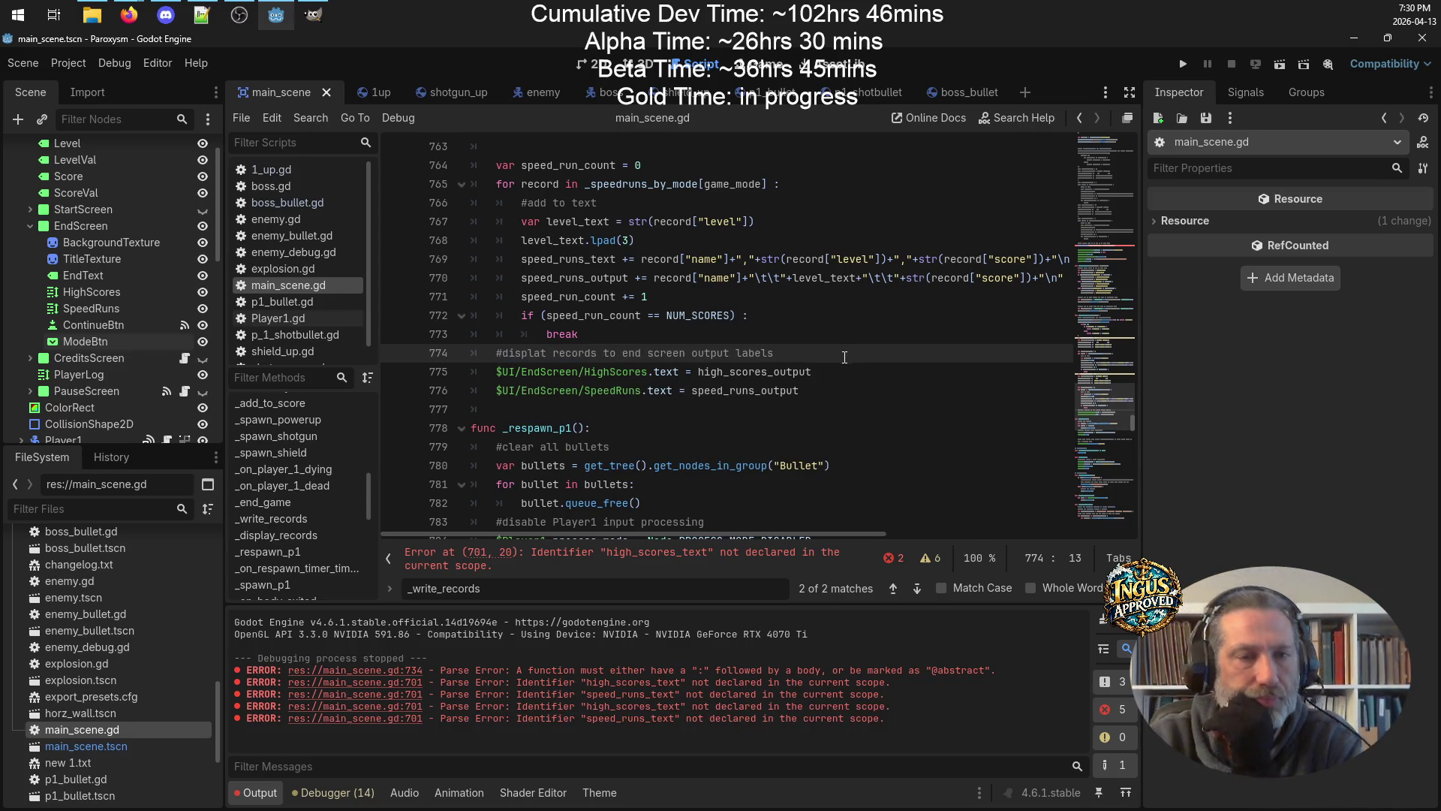
pyautogui.scroll(5, 845, 357)
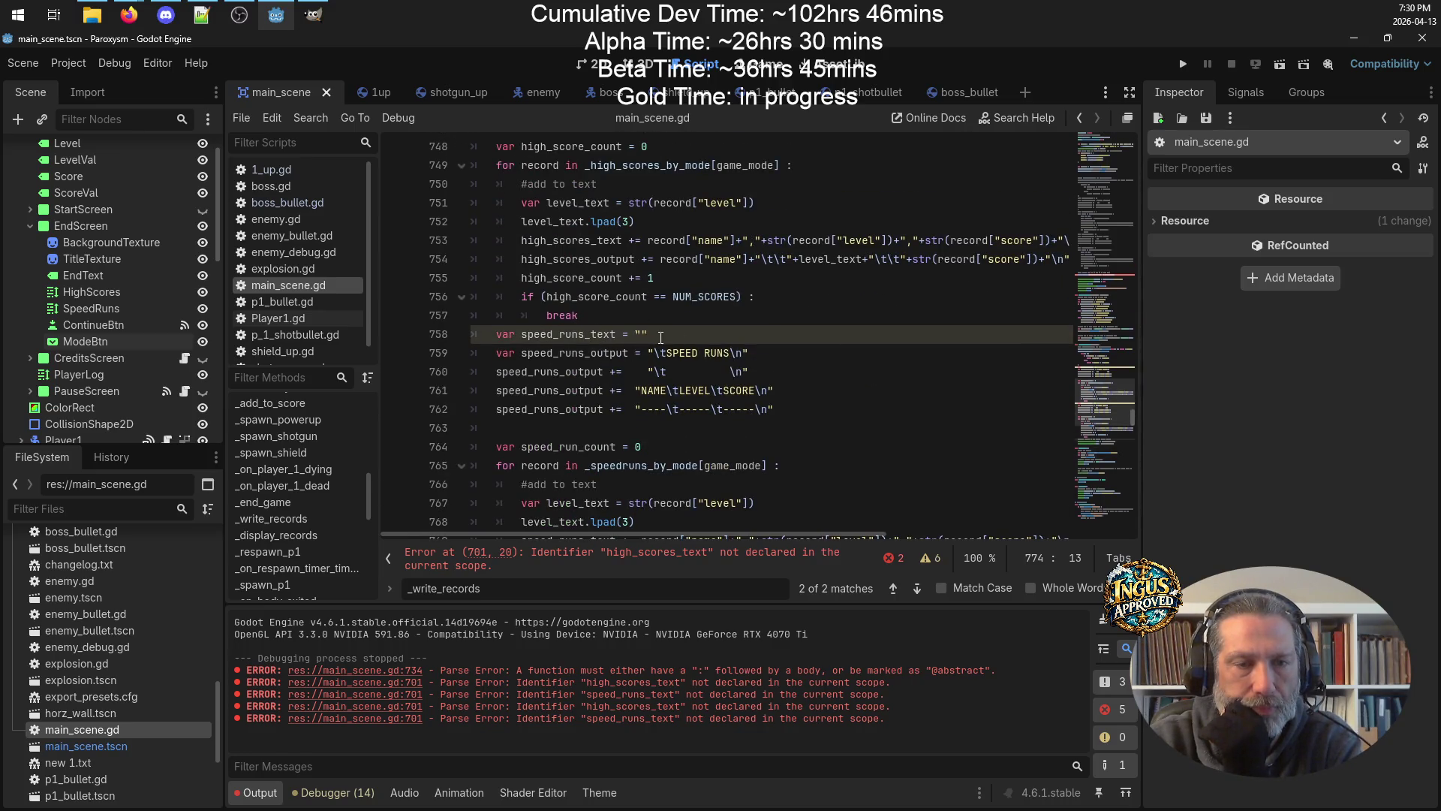
pyautogui.scroll(5, 668, 341)
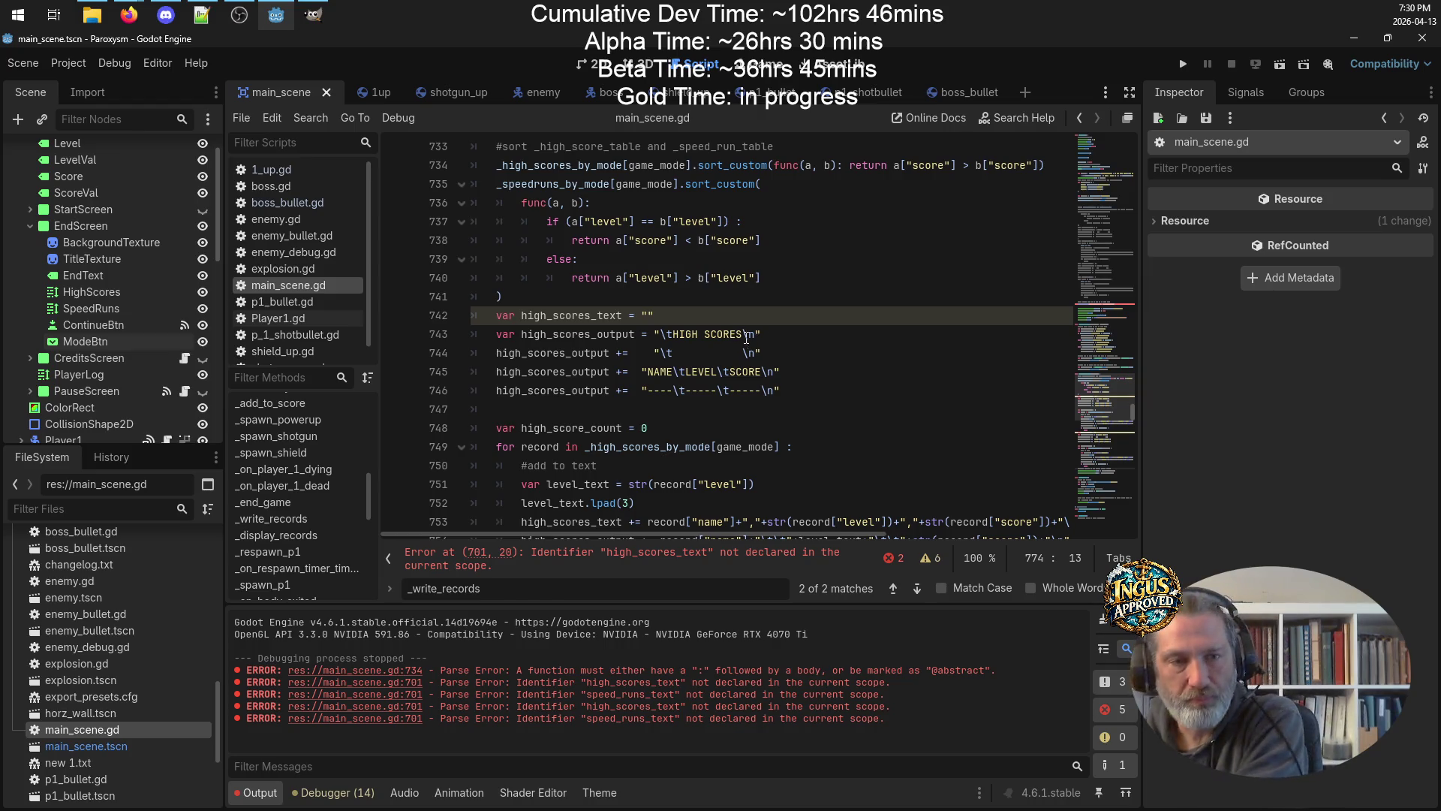
pyautogui.scroll(8, 742, 336)
pyautogui.scroll(4, 802, 311)
pyautogui.scroll(4, 788, 310)
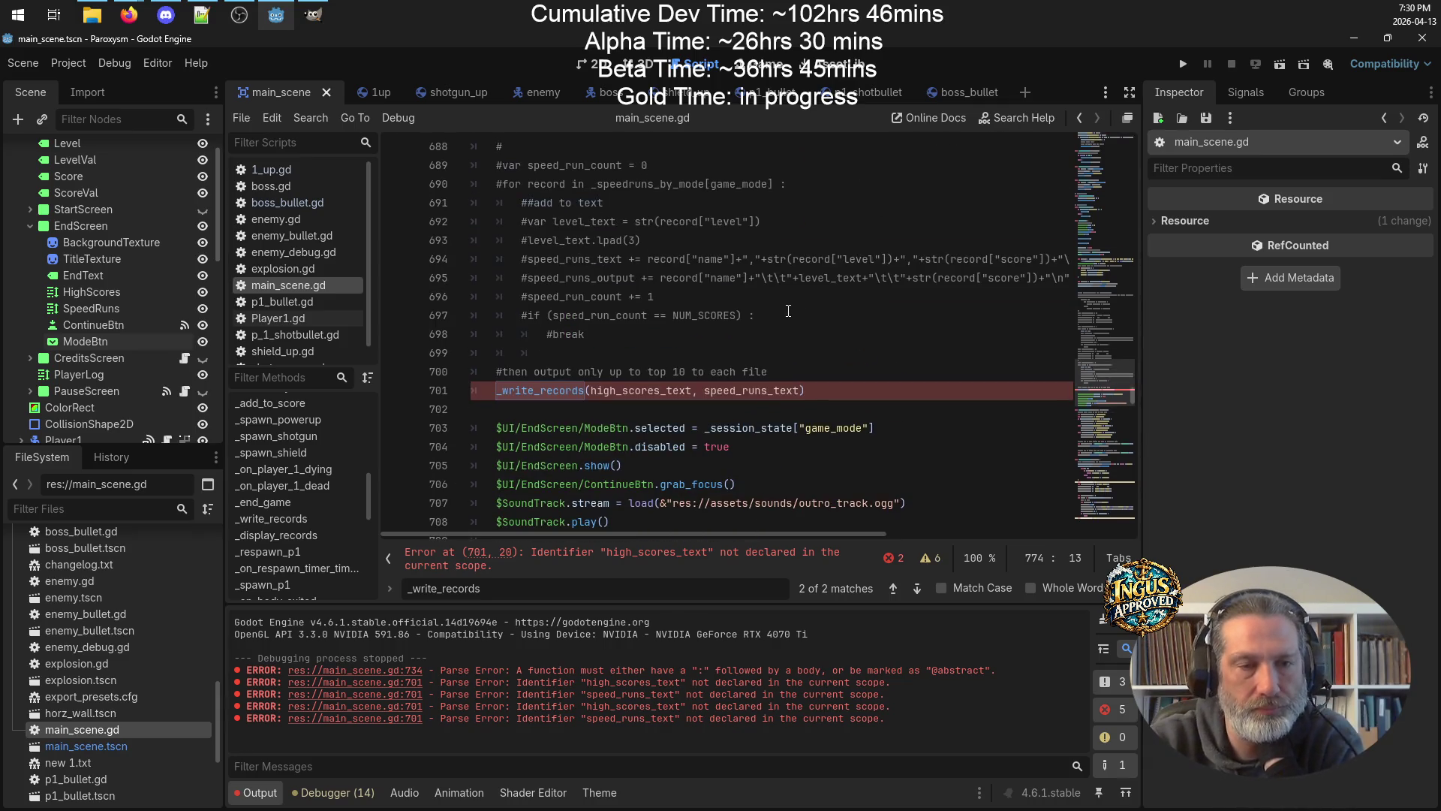
pyautogui.doubleClick(616, 389)
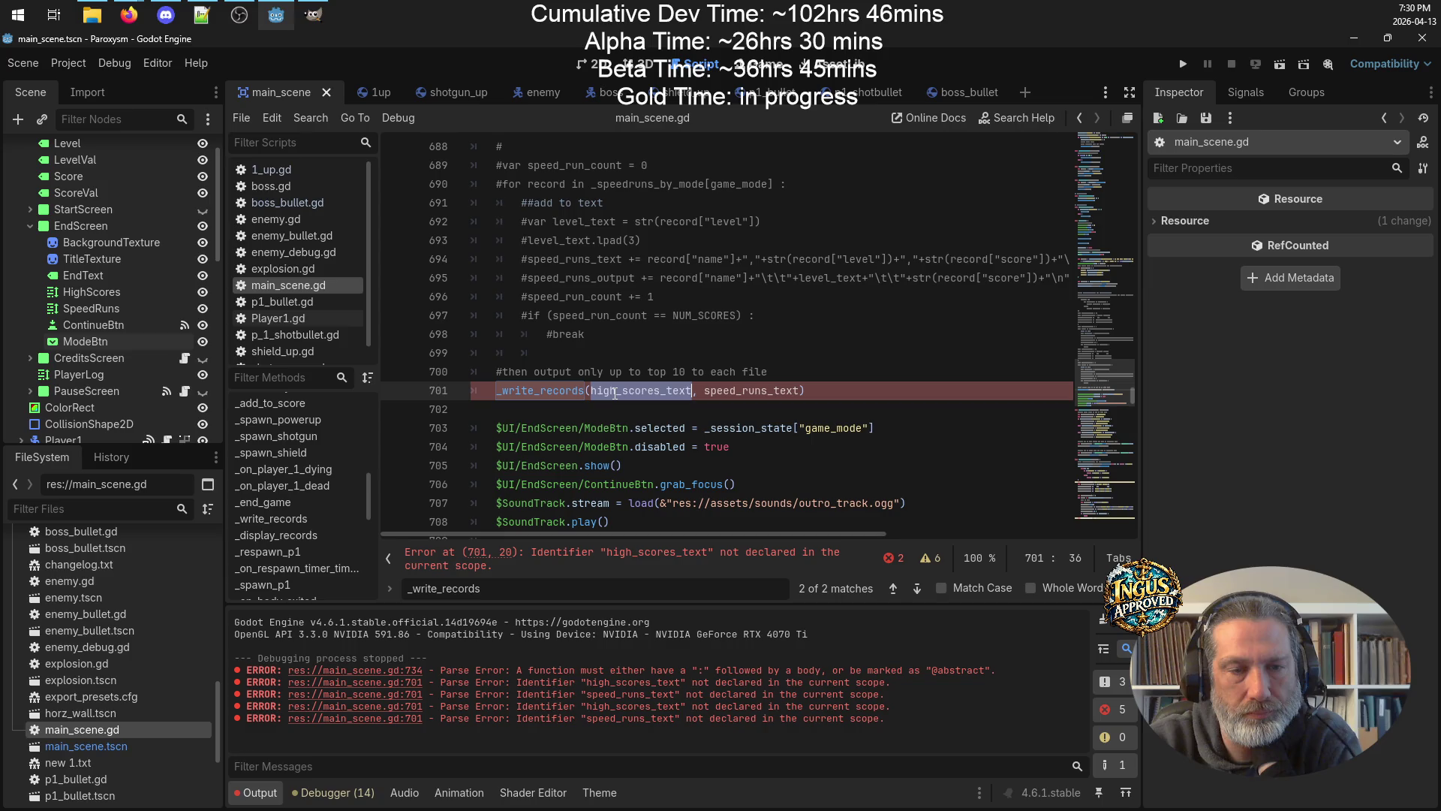
pyautogui.doubleClick(754, 391)
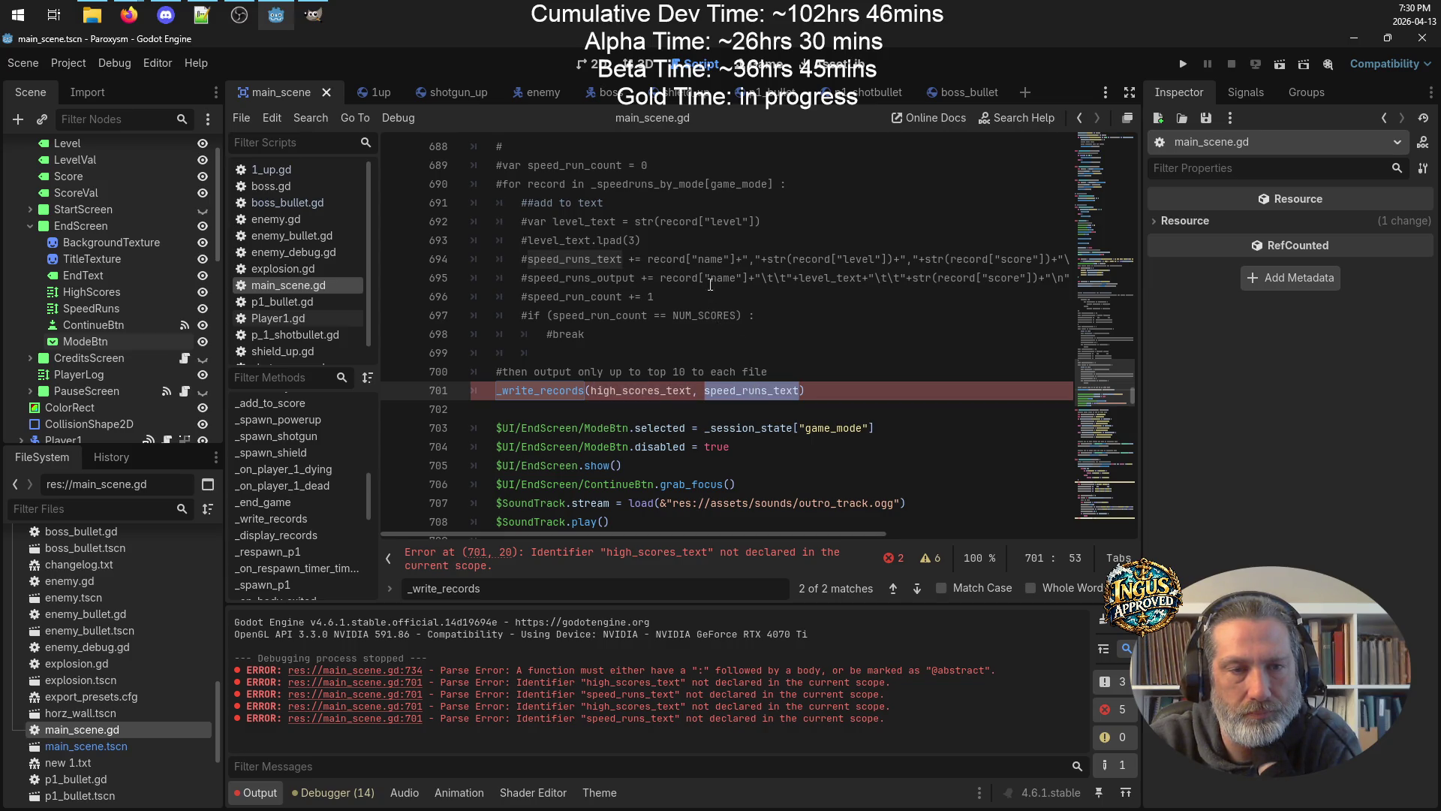
pyautogui.click(710, 235)
pyautogui.scroll(4, 721, 235)
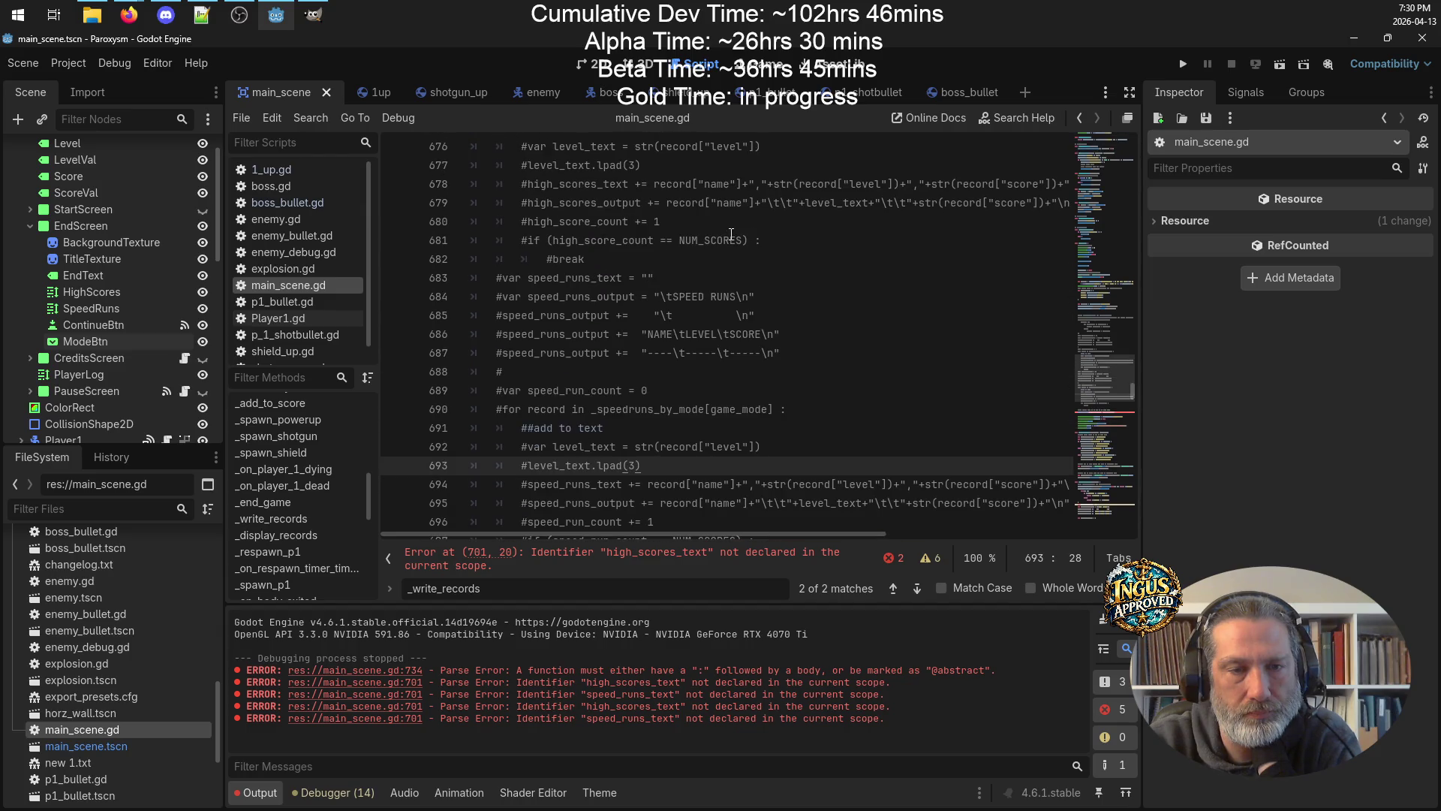
pyautogui.scroll(-4, 743, 252)
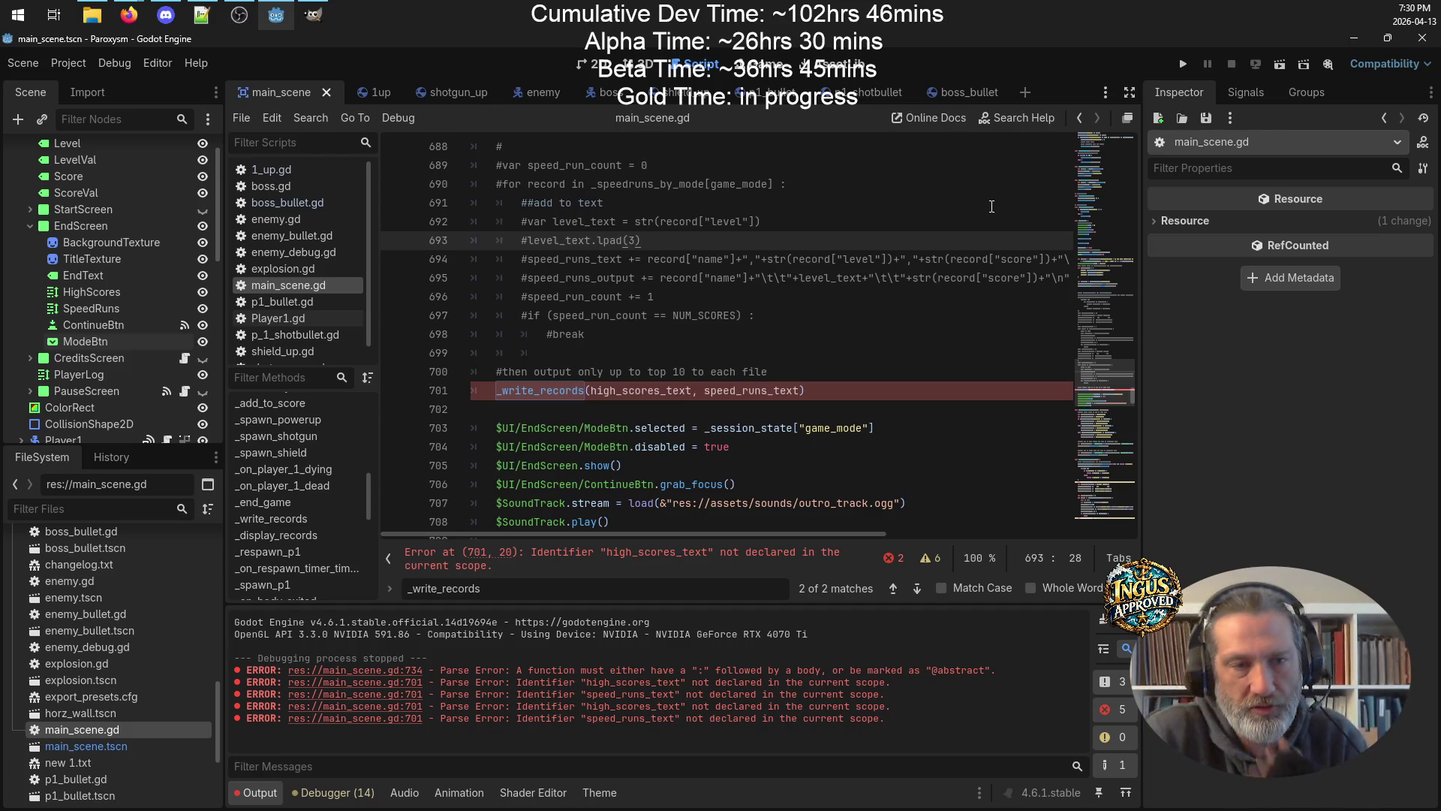
pyautogui.doubleClick(608, 260)
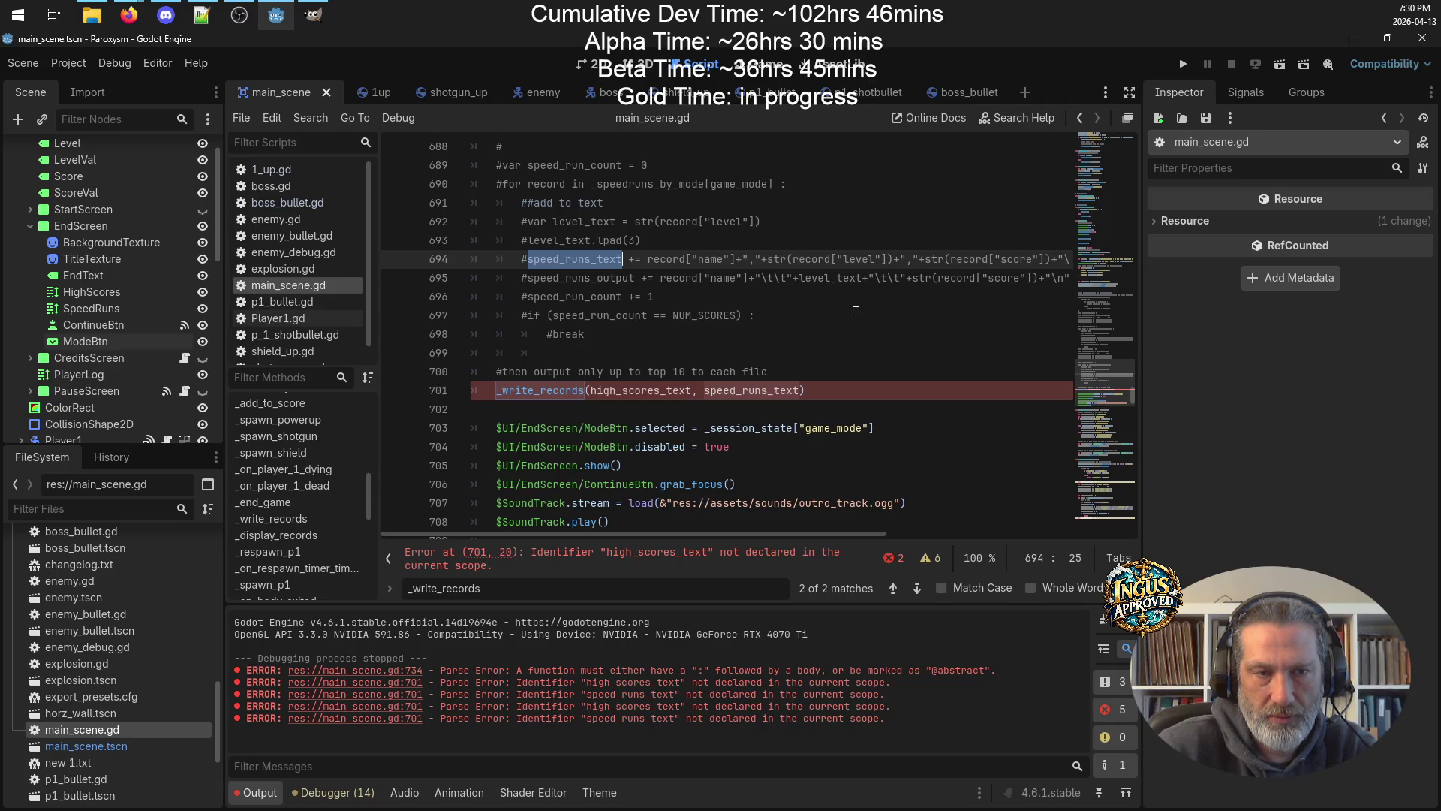
pyautogui.scroll(3, 835, 305)
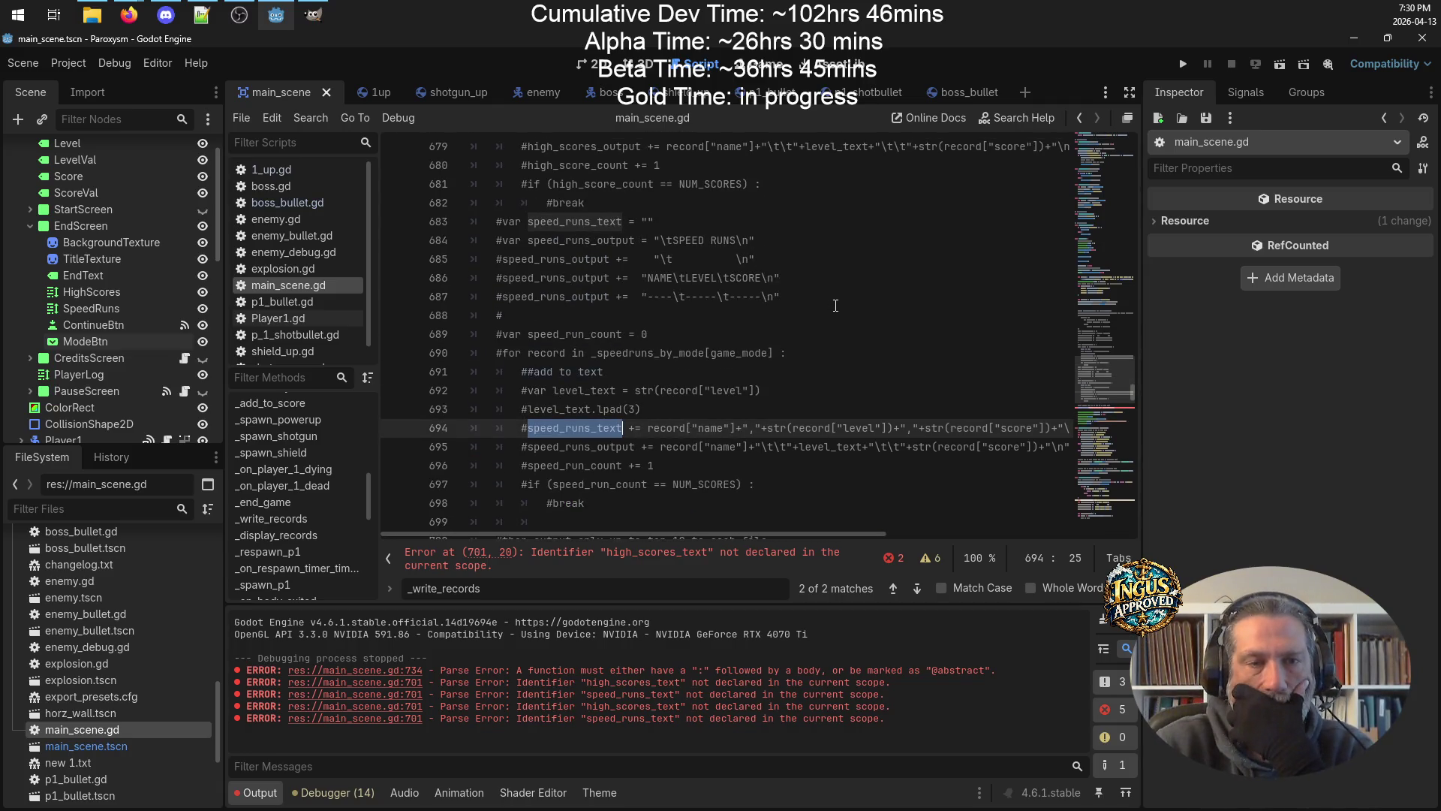
pyautogui.scroll(3, 836, 306)
pyautogui.scroll(3, 836, 305)
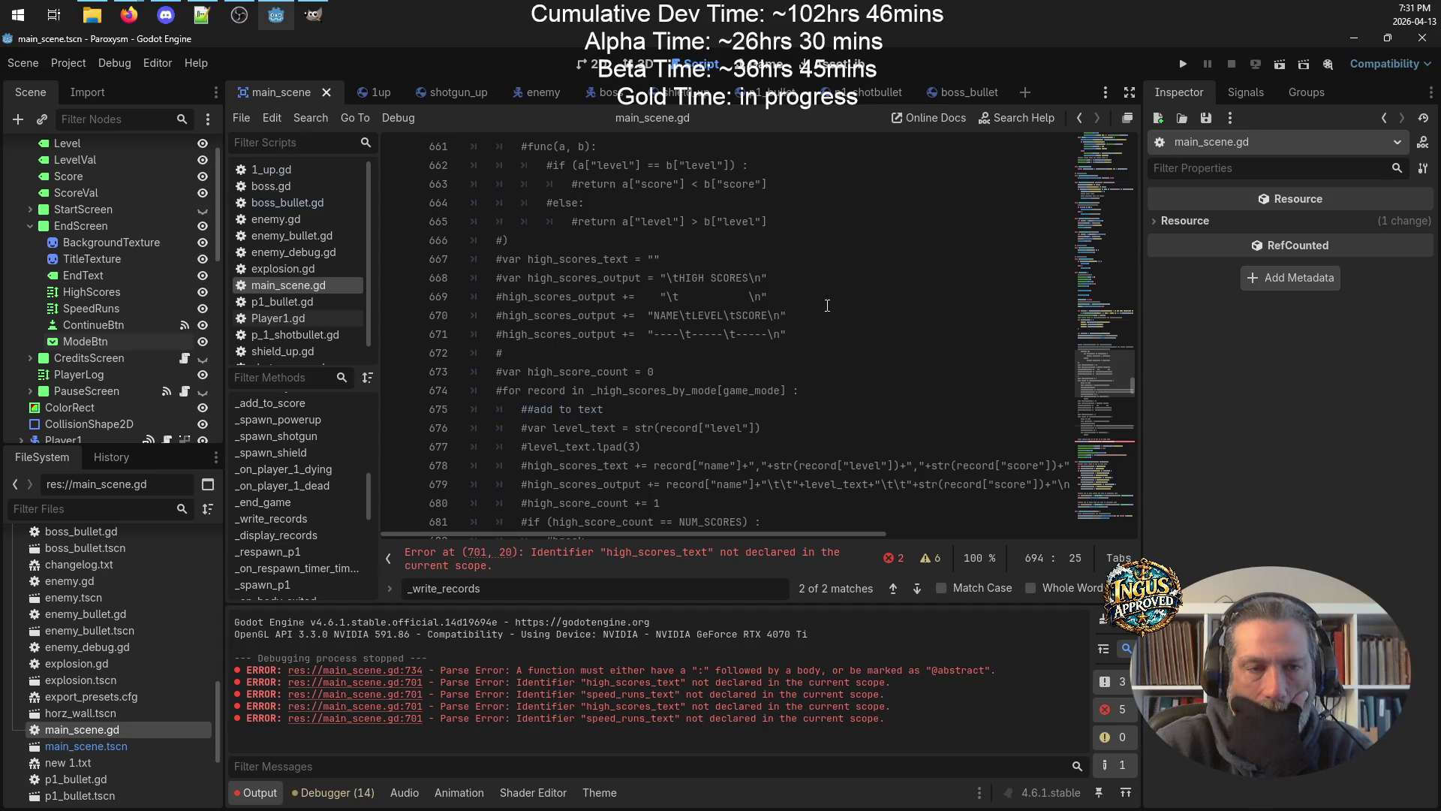
pyautogui.scroll(4, 826, 304)
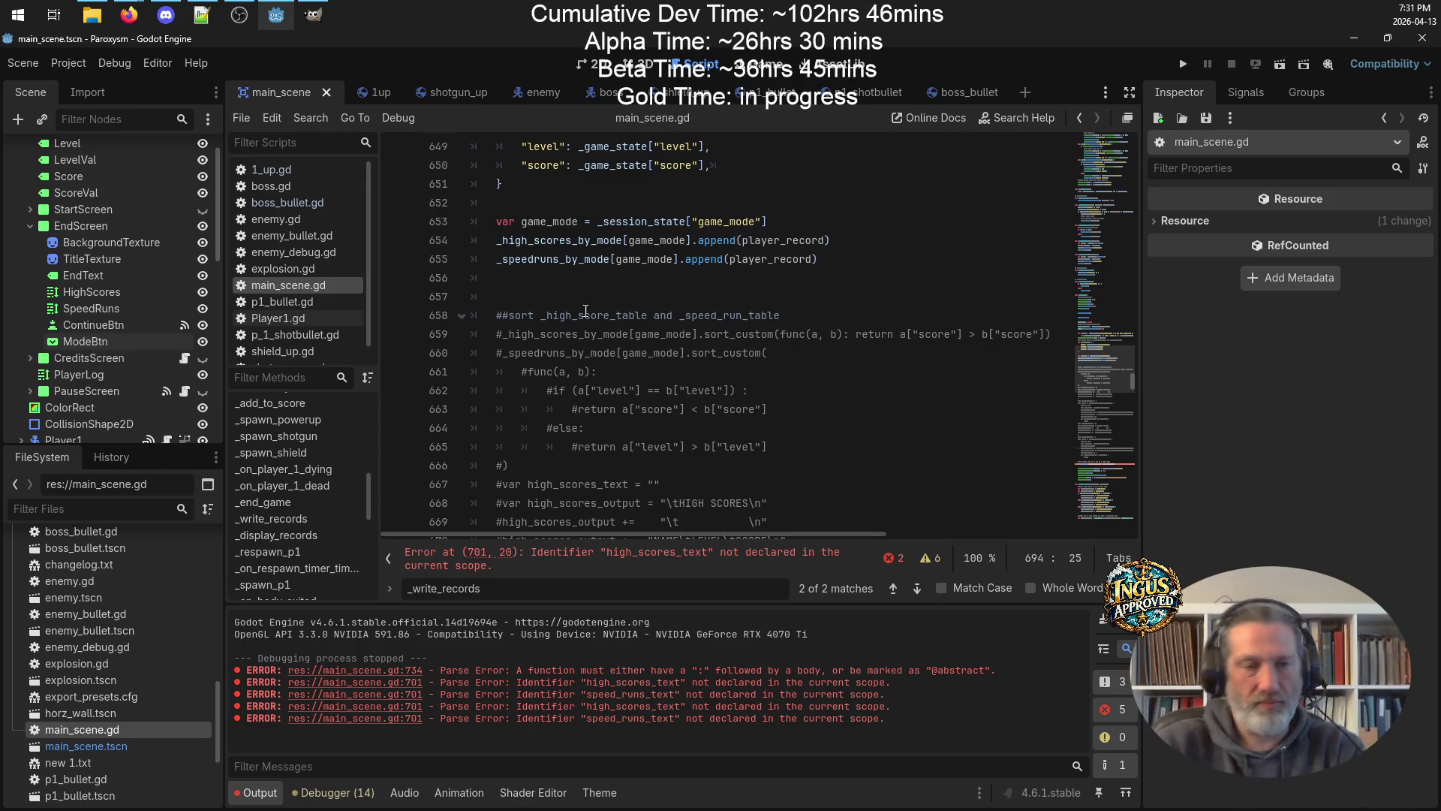
pyautogui.moveTo(538, 471)
pyautogui.mouseDown()
pyautogui.moveTo(518, 432)
pyautogui.moveTo(366, 337)
pyautogui.mouseUp()
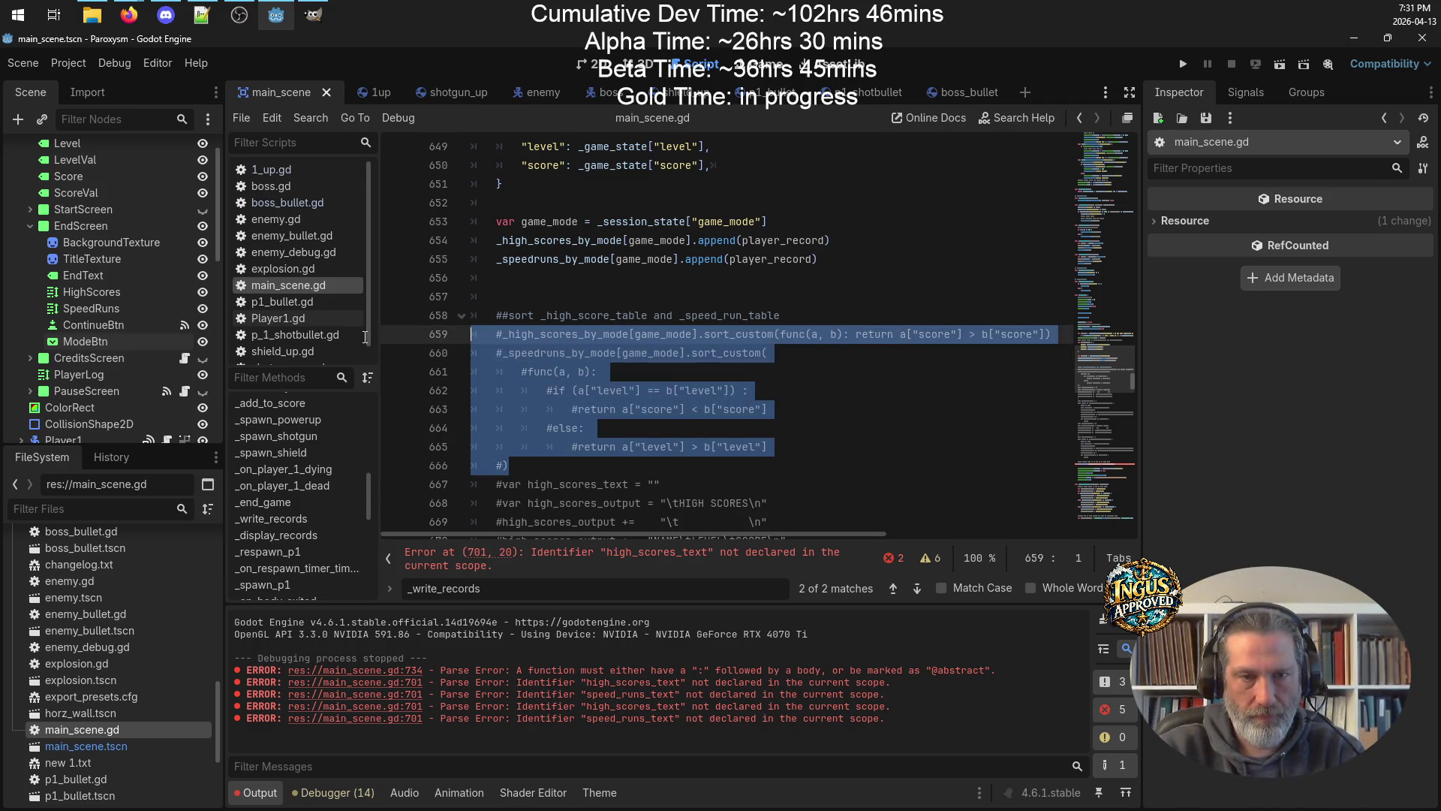
# Tidy the blank lines around the sort block, uncomment lines 657–664, and save main_scene.gd.
pyautogui.click(526, 296)
pyautogui.press('BackSpace')
pyautogui.press('BackSpace')
pyautogui.press('BackSpace')
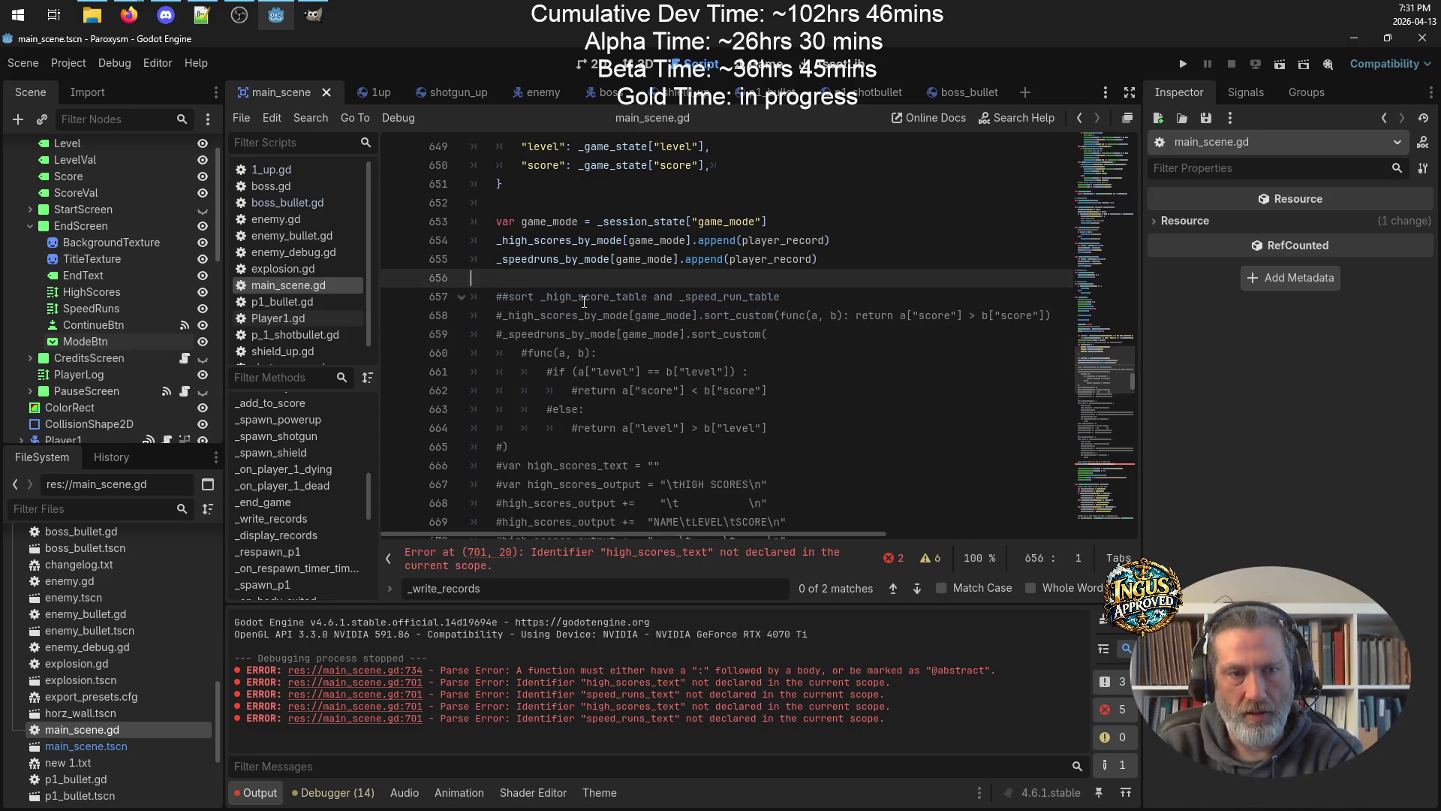
pyautogui.click(510, 428)
pyautogui.press('Return')
pyautogui.moveTo(510, 428); pyautogui.dragTo(450, 293)
pyautogui.rightClick(564, 361)
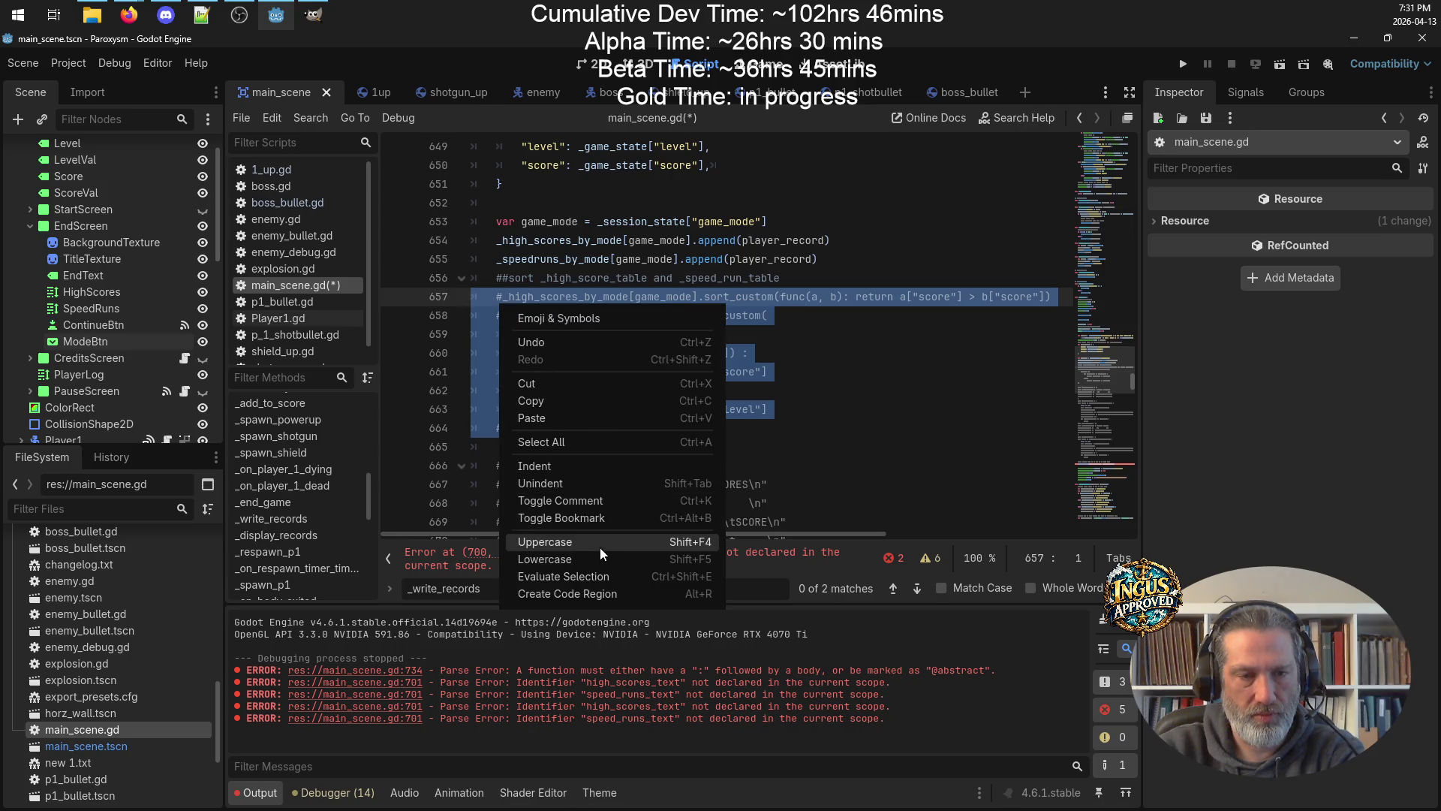
pyautogui.click(606, 503)
pyautogui.click(863, 357)
pyautogui.hotkey('ctrl', 's')
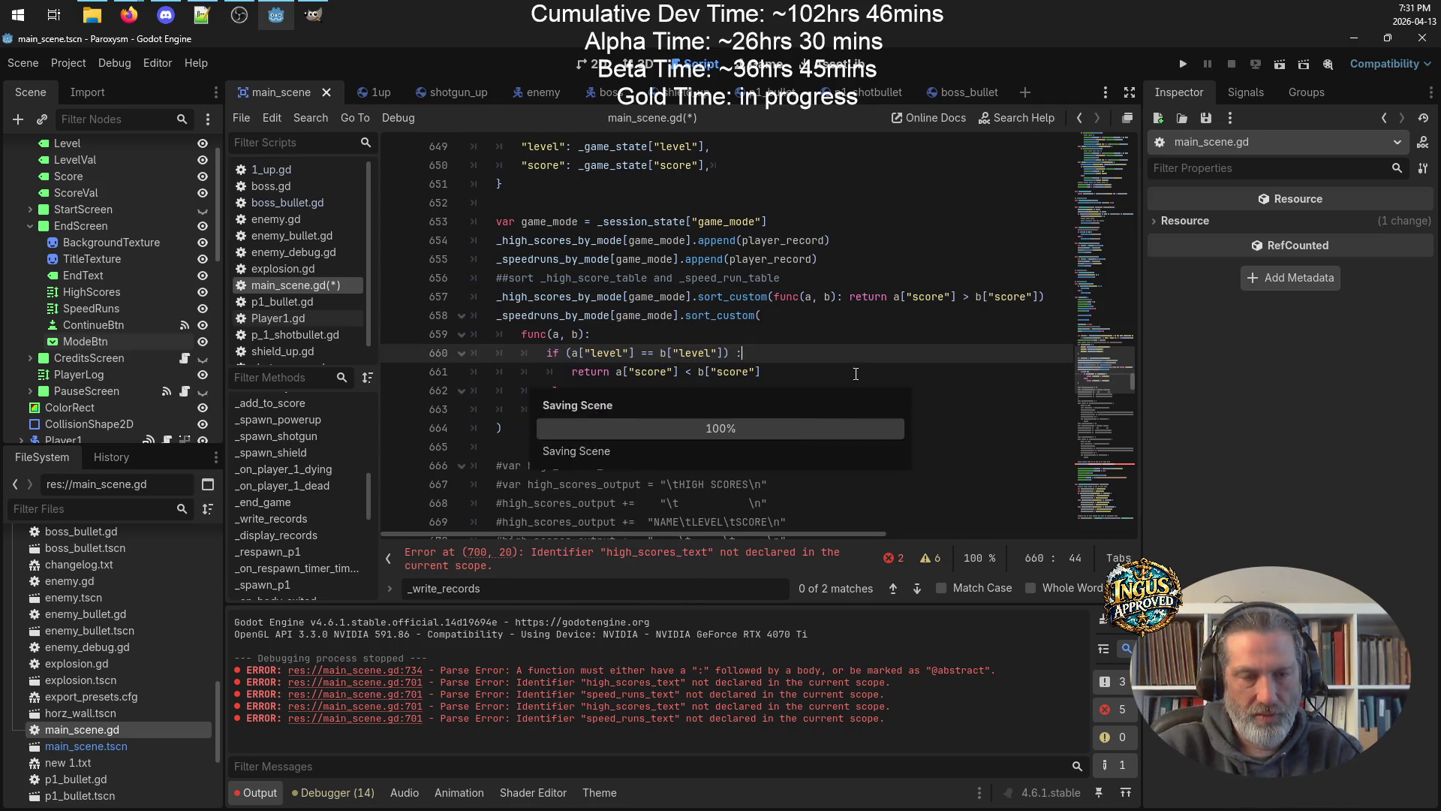
pyautogui.scroll(-10, 839, 416)
pyautogui.scroll(-14, 840, 416)
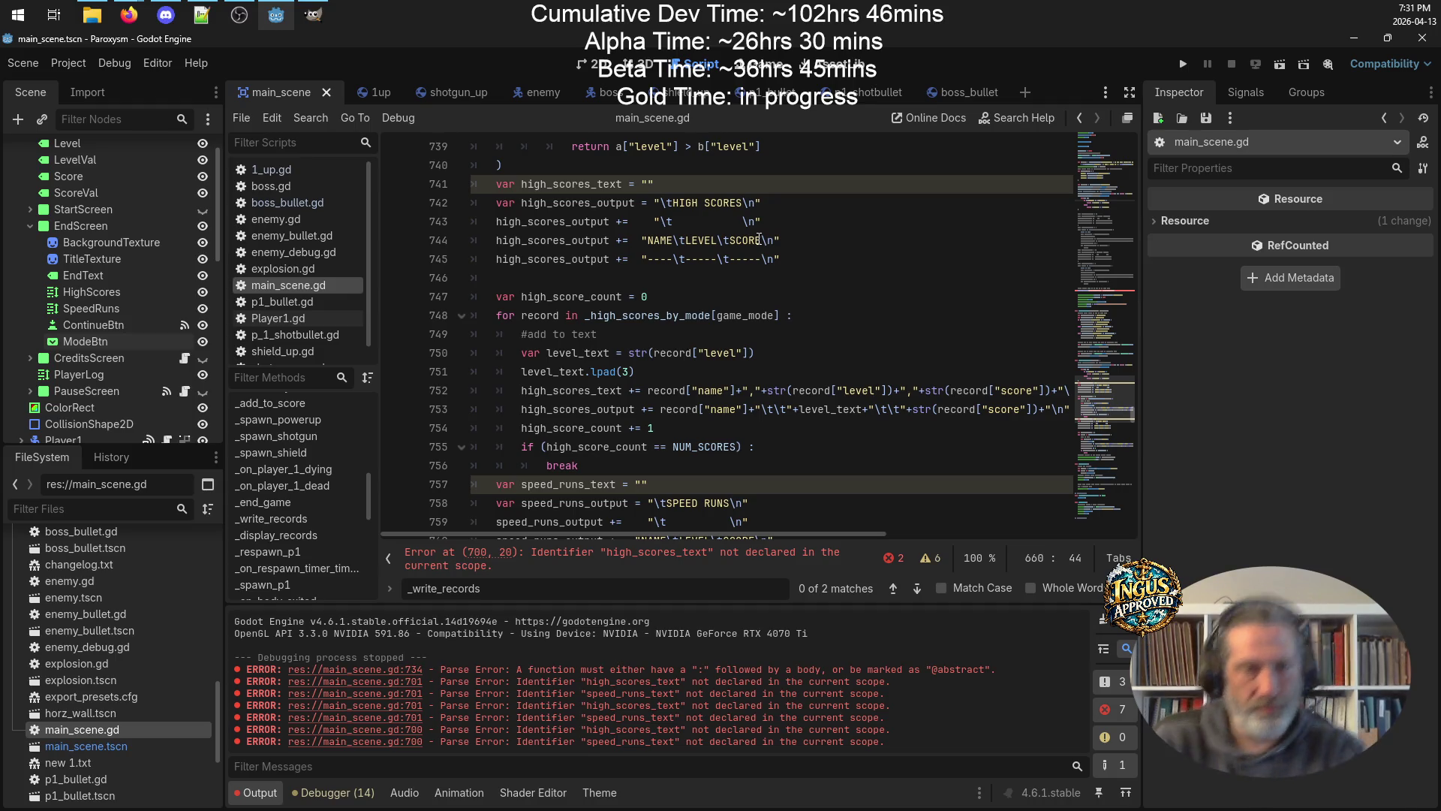
pyautogui.scroll(5, 758, 240)
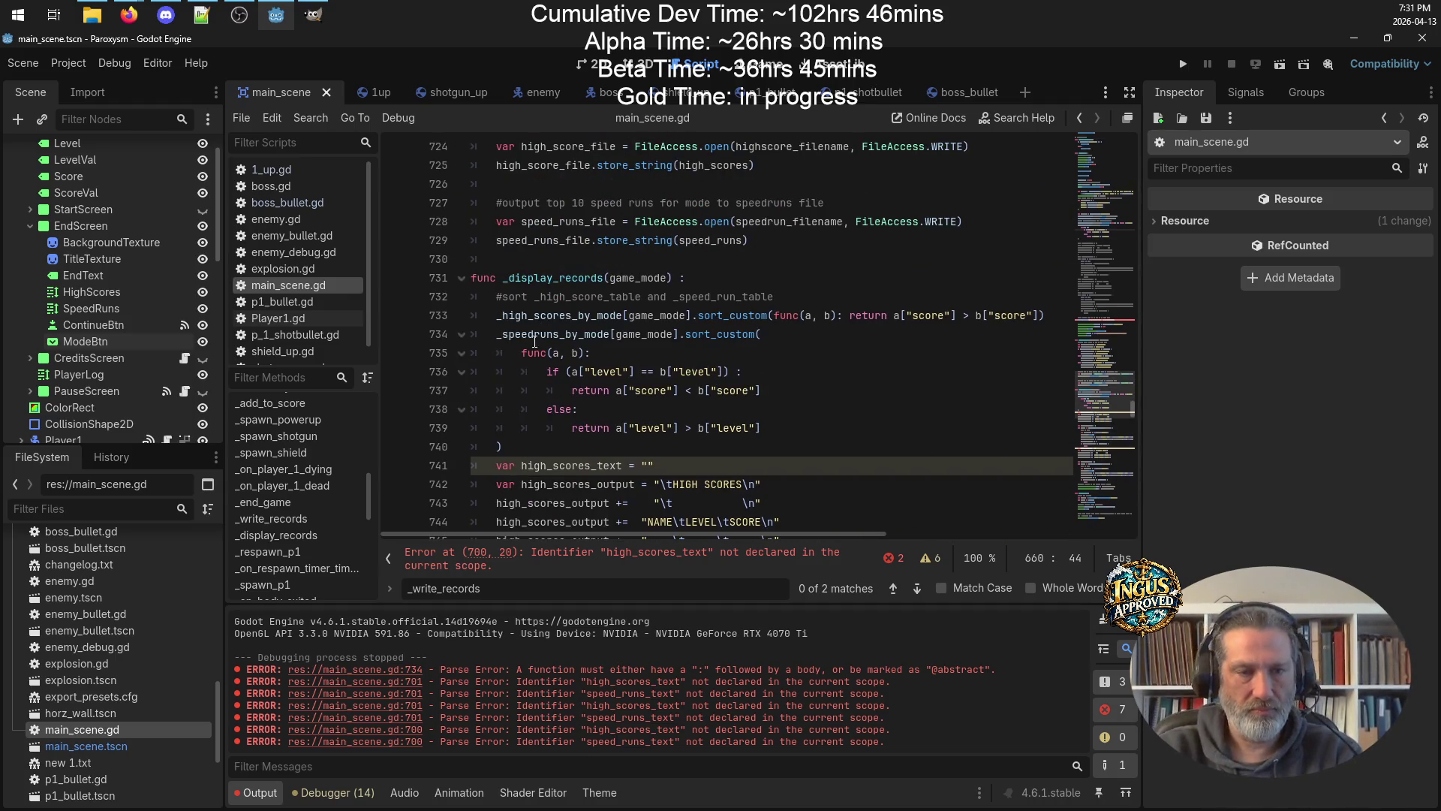
# Delete the duplicated sort code from _display_records and save main_scene.gd.
pyautogui.moveTo(529, 447)
pyautogui.mouseDown()
pyautogui.moveTo(466, 351)
pyautogui.moveTo(405, 319)
pyautogui.moveTo(416, 306)
pyautogui.mouseUp()
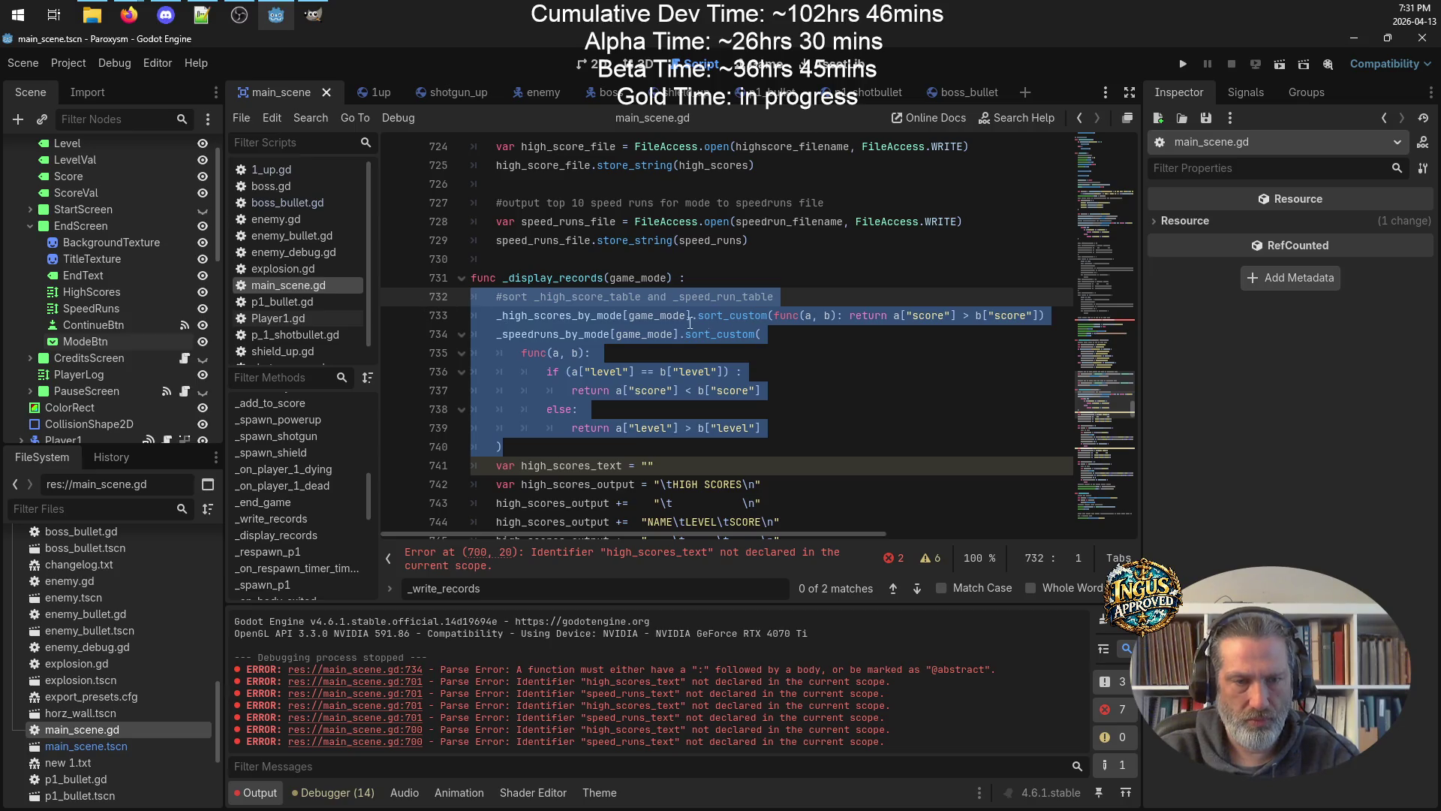
pyautogui.press('BackSpace')
pyautogui.press('BackSpace')
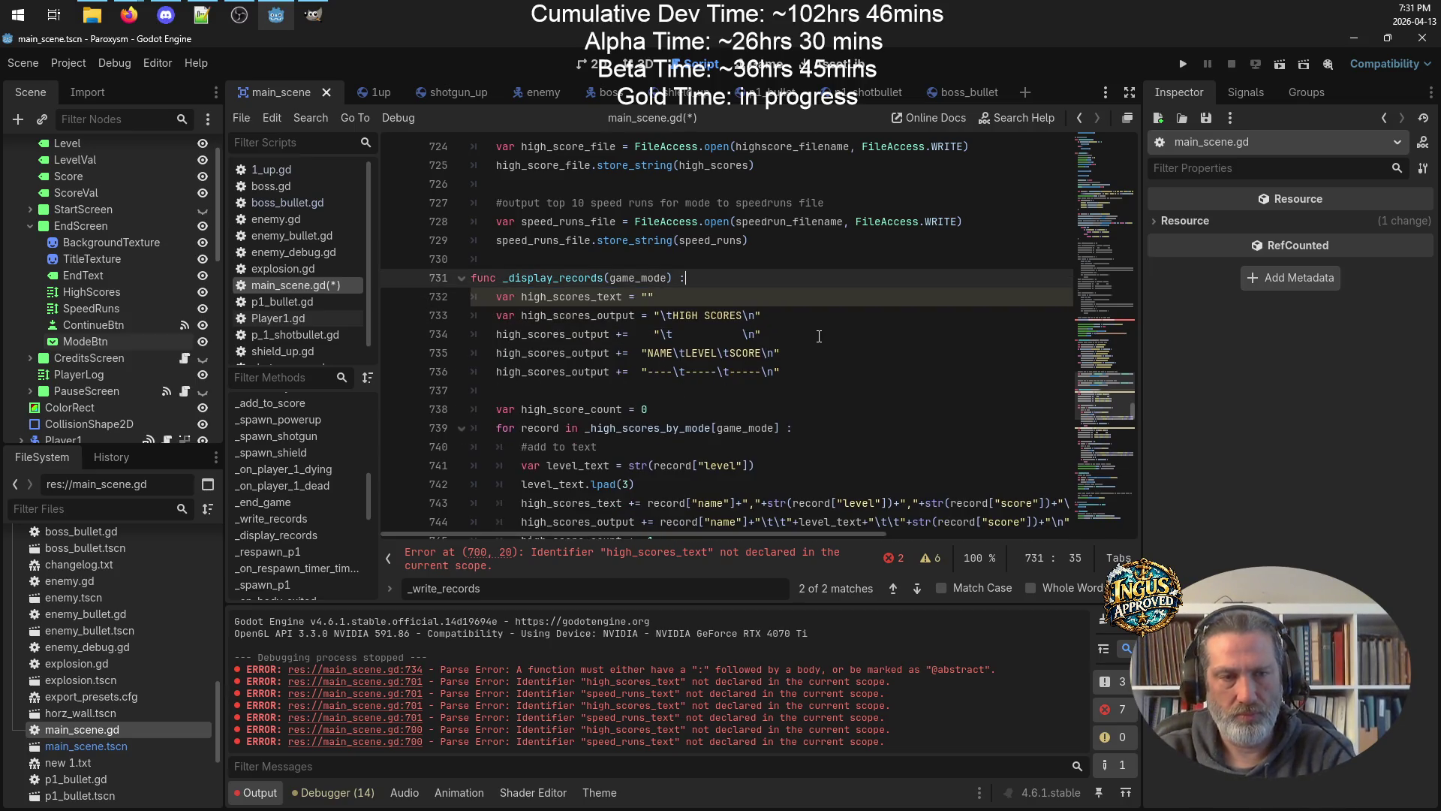
pyautogui.hotkey('ctrl', 's')
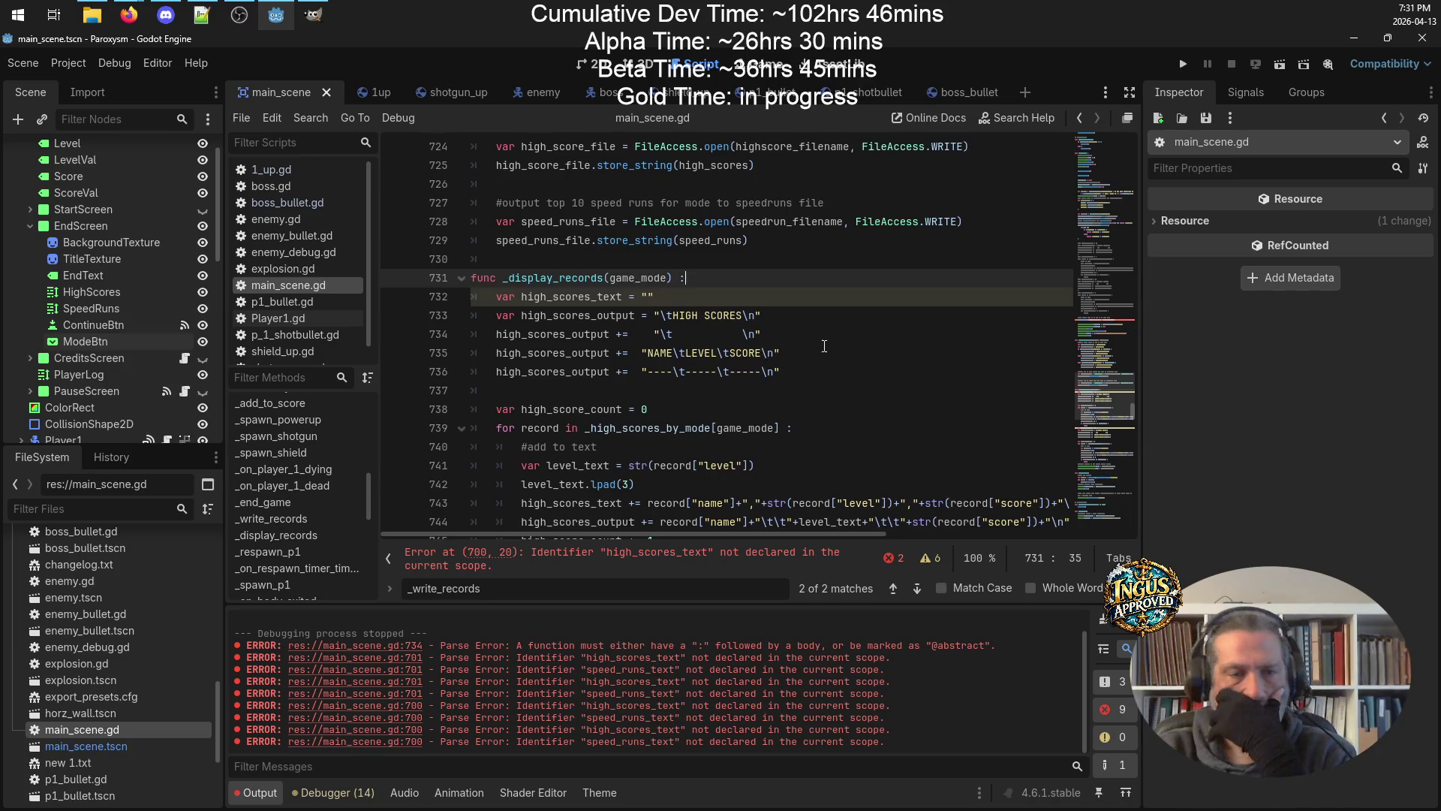
# Add a blank line after the speed-run loop's break in _display_records.
pyautogui.scroll(-3, 824, 346)
pyautogui.scroll(-6, 793, 377)
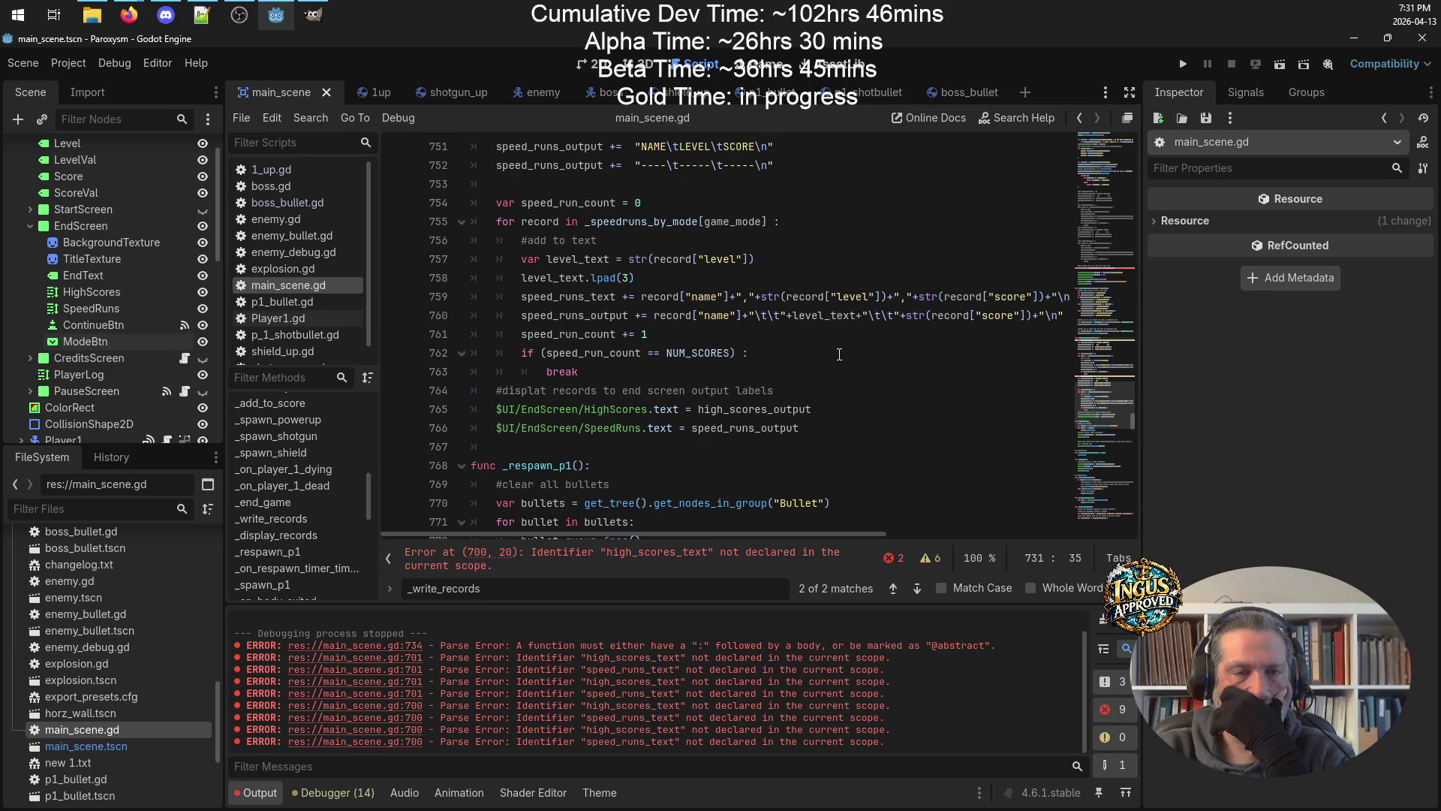
pyautogui.scroll(2, 659, 367)
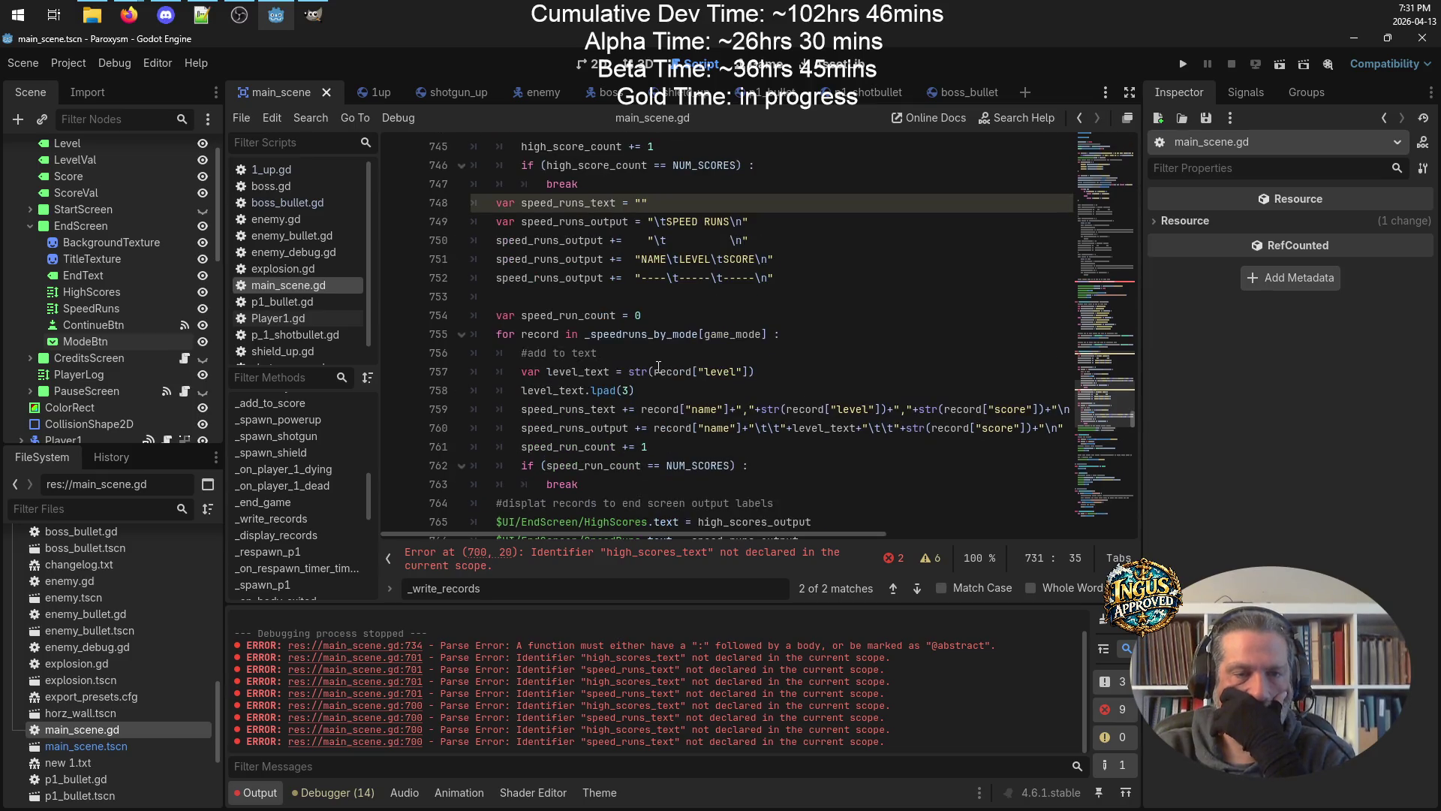
pyautogui.click(633, 486)
pyautogui.press('Return')
pyautogui.click(599, 301)
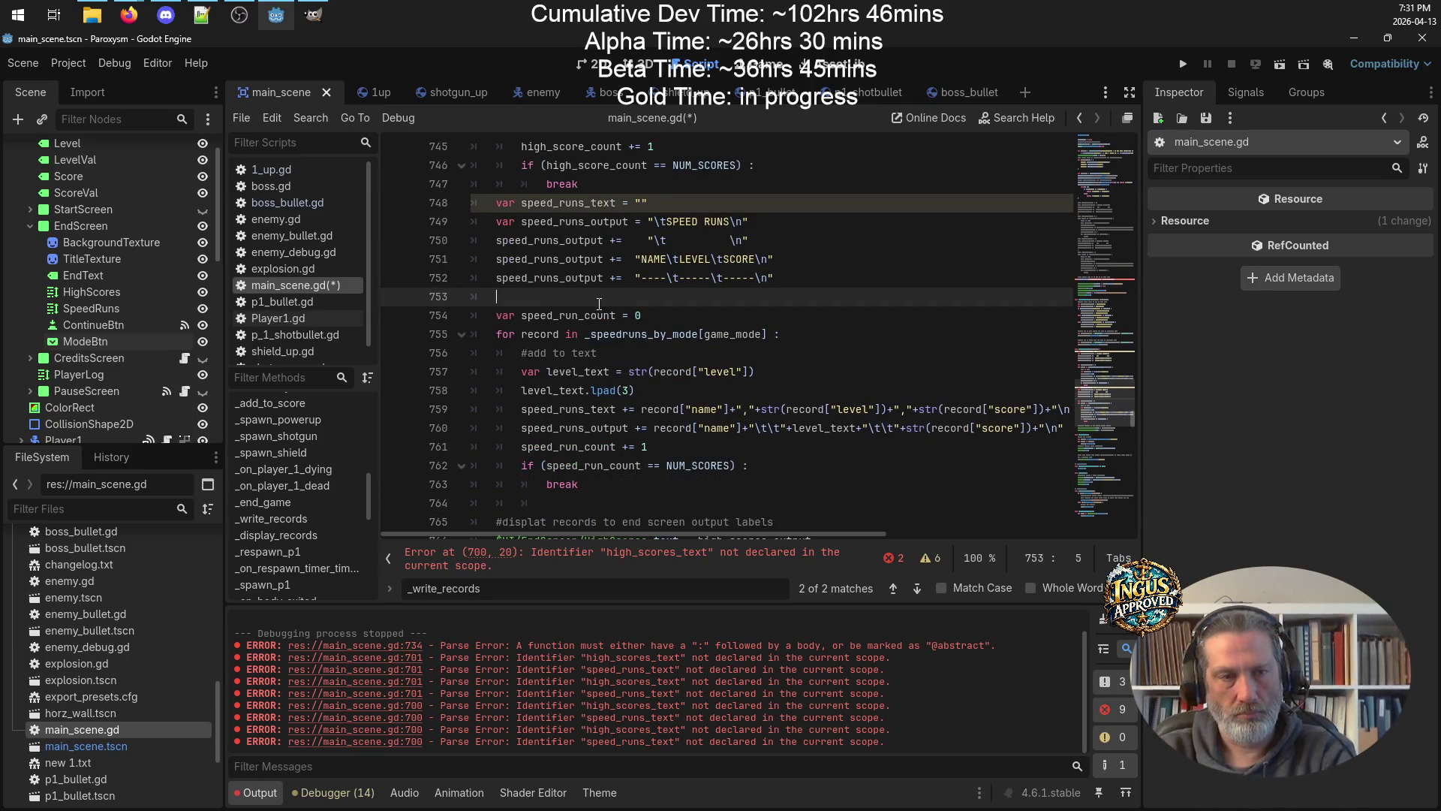
pyautogui.scroll(5, 601, 304)
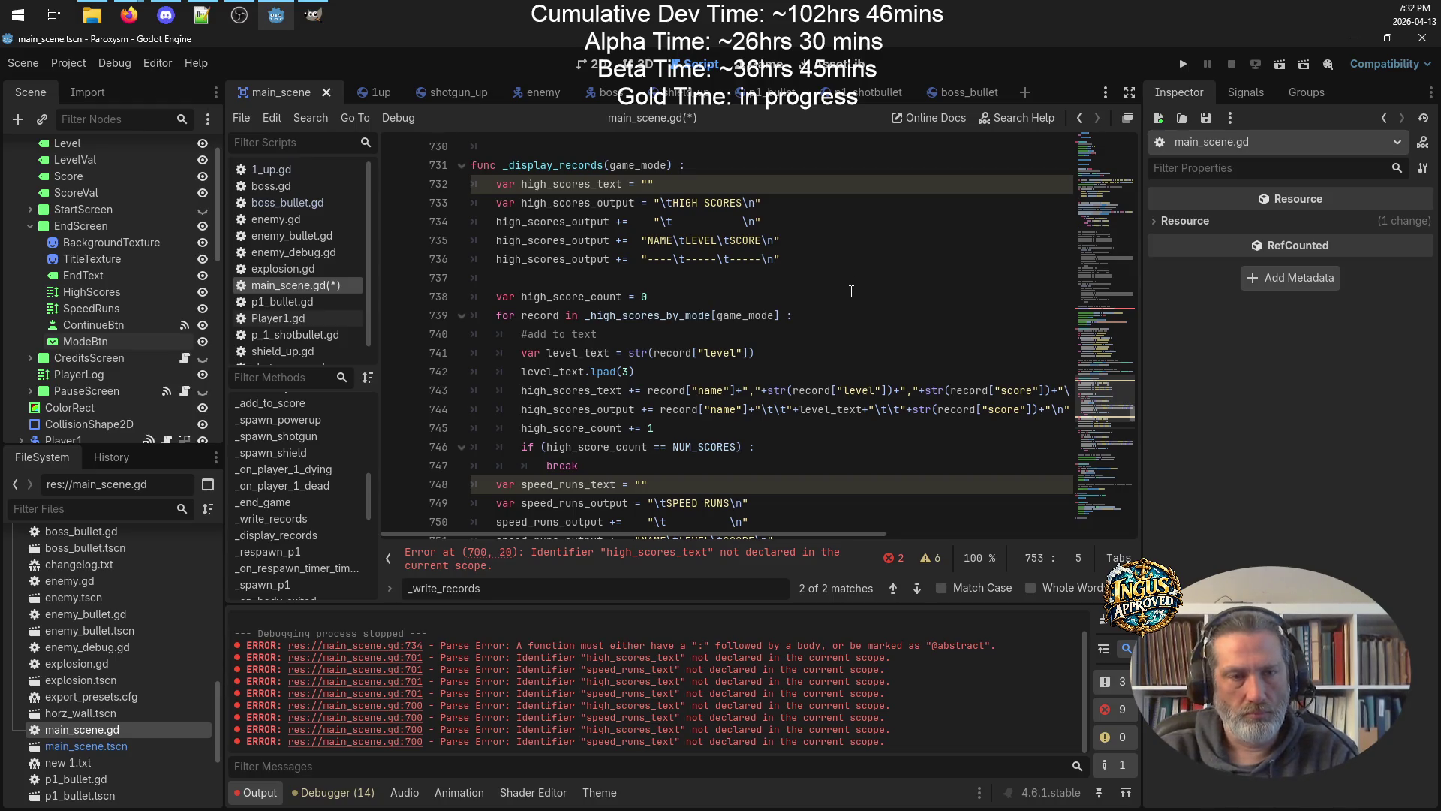
# Select the high-score and speed-run formatting code in _display_records.
pyautogui.scroll(-1, 782, 279)
pyautogui.scroll(2, 781, 279)
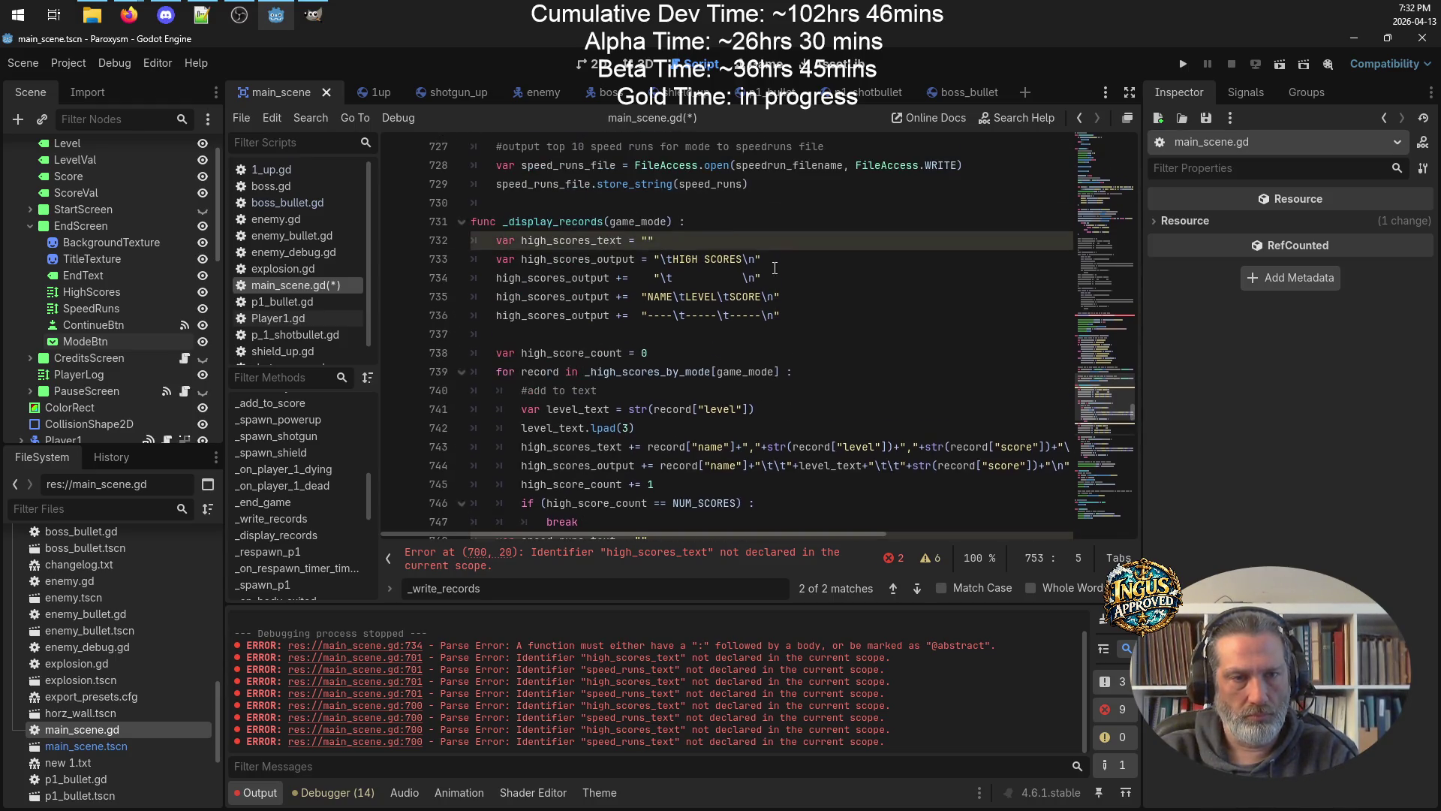
pyautogui.doubleClick(591, 278)
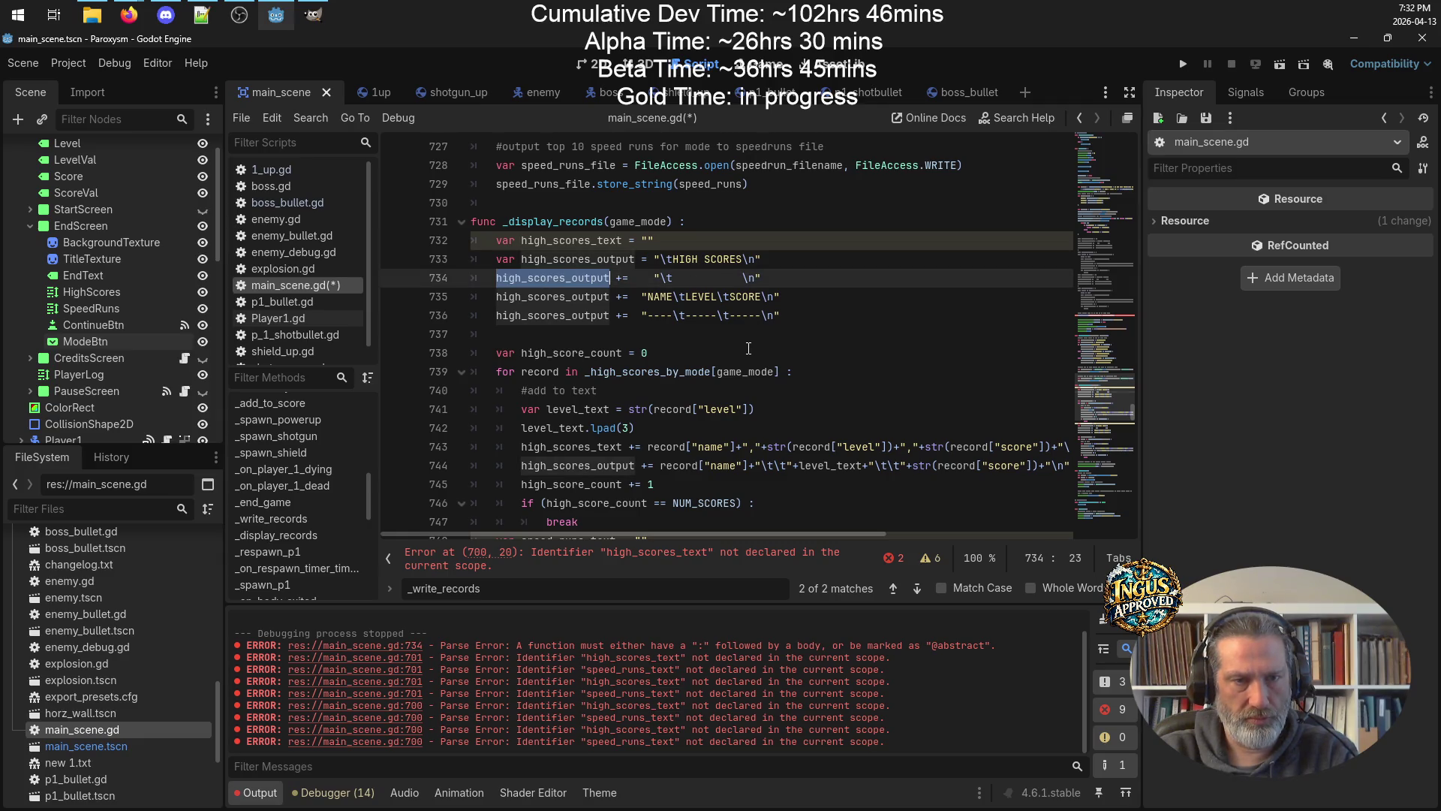
pyautogui.scroll(-9, 635, 326)
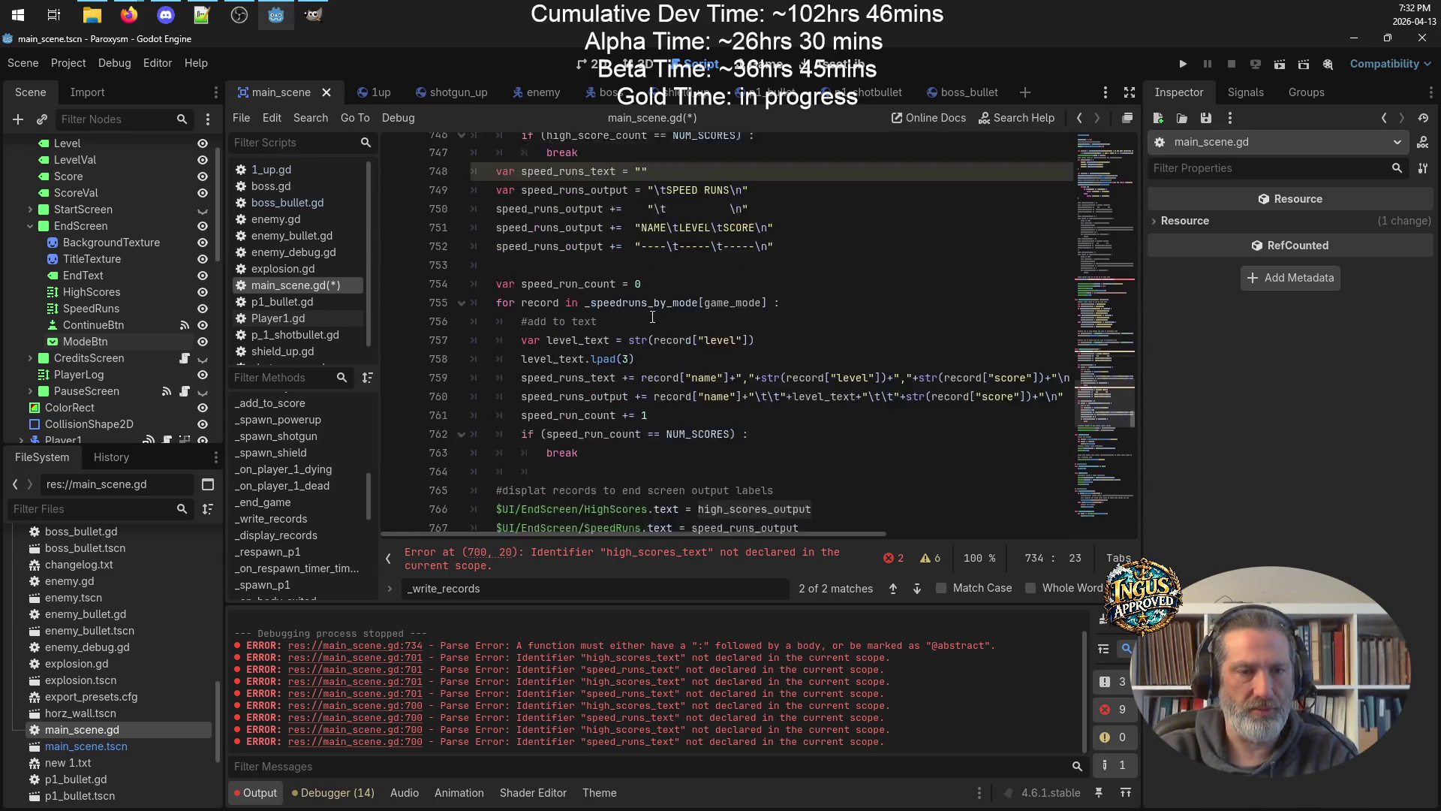
pyautogui.moveTo(636, 325)
pyautogui.mouseDown()
pyautogui.moveTo(526, 225)
pyautogui.moveTo(495, 139)
pyautogui.moveTo(481, 282)
pyautogui.moveTo(403, 299)
pyautogui.mouseUp()
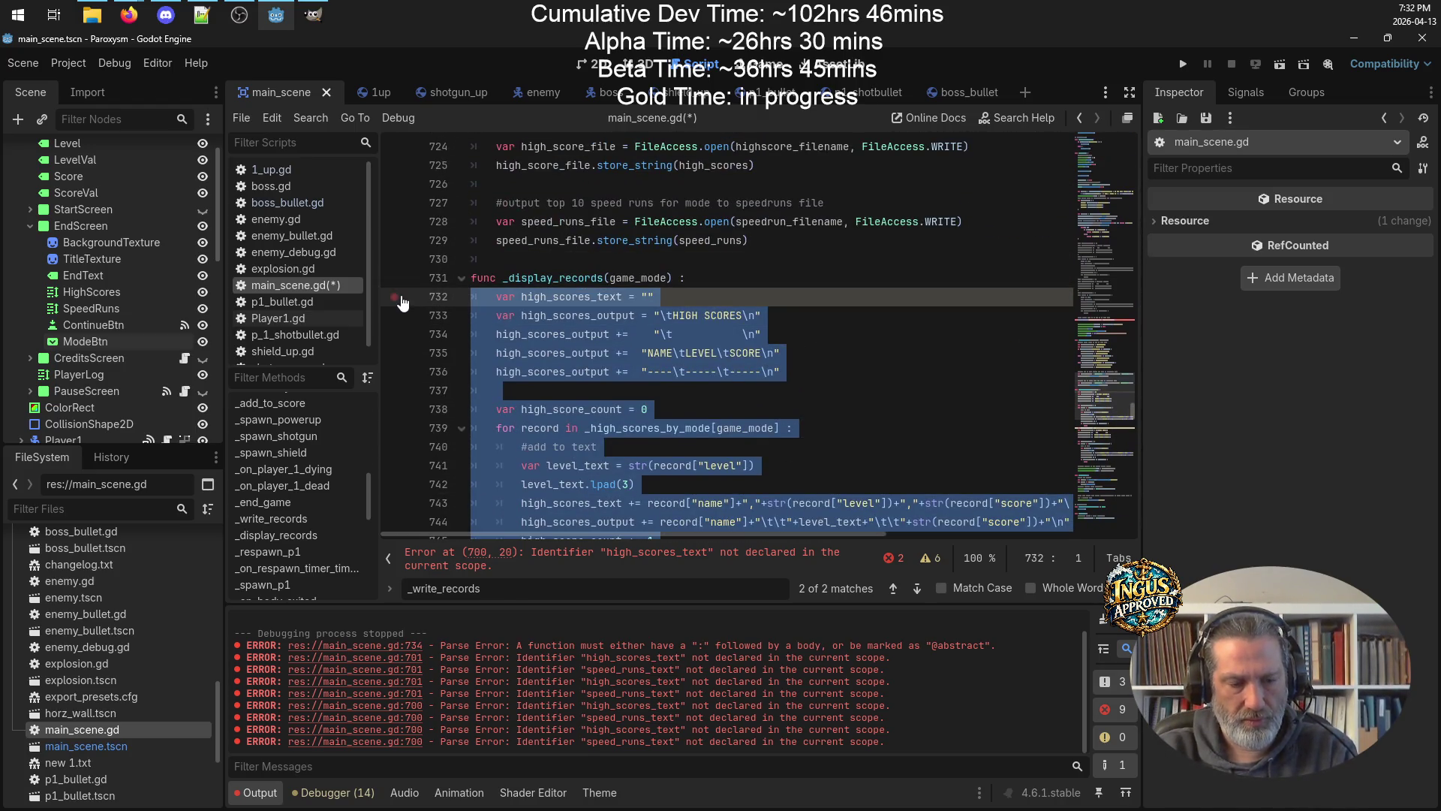
# Paste the formatting code onto the blank line after the sort block in _end_game.
pyautogui.scroll(1, 524, 315)
pyautogui.scroll(12, 523, 315)
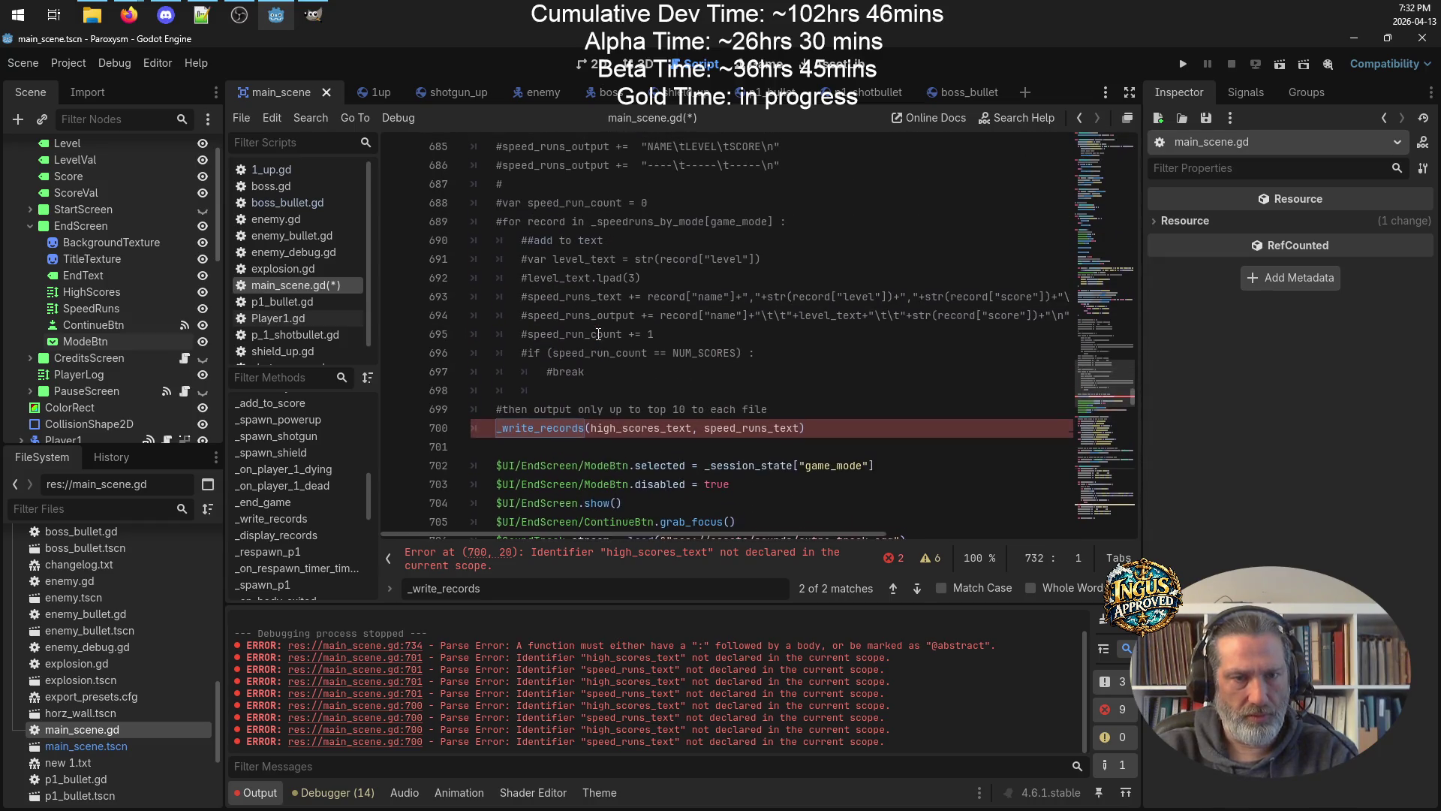
pyautogui.scroll(4, 607, 328)
pyautogui.scroll(4, 606, 327)
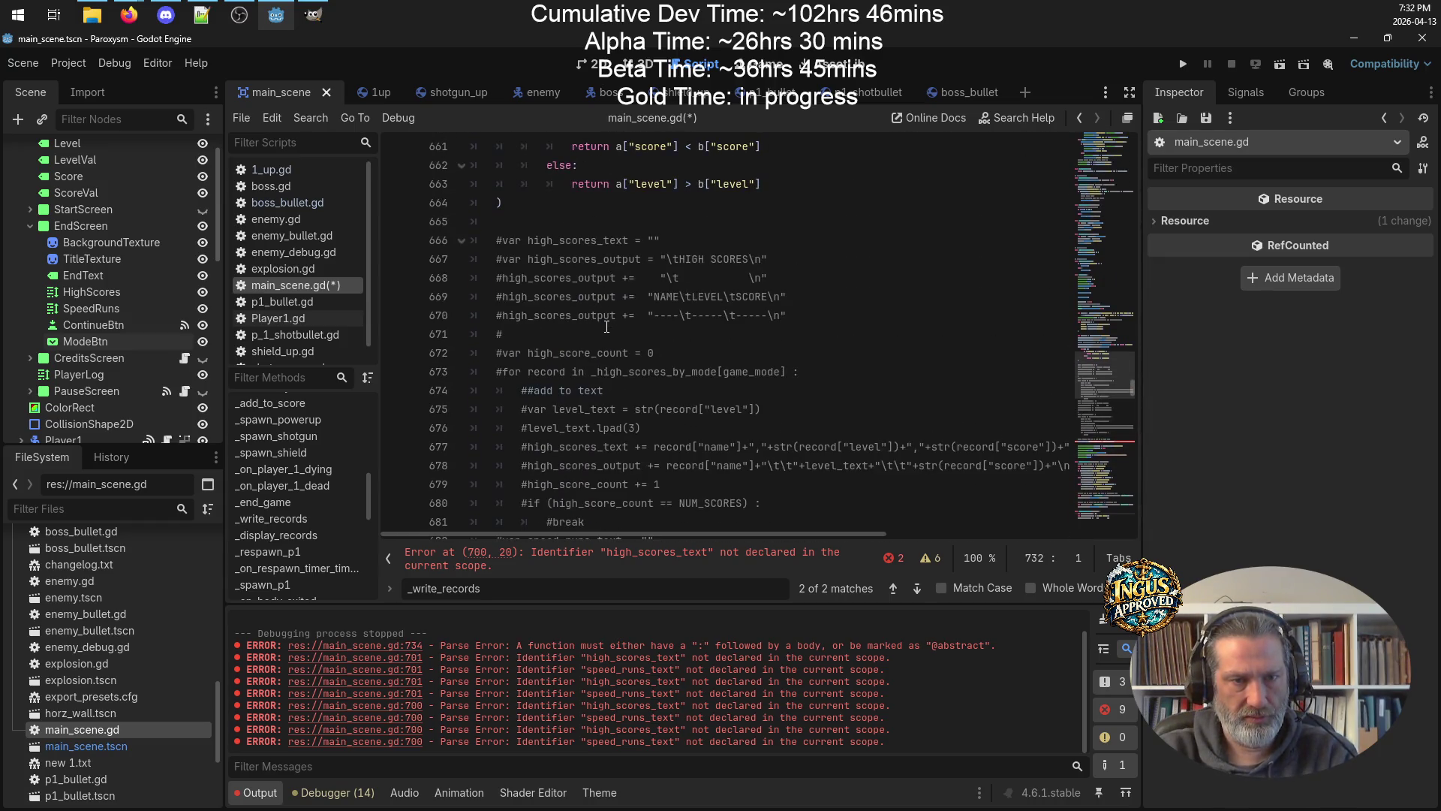
pyautogui.scroll(4, 606, 327)
pyautogui.scroll(5, 607, 327)
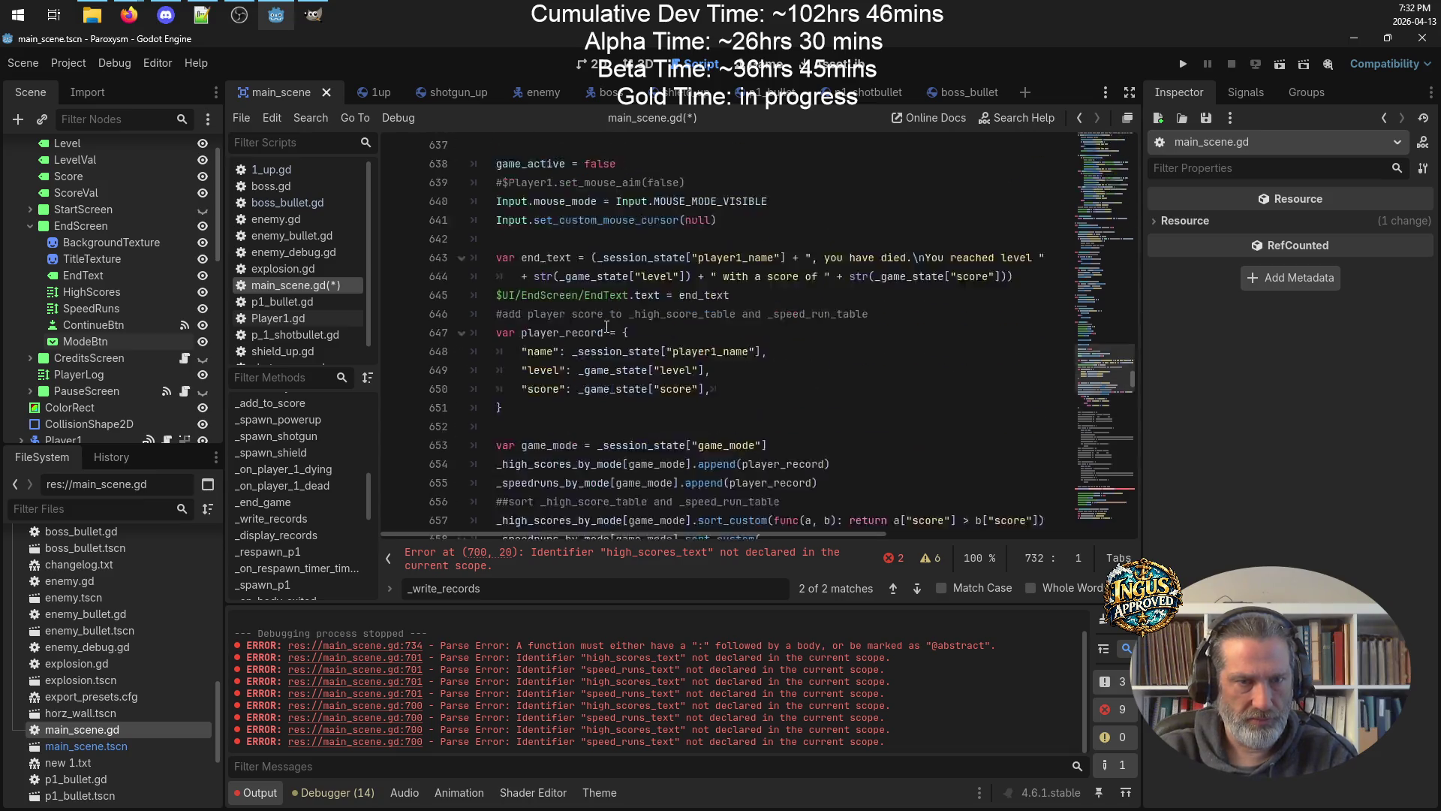
pyautogui.scroll(-10, 514, 250)
pyautogui.scroll(5, 514, 250)
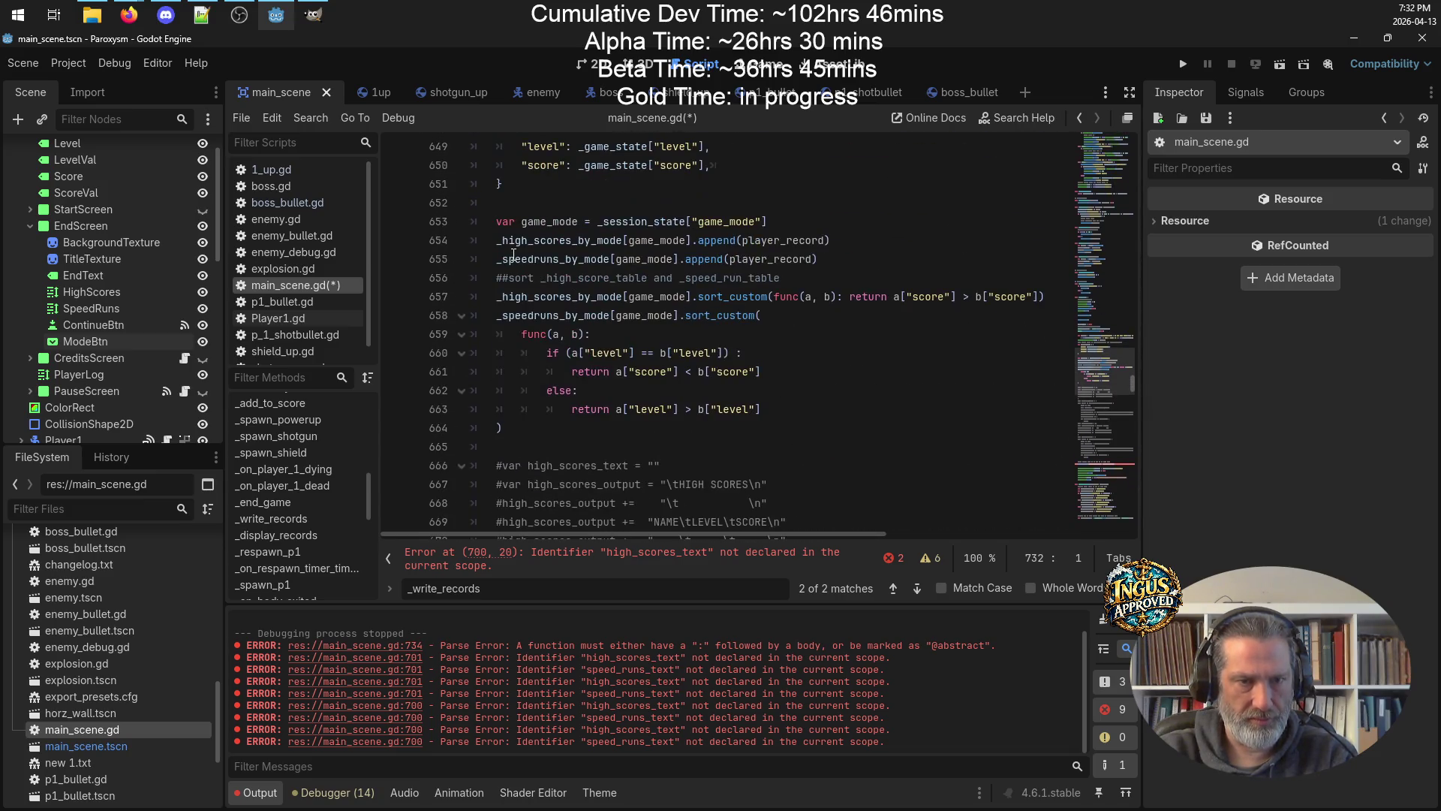
pyautogui.click(552, 446)
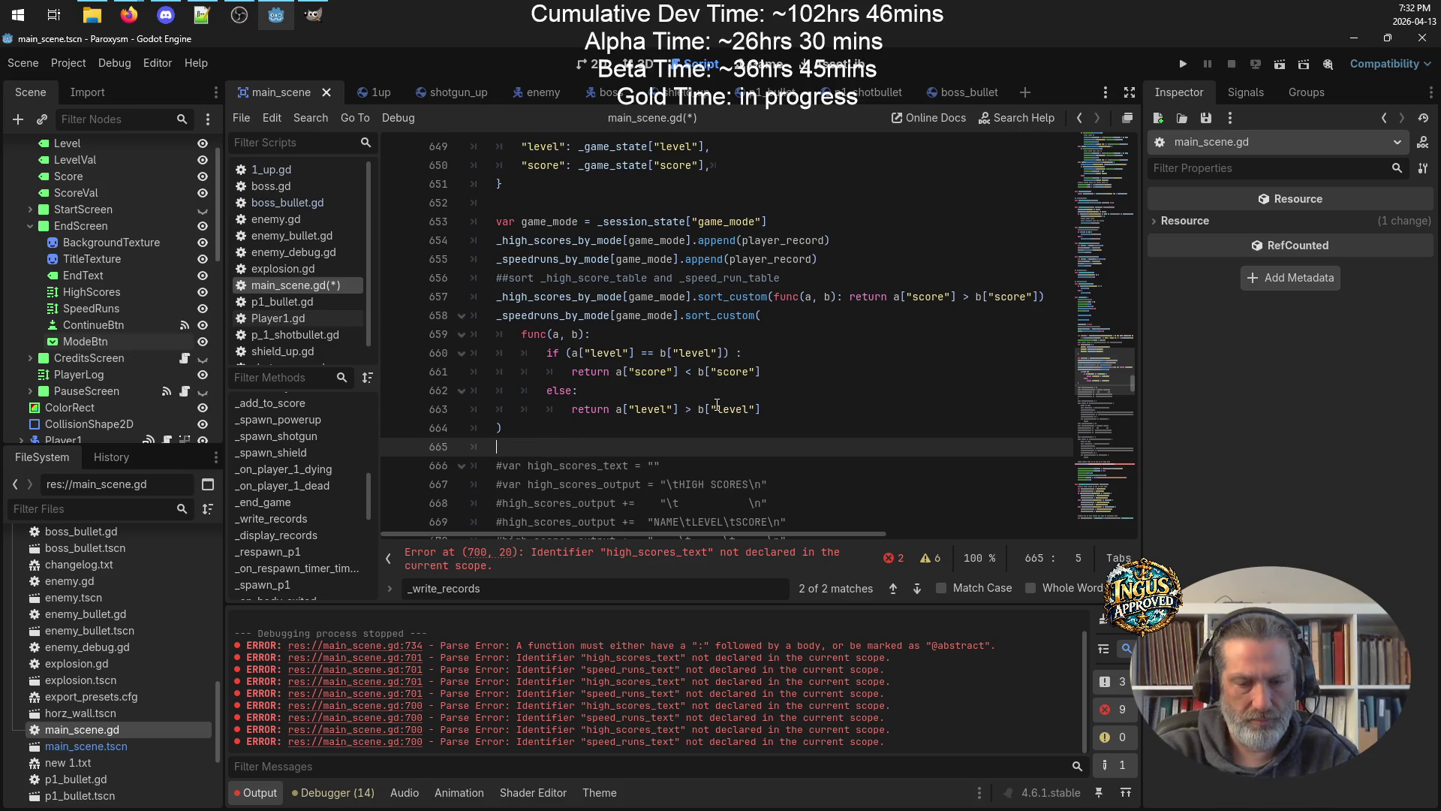
pyautogui.hotkey('ctrl', 'z')
pyautogui.hotkey('ctrl', 'z')
pyautogui.hotkey('ctrl', 'z')
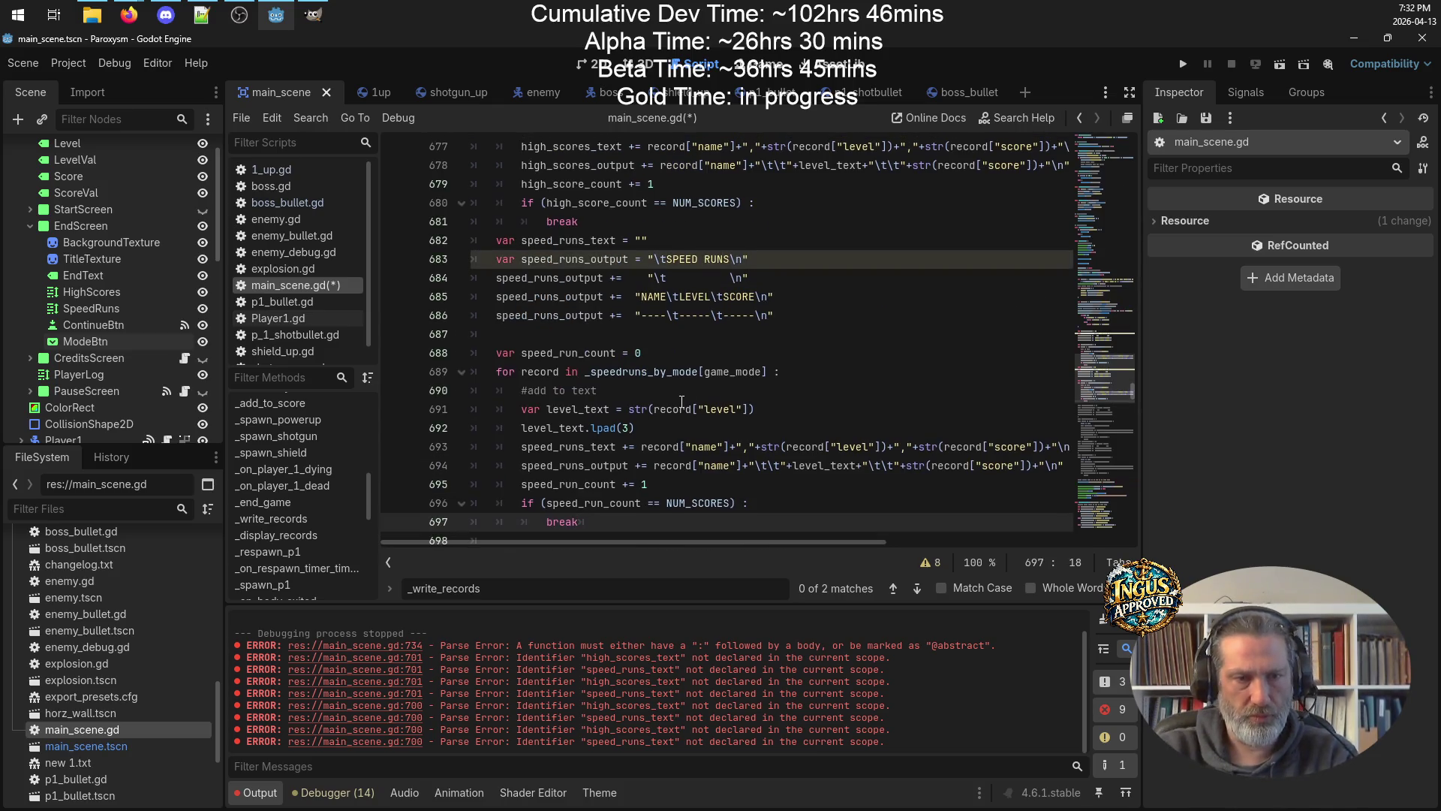
# Remove the high_scores_output header lines and append line from the pasted code.
pyautogui.scroll(8, 681, 400)
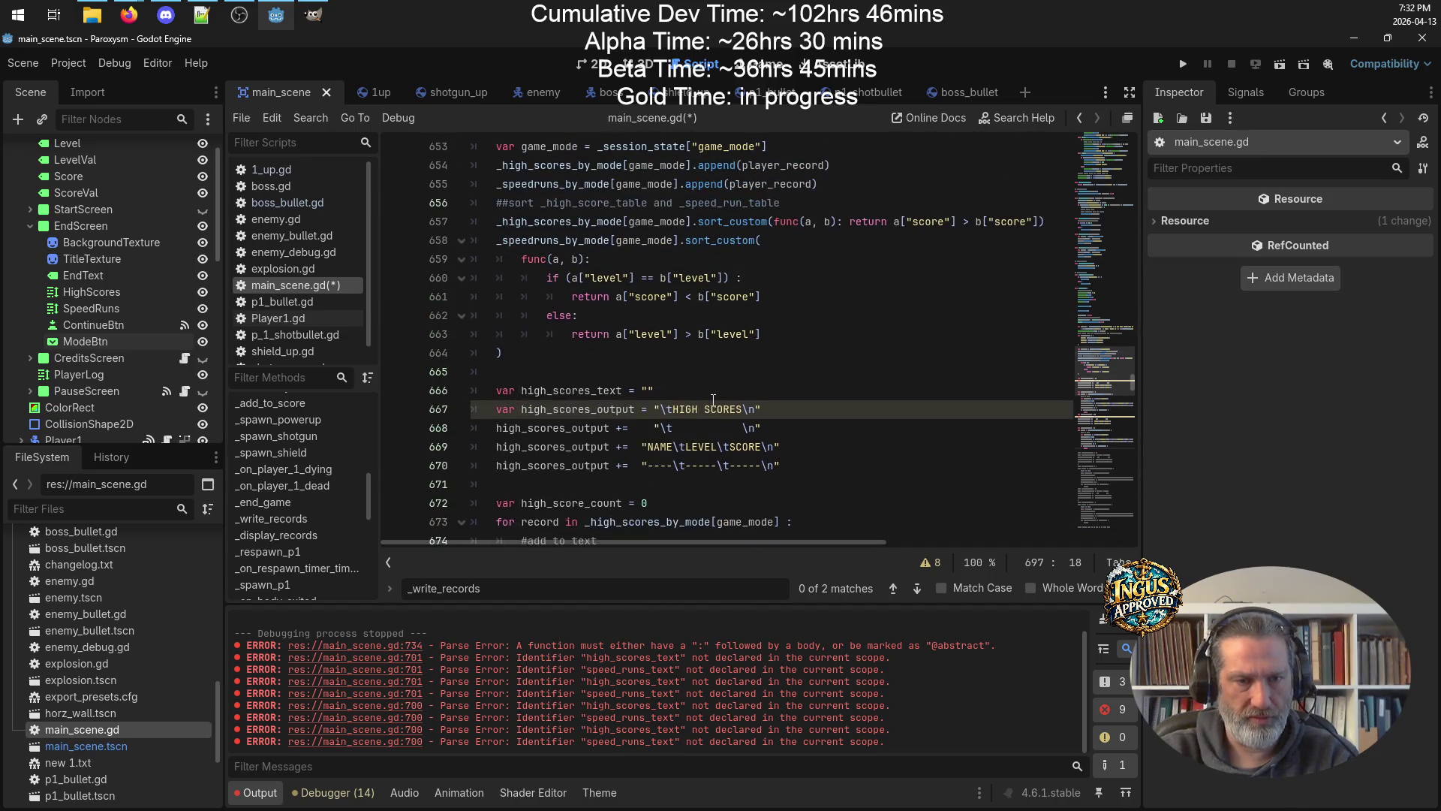
pyautogui.moveTo(849, 464); pyautogui.dragTo(411, 408)
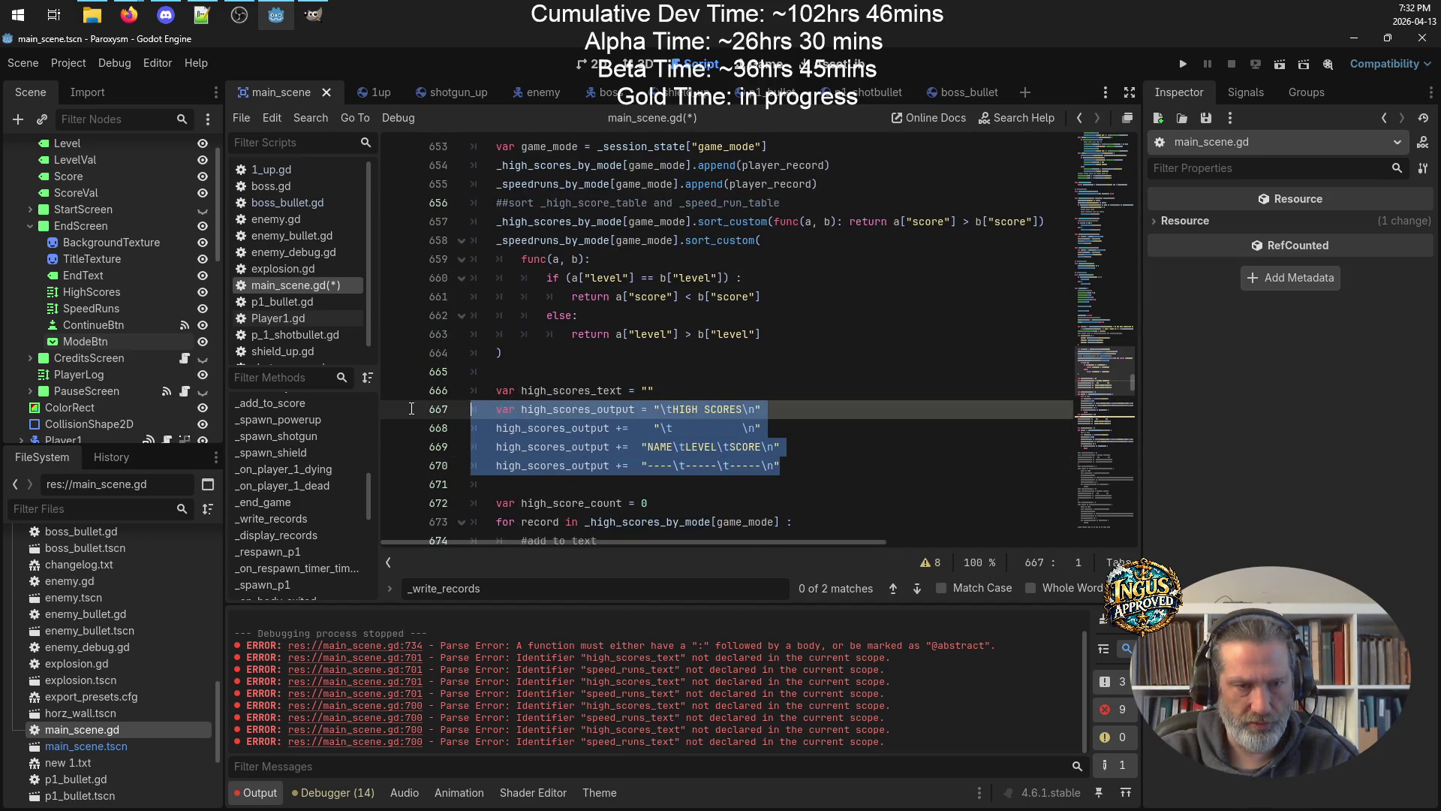
pyautogui.press('Delete')
pyautogui.scroll(-2, 526, 360)
pyautogui.click(545, 310)
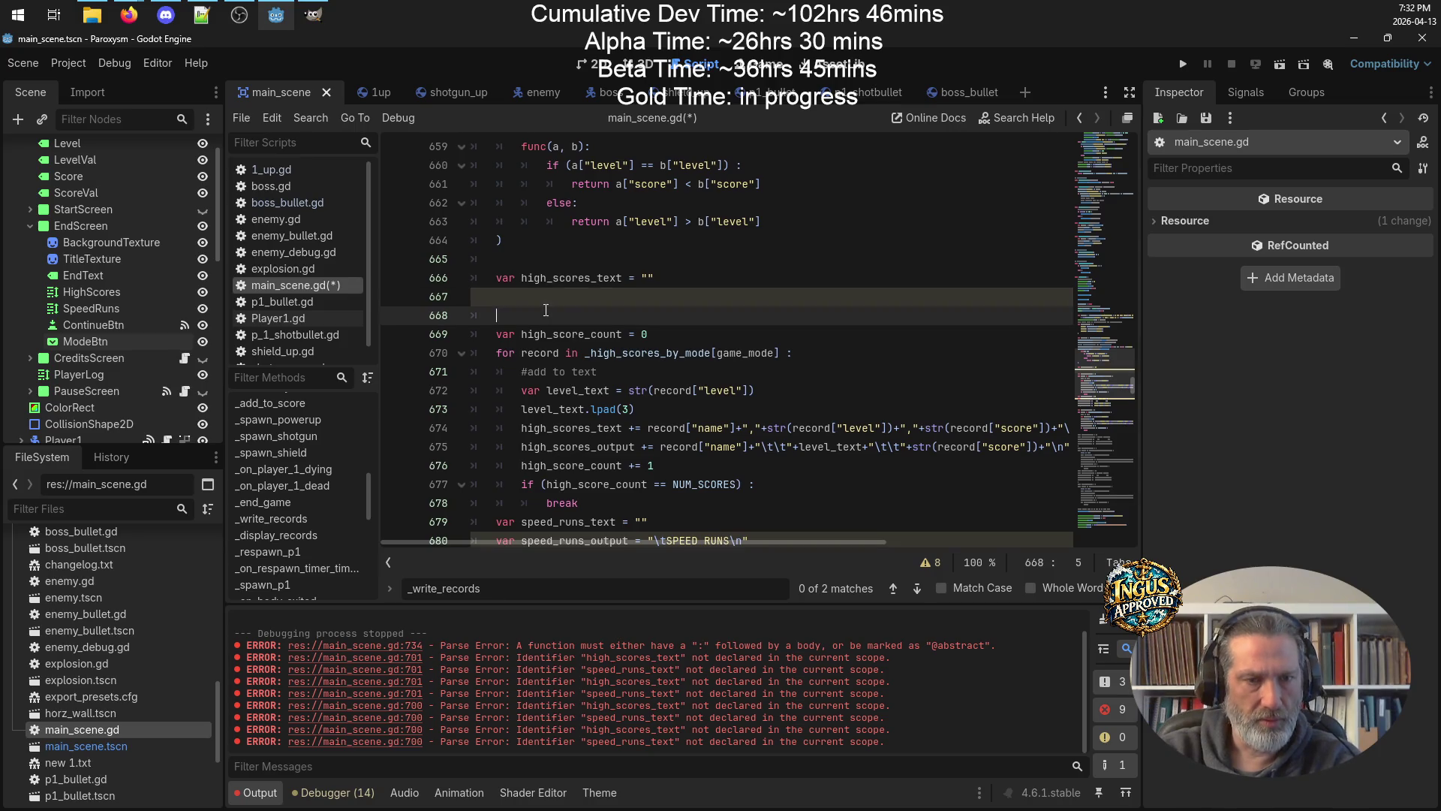
pyautogui.press('BackSpace')
pyautogui.press('BackSpace')
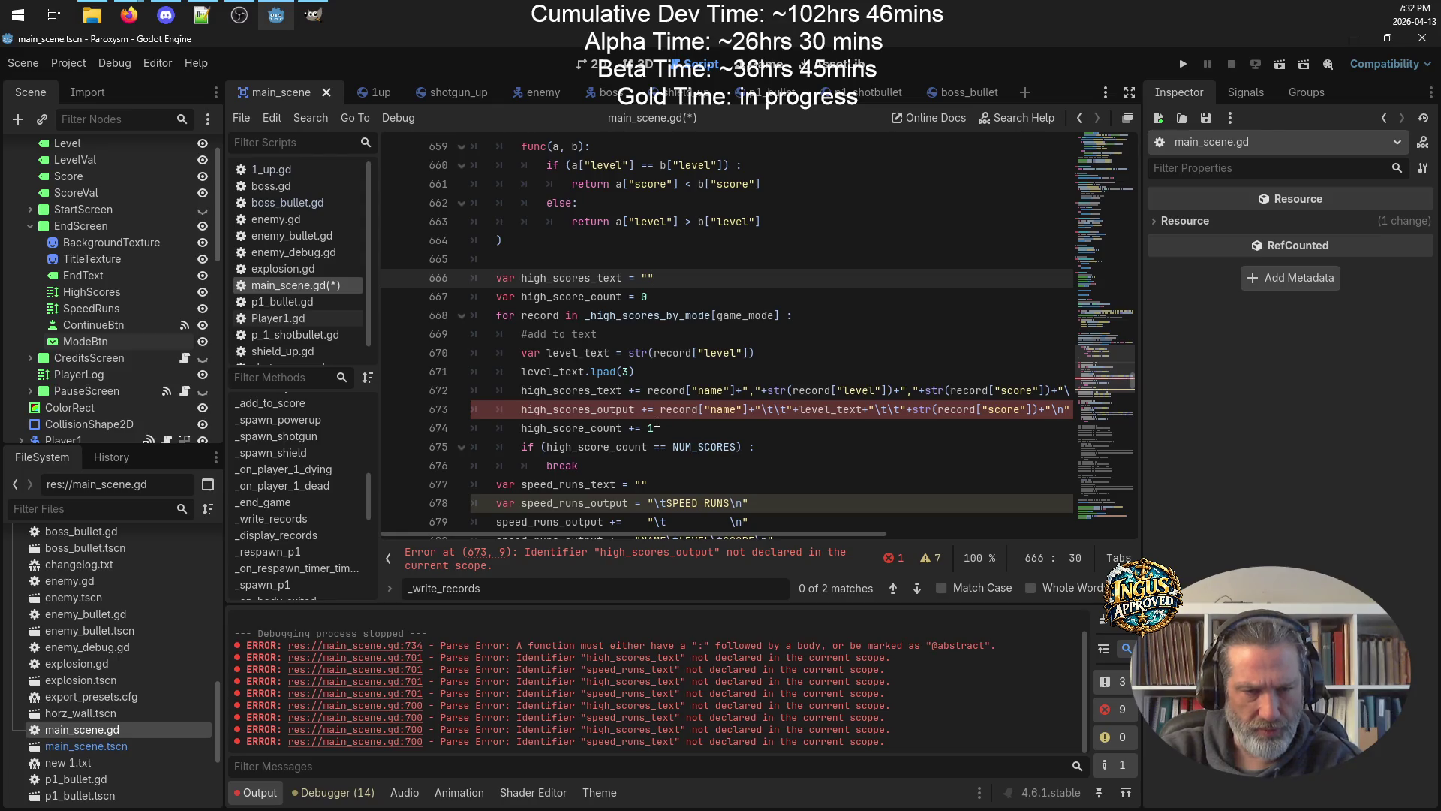
pyautogui.tripleClick(563, 409)
pyautogui.press('Delete')
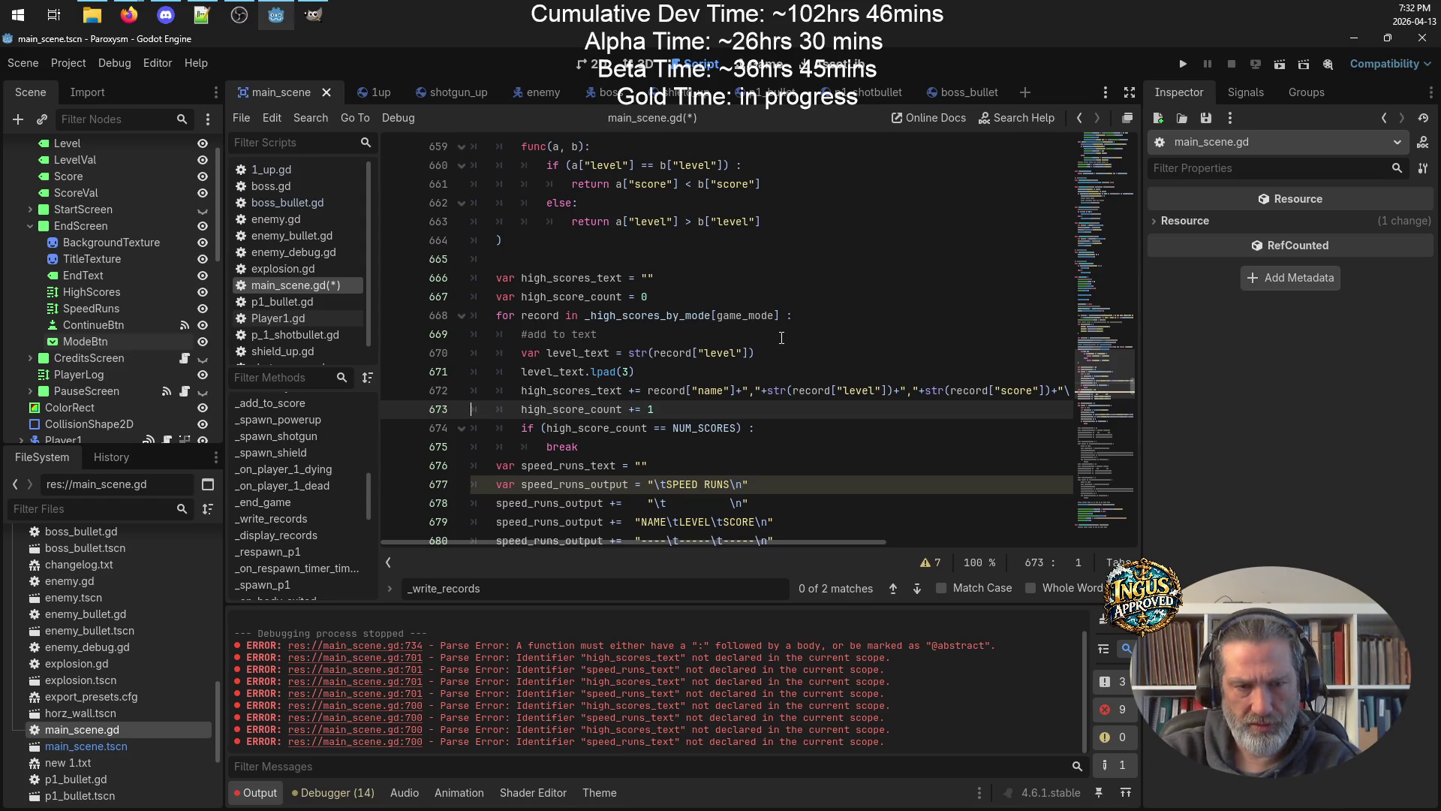
# Remove the speed_runs_output header lines, keeping a blank line after the high-score loop.
pyautogui.scroll(-2, 782, 338)
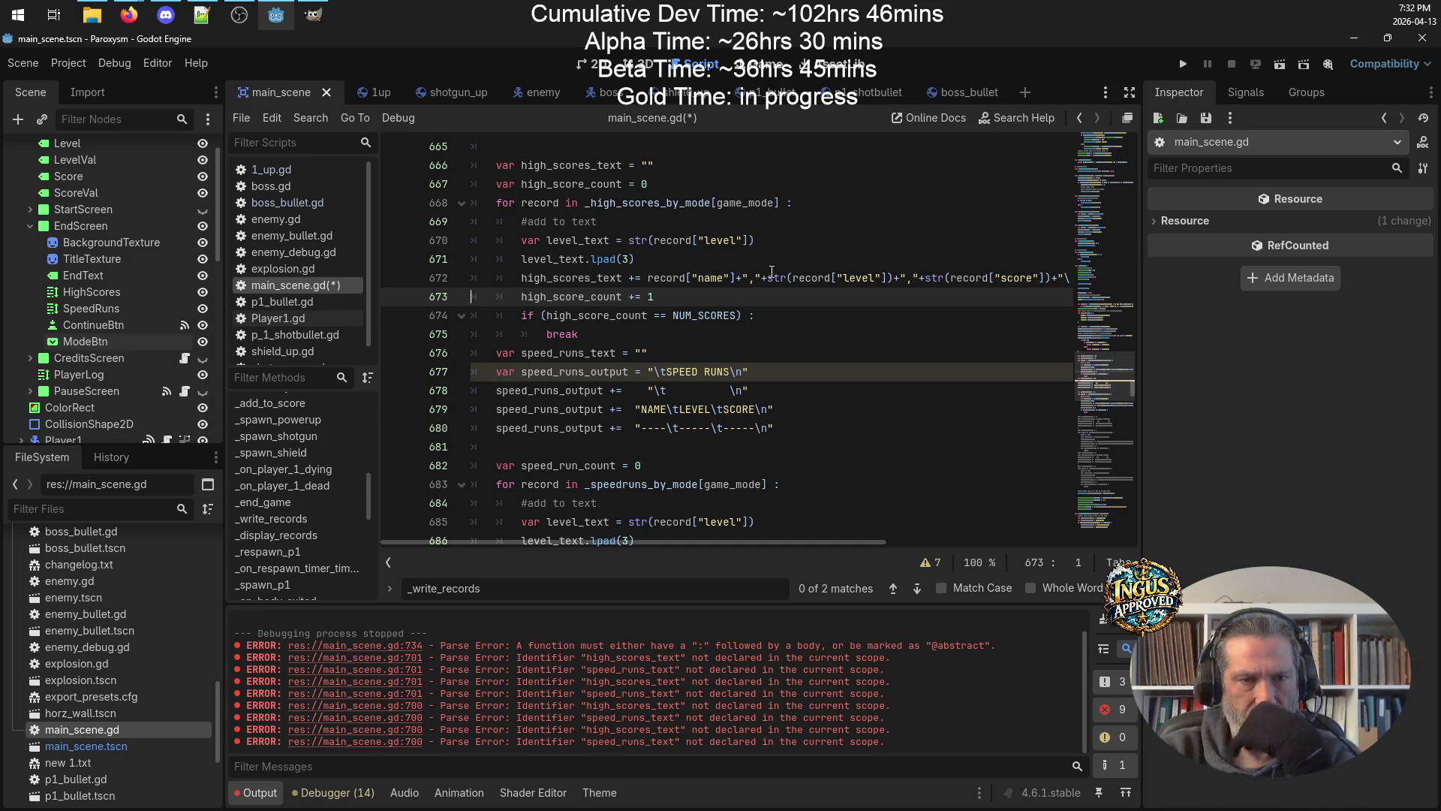
pyautogui.click(783, 374)
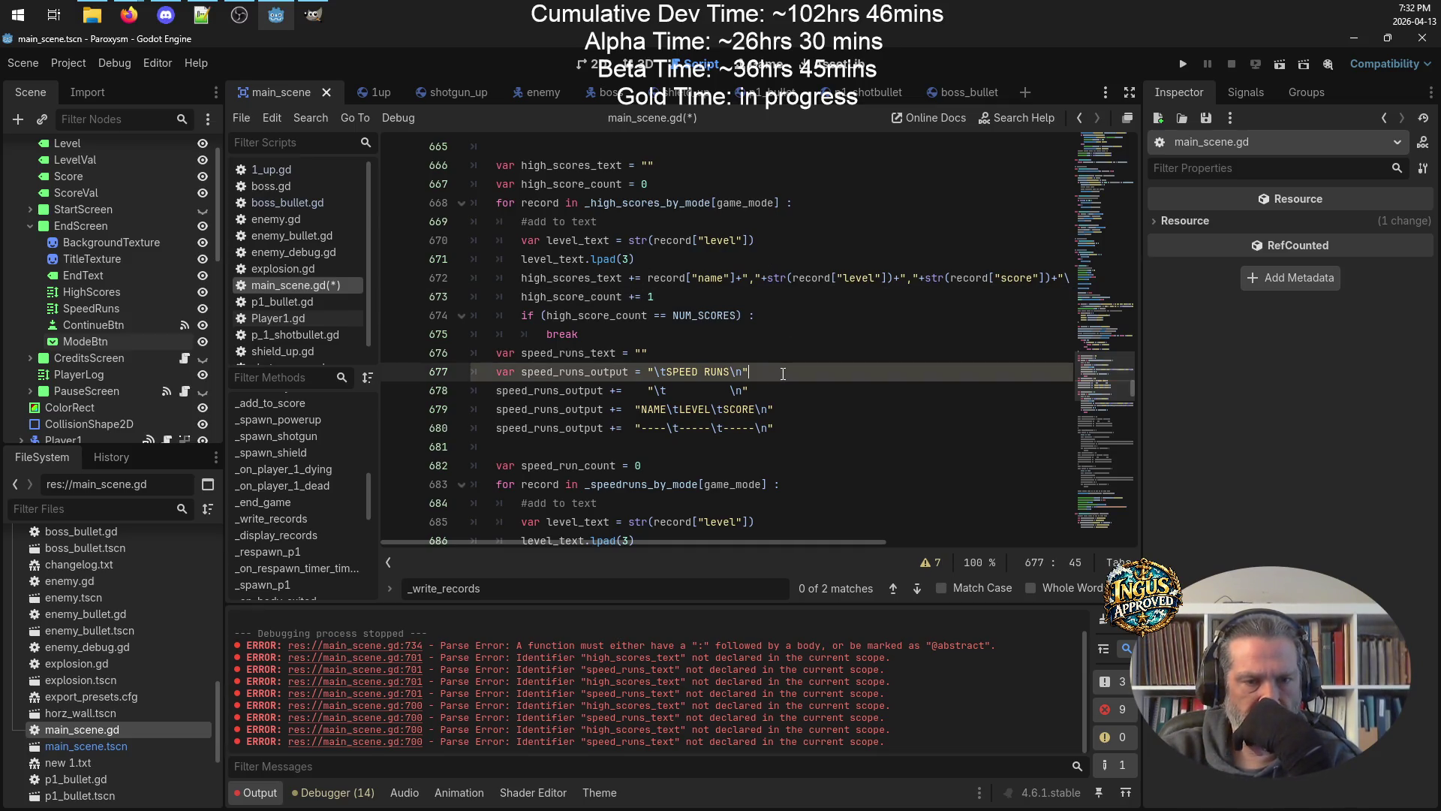
pyautogui.moveTo(789, 436)
pyautogui.mouseDown()
pyautogui.moveTo(435, 353)
pyautogui.moveTo(433, 373)
pyautogui.mouseUp()
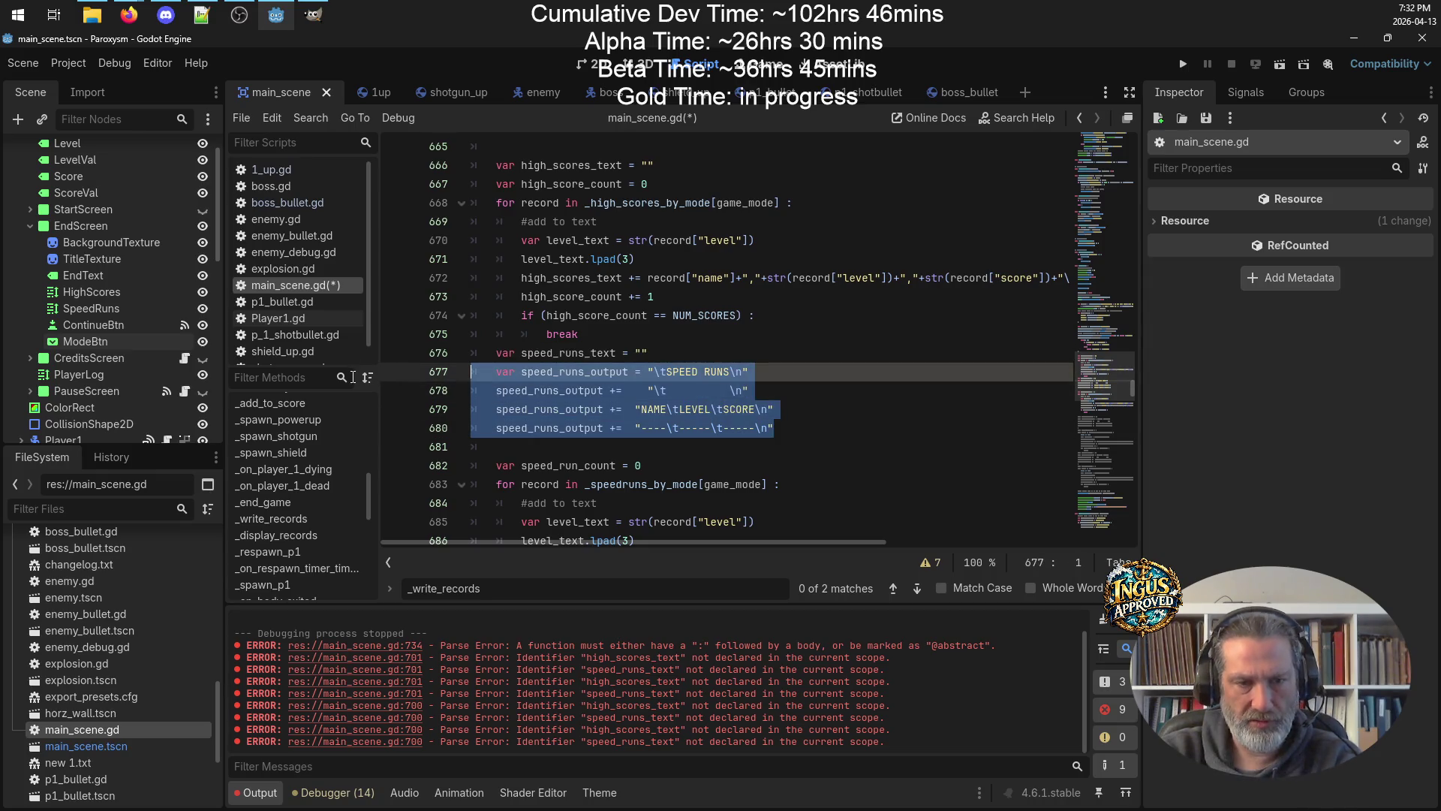
pyautogui.press('BackSpace')
pyautogui.press('BackSpace')
pyautogui.press('Up')
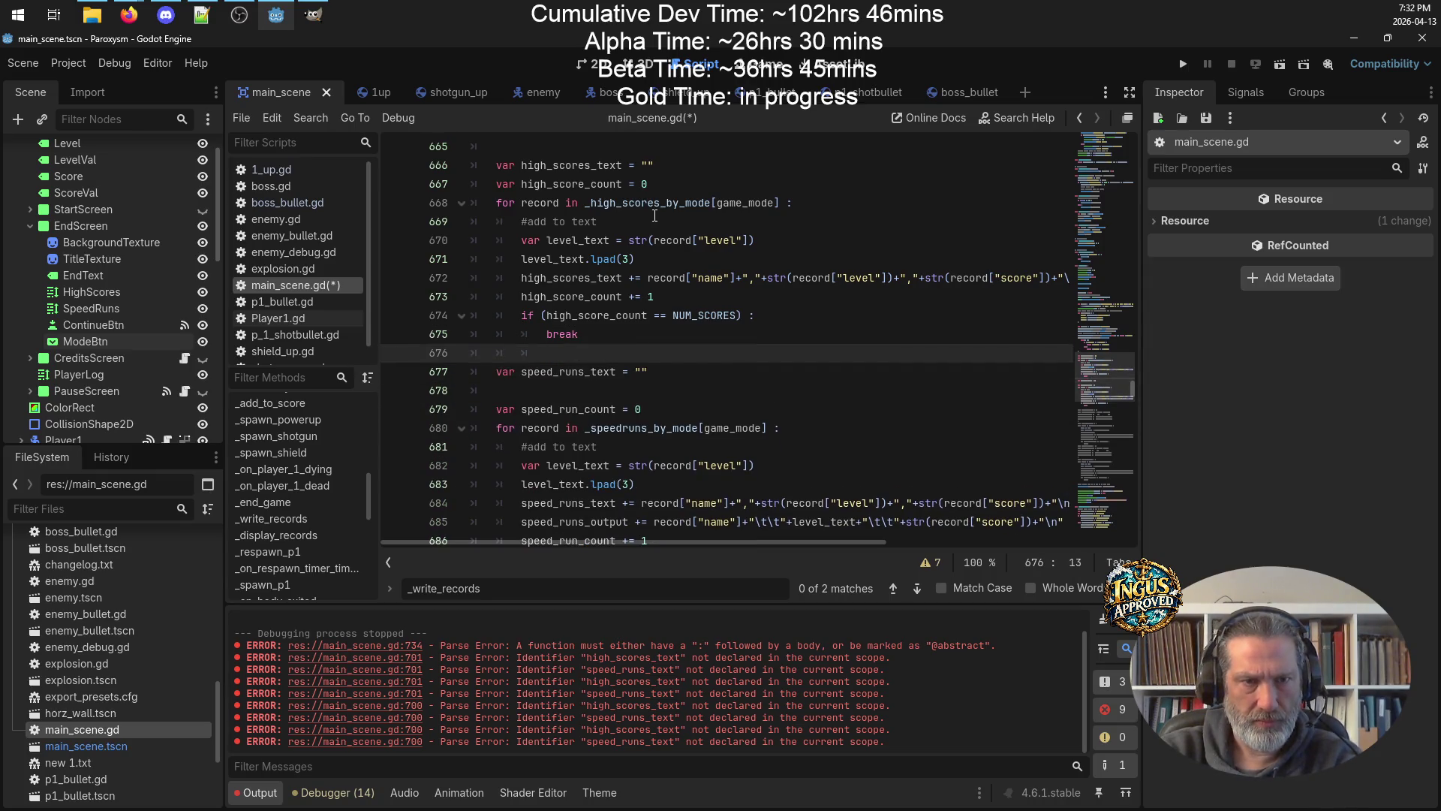
pyautogui.press('Return')
pyautogui.scroll(2, 666, 231)
pyautogui.scroll(-2, 666, 231)
# Delete the speed_runs_output append line and save main_scene.gd.
pyautogui.click(668, 367)
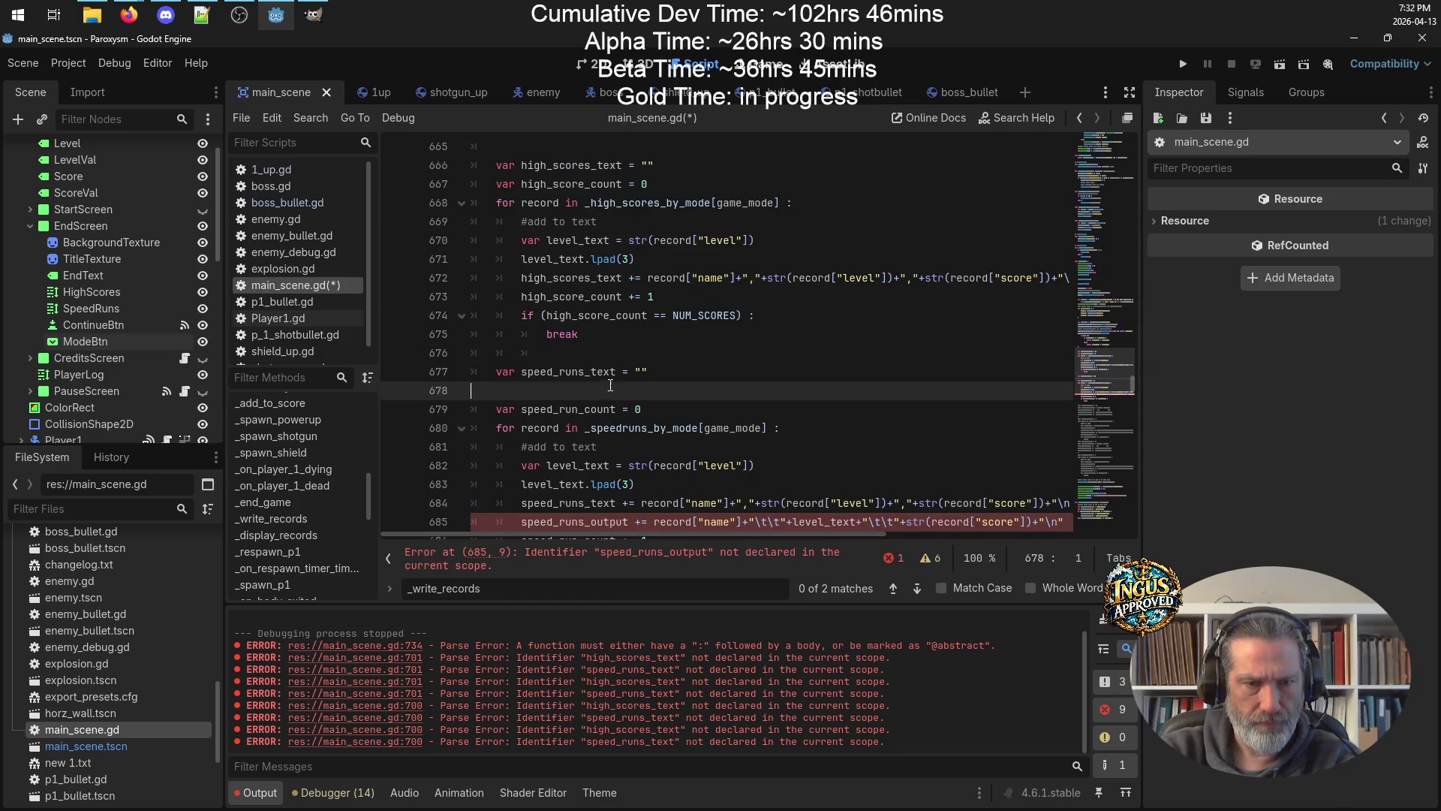
pyautogui.scroll(-2, 668, 356)
pyautogui.doubleClick(585, 392)
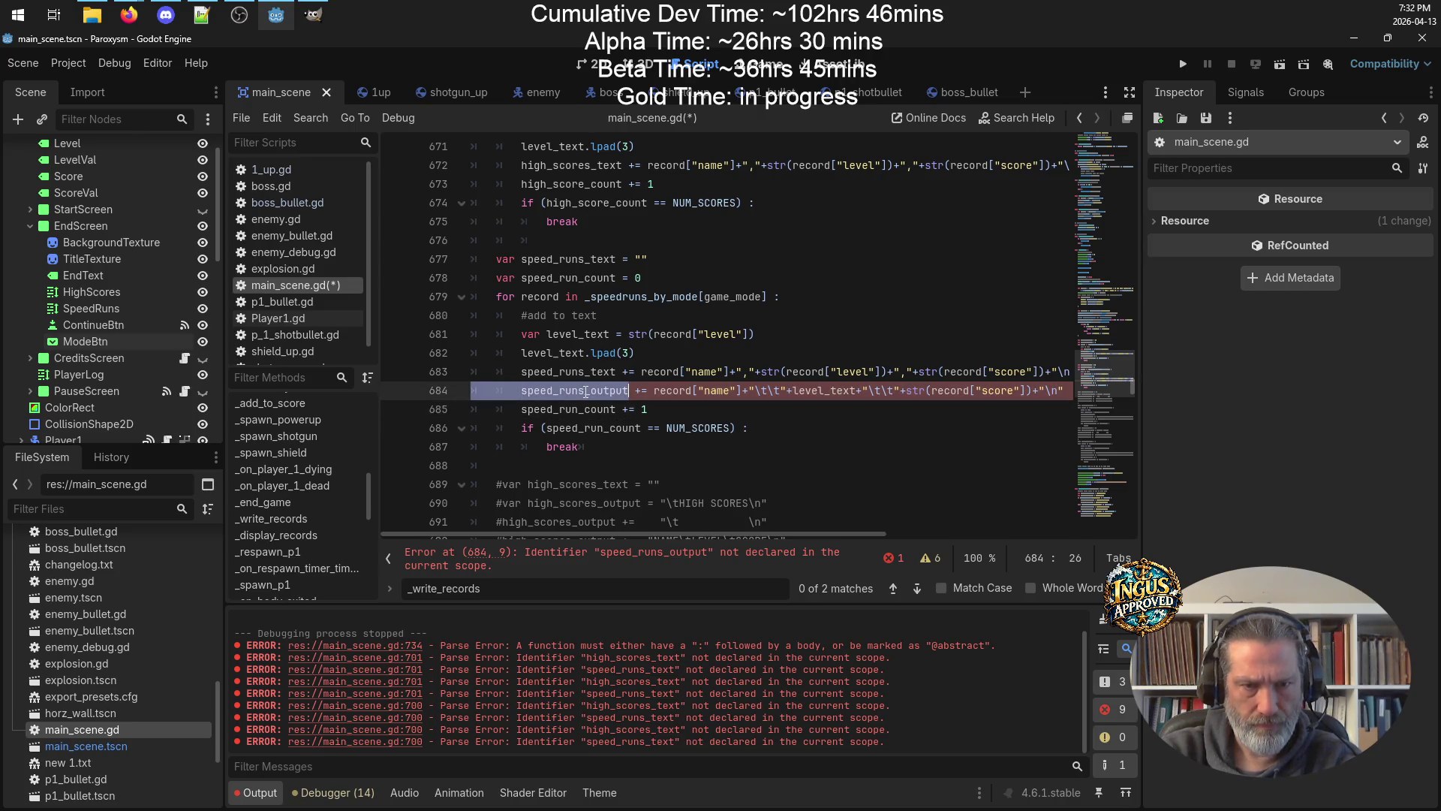
pyautogui.click(591, 390)
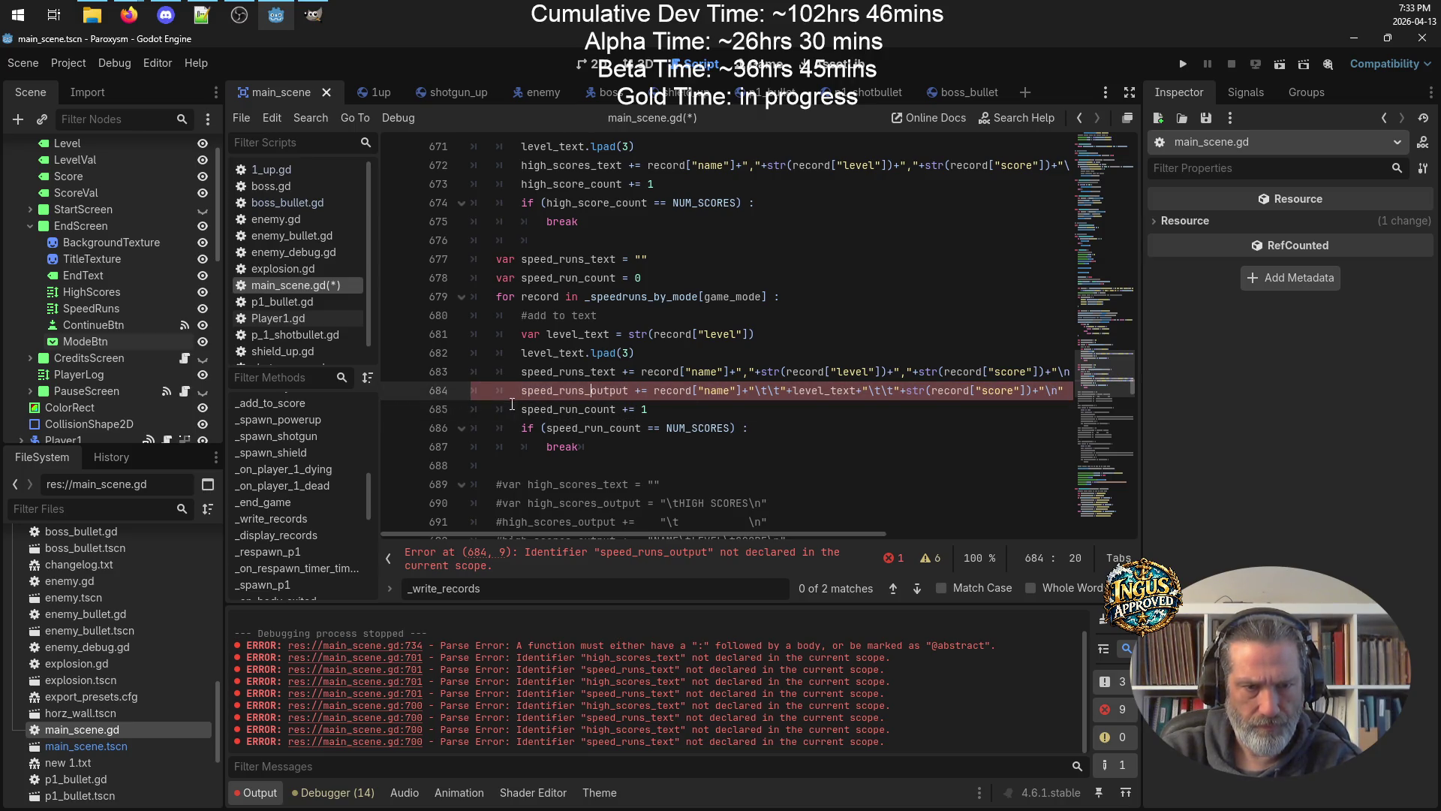
pyautogui.moveTo(522, 409); pyautogui.dragTo(521, 391)
pyautogui.press('BackSpace')
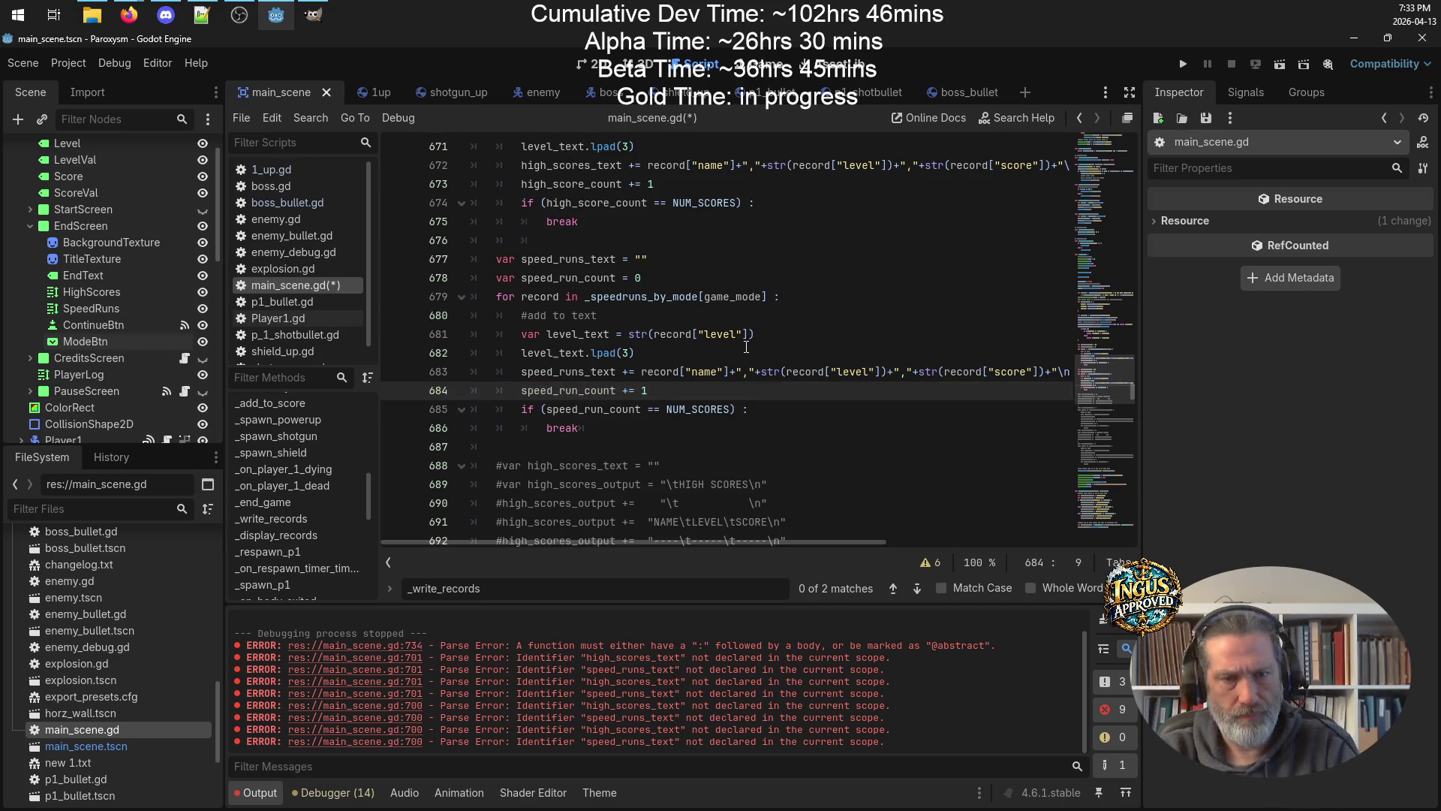
pyautogui.hotkey('ctrl', 's')
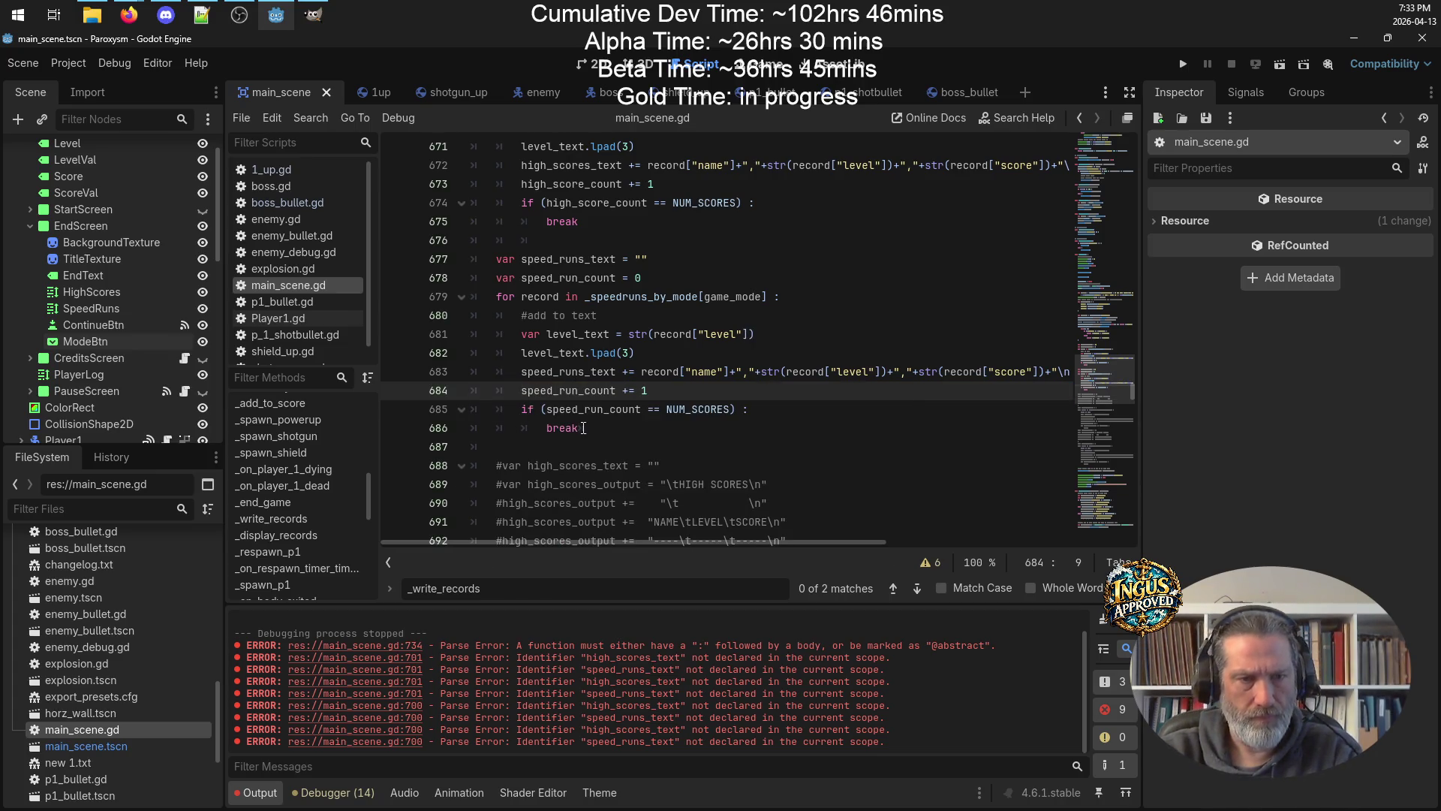
pyautogui.click(599, 426)
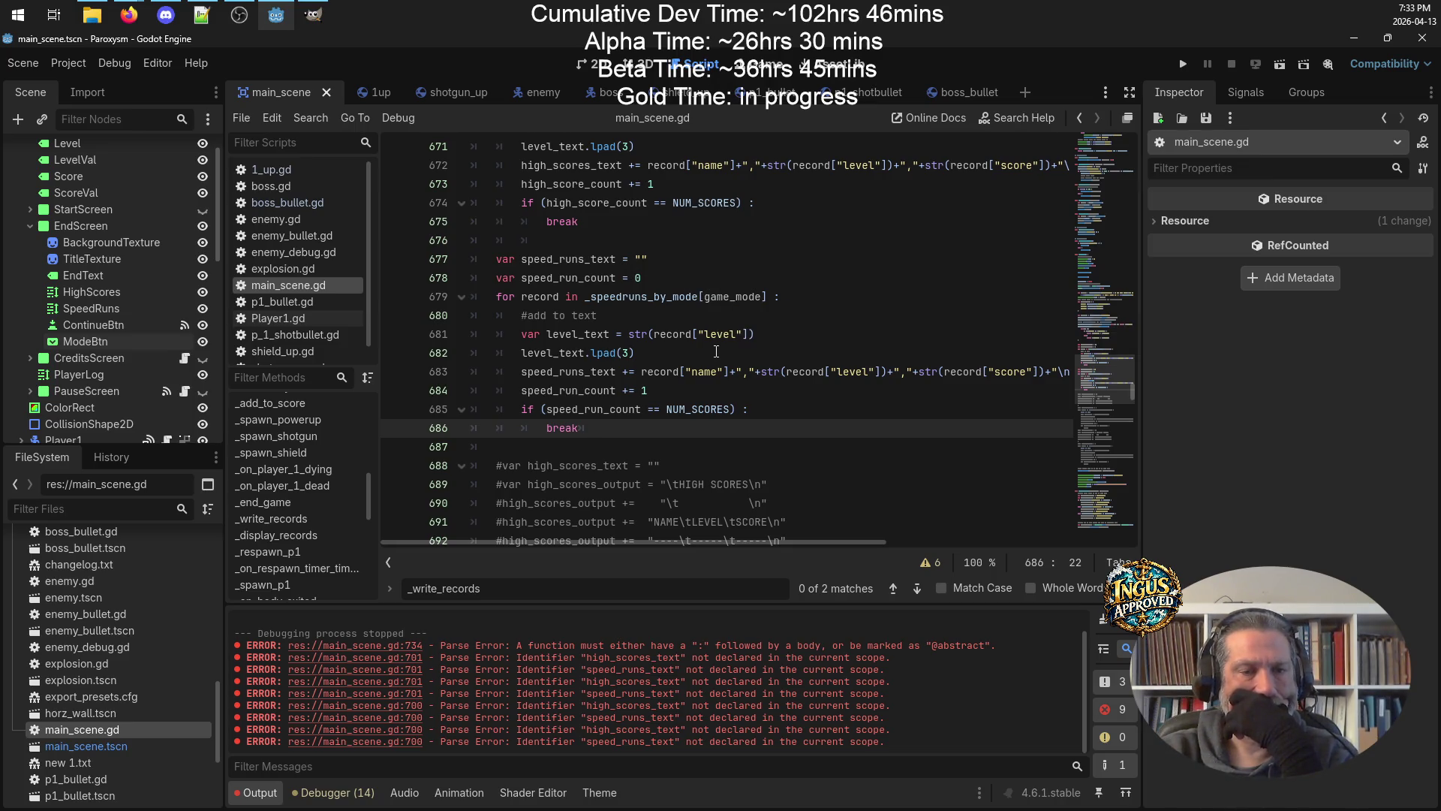
# Add a '#add new record' comment after the game_mode assignment.
pyautogui.scroll(3, 713, 350)
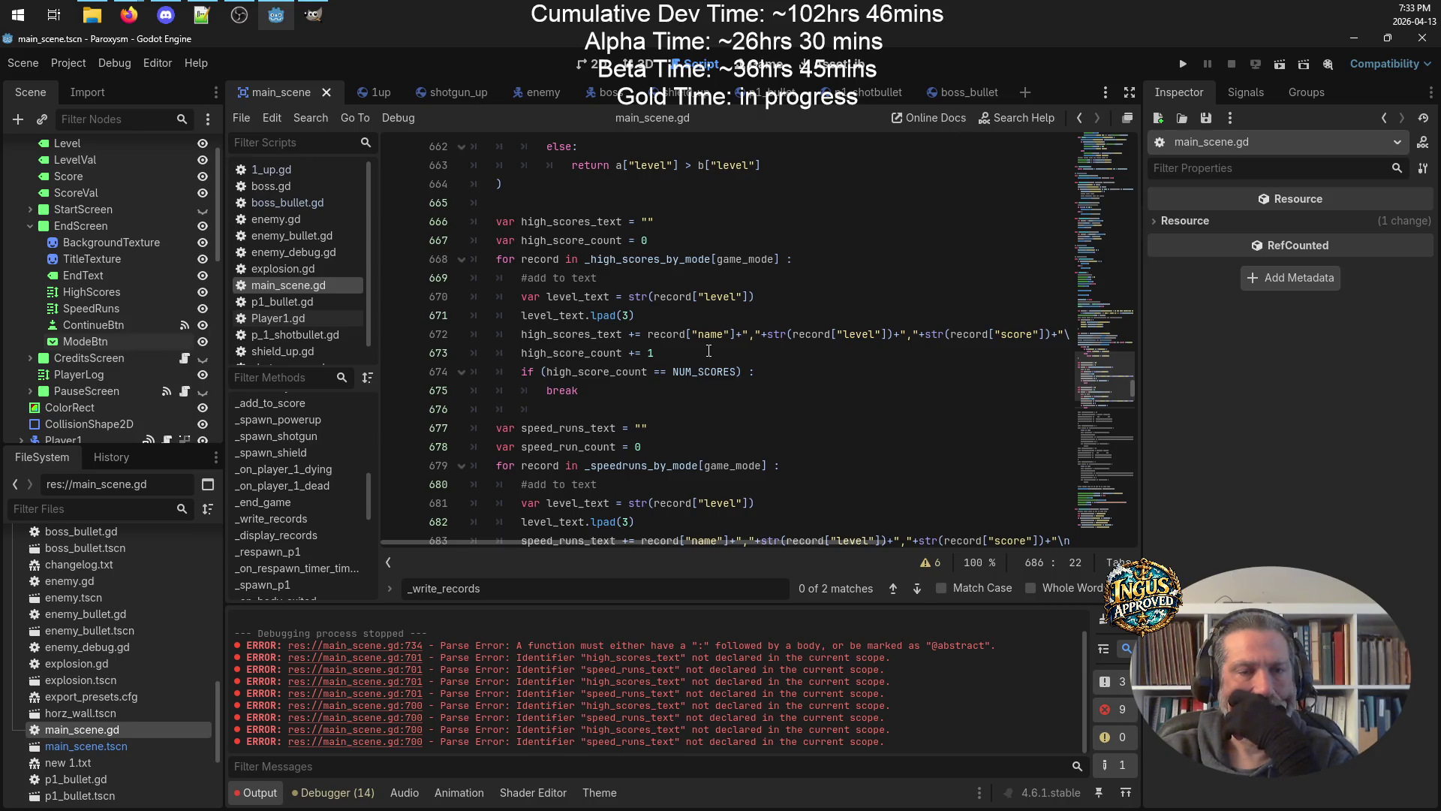
pyautogui.scroll(3, 708, 351)
pyautogui.scroll(4, 709, 350)
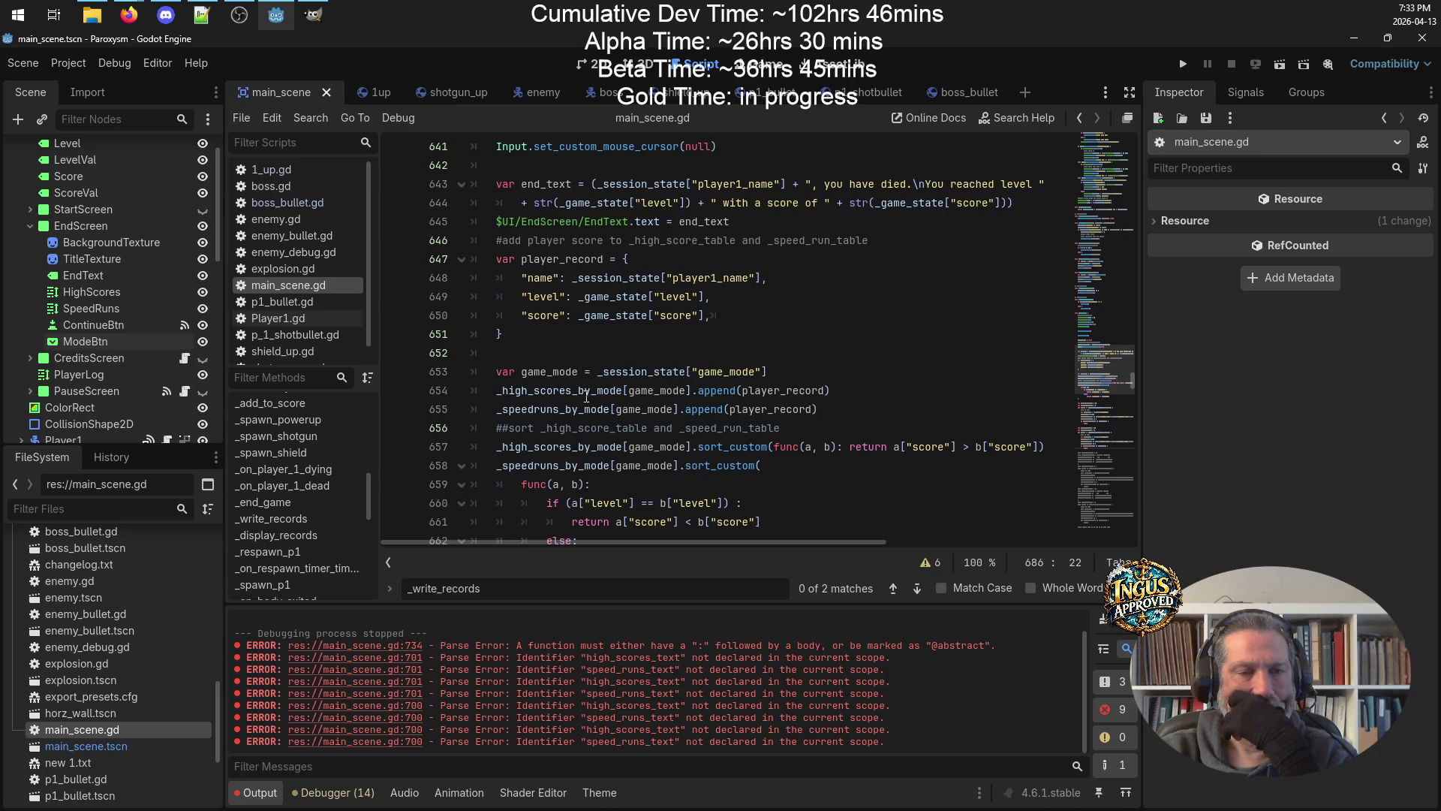
pyautogui.click(789, 371)
pyautogui.press('Return')
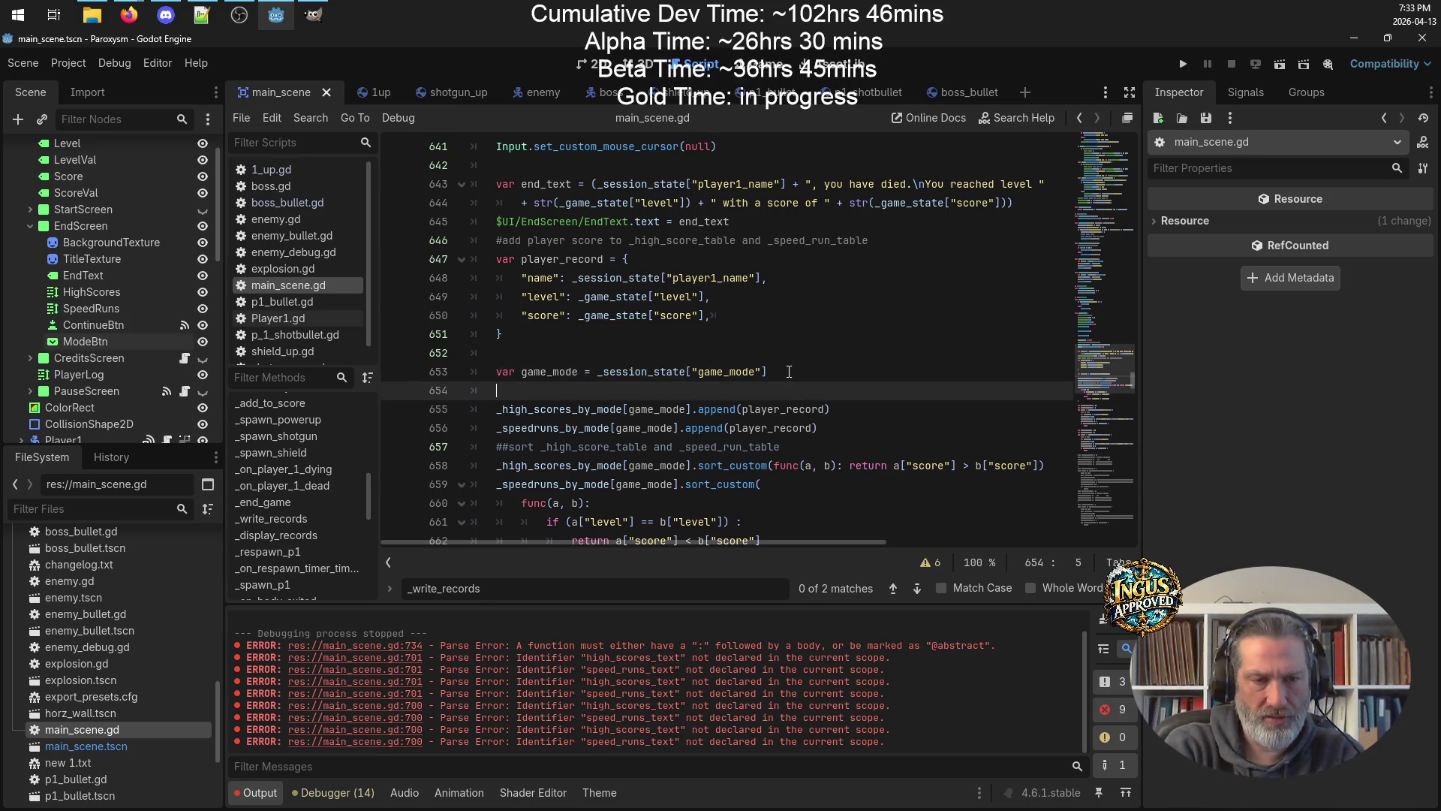
pyautogui.write('#add new ')
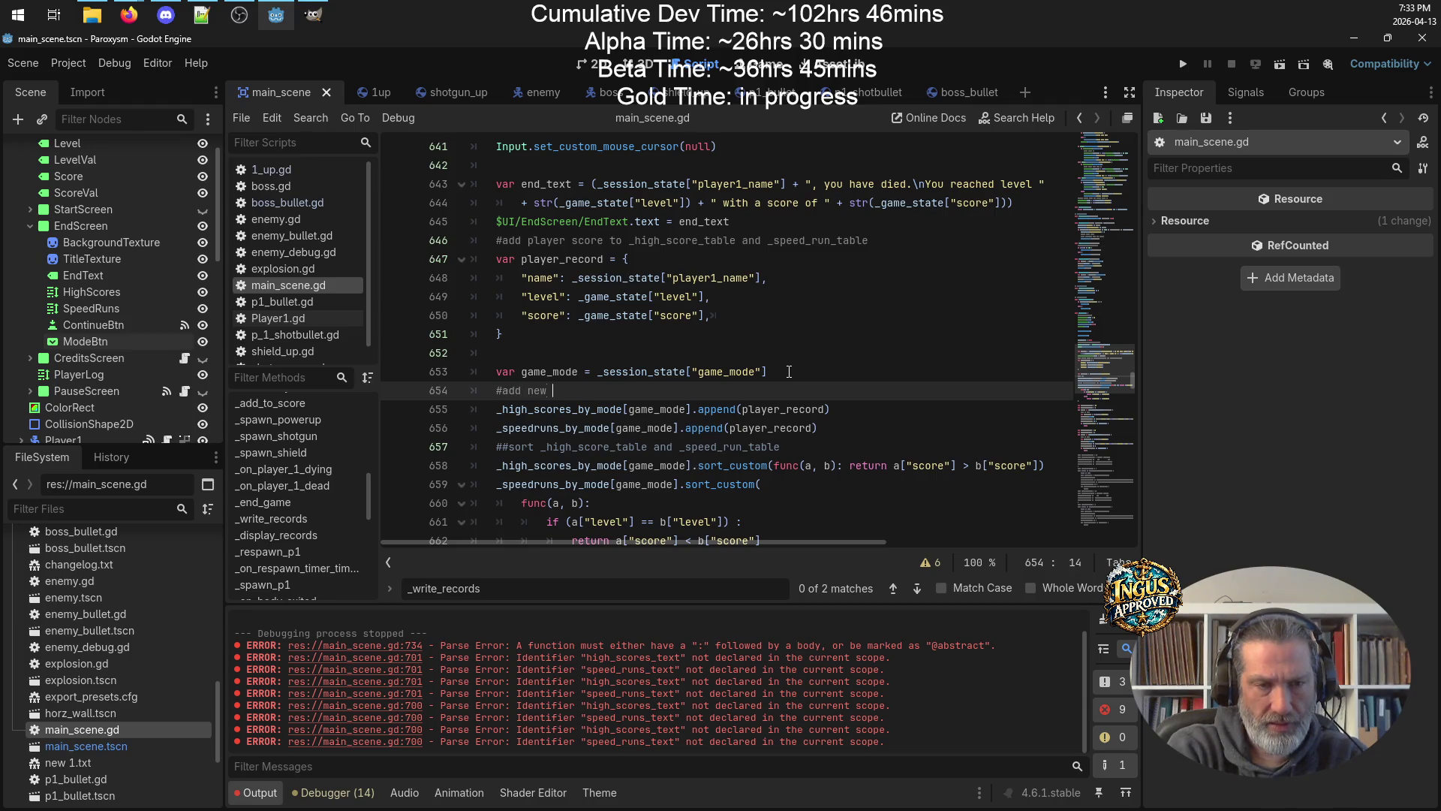
pyautogui.write('record')
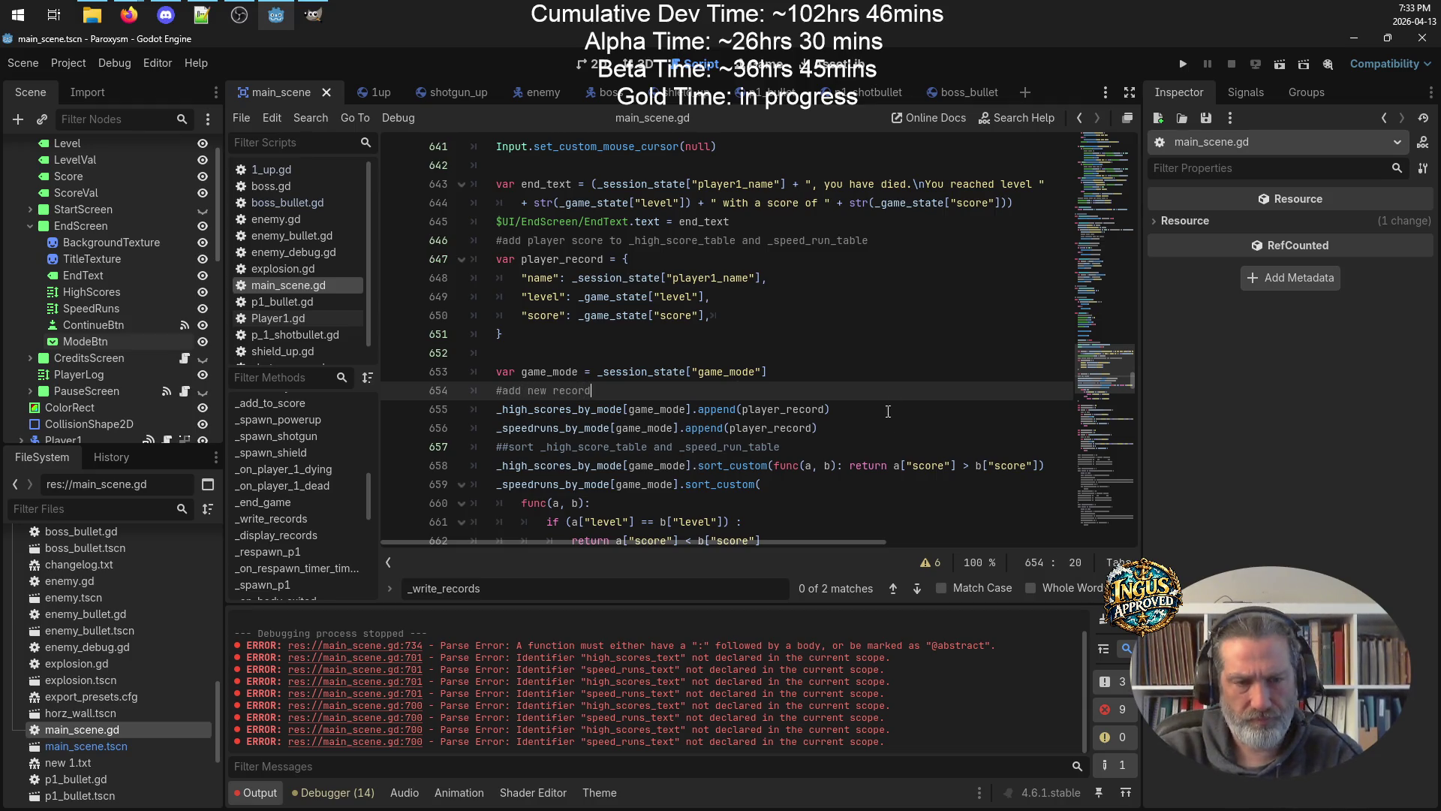
# Add a '##filter for top 10' comment after the sort block and save the script.
pyautogui.click(826, 428)
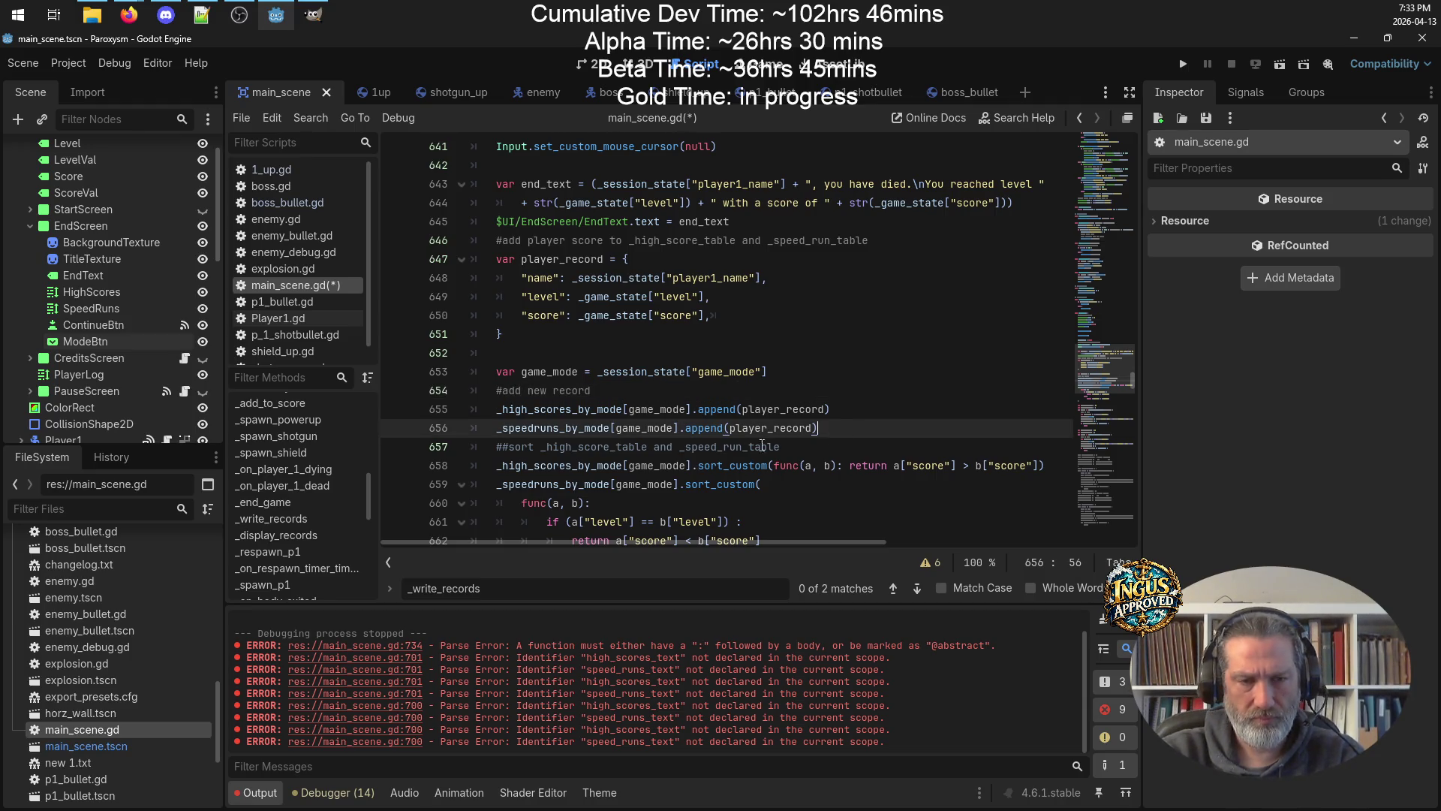
pyautogui.click(497, 390)
pyautogui.scroll(-5, 604, 376)
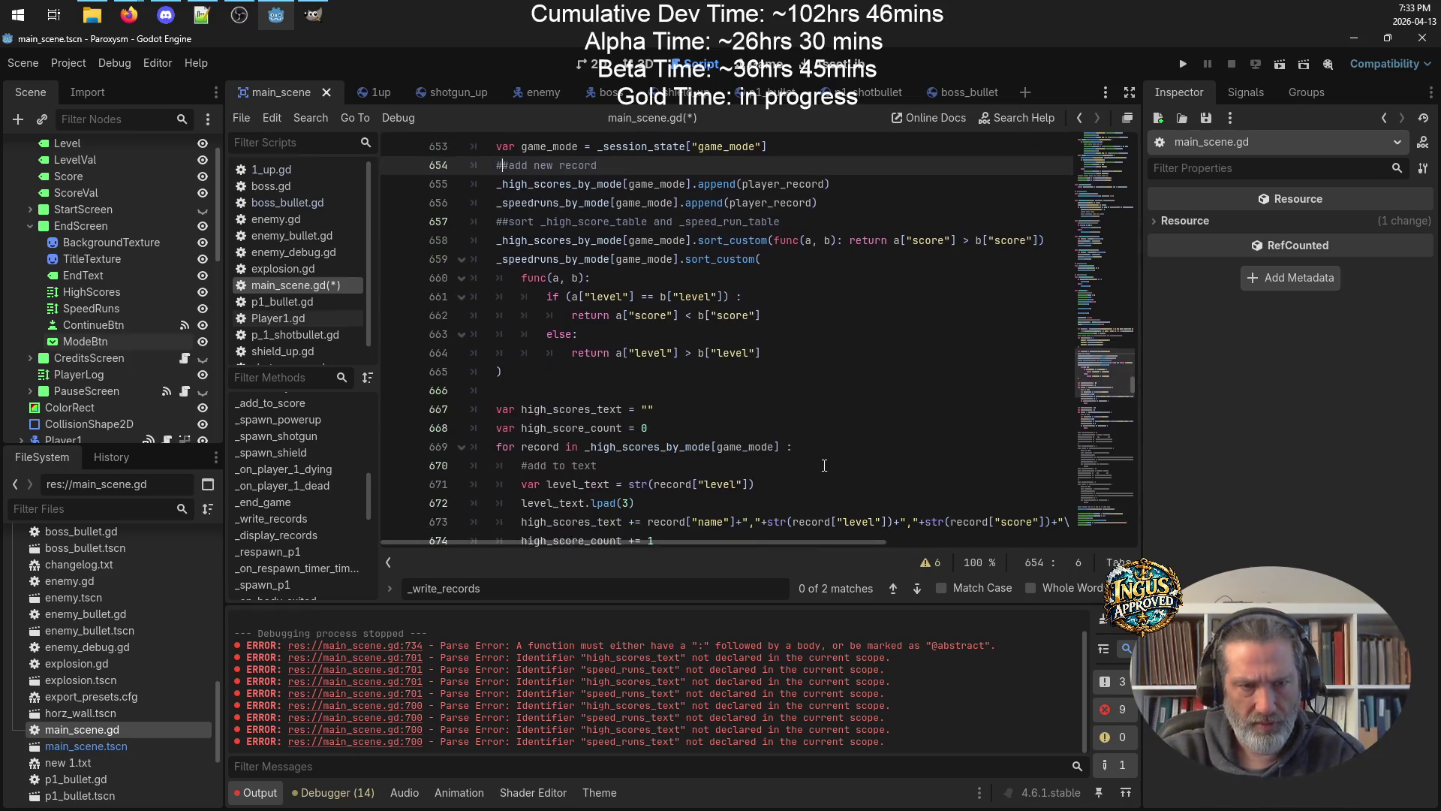
pyautogui.click(615, 332)
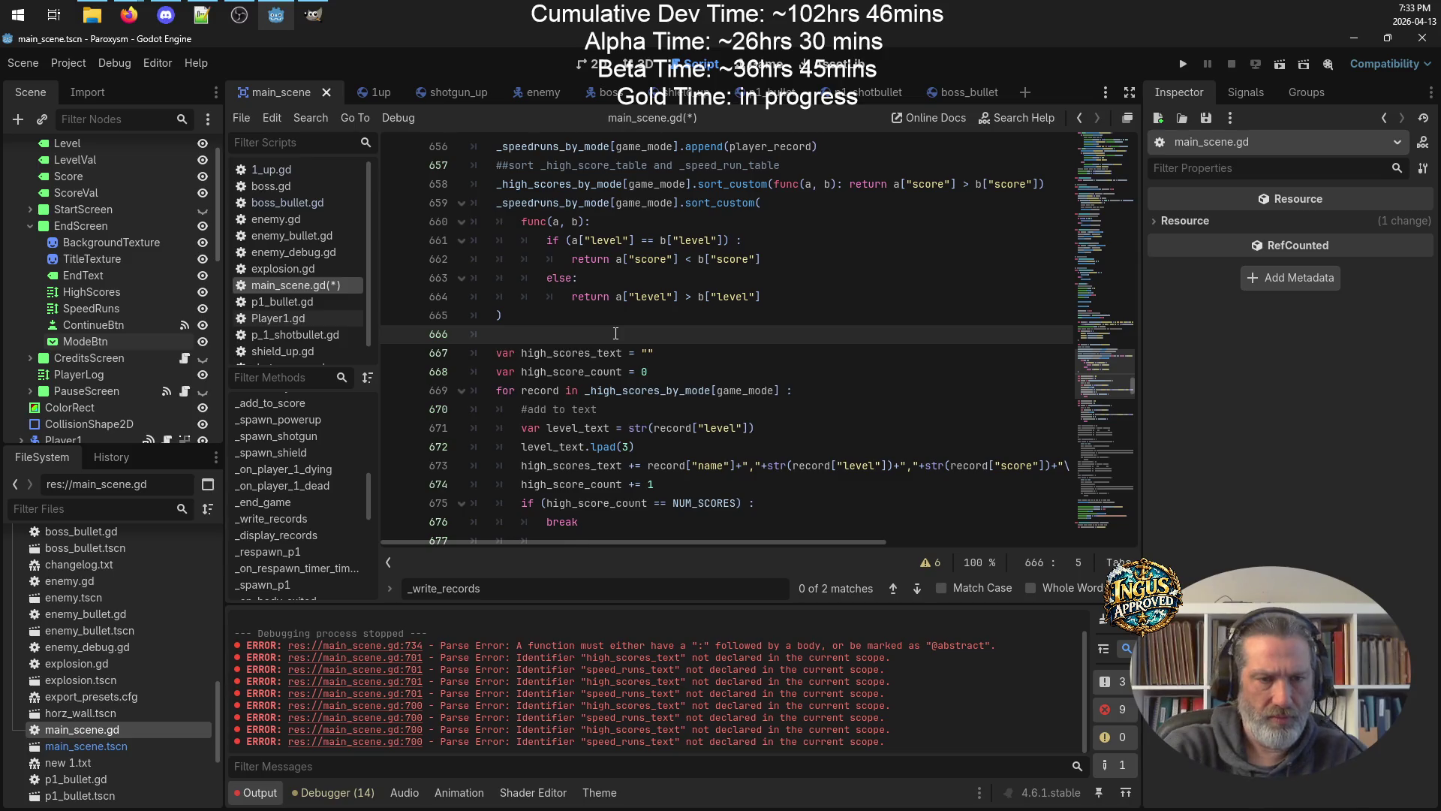
pyautogui.press('Return')
pyautogui.write('##fi')
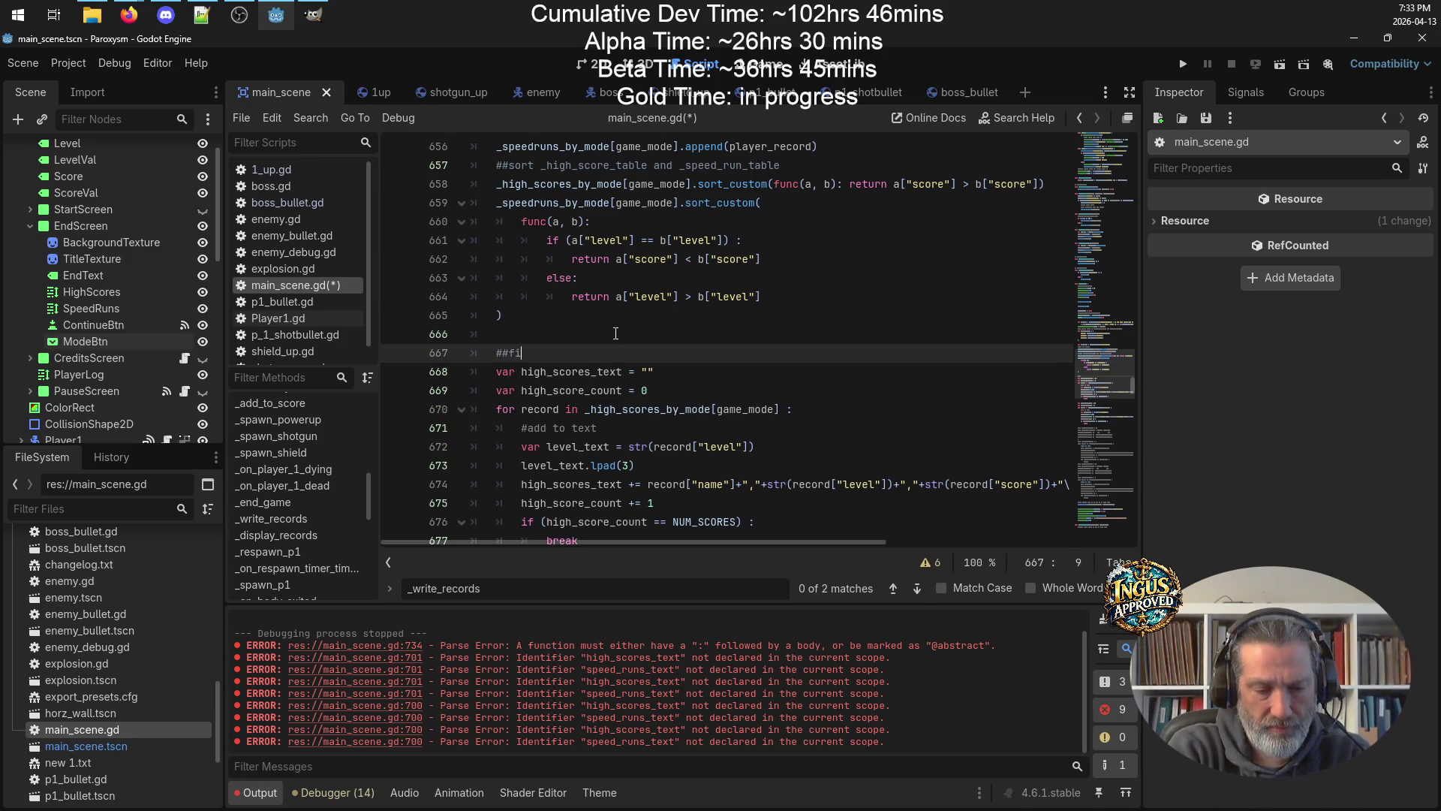
pyautogui.write('lter for top 1-0')
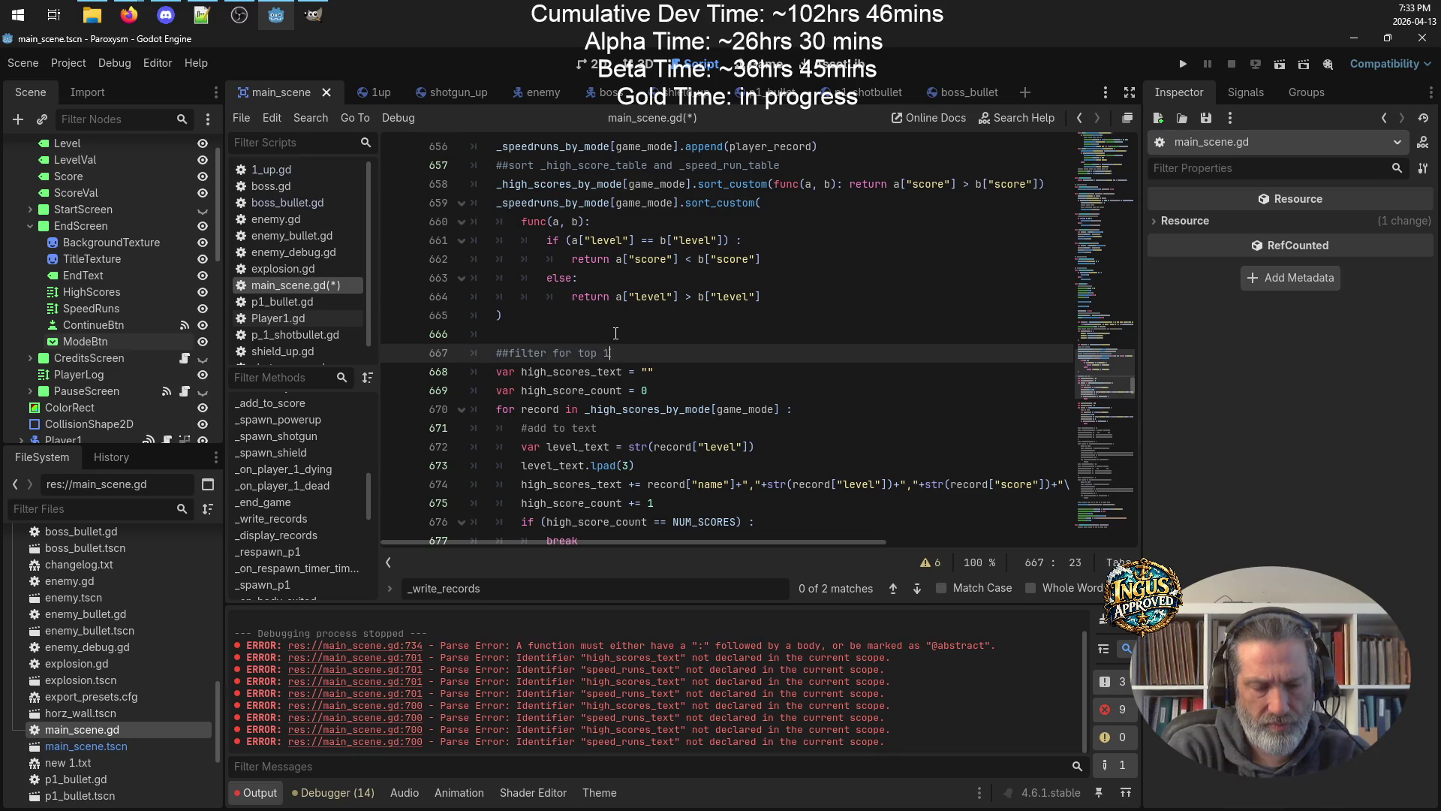
pyautogui.press('BackSpace')
pyautogui.press('BackSpace')
pyautogui.write('0')
pyautogui.hotkey('ctrl', 's')
pyautogui.click(798, 445)
pyautogui.scroll(-15, 797, 445)
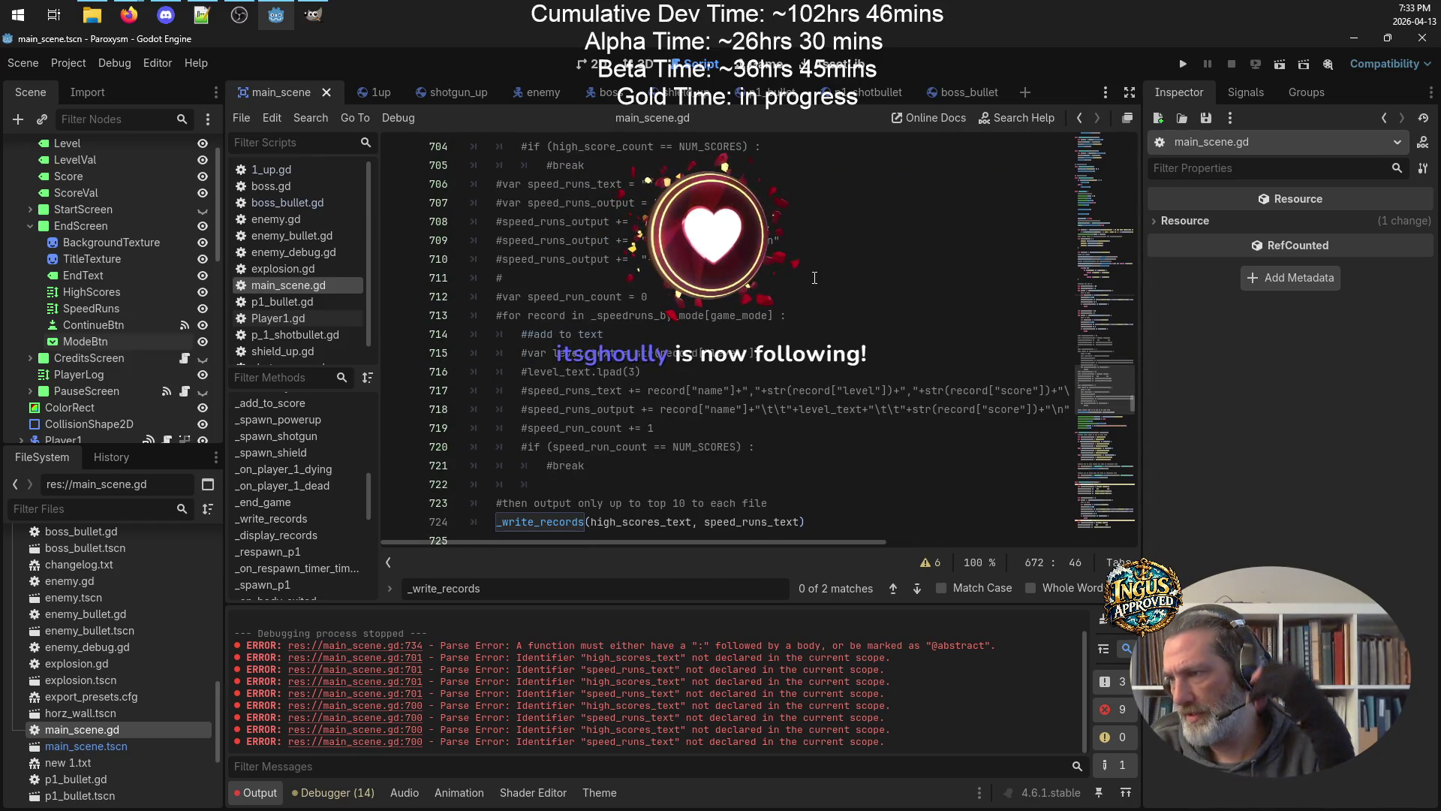
# Cut the _write_records(high_scores_text, speed_runs_text) line from its old position.
pyautogui.scroll(-4, 660, 312)
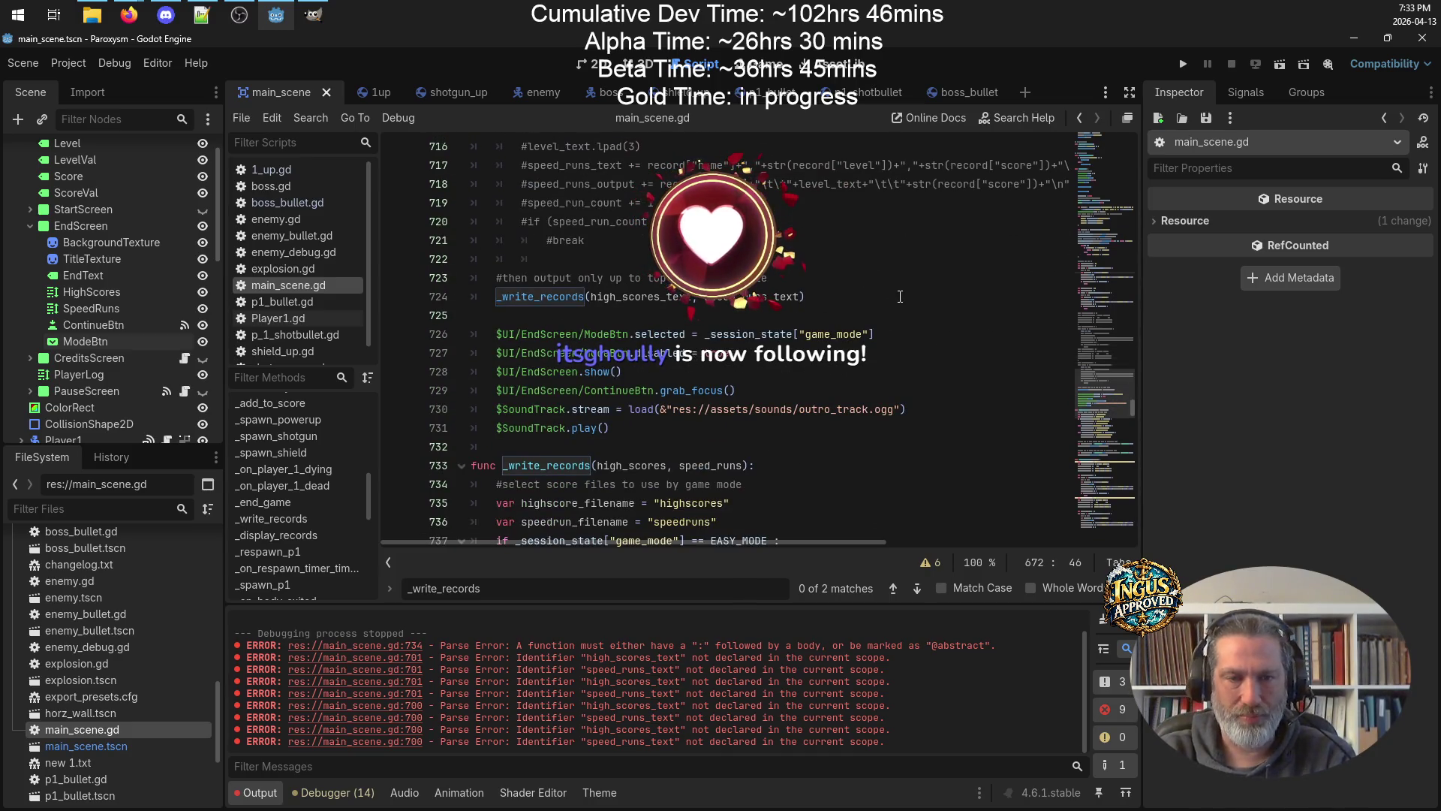
pyautogui.scroll(-1, 845, 265)
pyautogui.scroll(2, 846, 268)
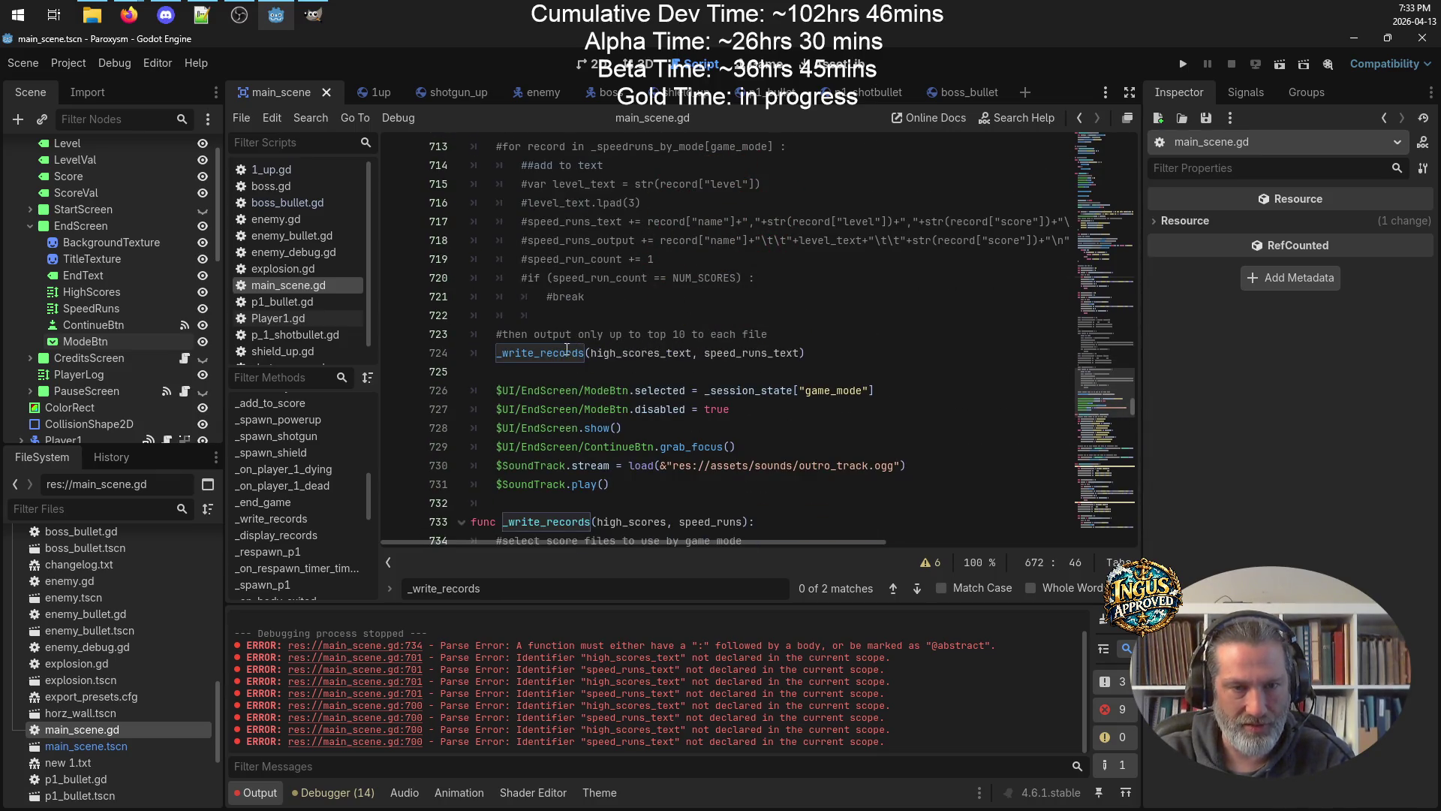
pyautogui.scroll(15, 819, 329)
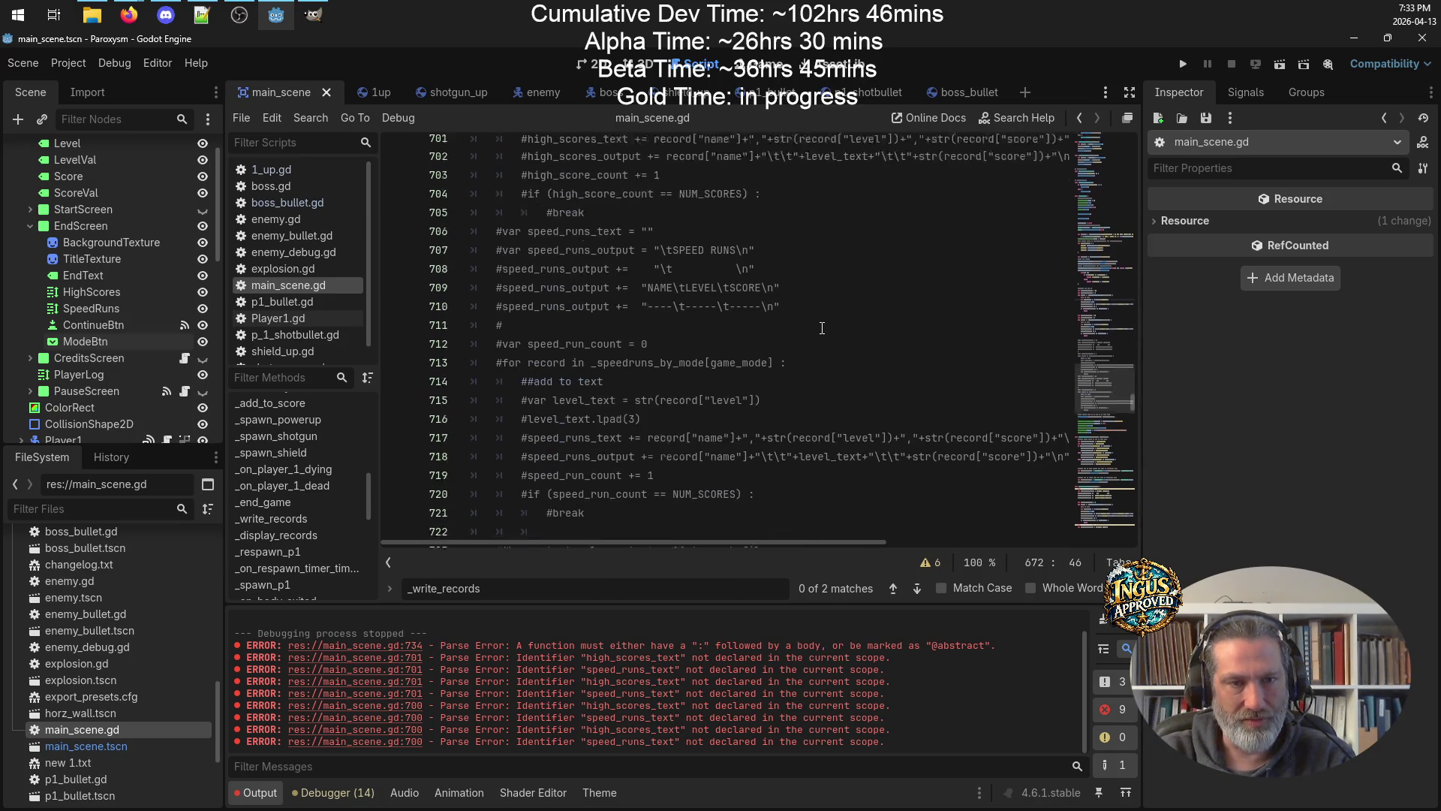
pyautogui.scroll(-12, 822, 329)
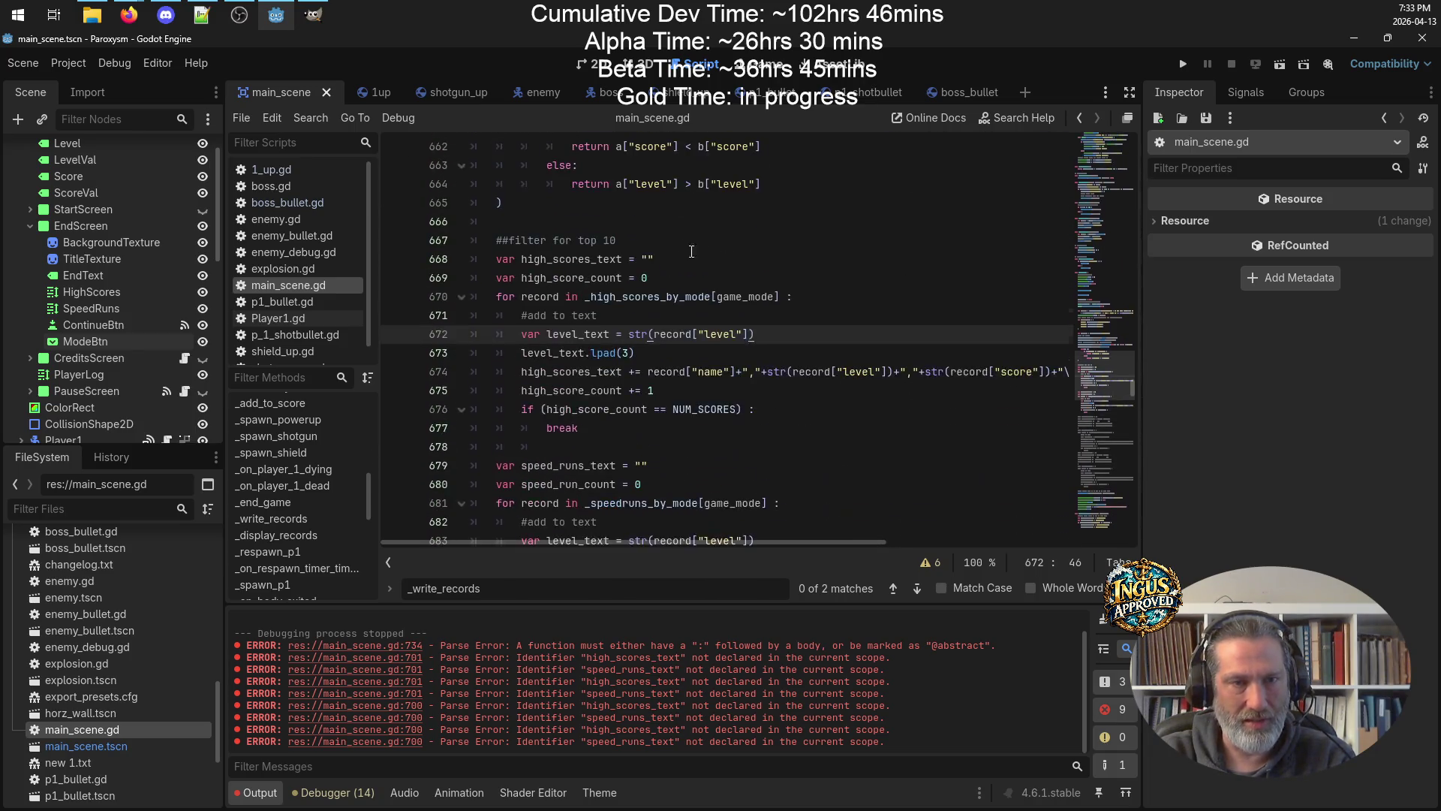
pyautogui.scroll(-3, 715, 428)
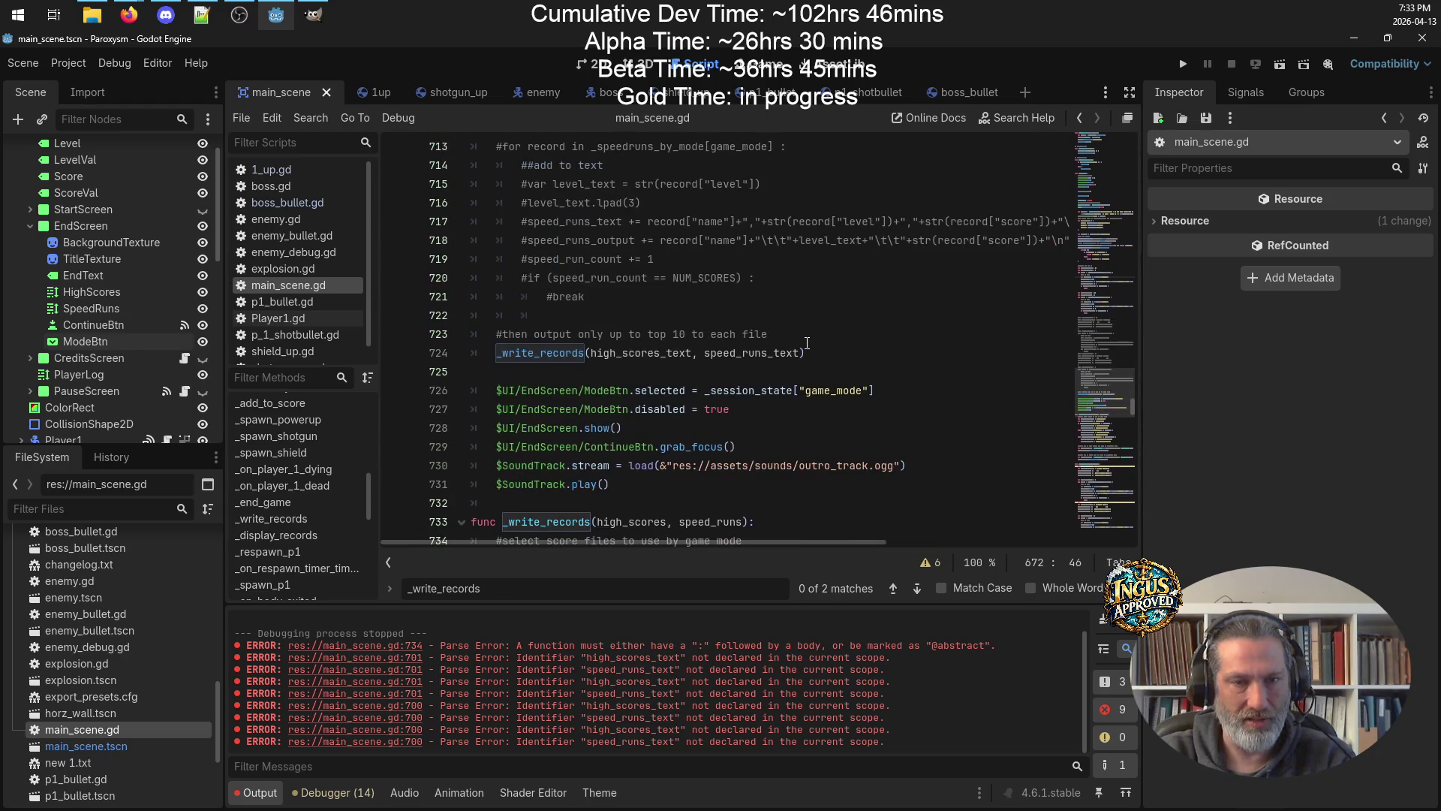
pyautogui.moveTo(822, 353); pyautogui.dragTo(340, 353)
pyautogui.hotkey('ctrl', 'c')
pyautogui.press('BackSpace')
# Paste the call after the speed-runs loop, dedented out of the loop, followed by a blank line.
pyautogui.scroll(14, 466, 346)
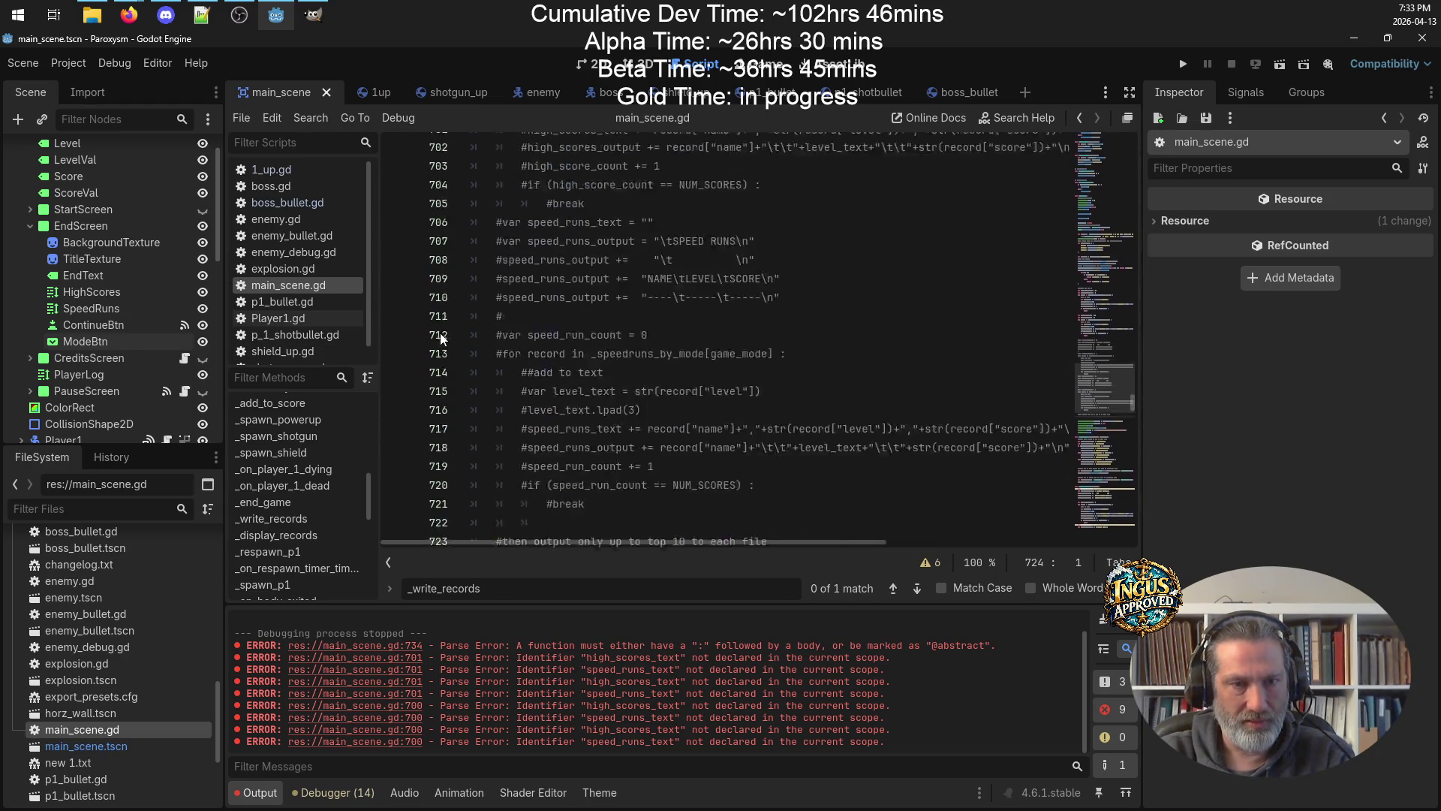
pyautogui.scroll(-2, 480, 365)
pyautogui.click(661, 373)
pyautogui.hotkey('ctrl', 'v')
pyautogui.hotkey('shift', 'Tab')
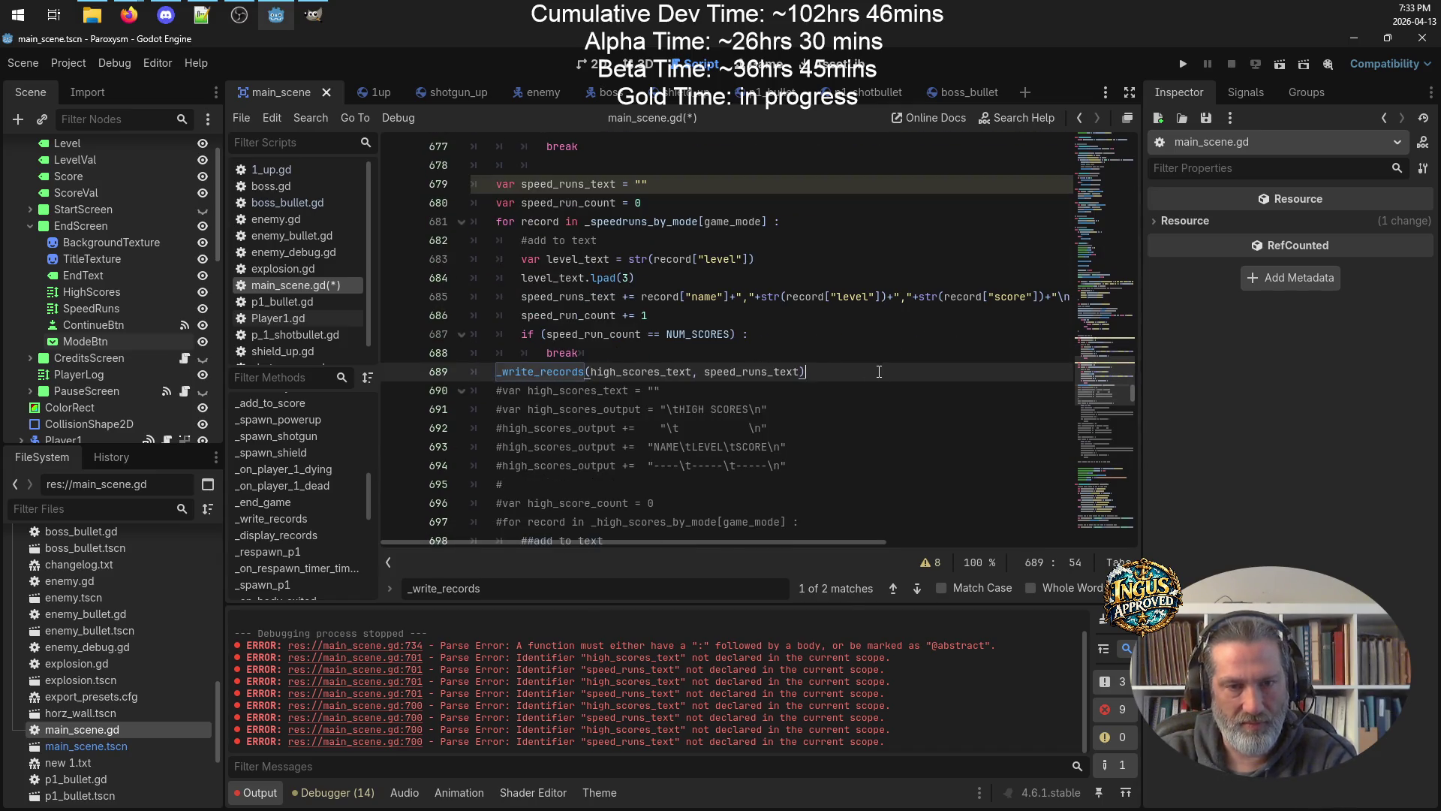
pyautogui.press('Return')
pyautogui.scroll(-3, 811, 425)
pyautogui.scroll(-5, 812, 425)
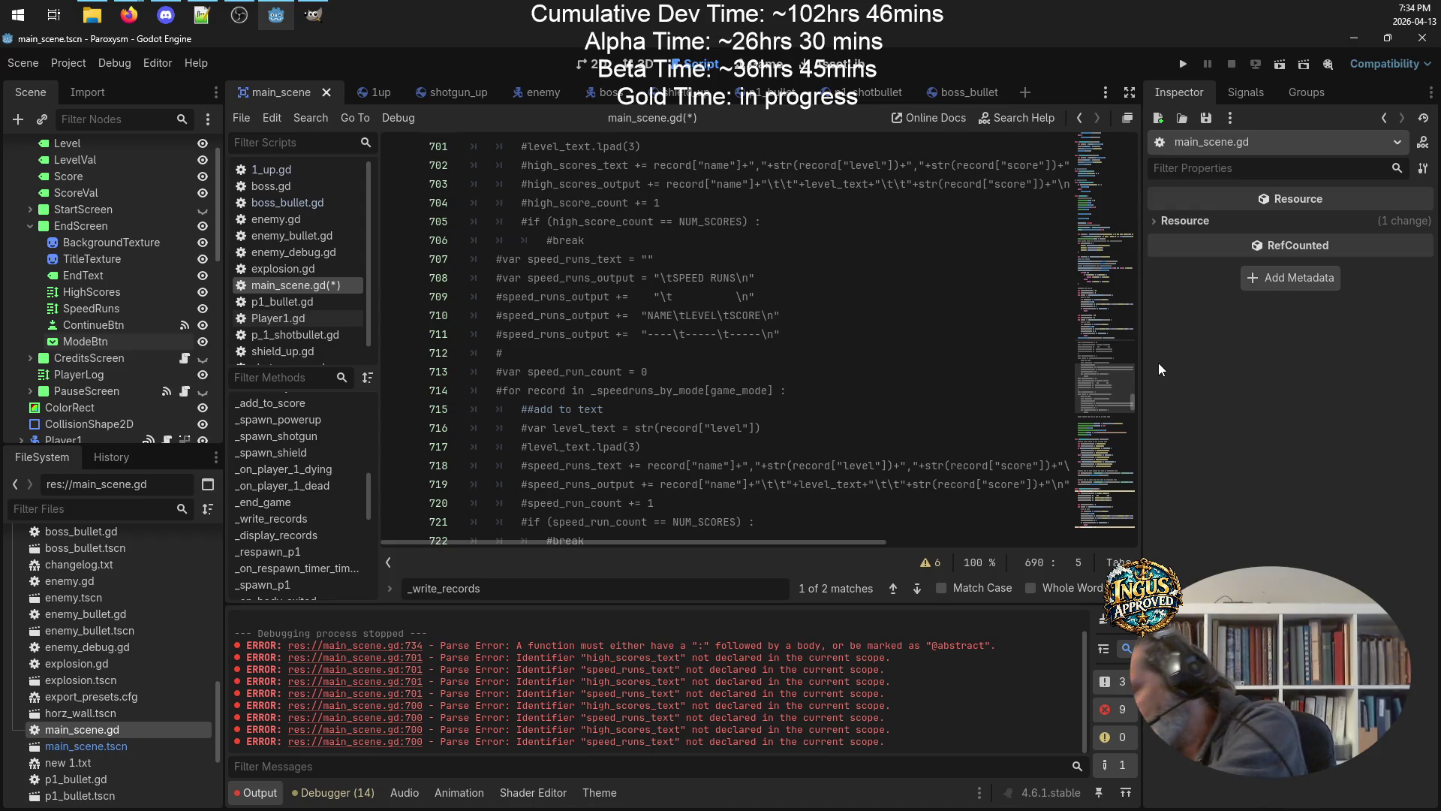
# Delete the extra blank line after the top-10 comment, save, and review the script.
pyautogui.scroll(-5, 1053, 352)
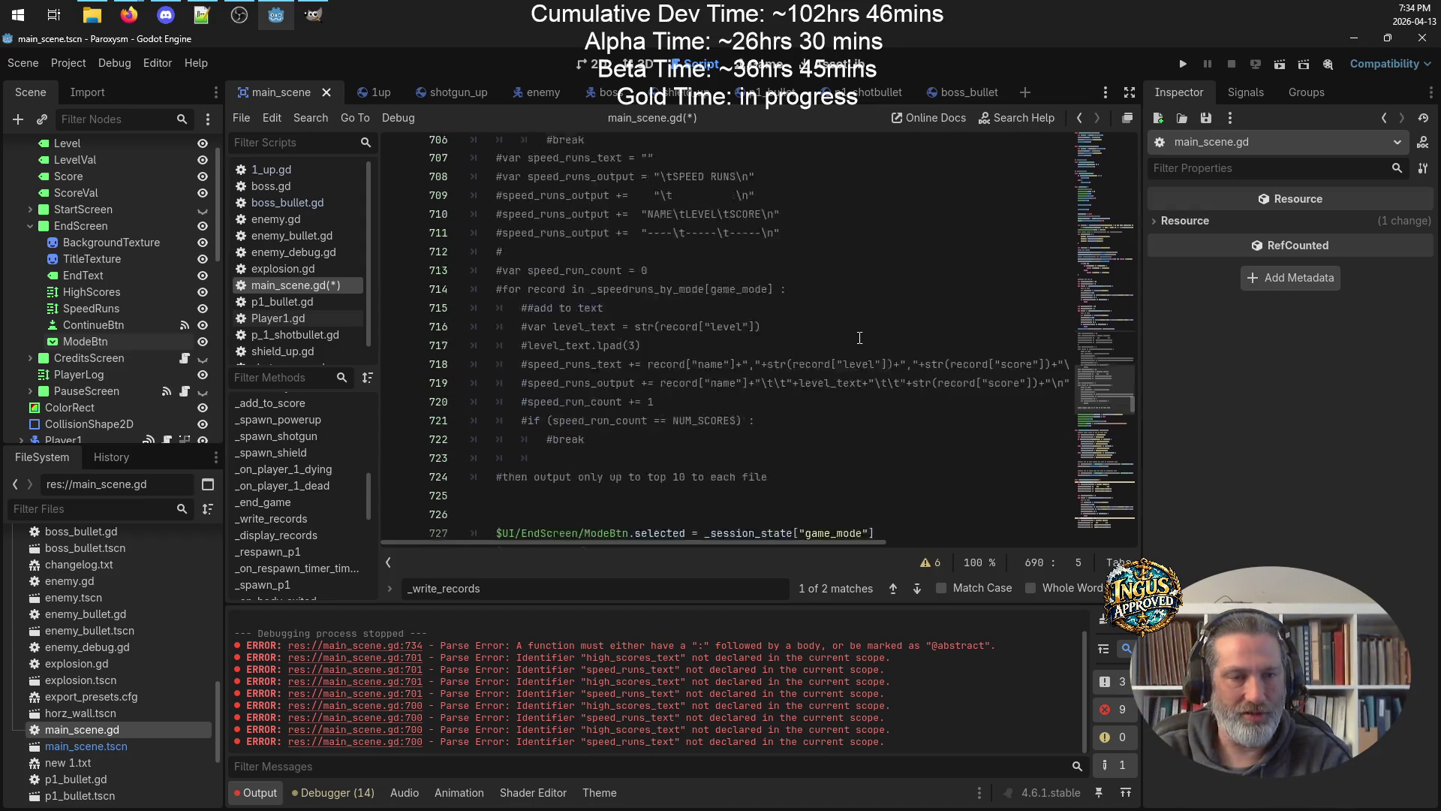
pyautogui.click(823, 331)
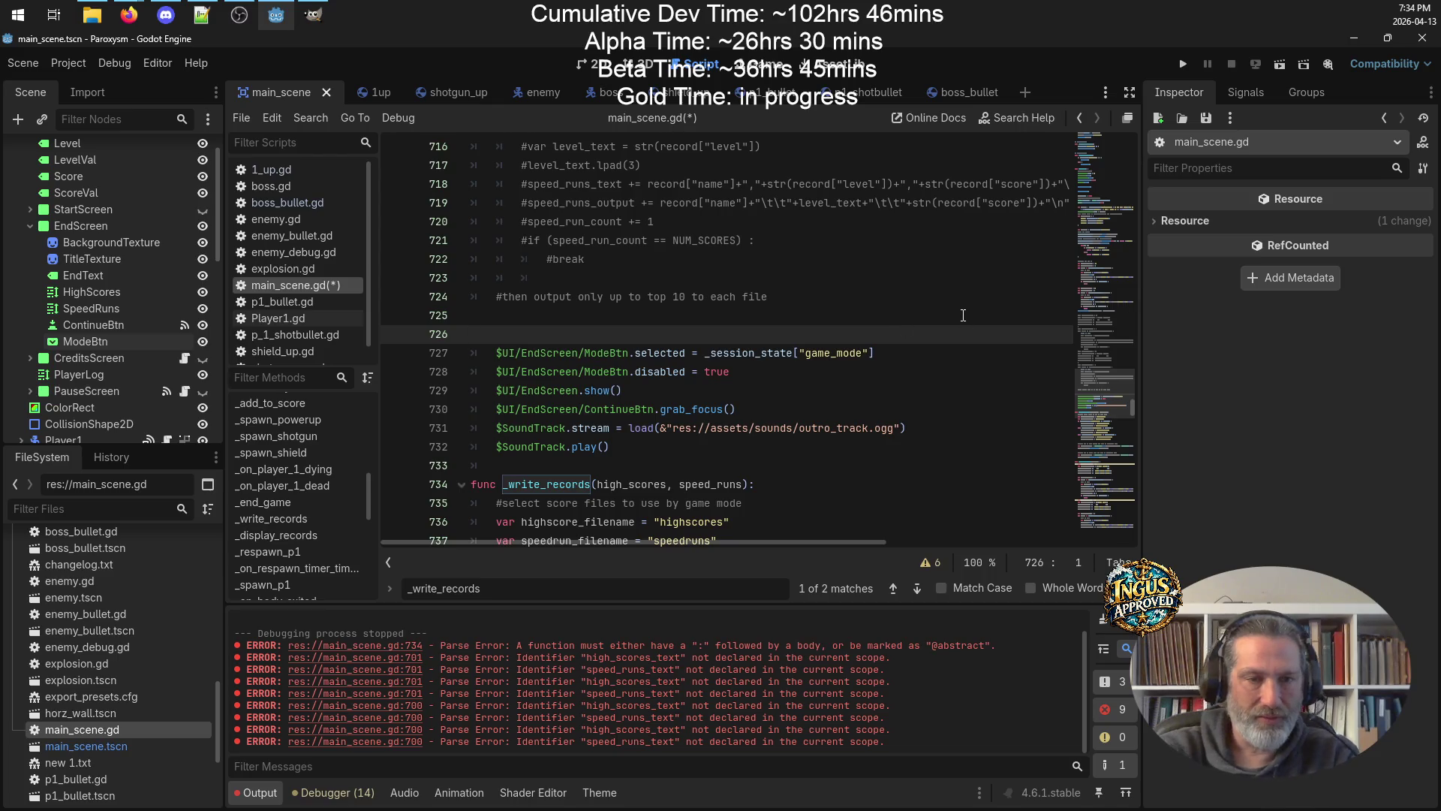
pyautogui.press('BackSpace')
pyautogui.hotkey('ctrl', 's')
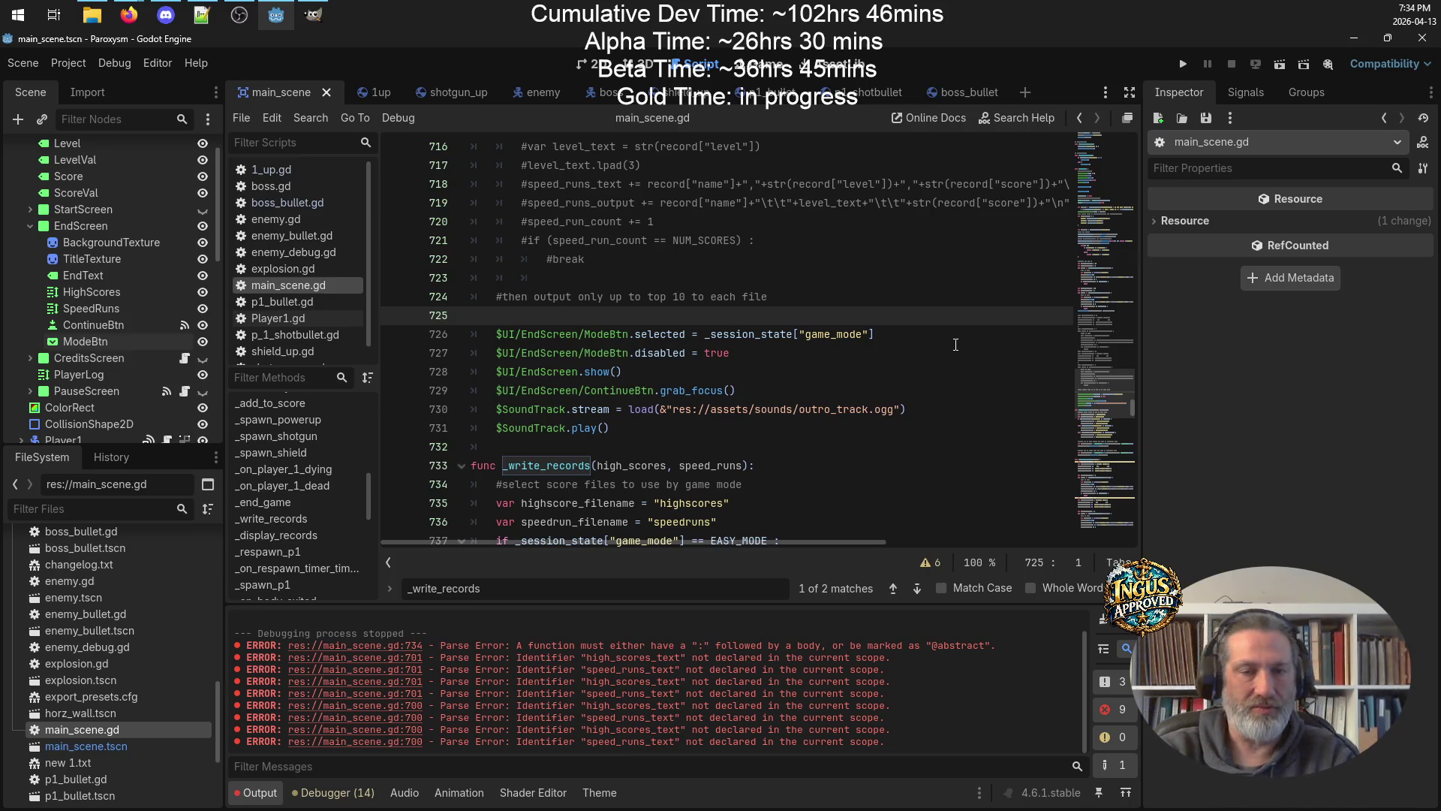
pyautogui.scroll(-3, 912, 316)
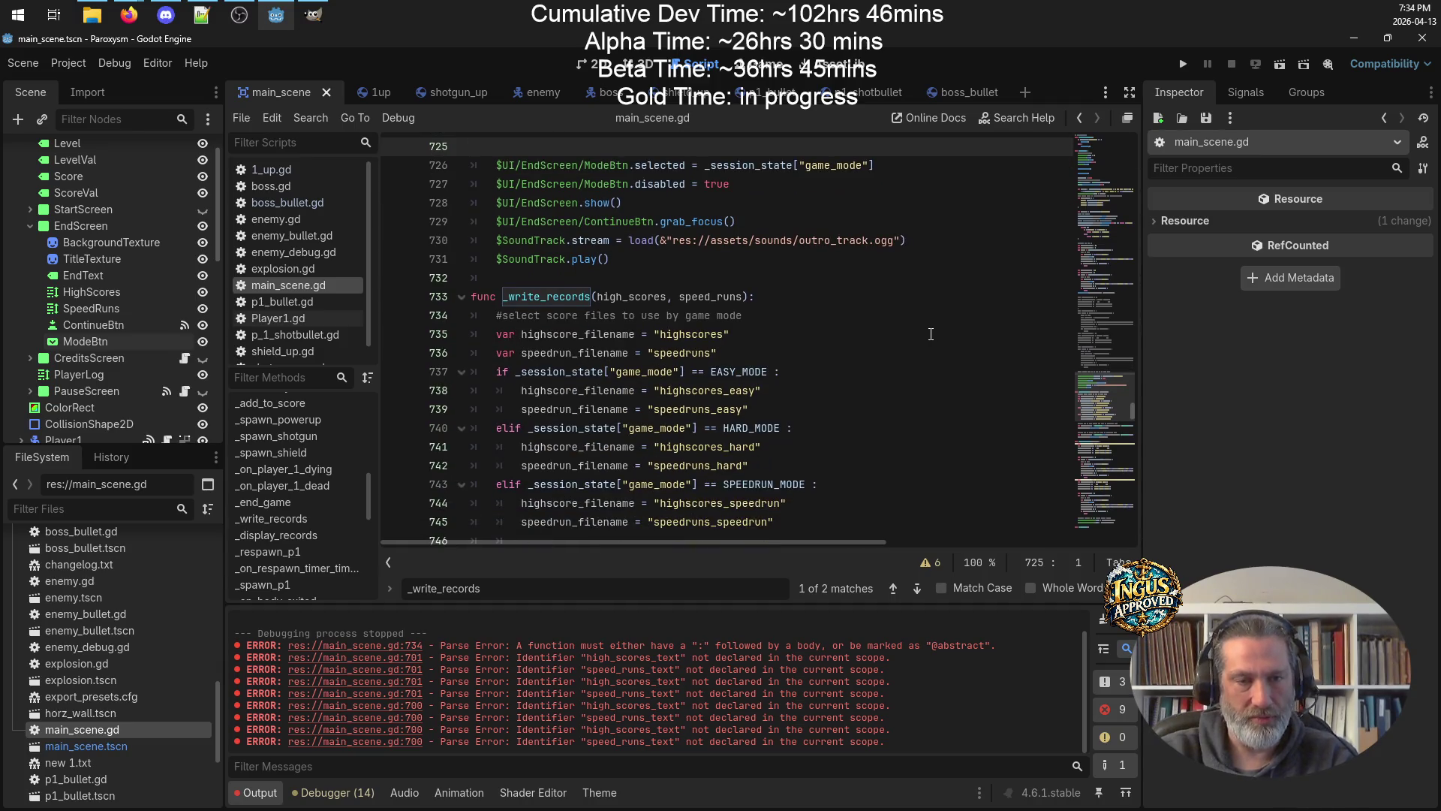
pyautogui.scroll(-6, 931, 337)
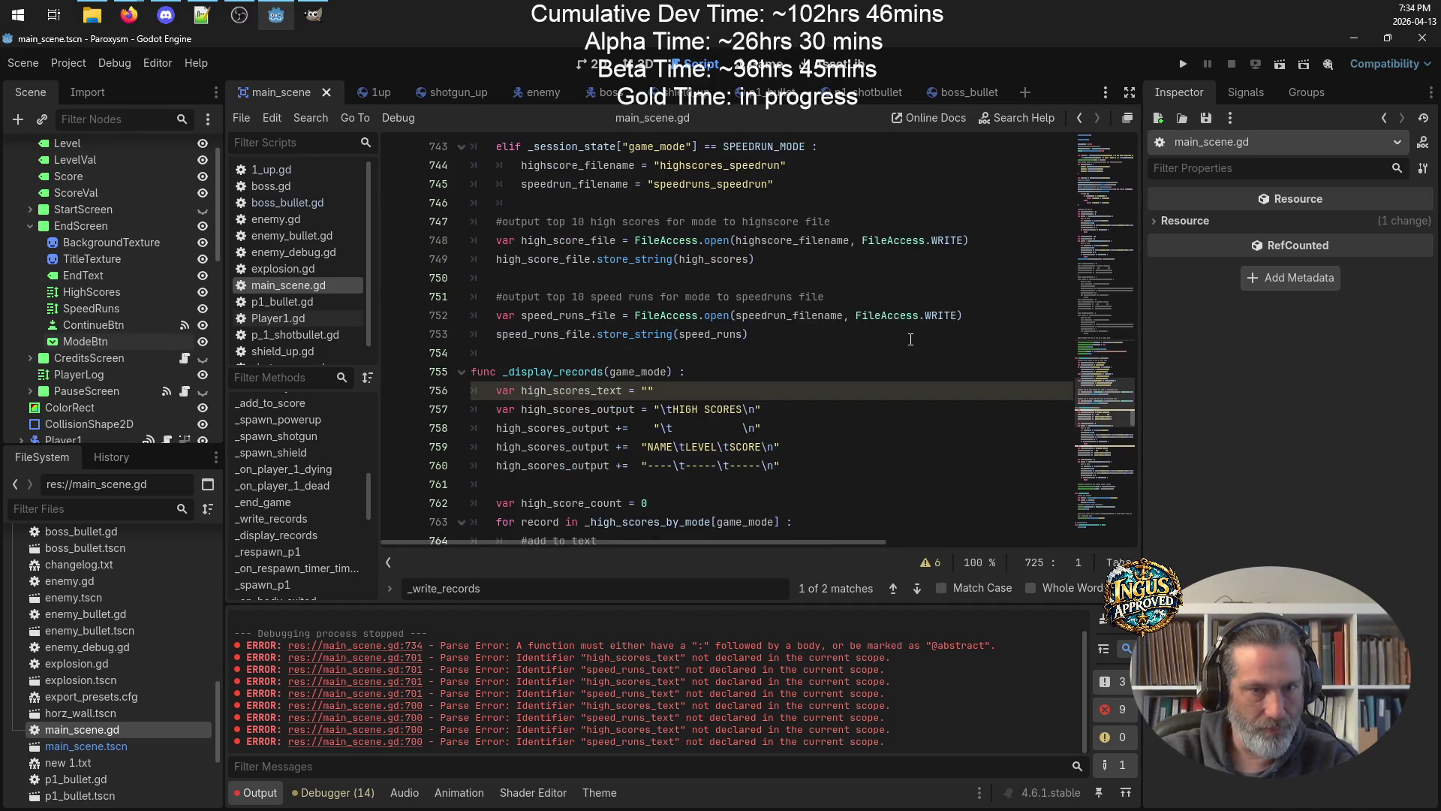
pyautogui.scroll(3, 911, 340)
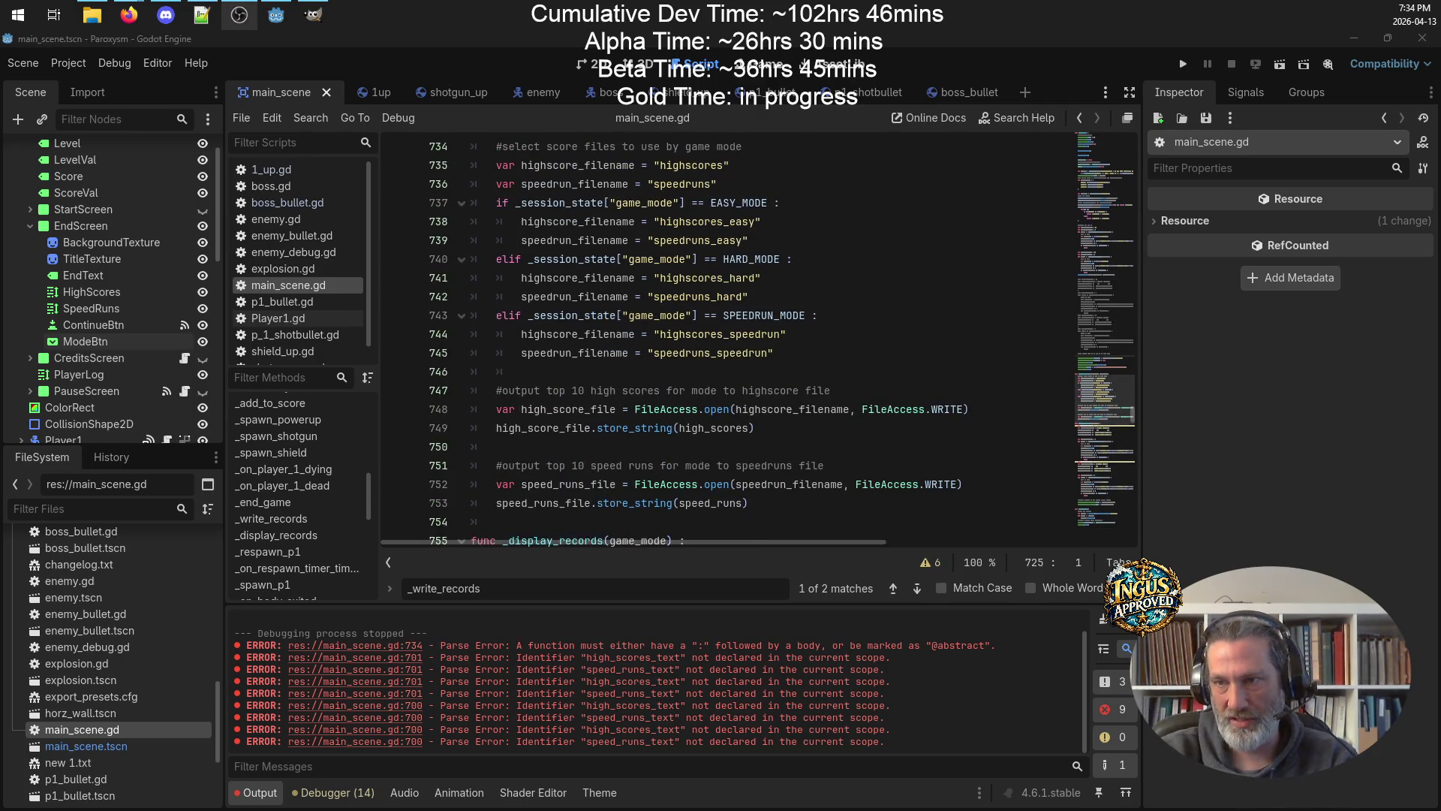
pyautogui.scroll(4, 834, 322)
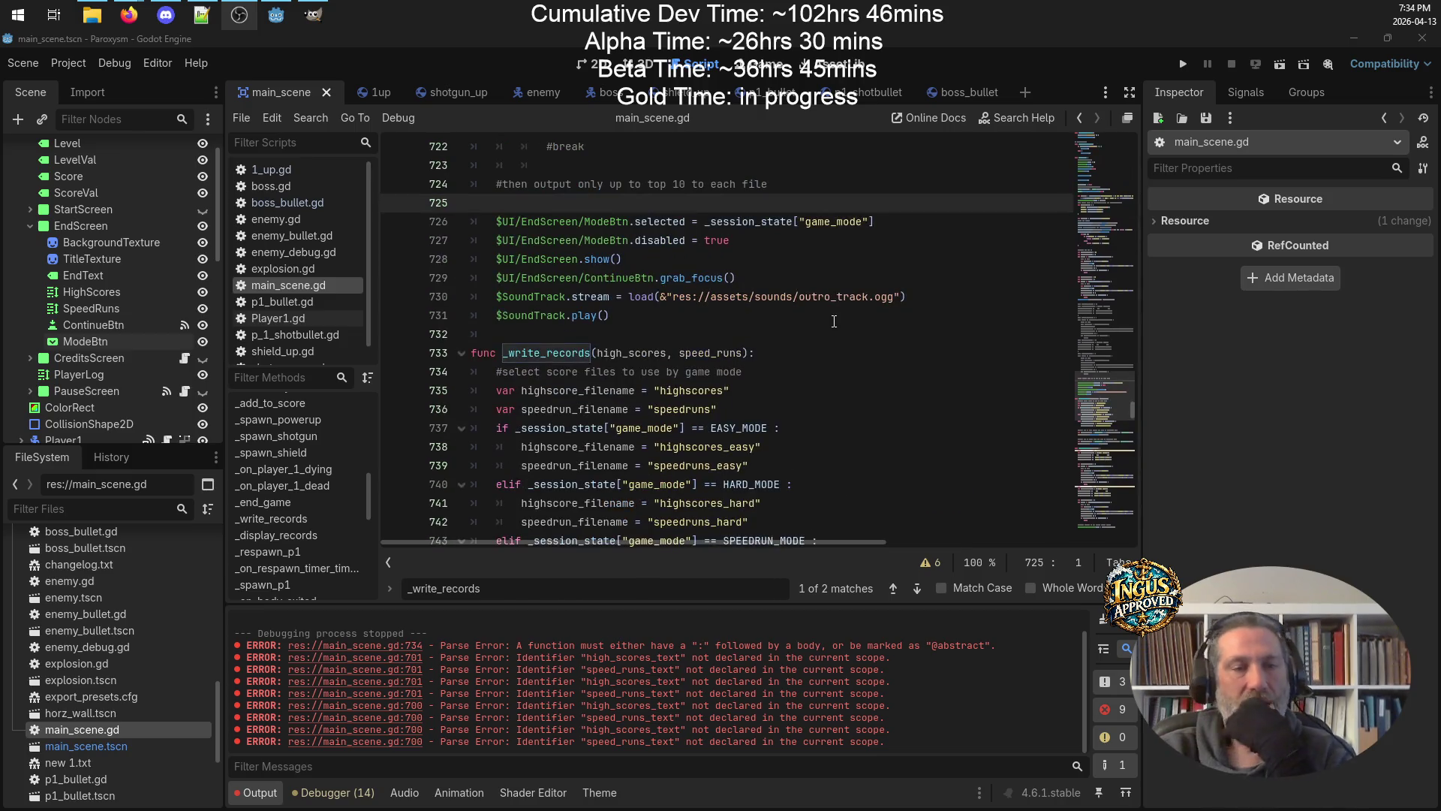
pyautogui.scroll(3, 834, 321)
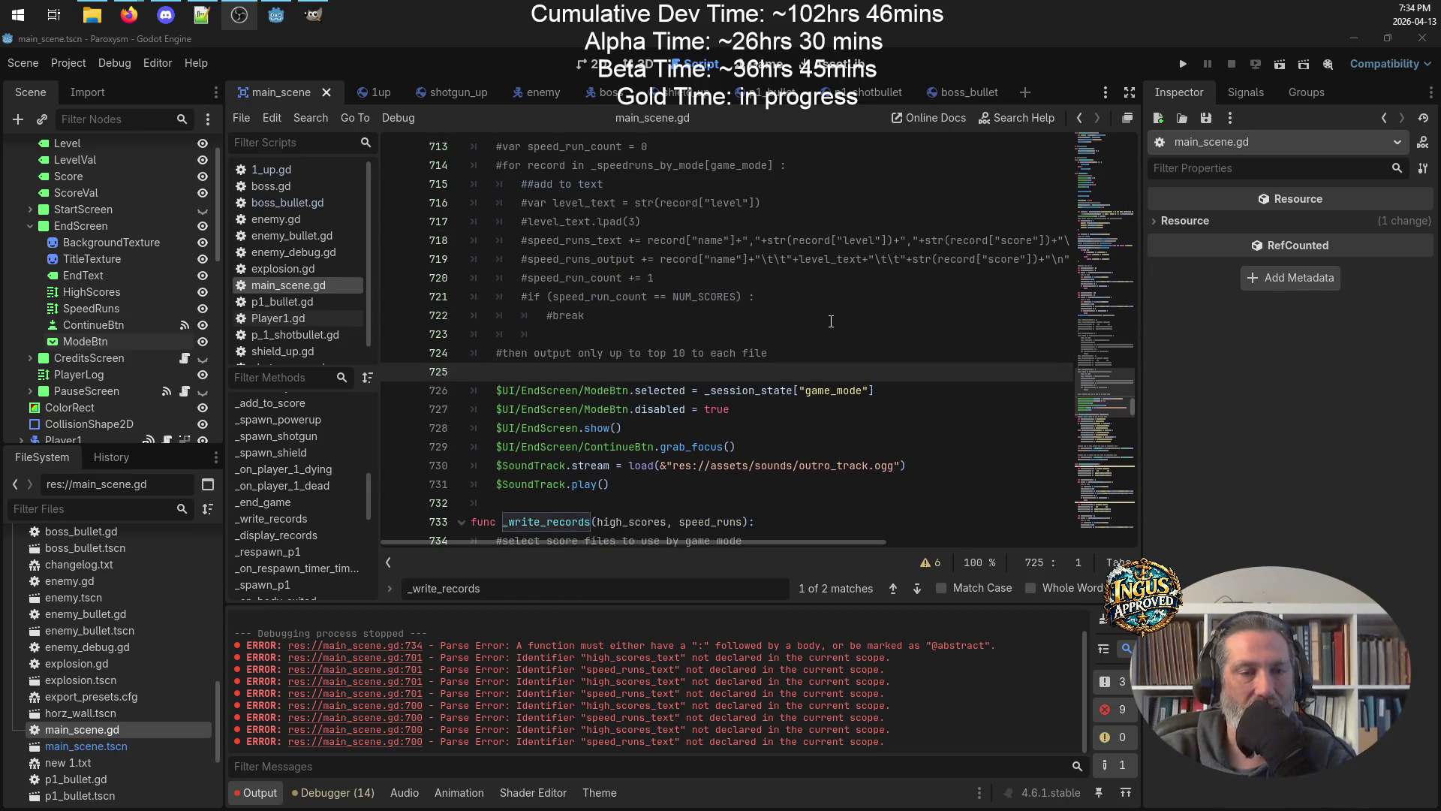
pyautogui.scroll(4, 831, 322)
pyautogui.scroll(-13, 831, 321)
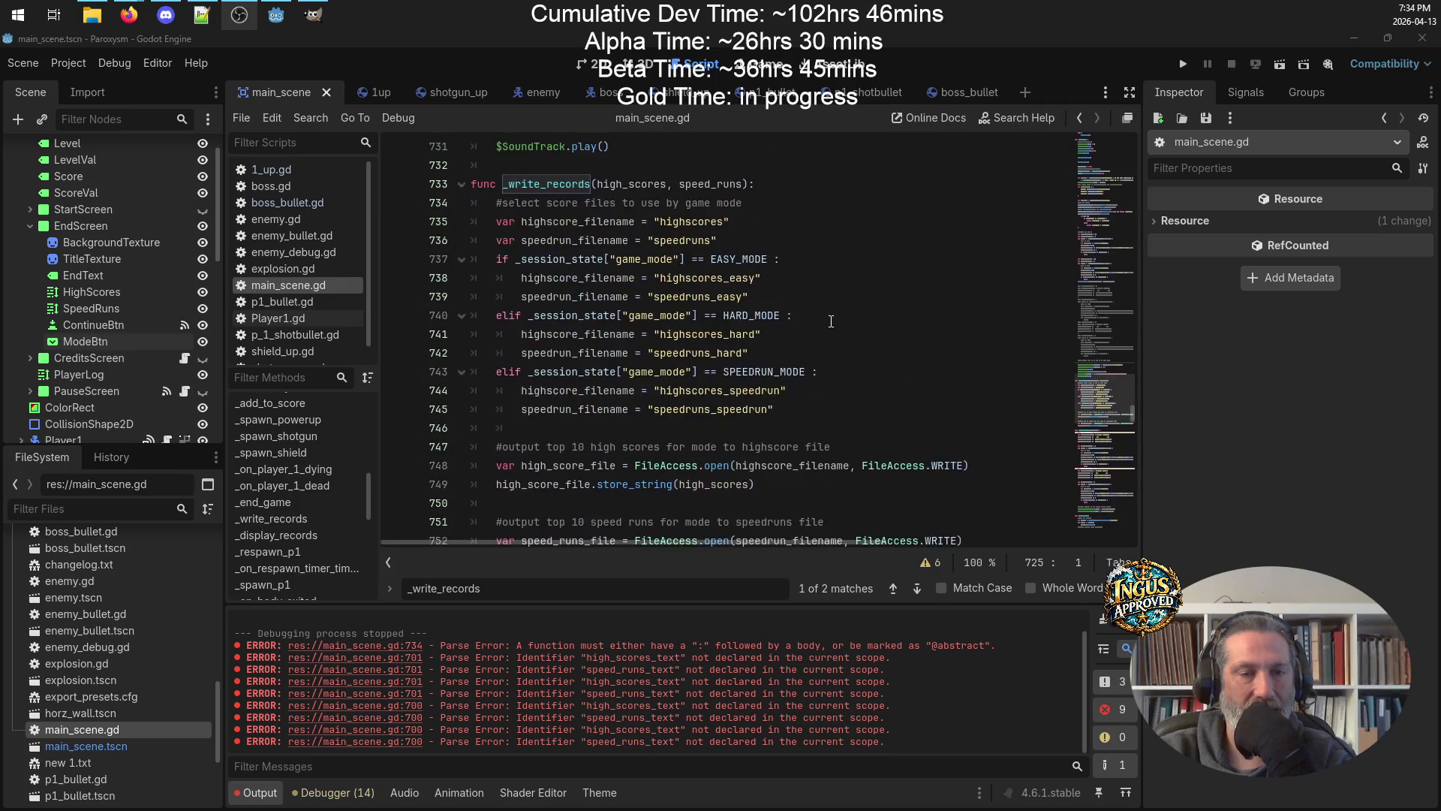
# Remove the high_scores_text declaration and accumulation line from _display_records.
pyautogui.scroll(-4, 831, 321)
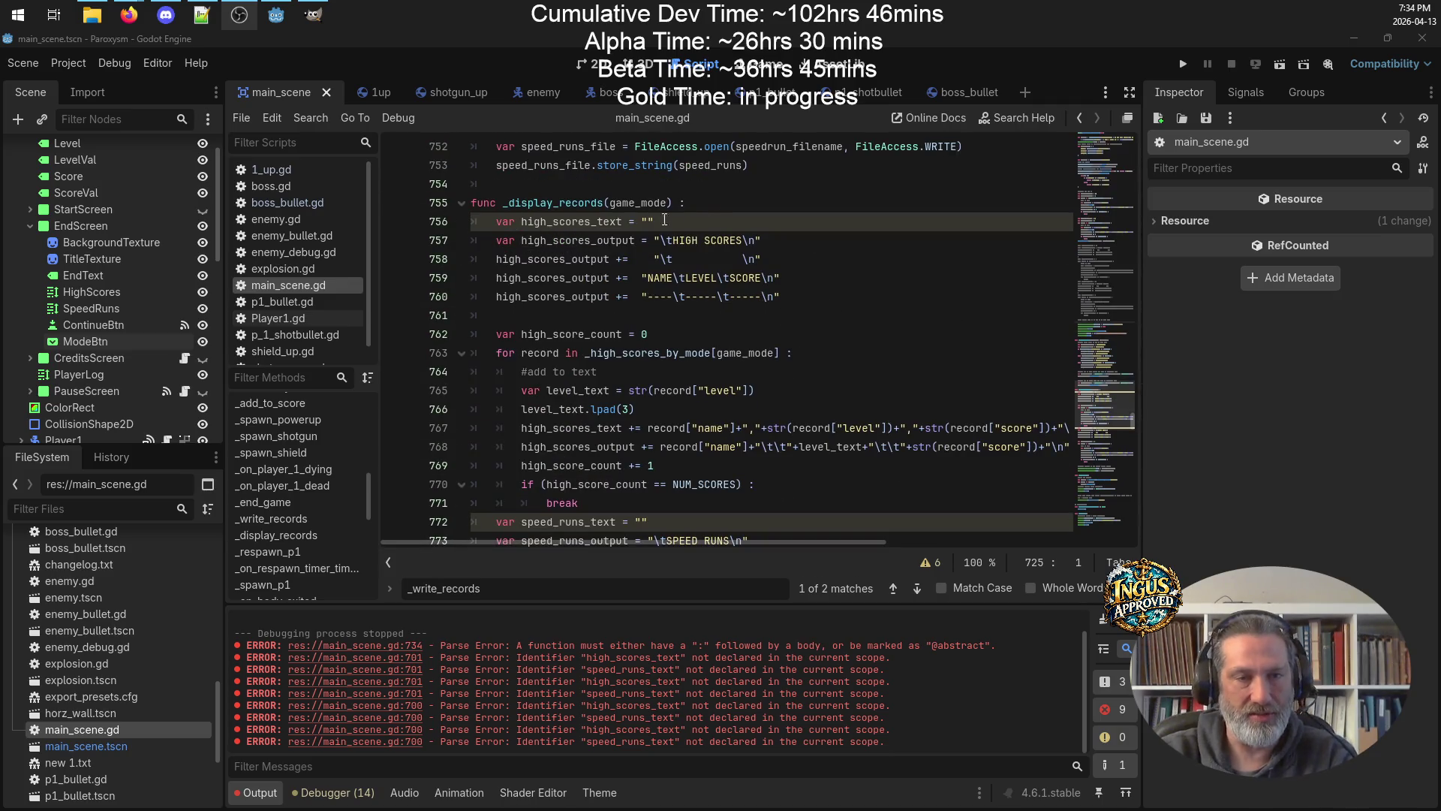
pyautogui.click(724, 220)
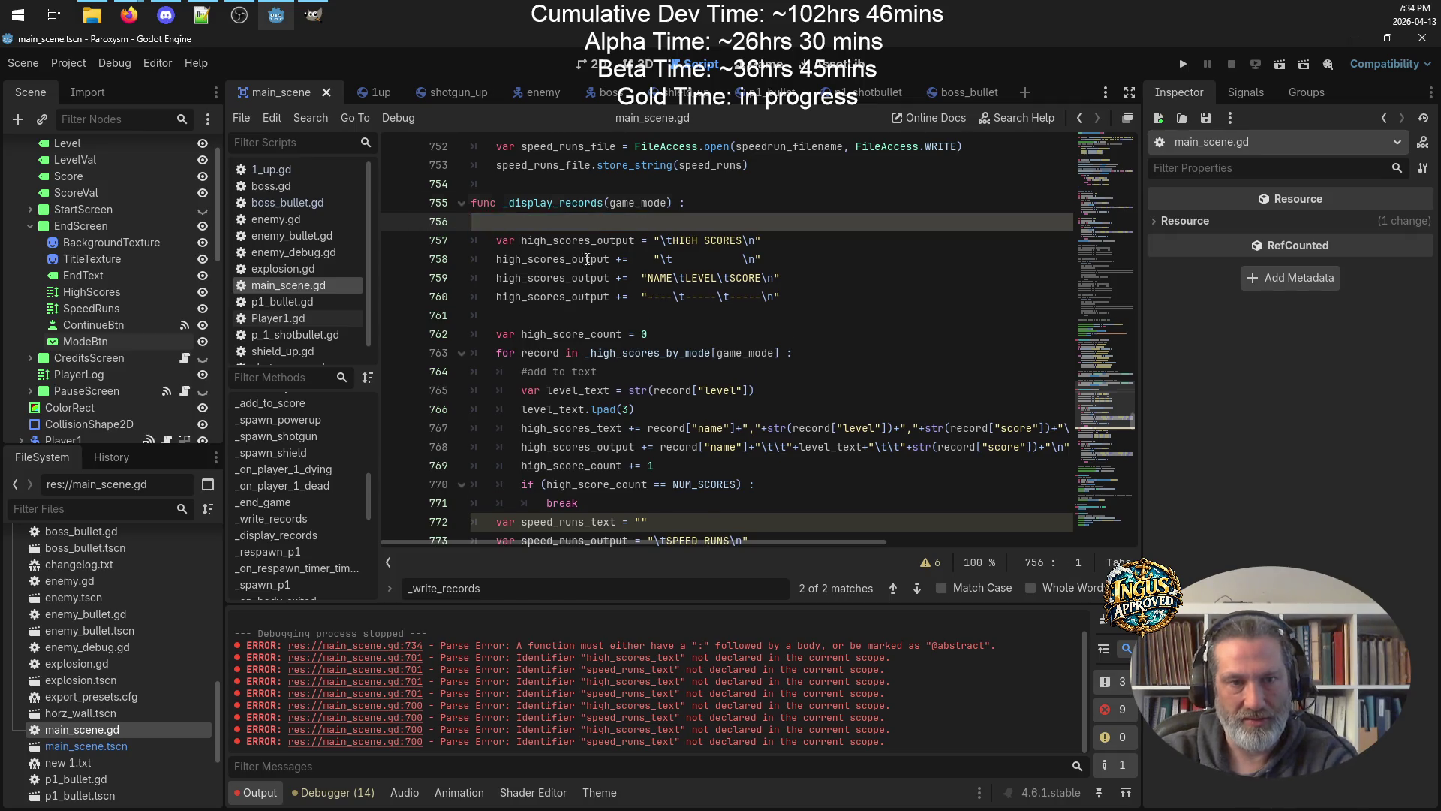
pyautogui.press('BackSpace')
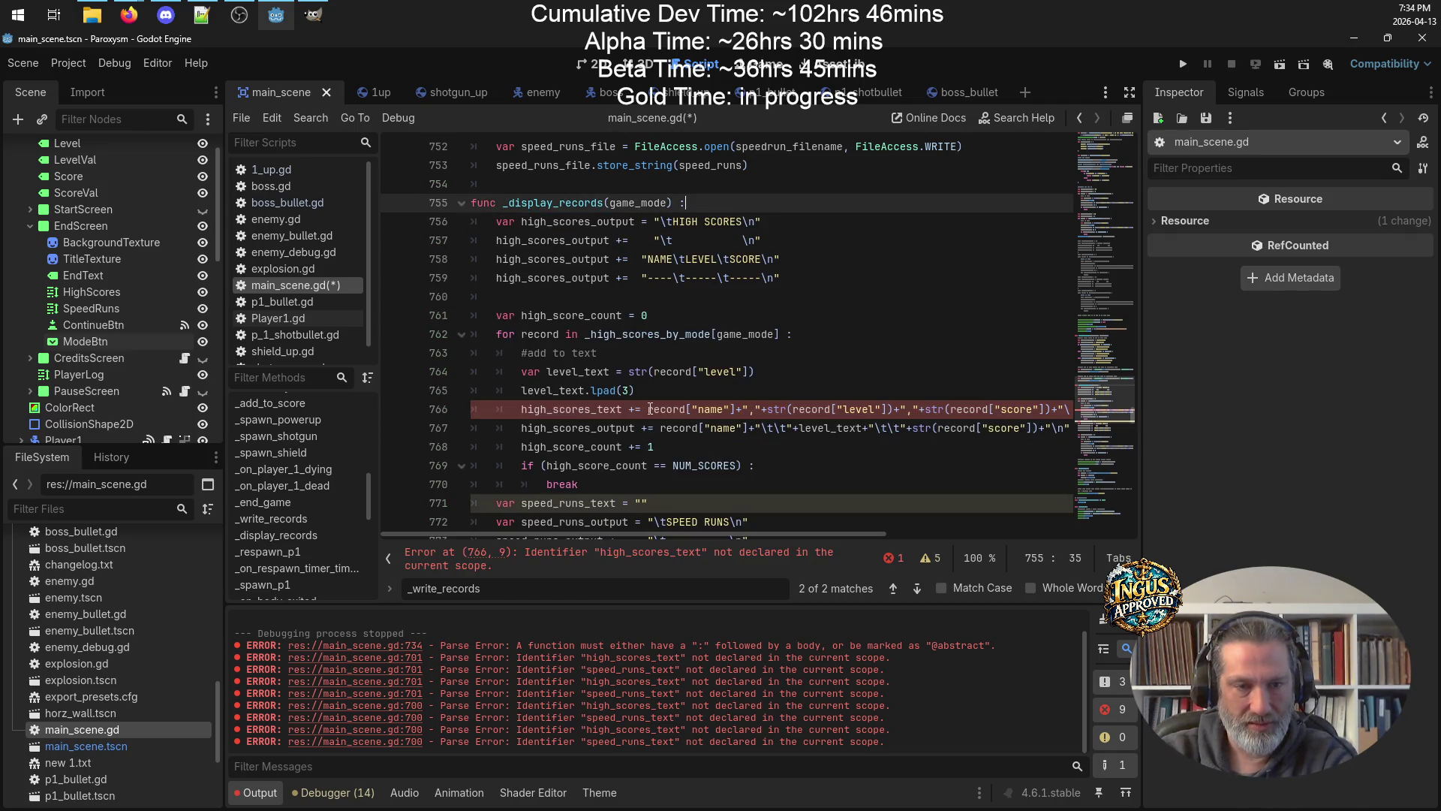
pyautogui.tripleClick(640, 409)
pyautogui.press('BackSpace')
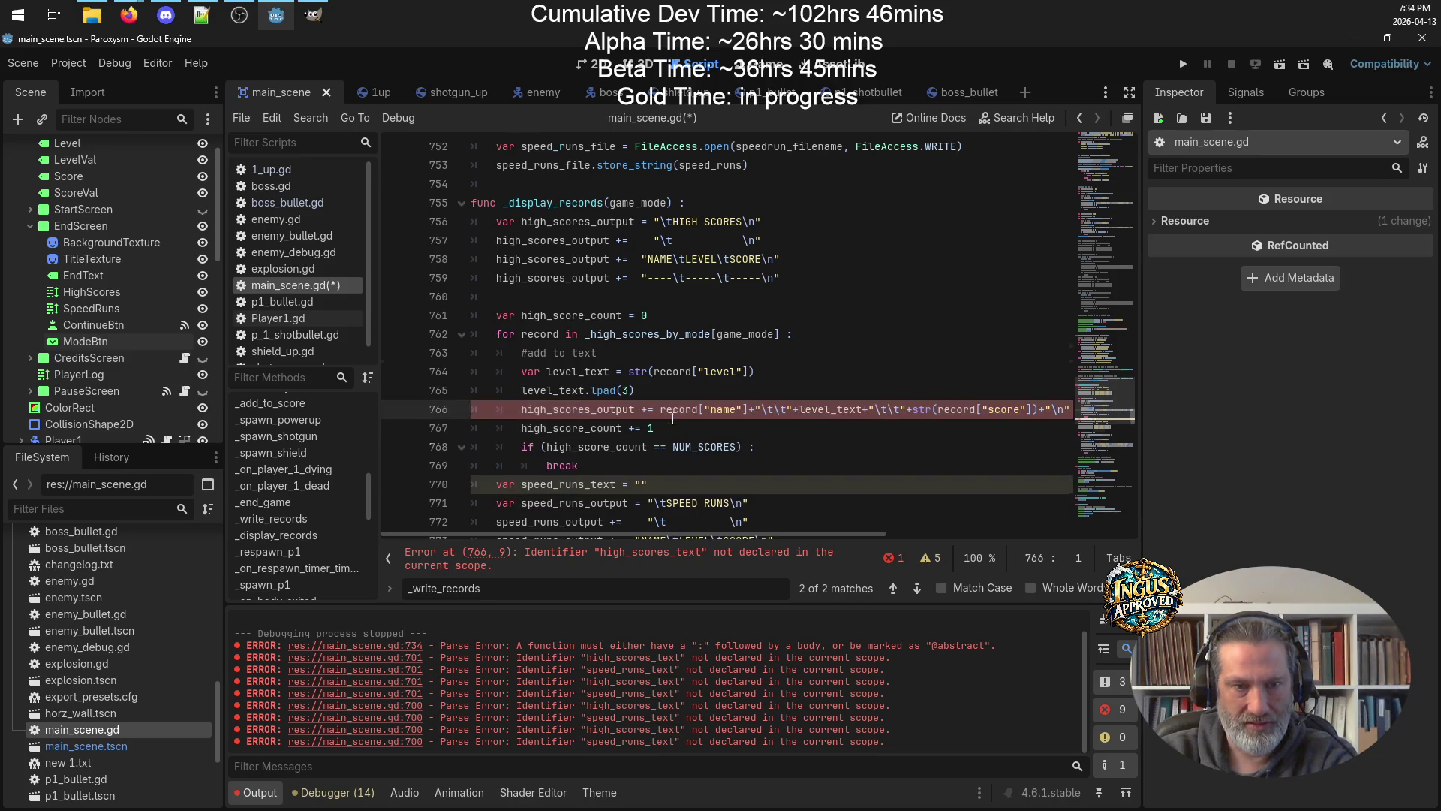
# Remove the speed_runs_text lines and save main_scene.gd.
pyautogui.scroll(-2, 673, 418)
pyautogui.moveTo(585, 353); pyautogui.dragTo(648, 365)
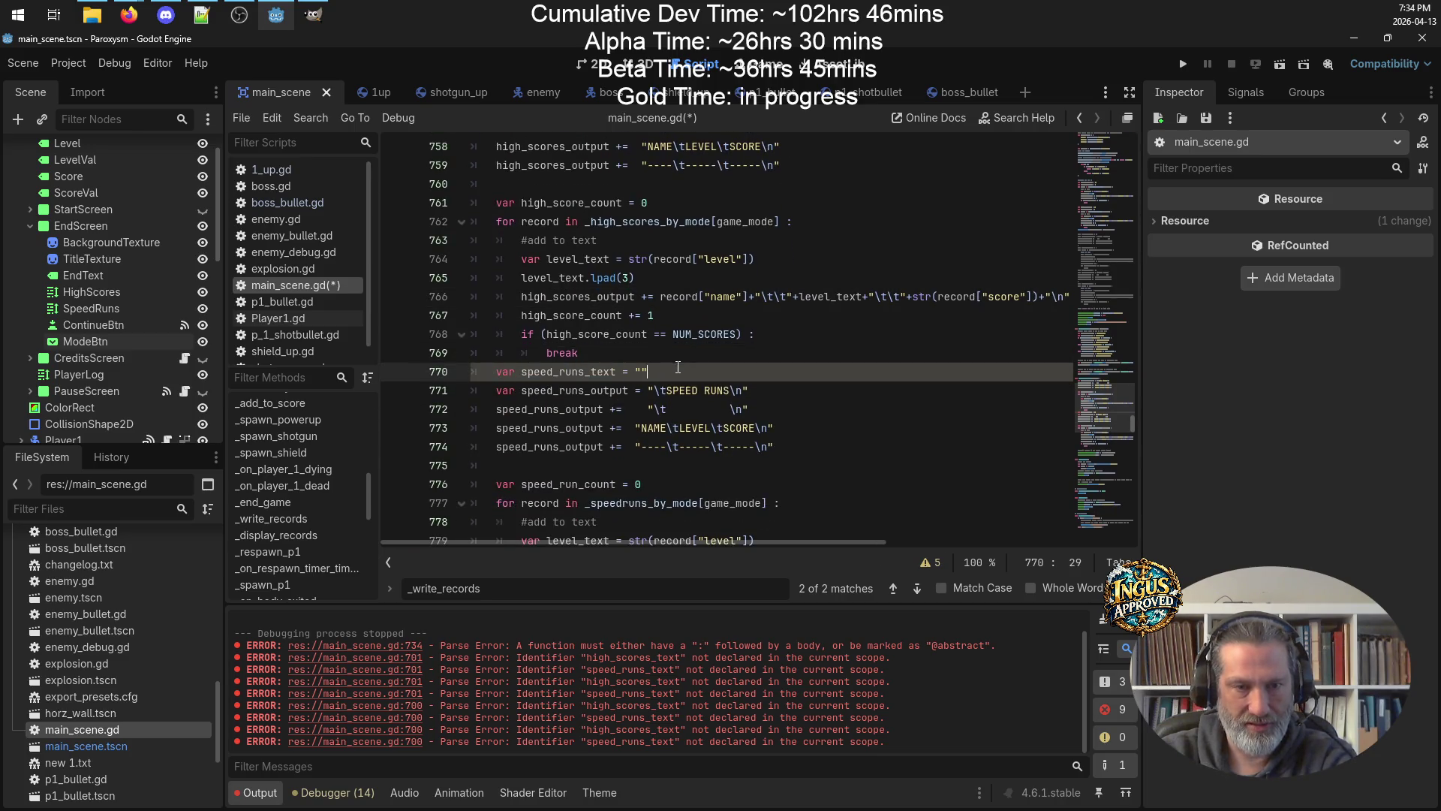
pyautogui.scroll(-4, 616, 375)
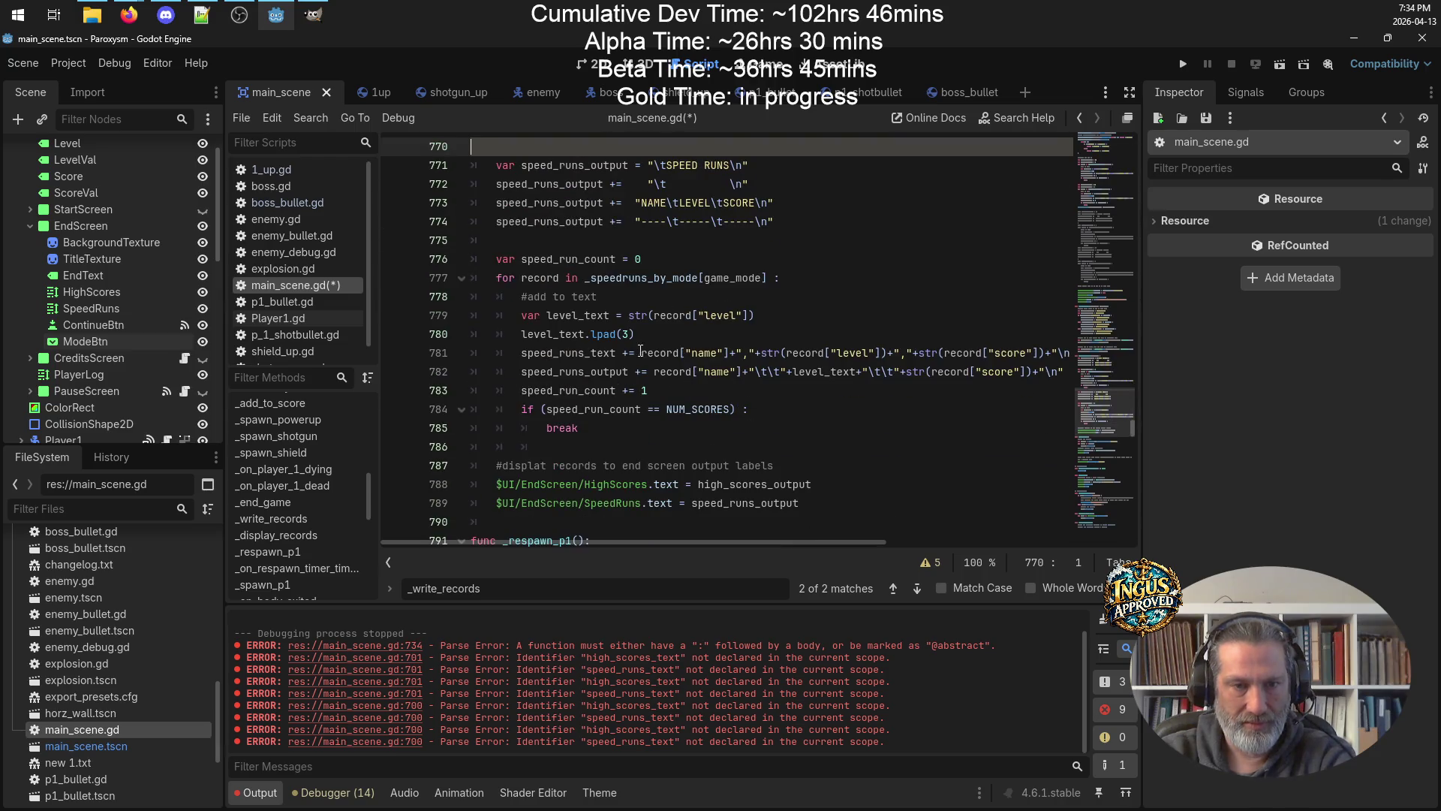
pyautogui.tripleClick(644, 351)
pyautogui.press('BackSpace')
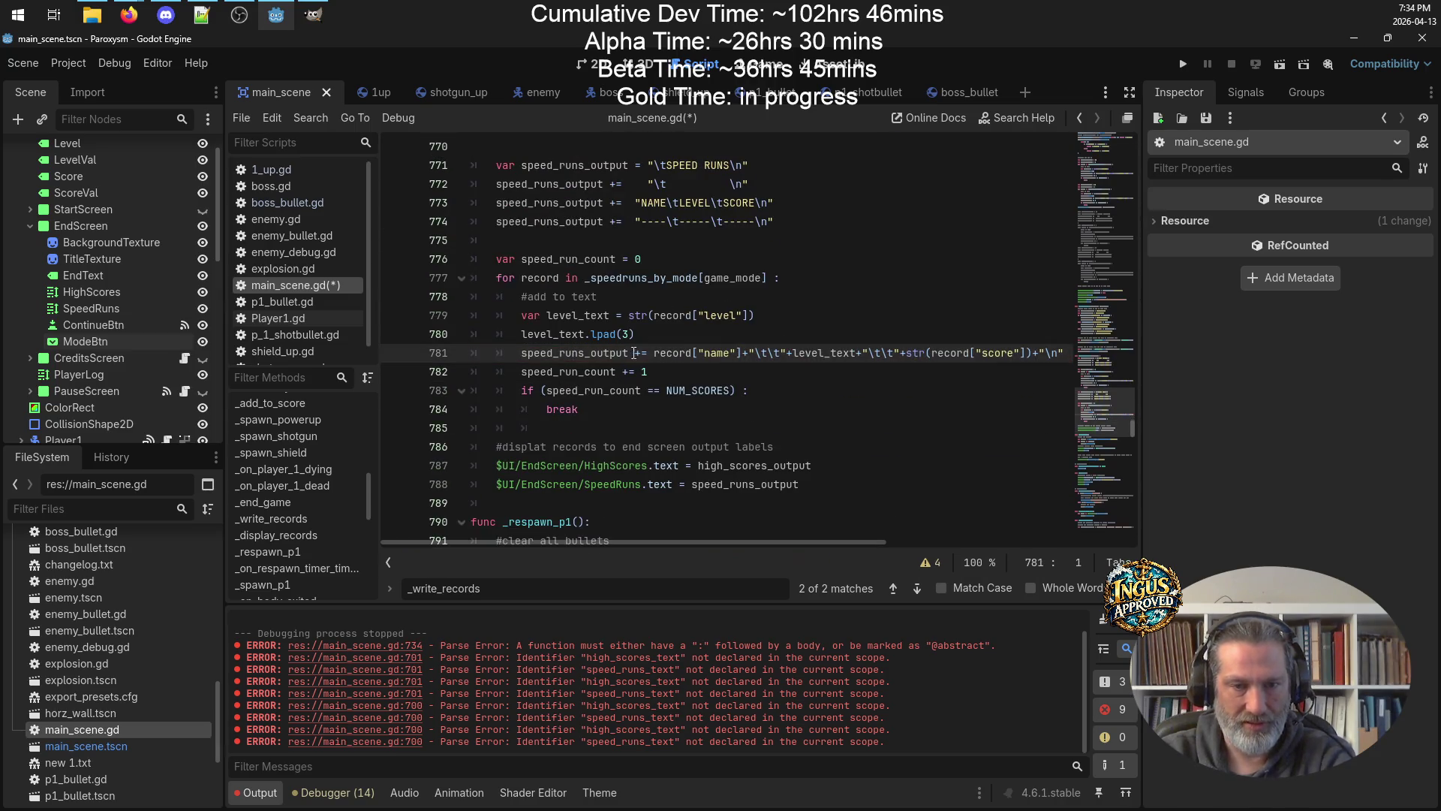
pyautogui.hotkey('ctrl', 's')
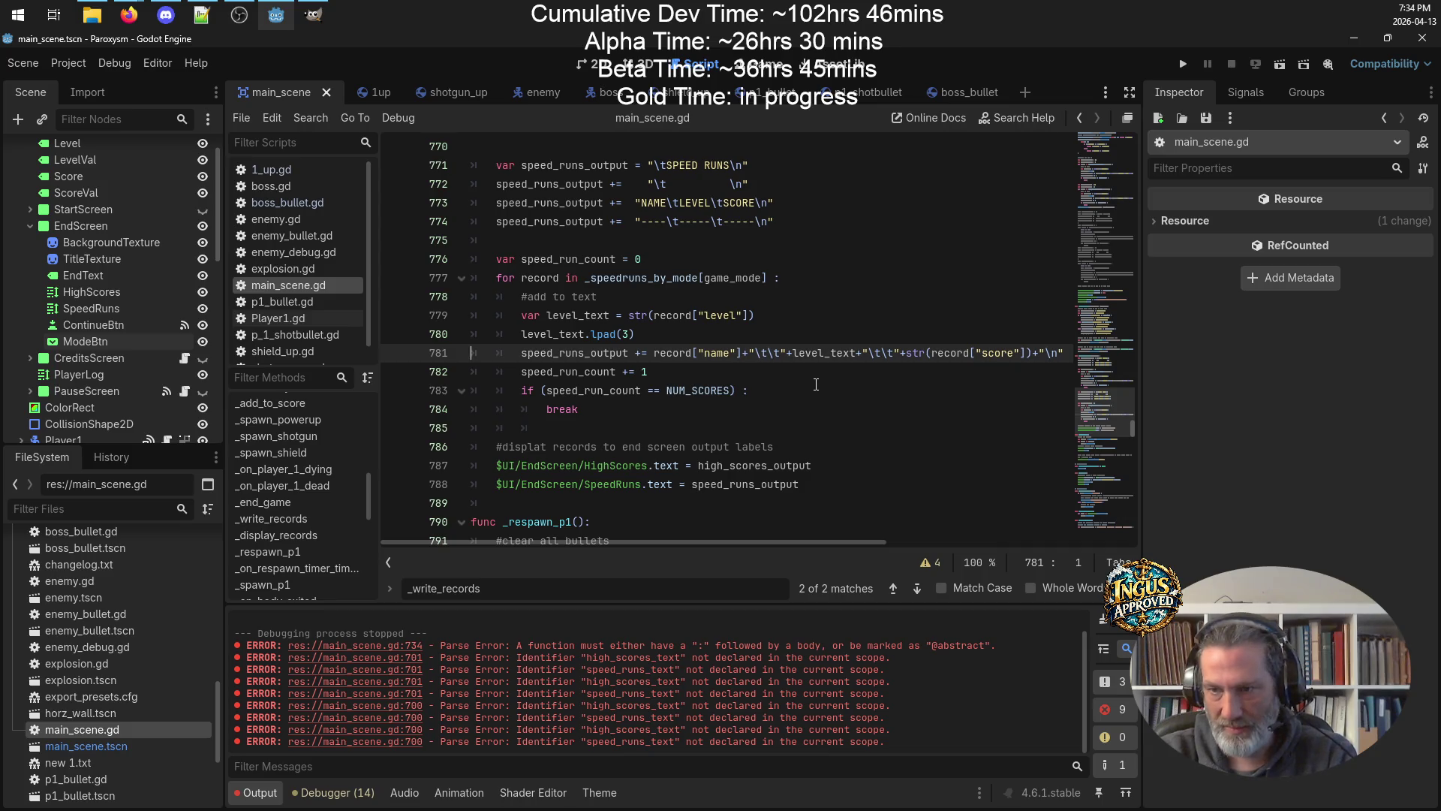
pyautogui.scroll(3, 816, 384)
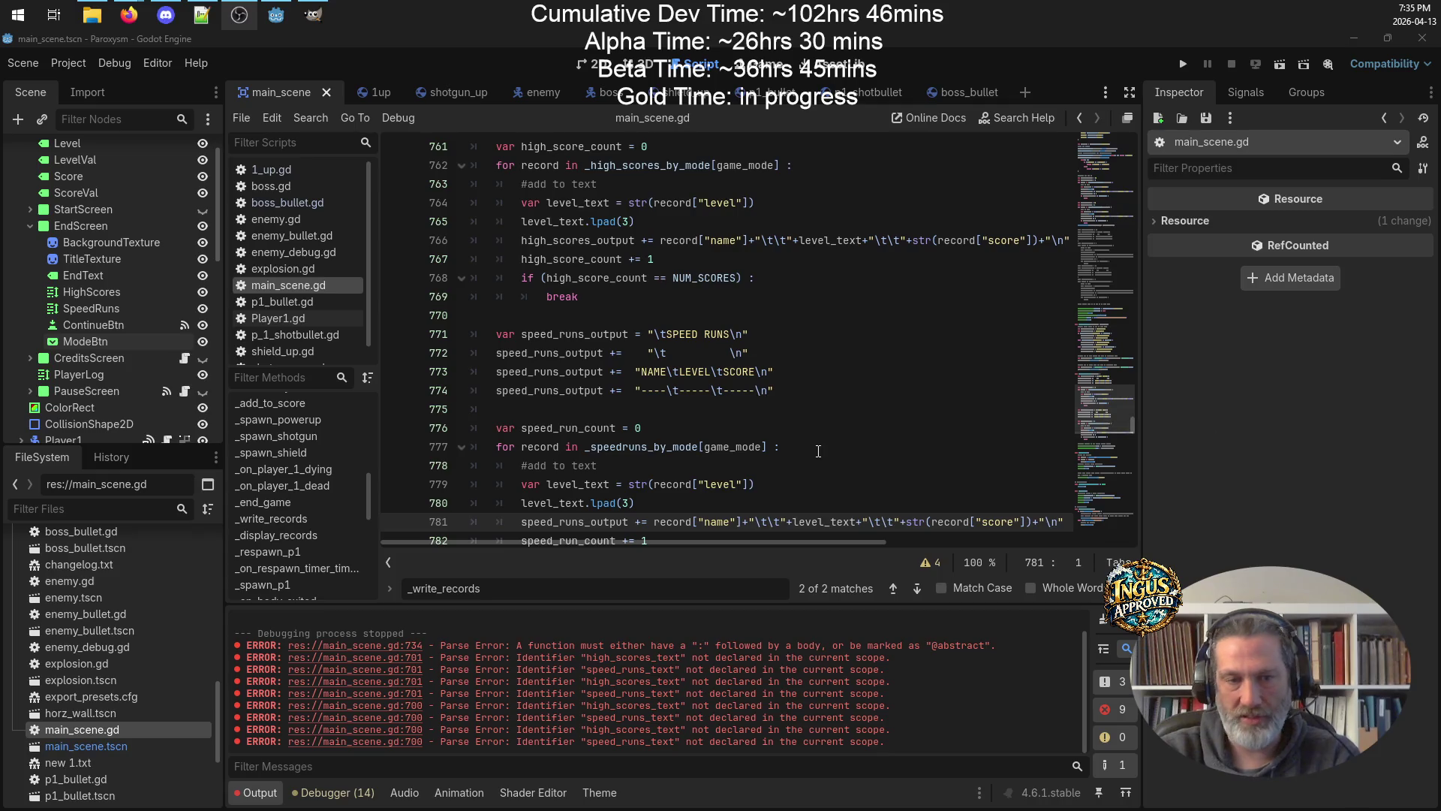
pyautogui.scroll(4, 818, 452)
pyautogui.scroll(13, 853, 423)
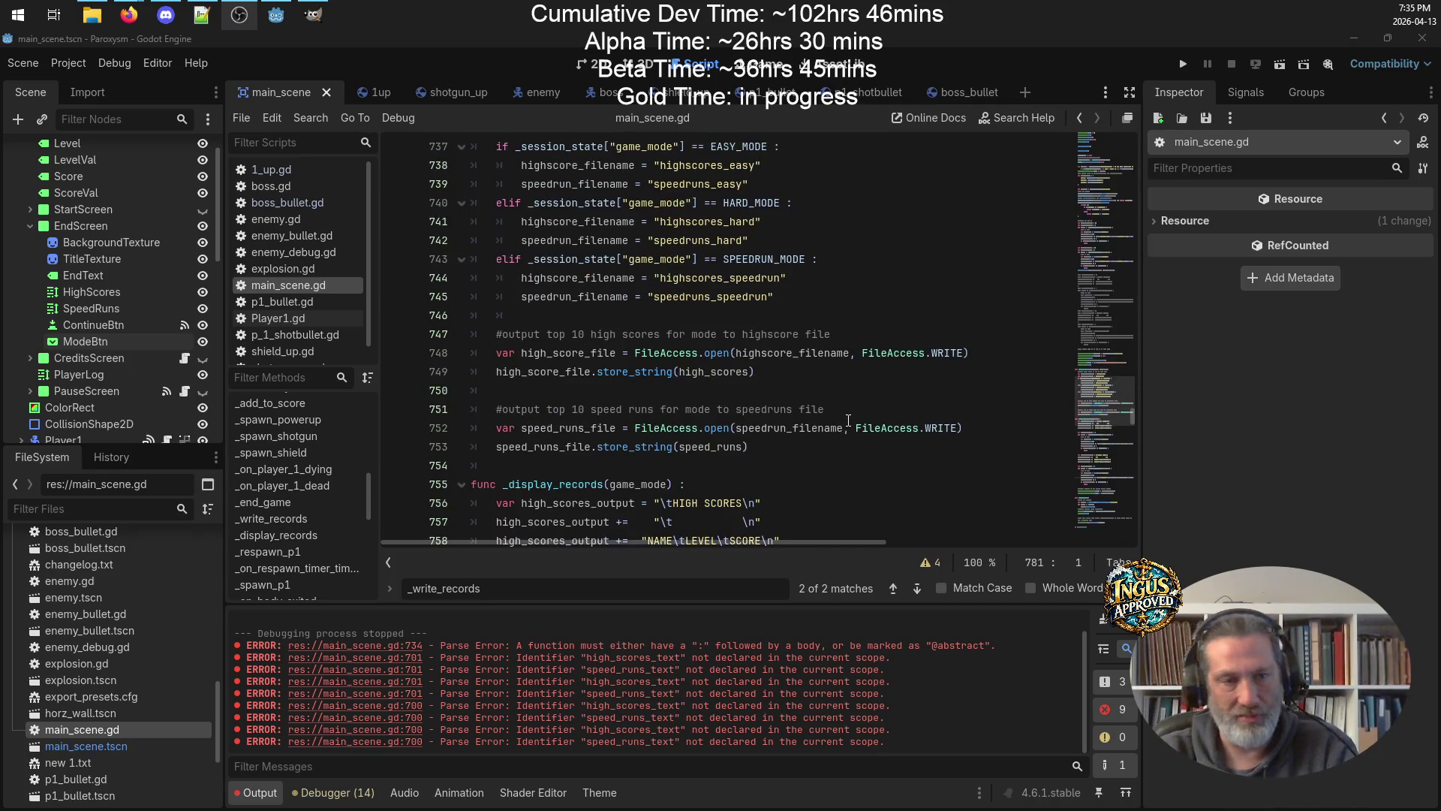
pyautogui.scroll(5, 855, 415)
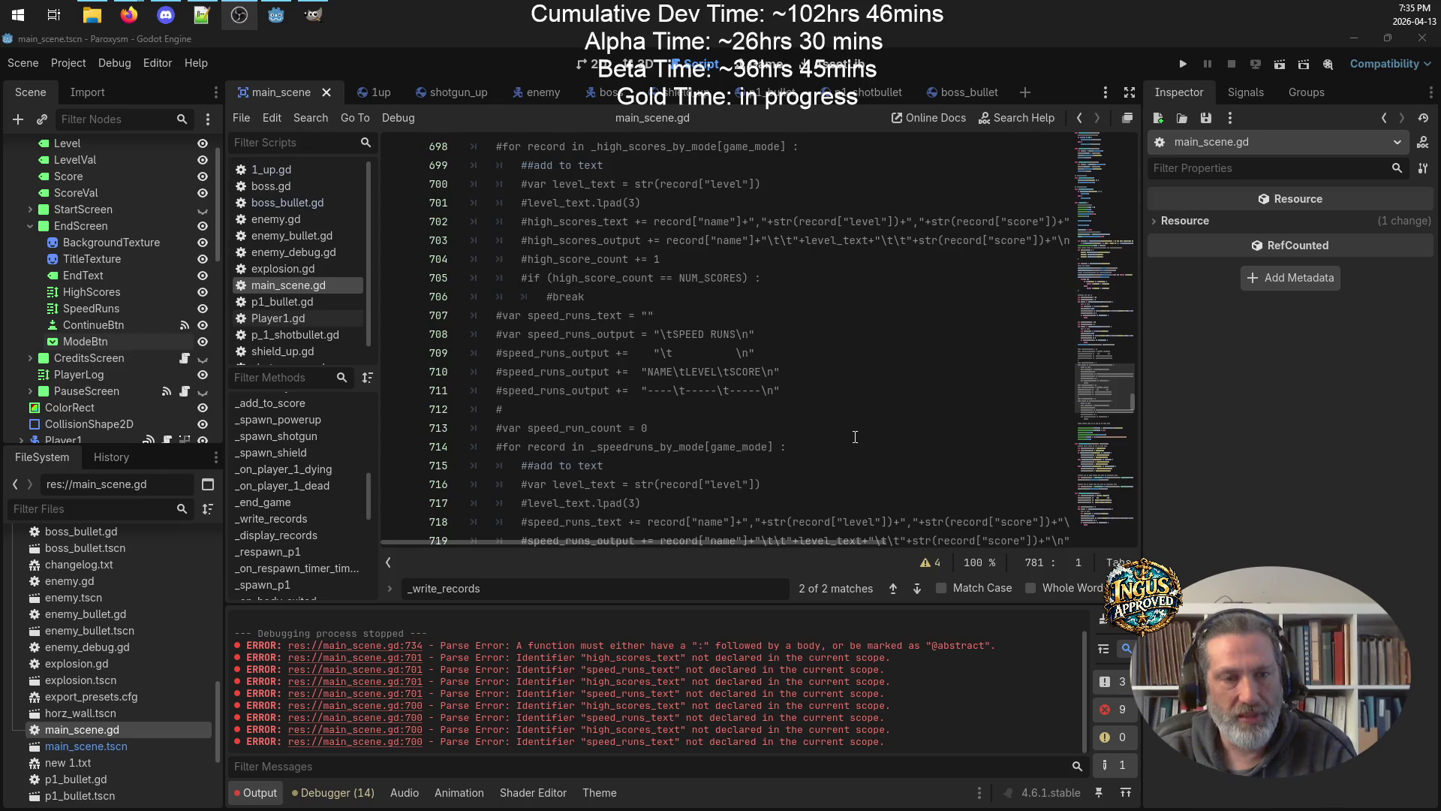
pyautogui.scroll(-7, 856, 421)
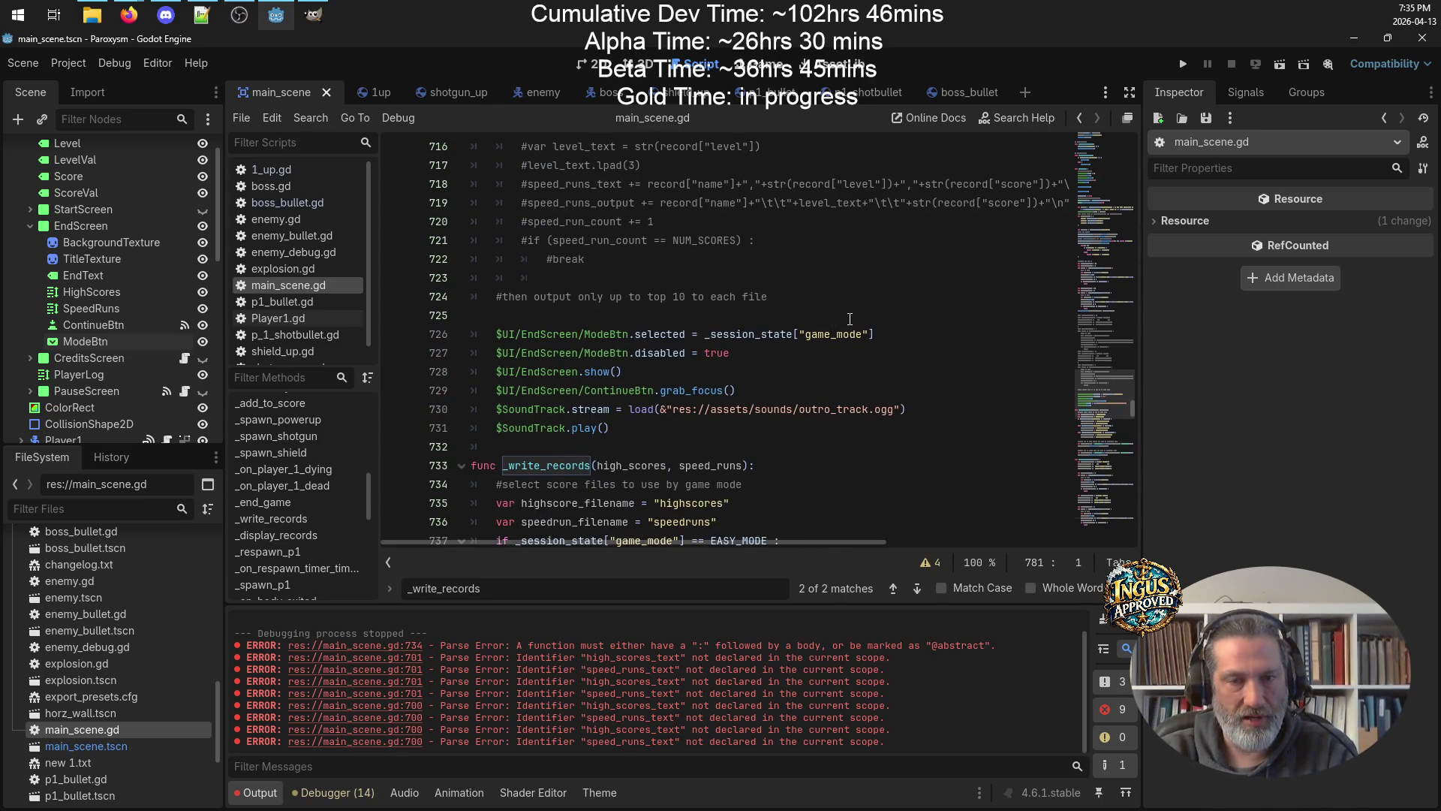
pyautogui.scroll(13, 852, 319)
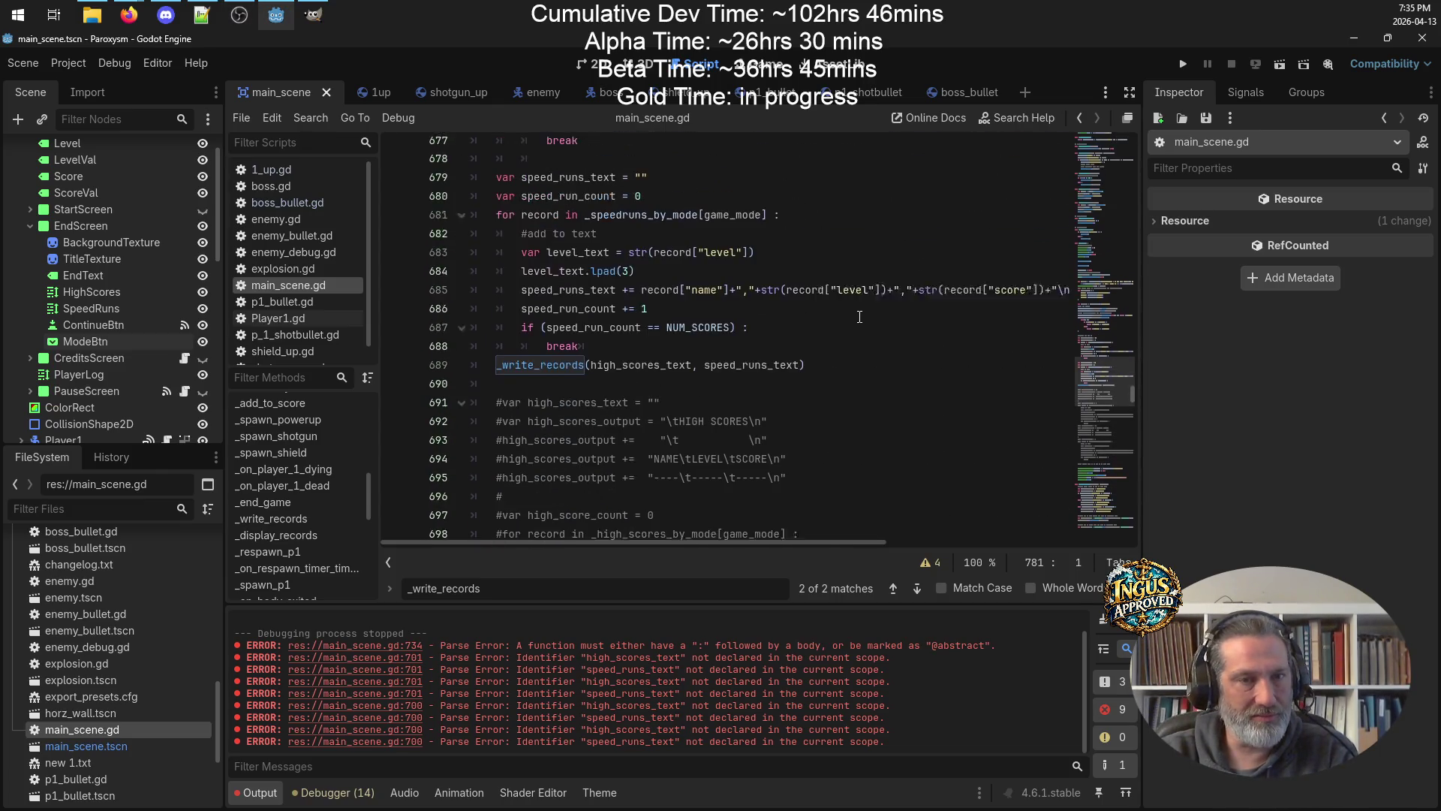
pyautogui.scroll(6, 859, 317)
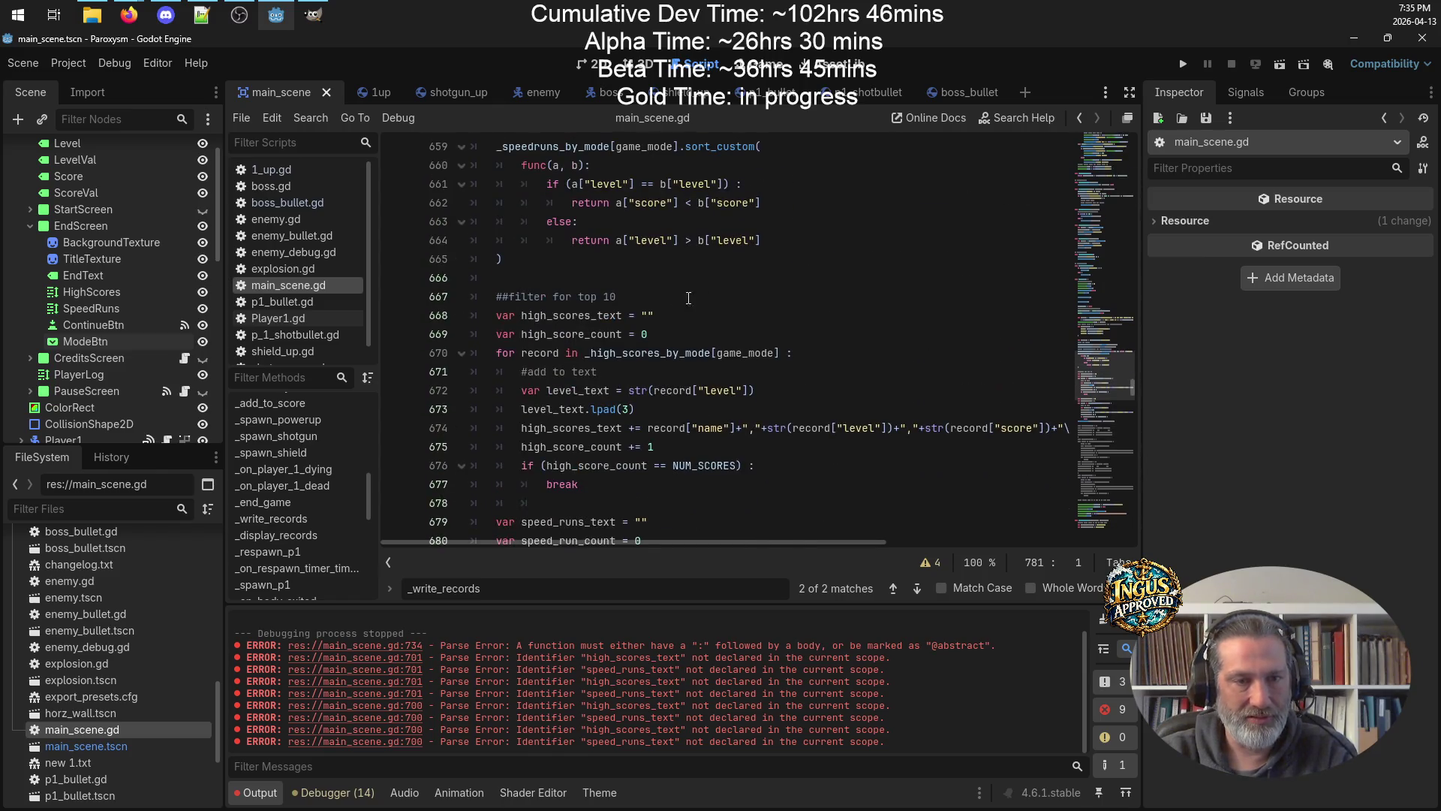
pyautogui.scroll(-15, 654, 298)
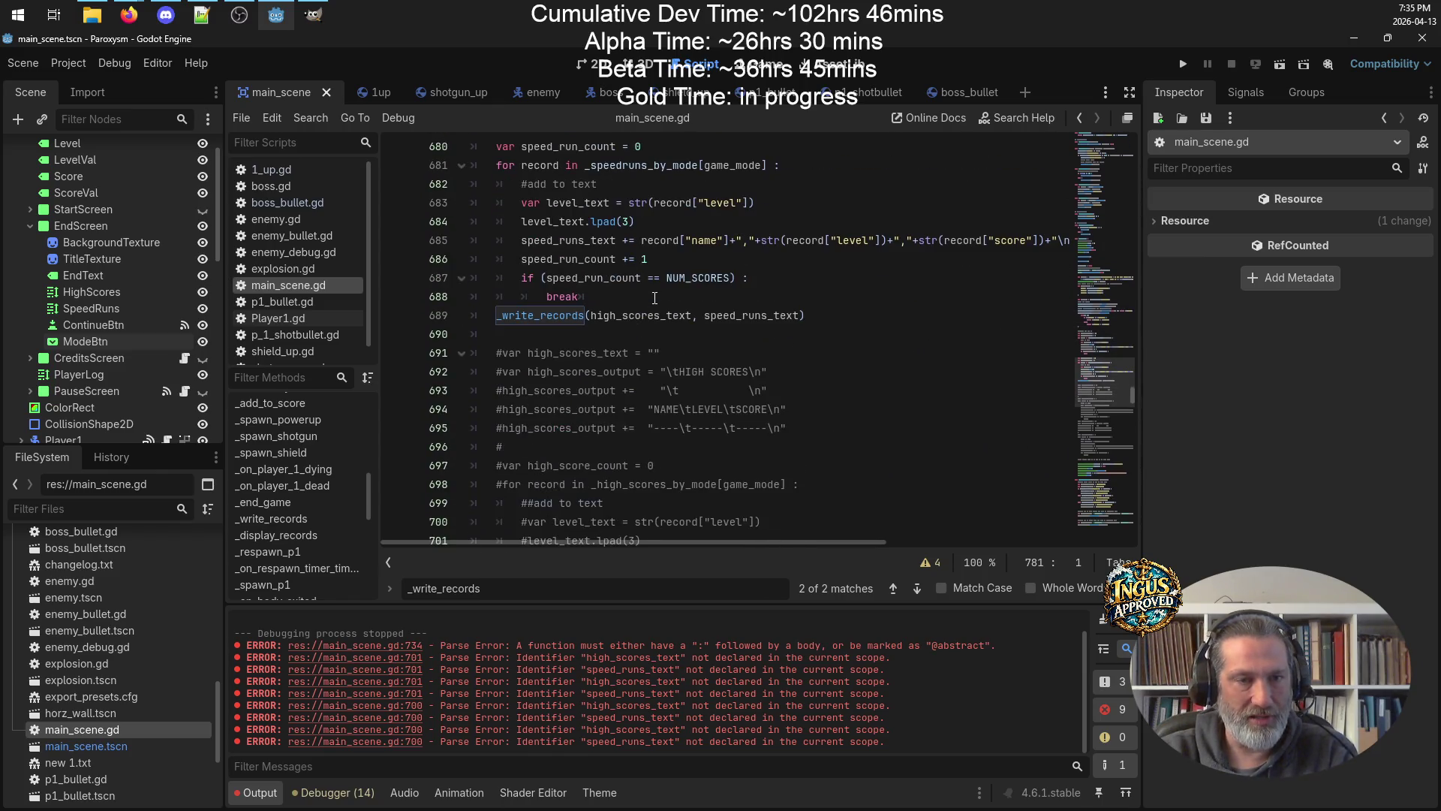
pyautogui.scroll(-5, 655, 298)
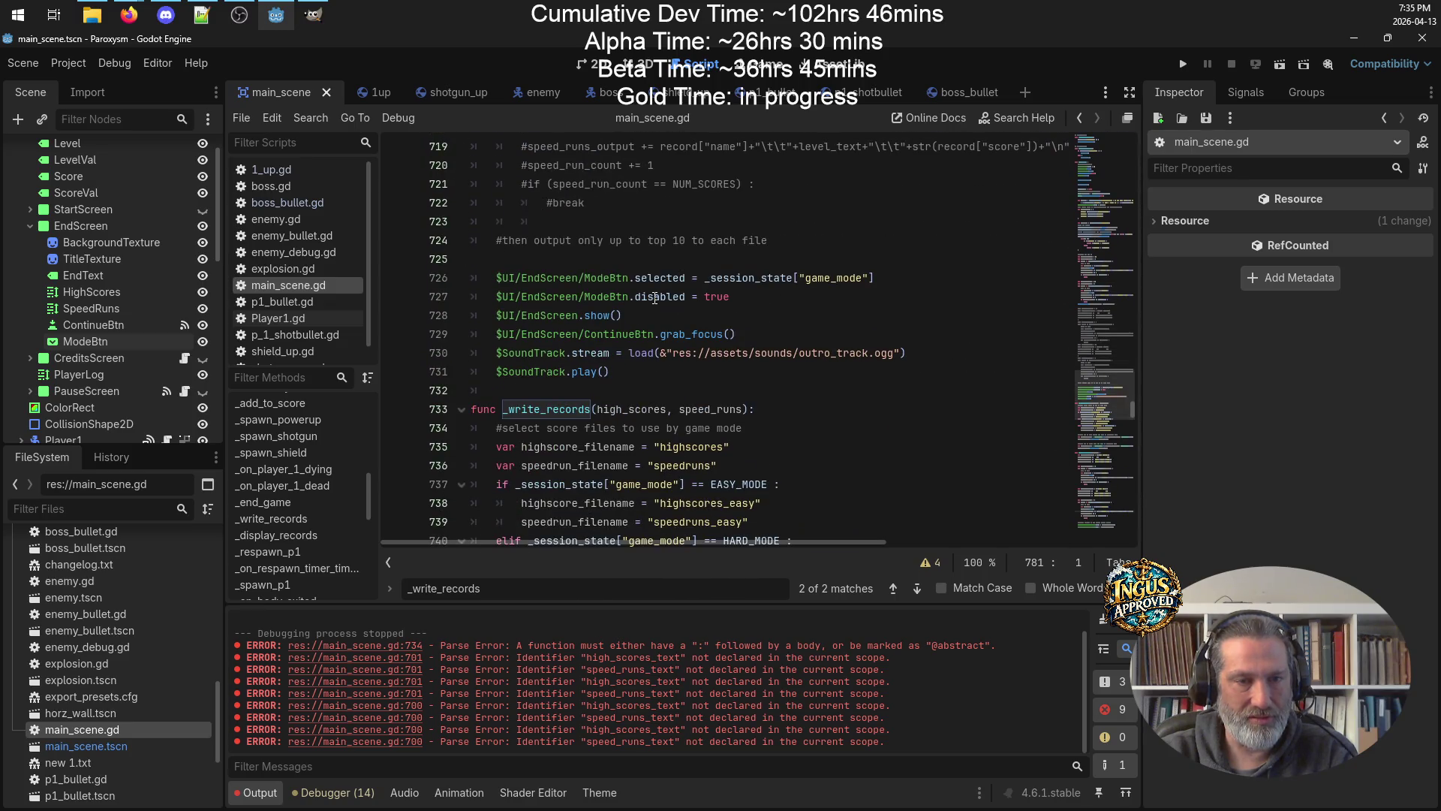
pyautogui.scroll(-10, 655, 298)
pyautogui.click(536, 258)
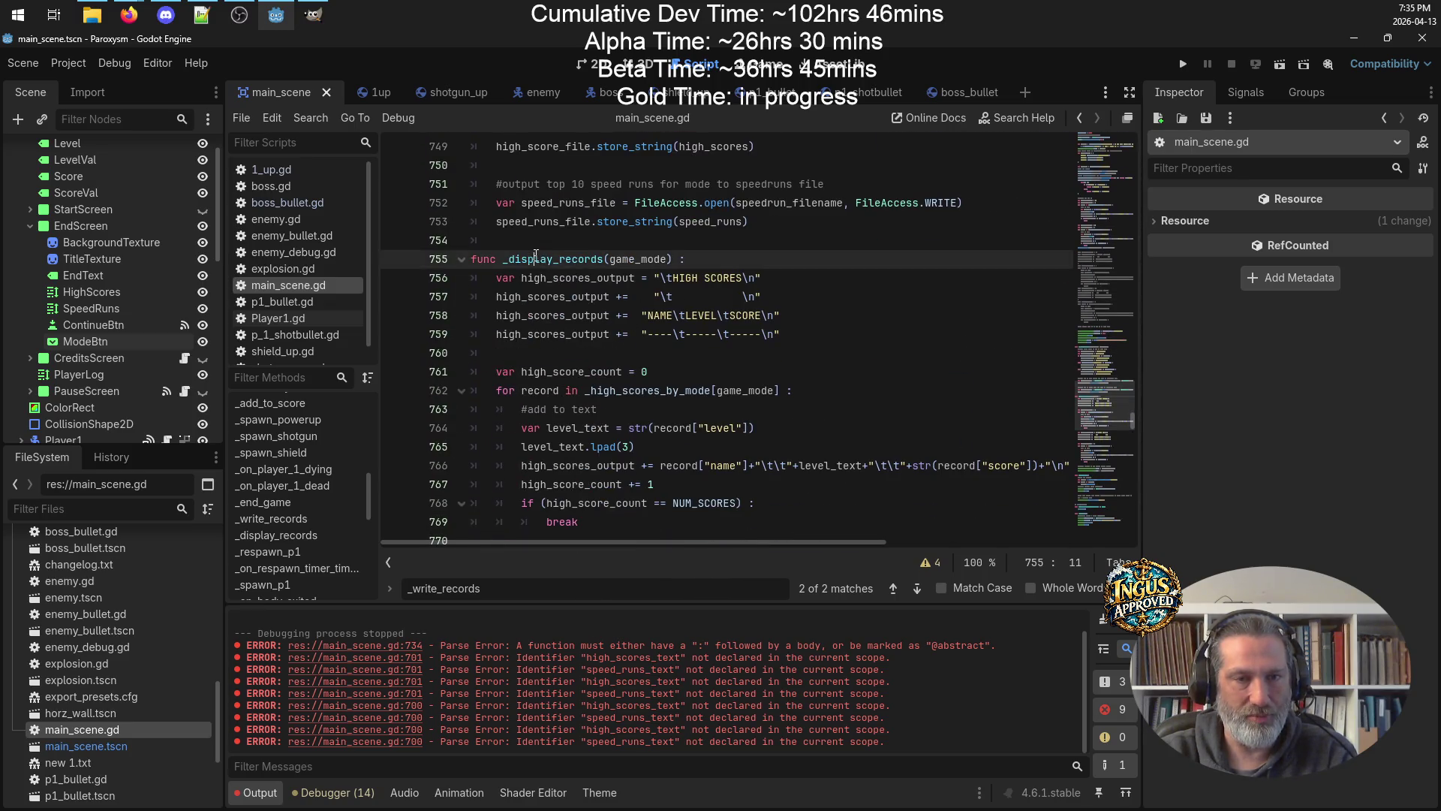
pyautogui.scroll(20, 630, 248)
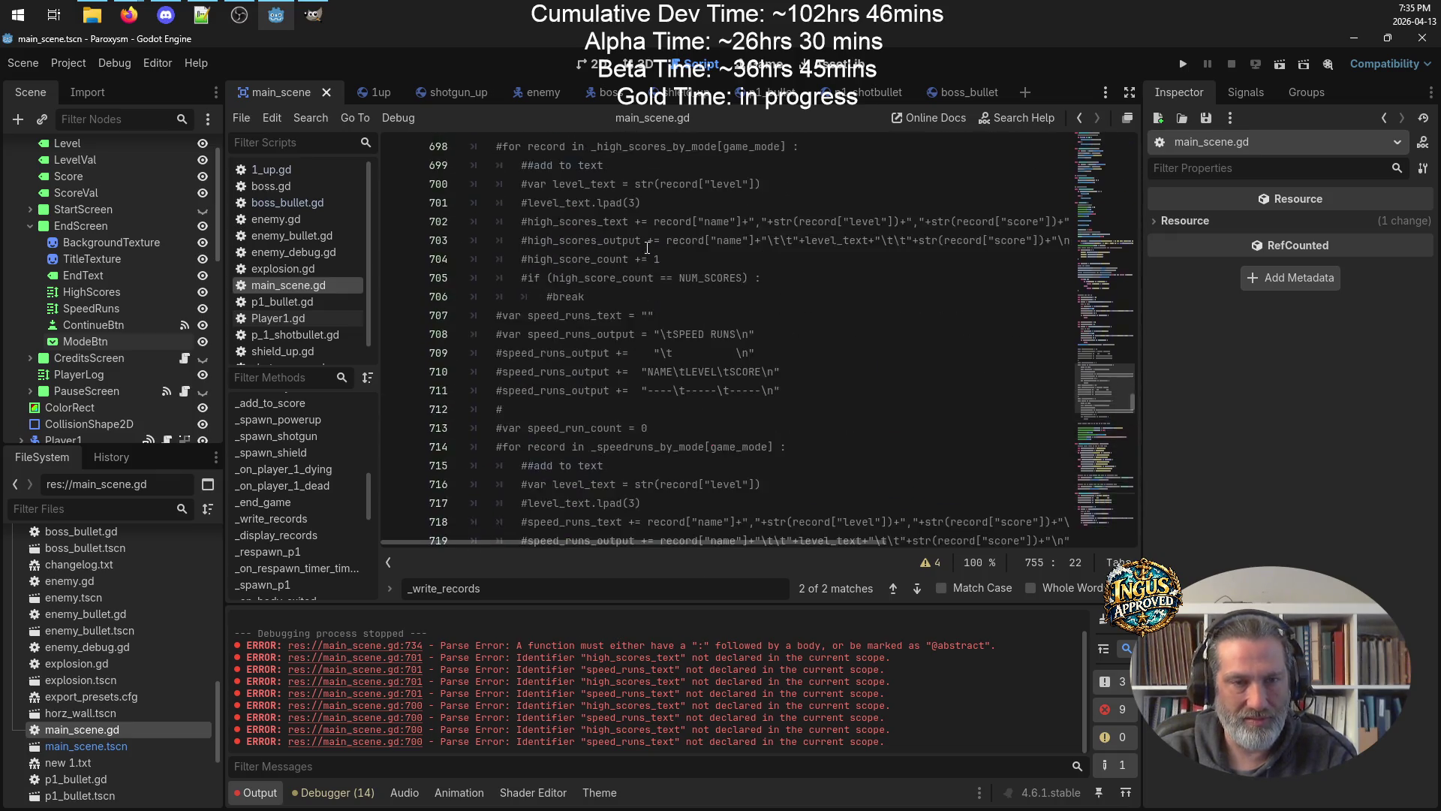
pyautogui.scroll(12, 647, 248)
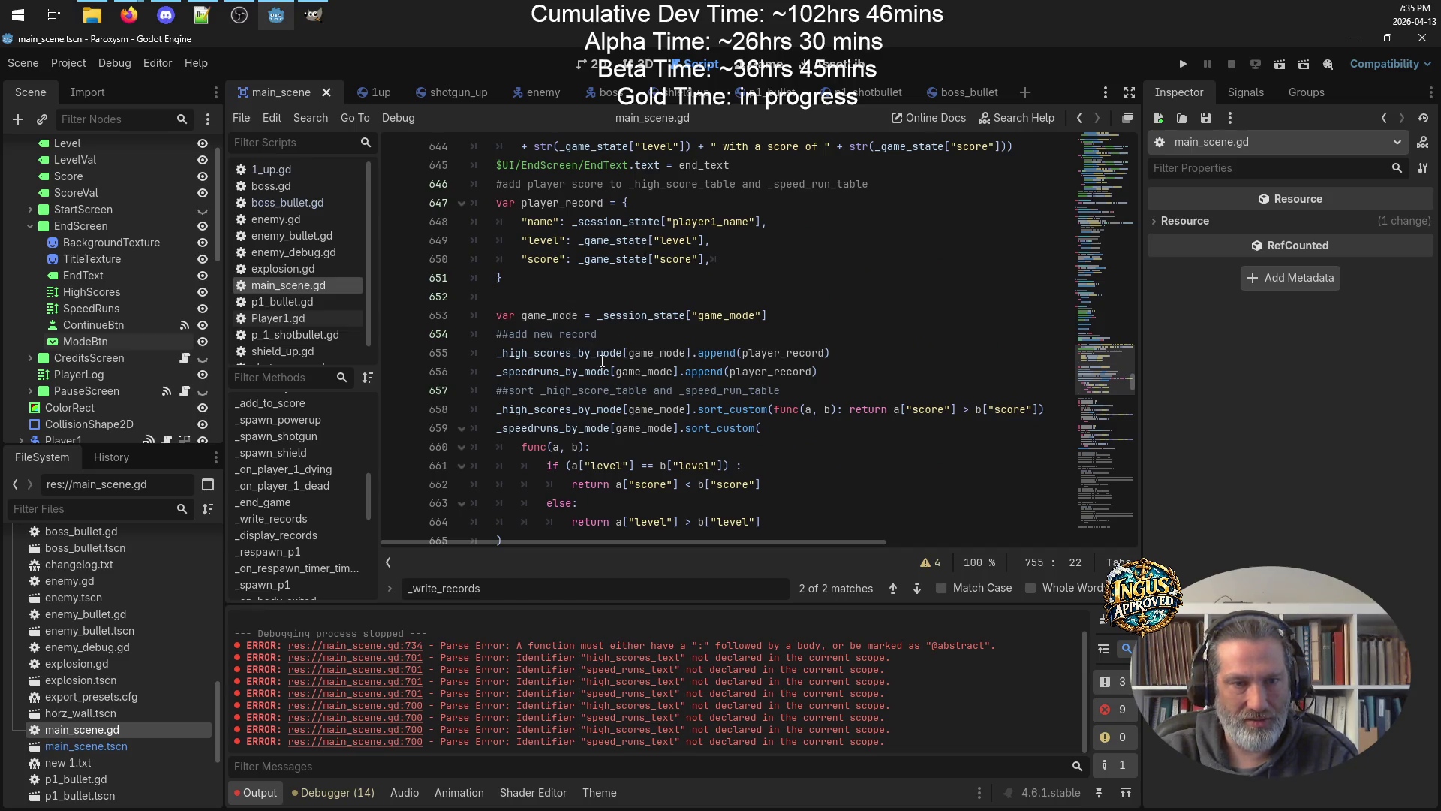
pyautogui.scroll(-9, 701, 394)
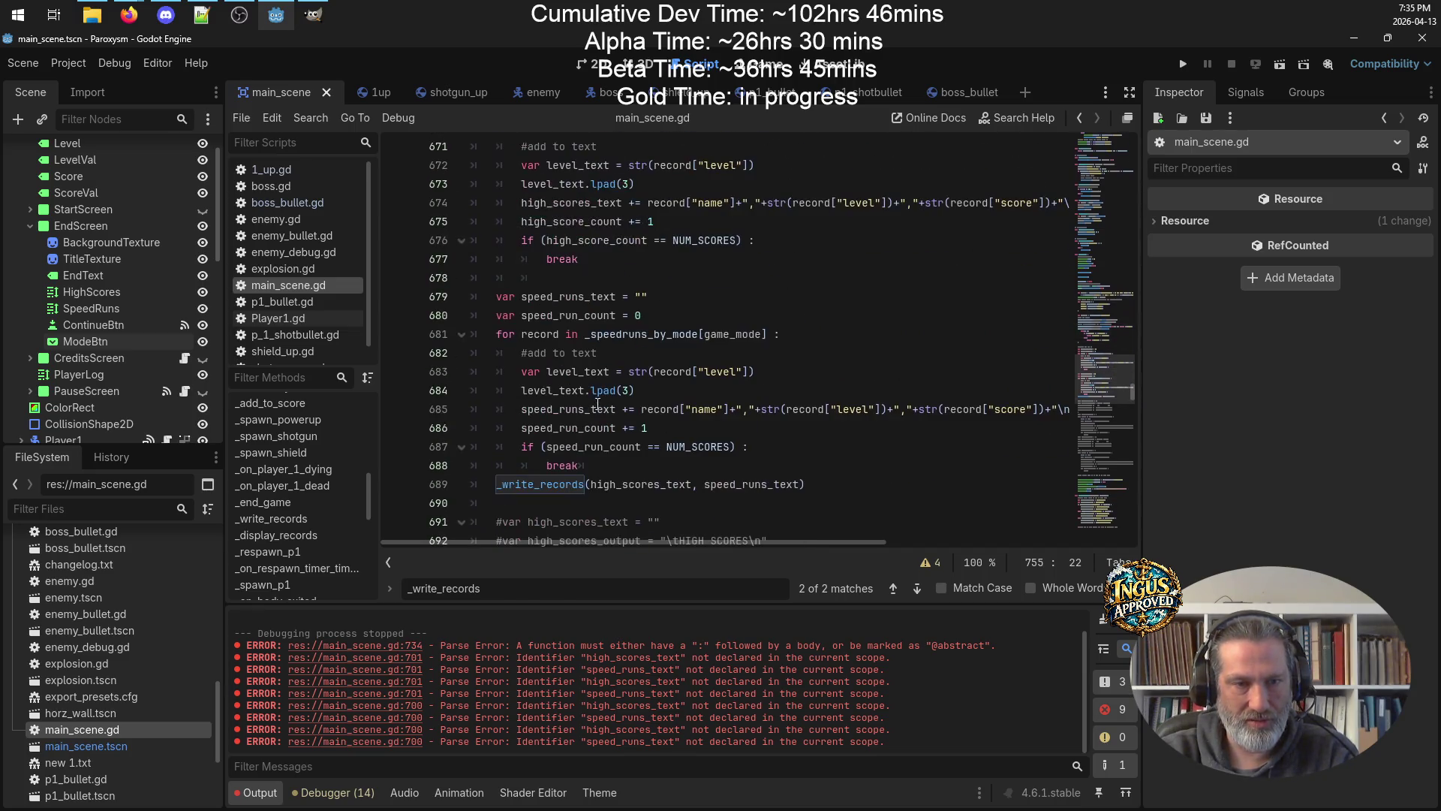
pyautogui.scroll(-3, 596, 296)
pyautogui.click(558, 334)
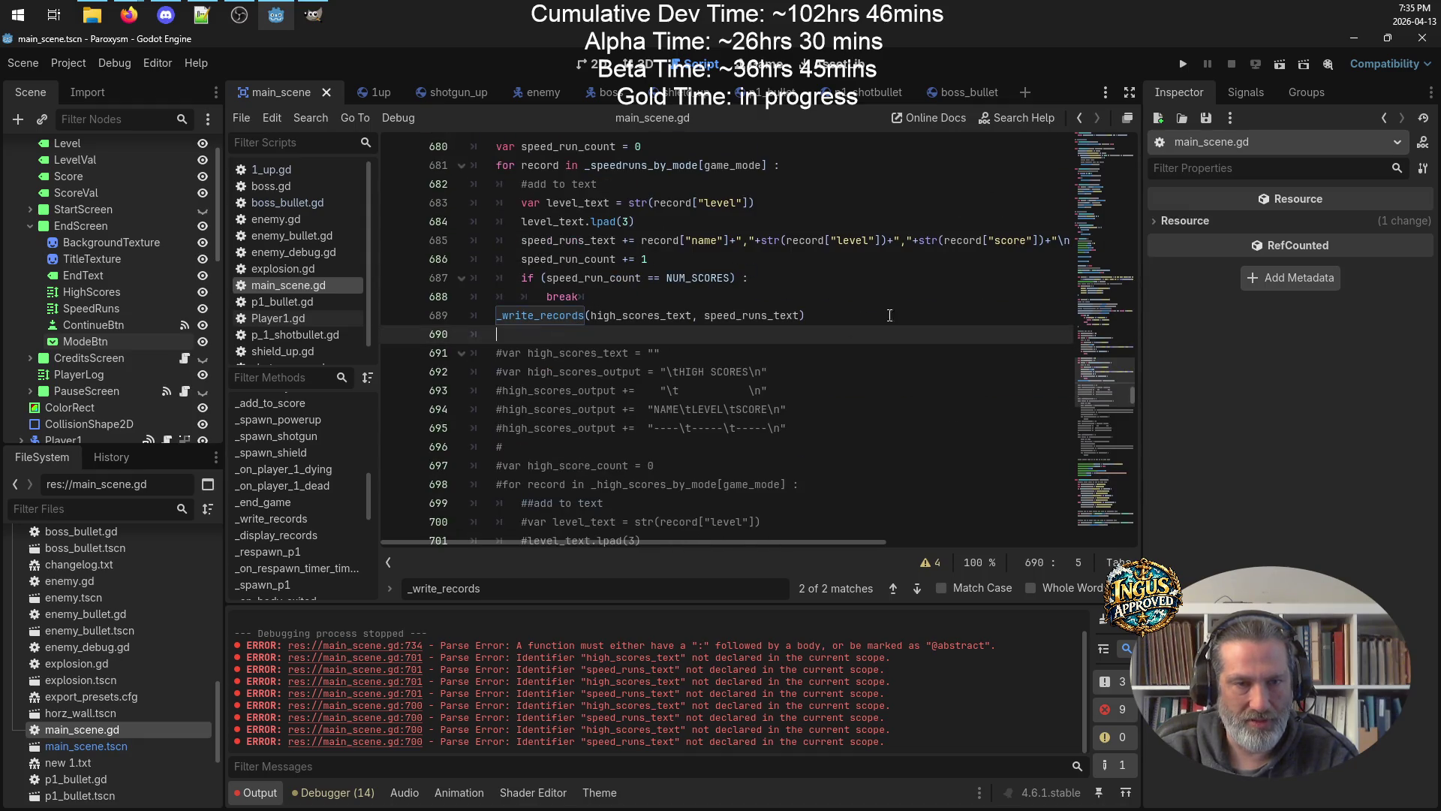
pyautogui.scroll(6, 899, 304)
pyautogui.scroll(-6, 899, 305)
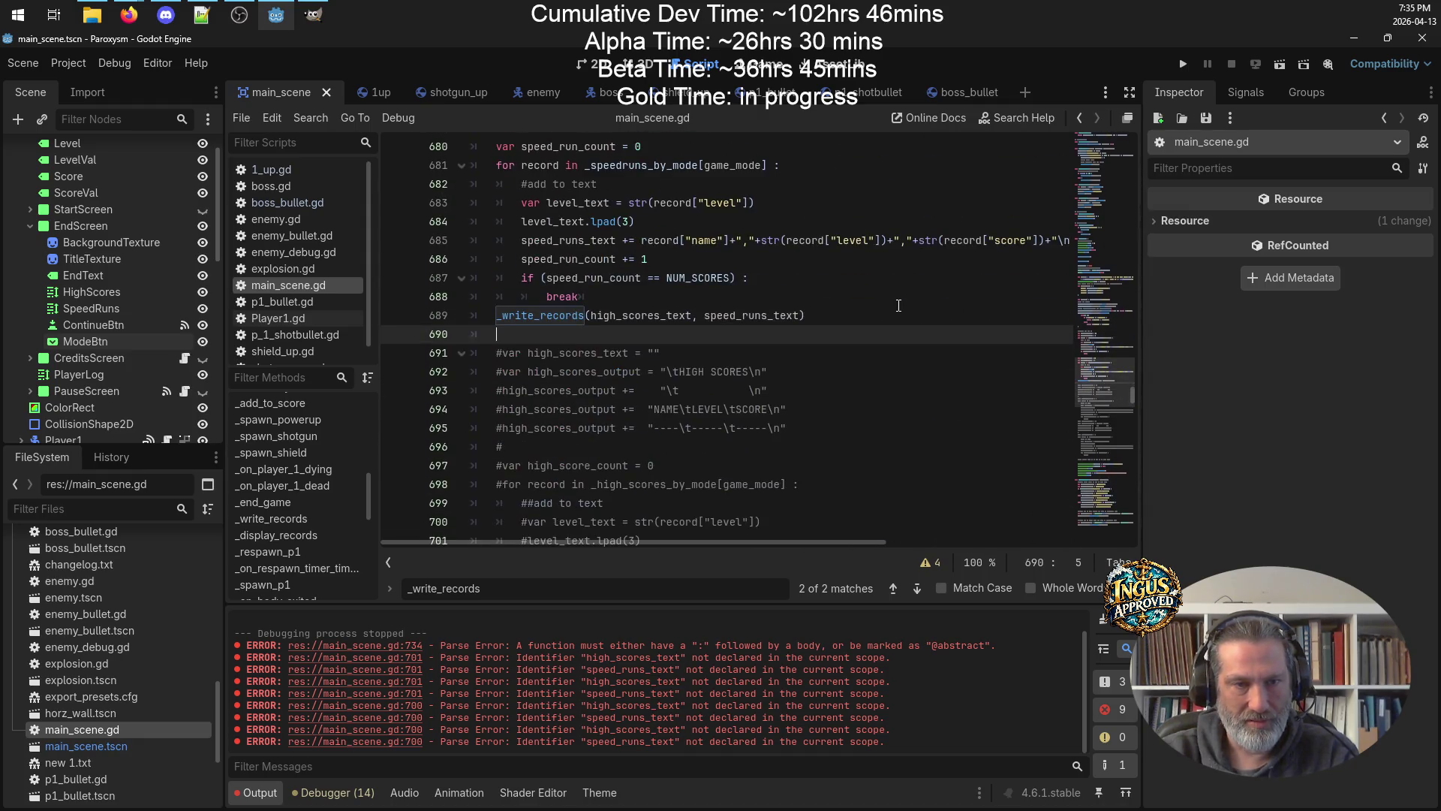
pyautogui.press('Return')
pyautogui.press('Return')
# Add a _display_records(game_mode) call after _write_records in _end_game and save.
pyautogui.press('Up')
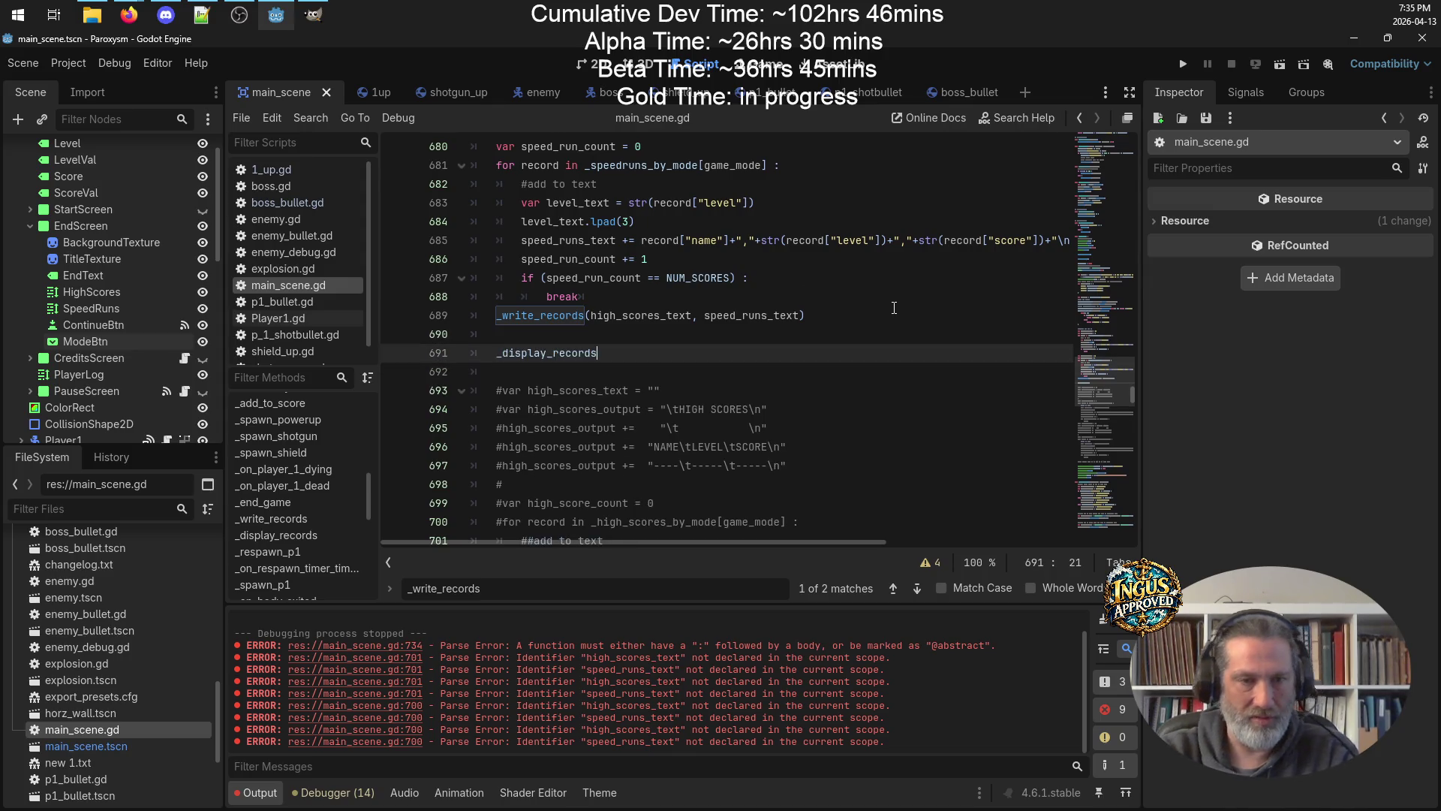
pyautogui.write('()')
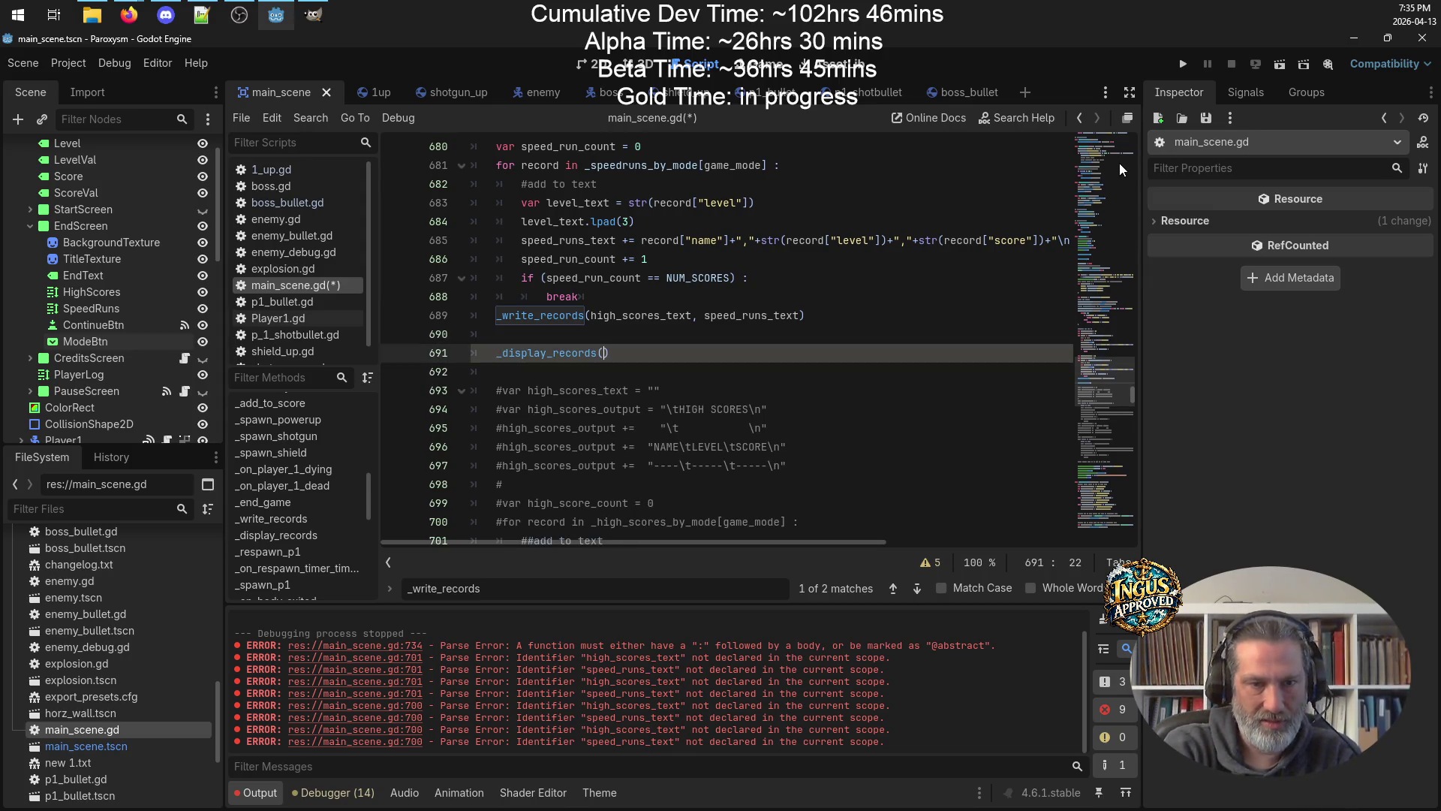
pyautogui.write('game_mo')
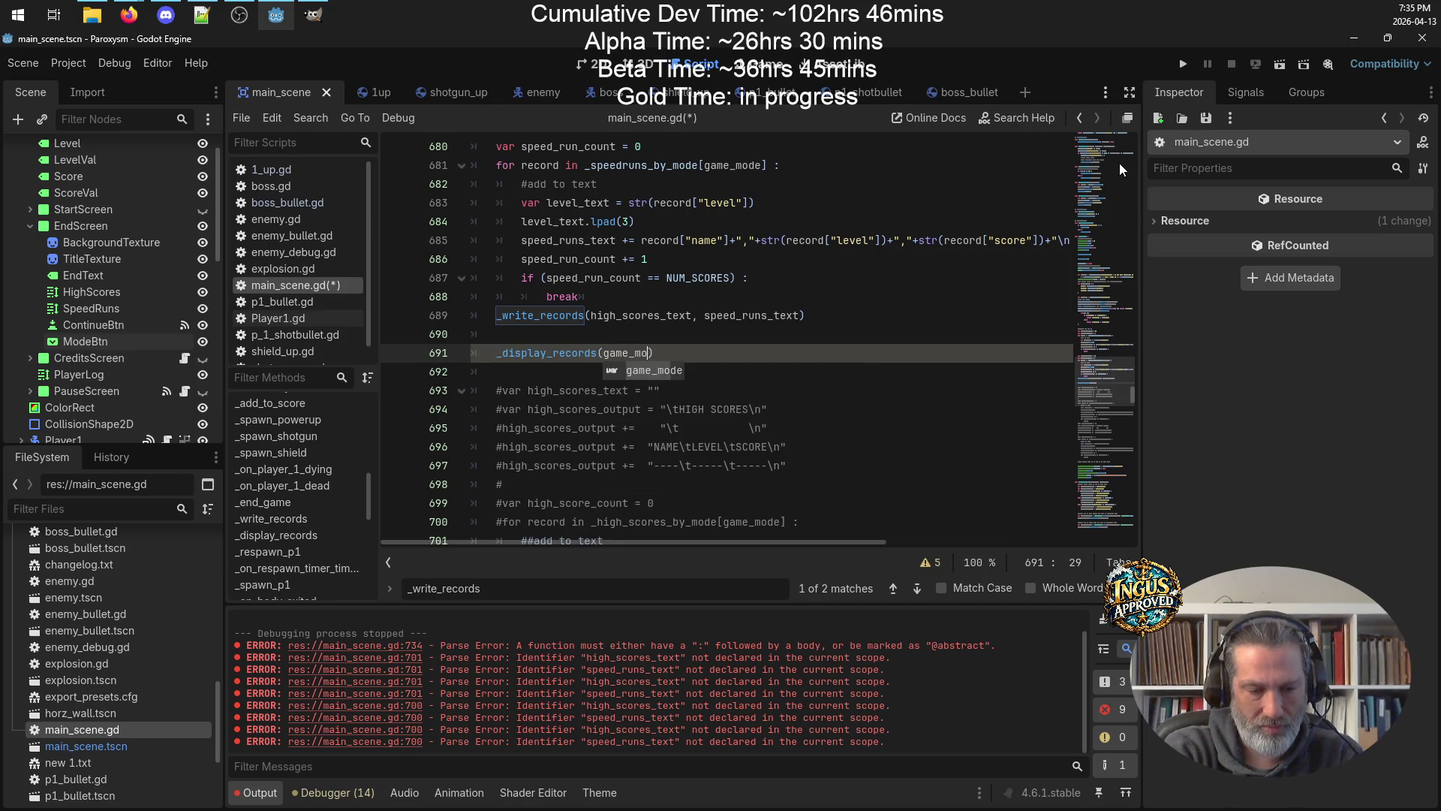
pyautogui.hotkey('ctrl', 's')
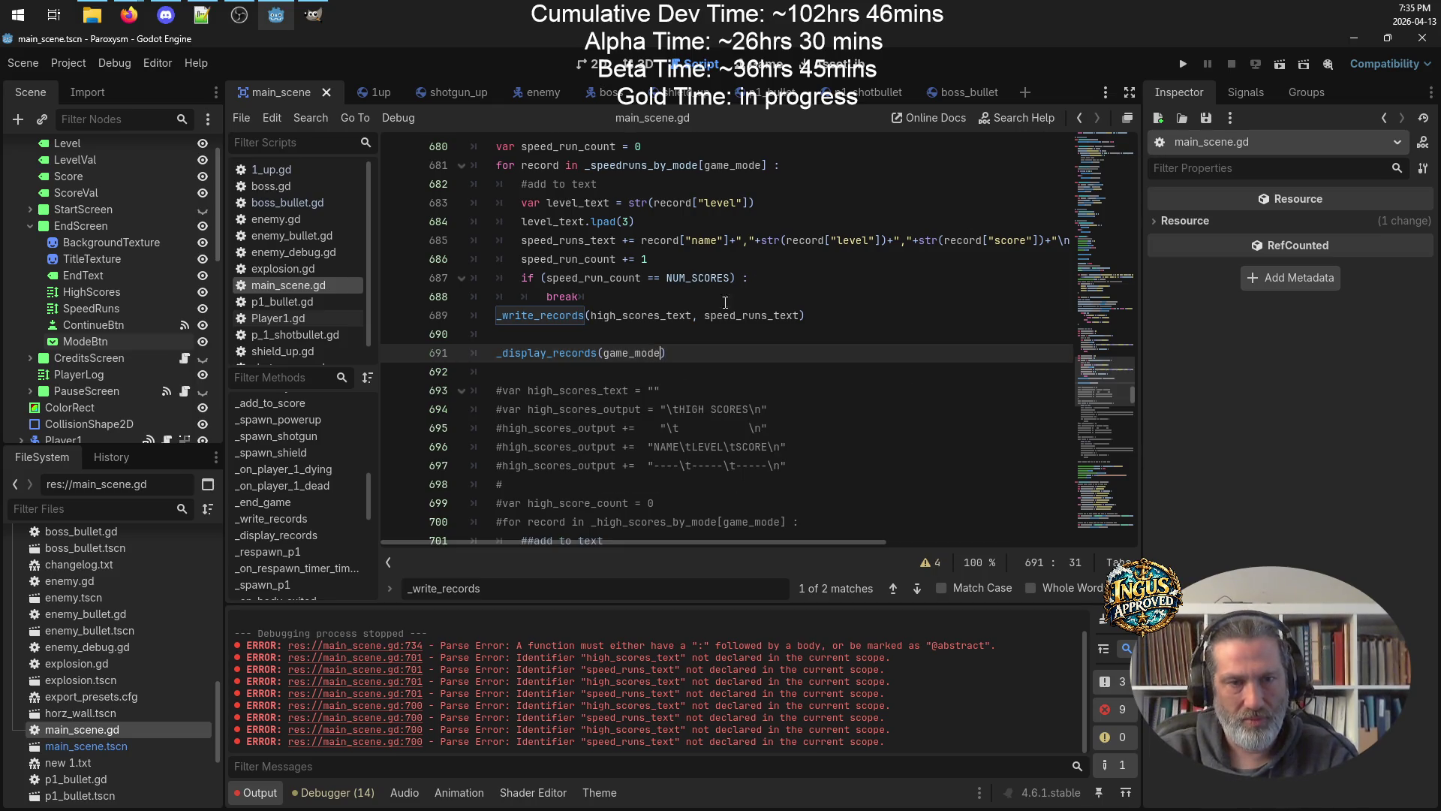
pyautogui.scroll(4, 739, 346)
pyautogui.scroll(5, 739, 346)
pyautogui.scroll(3, 556, 273)
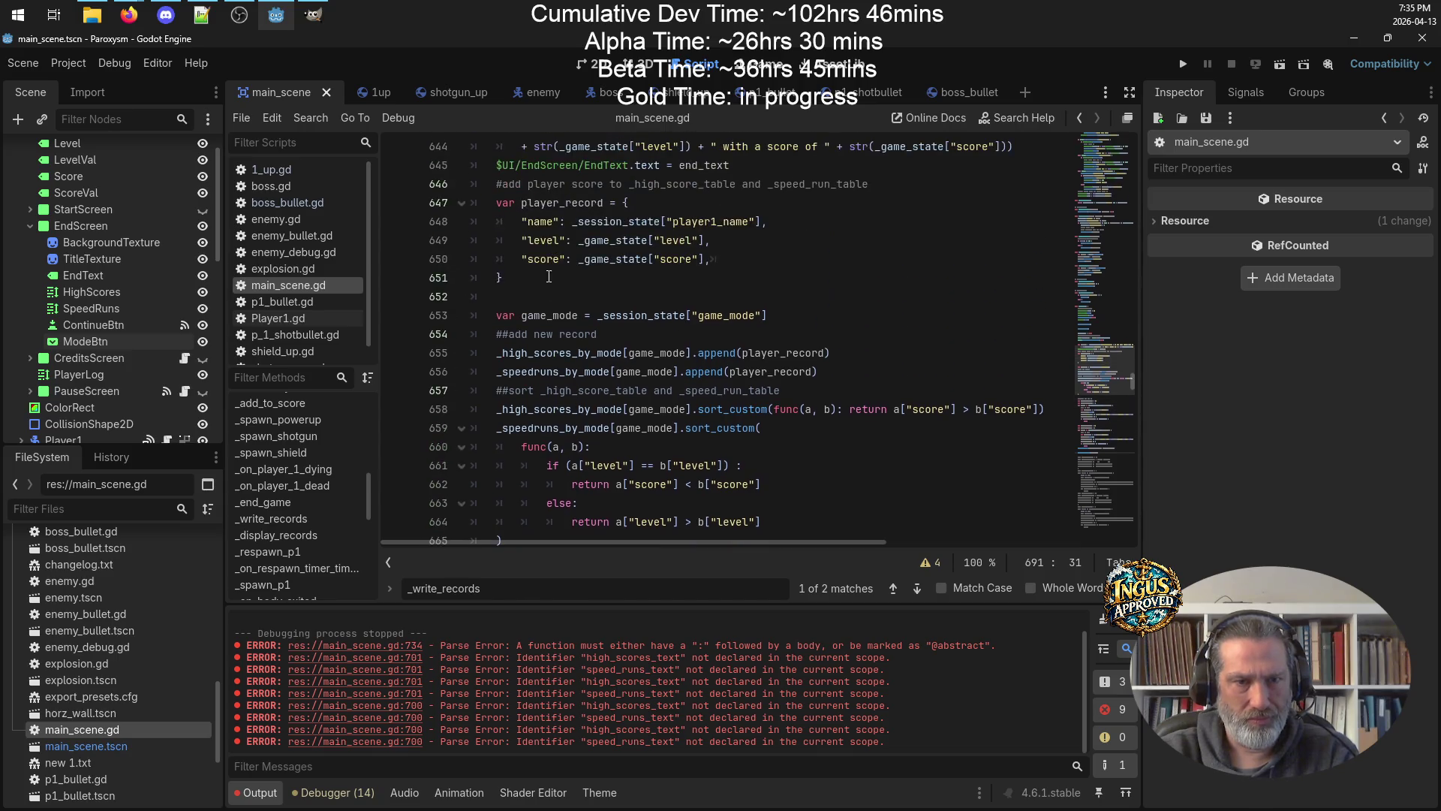
pyautogui.click(536, 314)
pyautogui.hotkey('ctrl', 's')
# Run the game to test the change.
pyautogui.scroll(-12, 866, 356)
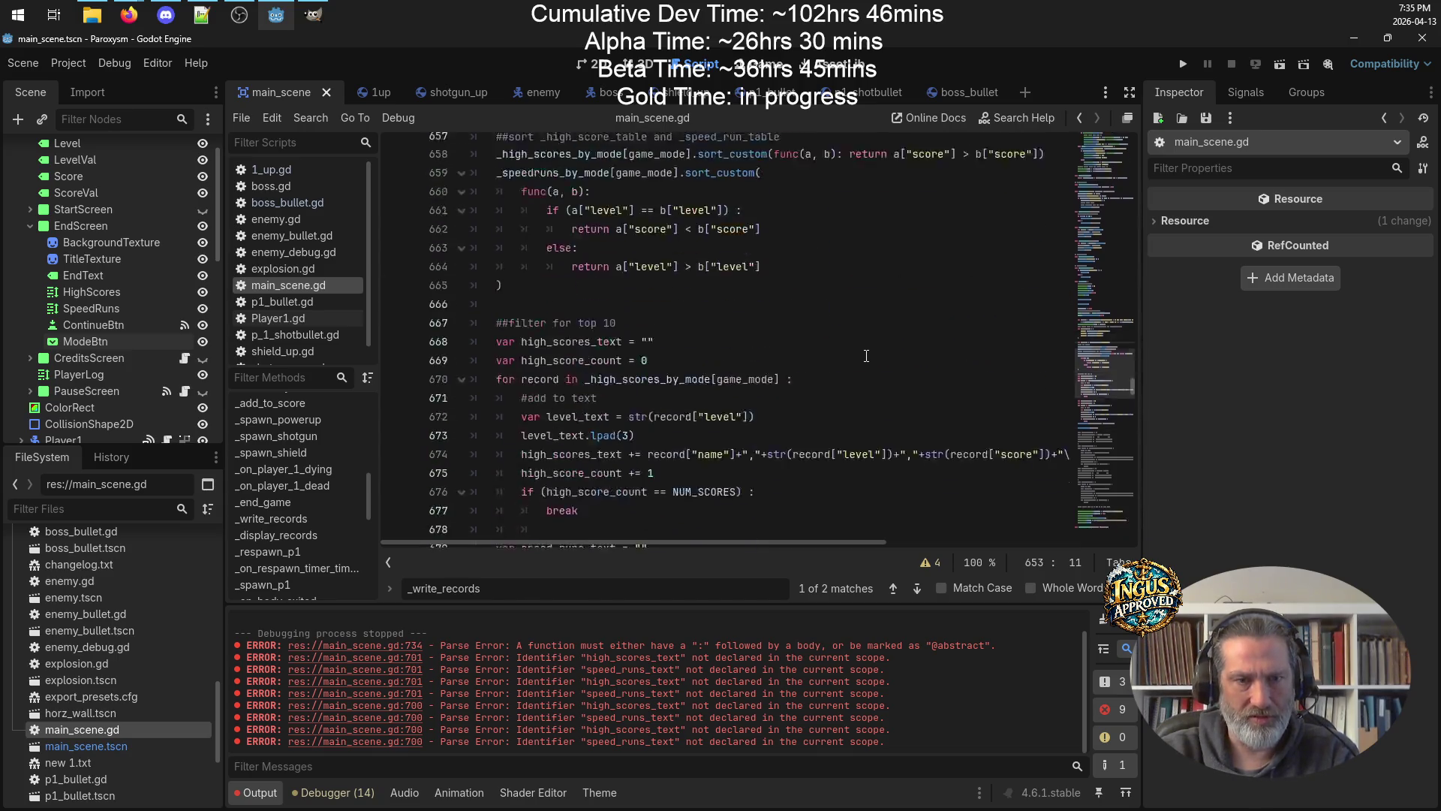
pyautogui.scroll(-4, 866, 356)
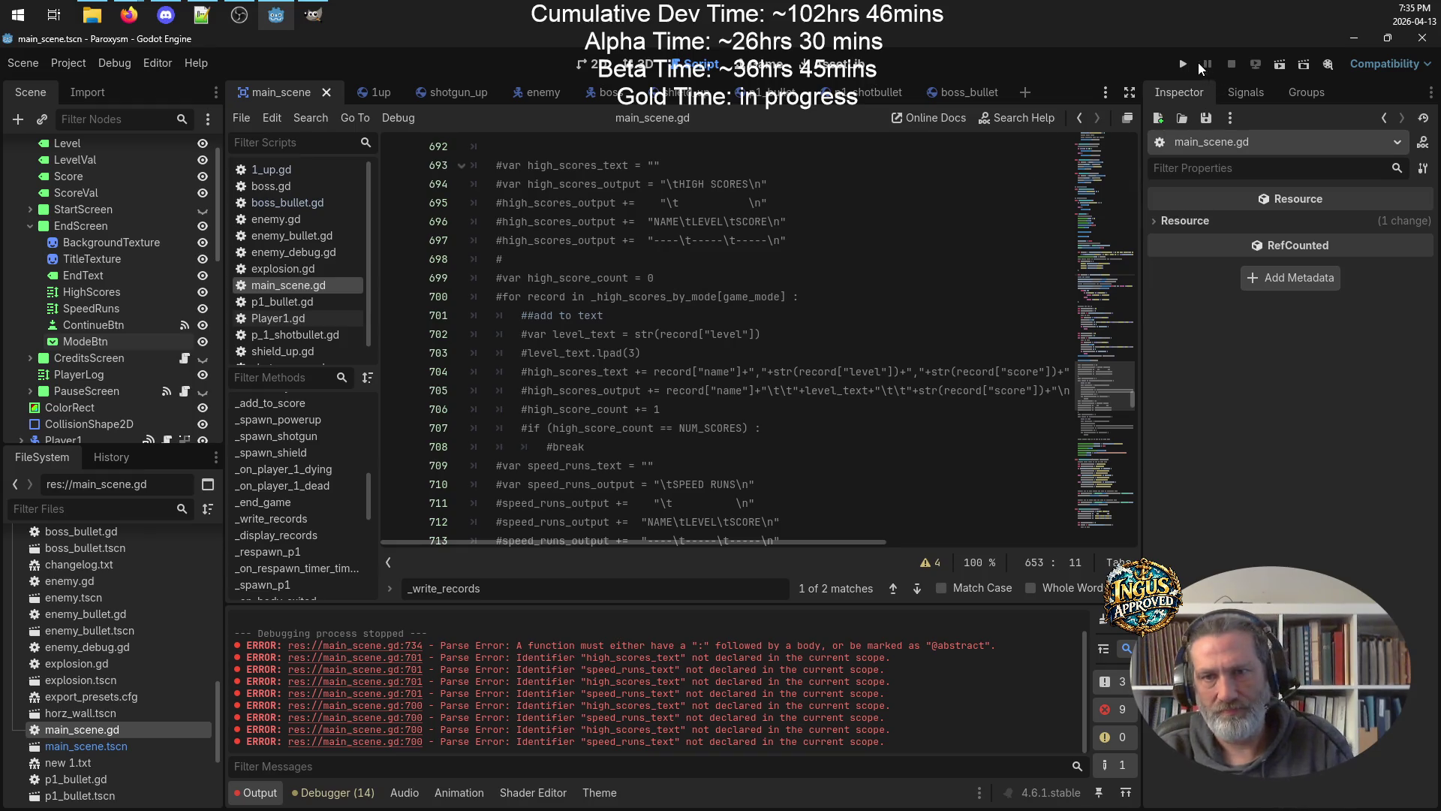
pyautogui.click(1184, 66)
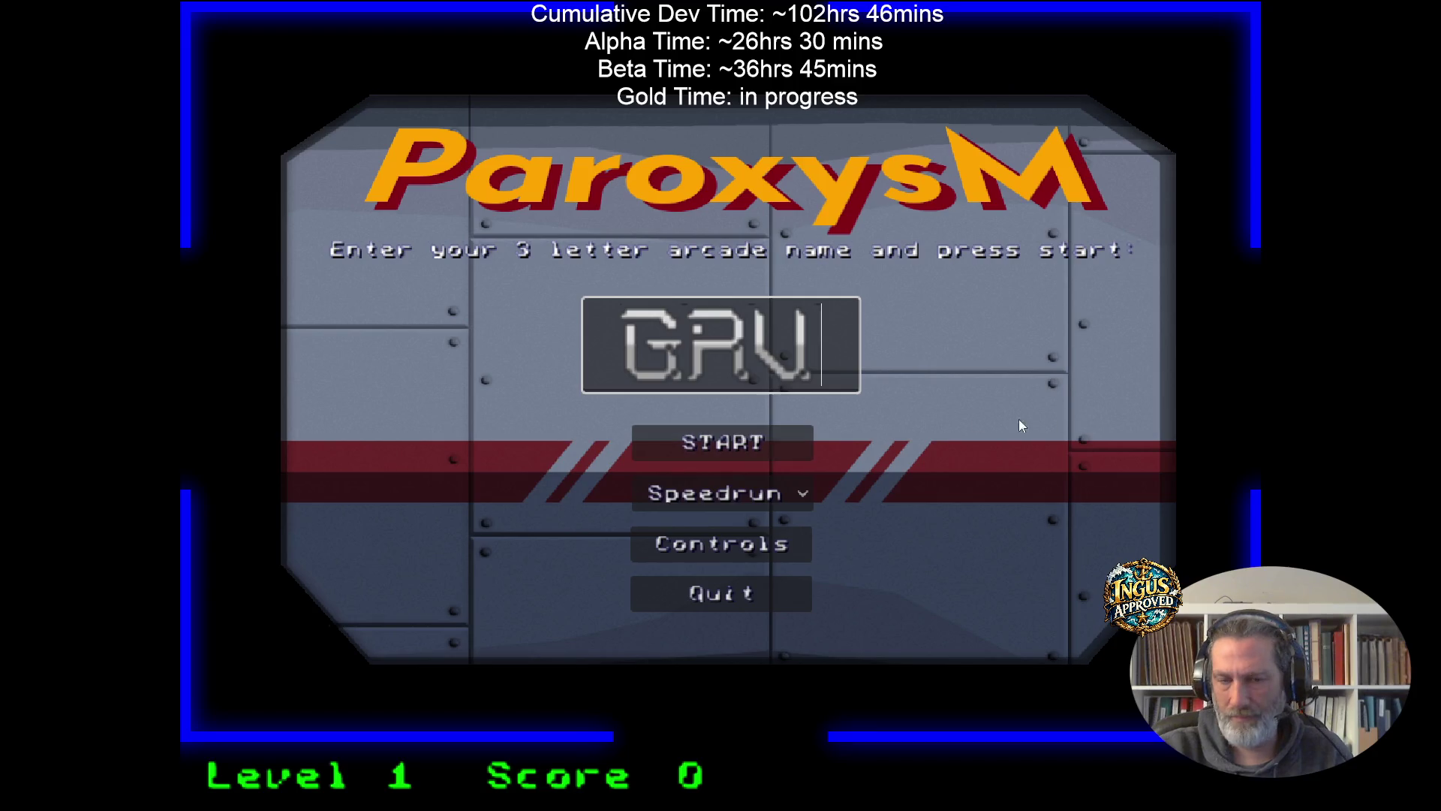
# Choose Normal game mode in Paroxysm and start a new game.
pyautogui.click(721, 493)
pyautogui.click(687, 539)
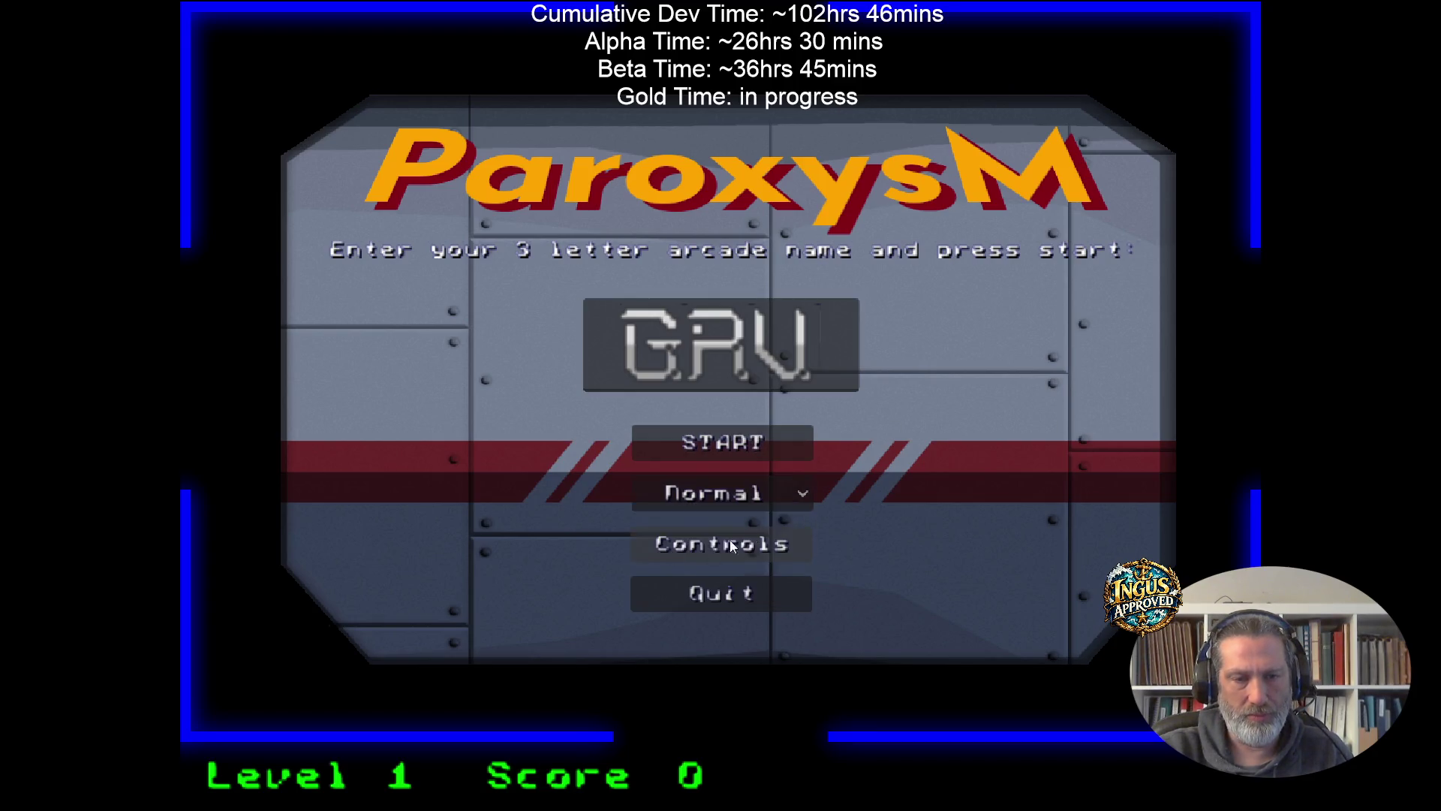
pyautogui.click(763, 441)
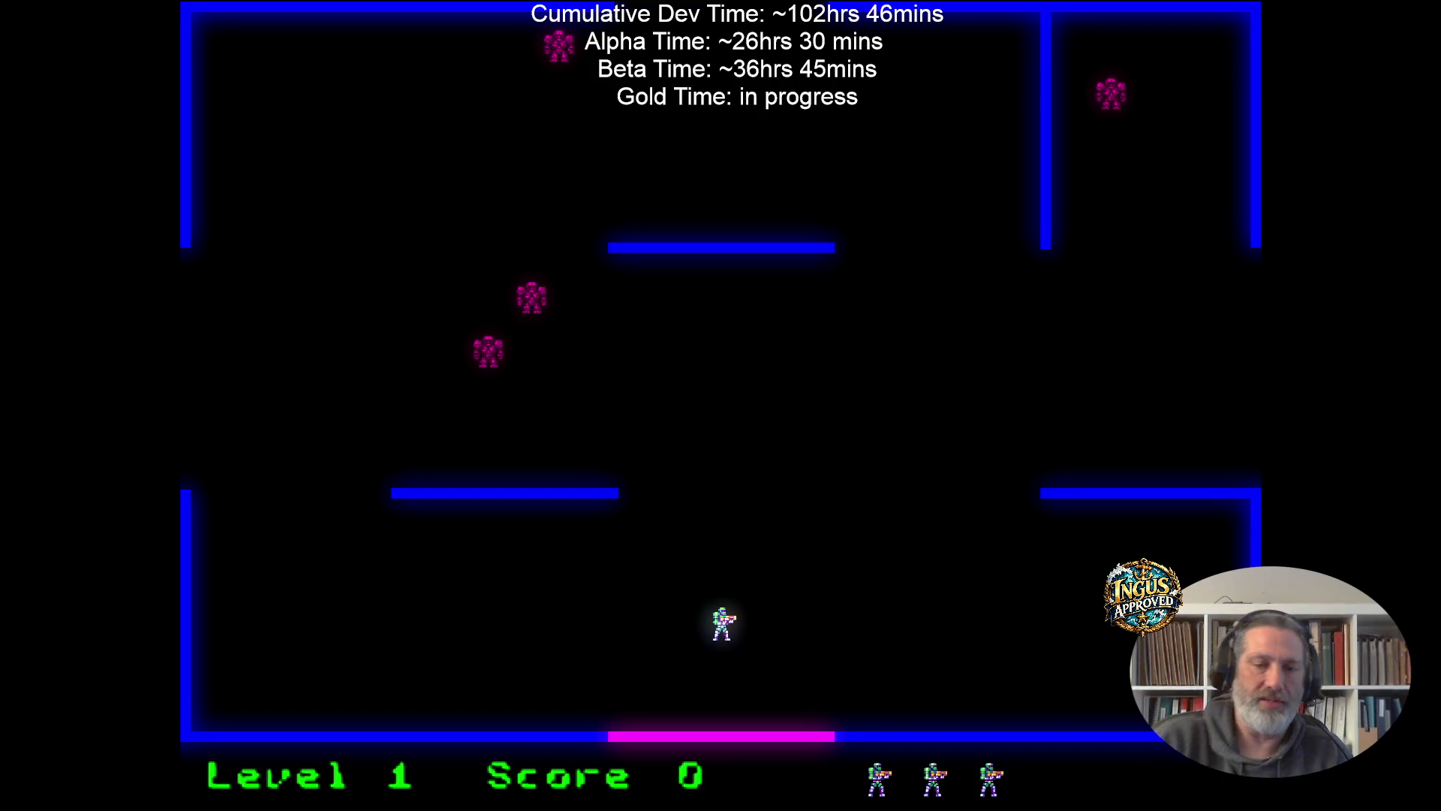
# Move and fire around level 1 to destroy the first robots while dodging.
pyautogui.press('Up')
pyautogui.press('Right')
pyautogui.press('space')
pyautogui.press('Down')
pyautogui.press('Left')
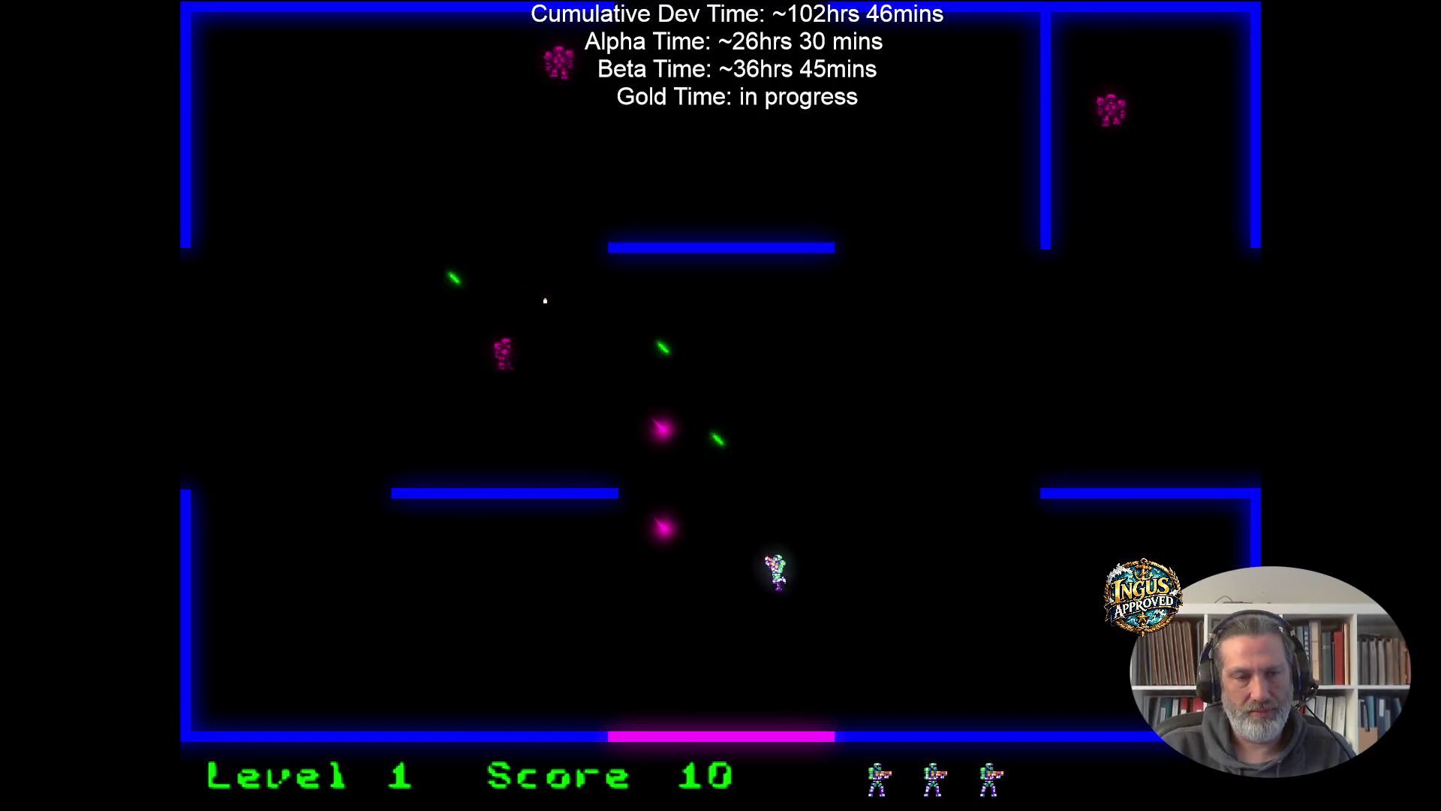
pyautogui.press('Left')
pyautogui.press('space')
pyautogui.press('Up')
pyautogui.press('Right')
pyautogui.press('space')
pyautogui.press('Down')
pyautogui.press('Left')
pyautogui.press('space')
pyautogui.press('Up')
pyautogui.press('Right')
pyautogui.press('Up')
pyautogui.press('Left')
# Shoot the left robot, then head right and destroy the upper-right robot.
pyautogui.press('Up')
pyautogui.press('Left')
pyautogui.press('space')
pyautogui.press('Down')
pyautogui.press('Right')
pyautogui.press('space')
pyautogui.press('Right')
pyautogui.press('Down')
pyautogui.press('Right')
pyautogui.press('Up')
pyautogui.press('Right')
pyautogui.press('space')
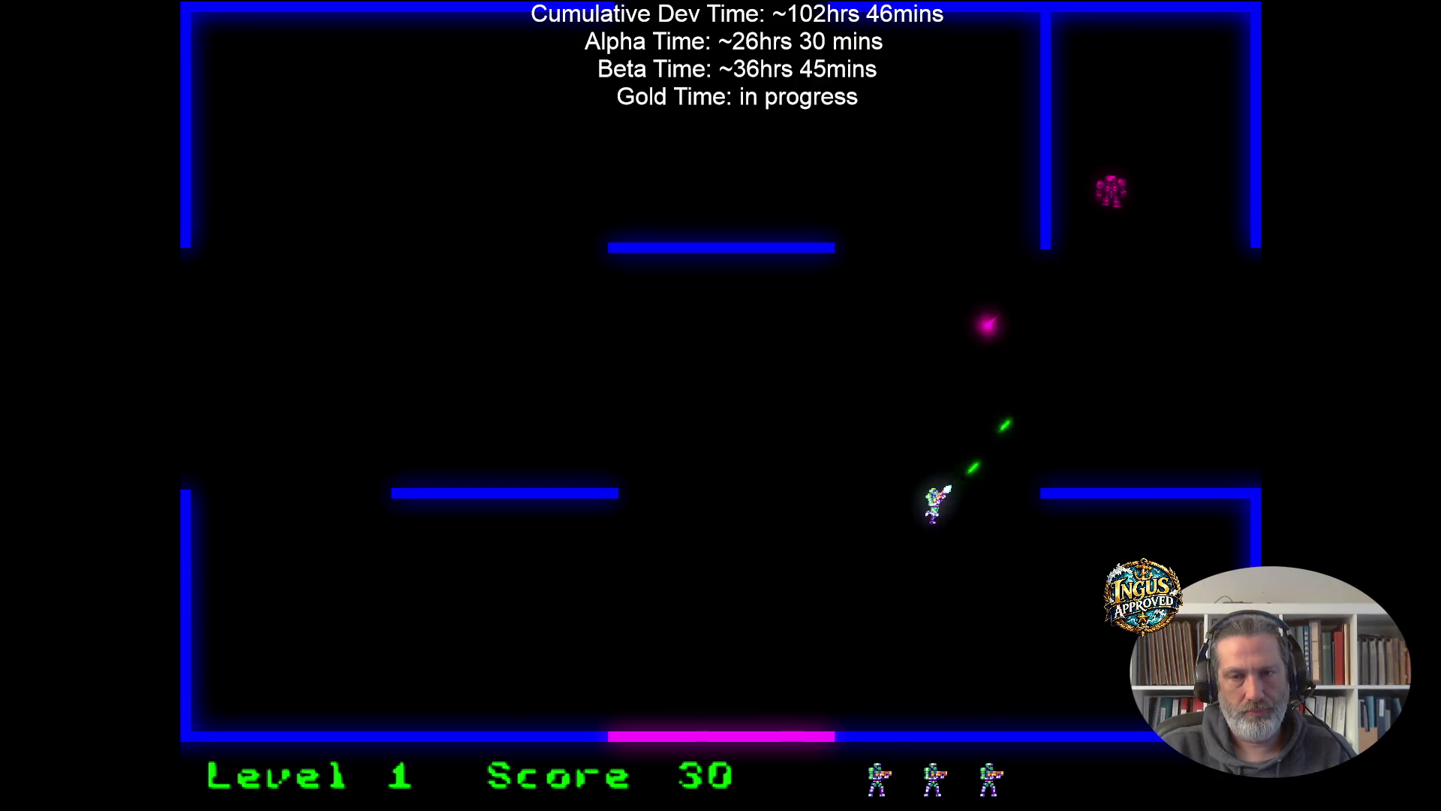
pyautogui.press('Right')
pyautogui.press('Up')
pyautogui.press('space')
pyautogui.press('Left')
pyautogui.press('Up')
pyautogui.press('Left')
pyautogui.press('space')
# Run to the right side of the room and fire at a robot in the corner.
pyautogui.press('Up')
pyautogui.press('Right')
pyautogui.press('Right')
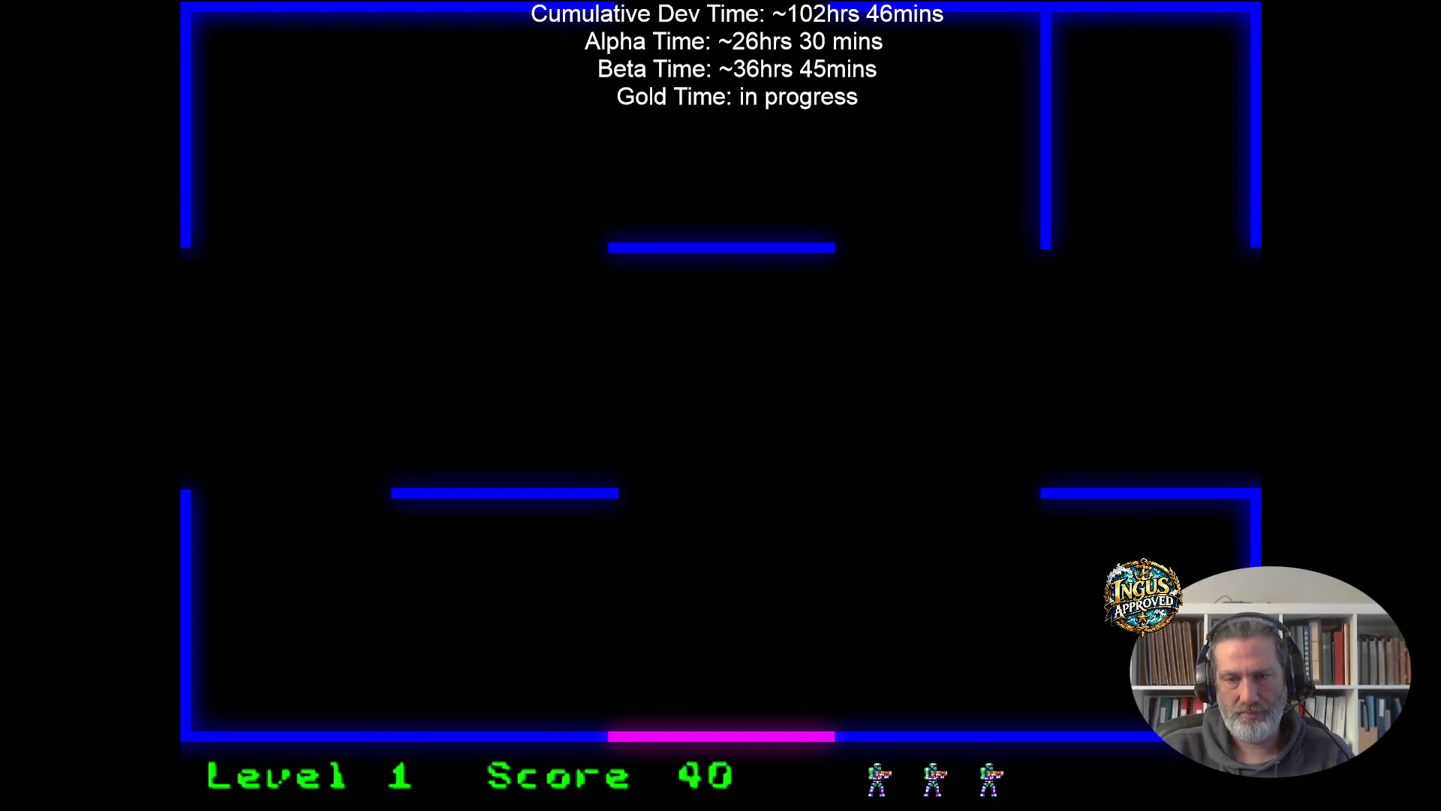
pyautogui.press('Down')
pyautogui.press('Right')
pyautogui.press('Up')
pyautogui.press('Right')
pyautogui.press('space')
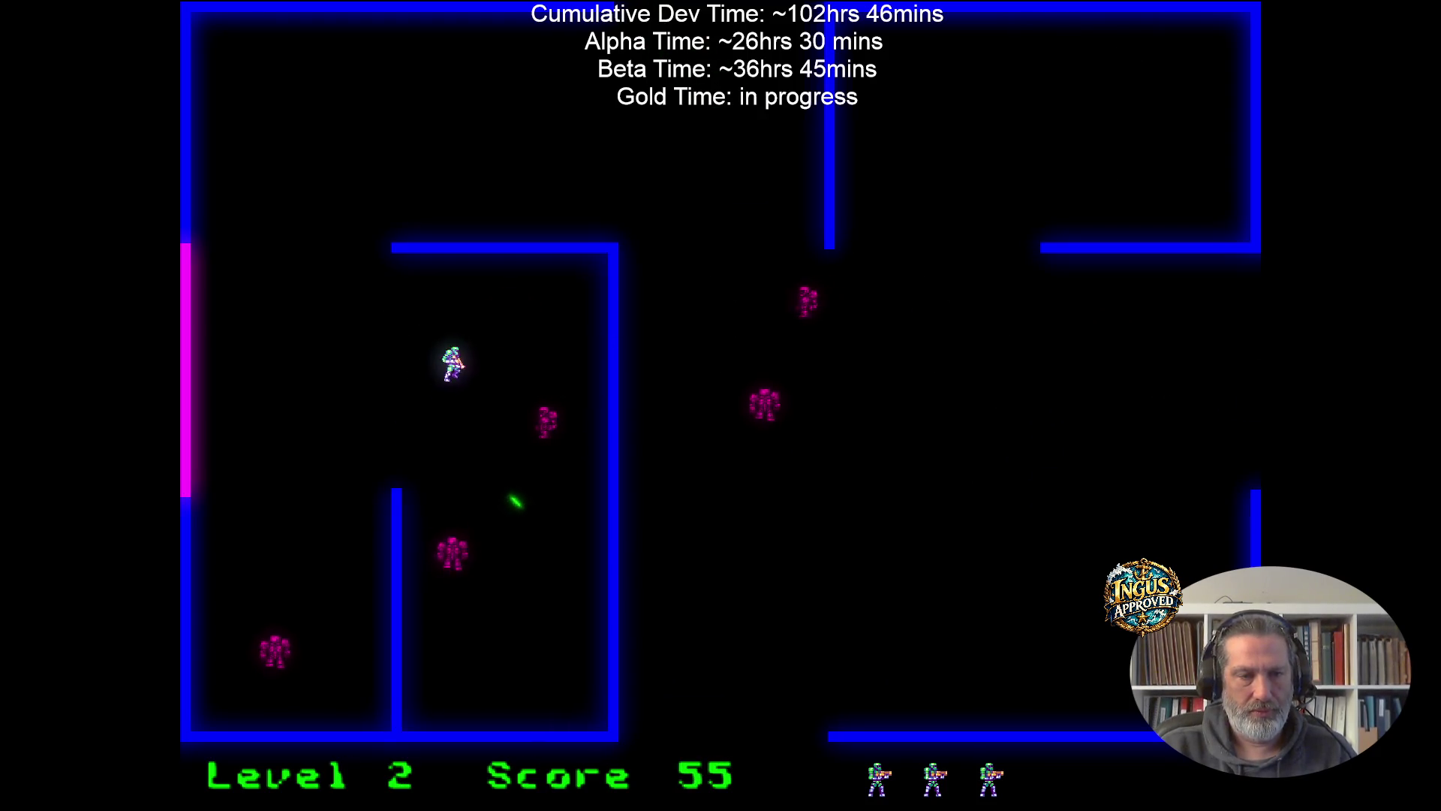
pyautogui.press('space')
pyautogui.press('Up')
# Dodge and shoot more robots on level 2, then head to the top-left.
pyautogui.press('Right')
pyautogui.press('Left')
pyautogui.press('space')
pyautogui.press('Right')
pyautogui.press('Down')
pyautogui.press('Right')
pyautogui.press('Down')
pyautogui.press('Right')
pyautogui.press('space')
pyautogui.press('Down')
pyautogui.press('space')
pyautogui.press('Up')
pyautogui.press('Left')
pyautogui.press('Down')
pyautogui.press('Right')
pyautogui.press('space')
pyautogui.press('Left')
pyautogui.press('Up')
pyautogui.press('Left')
pyautogui.press('Up')
# Move above the inner wall and destroy the remaining level 2 robots.
pyautogui.press('Up')
pyautogui.press('Right')
pyautogui.press('Up')
pyautogui.press('Right')
pyautogui.press('space')
pyautogui.press('Down')
pyautogui.press('Right')
pyautogui.press('Down')
pyautogui.press('Left')
pyautogui.press('Down')
pyautogui.press('Right')
pyautogui.press('space')
pyautogui.press('Up')
pyautogui.press('Right')
pyautogui.press('space')
pyautogui.press('Up')
pyautogui.press('Down')
pyautogui.press('Left')
pyautogui.press('Up')
pyautogui.press('Right')
pyautogui.press('Down')
pyautogui.press('Right')
# Exit through the right wall to level 3 and run past its robots, scoring 145.
pyautogui.press('Up')
pyautogui.press('Right')
pyautogui.press('Right')
pyautogui.press('Left')
pyautogui.press('Down')
pyautogui.press('Up')
pyautogui.press('Right')
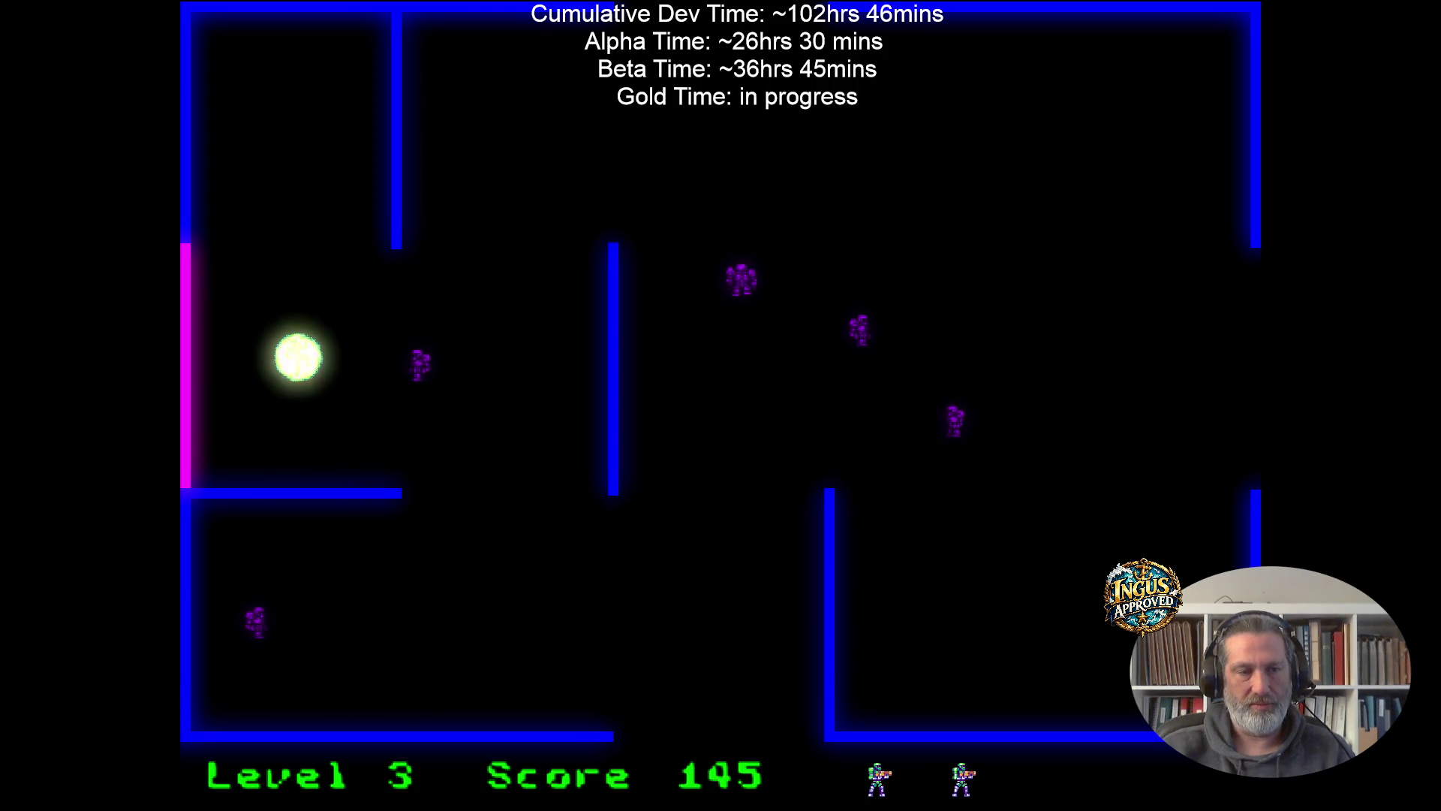
pyautogui.press('Up')
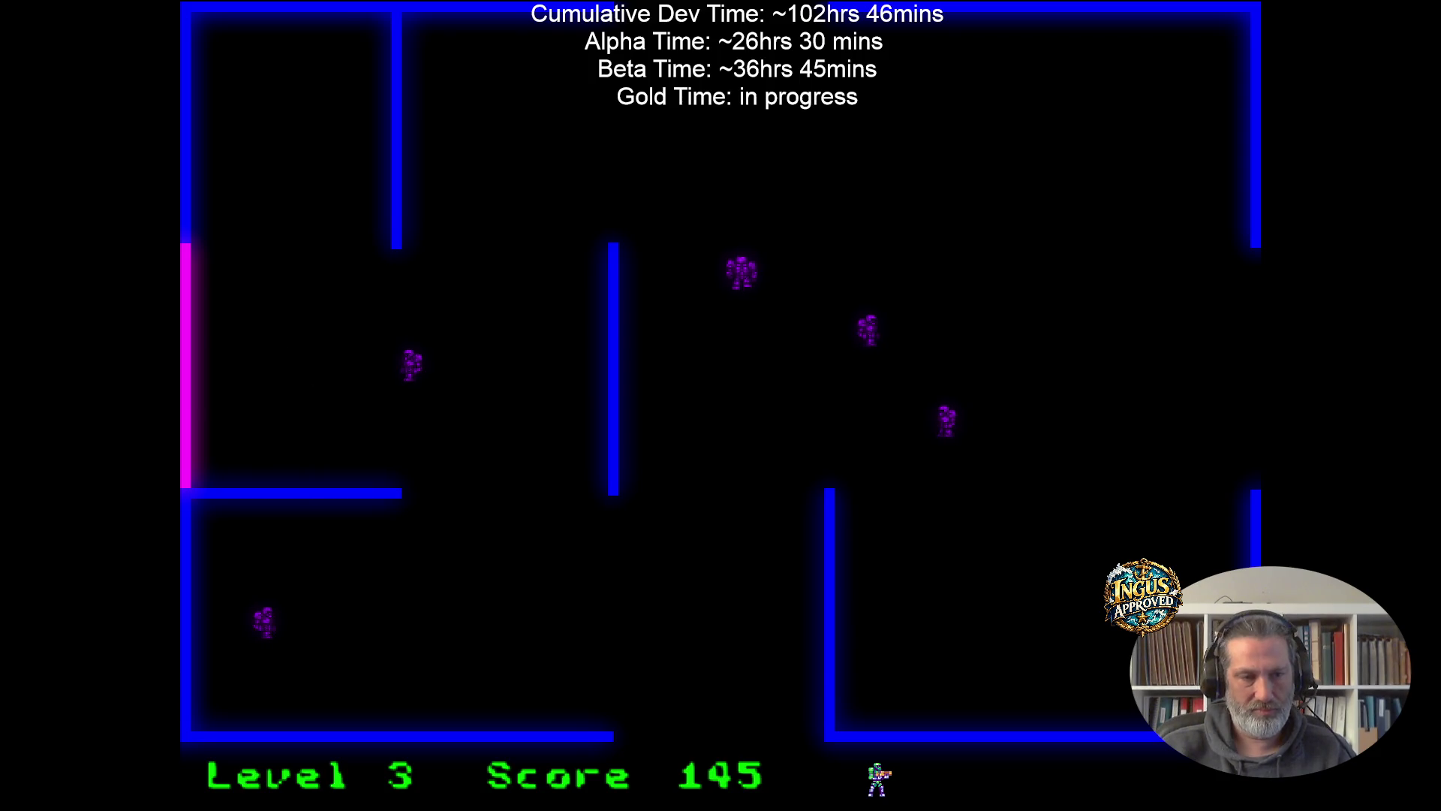
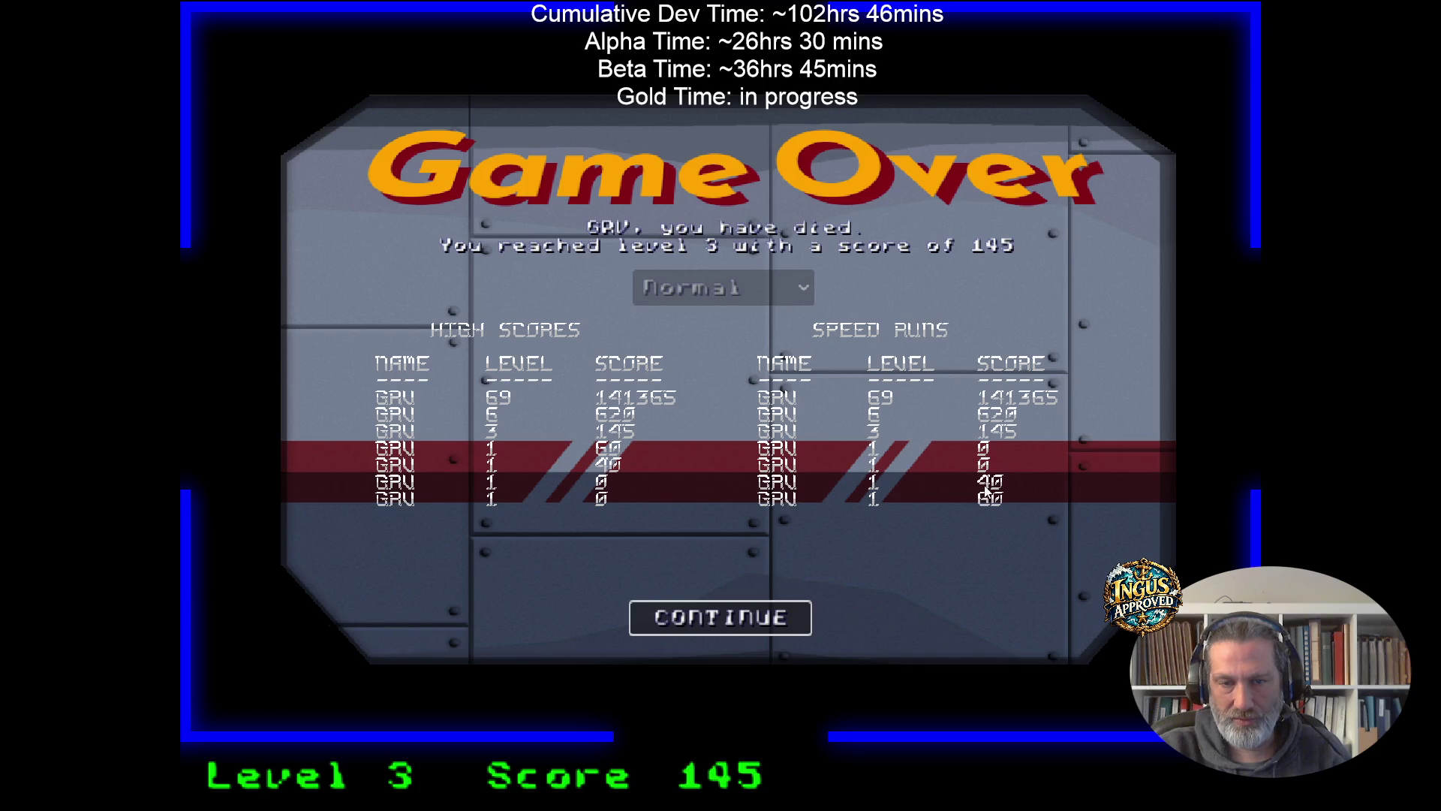
# Skip past Game Over and the credits, close the running game, and relaunch Paroxysm from the editor.
pyautogui.click(724, 618)
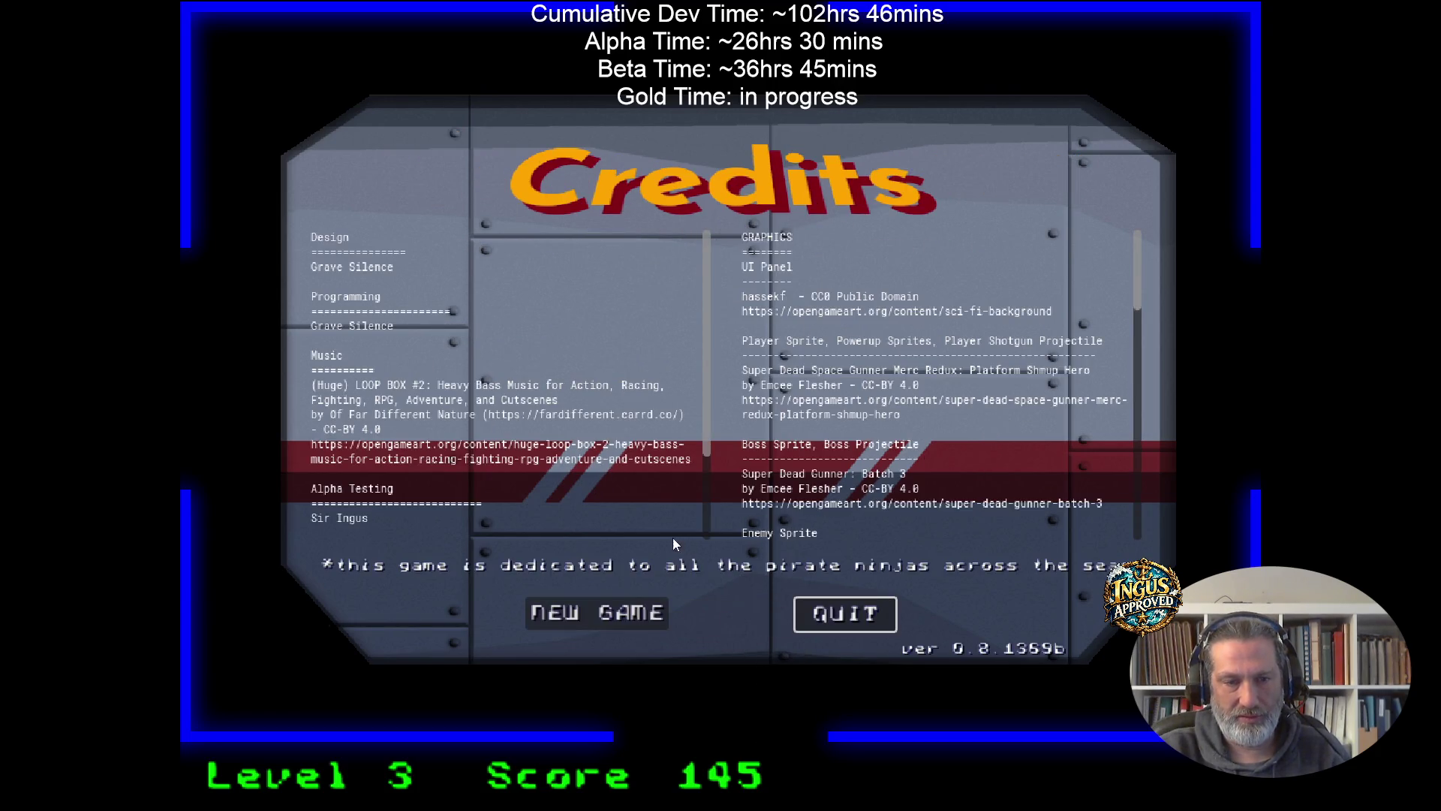
pyautogui.click(575, 618)
pyautogui.click(728, 457)
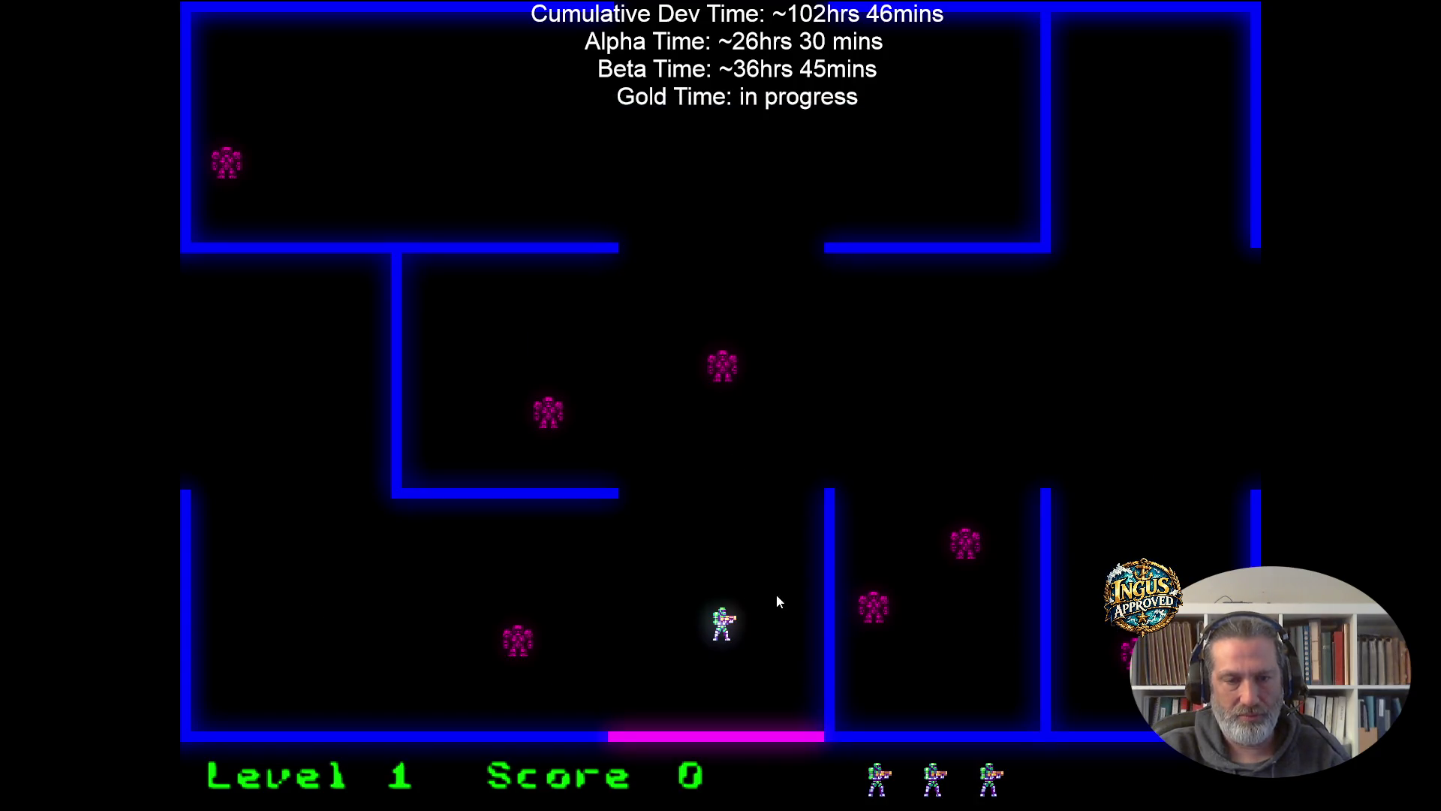
pyautogui.hotkey('alt', 'F4')
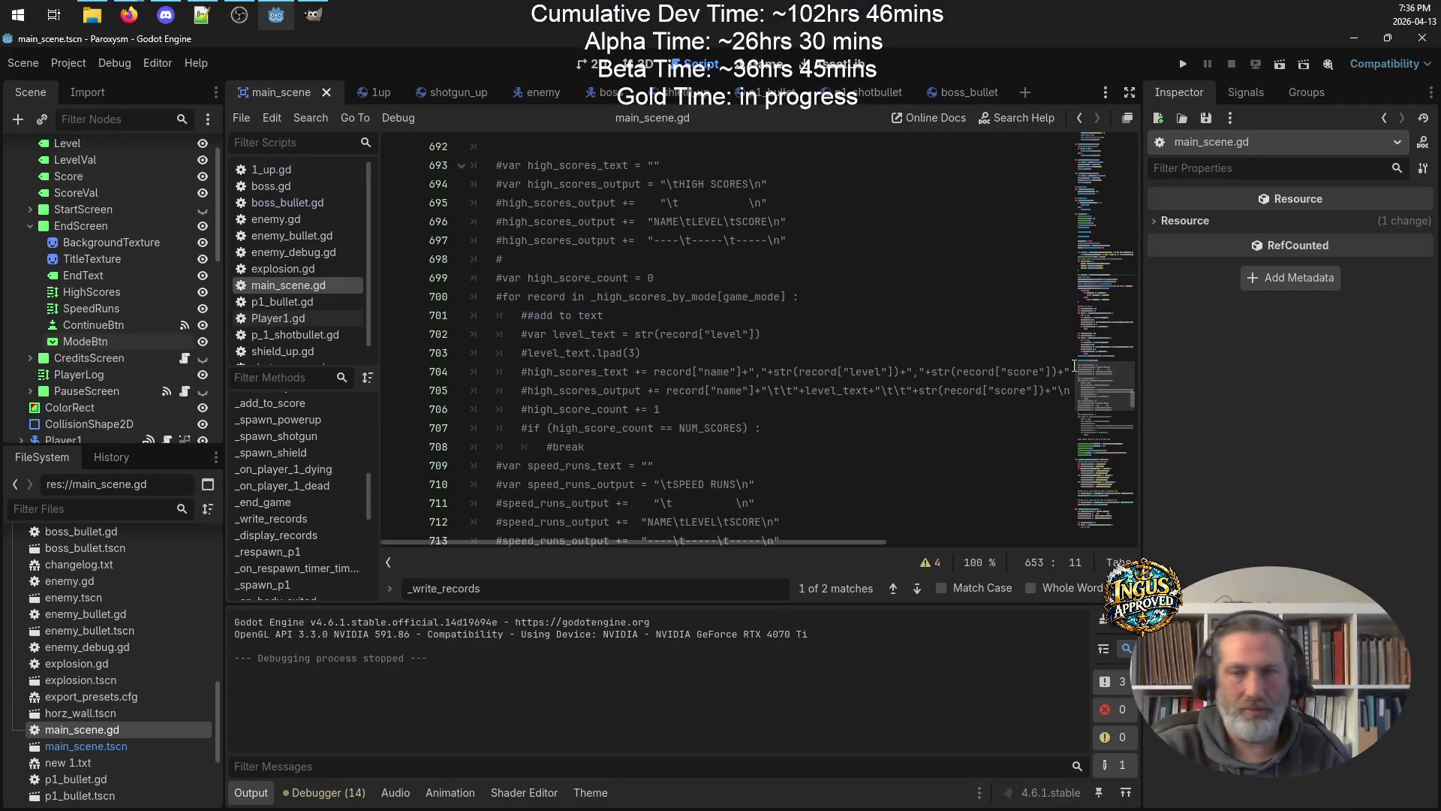
pyautogui.click(1182, 64)
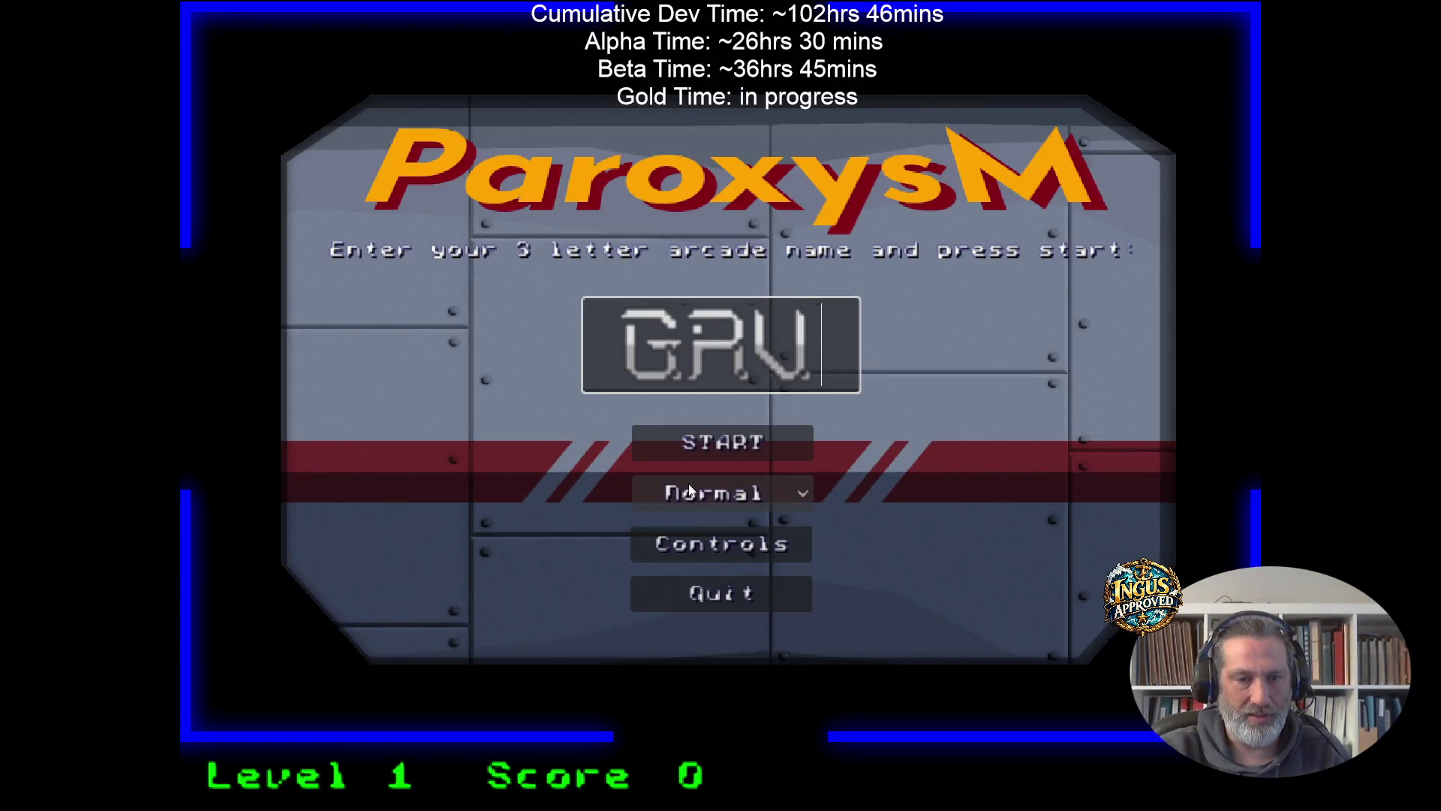
# Set the difficulty to Easy and start a new game.
pyautogui.click(749, 484)
pyautogui.click(704, 529)
pyautogui.click(722, 442)
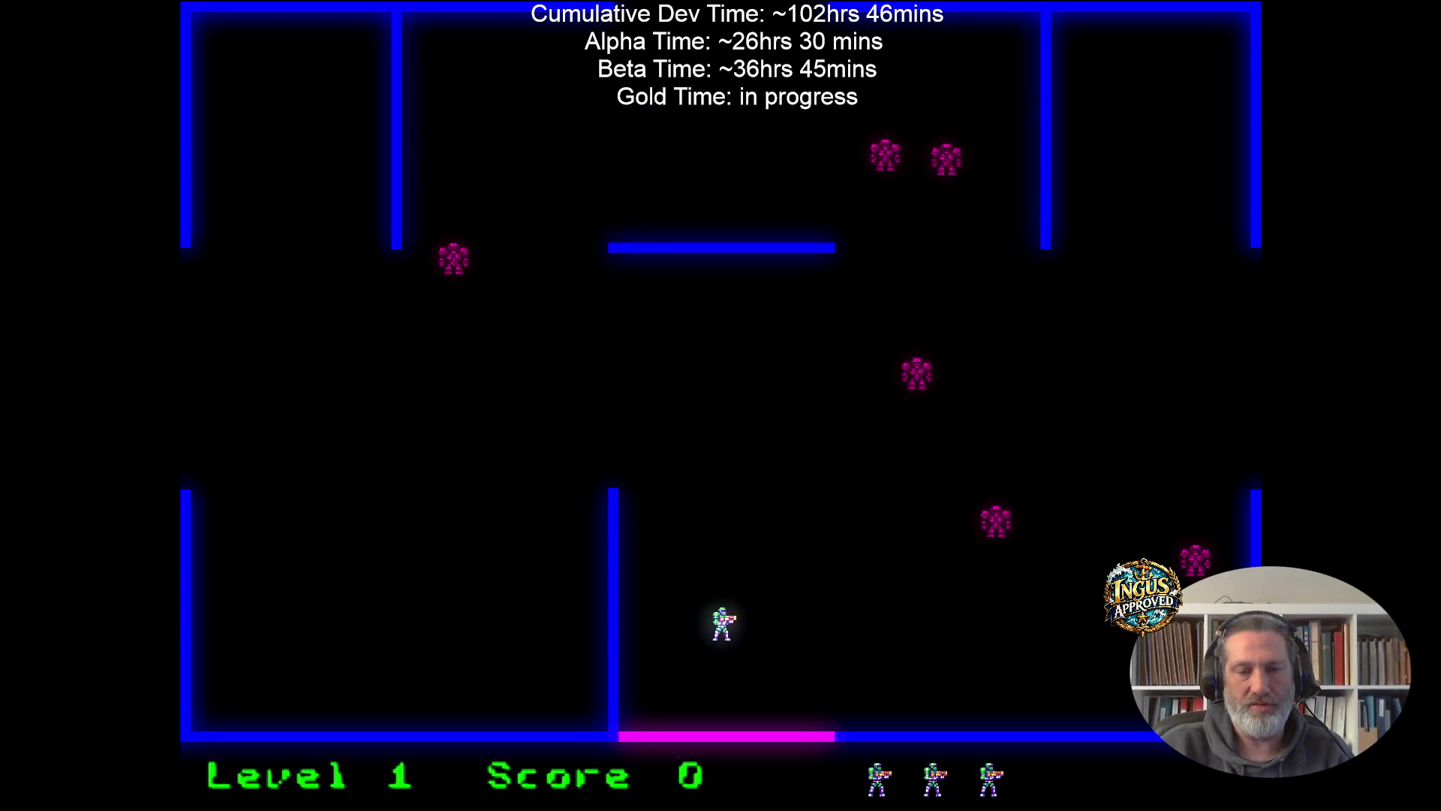
# Shoot the robots in level 1 and leave through the right exit to level 2.
pyautogui.press('w')
pyautogui.press('Right')
pyautogui.press('d')
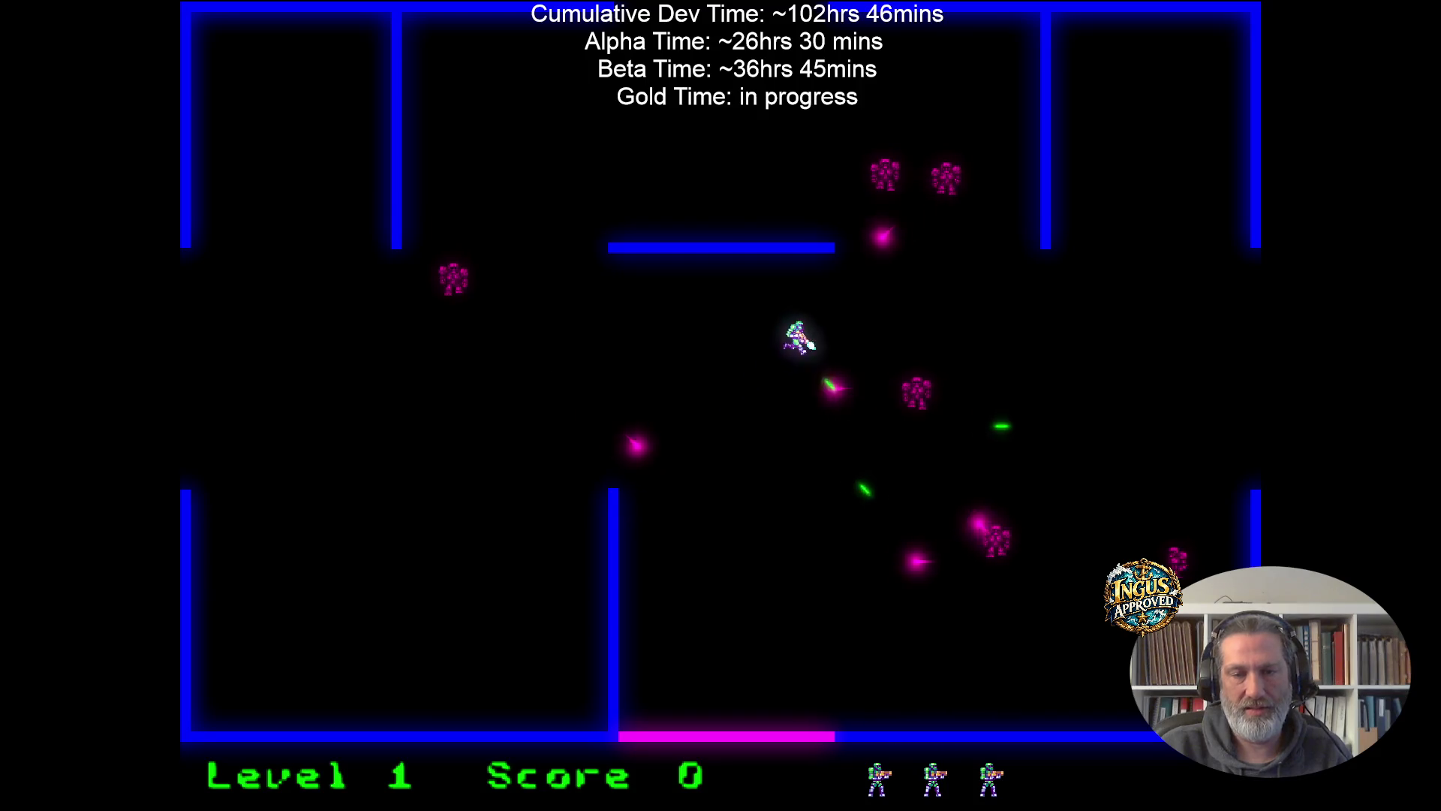
pyautogui.press('d')
pyautogui.press('s')
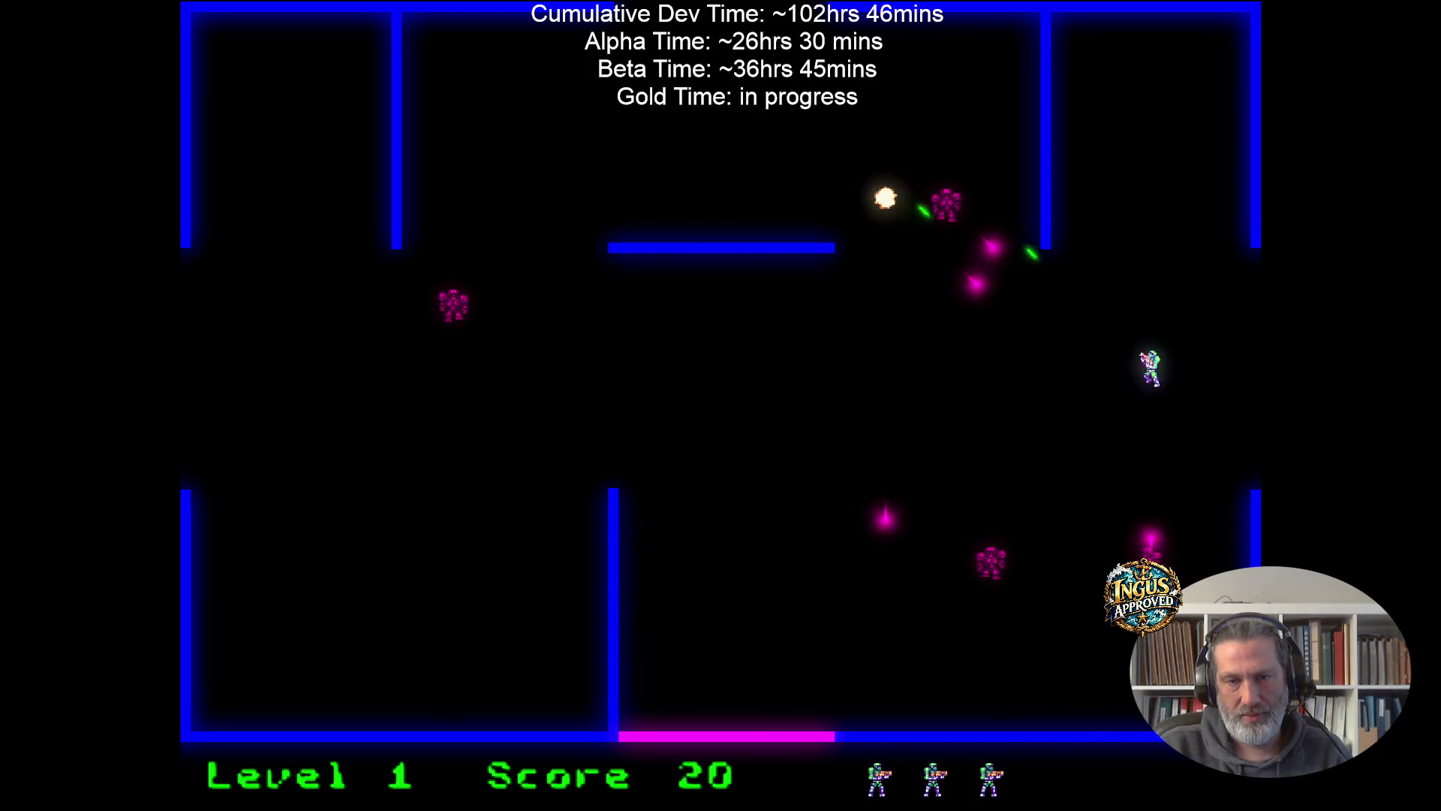
pyautogui.press('w')
pyautogui.press('a')
pyautogui.press('s')
pyautogui.press('Down')
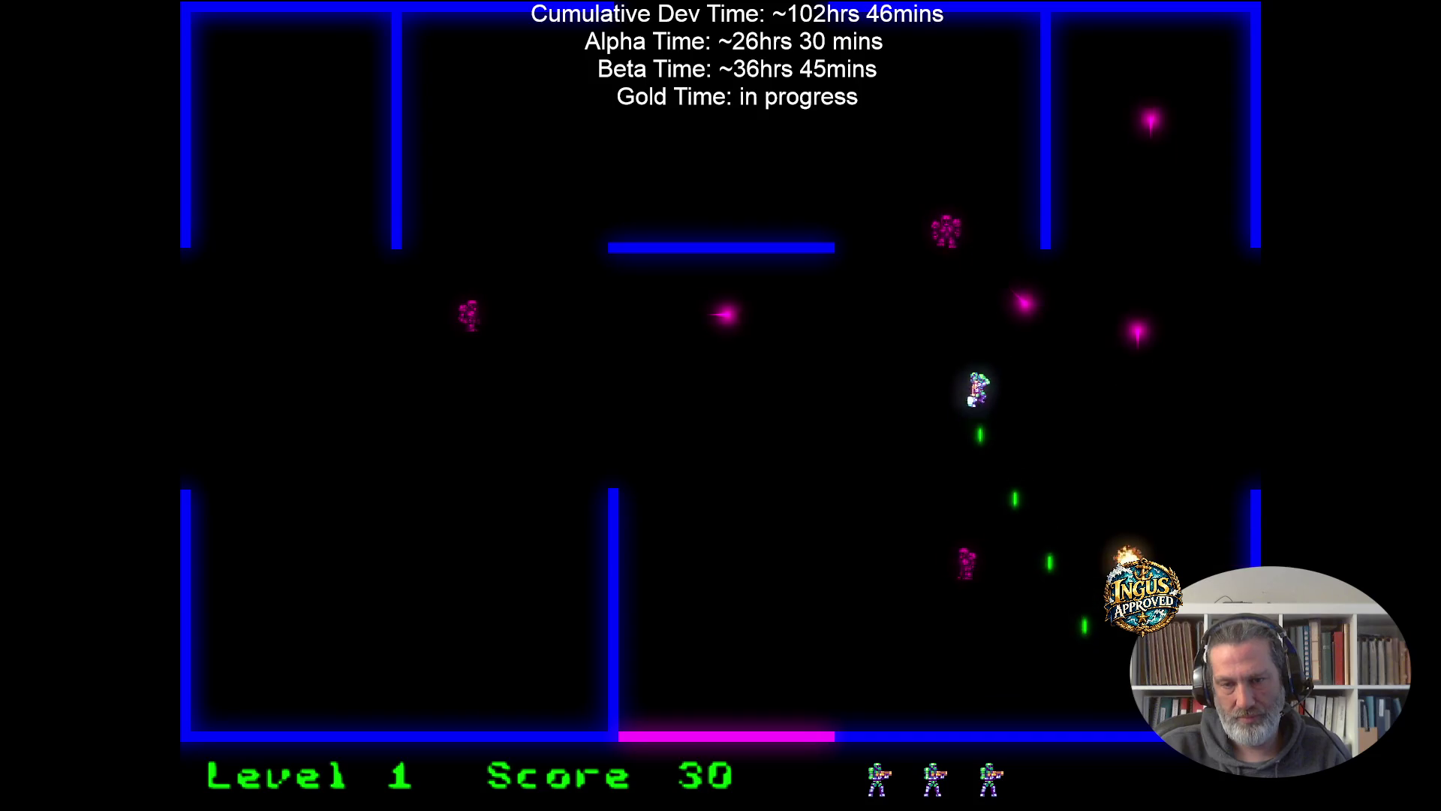
pyautogui.press('s')
pyautogui.press('w')
pyautogui.press('d')
pyautogui.press('Up')
pyautogui.press('s')
pyautogui.press('w')
pyautogui.press('w')
pyautogui.press('Left')
pyautogui.press('d')
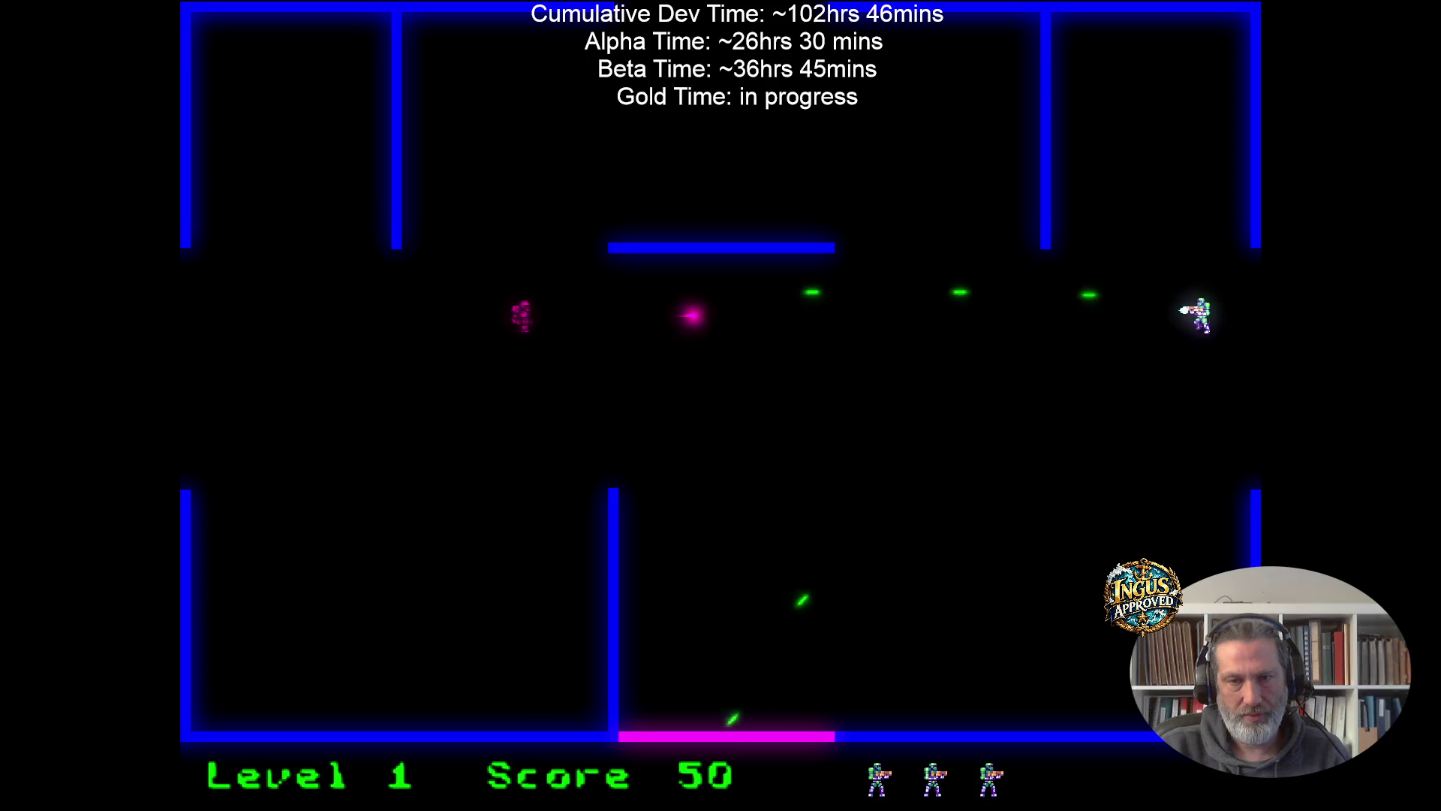
pyautogui.press('s')
pyautogui.press('d')
# Clear robots in level 2 and leave through the bottom exit to level 3.
pyautogui.press('Right')
pyautogui.press('s')
pyautogui.press('d')
pyautogui.press('Up')
pyautogui.press('w')
pyautogui.press('d')
pyautogui.press('w')
pyautogui.press('Left')
pyautogui.press('a')
pyautogui.press('s')
pyautogui.press('Up')
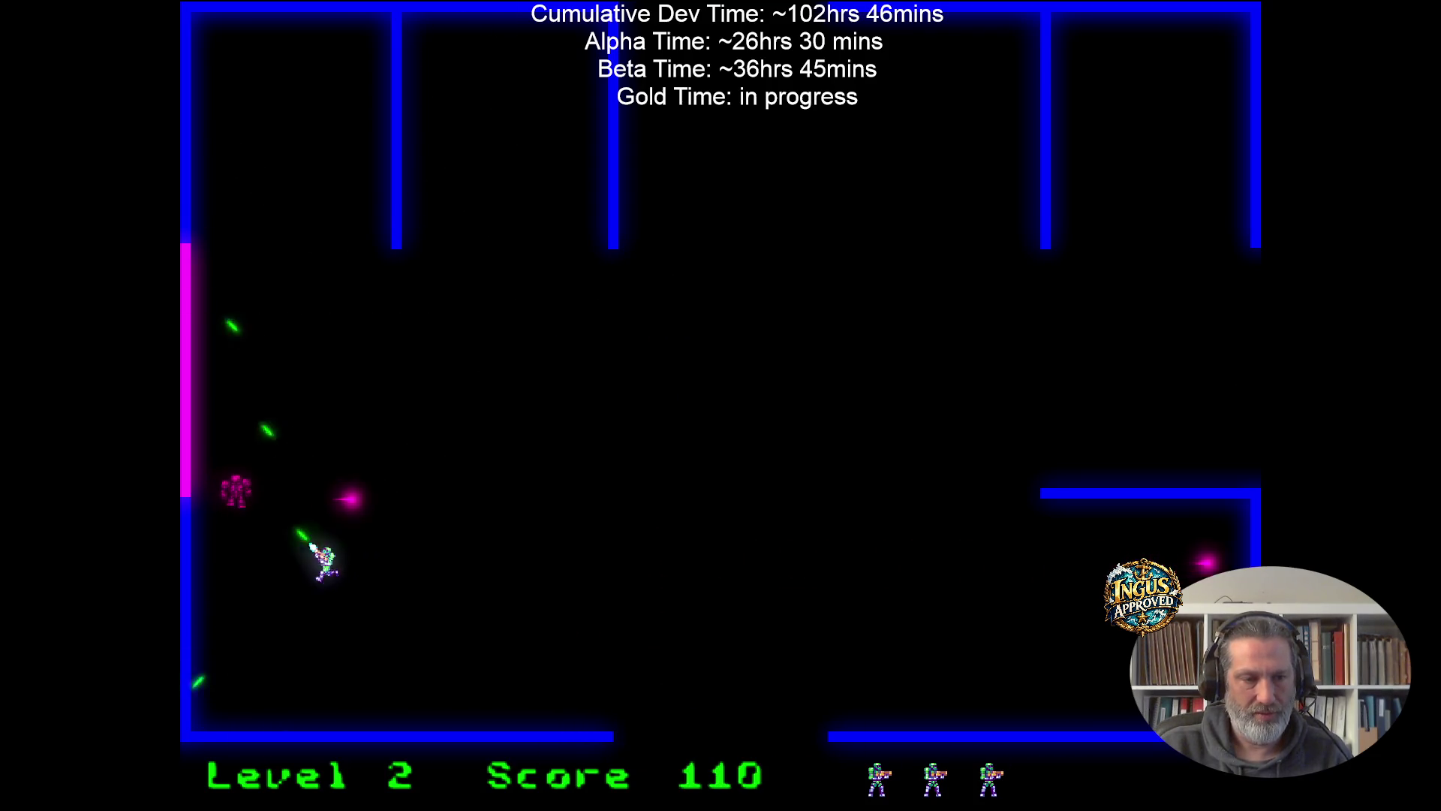
pyautogui.press('d')
pyautogui.press('s')
# Fight through level 3 and drop through the bottom gap to level 4.
pyautogui.press('Down')
pyautogui.press('d')
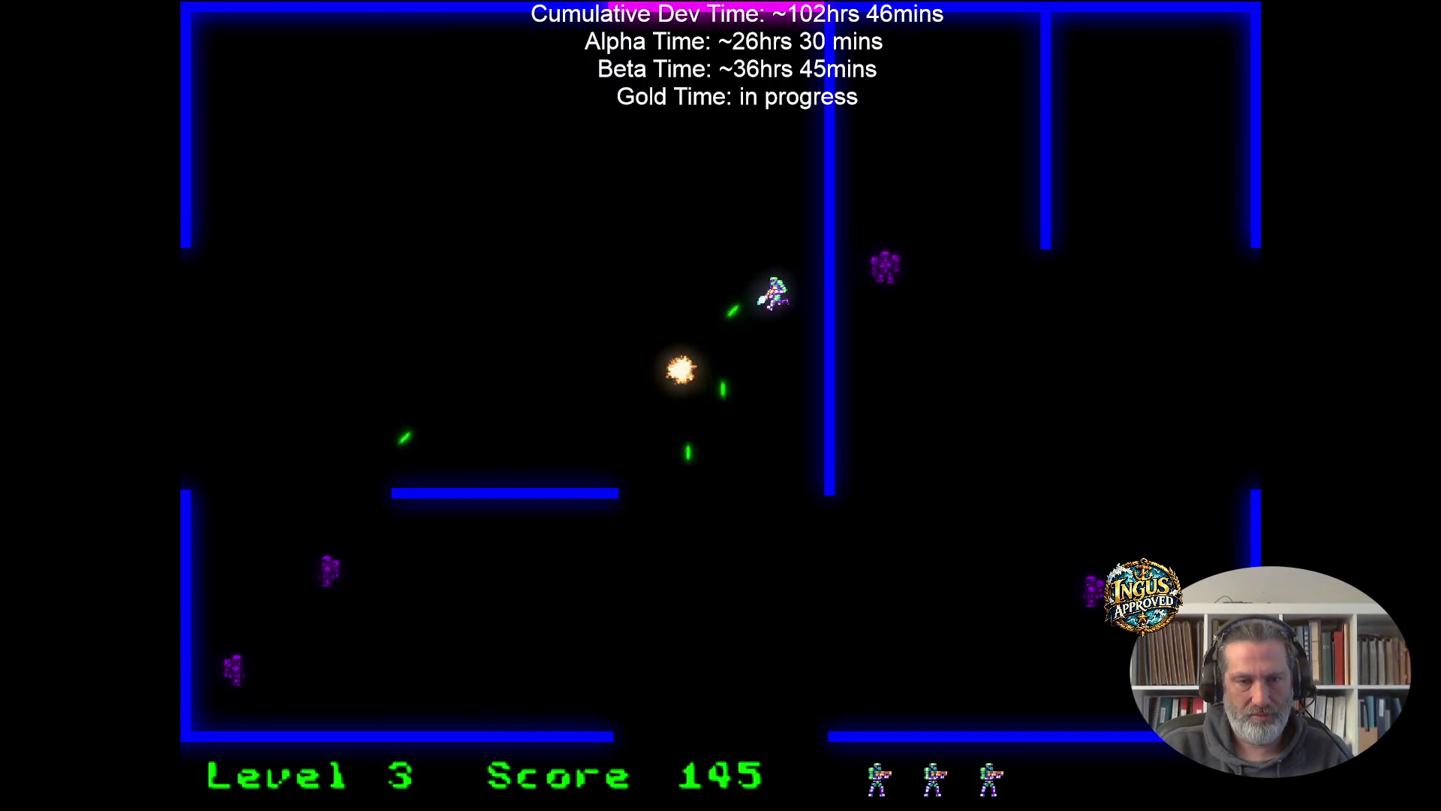
pyautogui.press('Left')
pyautogui.press('a')
pyautogui.press('w')
pyautogui.press('Left')
pyautogui.press('a')
pyautogui.press('s')
pyautogui.press('Right')
pyautogui.press('a')
pyautogui.press('w')
pyautogui.press('s')
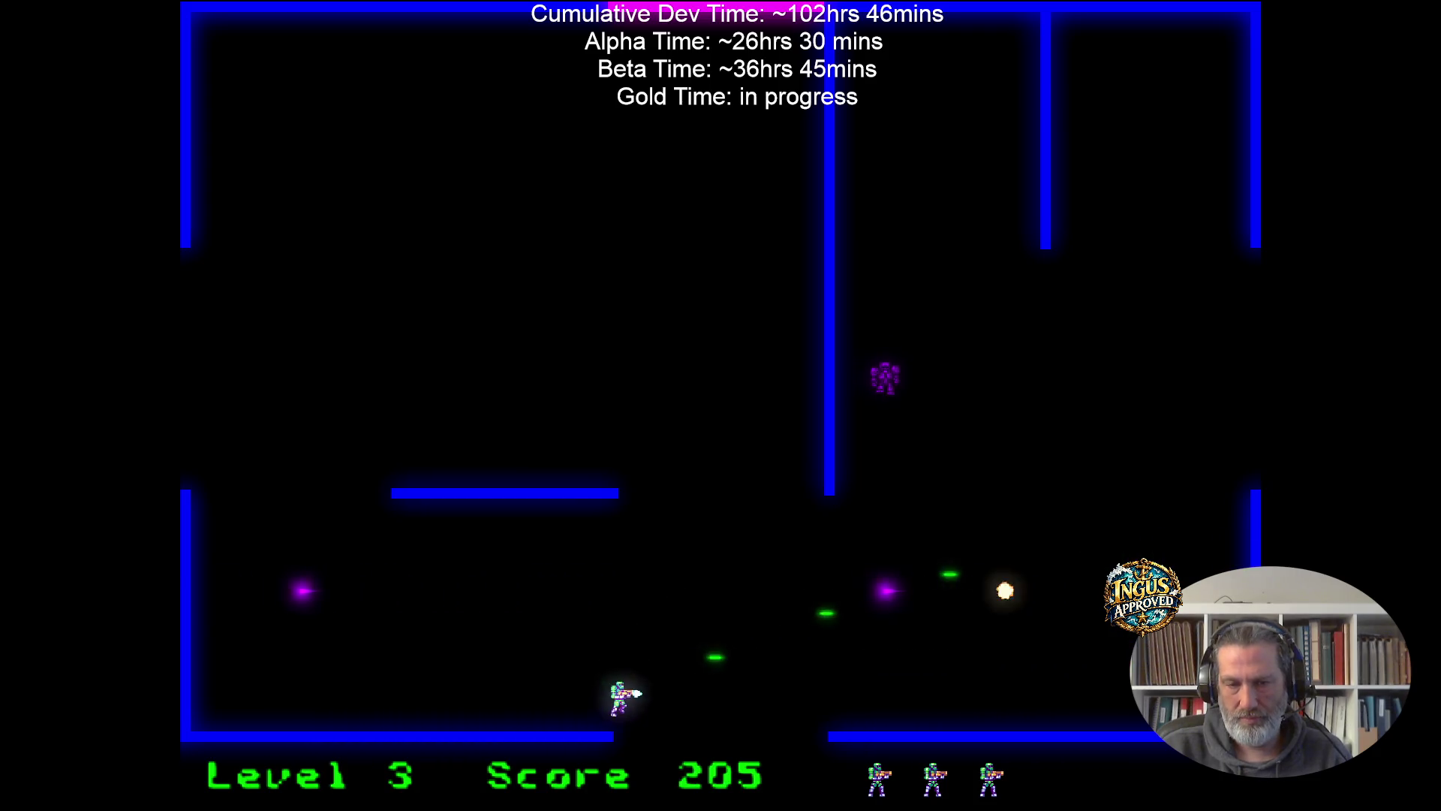
pyautogui.press('s')
# Keep fighting in level 4 until Game Over with 305 points.
pyautogui.press('s')
pyautogui.press('Left')
pyautogui.press('a')
pyautogui.press('Down')
pyautogui.press('d')
pyautogui.press('s')
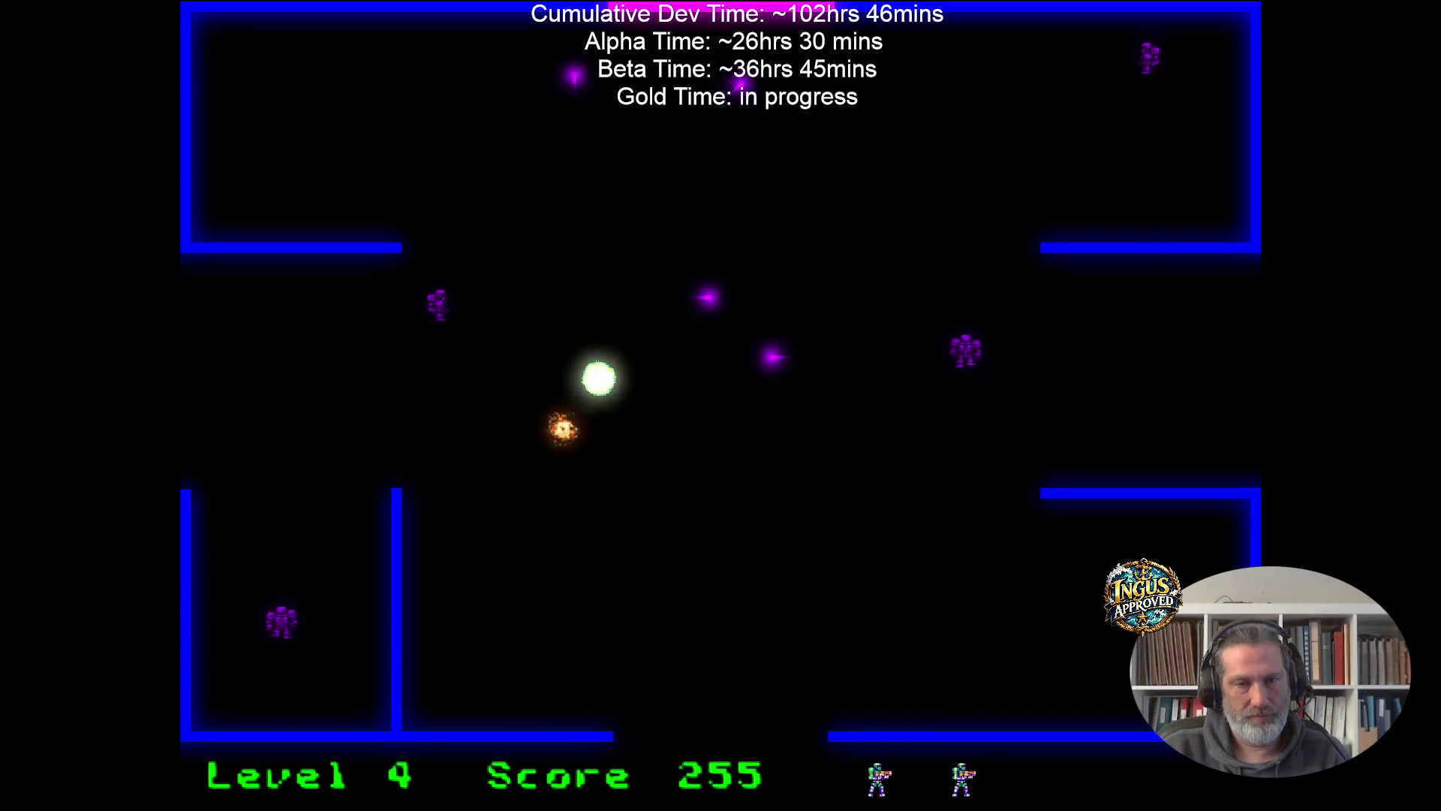
pyautogui.press('s')
pyautogui.press('Right')
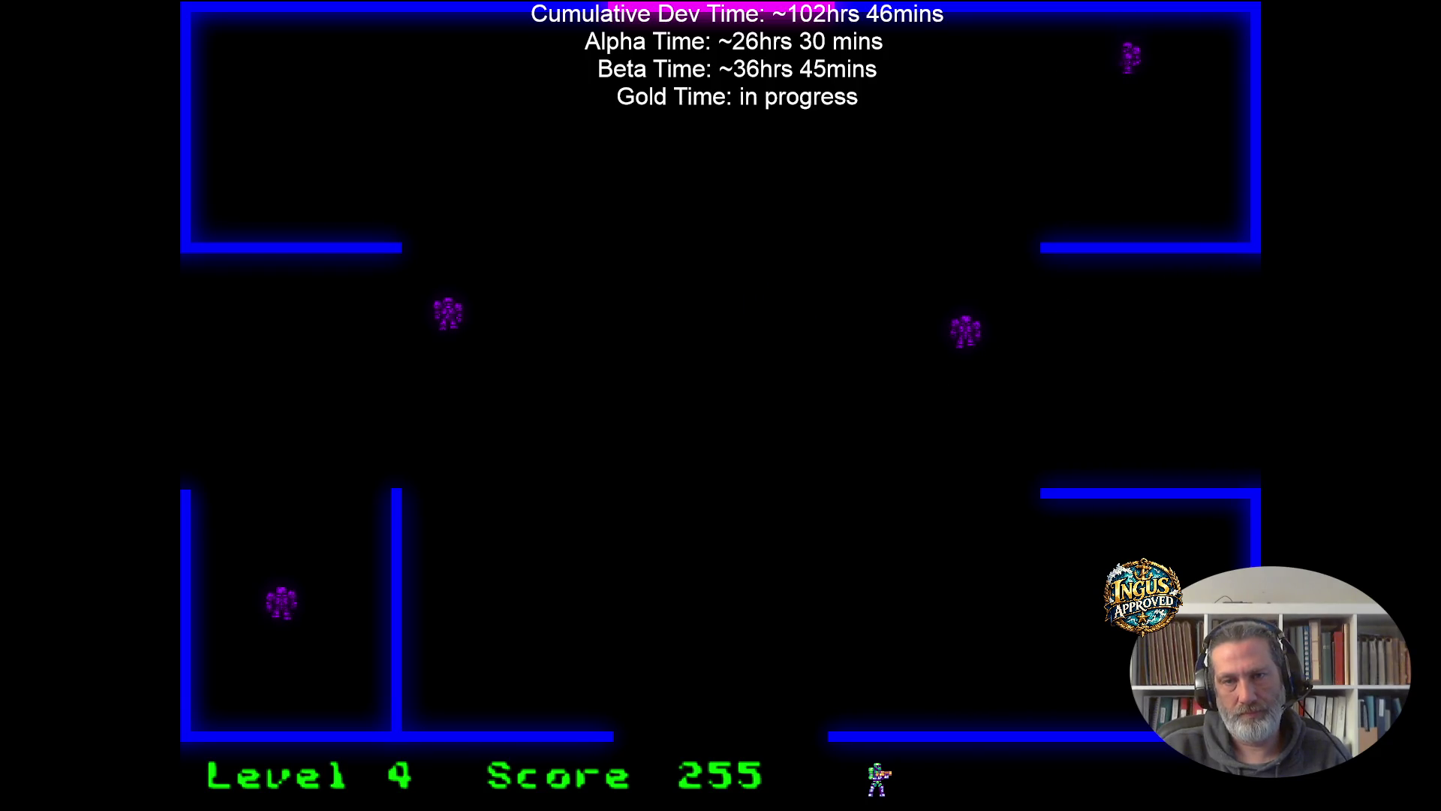
pyautogui.press('Right')
pyautogui.press('s')
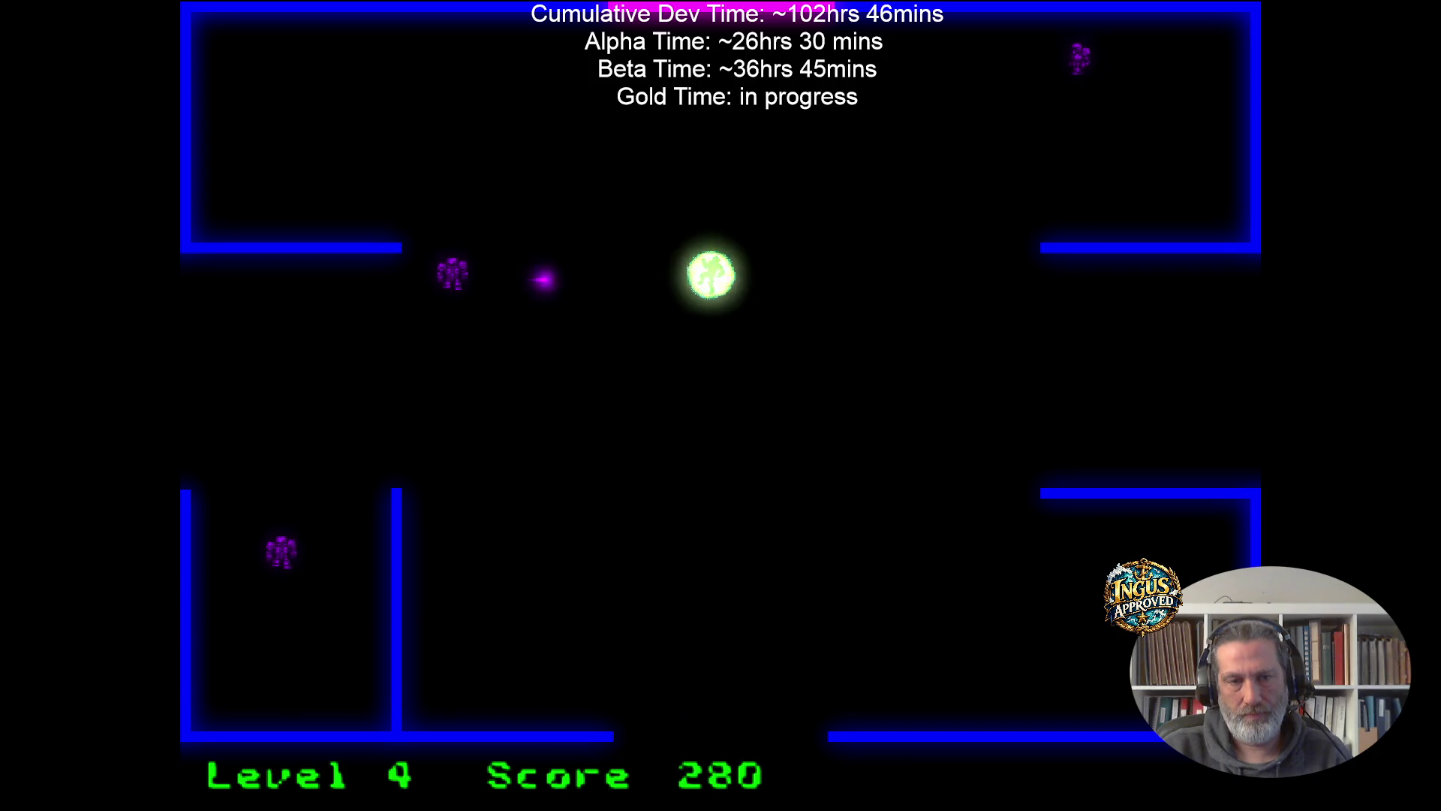
pyautogui.press('Right')
pyautogui.press('Down')
pyautogui.press('Left')
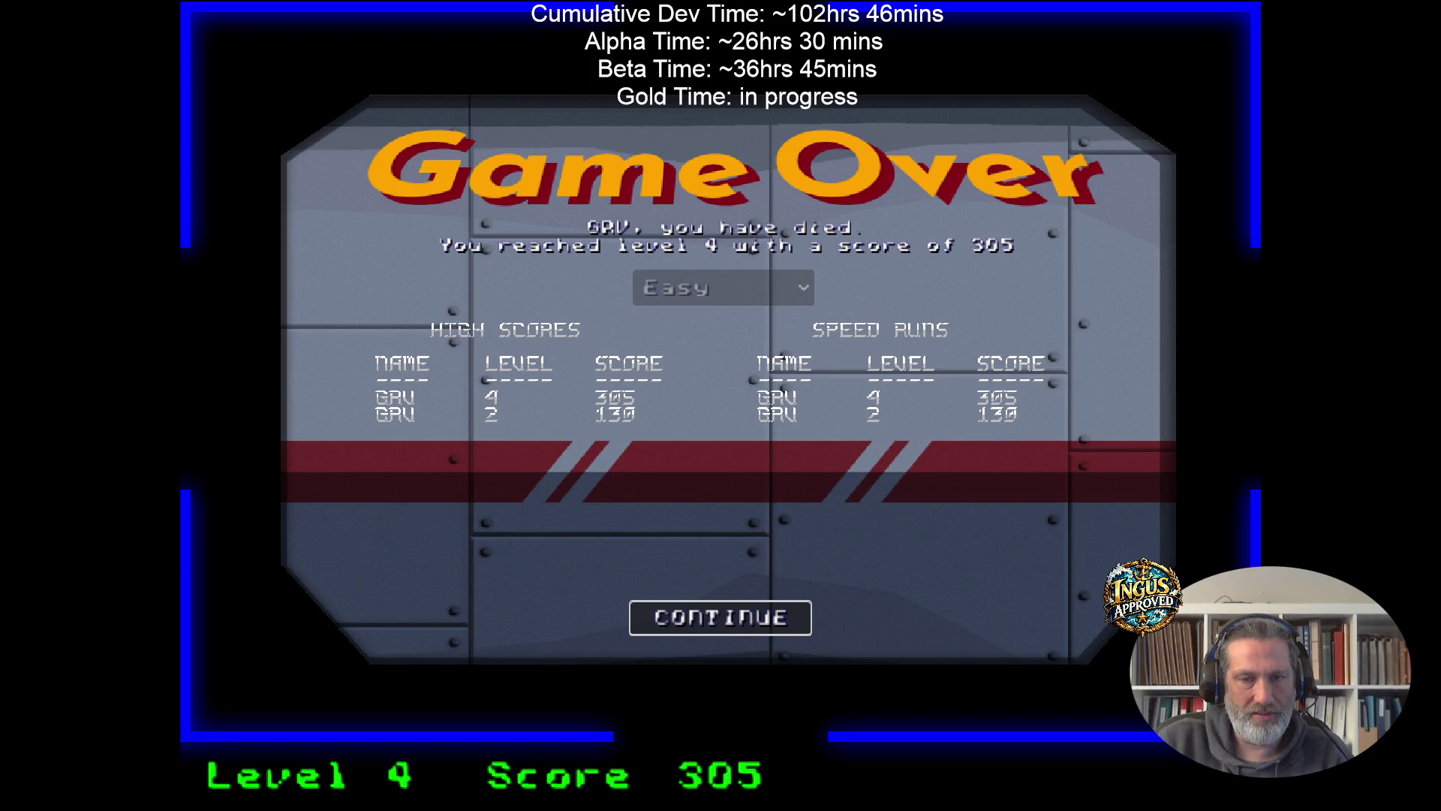
# Quit Paroxysm from the credits, check the Paroxysm-build.txt notes in Notepad++, and return to Godot.
pyautogui.click(732, 614)
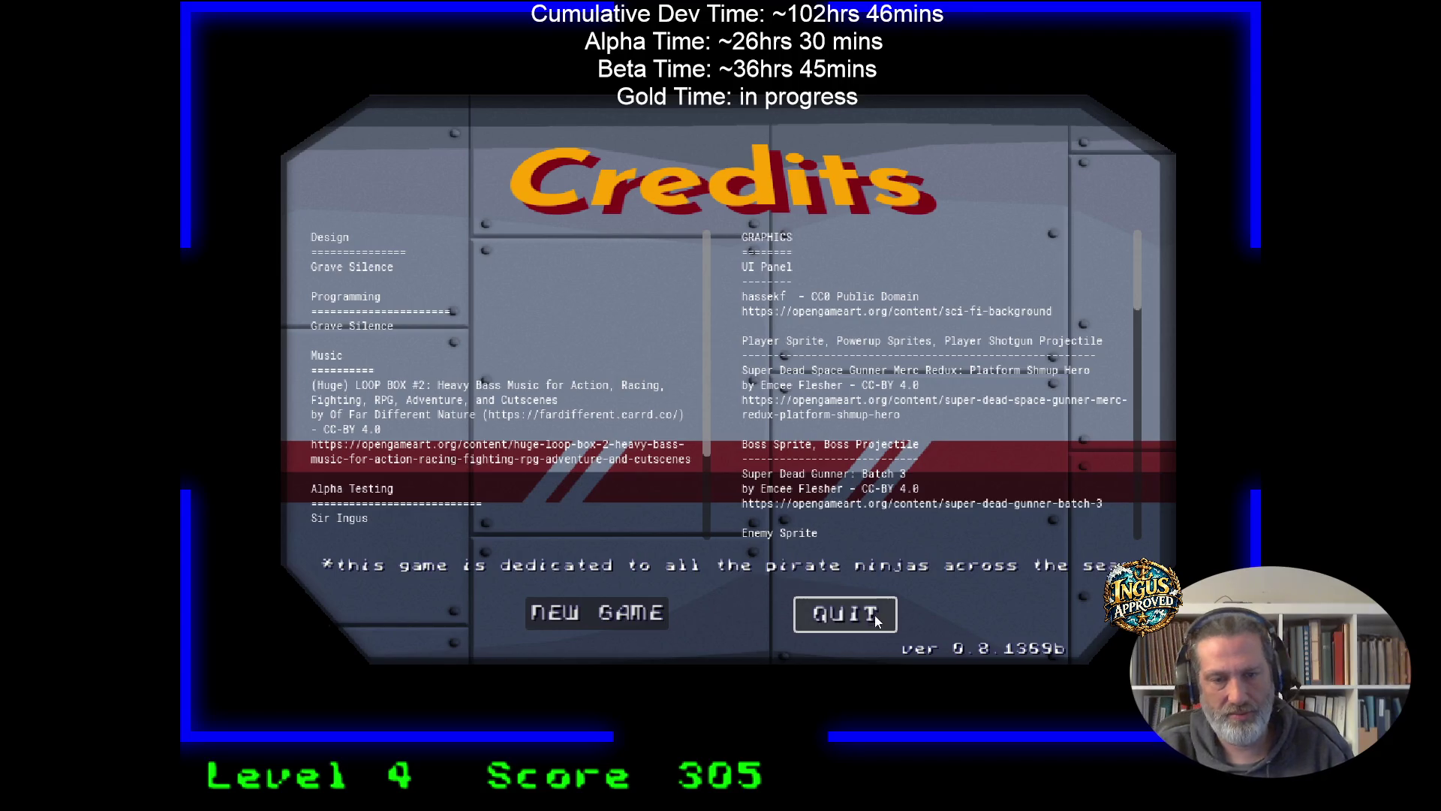
pyautogui.click(846, 614)
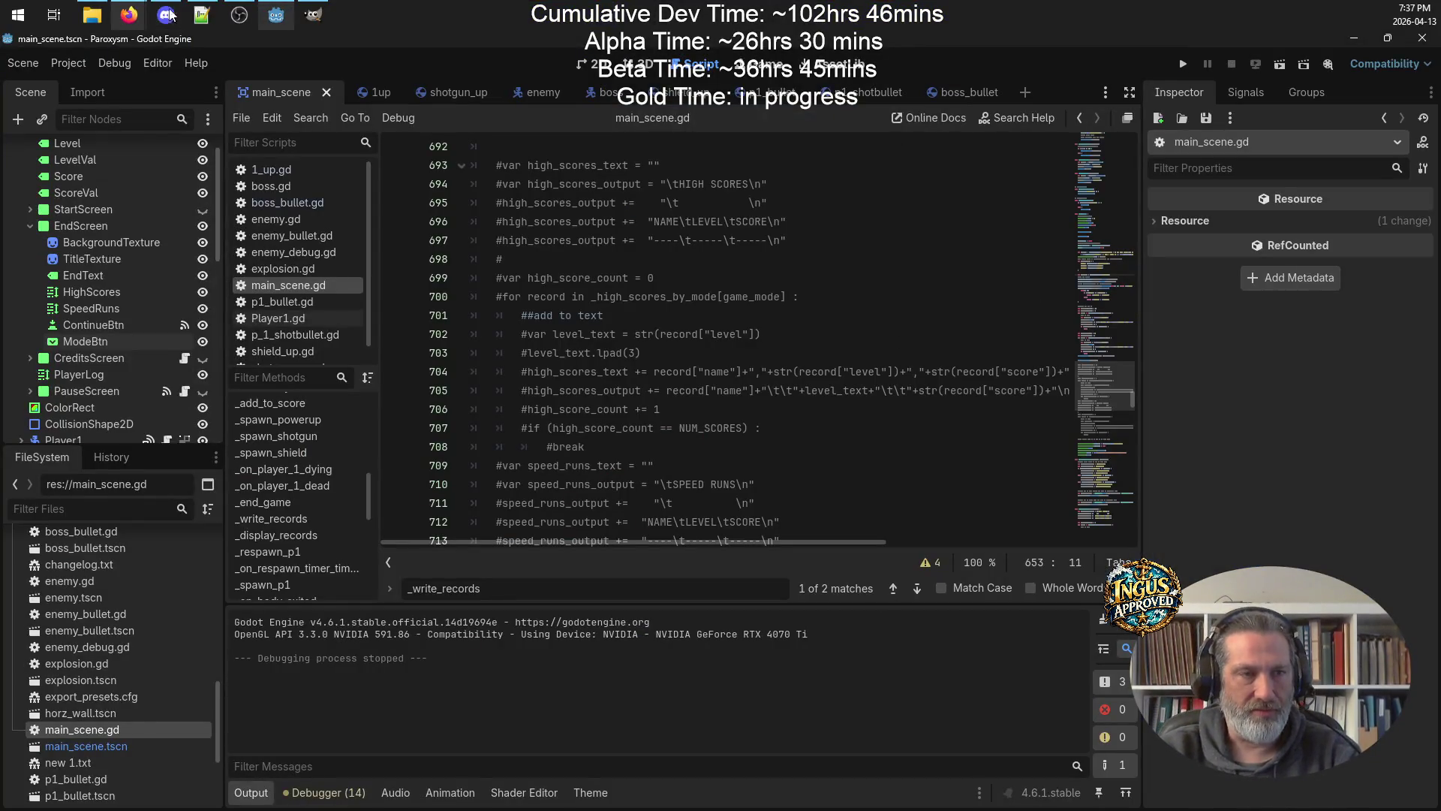
pyautogui.click(201, 15)
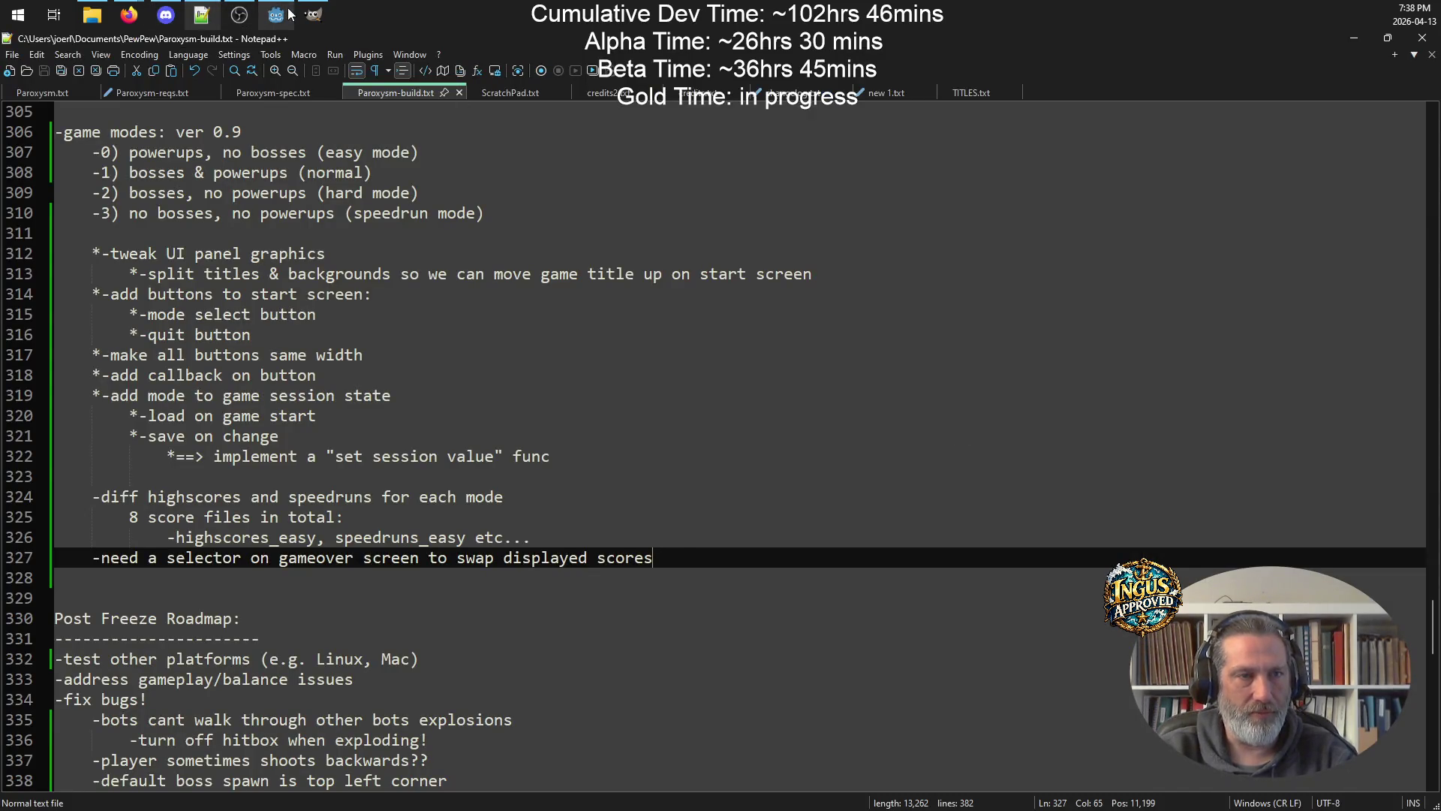
pyautogui.click(276, 15)
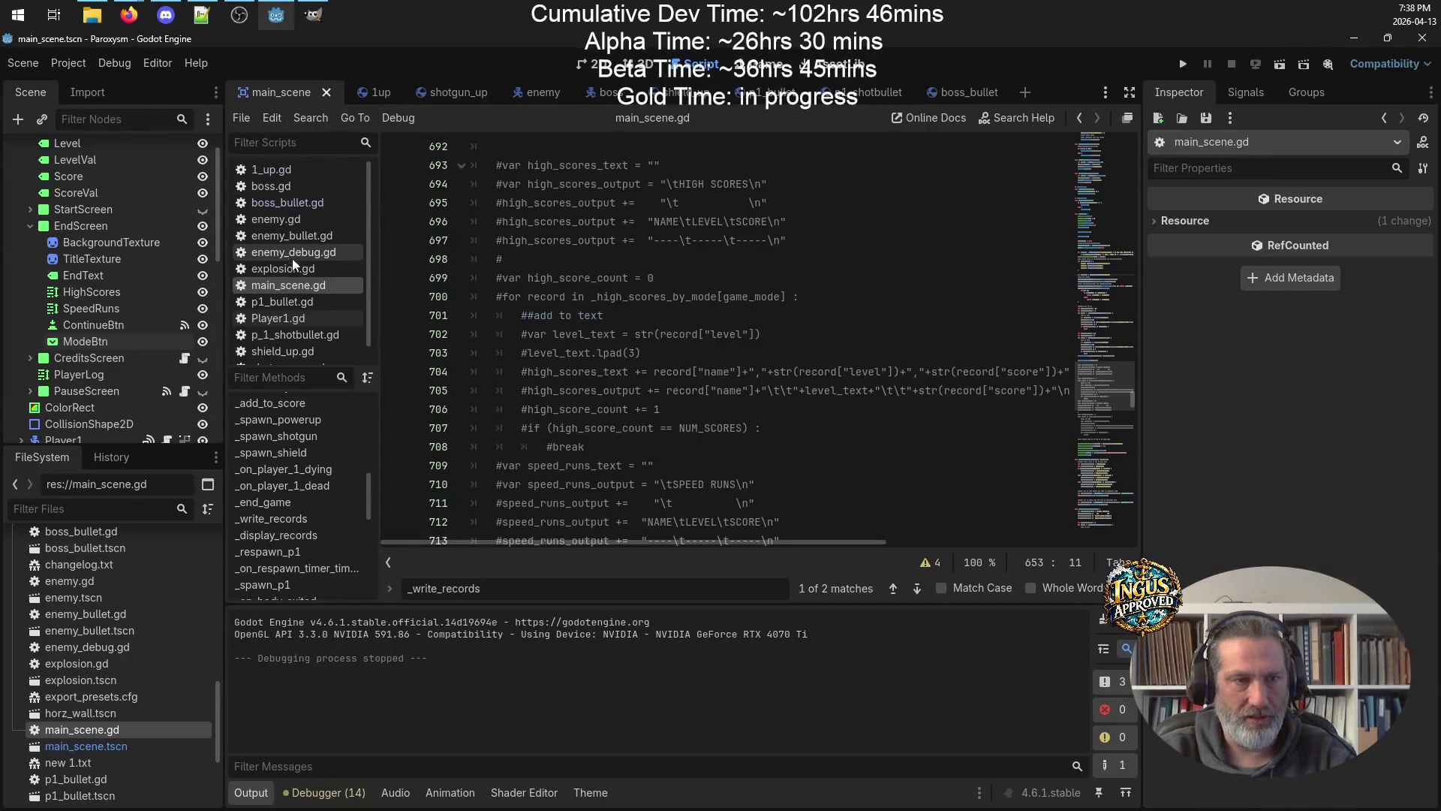
# Review _write_records and _display_records in main_scene.gd and select the EndScreen label lines 789–790.
pyautogui.scroll(-5, 326, 563)
pyautogui.scroll(1, 321, 550)
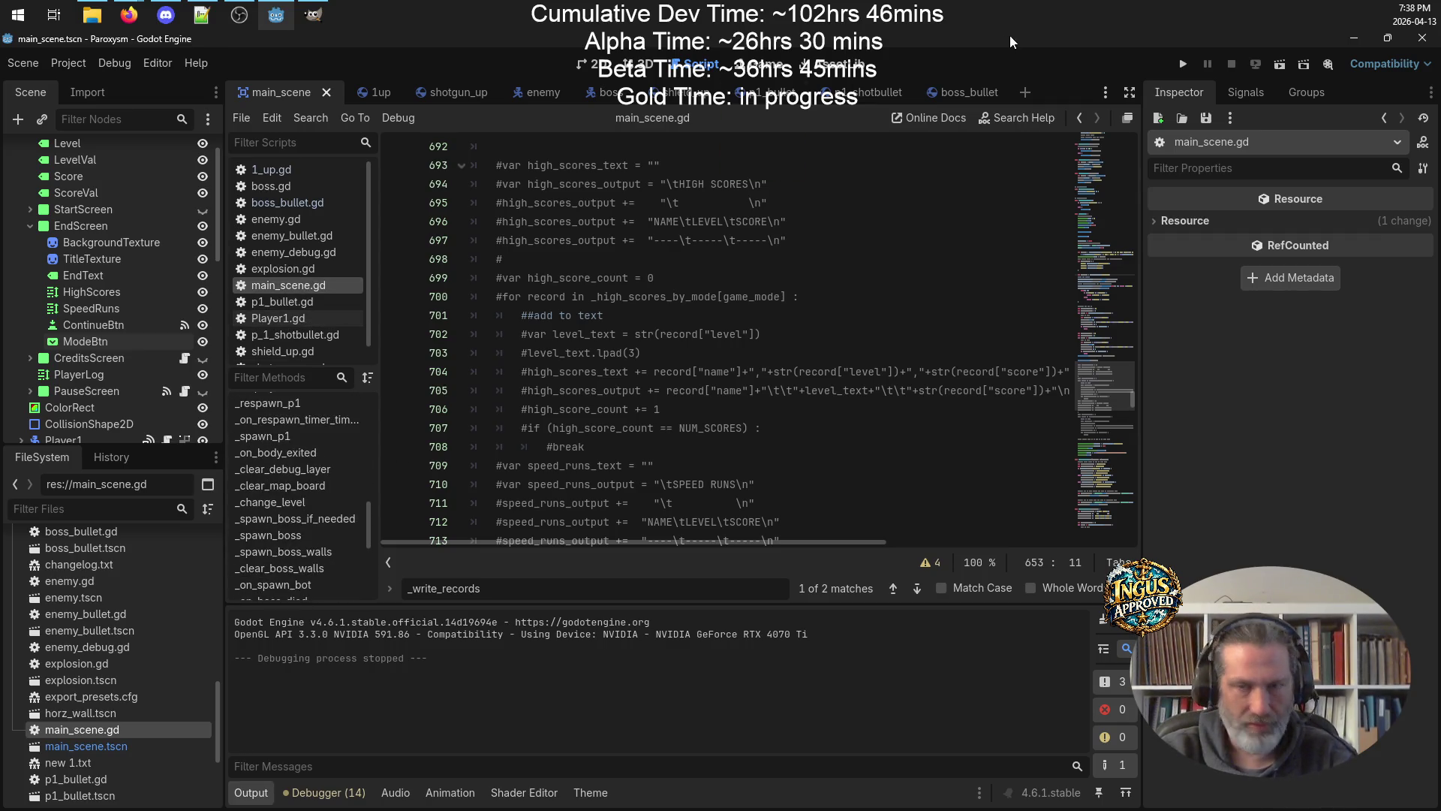
pyautogui.click(1079, 118)
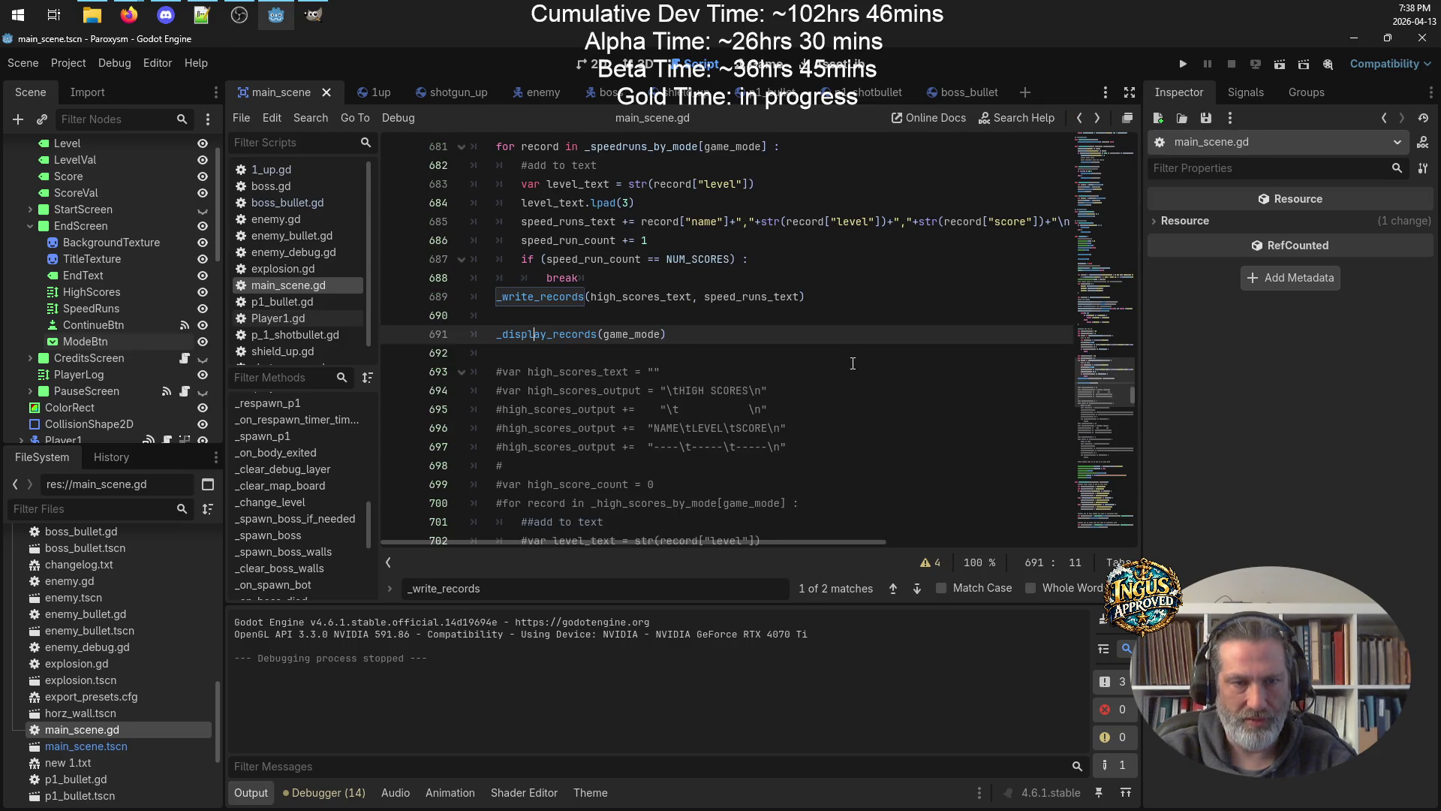
pyautogui.scroll(-1, 855, 359)
pyautogui.scroll(-15, 855, 359)
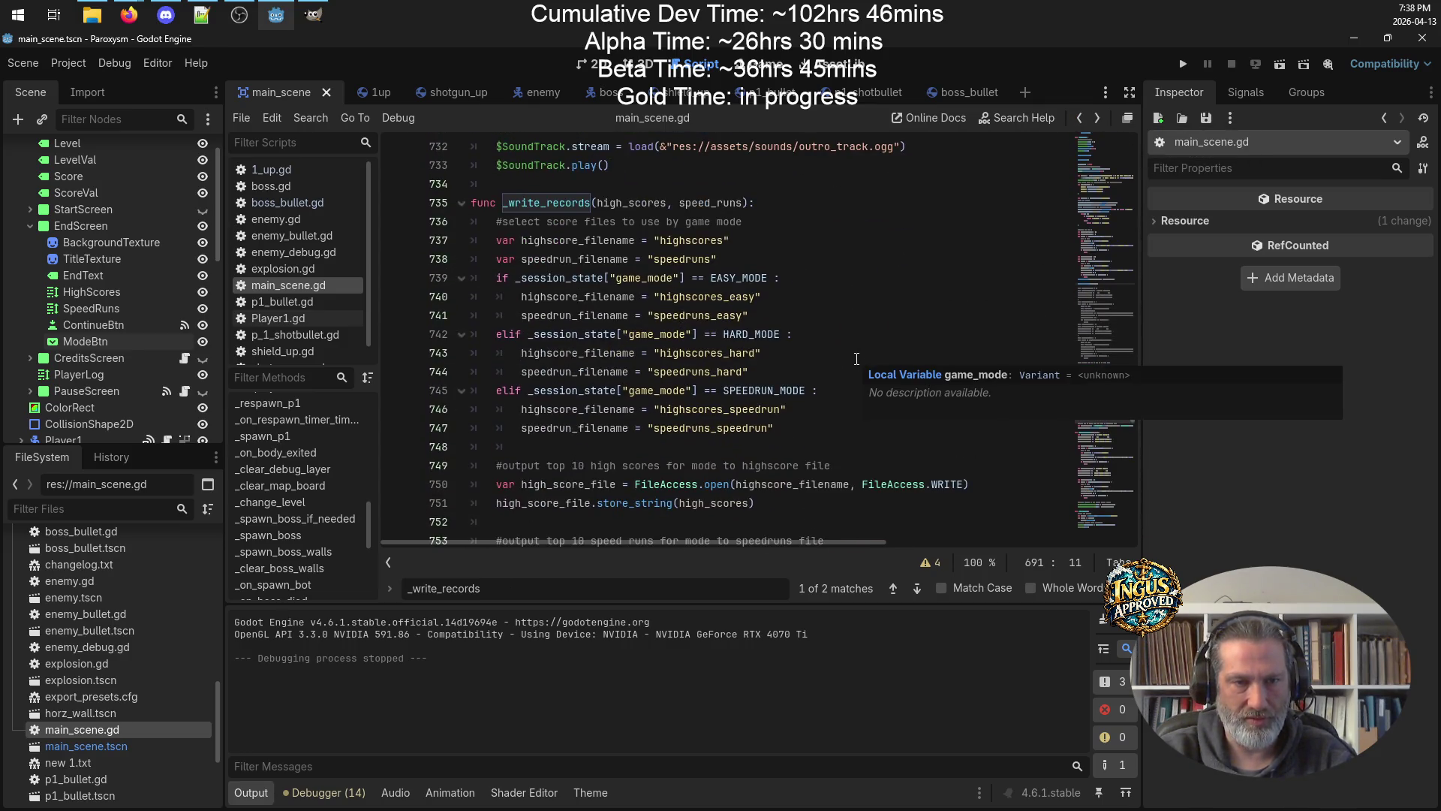
pyautogui.scroll(-7, 857, 359)
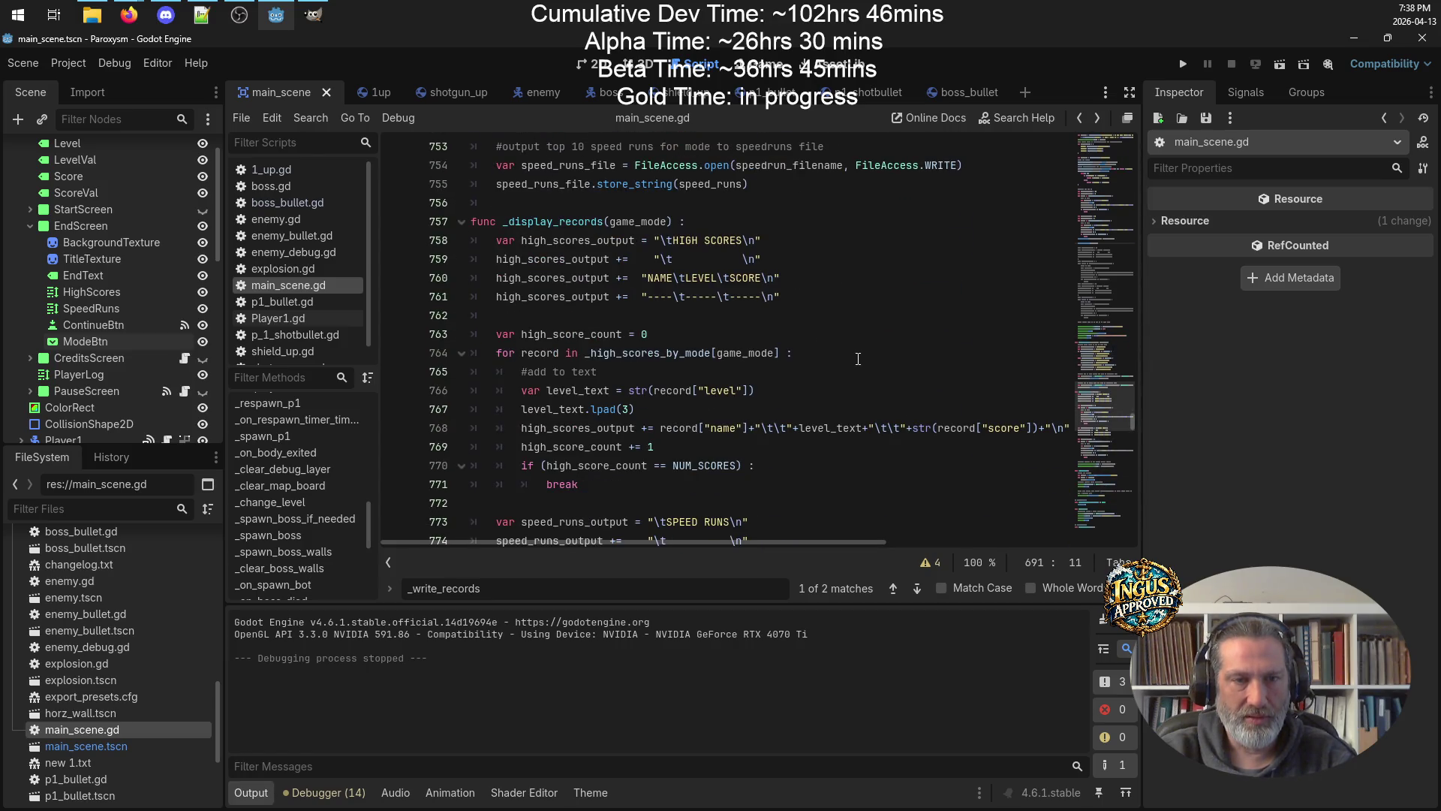
pyautogui.scroll(-6, 858, 359)
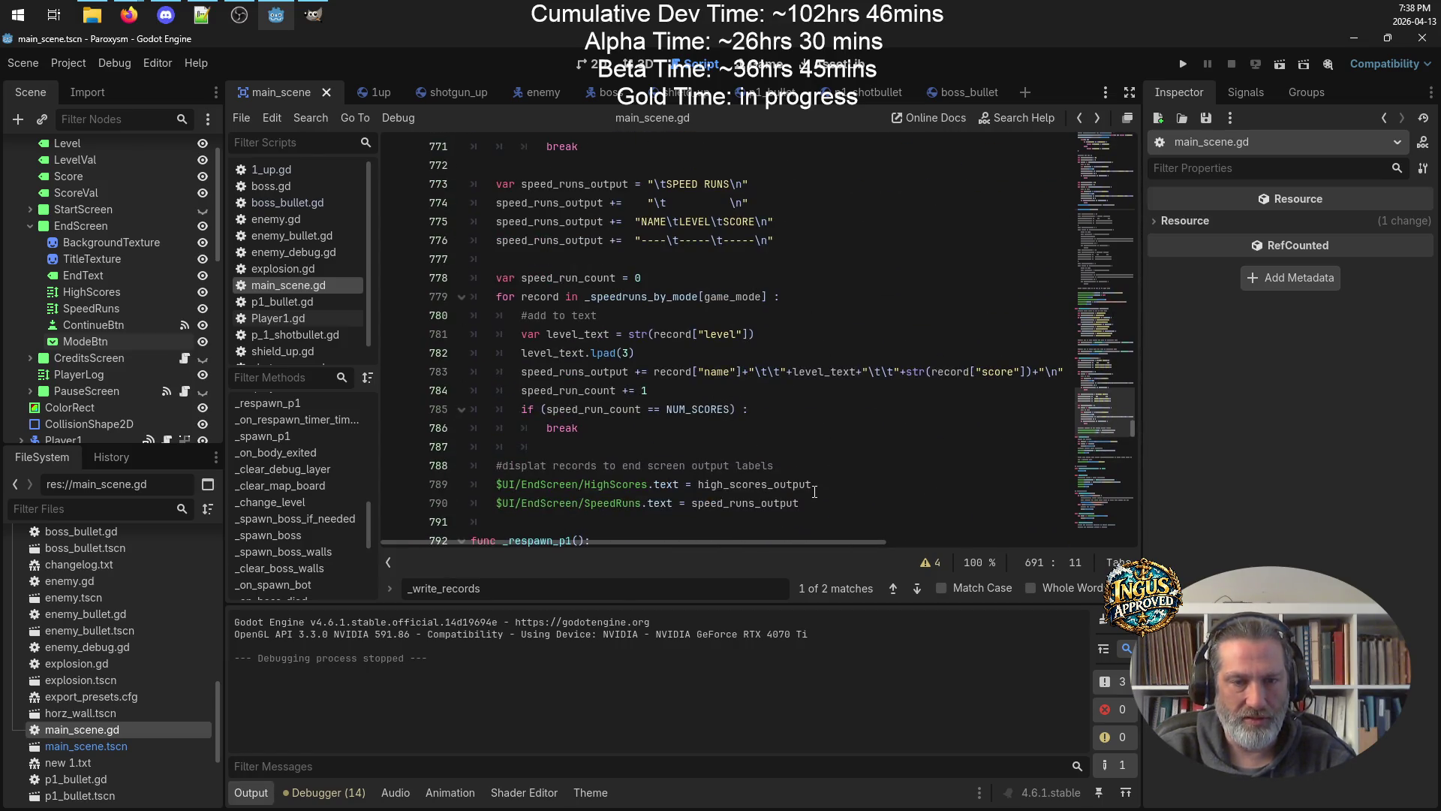
pyautogui.moveTo(818, 502); pyautogui.dragTo(473, 484)
pyautogui.hotkey('ctrl', 'c')
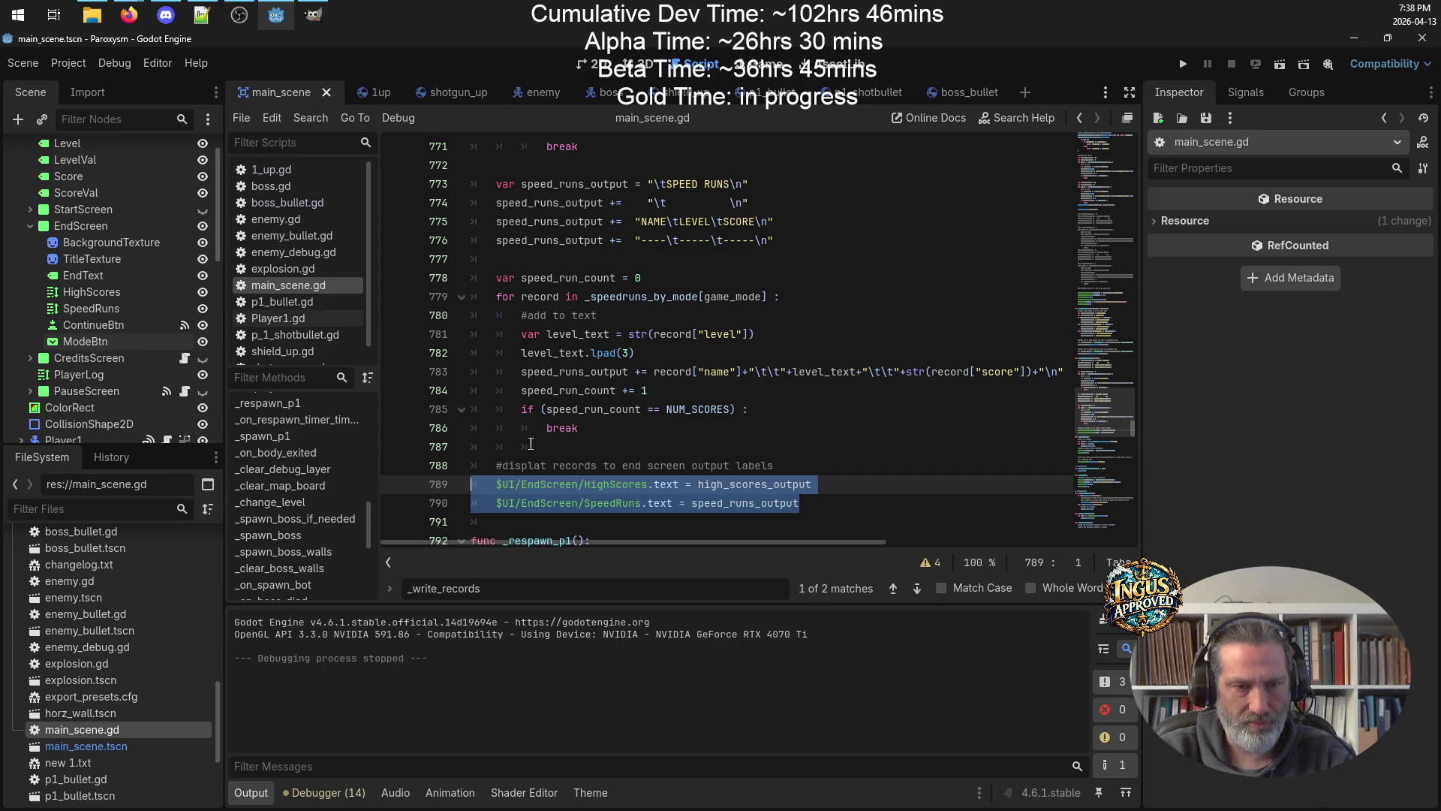
pyautogui.scroll(5, 629, 422)
pyautogui.scroll(4, 629, 421)
pyautogui.click(742, 380)
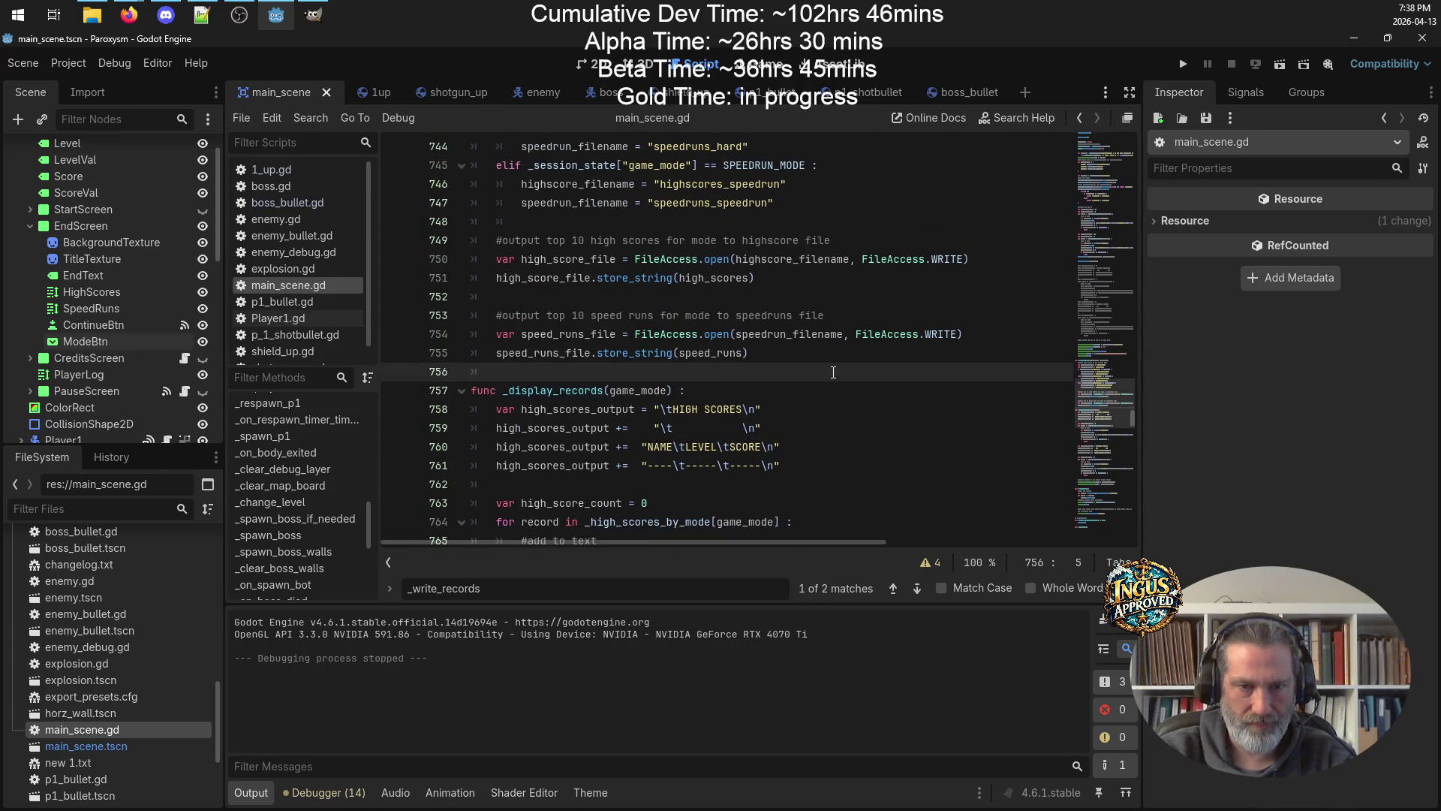
# Paste the two $UI/EndScreen label .text lines at the start of _display_records.
pyautogui.click(827, 383)
pyautogui.press('Return')
pyautogui.hotkey('ctrl', 'v')
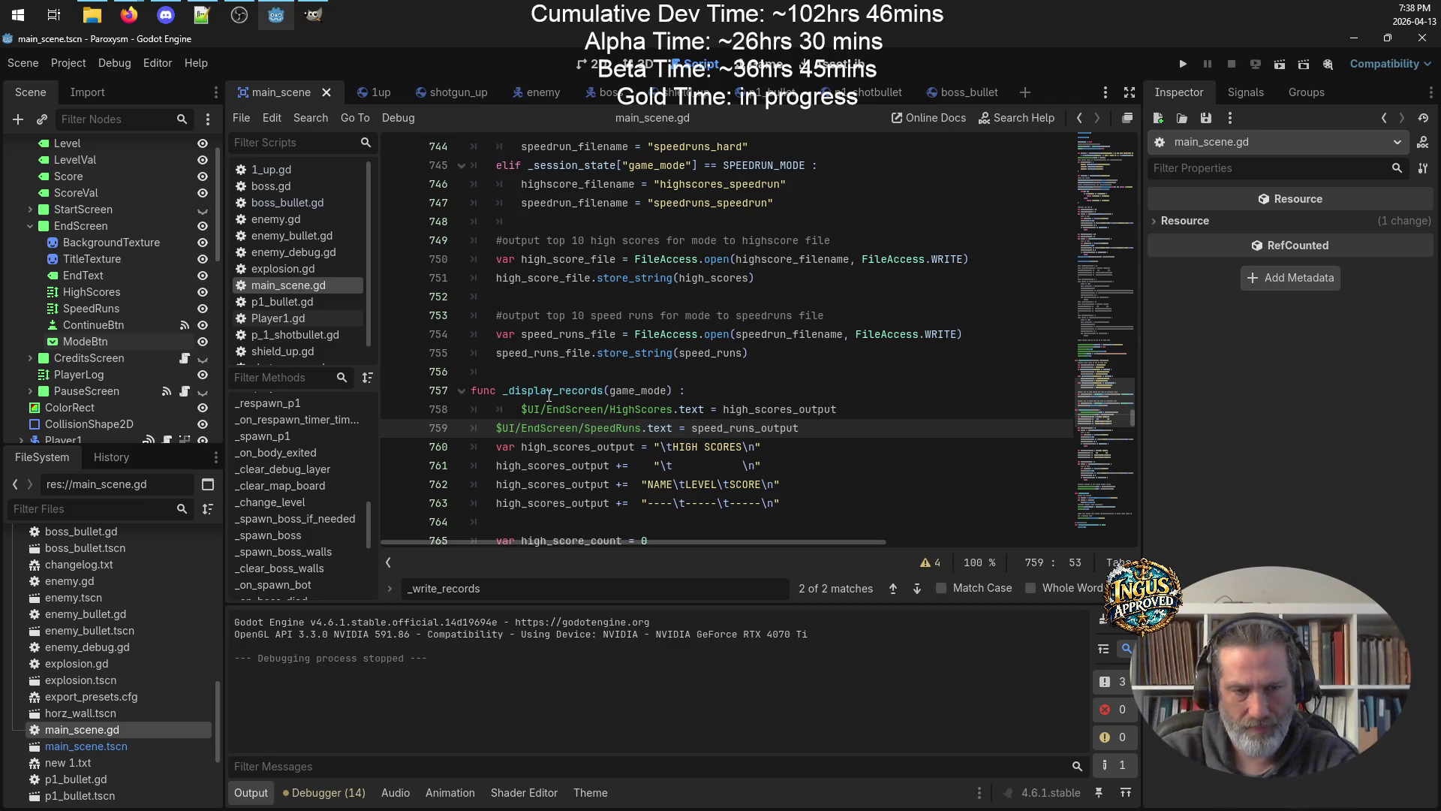
pyautogui.click(522, 409)
pyautogui.press('BackSpace')
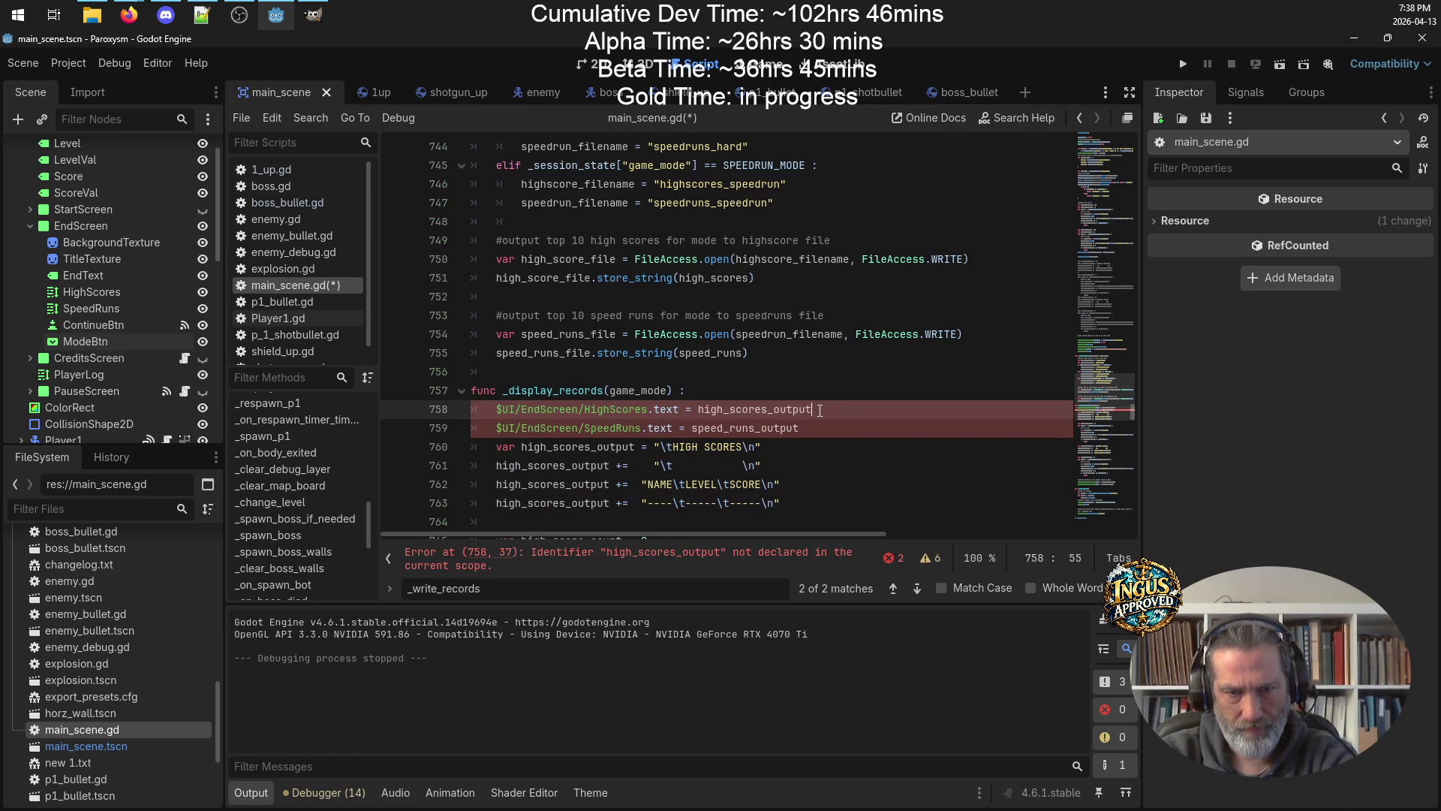
# Replace high_scores_output and speed_runs_output with empty strings "", save, and add a blank line.
pyautogui.doubleClick(714, 409)
pyautogui.moveTo(714, 409); pyautogui.dragTo(703, 403)
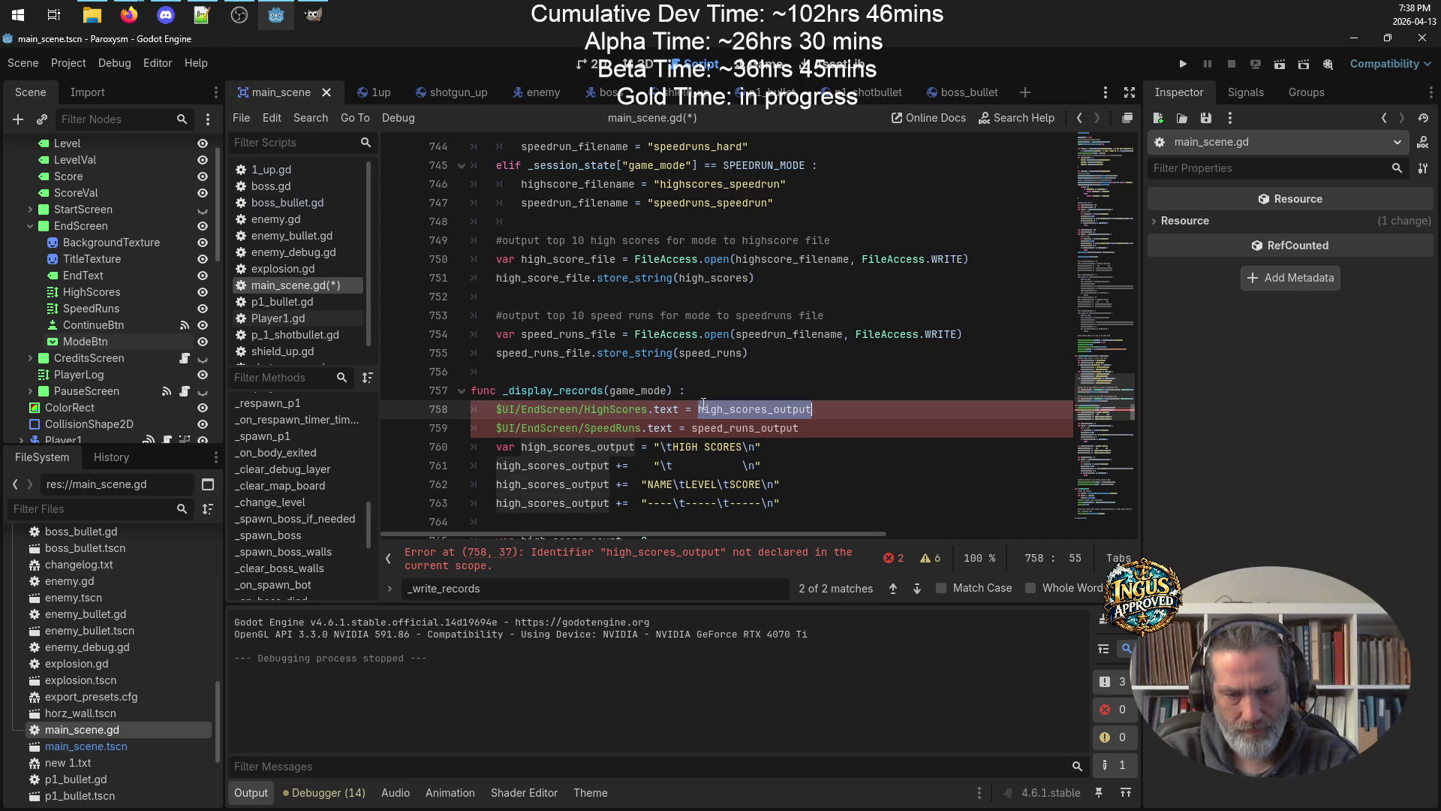
pyautogui.write('"')
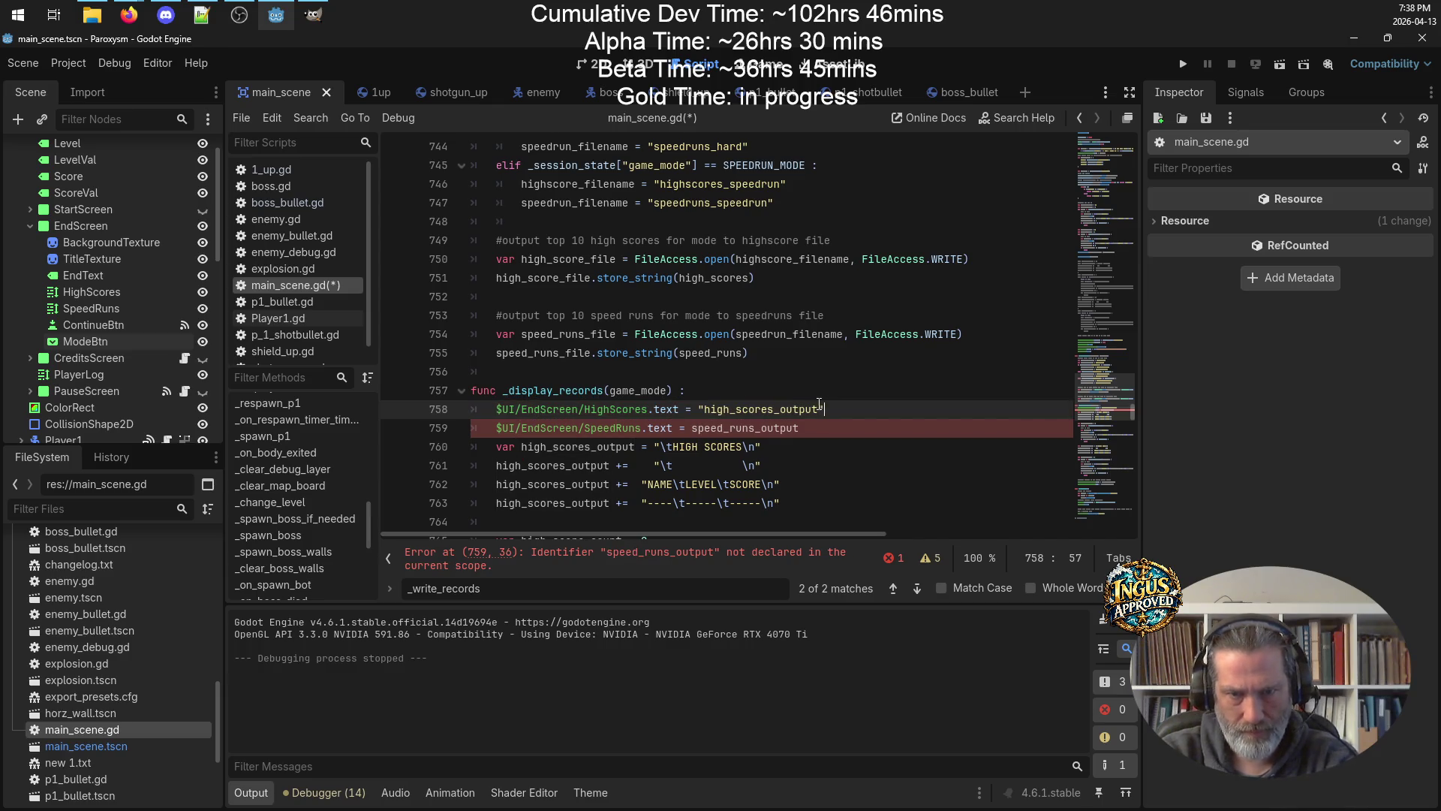
pyautogui.doubleClick(814, 409)
pyautogui.press('BackSpace')
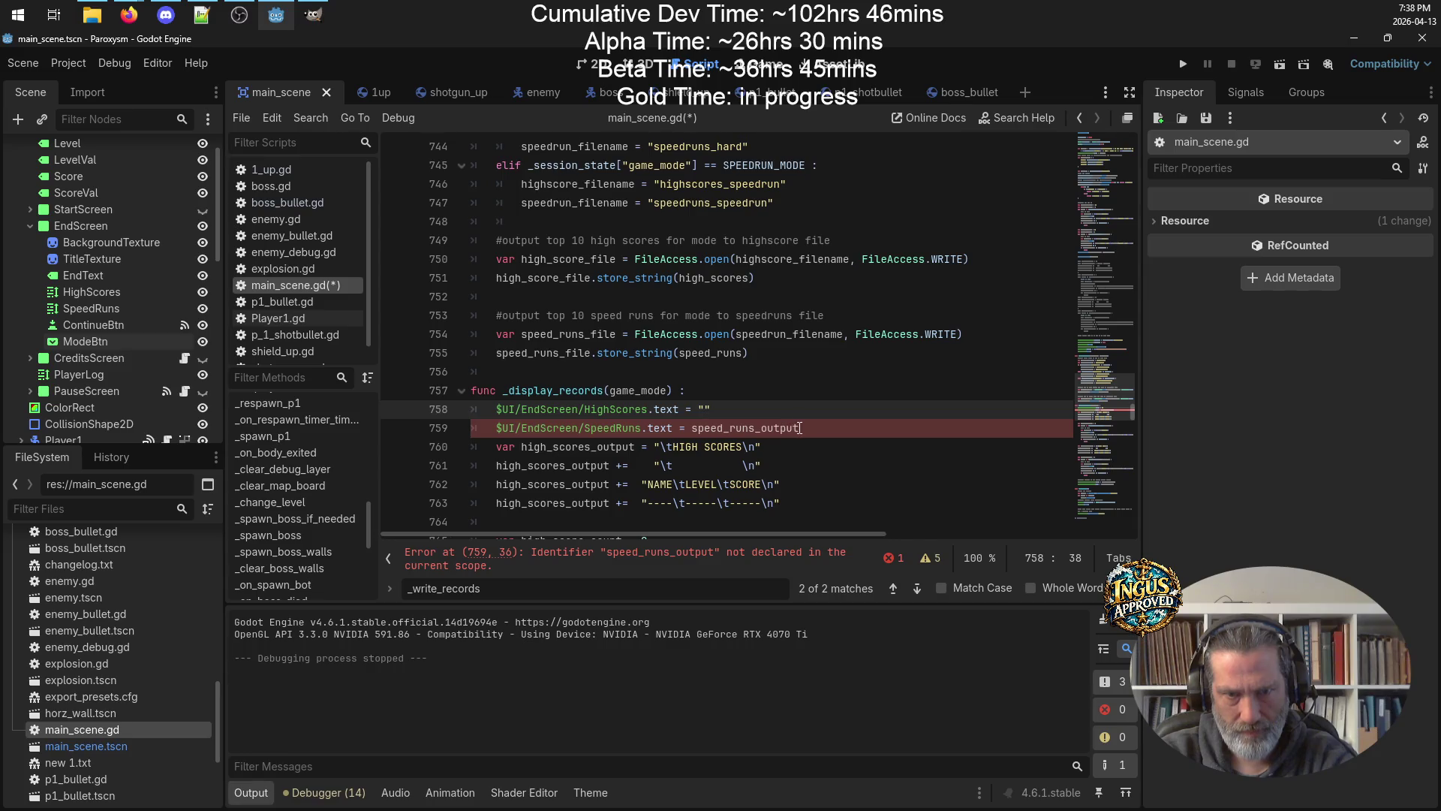
pyautogui.moveTo(800, 428); pyautogui.dragTo(689, 428)
pyautogui.write('"')
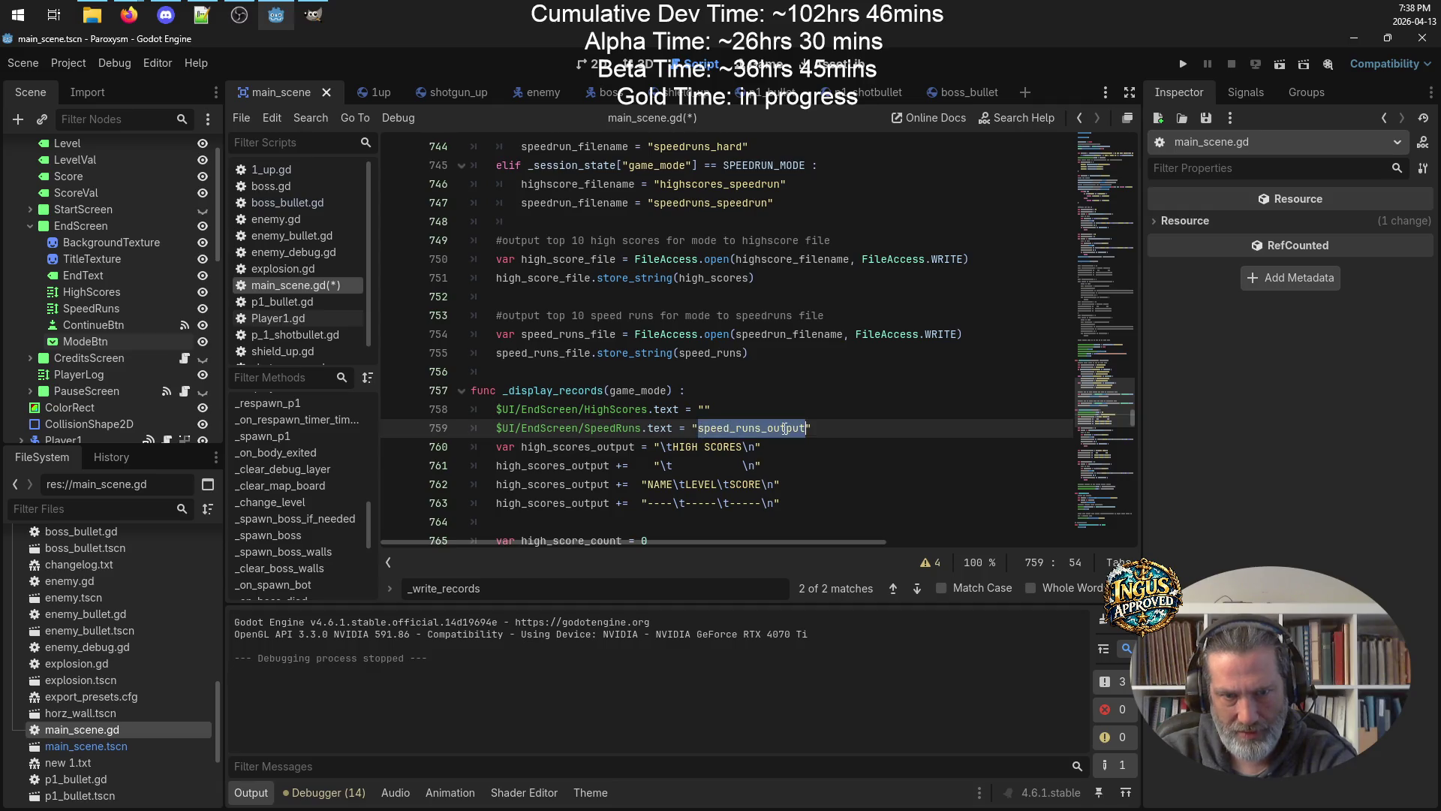
pyautogui.tripleClick(784, 428)
pyautogui.doubleClick(786, 428)
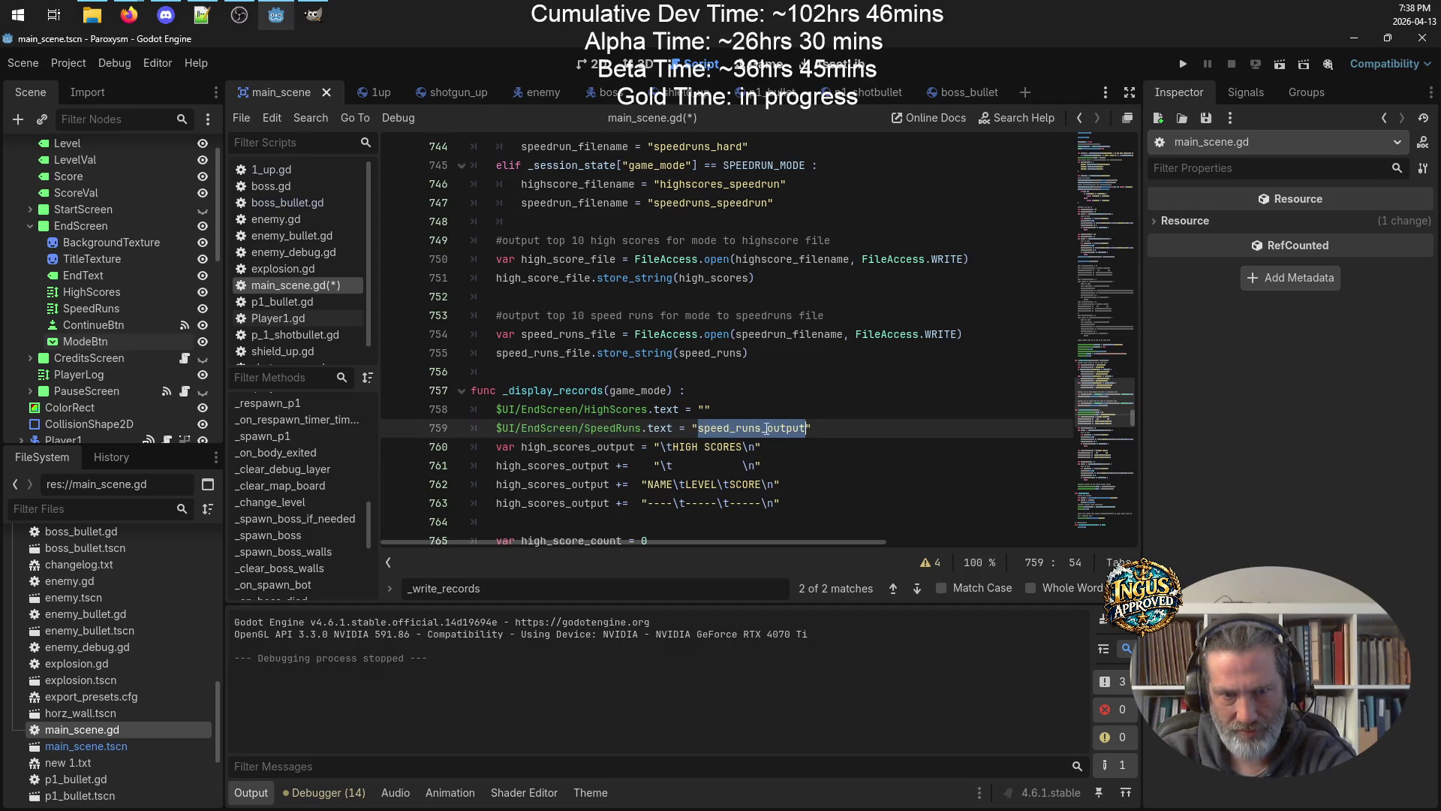
pyautogui.press('BackSpace')
pyautogui.hotkey('ctrl', 's')
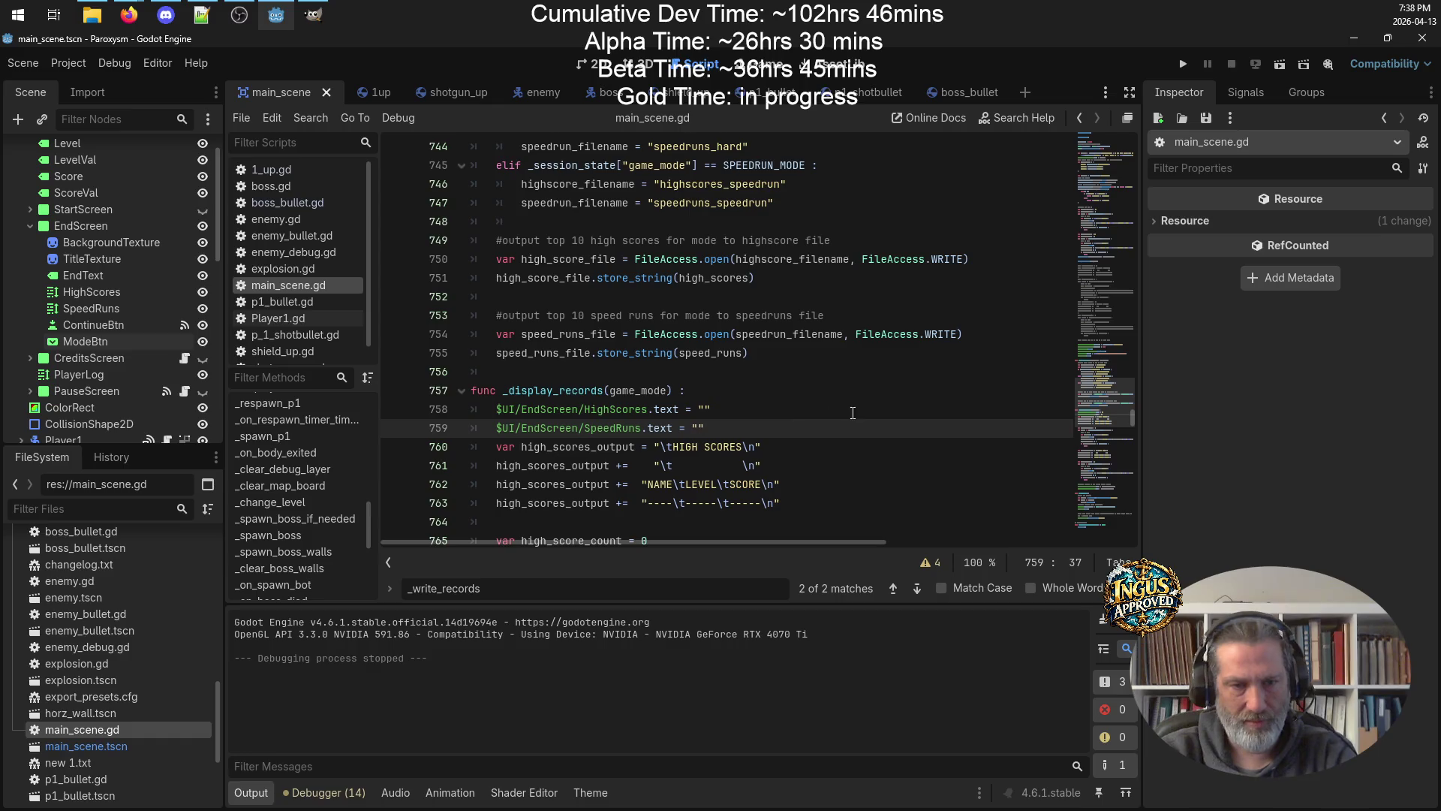
pyautogui.press('Return')
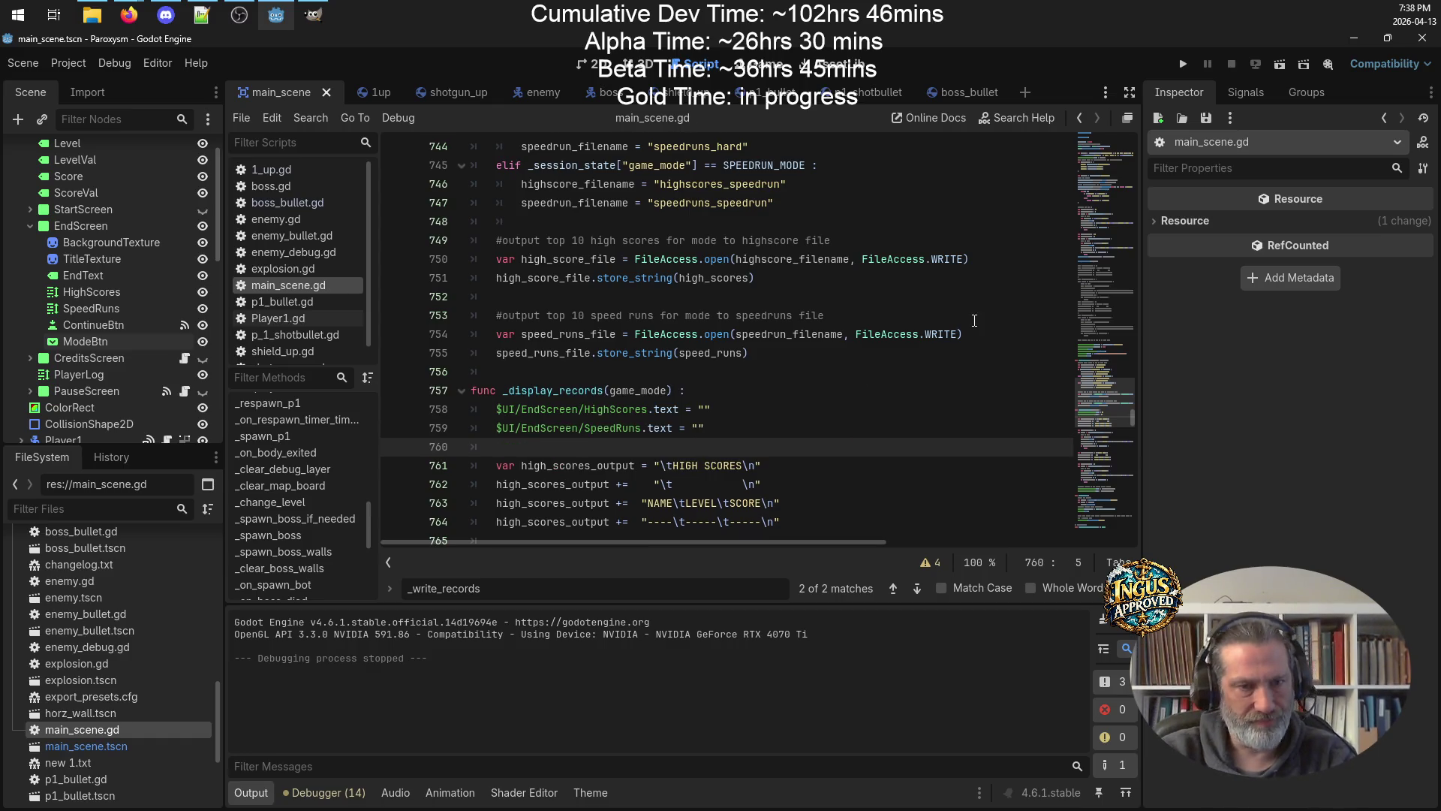
# Select the EndScreen's ModeBtn node and show its signals.
pyautogui.scroll(-2, 924, 412)
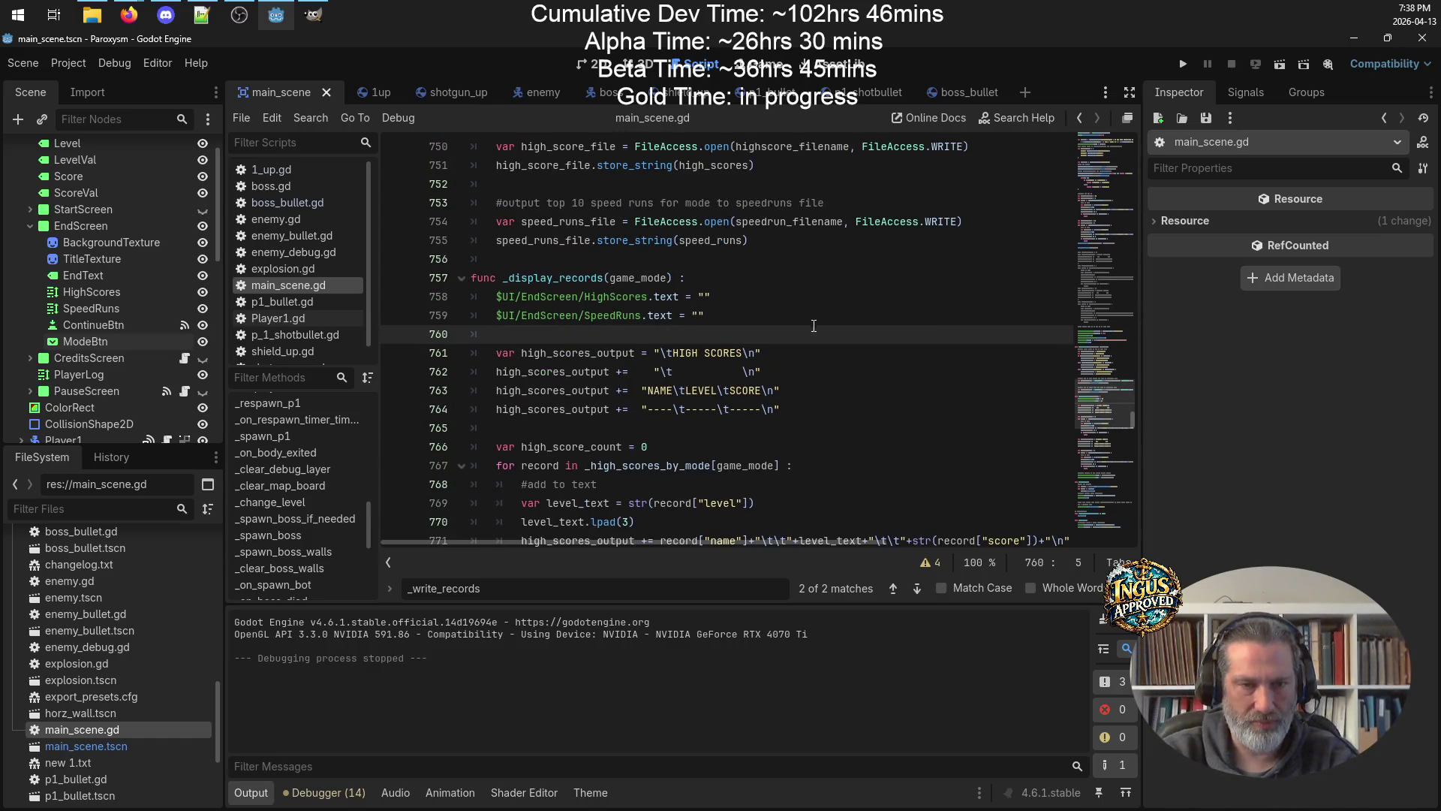
pyautogui.scroll(5, 816, 325)
pyautogui.scroll(-18, 812, 328)
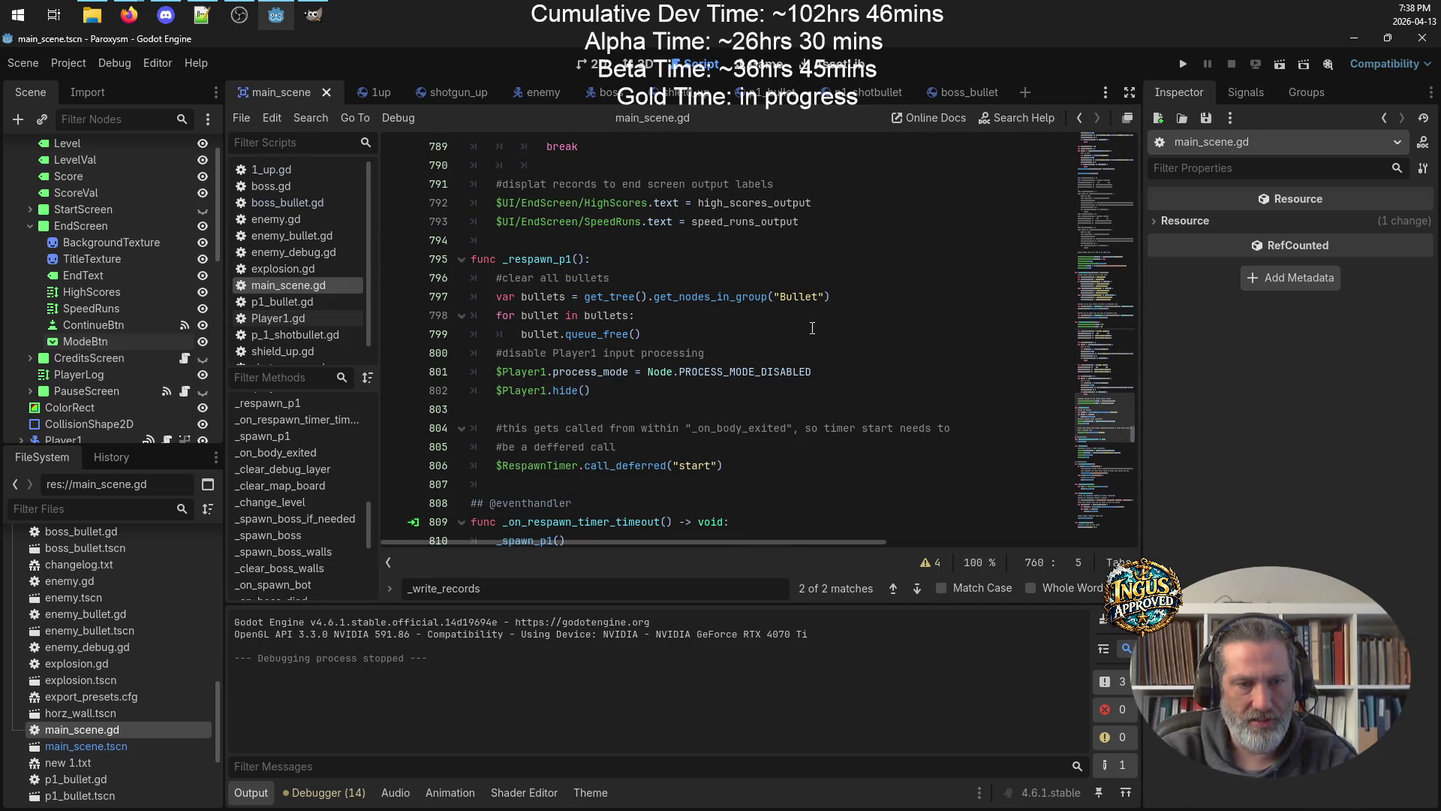
pyautogui.scroll(-4, 812, 329)
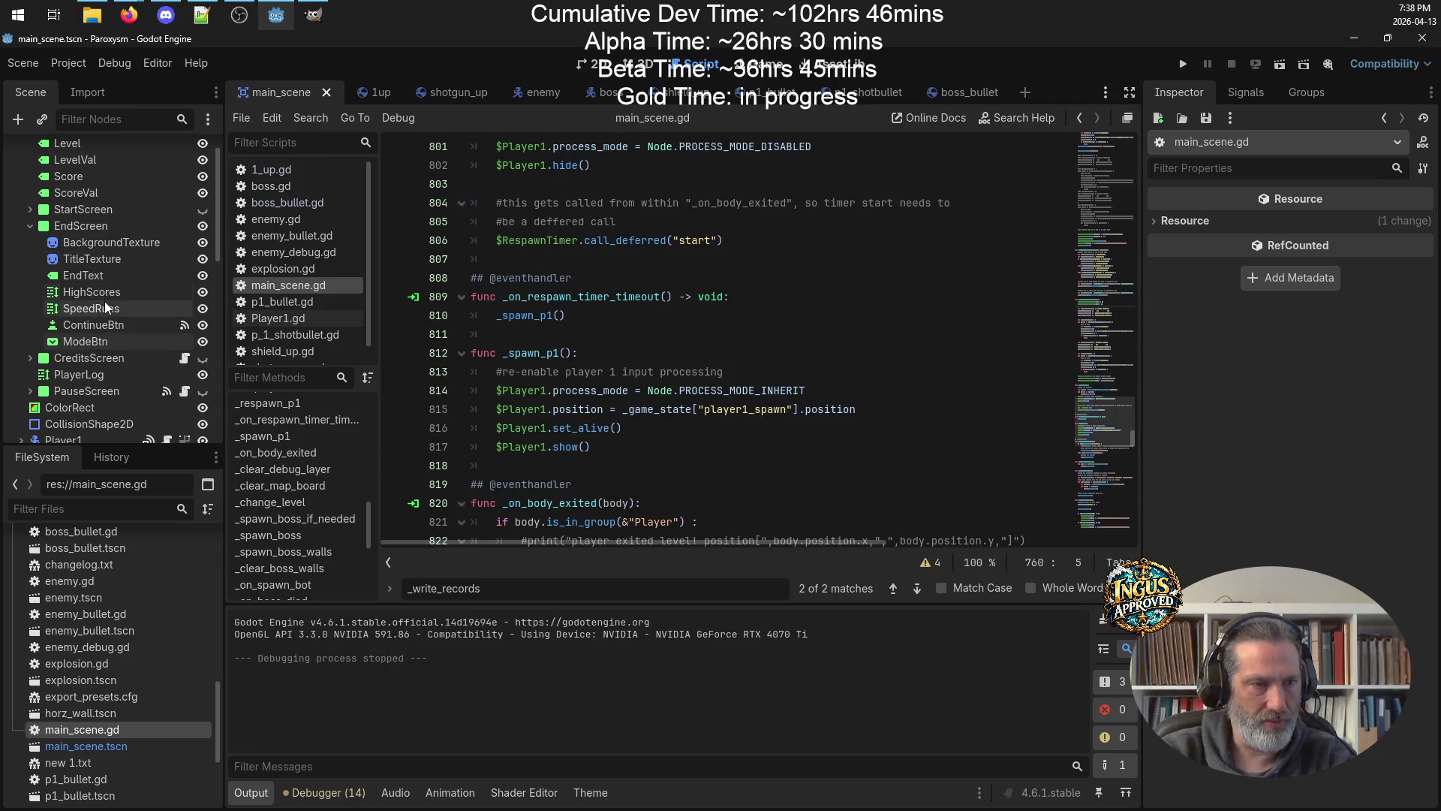
pyautogui.click(104, 341)
pyautogui.click(1246, 92)
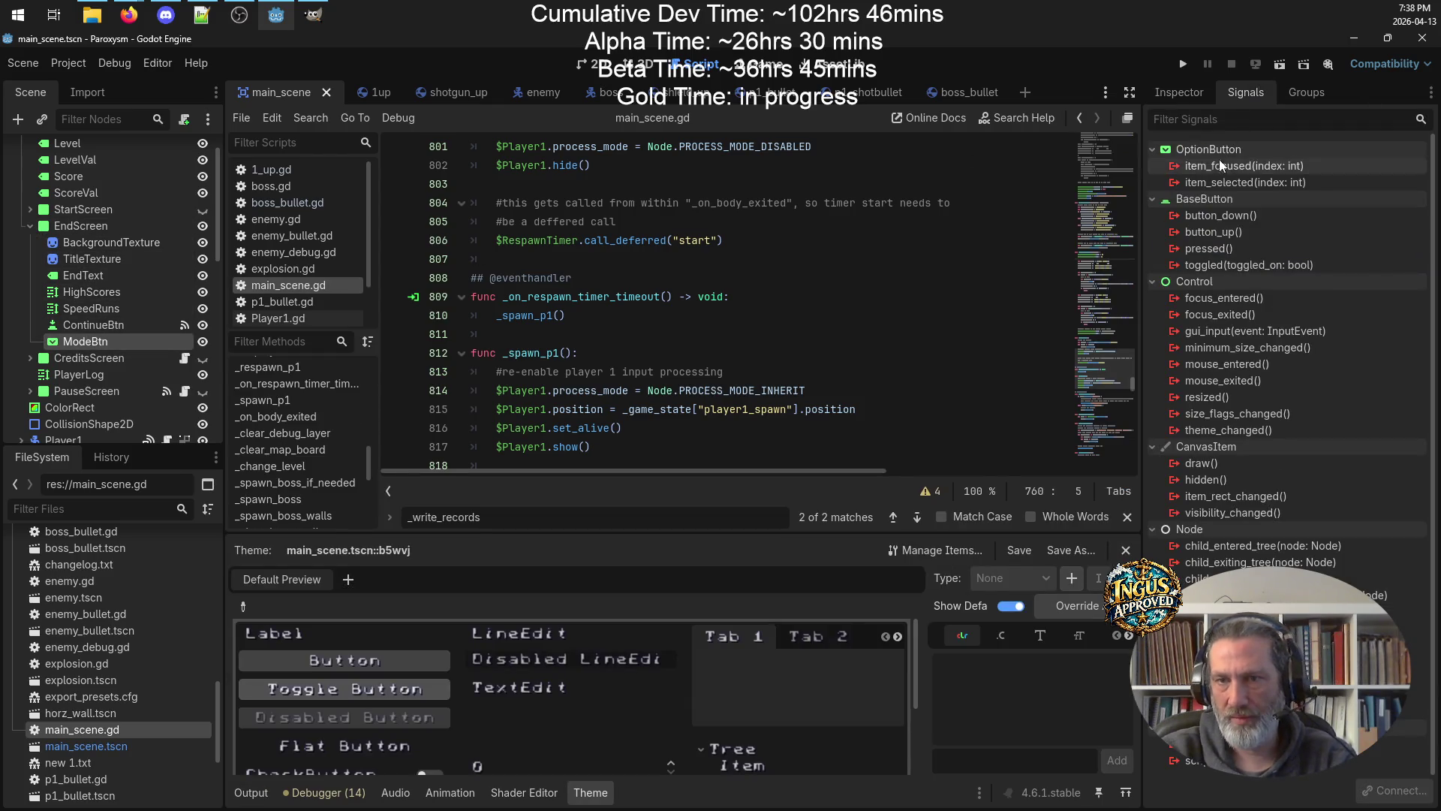
# Connect ModeBtn's item_selected signal to a new _on_mode_btn_item_selected method.
pyautogui.click(1283, 184)
pyautogui.rightClick(1284, 186)
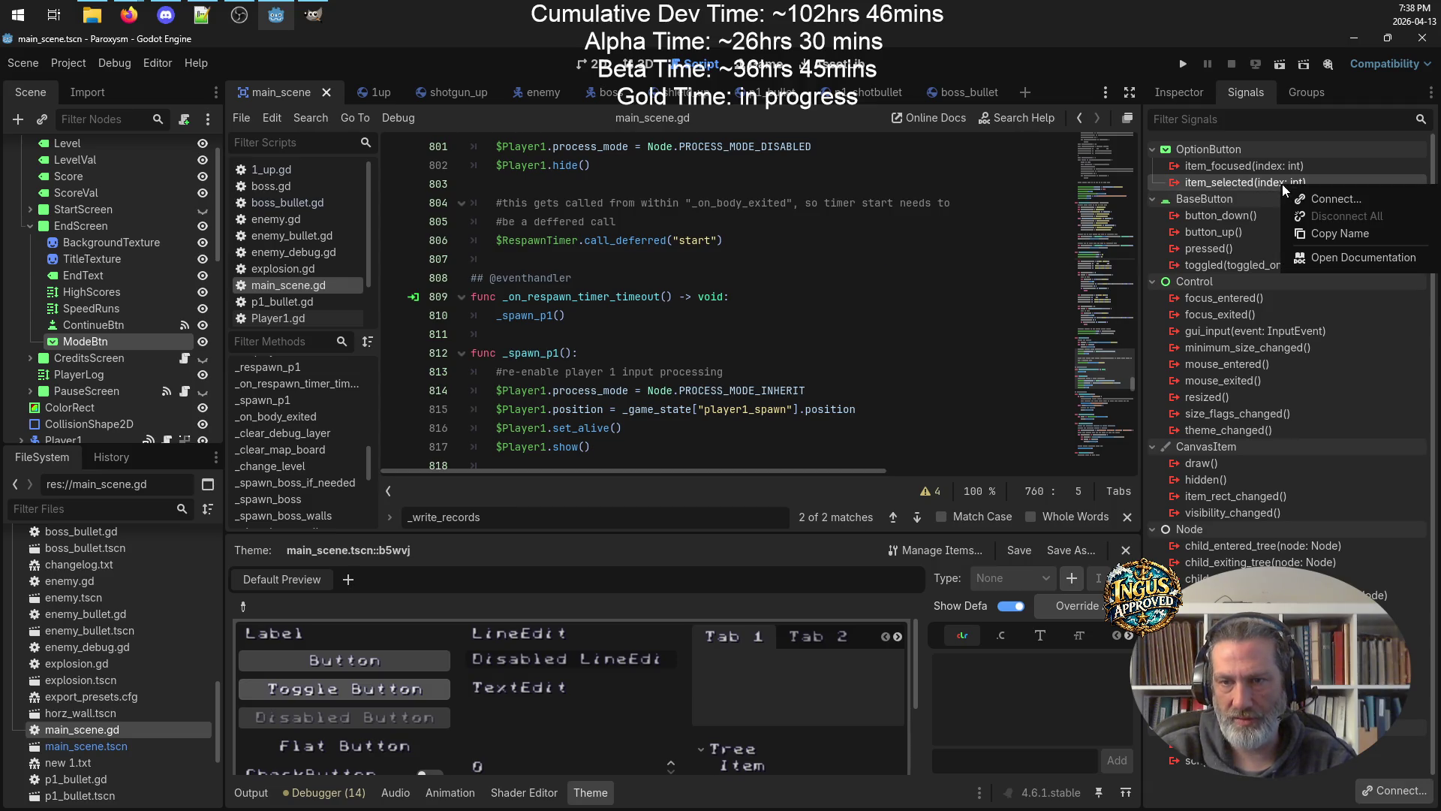
pyautogui.click(1285, 197)
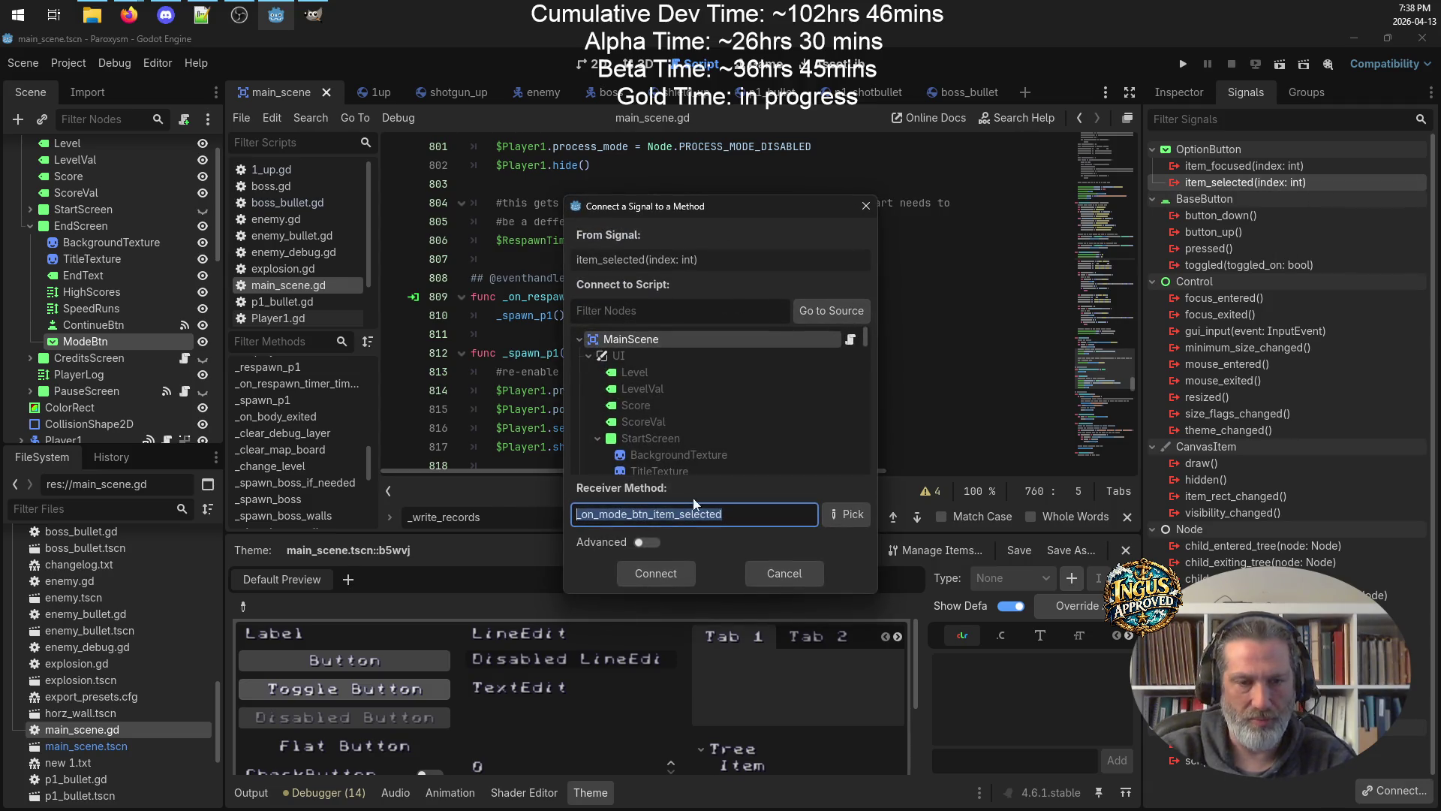
pyautogui.click(675, 574)
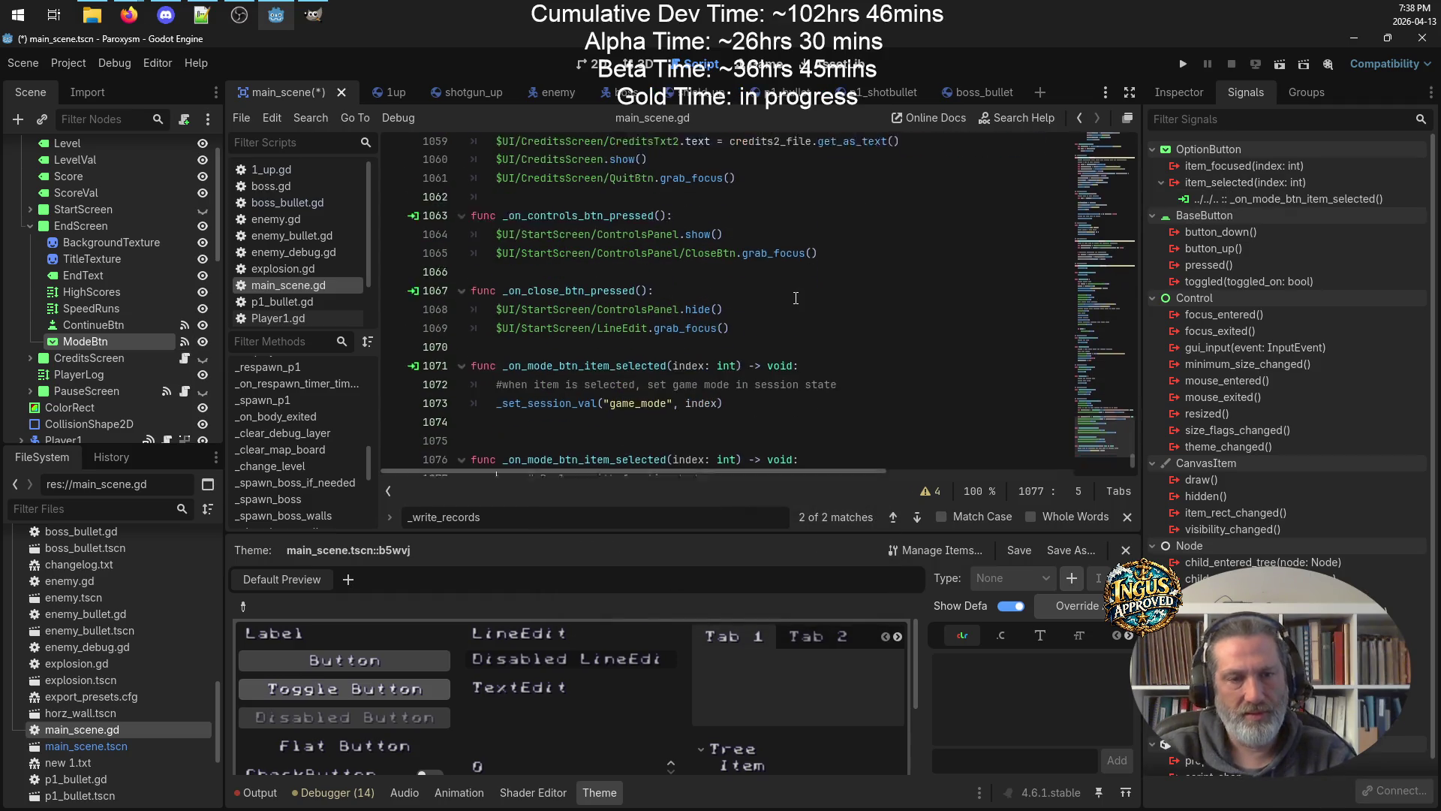
# Replace the handler's pass with a _display_records call copied from its signature.
pyautogui.scroll(15, 796, 298)
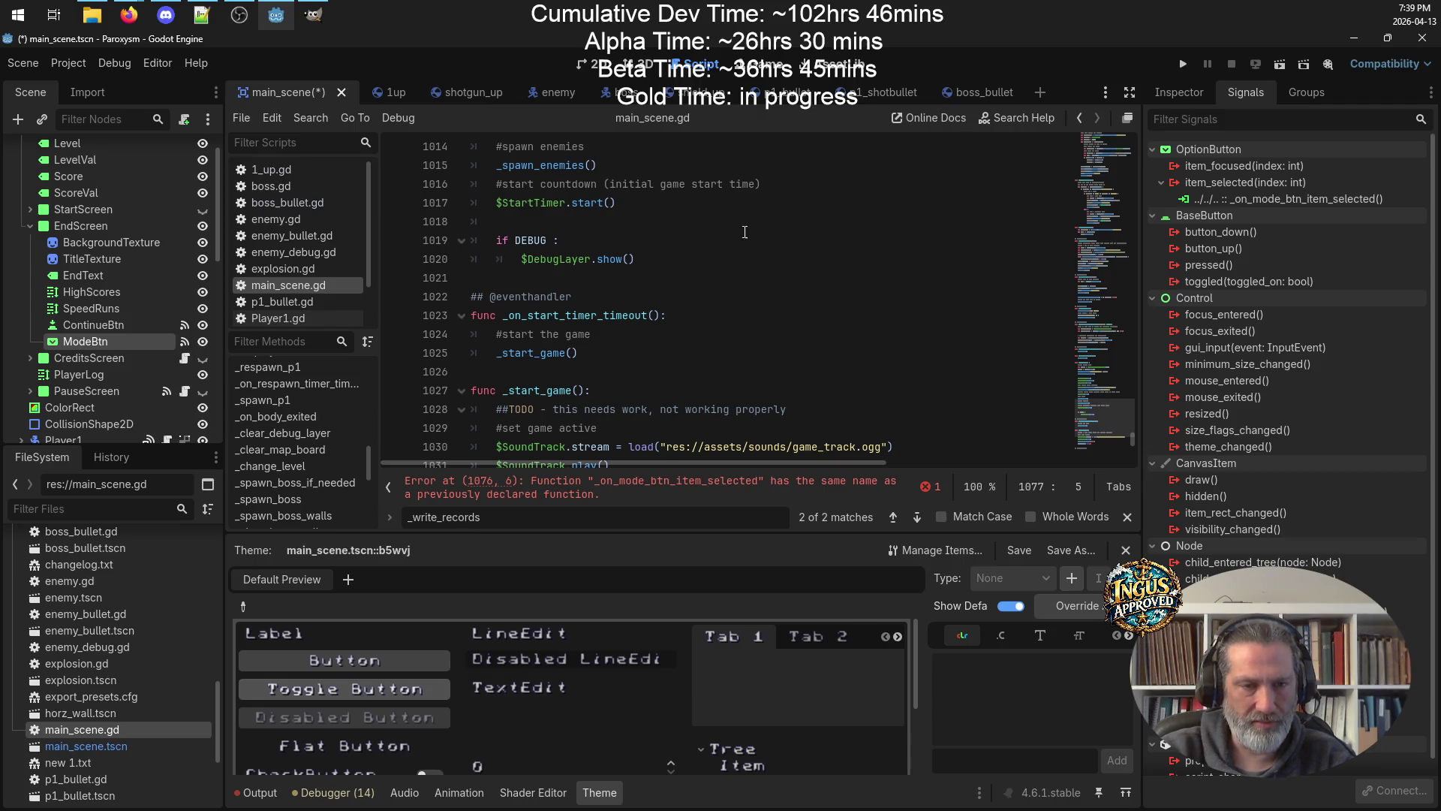
pyautogui.click(1078, 118)
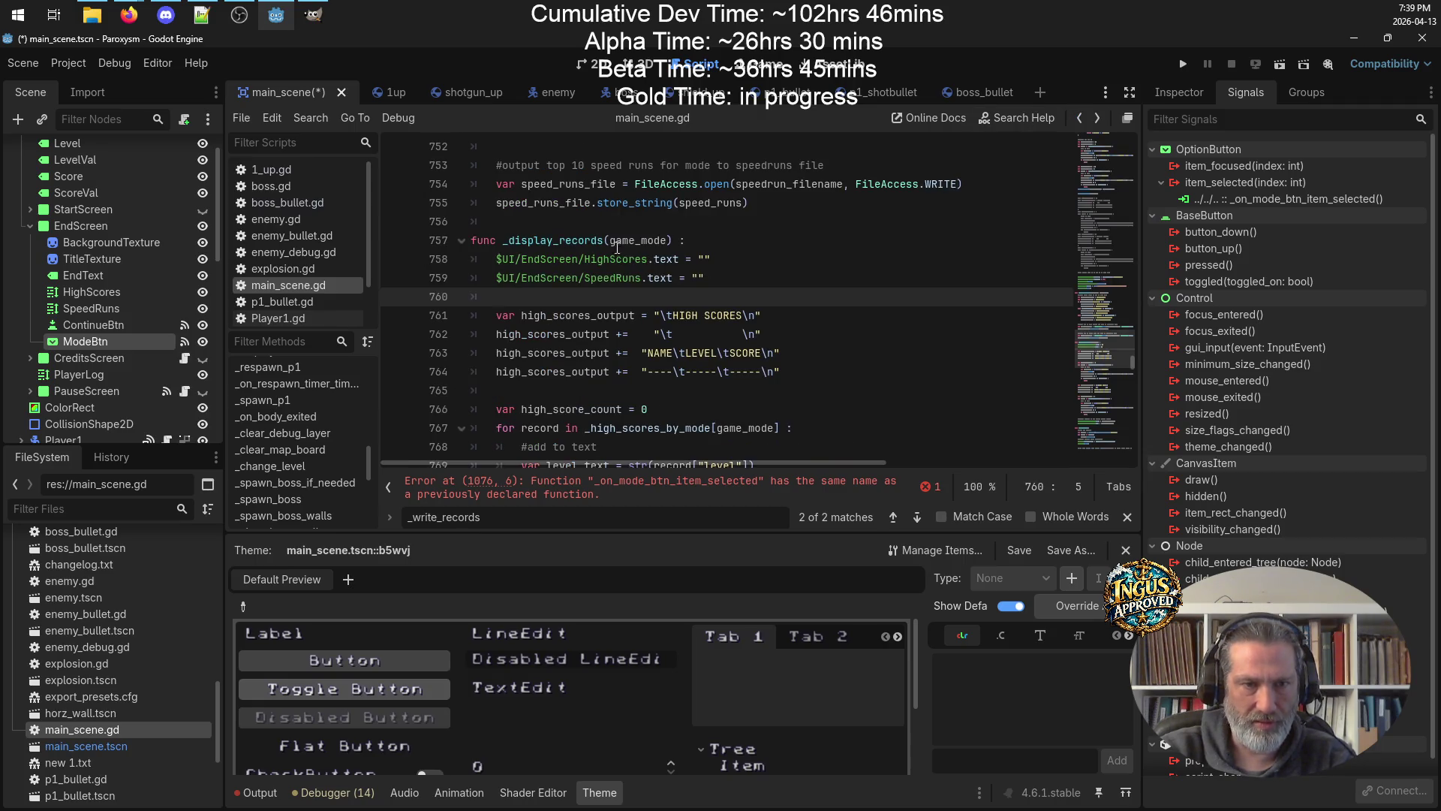
pyautogui.moveTo(679, 240)
pyautogui.mouseDown()
pyautogui.moveTo(474, 241)
pyautogui.moveTo(496, 233)
pyautogui.mouseUp()
pyautogui.hotkey('ctrl', 'c')
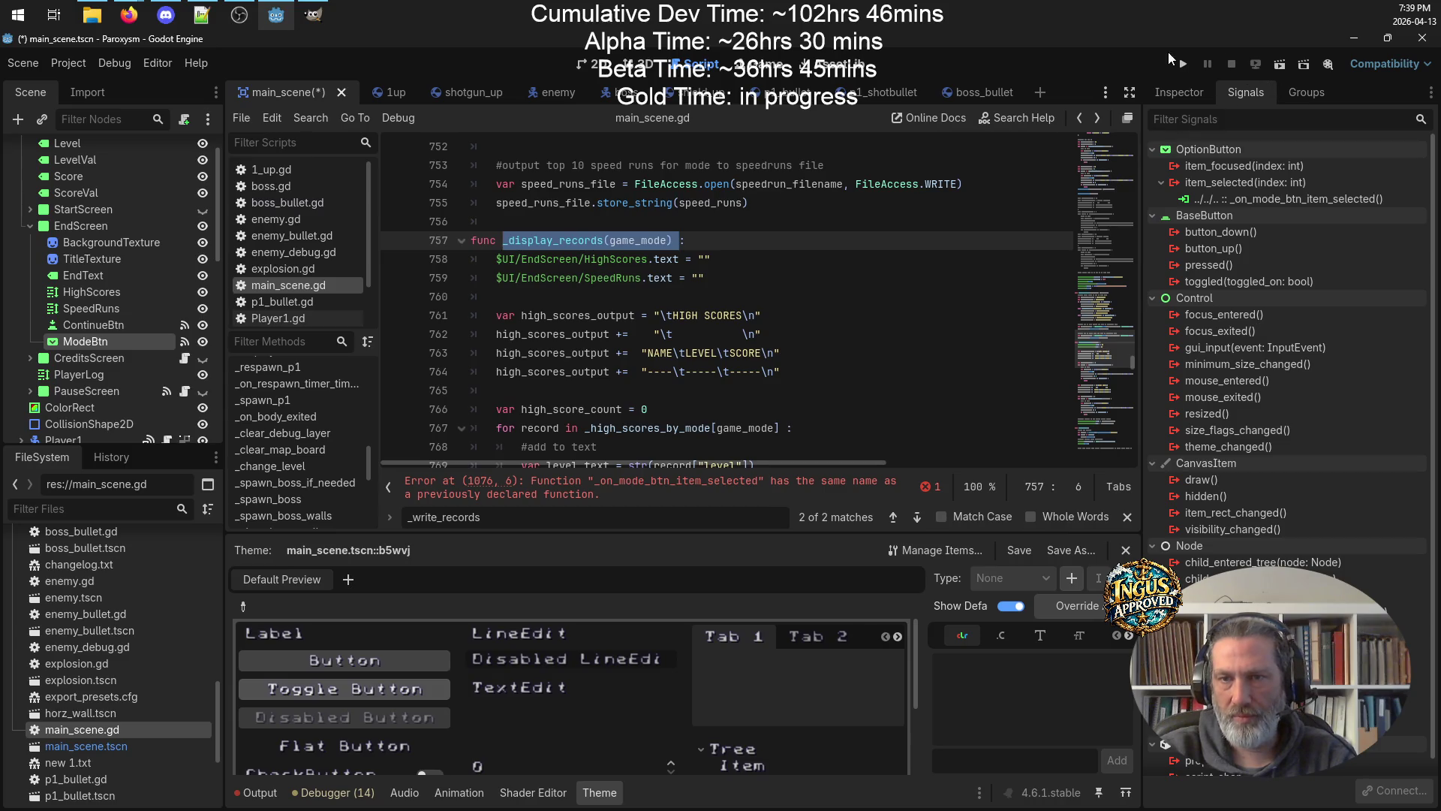
pyautogui.click(1099, 119)
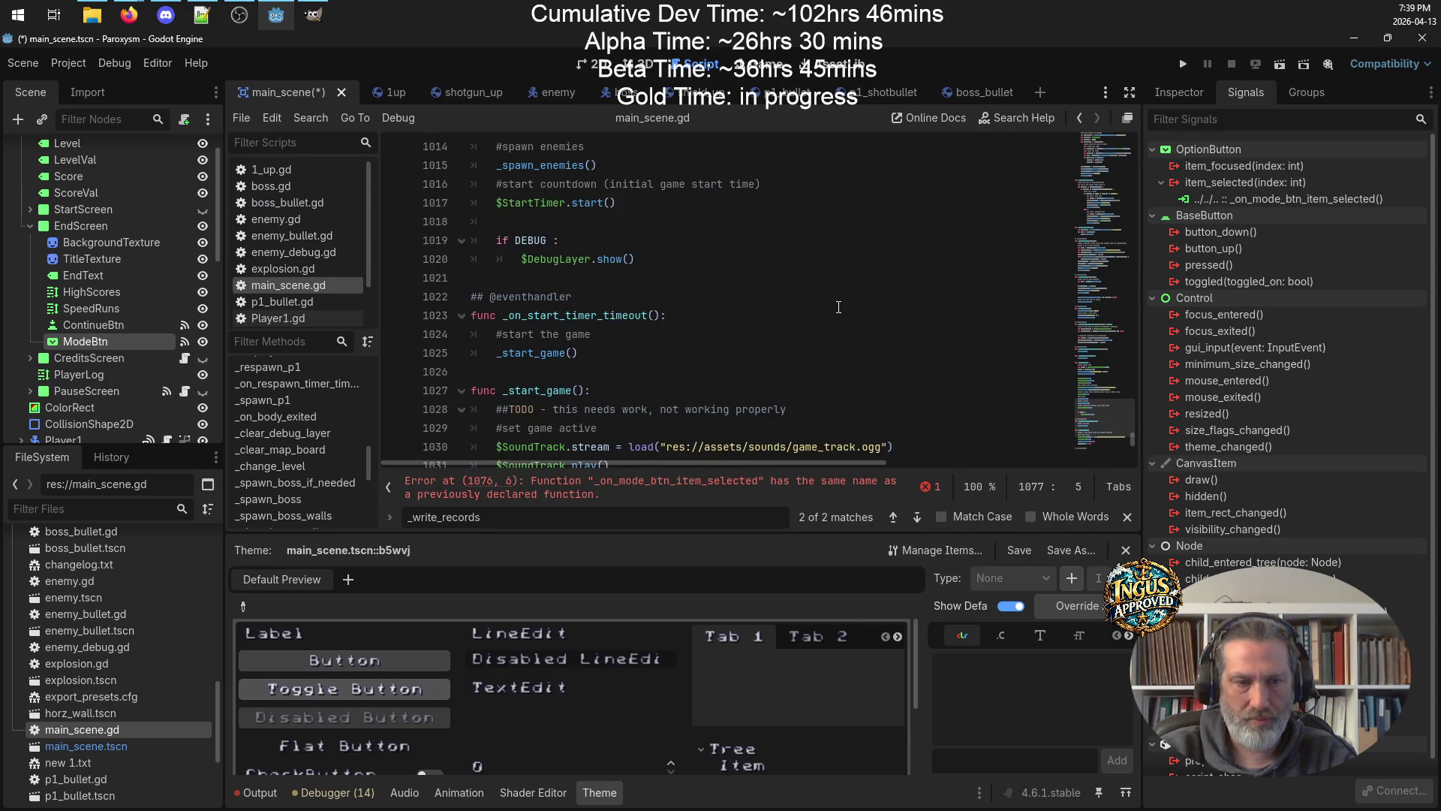
pyautogui.moveTo(747, 423); pyautogui.dragTo(487, 435)
pyautogui.hotkey('ctrl', 'v')
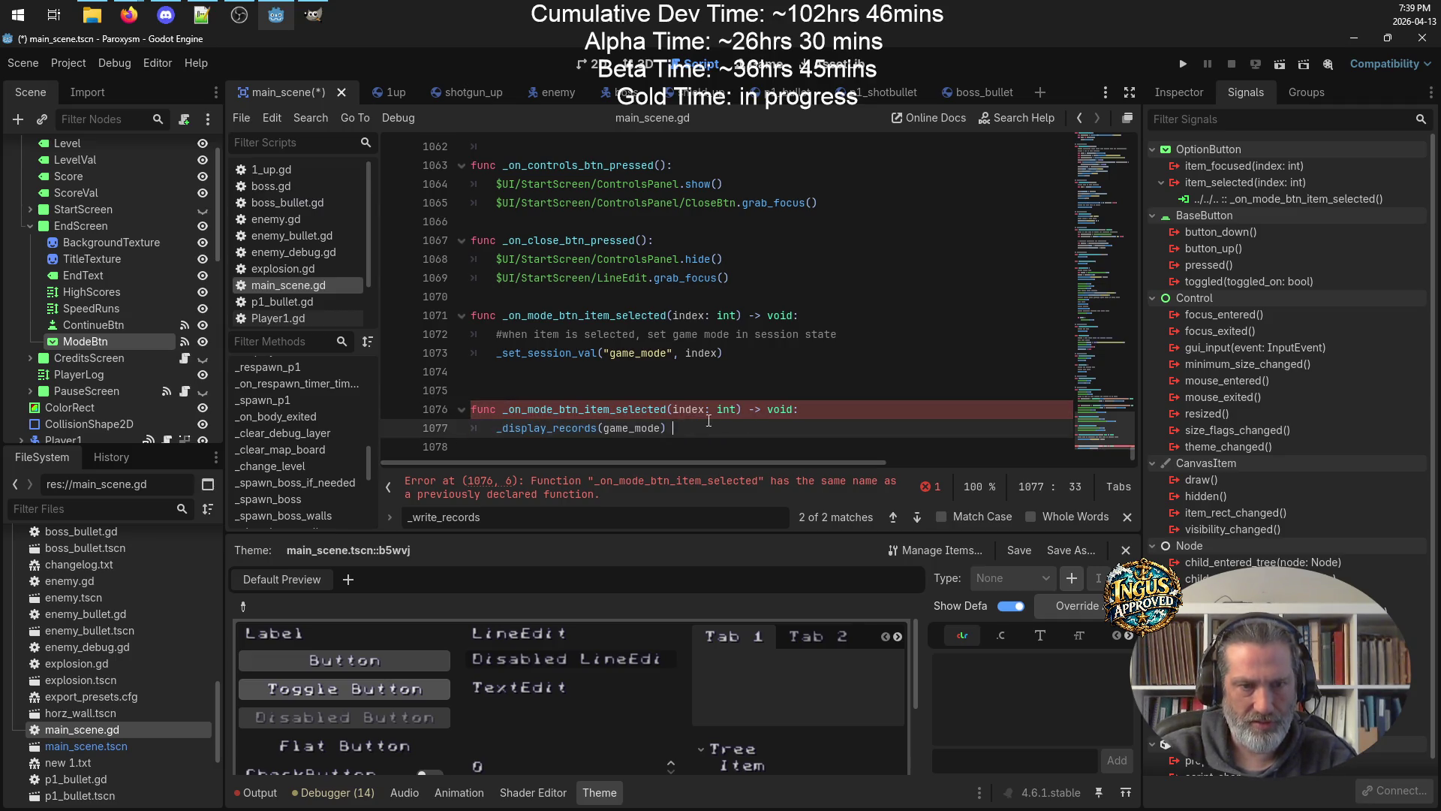
pyautogui.moveTo(604, 428); pyautogui.dragTo(660, 428)
pyautogui.write('int')
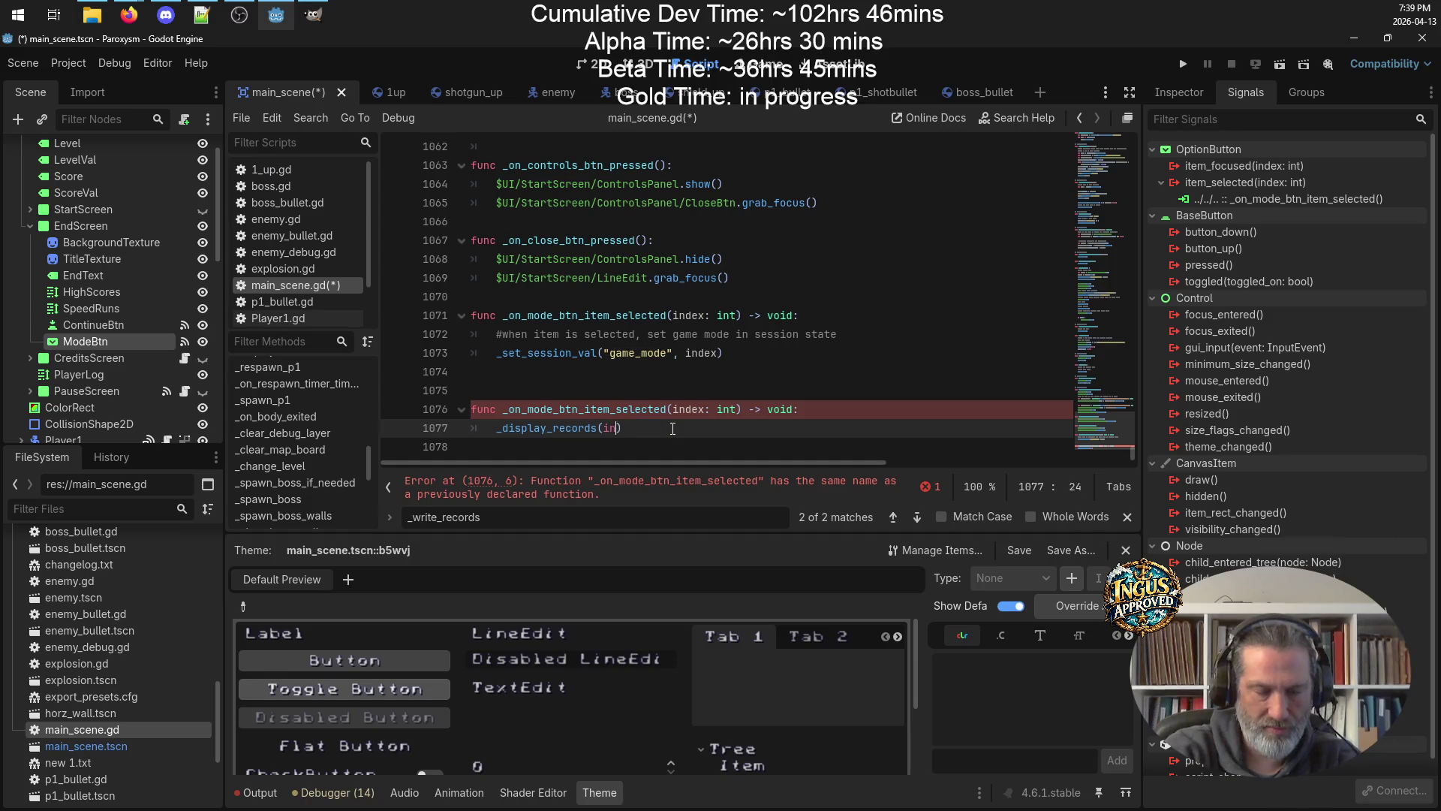
pyautogui.hotkey('ctrl', 's')
pyautogui.click(603, 456)
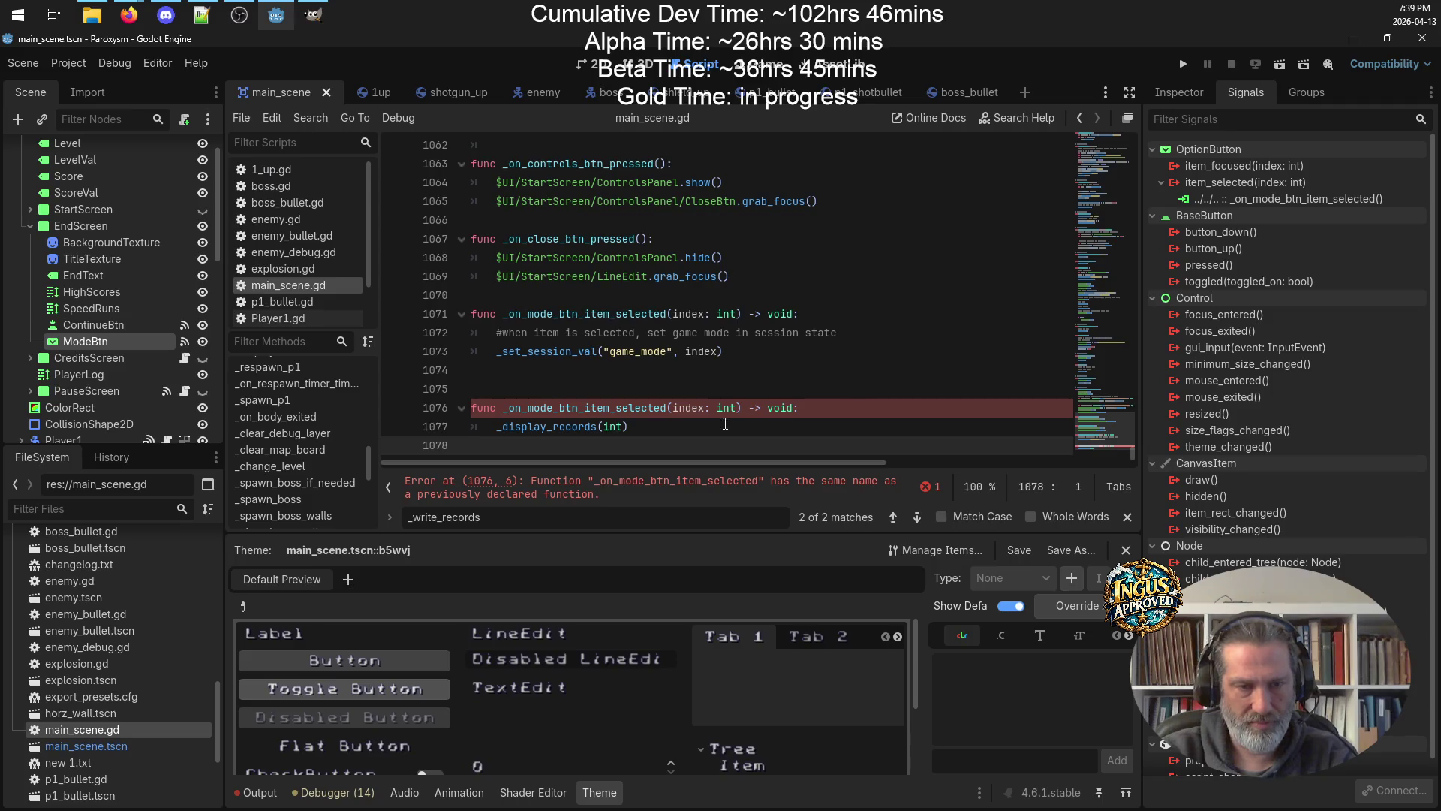
# Change the call's argument to index, giving _display_records(index), and inspect the duplicate handler name.
pyautogui.click(843, 407)
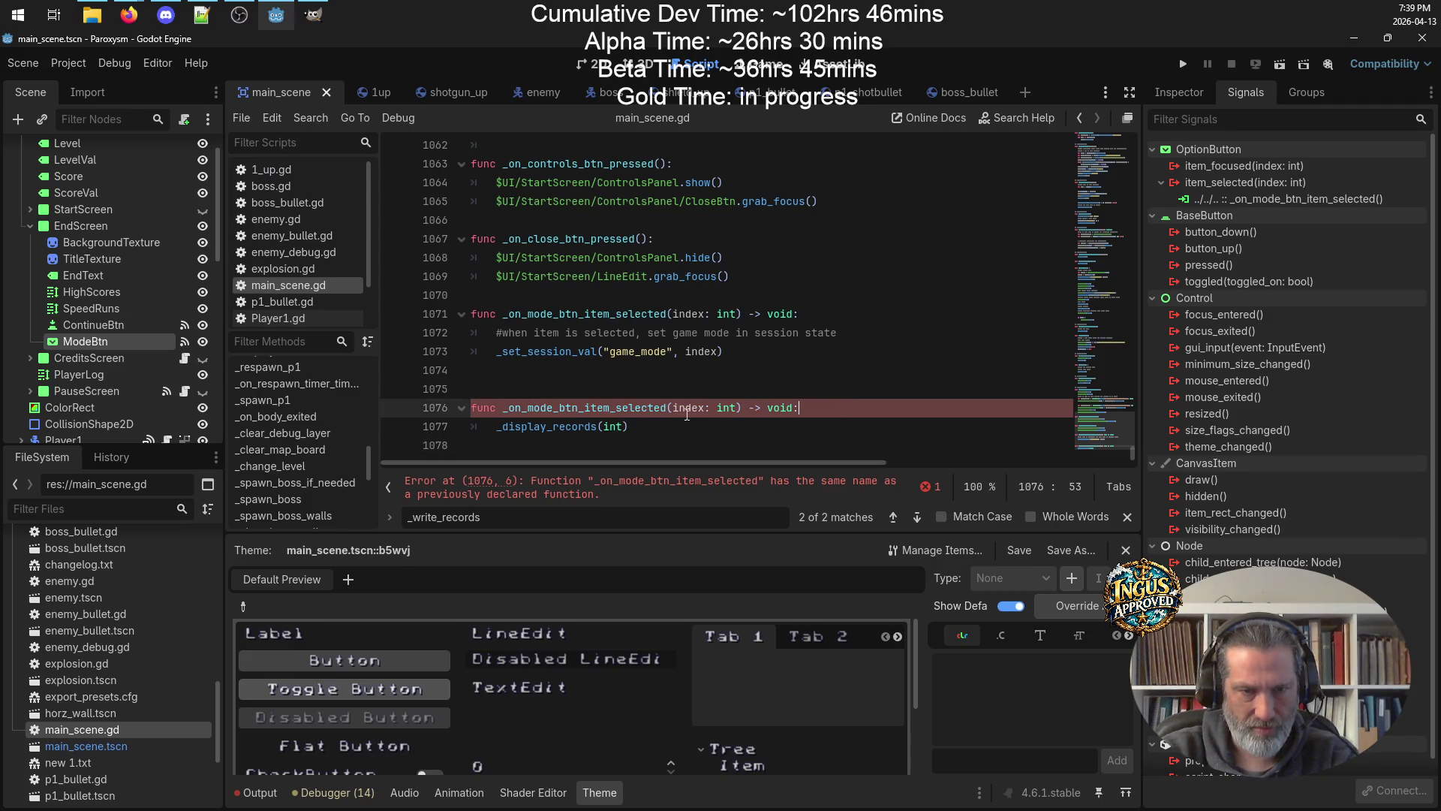
pyautogui.doubleClick(613, 426)
pyautogui.write('index')
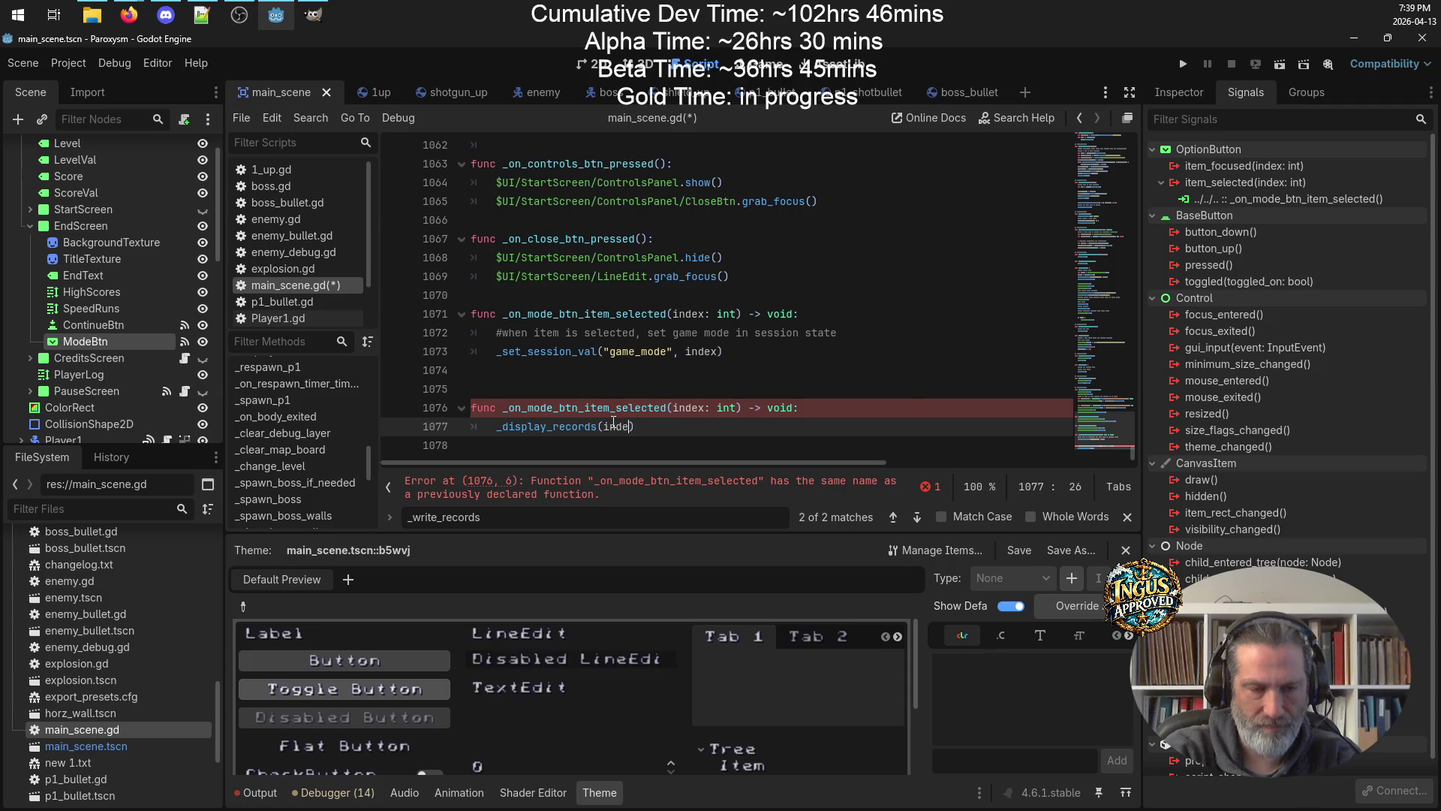
pyautogui.hotkey('ctrl', 's')
pyautogui.click(993, 333)
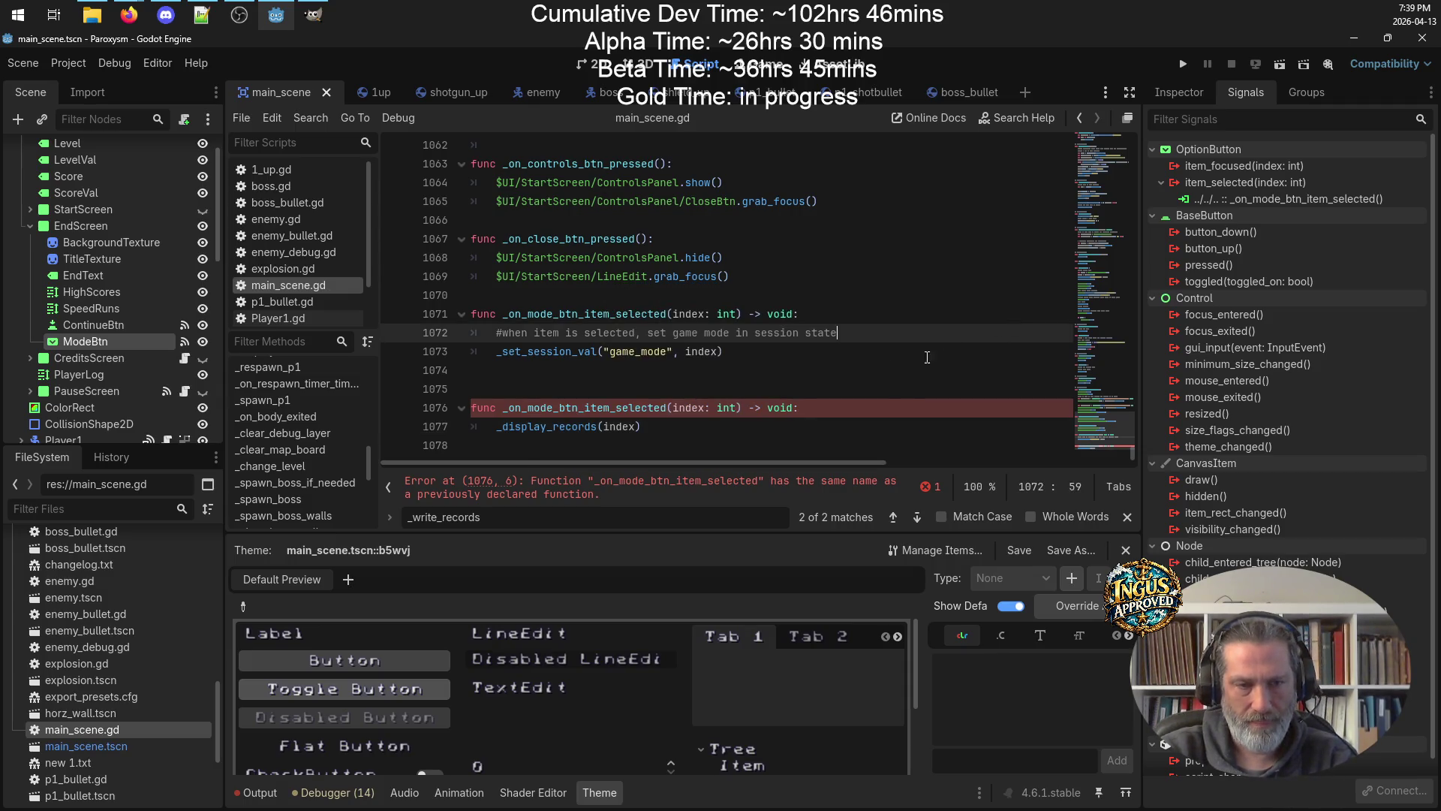
pyautogui.click(622, 412)
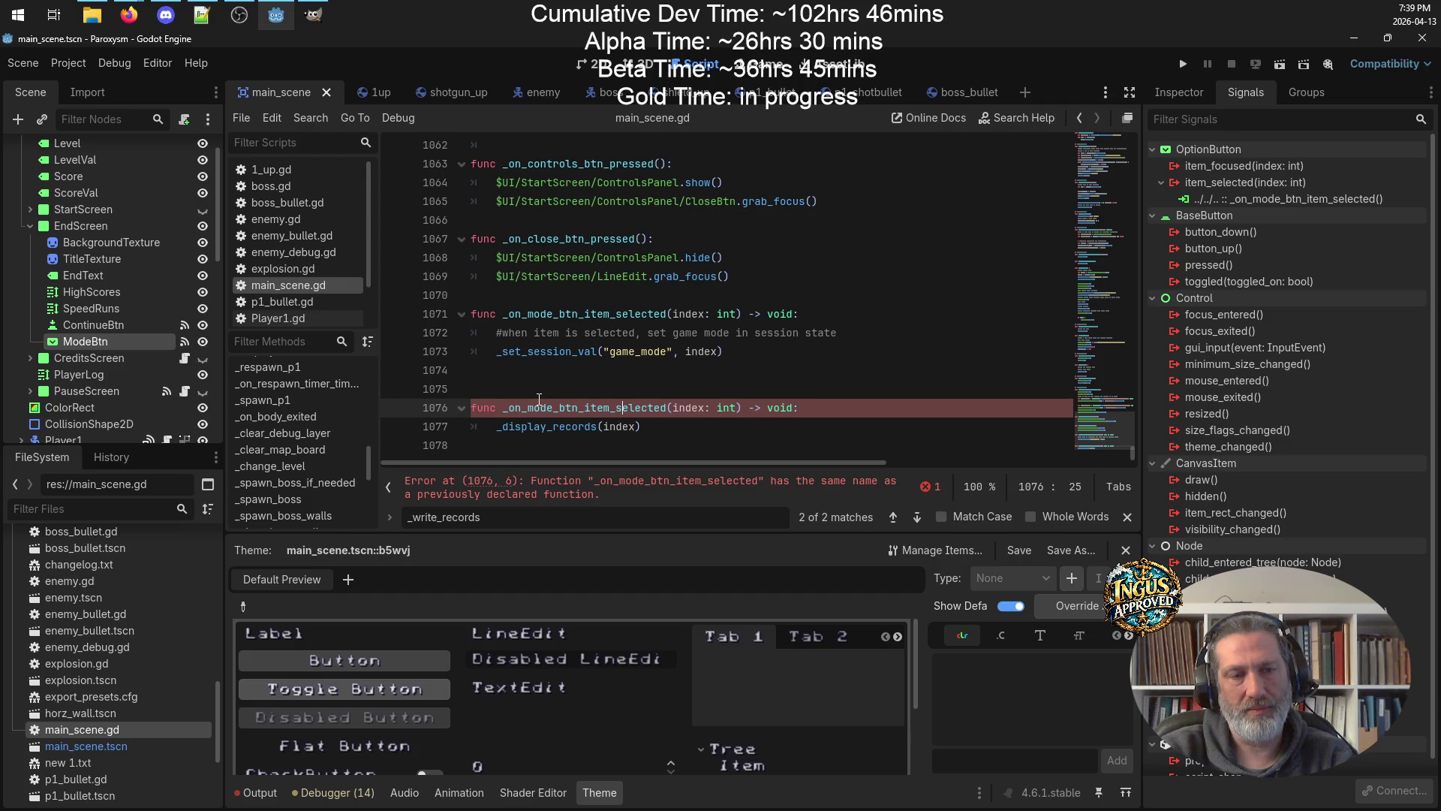
# Disconnect item_selected and reconnect it to a new _on_endmode_btn_item_selected method.
pyautogui.rightClick(1257, 199)
pyautogui.click(1308, 255)
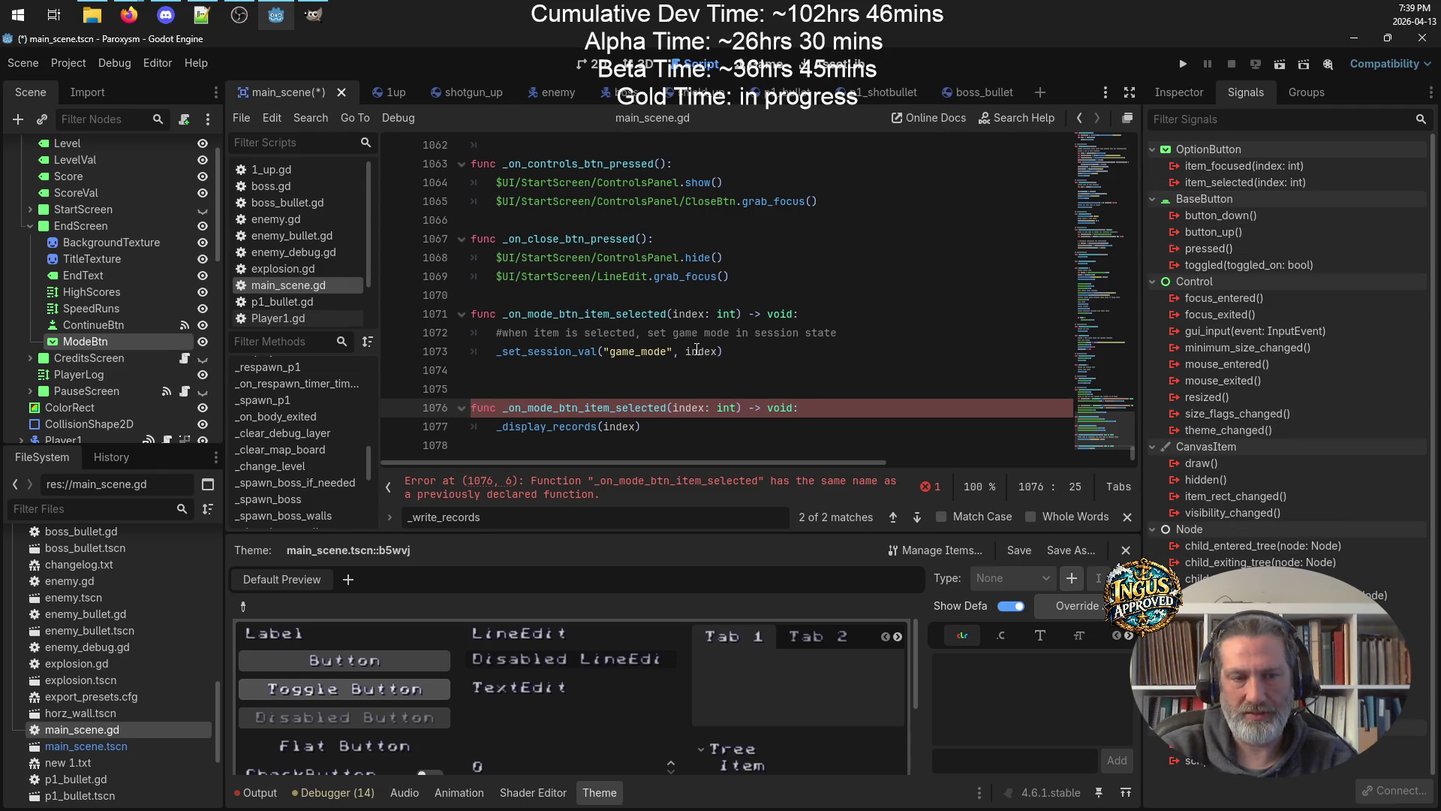
pyautogui.rightClick(1246, 183)
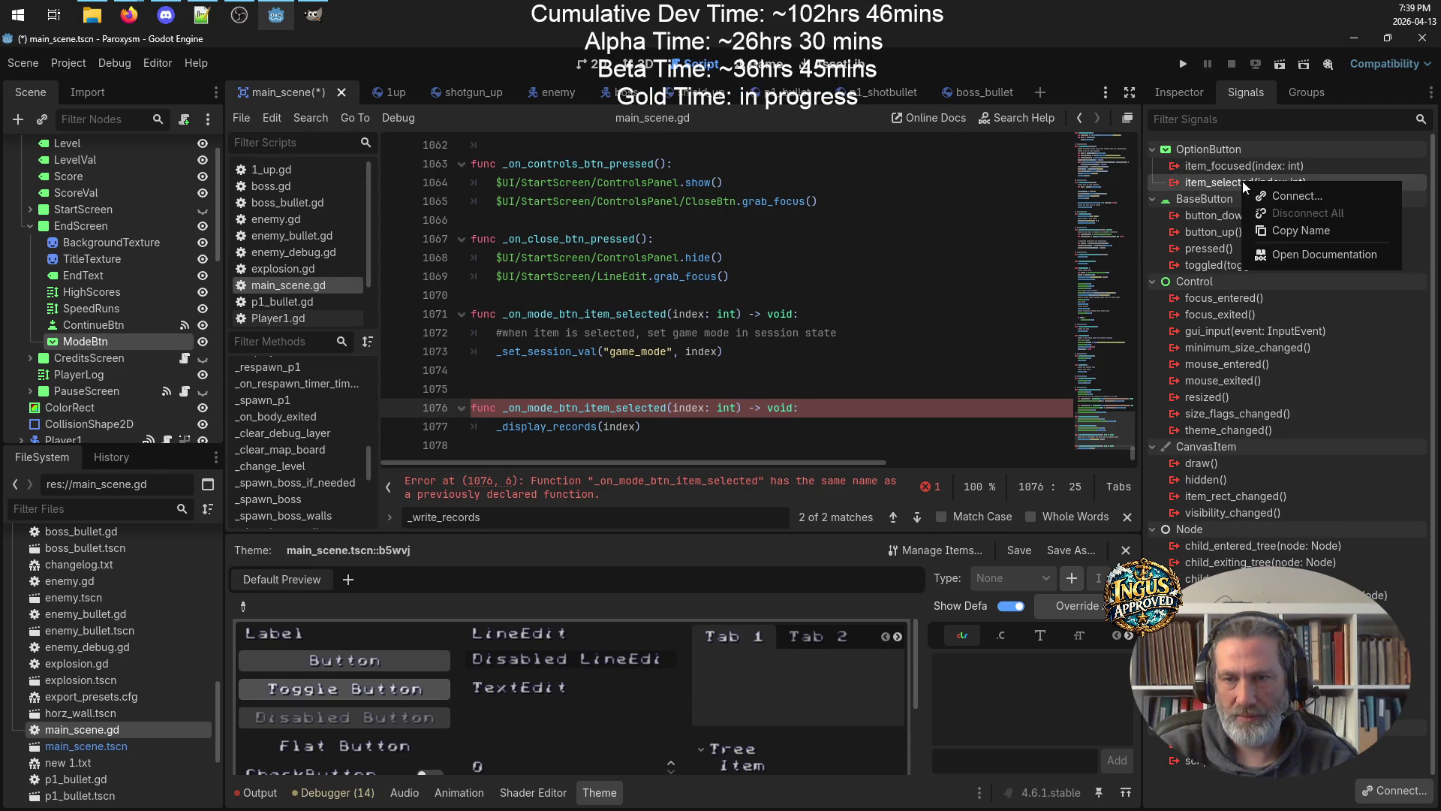
pyautogui.click(1329, 199)
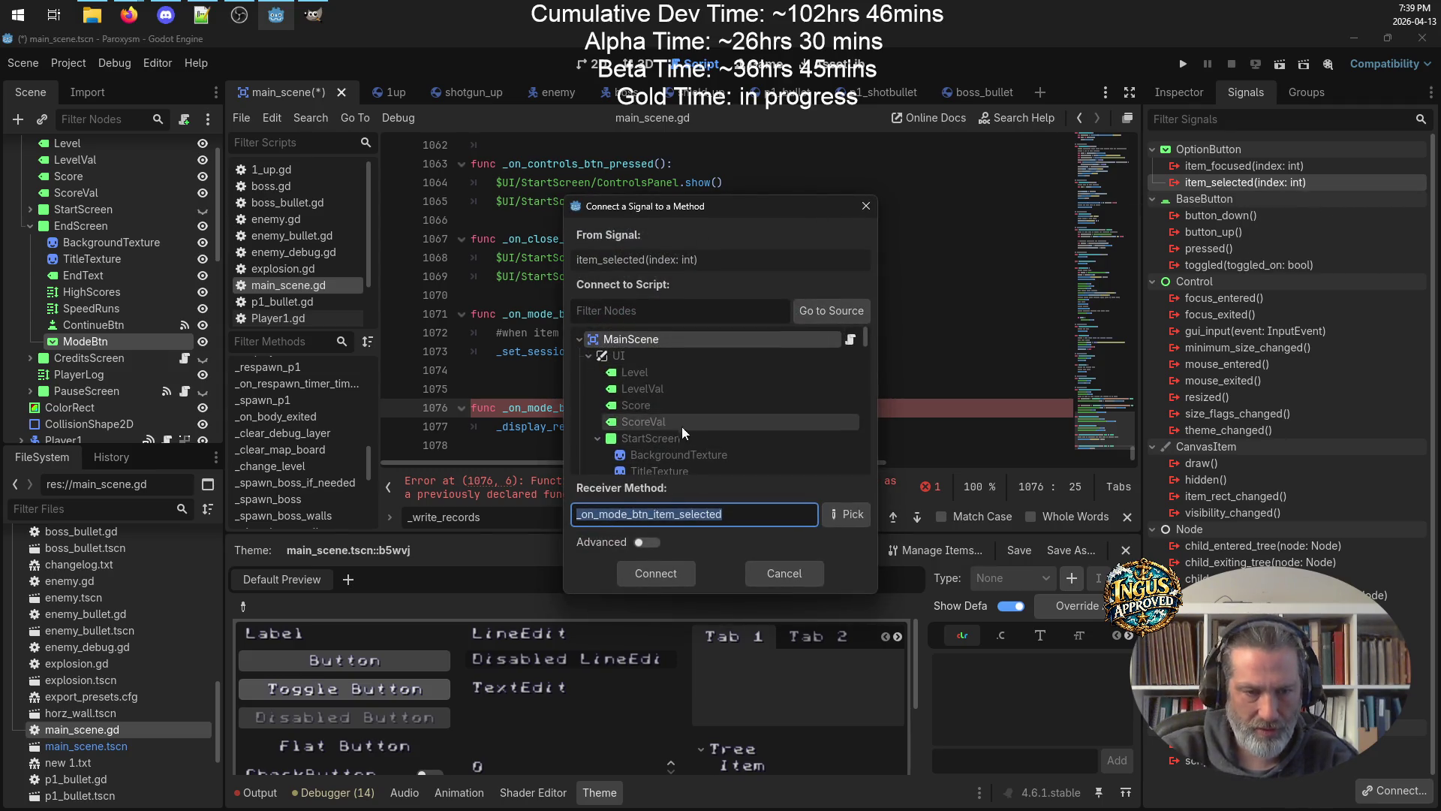
pyautogui.click(605, 516)
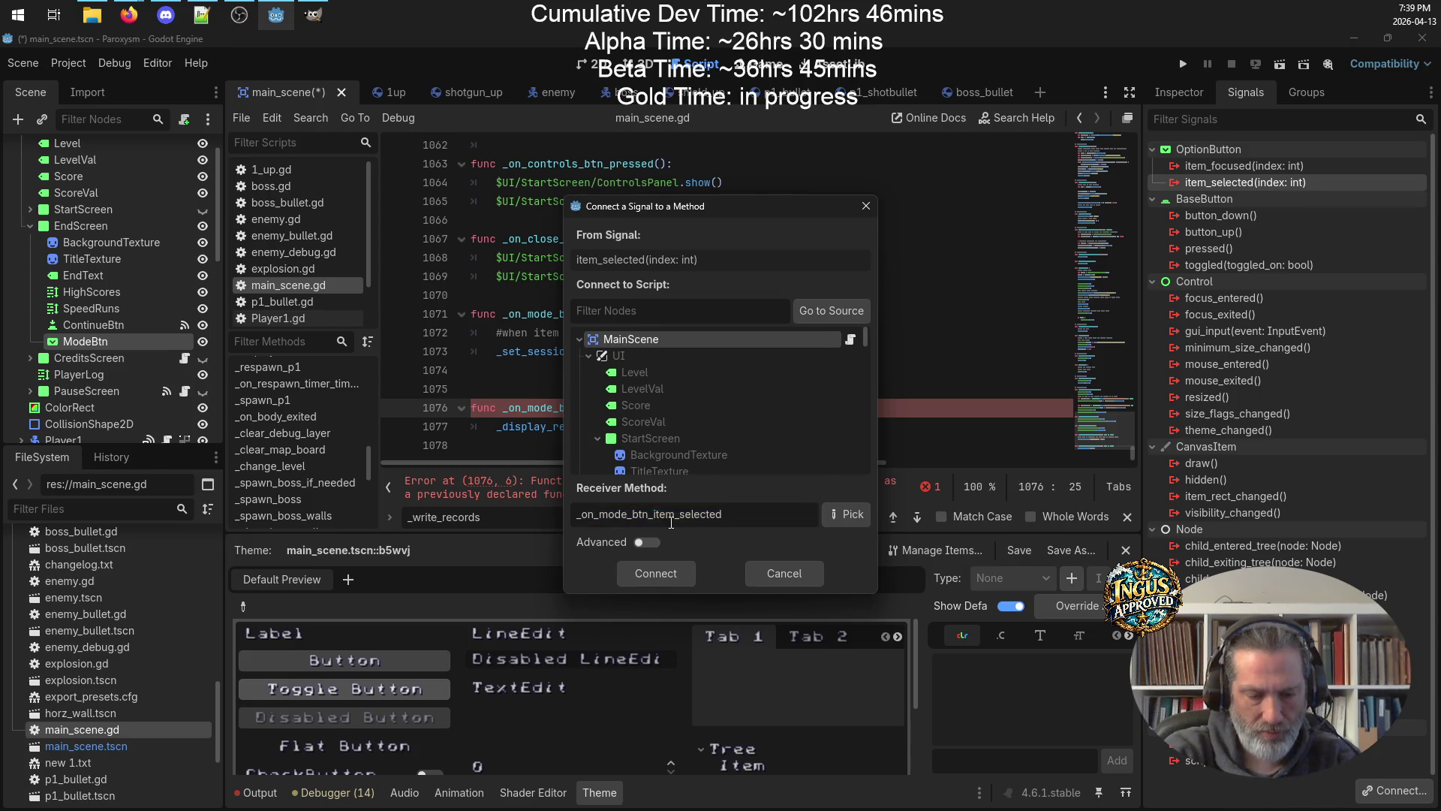
pyautogui.write('end')
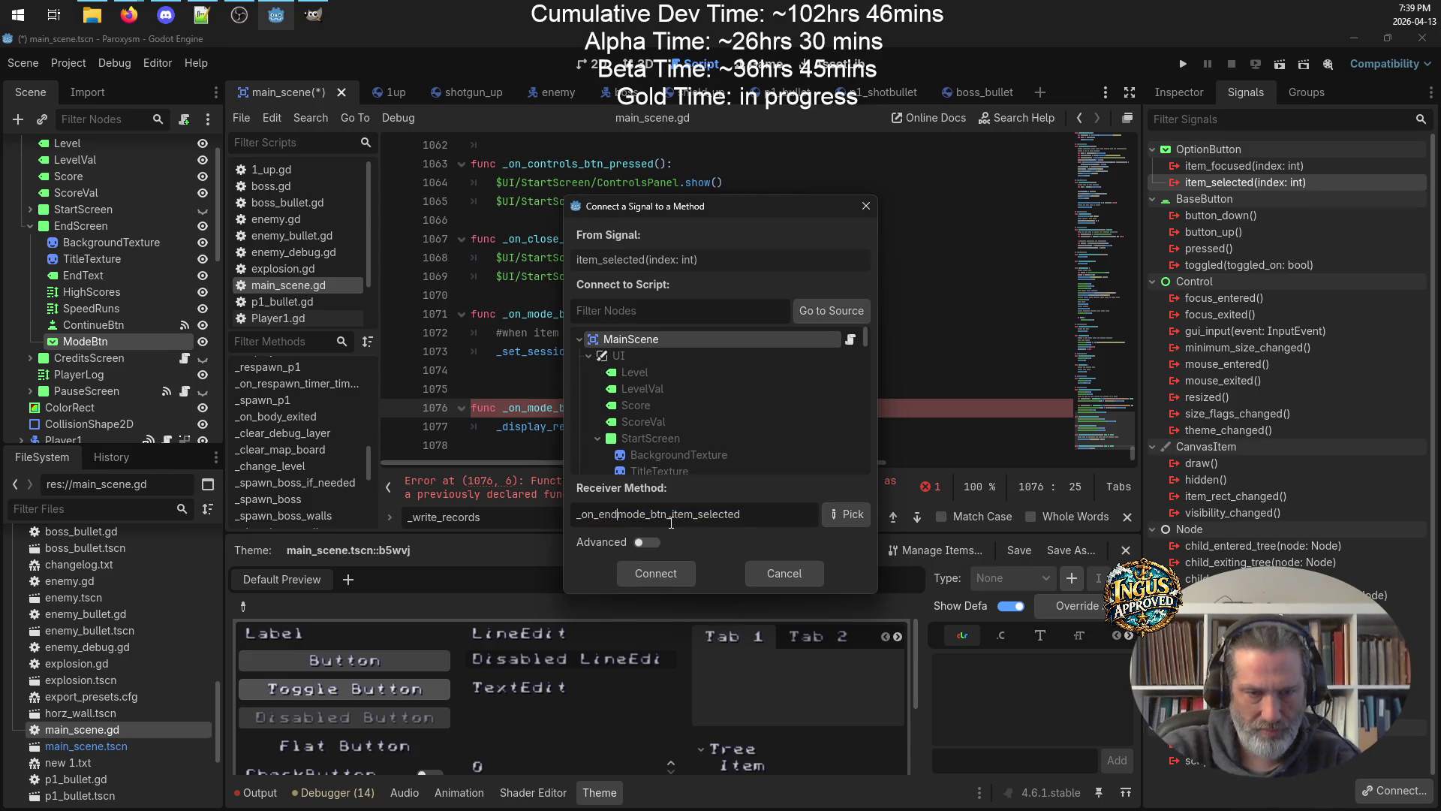
pyautogui.click(655, 578)
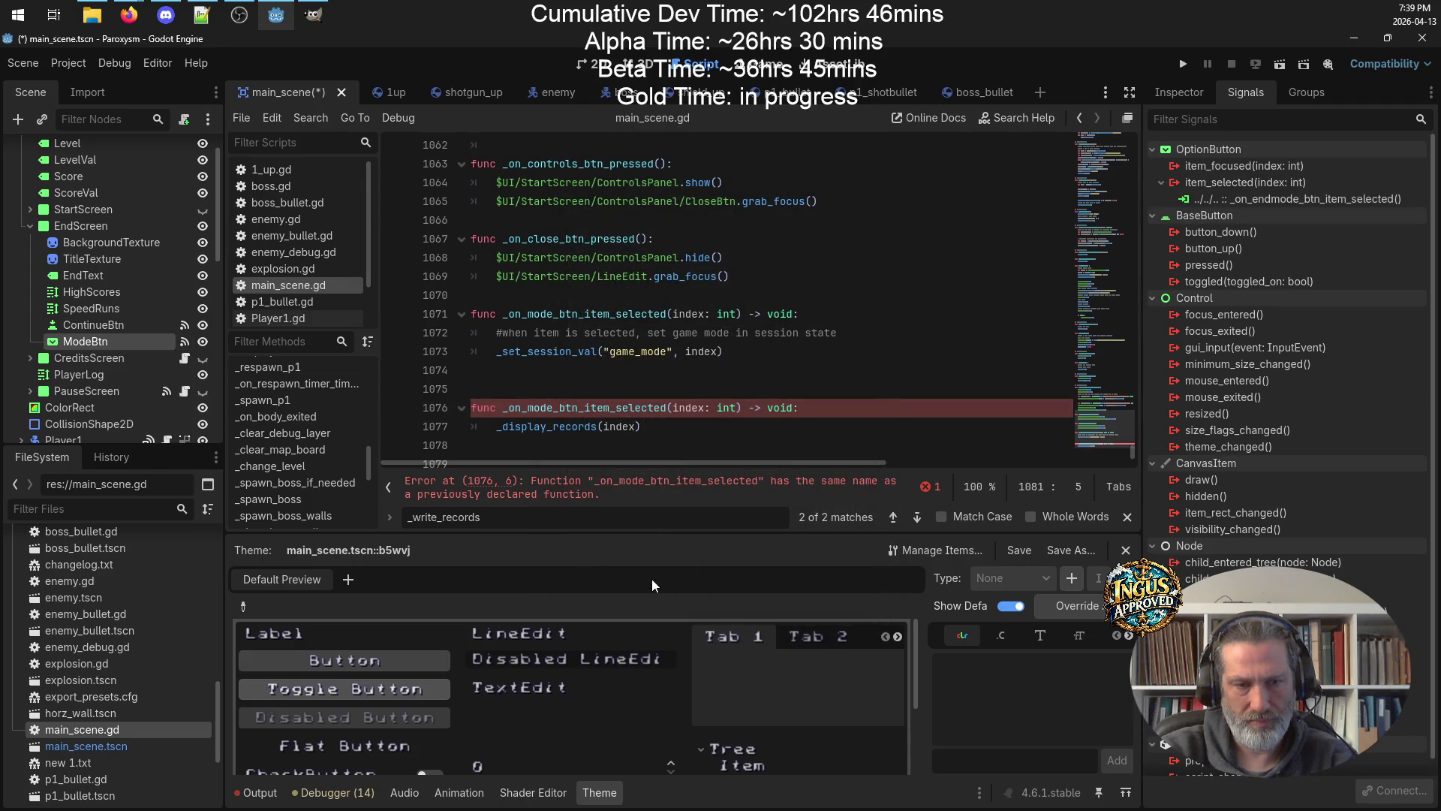
# Move _display_records(index) into the endmode handler, delete the duplicate function, and save main_scene.gd.
pyautogui.click(743, 351)
pyautogui.scroll(-2, 750, 350)
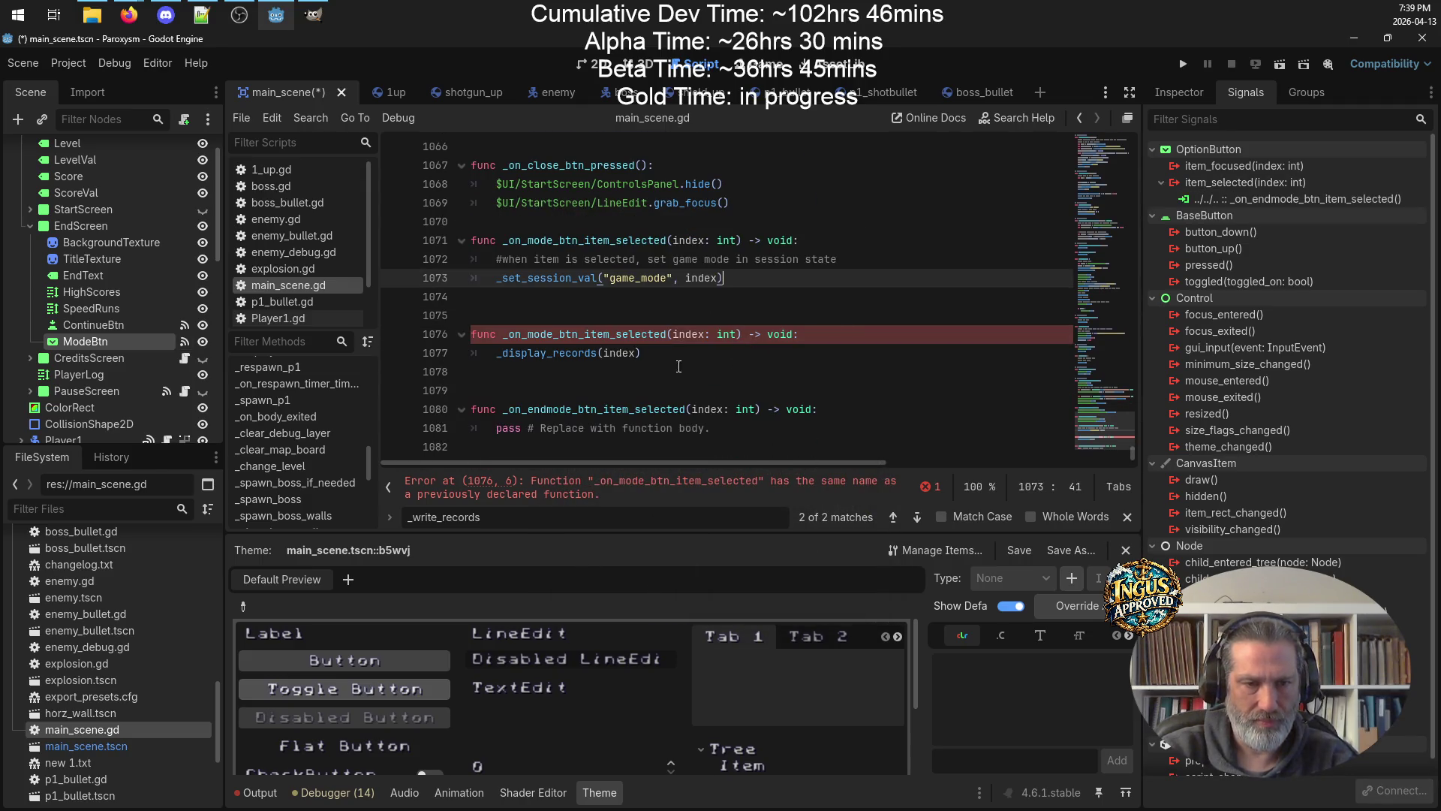
pyautogui.moveTo(655, 357); pyautogui.dragTo(446, 355)
pyautogui.hotkey('ctrl', 'c')
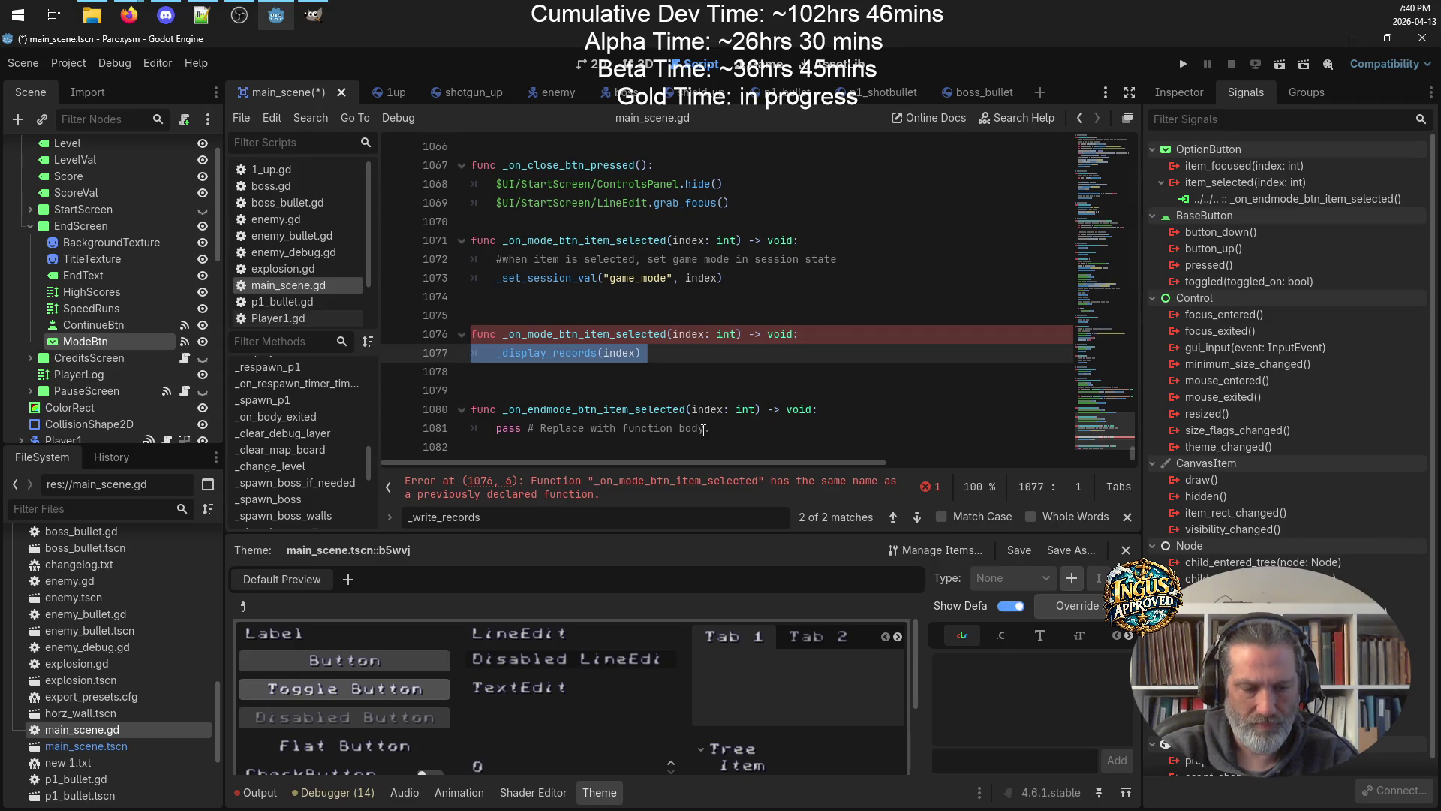
pyautogui.moveTo(714, 428); pyautogui.dragTo(471, 429)
pyautogui.hotkey('ctrl', 'v')
pyautogui.moveTo(645, 353)
pyautogui.mouseDown()
pyautogui.moveTo(505, 352)
pyautogui.moveTo(481, 315)
pyautogui.mouseUp()
pyautogui.press('BackSpace')
pyautogui.press('BackSpace')
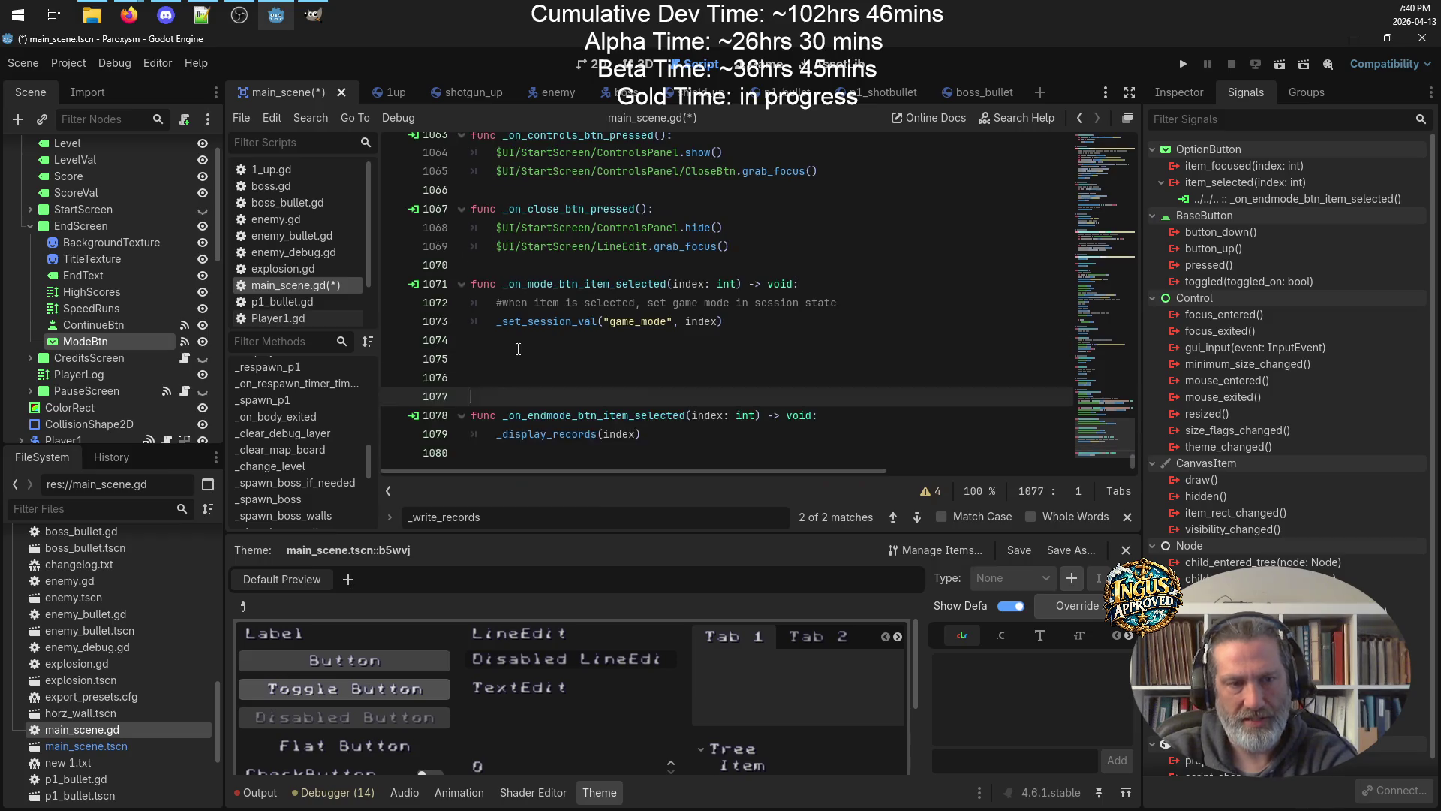
pyautogui.press('BackSpace')
pyautogui.press('BackSpace')
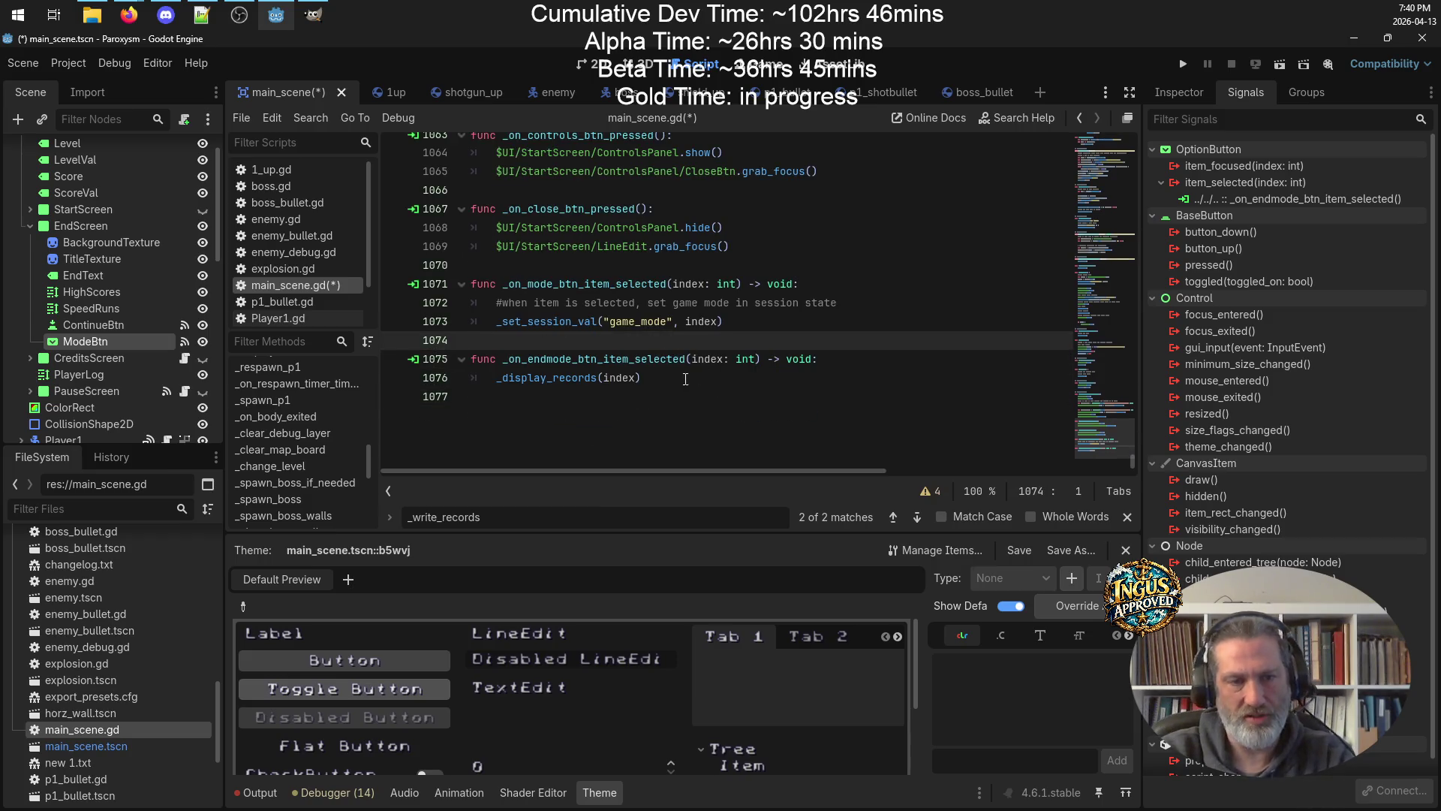
pyautogui.hotkey('ctrl', 's')
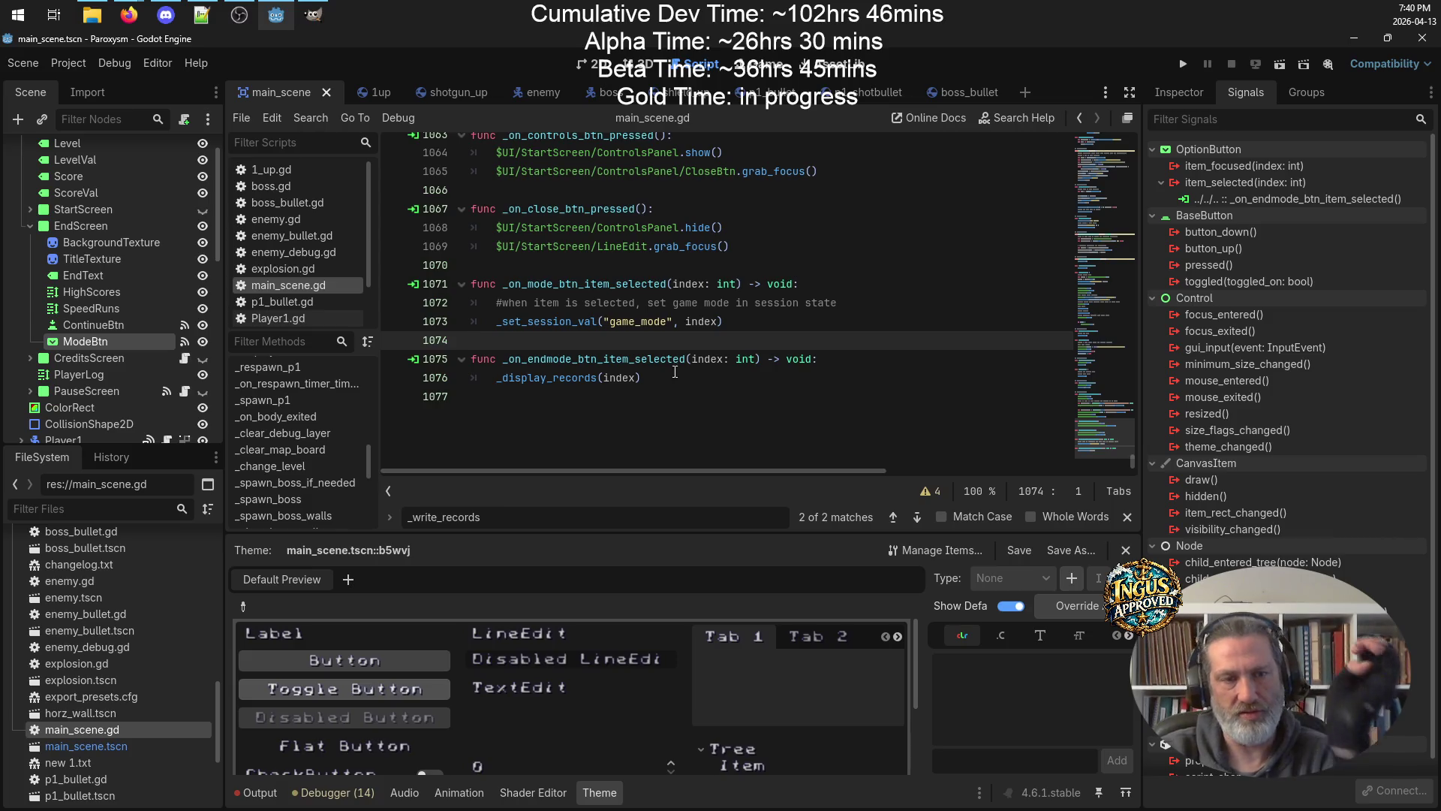
# Find ModeBtn in main_scene.gd and comment out line 729's ModeBtn.disabled = true with #.
pyautogui.scroll(7, 739, 367)
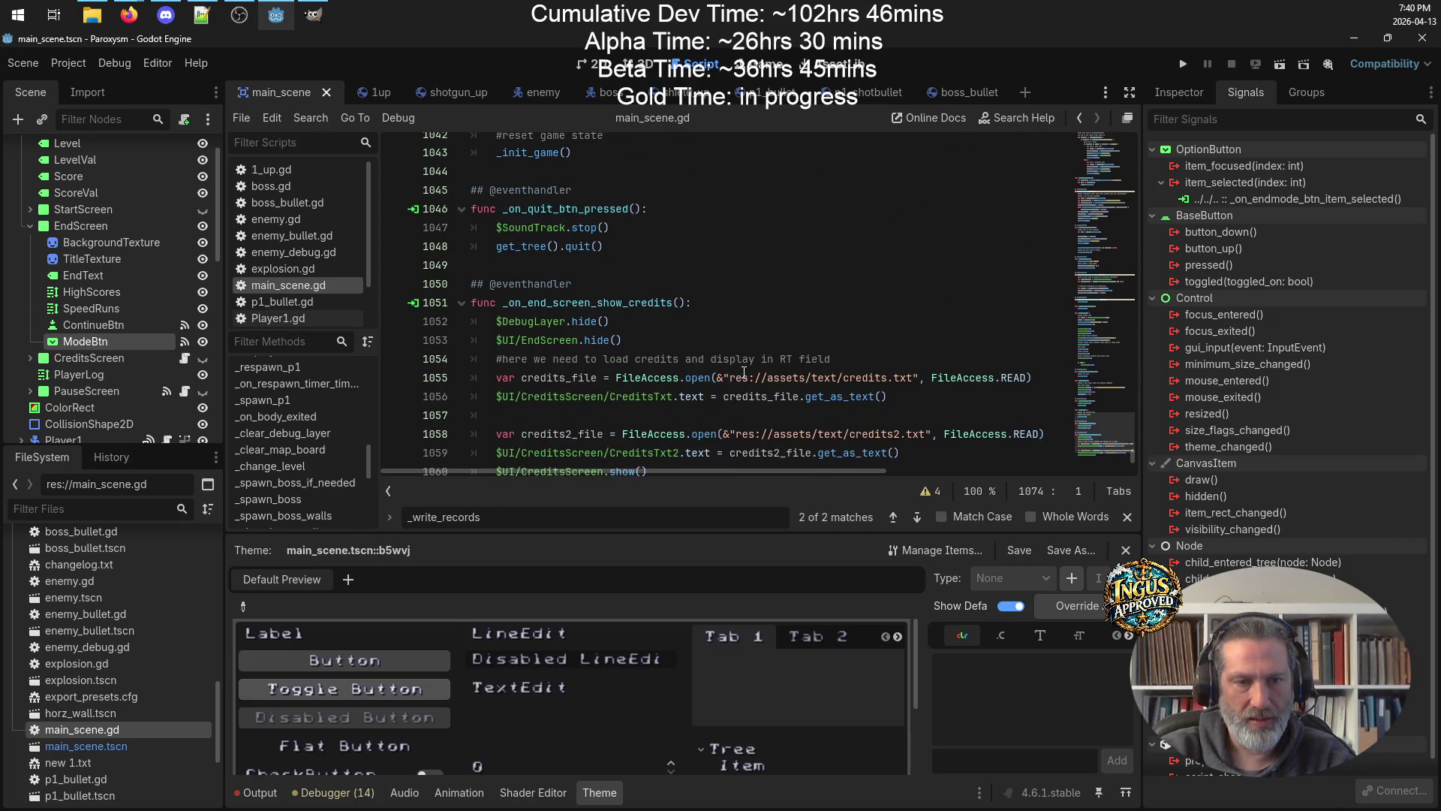
pyautogui.scroll(18, 743, 371)
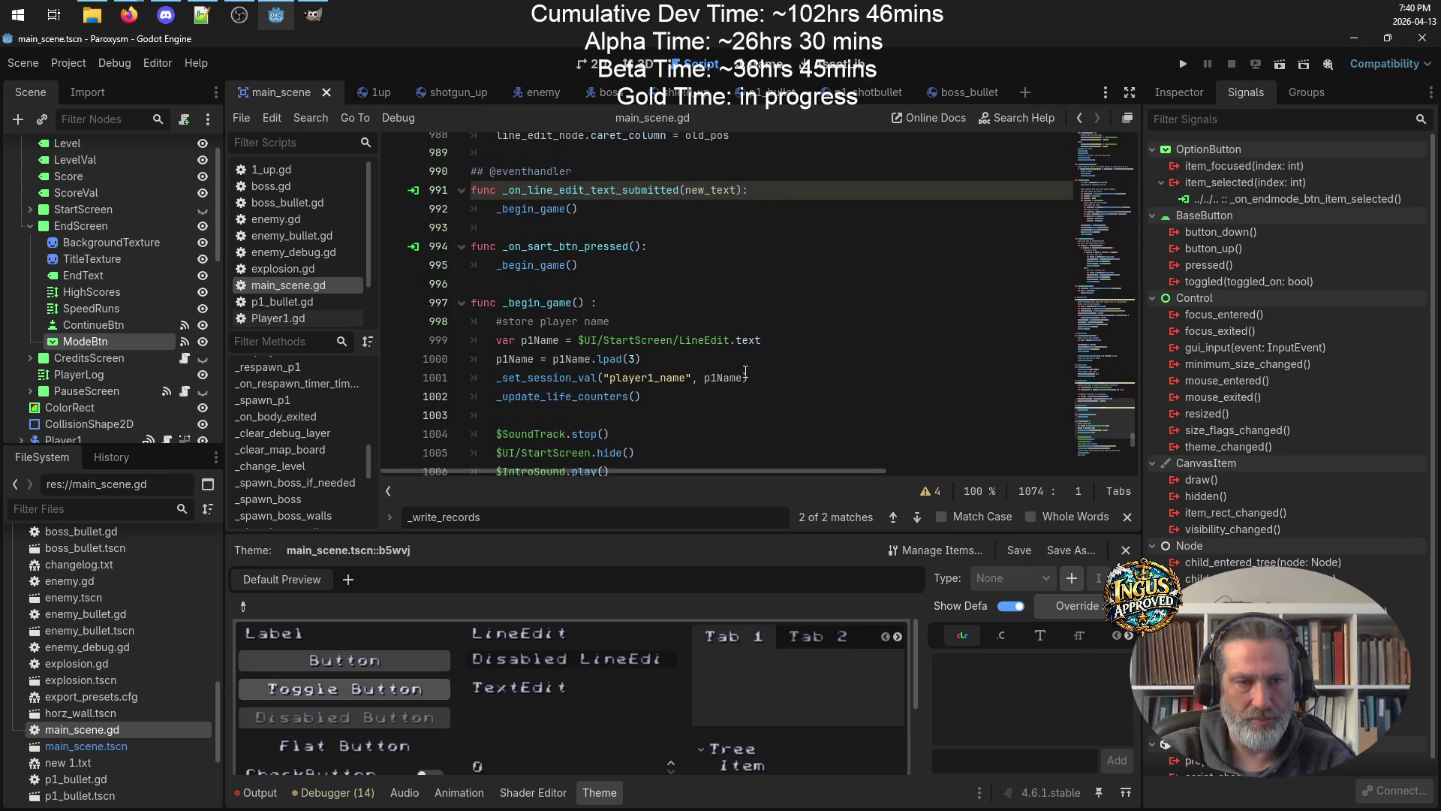
pyautogui.scroll(13, 745, 370)
pyautogui.scroll(10, 747, 370)
pyautogui.scroll(-20, 777, 337)
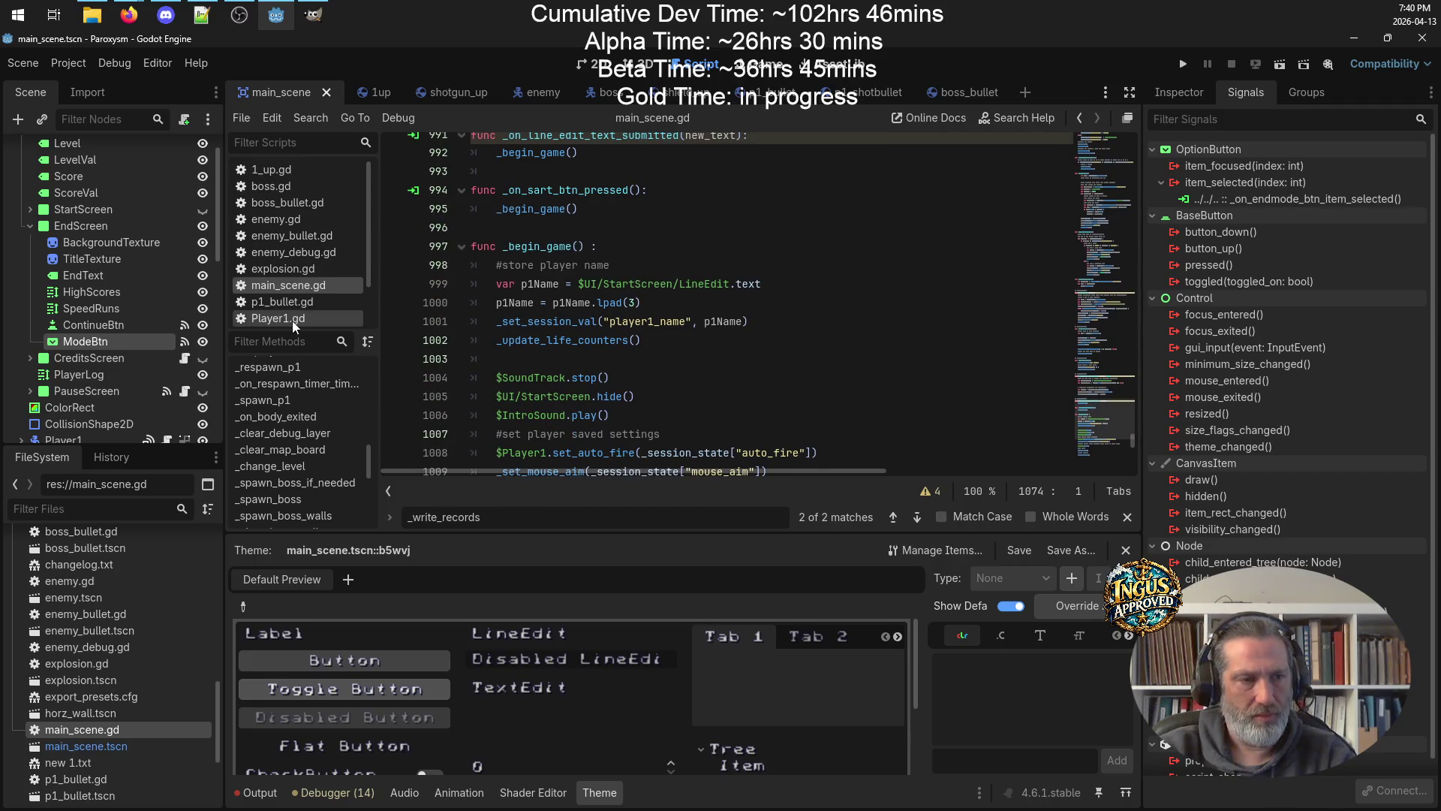
pyautogui.hotkey('ctrl', 'f')
pyautogui.write('ModeB')
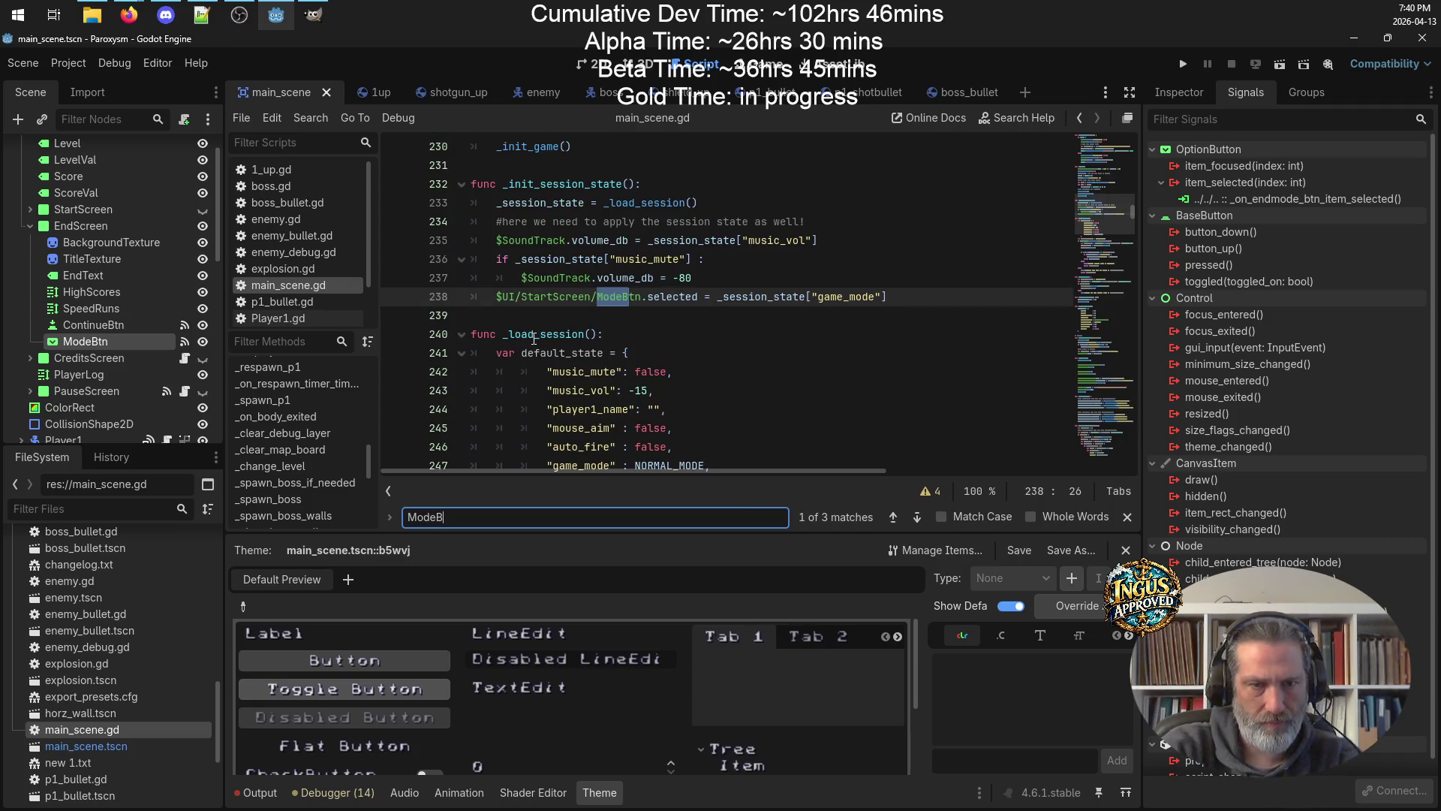
pyautogui.write('tn')
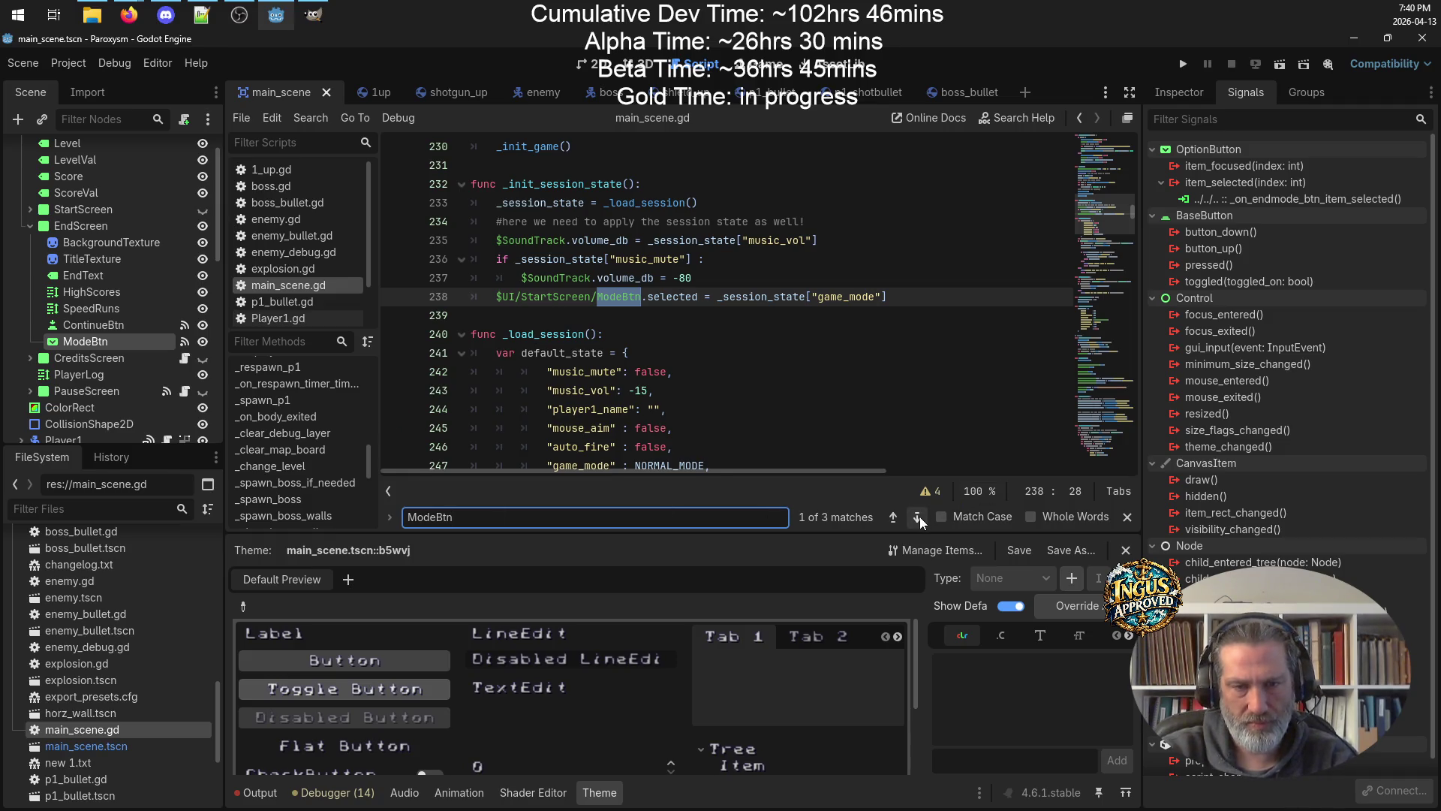
pyautogui.click(917, 517)
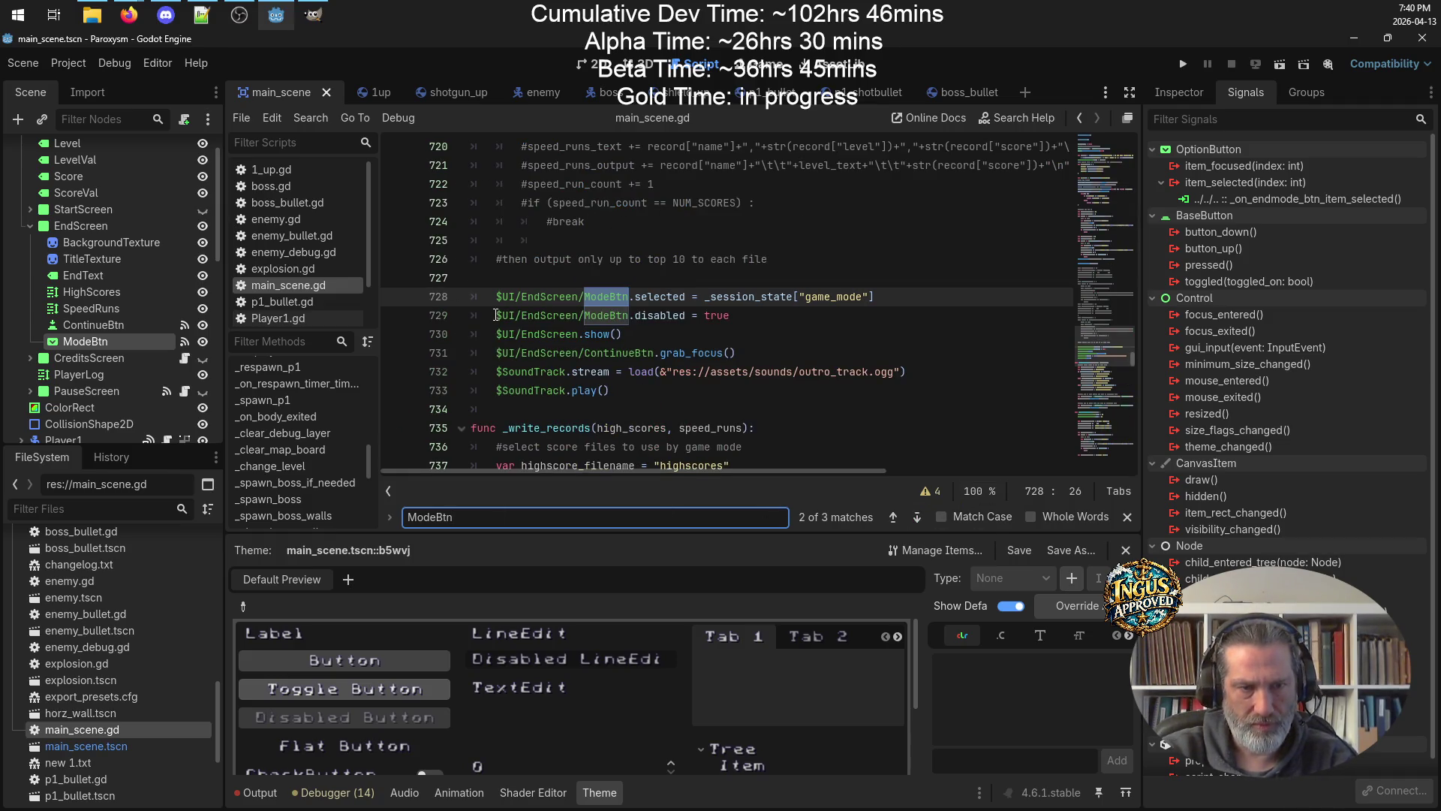
pyautogui.click(495, 316)
pyautogui.write('#')
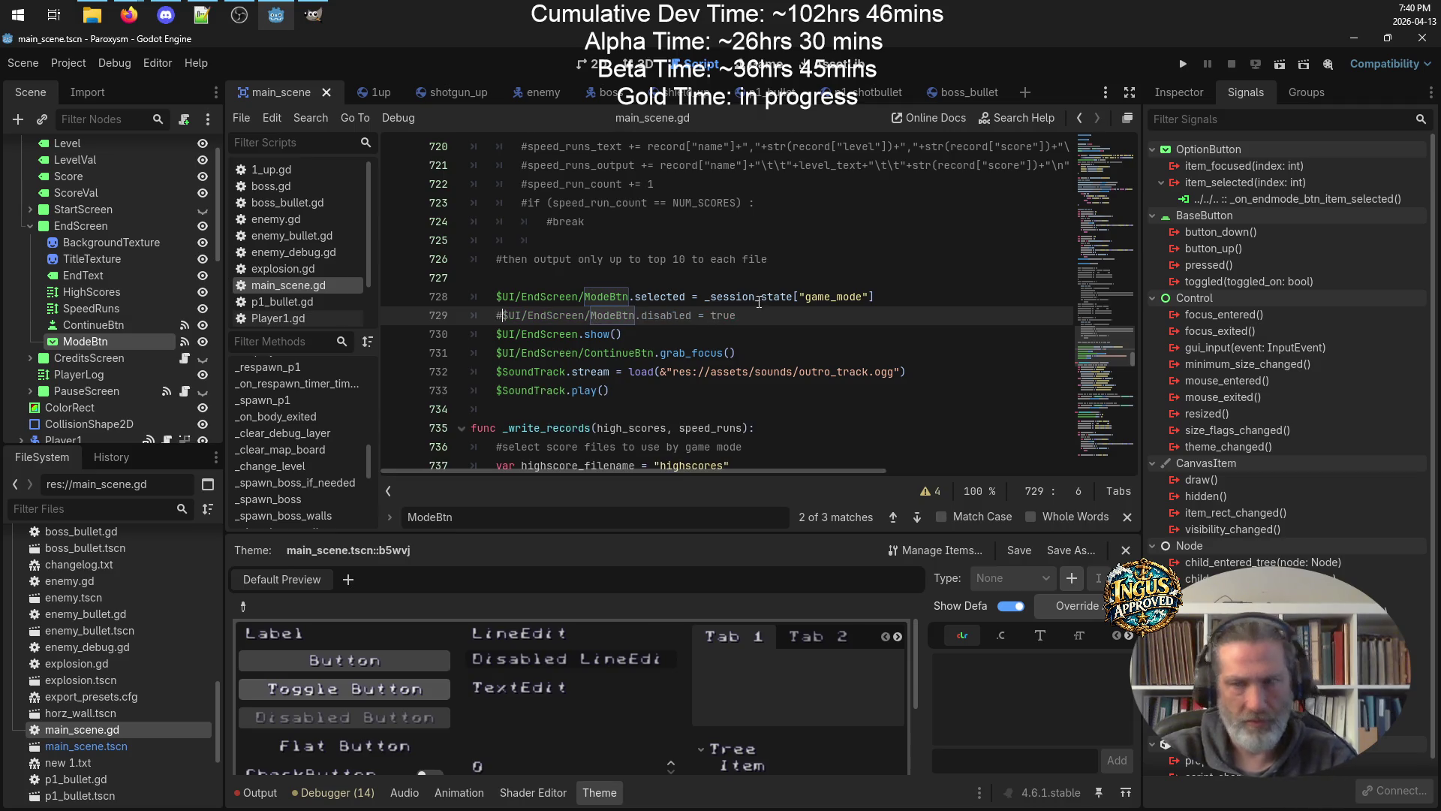
pyautogui.moveTo(773, 295)
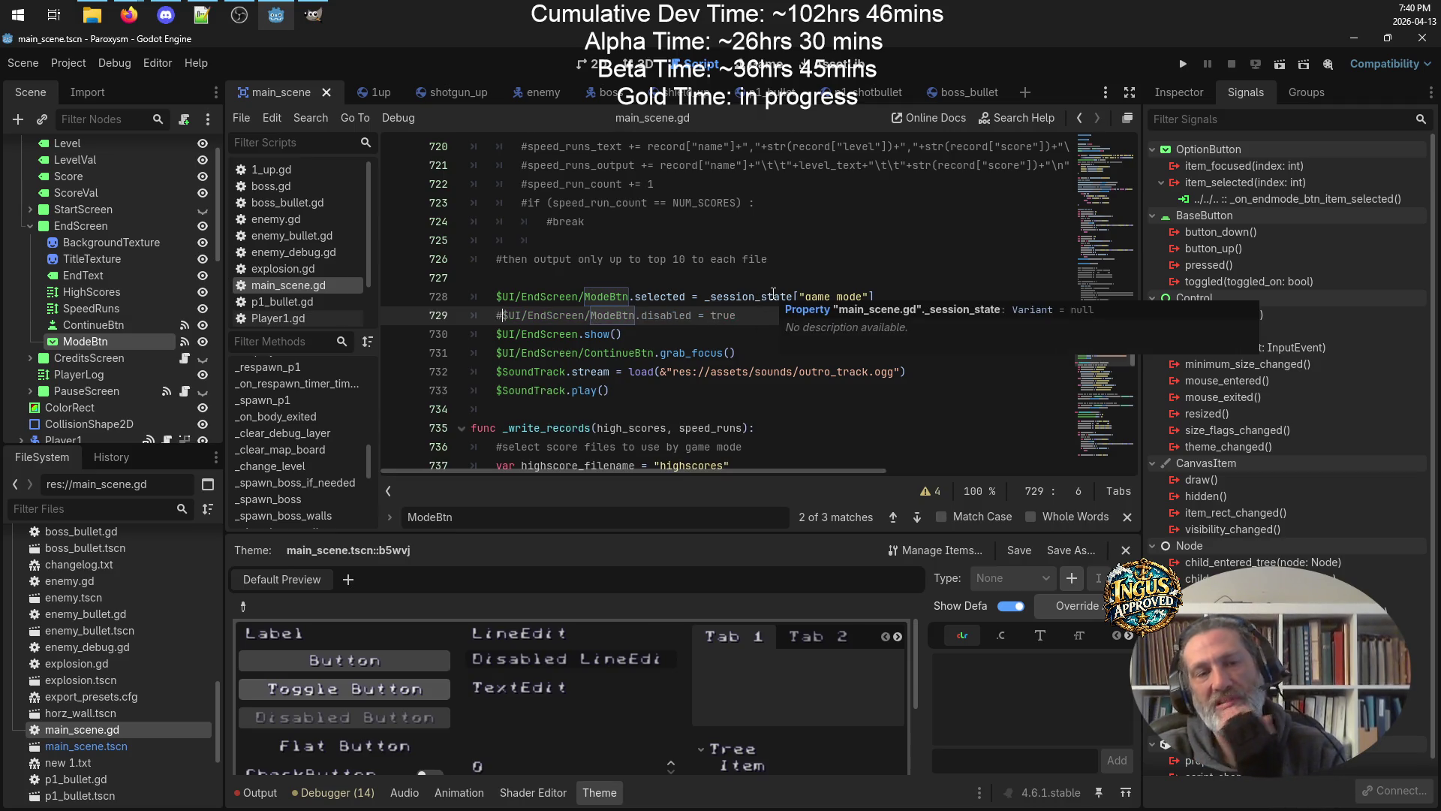
# Run the project and start a new Paroxysm game on Normal difficulty.
pyautogui.click(1178, 68)
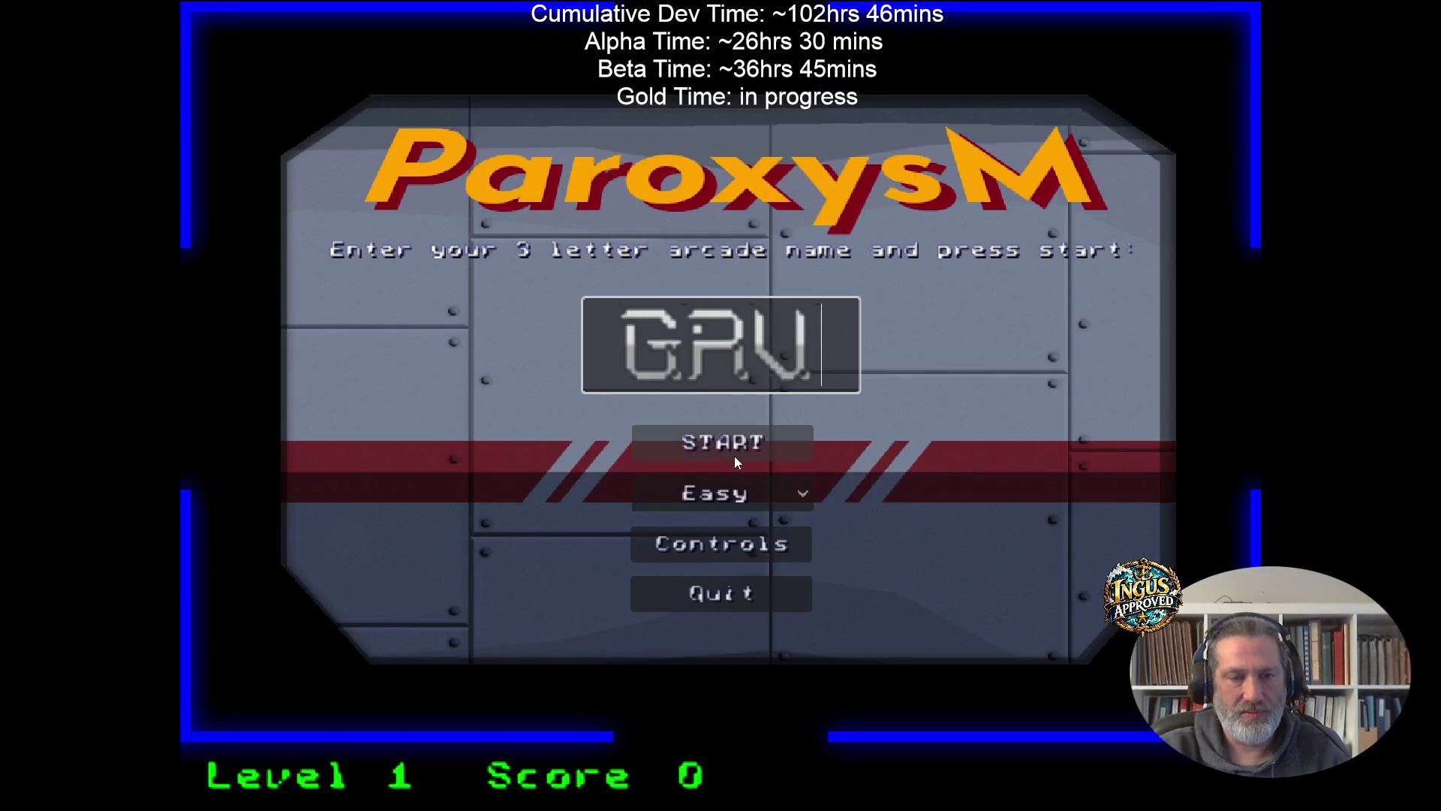
pyautogui.click(761, 488)
pyautogui.click(723, 546)
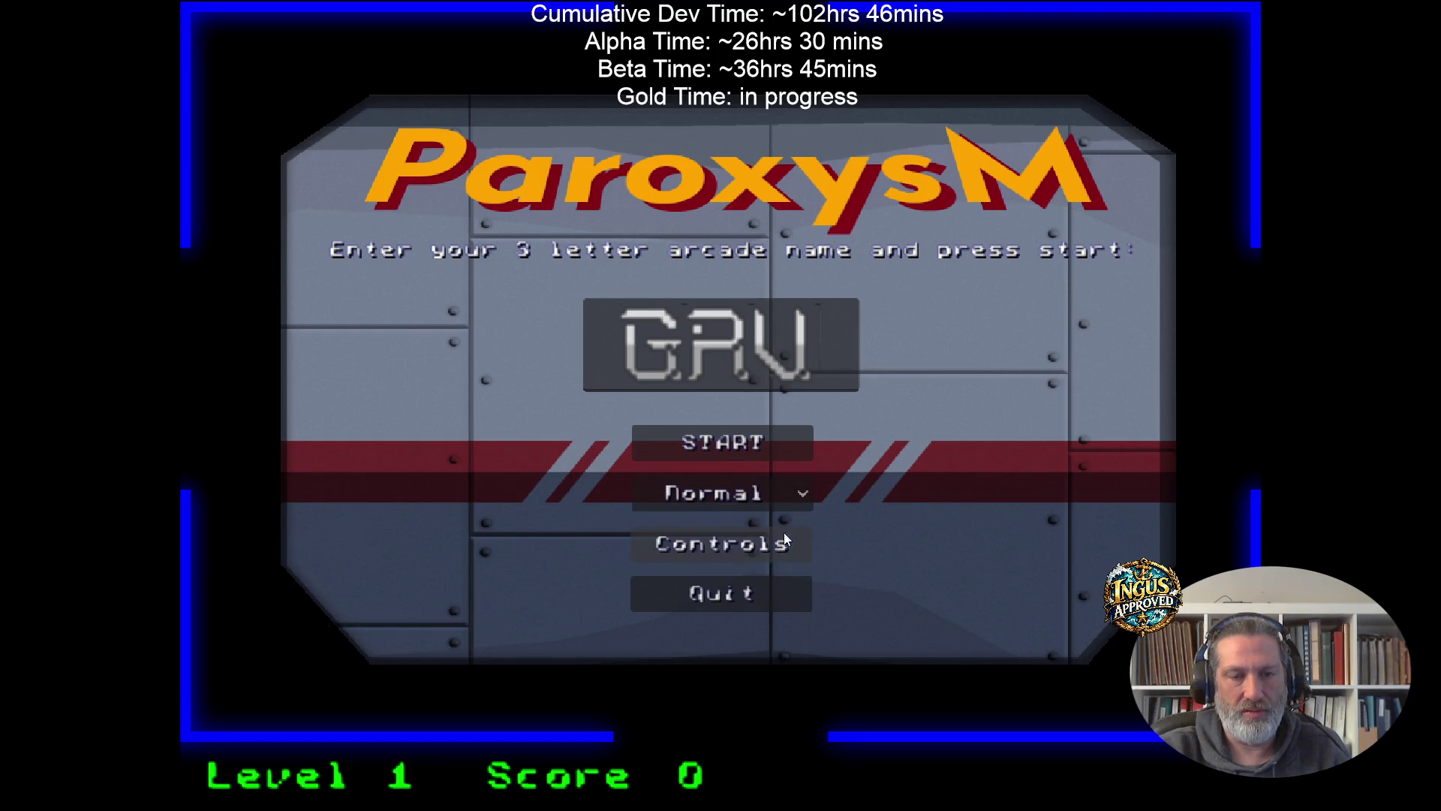
pyautogui.click(773, 436)
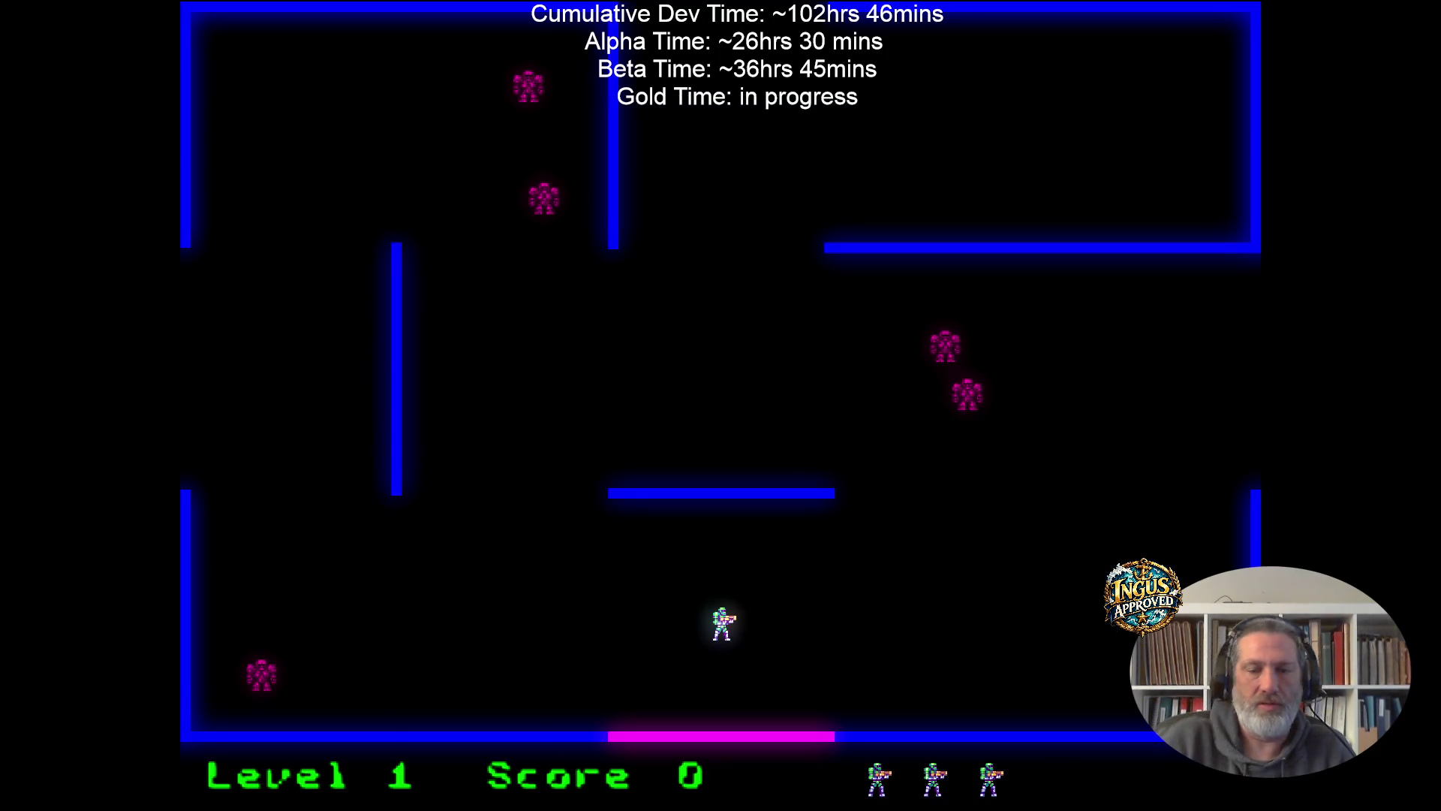
# Fight the robots through Level 1 and run out the right exit.
pyautogui.press('Right')
pyautogui.press('space')
pyautogui.press('Up')
pyautogui.press('space')
pyautogui.press('Up')
pyautogui.press('space')
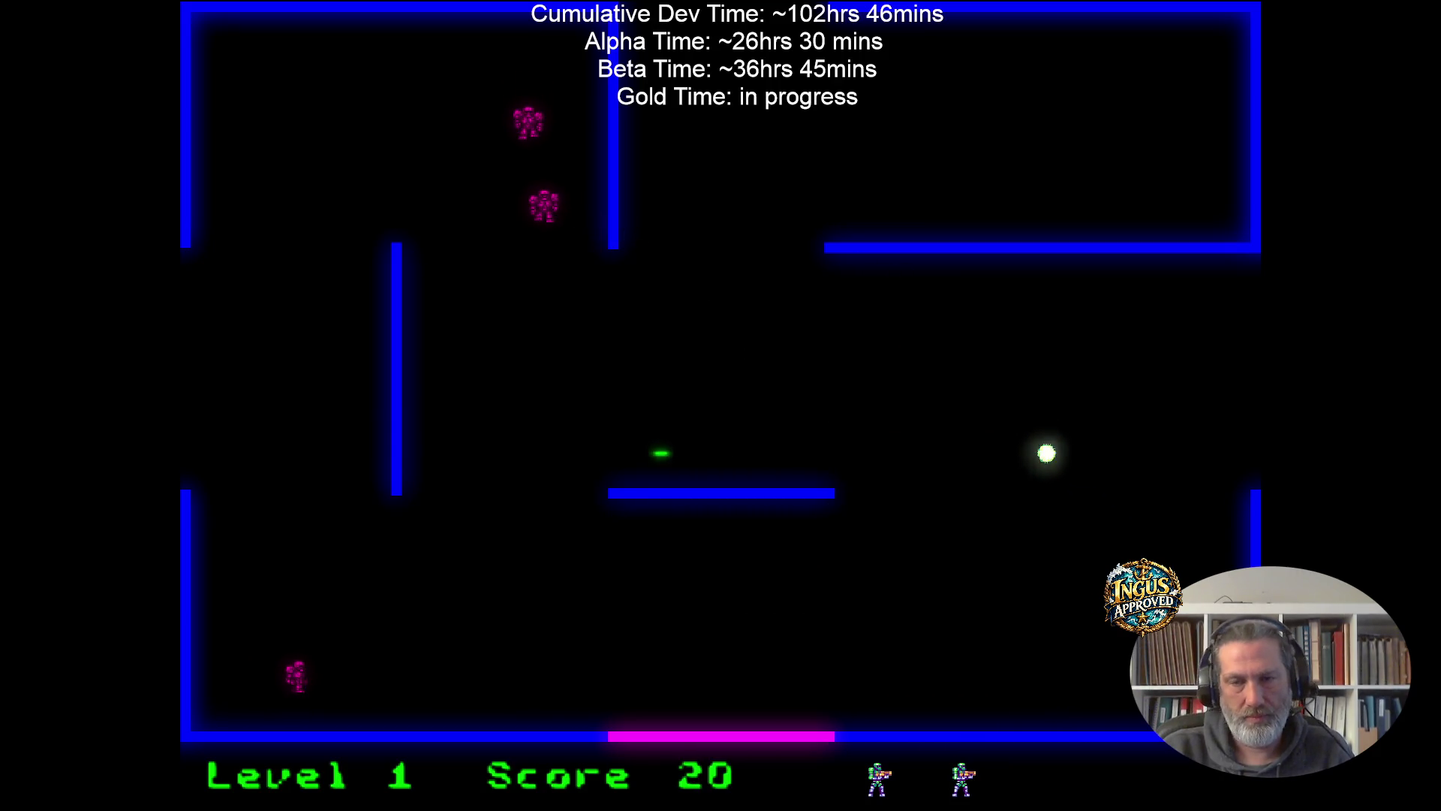
pyautogui.press('Left')
pyautogui.press('space')
pyautogui.press('Up')
pyautogui.press('Up')
pyautogui.press('space')
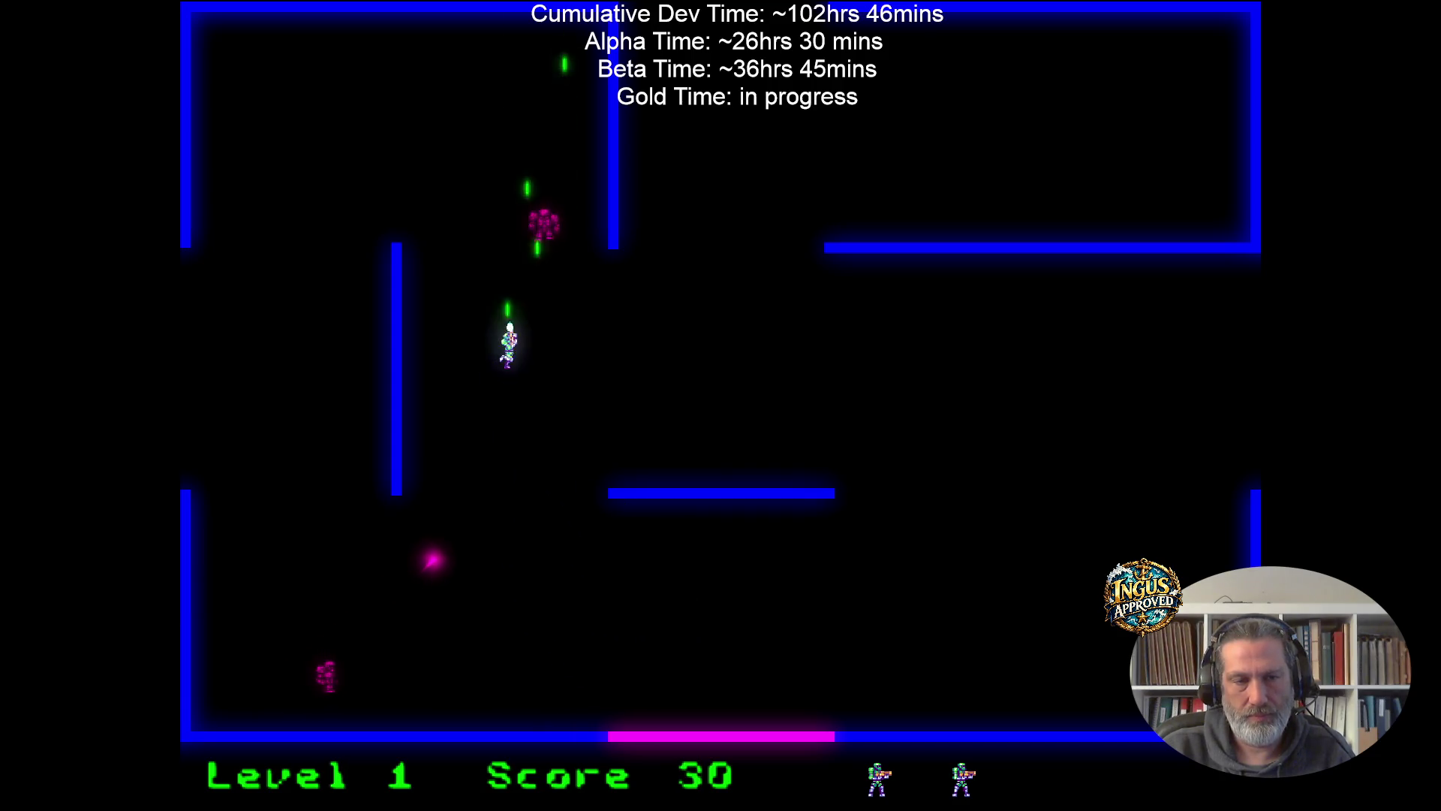
pyautogui.press('Down')
pyautogui.press('space')
pyautogui.press('Left')
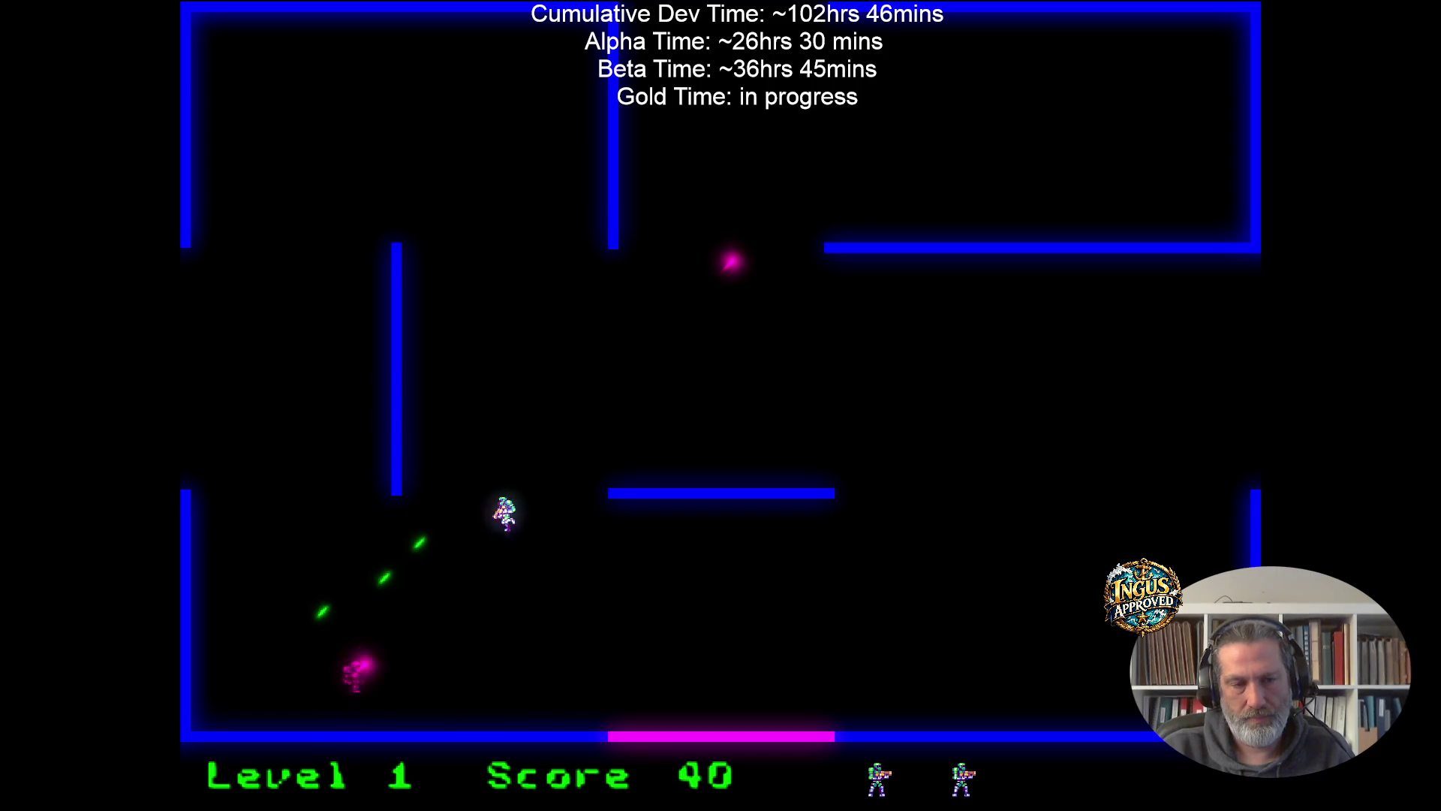
pyautogui.press('Right')
pyautogui.press('space')
pyautogui.press('Up')
pyautogui.press('space')
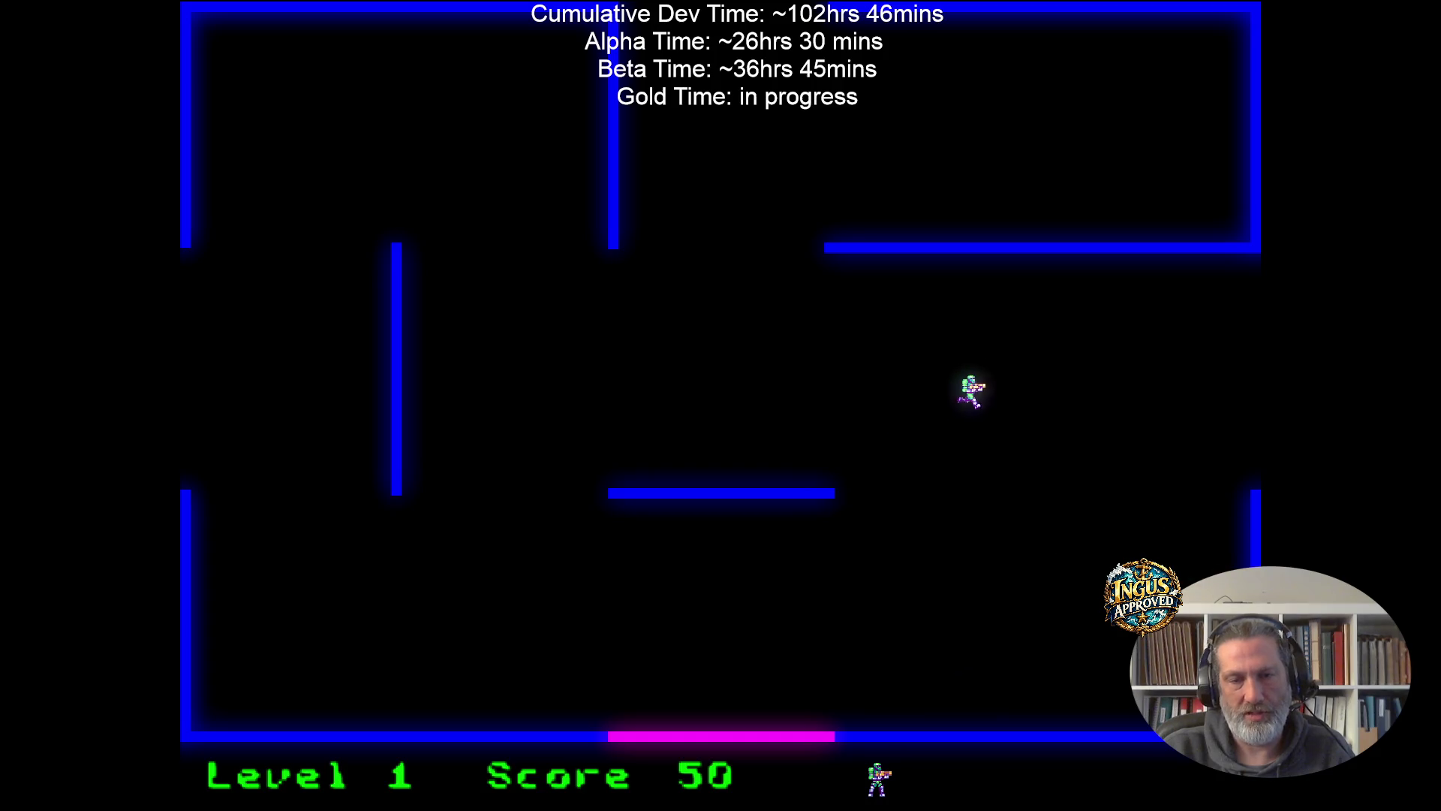
pyautogui.press('Right')
# Keep moving and shooting robots in Level 2 until the score reaches 140.
pyautogui.press('Down')
pyautogui.press('space')
pyautogui.press('Left')
pyautogui.press('Down')
pyautogui.press('Right')
pyautogui.press('space')
pyautogui.press('Down')
pyautogui.press('space')
pyautogui.press('Up')
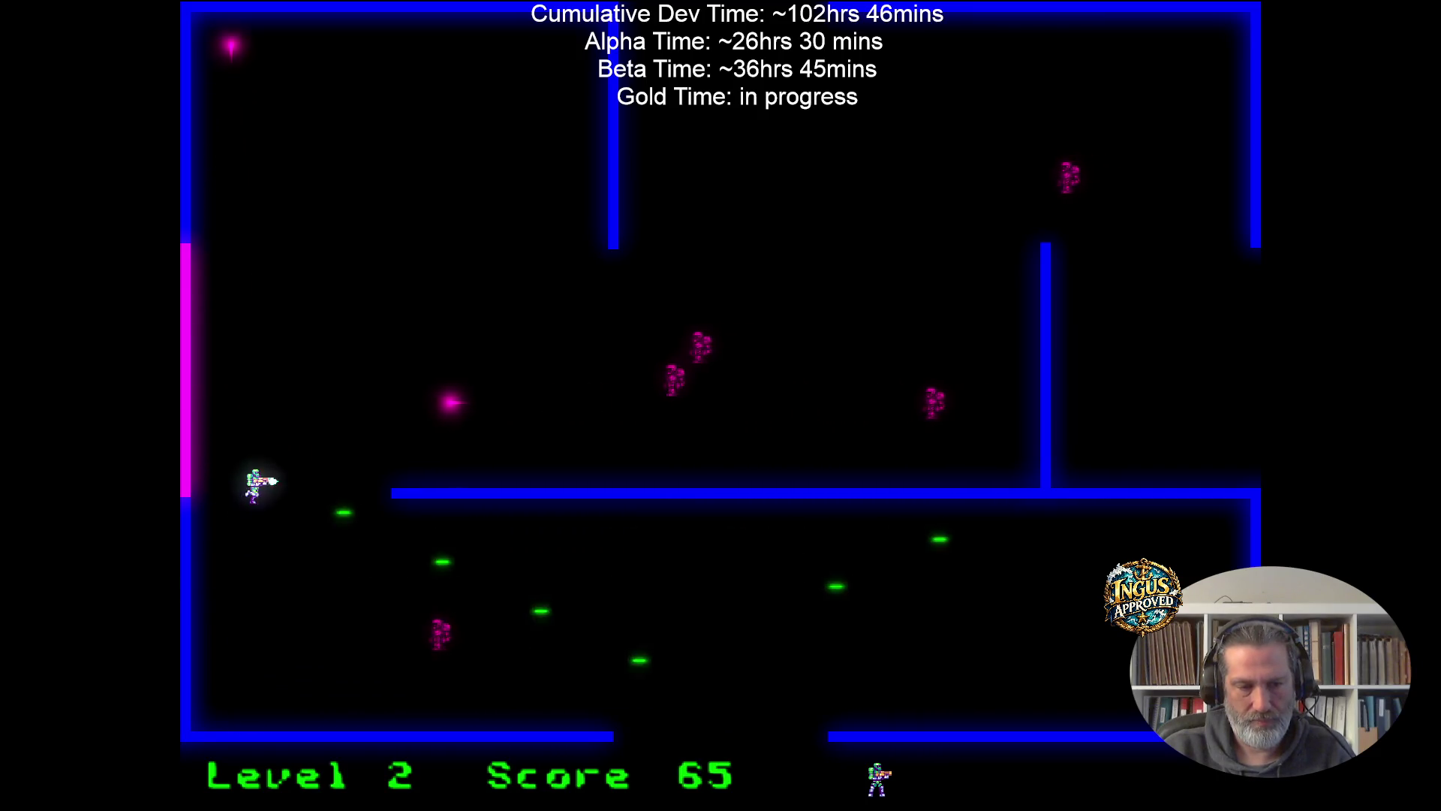
pyautogui.press('Up')
pyautogui.press('Right')
pyautogui.press('space')
pyautogui.press('Down')
pyautogui.press('Left')
pyautogui.press('Down')
pyautogui.press('space')
pyautogui.press('Left')
pyautogui.press('Down')
pyautogui.press('space')
pyautogui.press('space')
pyautogui.press('Up')
pyautogui.press('Right')
pyautogui.press('Left')
pyautogui.press('Up')
pyautogui.press('Right')
pyautogui.press('Up')
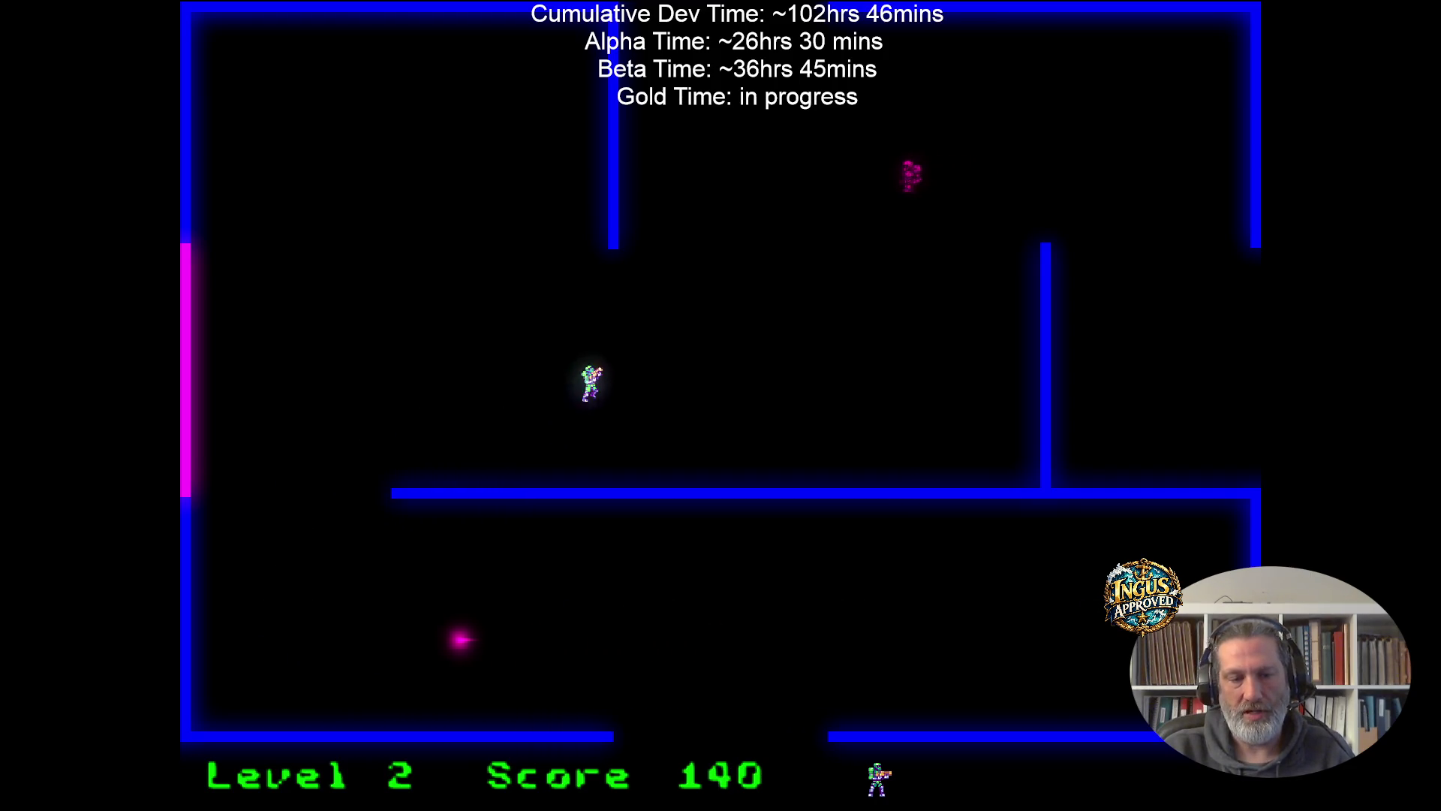
pyautogui.press('Up')
pyautogui.press('Right')
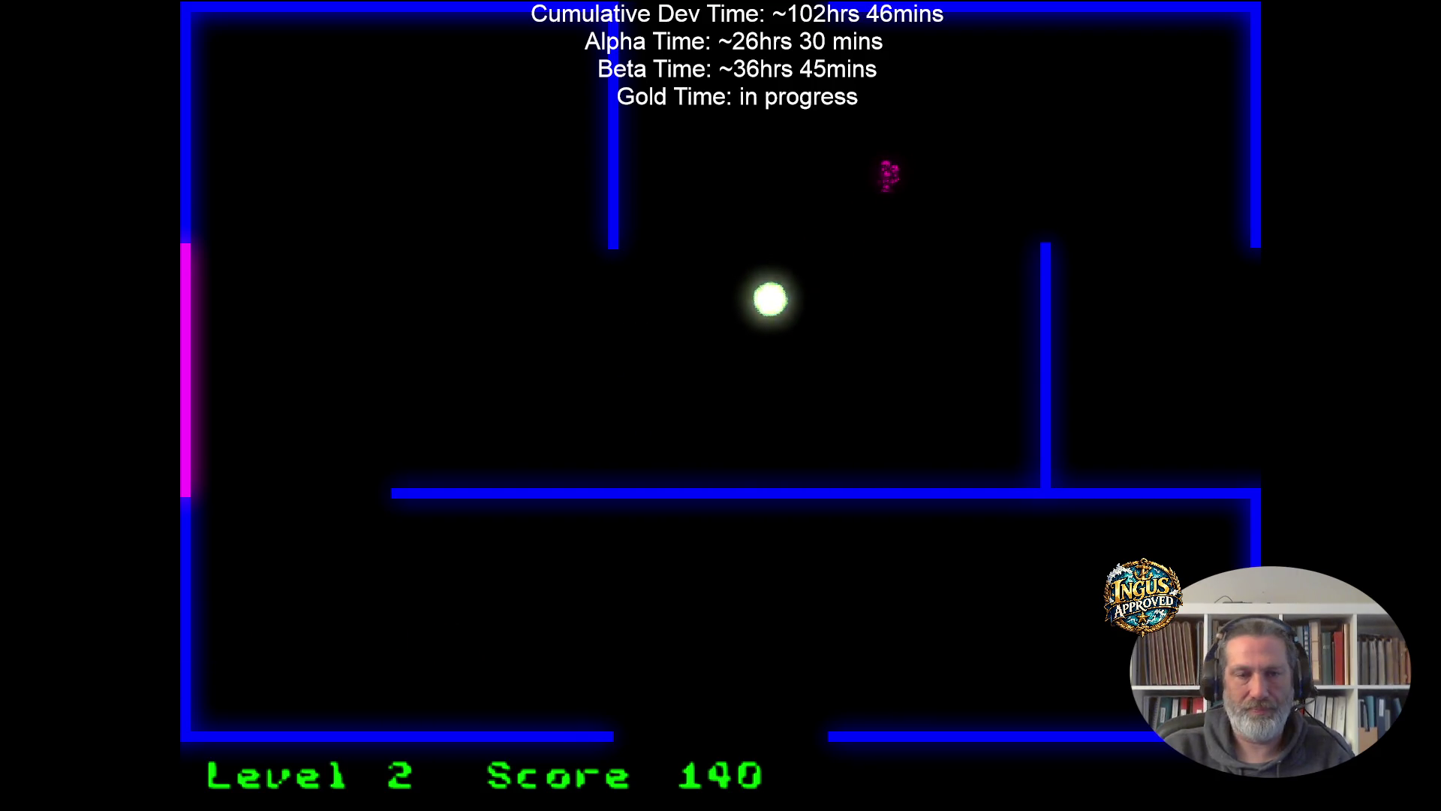
pyautogui.press('Right')
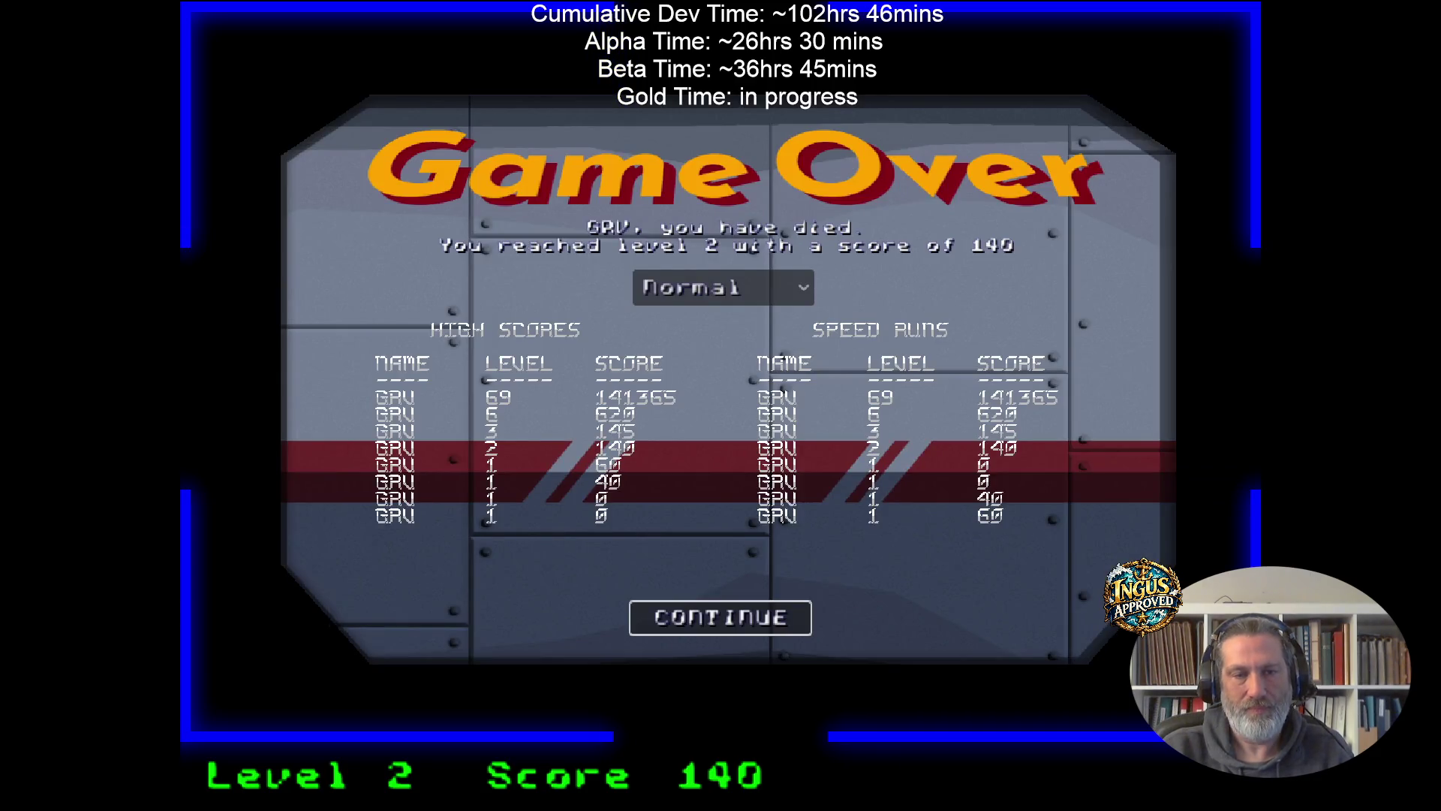
# Switch the Game Over mode dropdown through Easy, Normal, Hard and Speedrun tables.
pyautogui.click(734, 287)
pyautogui.click(725, 320)
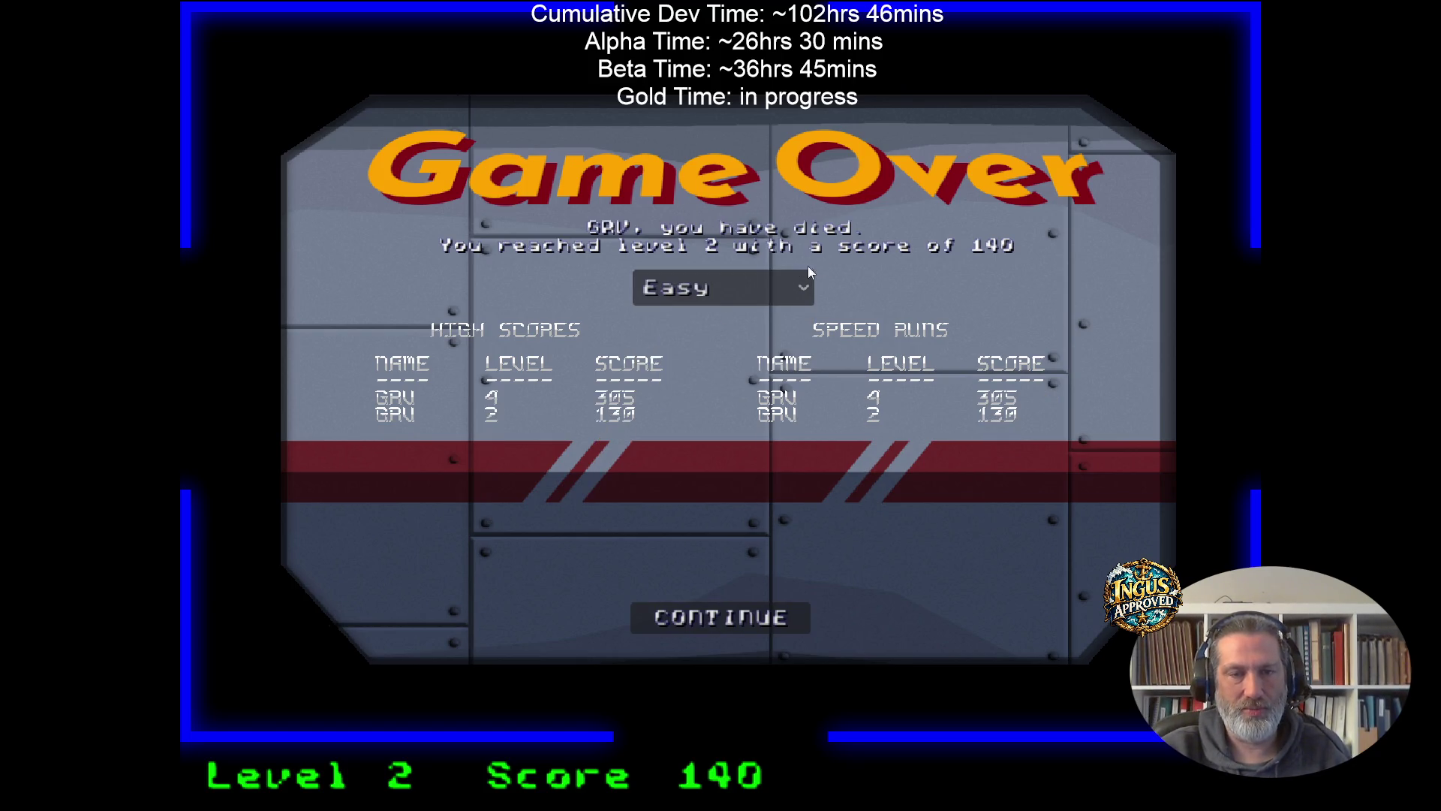
pyautogui.click(765, 291)
pyautogui.click(727, 345)
pyautogui.click(743, 285)
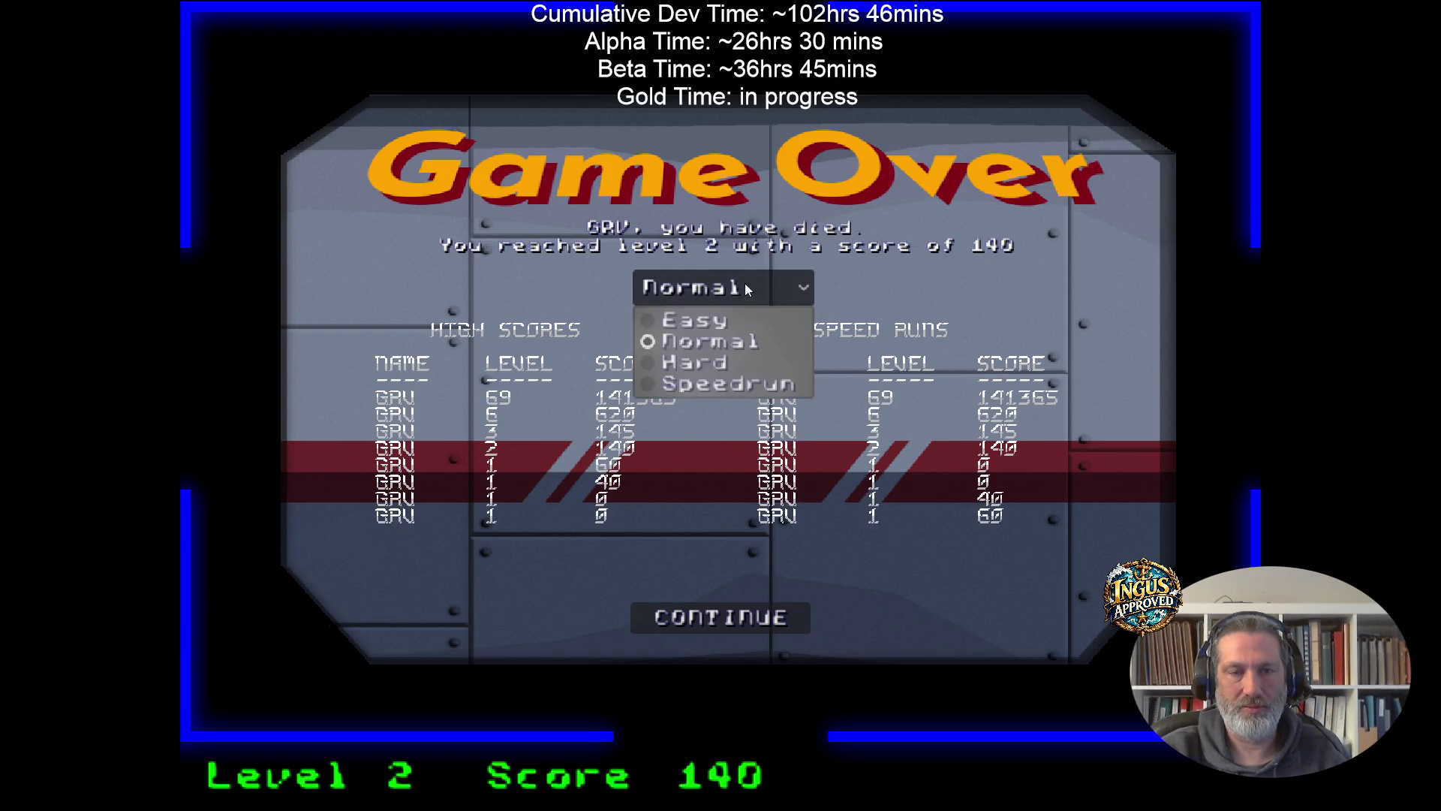
pyautogui.click(719, 362)
pyautogui.click(732, 287)
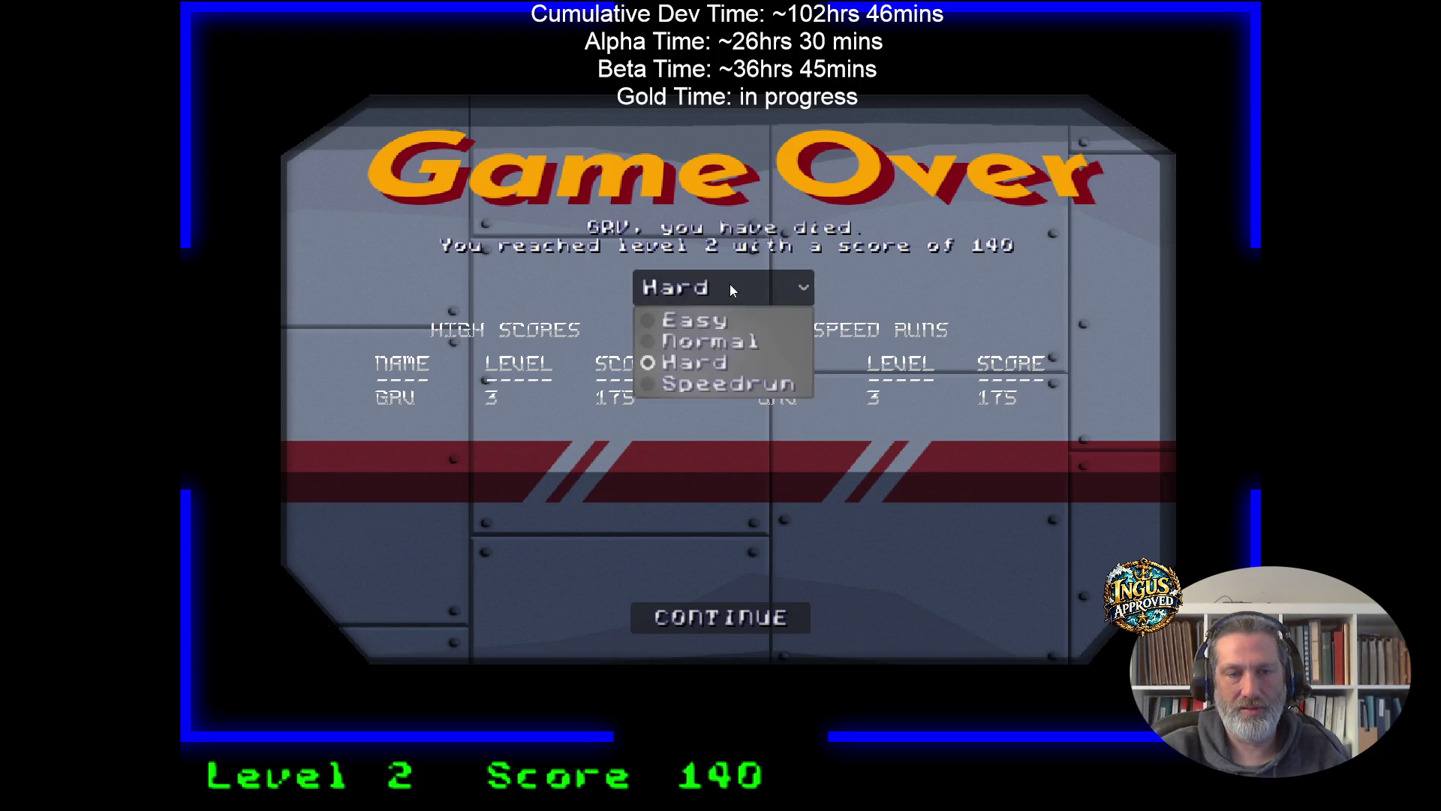
pyautogui.click(705, 384)
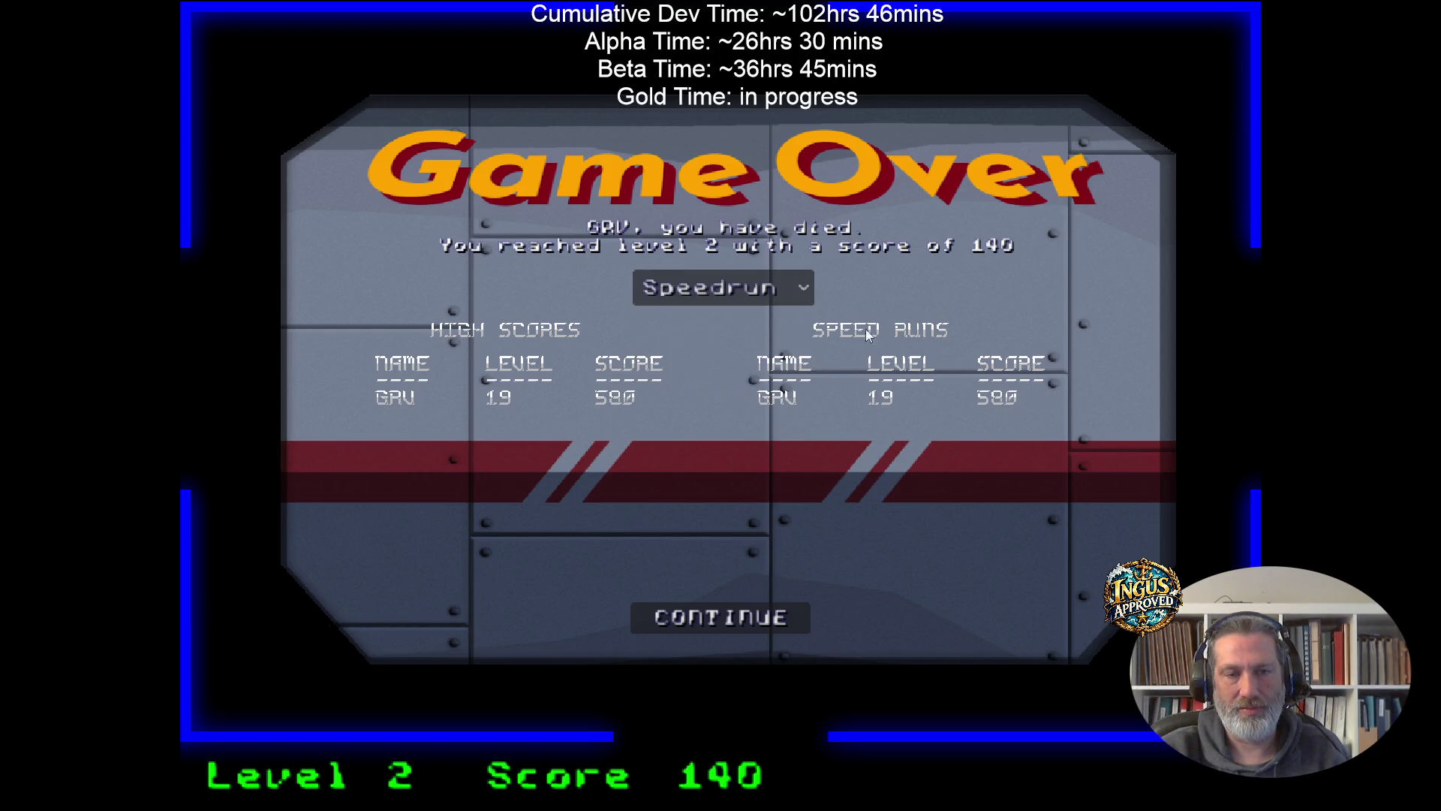
# Cycle the tables through Easy, Normal, Hard and Speedrun again, then continue and quit.
pyautogui.click(765, 288)
pyautogui.click(705, 322)
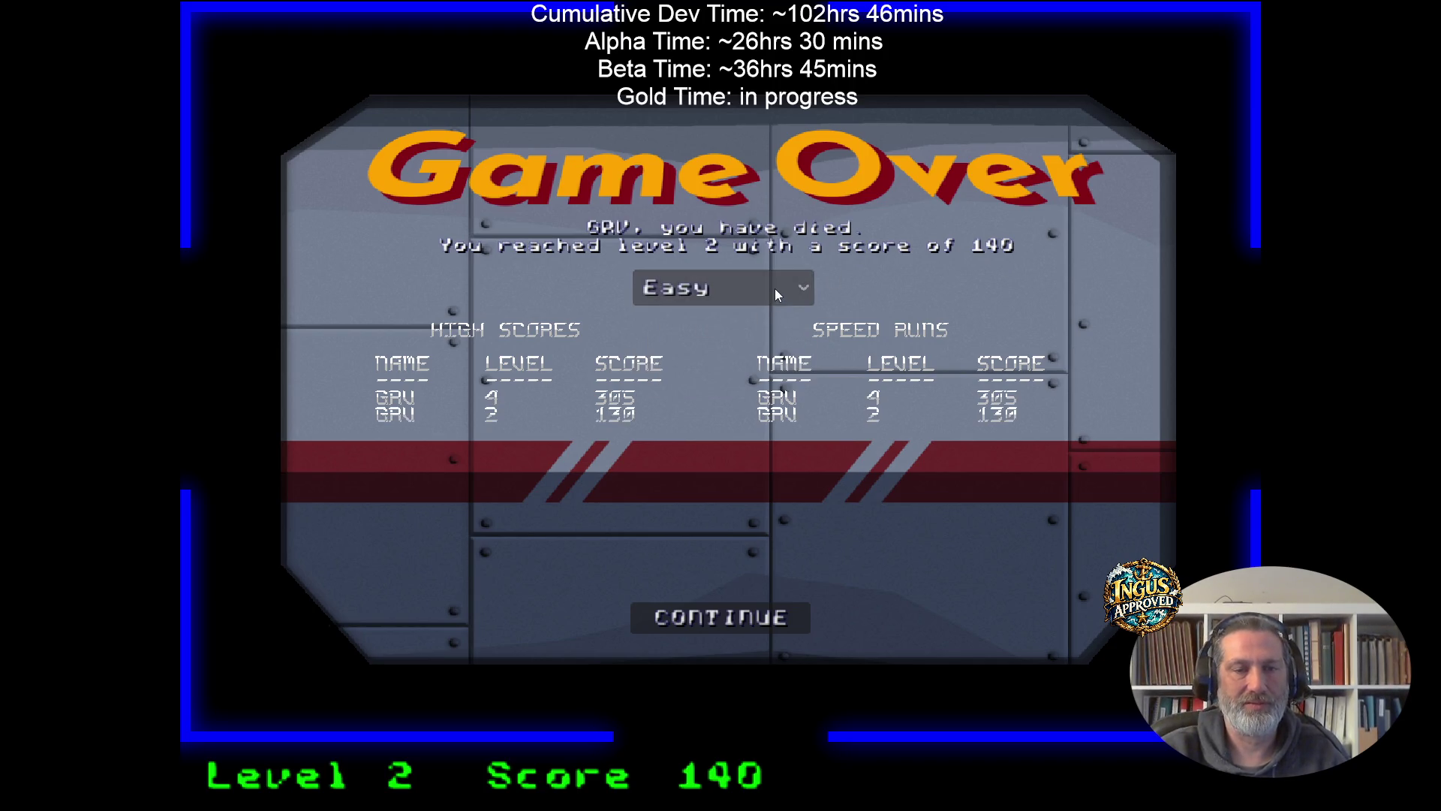
pyautogui.click(773, 286)
pyautogui.click(710, 342)
pyautogui.click(721, 287)
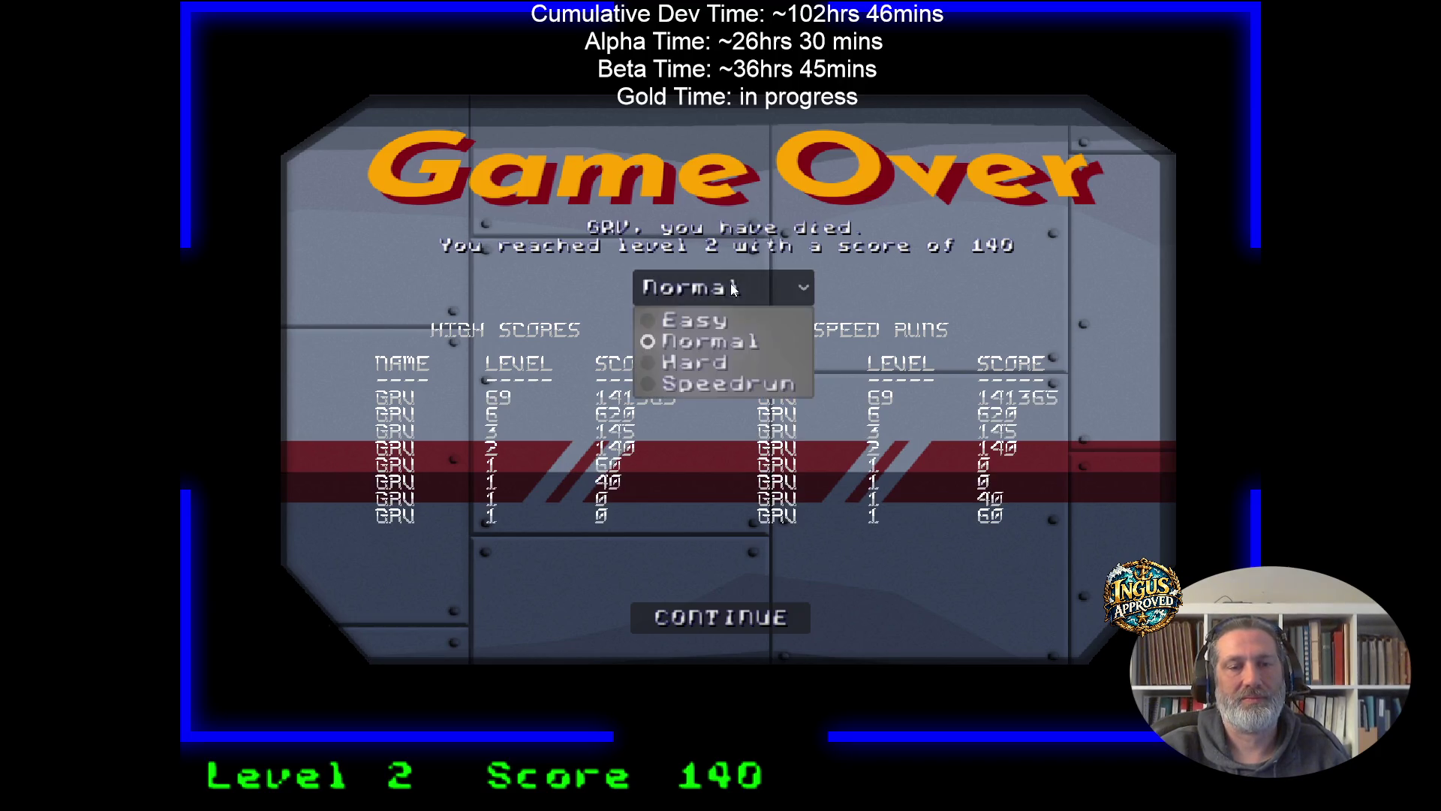
pyautogui.click(723, 367)
pyautogui.click(734, 290)
pyautogui.click(717, 386)
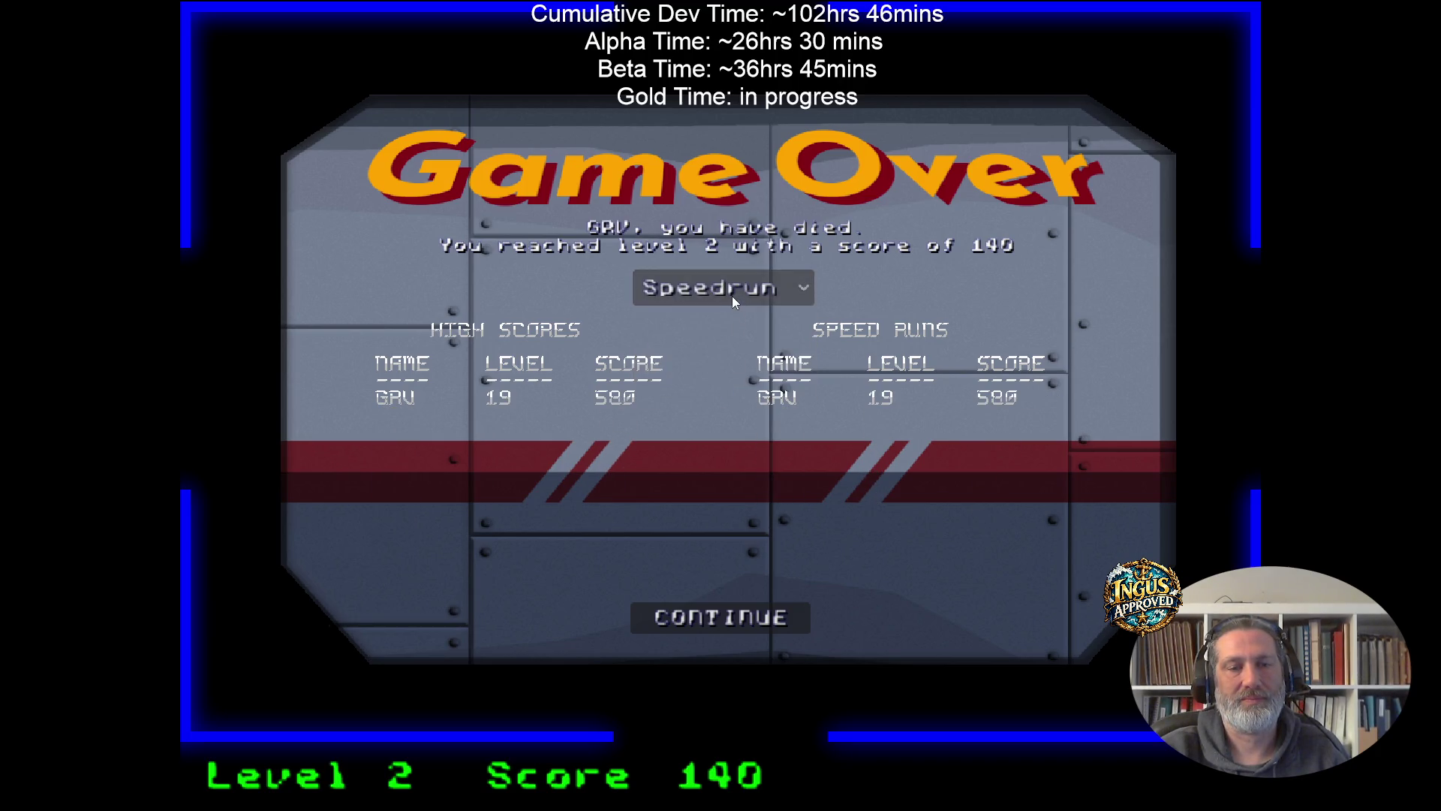
pyautogui.click(737, 617)
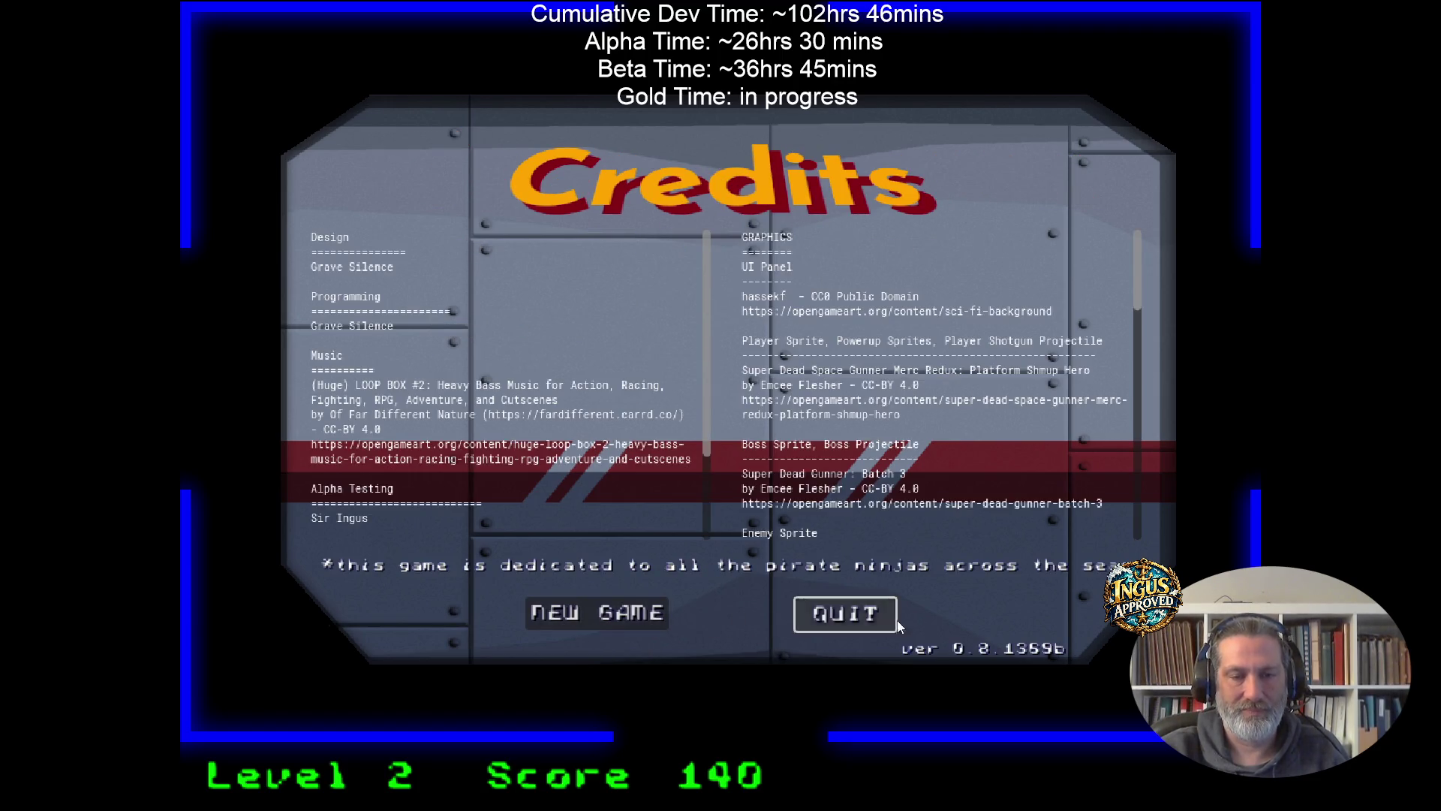
pyautogui.click(848, 620)
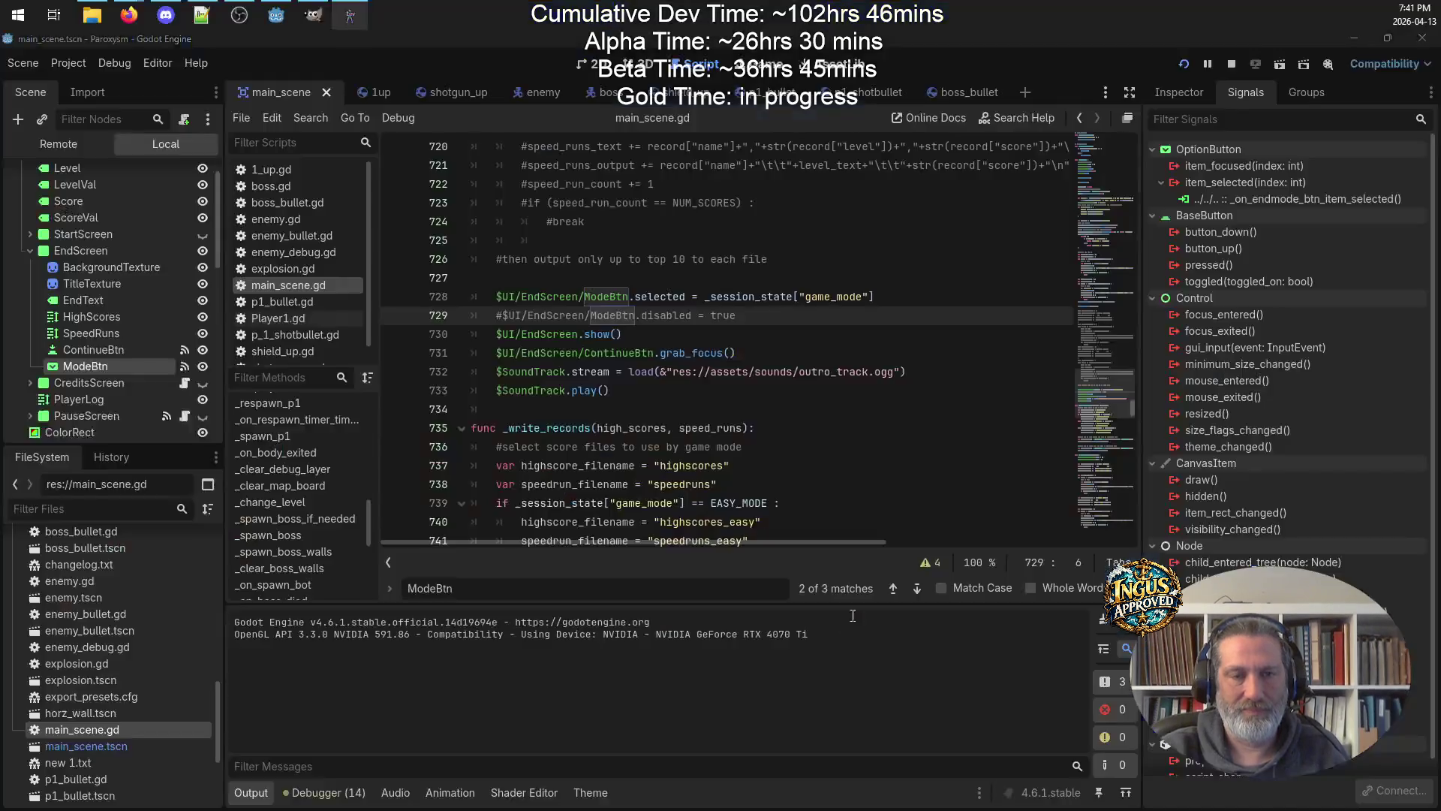
# Go up from graphics to the Paroxysm folder and check the highscores_* and speedruns_* files.
pyautogui.click(92, 14)
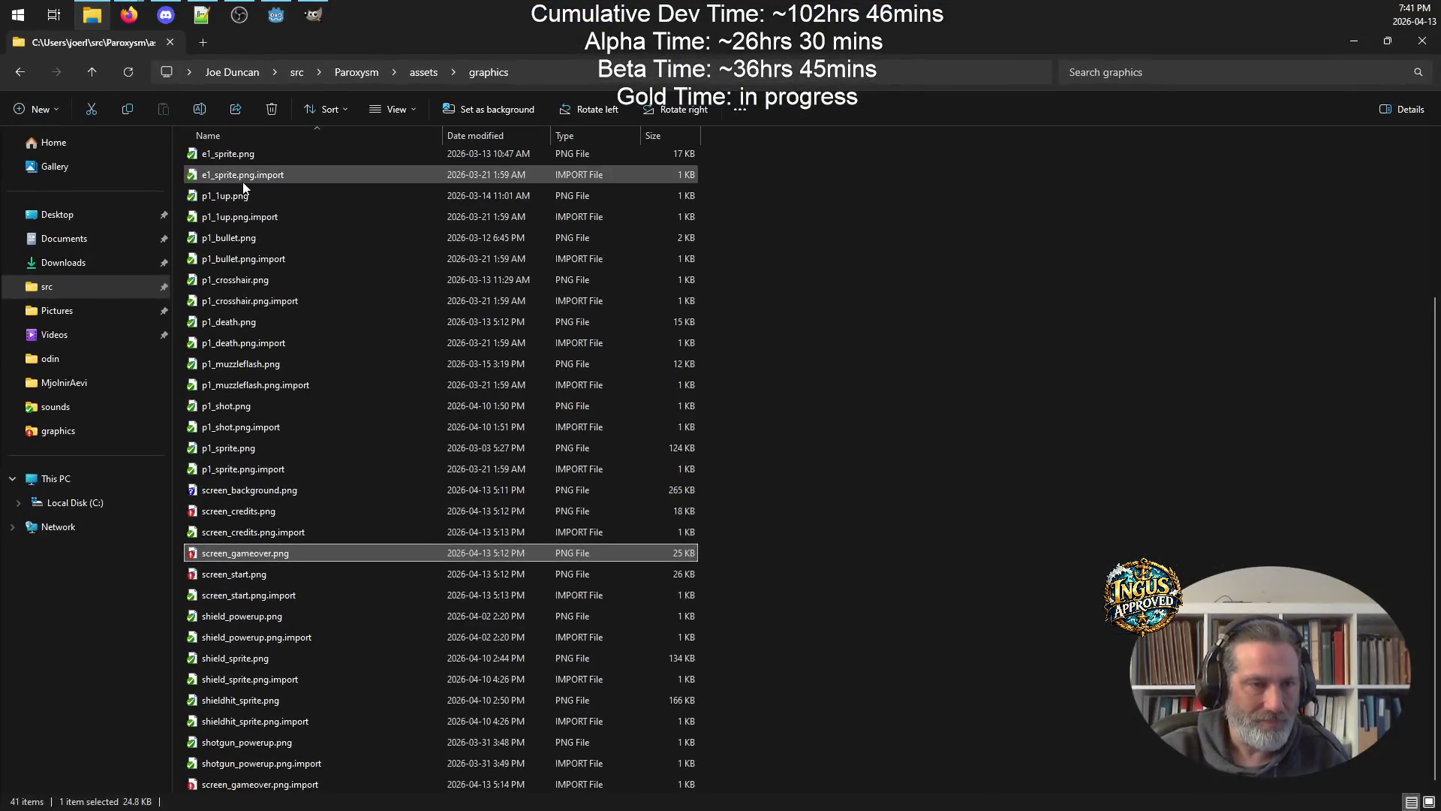
pyautogui.scroll(4, 339, 489)
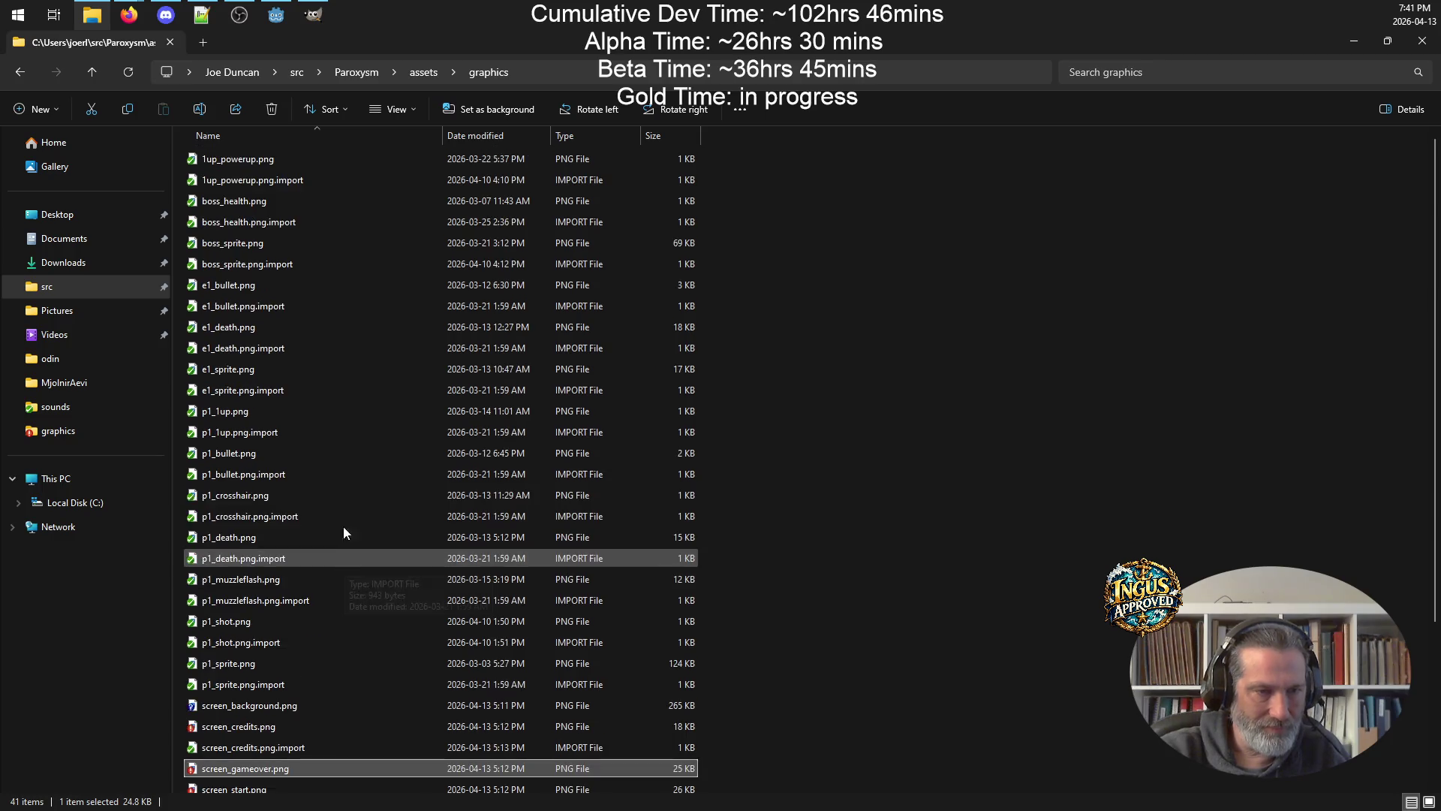
pyautogui.click(97, 70)
pyautogui.click(98, 70)
pyautogui.scroll(-9, 318, 387)
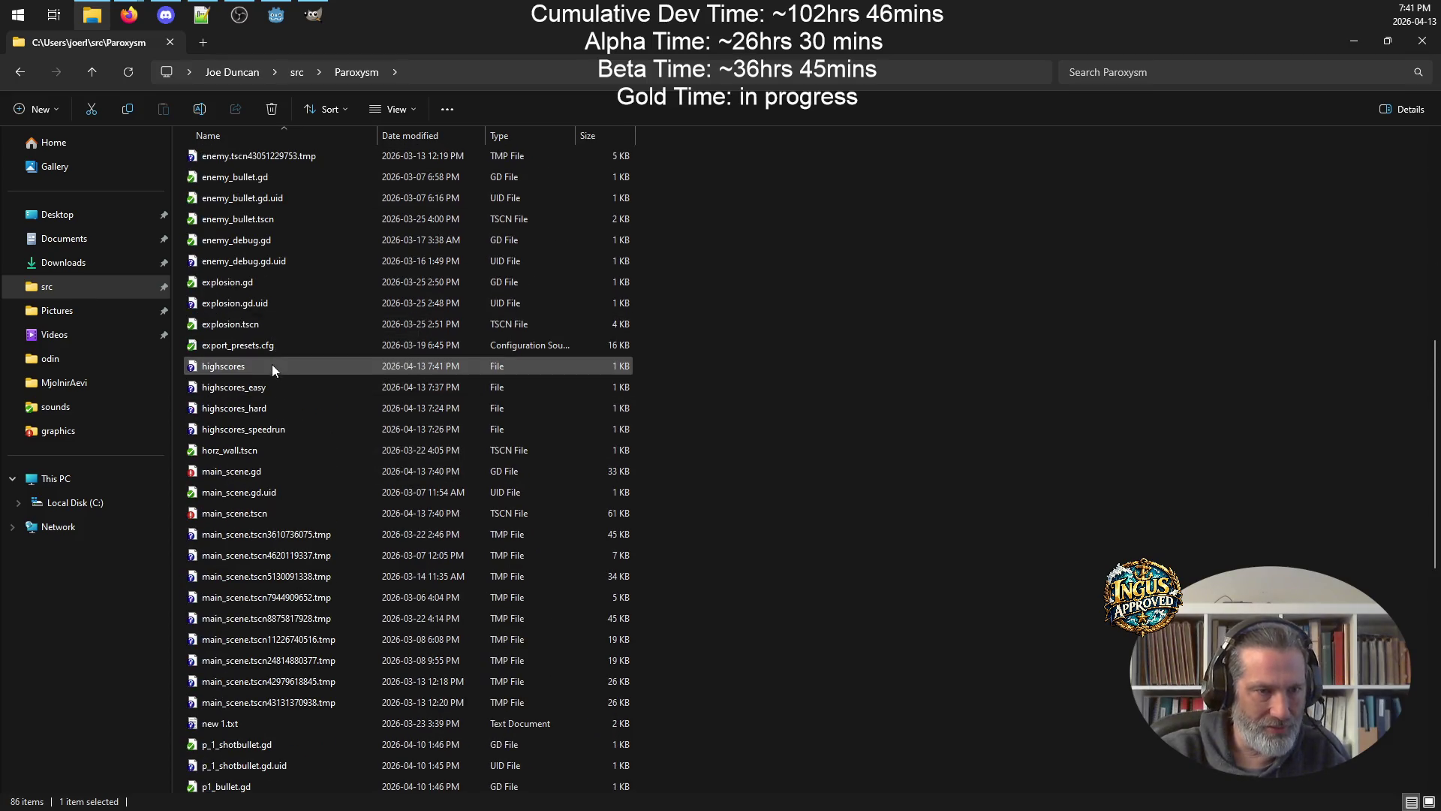
pyautogui.scroll(-6, 289, 443)
pyautogui.scroll(-4, 299, 451)
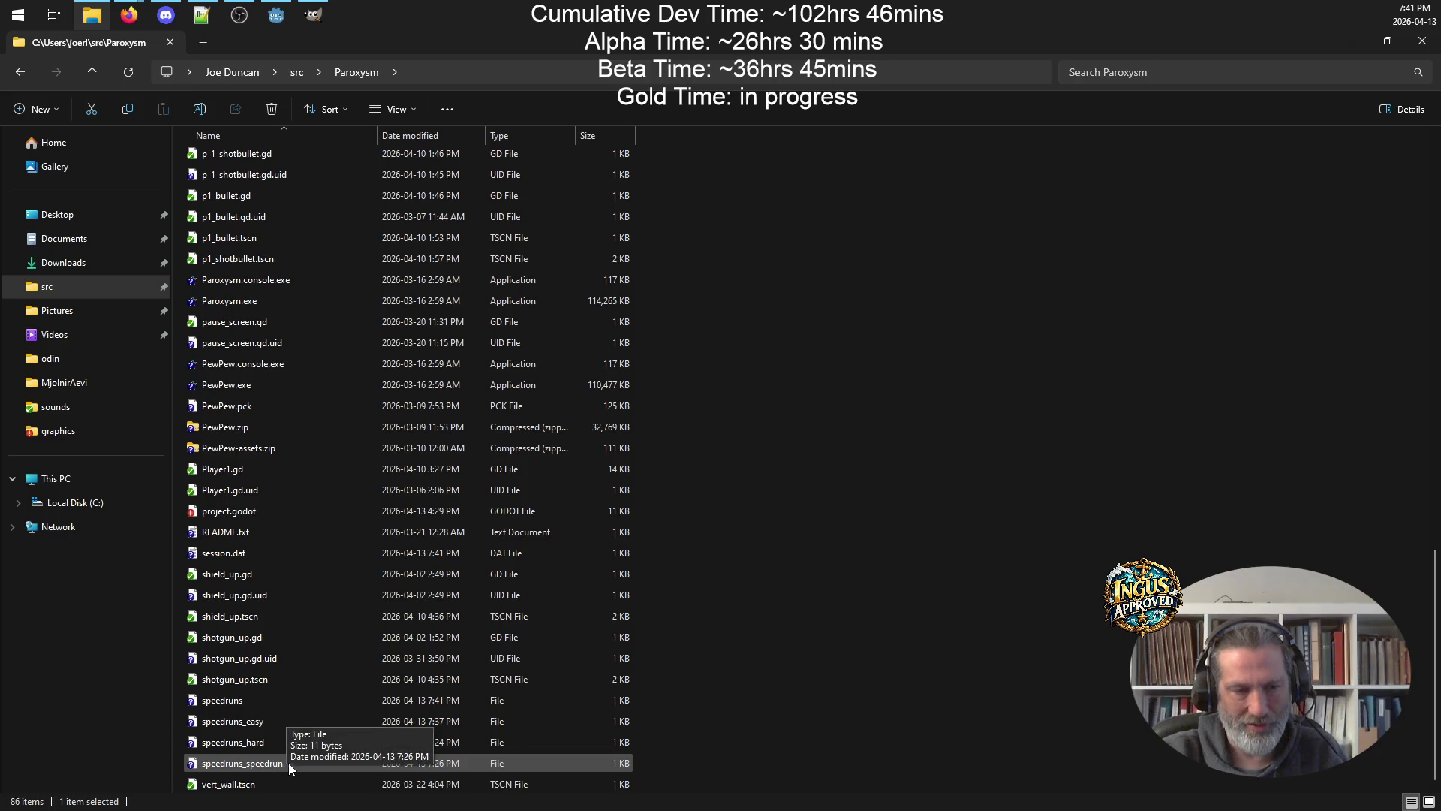
pyautogui.scroll(10, 312, 713)
pyautogui.scroll(8, 318, 660)
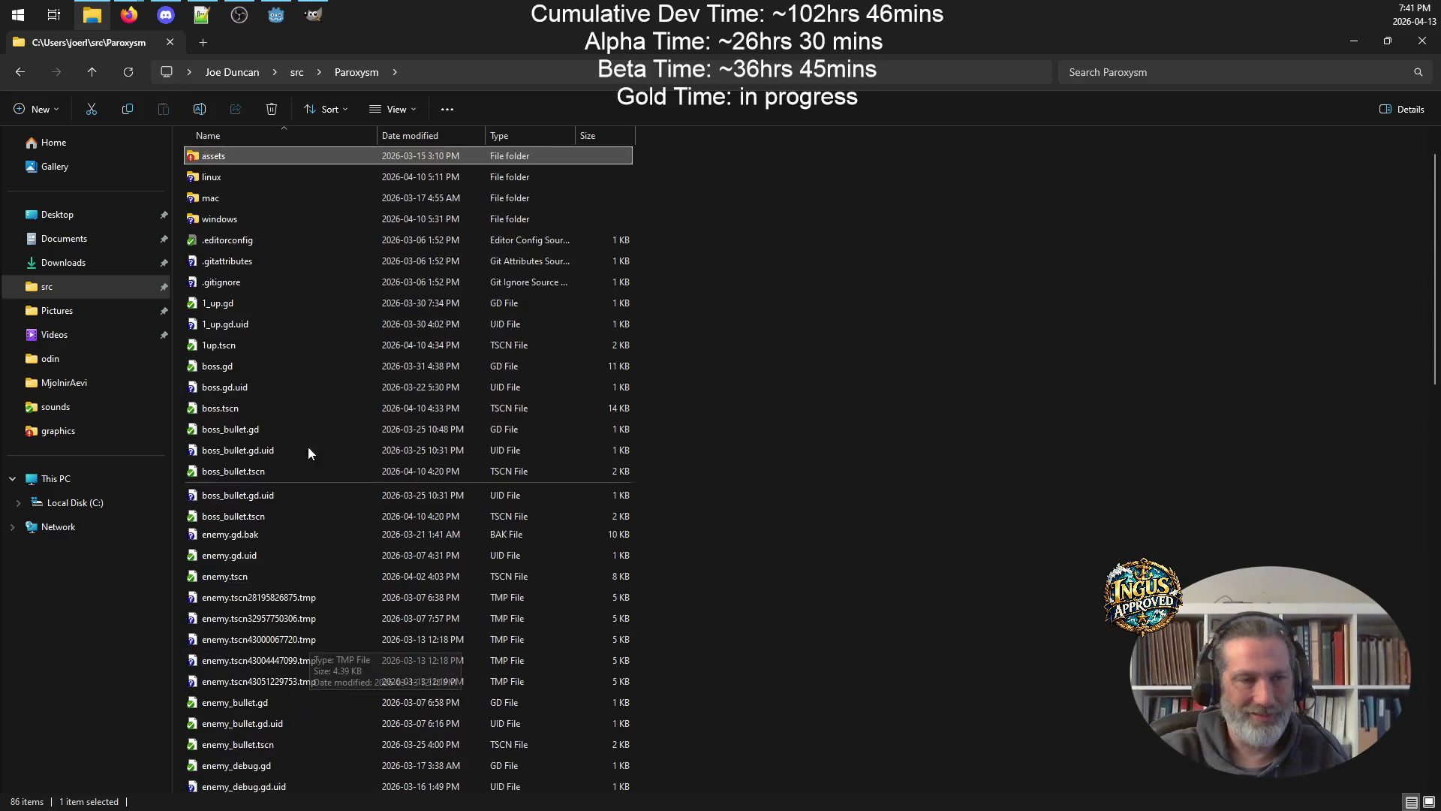
pyautogui.click(1390, 36)
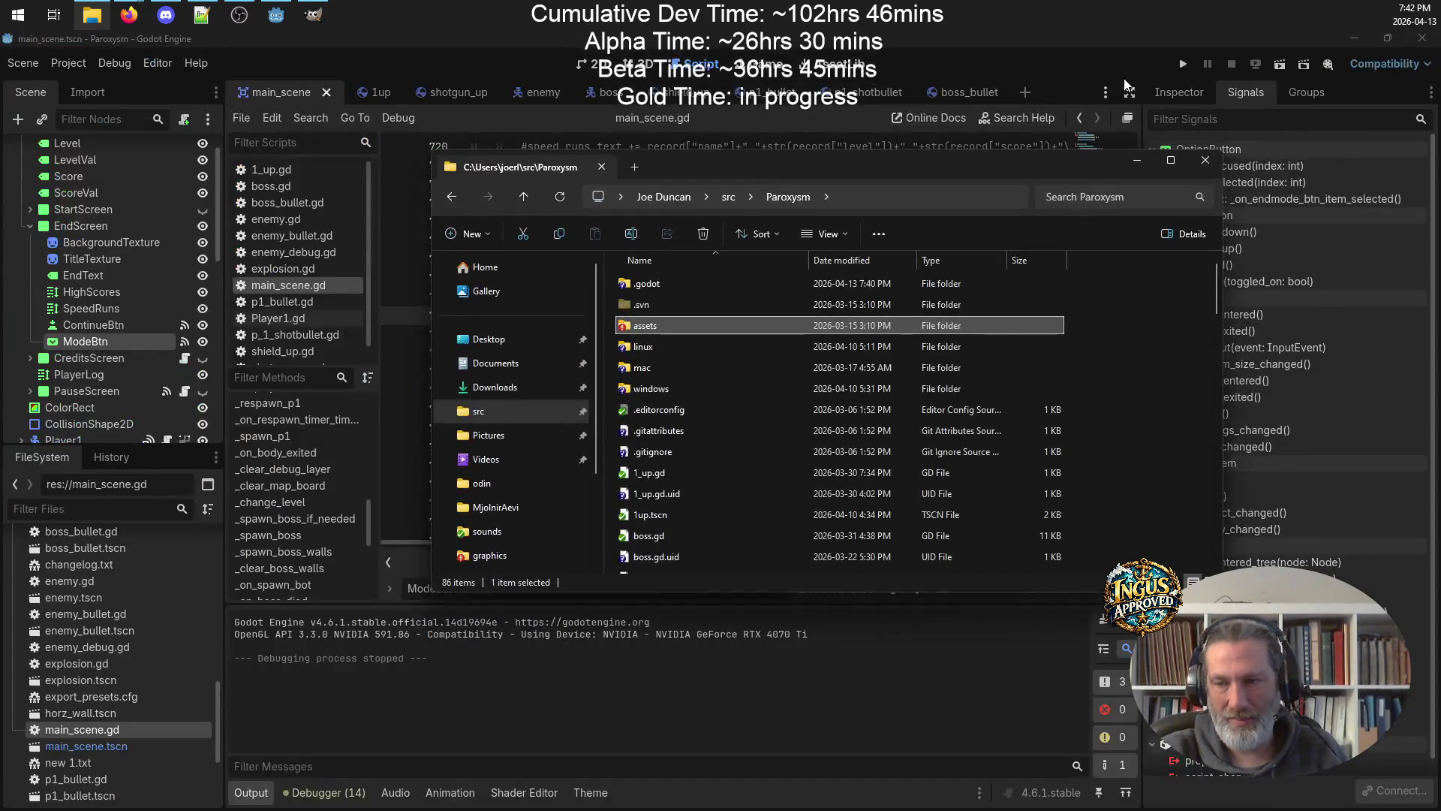
# Delete line 729 '#$UI/EndScreen/ModeBtn.disabled = true' from main_scene.gd and save.
pyautogui.click(914, 109)
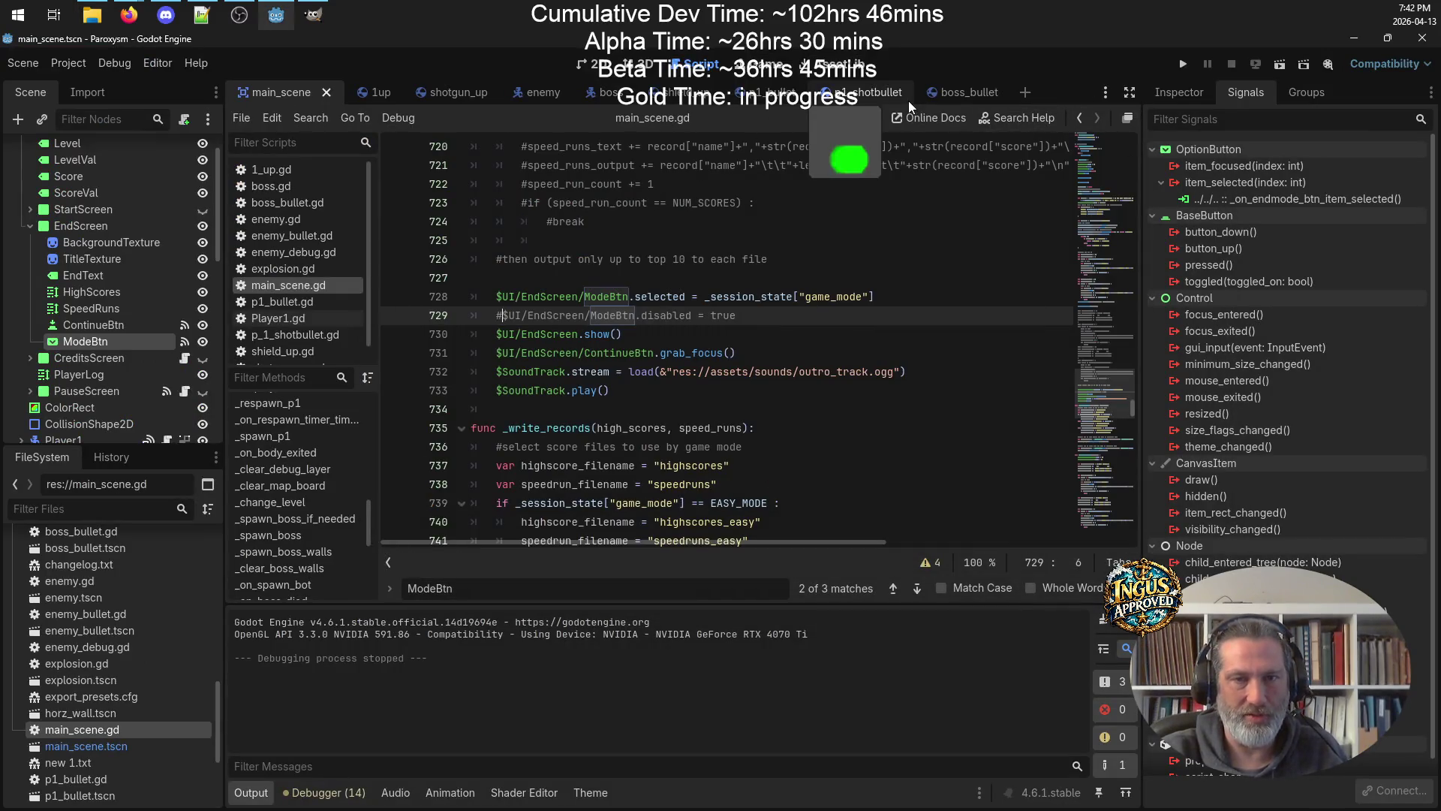
pyautogui.hotkey('alt', 'Tab')
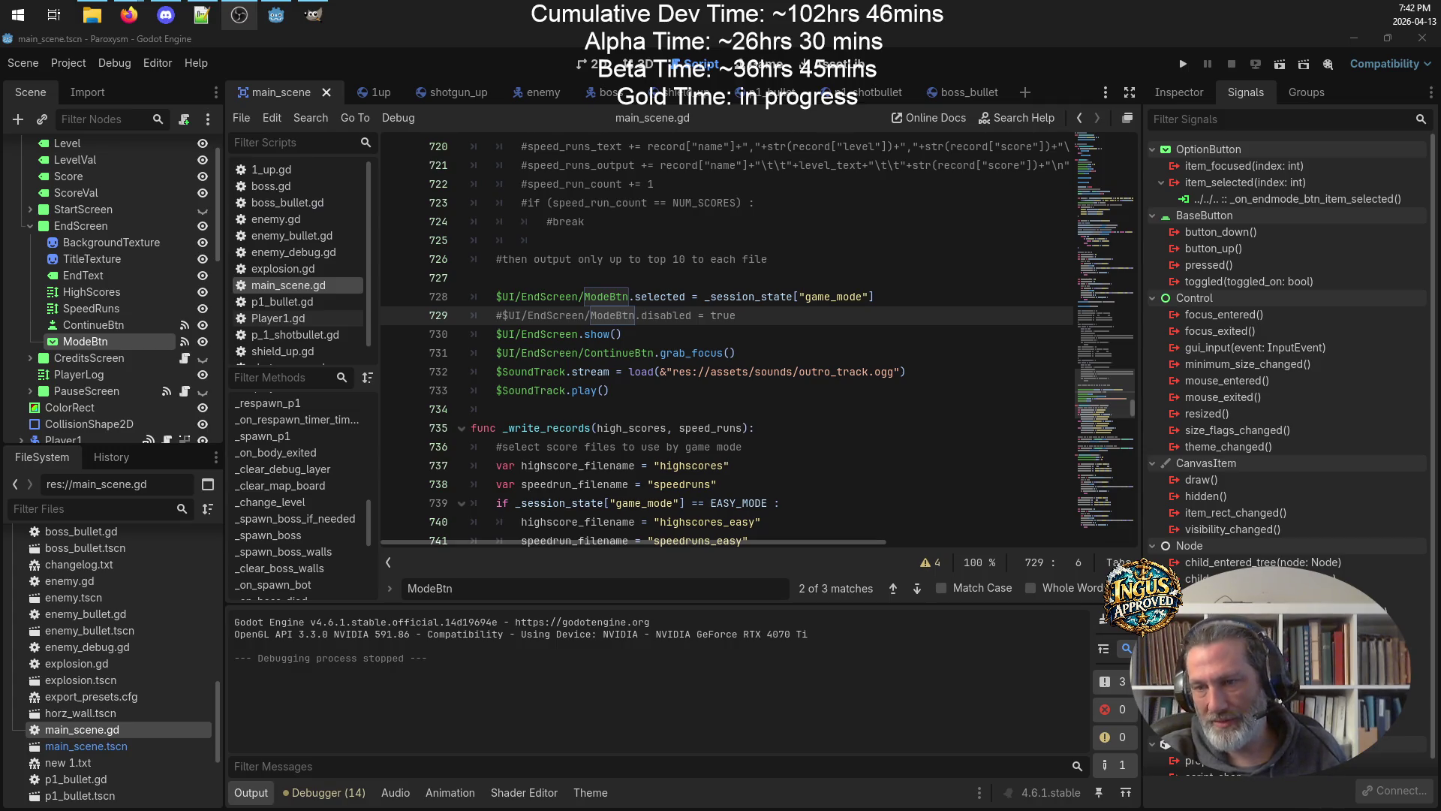
pyautogui.hotkey('alt', 'Tab')
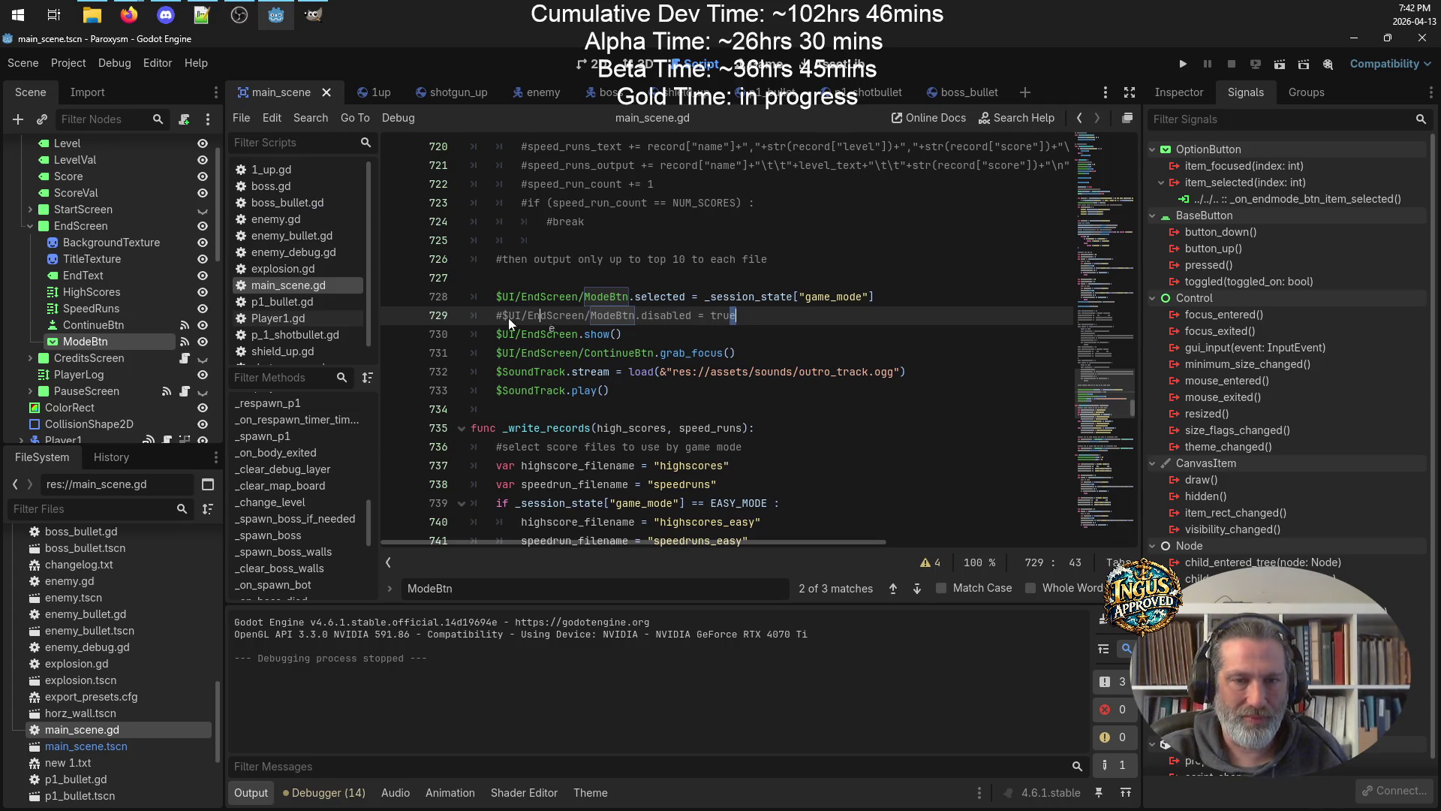
pyautogui.click(760, 325)
pyautogui.moveTo(757, 316); pyautogui.dragTo(461, 318)
pyautogui.press('BackSpace')
pyautogui.press('BackSpace')
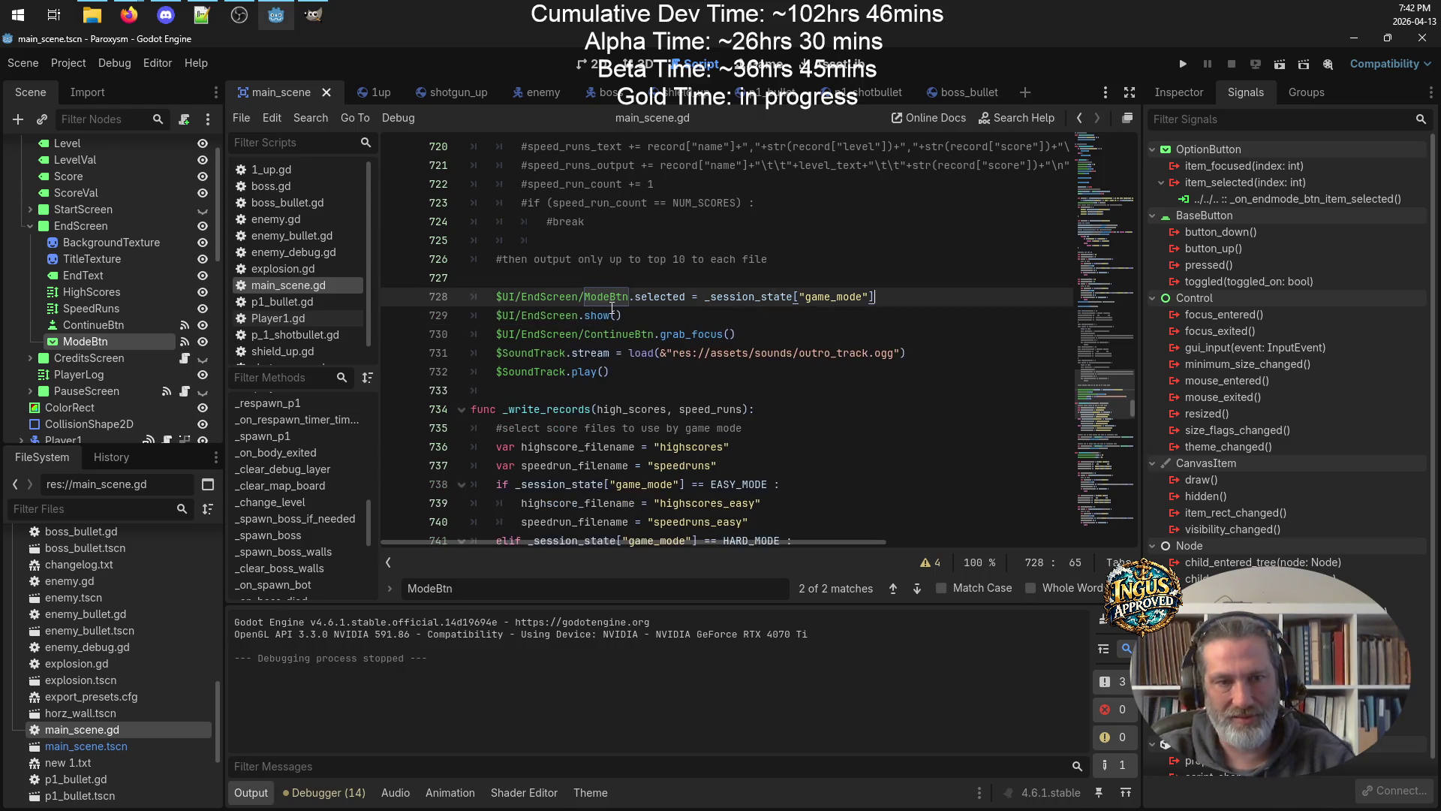
pyautogui.hotkey('ctrl', 's')
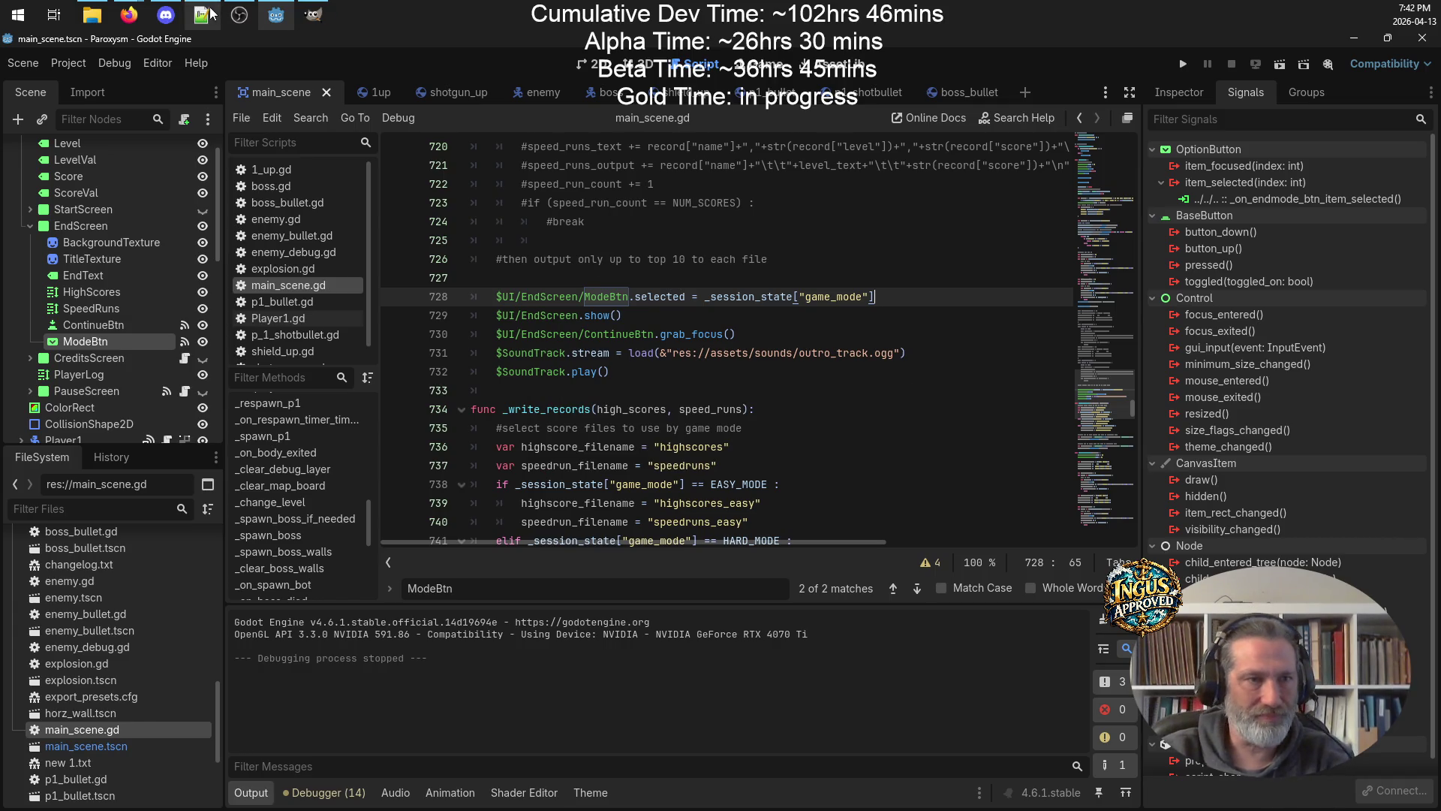
pyautogui.click(210, 14)
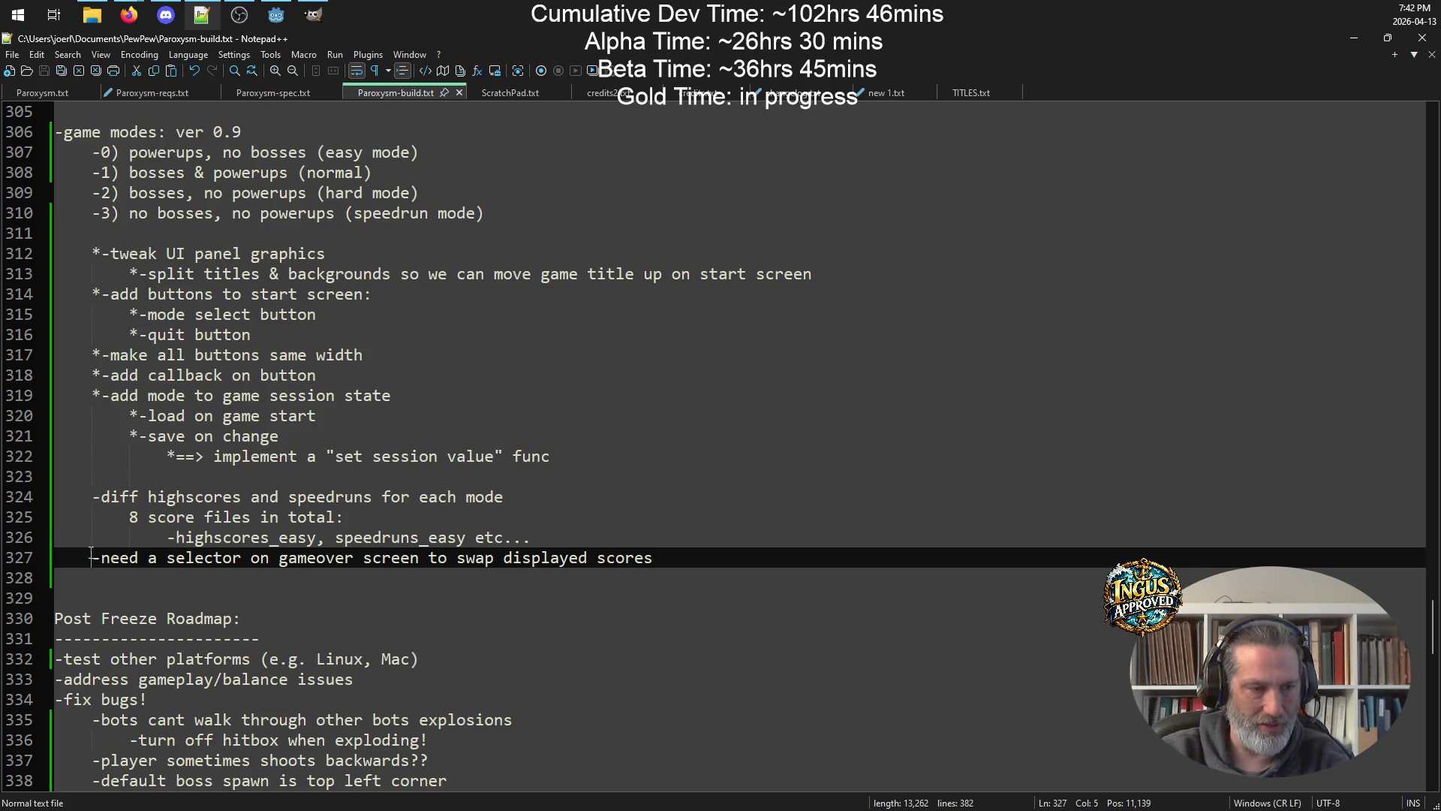
# Star the -diff highscores and Game Over selector tasks as done, remove the blank line, and save.
pyautogui.click(89, 499)
pyautogui.write('*')
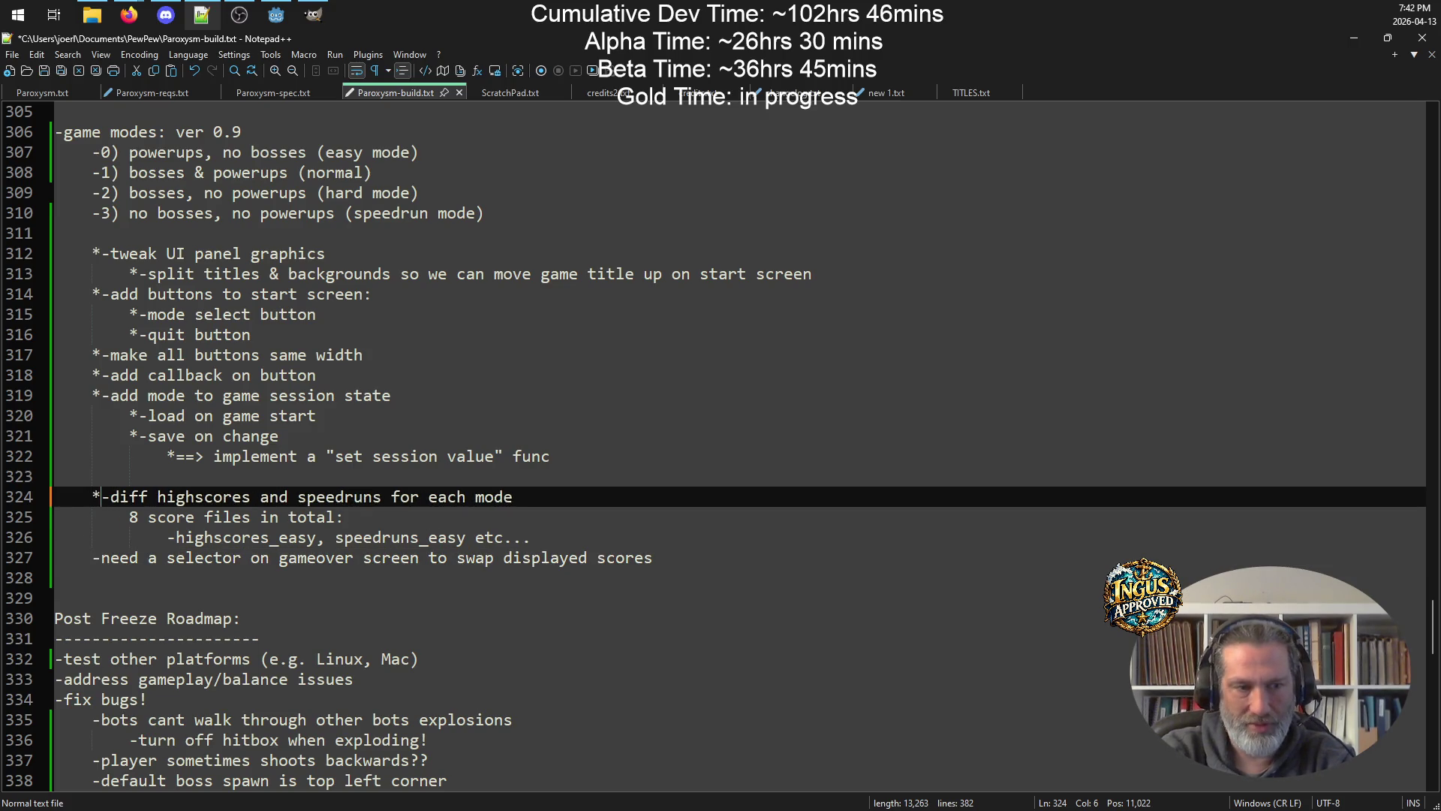
pyautogui.press('Up')
pyautogui.press('BackSpace')
pyautogui.press('Down')
pyautogui.press('Down')
pyautogui.press('Down')
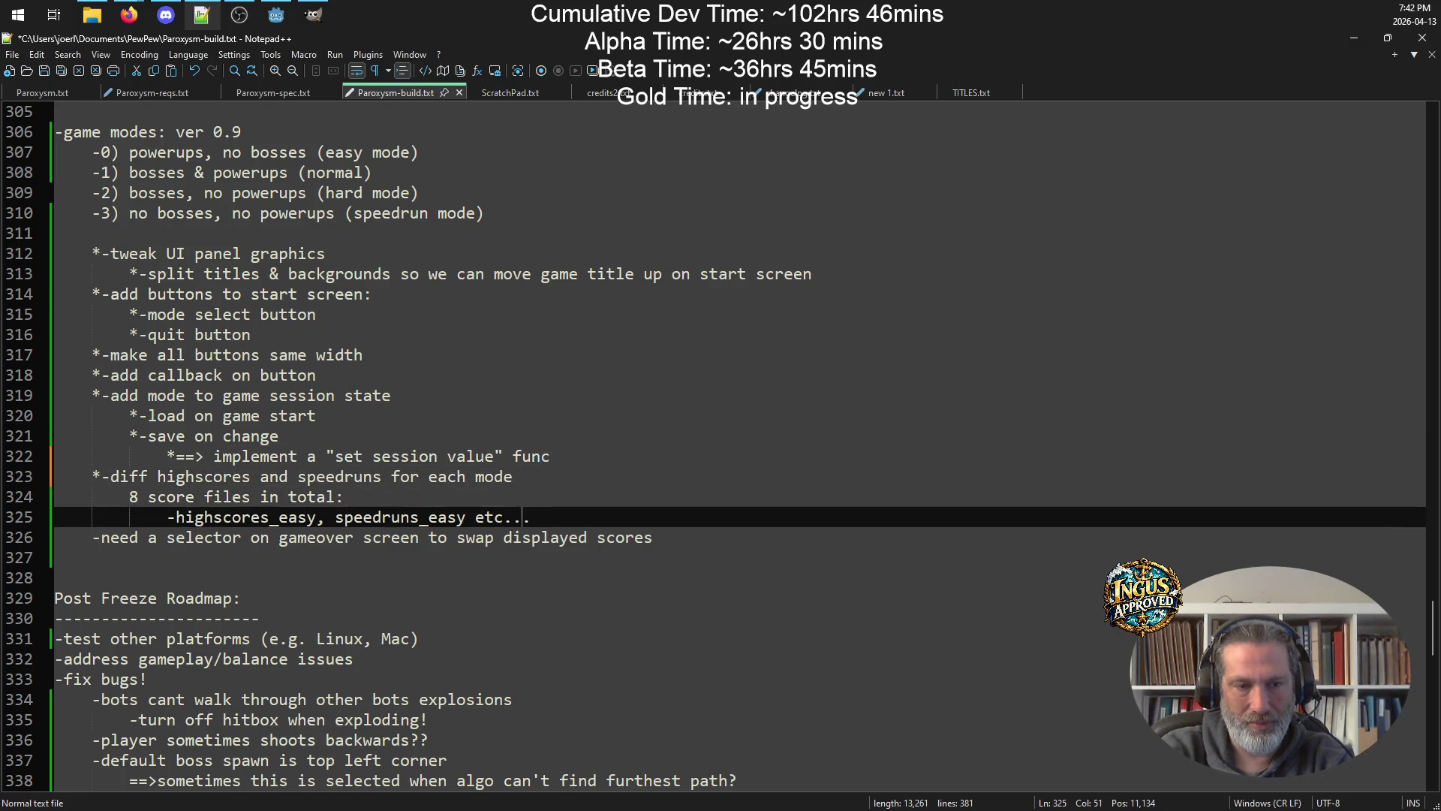
pyautogui.press('Down')
pyautogui.press('Home')
pyautogui.write('*')
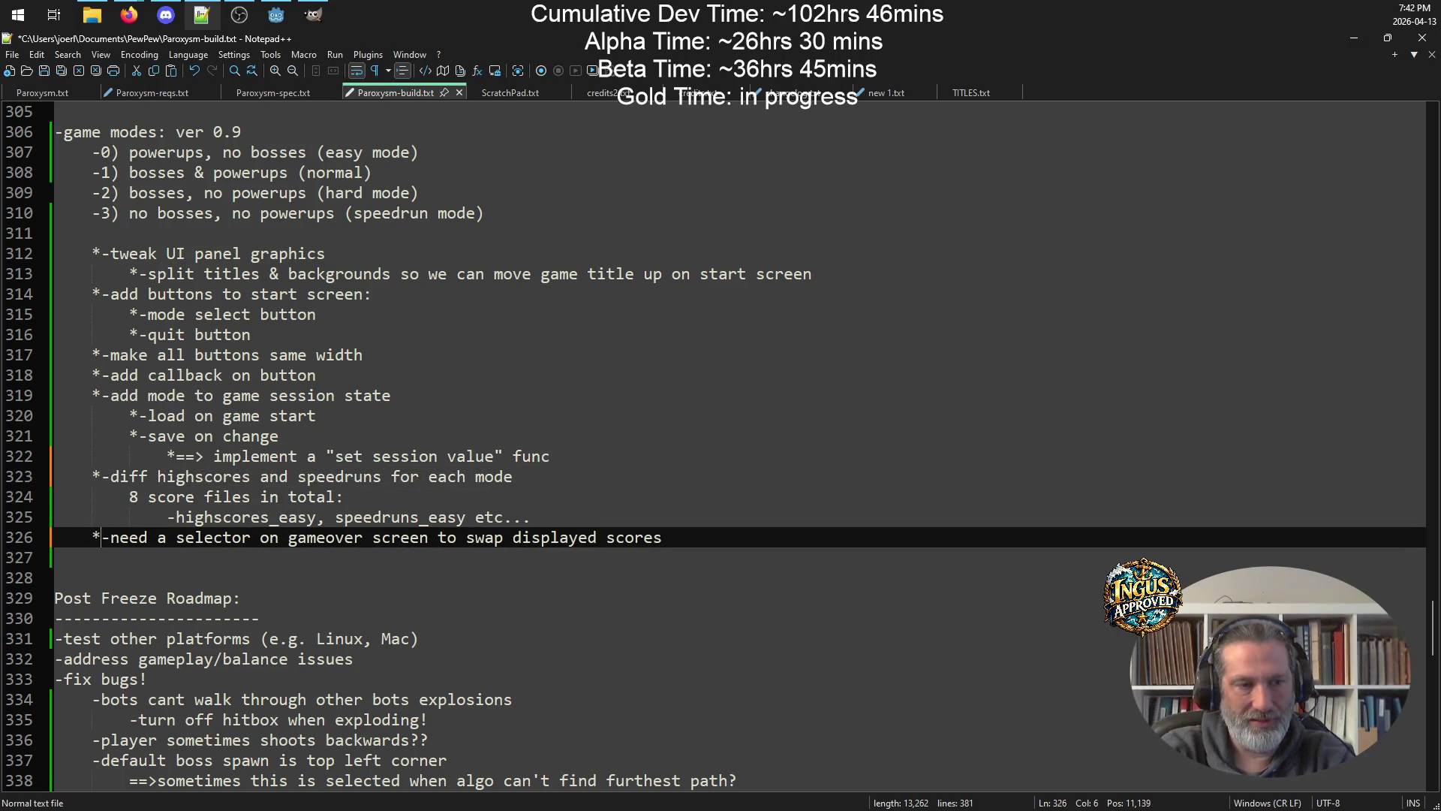
pyautogui.hotkey('ctrl', 's')
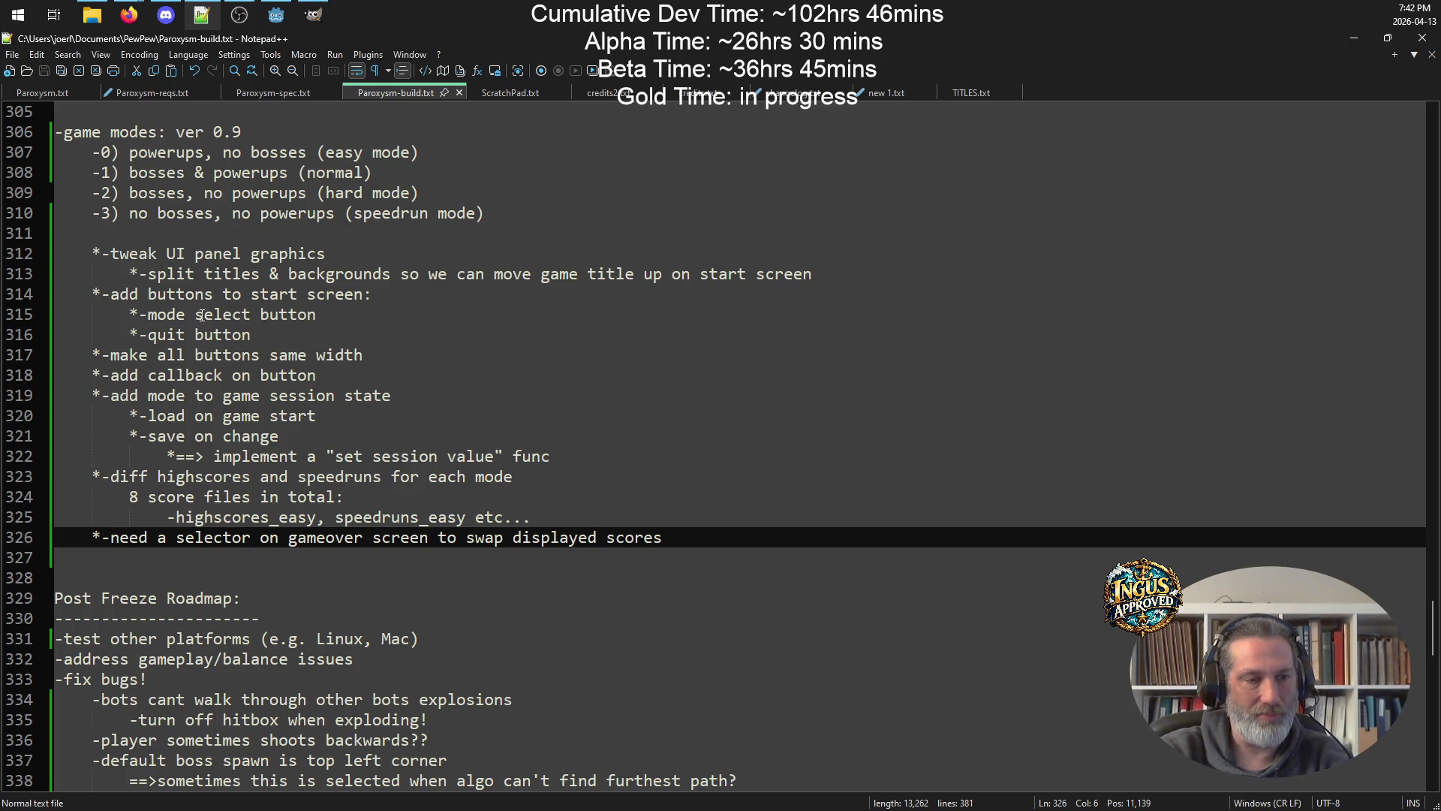
# Delete the empty line 311 in Paroxysm-build.txt.
pyautogui.click(263, 234)
pyautogui.press('BackSpace')
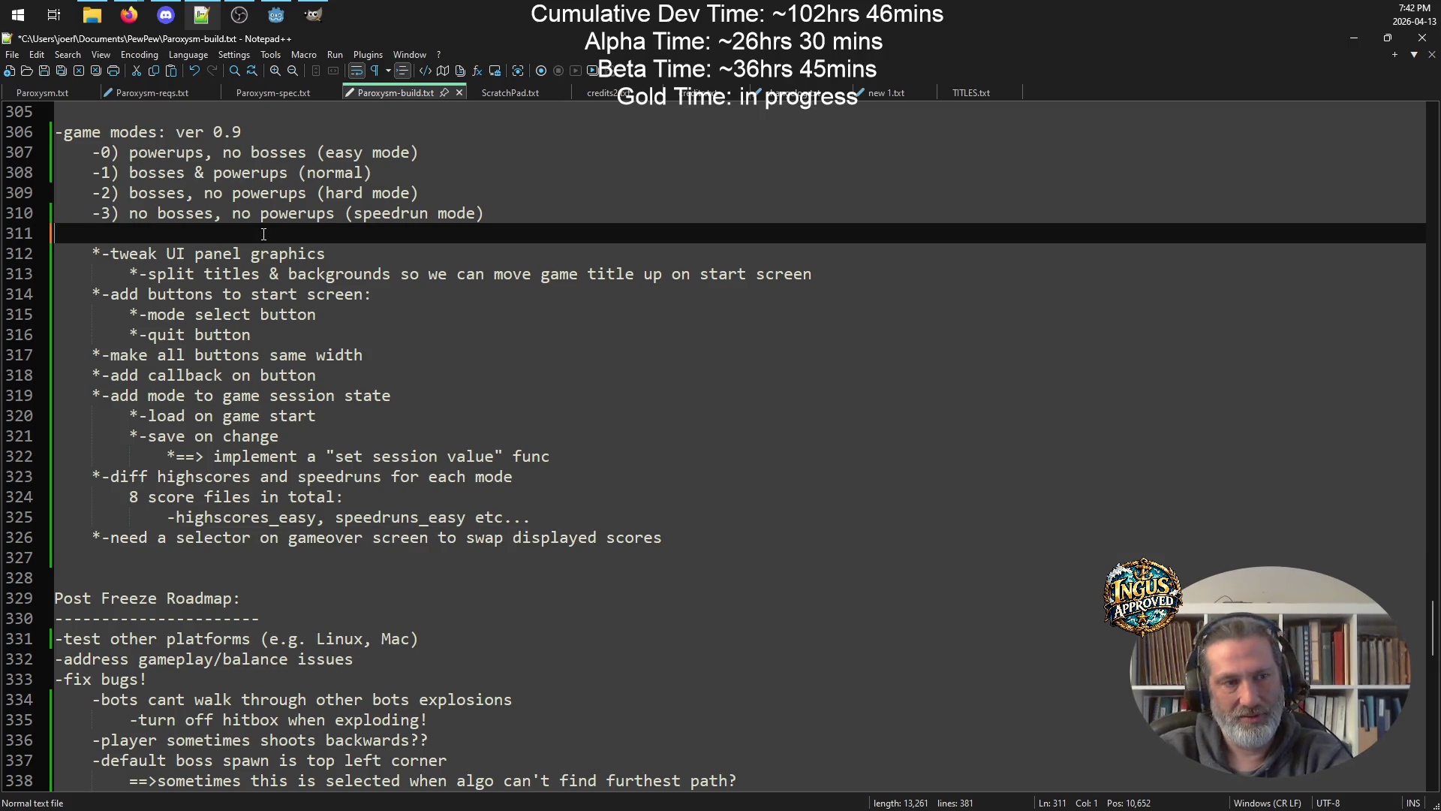
pyautogui.press('BackSpace')
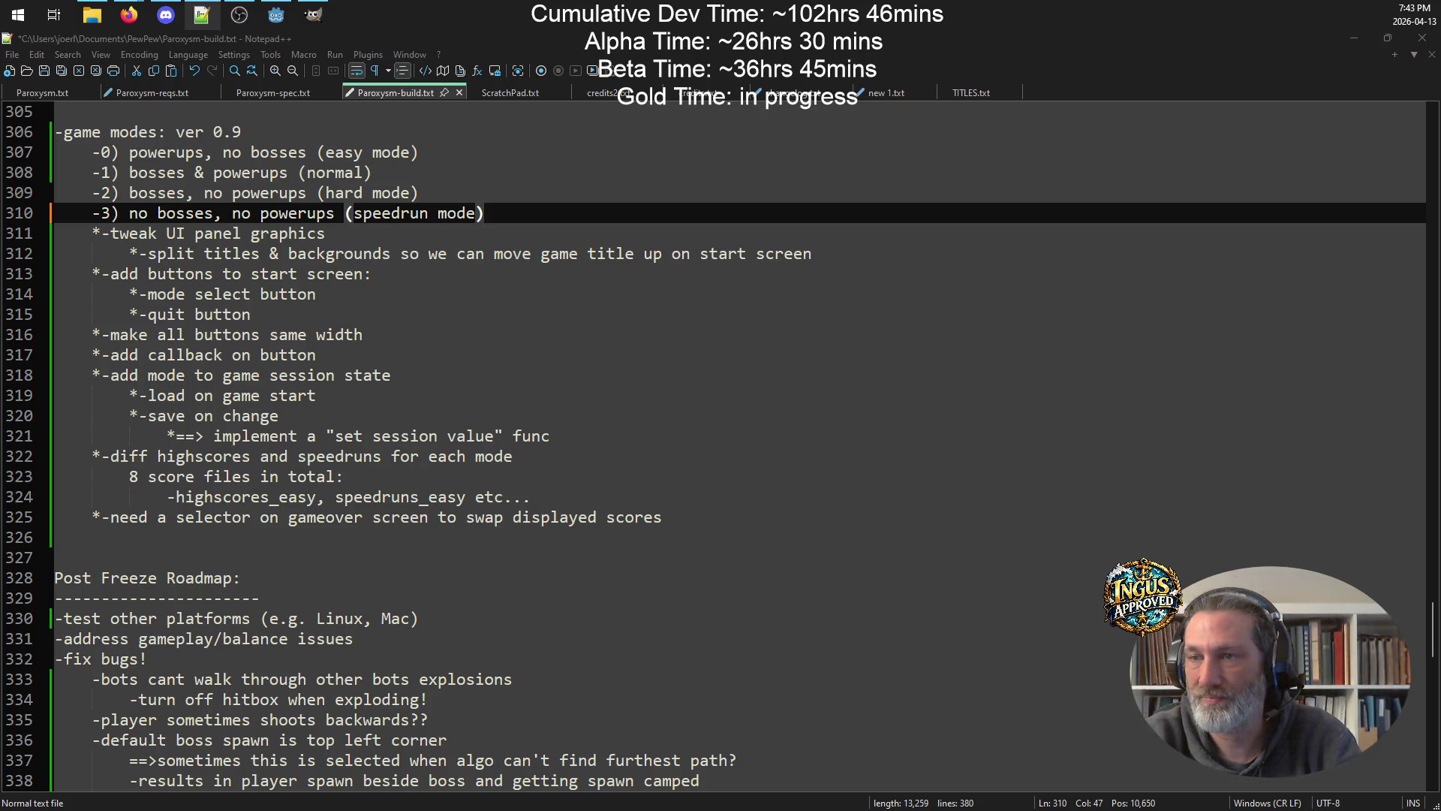
pyautogui.moveTo(1440, 225); pyautogui.dragTo(655, 226)
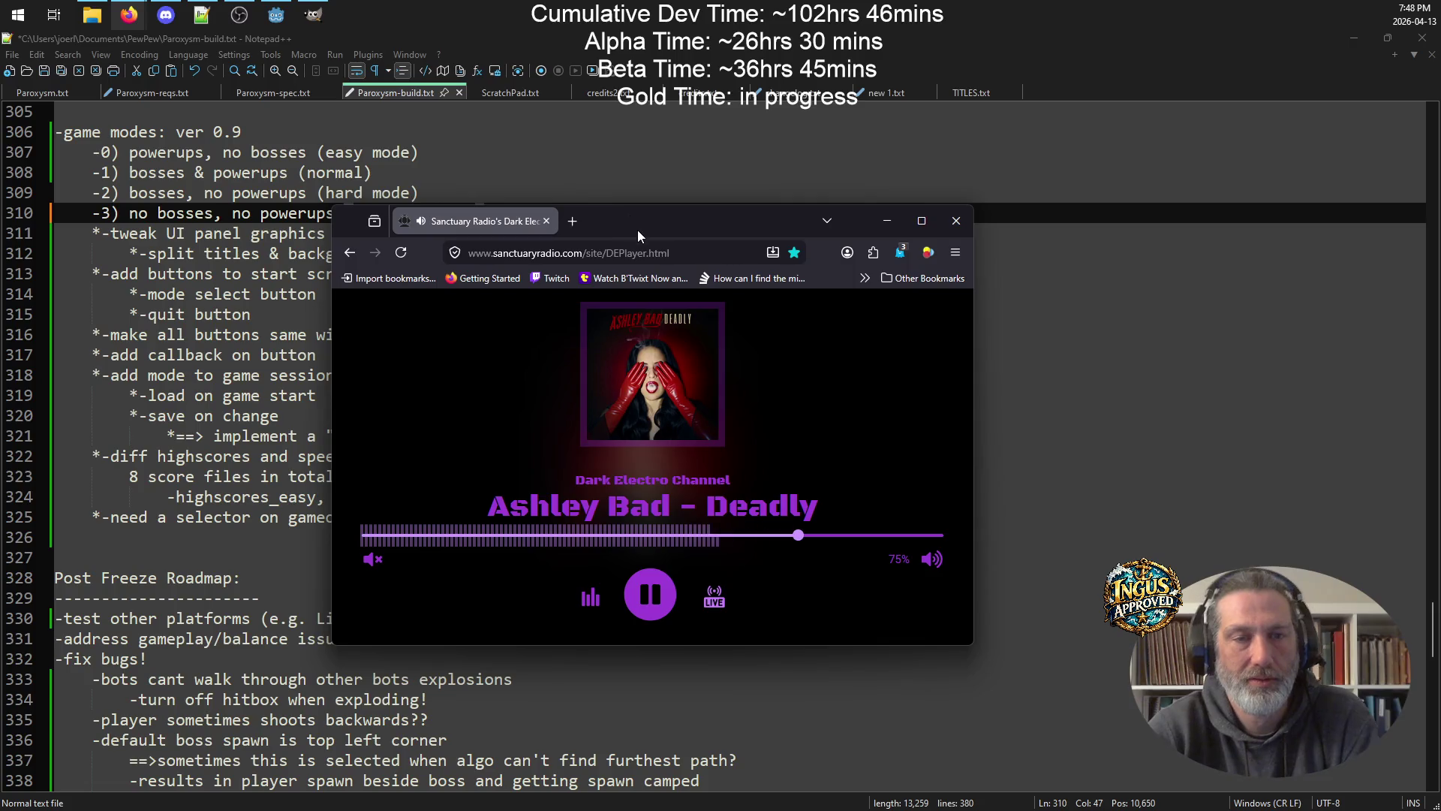
# Leave the radio player and return to Paroxysm-build.txt in Notepad++.
pyautogui.hotkey('alt', 'Tab')
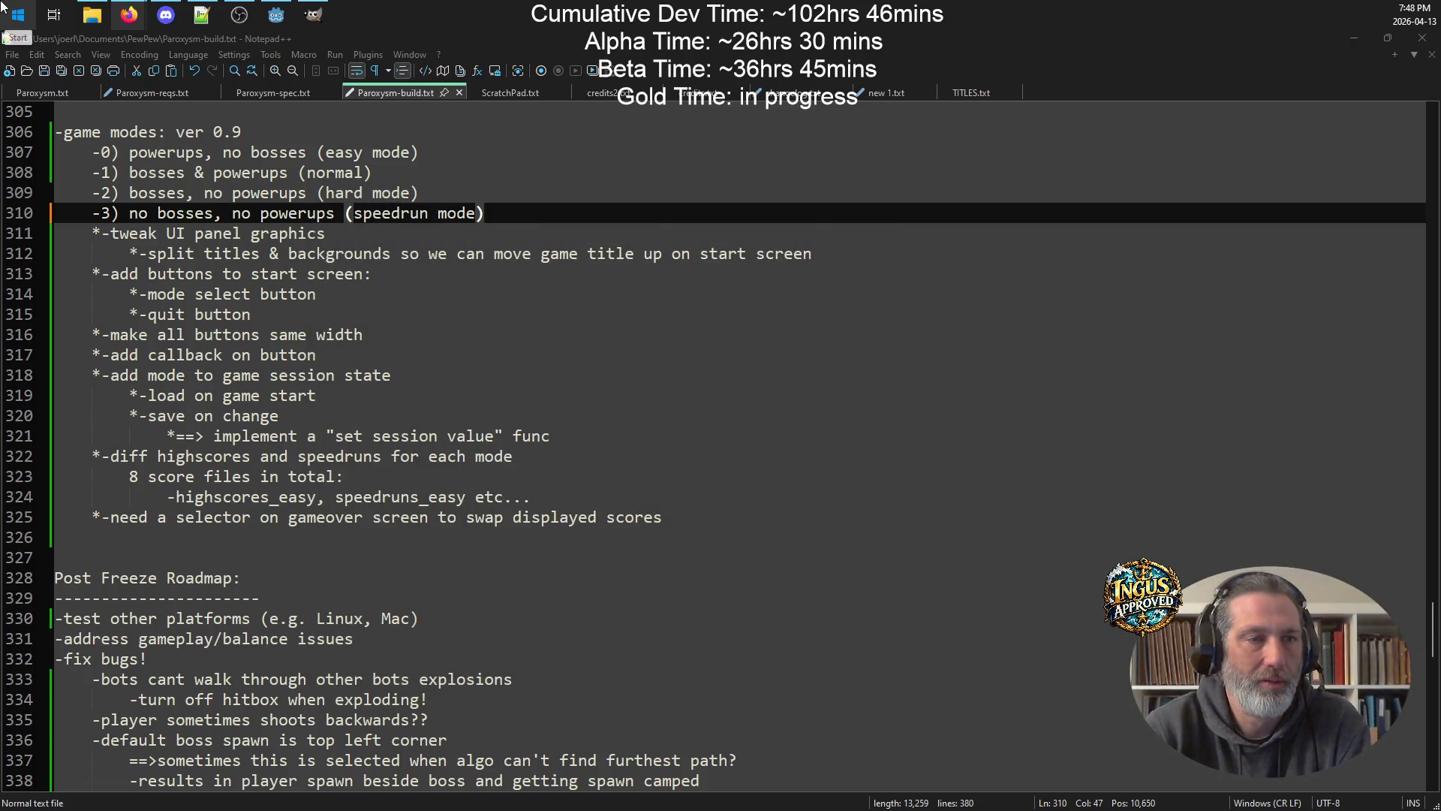
# In the 2D view of the main scene, make StartScreen visible and hide EndScreen.
pyautogui.click(276, 15)
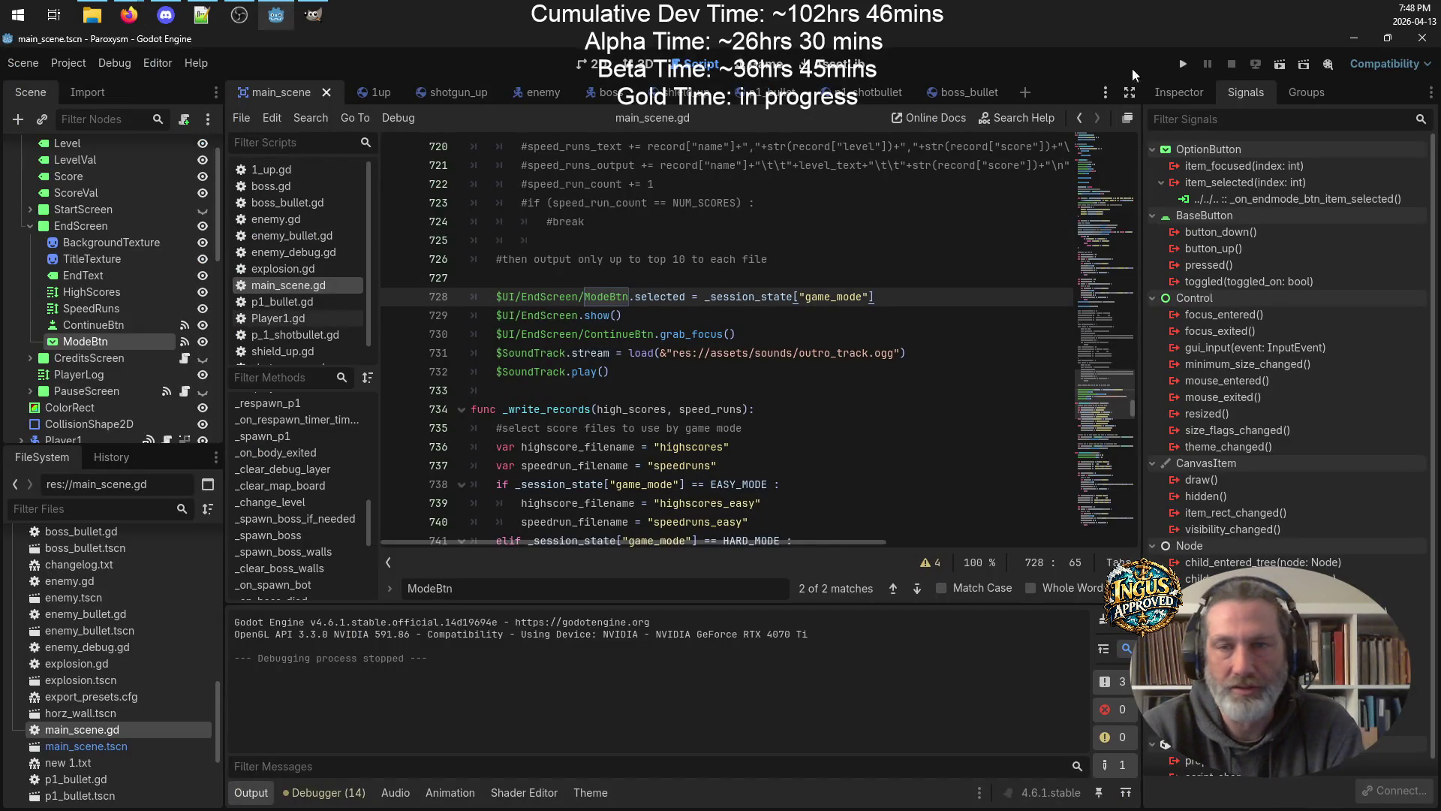
pyautogui.click(597, 64)
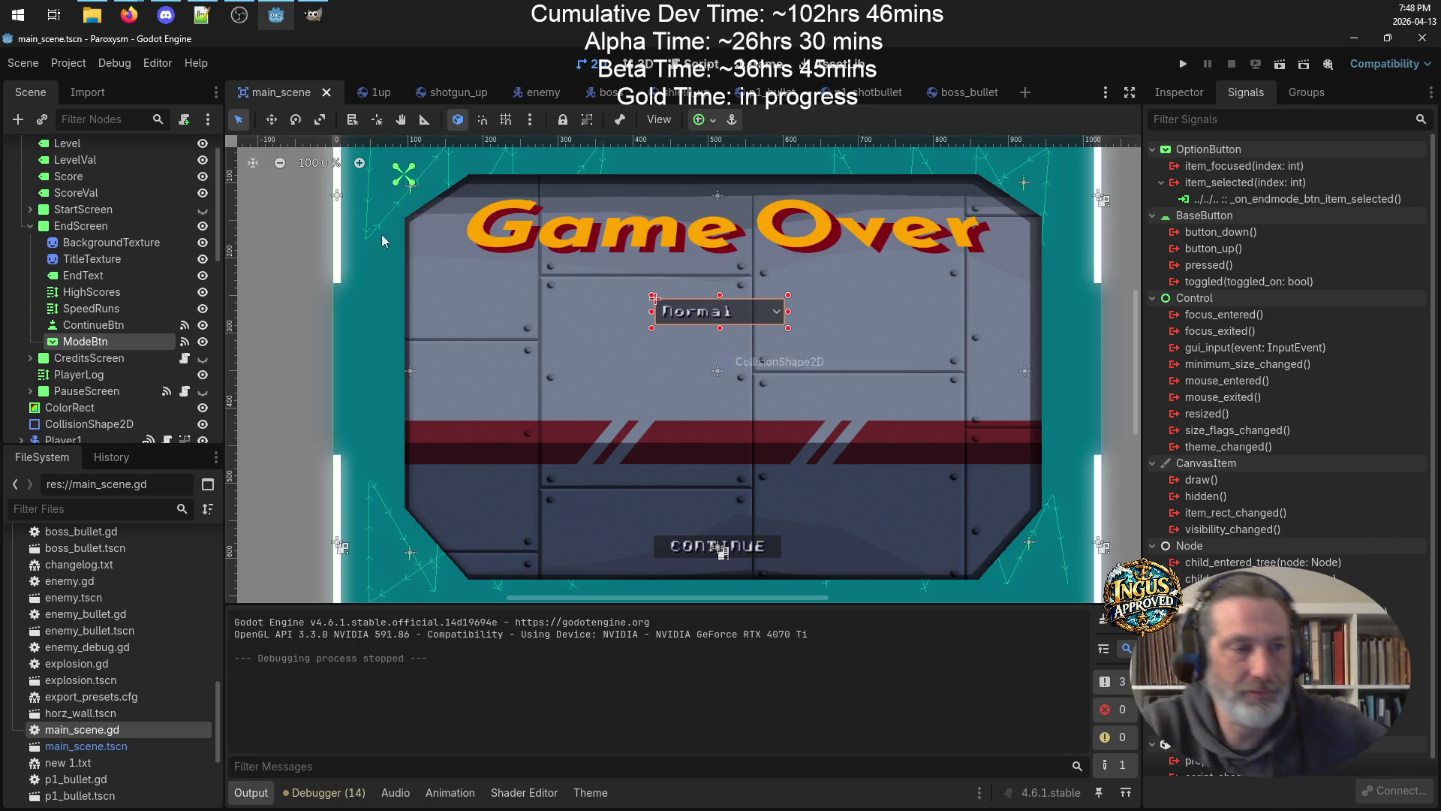
pyautogui.click(202, 209)
pyautogui.click(203, 226)
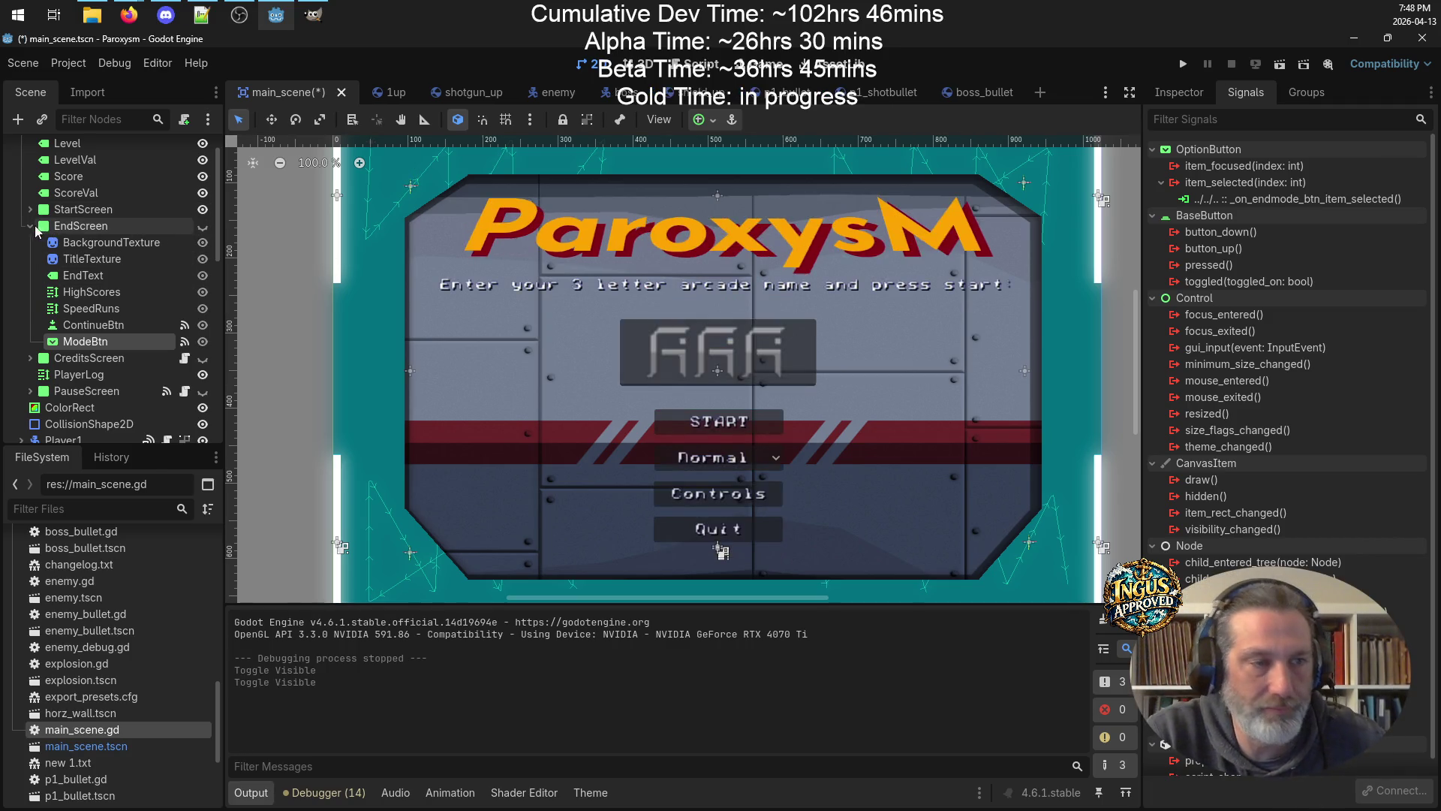
pyautogui.click(30, 226)
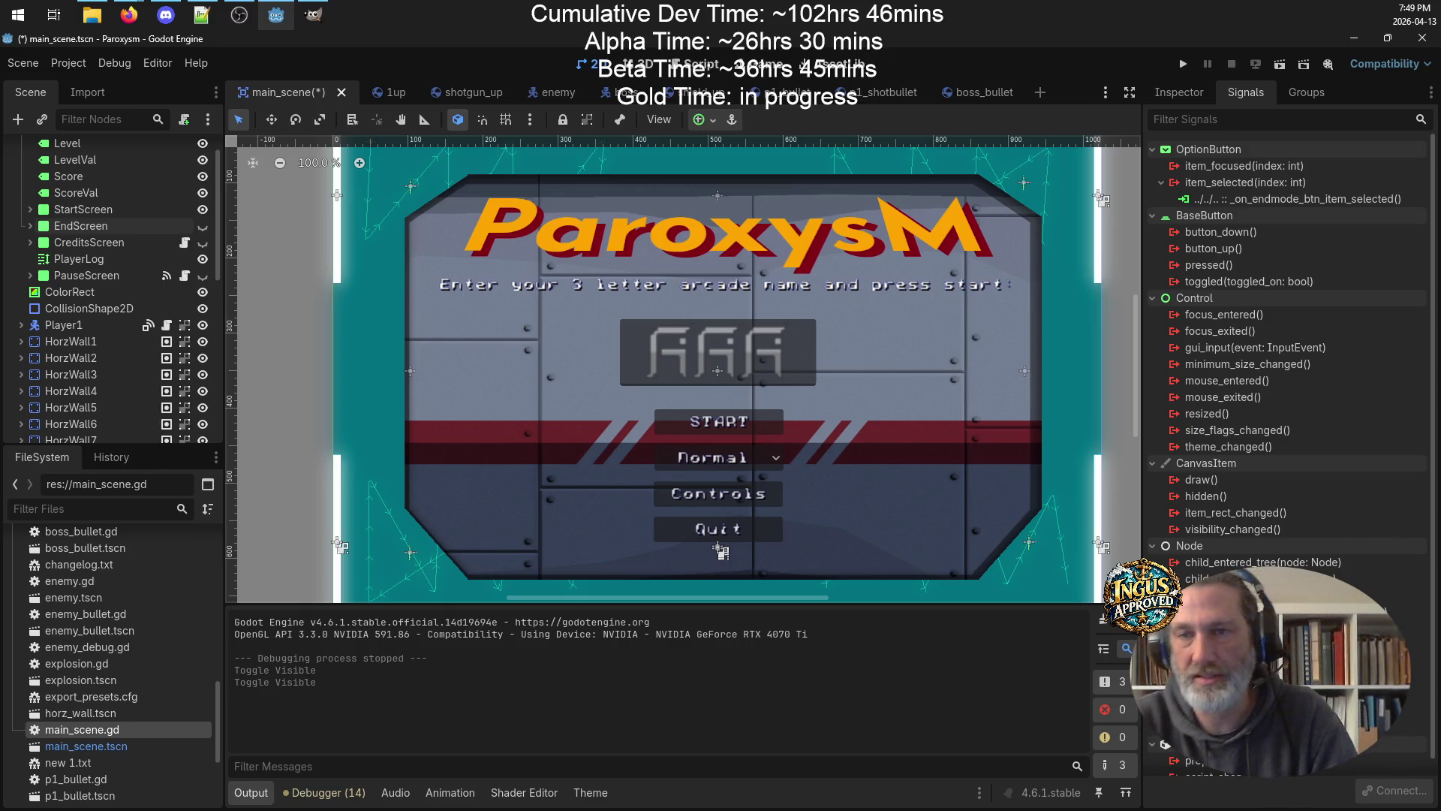
pyautogui.click(1179, 91)
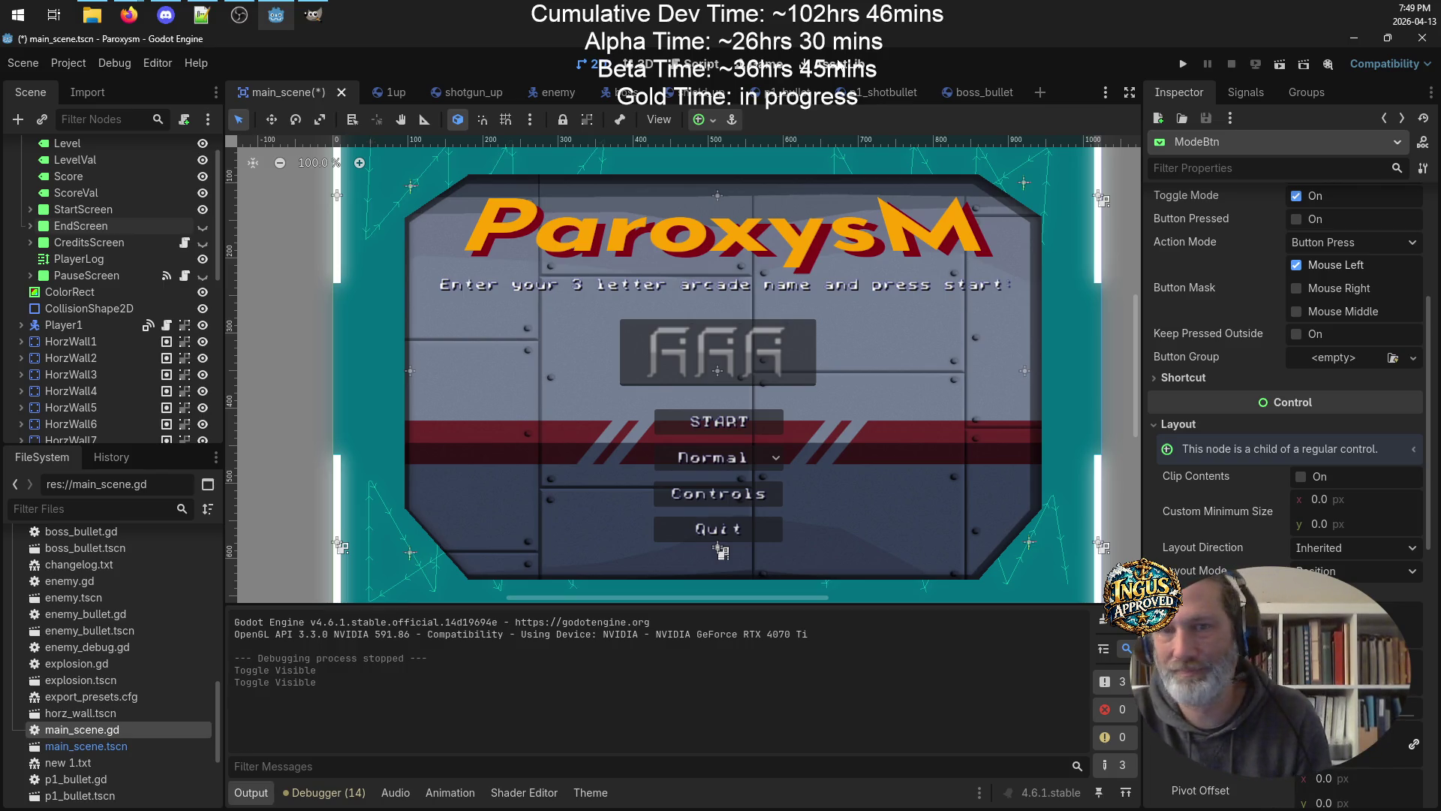
# Run the game to check the Easy/Normal/Hard/Speedrun mode list, then close it.
pyautogui.click(1184, 65)
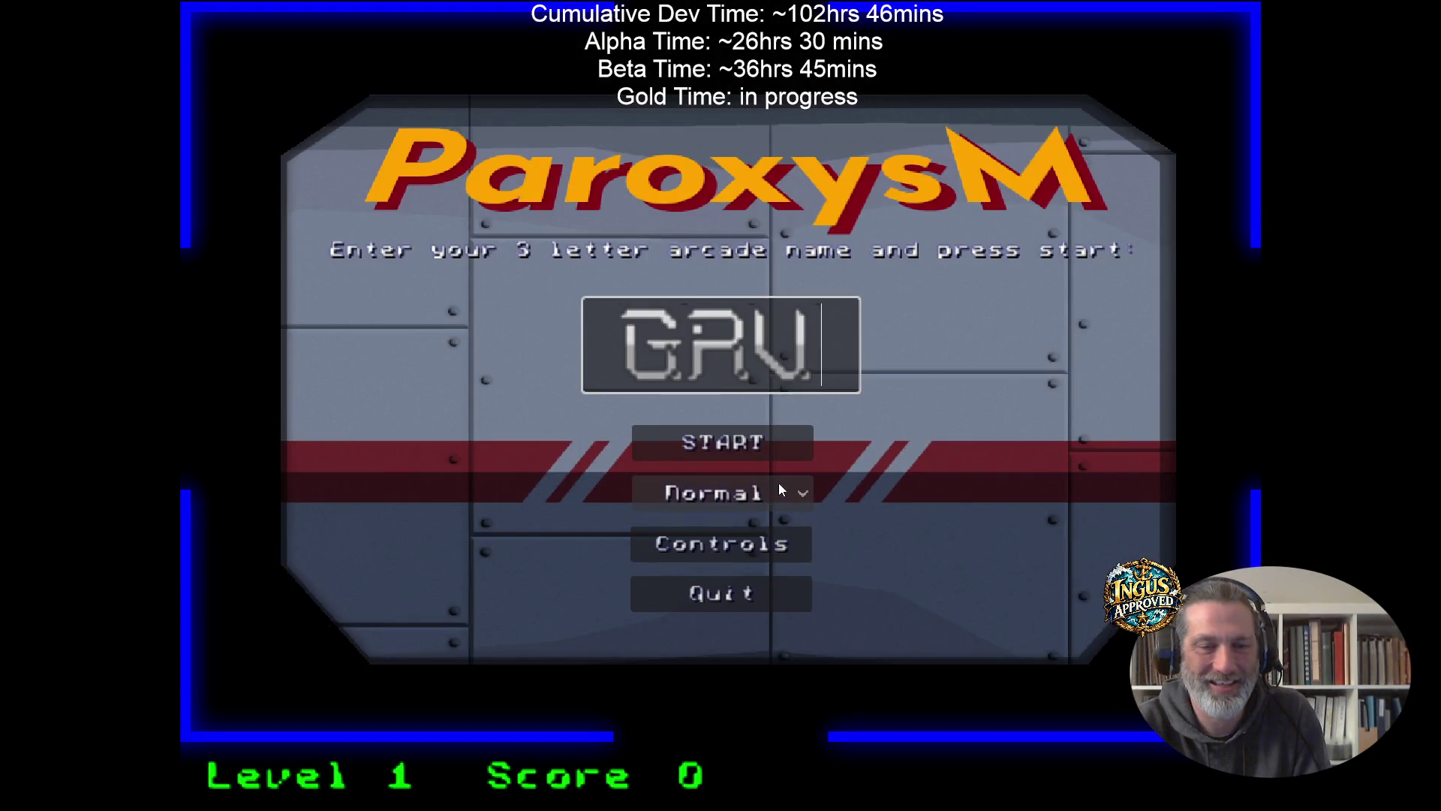
pyautogui.click(778, 488)
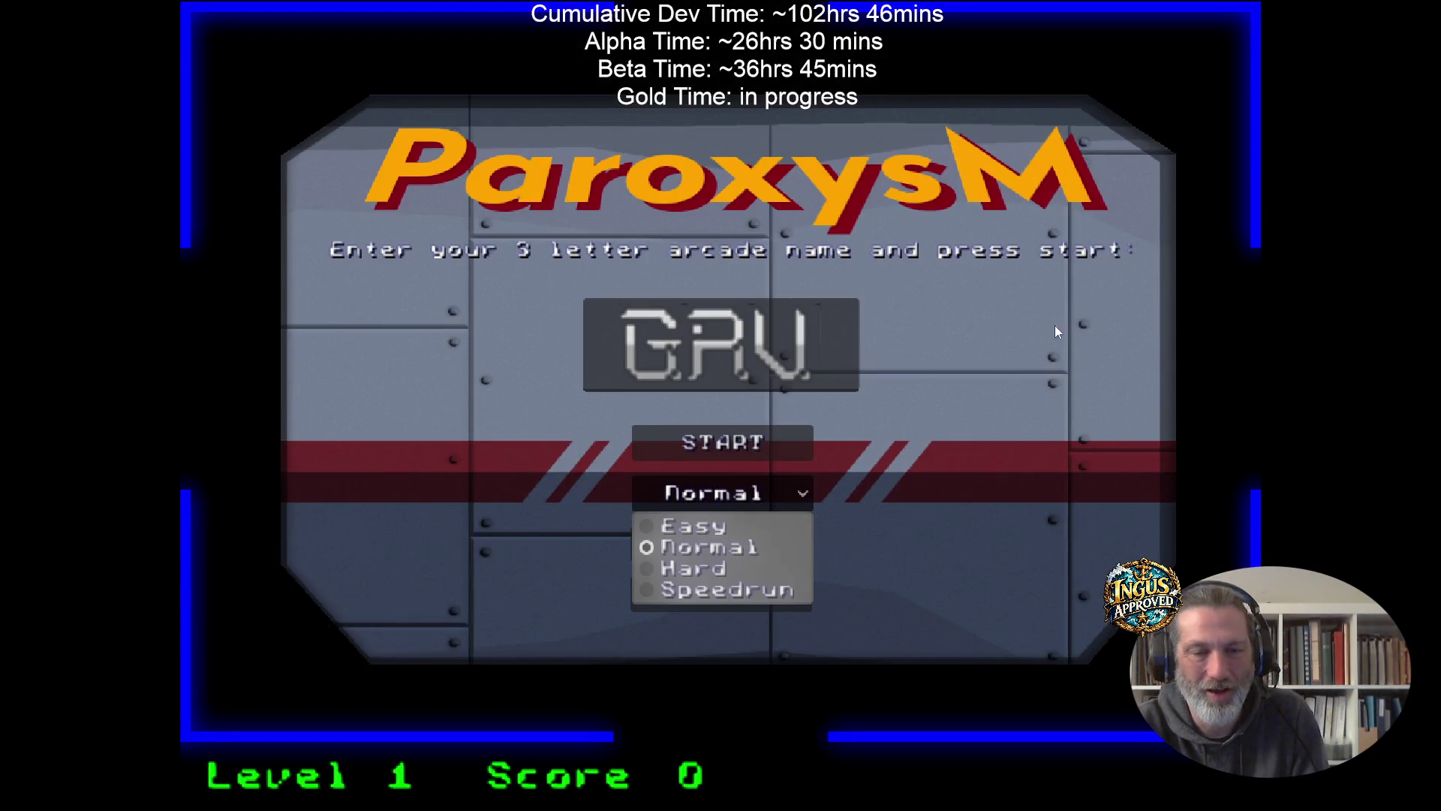
pyautogui.hotkey('alt', 'F4')
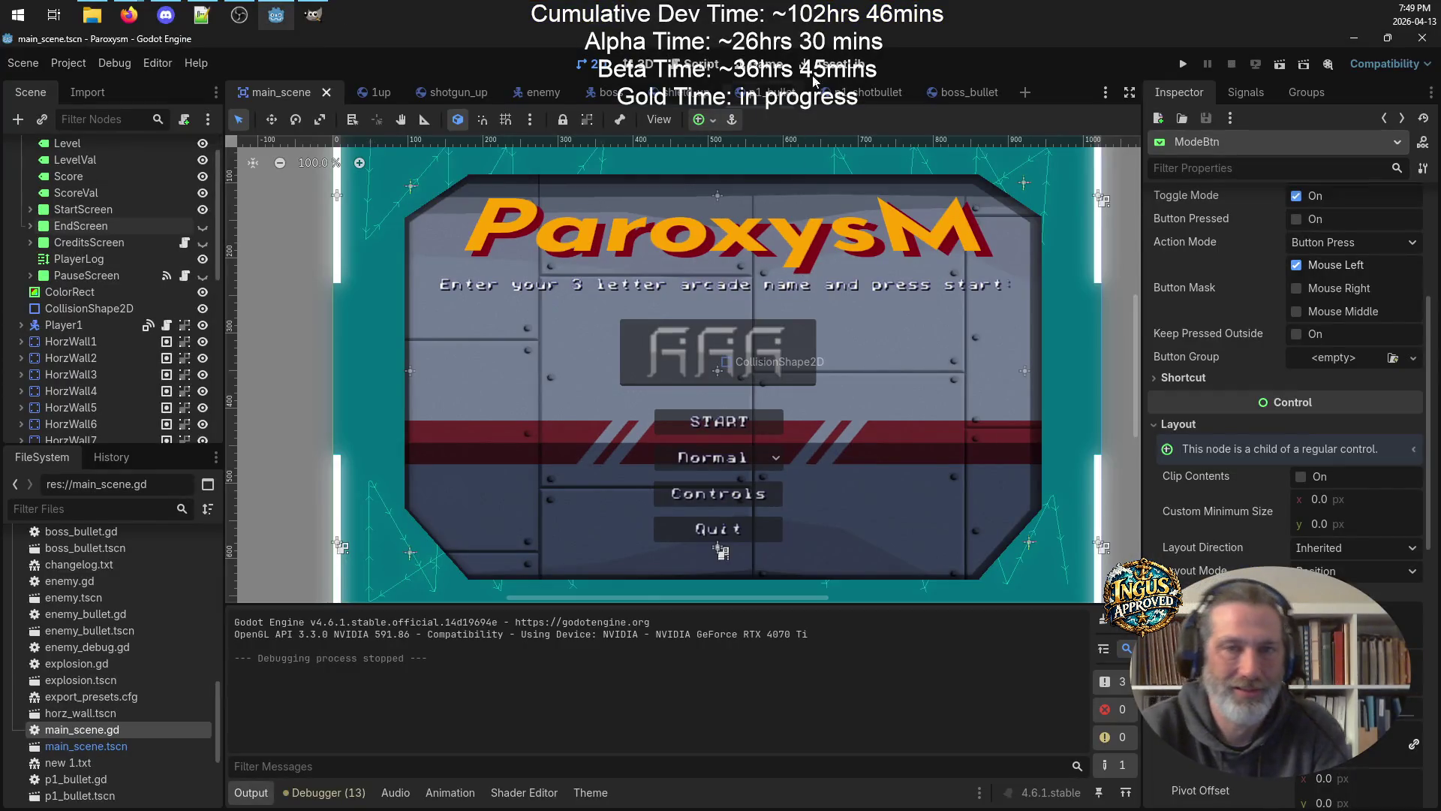
pyautogui.click(201, 14)
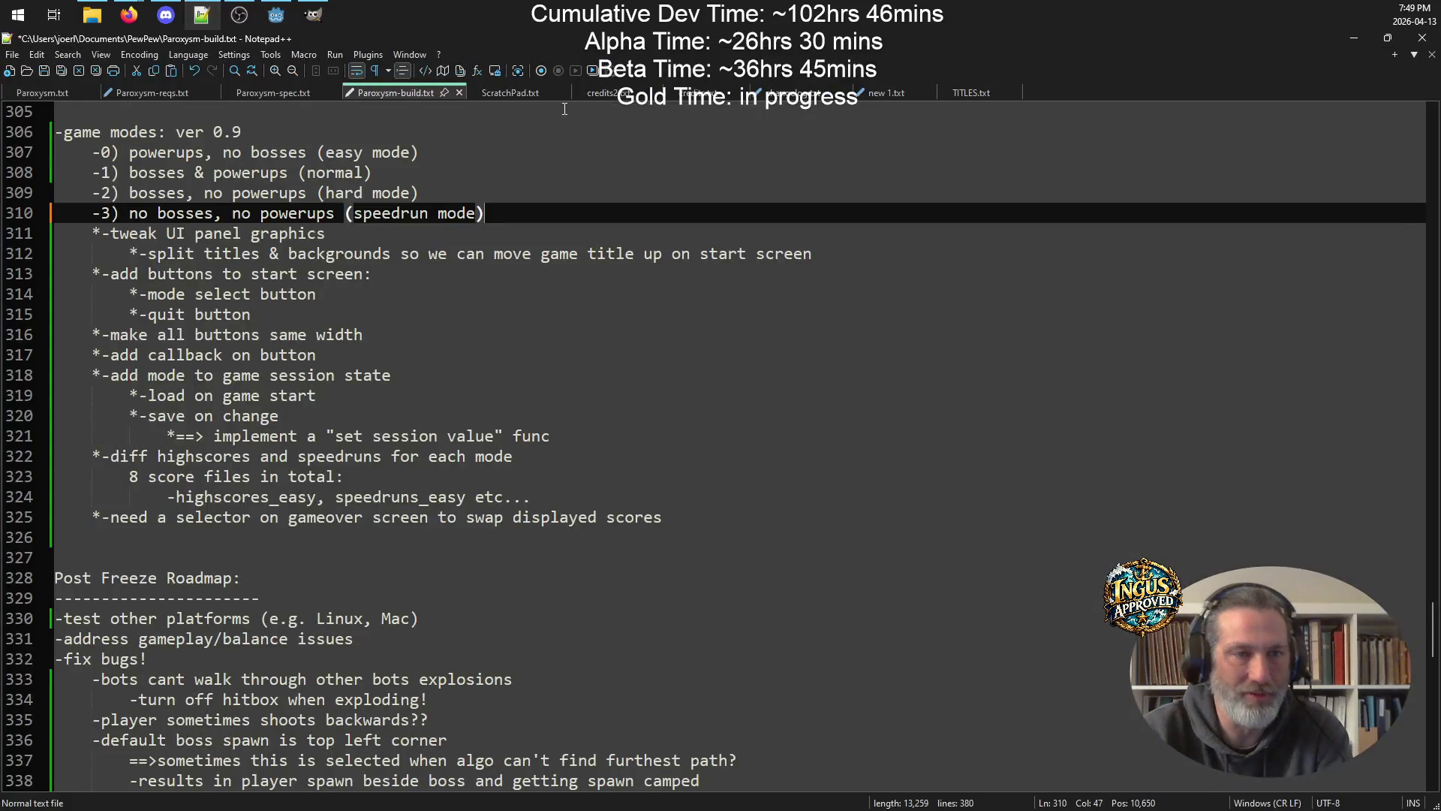
# Browse to src/Paroxysm and select highscores, highscores_easy, highscores_hard and highscores_speedrun.
pyautogui.click(26, 71)
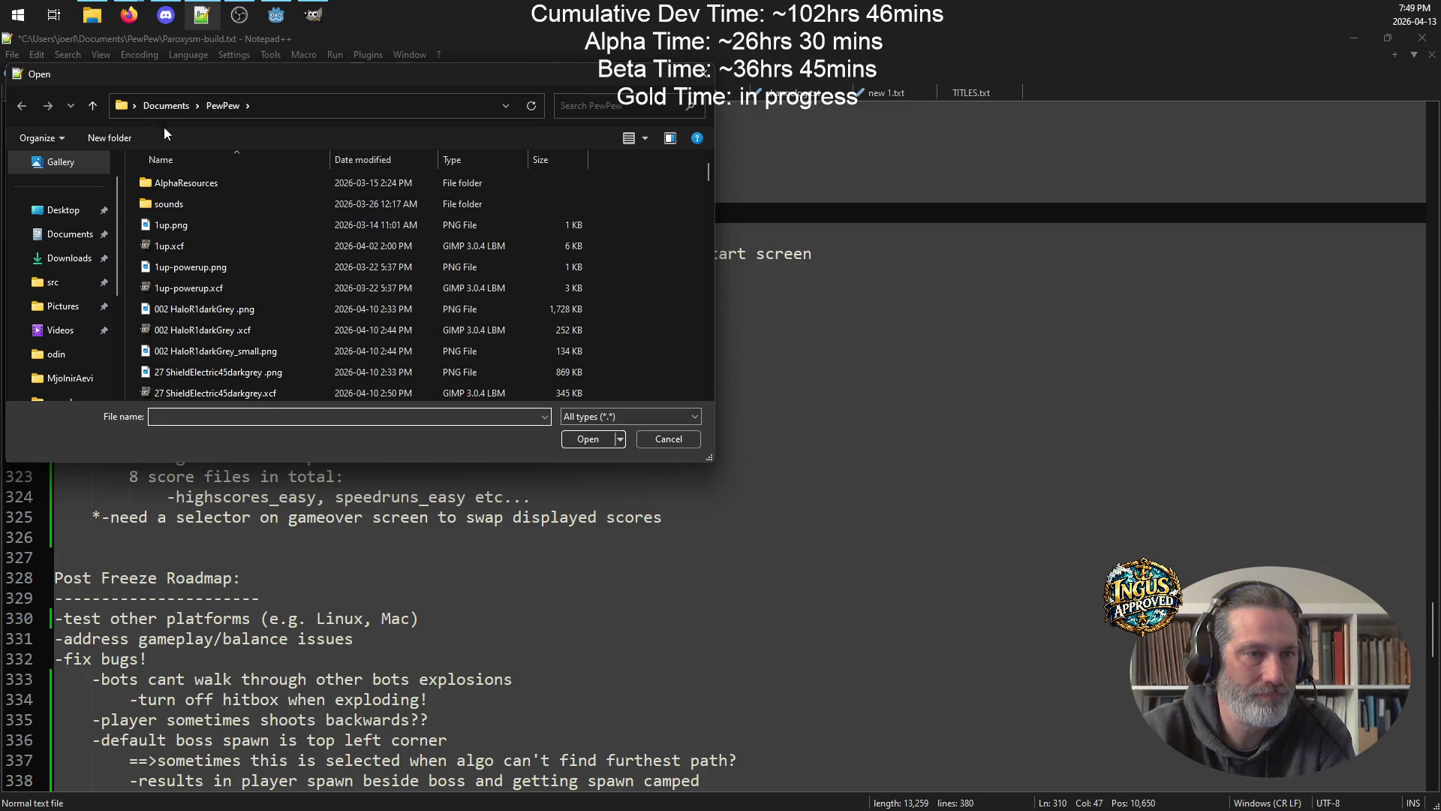
pyautogui.click(52, 282)
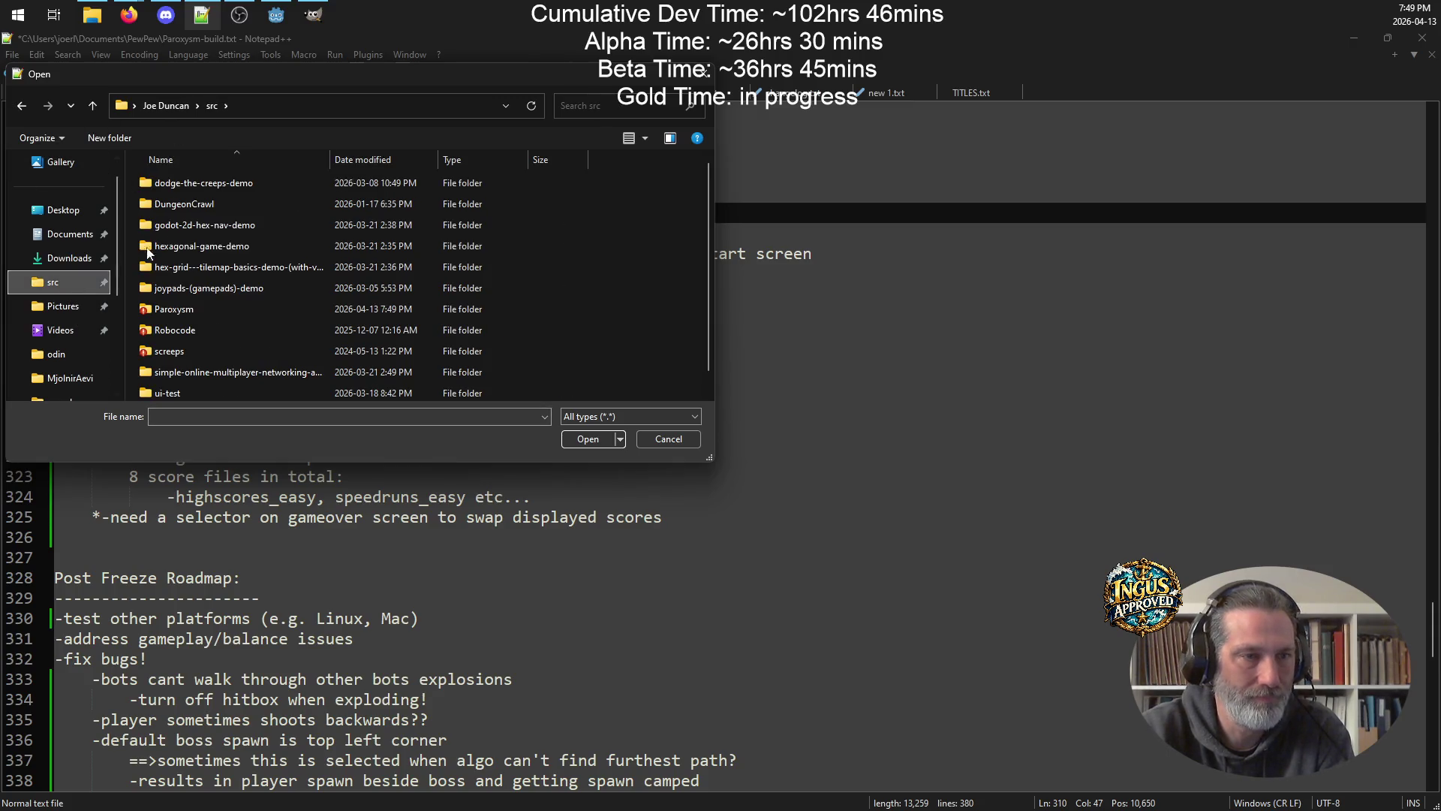
pyautogui.doubleClick(203, 308)
pyautogui.scroll(-10, 240, 233)
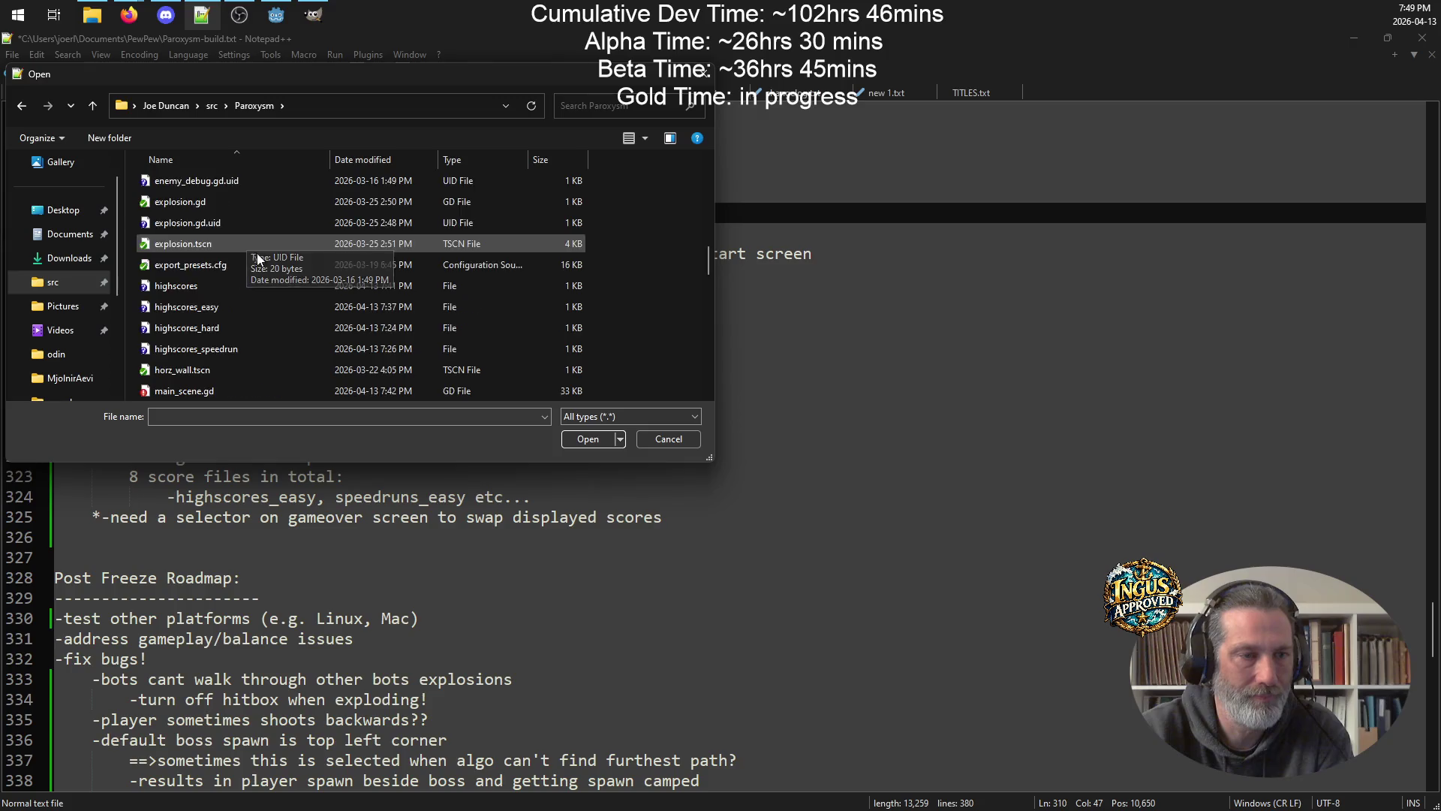
pyautogui.scroll(1, 261, 278)
pyautogui.click(229, 292)
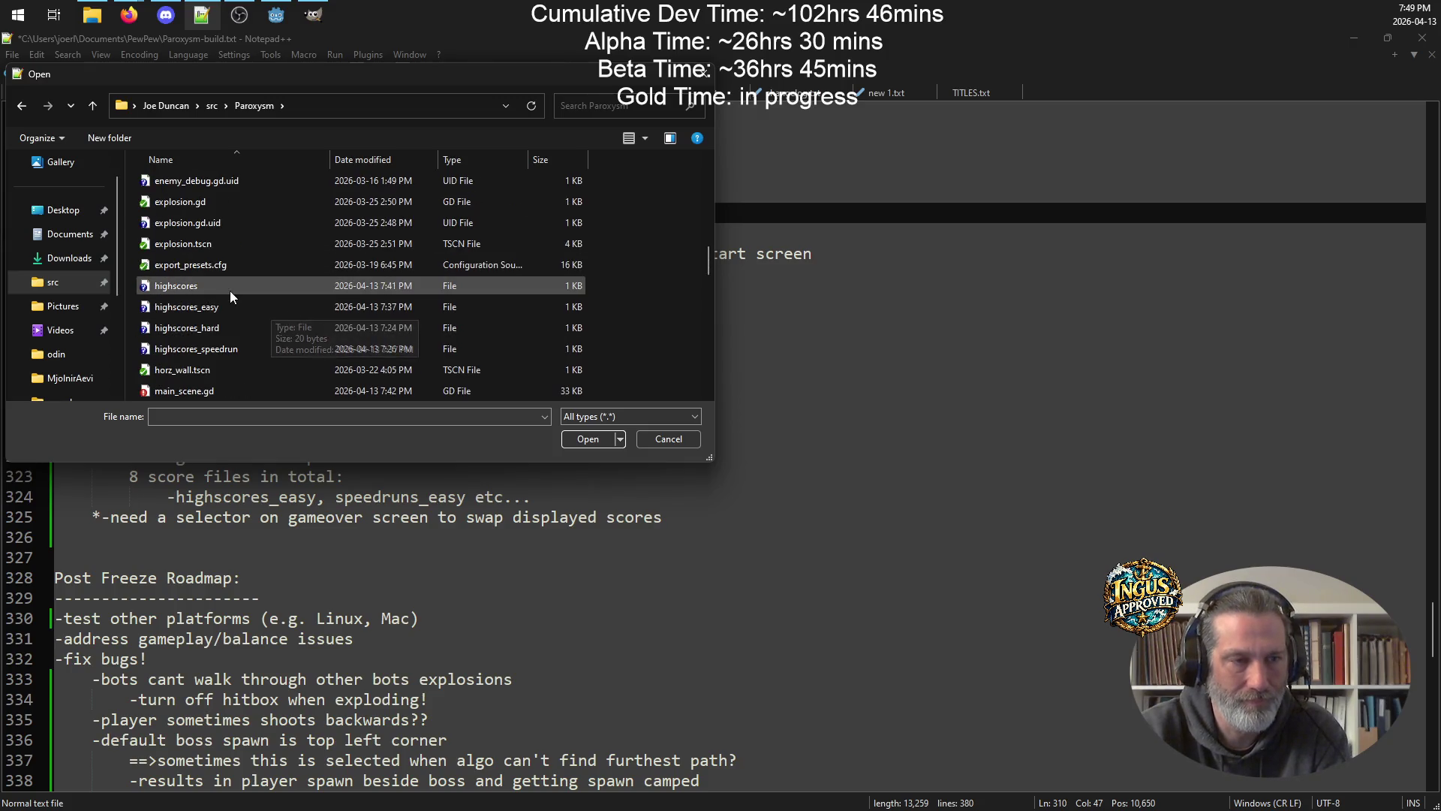
pyautogui.keyDown('ctrl'); pyautogui.click(233, 307); pyautogui.keyUp('ctrl')
pyautogui.keyDown('ctrl'); pyautogui.click(237, 327); pyautogui.keyUp('ctrl')
pyautogui.keyDown('ctrl'); pyautogui.click(241, 348); pyautogui.keyUp('ctrl')
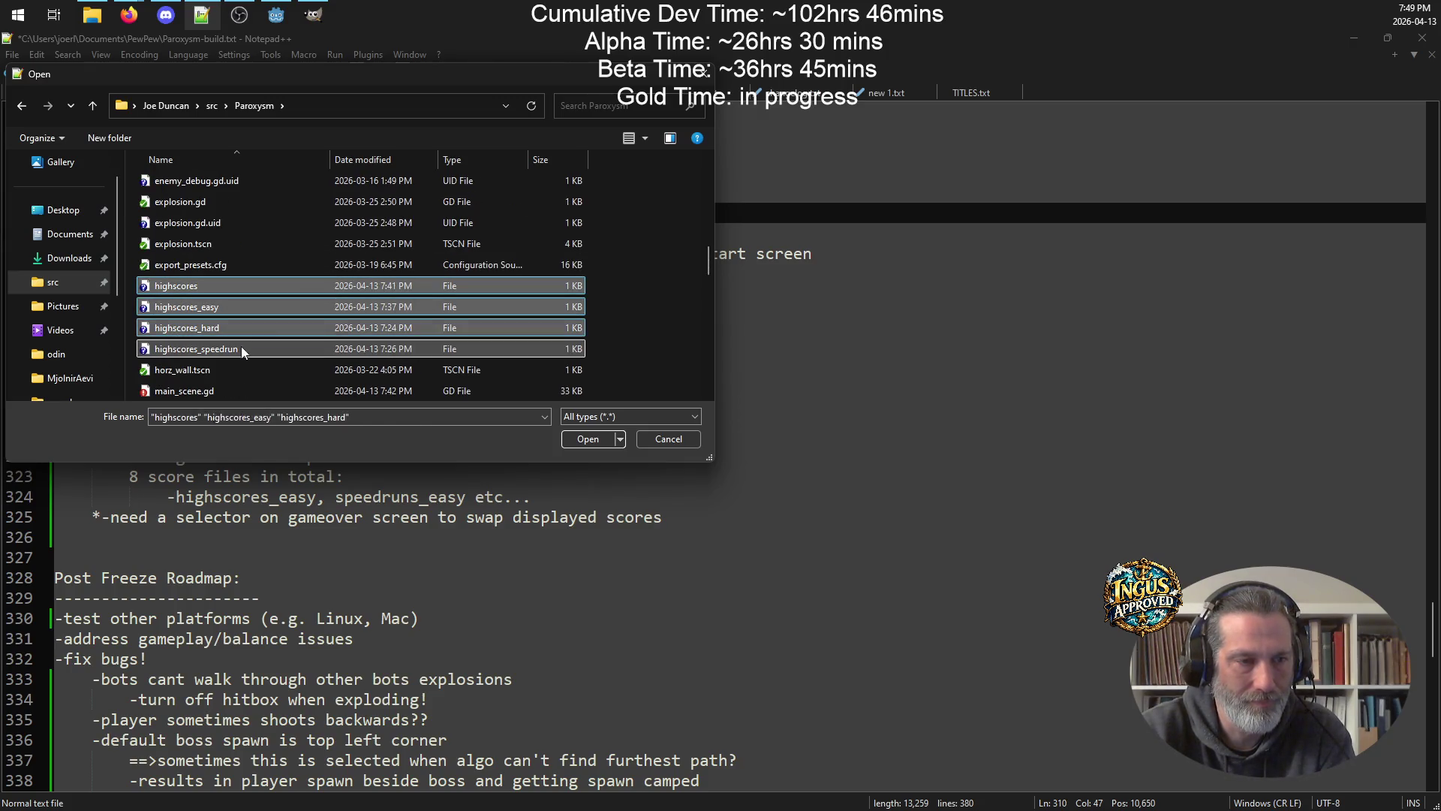
# Add speedruns, speedruns_easy, speedruns_hard and speedruns_speedrun, then open all eight files.
pyautogui.scroll(-2, 263, 323)
pyautogui.scroll(-5, 280, 303)
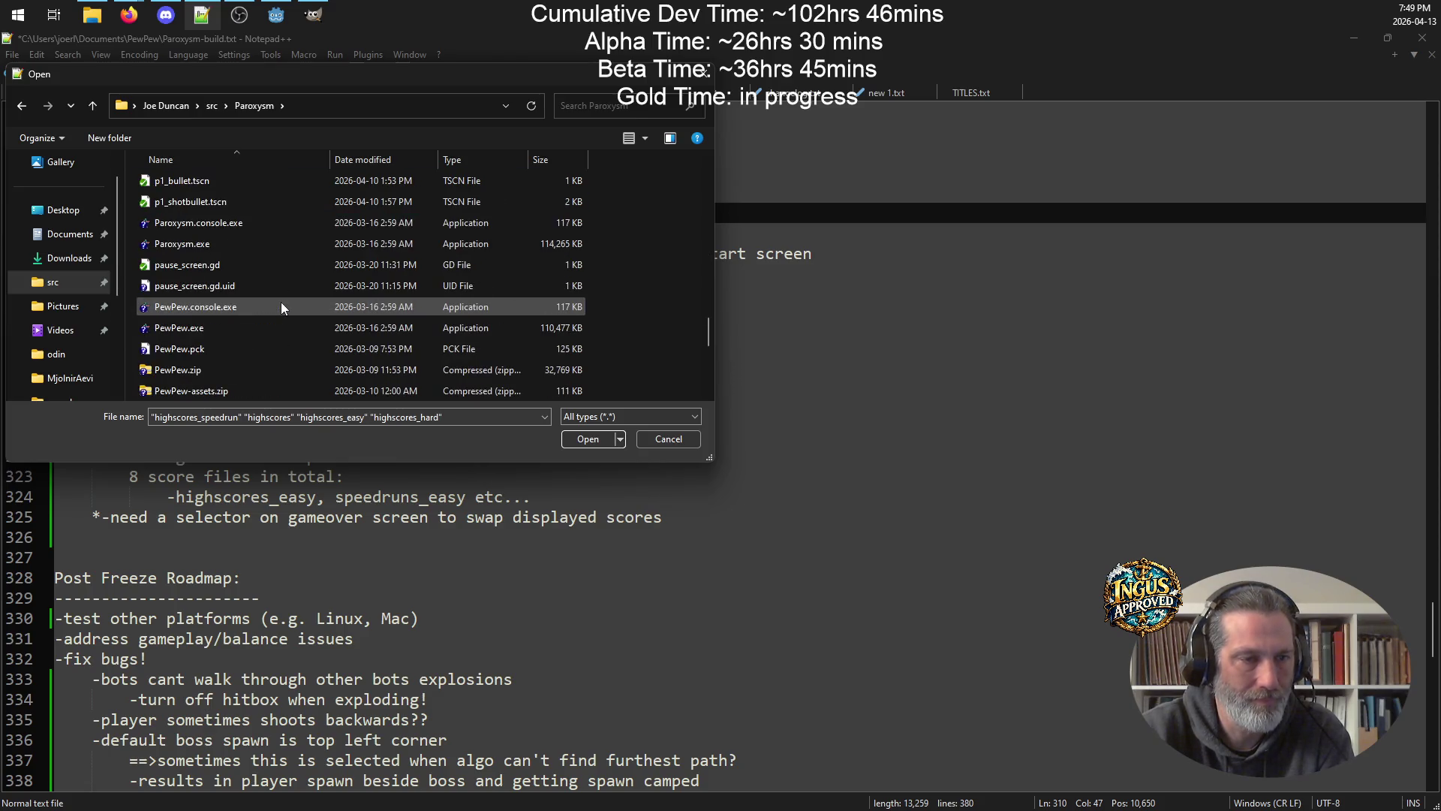
pyautogui.scroll(-2, 282, 308)
pyautogui.keyDown('ctrl'); pyautogui.click(269, 308); pyautogui.keyUp('ctrl')
pyautogui.keyDown('ctrl'); pyautogui.click(255, 329); pyautogui.keyUp('ctrl')
pyautogui.keyDown('ctrl'); pyautogui.click(258, 349); pyautogui.keyUp('ctrl')
pyautogui.keyDown('ctrl'); pyautogui.click(268, 370); pyautogui.keyUp('ctrl')
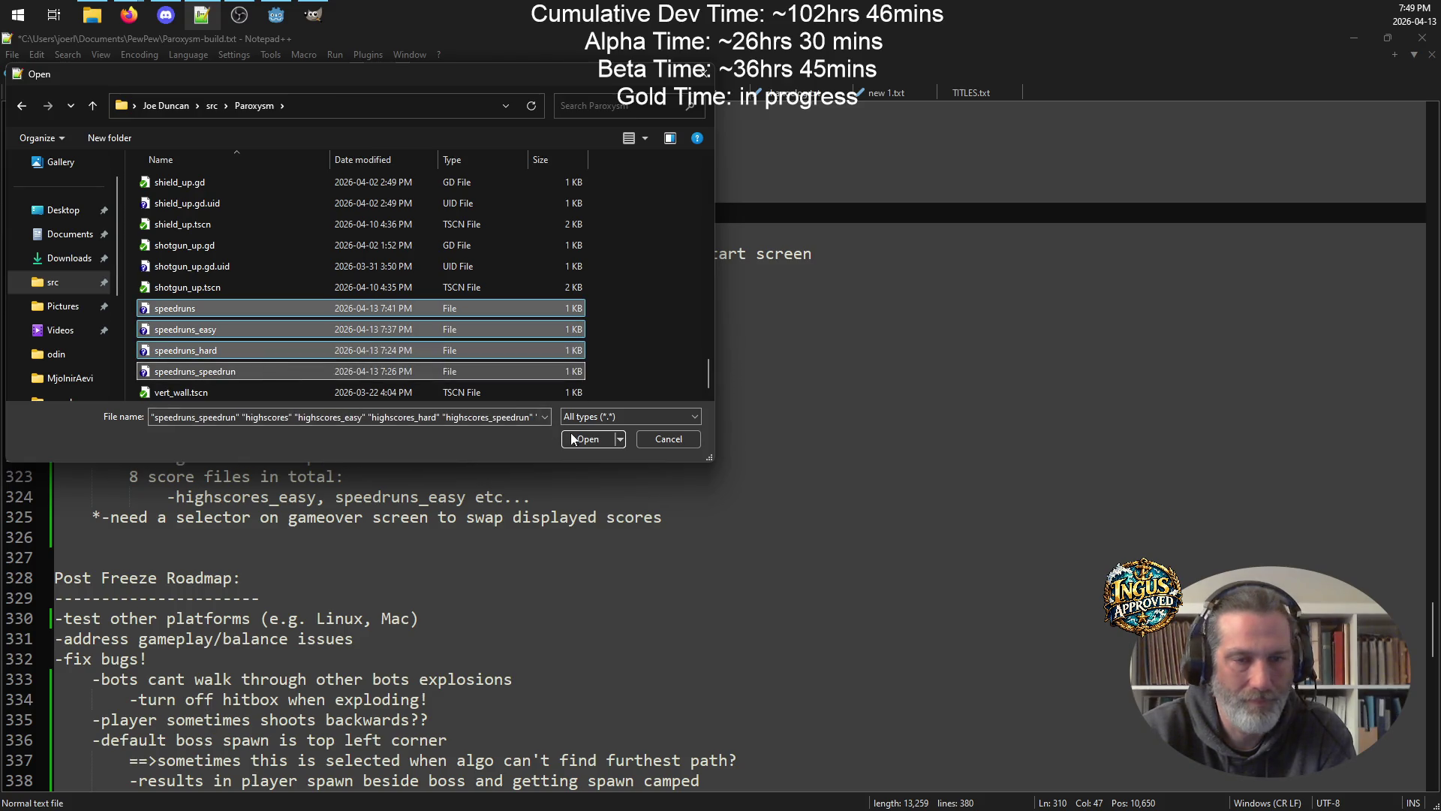
pyautogui.click(571, 436)
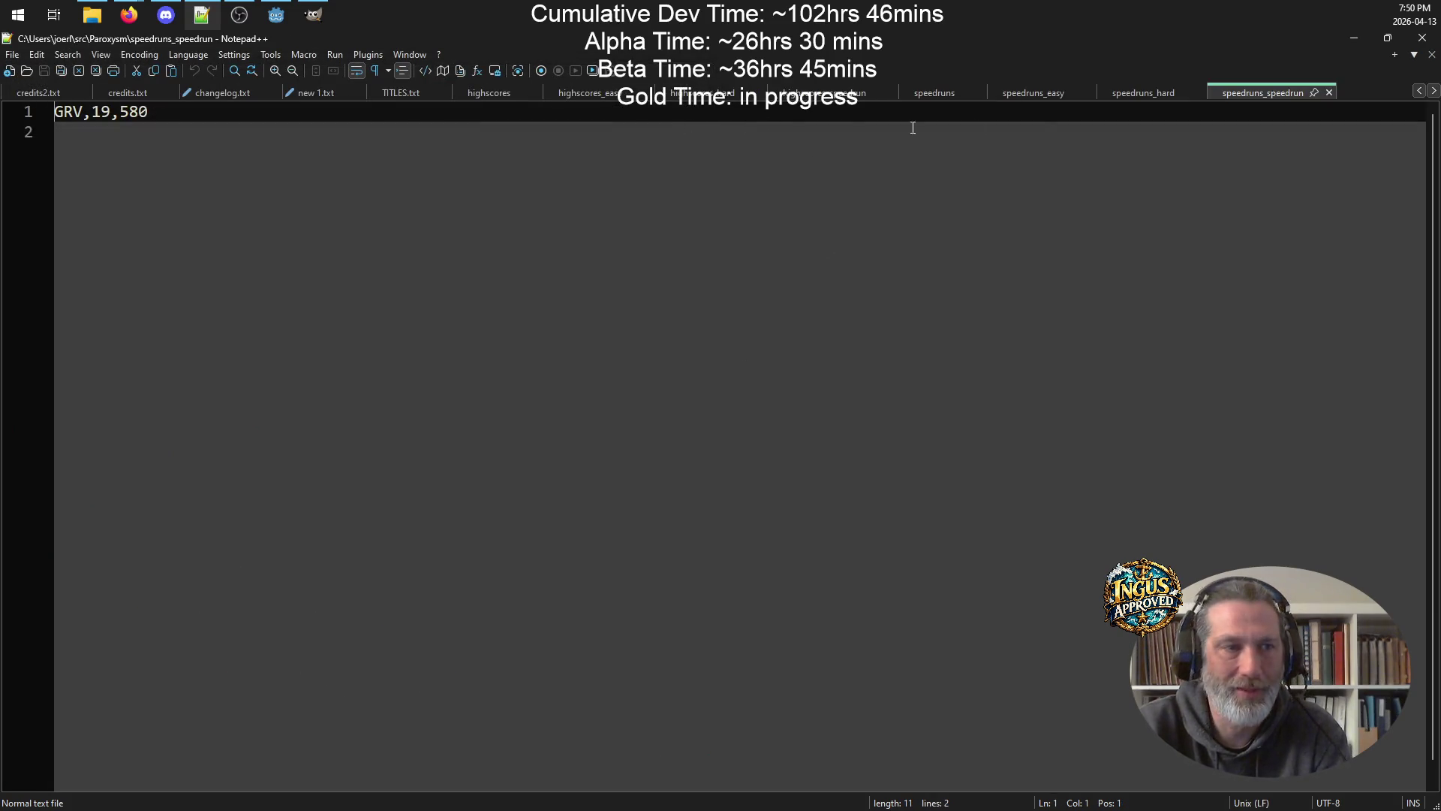
# Delete all entries from the highscores, highscores_easy, highscores_hard and highscores_speedrun files.
pyautogui.click(511, 93)
pyautogui.moveTo(283, 215); pyautogui.dragTo(226, 234)
pyautogui.hotkey('ctrl', 'a')
pyautogui.press('Delete')
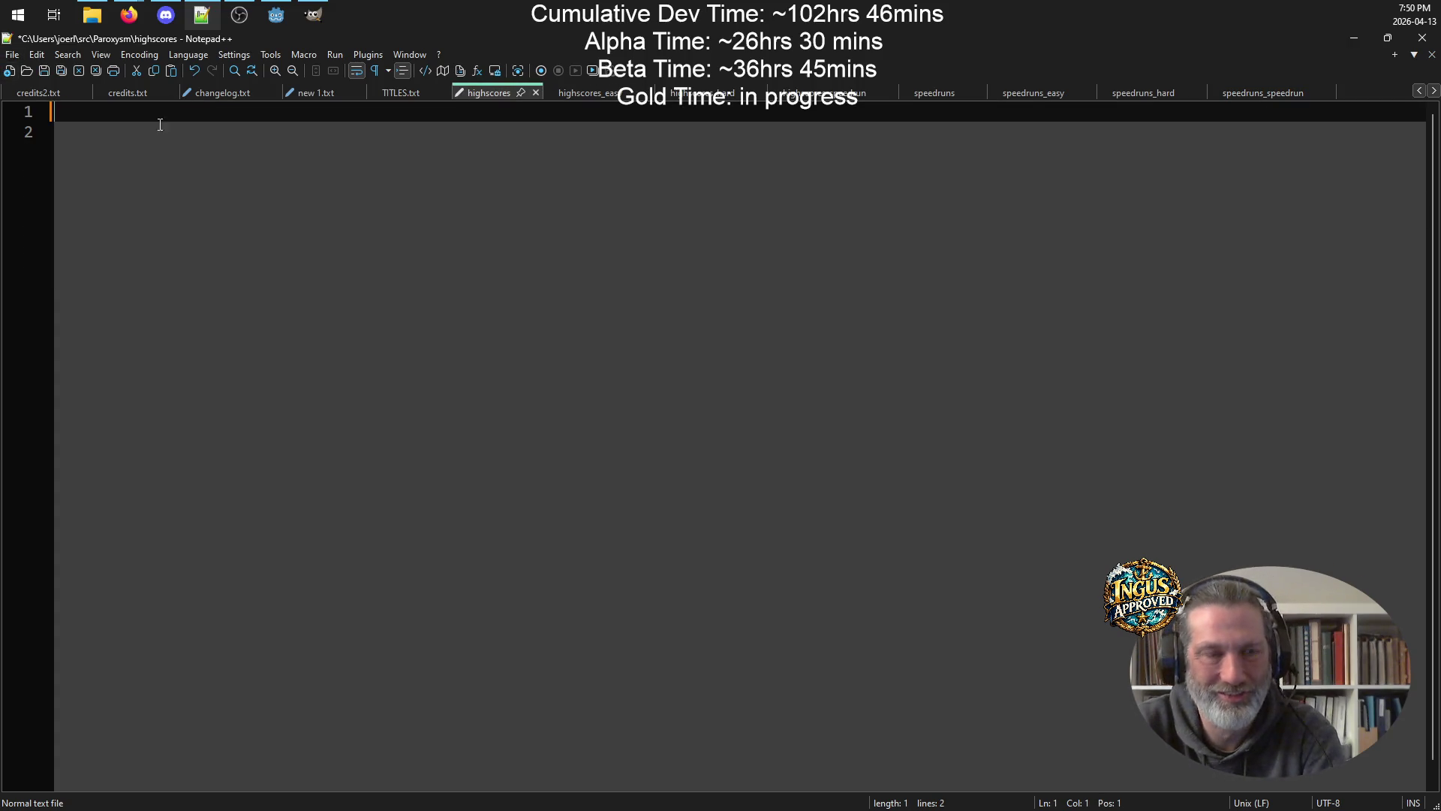
pyautogui.hotkey('ctrl', 'Tab')
pyautogui.hotkey('ctrl', 'a')
pyautogui.press('Delete')
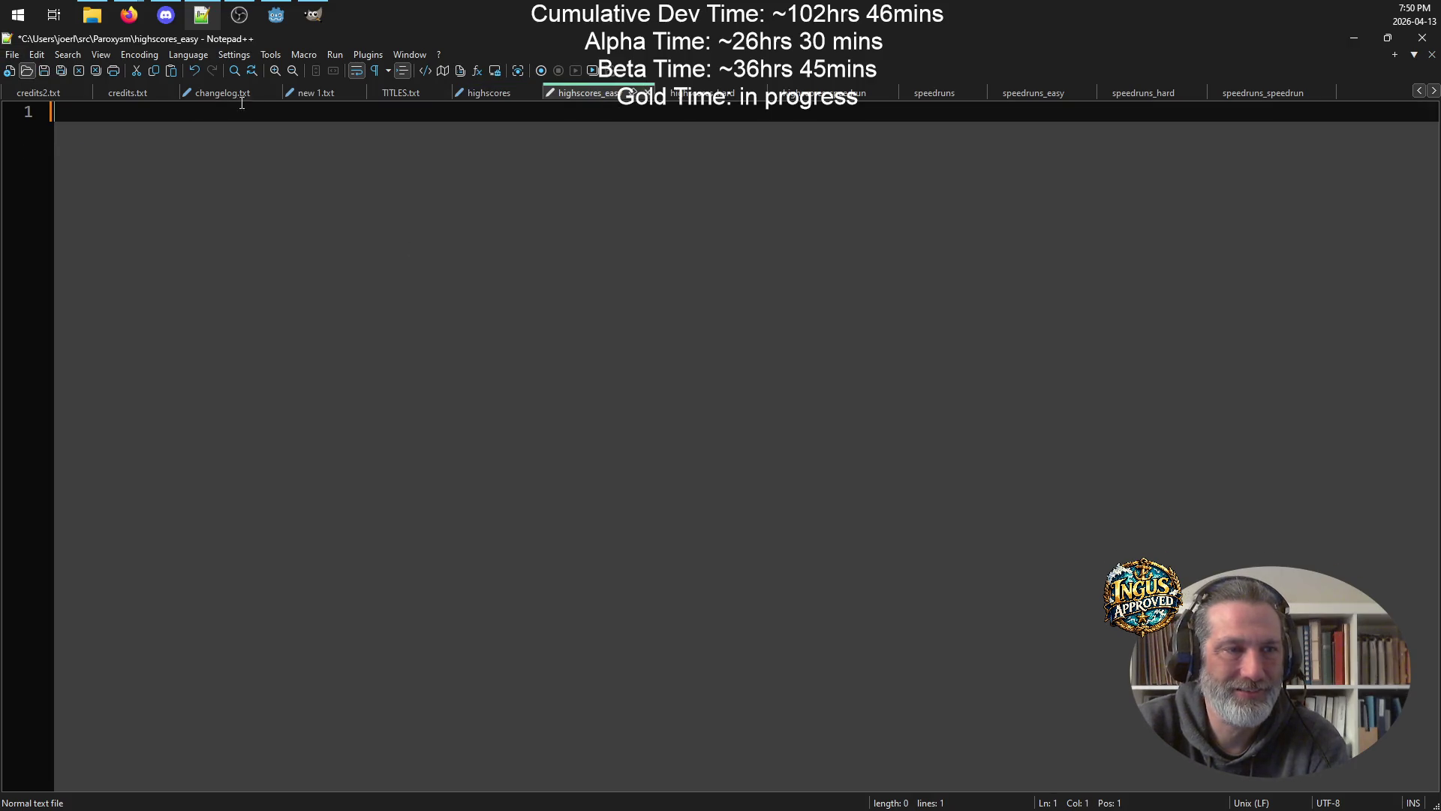
pyautogui.hotkey('ctrl', 'Tab')
pyautogui.hotkey('ctrl', 'a')
pyautogui.press('Delete')
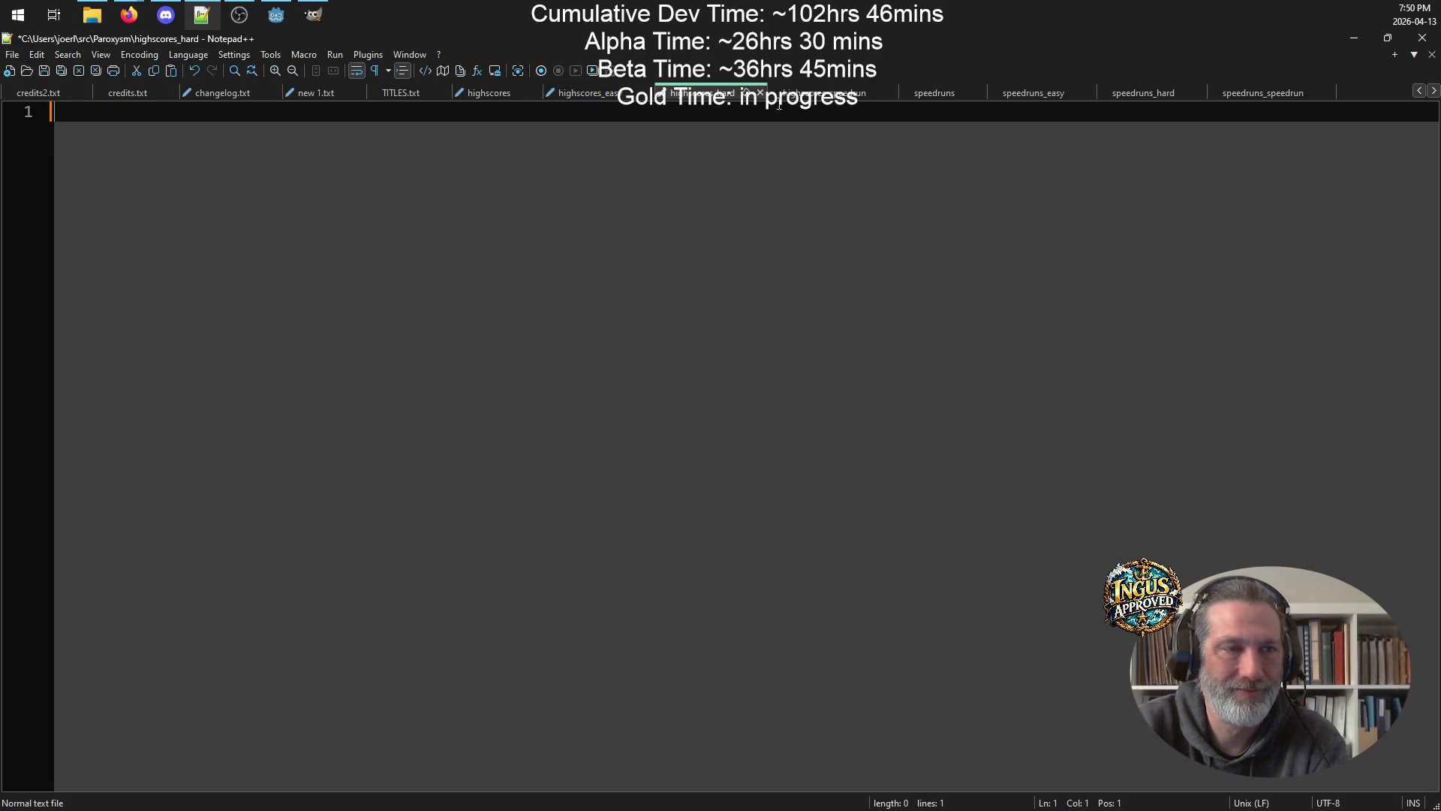
pyautogui.hotkey('ctrl', 'Tab')
pyautogui.hotkey('ctrl', 'a')
pyautogui.press('Delete')
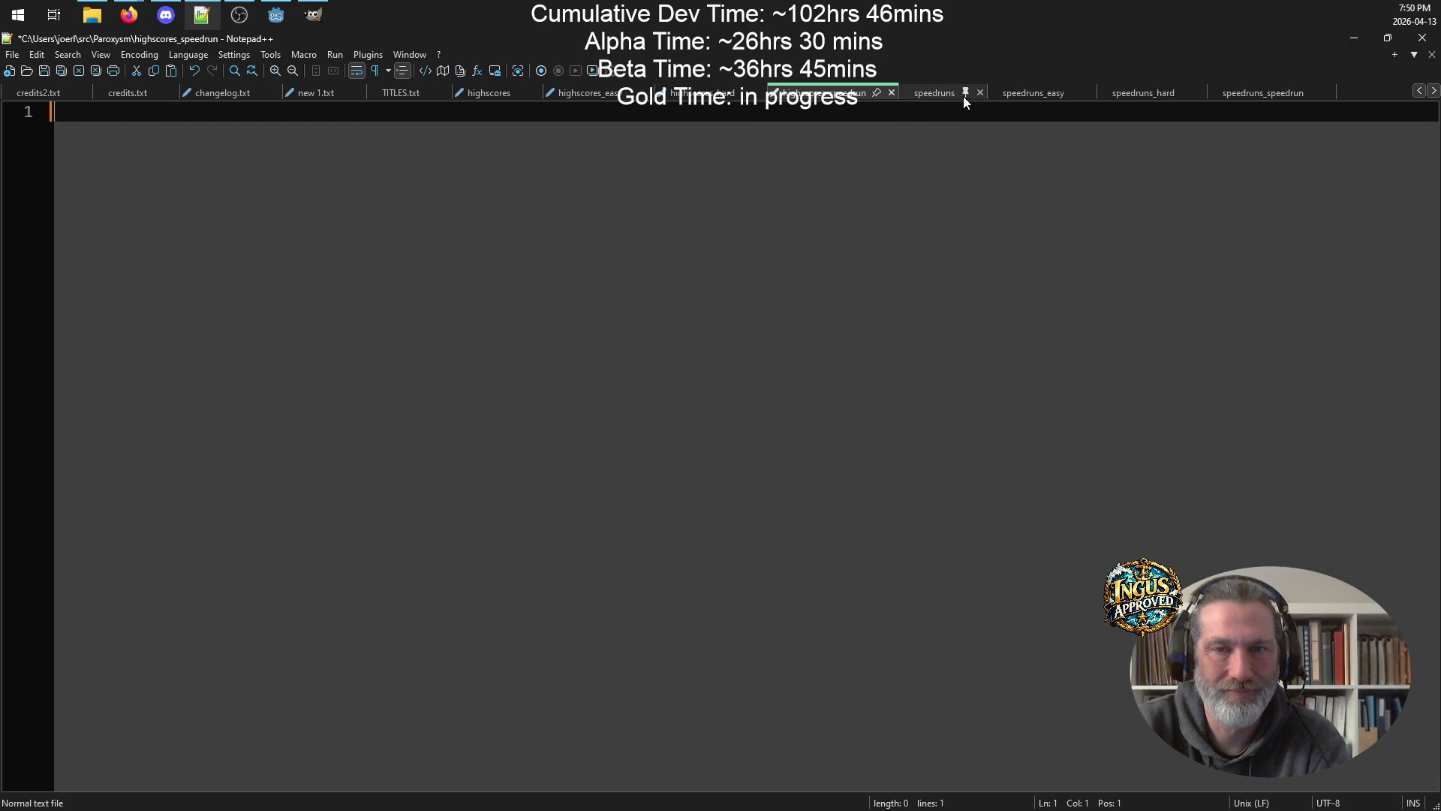
# Delete all entries from the speedruns, speedruns_easy, speedruns_hard and speedruns_speedrun files.
pyautogui.hotkey('ctrl', 'Tab')
pyautogui.hotkey('ctrl', 'a')
pyautogui.press('Delete')
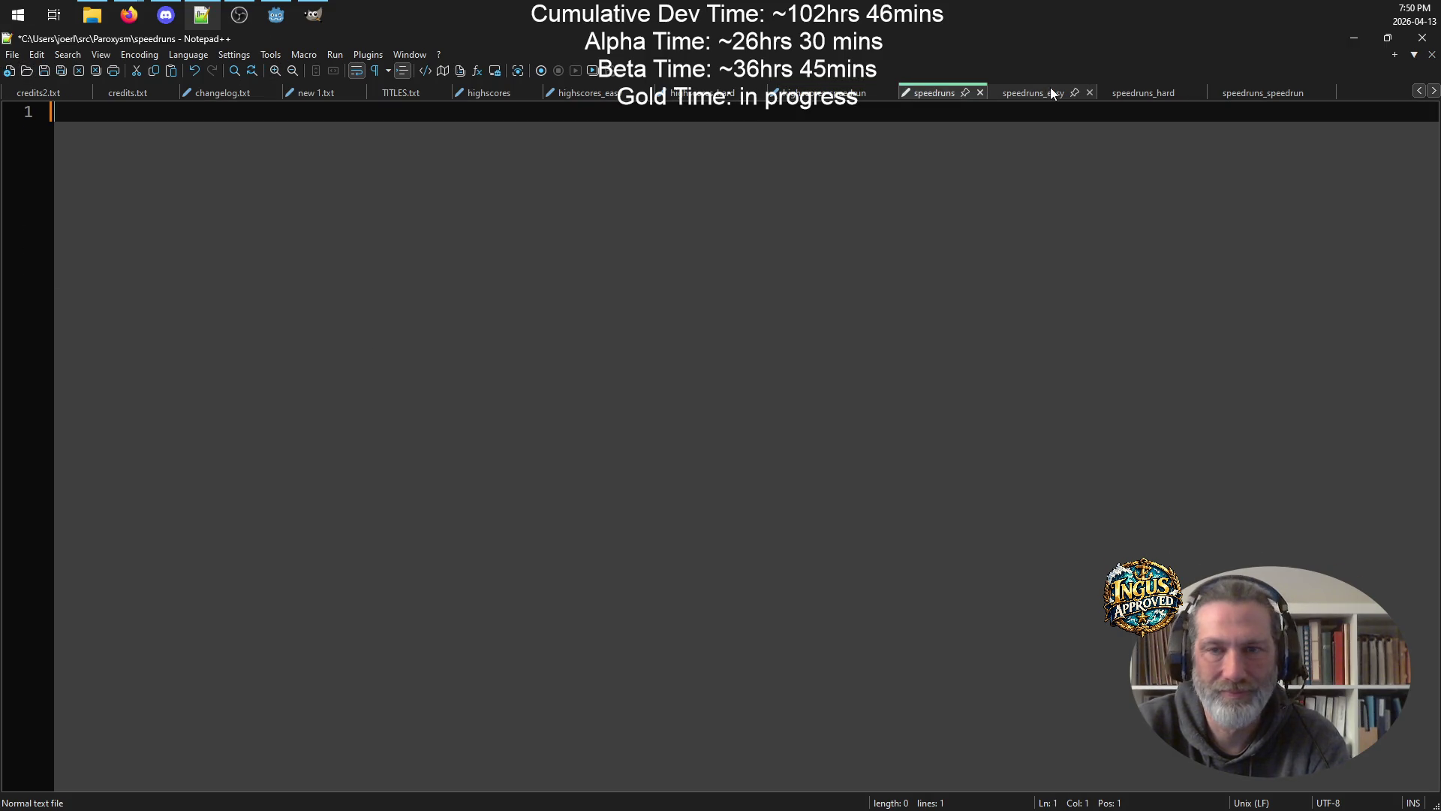
pyautogui.click(1051, 87)
pyautogui.hotkey('ctrl', 'a')
pyautogui.press('Delete')
pyautogui.click(1149, 90)
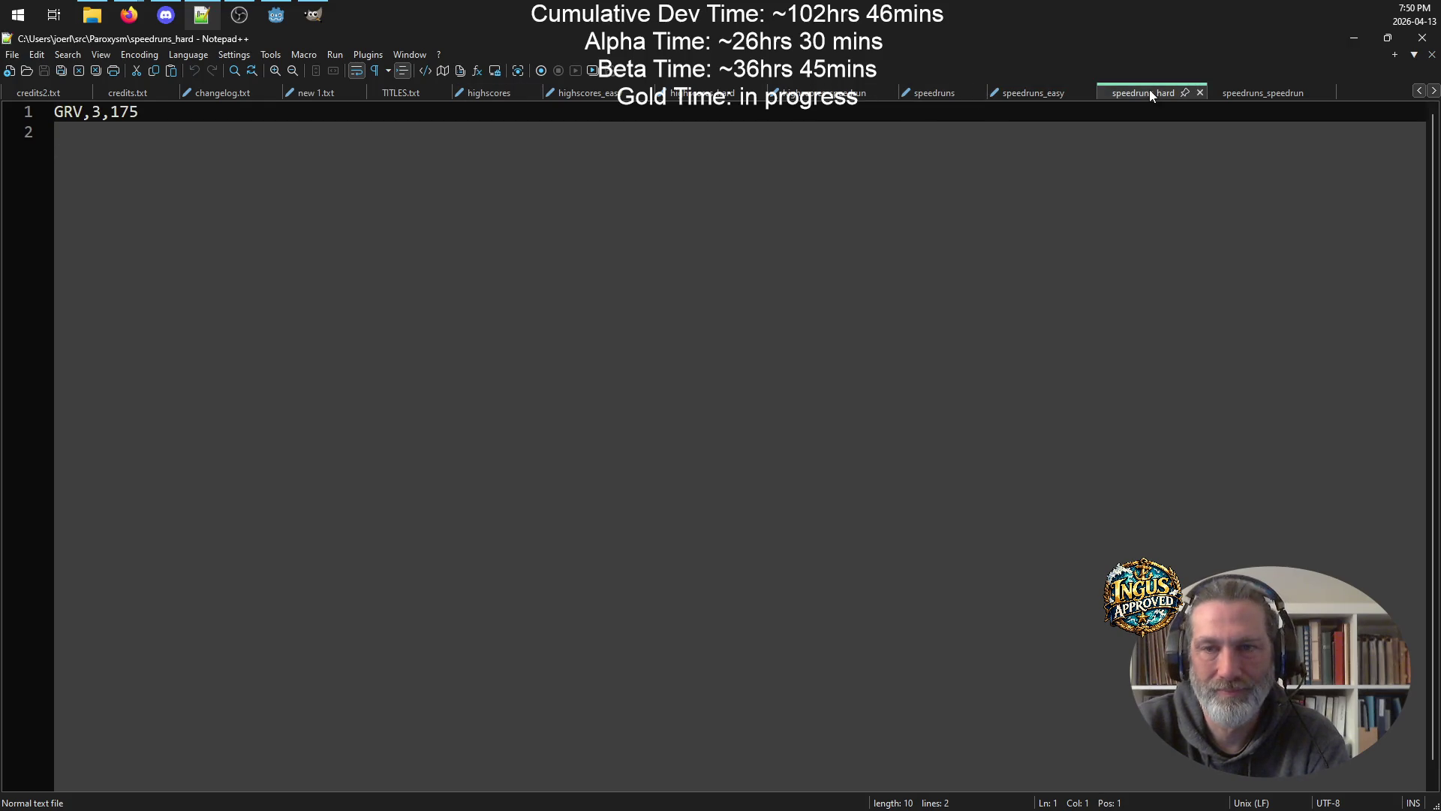
pyautogui.hotkey('ctrl', 'a')
pyautogui.press('Delete')
pyautogui.click(1276, 92)
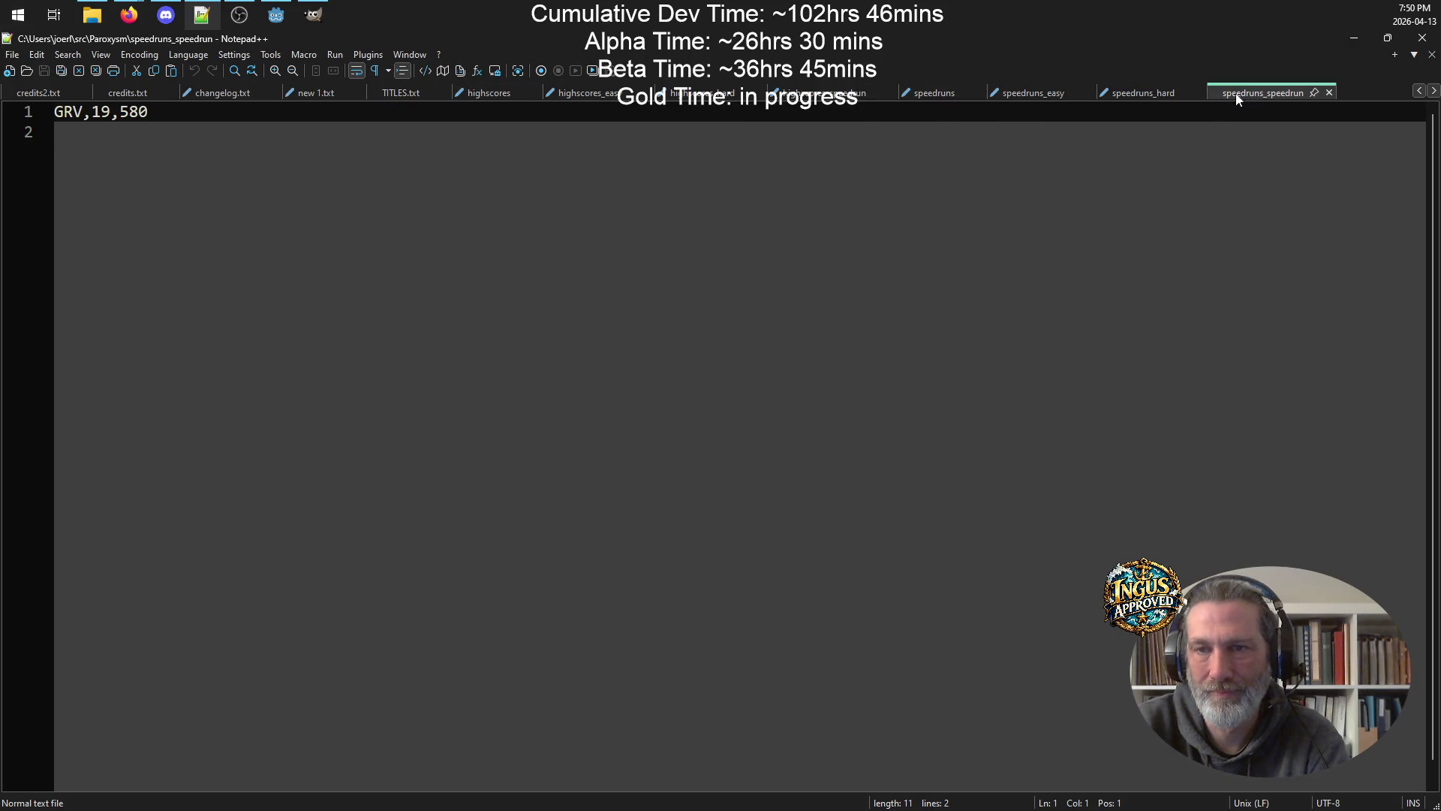
pyautogui.hotkey('ctrl', 'a')
pyautogui.press('Delete')
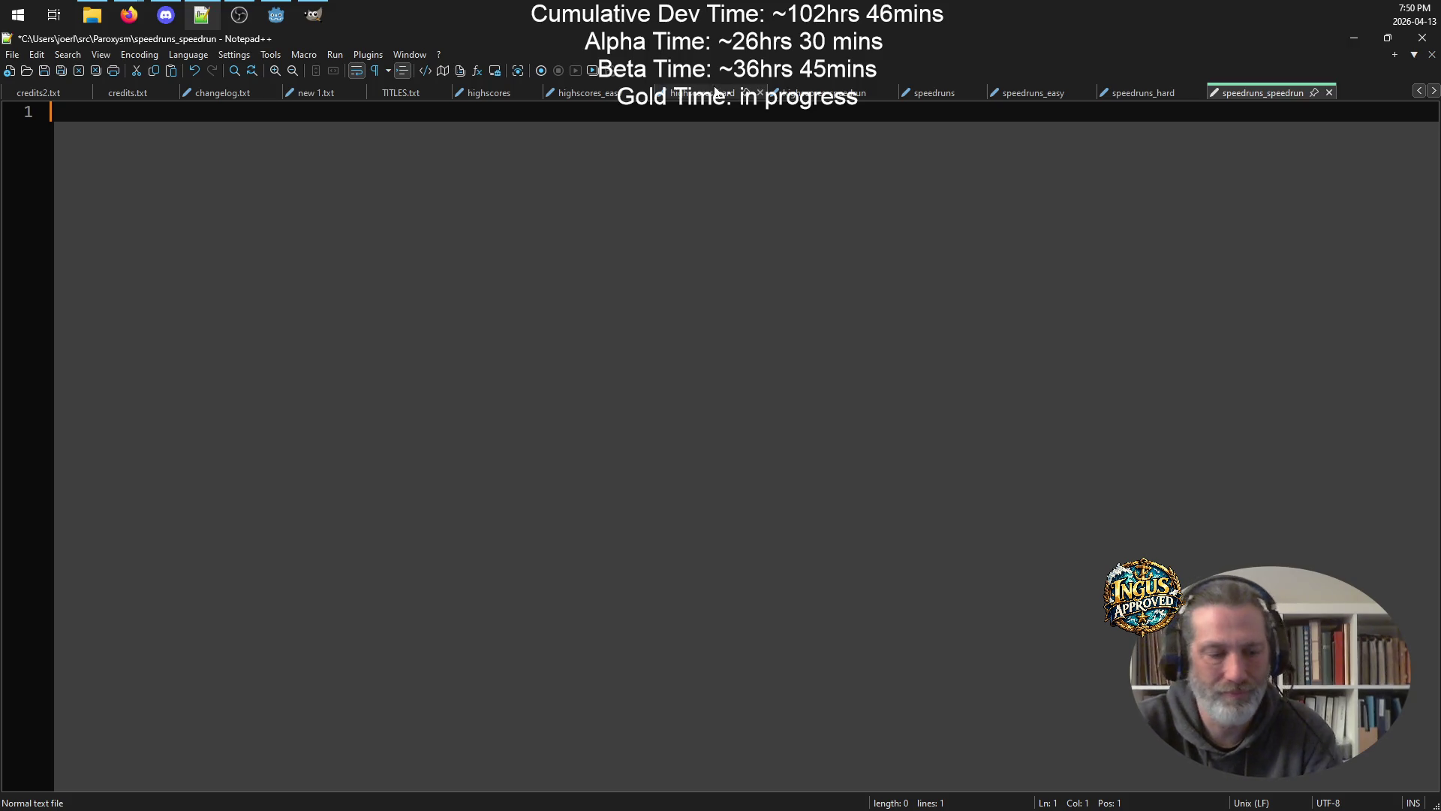
# Save the emptied speedruns and highscores files.
pyautogui.click(1132, 90)
pyautogui.click(1036, 96)
pyautogui.hotkey('ctrl', 's')
pyautogui.click(917, 94)
pyautogui.hotkey('ctrl', 's')
pyautogui.click(833, 93)
pyautogui.hotkey('ctrl', 's')
pyautogui.click(711, 92)
pyautogui.hotkey('ctrl', 's')
pyautogui.click(627, 93)
pyautogui.hotkey('ctrl', 's')
pyautogui.click(503, 95)
pyautogui.hotkey('ctrl', 's')
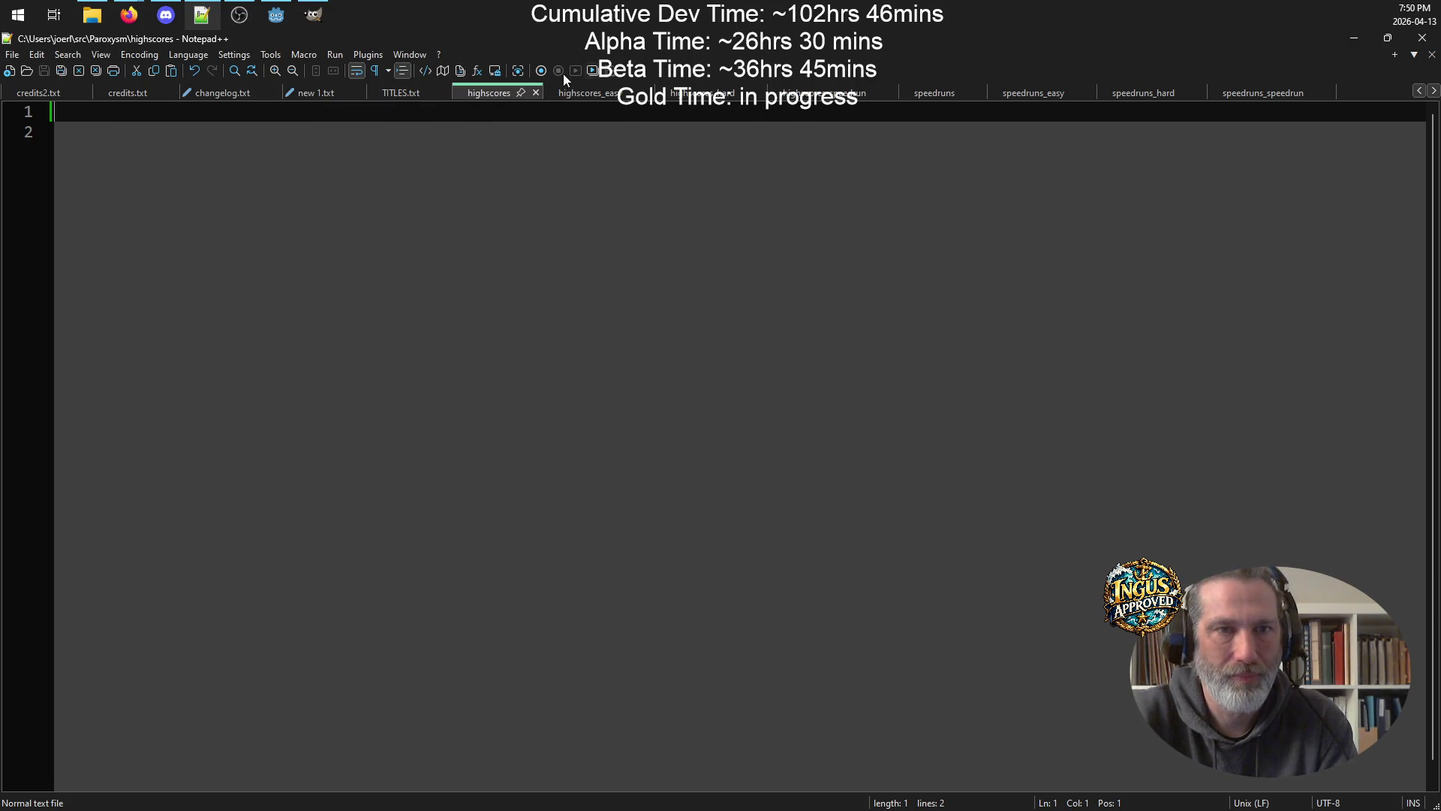
# Close the eight empty highscores_* and speedruns_* tabs.
pyautogui.click(537, 92)
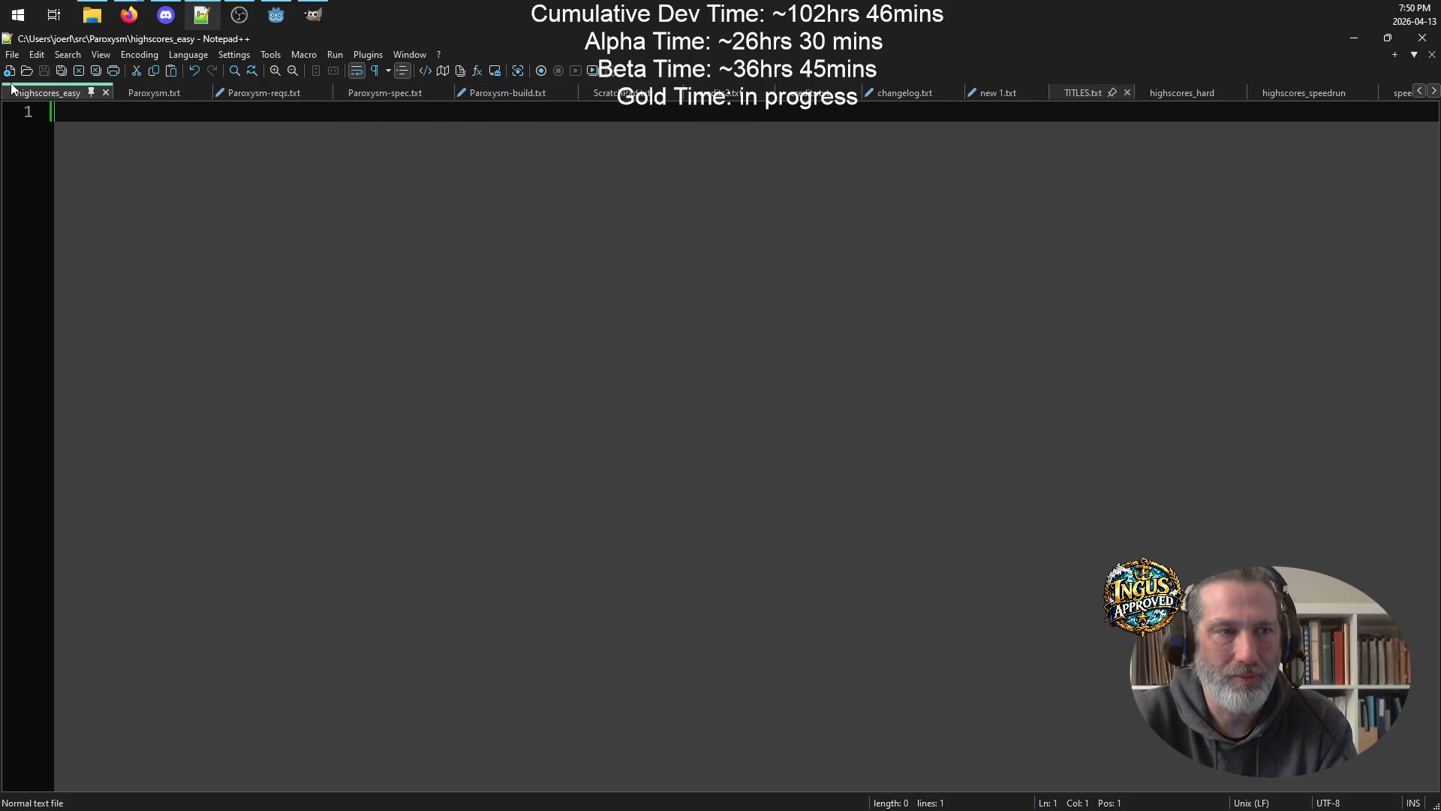
pyautogui.click(106, 93)
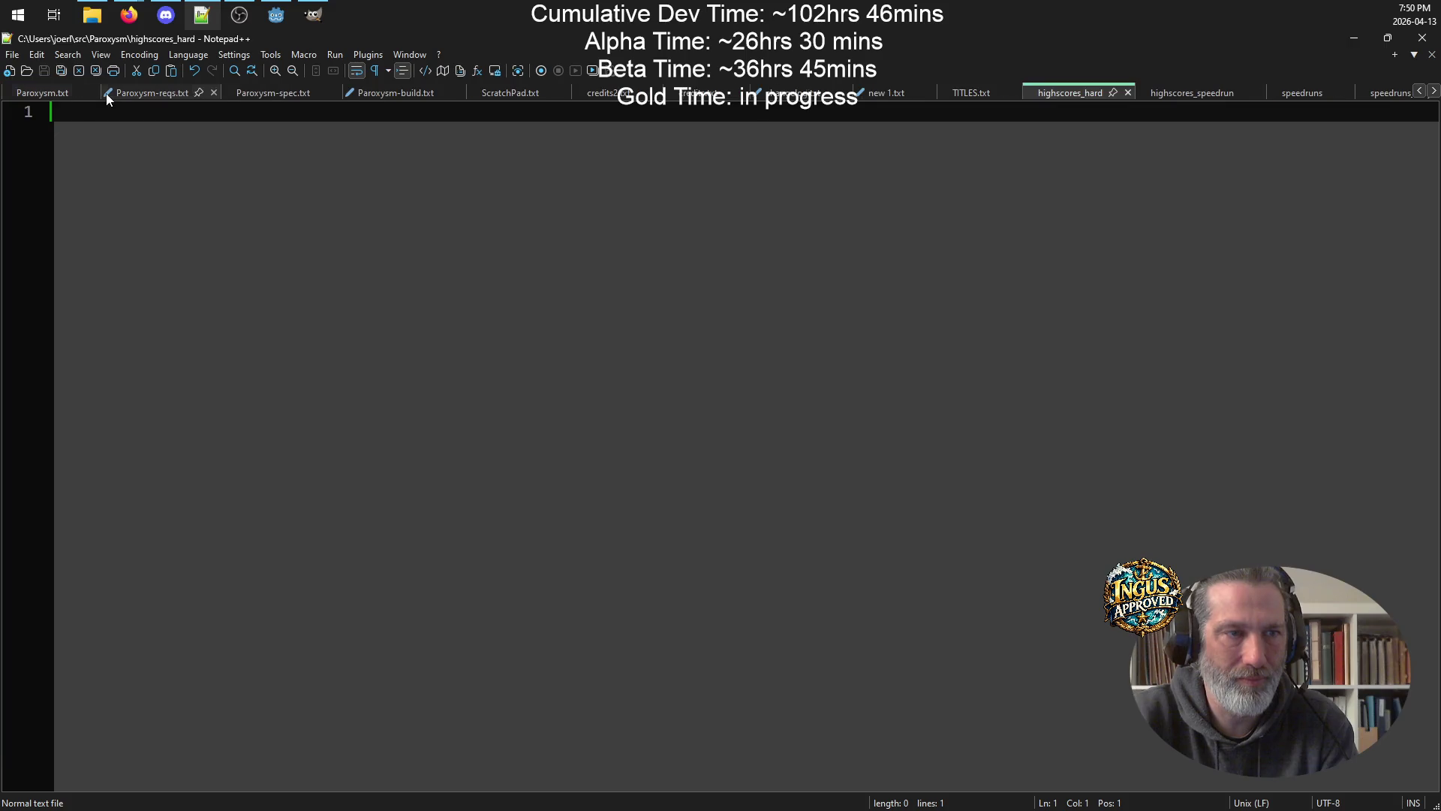
pyautogui.click(1128, 93)
pyautogui.click(1147, 91)
pyautogui.click(1104, 92)
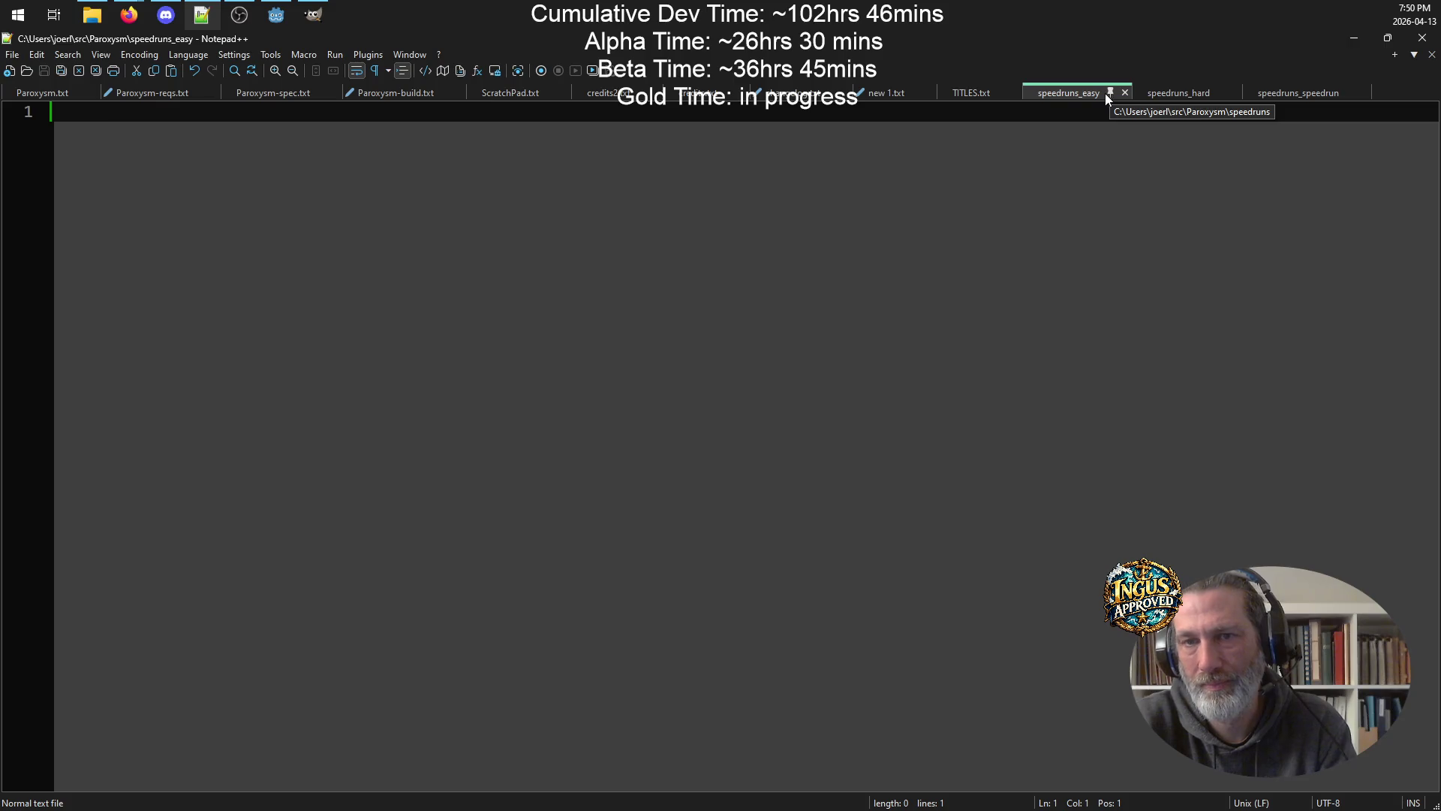
pyautogui.click(1124, 92)
pyautogui.click(1128, 93)
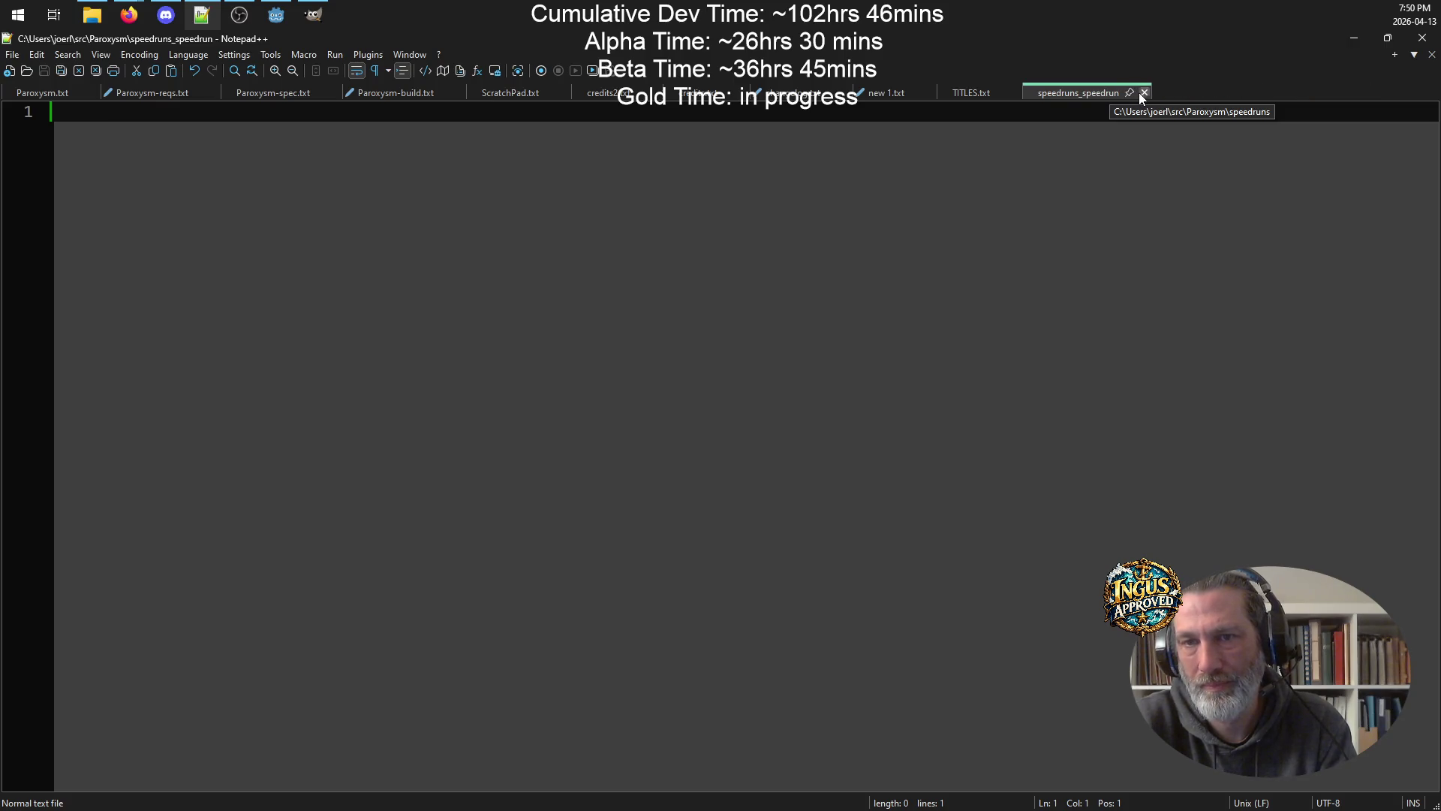
pyautogui.click(1128, 93)
# Save the Paroxysm build notes and run the game from Godot.
pyautogui.hotkey('ctrl', 's')
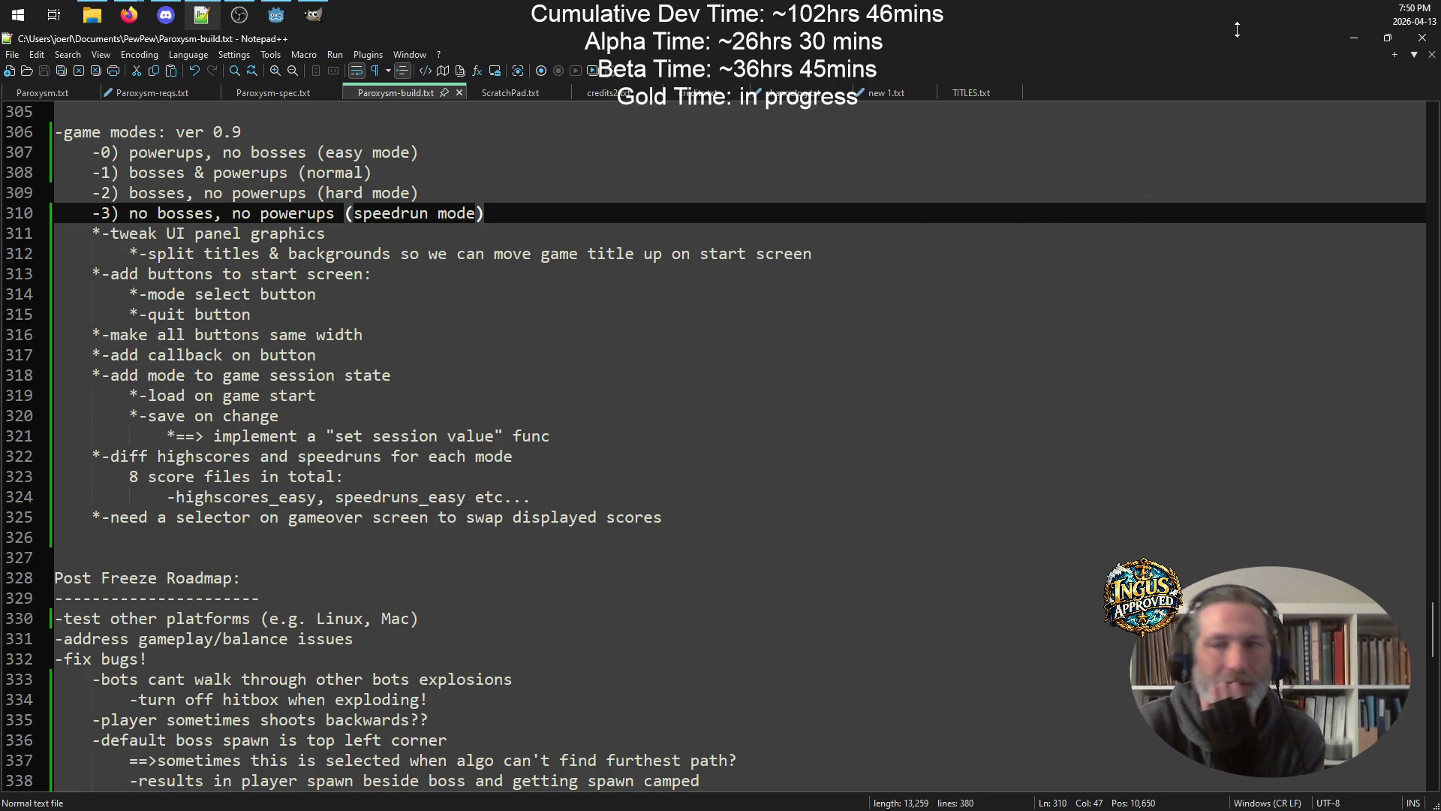
pyautogui.click(1353, 38)
pyautogui.click(1182, 64)
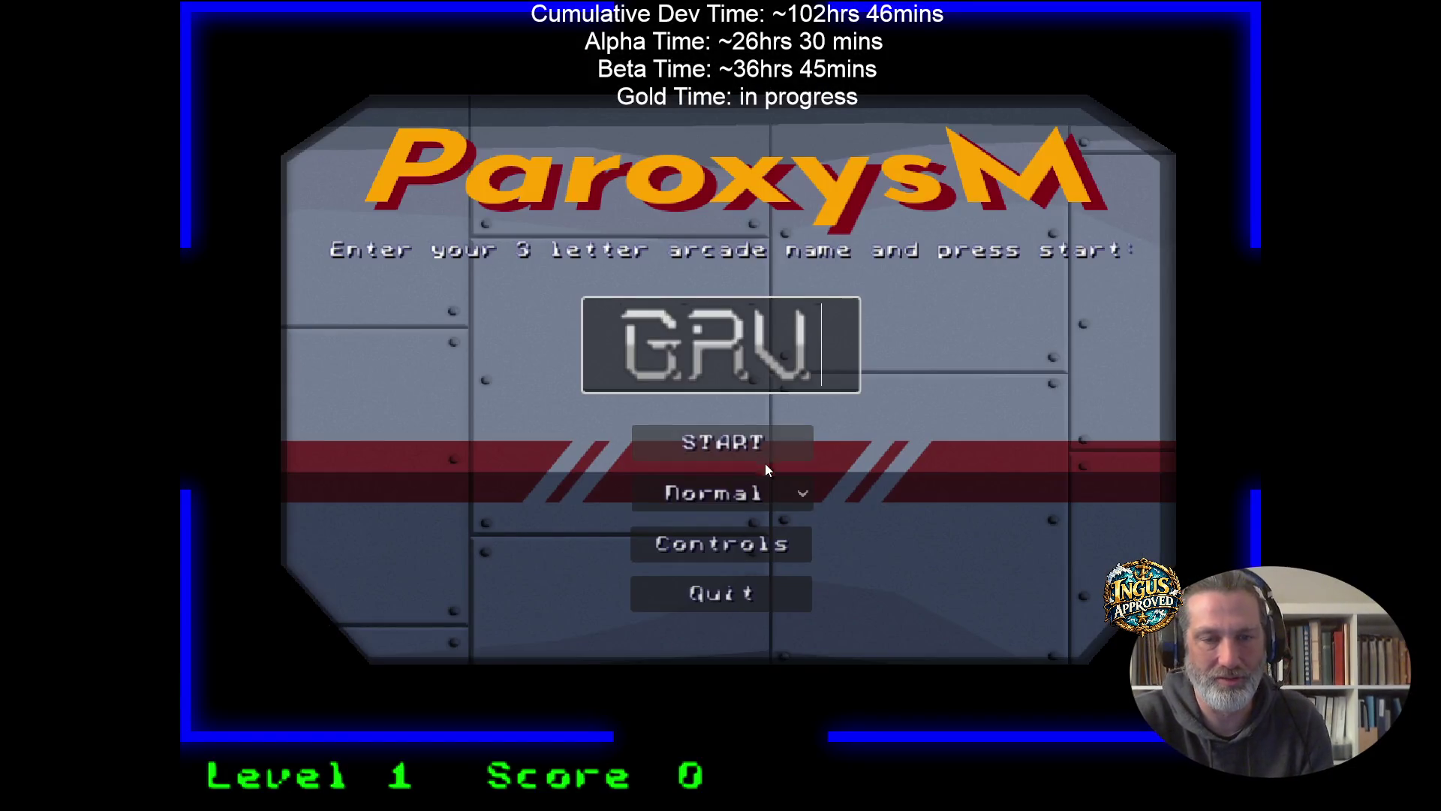
# Choose Easy difficulty and start a new game.
pyautogui.click(784, 496)
pyautogui.click(742, 525)
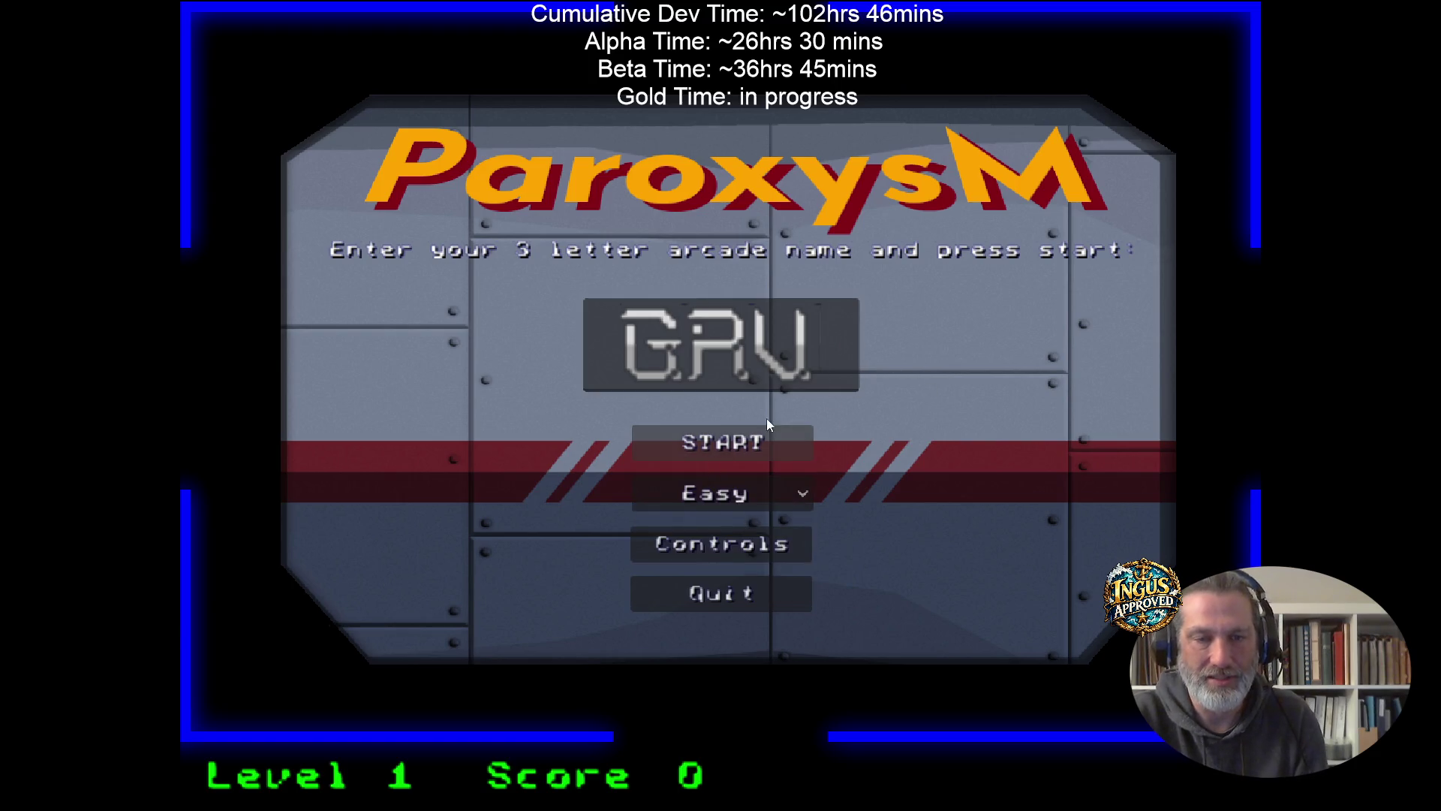
pyautogui.click(825, 351)
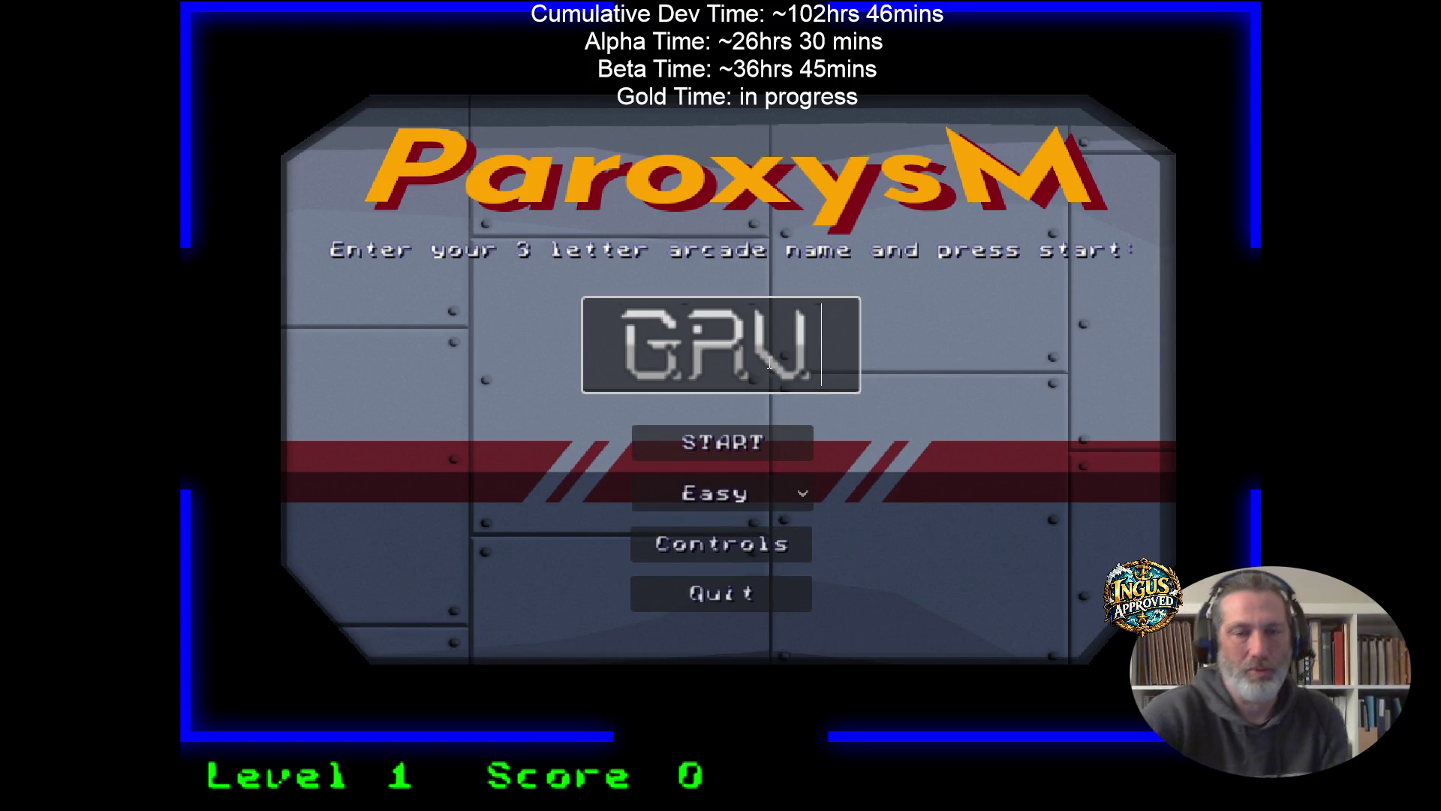
pyautogui.click(786, 447)
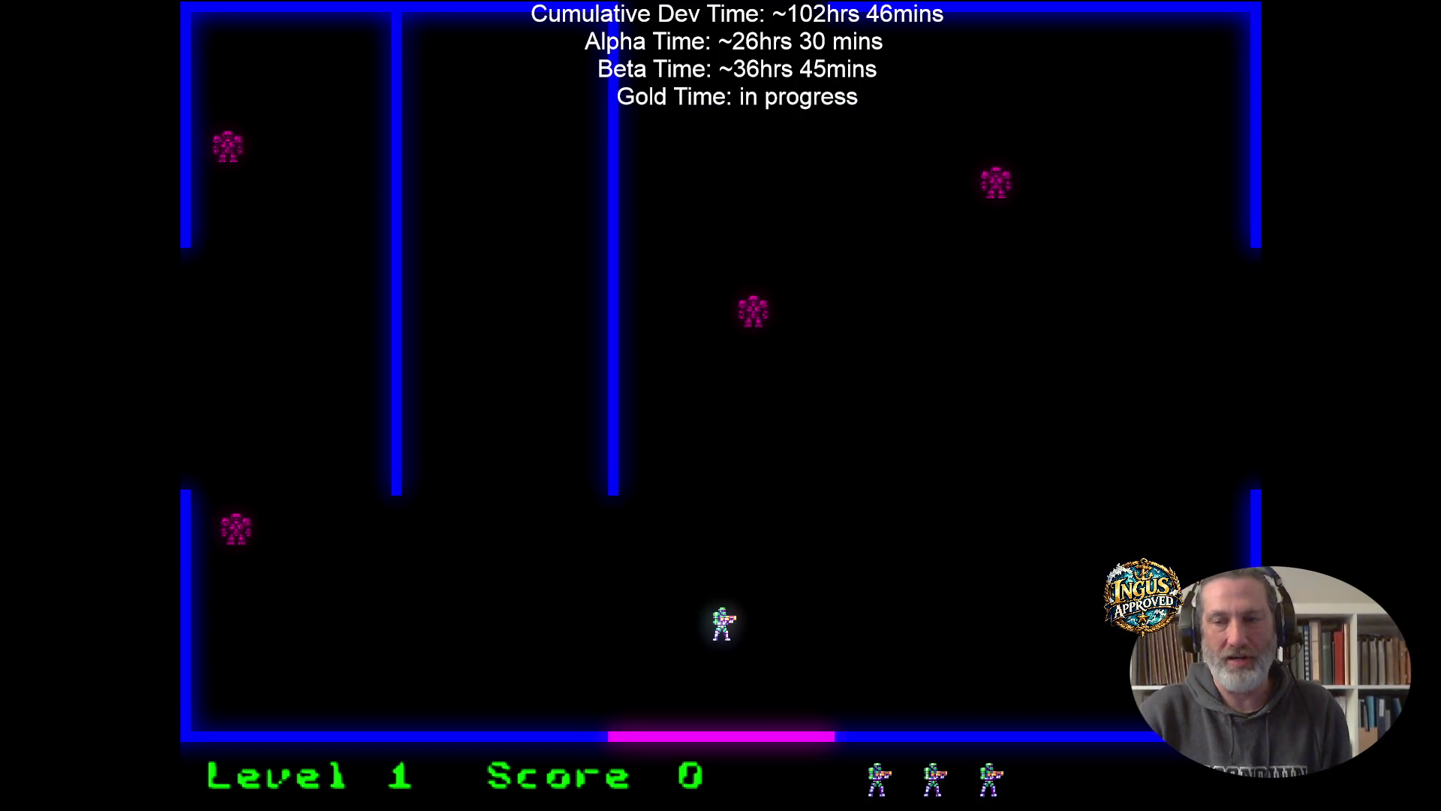
# Run right and up through the room, shooting robots down-left.
pyautogui.press('d')
pyautogui.press('space')
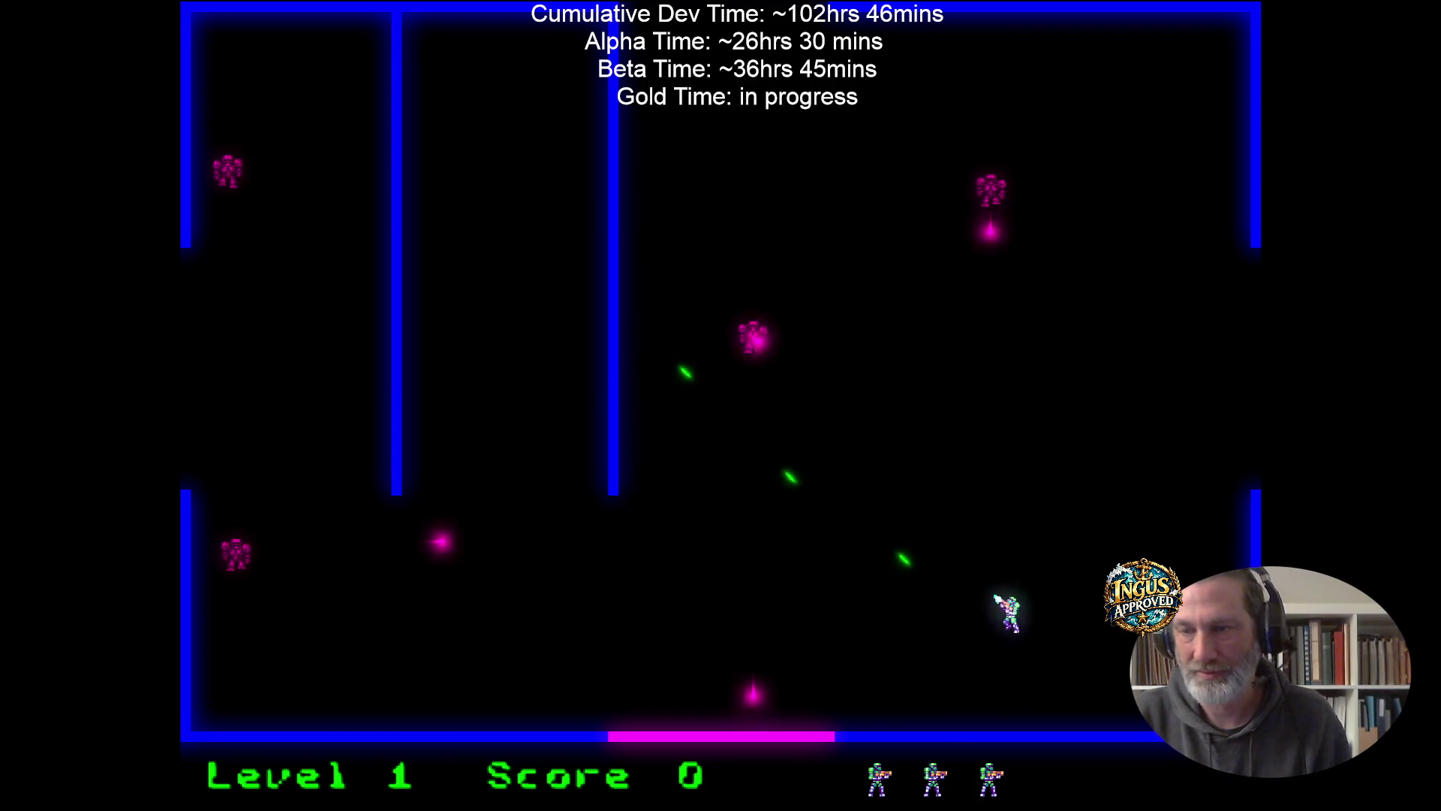
pyautogui.press('w')
pyautogui.press('w')
pyautogui.press('space')
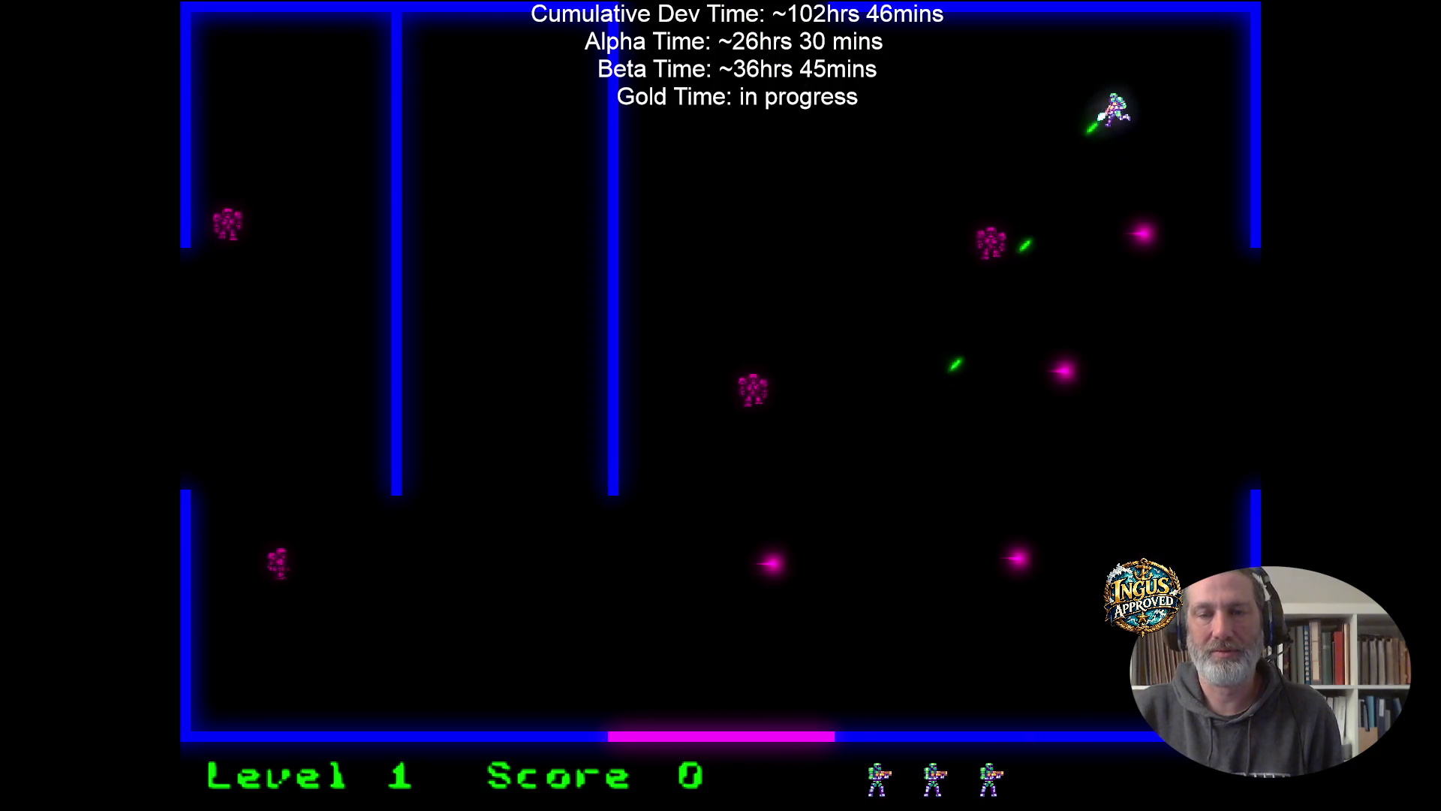
pyautogui.press('space')
pyautogui.press('s')
pyautogui.press('a')
pyautogui.press('space')
pyautogui.press('d')
pyautogui.press('s')
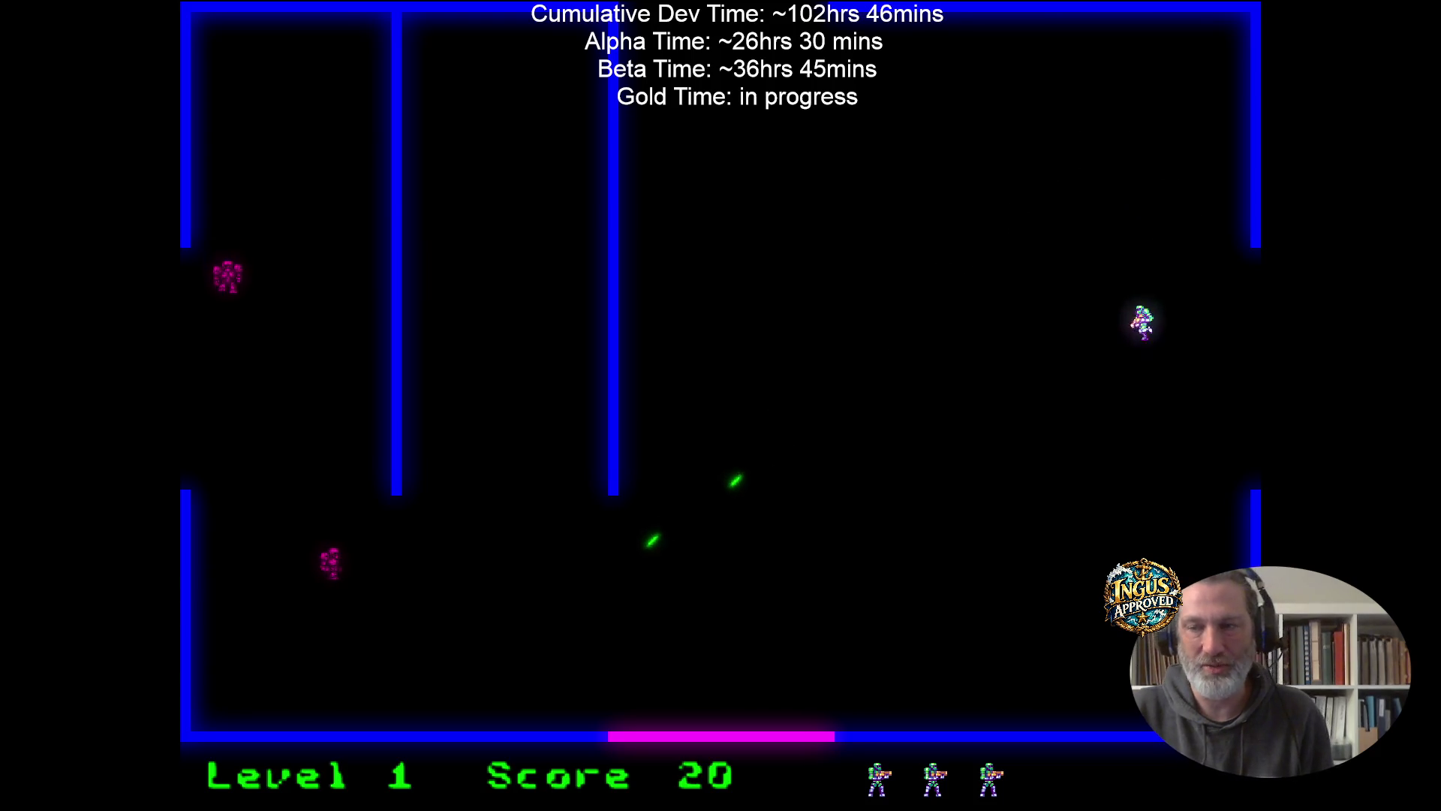
# Destroy the room's remaining robots and leave through the opening in the right wall.
pyautogui.press('a')
pyautogui.press('space')
pyautogui.press('space')
pyautogui.press('s')
pyautogui.press('a')
pyautogui.press('w')
pyautogui.press('space')
pyautogui.press('d')
pyautogui.press('w')
pyautogui.press('d')
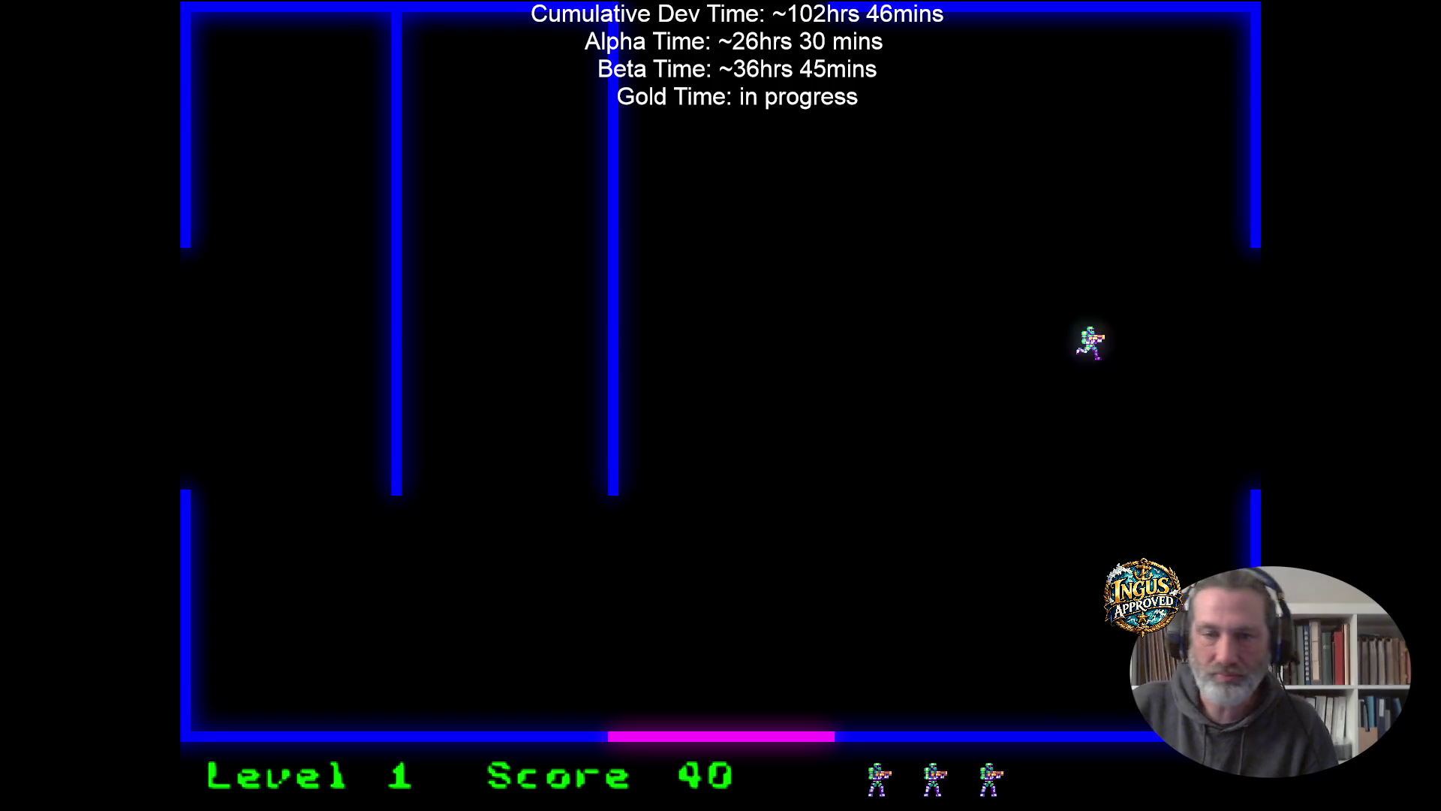
pyautogui.press('w')
pyautogui.press('d')
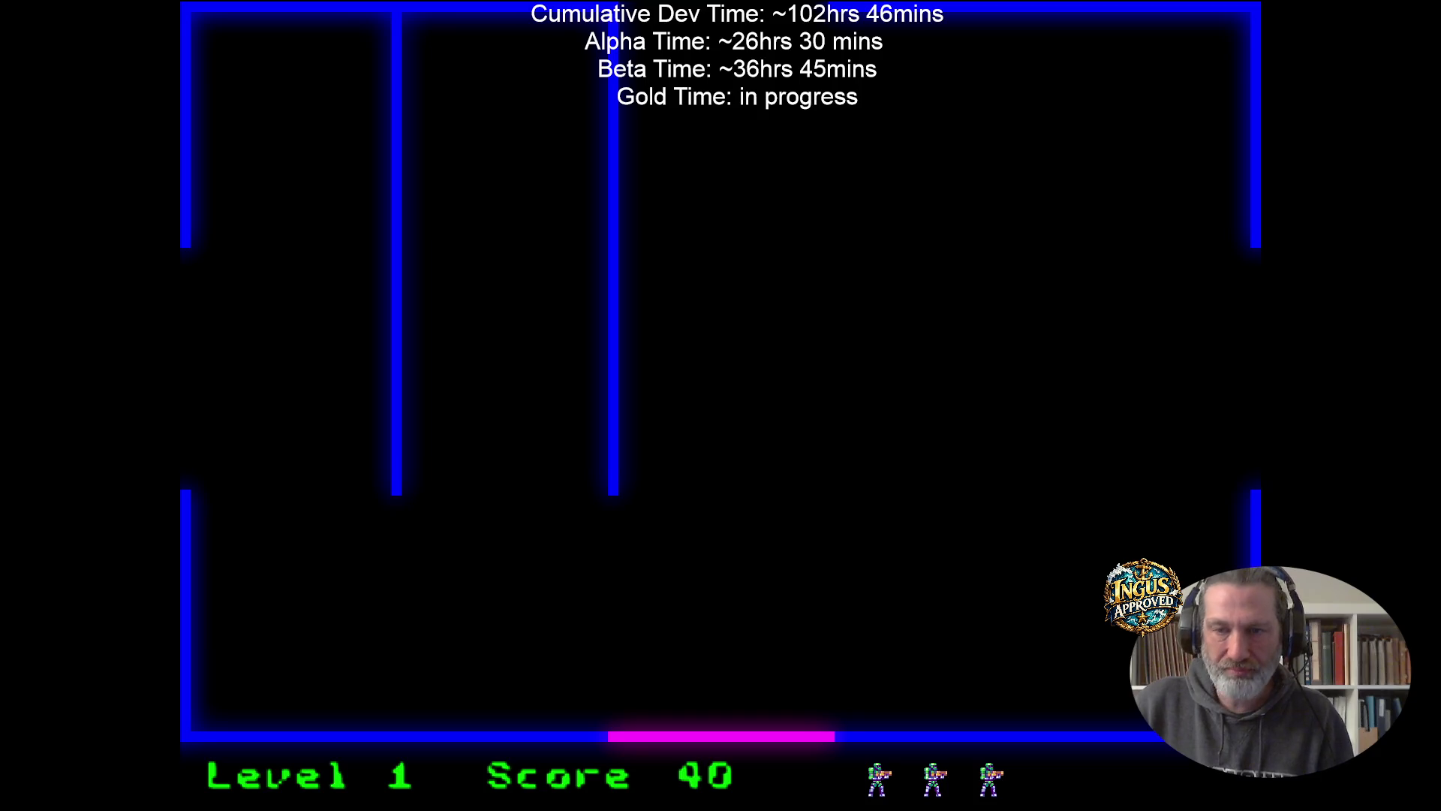
# In the lower room, move down and up while firing left and up-left at robots.
pyautogui.press('space')
pyautogui.press('Down')
pyautogui.press('Right')
pyautogui.press('Up')
pyautogui.press('Right')
pyautogui.press('space')
pyautogui.press('Down')
pyautogui.press('Left')
pyautogui.press('Up')
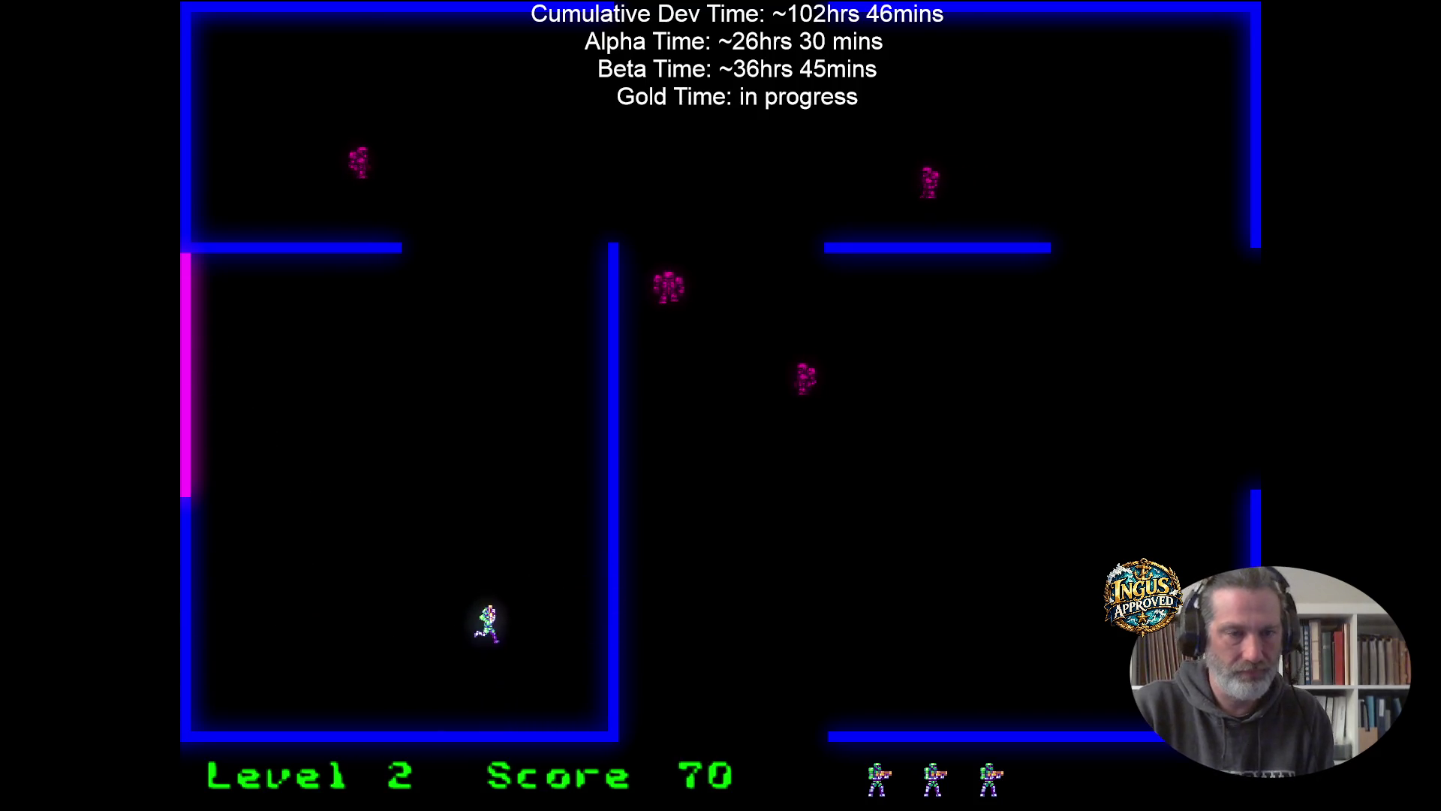
pyautogui.press('Up')
pyautogui.press('space')
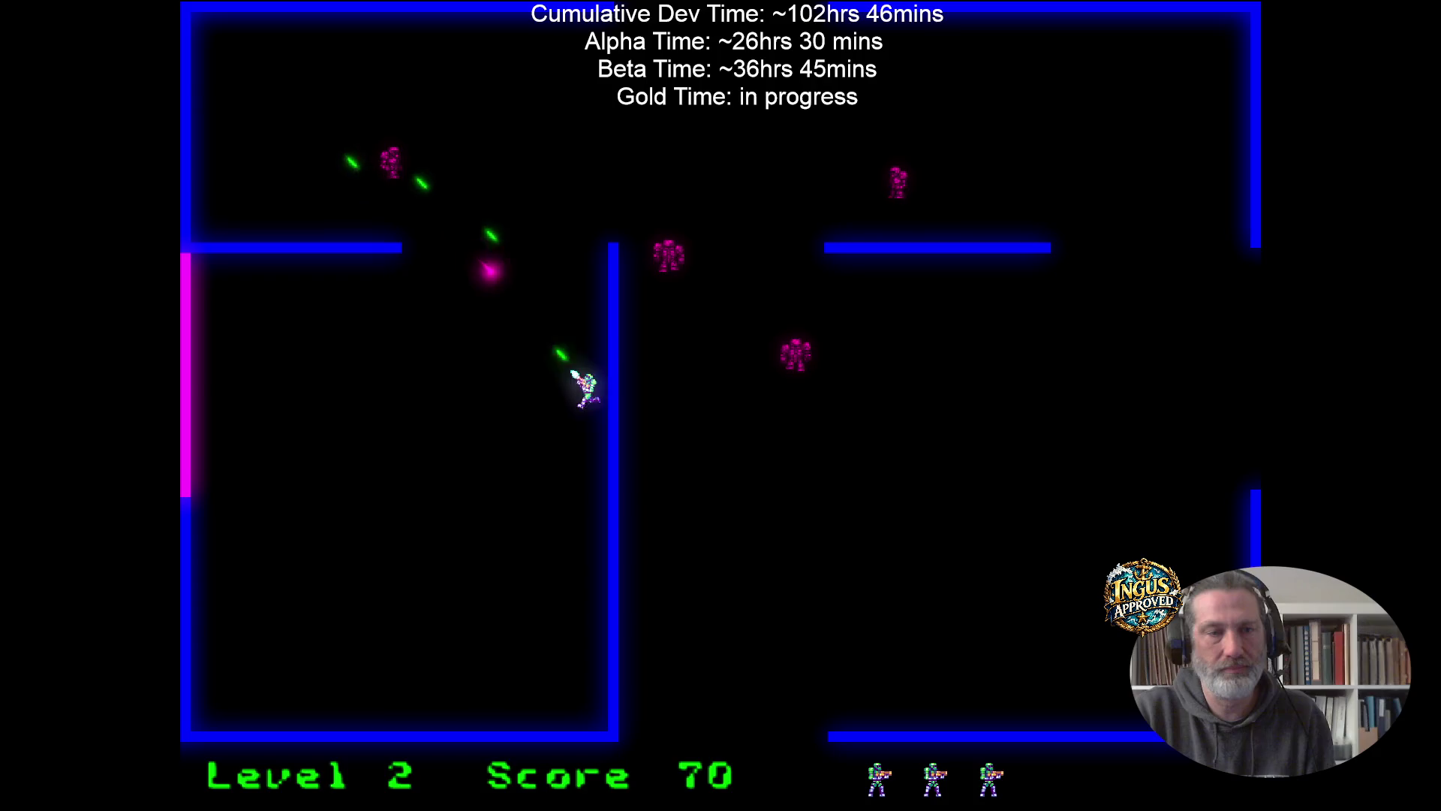
pyautogui.press('Down')
pyautogui.press('Left')
pyautogui.press('Up')
# Clear the remaining lower-room robots and exit through the top opening to Level 3.
pyautogui.press('space')
pyautogui.press('Up')
pyautogui.press('Right')
pyautogui.press('Up')
pyautogui.press('space')
pyautogui.press('Left')
pyautogui.press('Down')
pyautogui.press('Left')
pyautogui.press('Down')
pyautogui.press('Right')
pyautogui.press('Up')
pyautogui.press('Right')
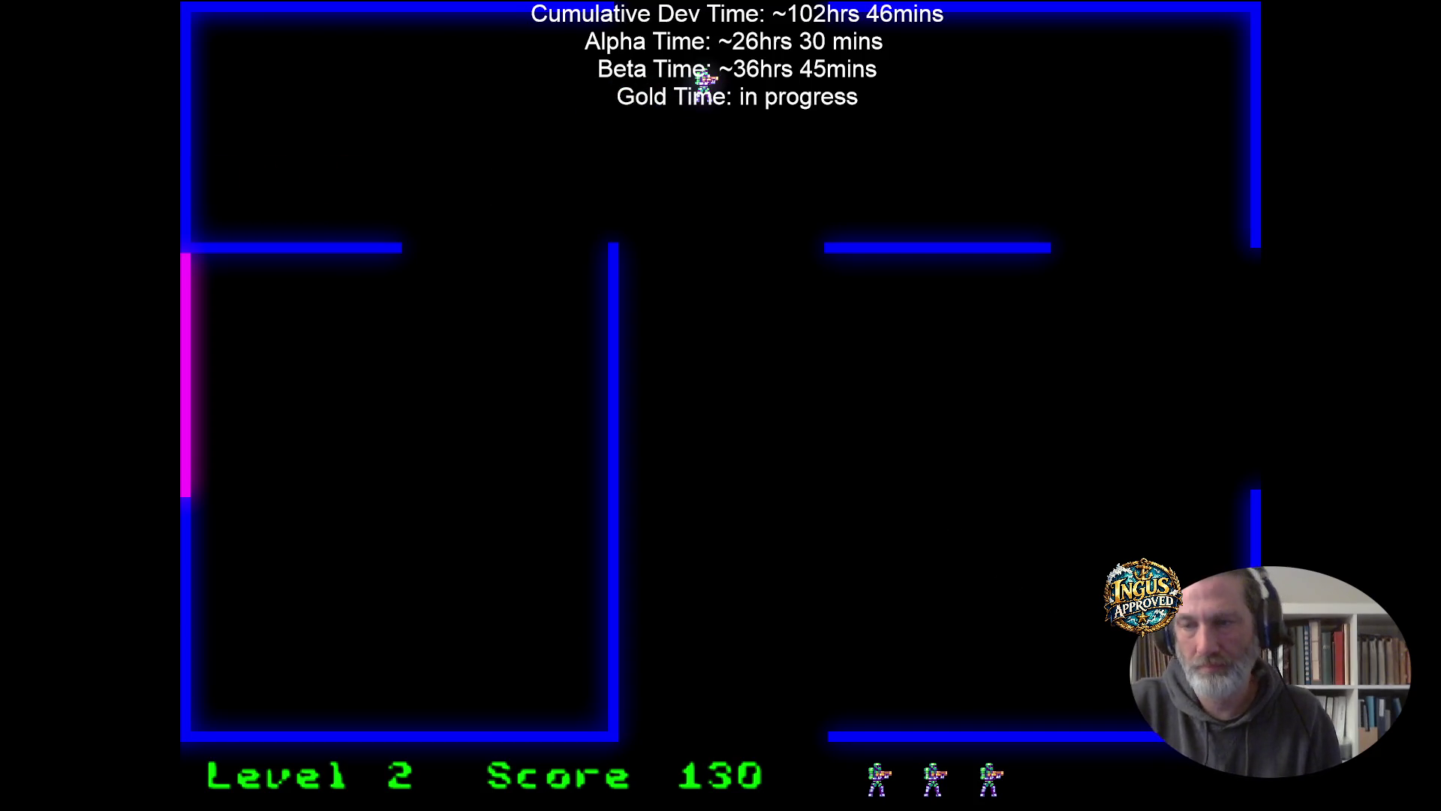
pyautogui.press('Up')
# On Level 3, dodge robots along the bottom and destroy two while moving up.
pyautogui.press('Up')
pyautogui.press('Right')
pyautogui.press('space')
pyautogui.press('Down')
pyautogui.press('Left')
pyautogui.press('space')
pyautogui.press('Up')
pyautogui.press('Down')
pyautogui.press('Right')
pyautogui.press('Right')
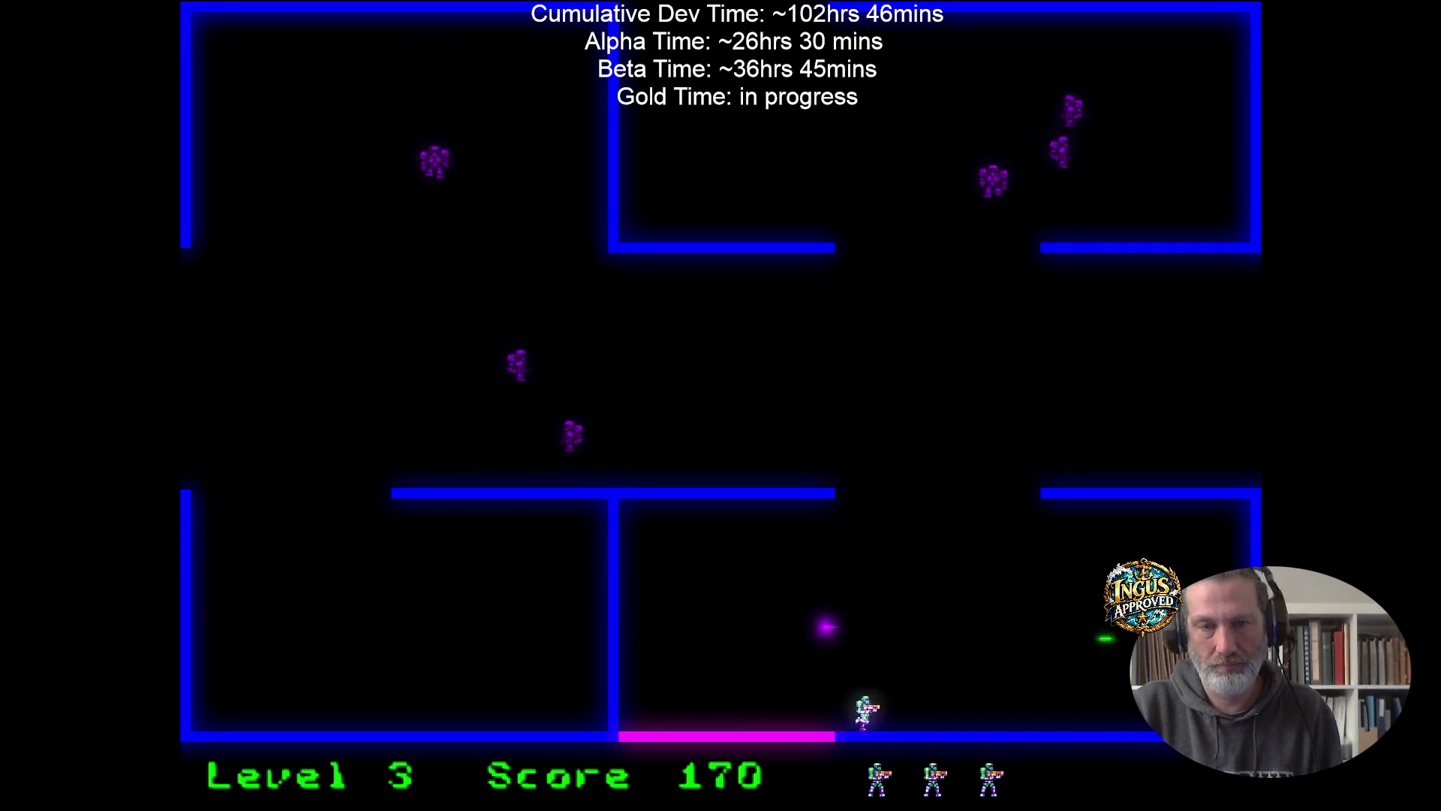
pyautogui.press('Up')
pyautogui.press('space')
pyautogui.press('Left')
pyautogui.press('Up')
pyautogui.press('Left')
pyautogui.press('space')
pyautogui.press('Up')
pyautogui.press('Up')
pyautogui.press('Right')
# Fire left and up-right to destroy more Level 3 robots.
pyautogui.press('Up')
pyautogui.press('Right')
pyautogui.press('space')
pyautogui.press('Down')
pyautogui.press('Right')
pyautogui.press('Up')
pyautogui.press('Left')
pyautogui.press('Up')
pyautogui.press('Left')
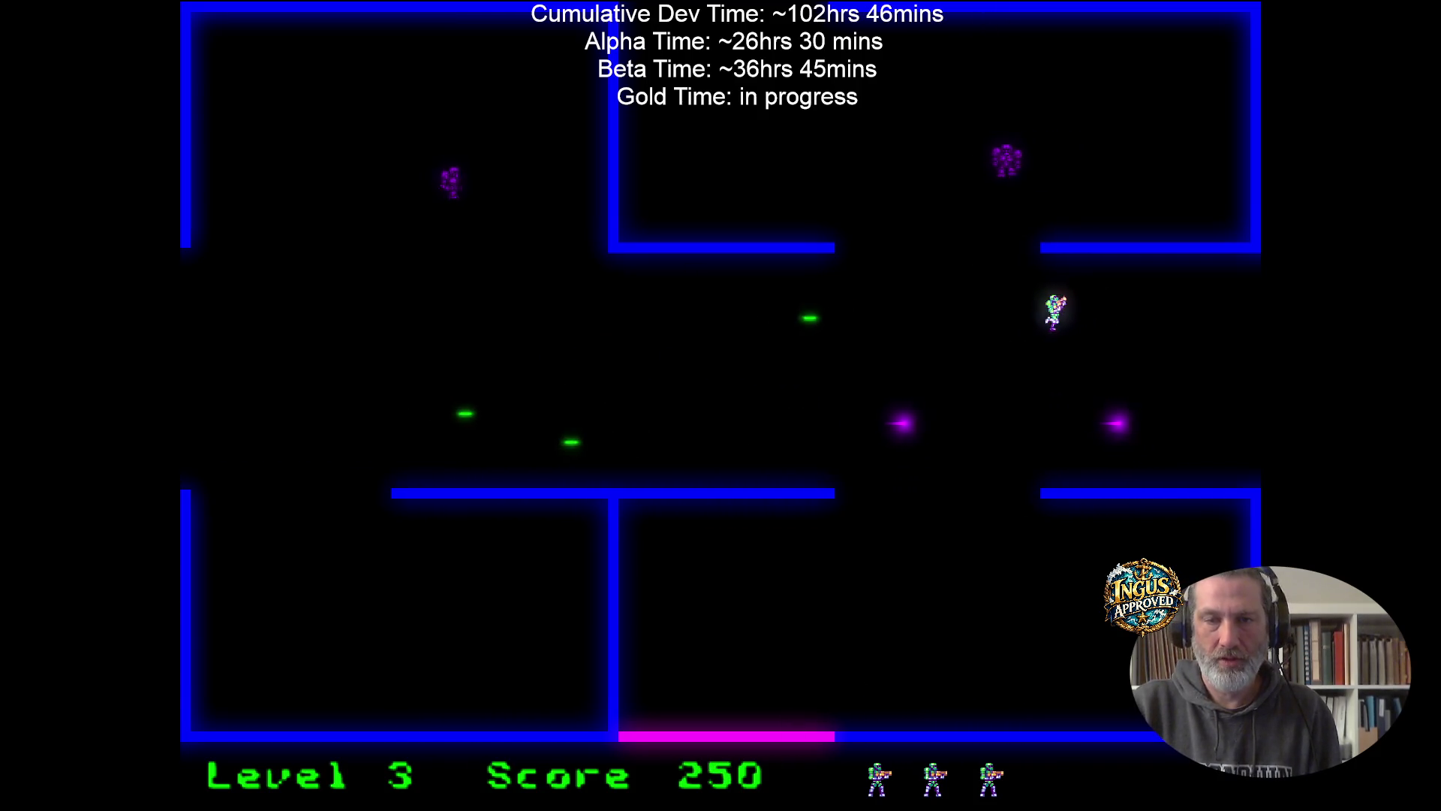
# Shoot the last Level 3 robots up-right and up-left, then move up-left.
pyautogui.press('Up')
pyautogui.press('Right')
pyautogui.press('space')
pyautogui.press('Down')
pyautogui.press('Left')
pyautogui.press('Down')
pyautogui.press('Right')
pyautogui.press('Up')
pyautogui.press('Left')
pyautogui.press('space')
pyautogui.press('Down')
pyautogui.press('Left')
pyautogui.press('space')
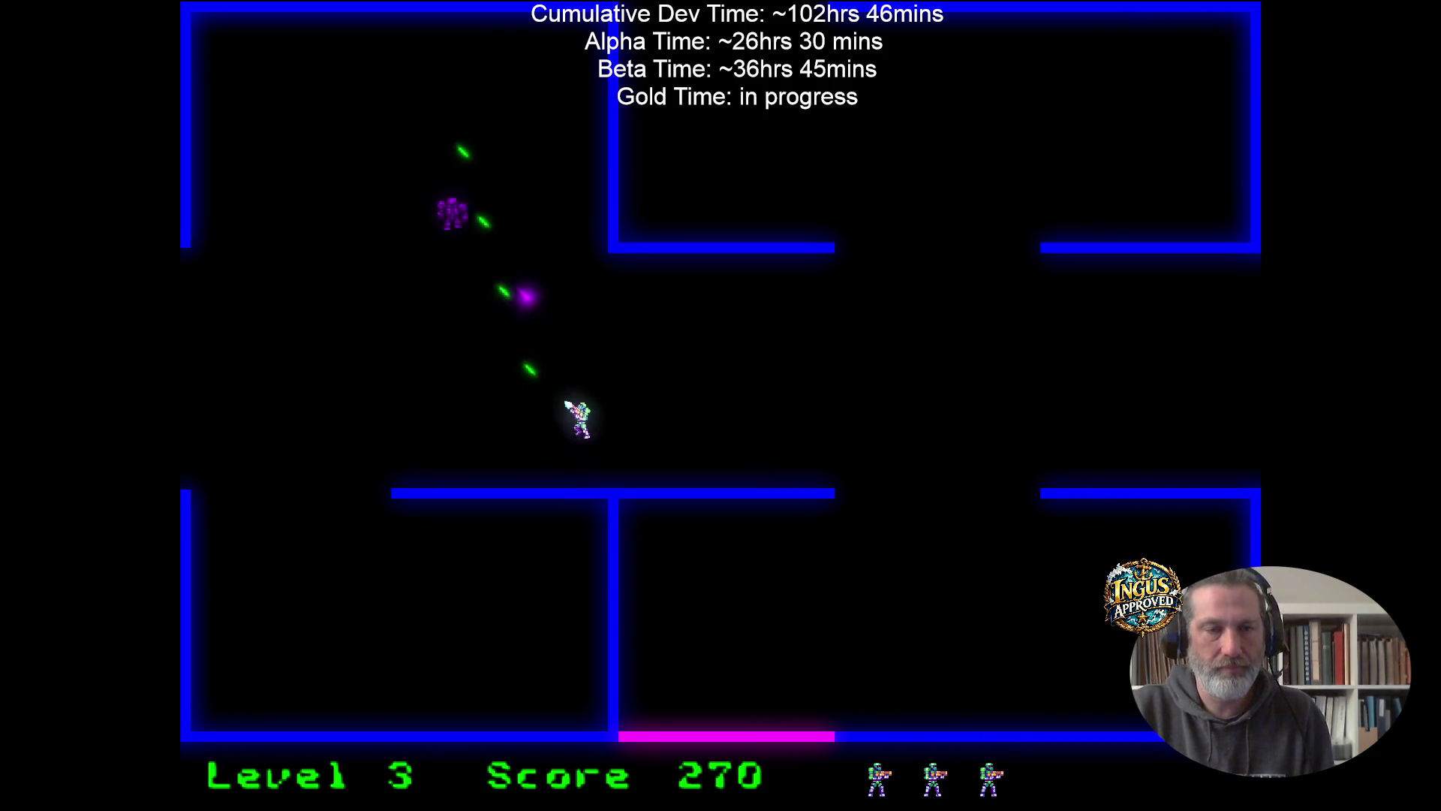
pyautogui.press('Up')
pyautogui.press('Left')
pyautogui.press('Up')
pyautogui.press('Left')
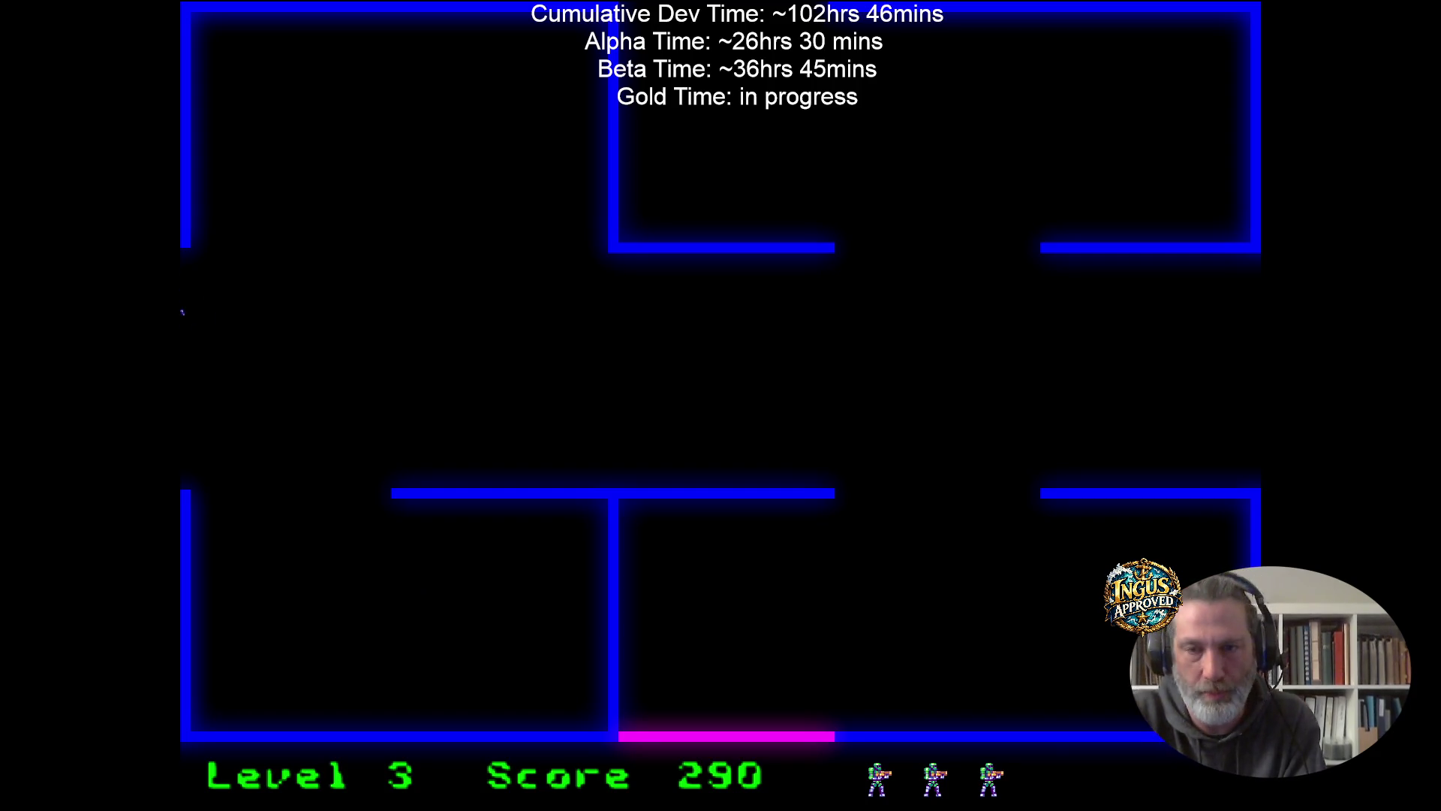
# In the next room, fire left to destroy two robots while weaving up-left and down-left.
pyautogui.press('Up')
pyautogui.press('space')
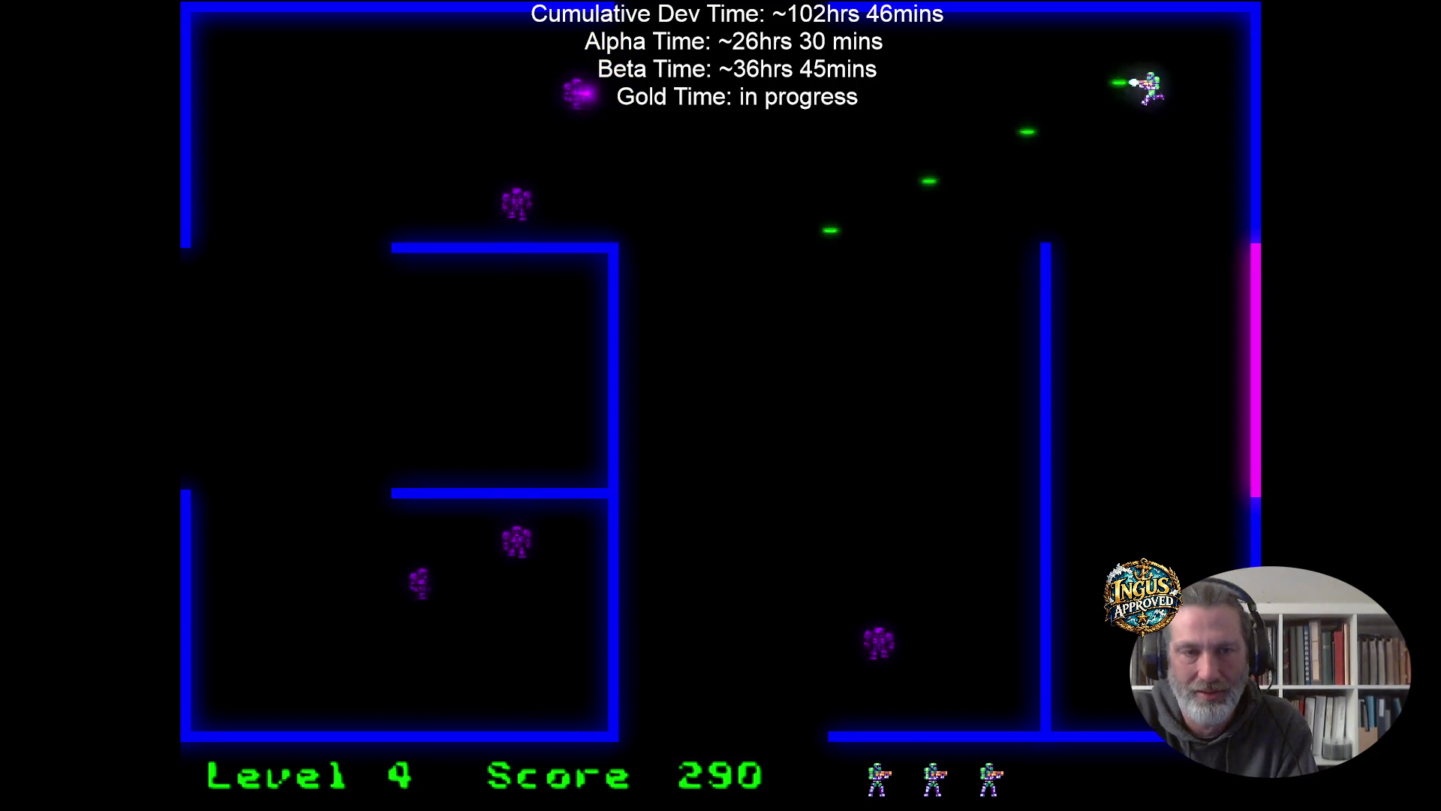
pyautogui.press('Down')
pyautogui.press('Up')
pyautogui.press('Left')
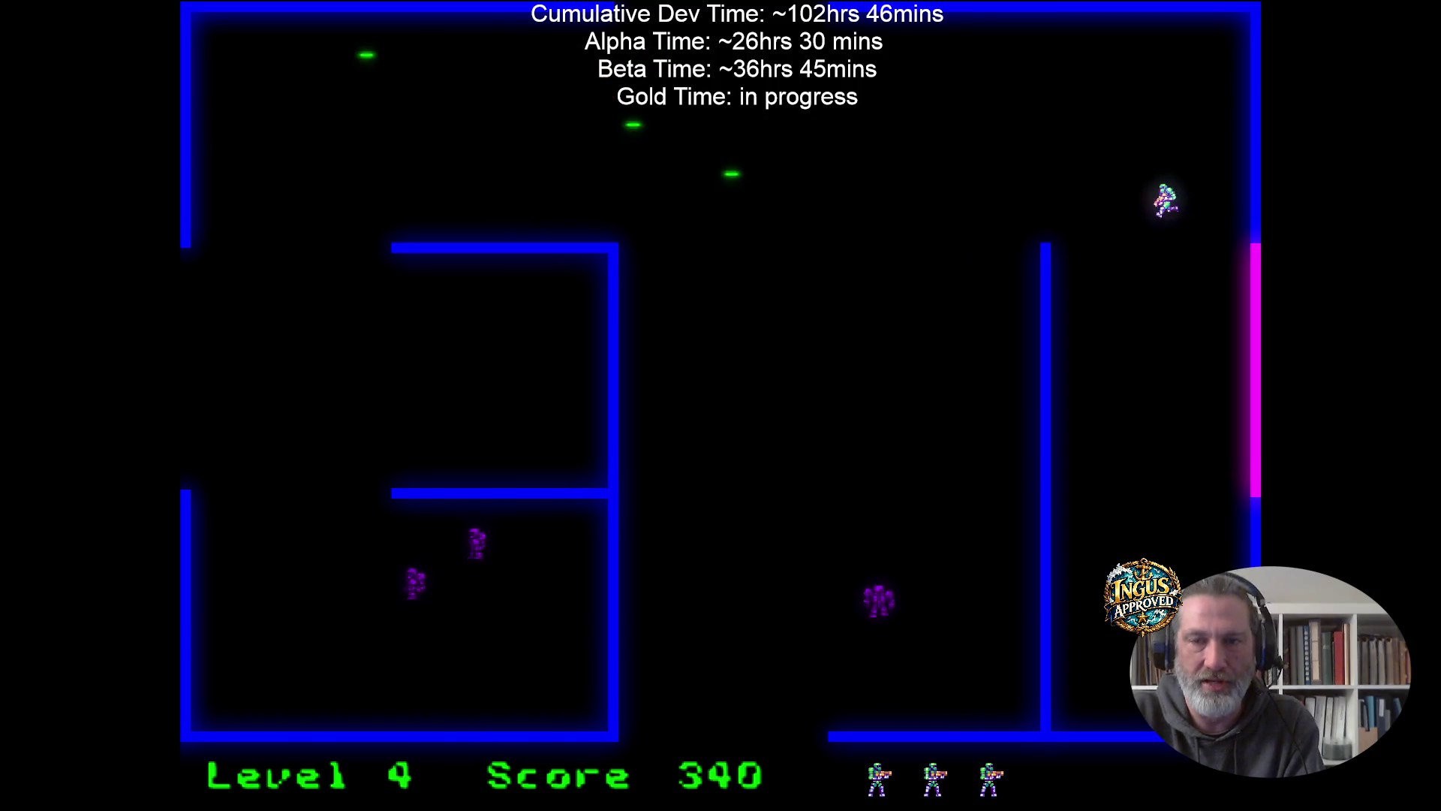
pyautogui.press('Down')
pyautogui.press('Left')
pyautogui.press('Up')
pyautogui.press('Left')
pyautogui.press('space')
# Maneuver and fire down at the robots on the left until the last one is destroyed.
pyautogui.press('Up')
pyautogui.press('Right')
pyautogui.press('Down')
pyautogui.press('Up')
pyautogui.press('Left')
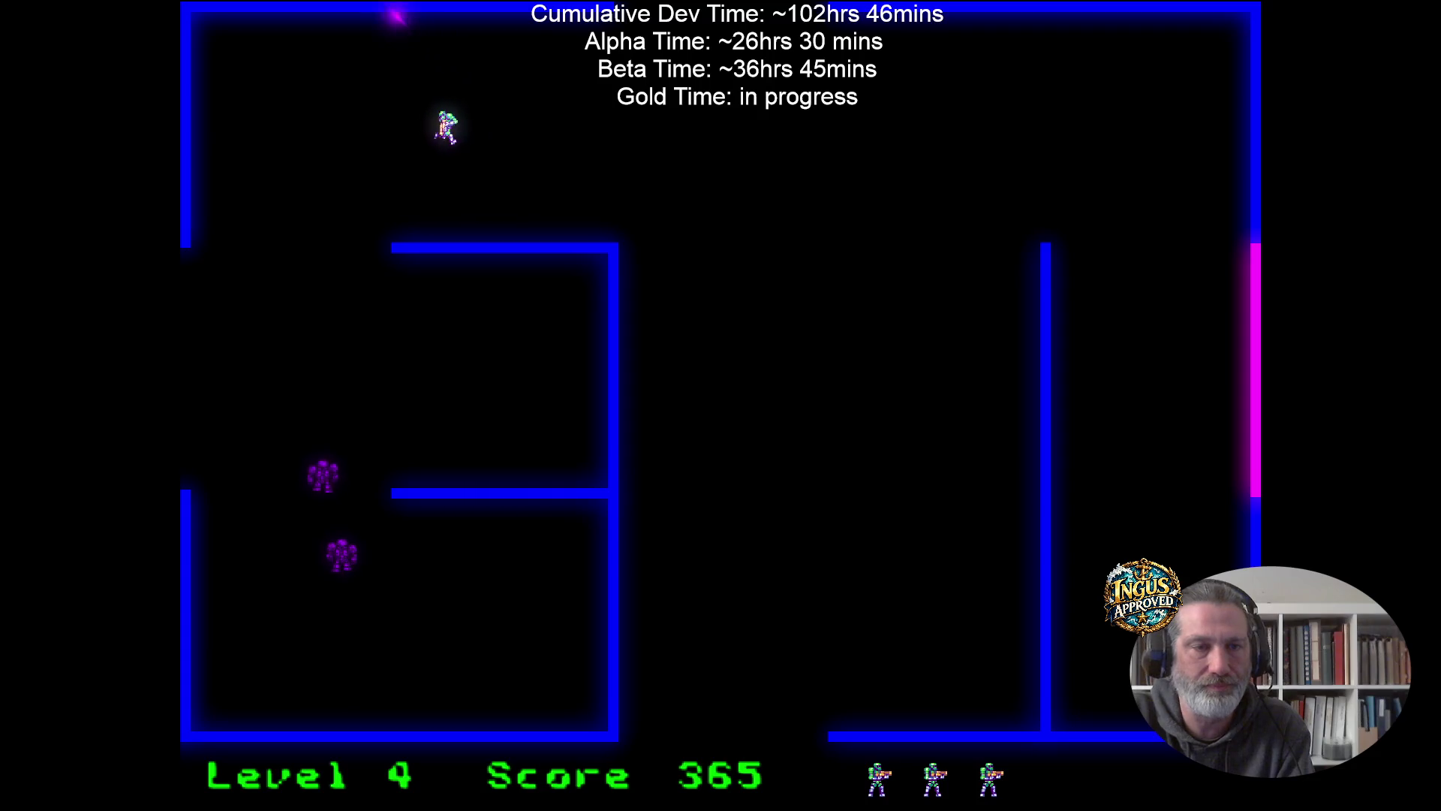
pyautogui.press('Up')
pyautogui.press('Left')
pyautogui.press('space')
pyautogui.press('Down')
pyautogui.press('Right')
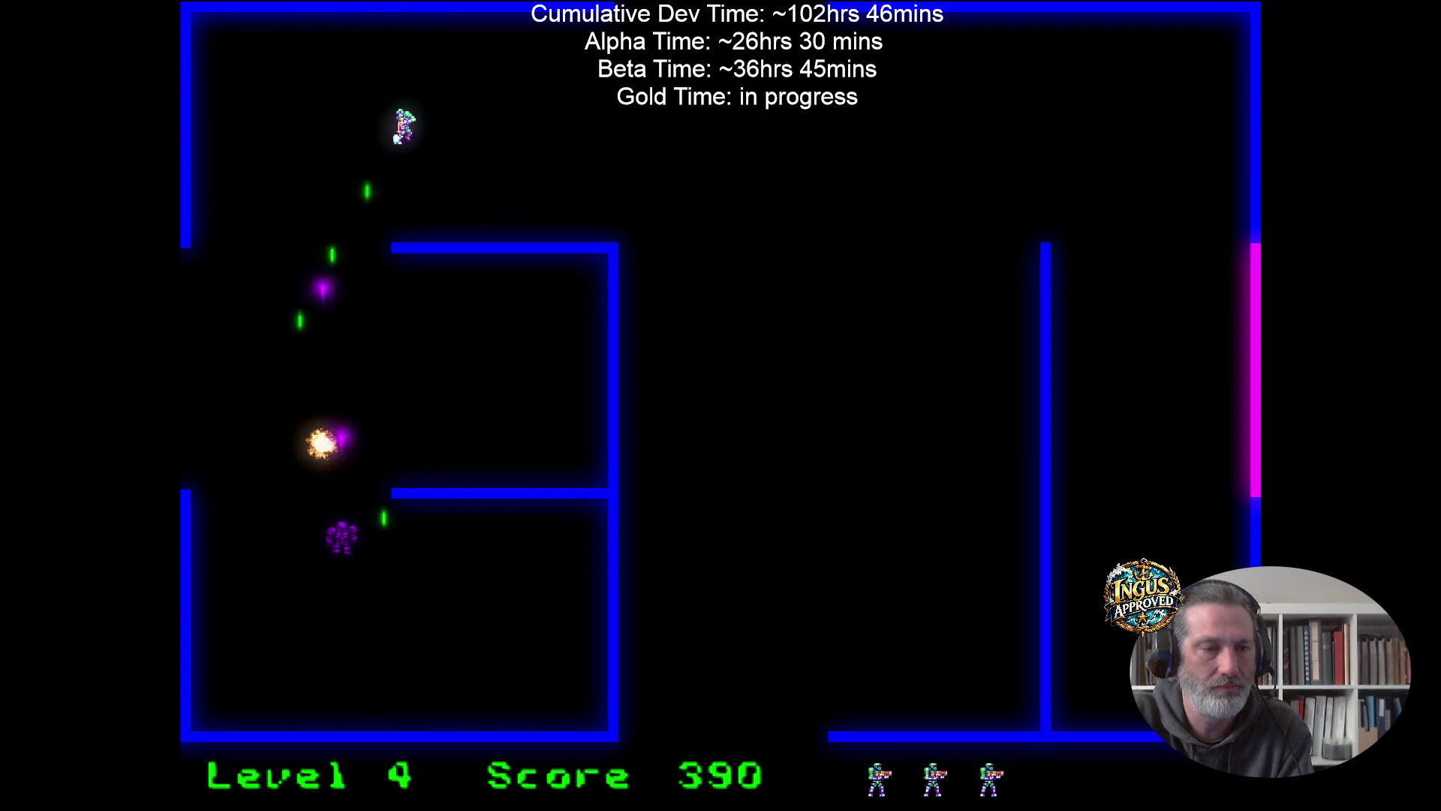
pyautogui.press('Left')
pyautogui.press('Right')
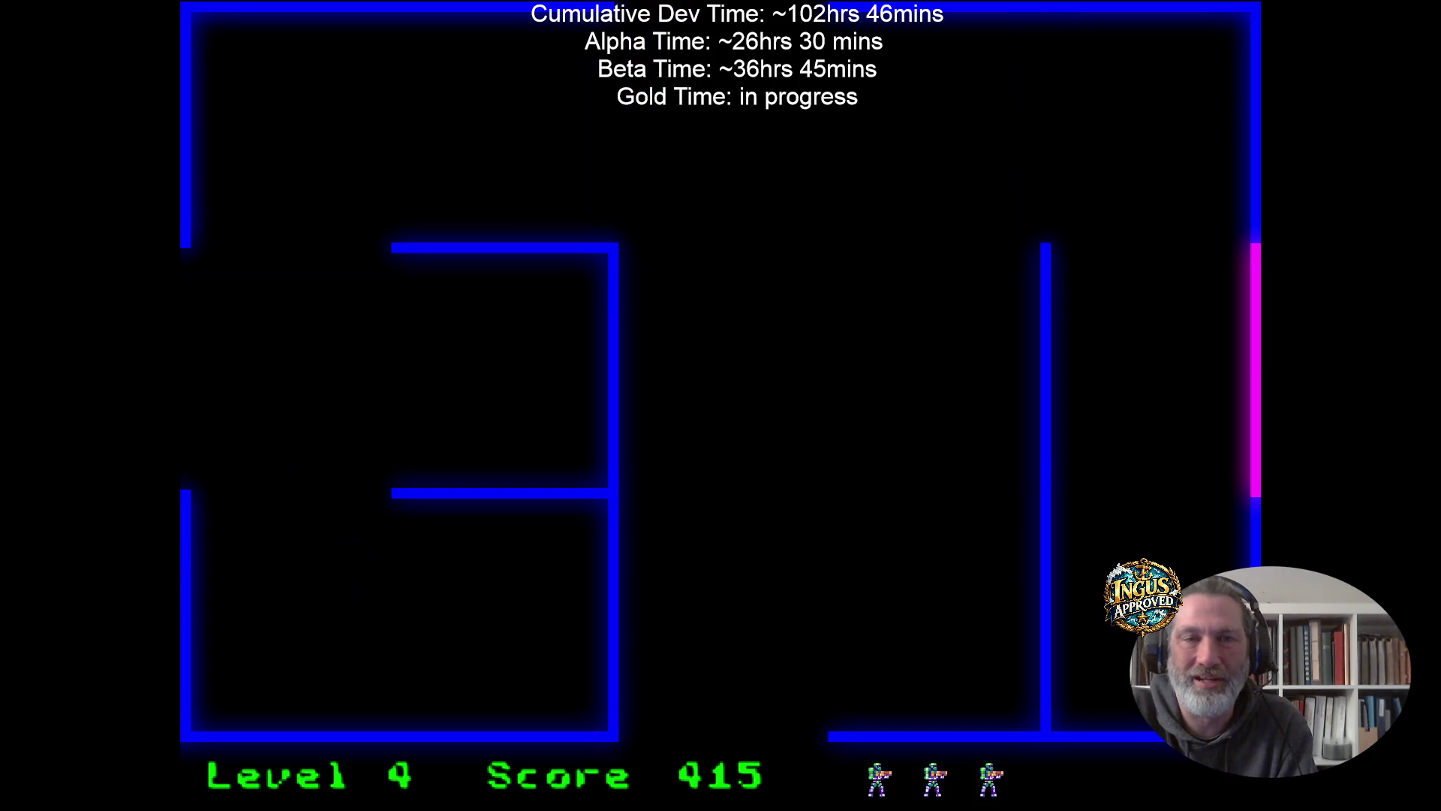
# In the Level 5 room, shoot the right-side robot, then fire left to destroy another.
pyautogui.press('Down')
pyautogui.press('space')
pyautogui.press('Left')
pyautogui.press('Right')
pyautogui.press('space')
pyautogui.press('Right')
# Fire upward and run right shooting the final robots, clearing the room at 565 points.
pyautogui.press('Right')
pyautogui.press('Down')
pyautogui.press('Left')
pyautogui.press('Up')
pyautogui.press('space')
pyautogui.press('Down')
pyautogui.press('space')
pyautogui.press('Left')
pyautogui.press('Up')
pyautogui.press('space')
pyautogui.press('Left')
pyautogui.press('Up')
pyautogui.press('Right')
pyautogui.press('space')
pyautogui.press('Down')
pyautogui.press('space')
pyautogui.press('Up')
pyautogui.press('space')
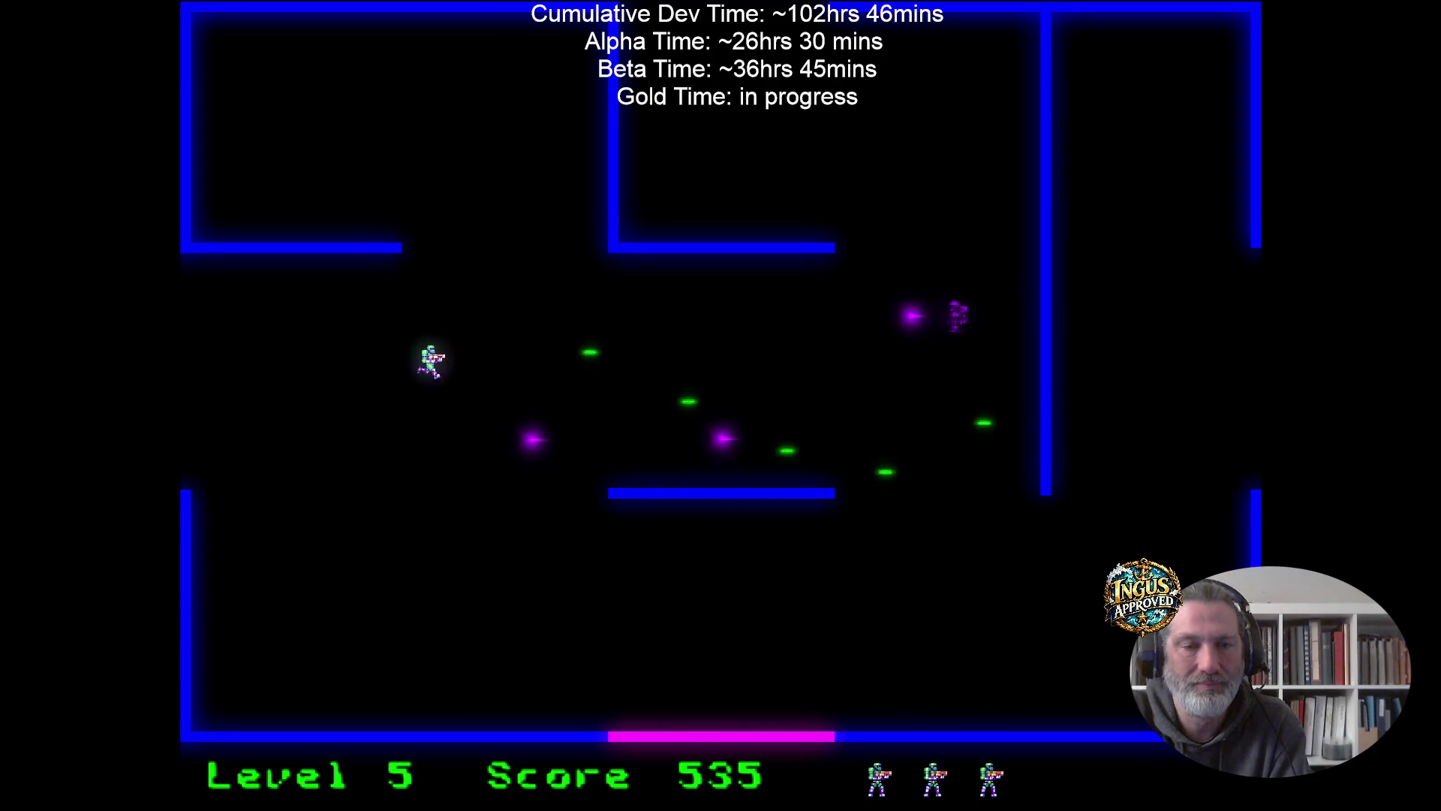
pyautogui.press('Right')
pyautogui.press('space')
pyautogui.press('Down')
pyautogui.press('Left')
pyautogui.press('Left')
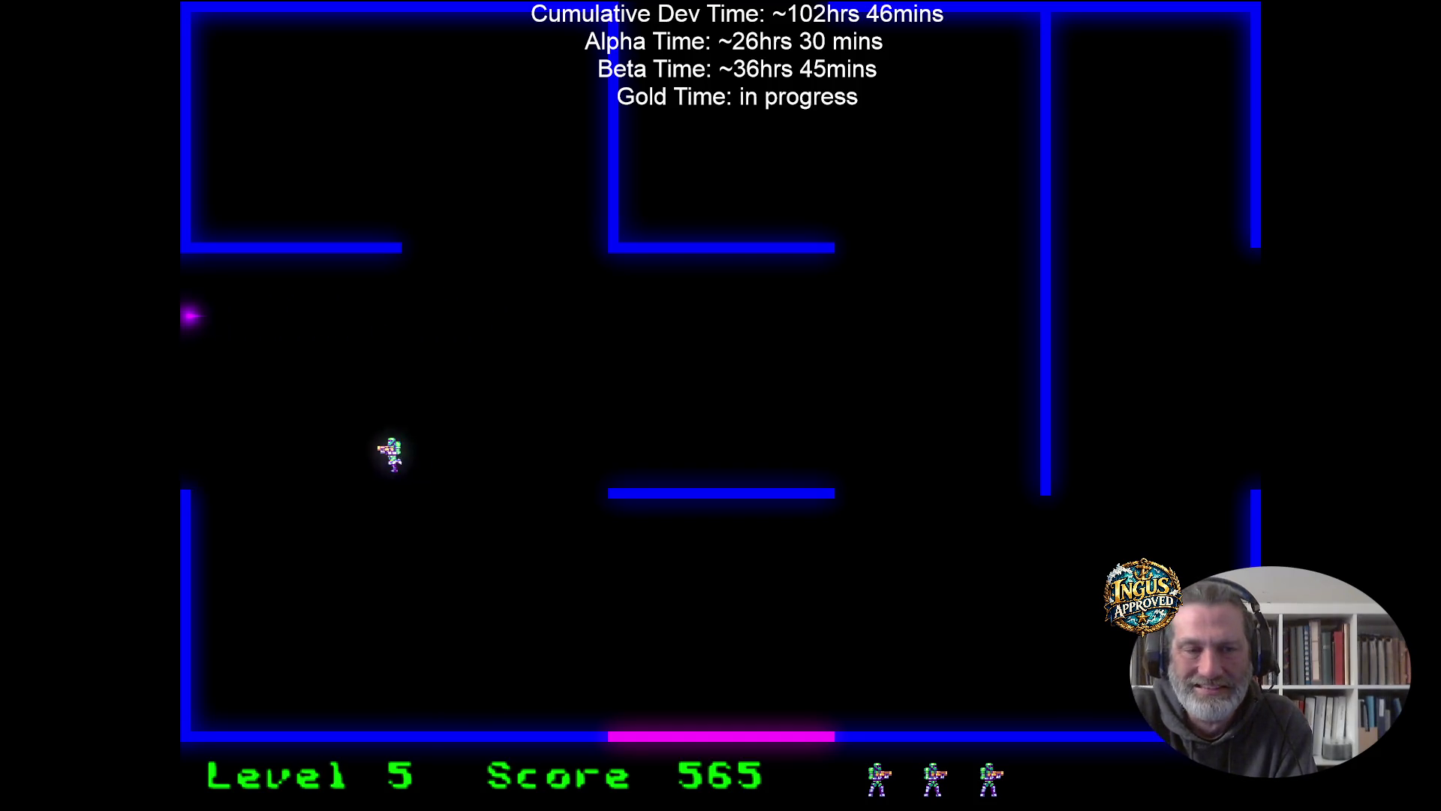
pyautogui.press('Left')
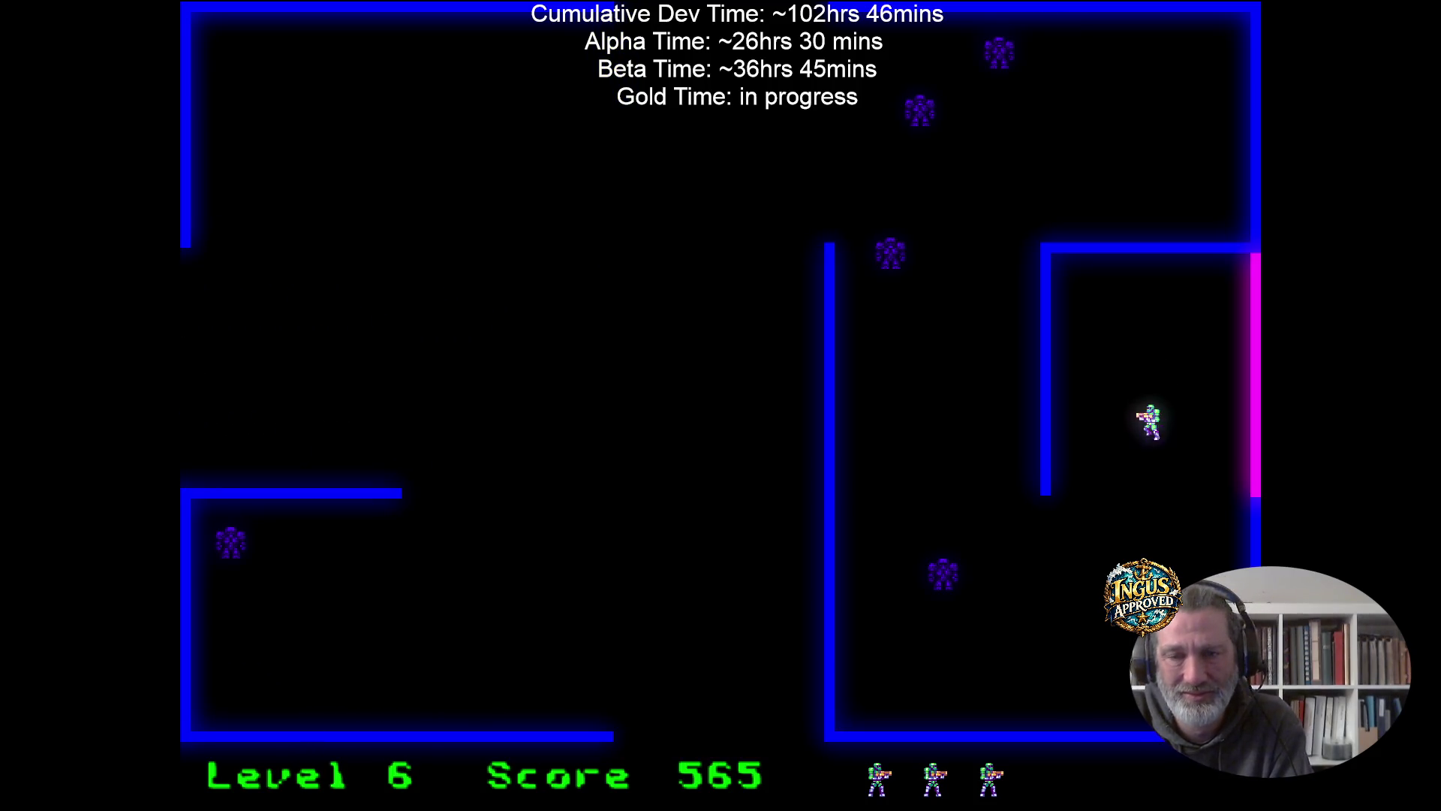
# Shoot the Level 6 robots, then leave through the bottom exit to Level 7.
pyautogui.press('Down')
pyautogui.press('Right')
pyautogui.press('space')
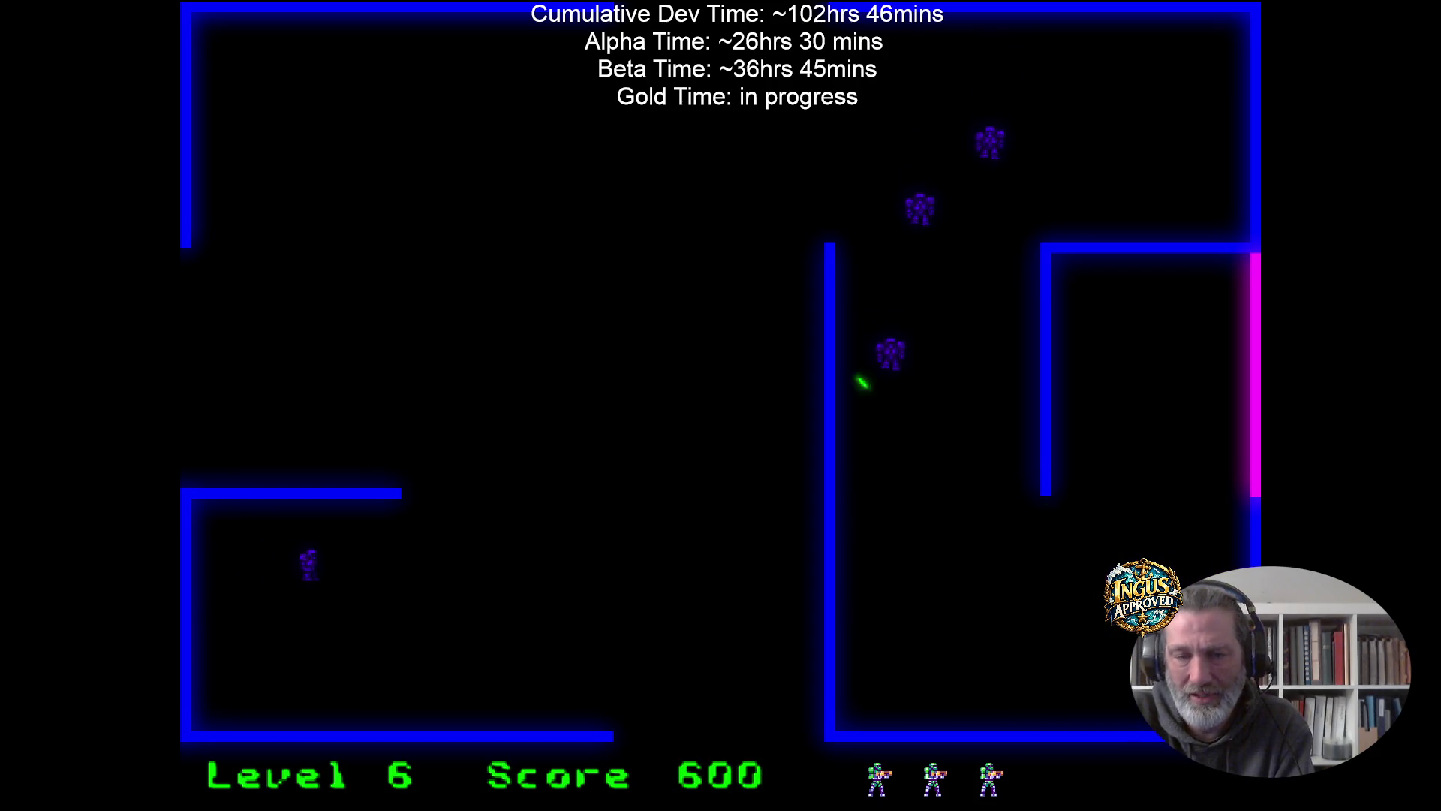
pyautogui.press('Left')
pyautogui.press('space')
pyautogui.press('Right')
pyautogui.press('Up')
pyautogui.press('Right')
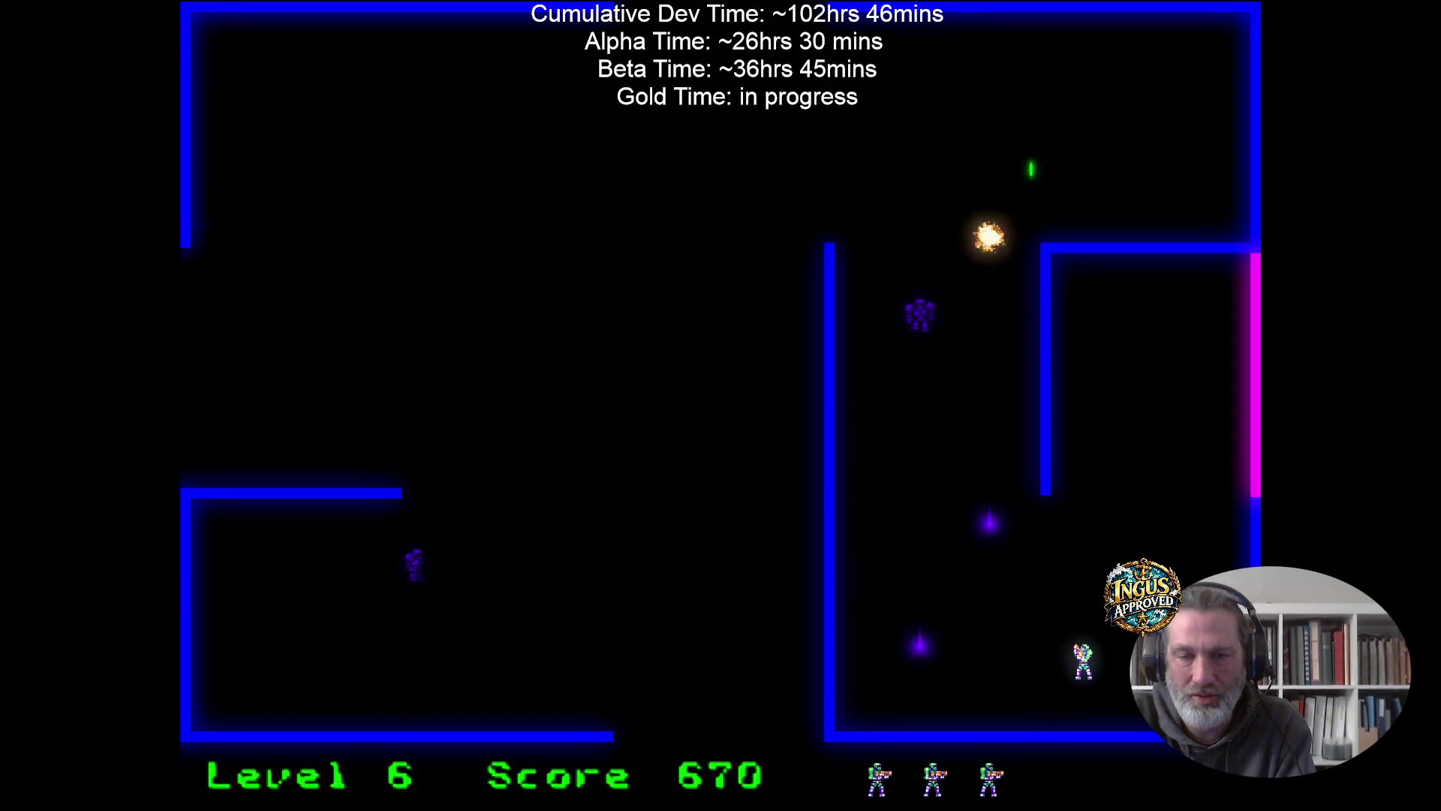
pyautogui.press('Right')
pyautogui.press('space')
pyautogui.press('Up')
pyautogui.press('Left')
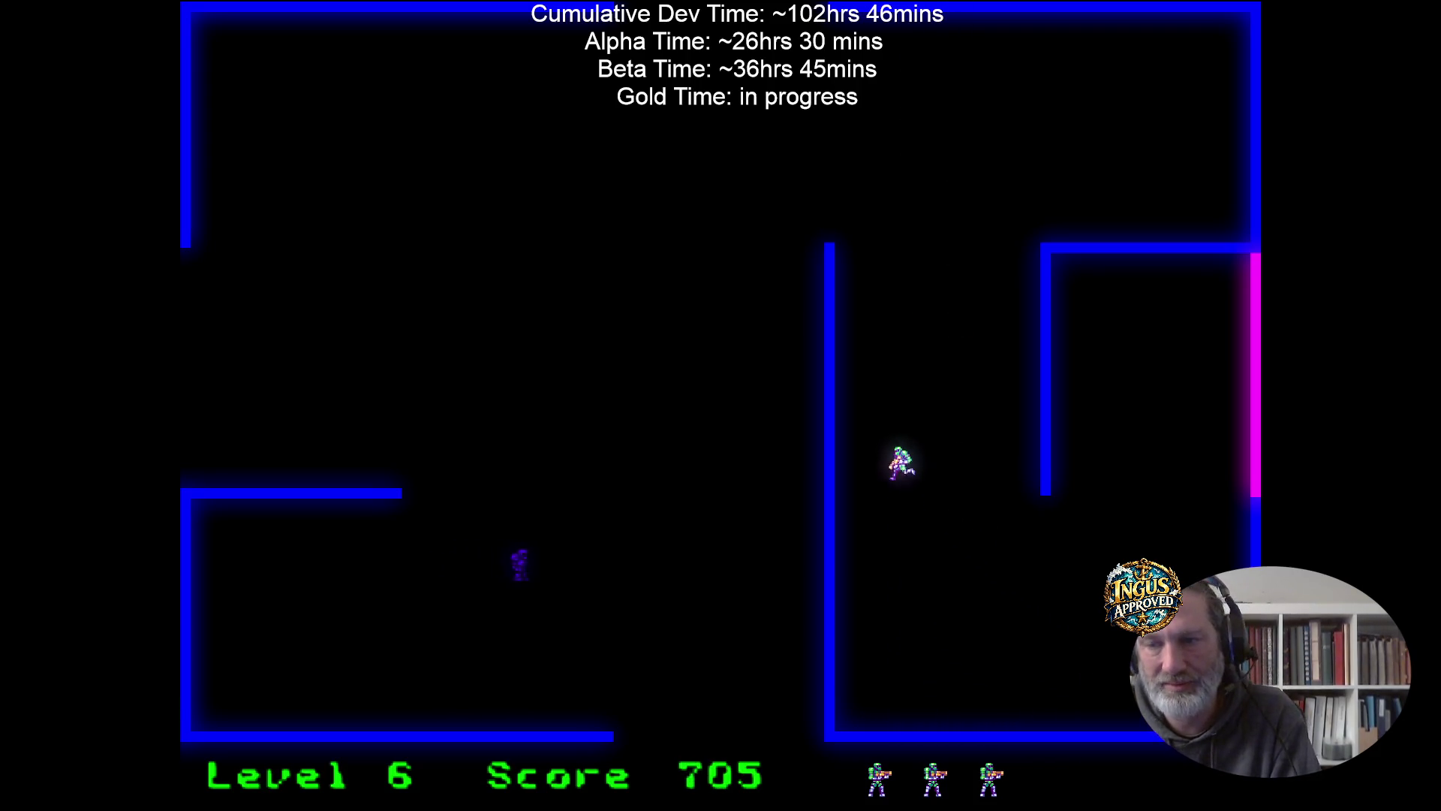
pyautogui.press('Down')
pyautogui.press('Left')
pyautogui.press('space')
pyautogui.press('Left')
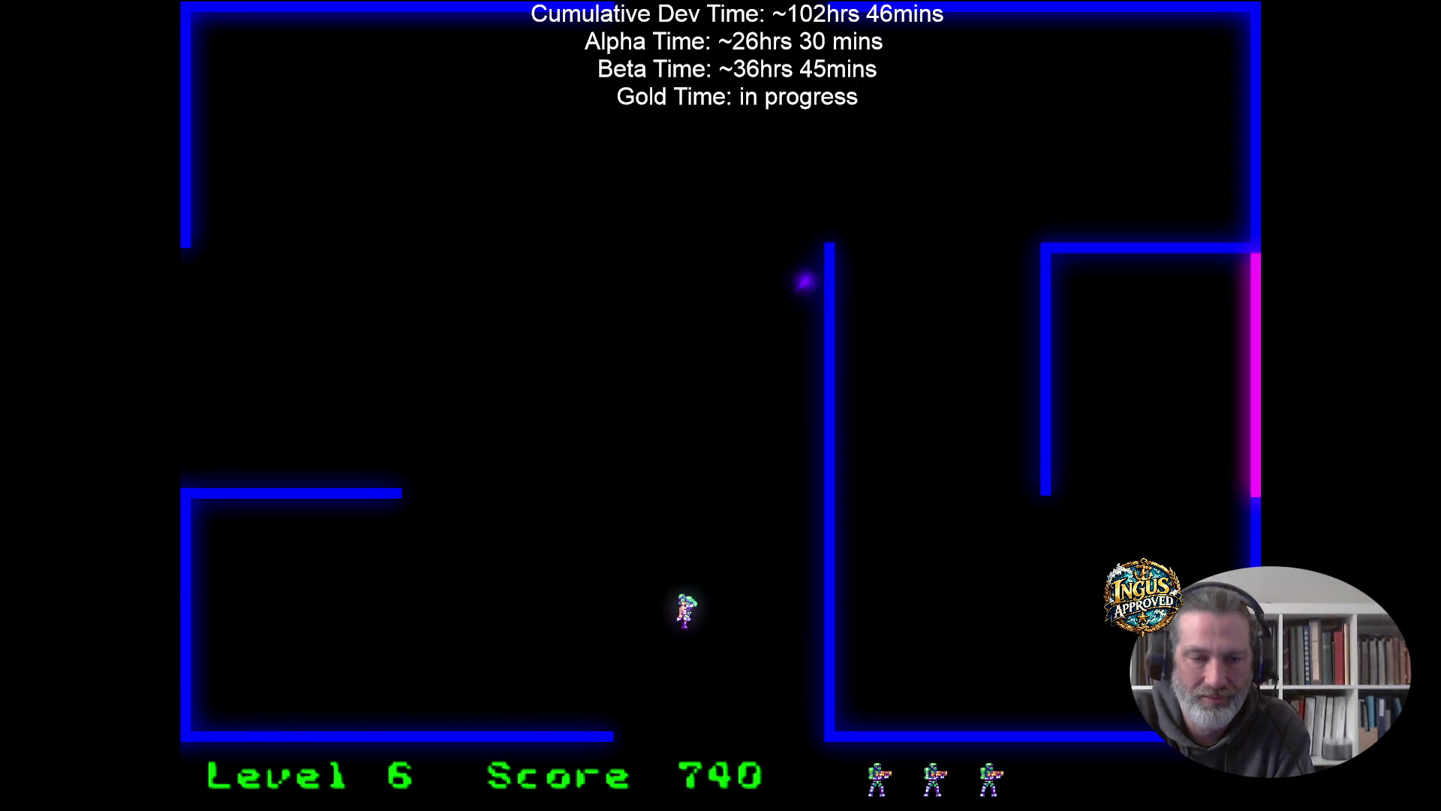
pyautogui.press('Down')
# Clear Level 7 robots along the top corridor, then exit right to Level 8.
pyautogui.press('space')
pyautogui.press('Down')
pyautogui.press('Up')
pyautogui.press('Right')
pyautogui.press('Right')
pyautogui.press('space')
pyautogui.press('Down')
pyautogui.press('space')
pyautogui.press('Right')
pyautogui.press('Down')
pyautogui.press('Left')
pyautogui.press('Down')
pyautogui.press('Up')
pyautogui.press('Up')
pyautogui.press('space')
pyautogui.press('Right')
pyautogui.press('Down')
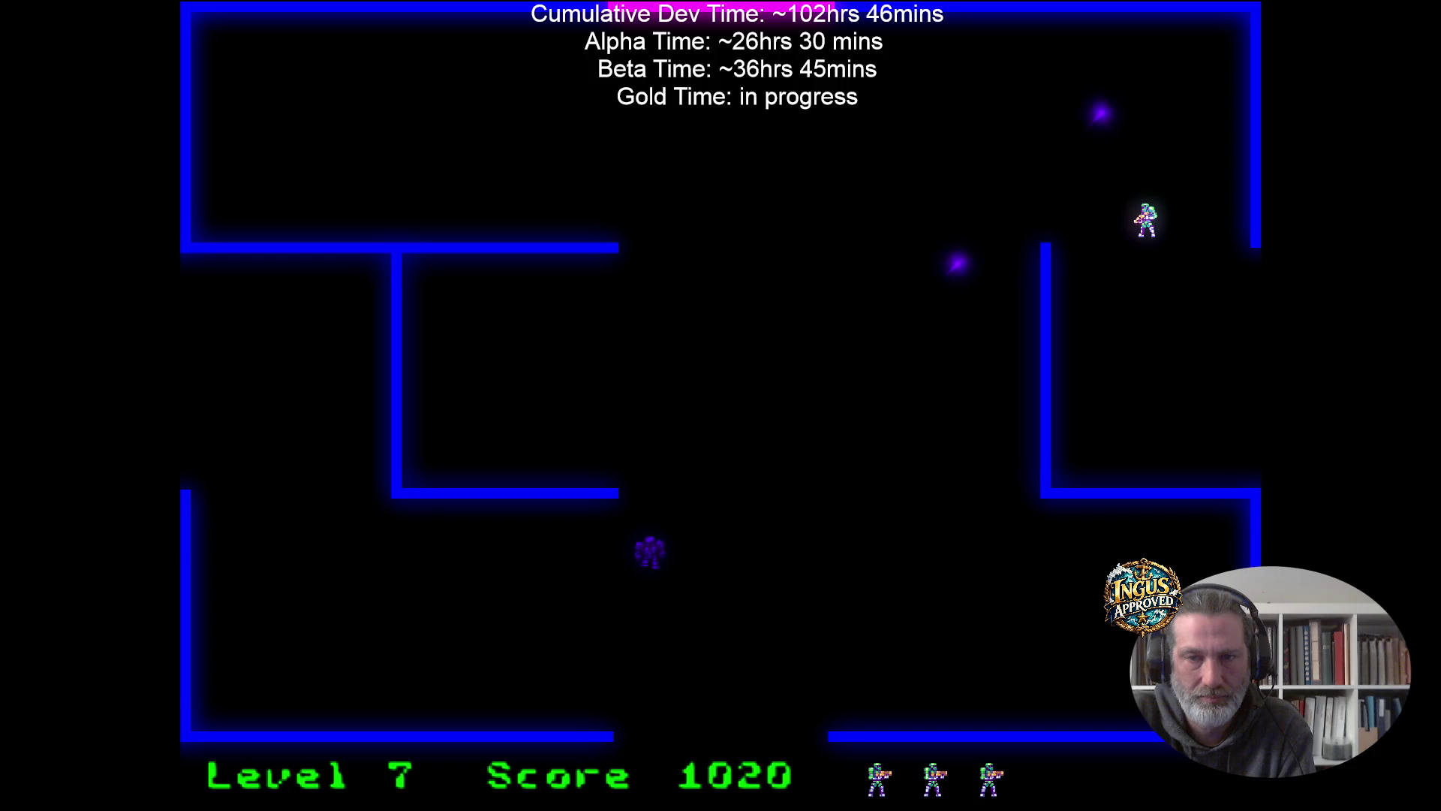
pyautogui.press('Up')
pyautogui.press('space')
pyautogui.press('Down')
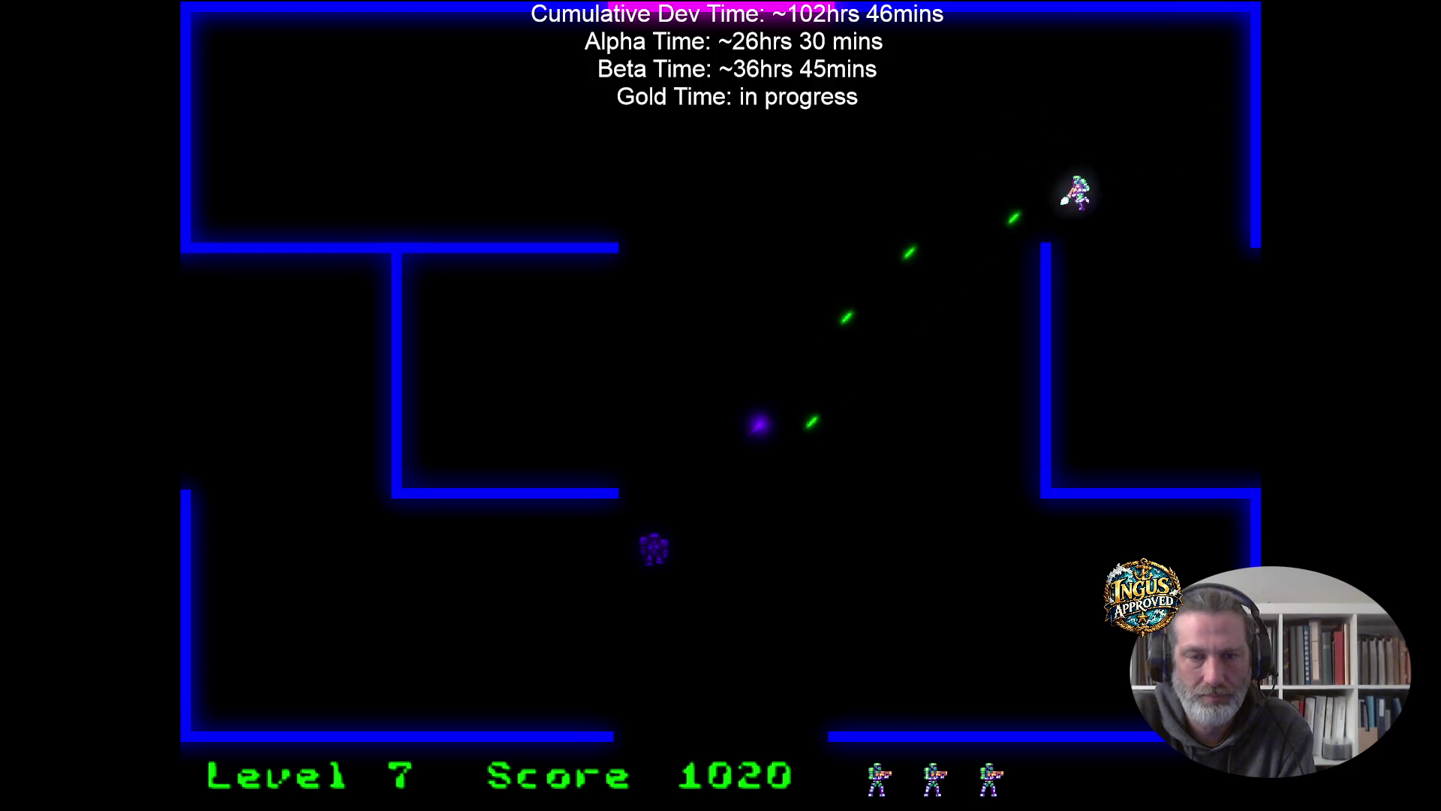
pyautogui.press('Right')
pyautogui.press('Down')
pyautogui.press('Right')
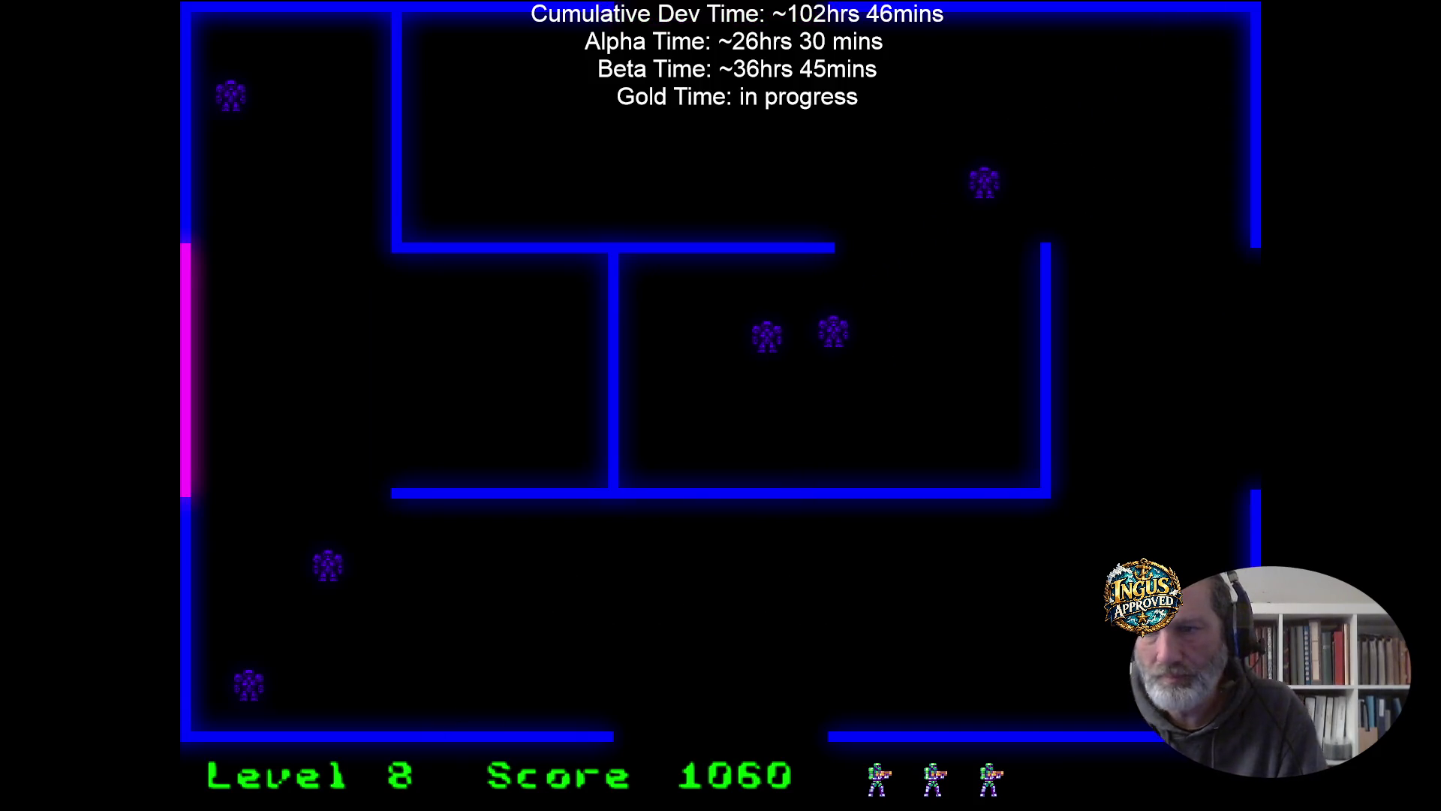
# Fight through Level 8's corridors, destroying robots until reaching Level 9 at 1330 points.
pyautogui.press('Up')
pyautogui.press('Left')
pyautogui.press('space')
pyautogui.press('space')
pyautogui.press('Up')
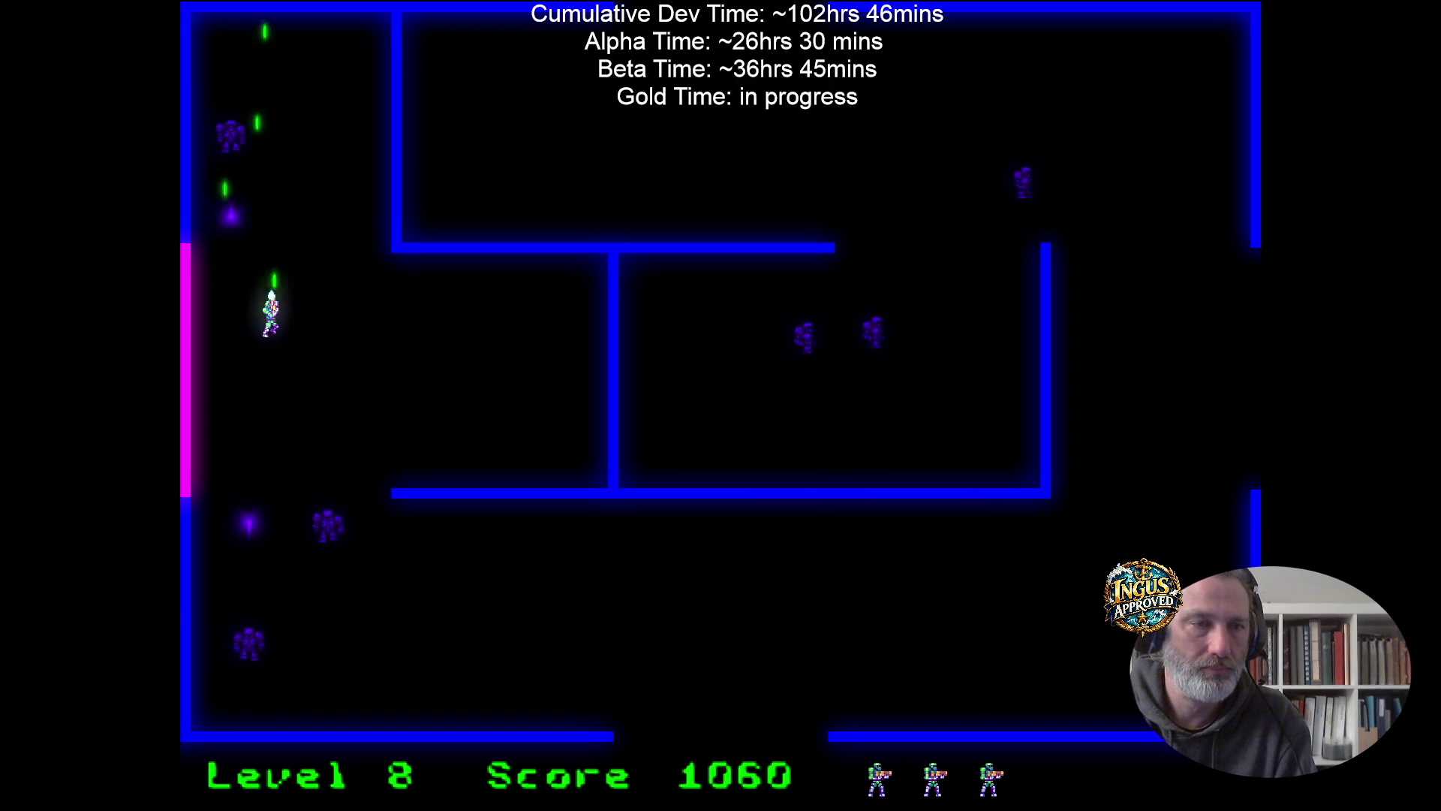
pyautogui.press('Right')
pyautogui.press('Up')
pyautogui.press('space')
pyautogui.press('Left')
pyautogui.press('Right')
pyautogui.press('Up')
pyautogui.press('Down')
pyautogui.press('space')
pyautogui.press('Right')
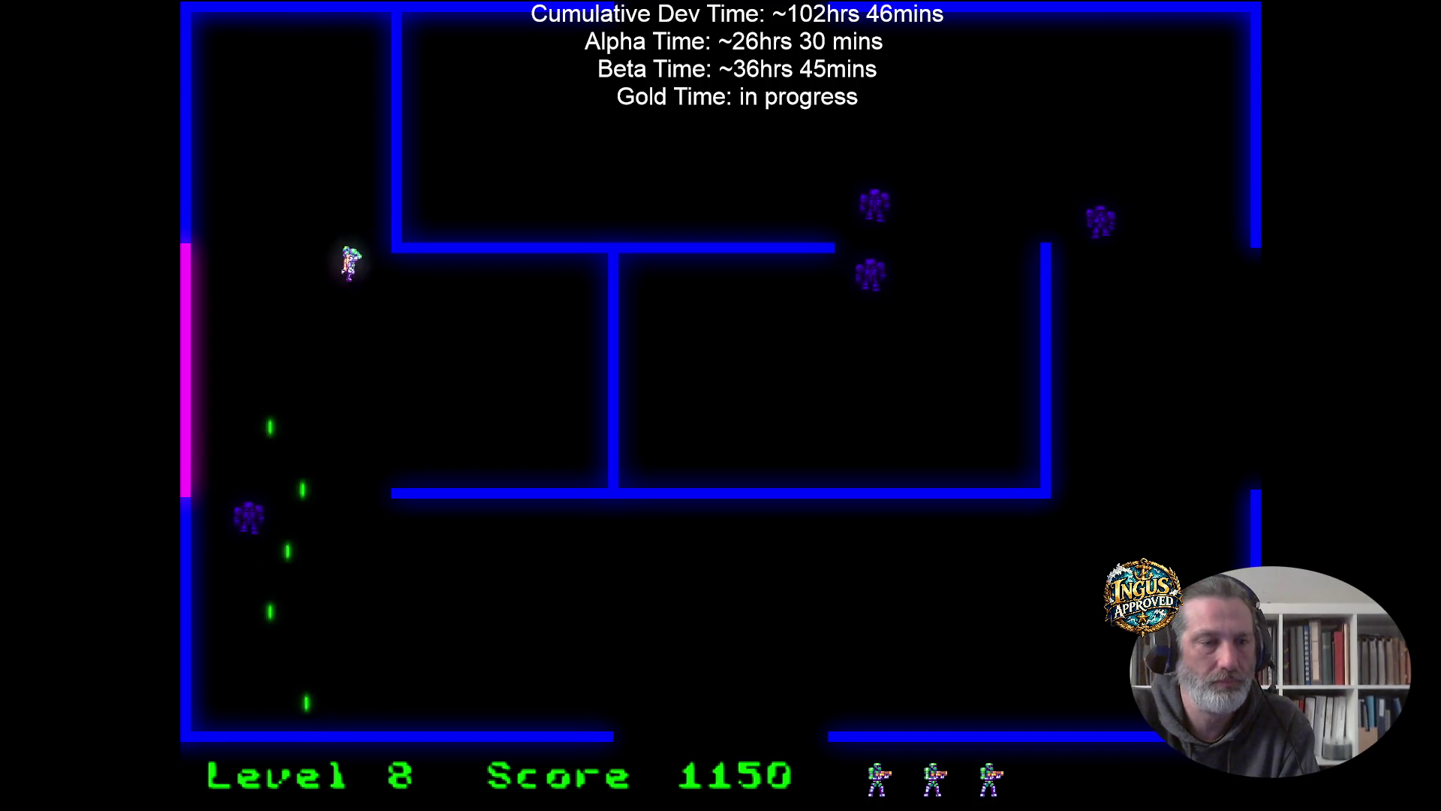
pyautogui.press('Right')
pyautogui.press('space')
pyautogui.press('Up')
pyautogui.press('Left')
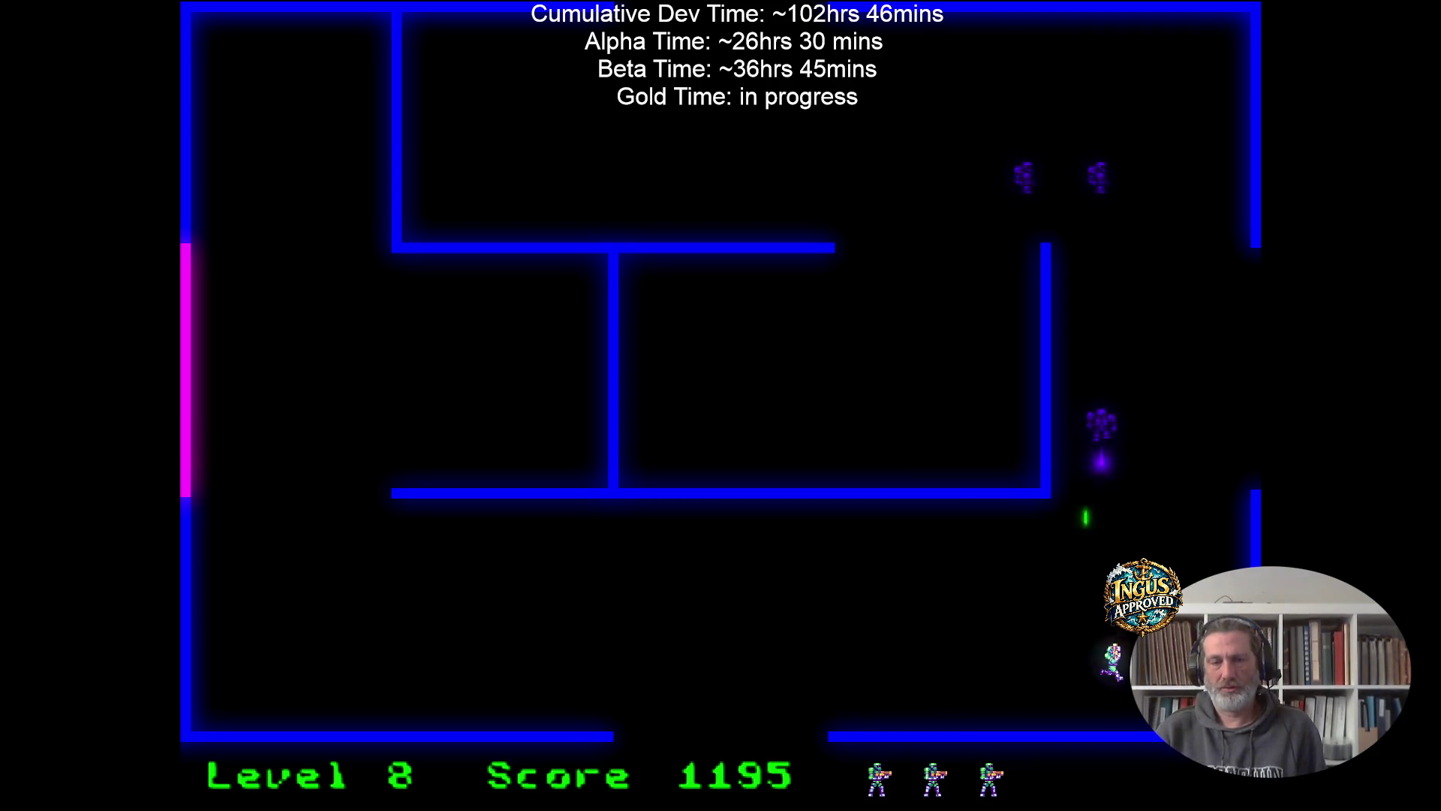
pyautogui.press('space')
pyautogui.press('Left')
pyautogui.press('Right')
pyautogui.press('space')
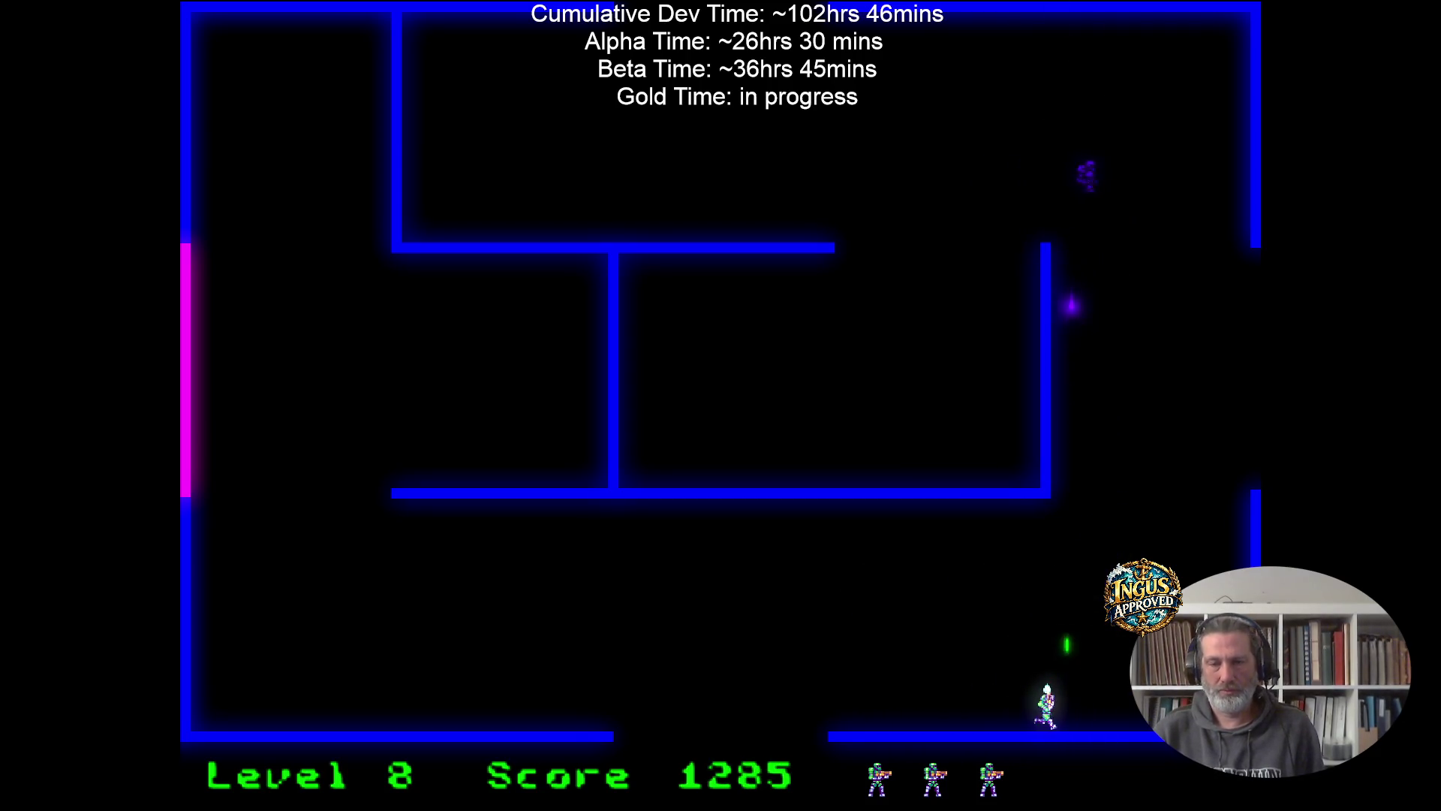
pyautogui.press('space')
pyautogui.press('Up')
pyautogui.press('Left')
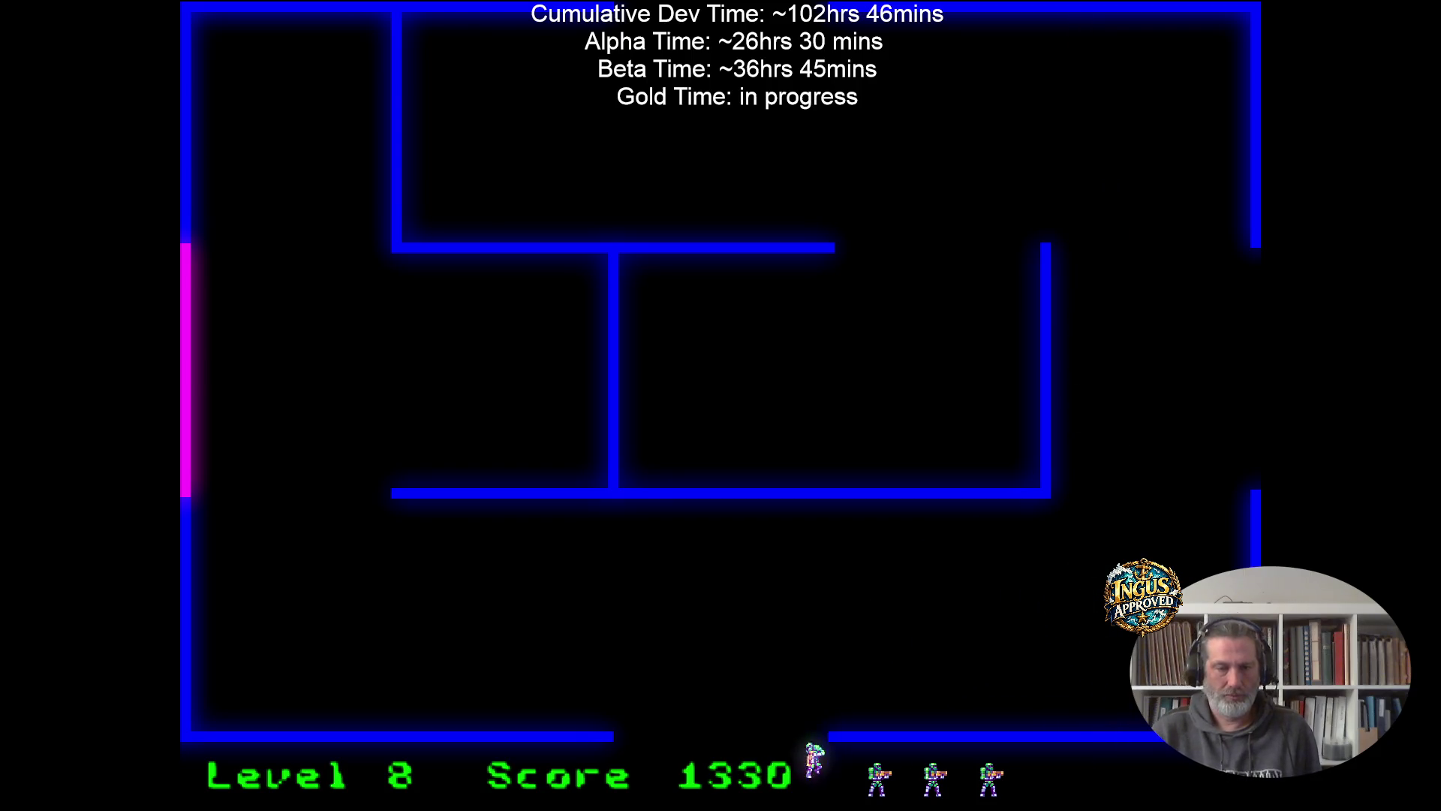
pyautogui.press('space')
pyautogui.press('Down')
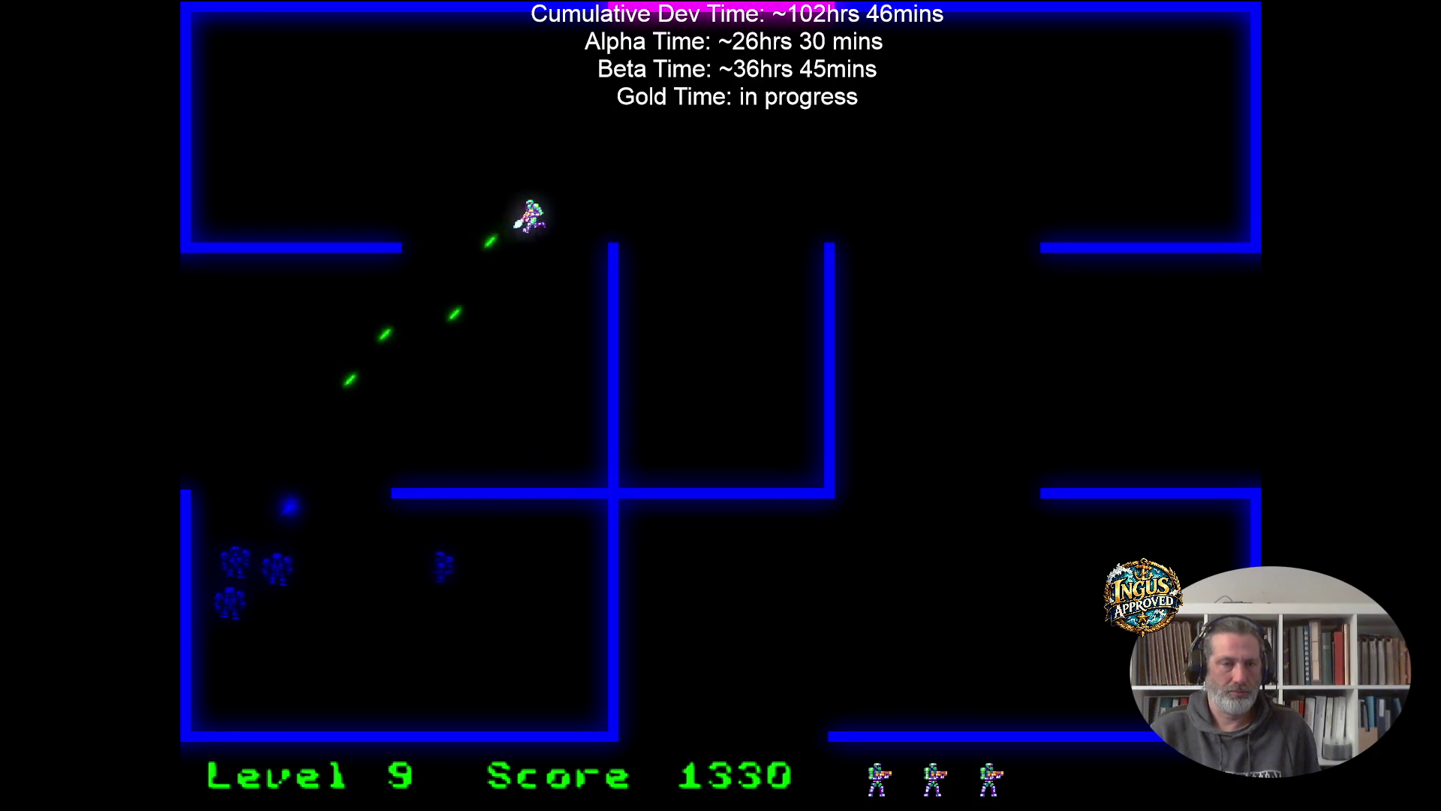
# Shoot the Level 9 robots from the central room, then exit right to Level 10.
pyautogui.press('Right')
pyautogui.press('Up')
pyautogui.press('Right')
pyautogui.press('Down')
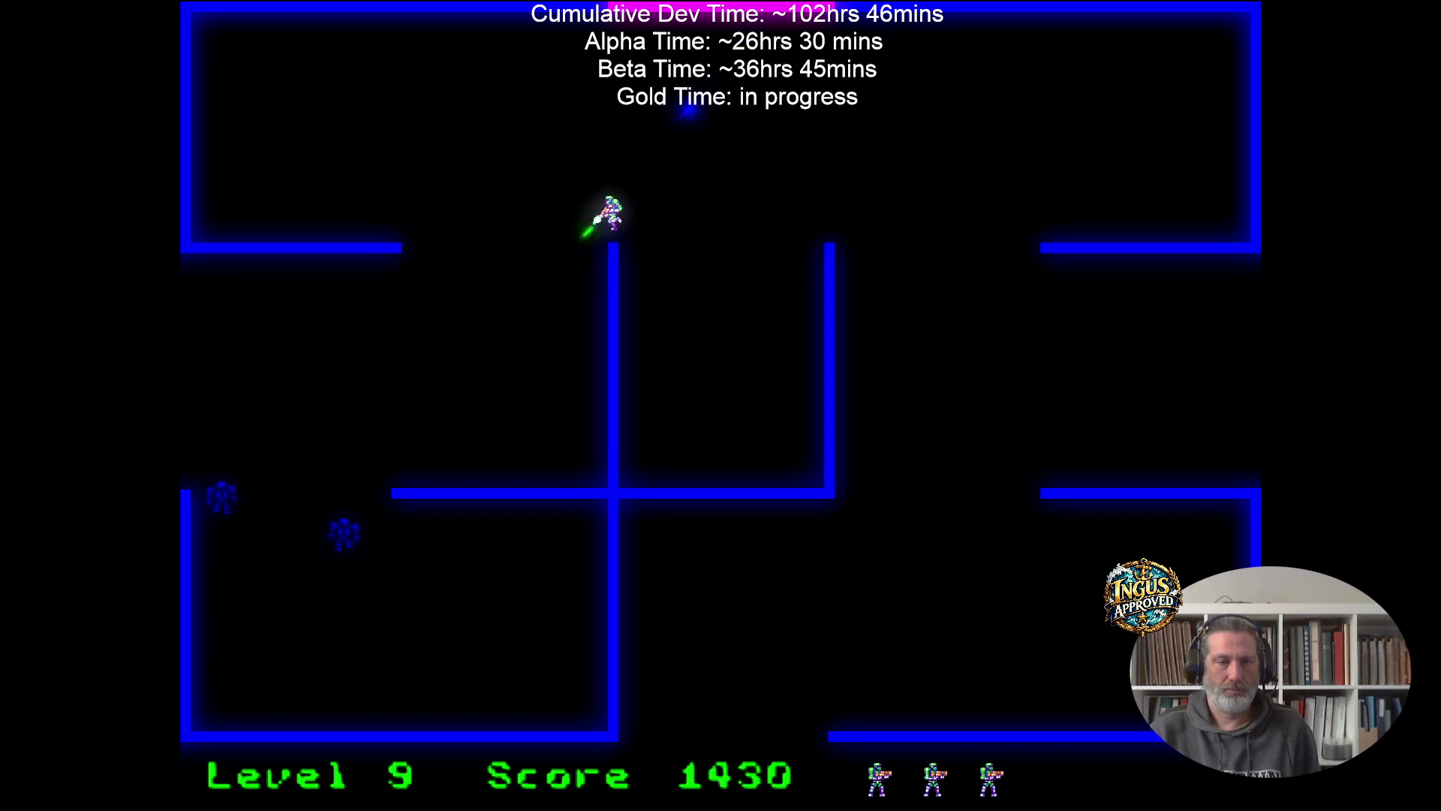
pyautogui.press('Right')
pyautogui.press('Down')
pyautogui.press('Up')
pyautogui.press('Left')
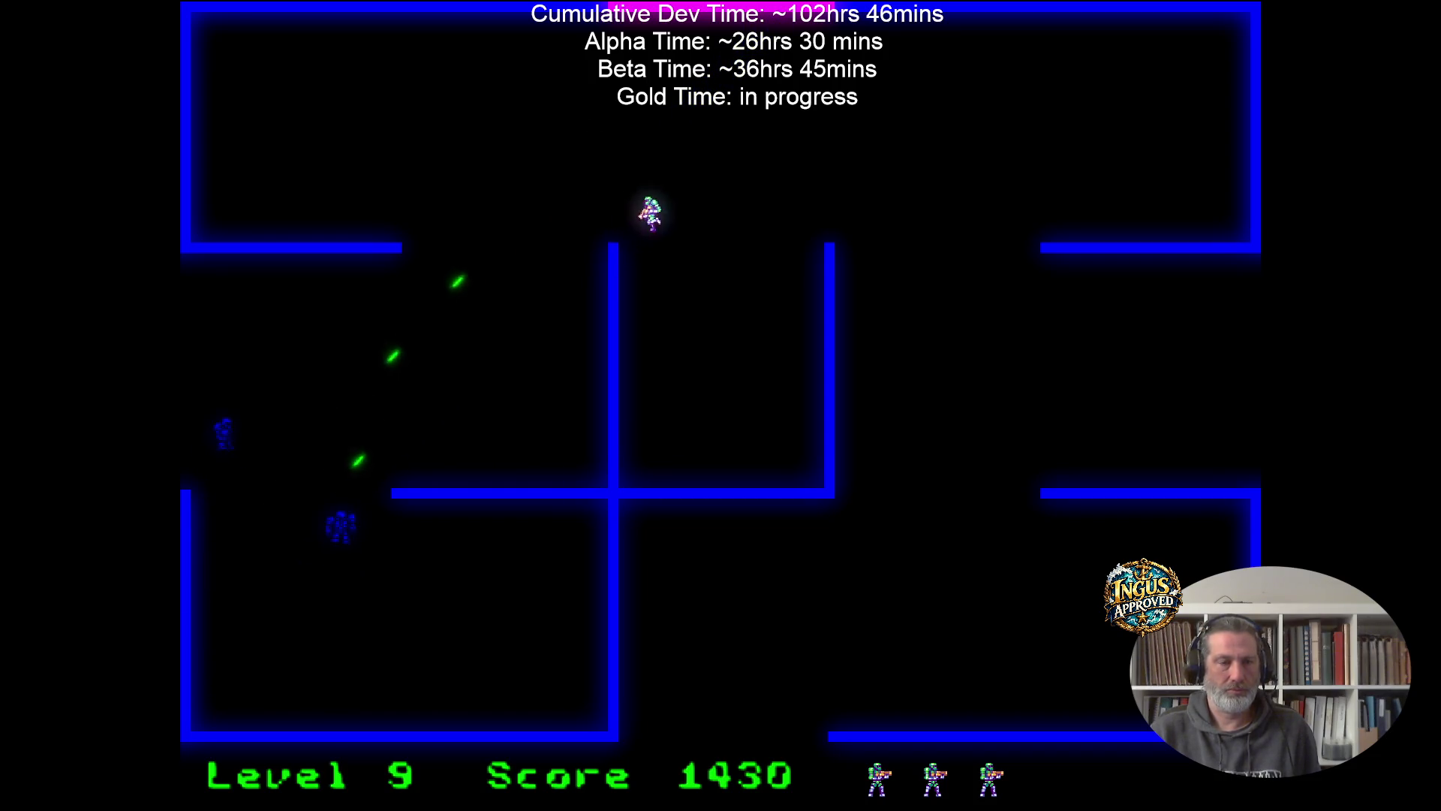
pyautogui.press('Up')
pyautogui.press('Right')
pyautogui.press('Down')
pyautogui.press('Right')
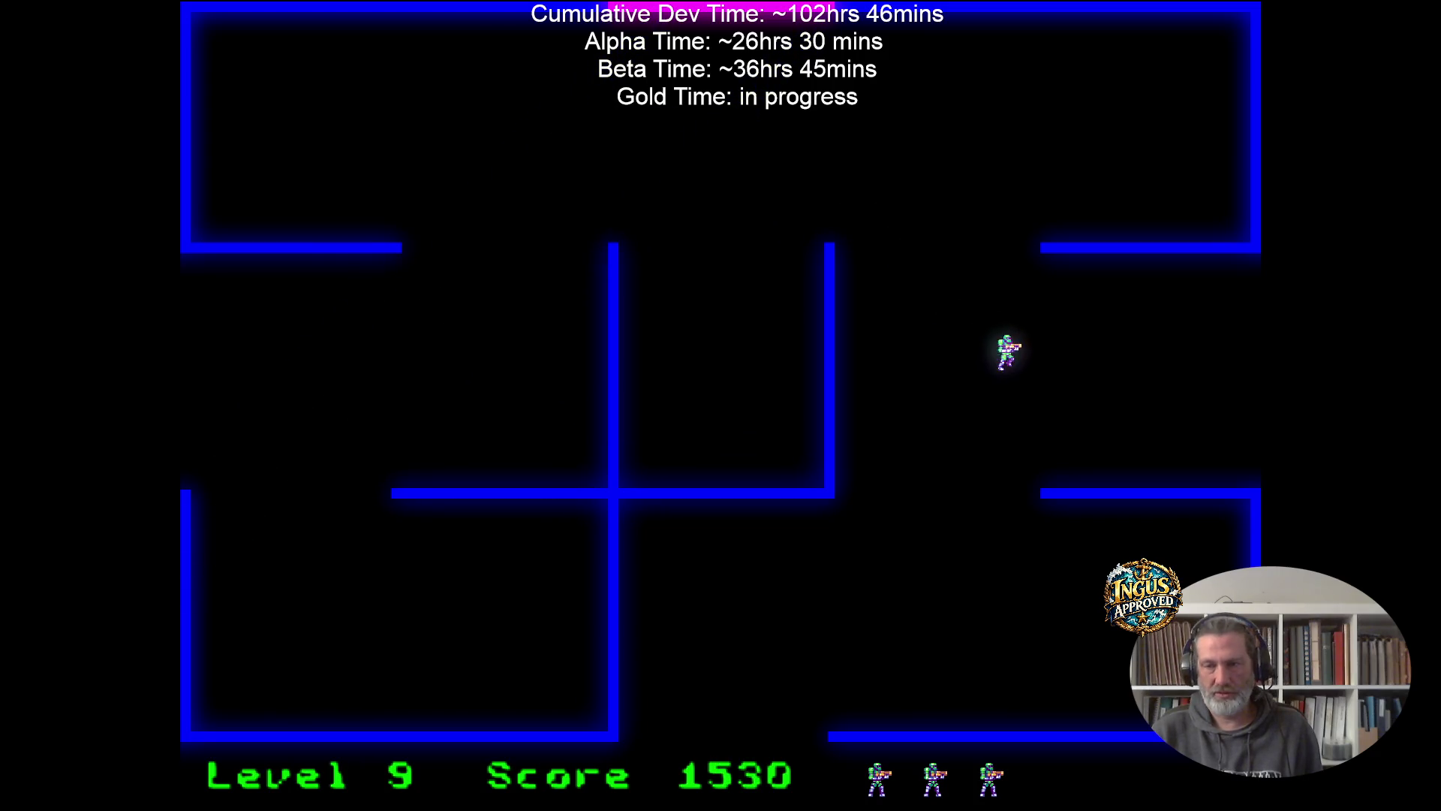
pyautogui.press('Right')
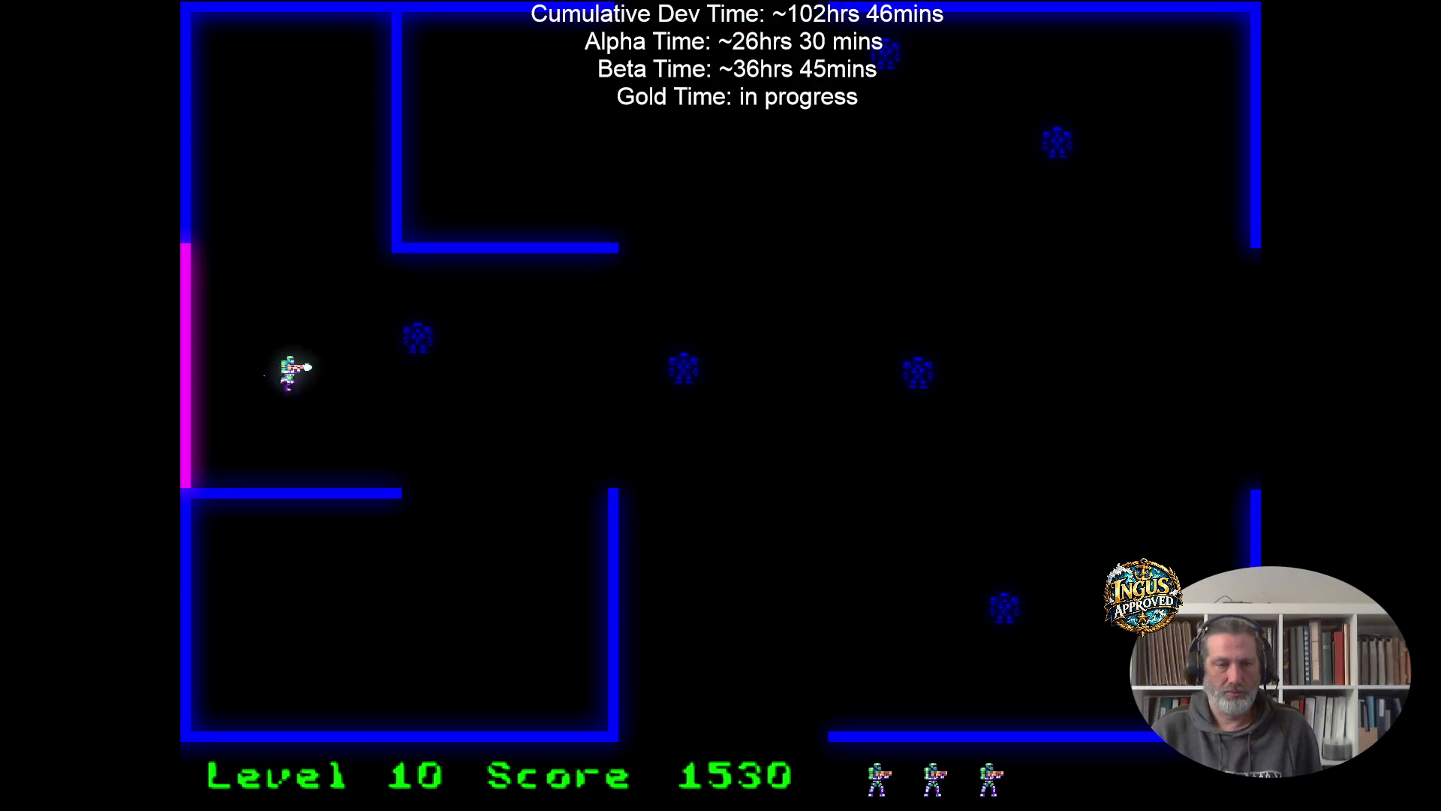
# Dodge around Level 10 while firing, clearing its robots to advance to Level 11.
pyautogui.press('Down')
pyautogui.press('Up')
pyautogui.press('Down')
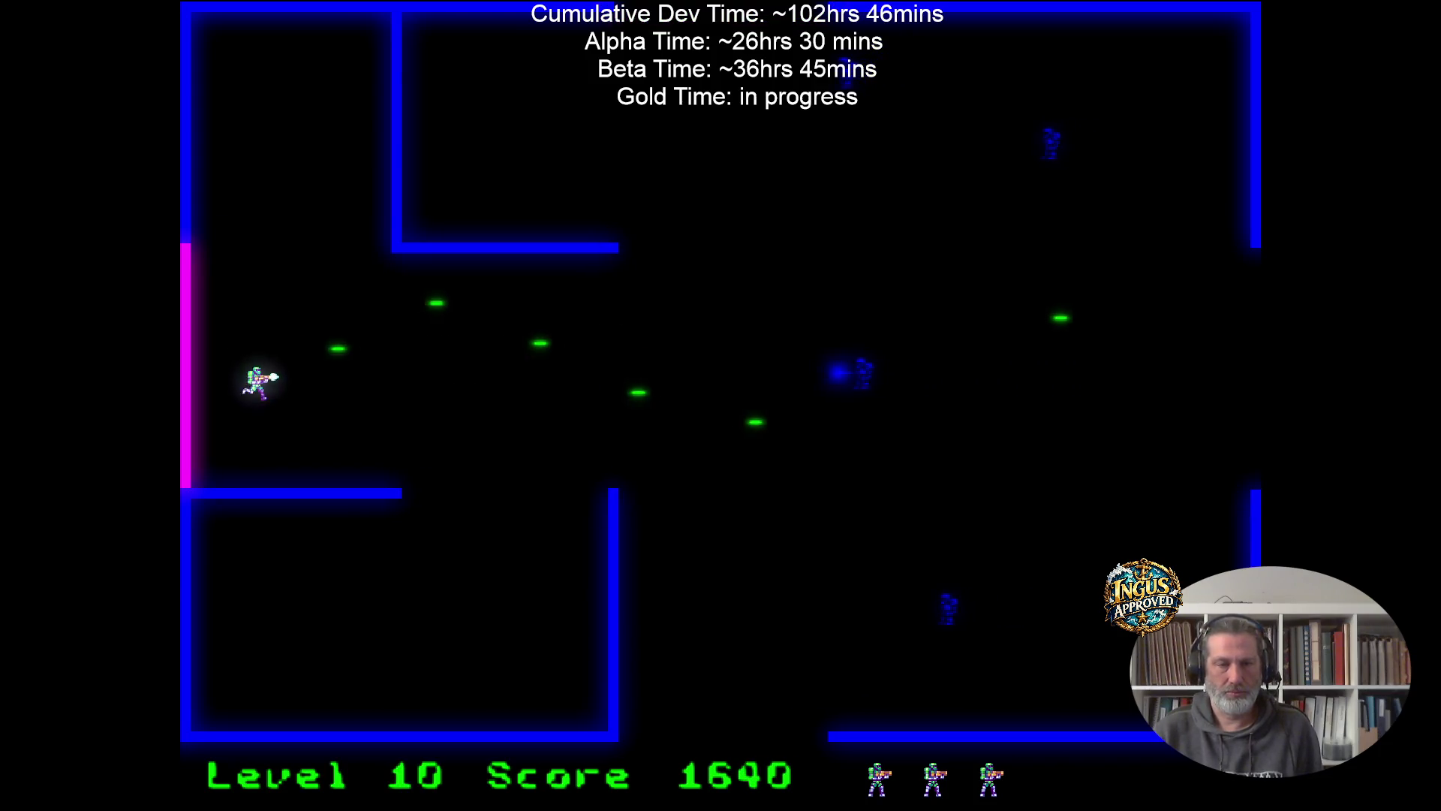
pyautogui.press('Down')
pyautogui.press('Right')
pyautogui.press('Up')
pyautogui.press('Left')
pyautogui.press('Down')
pyautogui.press('Right')
pyautogui.press('Up')
pyautogui.press('Left')
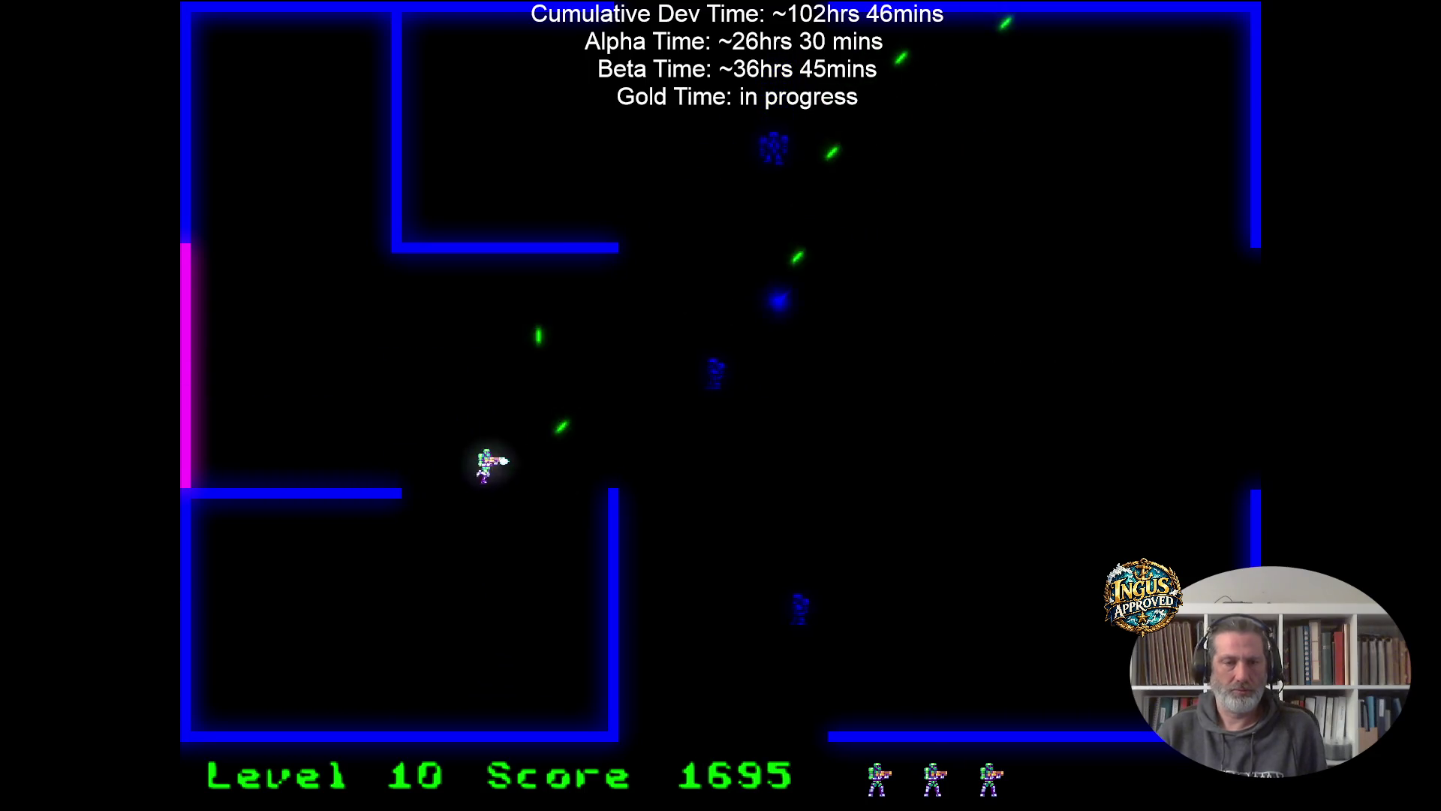
pyautogui.press('Up')
pyautogui.press('Left')
pyautogui.press('Right')
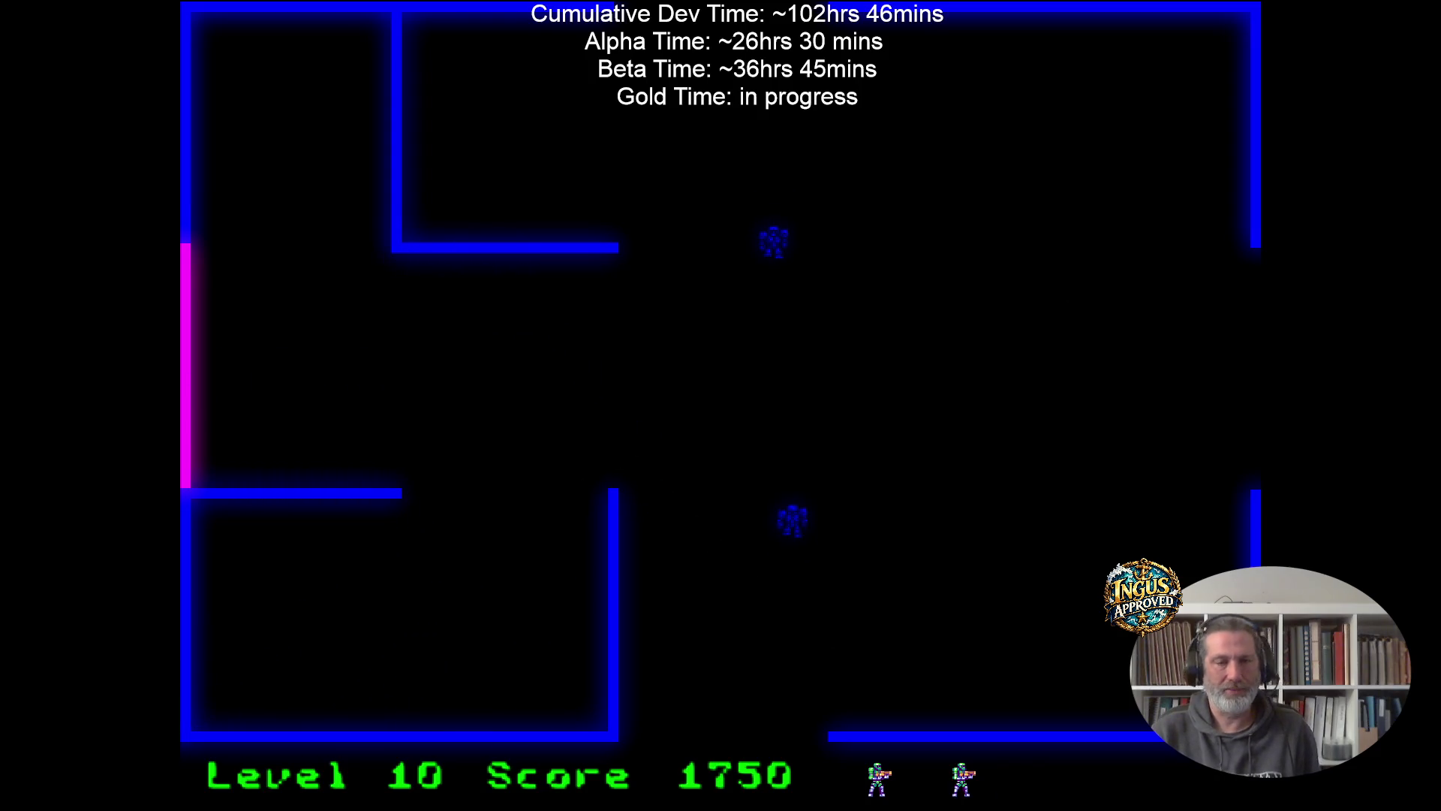
pyautogui.press('Down')
pyautogui.press('Right')
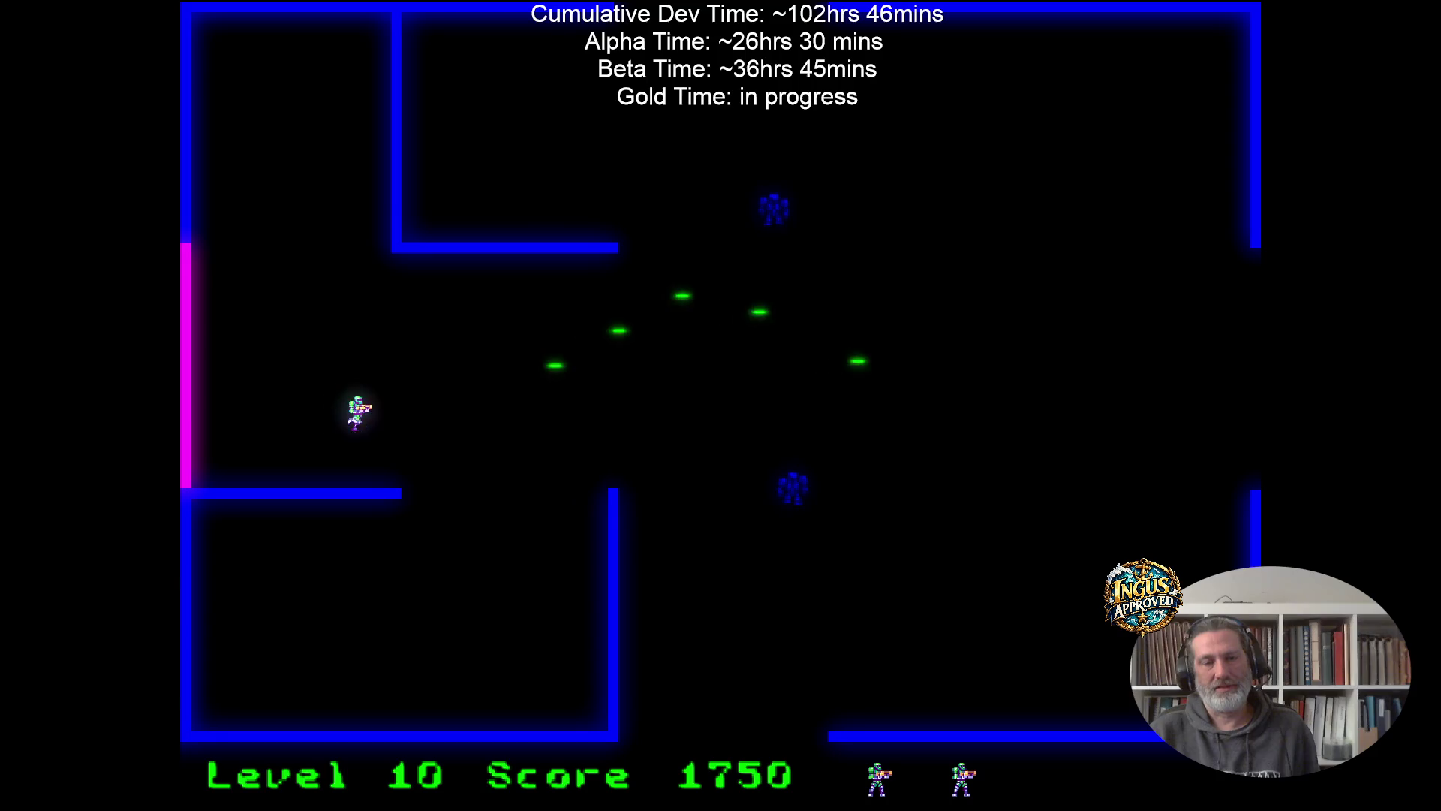
pyautogui.press('Left')
pyautogui.press('Up')
pyautogui.press('Right')
pyautogui.press('Down')
pyautogui.press('Up')
pyautogui.press('Down')
pyautogui.press('Right')
pyautogui.press('Left')
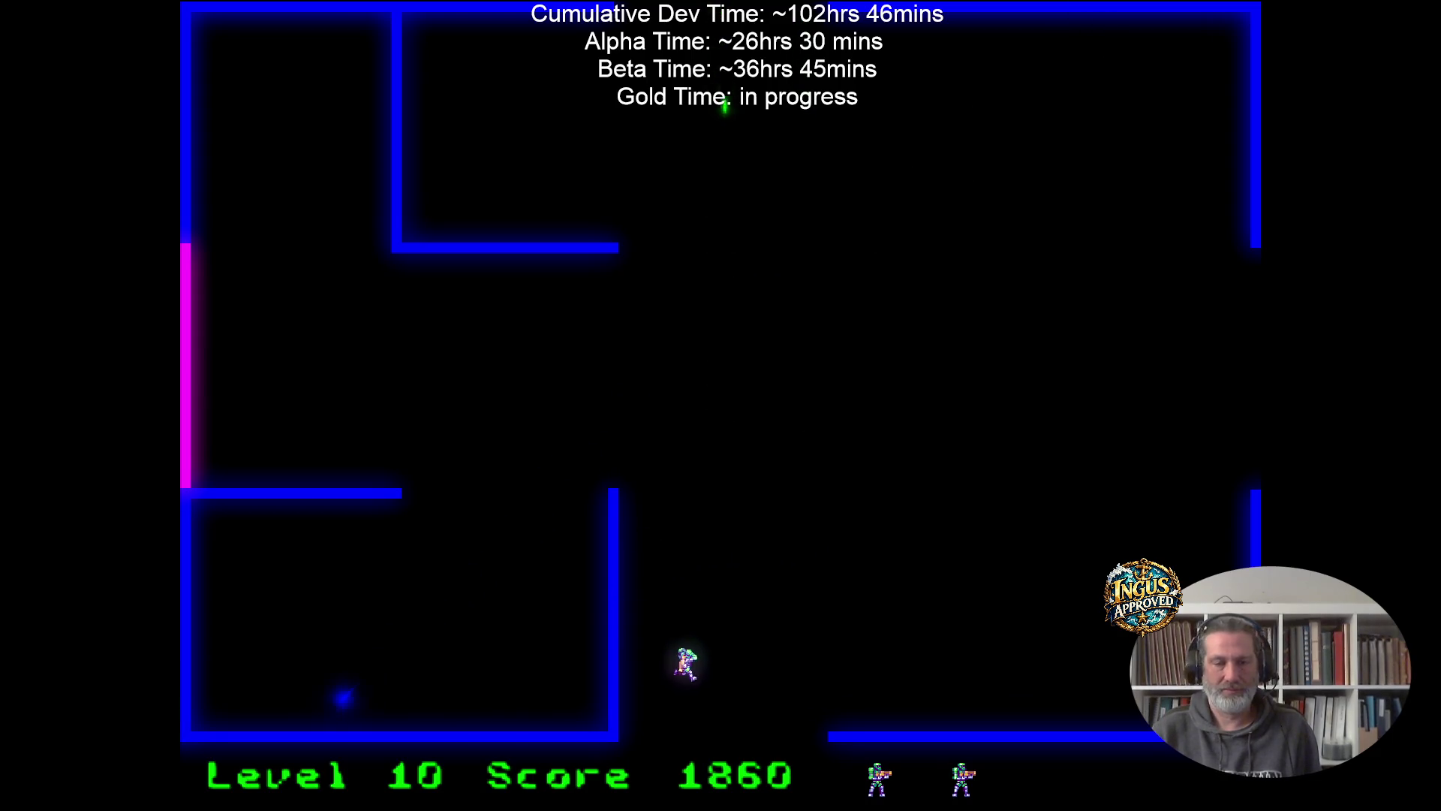
pyautogui.press('Down')
pyautogui.press('Left')
pyautogui.press('Up')
pyautogui.press('Up')
# Destroy several Level 11 robots through the maze, then exit left to Level 12.
pyautogui.press('Left')
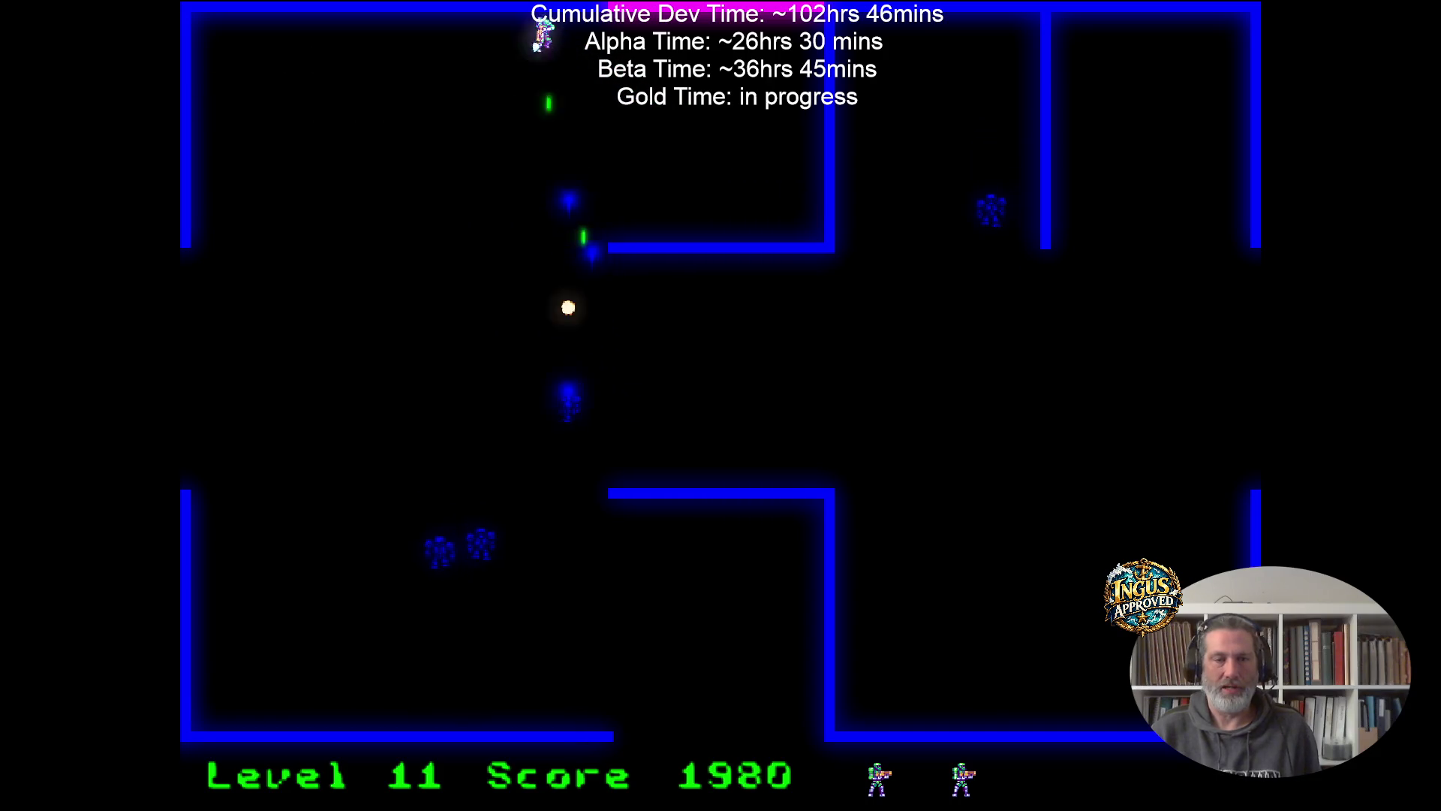
pyautogui.press('Down')
pyautogui.press('Right')
pyautogui.press('Left')
pyautogui.press('Down')
pyautogui.press('Right')
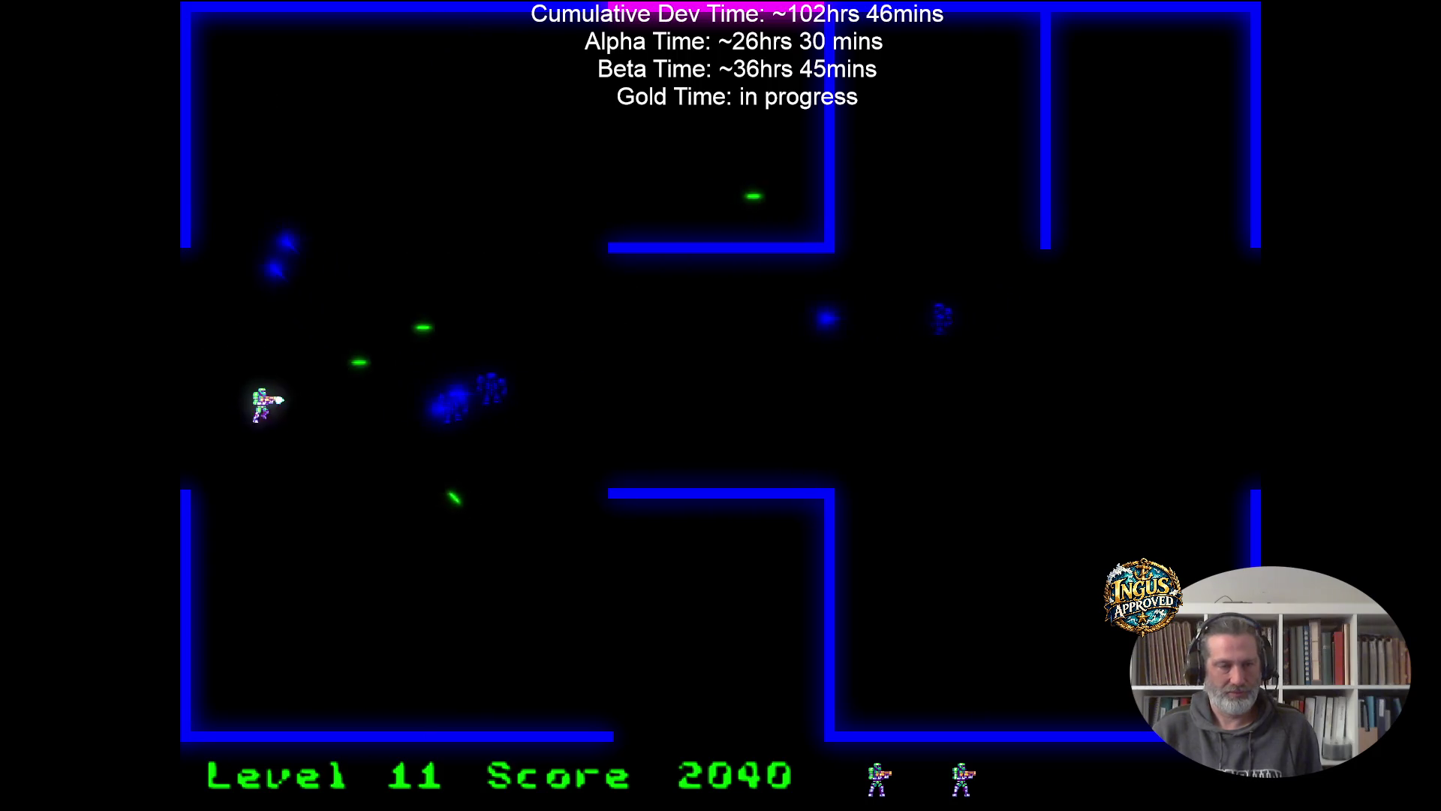
pyautogui.press('Down')
pyautogui.press('Right')
pyautogui.press('Up')
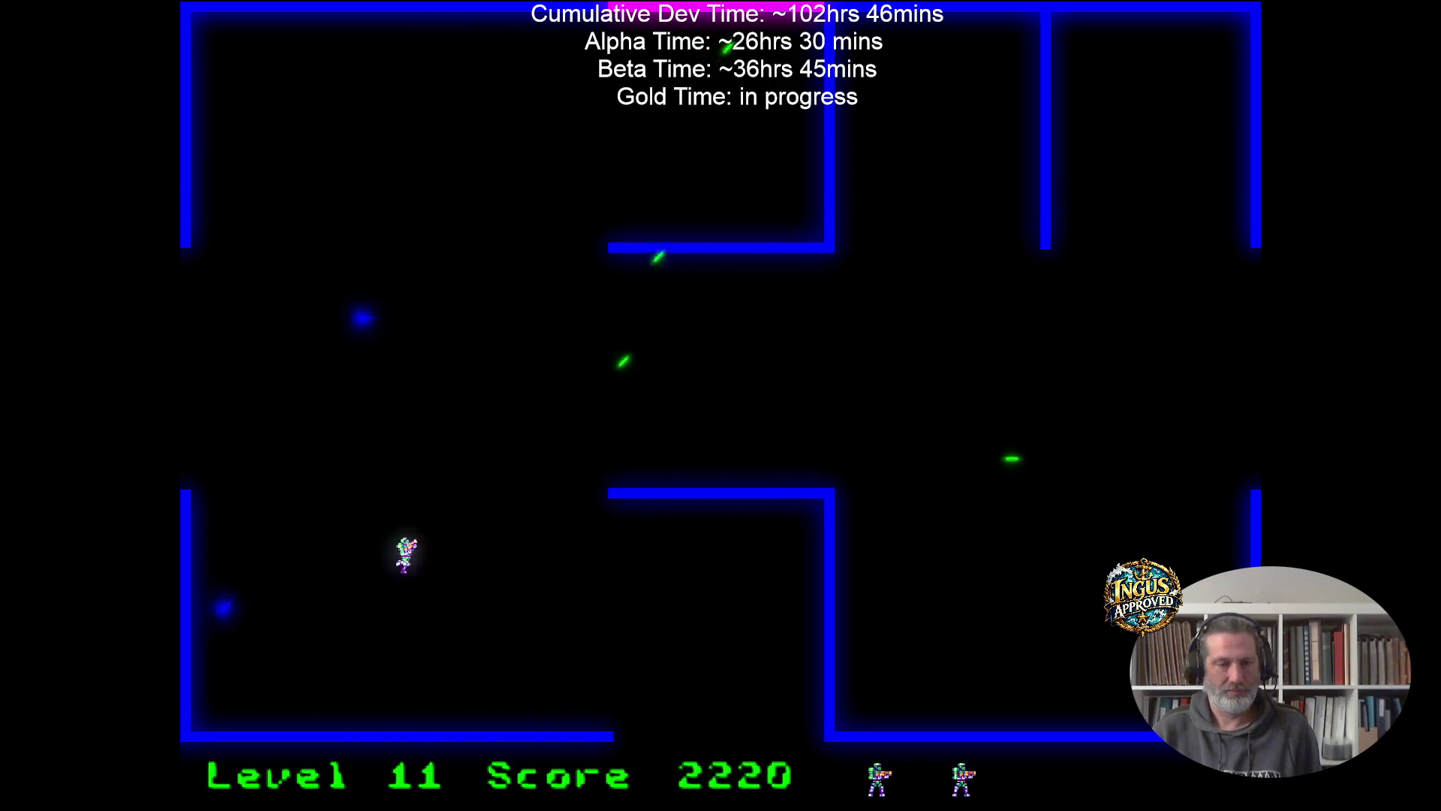
pyautogui.press('Left')
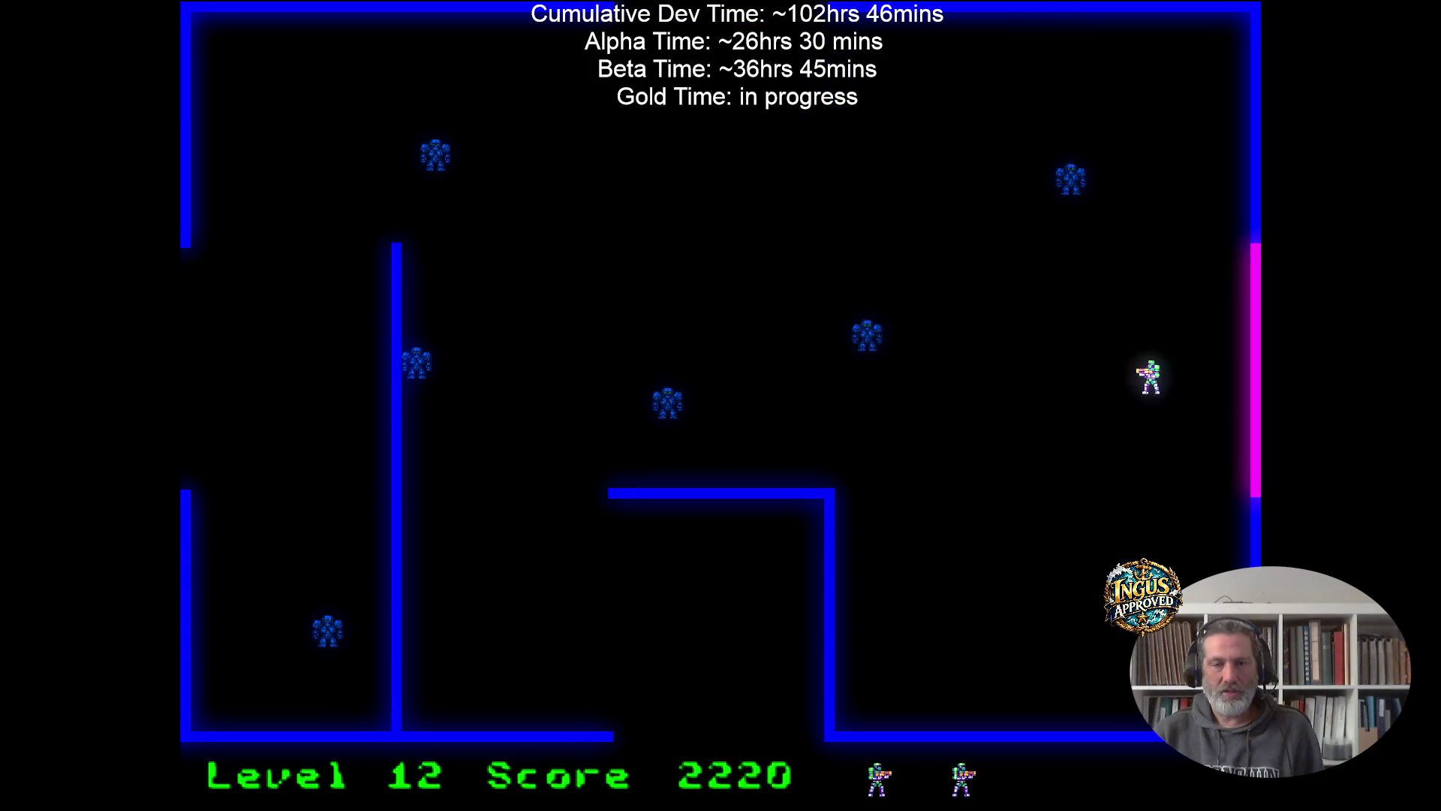
# Shoot more robots on Level 12, then pause the game at 2545 points.
pyautogui.press('Down')
pyautogui.press('Left')
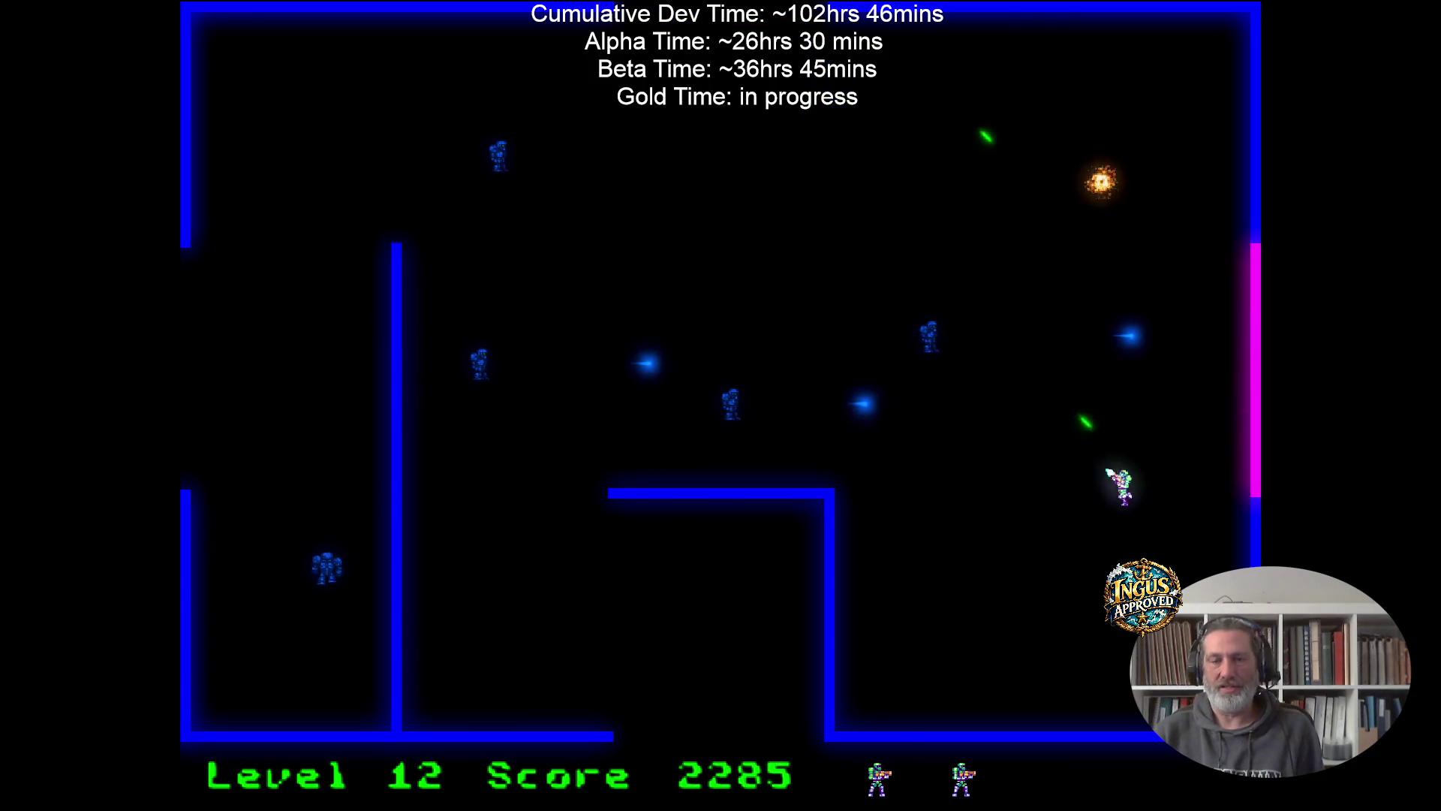
pyautogui.press('Down')
pyautogui.press('Up')
pyautogui.press('Right')
pyautogui.press('Up')
pyautogui.press('Right')
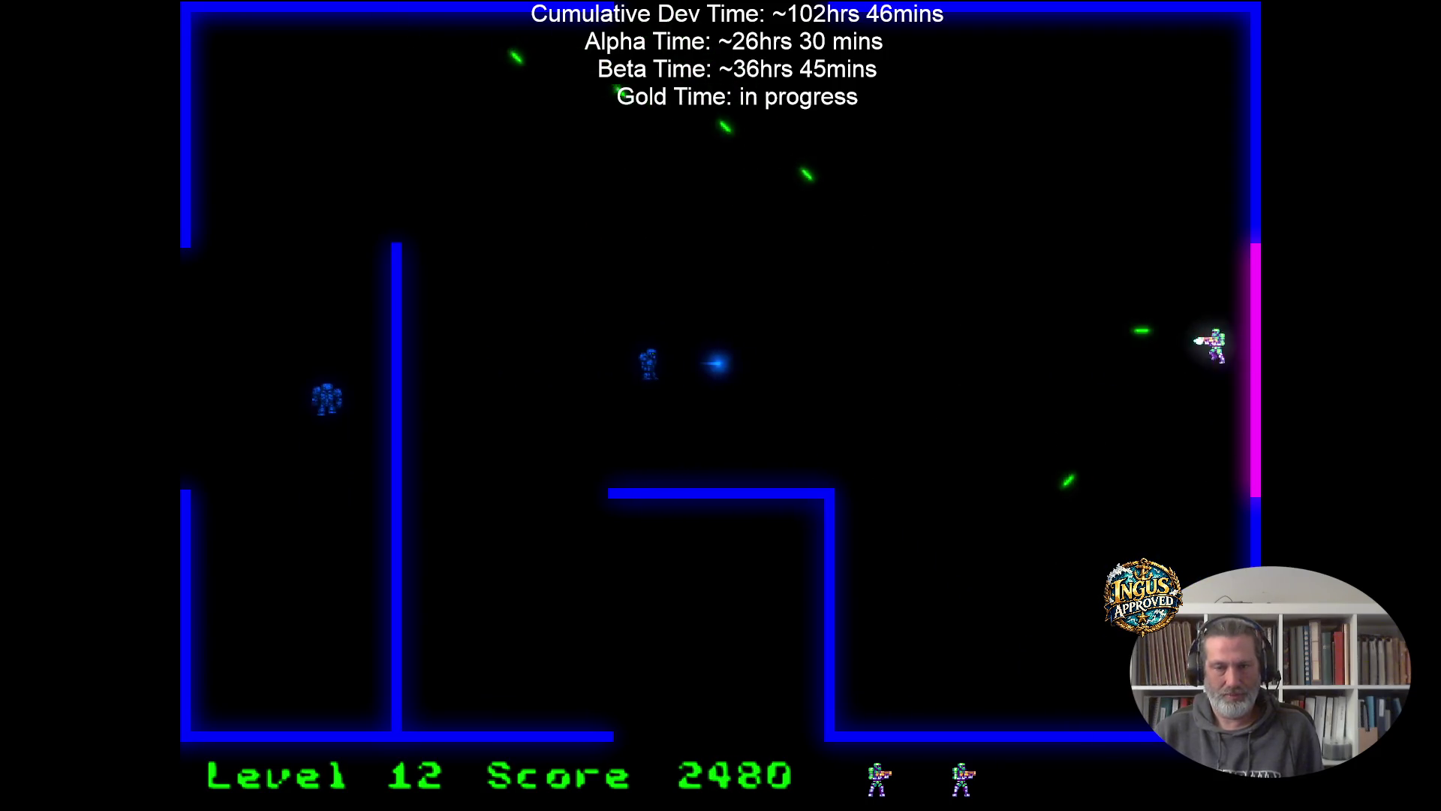
pyautogui.press('Up')
pyautogui.press('Left')
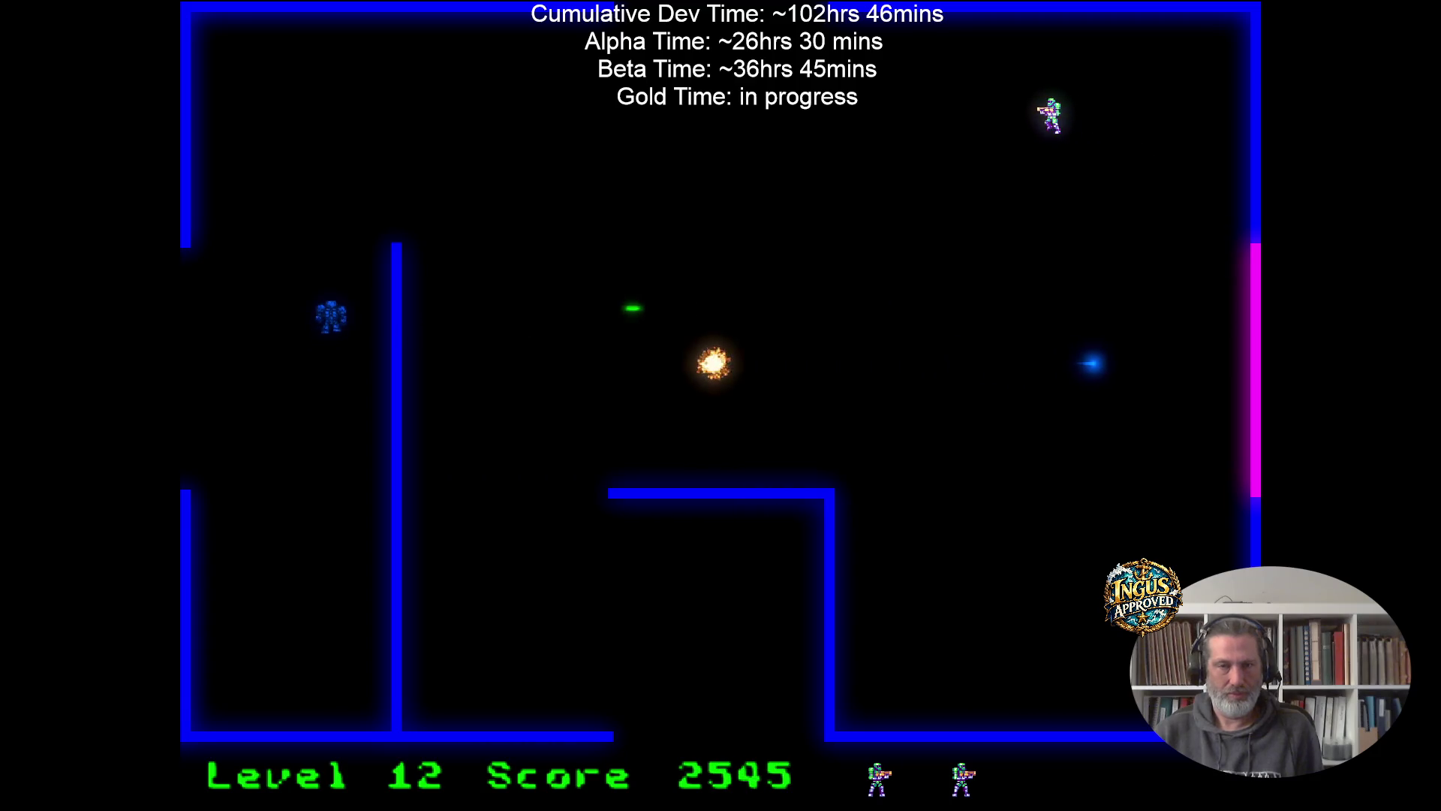
pyautogui.press('Escape')
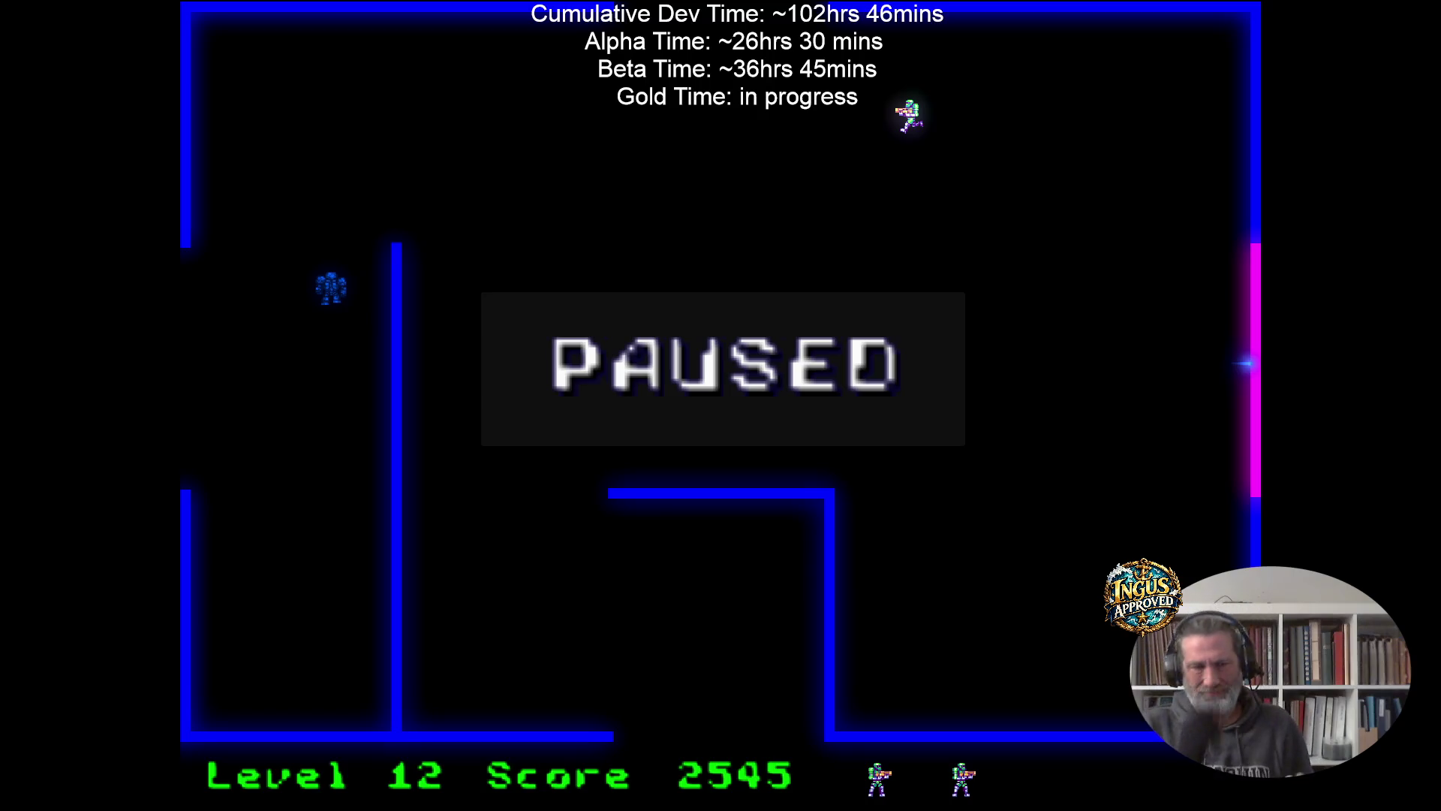
# Unpause the game and fight back and forth across the bottom room, shooting robots.
pyautogui.press('Escape')
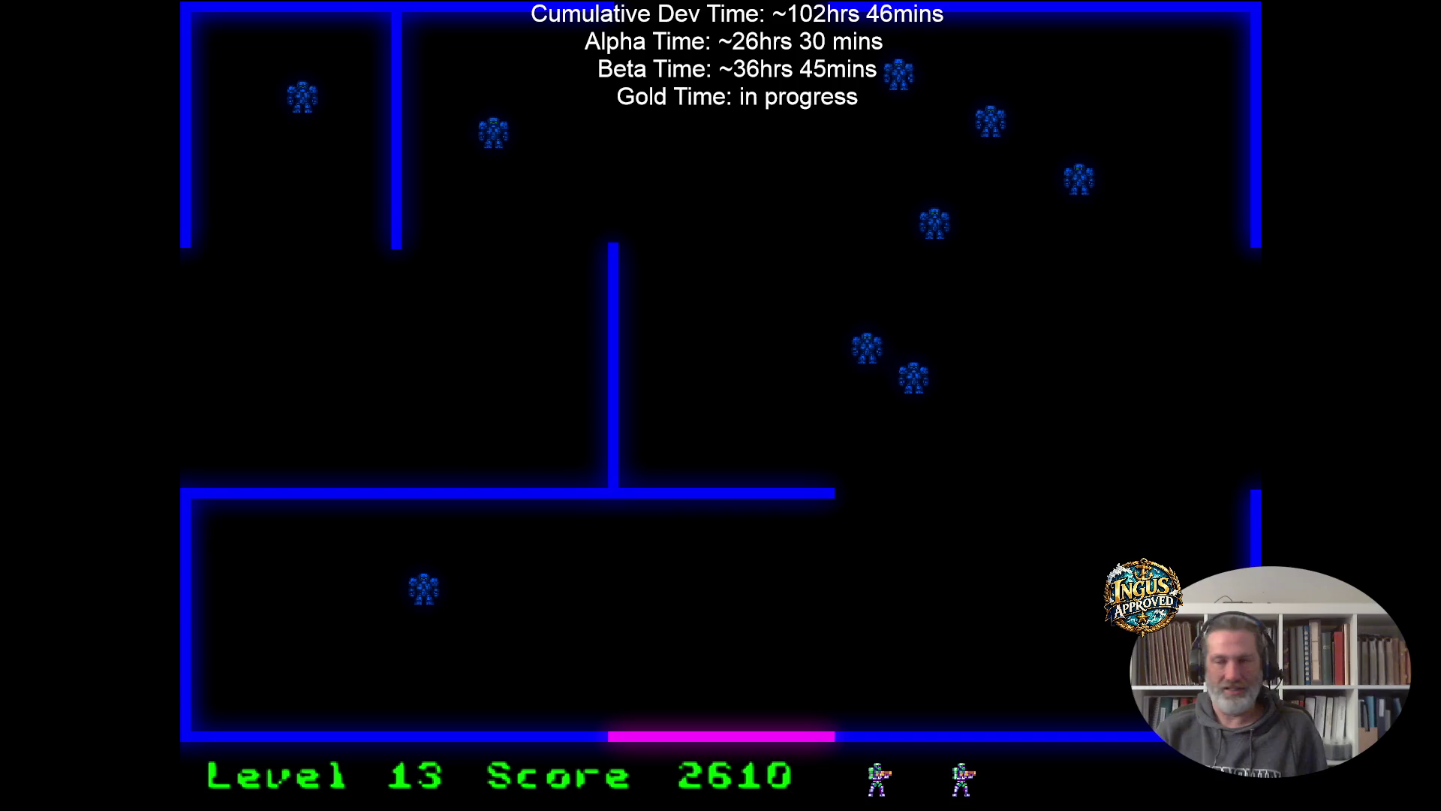
pyautogui.press('Right')
pyautogui.press('space')
pyautogui.press('Left')
pyautogui.press('space')
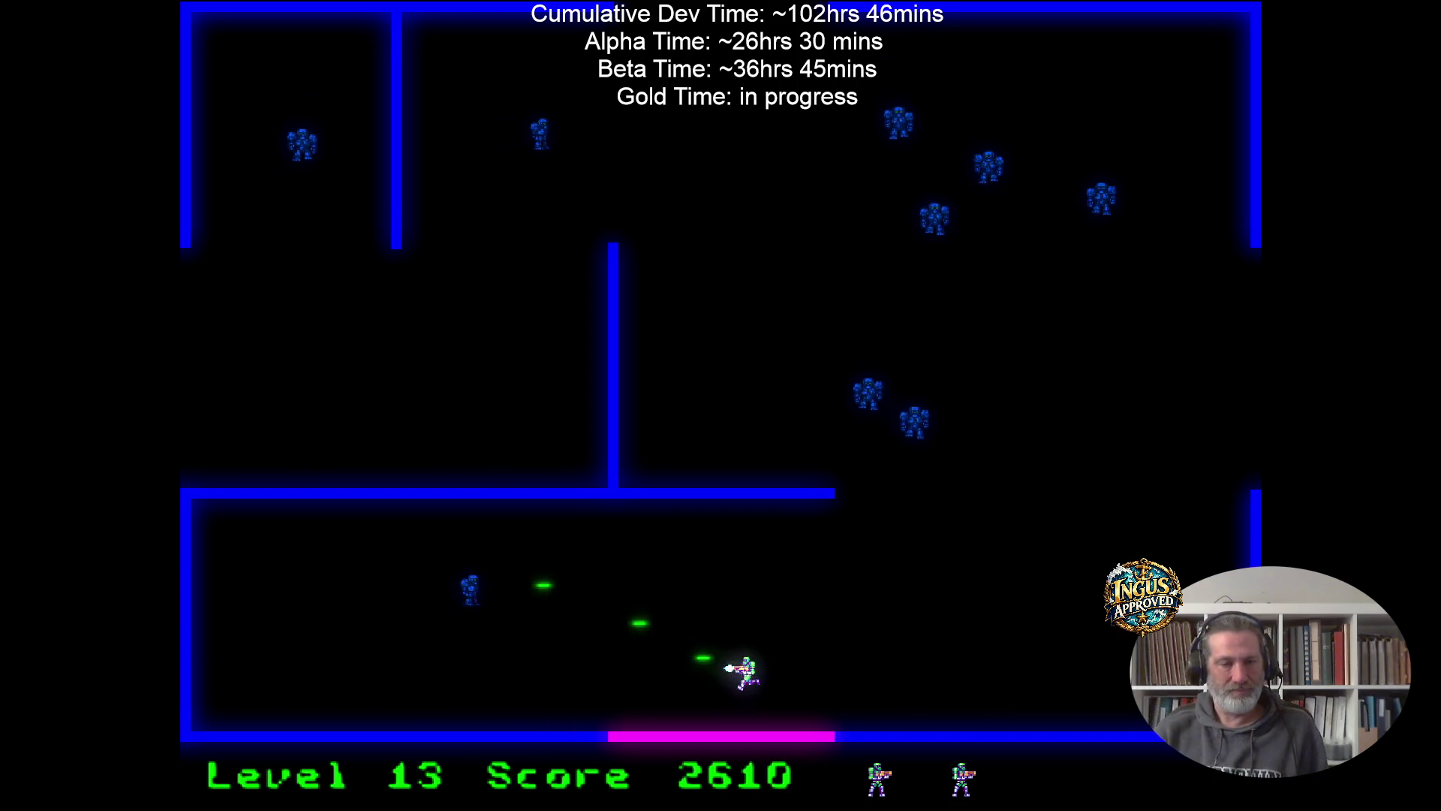
pyautogui.press('Right')
pyautogui.press('space')
# Run right along the bottom room firing, then drop down-left shooting robots up-left.
pyautogui.press('Down')
pyautogui.press('space')
pyautogui.press('Right')
pyautogui.press('space')
pyautogui.press('Right')
pyautogui.press('Up')
pyautogui.press('space')
pyautogui.press('Down')
pyautogui.press('space')
pyautogui.press('Left')
pyautogui.press('space')
# Zig-zag past the remaining robots and leave through the right exit to level 14.
pyautogui.press('Left')
pyautogui.press('space')
pyautogui.press('Down')
pyautogui.press('Up')
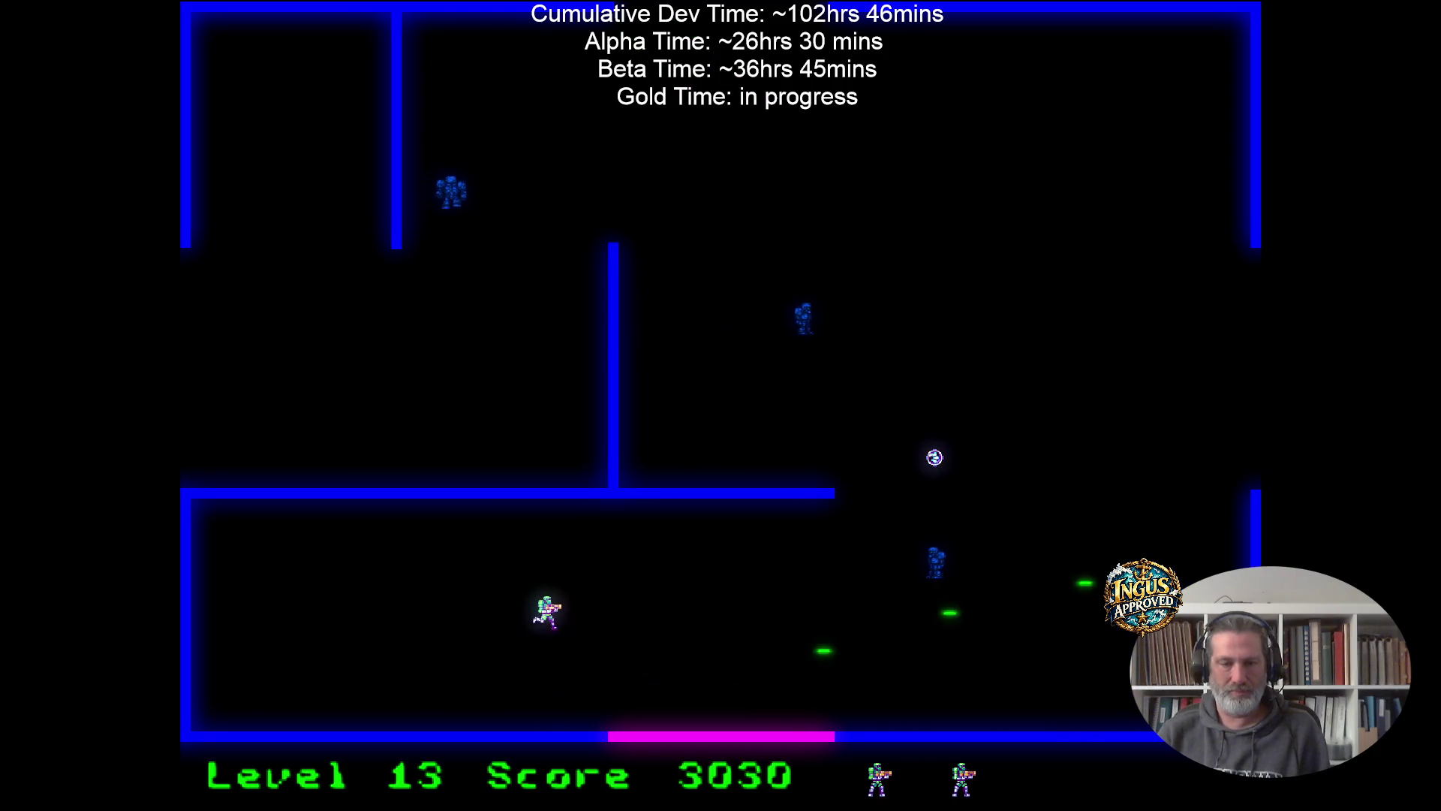
pyautogui.press('Down')
pyautogui.press('space')
pyautogui.press('Right')
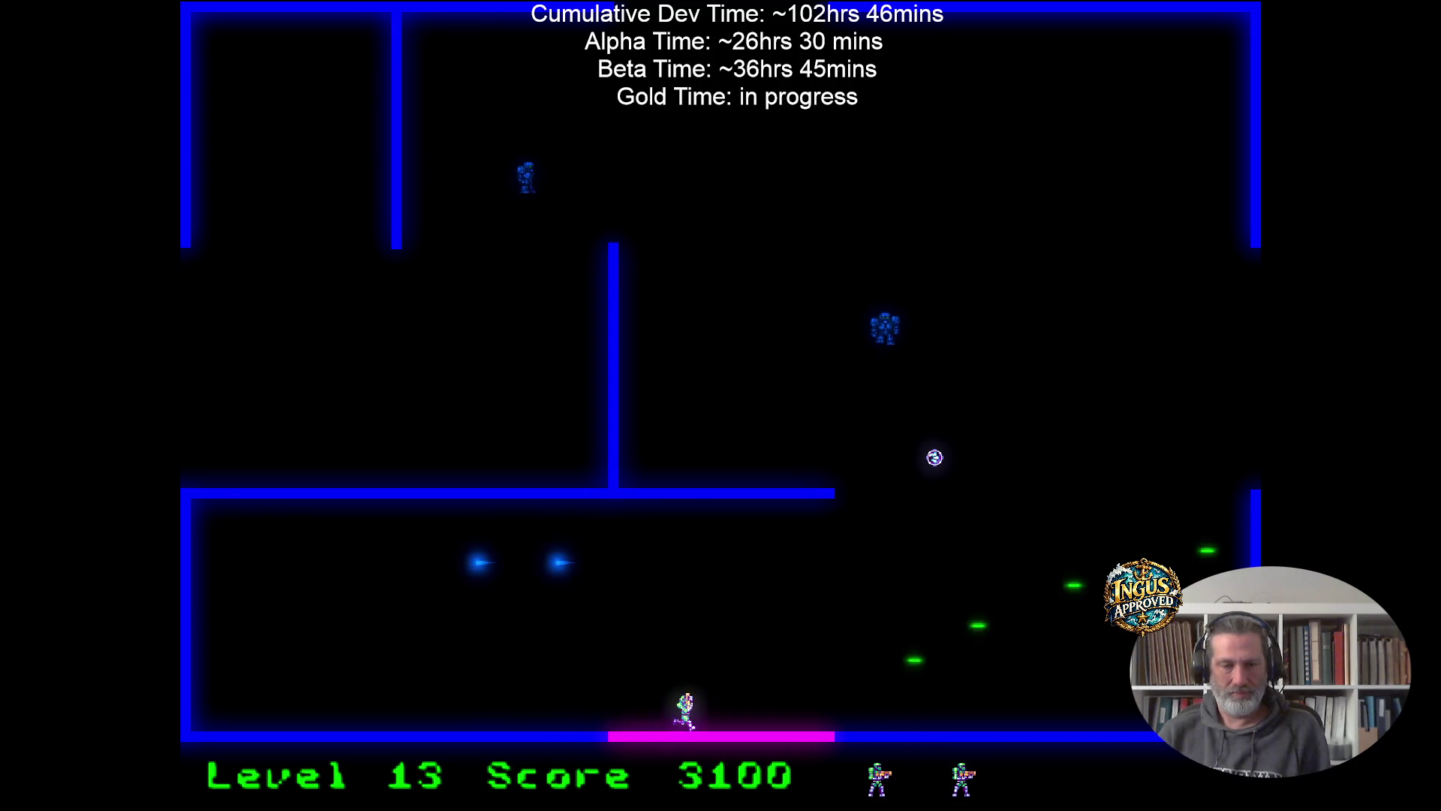
pyautogui.press('space')
pyautogui.press('Right')
pyautogui.press('Up')
pyautogui.press('space')
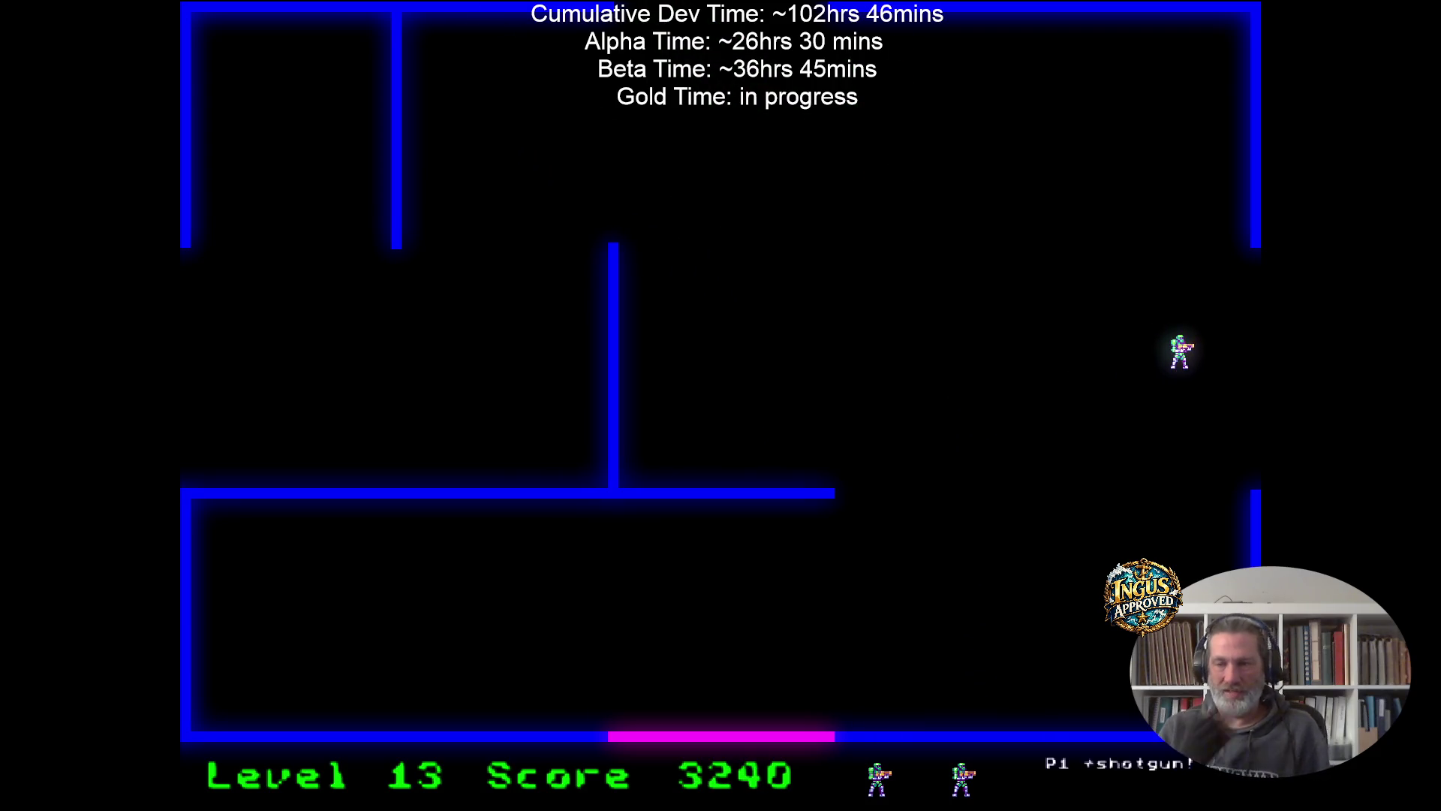
pyautogui.press('Right')
# Sweep level 14 down-right, then up-left and along the top, shooting robots.
pyautogui.press('Down')
pyautogui.press('Right')
pyautogui.press('space')
pyautogui.press('Left')
pyautogui.press('Up')
pyautogui.press('space')
pyautogui.press('Up')
pyautogui.press('space')
pyautogui.press('Right')
# Clear level 14's last robots from the upper-right wall, bringing the score to 4065.
pyautogui.press('Right')
pyautogui.press('space')
pyautogui.press('Right')
pyautogui.press('space')
pyautogui.press('Down')
pyautogui.press('Up')
pyautogui.press('space')
pyautogui.press('Left')
pyautogui.press('Down')
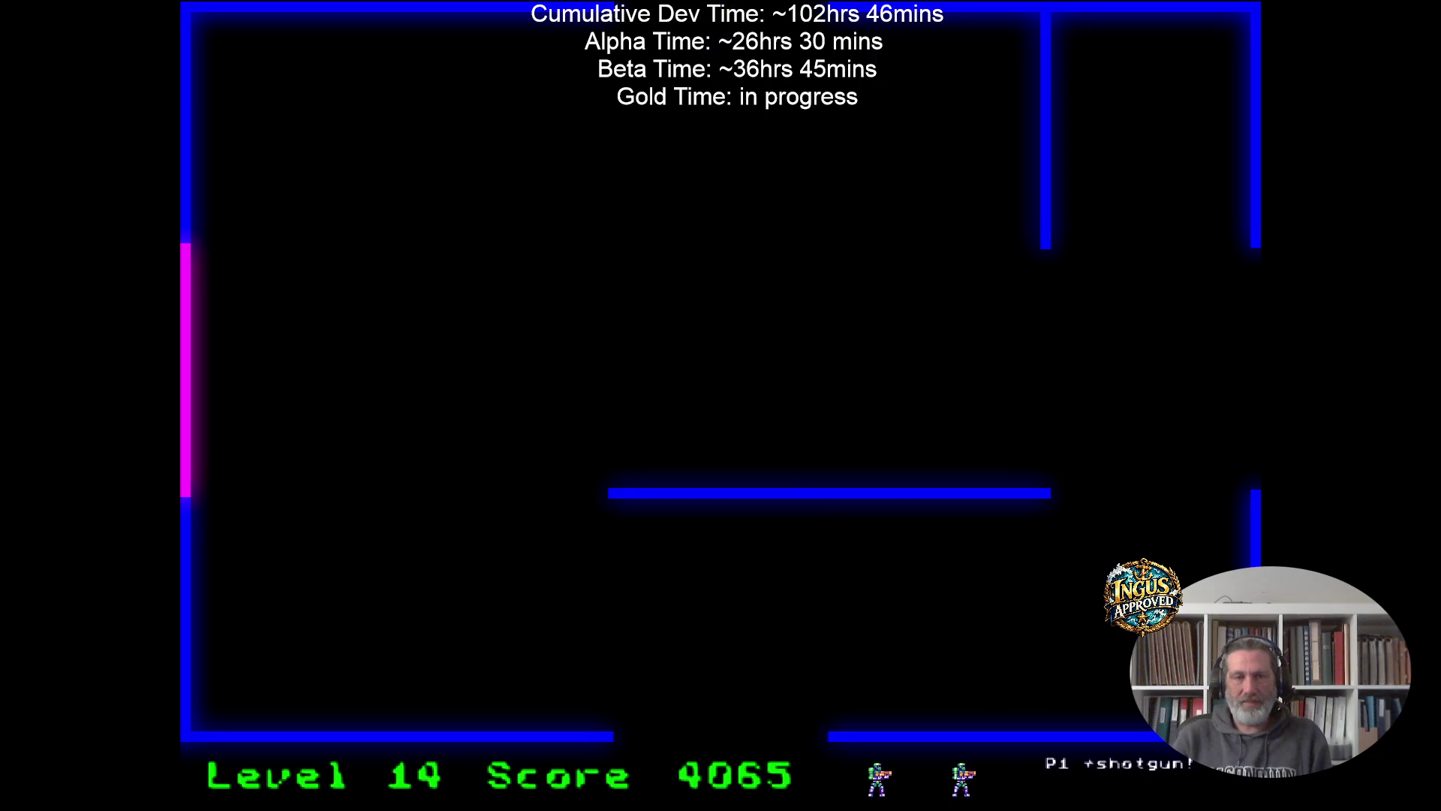
# Shoot robots while running back and forth along the bottom wall.
pyautogui.press('Right')
pyautogui.press('Down')
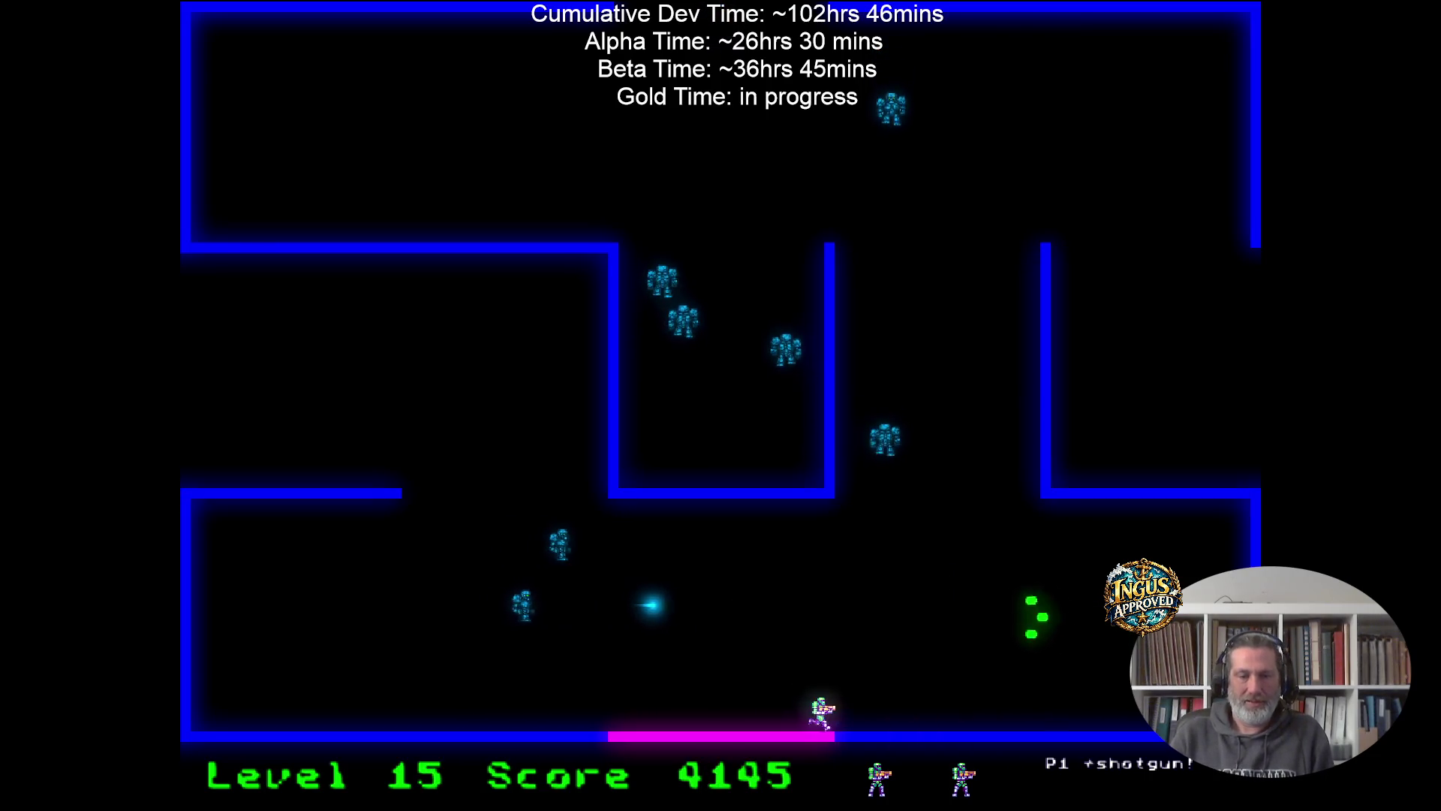
pyautogui.press('Up')
pyautogui.press('Right')
pyautogui.press('Left')
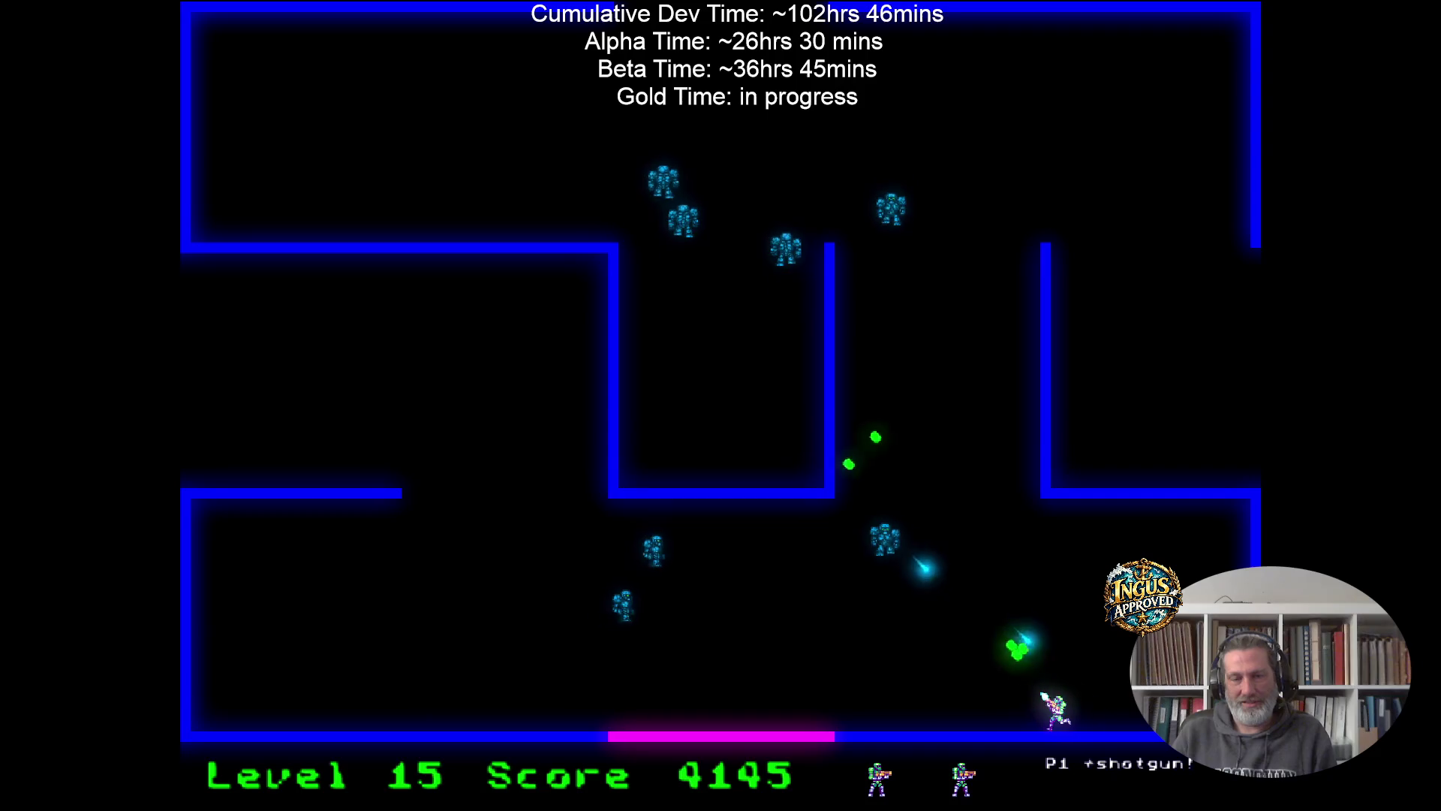
pyautogui.press('Right')
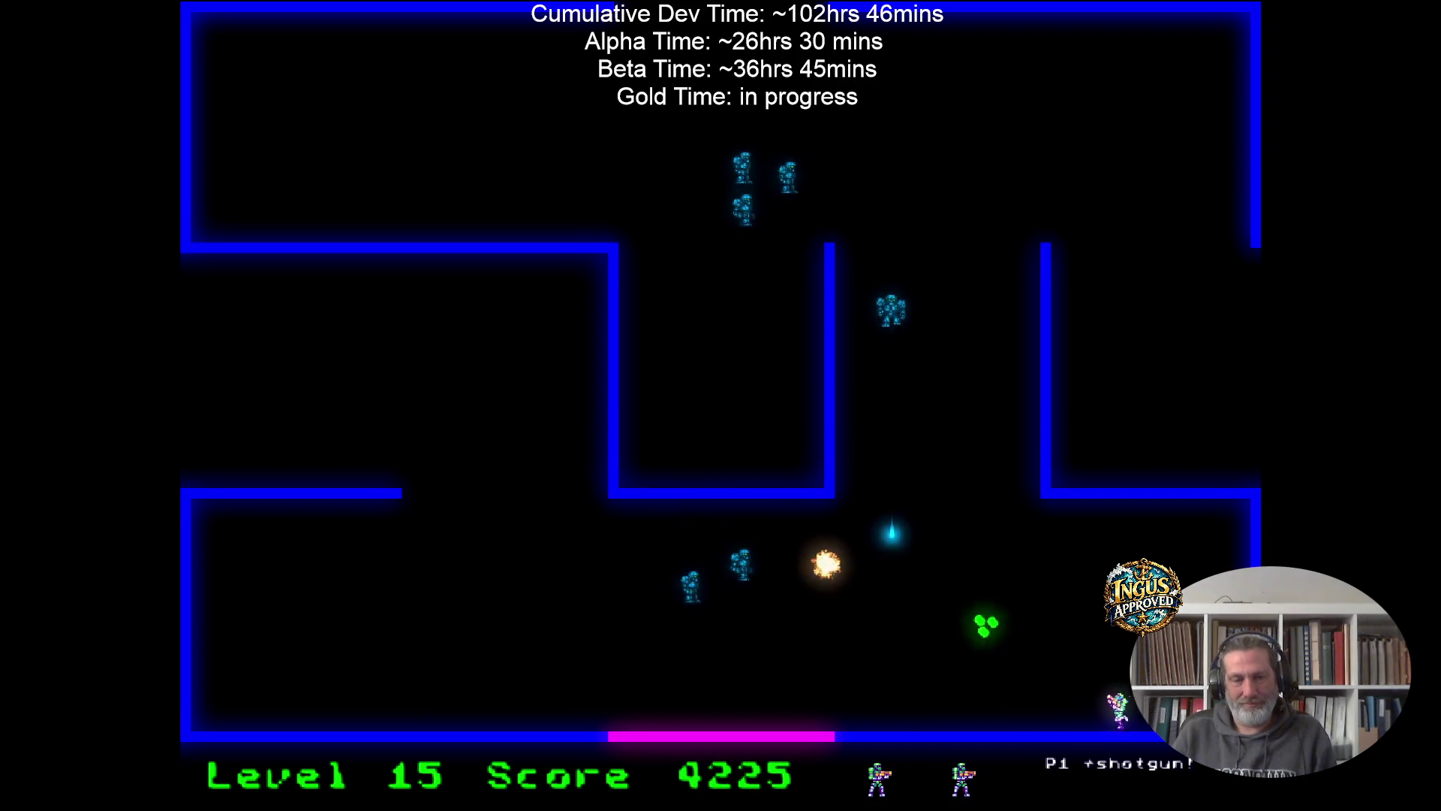
pyautogui.press('Left')
pyautogui.press('Down')
pyautogui.press('Right')
# Keep strafing and firing along the bottom, then exit off the left edge to level 16.
pyautogui.press('Up')
pyautogui.press('Right')
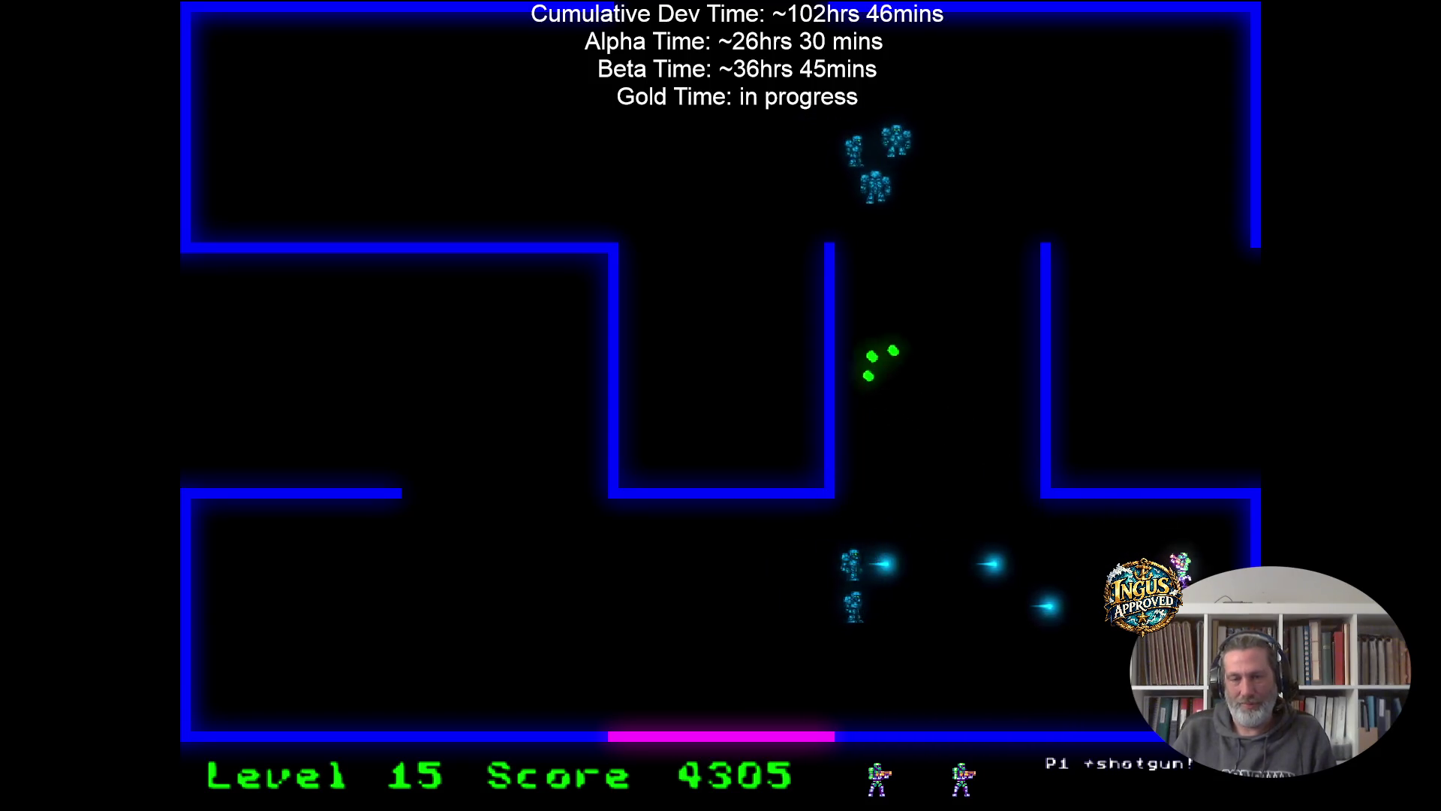
pyautogui.press('Left')
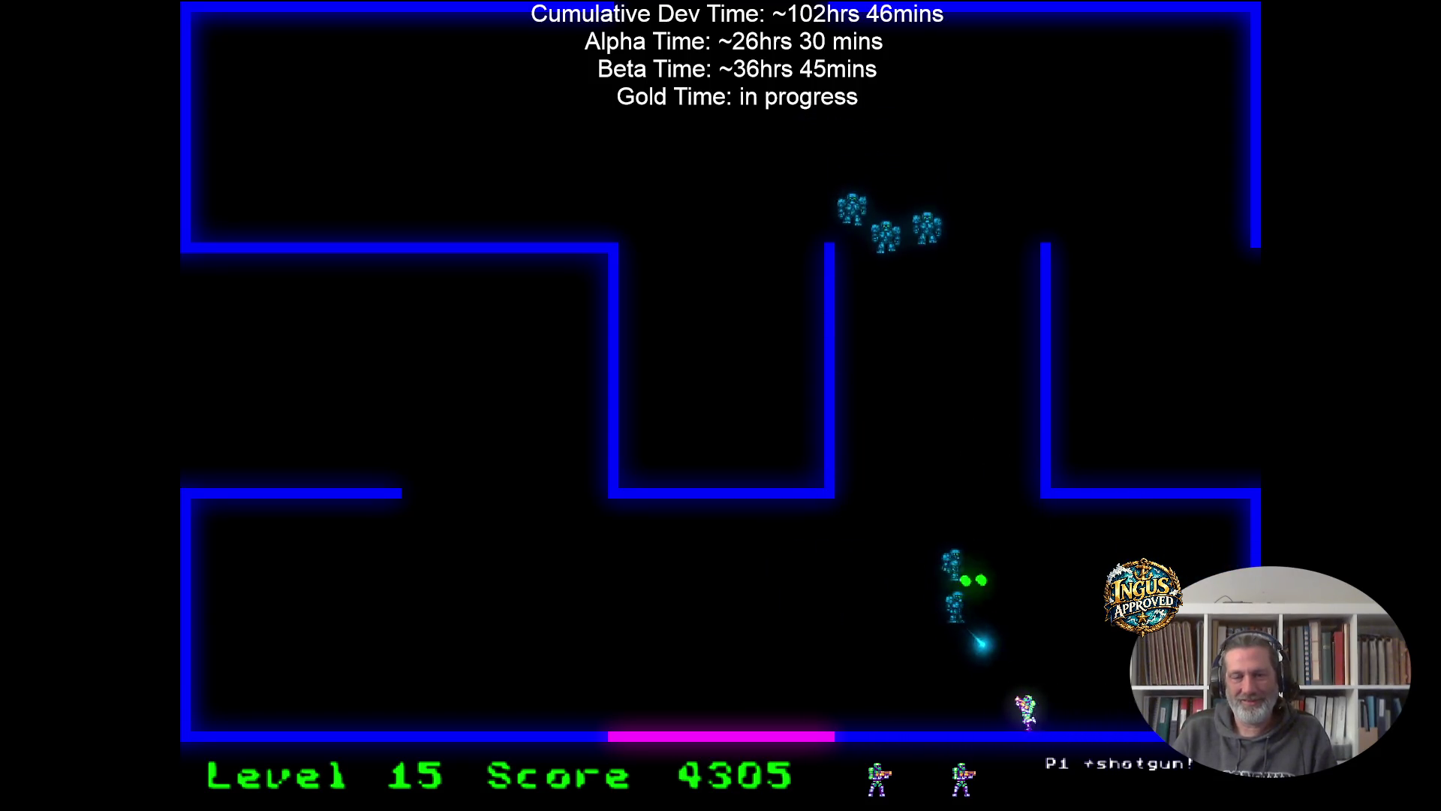
pyautogui.press('Up')
pyautogui.press('Left')
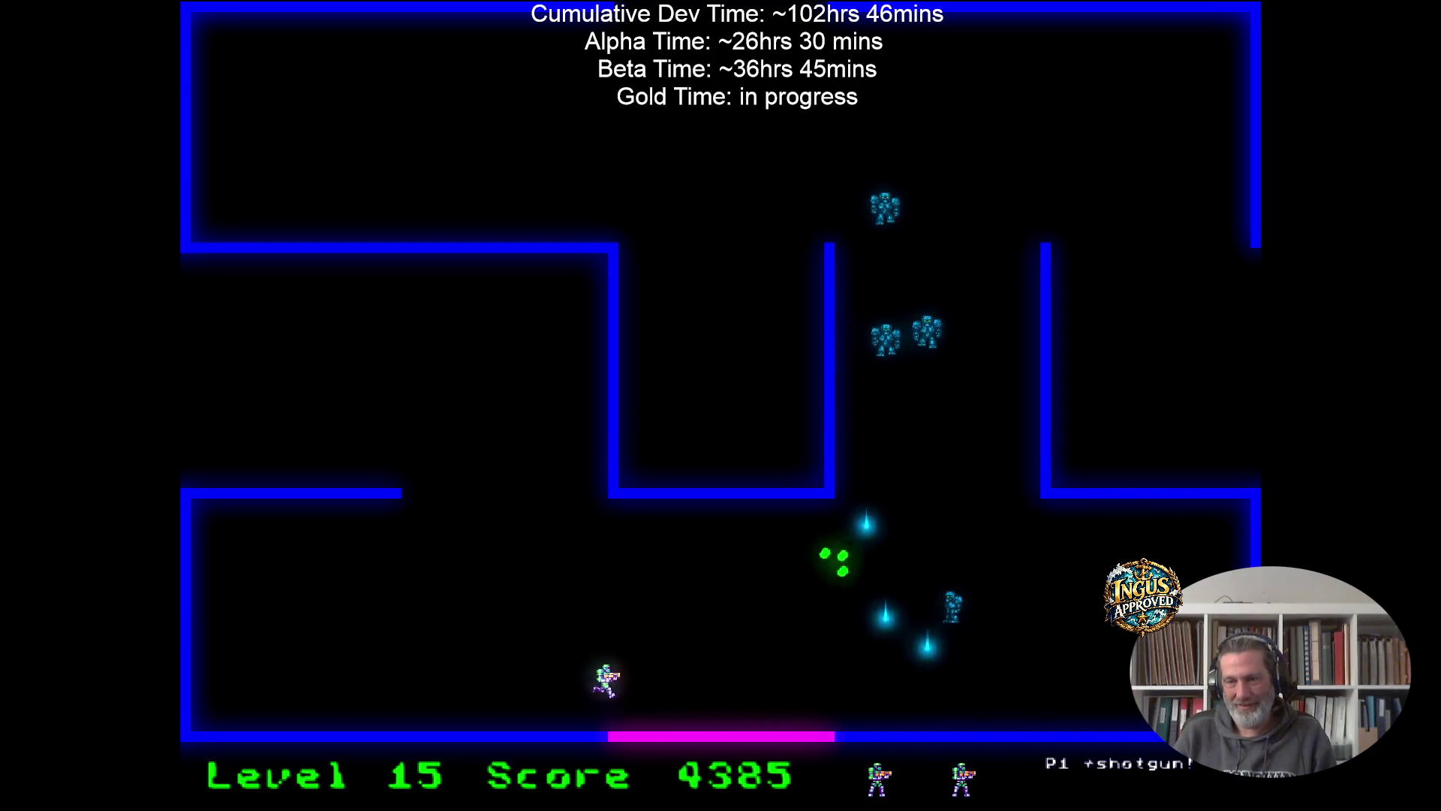
pyautogui.press('Down')
pyautogui.press('Right')
pyautogui.press('Right')
pyautogui.press('Left')
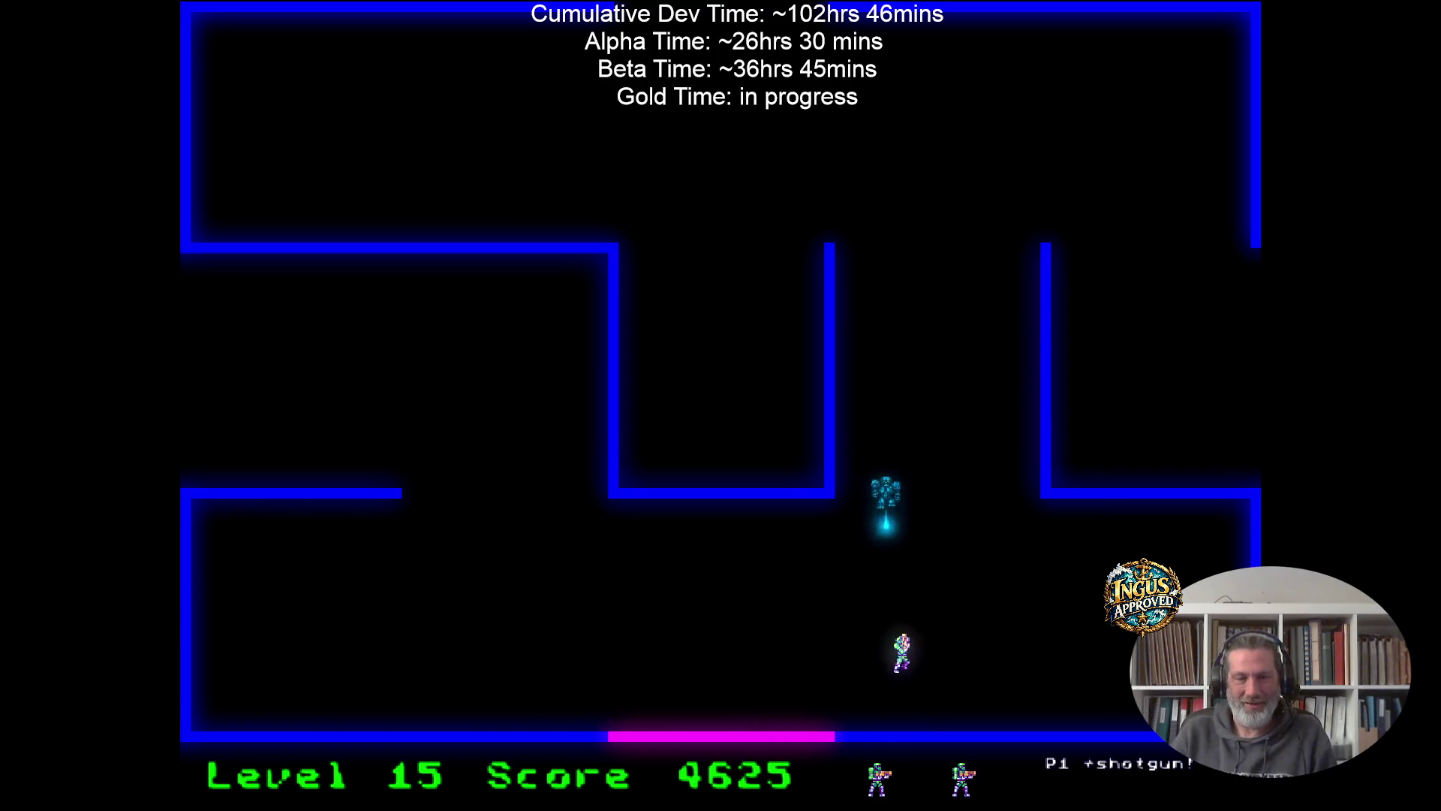
pyautogui.press('Left')
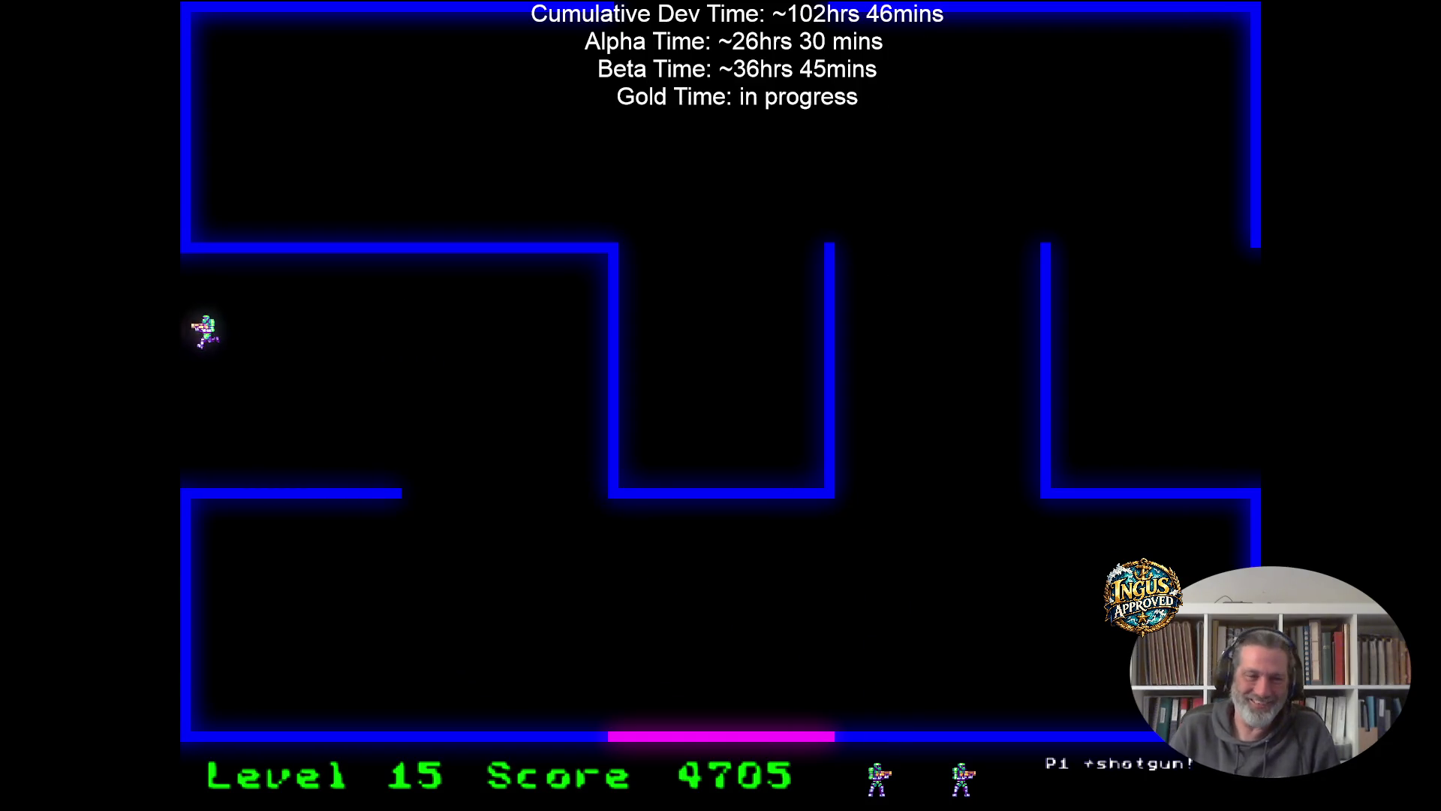
pyautogui.press('Left')
# Shoot level 16's robots and leave through the bottom gap to level 17.
pyautogui.press('Right')
pyautogui.press('Down')
pyautogui.press('Left')
pyautogui.press('Down')
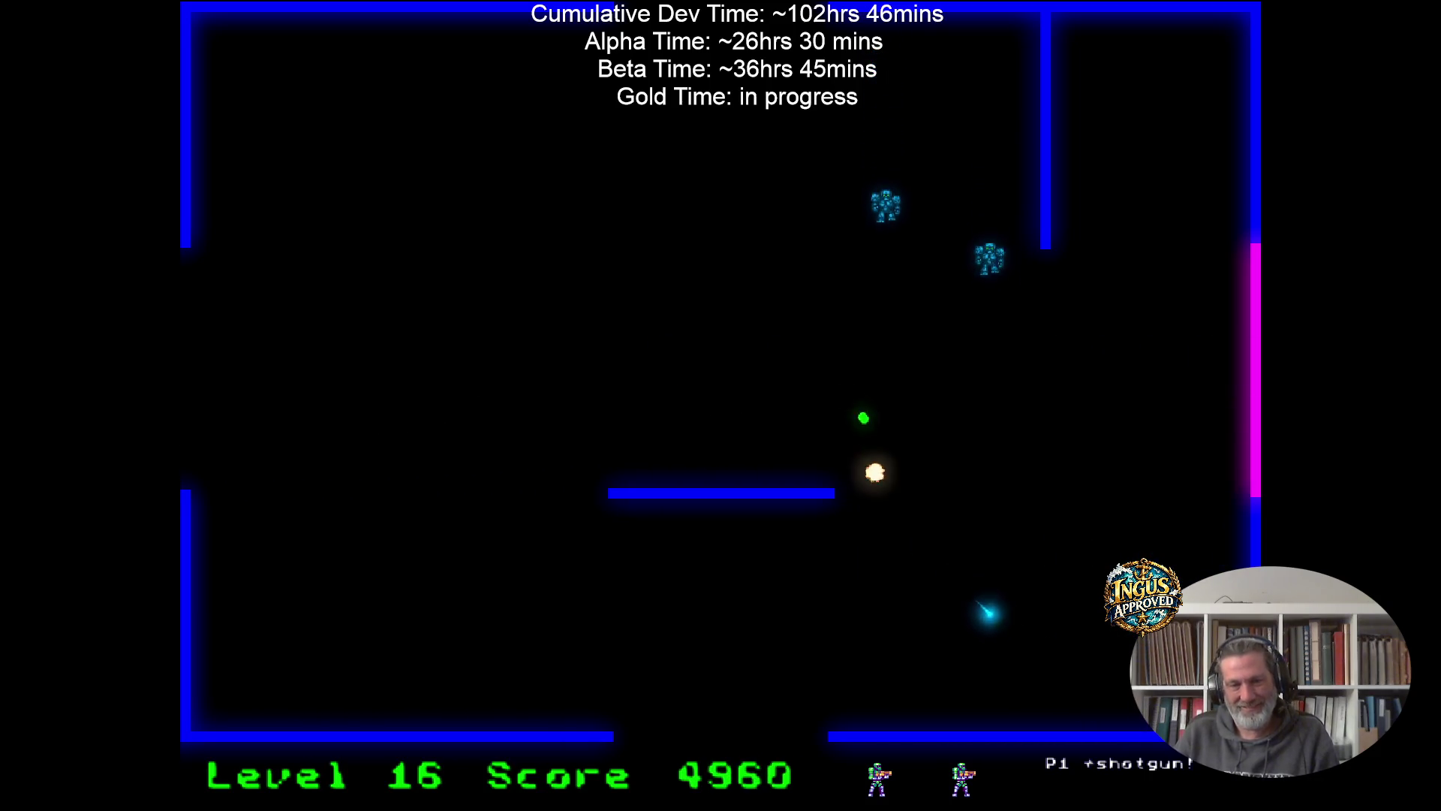
pyautogui.press('Left')
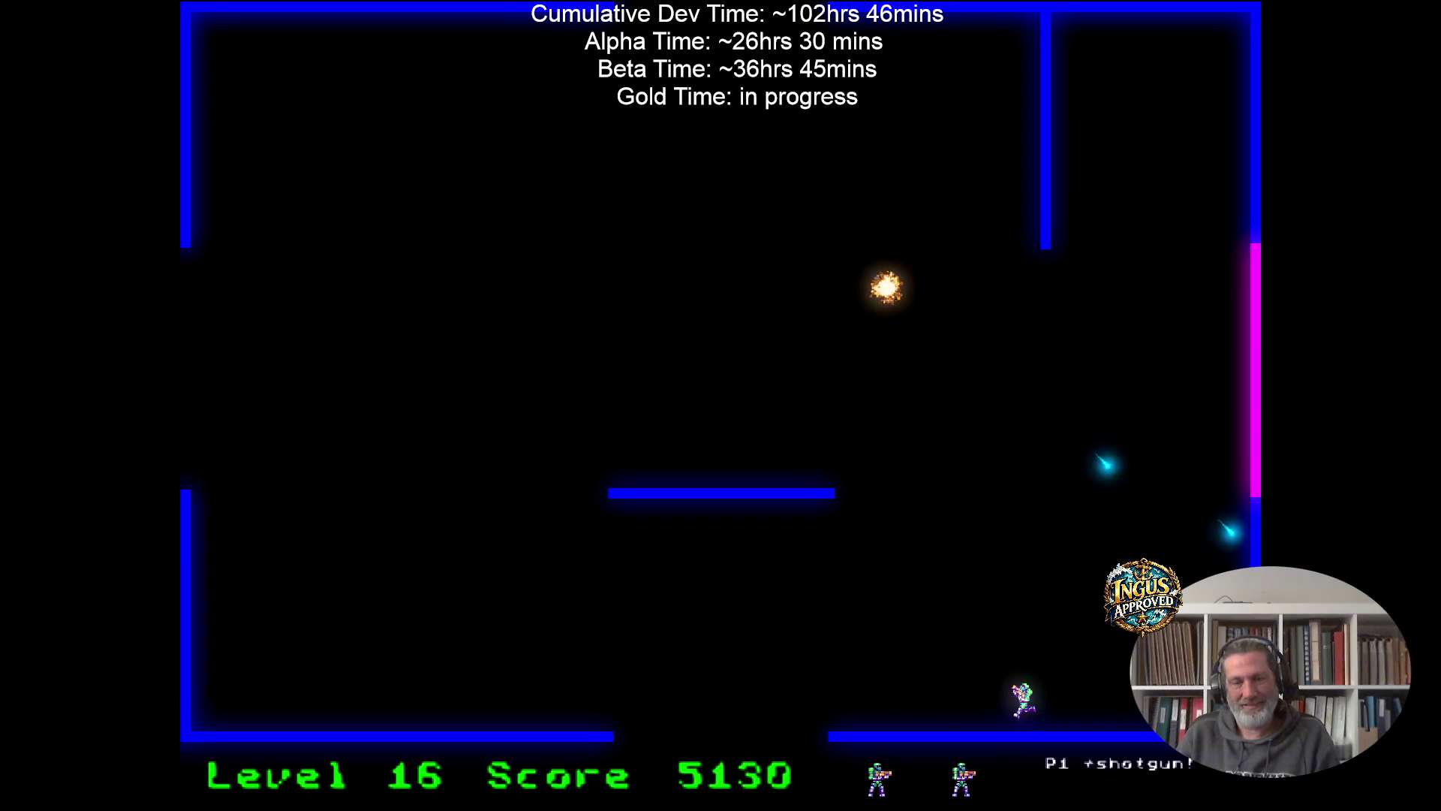
pyautogui.press('Down')
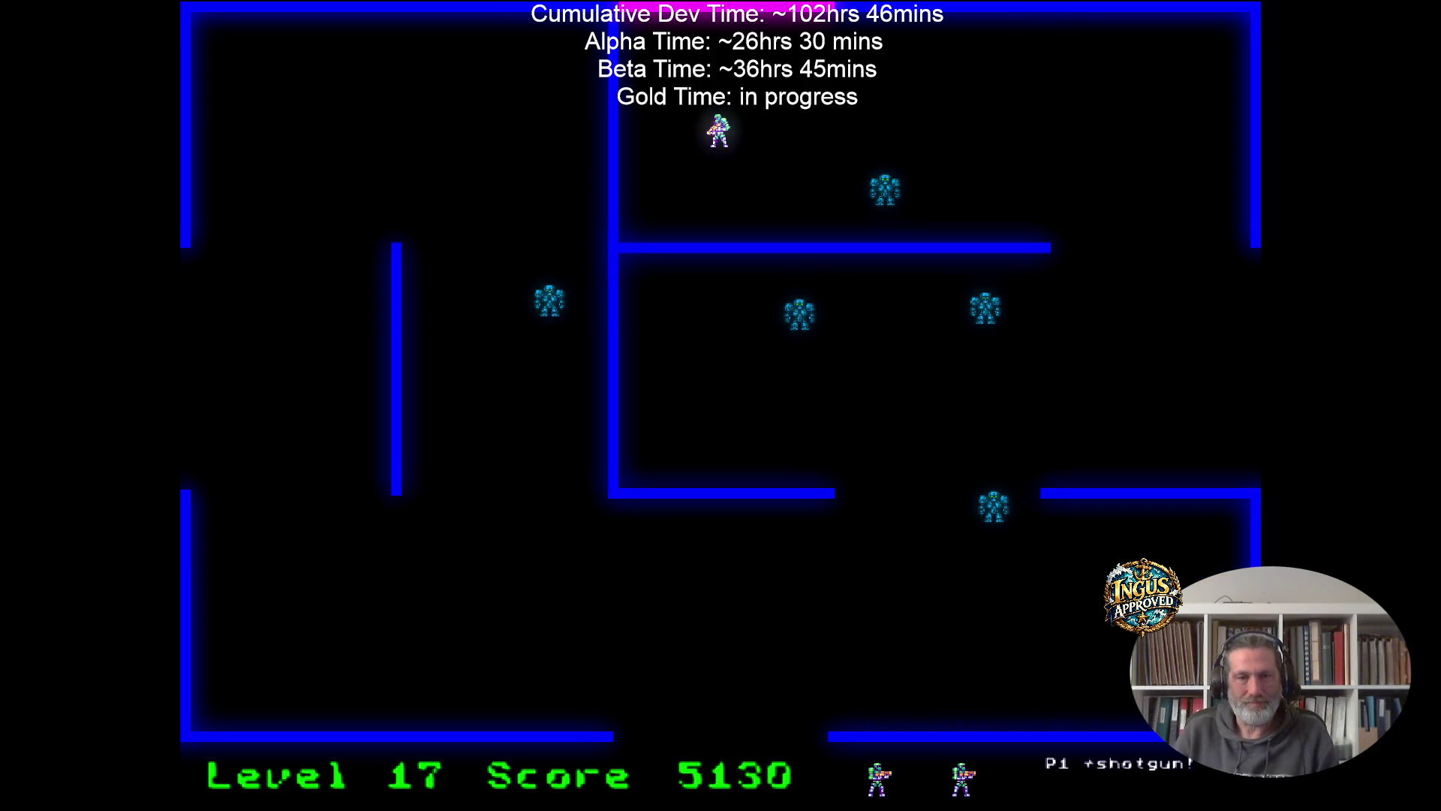
# Dodge and shoot through level 17, reaching level 18 with a score of 5580.
pyautogui.press('Up')
pyautogui.press('Right')
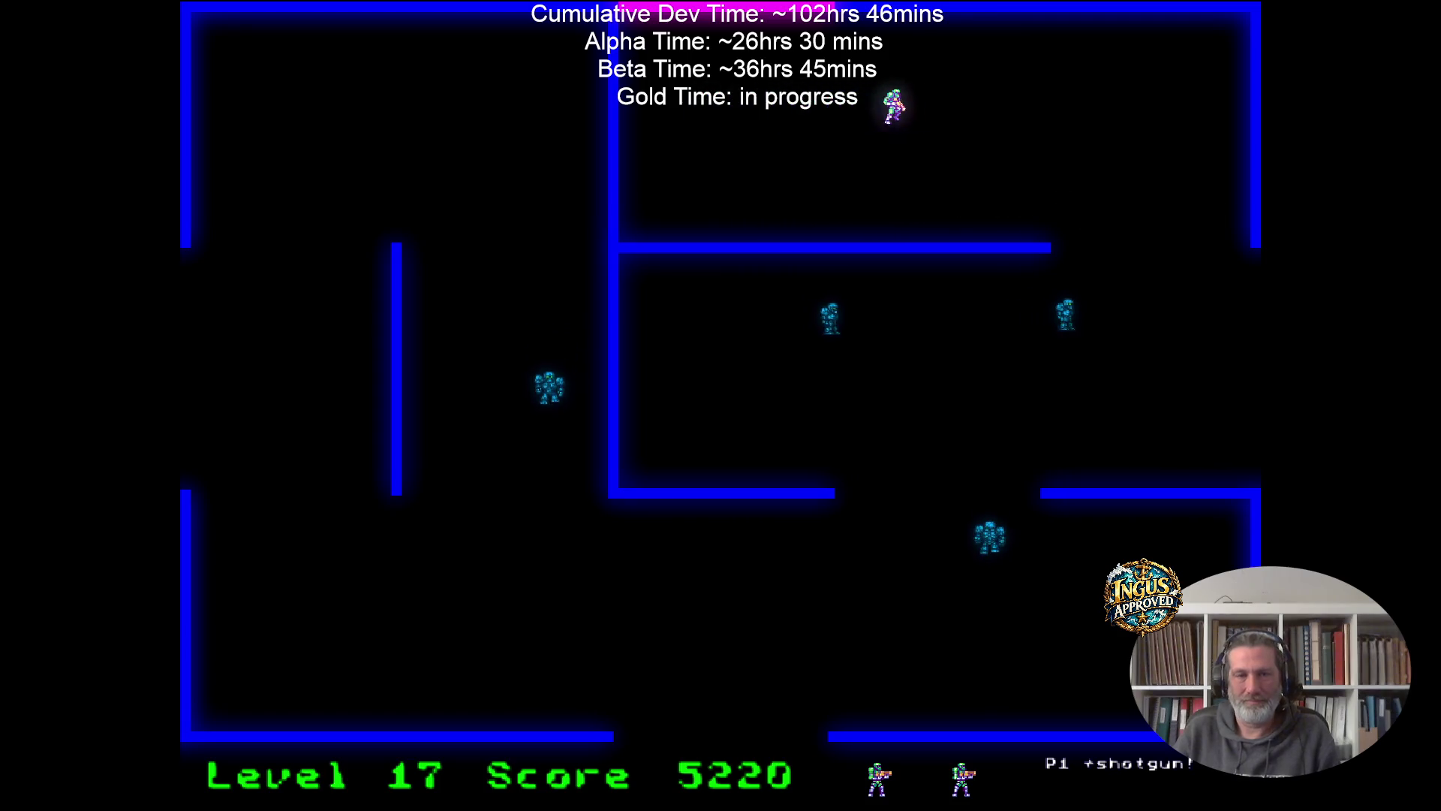
pyautogui.press('Right')
pyautogui.press('Down')
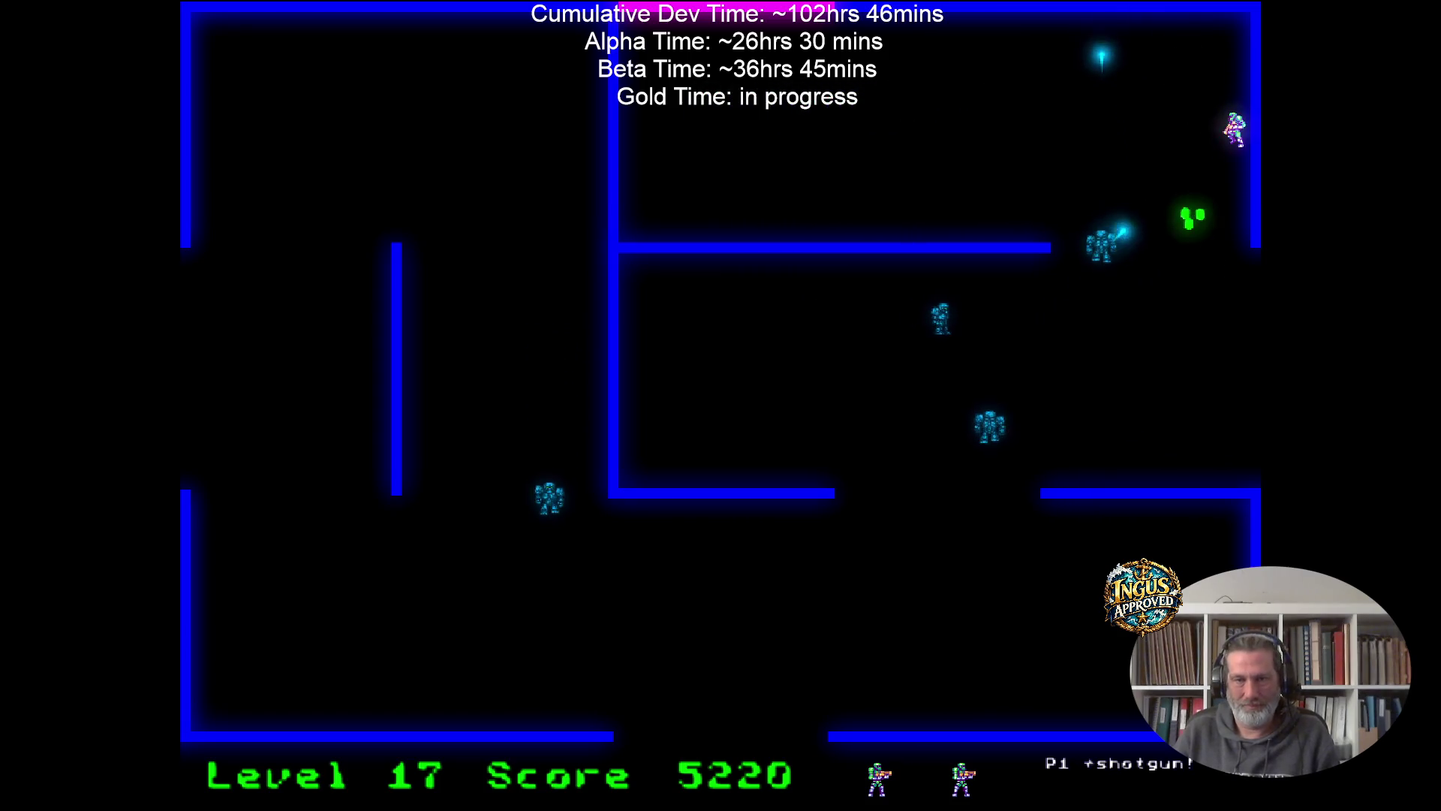
pyautogui.press('Down')
pyautogui.press('Up')
pyautogui.press('Left')
pyautogui.press('Up')
pyautogui.press('Left')
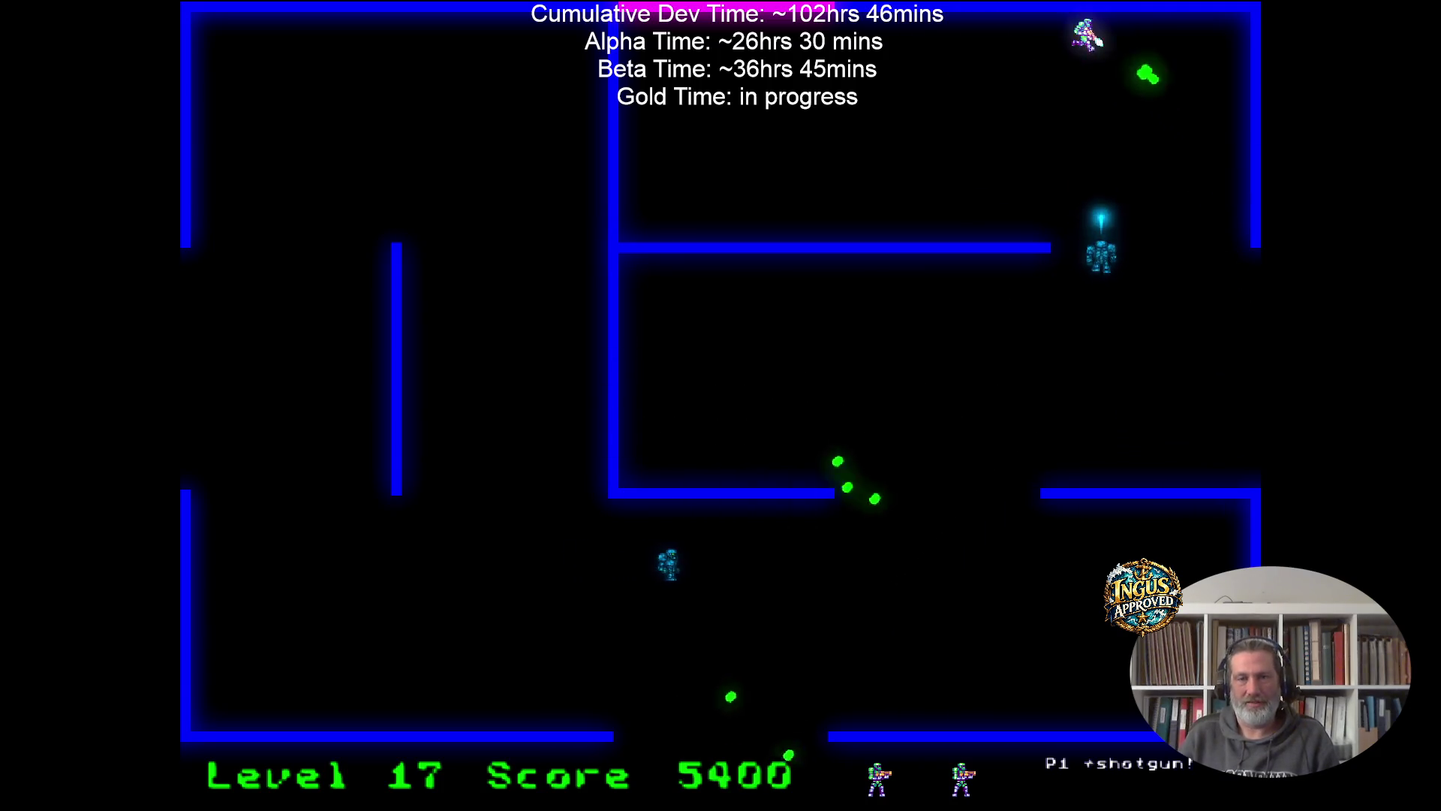
pyautogui.press('Left')
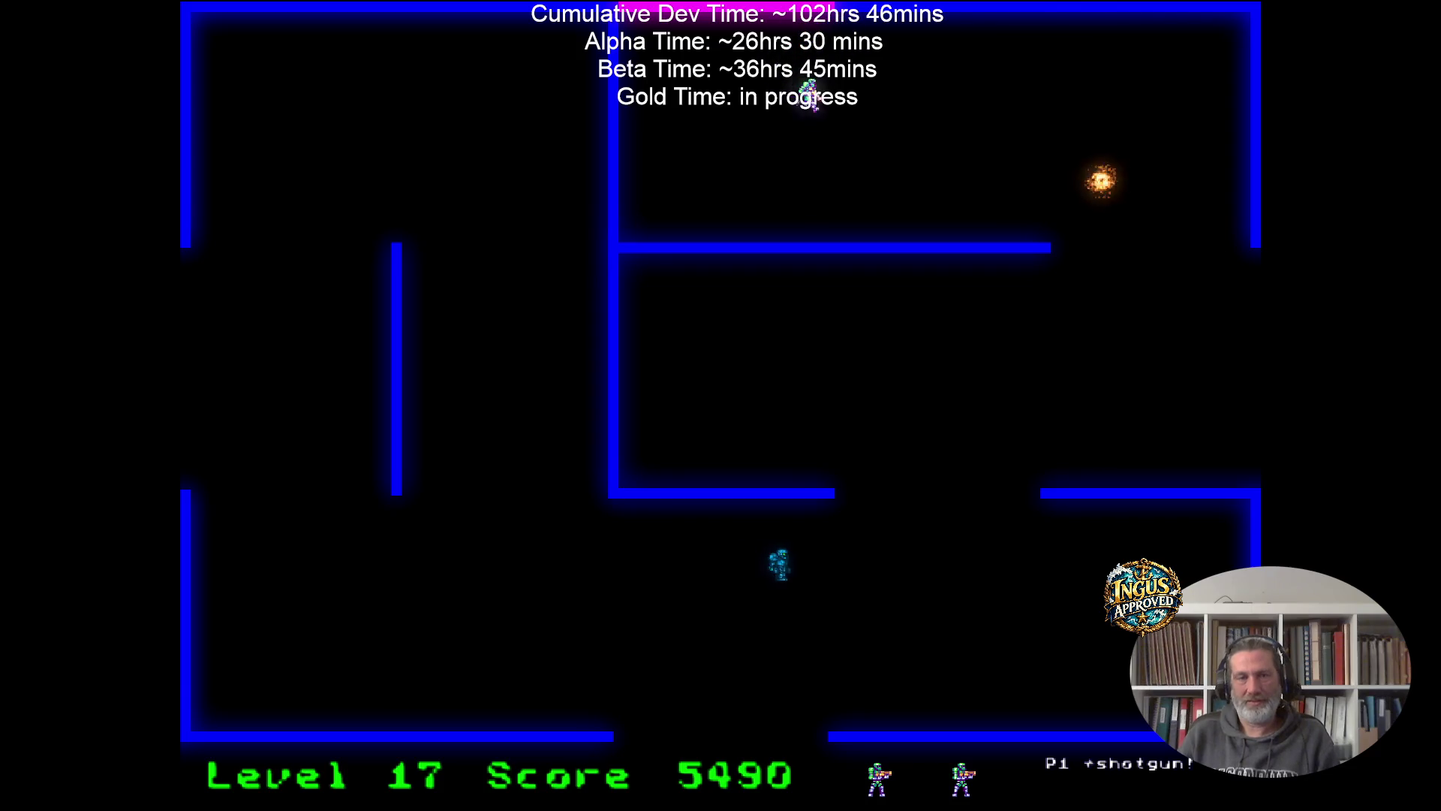
pyautogui.press('Down')
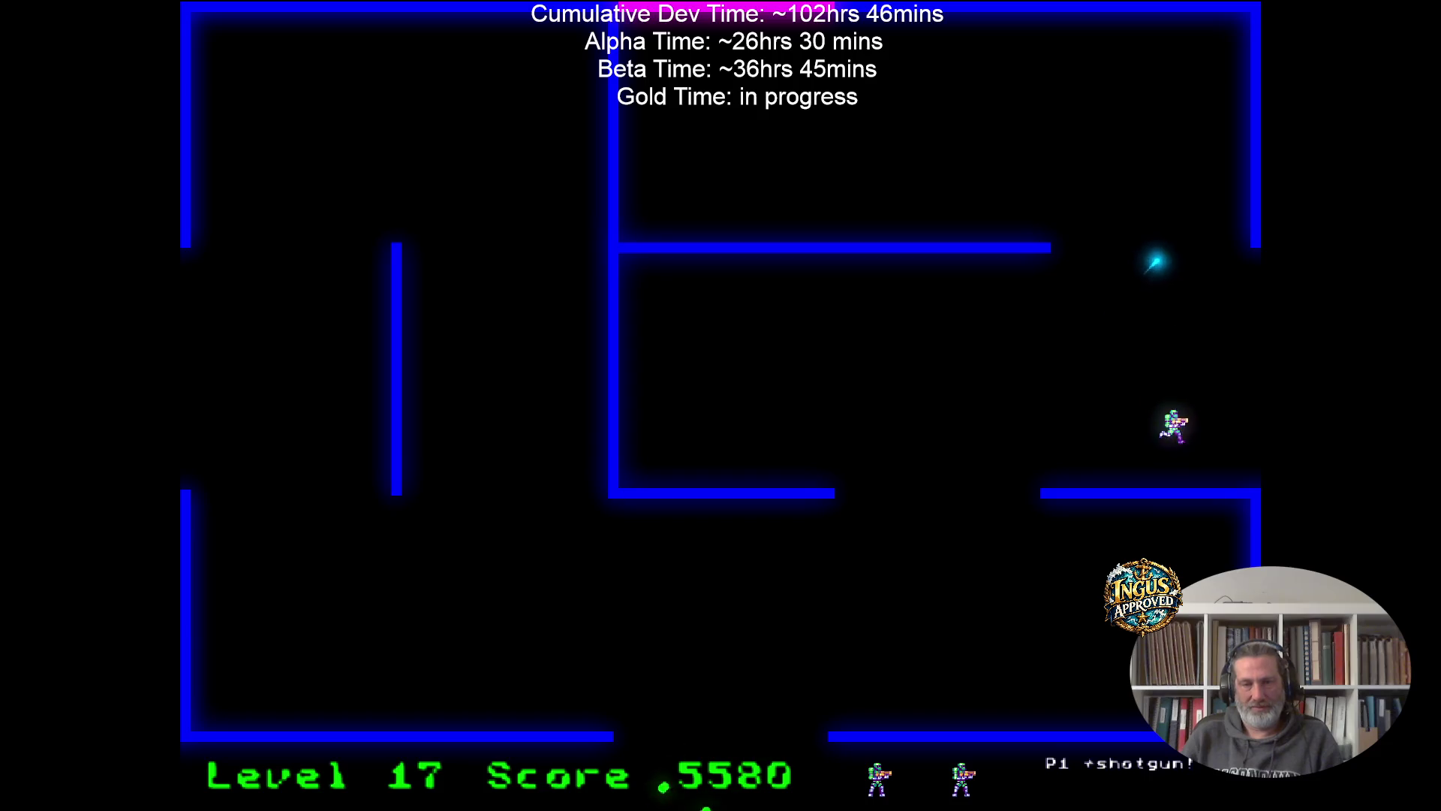
pyautogui.press('Down')
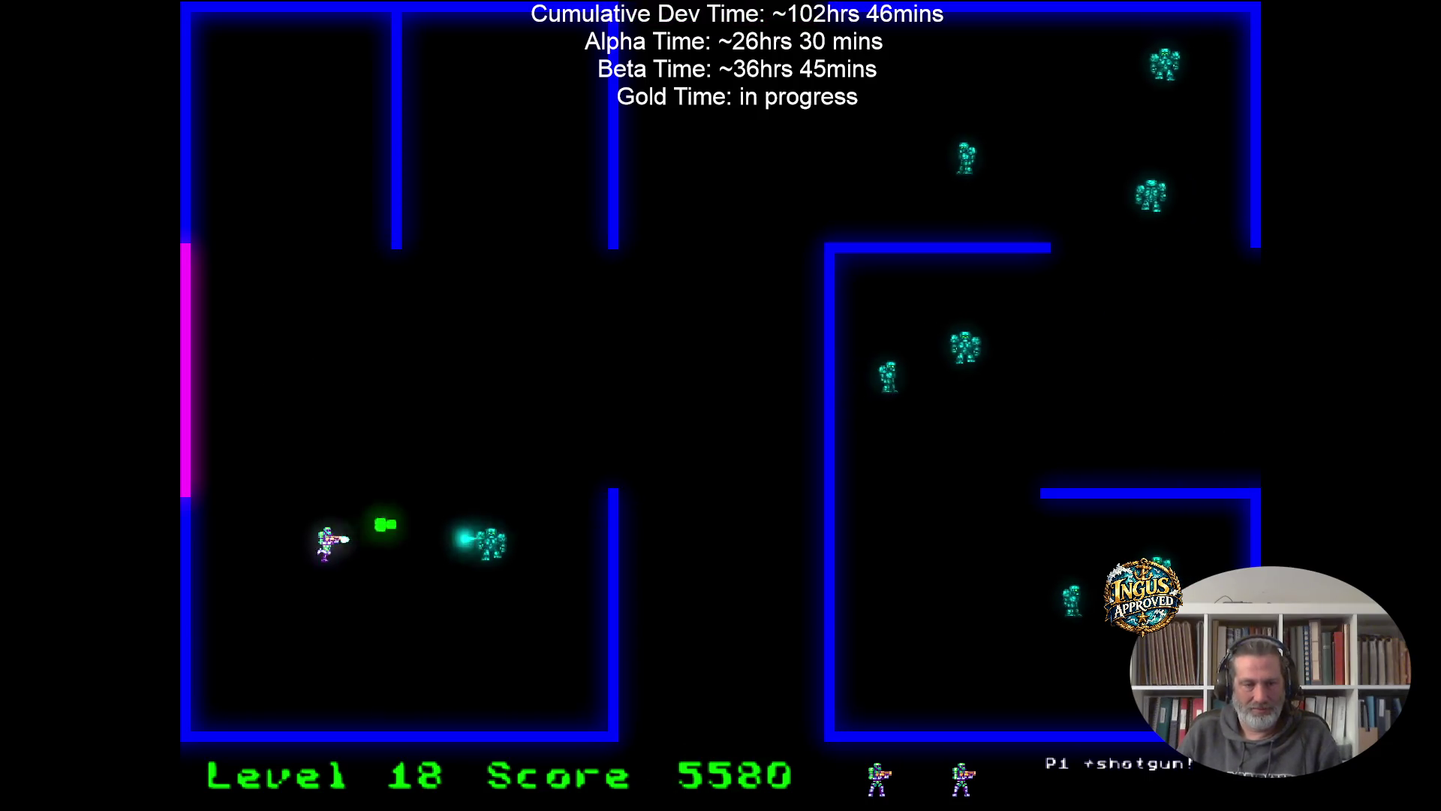
# Fire up-right at Level 18's approaching robots, running left and back.
pyautogui.press('Right')
pyautogui.press('Up')
pyautogui.press('Up')
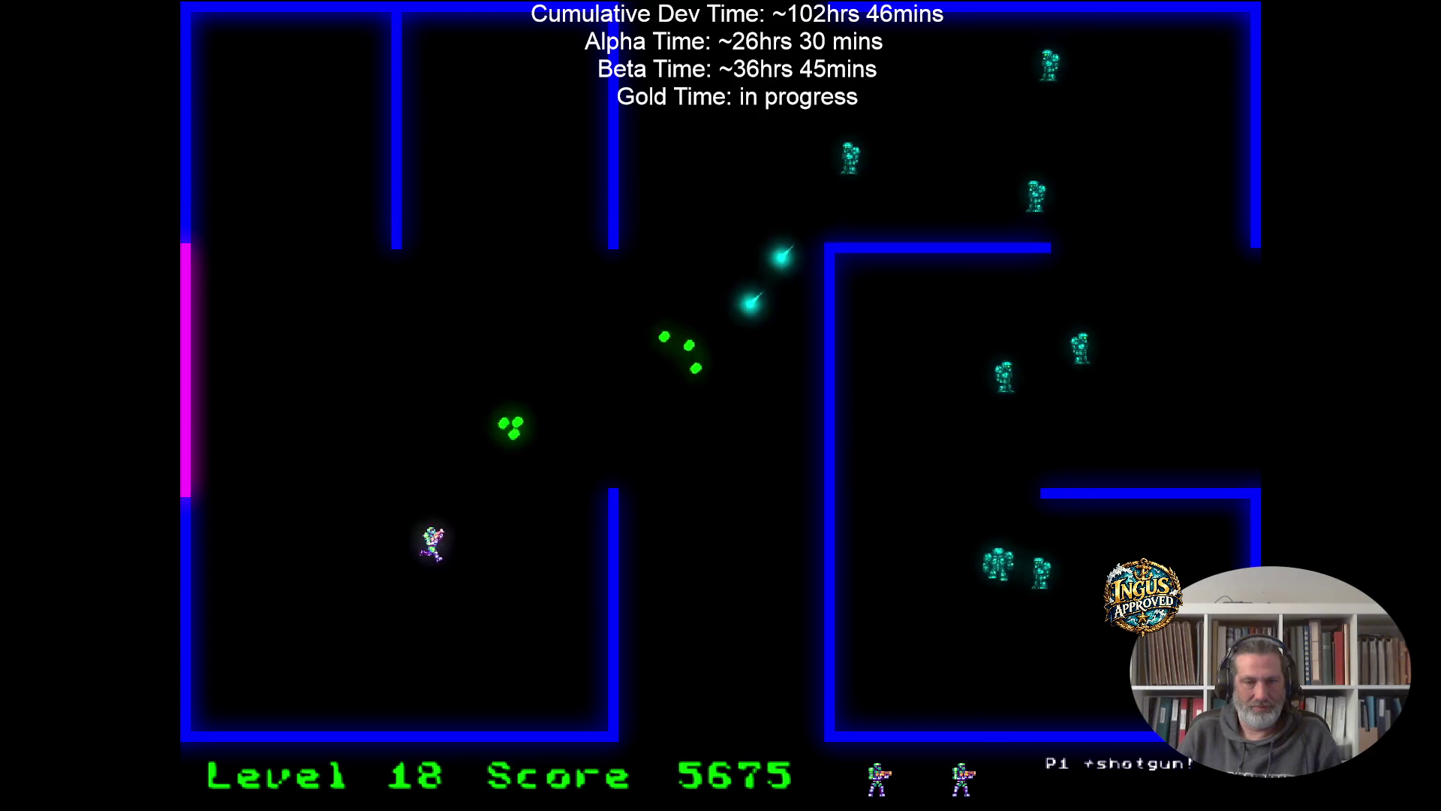
pyautogui.press('Right')
pyautogui.press('Left')
pyautogui.press('Right')
pyautogui.press('Left')
pyautogui.press('Left')
pyautogui.press('Up')
pyautogui.press('Right')
# Destroy robots to the right and run down from the top corridor shooting.
pyautogui.press('Up')
pyautogui.press('Down')
pyautogui.press('Right')
pyautogui.press('Up')
pyautogui.press('Down')
pyautogui.press('Right')
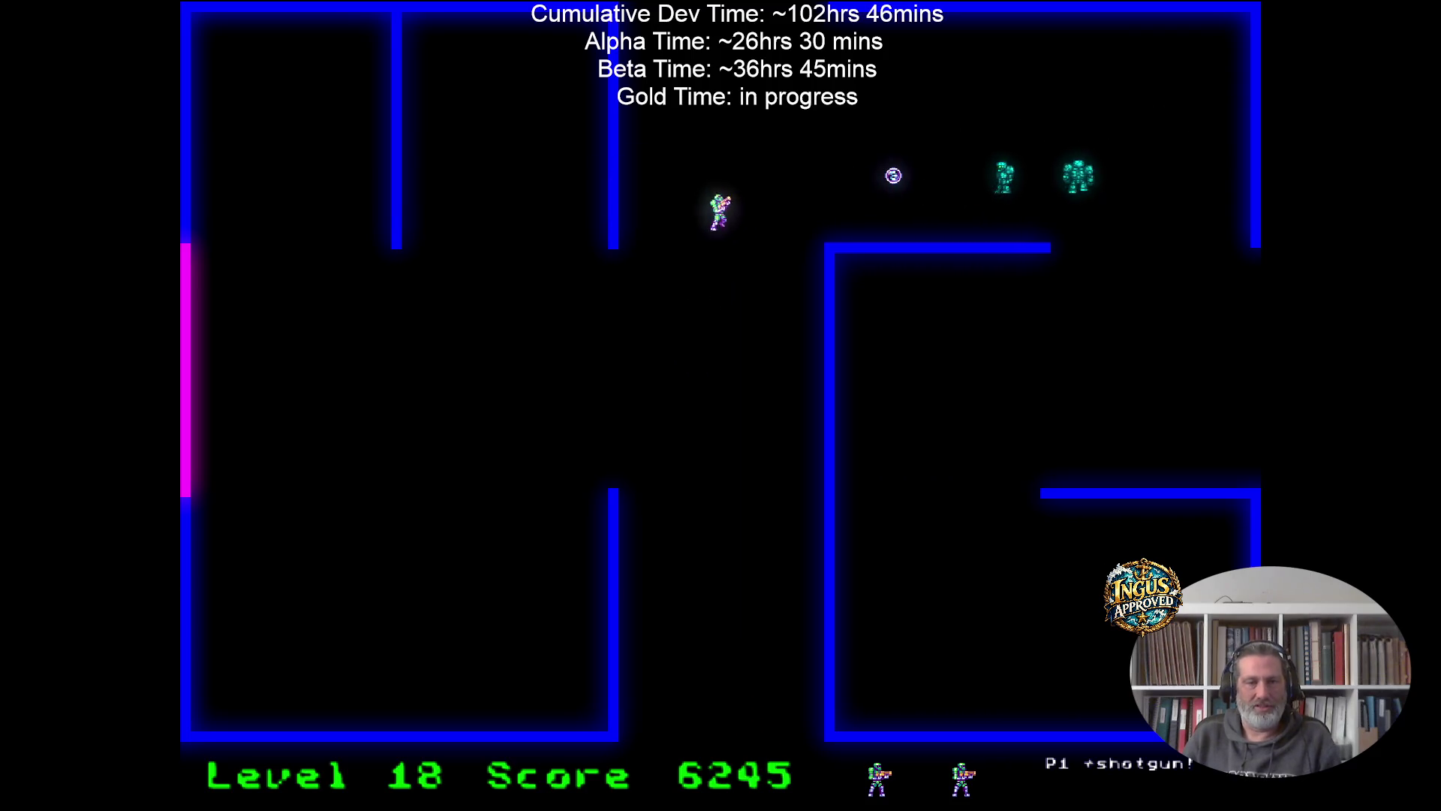
pyautogui.press('Down')
pyautogui.press('Right')
pyautogui.press('Up')
pyautogui.press('Up')
pyautogui.press('Left')
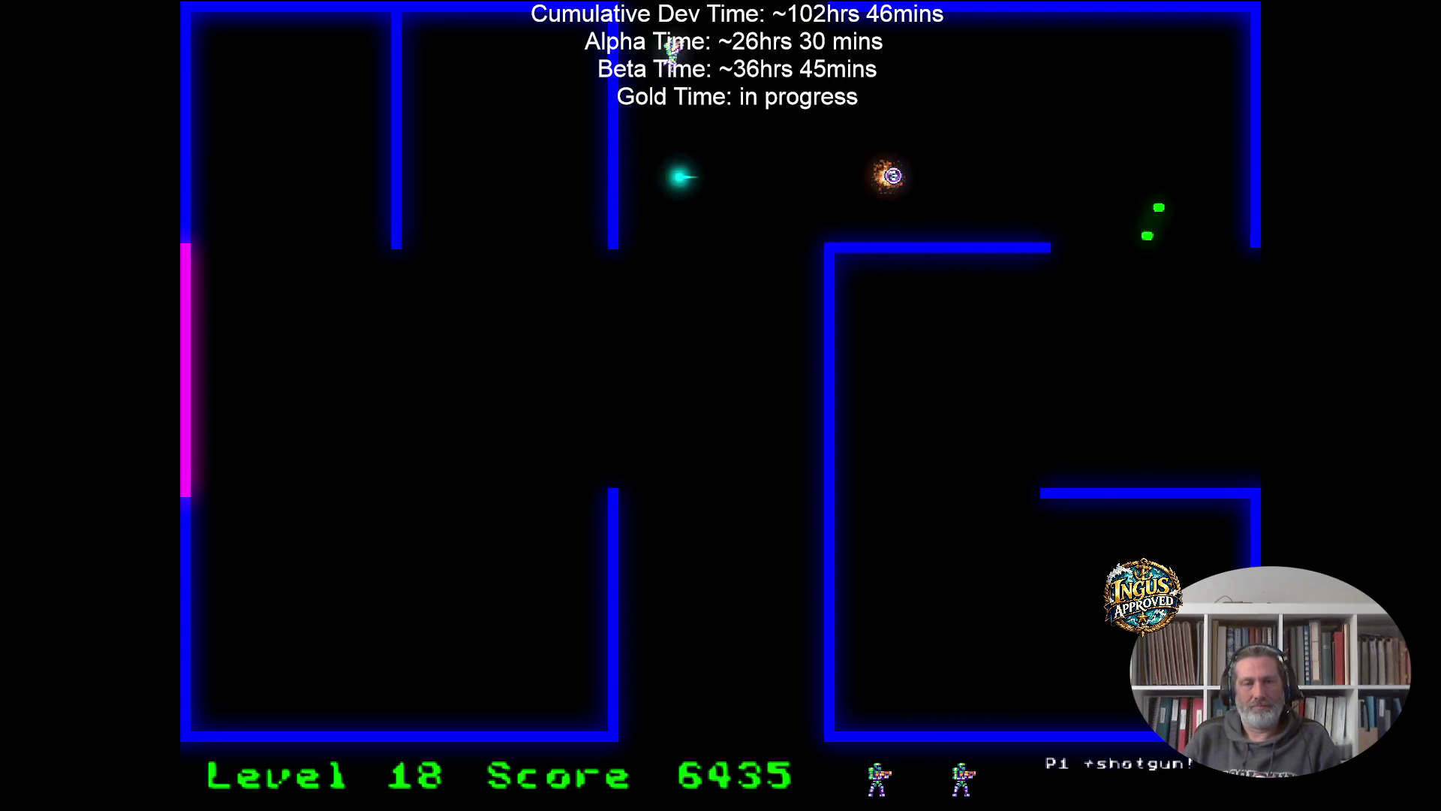
# Shoot the remaining robots along the bottom wall, then leave the maze for Level 20.
pyautogui.press('Down')
pyautogui.press('Left')
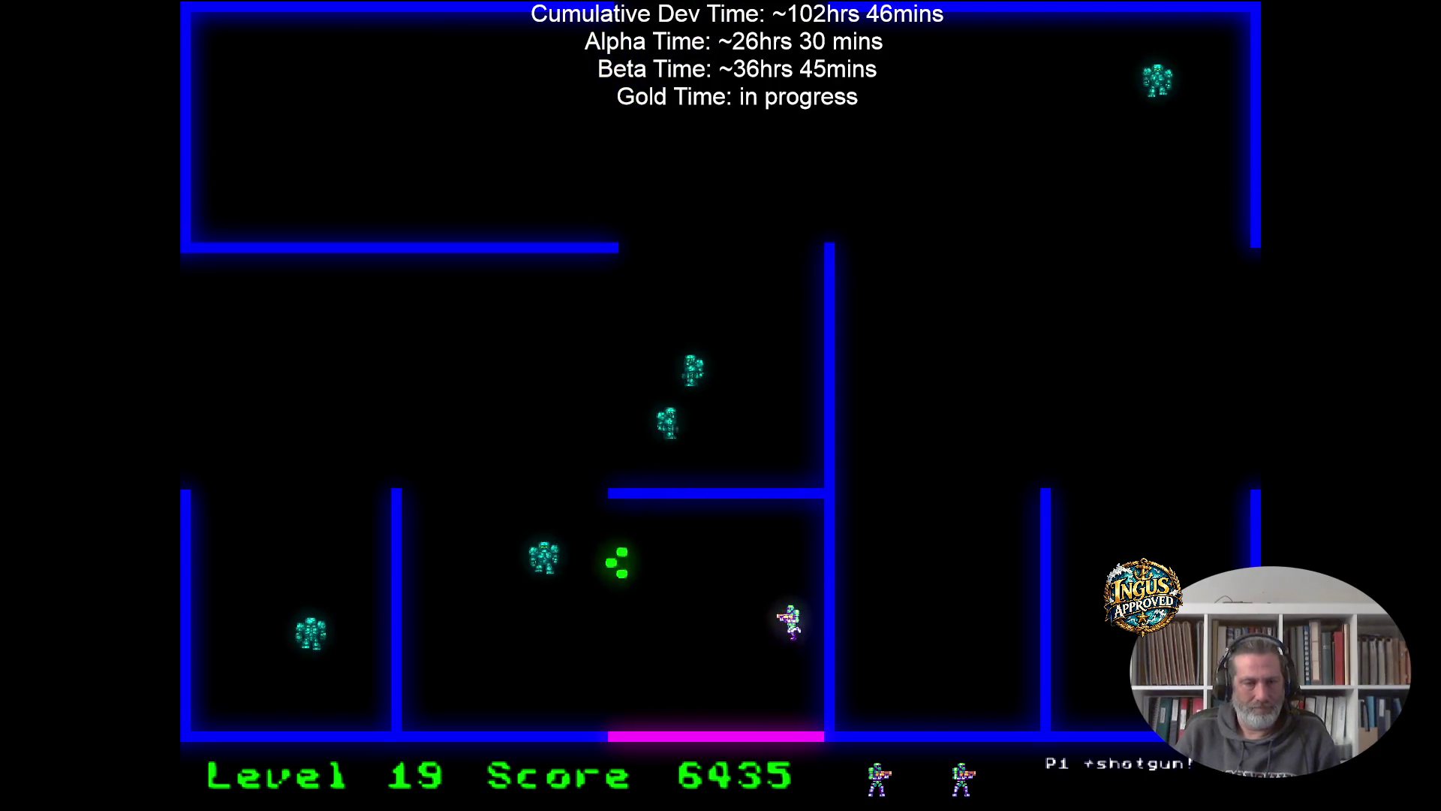
pyautogui.press('Up')
pyautogui.press('Left')
pyautogui.press('Right')
pyautogui.press('Down')
pyautogui.press('Left')
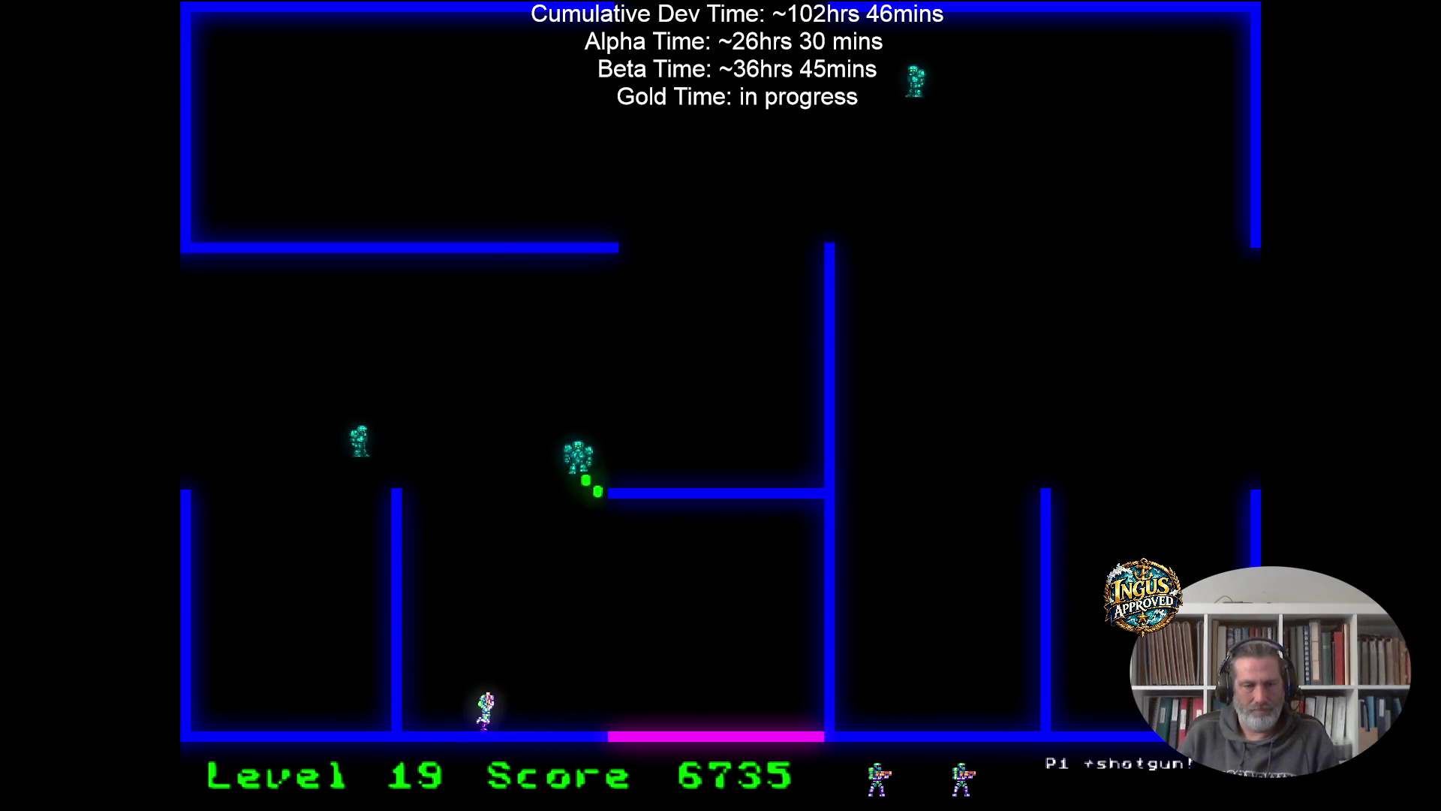
pyautogui.press('Right')
pyautogui.press('Up')
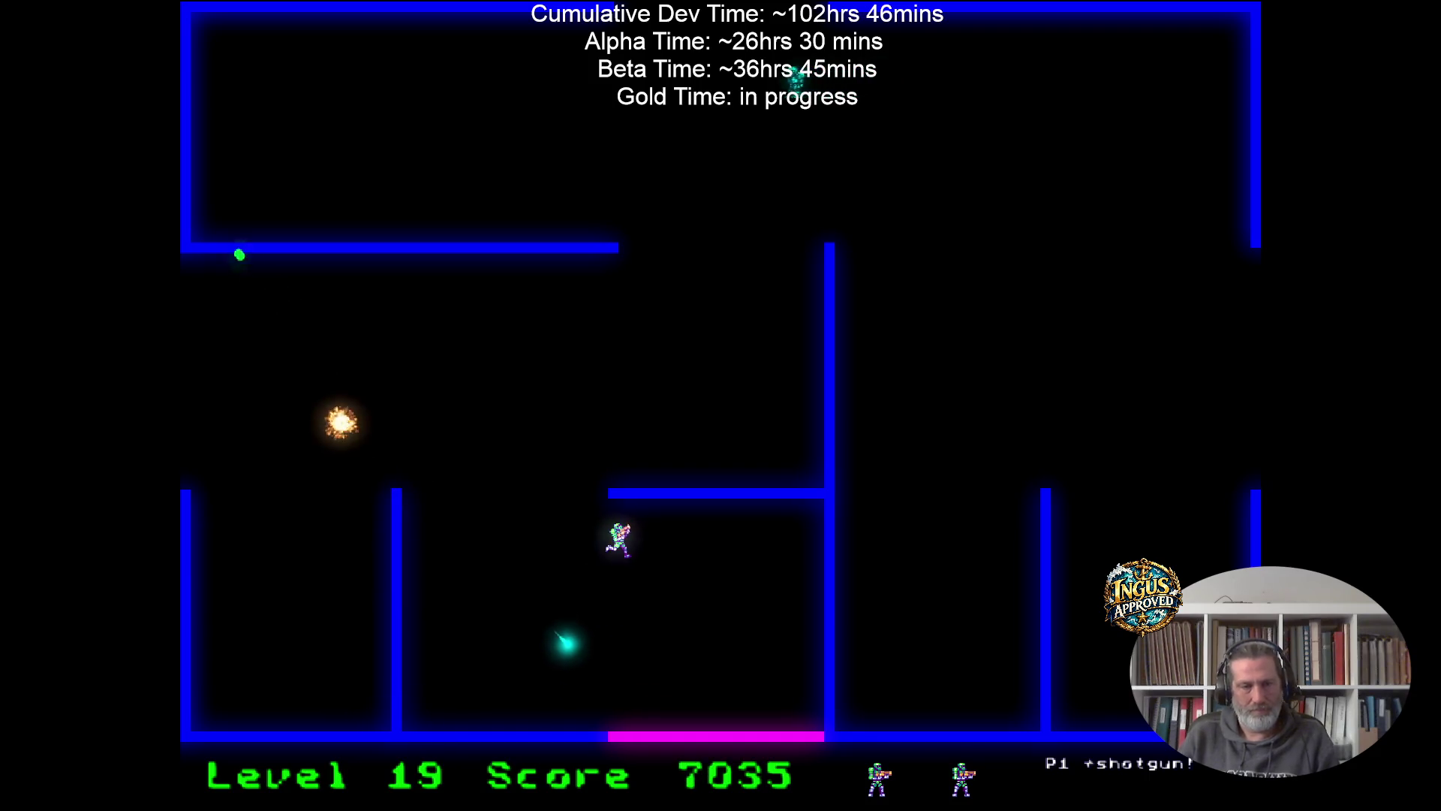
pyautogui.press('Down')
pyautogui.press('Right')
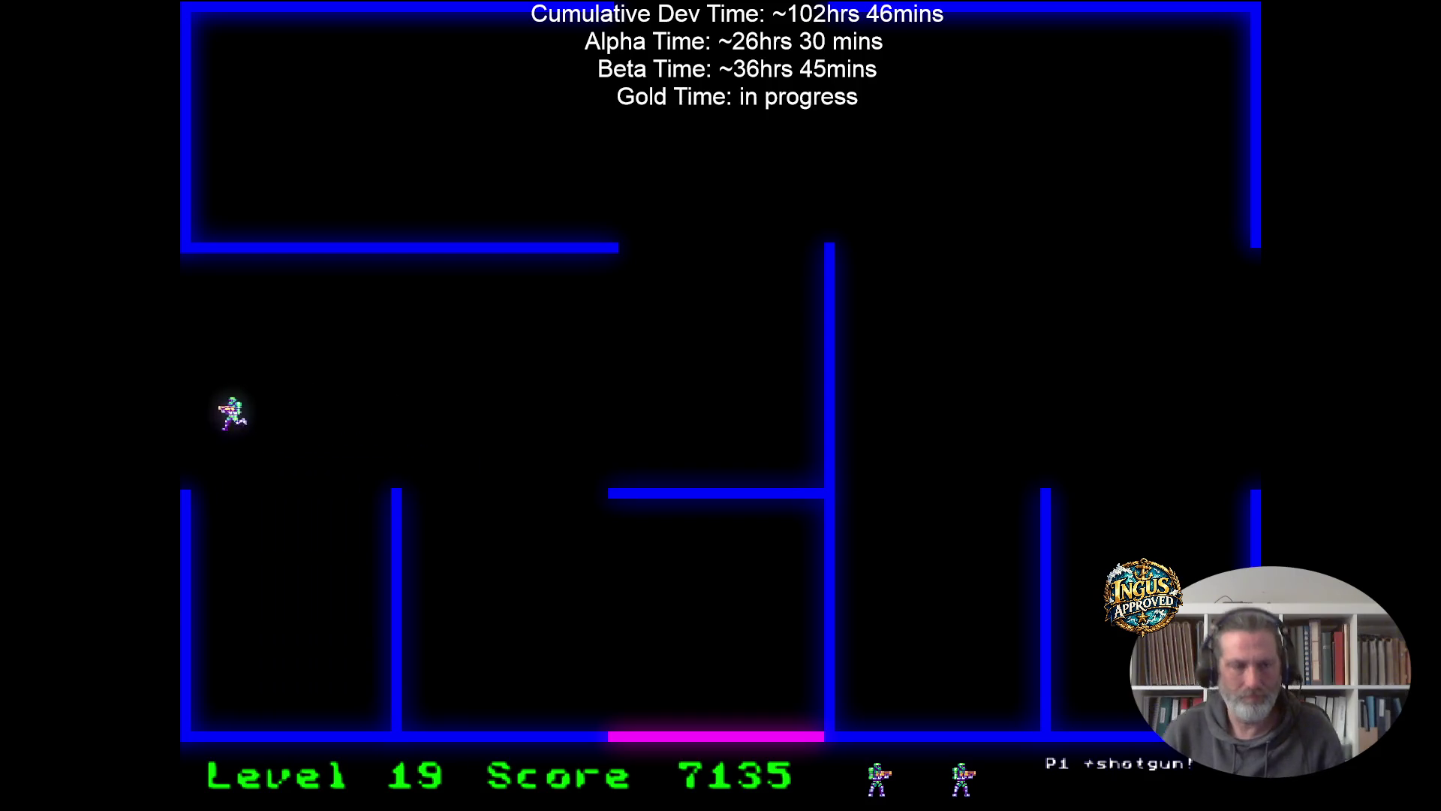
pyautogui.press('Left')
# Clear Level 20 along the top and right side, reaching Level 21 at 8295.
pyautogui.press('Right')
pyautogui.press('Up')
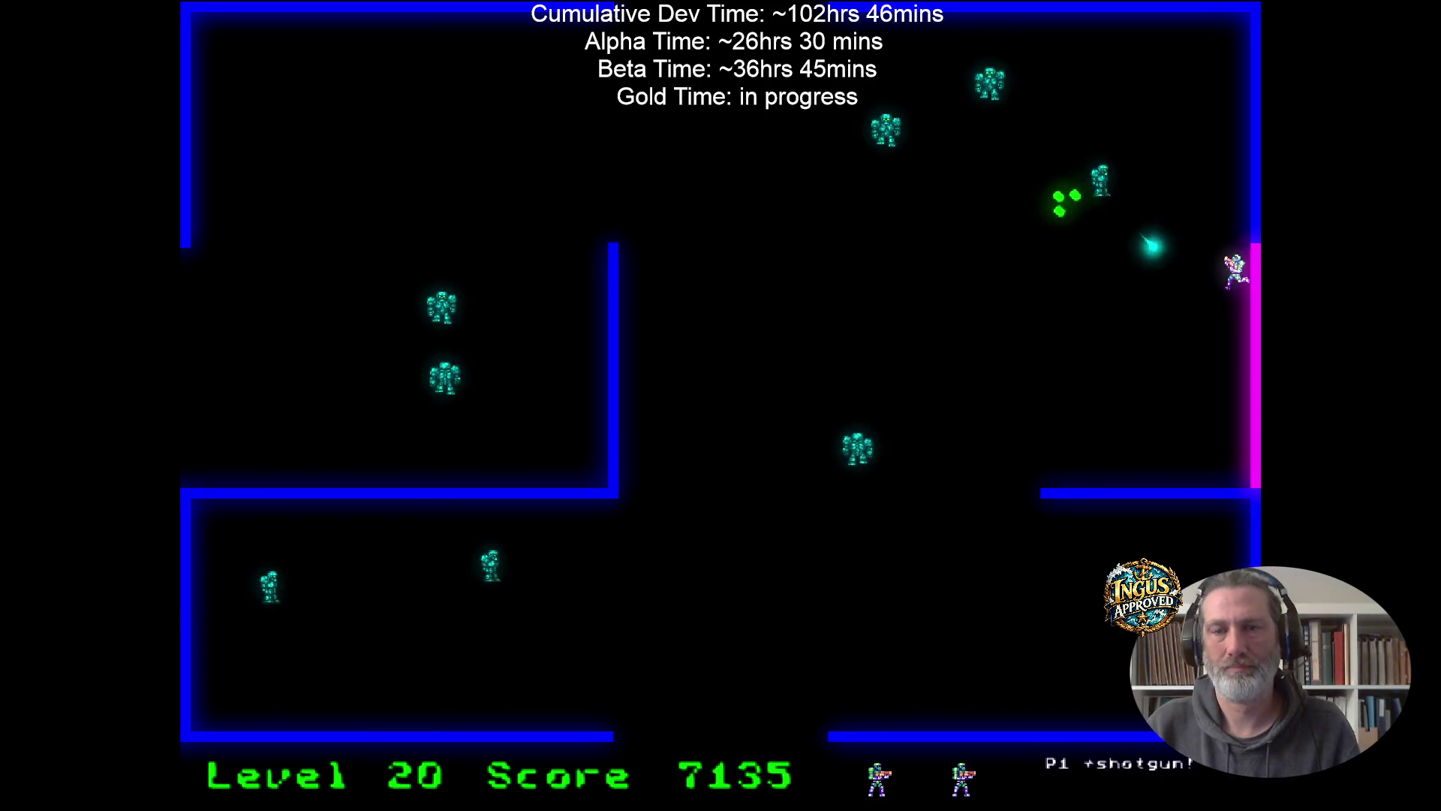
pyautogui.press('Left')
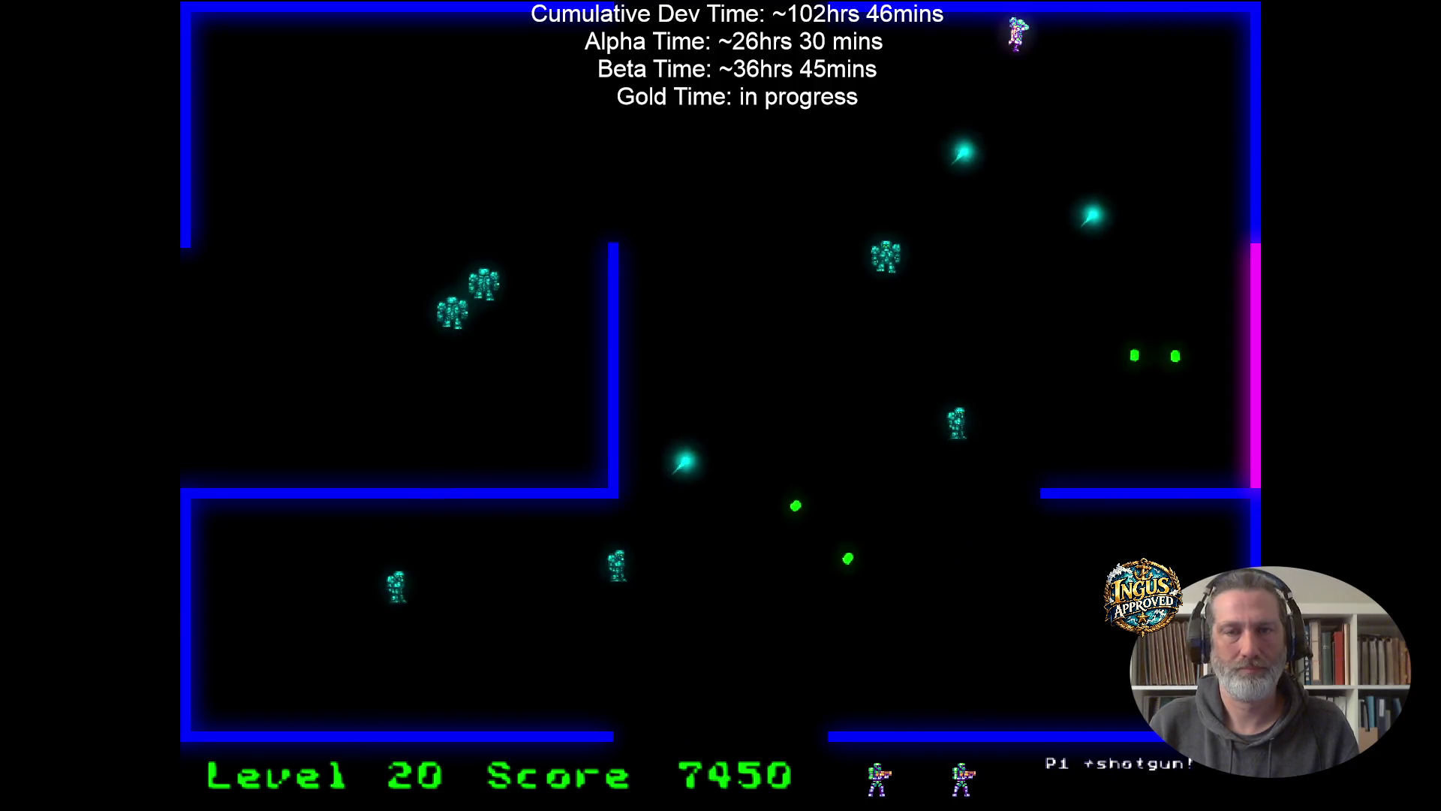
pyautogui.press('Right')
pyautogui.press('Left')
pyautogui.press('Right')
pyautogui.press('Left')
pyautogui.press('Down')
pyautogui.press('Down')
pyautogui.press('Left')
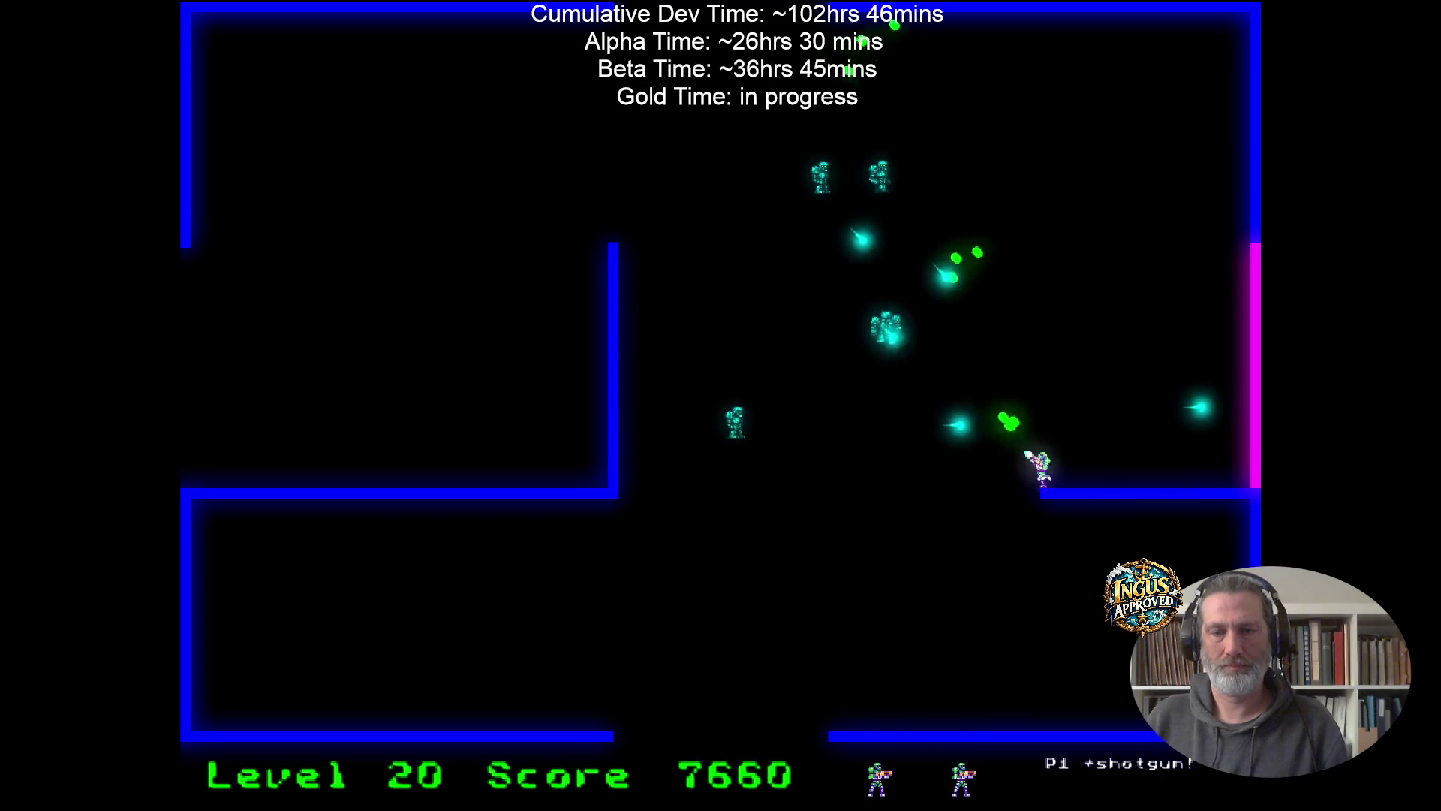
pyautogui.press('Down')
pyautogui.press('Up')
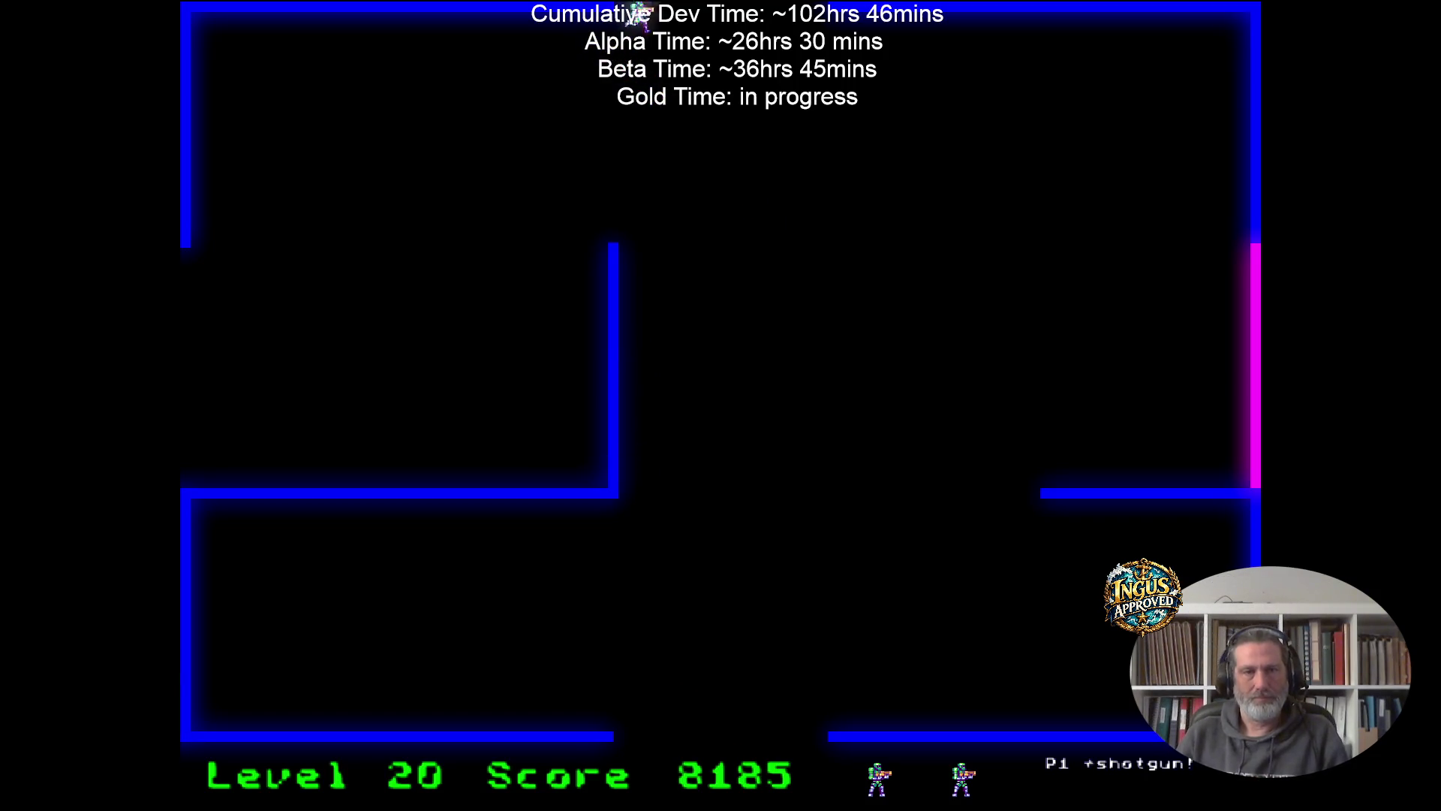
pyautogui.press('Right')
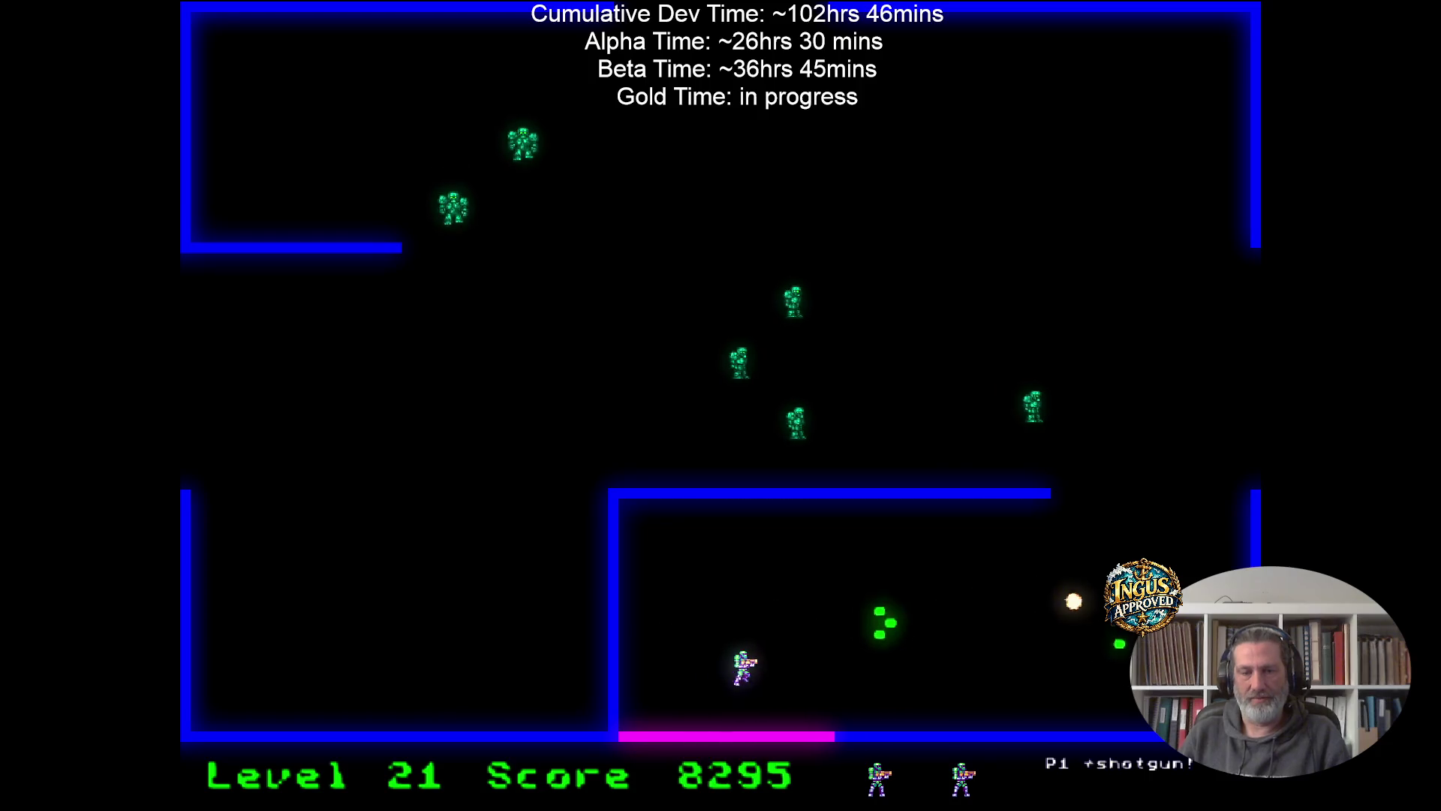
# Circle and shoot the Level 21 robots, then leave the maze into Level 22.
pyautogui.press('Down')
pyautogui.press('Left')
pyautogui.press('Left')
pyautogui.press('Up')
pyautogui.press('Right')
pyautogui.press('Right')
pyautogui.press('Down')
pyautogui.press('Left')
pyautogui.press('Up')
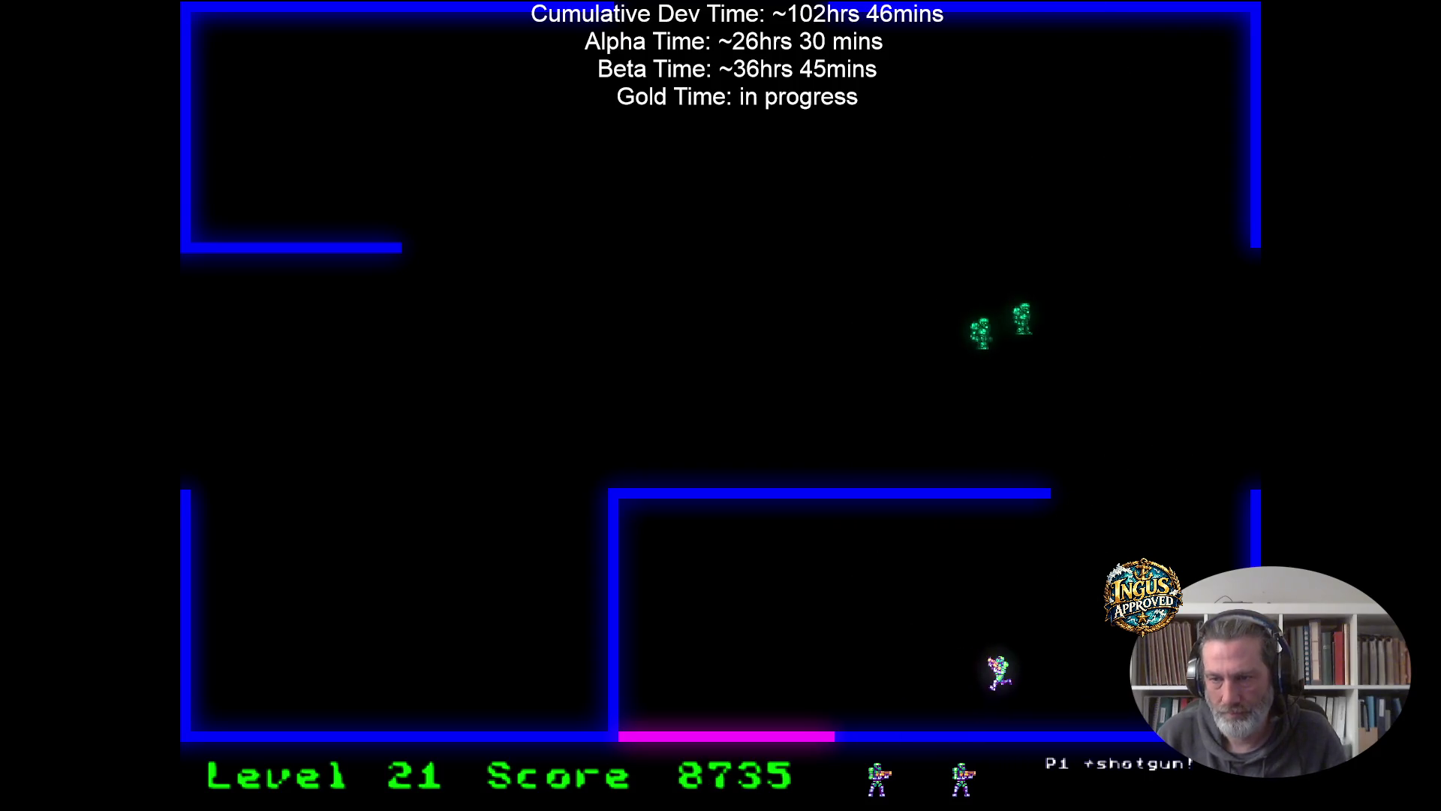
pyautogui.press('Right')
pyautogui.press('Down')
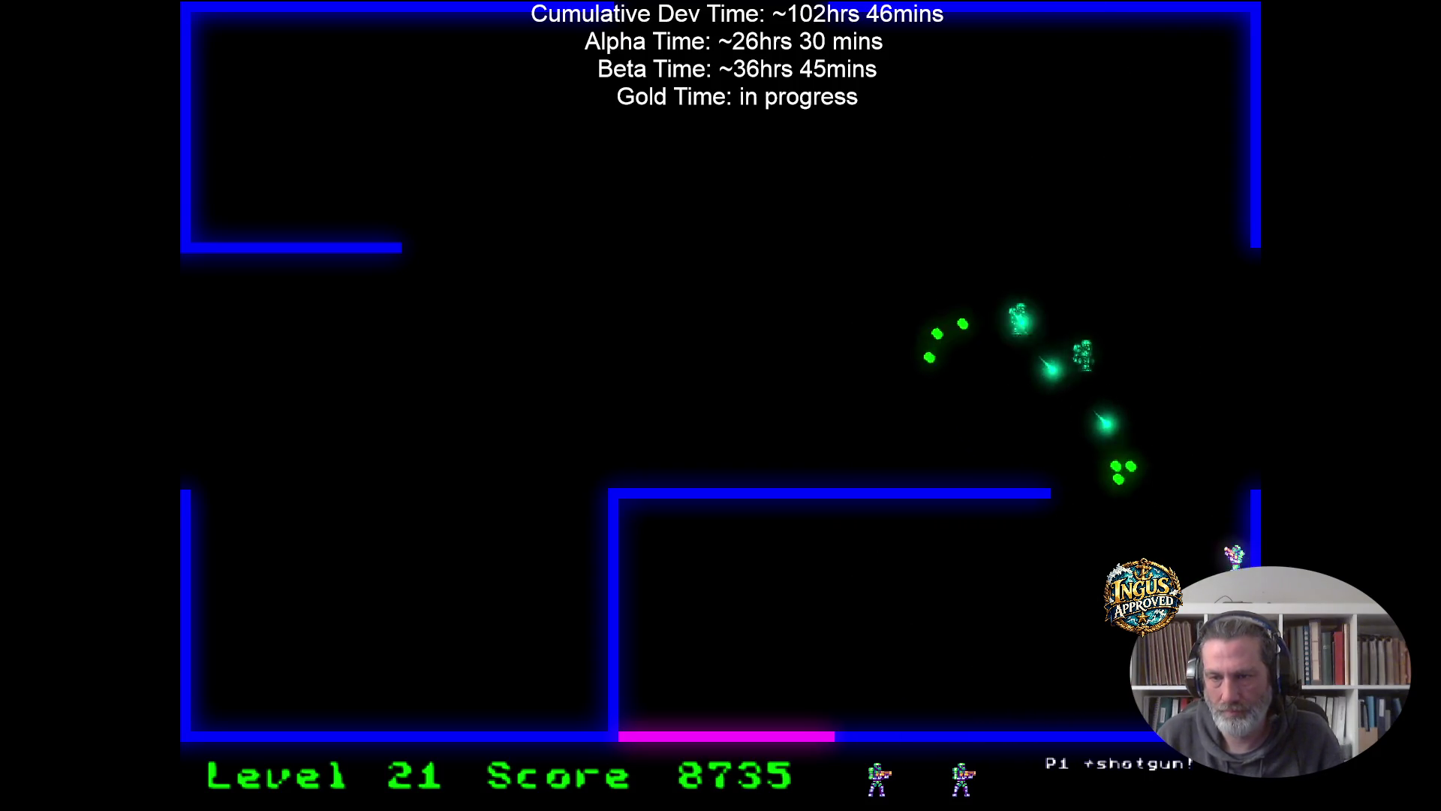
pyautogui.press('Left')
pyautogui.press('Up')
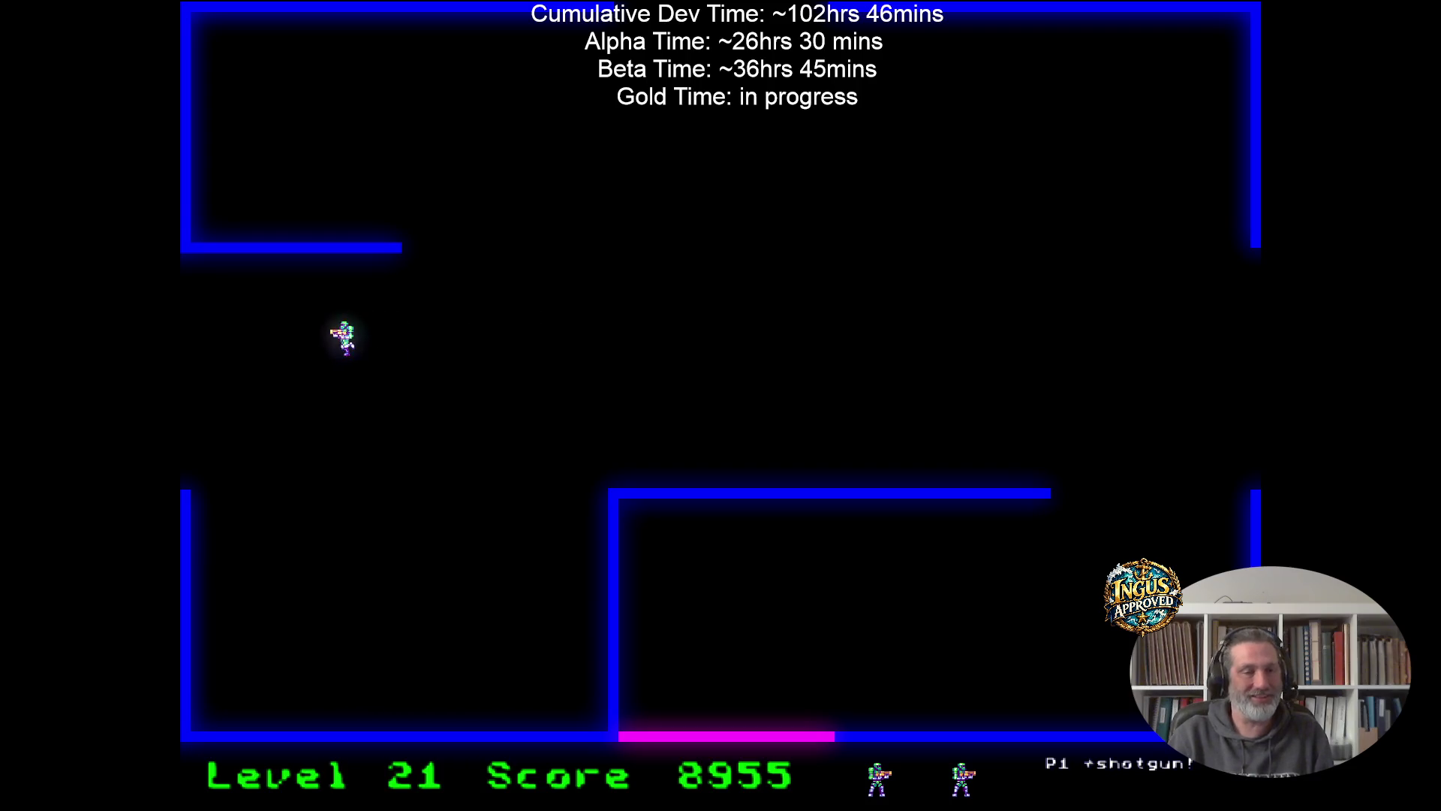
pyautogui.press('Left')
# Clear Level 22 from the top-right corner and exit through the bottom into Level 23.
pyautogui.press('Up')
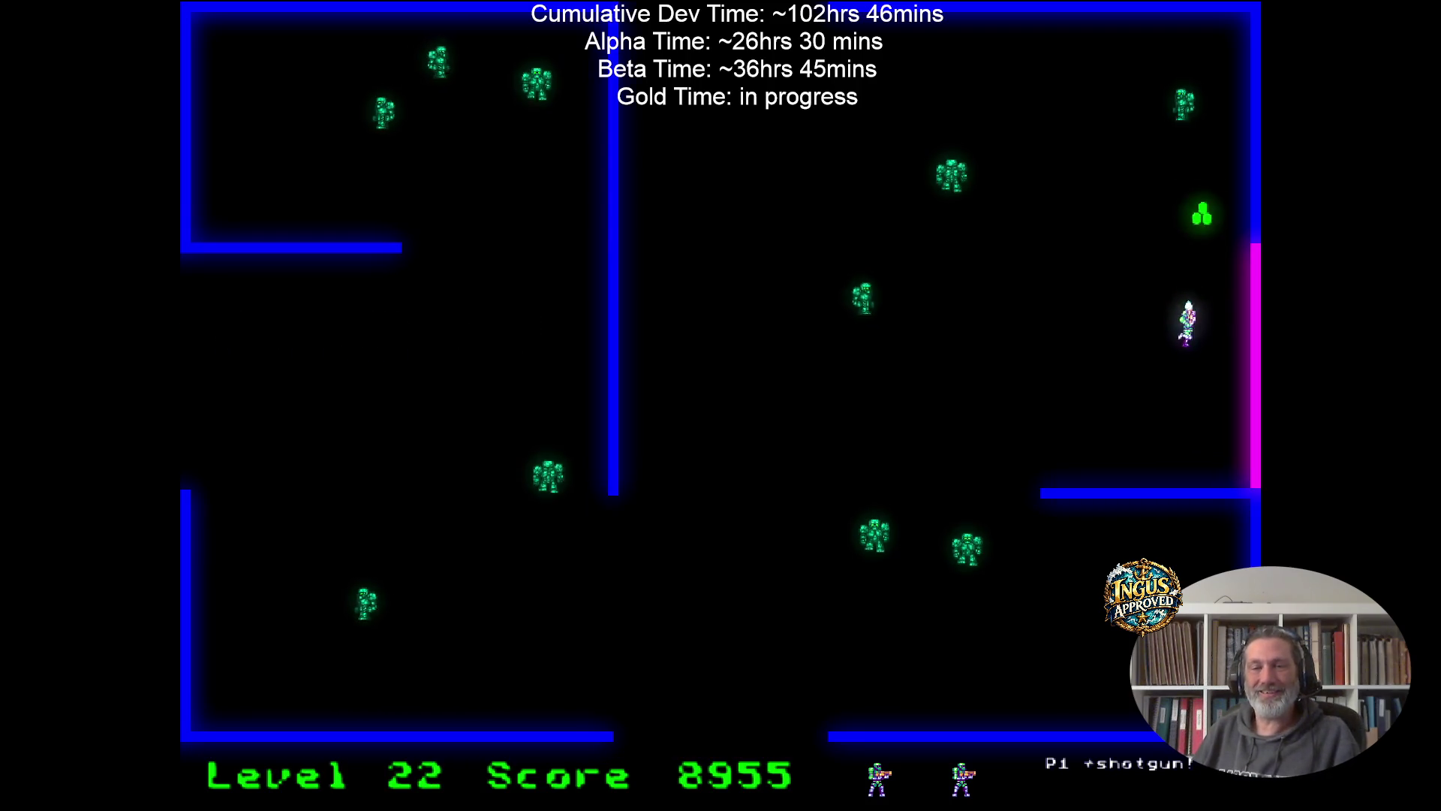
pyautogui.press('Left')
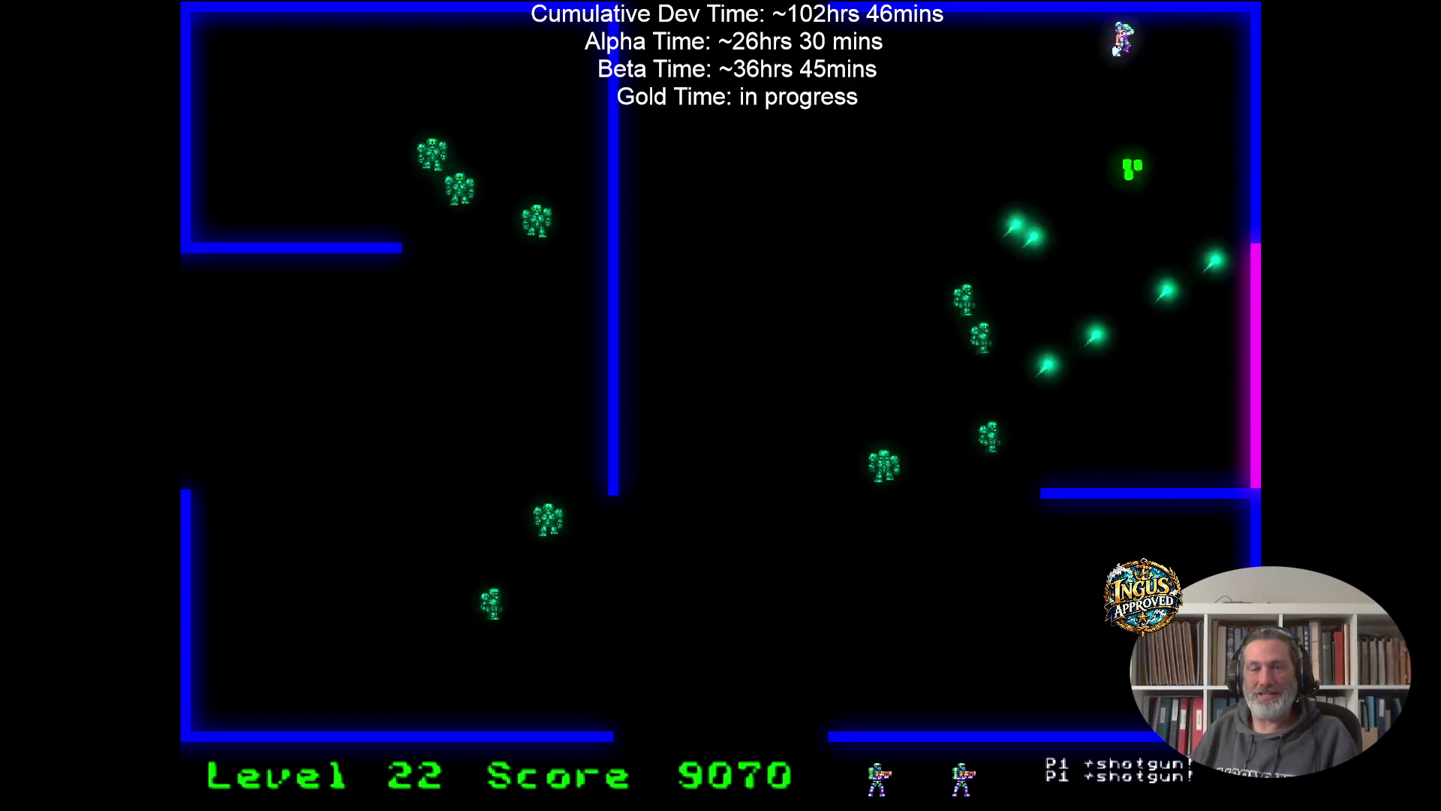
pyautogui.press('Right')
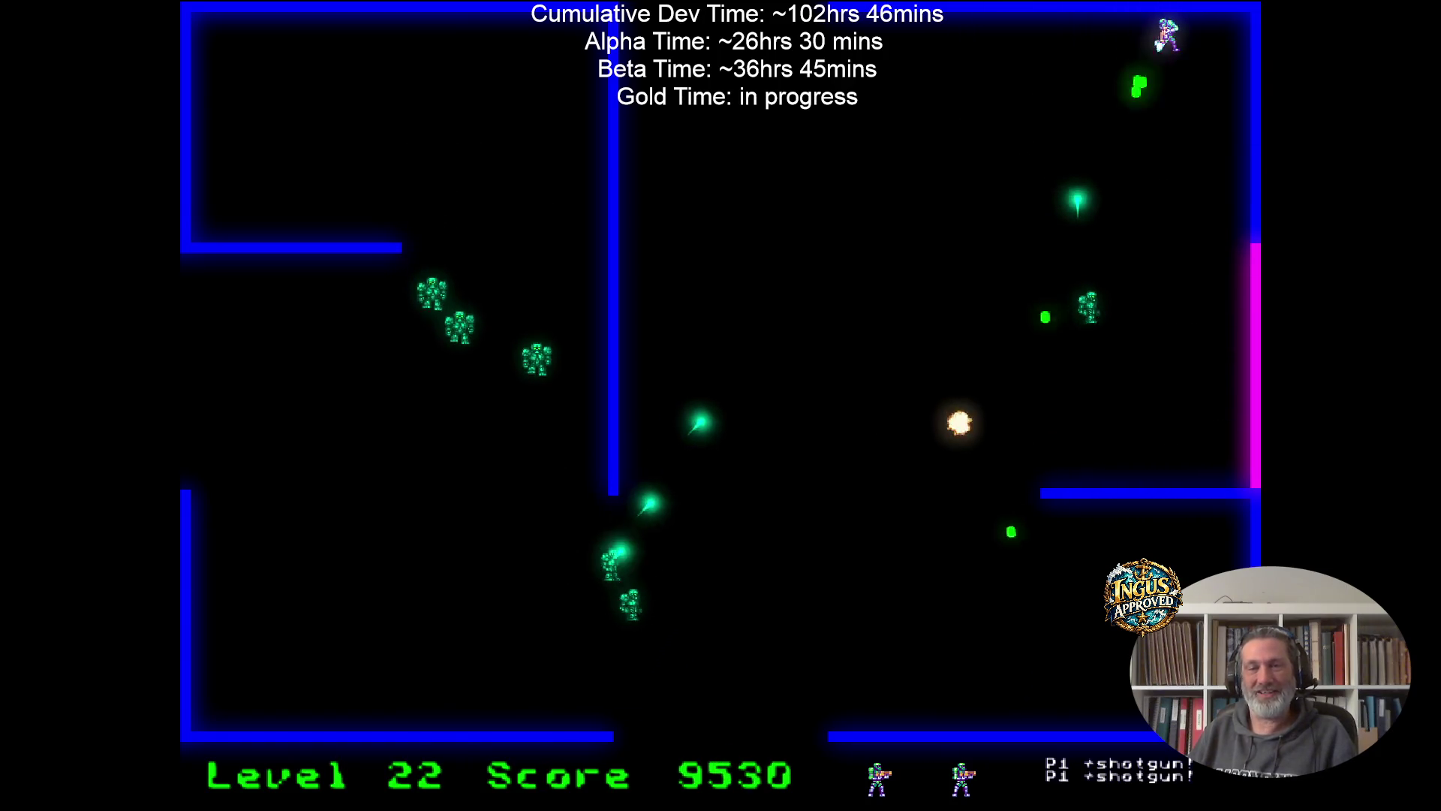
pyautogui.press('Down')
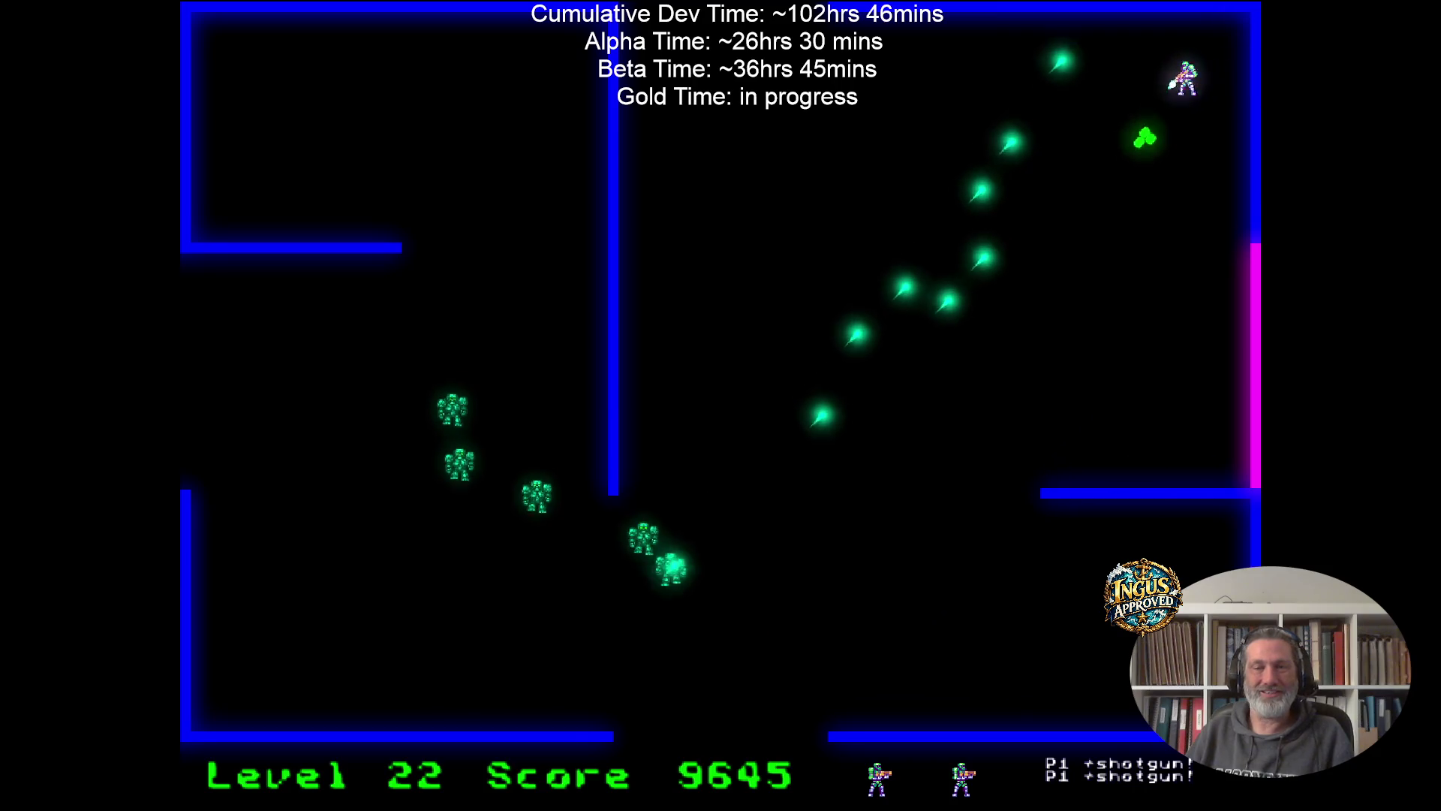
pyautogui.press('Up')
pyautogui.press('Left')
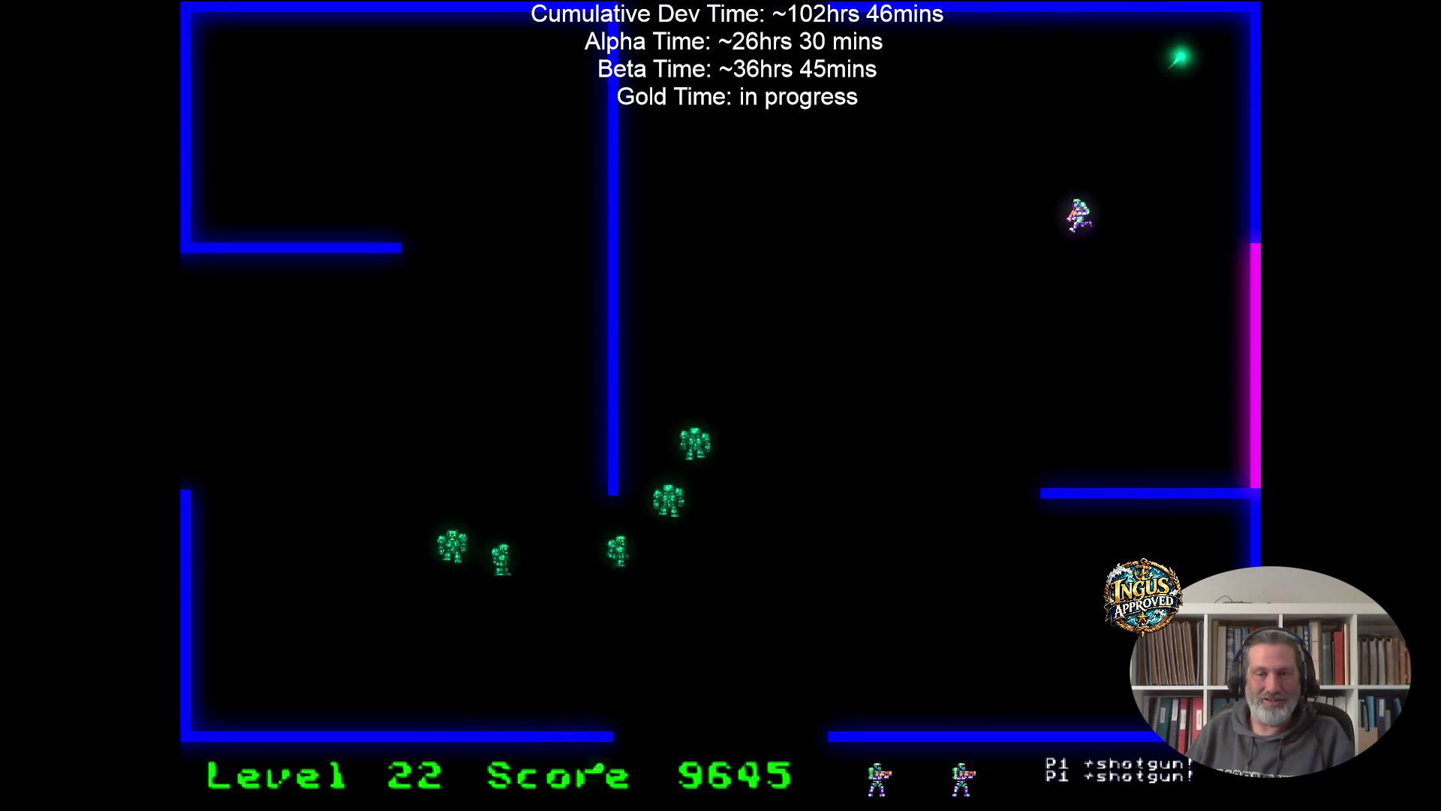
pyautogui.press('Right')
pyautogui.press('Down')
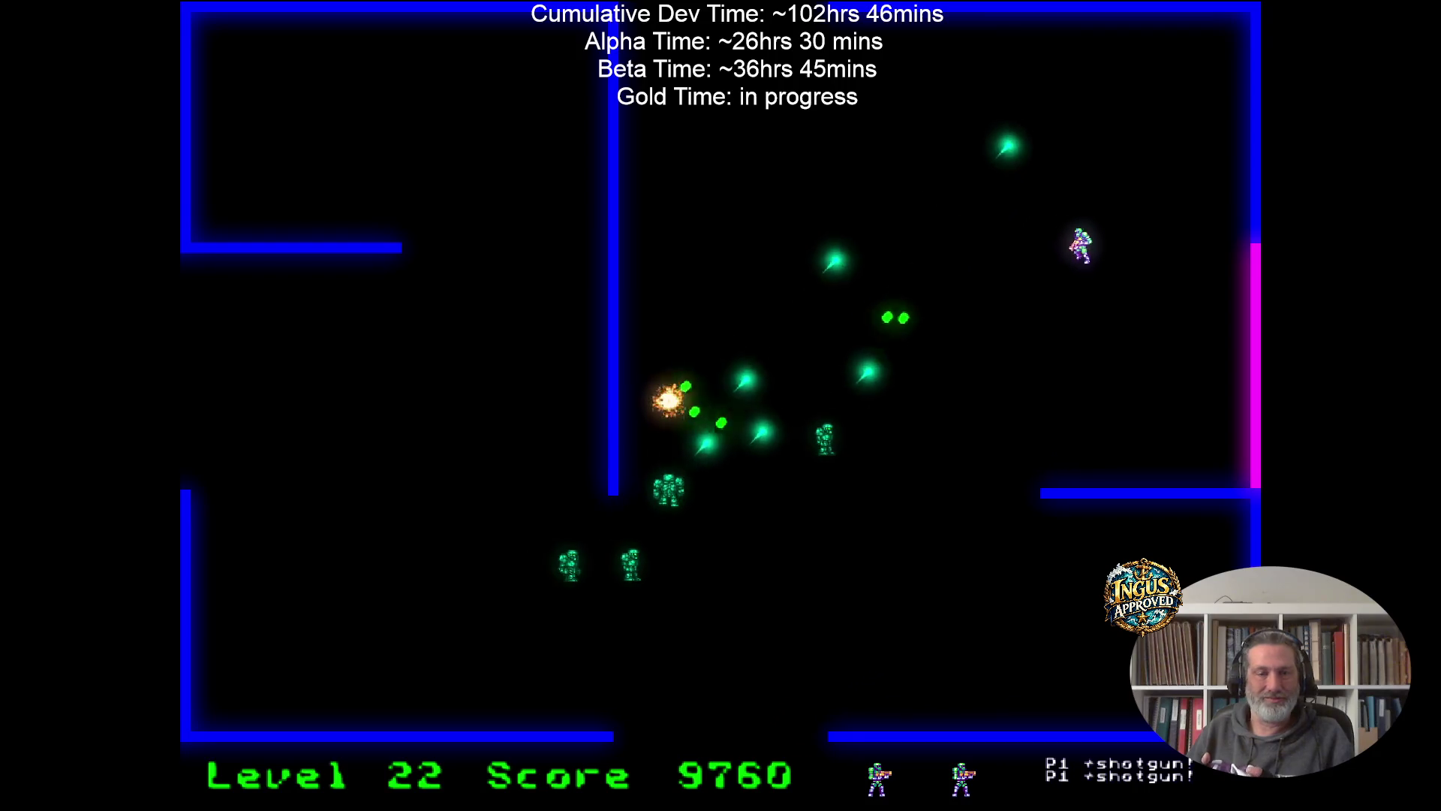
pyautogui.press('Up')
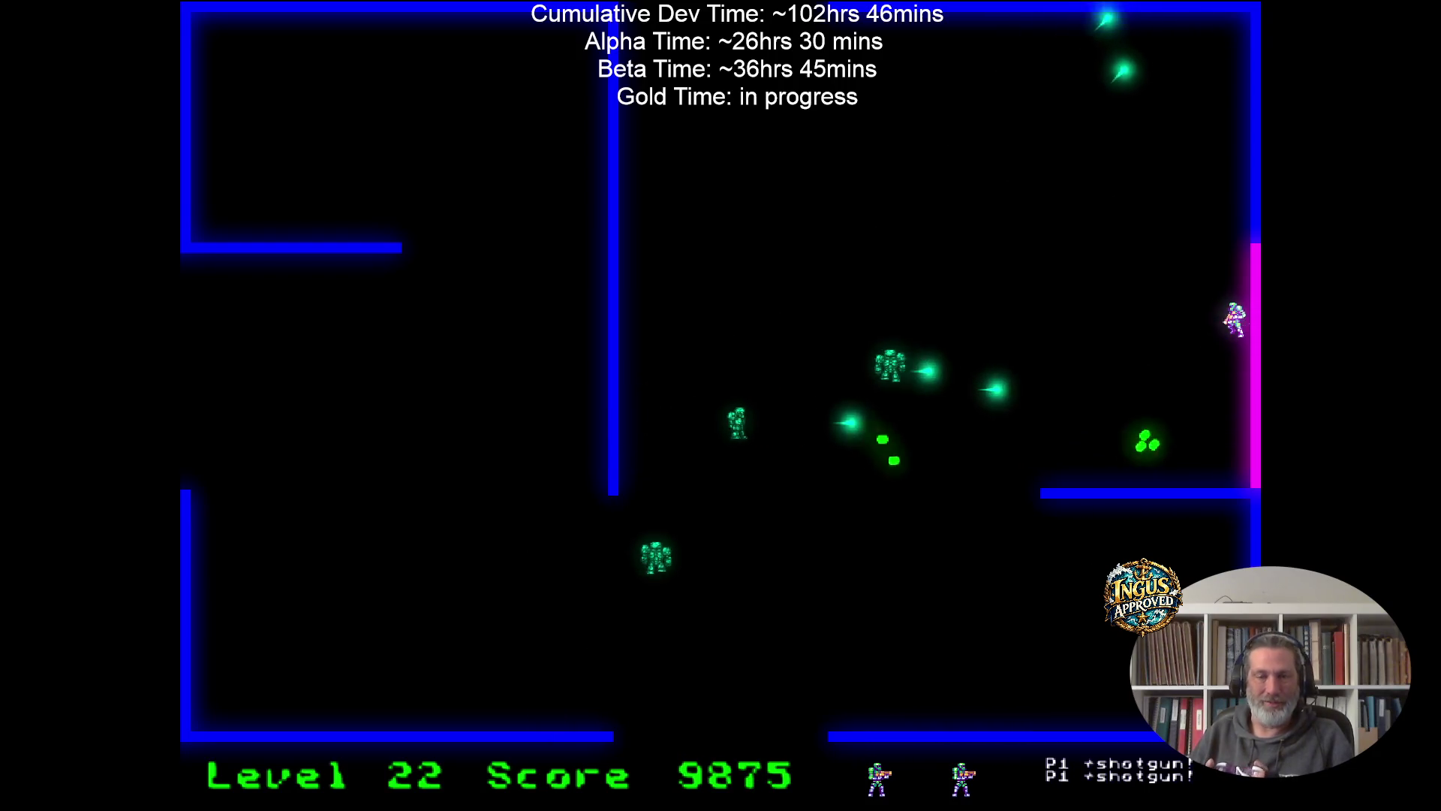
pyautogui.press('Left')
pyautogui.press('Left')
pyautogui.press('Right')
pyautogui.press('Down')
pyautogui.press('Left')
pyautogui.press('Right')
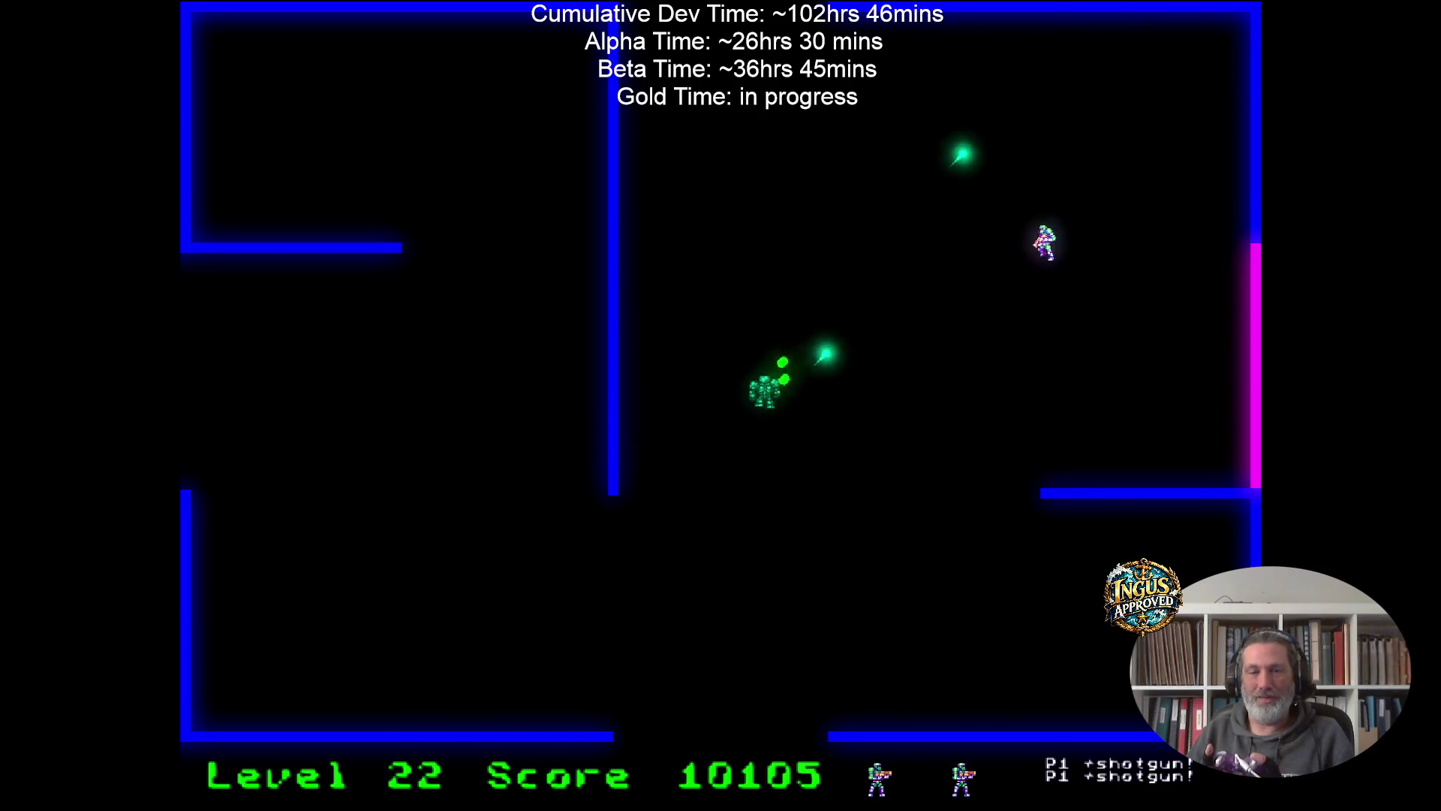
pyautogui.press('Down')
pyautogui.press('Left')
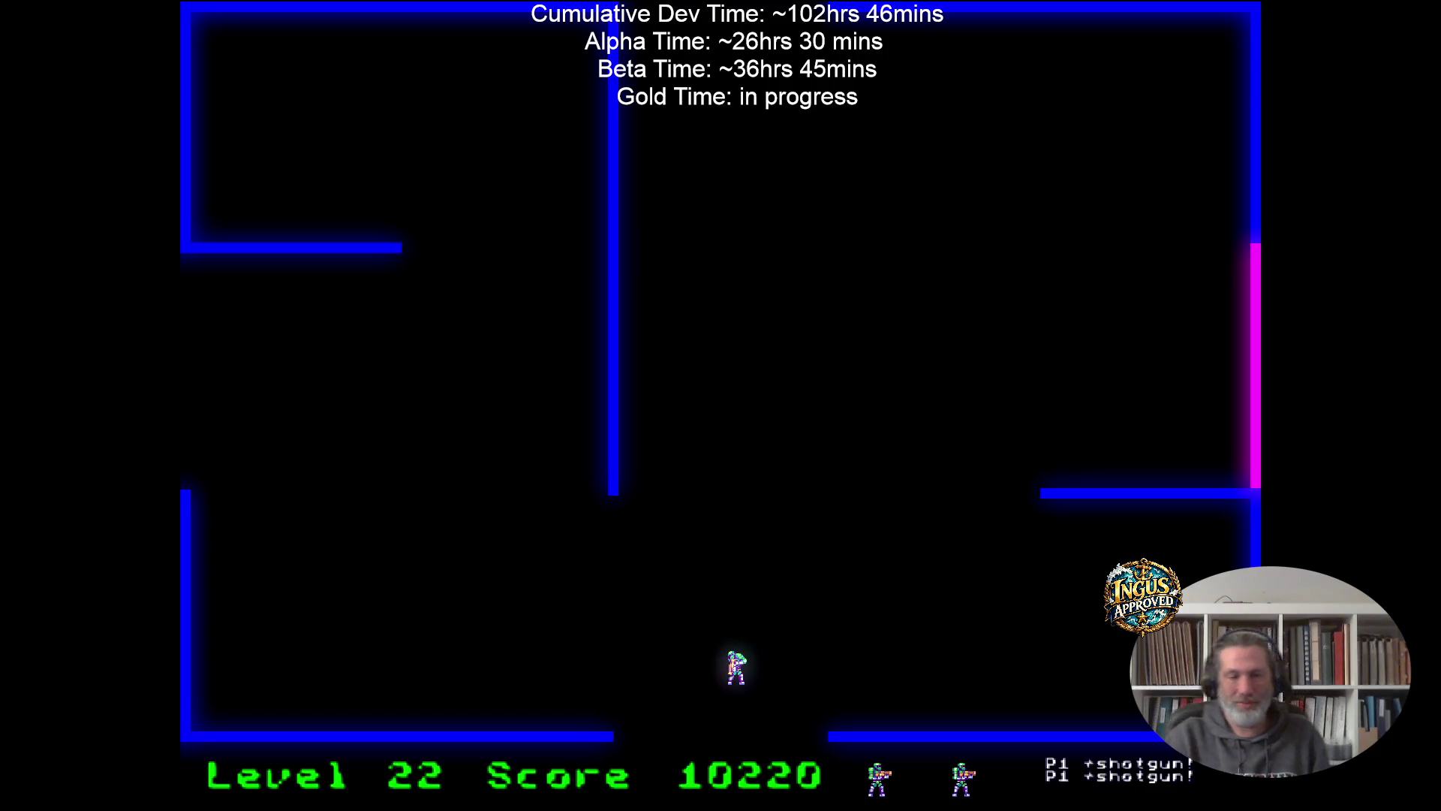
pyautogui.press('Down')
# Weave through the Level 23 maze, firing left to destroy the robots.
pyautogui.press('Up')
pyautogui.press('Right')
pyautogui.press('Down')
pyautogui.press('Left')
pyautogui.press('Right')
pyautogui.press('Down')
pyautogui.press('Right')
pyautogui.press('Down')
pyautogui.press('Up')
pyautogui.press('Right')
pyautogui.press('Up')
pyautogui.press('Down')
pyautogui.press('Right')
pyautogui.press('Down')
pyautogui.press('Left')
pyautogui.press('Down')
pyautogui.press('Right')
pyautogui.press('Left')
pyautogui.press('Down')
pyautogui.press('Left')
pyautogui.press('Up')
pyautogui.press('Up')
pyautogui.press('Up')
pyautogui.press('Right')
pyautogui.press('Up')
pyautogui.press('Left')
pyautogui.press('Down')
# Fire right to finish the remaining robots, then exit through the top into Level 25.
pyautogui.press('Right')
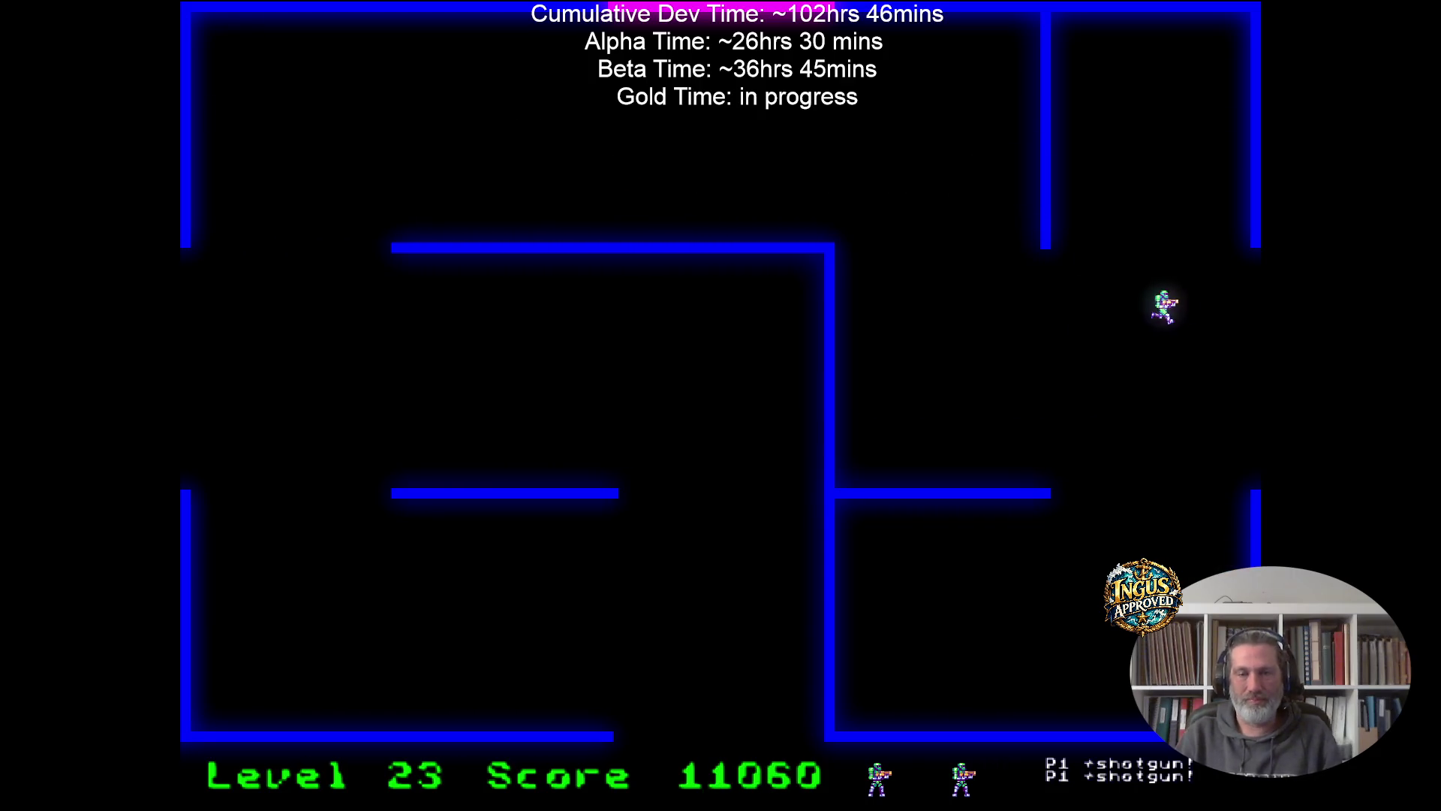
pyautogui.press('Up')
pyautogui.press('Right')
pyautogui.press('Down')
pyautogui.press('Left')
pyautogui.press('Down')
pyautogui.press('Right')
pyautogui.press('Down')
pyautogui.press('Up')
pyautogui.press('Left')
pyautogui.press('Left')
pyautogui.press('Down')
pyautogui.press('Up')
pyautogui.press('Right')
pyautogui.press('Down')
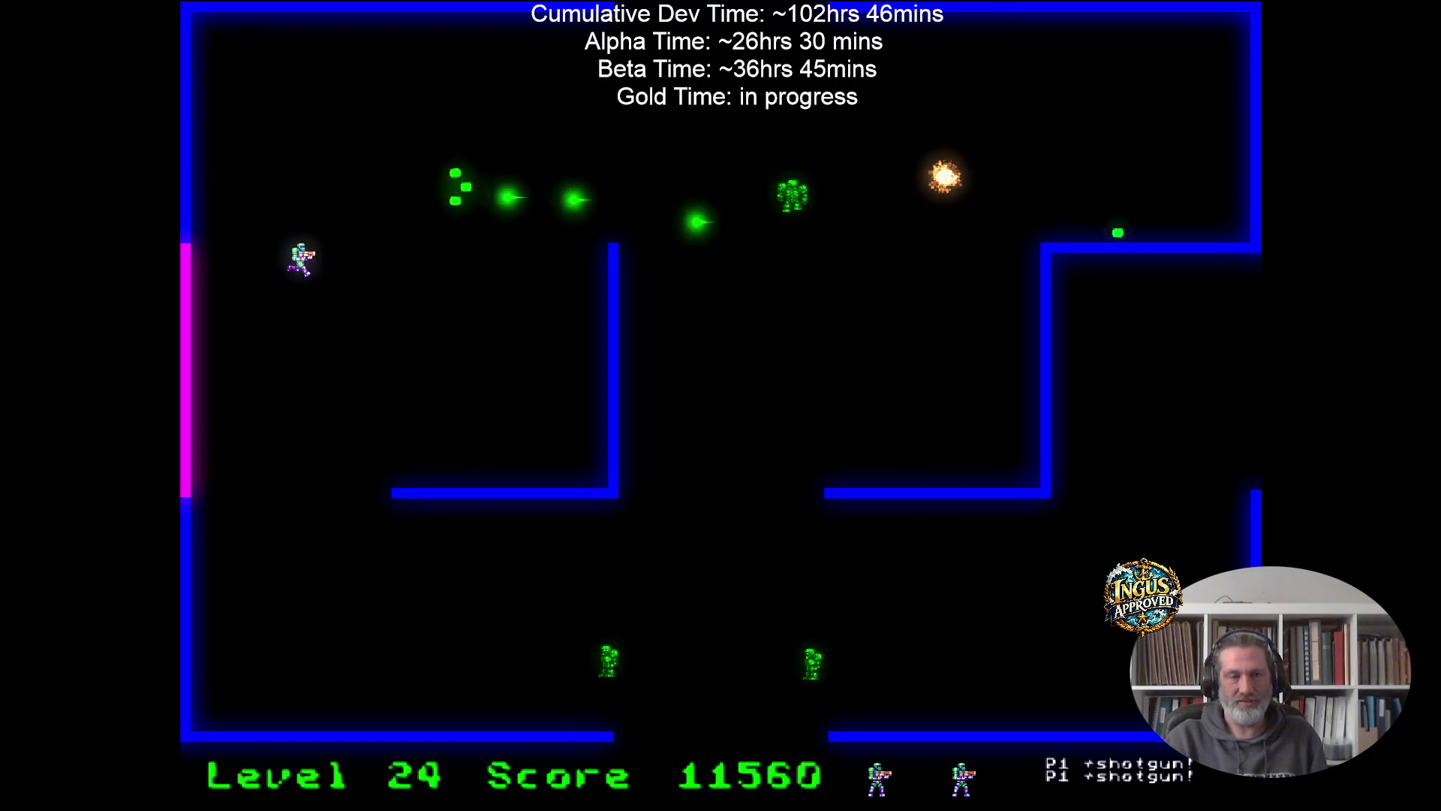
pyautogui.press('Up')
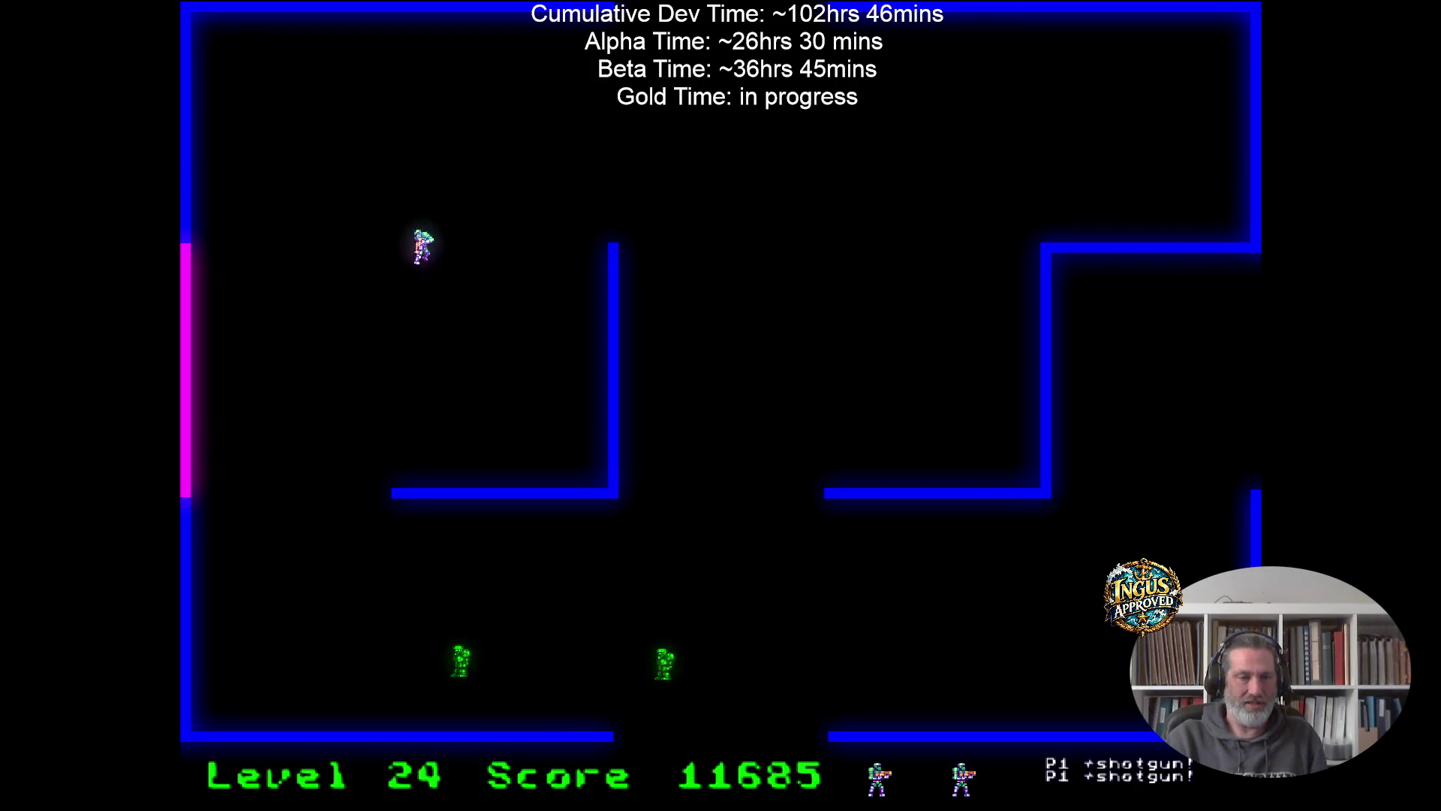
pyautogui.press('Up')
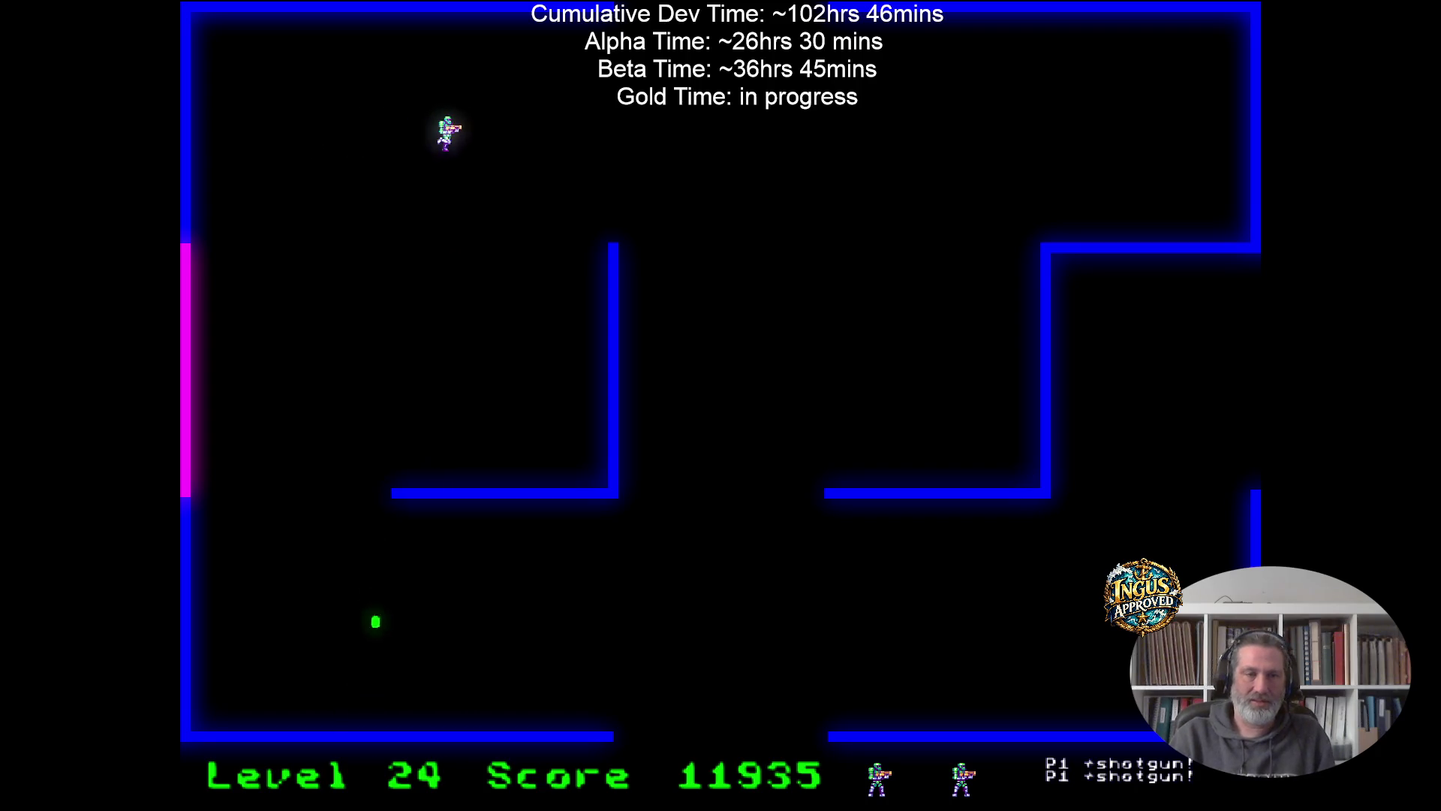
pyautogui.press('Up')
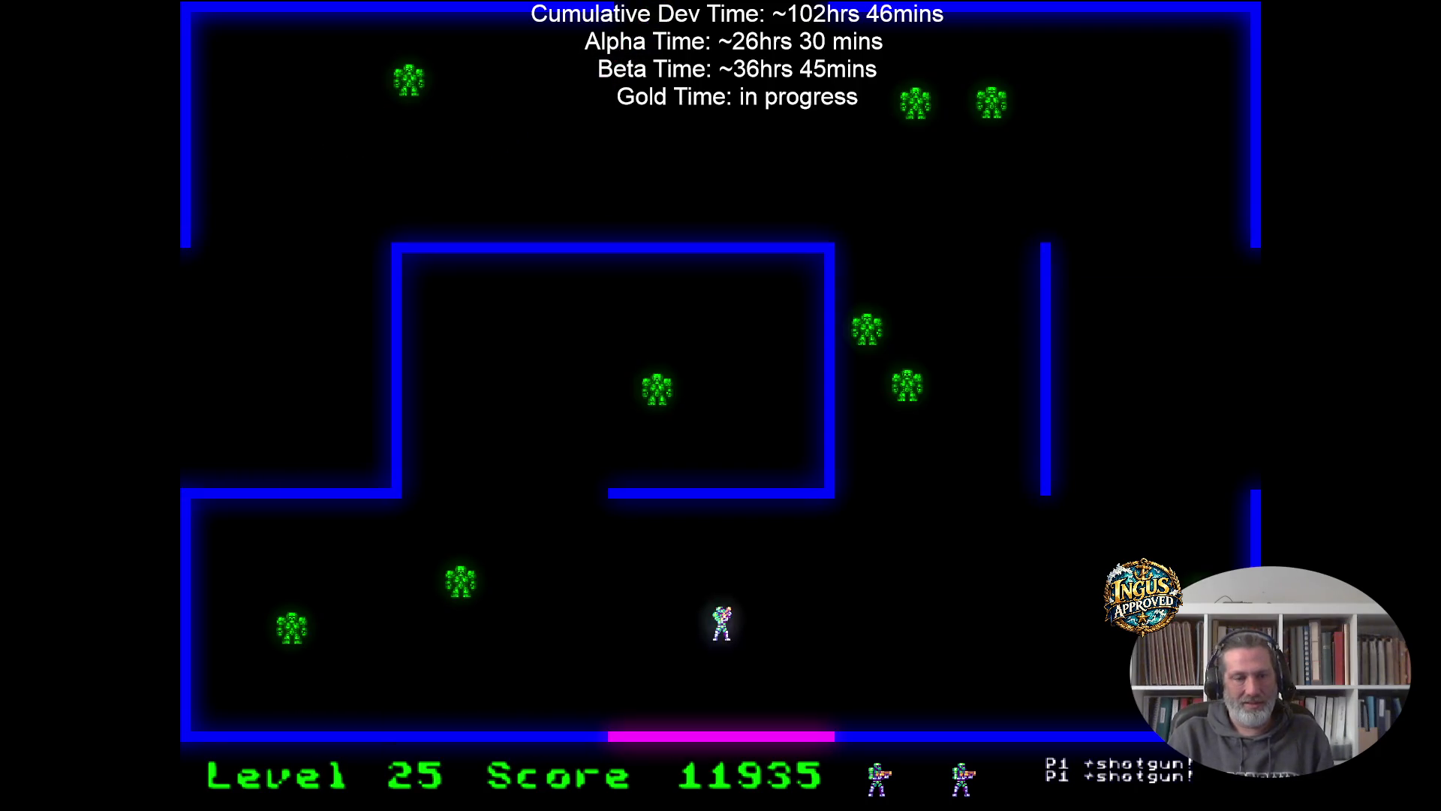
# Clear the Level 25 robots in the lower arena and collect the shield pickup.
pyautogui.press('Left')
pyautogui.press('Down')
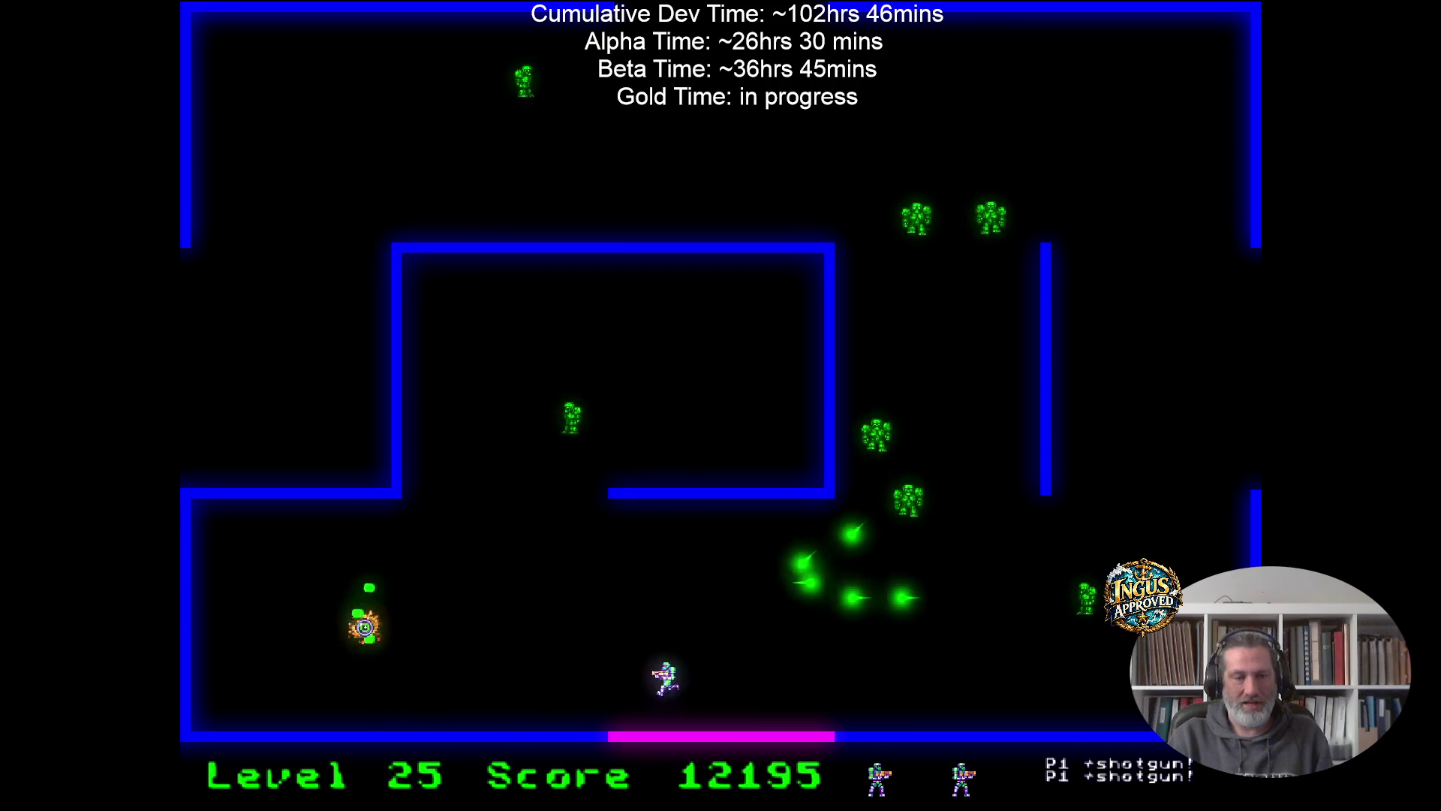
pyautogui.press('Left')
pyautogui.press('Up')
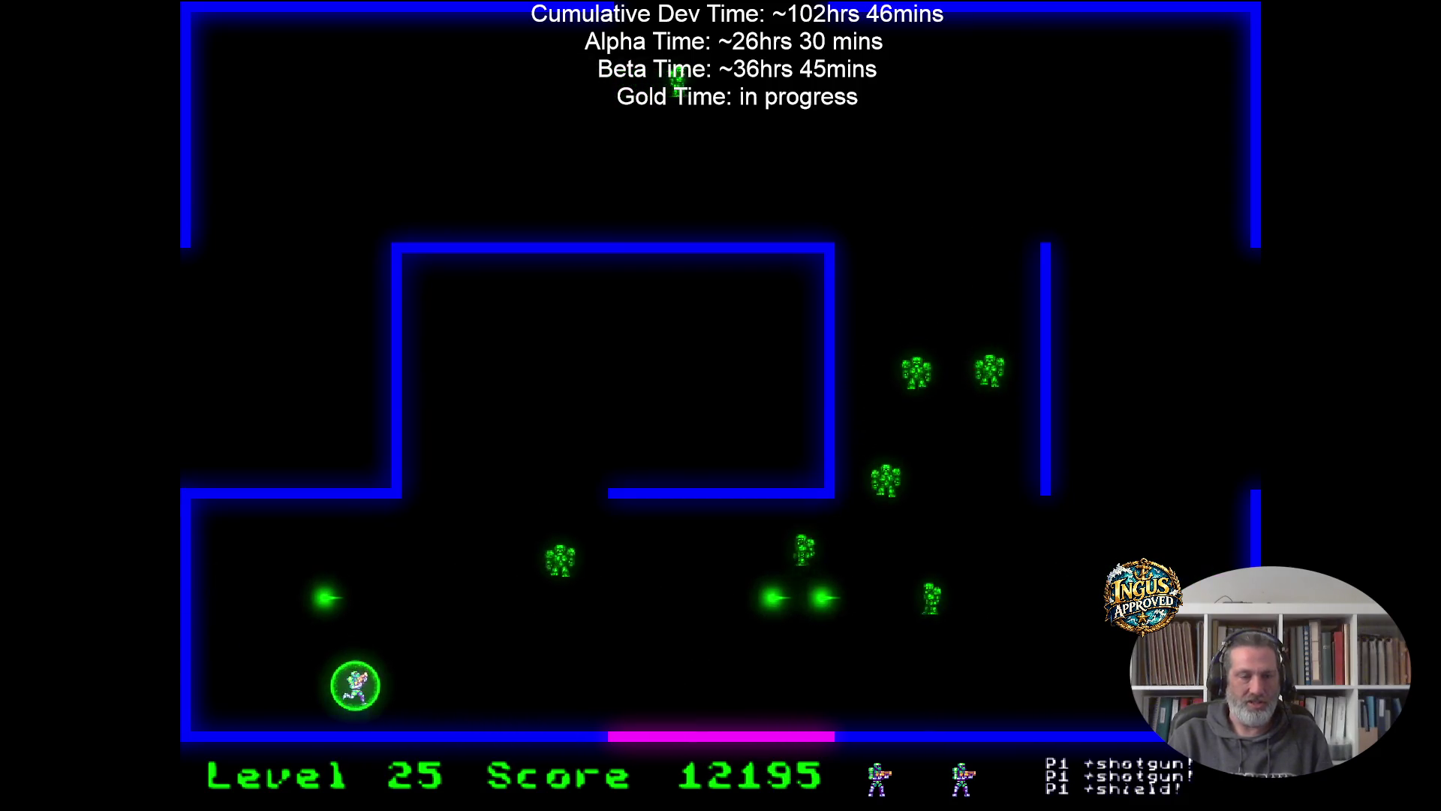
pyautogui.press('Left')
pyautogui.press('Down')
pyautogui.press('Right')
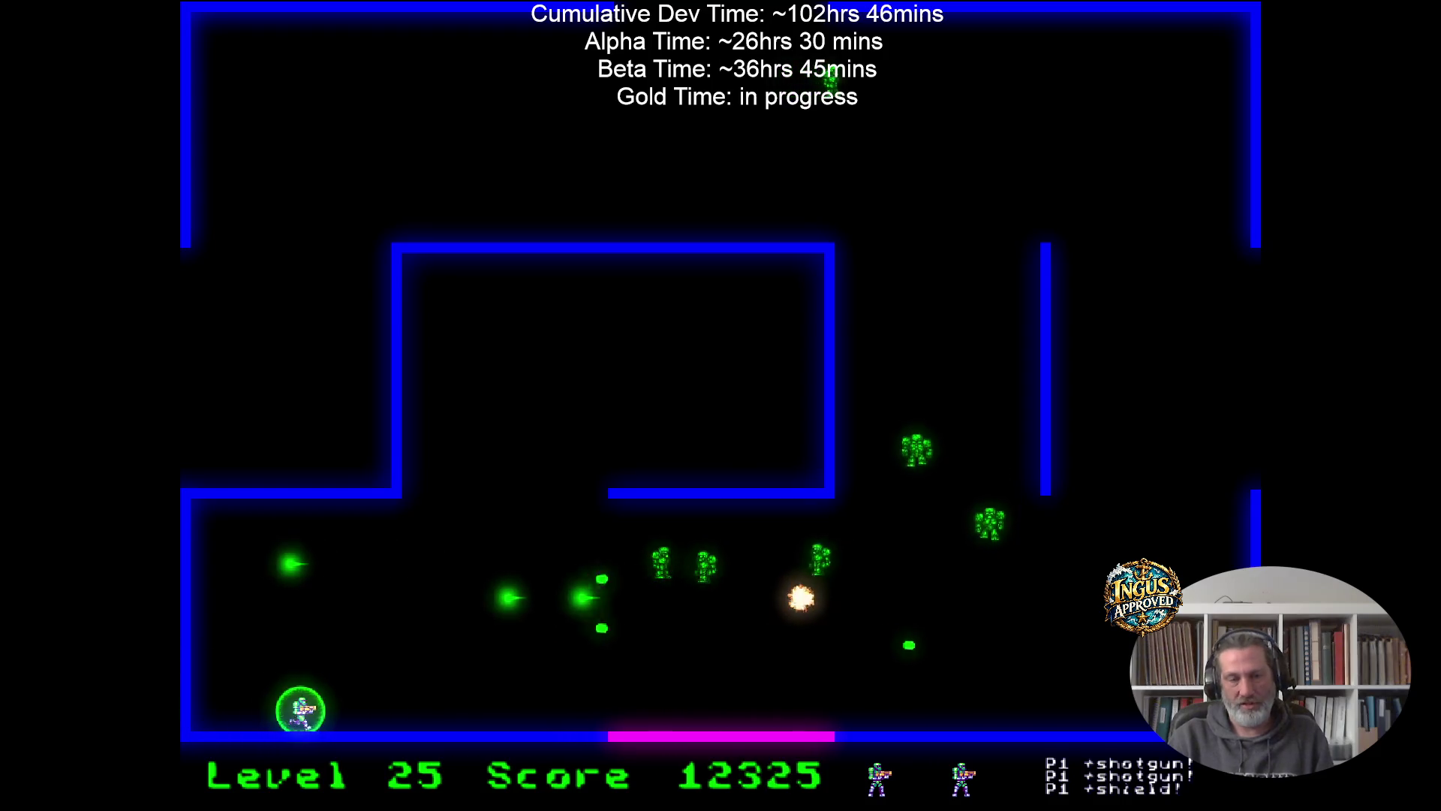
pyautogui.press('Up')
pyautogui.press('Left')
pyautogui.press('Down')
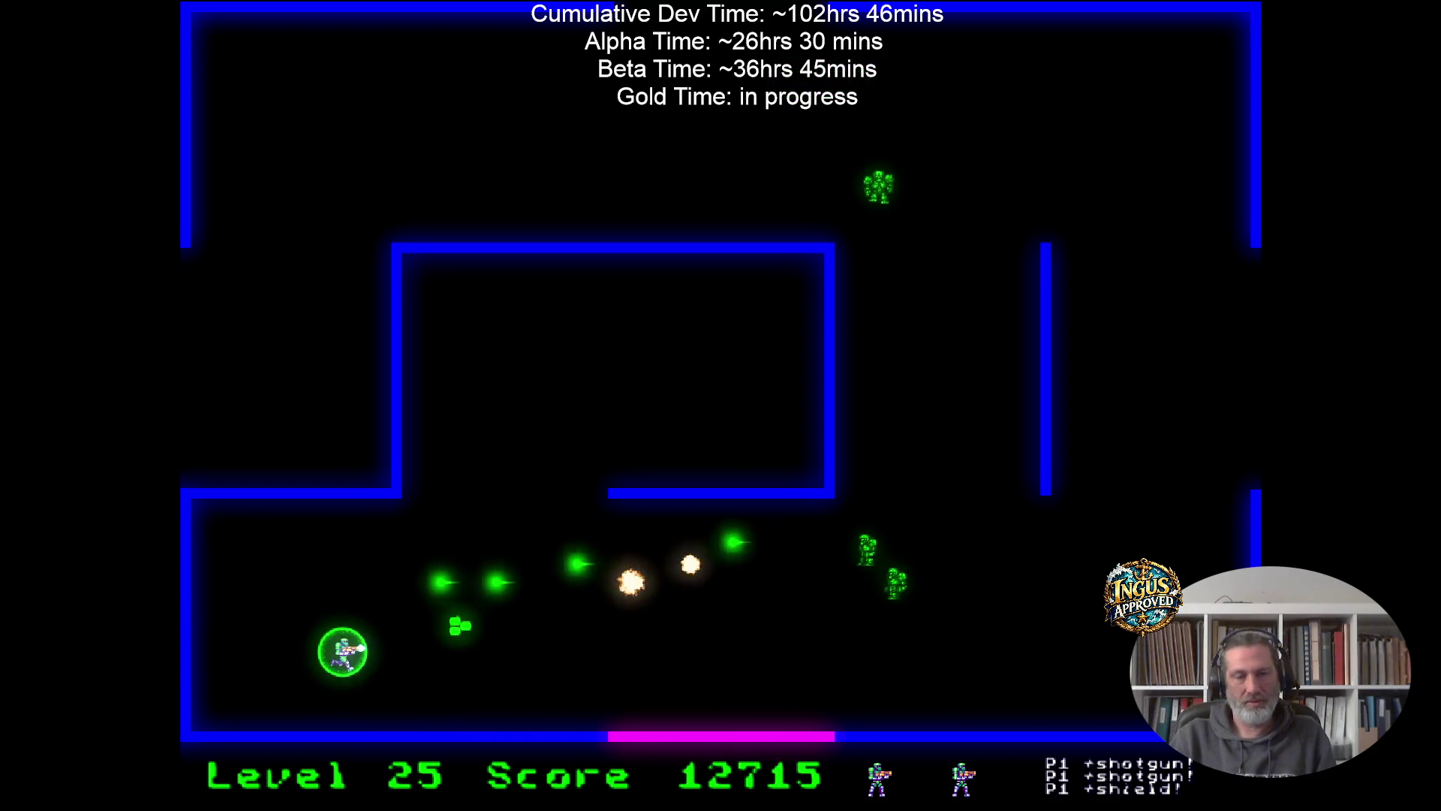
pyautogui.press('Up')
pyautogui.press('Right')
pyautogui.press('Down')
pyautogui.press('Left')
pyautogui.press('Right')
pyautogui.press('Right')
pyautogui.press('Up')
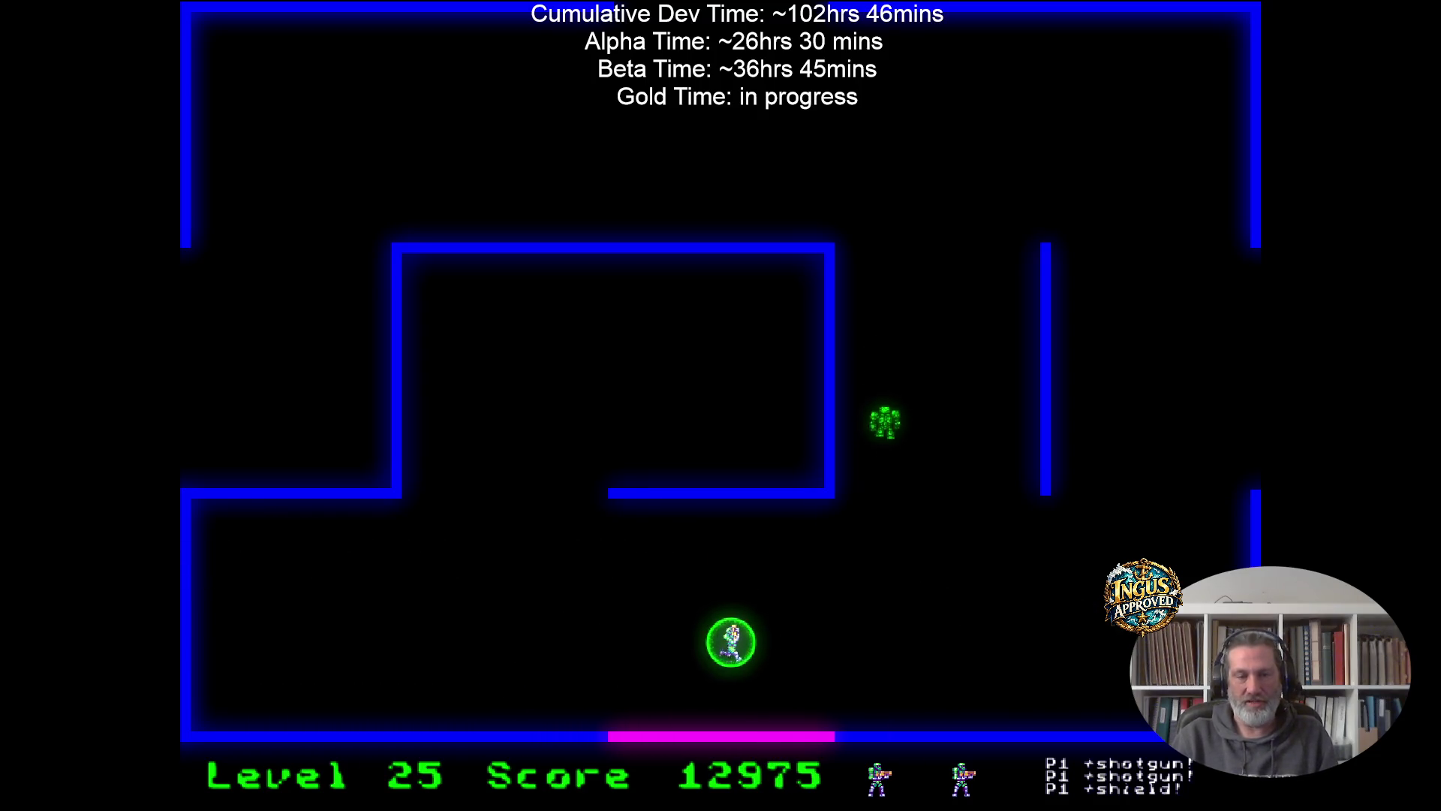
pyautogui.press('Right')
pyautogui.press('Up')
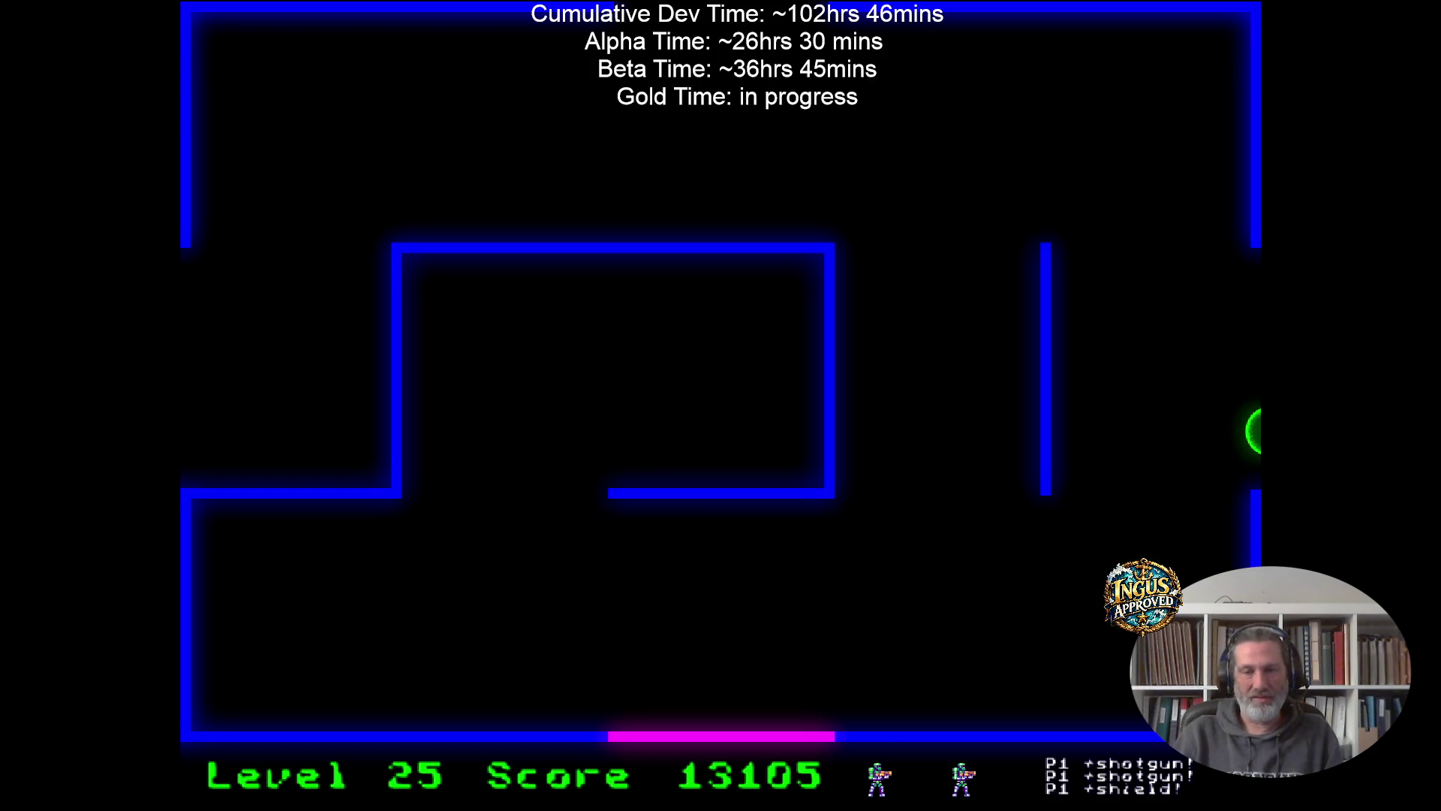
# Circle the next level's walls firing at robots until only one remains.
pyautogui.press('Down')
pyautogui.press('Right')
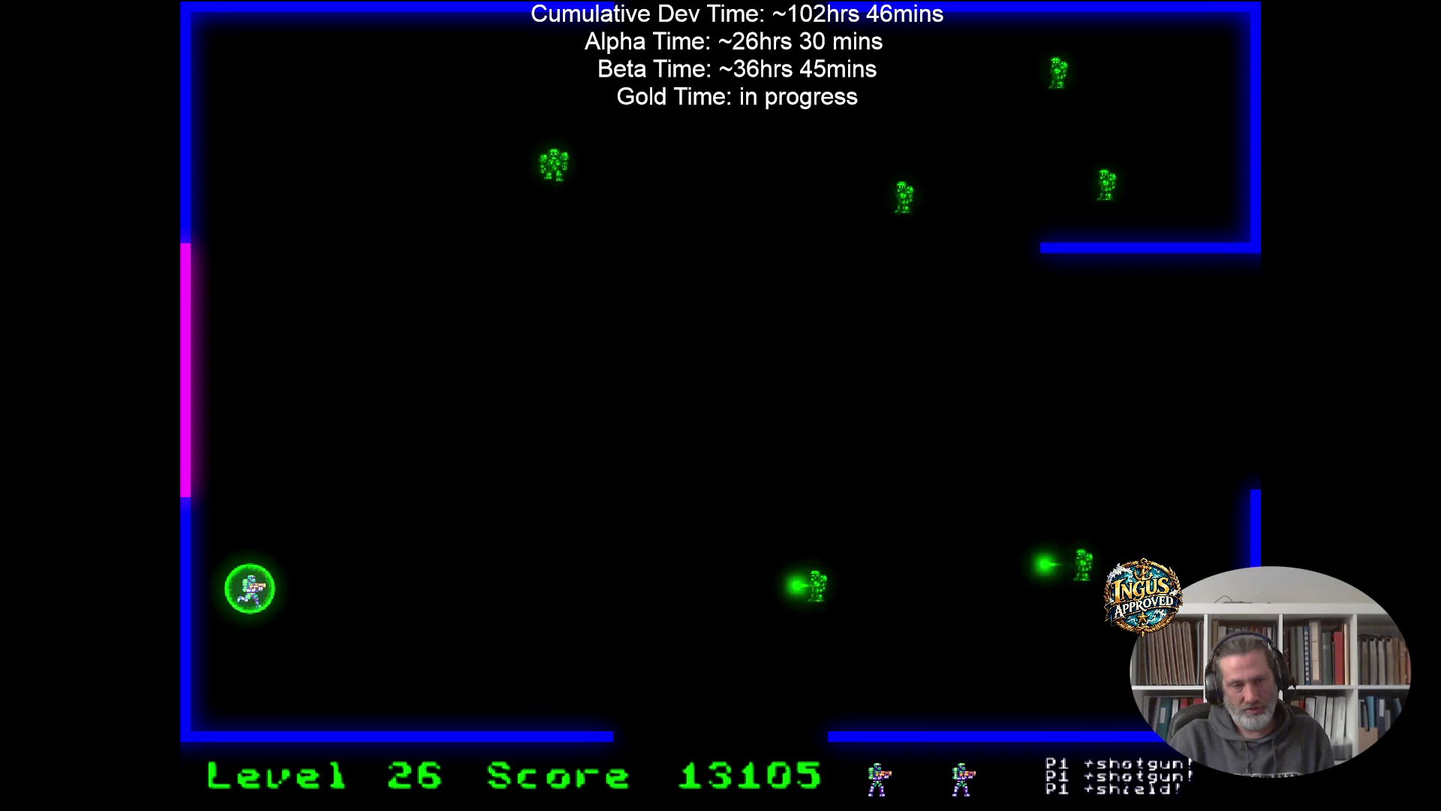
pyautogui.press('Up')
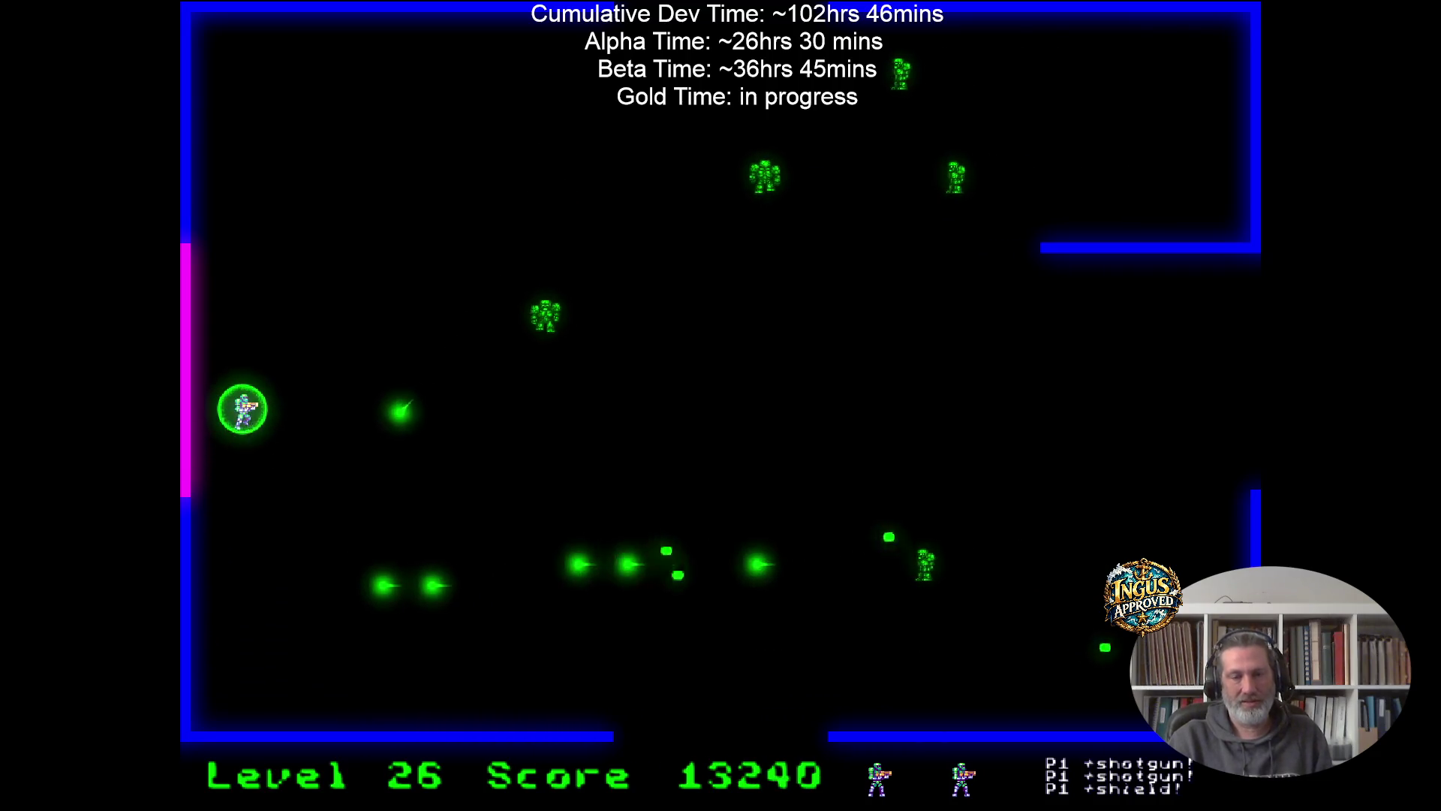
pyautogui.press('Right')
pyautogui.press('Down')
pyautogui.press('Left')
pyautogui.press('Right')
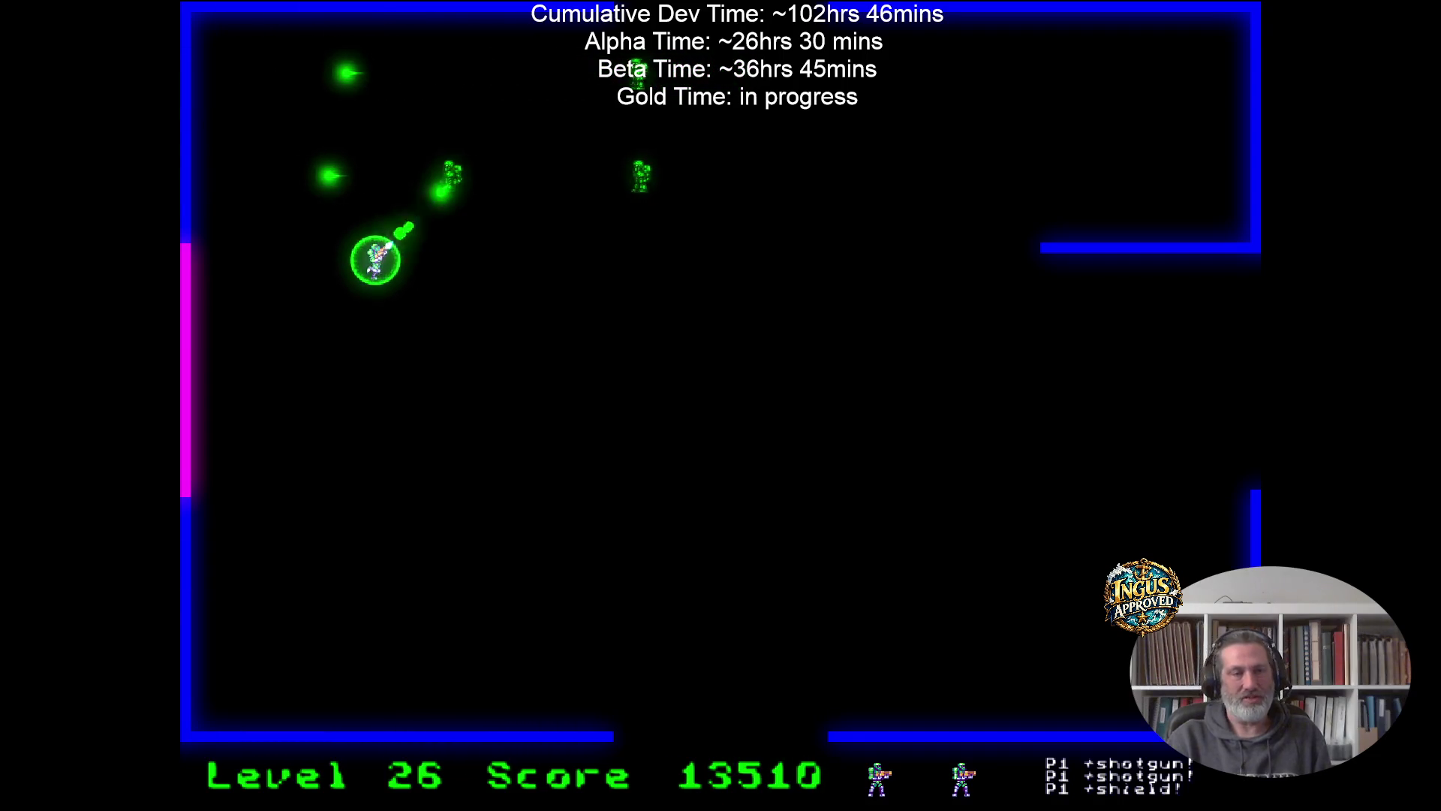
pyautogui.press('Down')
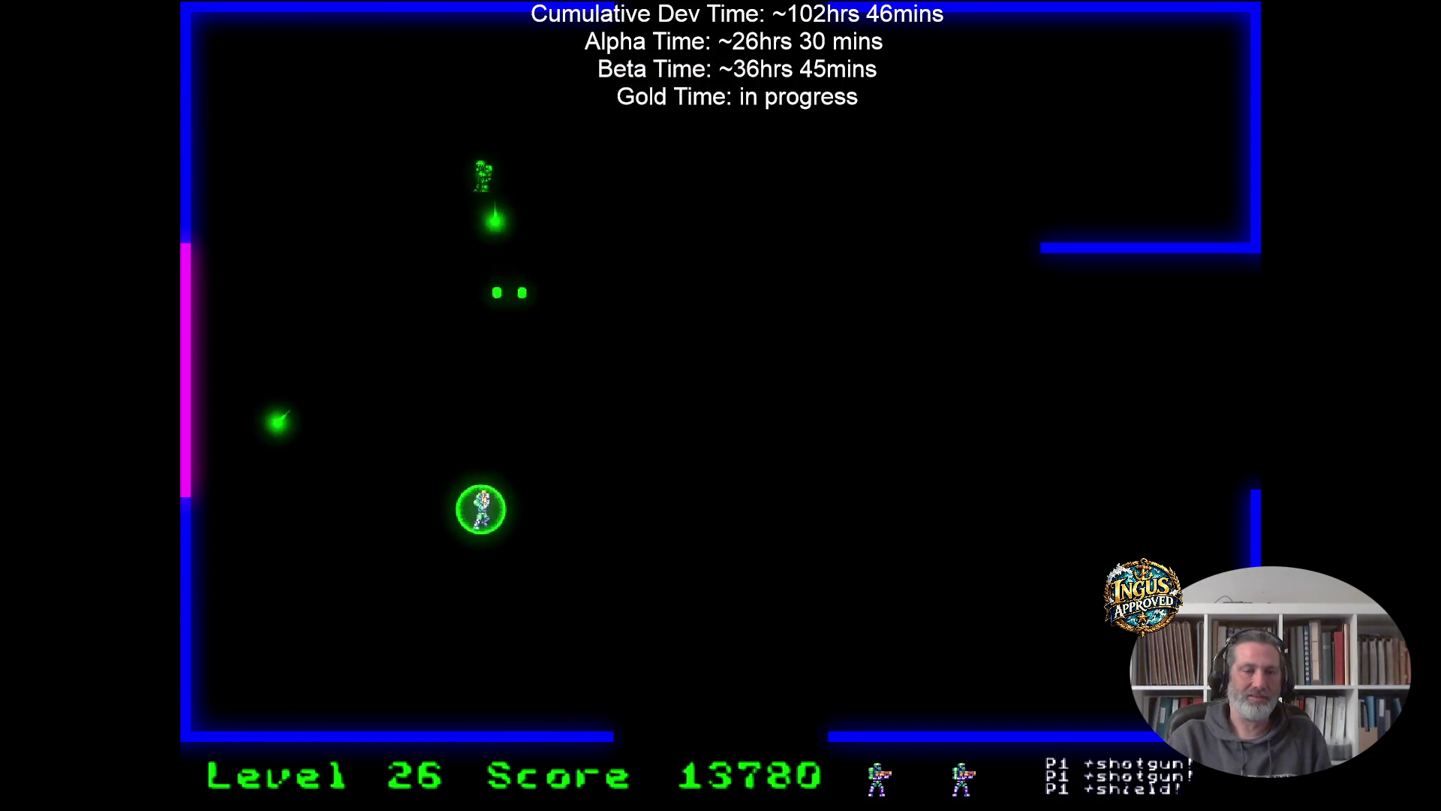
pyautogui.press('Left')
pyautogui.press('Right')
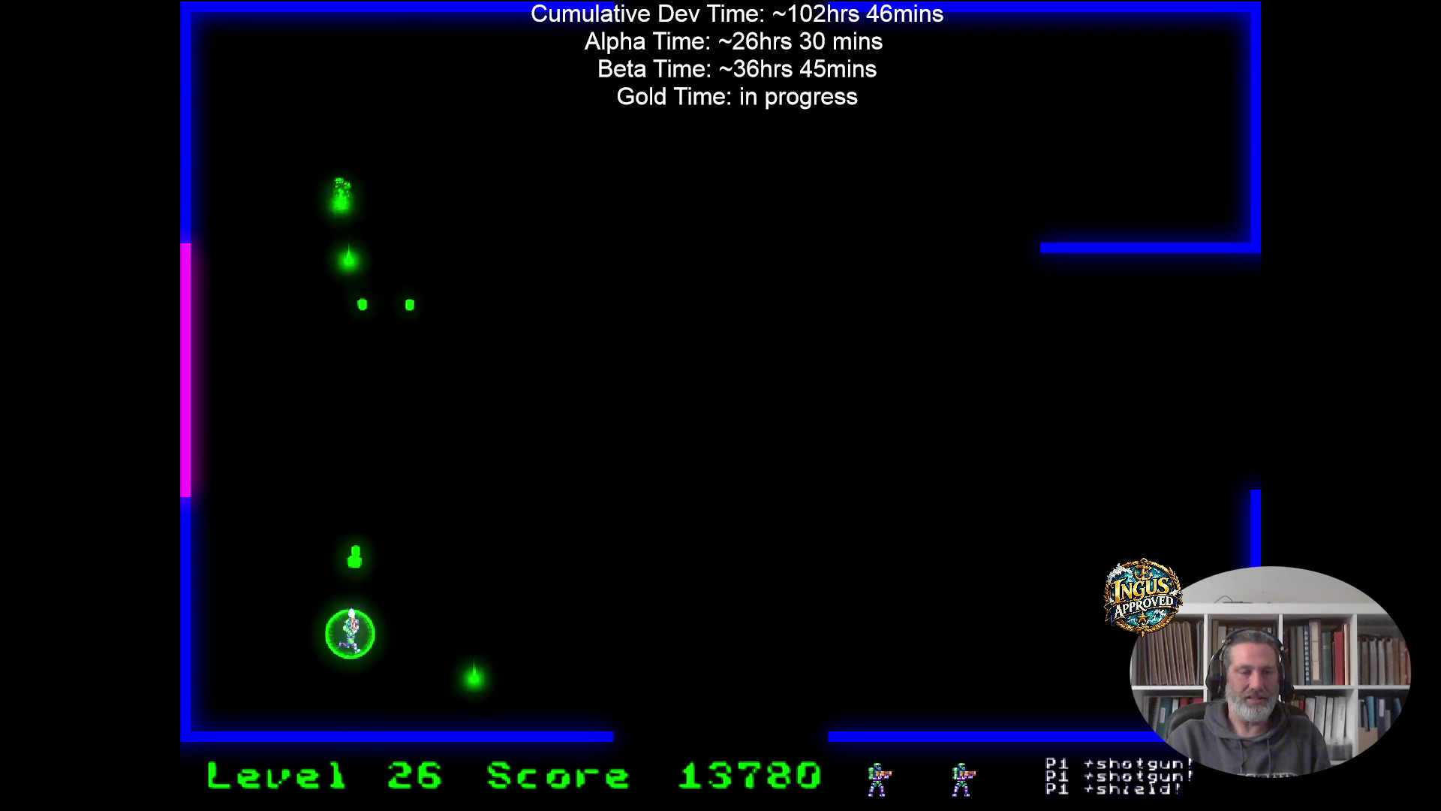
pyautogui.press('Right')
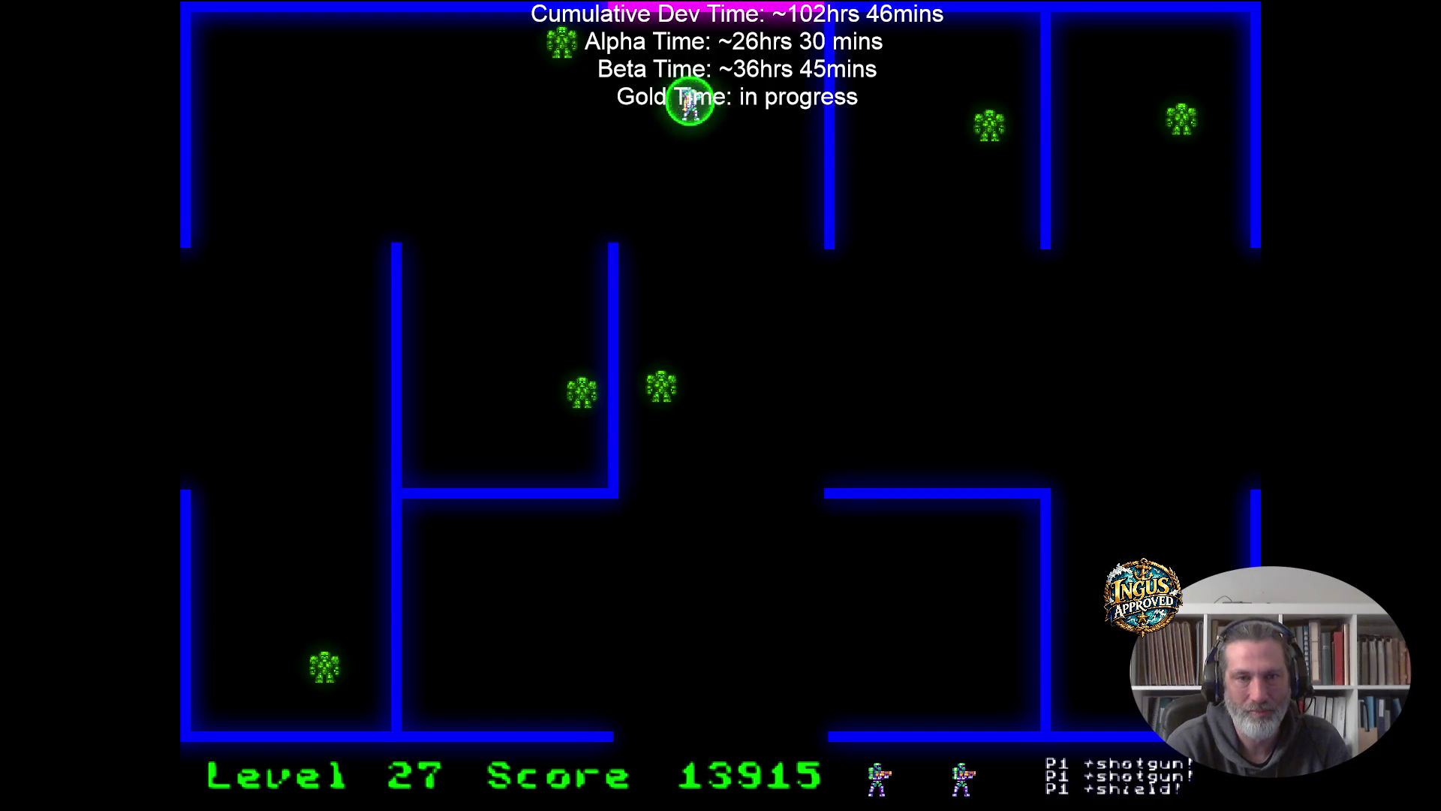
# Fight down through the Level 27 maze, destroy the last robot, and exit right into Level 28.
pyautogui.press('Down')
pyautogui.press('Down')
pyautogui.press('Up')
pyautogui.press('Down')
pyautogui.press('Right')
pyautogui.press('Up')
pyautogui.press('Right')
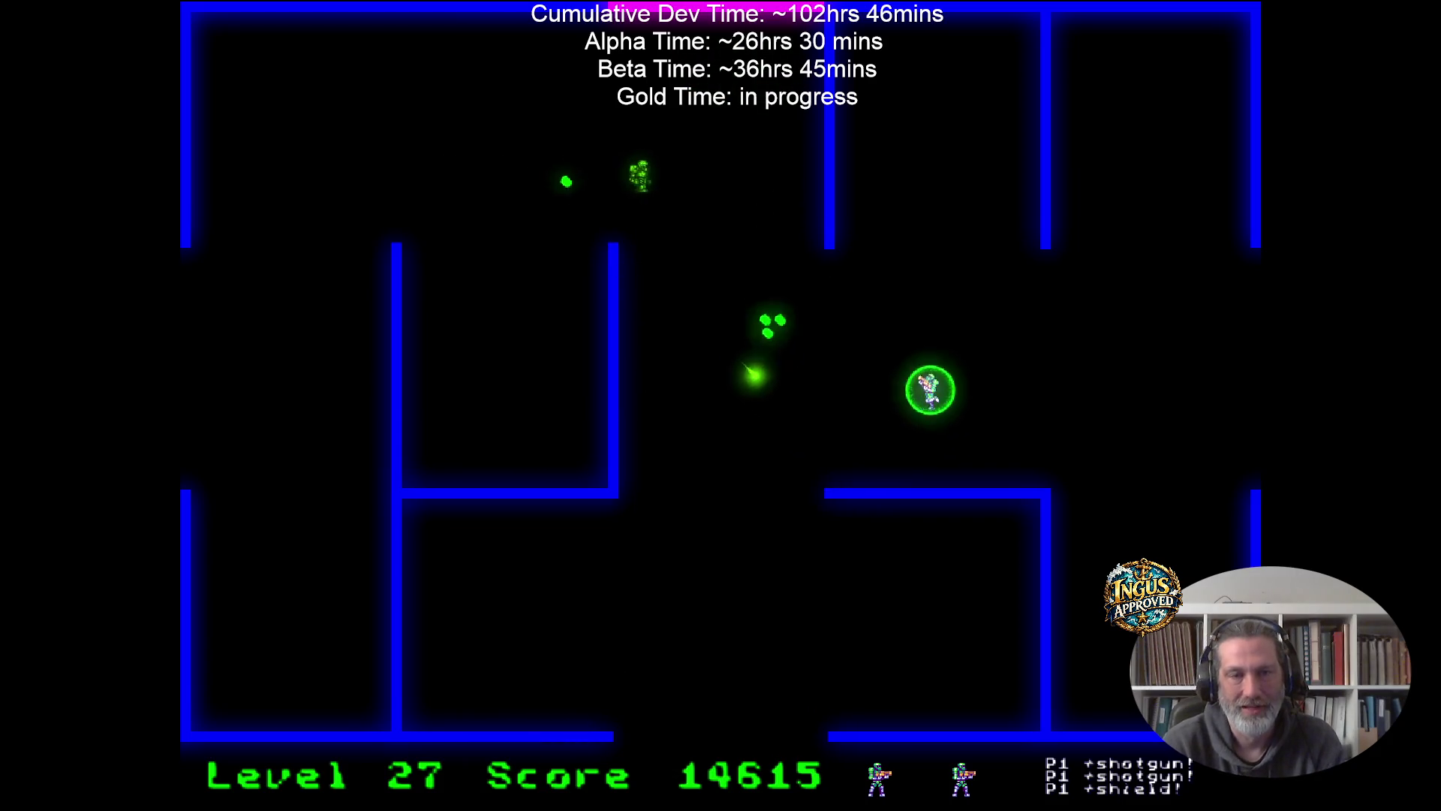
pyautogui.press('Up')
pyautogui.press('Right')
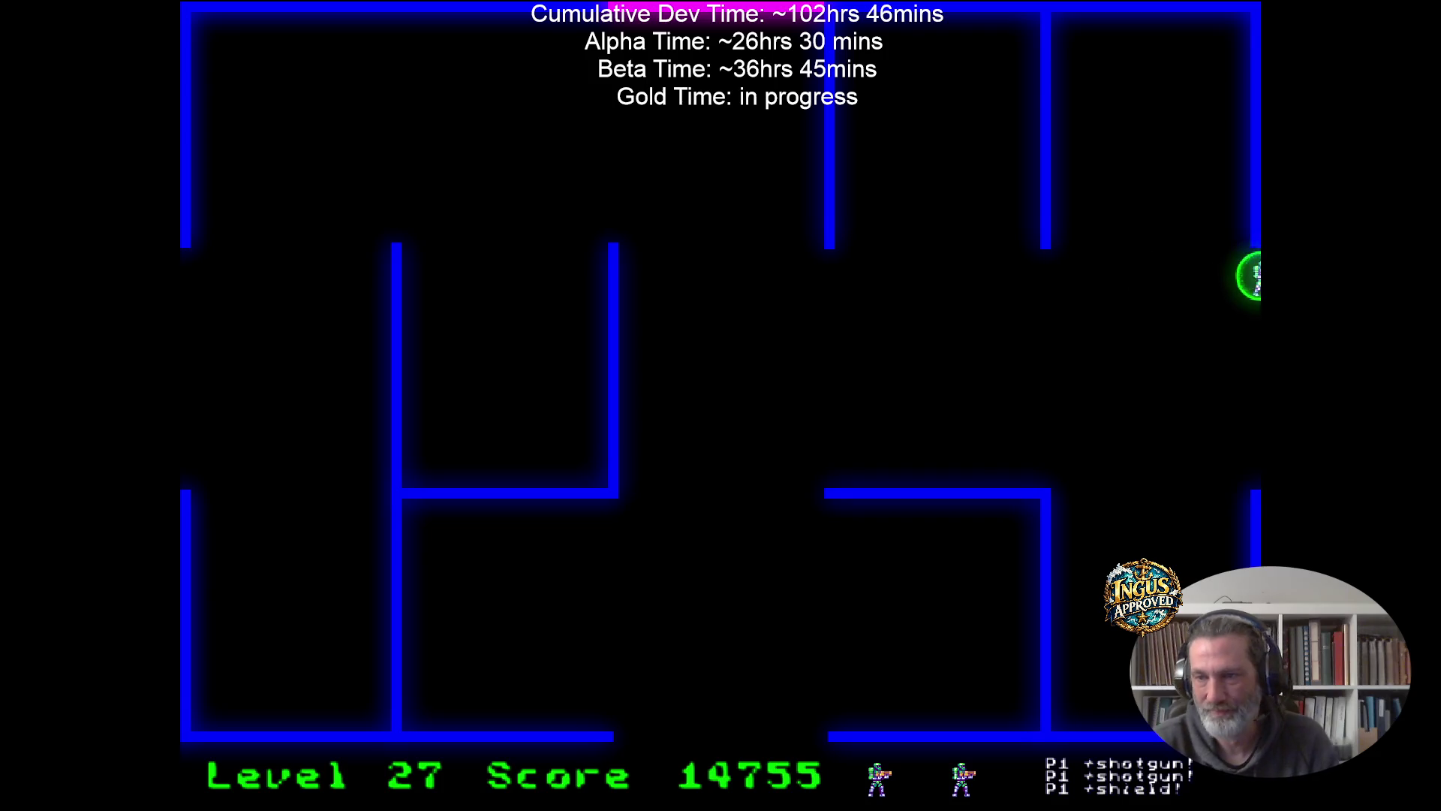
pyautogui.press('Right')
pyautogui.press('Down')
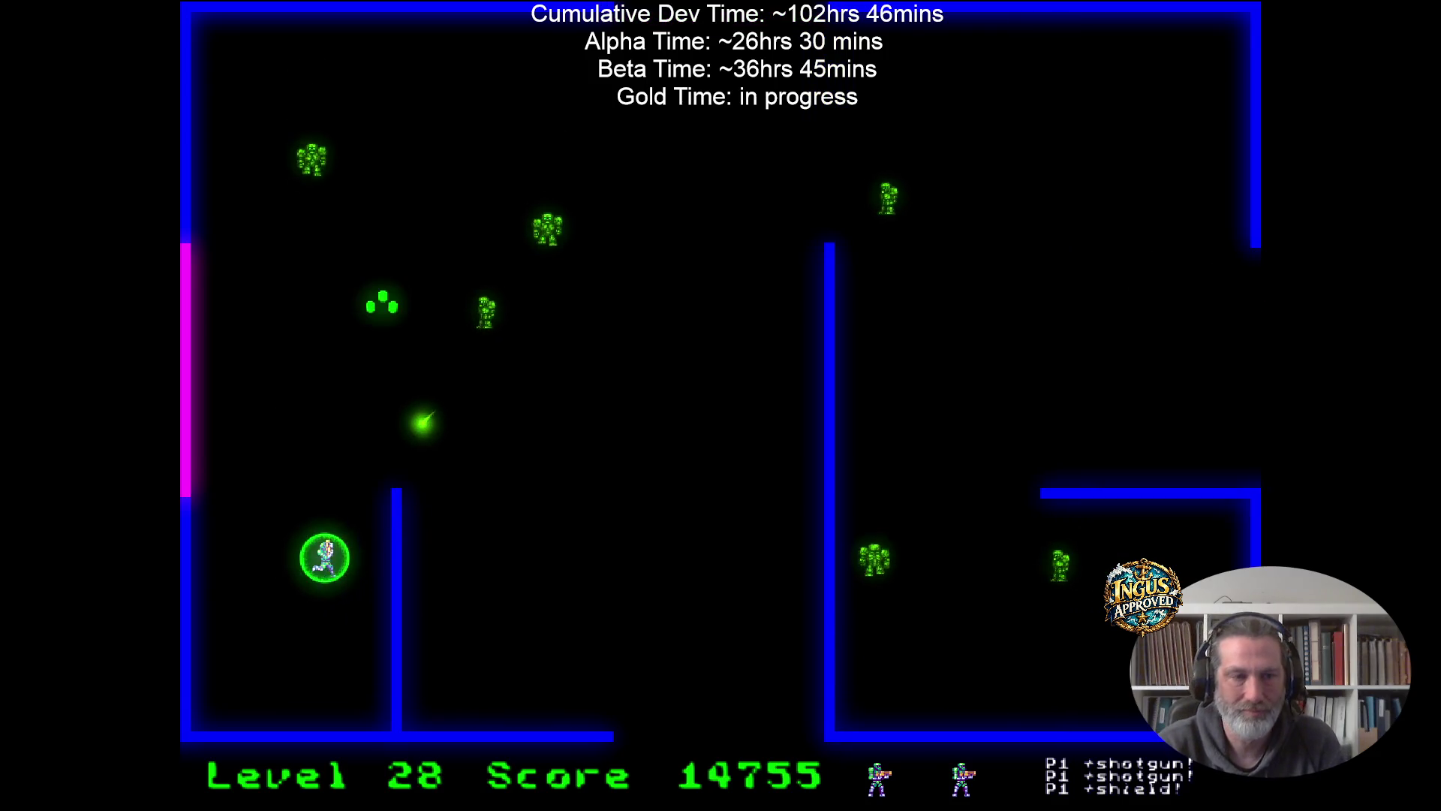
# Strafe up and down the left wall, then clear the remaining robots from the upper area.
pyautogui.press('Left')
pyautogui.press('Up')
pyautogui.press('Right')
pyautogui.press('Left')
pyautogui.press('Down')
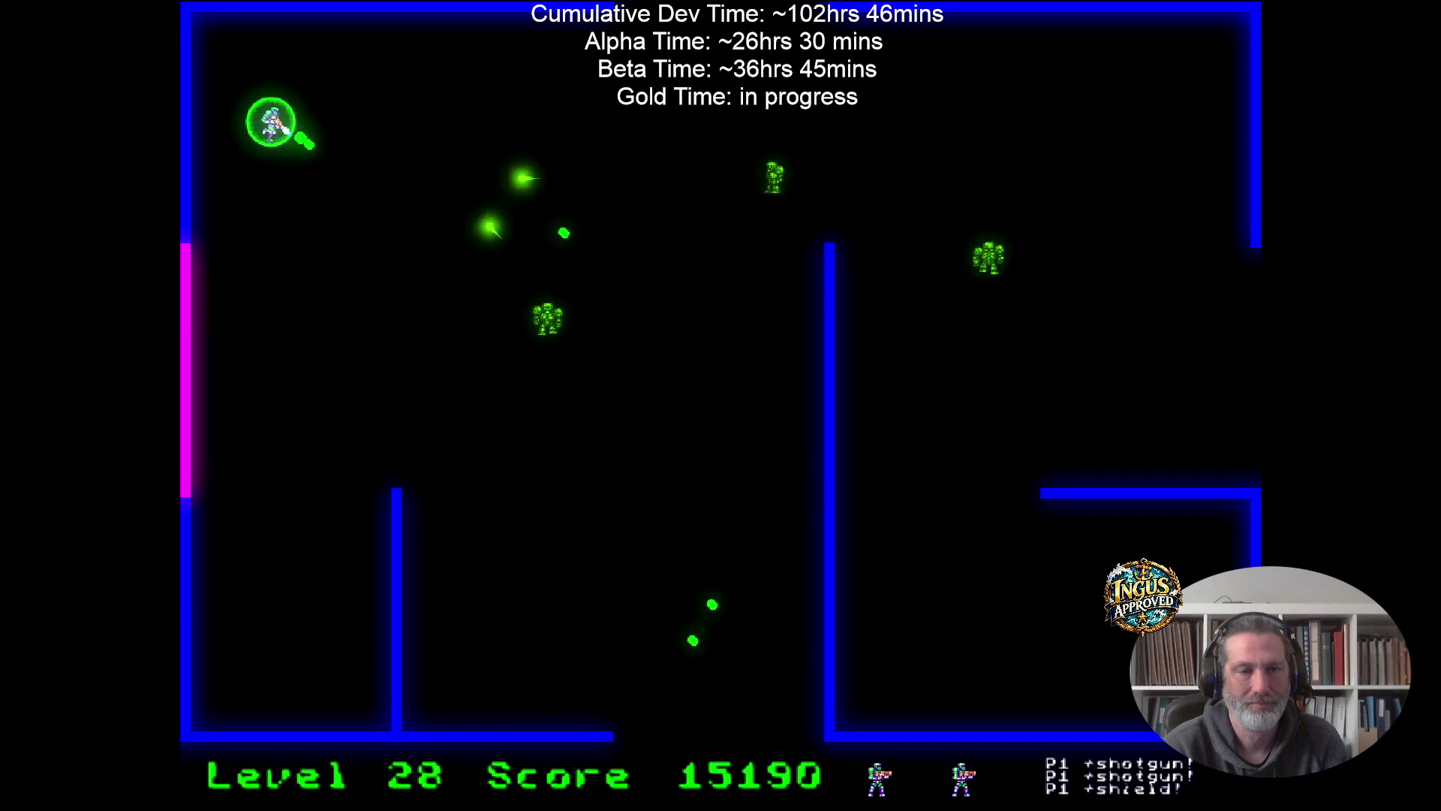
pyautogui.press('Right')
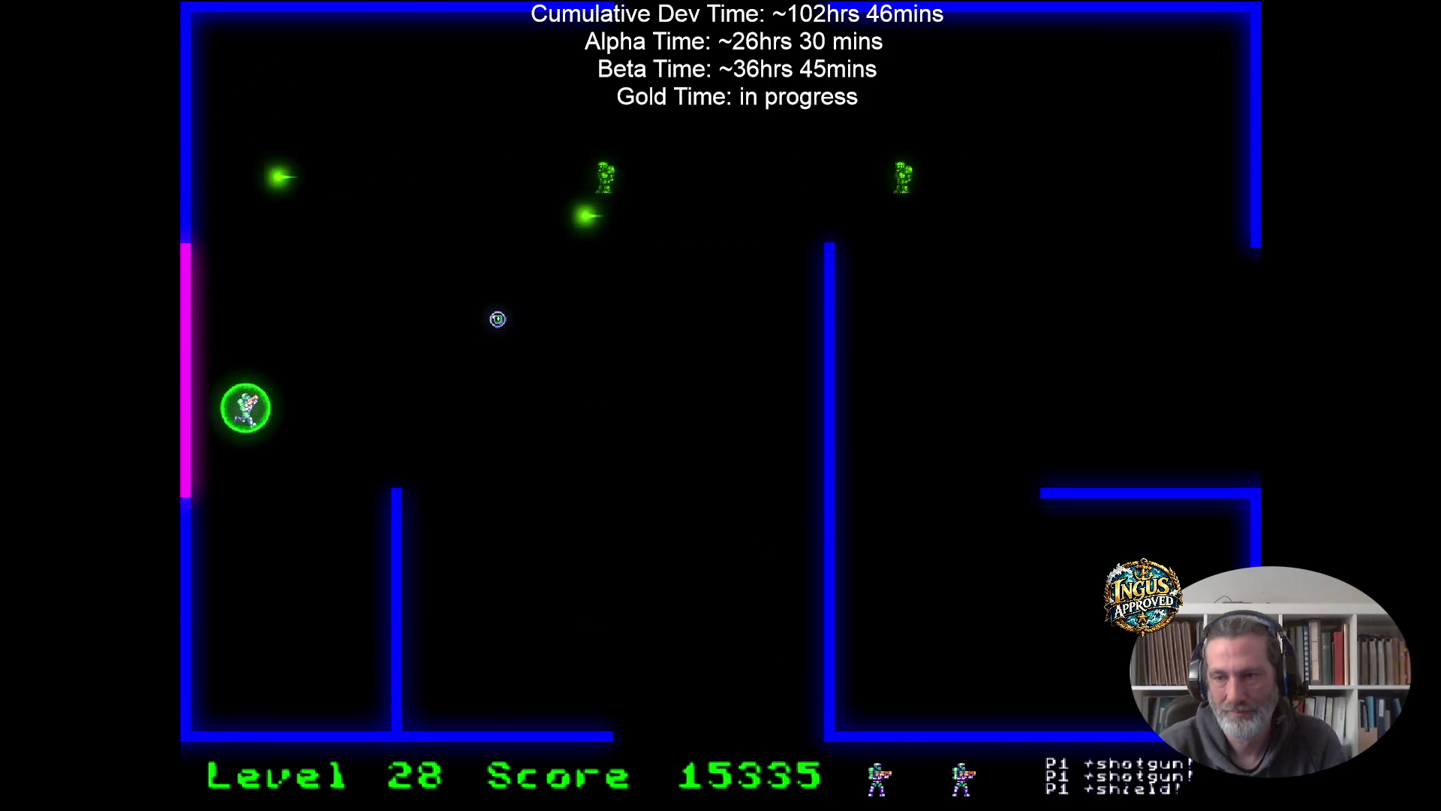
pyautogui.press('Down')
pyautogui.press('Right')
pyautogui.press('Up')
pyautogui.press('Up')
pyautogui.press('Left')
pyautogui.press('Up')
pyautogui.press('Right')
pyautogui.press('Right')
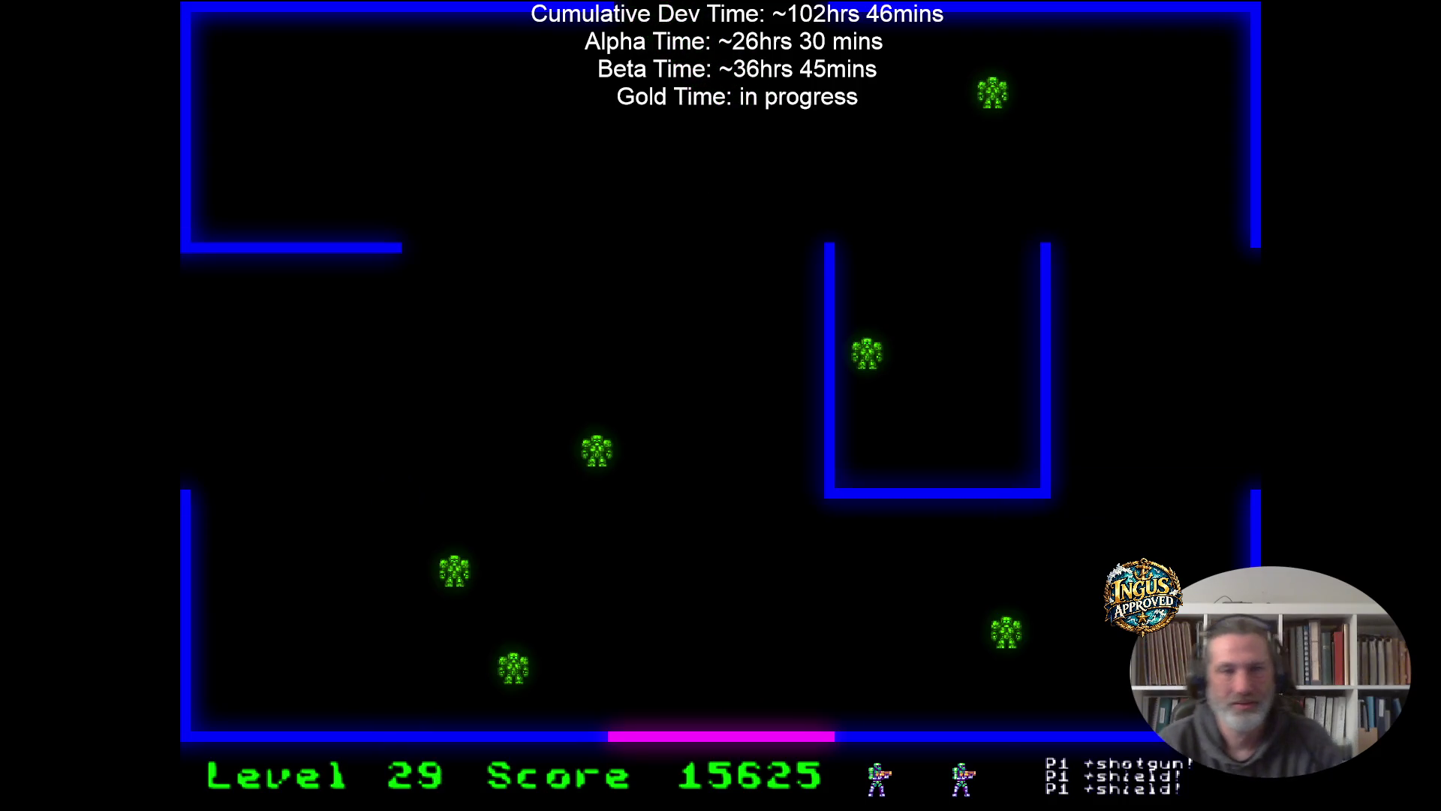
# Fight up from the bottom, run the top wall, and sweep right clearing robots.
pyautogui.press('Up')
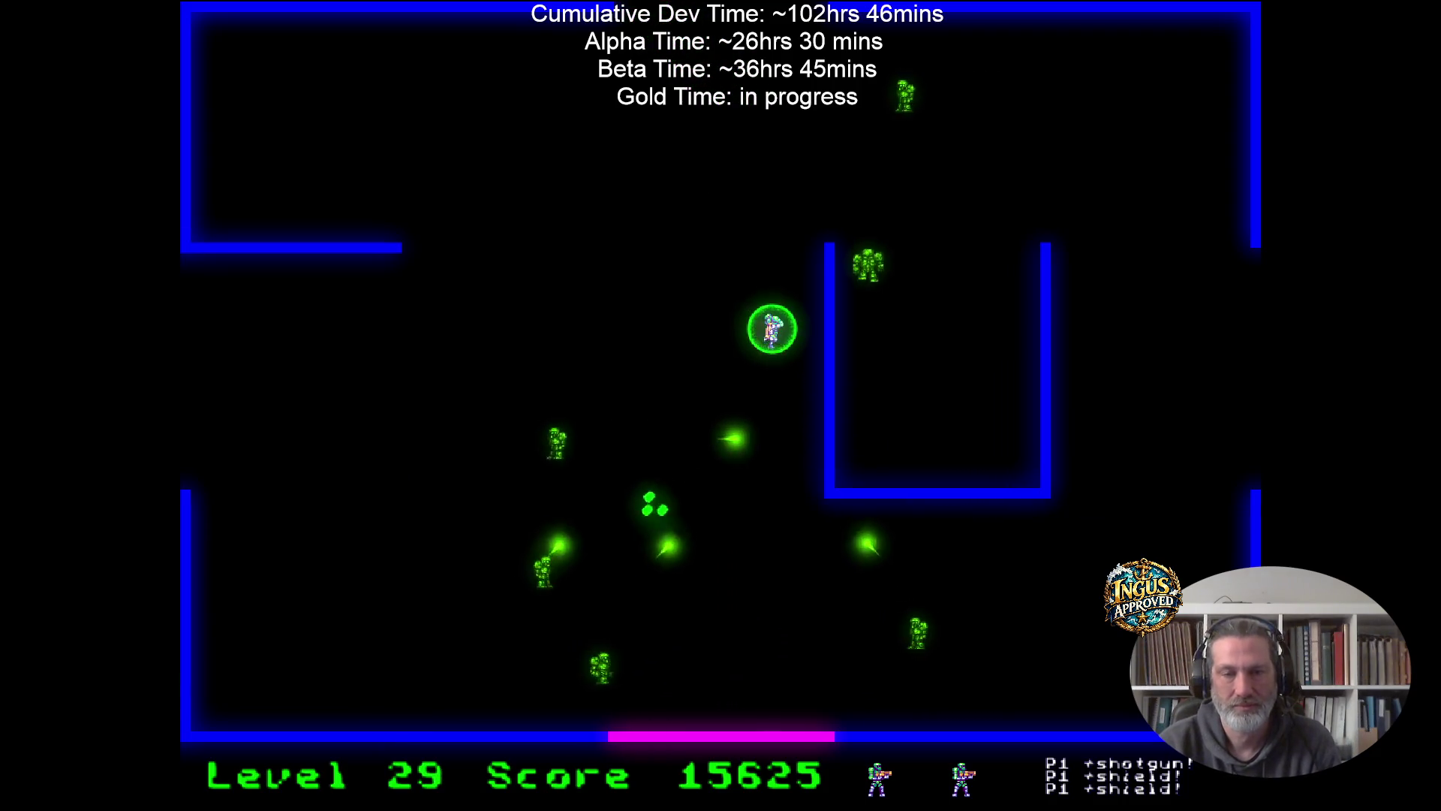
pyautogui.press('Up')
pyautogui.press('Left')
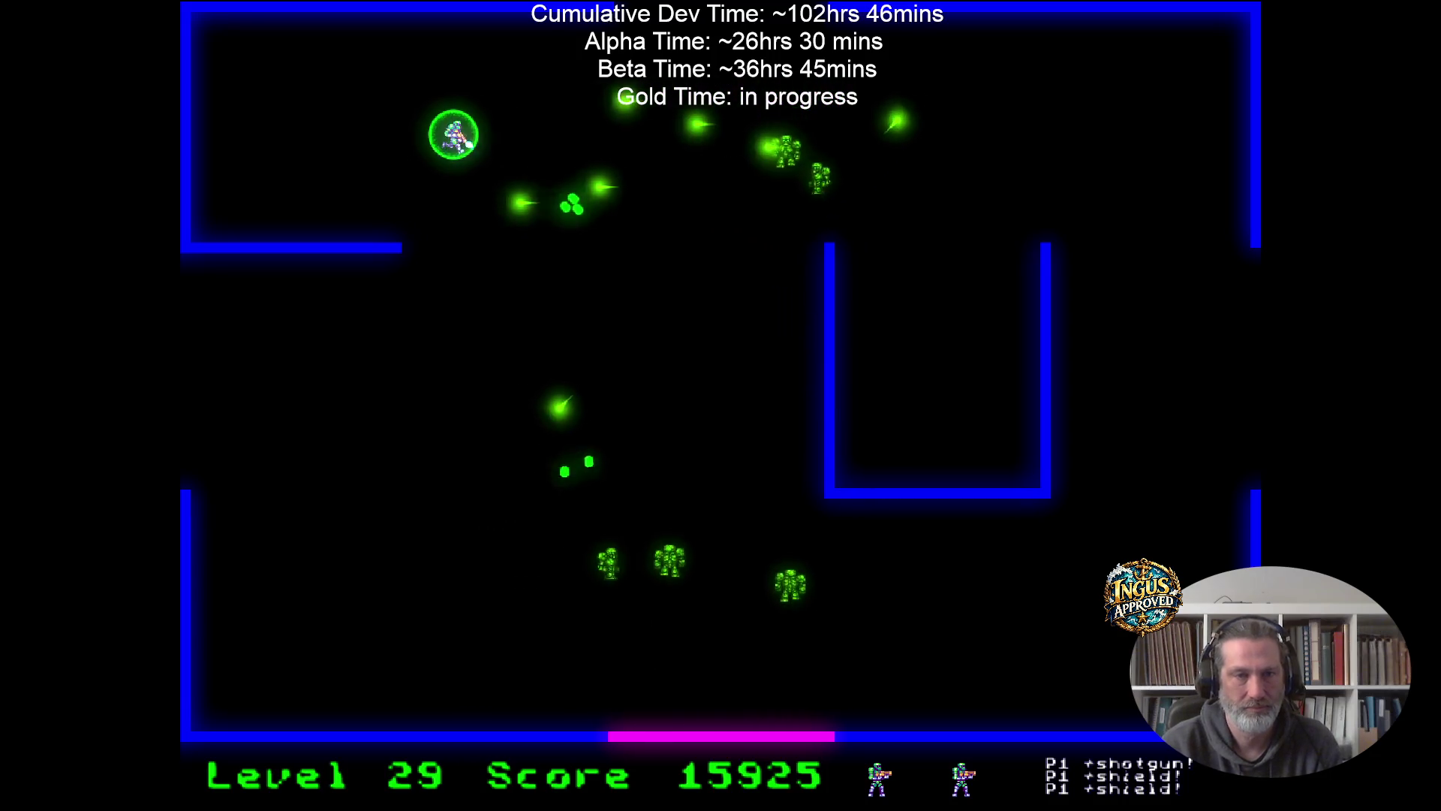
pyautogui.press('Up')
pyautogui.press('Left')
pyautogui.press('Right')
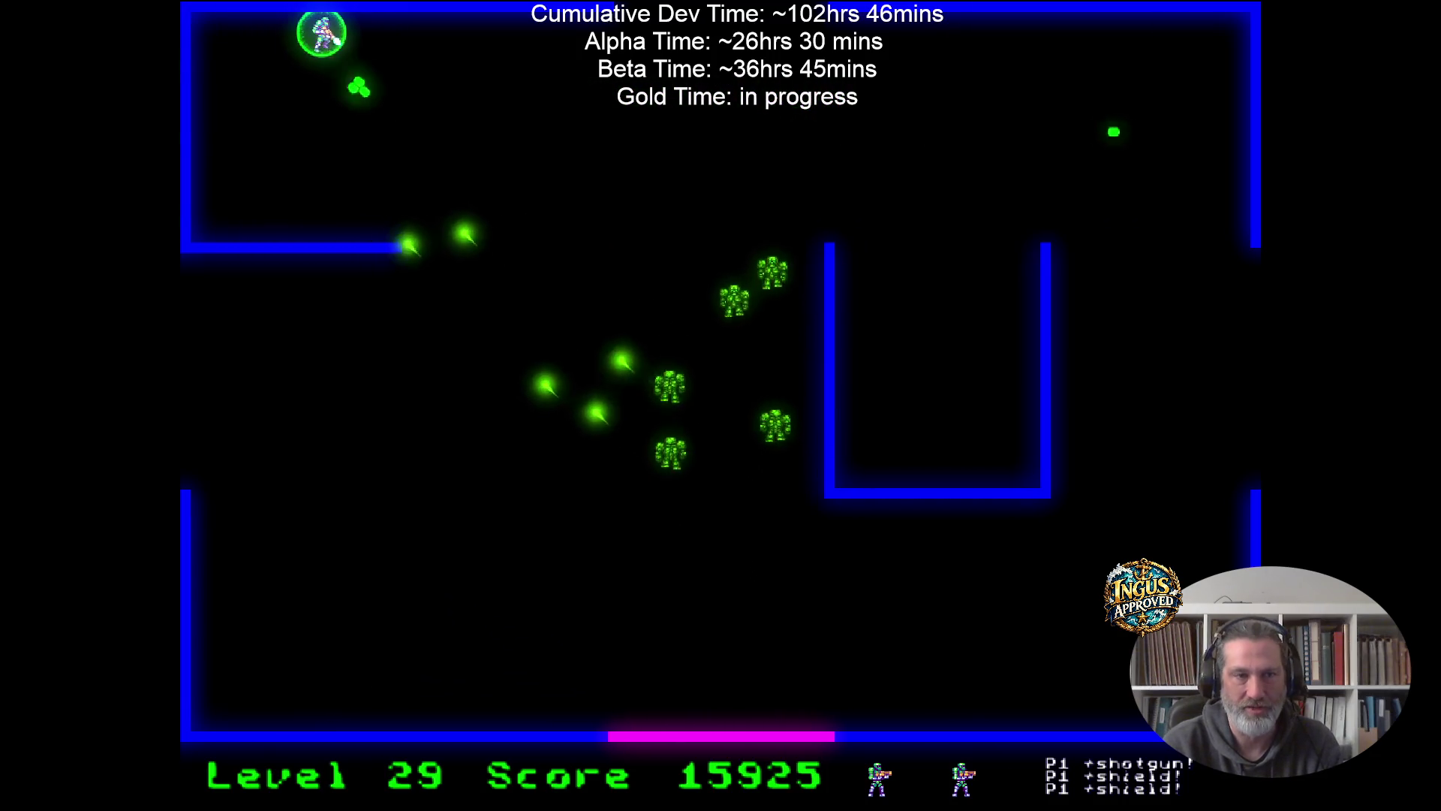
pyautogui.press('Right')
pyautogui.press('Down')
pyautogui.press('Right')
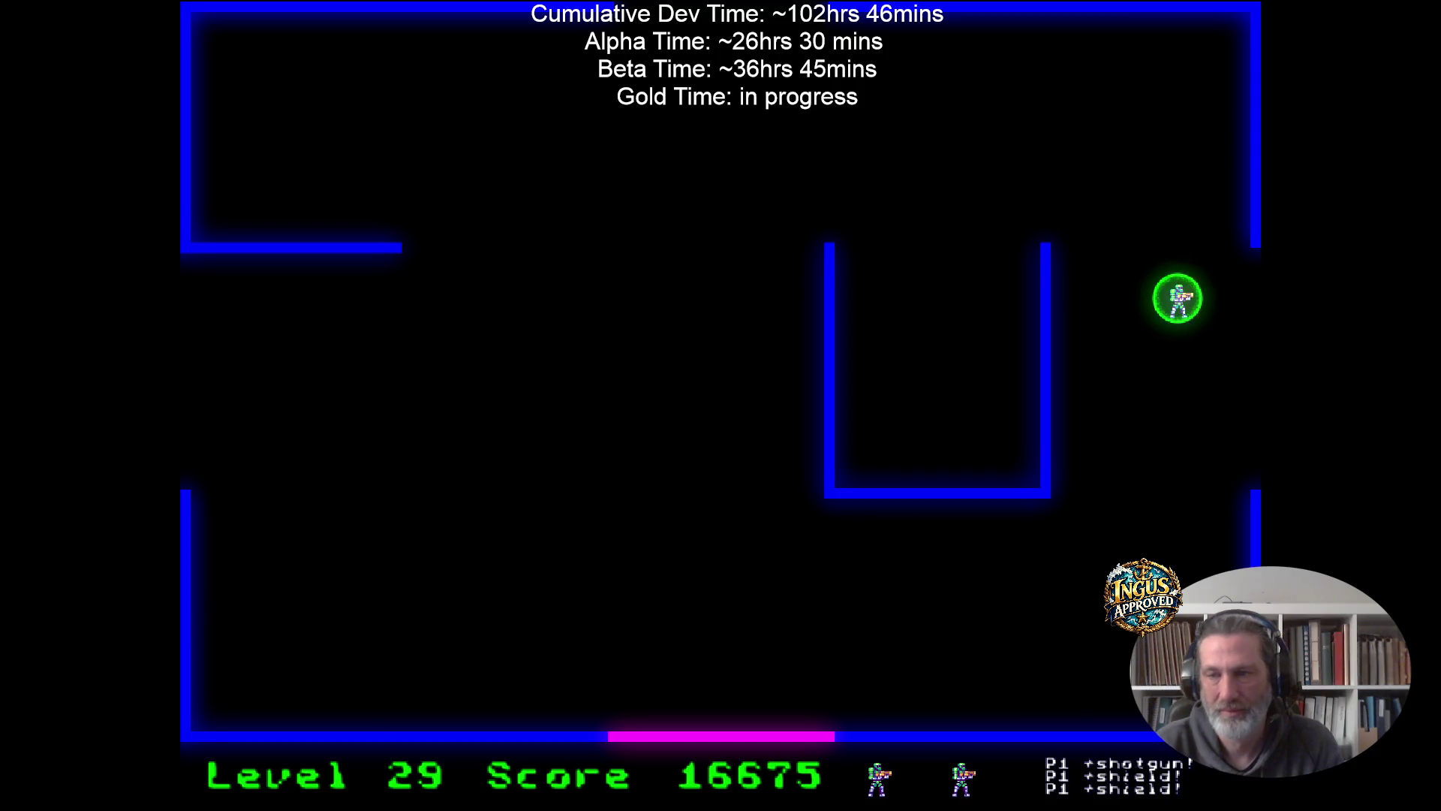
# Exit right into Level 30 and shoot robots from the top-right corner.
pyautogui.press('Right')
pyautogui.press('Up')
pyautogui.press('Left')
pyautogui.press('Right')
pyautogui.press('Right')
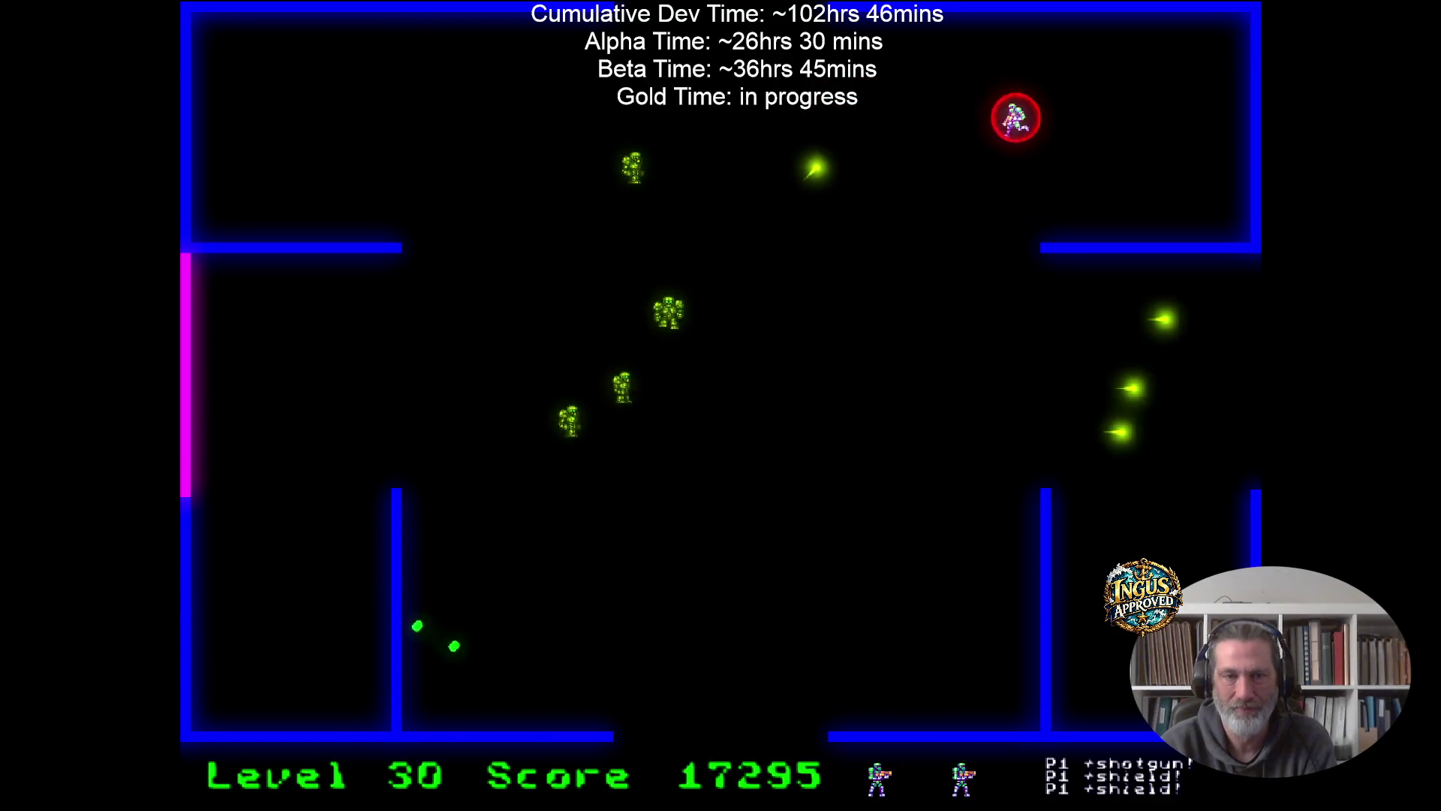
pyautogui.press('Up')
pyautogui.press('Left')
pyautogui.press('Right')
pyautogui.press('Down')
pyautogui.press('Right')
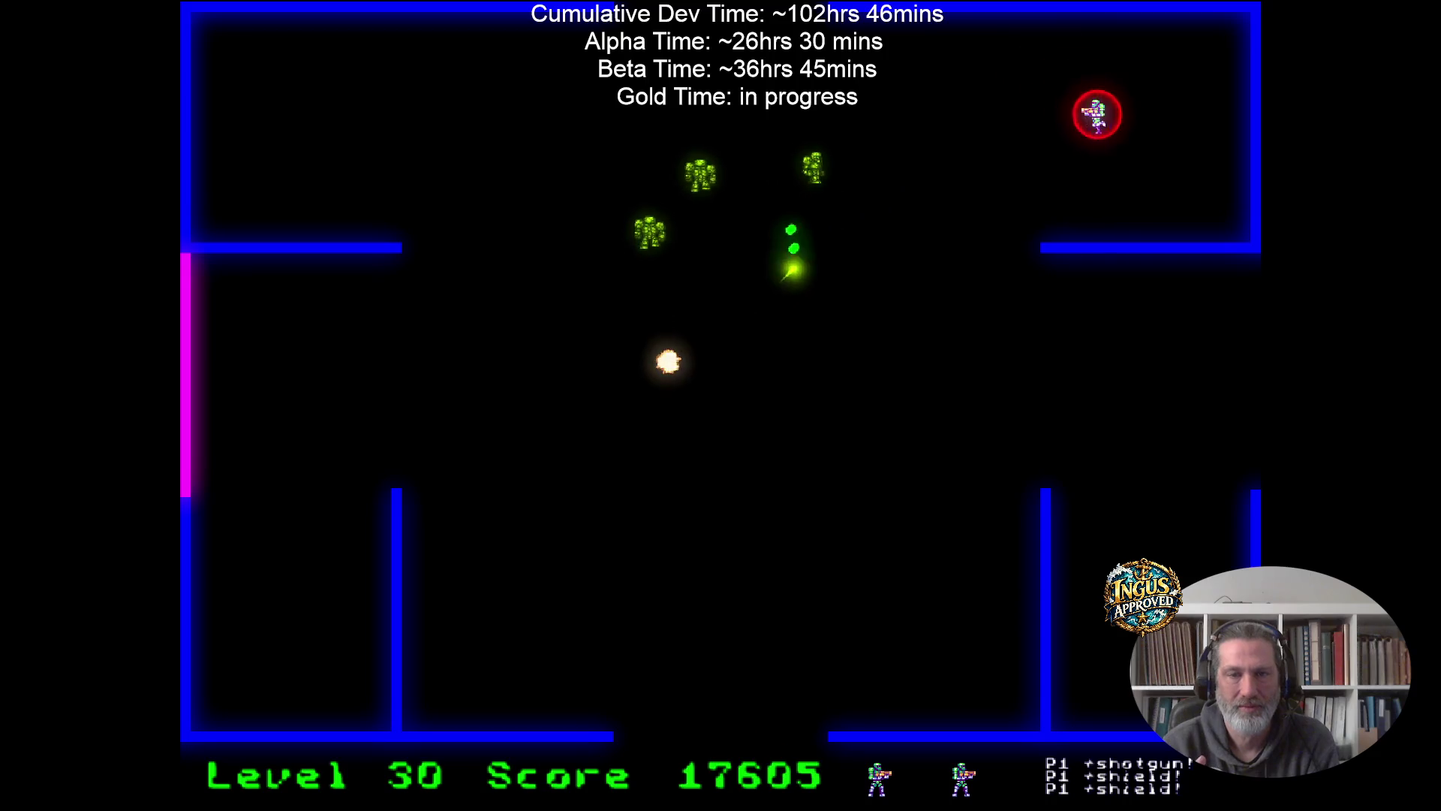
pyautogui.press('Up')
pyautogui.press('Right')
pyautogui.press('Up')
pyautogui.press('Left')
# Move left along the top wall, then drop to the middle left firing at robots.
pyautogui.press('Left')
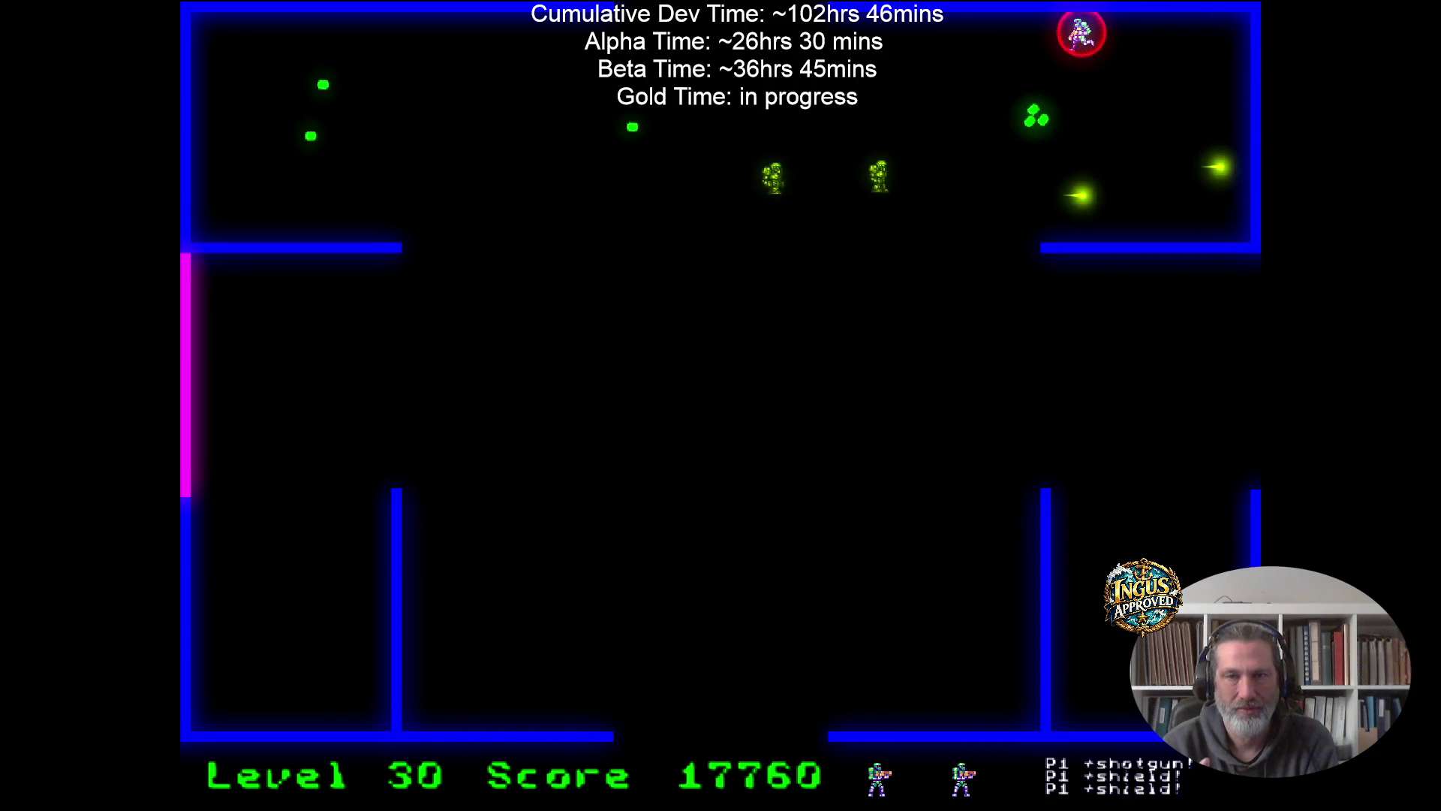
pyautogui.press('Down')
pyautogui.press('Left')
pyautogui.press('Down')
pyautogui.press('Left')
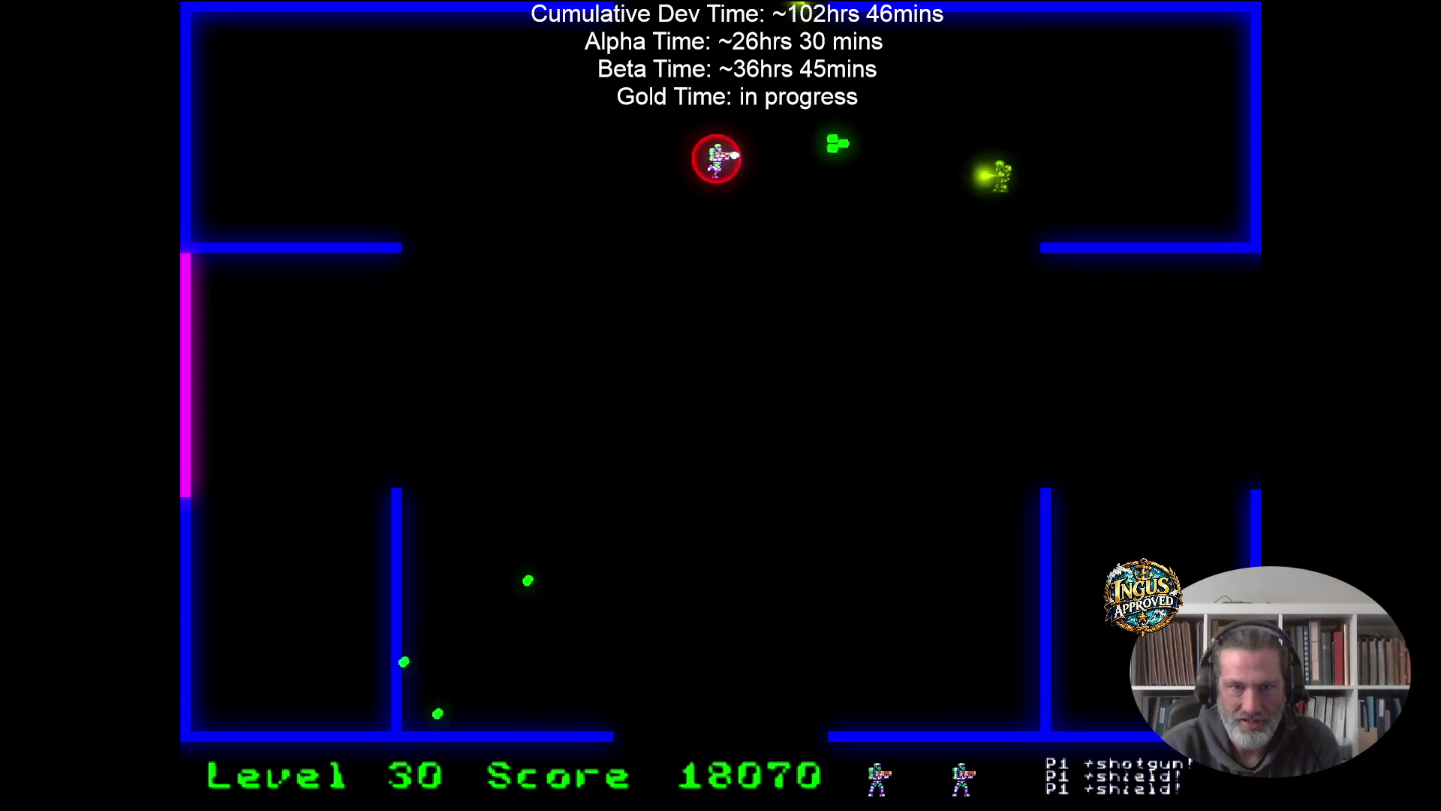
pyautogui.press('Left')
pyautogui.press('Down')
pyautogui.press('Down')
pyautogui.press('Right')
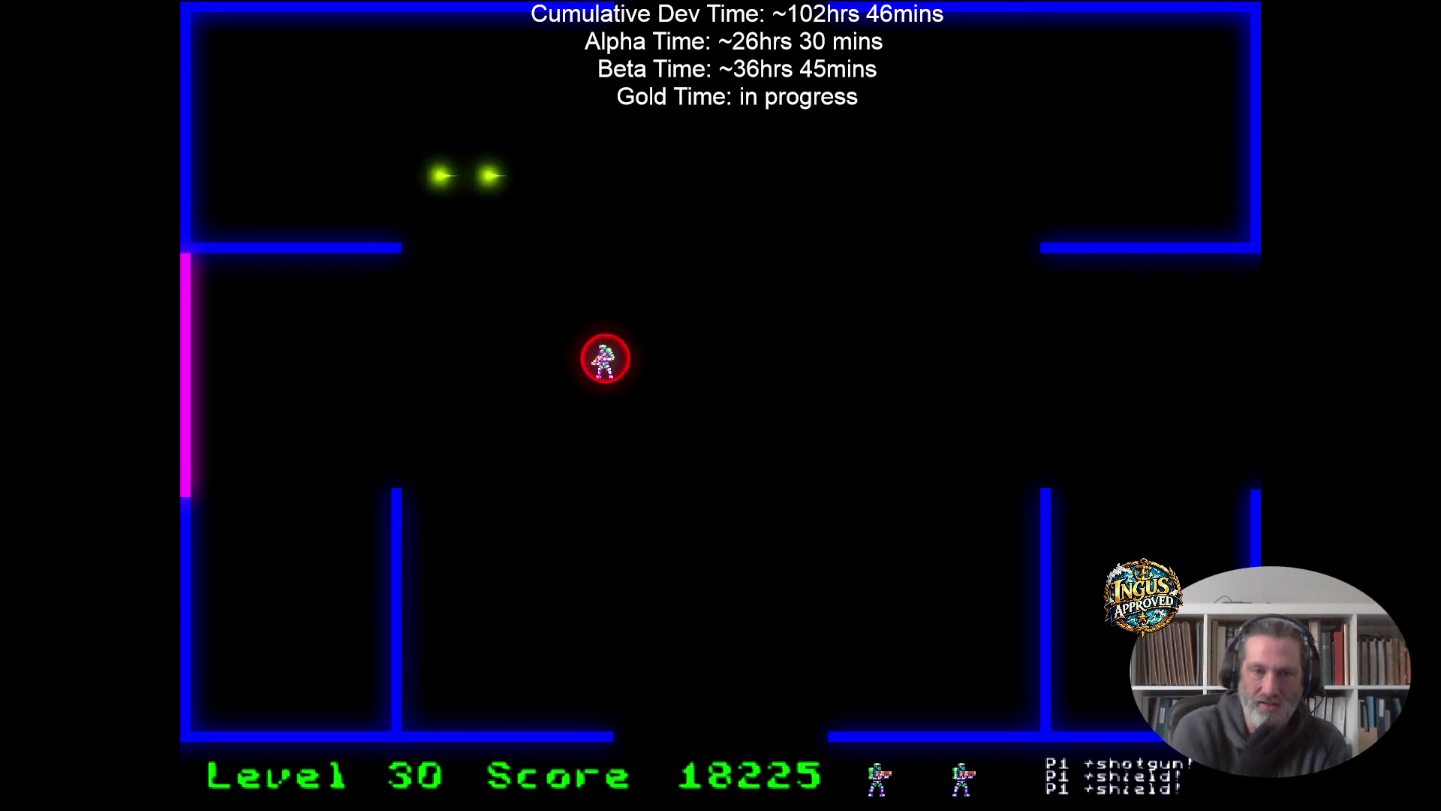
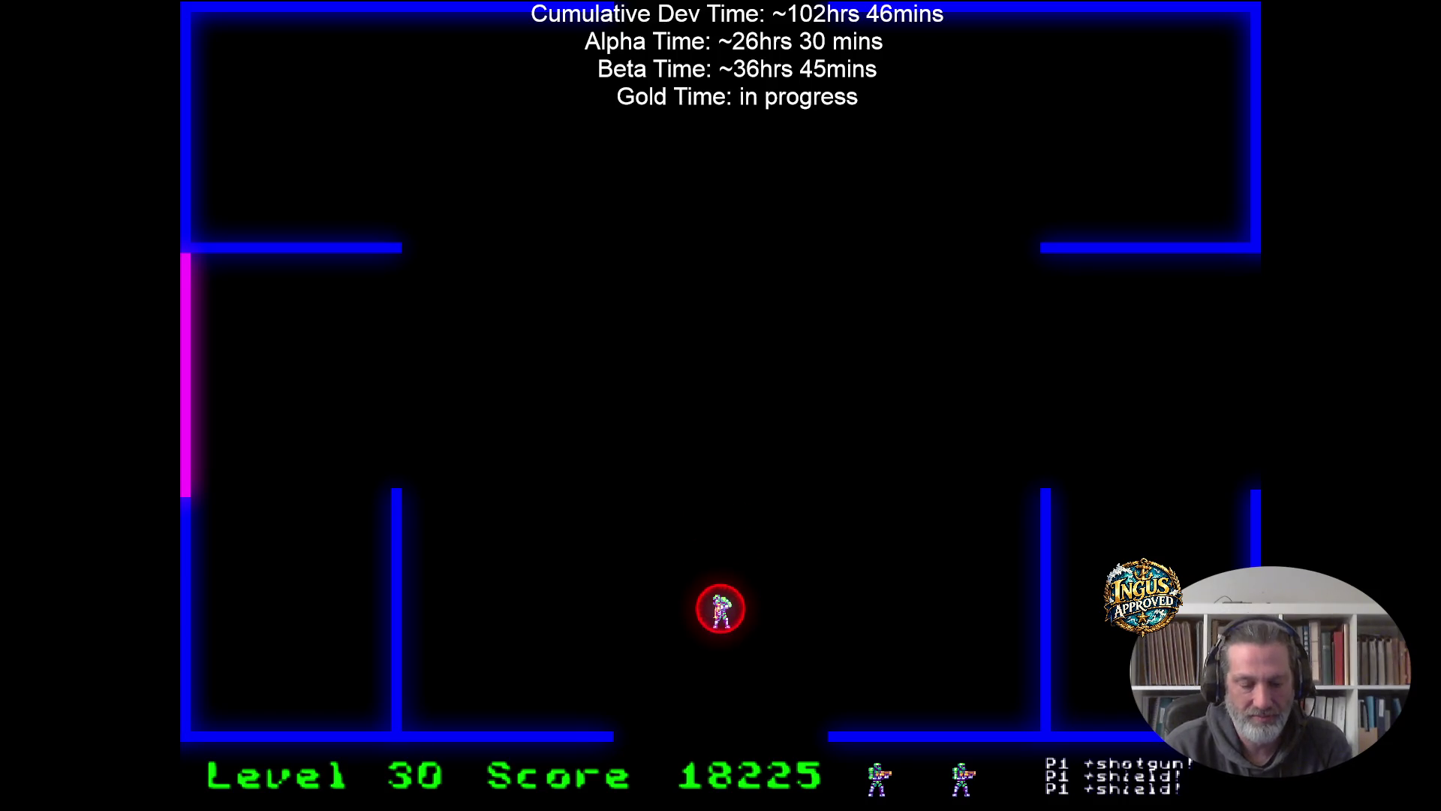
# Exit through the bottom to level 31, shoot the robots to the right and grab the shotgun.
pyautogui.press('Down')
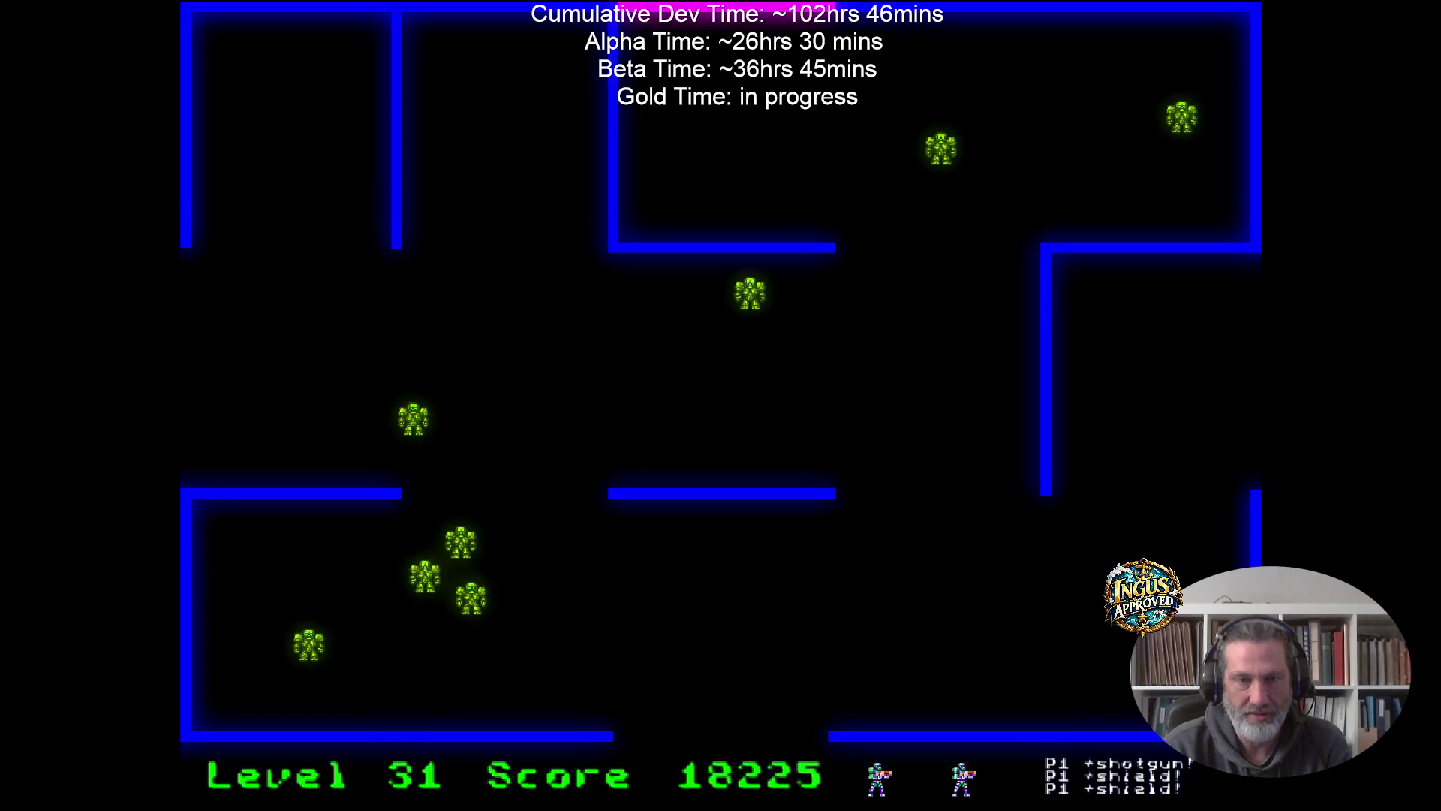
pyautogui.press('Left')
pyautogui.press('space')
pyautogui.press('Down')
pyautogui.press('Right')
pyautogui.press('Up')
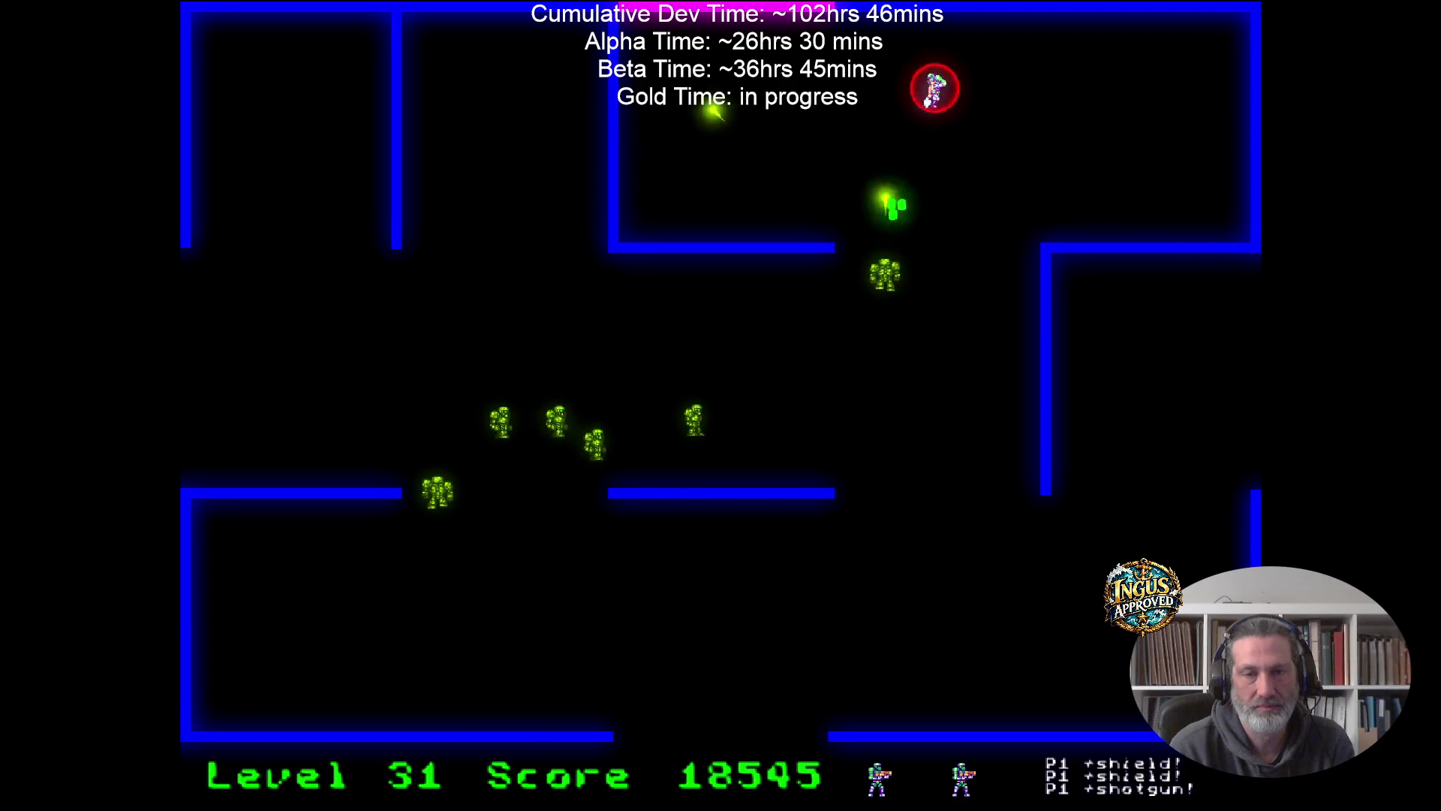
# Clear every robot around the top-right room of level 31, firing down-left.
pyautogui.press('Right')
pyautogui.press('space')
pyautogui.press('Down')
pyautogui.press('Left')
pyautogui.press('space')
pyautogui.press('Right')
pyautogui.press('Down')
pyautogui.press('Left')
pyautogui.press('Right')
pyautogui.press('space')
pyautogui.press('Down')
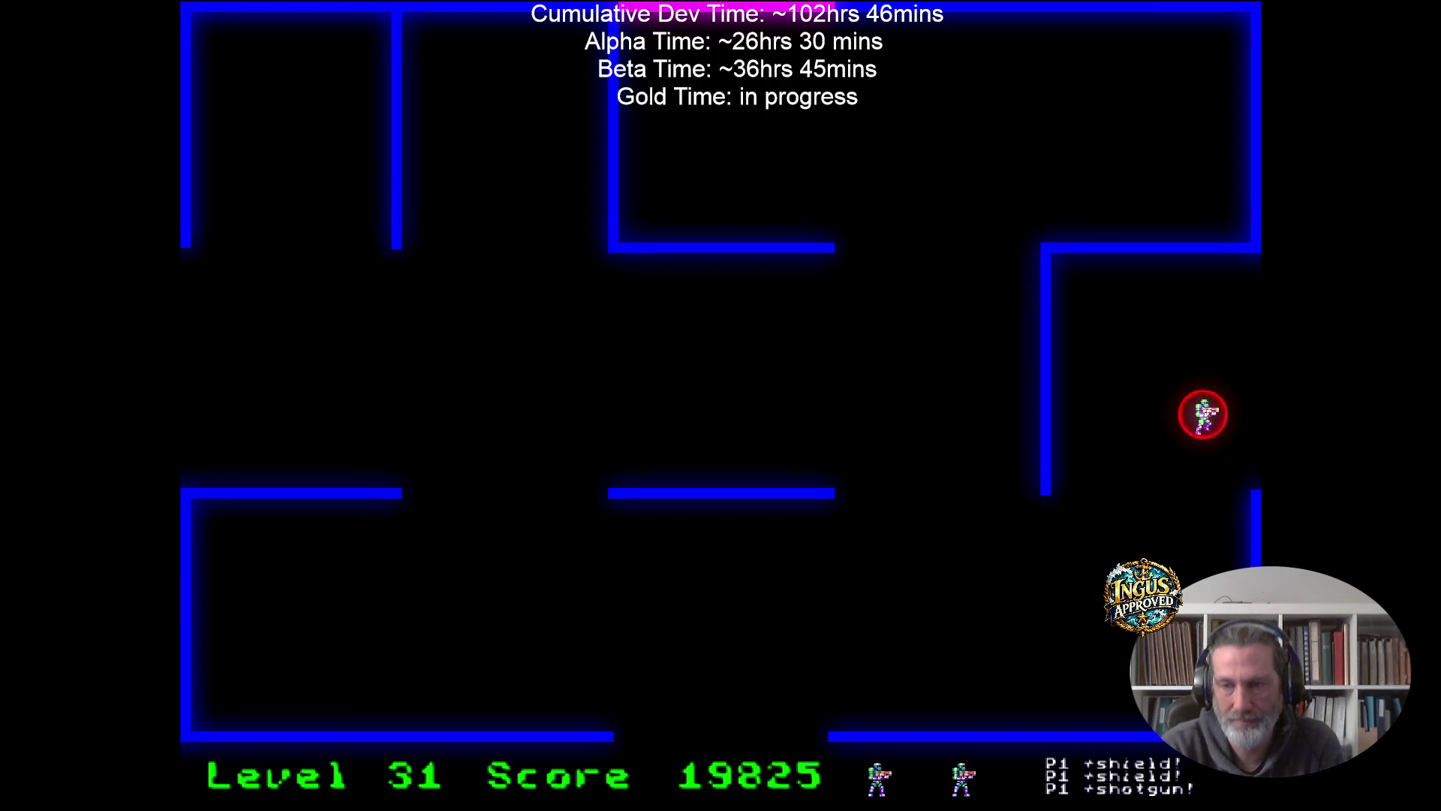
# Exit right to level 32 and shoot robots along the top, then dodge toward the right wall.
pyautogui.press('Right')
pyautogui.press('Up')
pyautogui.press('Right')
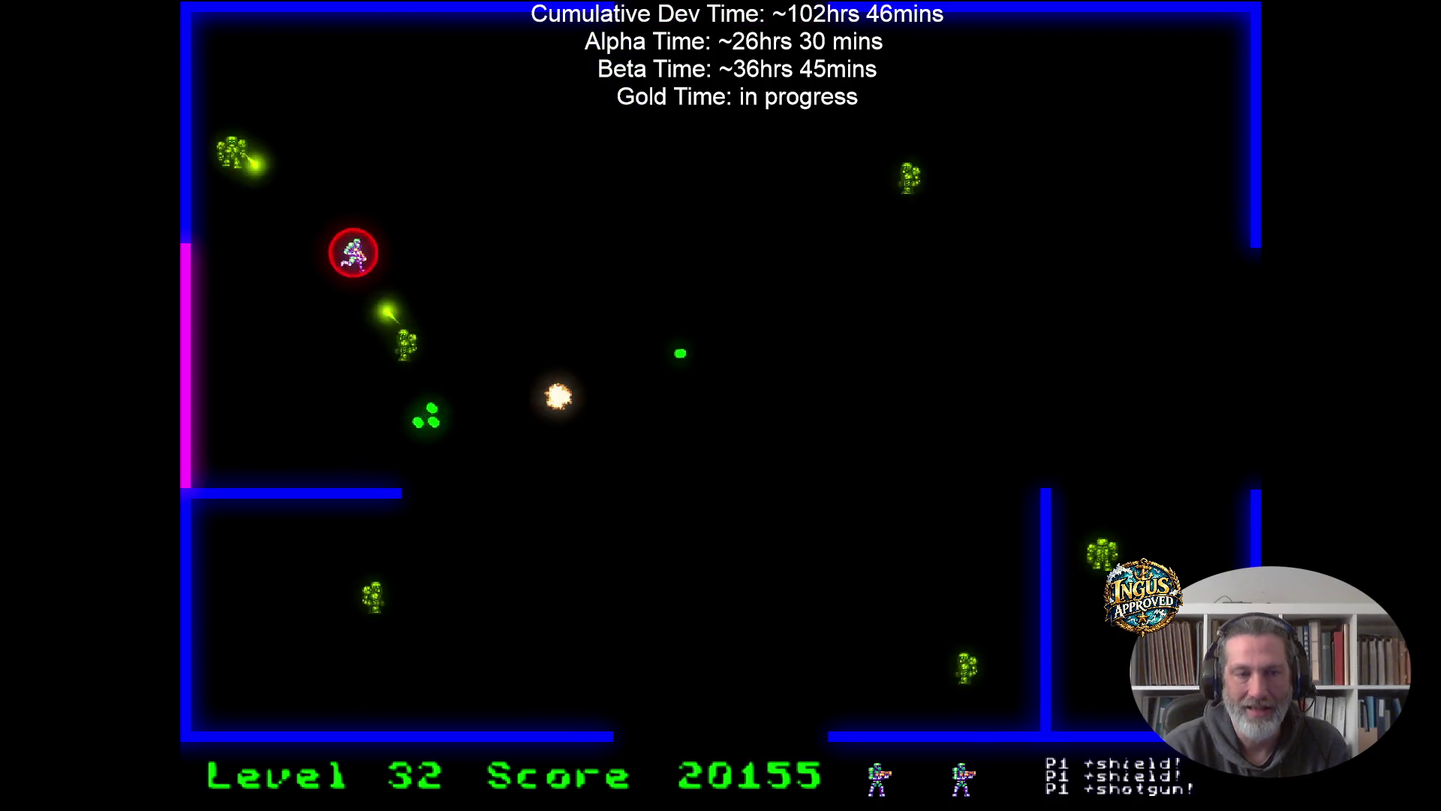
pyautogui.press('Right')
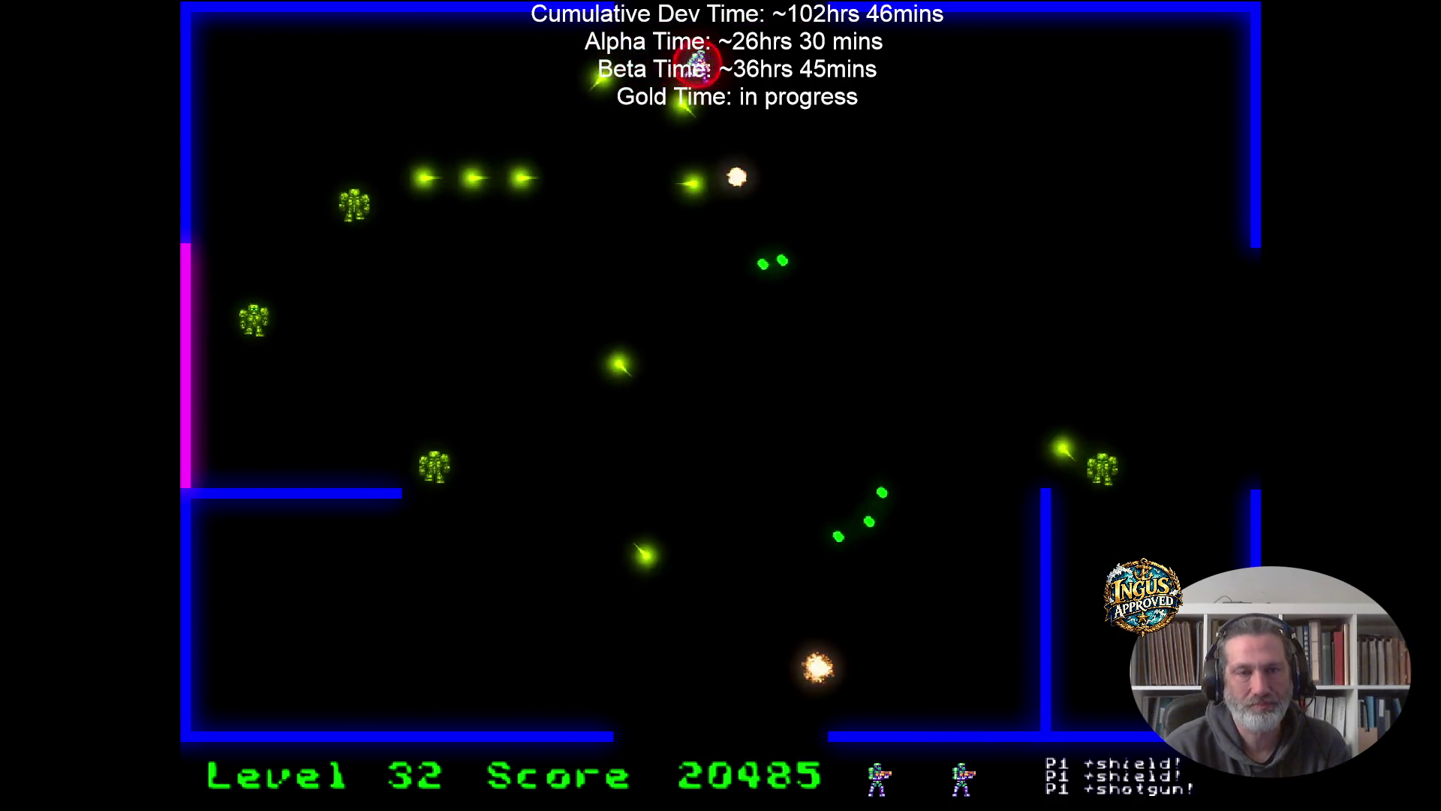
pyautogui.press('Down')
pyautogui.press('Right')
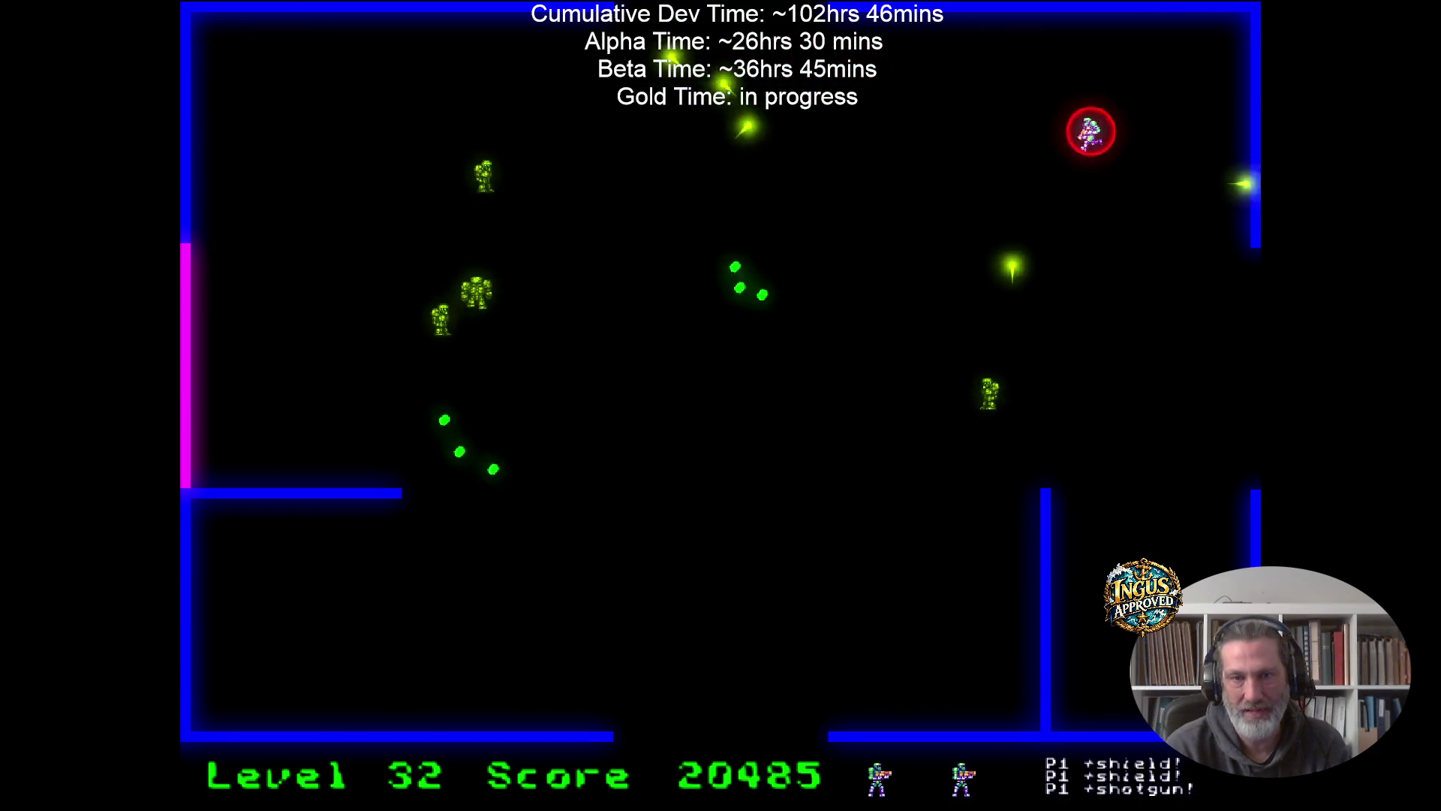
pyautogui.press('Down')
pyautogui.press('Left')
# Zig-zag down the right side of level 32 dodging robot shots.
pyautogui.press('Down')
pyautogui.press('Left')
pyautogui.press('Down')
pyautogui.press('Right')
pyautogui.press('Down')
pyautogui.press('Left')
pyautogui.press('Down')
pyautogui.press('Right')
# Shoot the remaining level 32 robots while moving left and firing up-left.
pyautogui.press('Up')
pyautogui.press('Left')
pyautogui.press('Down')
pyautogui.press('Left')
pyautogui.press('Up')
pyautogui.press('Right')
pyautogui.press('Down')
pyautogui.press('Right')
pyautogui.press('Down')
pyautogui.press('Left')
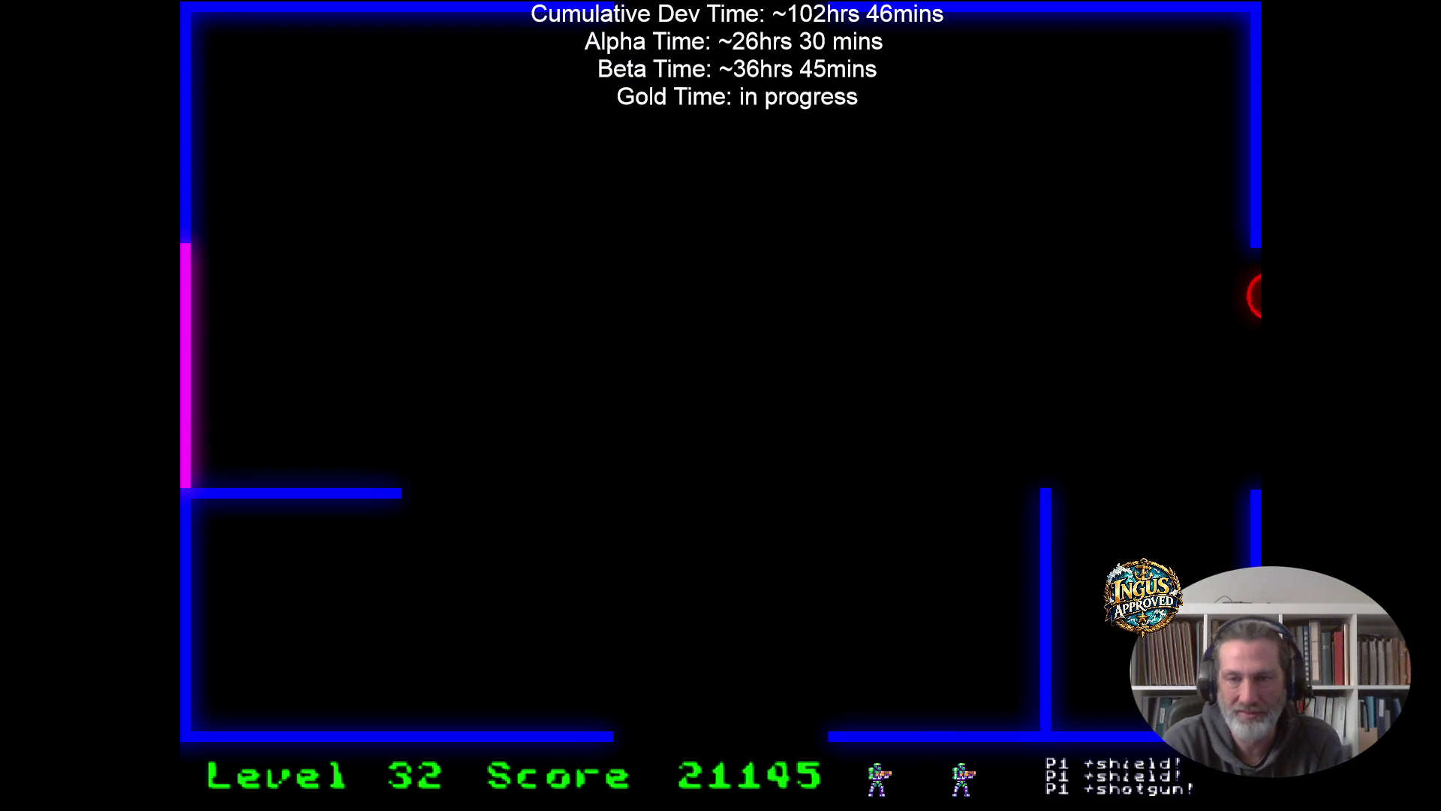
# Move up through the level 33 room, clearing robots along the top edge.
pyautogui.press('Up')
pyautogui.press('Up')
pyautogui.press('Right')
pyautogui.press('Up')
pyautogui.press('Left')
pyautogui.press('Right')
pyautogui.press('Right')
pyautogui.press('Down')
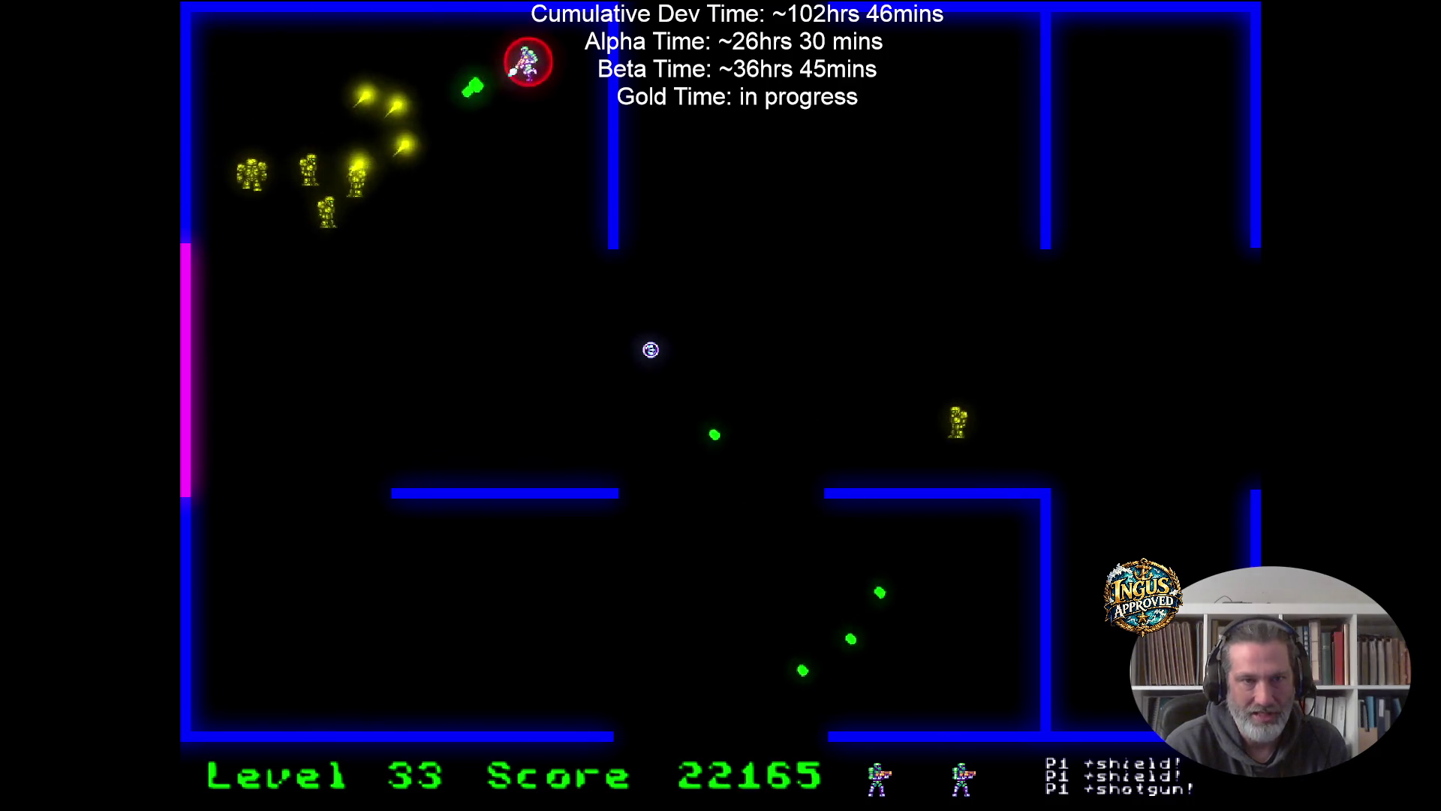
# Dodge down-left firing at robots, then head through the top exit to level 34.
pyautogui.press('Down')
pyautogui.press('Left')
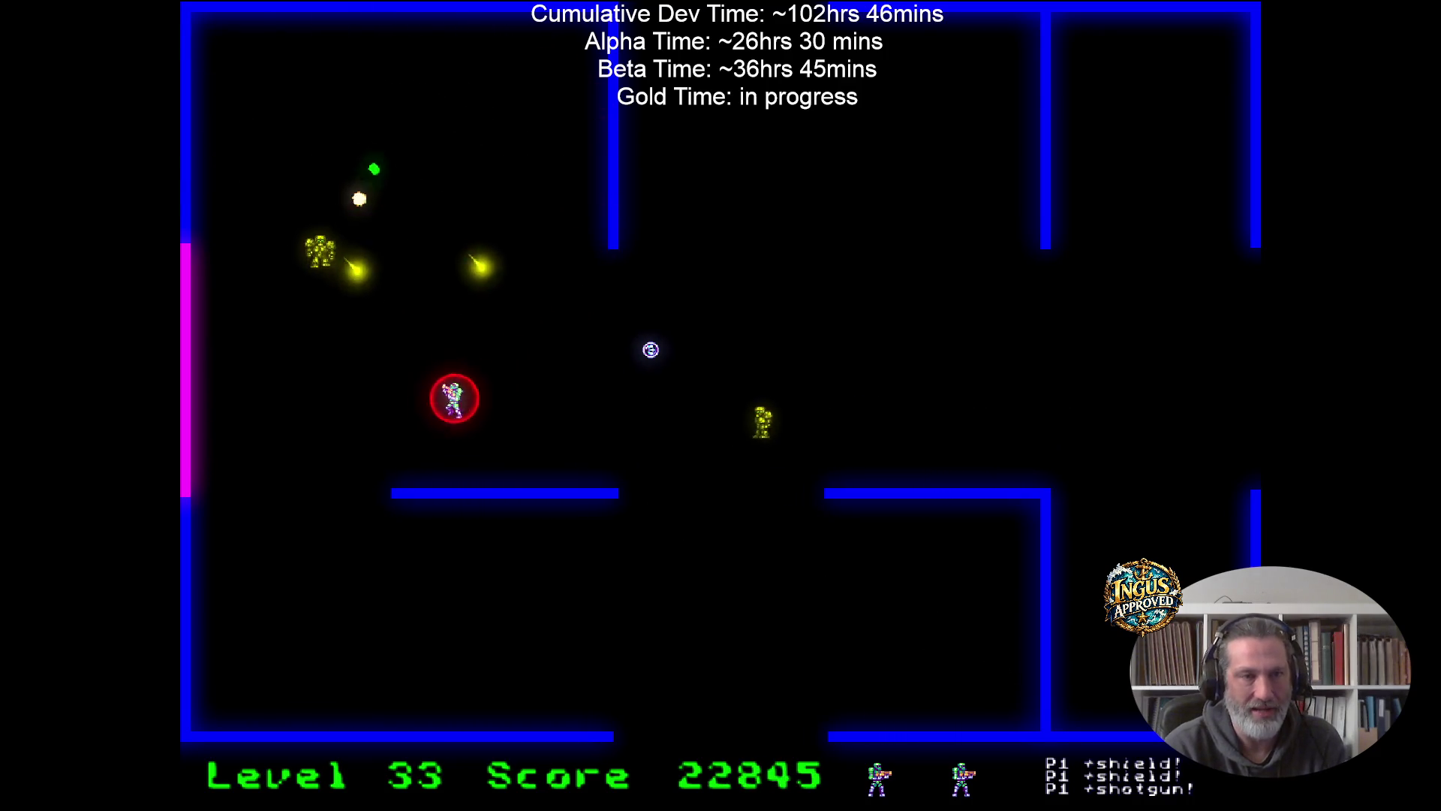
pyautogui.press('Up')
pyautogui.press('Left')
pyautogui.press('Up')
pyautogui.press('Right')
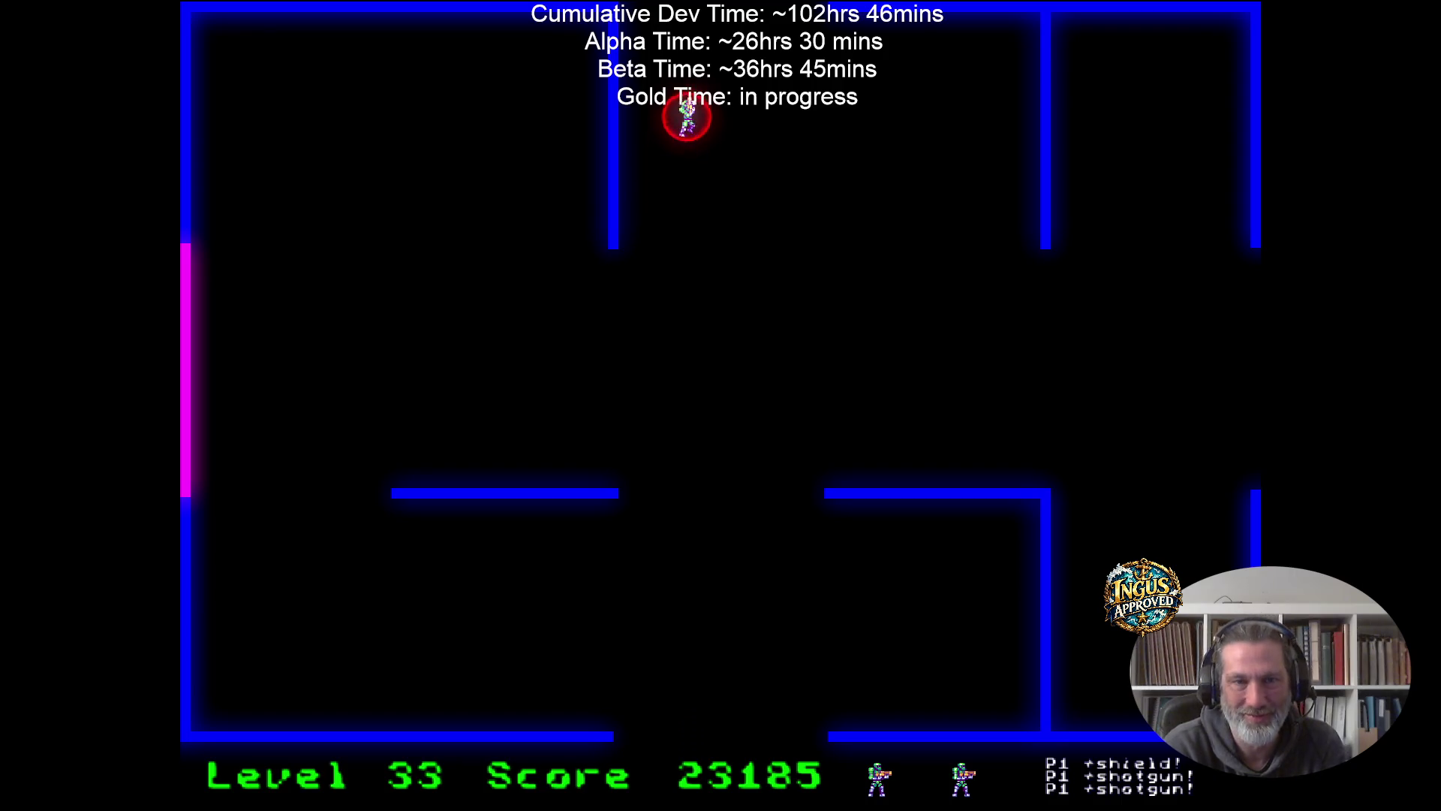
# Shoot the level 34 robots above while moving left and up.
pyautogui.press('Left')
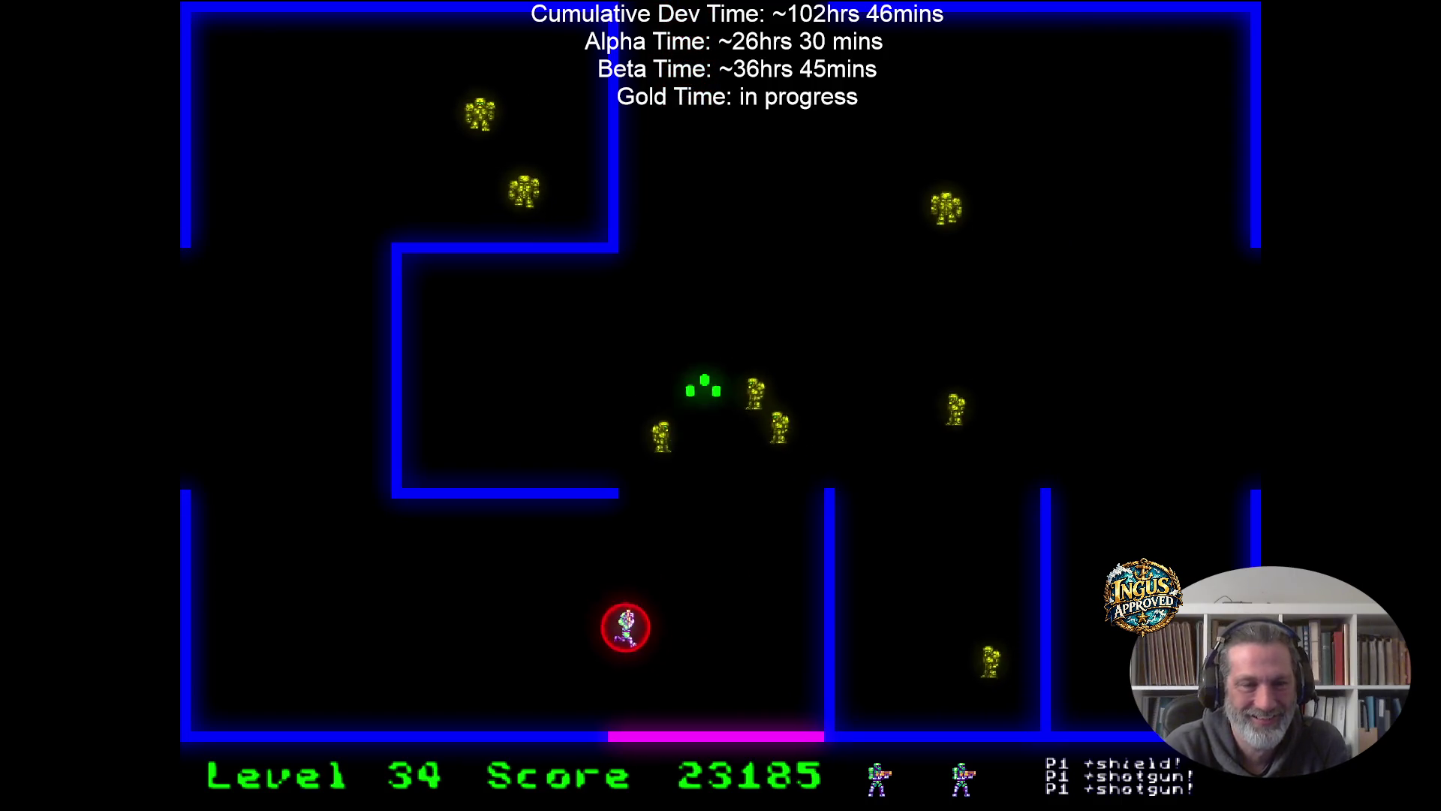
pyautogui.press('Left')
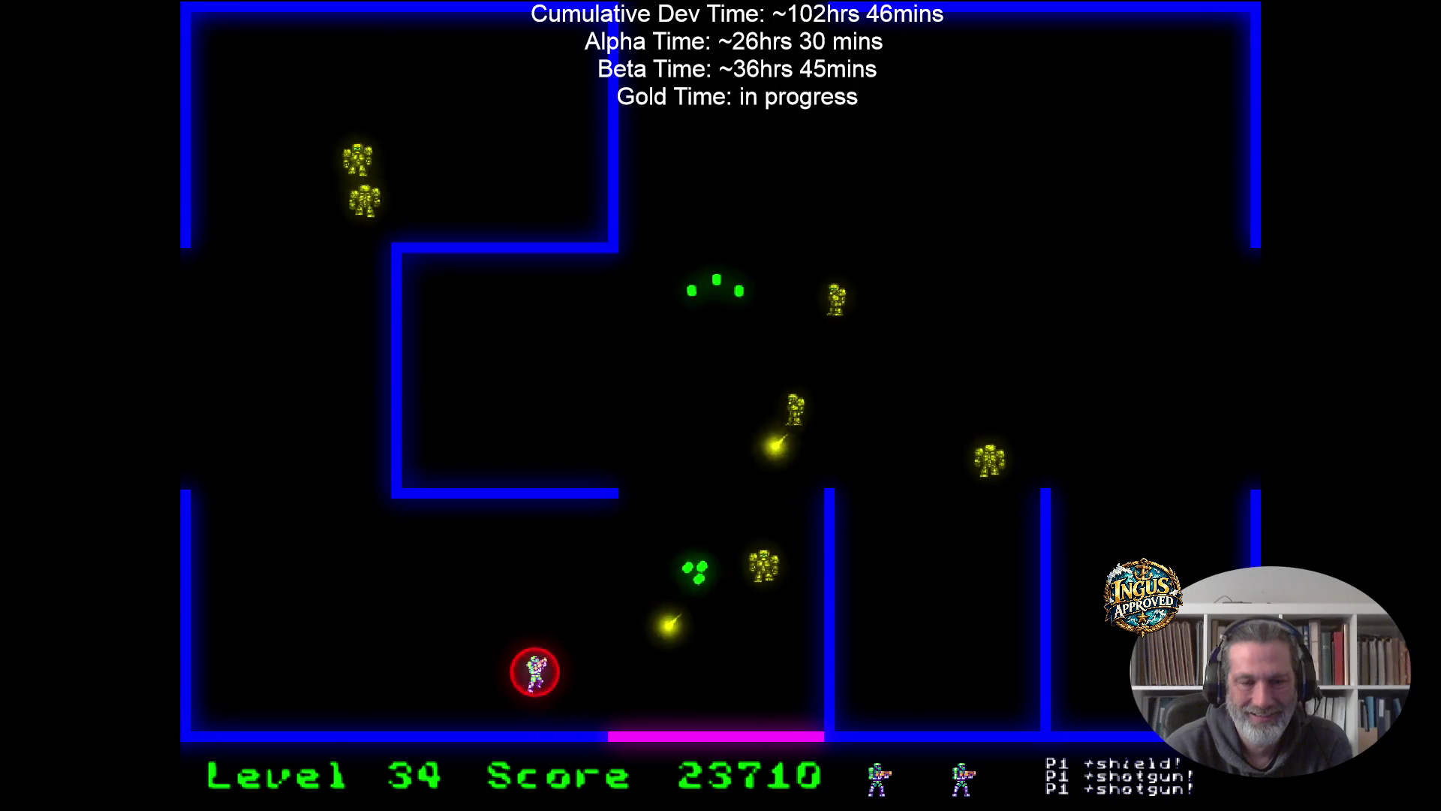
pyautogui.press('Up')
pyautogui.press('Down')
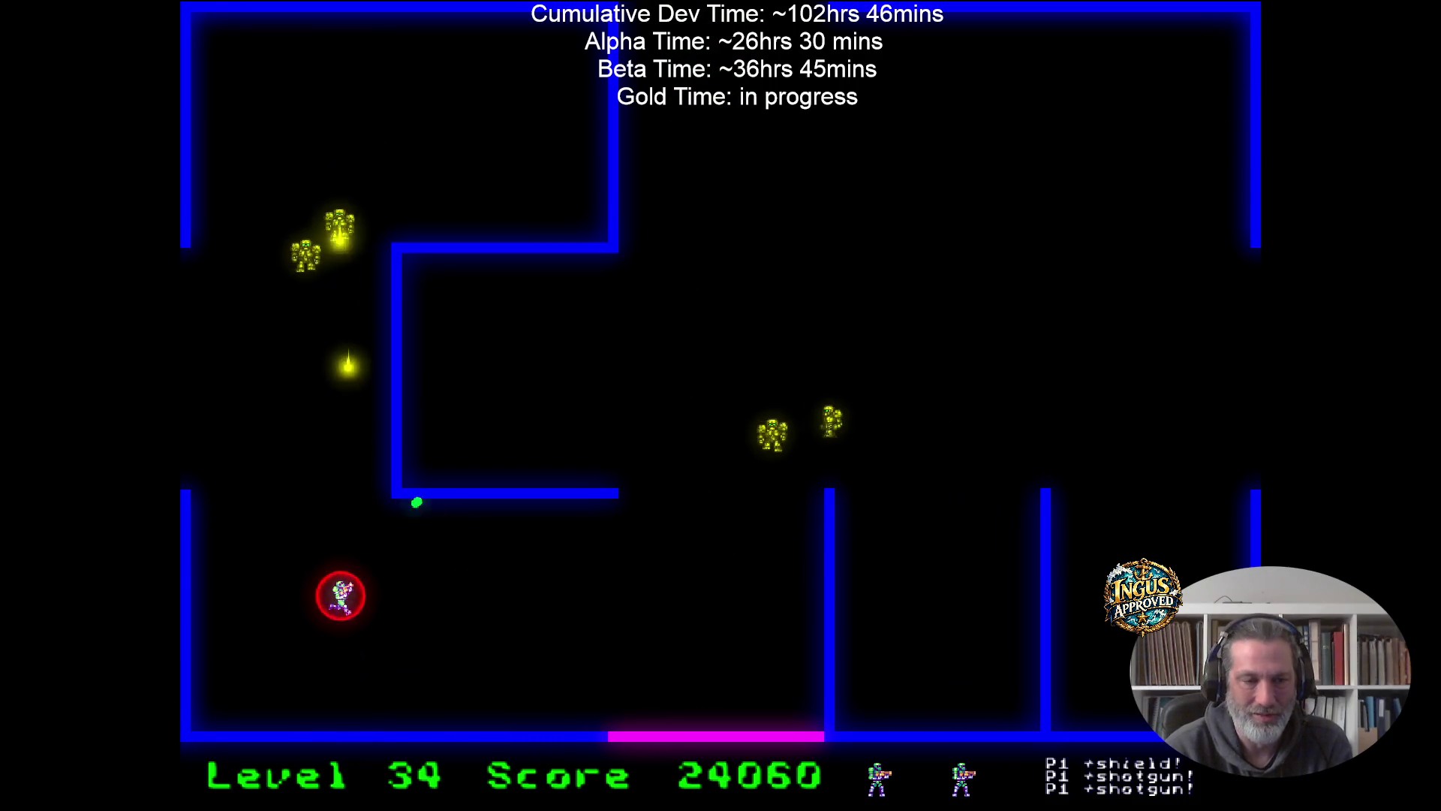
pyautogui.press('Right')
# Drop to the bottom wall and clear the remaining level 34 robots firing up-right.
pyautogui.press('Up')
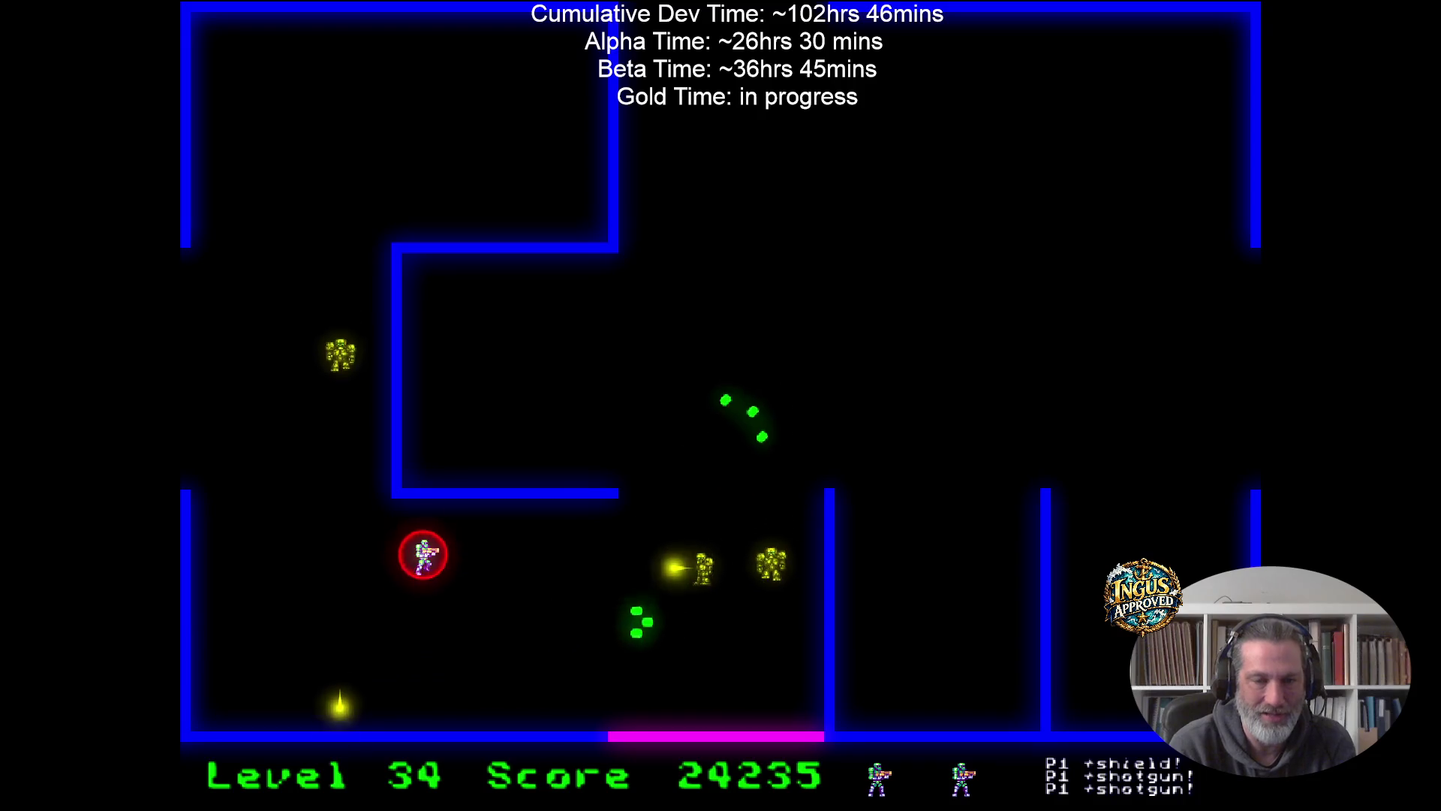
pyautogui.press('Down')
pyautogui.press('Right')
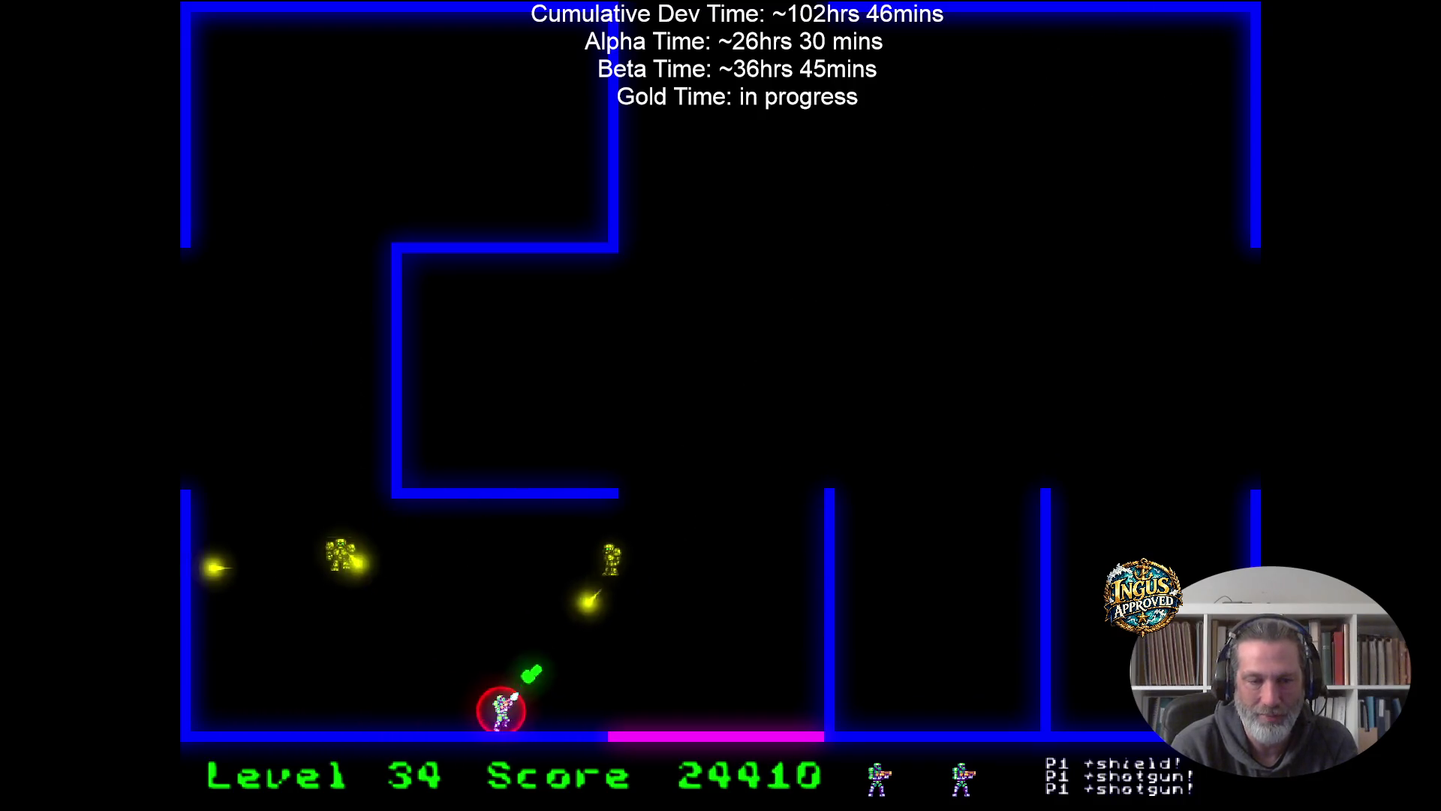
pyautogui.press('Up')
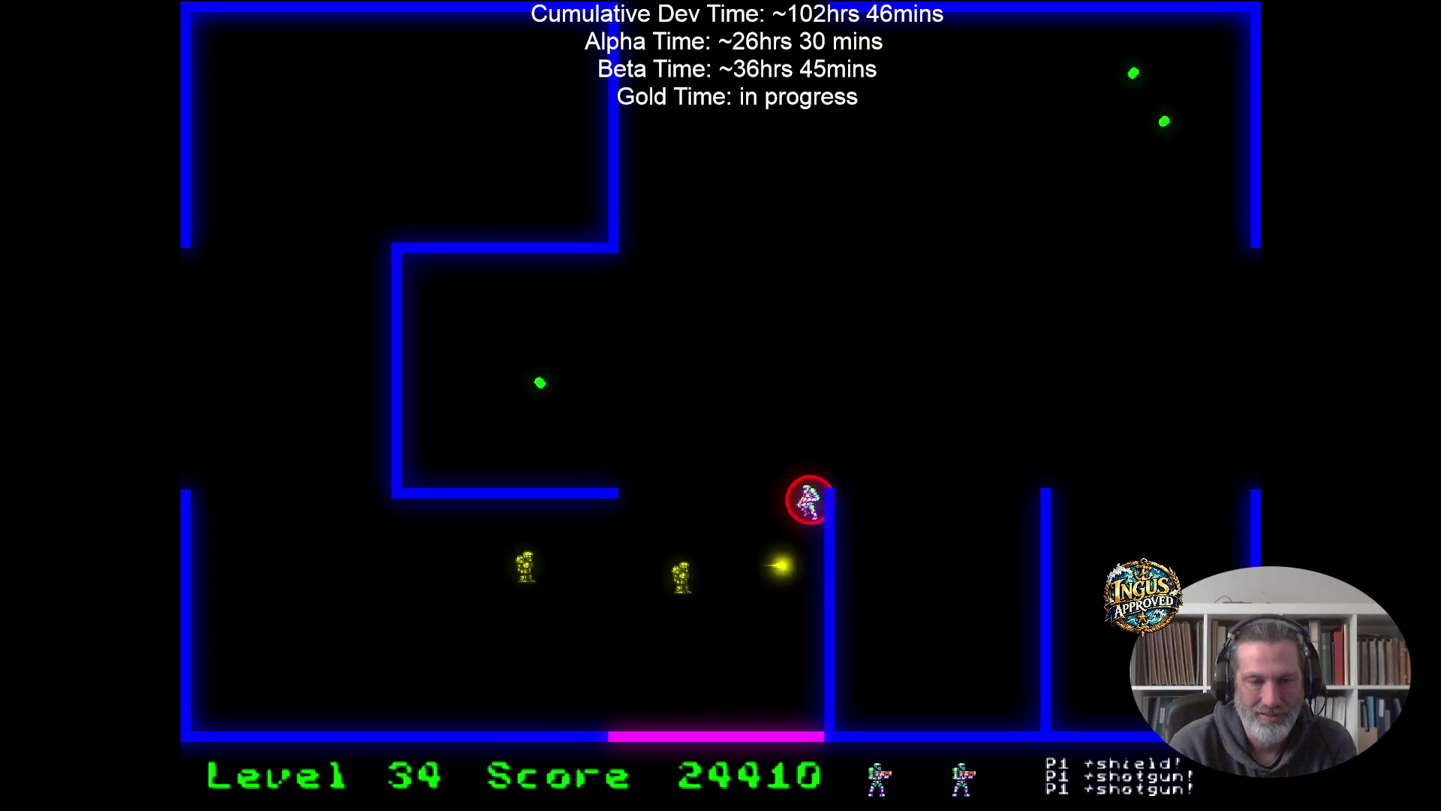
pyautogui.press('Up')
pyautogui.press('Right')
pyautogui.press('Down')
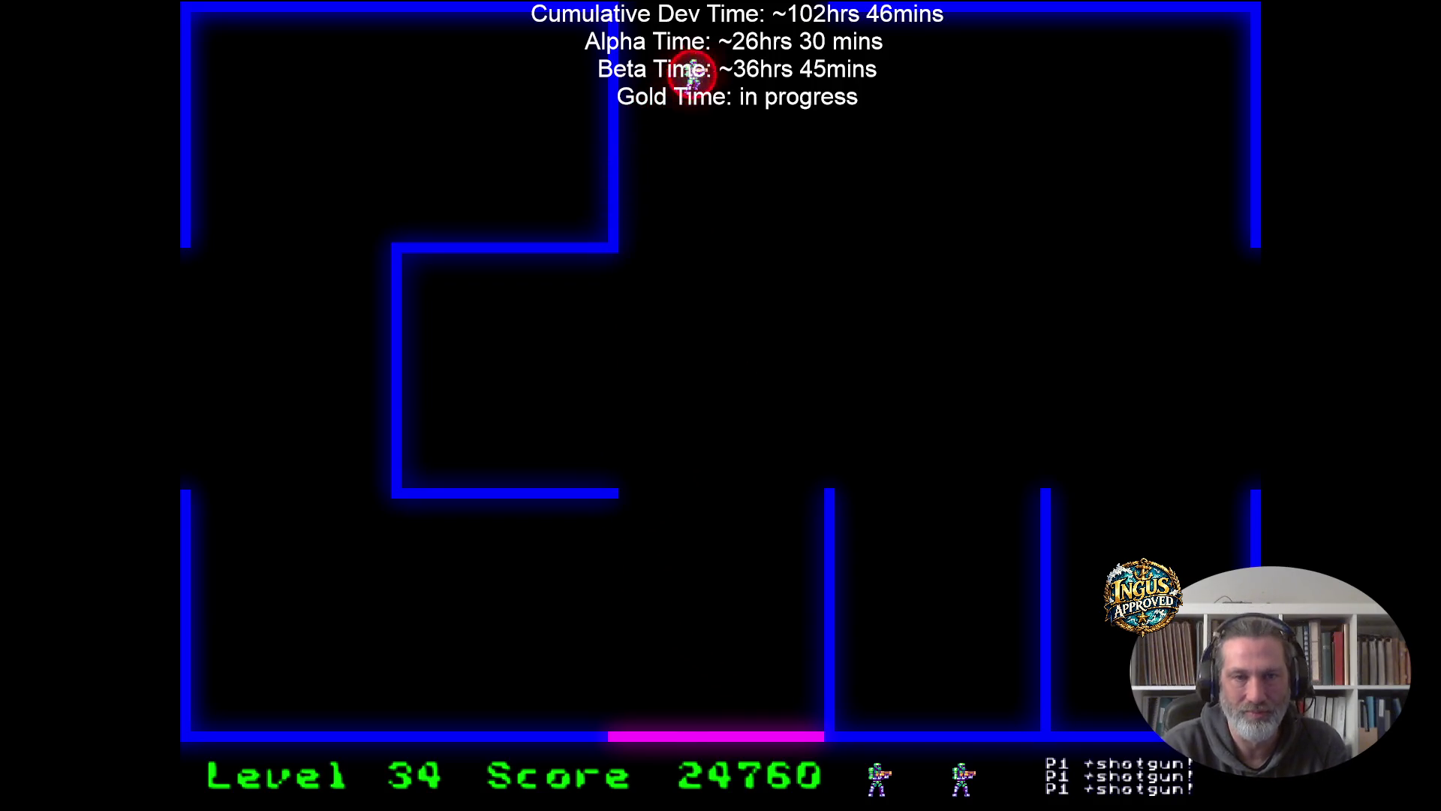
# Fire at the level 35 robots, then retreat to the top-left room shooting down-right.
pyautogui.press('Left')
pyautogui.press('Down')
pyautogui.press('Left')
pyautogui.press('Left')
pyautogui.press('Up')
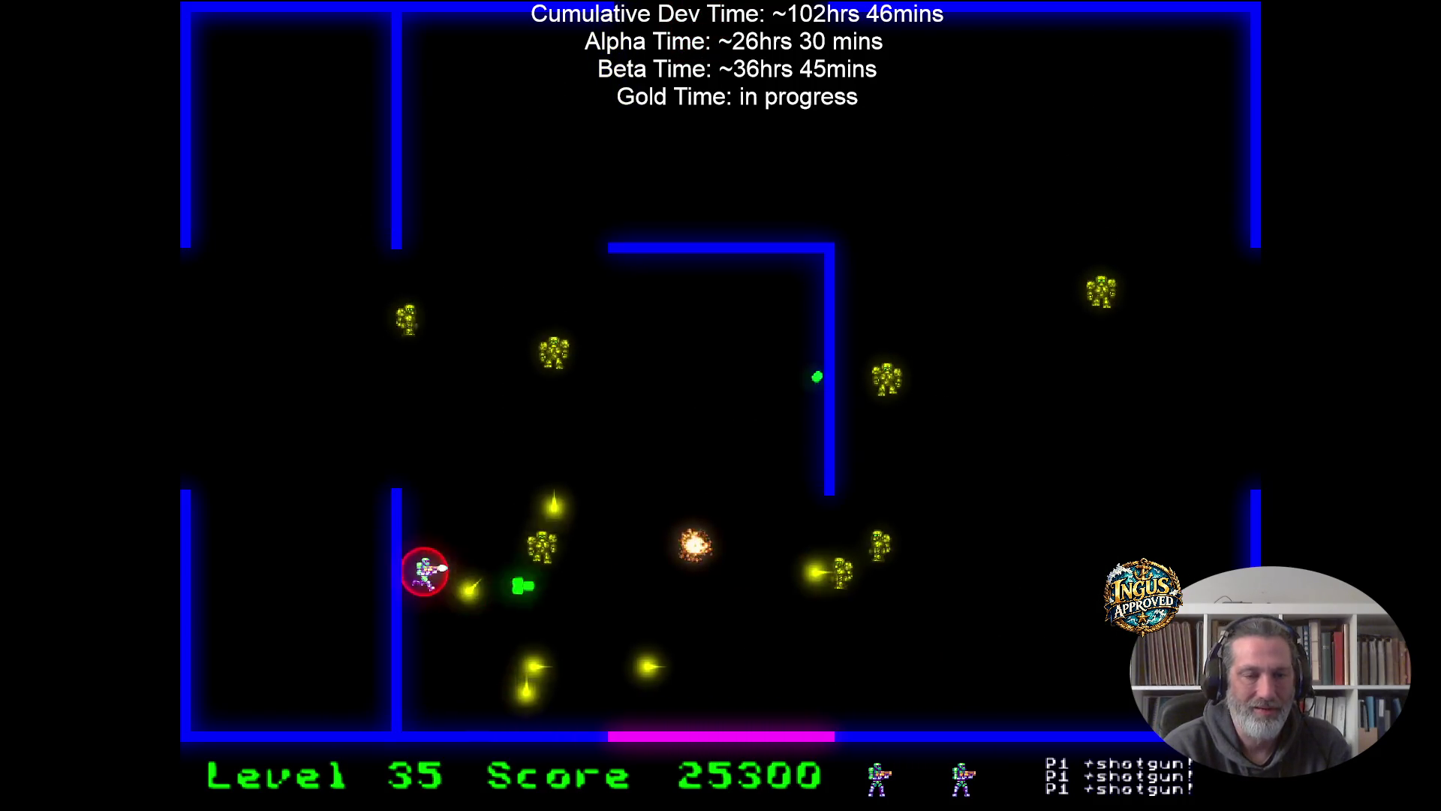
pyautogui.press('Up')
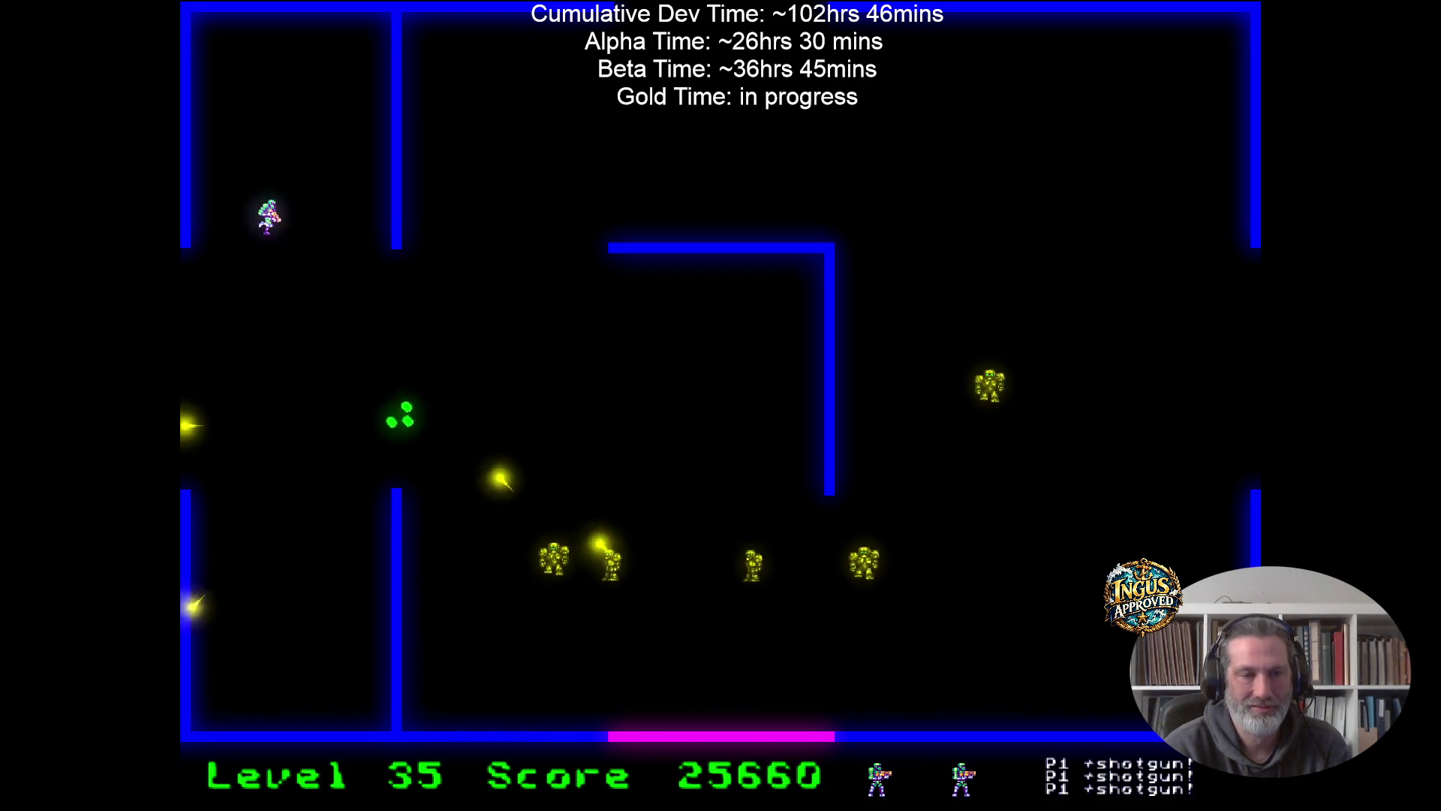
pyautogui.press('Right')
pyautogui.press('Left')
pyautogui.press('Down')
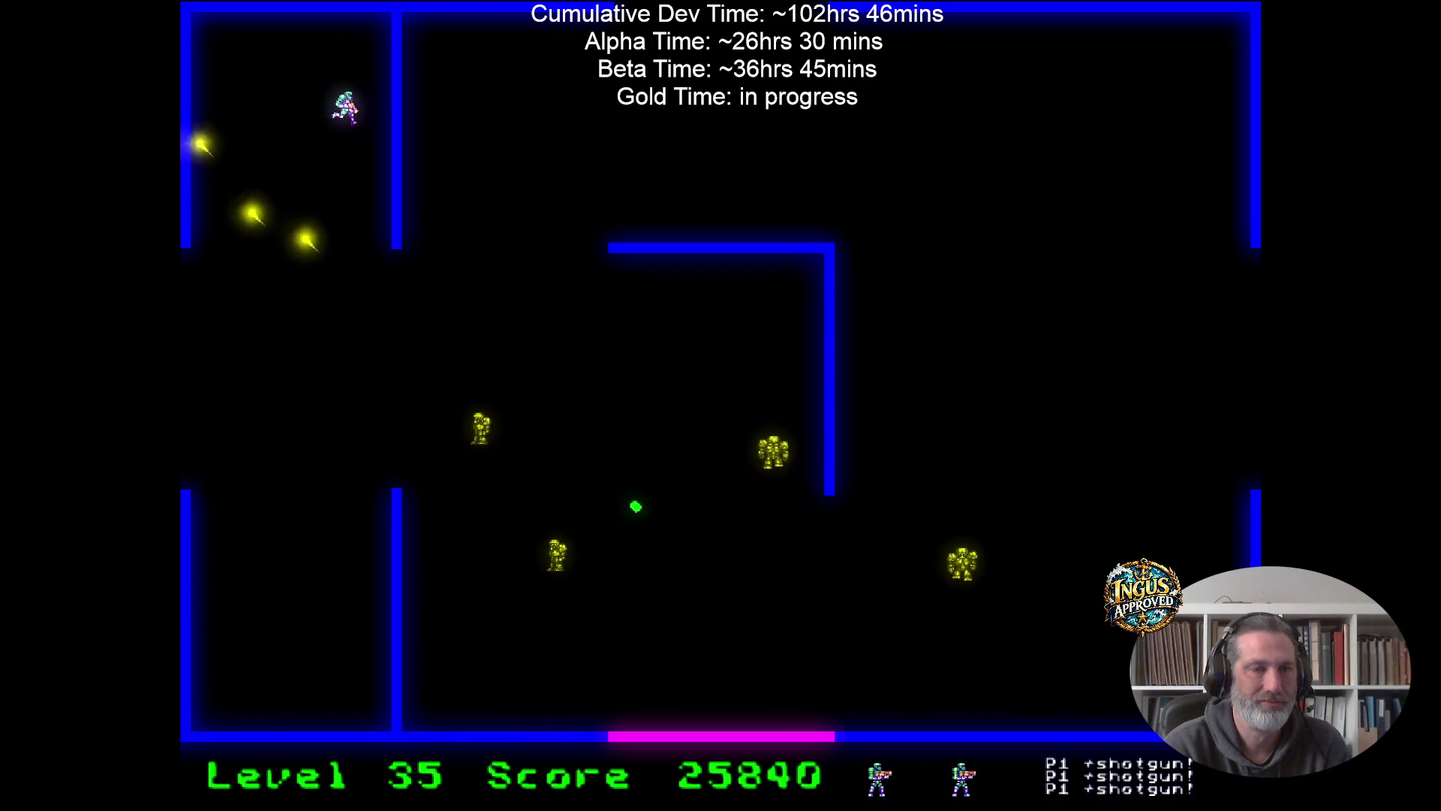
pyautogui.press('Up')
pyautogui.press('Up')
pyautogui.press('Right')
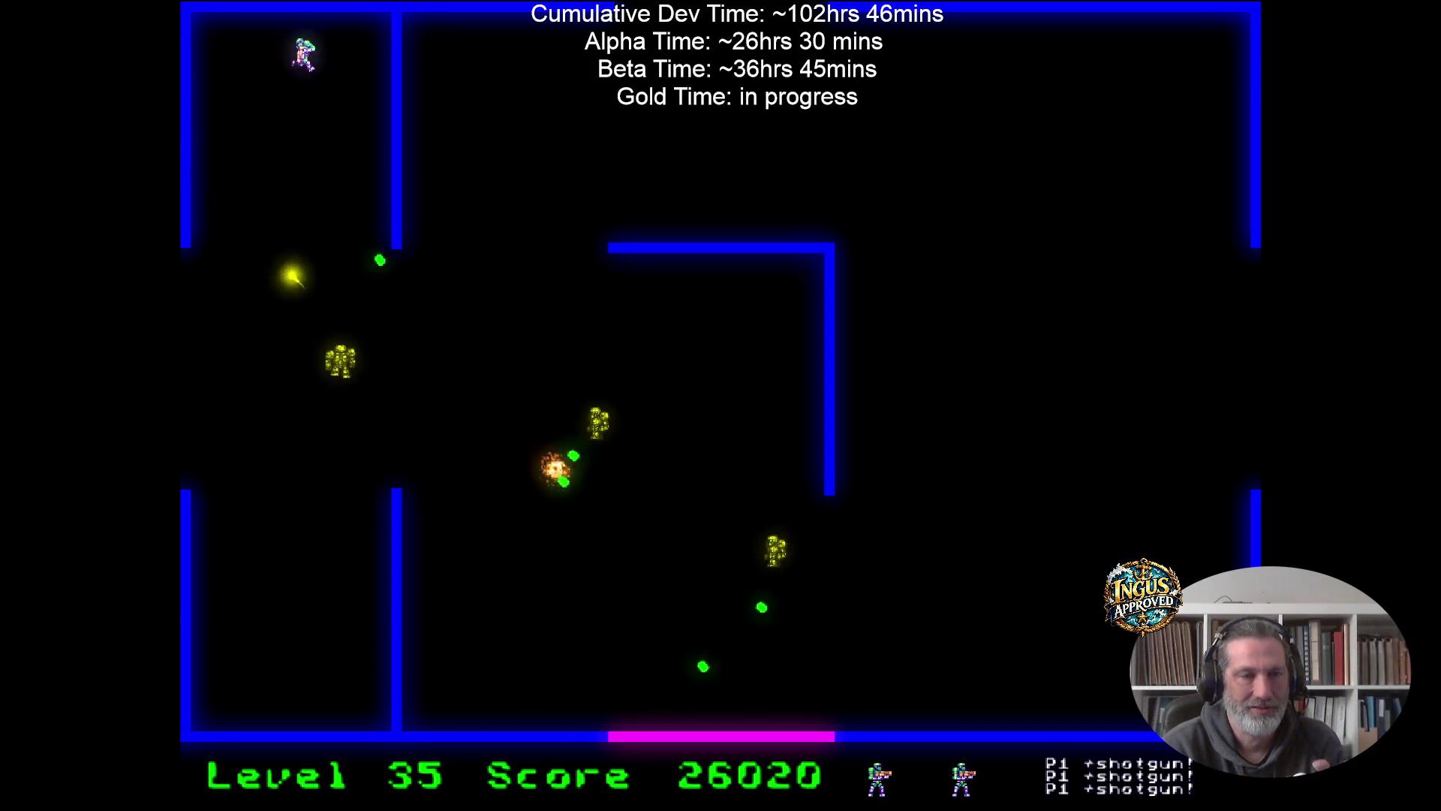
pyautogui.press('Left')
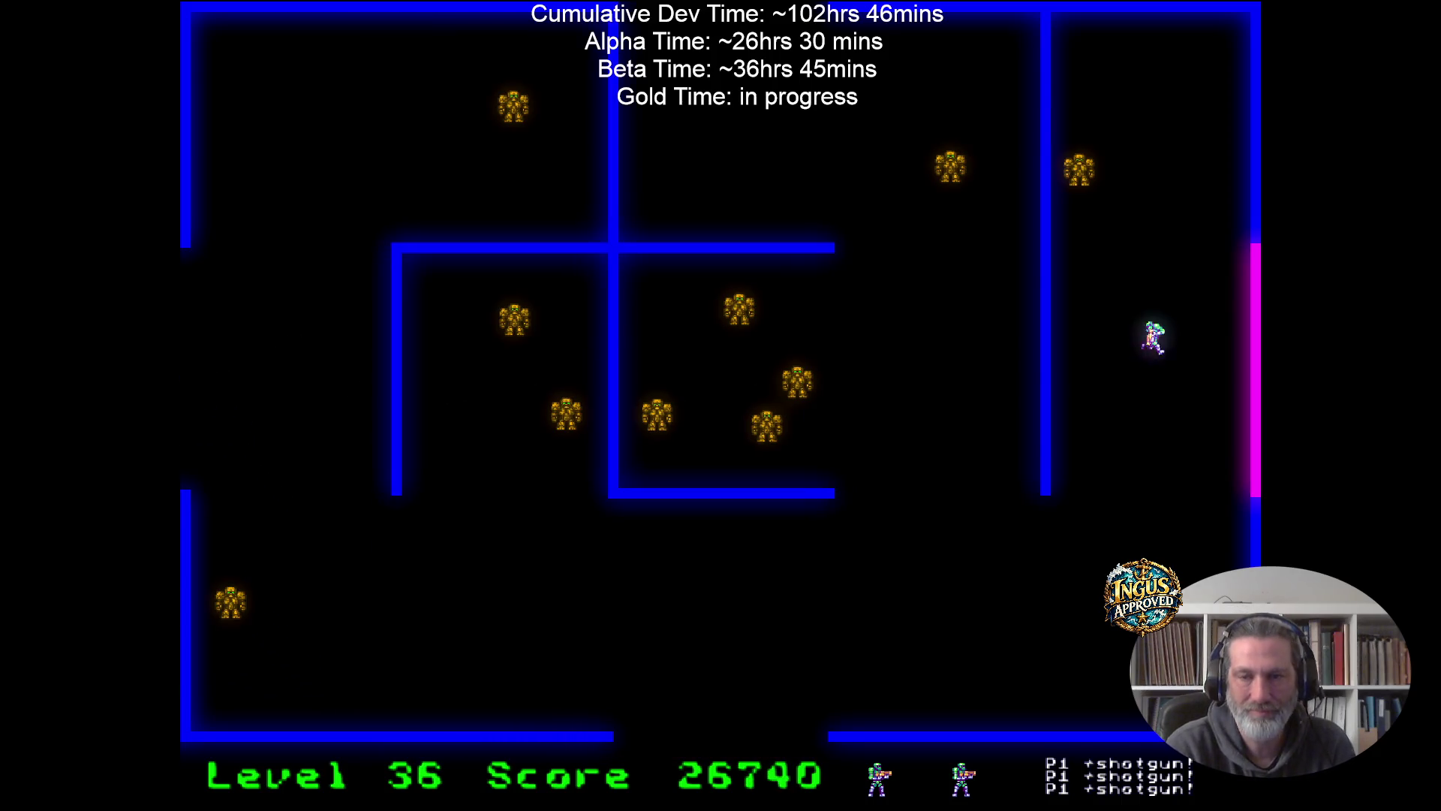
# Move to the top of the right room and sweep it, firing at robots.
pyautogui.press('Up')
pyautogui.press('Right')
pyautogui.press('Left')
pyautogui.press('Right')
pyautogui.press('Down')
pyautogui.press('Left')
# Strafe along the top firing down at advancing robots, then move right firing left.
pyautogui.press('Up')
pyautogui.press('Right')
pyautogui.press('Left')
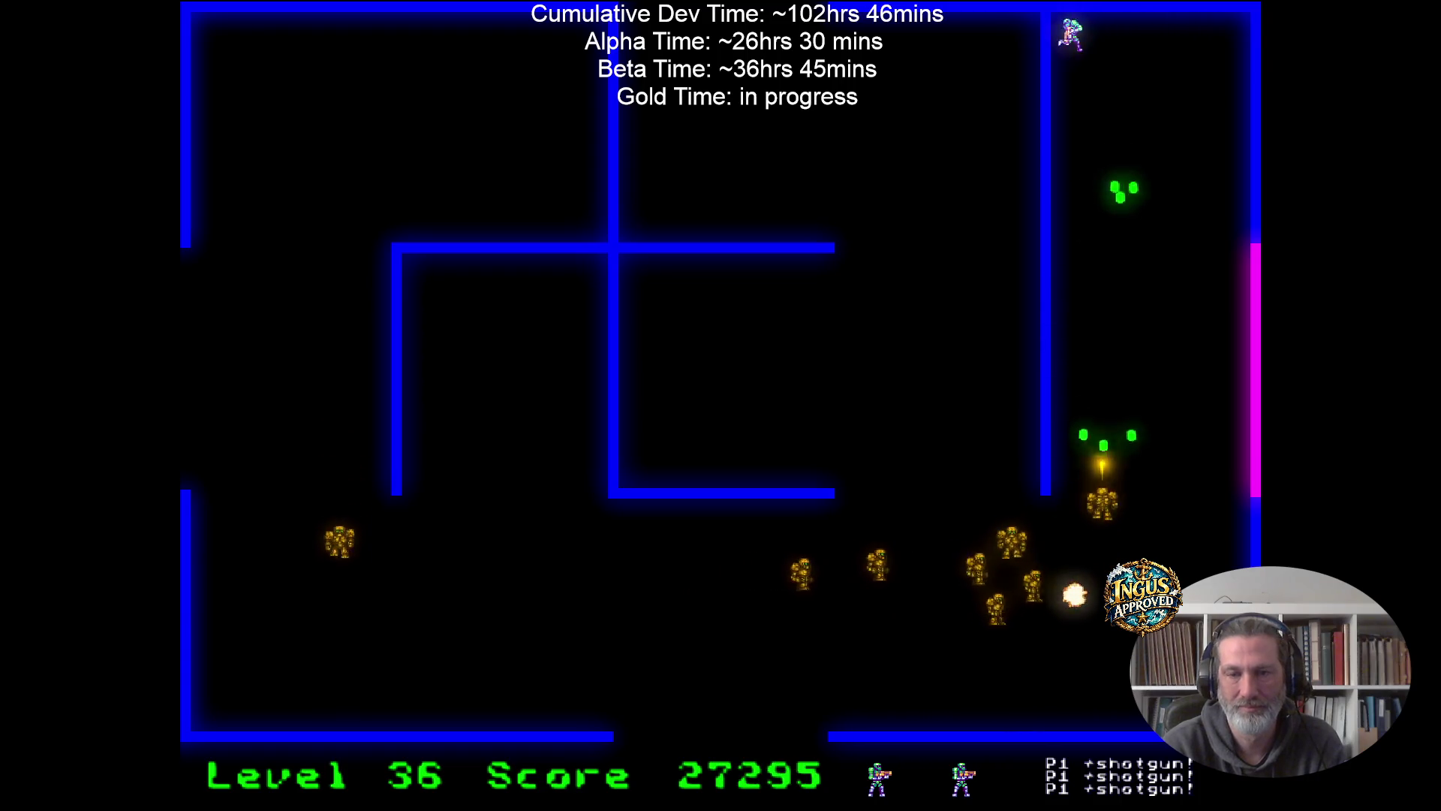
pyautogui.press('Right')
pyautogui.press('Left')
pyautogui.press('Right')
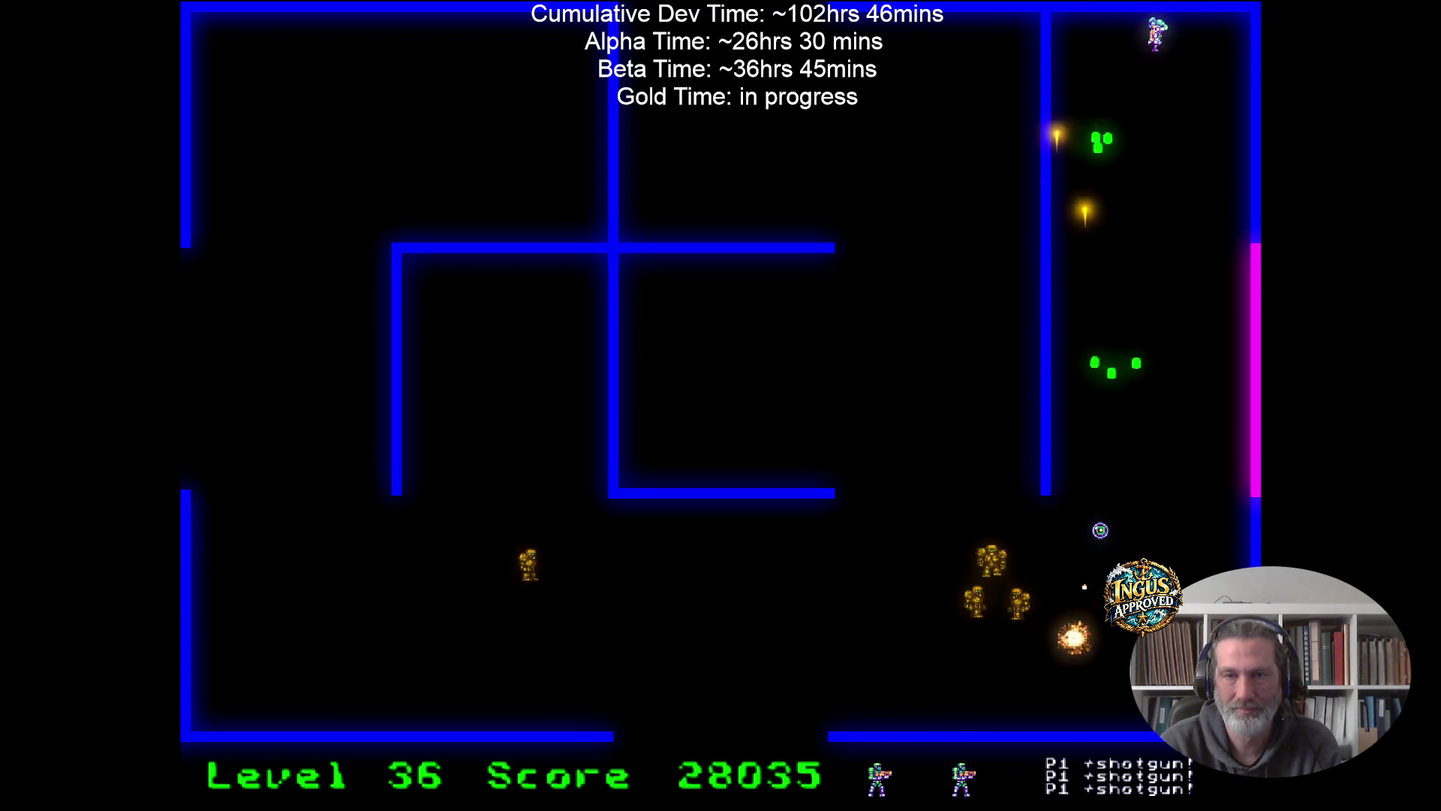
pyautogui.press('Right')
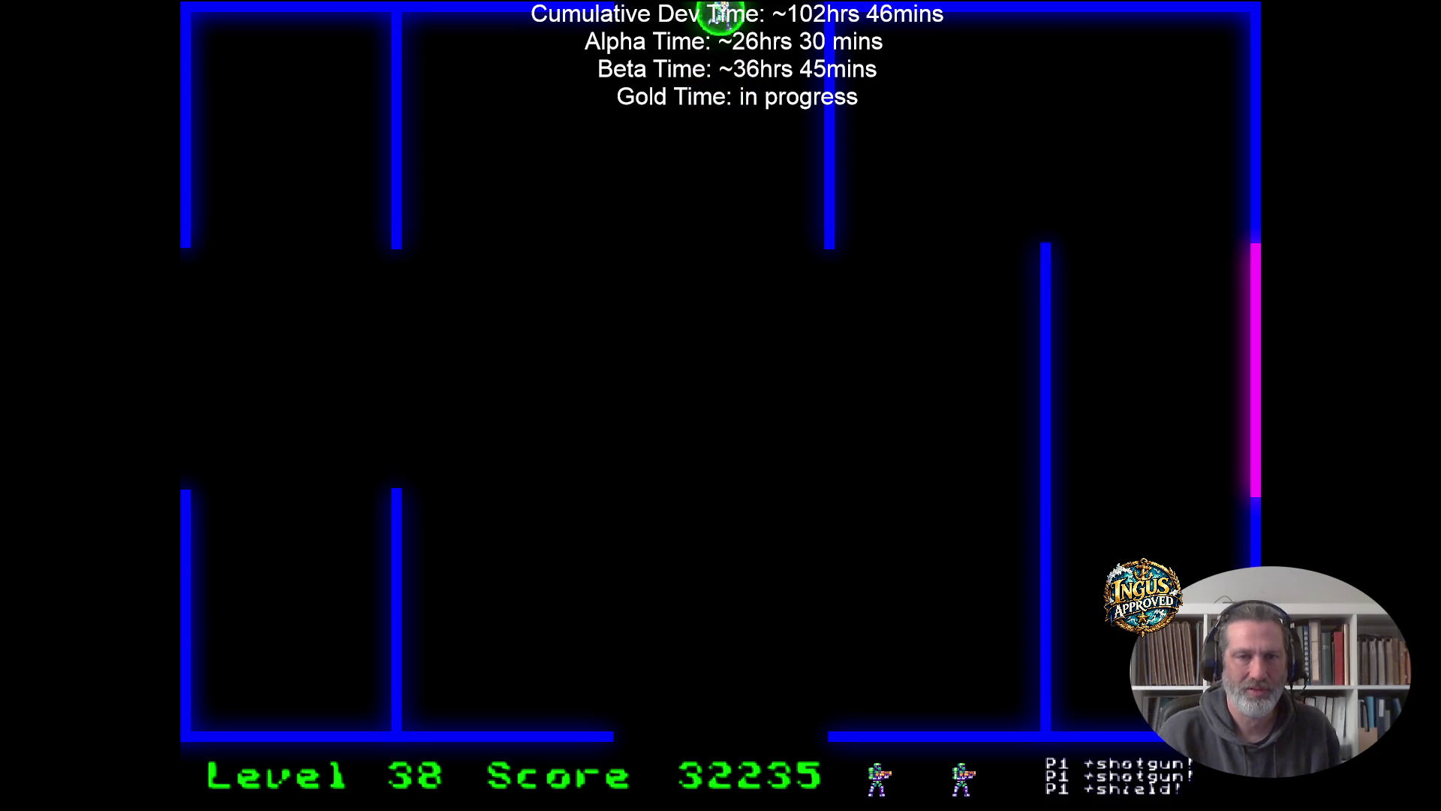
pyautogui.press('Right')
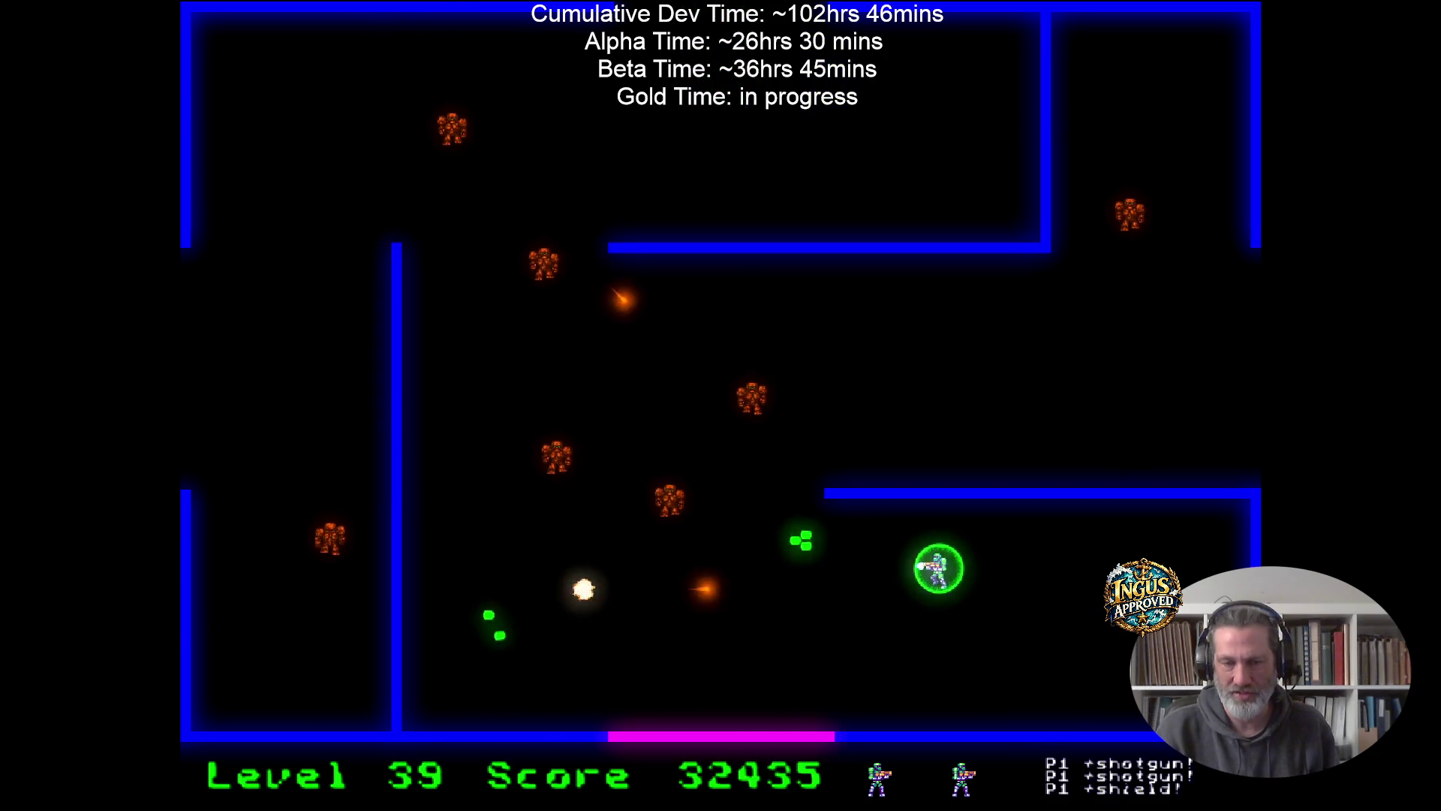
# Destroy the last level 39 robots with a shotgun volley and up-left fire.
pyautogui.press('Right')
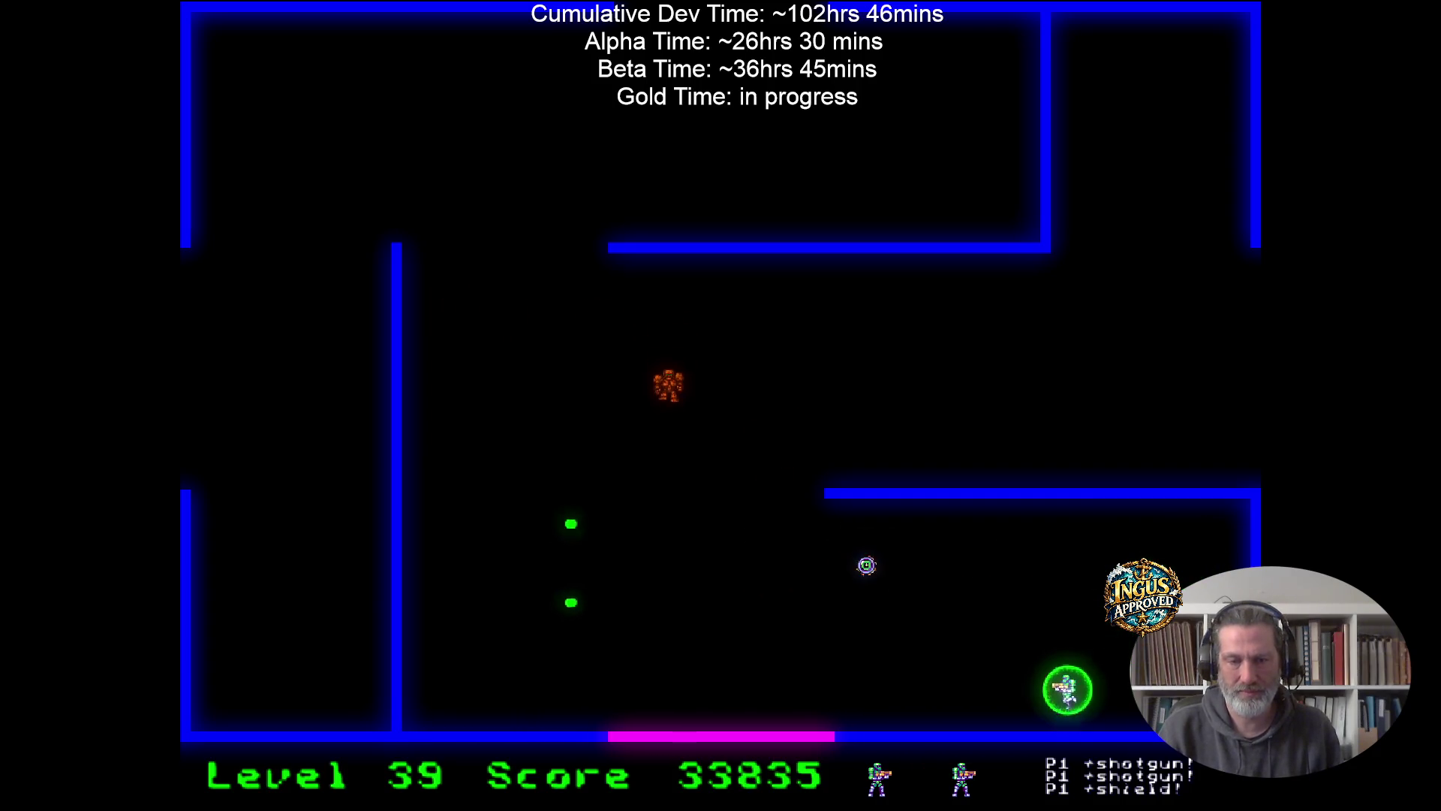
pyautogui.press('Left')
pyautogui.press('Down')
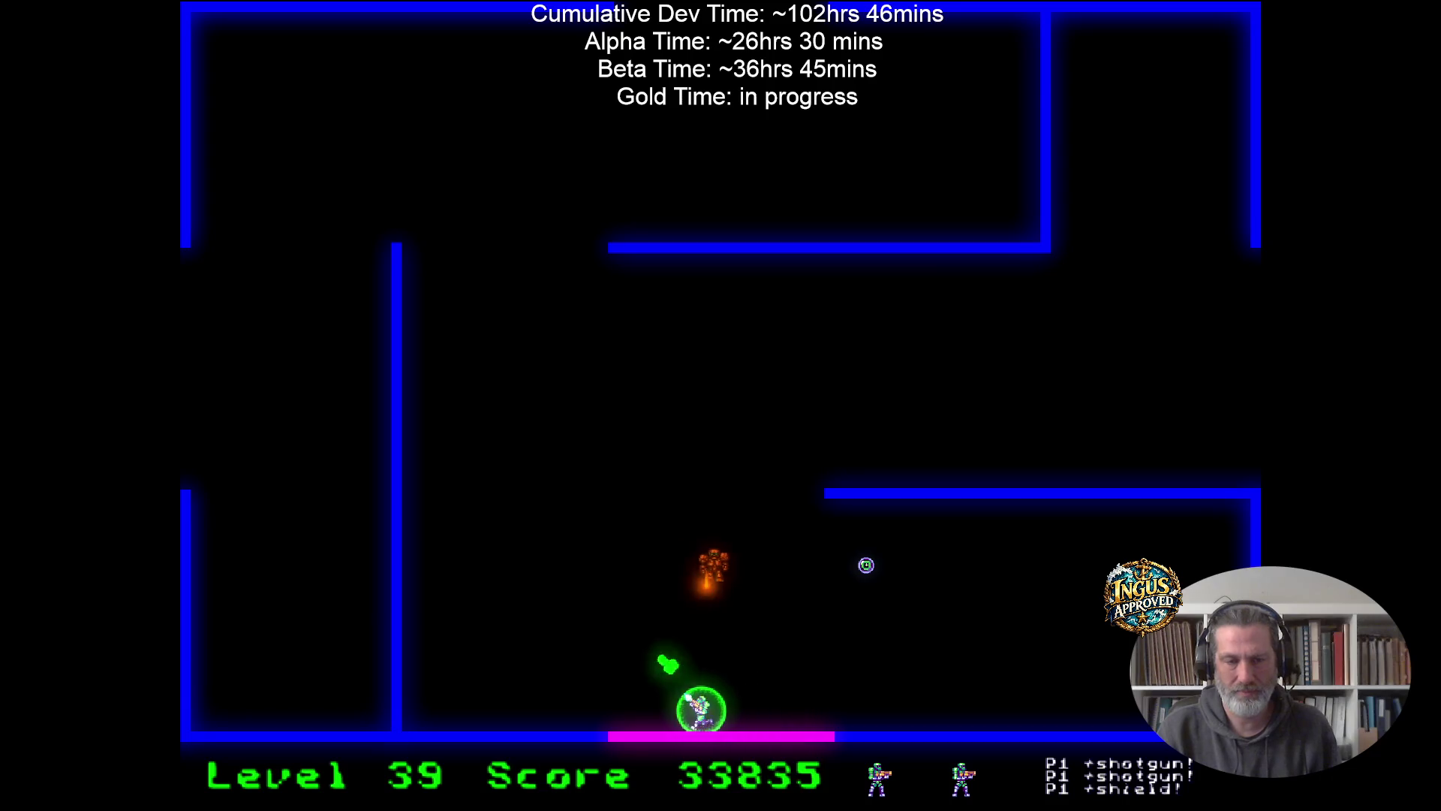
pyautogui.press('Up')
pyautogui.press('Left')
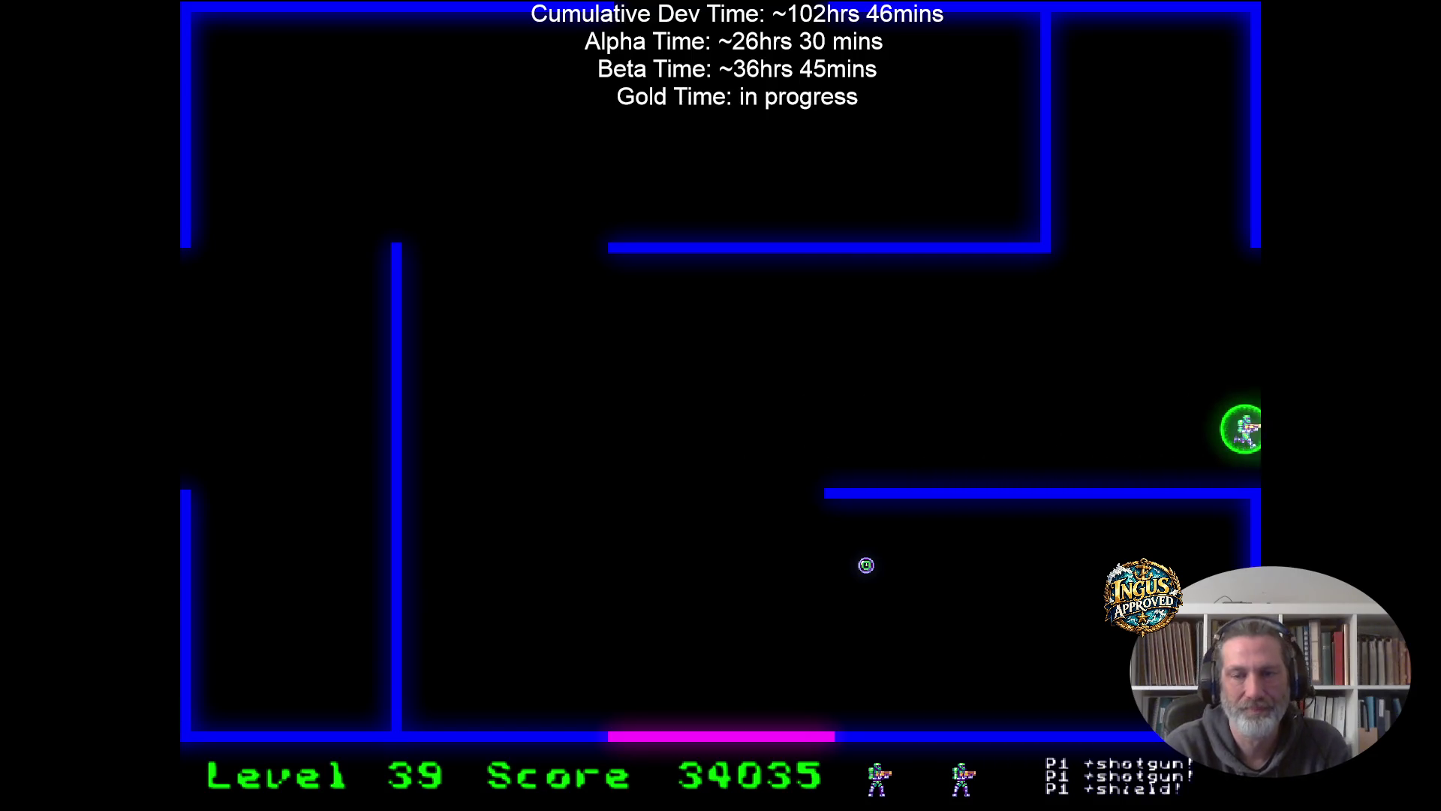
# Exit right to level 40 and shoot robots while moving down the inner wall.
pyautogui.press('Right')
pyautogui.press('Up')
pyautogui.press('Left')
pyautogui.press('Down')
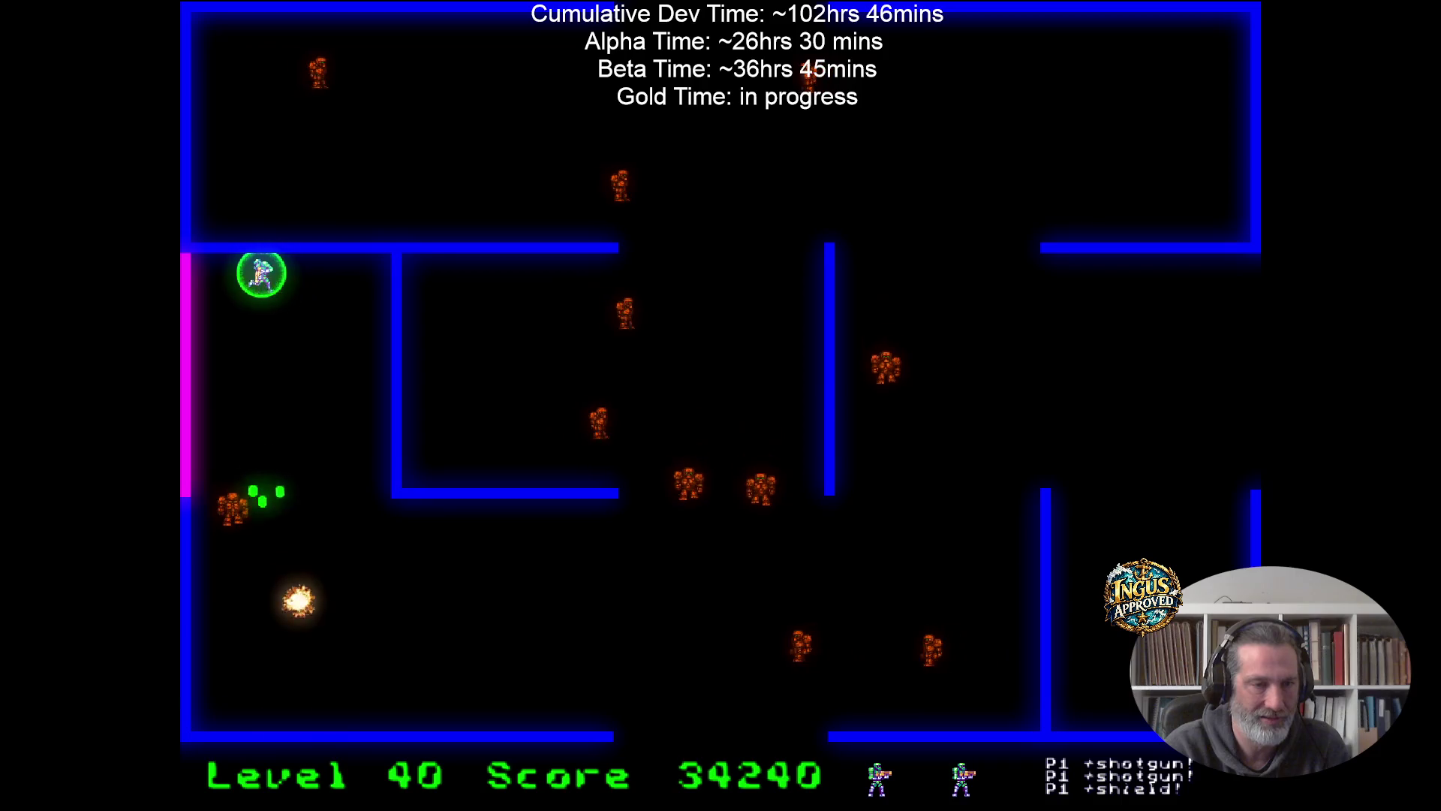
pyautogui.press('Right')
pyautogui.press('Down')
pyautogui.press('Left')
# Move up firing right at robots, then run right along the bottom shooting.
pyautogui.press('Right')
pyautogui.press('Up')
pyautogui.press('Up')
pyautogui.press('Right')
pyautogui.press('Up')
pyautogui.press('Left')
pyautogui.press('Left')
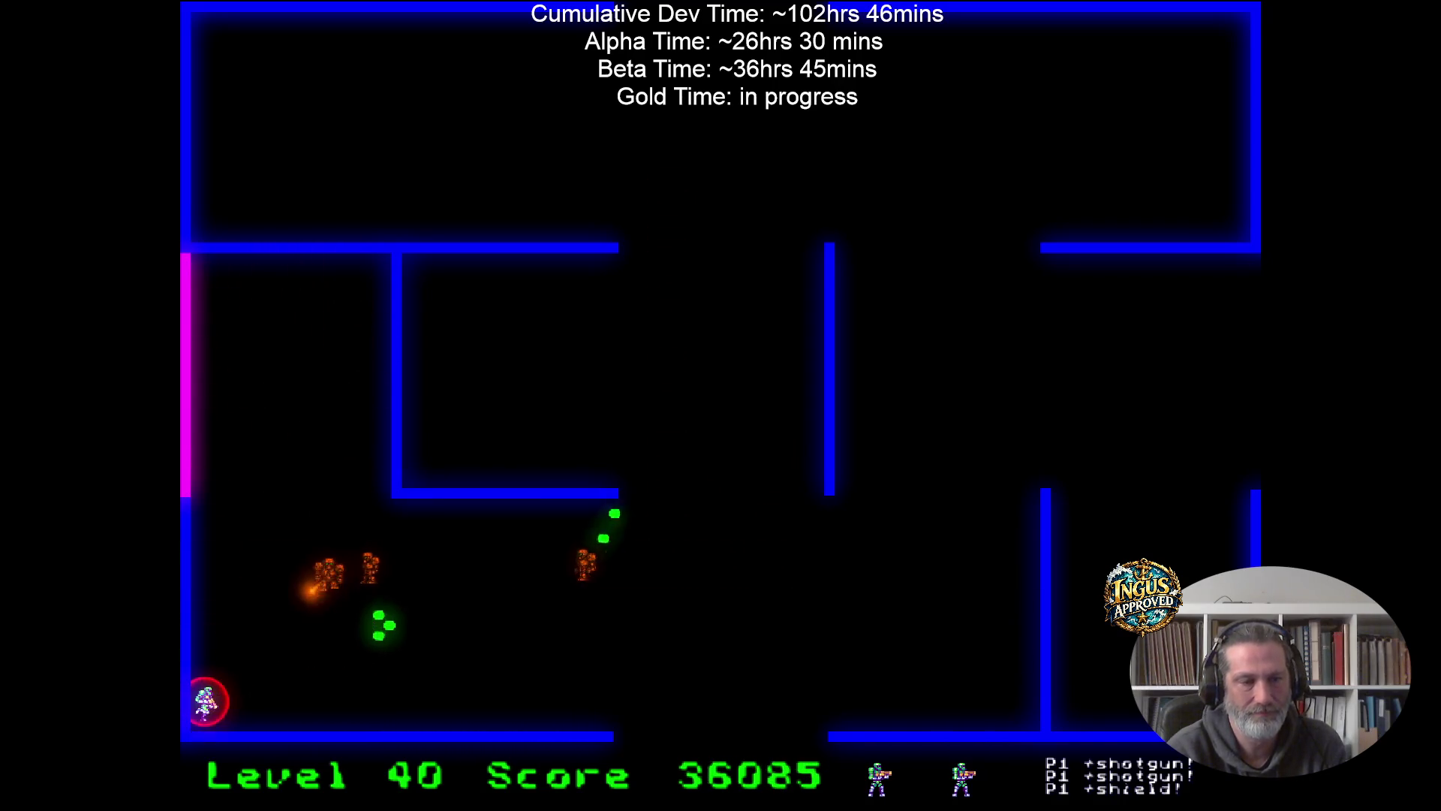
pyautogui.press('Right')
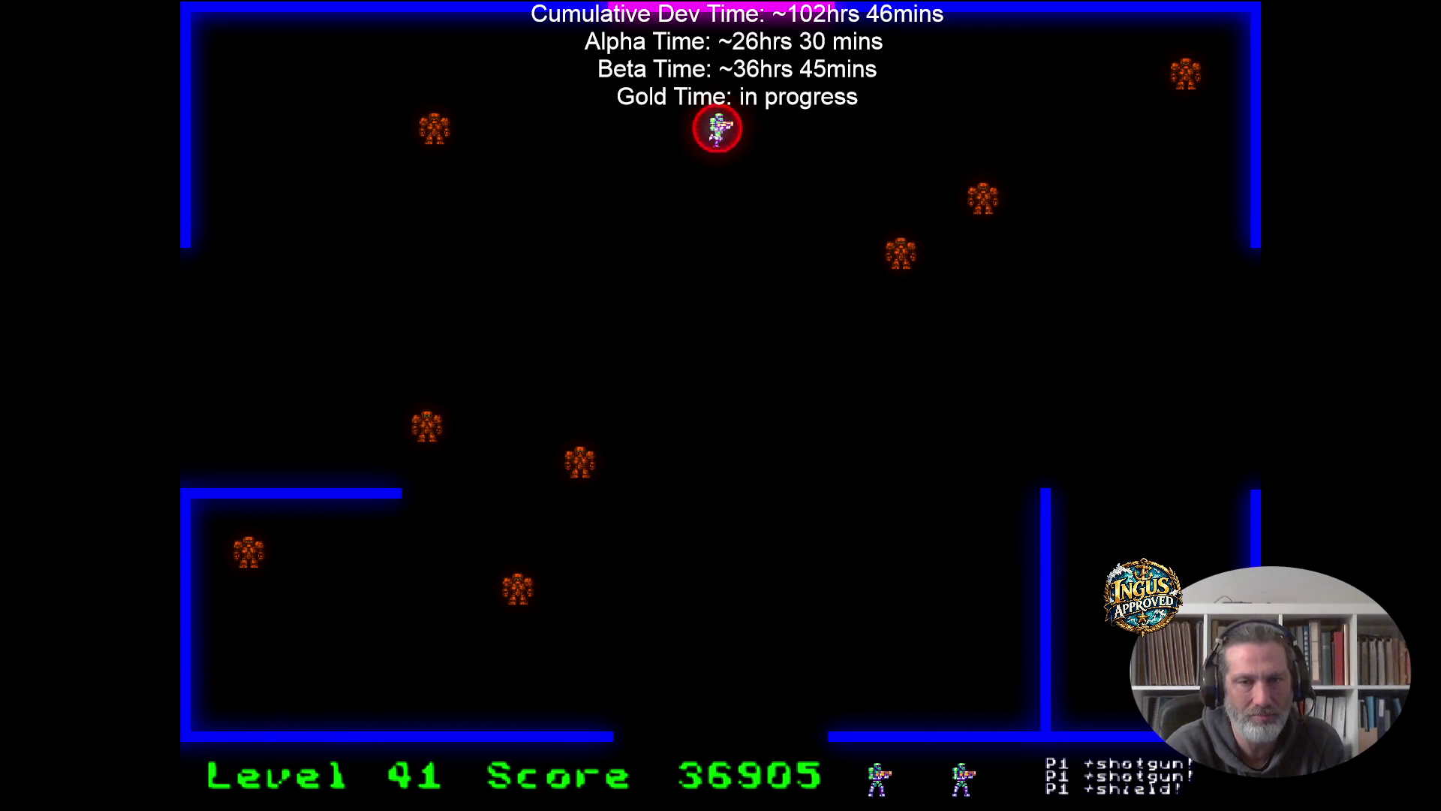
# Shoot robots moving down through the maze, exit to level 42 and fire left.
pyautogui.press('Down')
pyautogui.press('Right')
pyautogui.press('Down')
pyautogui.press('Left')
pyautogui.press('Left')
pyautogui.press('Up')
pyautogui.press('Up')
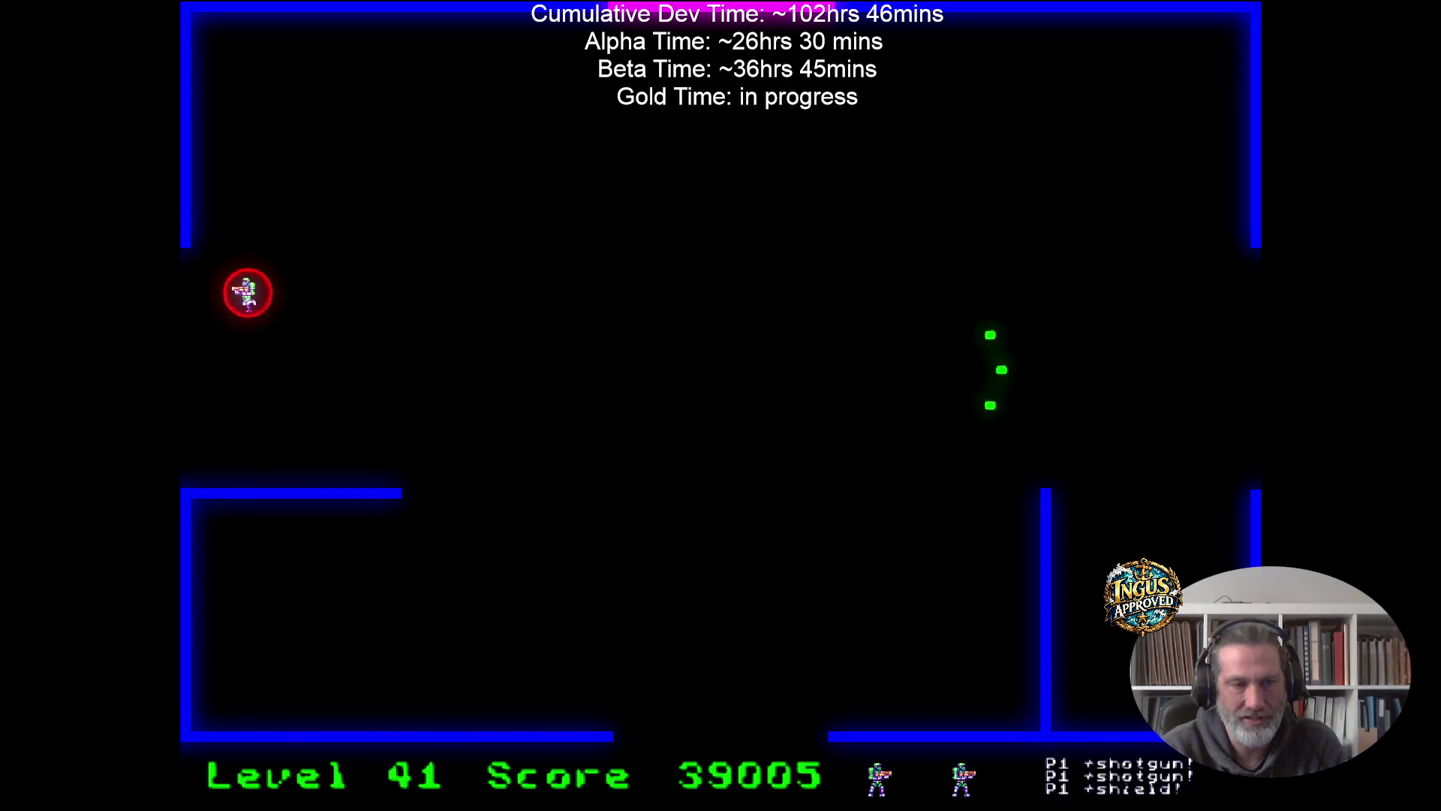
pyautogui.press('Left')
pyautogui.press('Up')
pyautogui.press('Down')
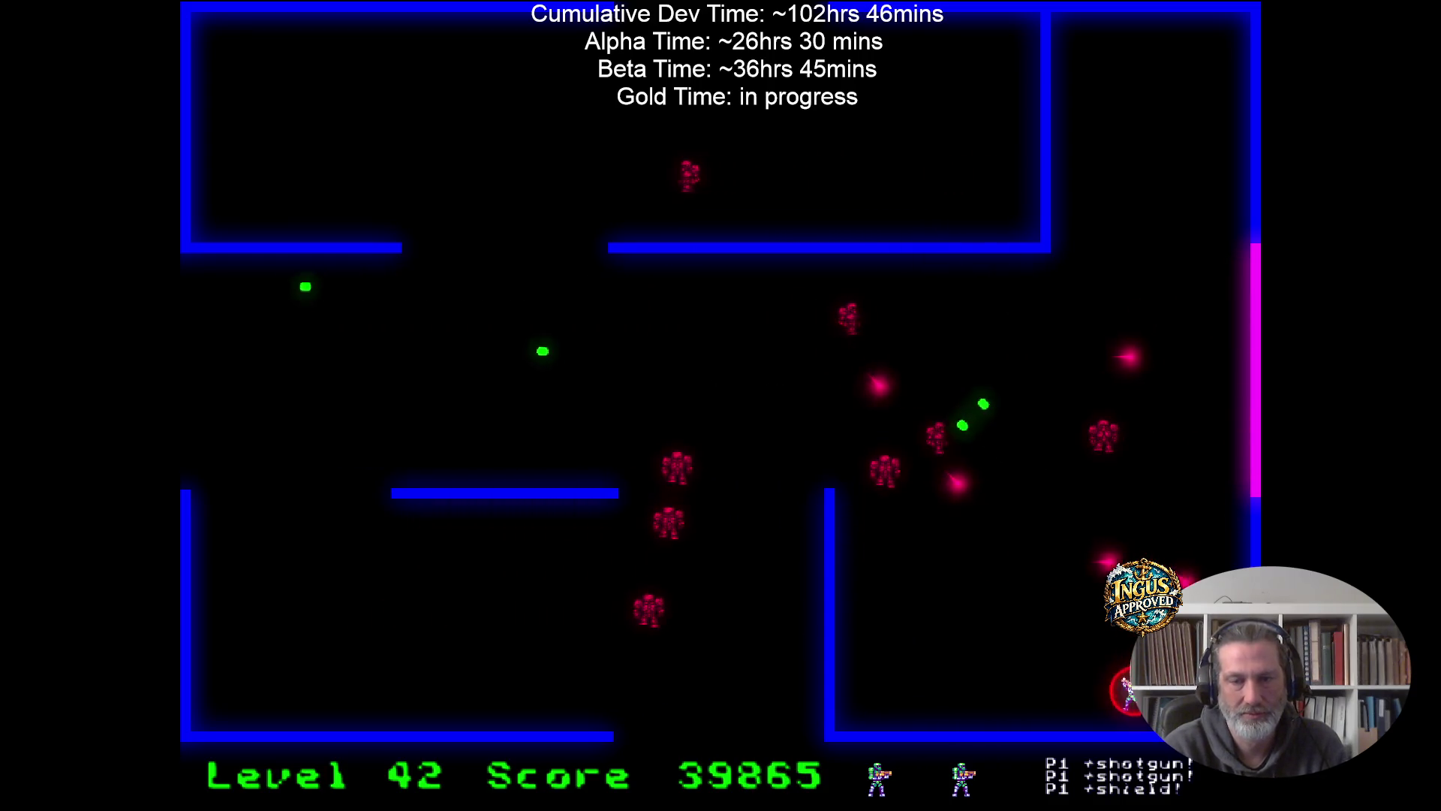
# Clear the robots in Level 42's bottom-right room, running left along the bottom and up.
pyautogui.press('Left')
pyautogui.press('Up')
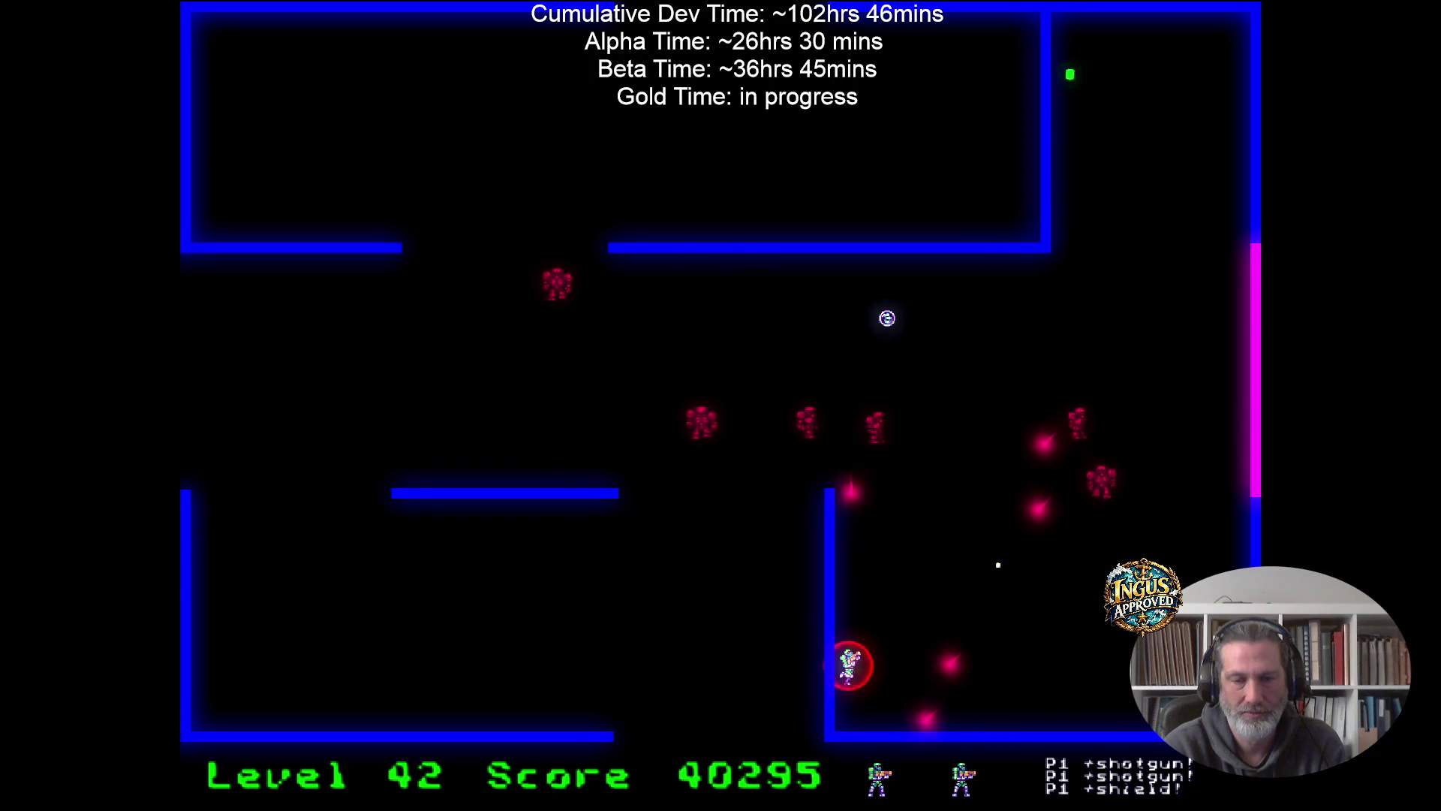
pyautogui.press('Right')
pyautogui.press('Up')
pyautogui.press('Up')
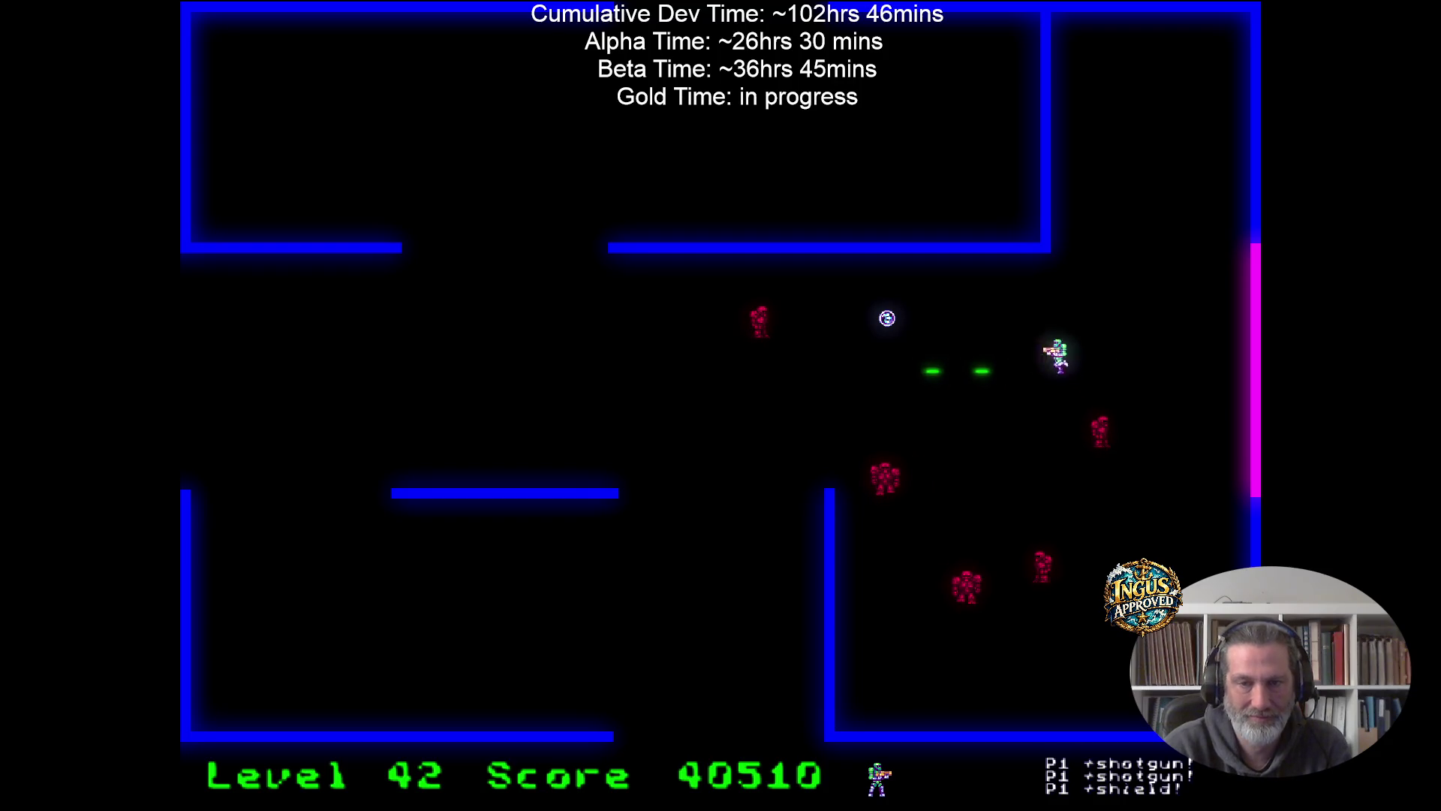
# Finish off Level 42's remaining robots and exit through the bottom gap to Level 43.
pyautogui.press('Left')
pyautogui.press('Down')
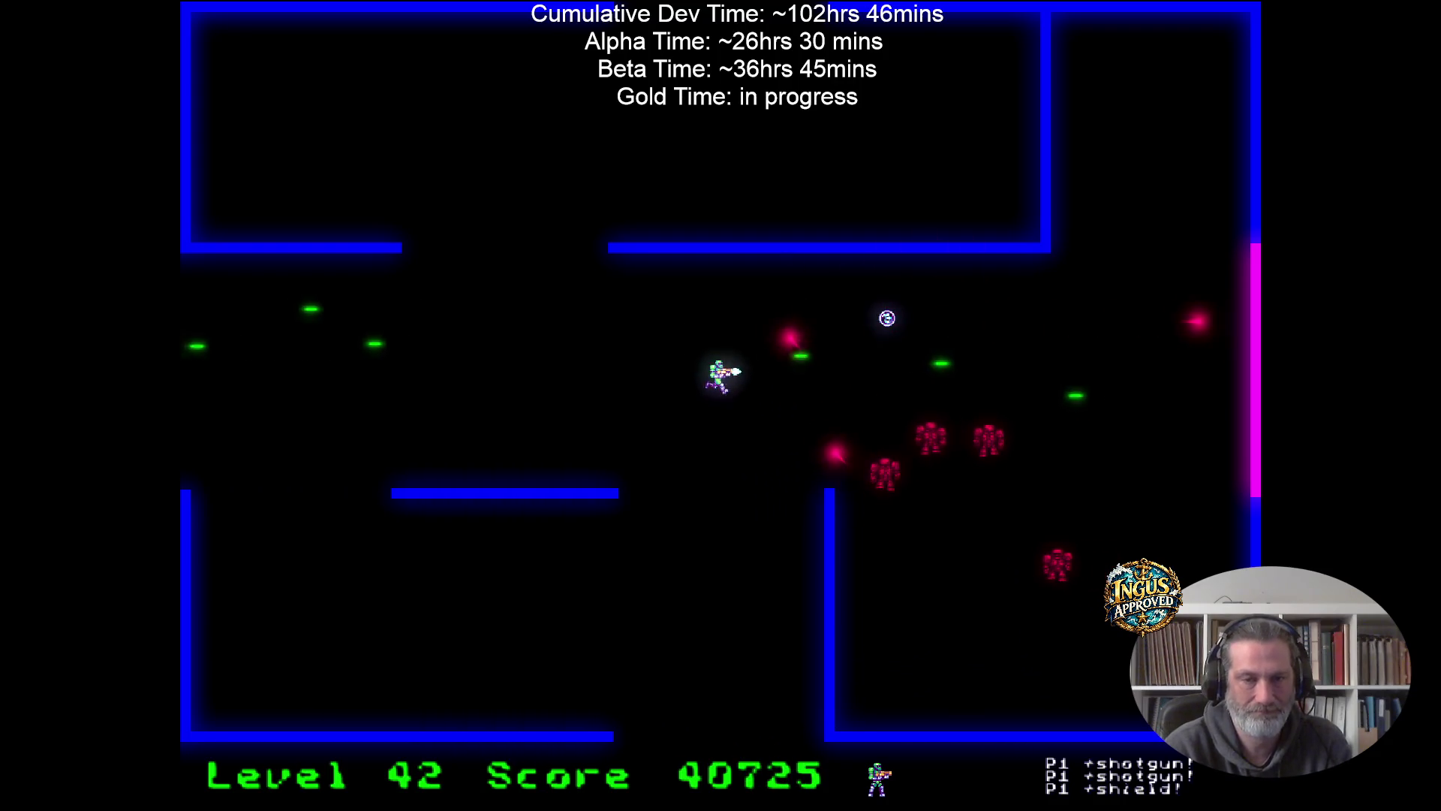
pyautogui.press('Left')
pyautogui.press('Up')
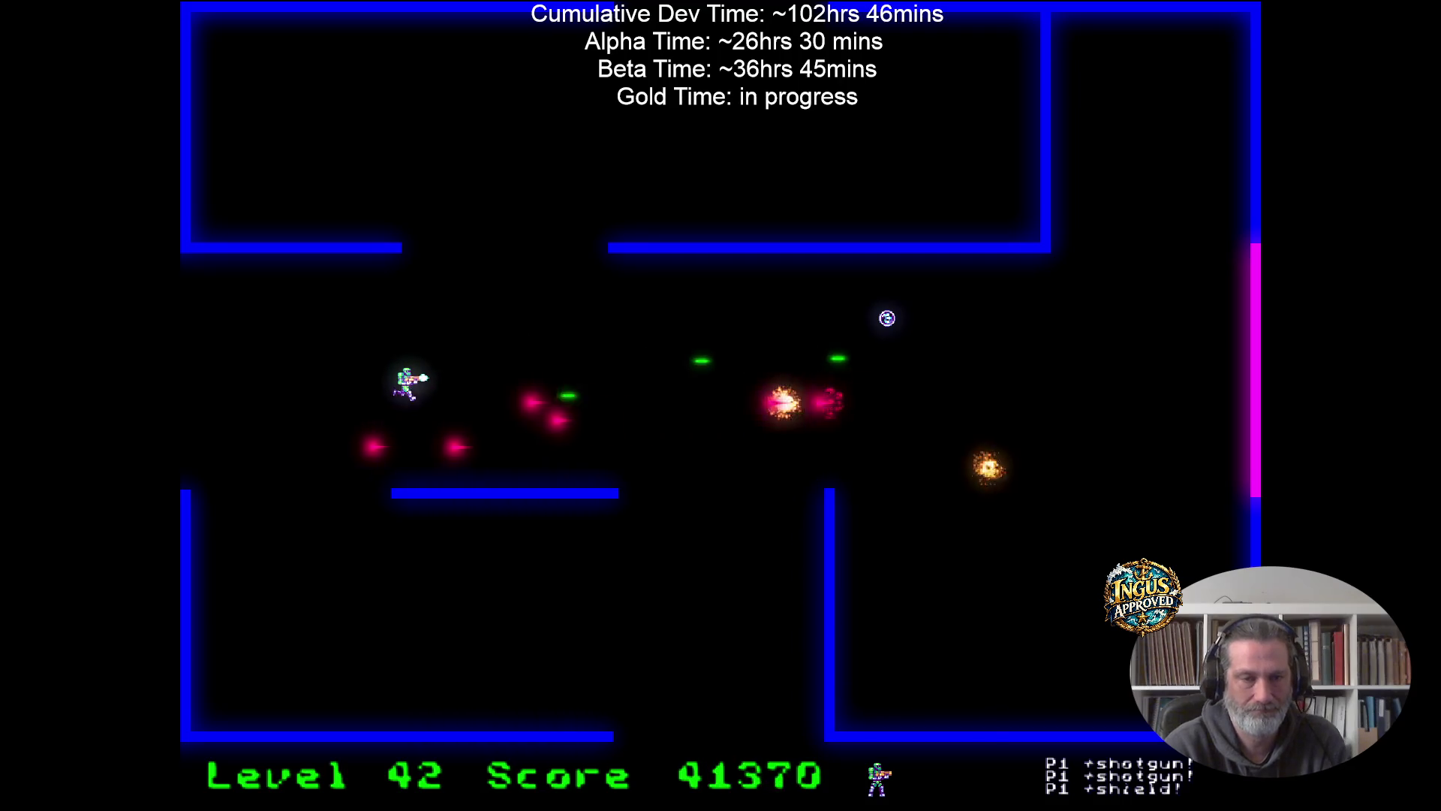
pyautogui.press('Up')
pyautogui.press('Right')
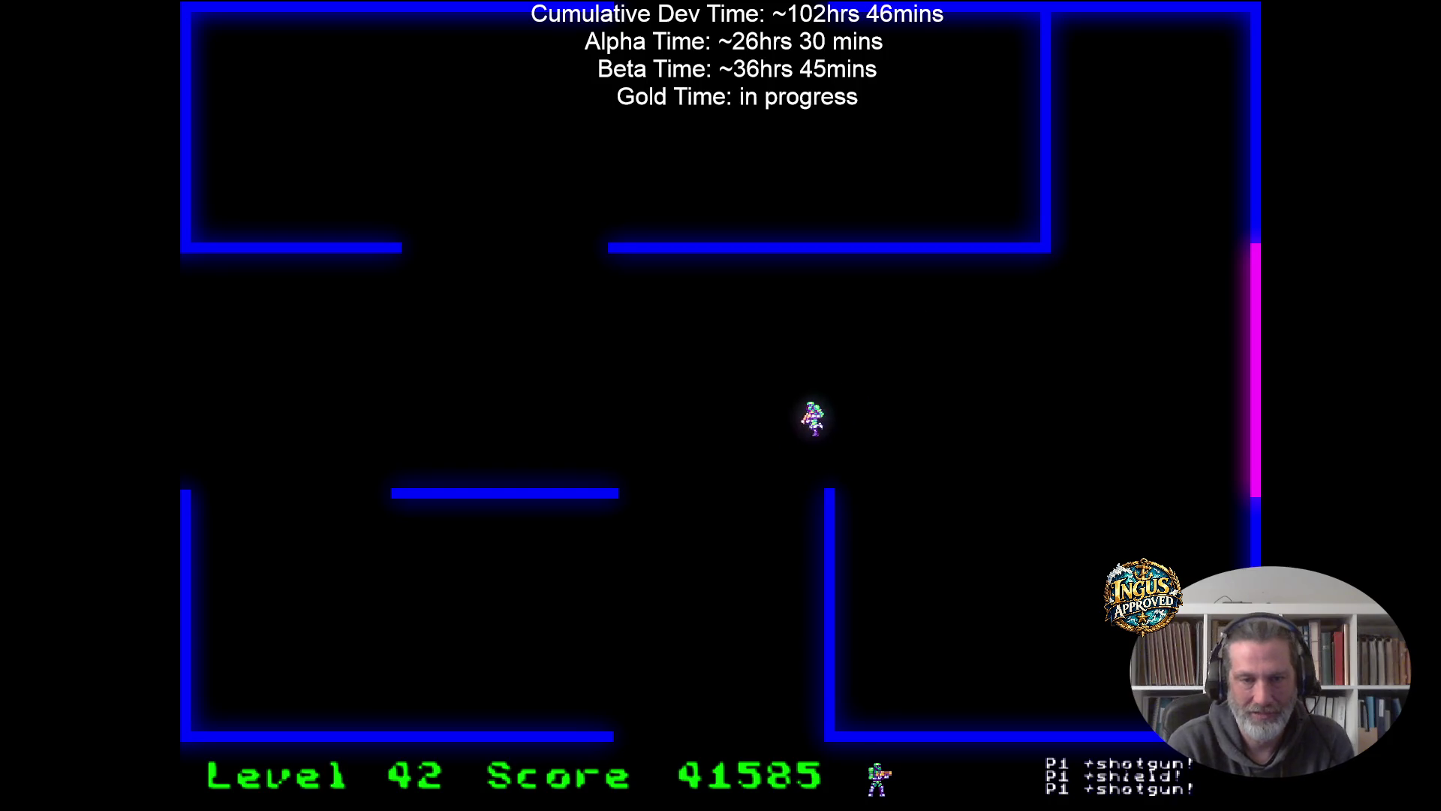
pyautogui.press('Down')
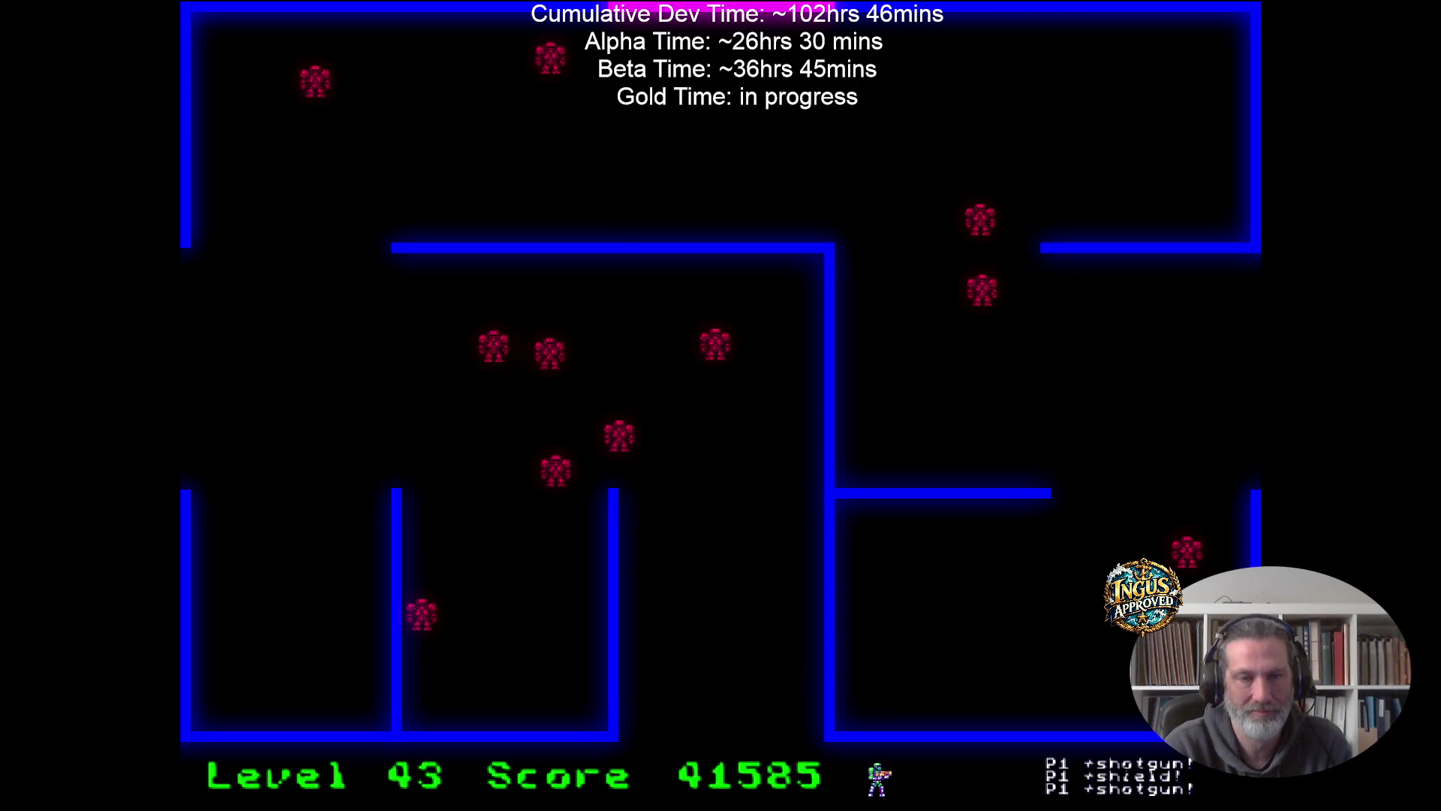
# Fight Level 43's robots up and down the right wall, then head for the right exit.
pyautogui.press('Right')
pyautogui.press('Down')
pyautogui.press('Right')
pyautogui.press('Up')
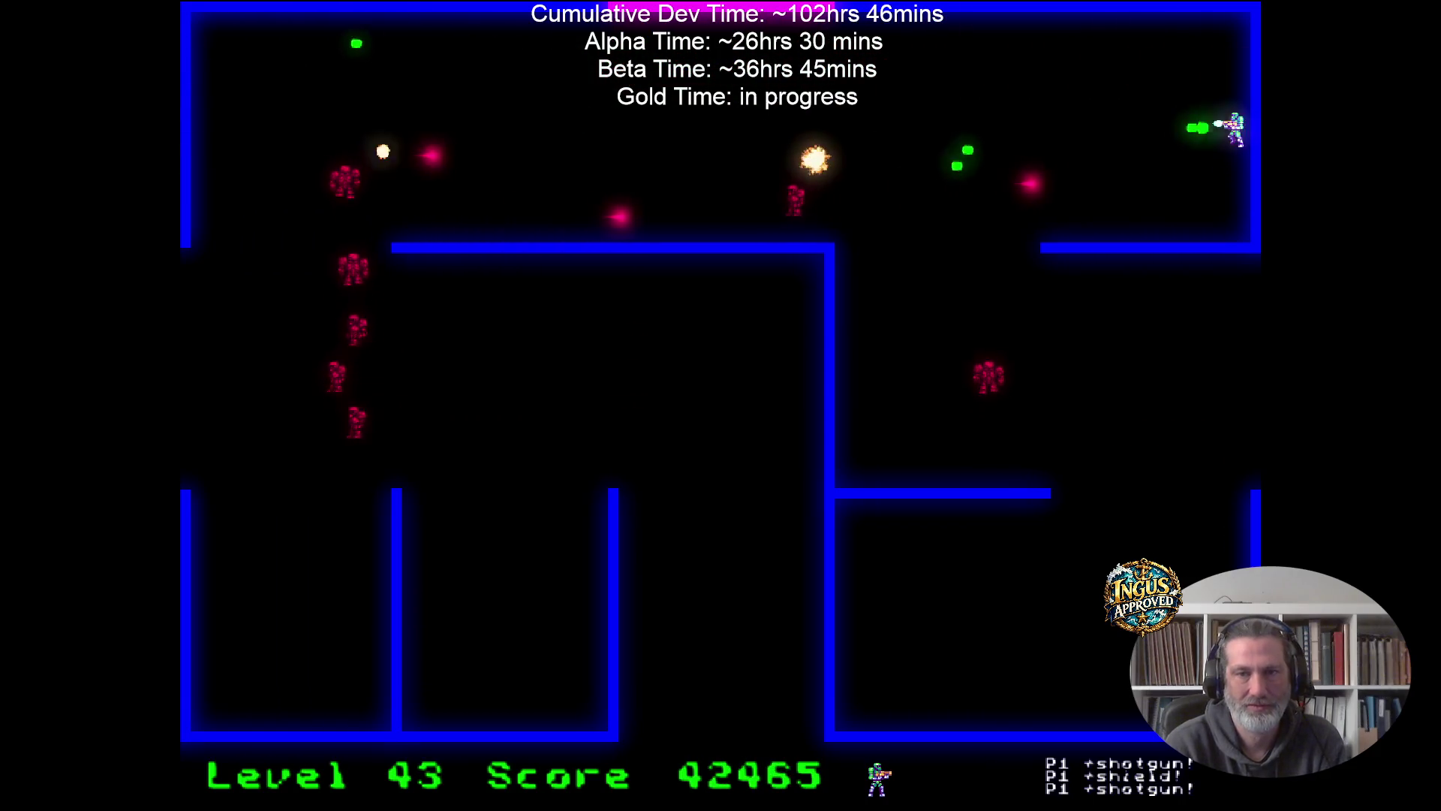
pyautogui.press('Left')
pyautogui.press('Right')
pyautogui.press('Down')
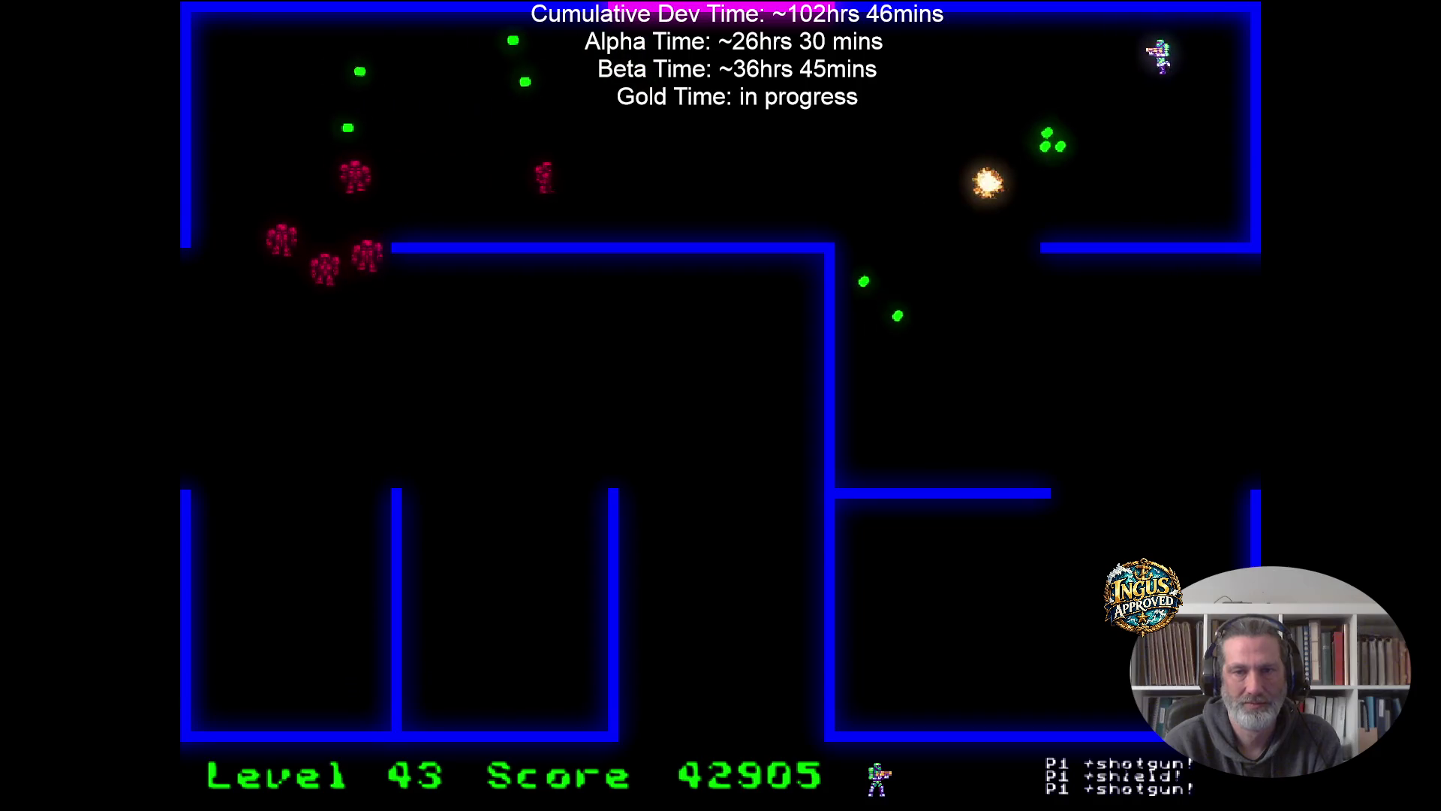
pyautogui.press('Up')
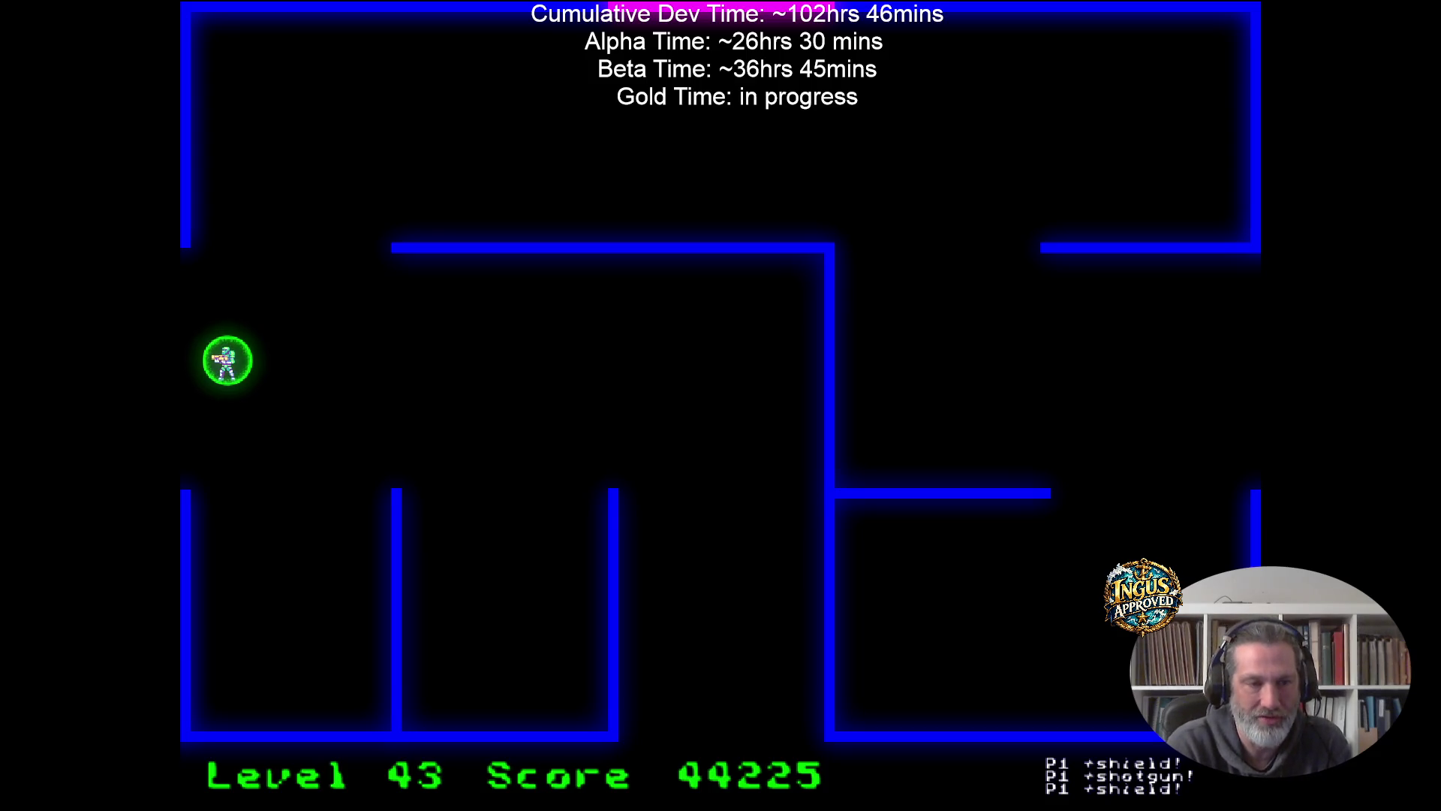
pyautogui.press('Down')
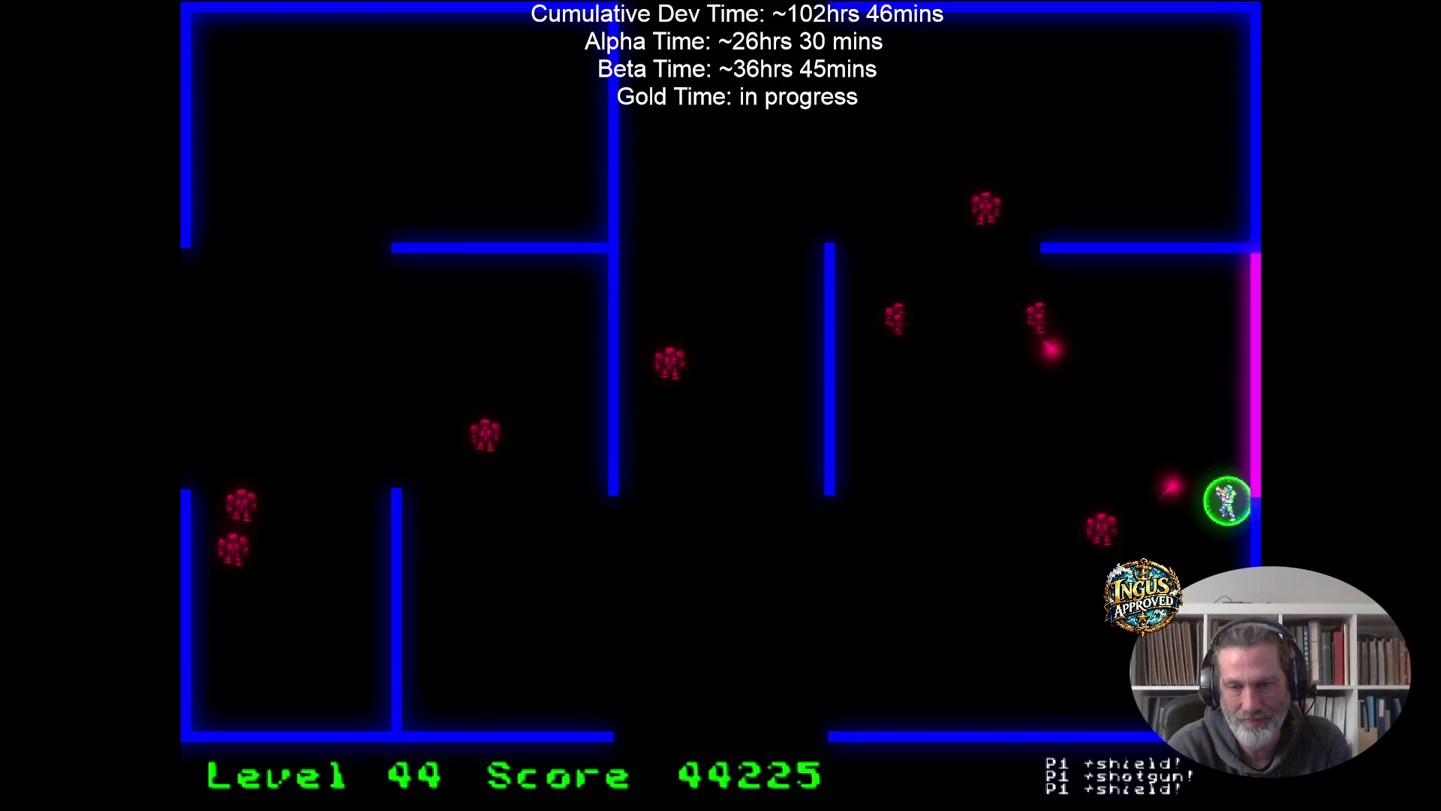
# Clear all of Level 44's robots from the respawn point, ending with the last red robot.
pyautogui.press('Left')
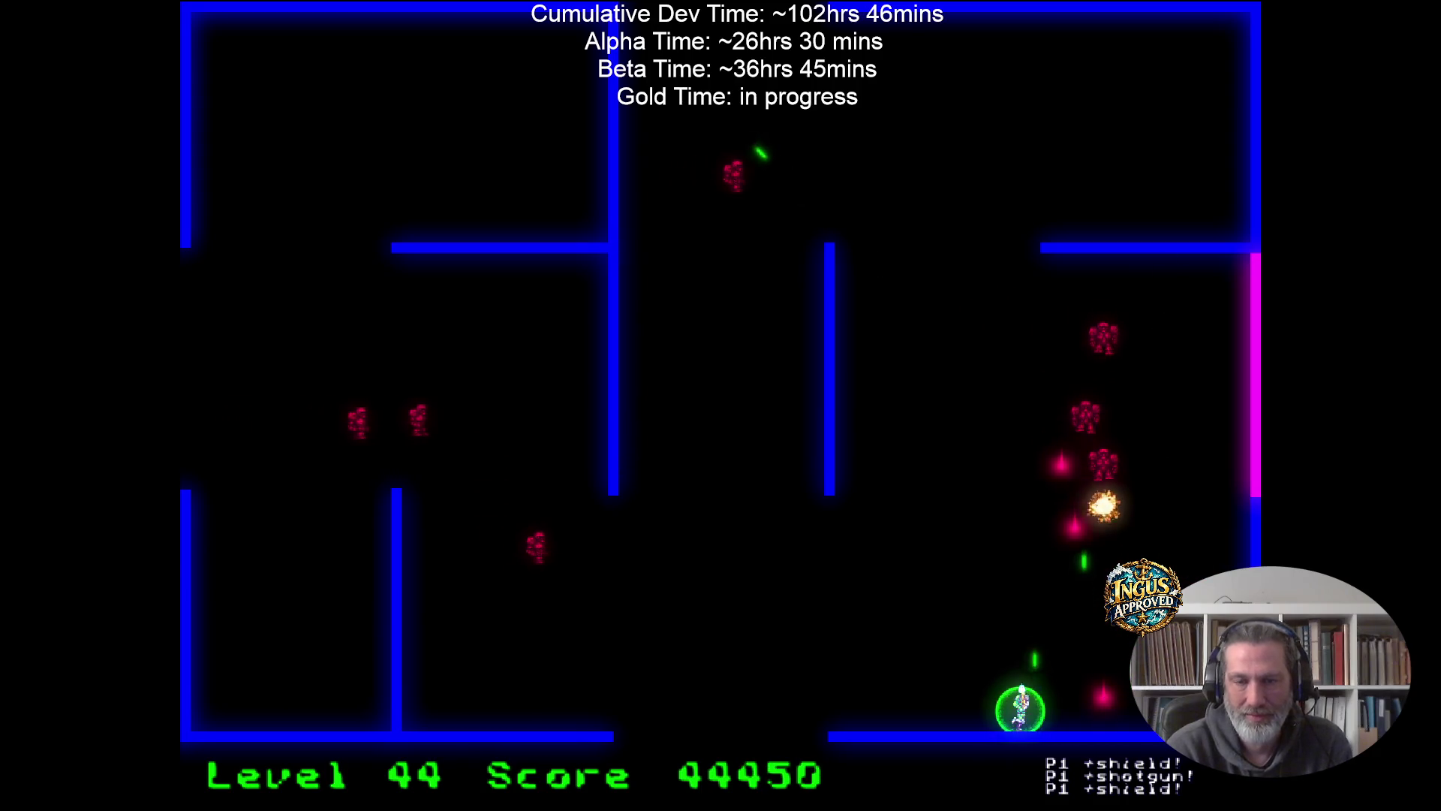
pyautogui.press('Up')
pyautogui.press('Right')
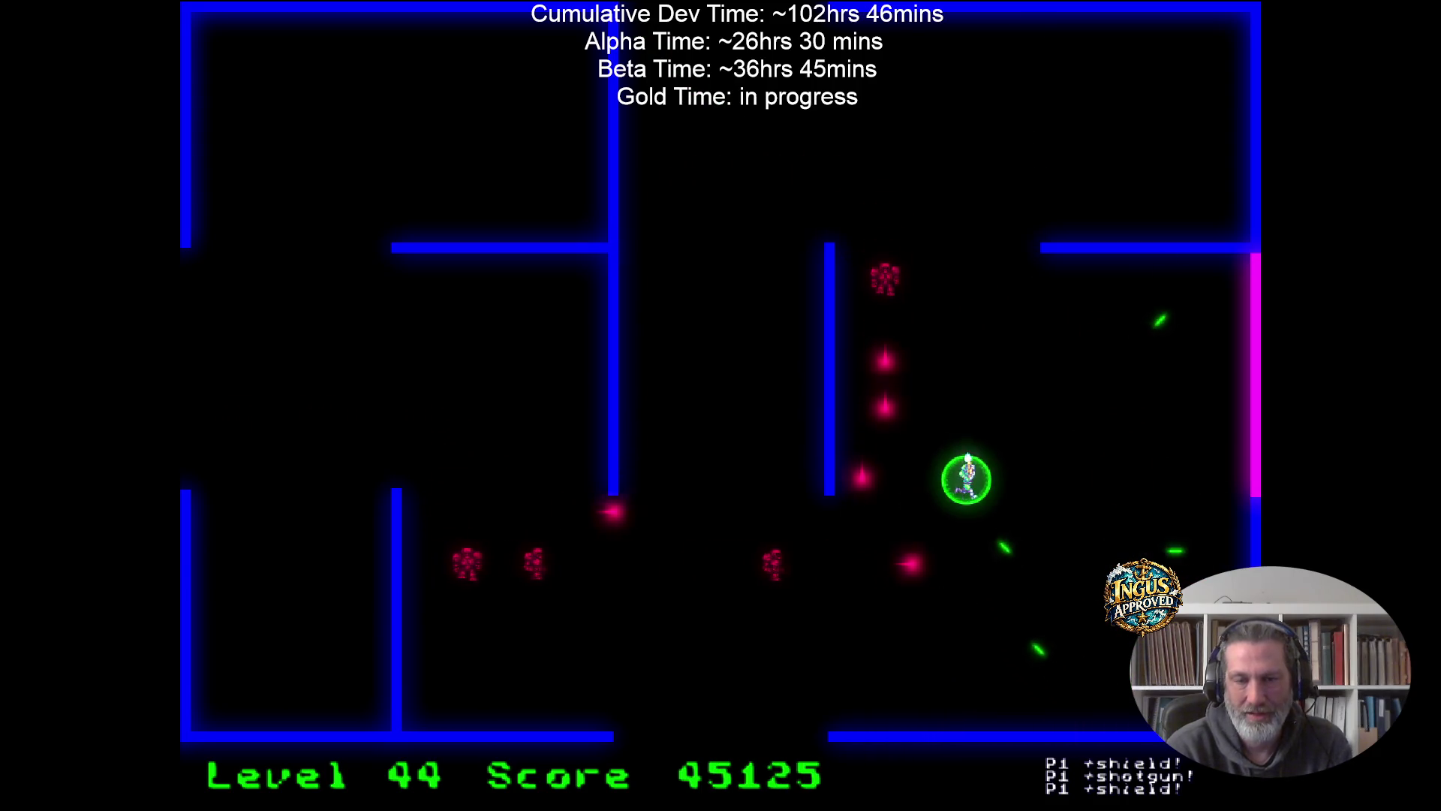
pyautogui.press('Left')
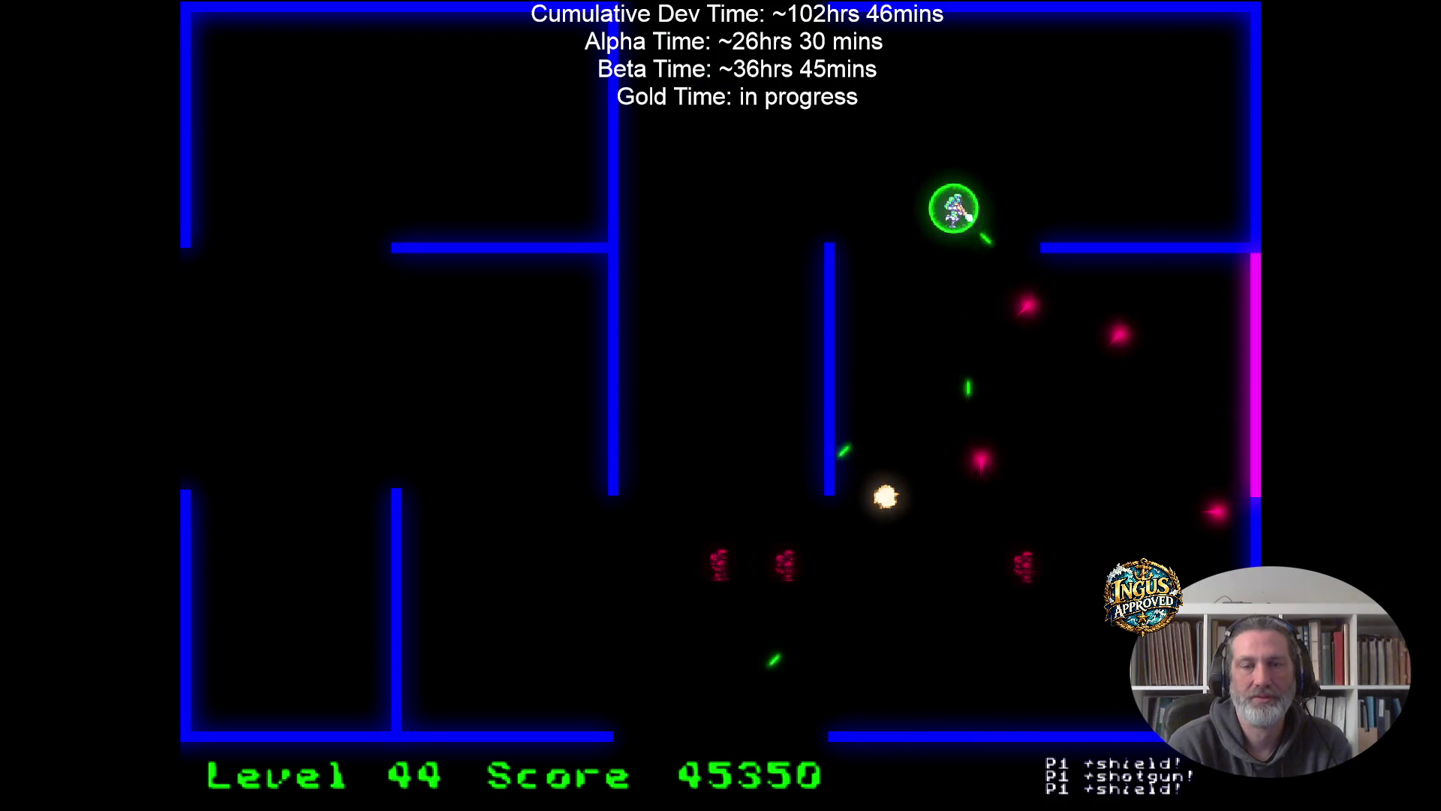
pyautogui.press('Right')
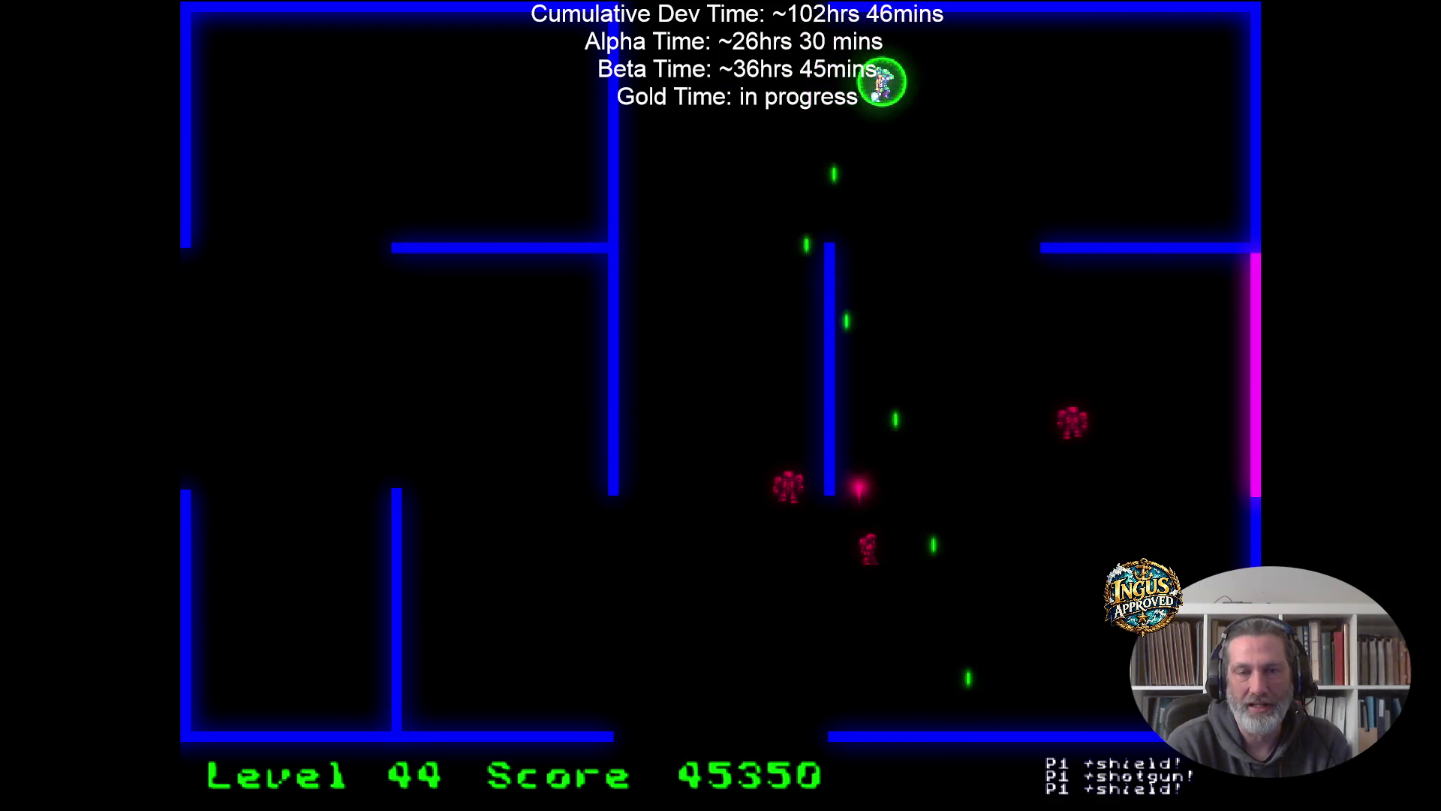
pyautogui.press('Left')
pyautogui.press('Down')
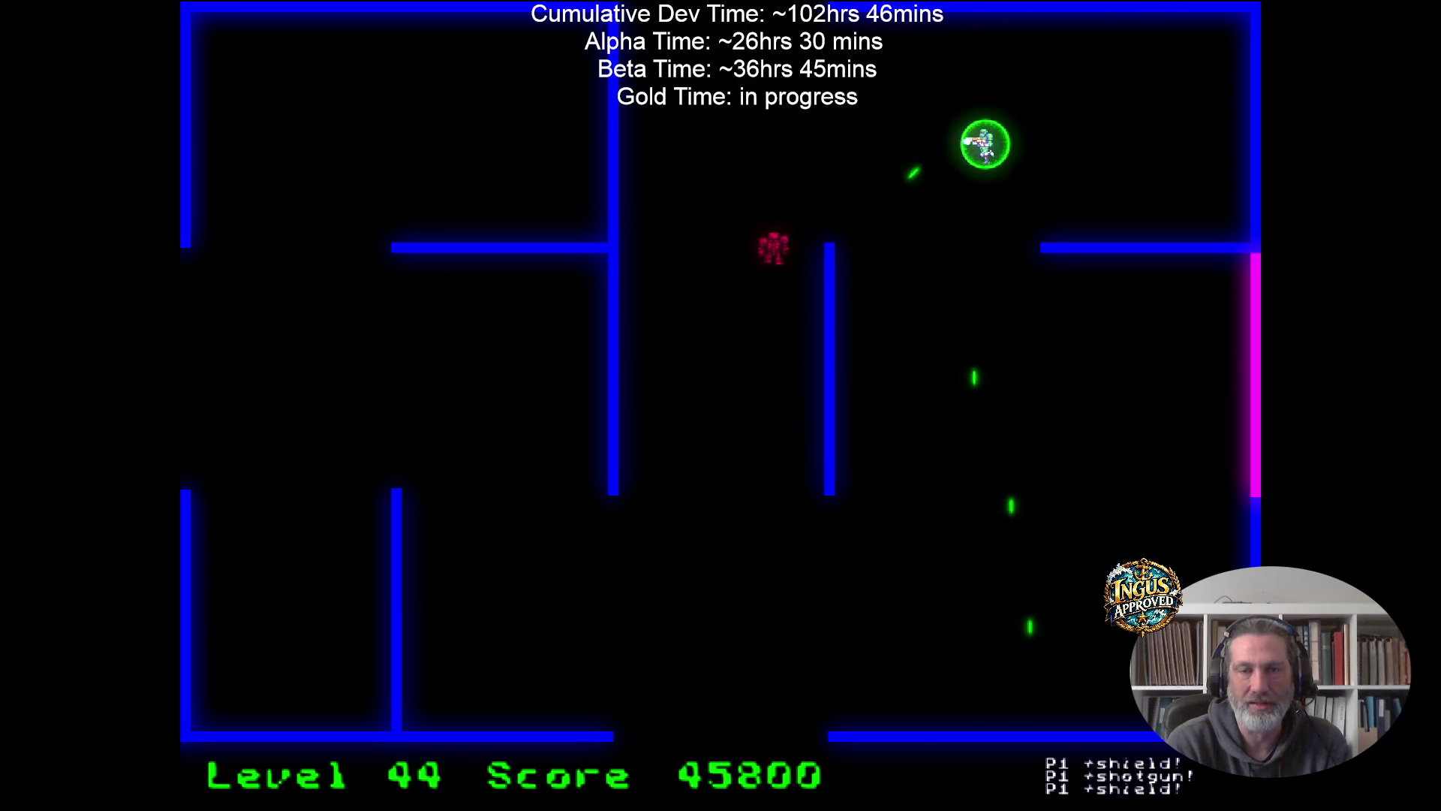
pyautogui.press('Up')
pyautogui.press('Left')
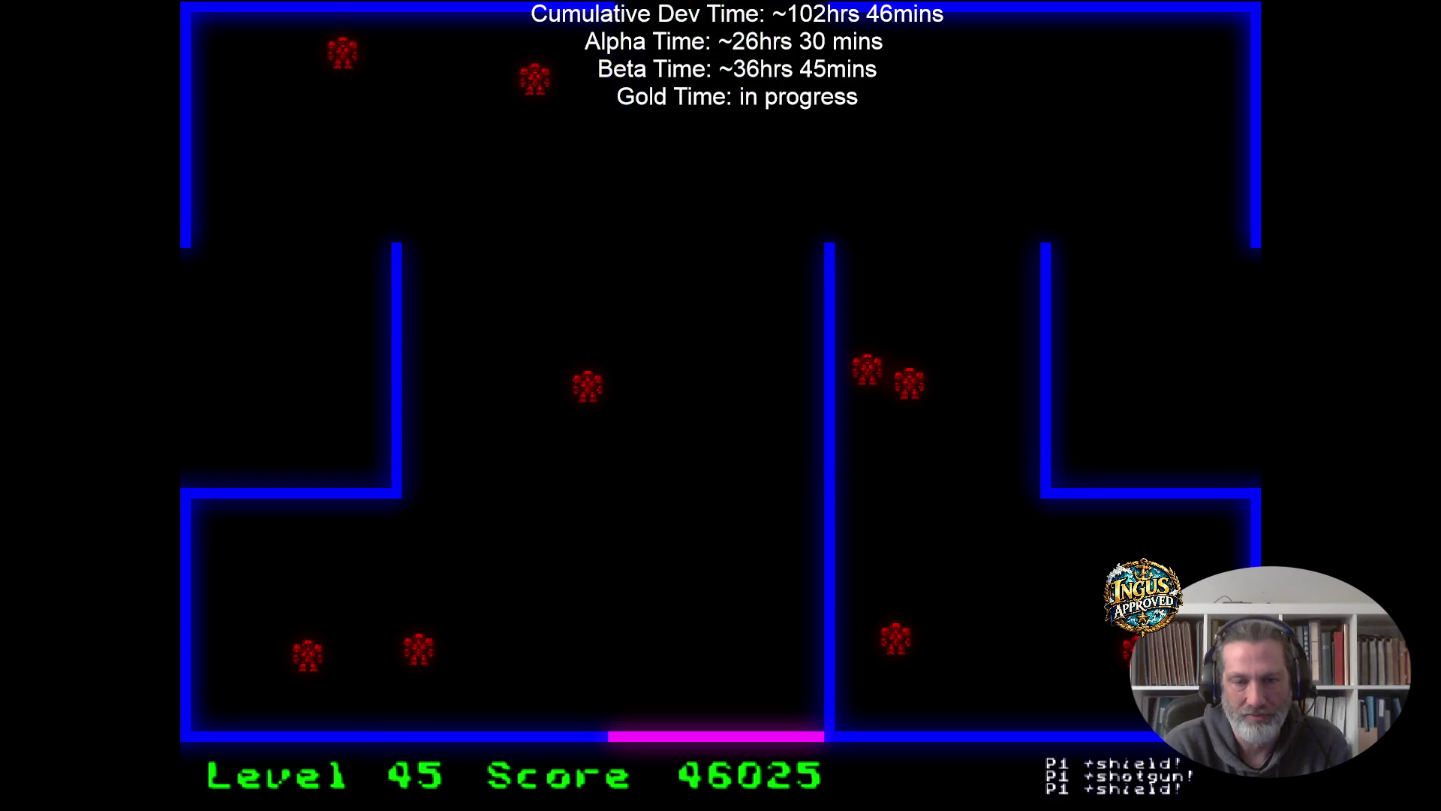
# Clear Level 45's robots around the central wall and exit through the left opening.
pyautogui.press('Up')
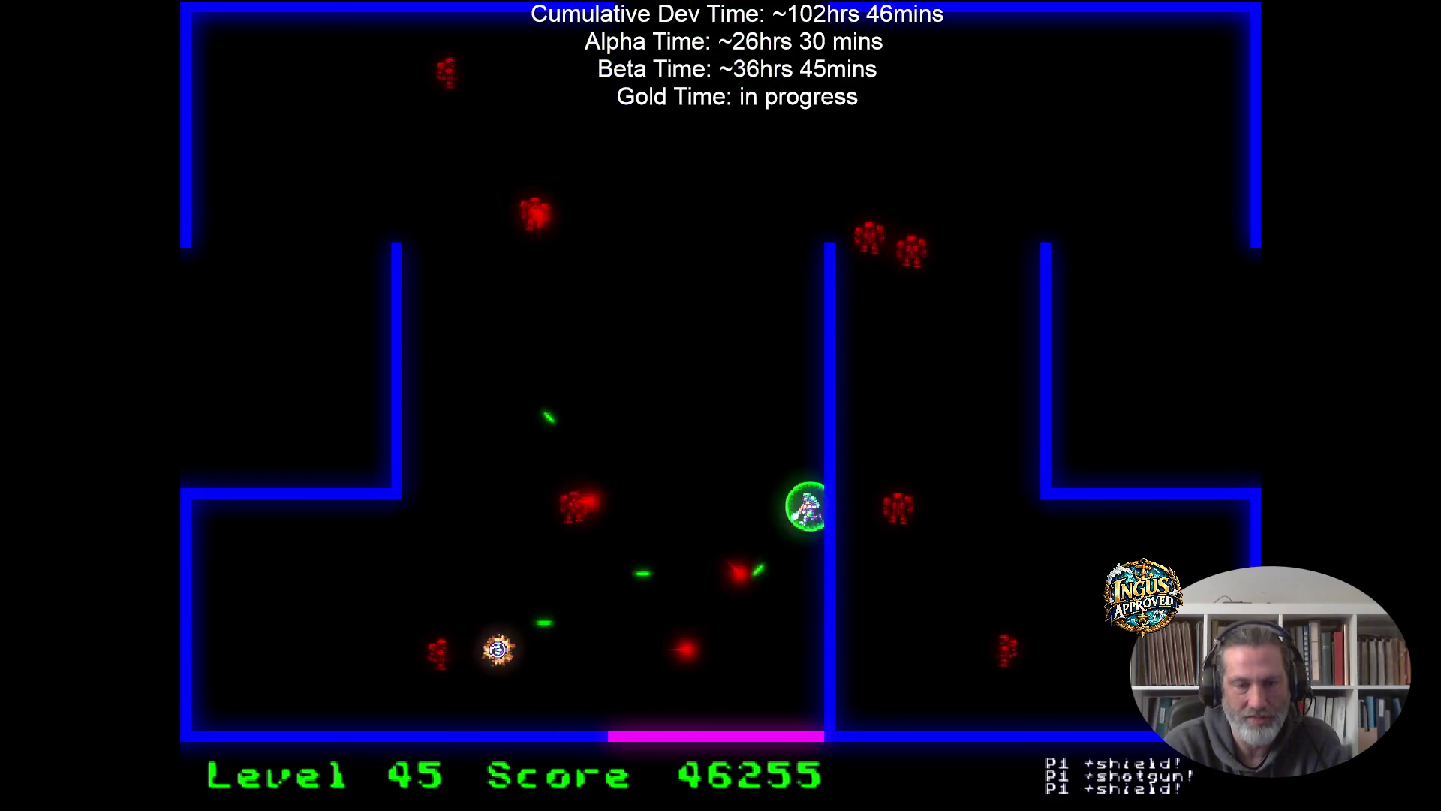
pyautogui.press('Up')
pyautogui.press('Left')
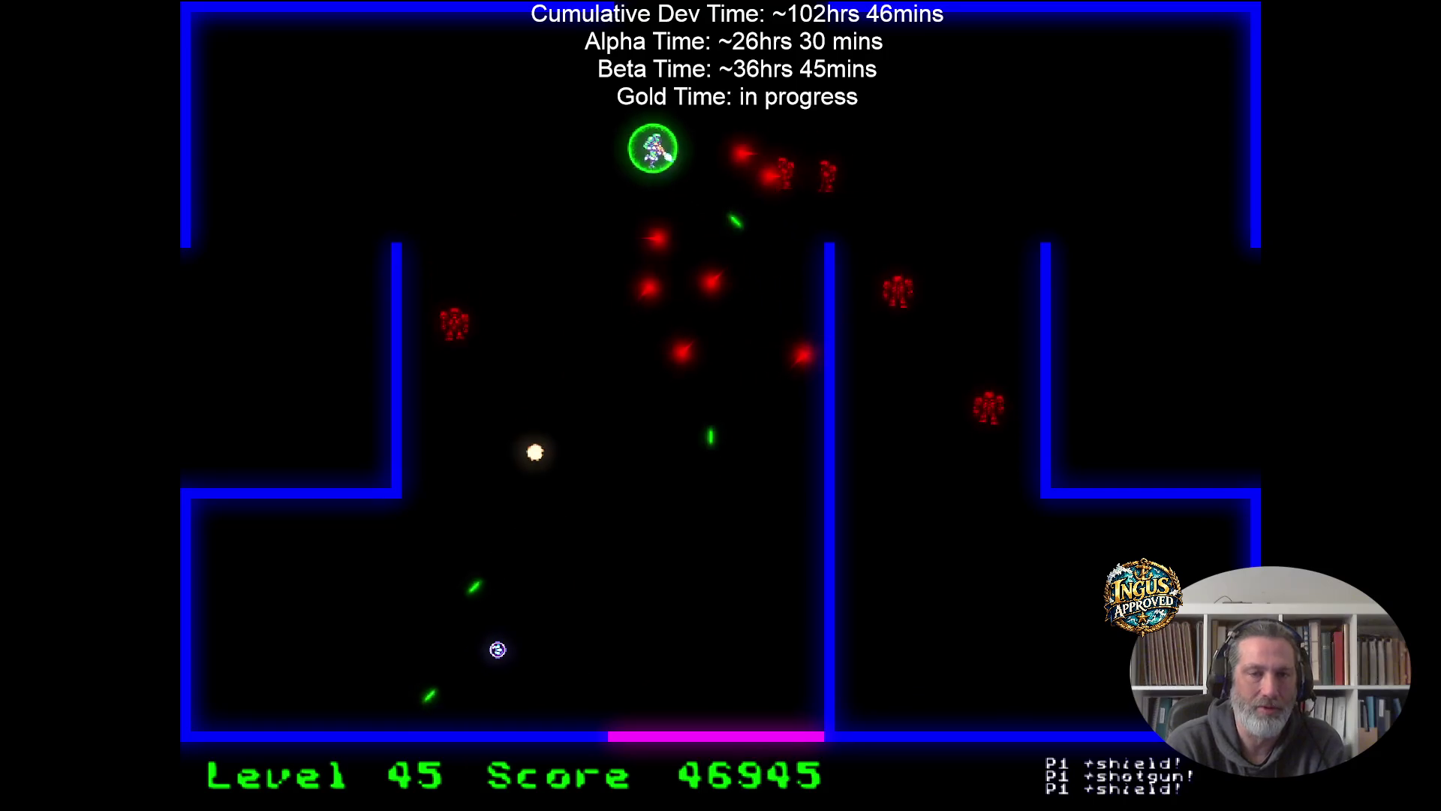
pyautogui.press('Down')
pyautogui.press('Left')
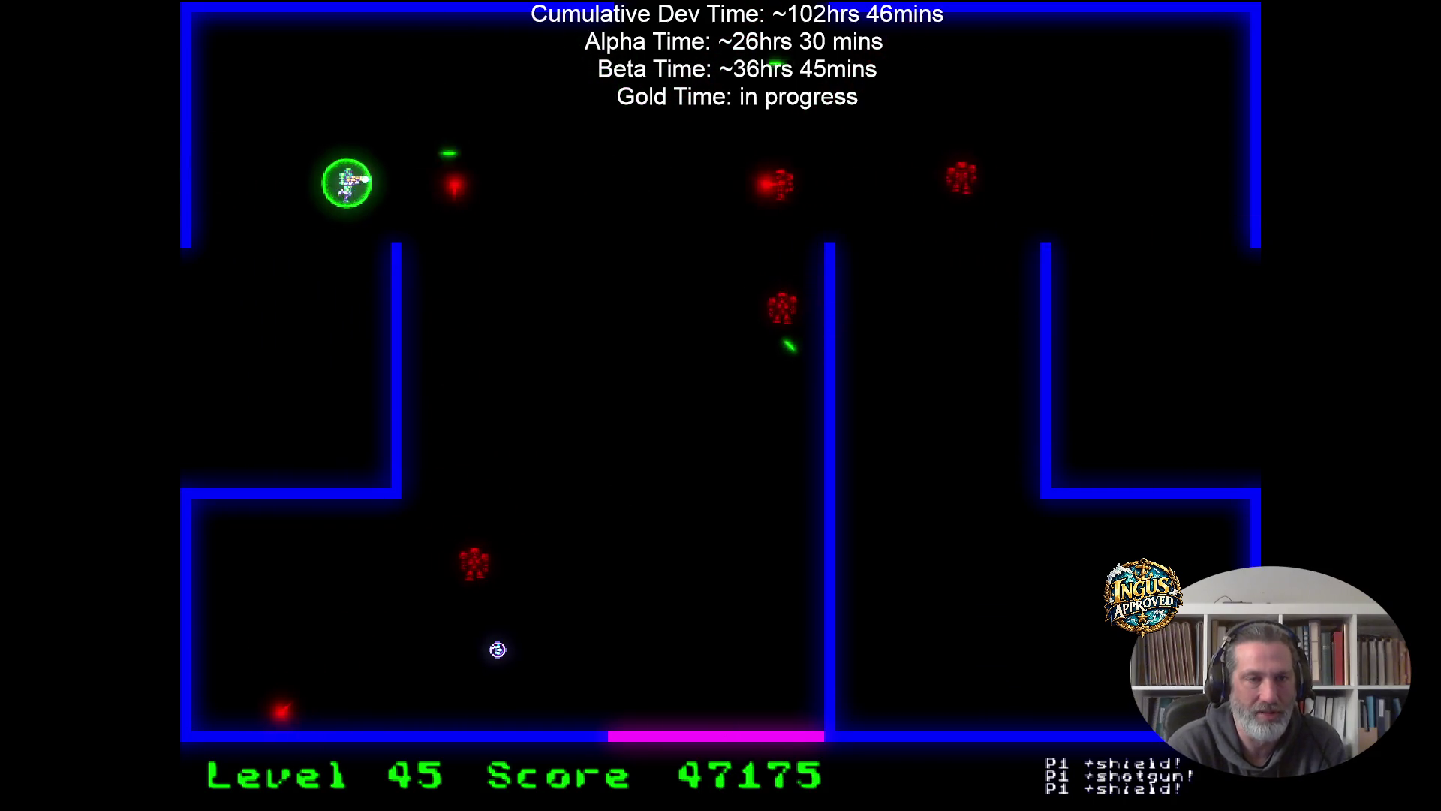
pyautogui.press('Down')
pyautogui.press('Up')
pyautogui.press('Left')
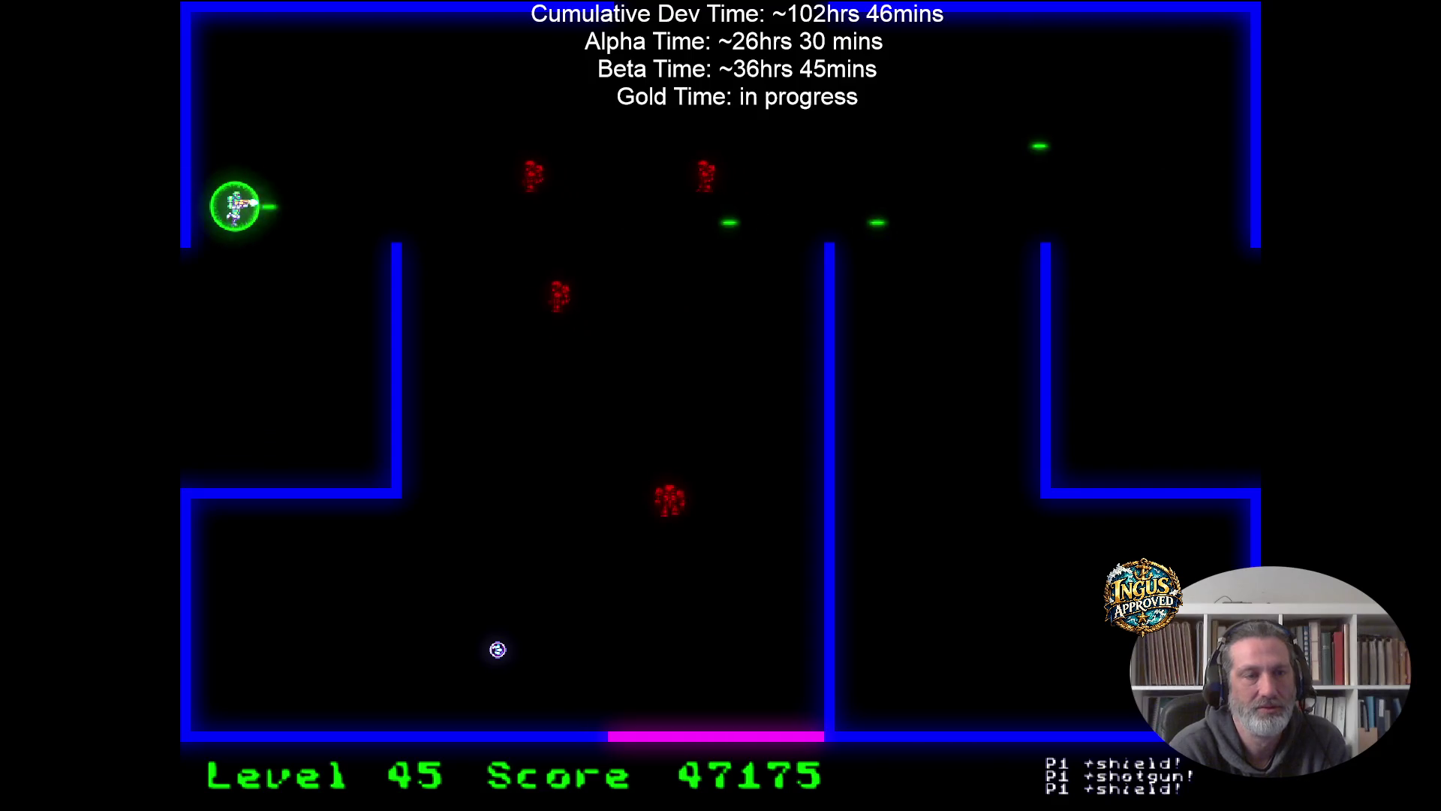
pyautogui.press('Right')
pyautogui.press('Right')
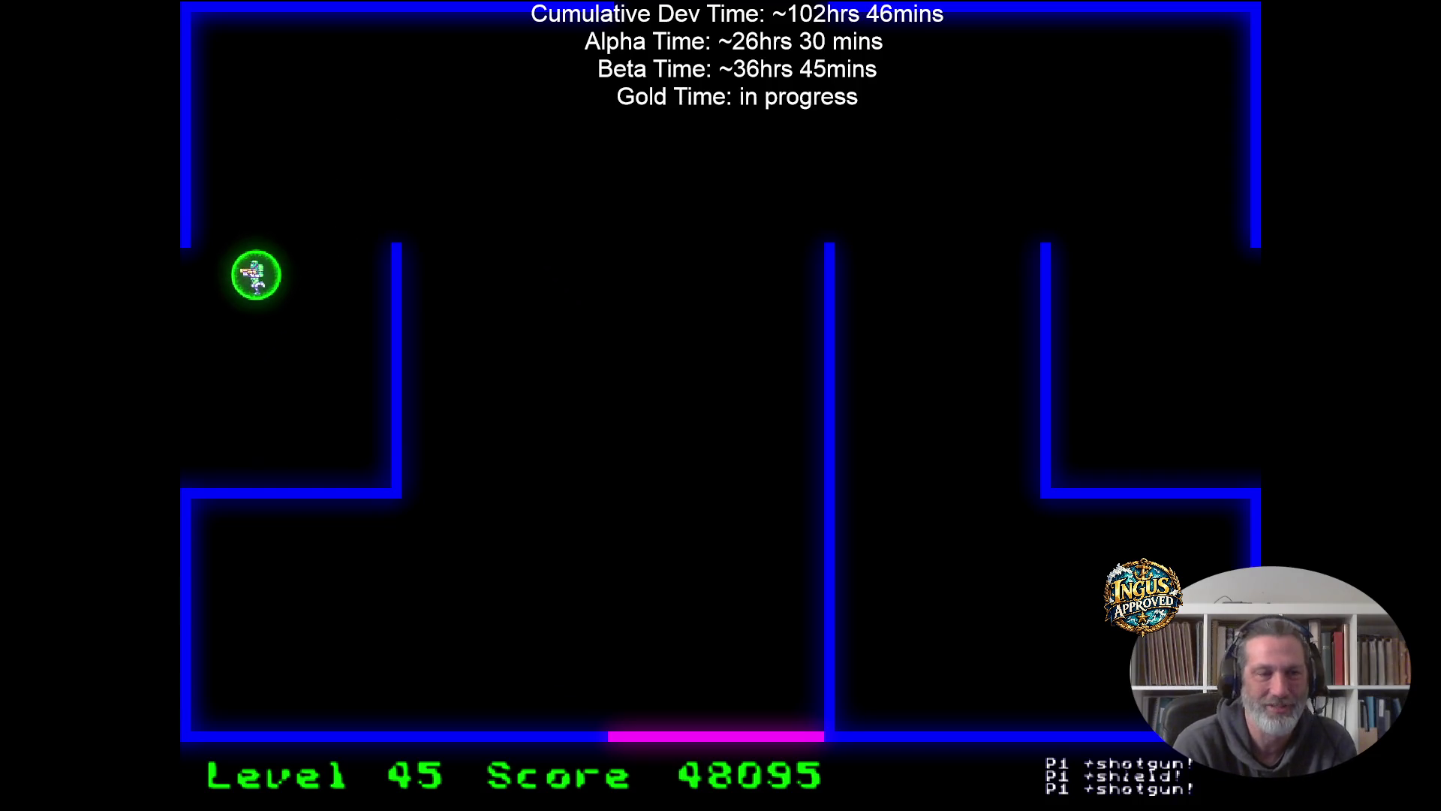
pyautogui.press('Left')
# Battle Level 46's robots along the right wall and the bottom wall.
pyautogui.press('Right')
pyautogui.press('Up')
pyautogui.press('Up')
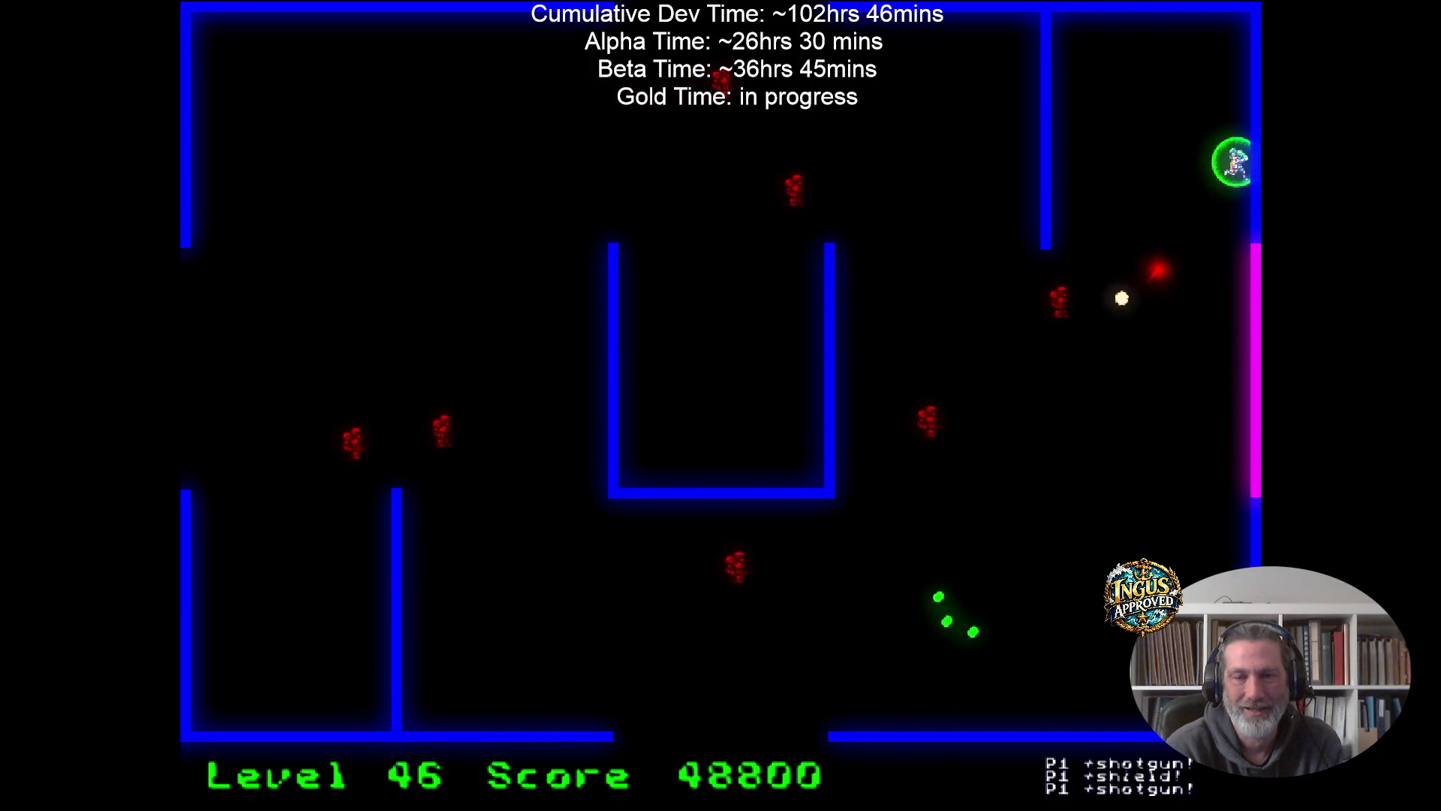
pyautogui.press('Left')
pyautogui.press('Right')
pyautogui.press('Down')
pyautogui.press('Down')
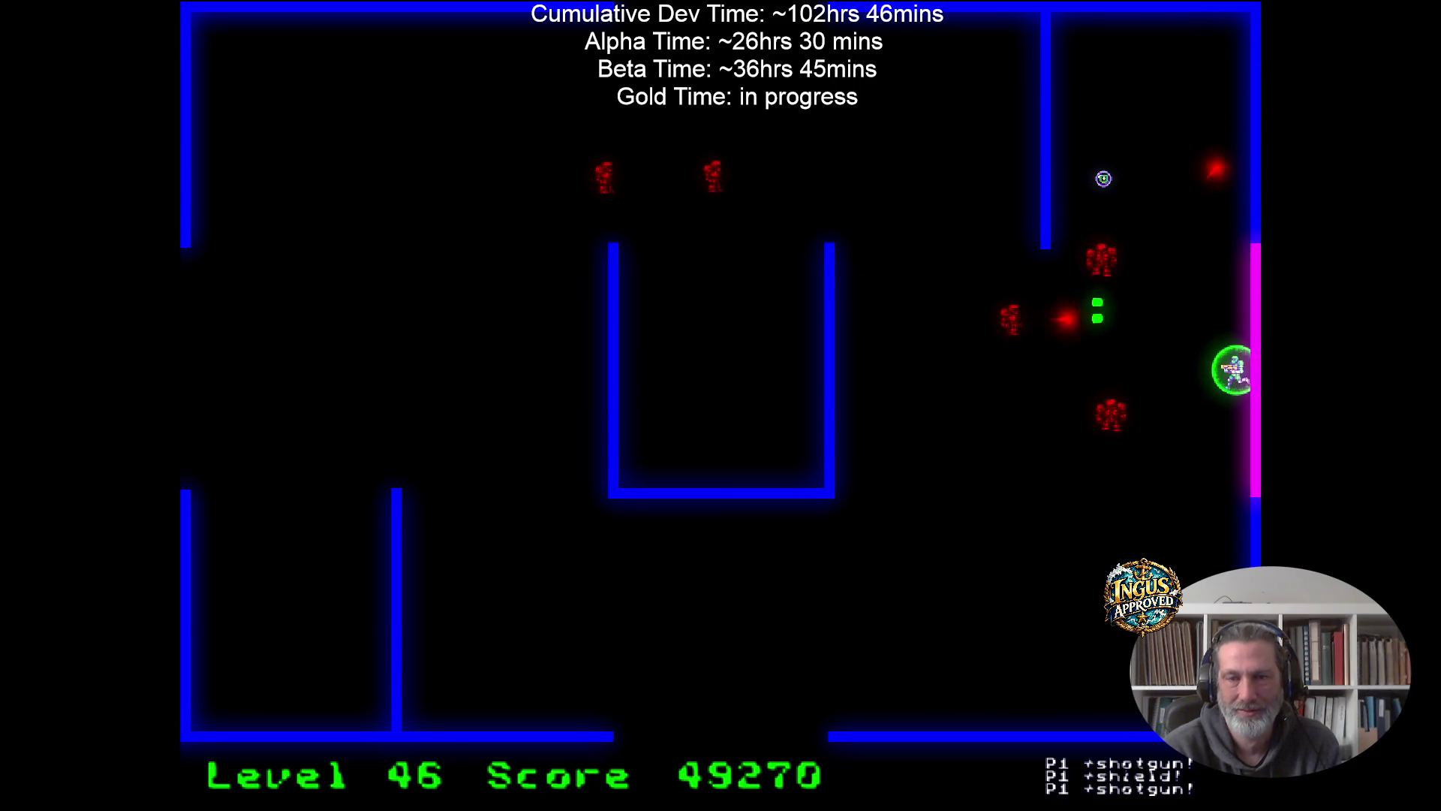
pyautogui.press('Left')
pyautogui.press('Left')
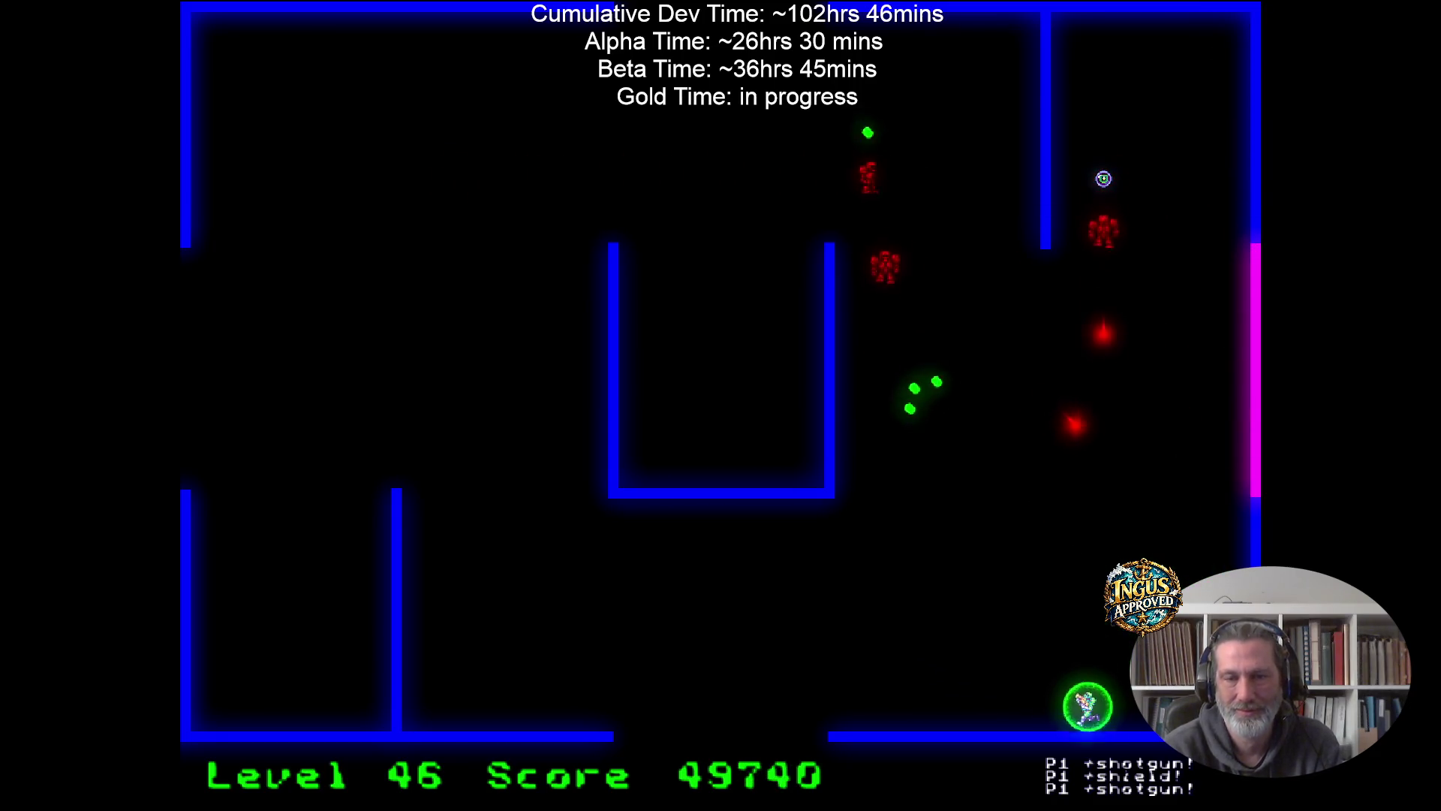
pyautogui.press('Right')
pyautogui.press('Down')
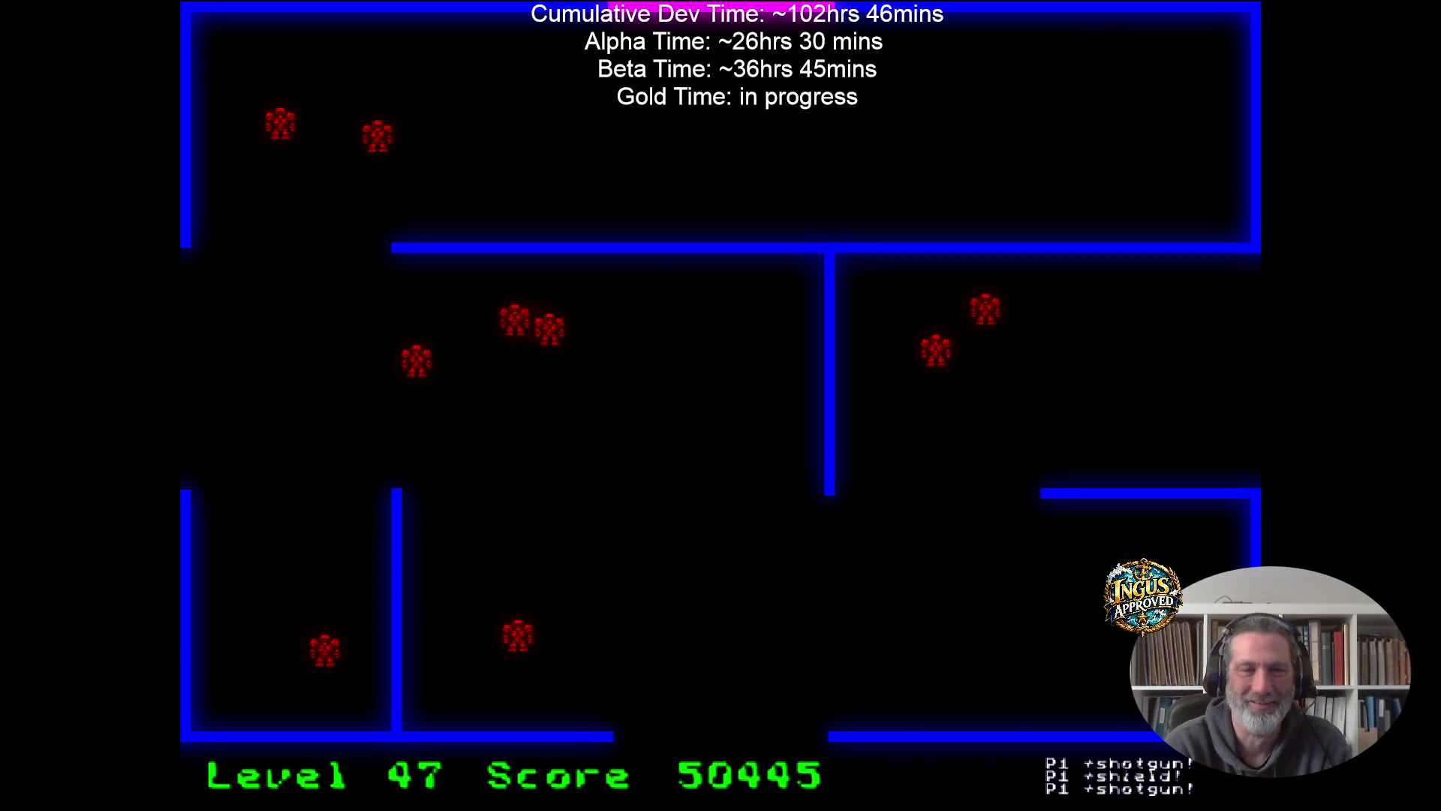
# Fire left at robots while moving through Level 47's top corridor.
pyautogui.press('Right')
pyautogui.press('Down')
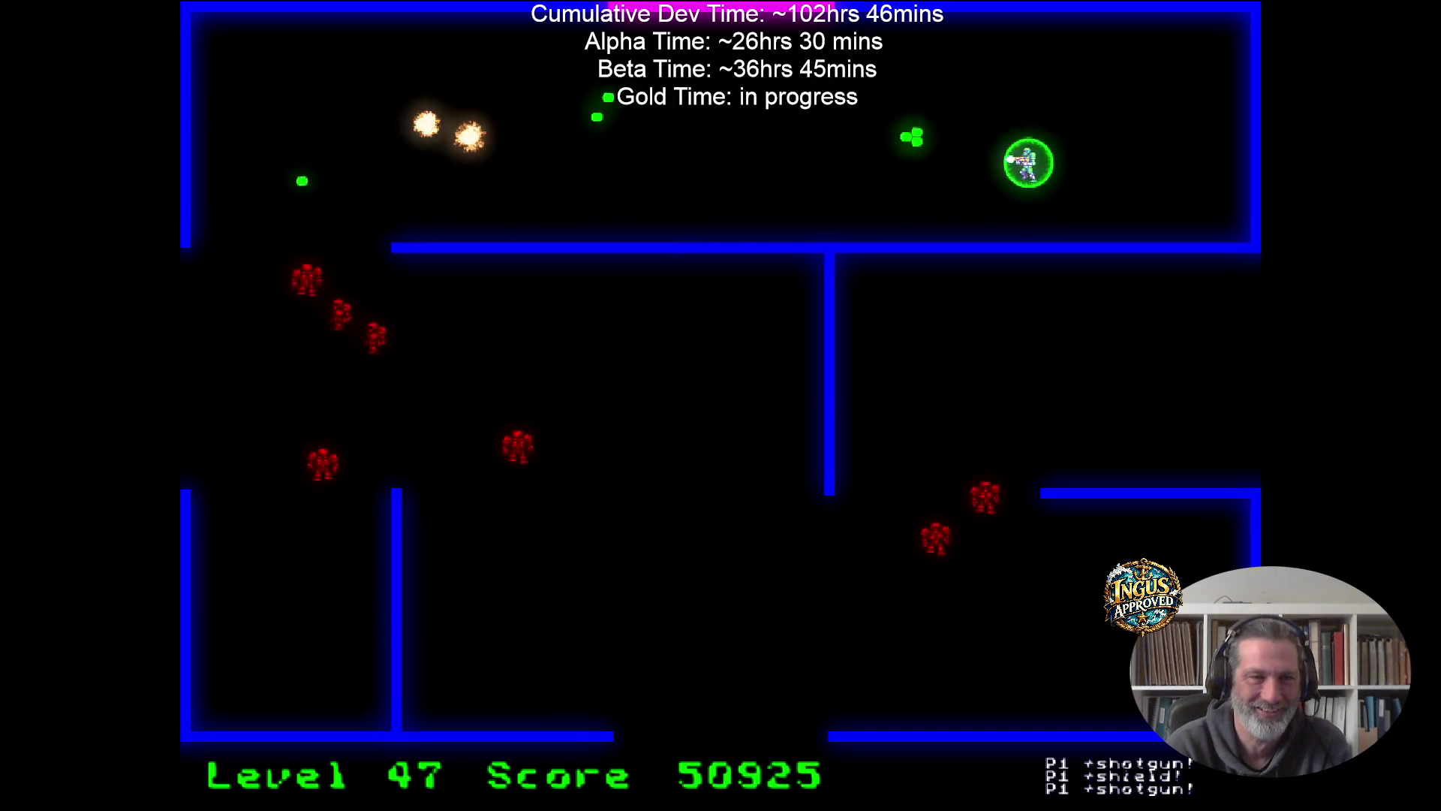
pyautogui.press('Up')
pyautogui.press('Right')
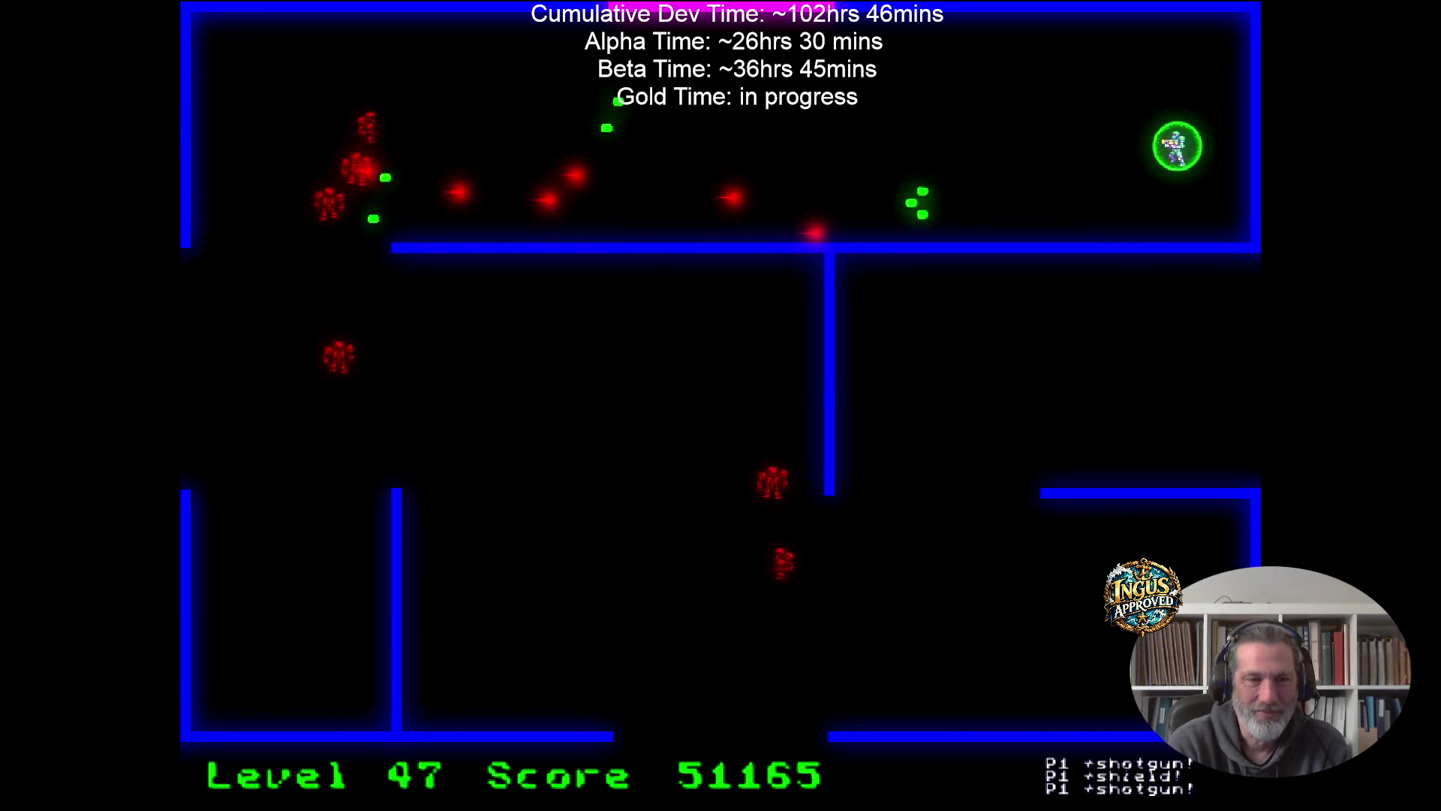
pyautogui.press('Up')
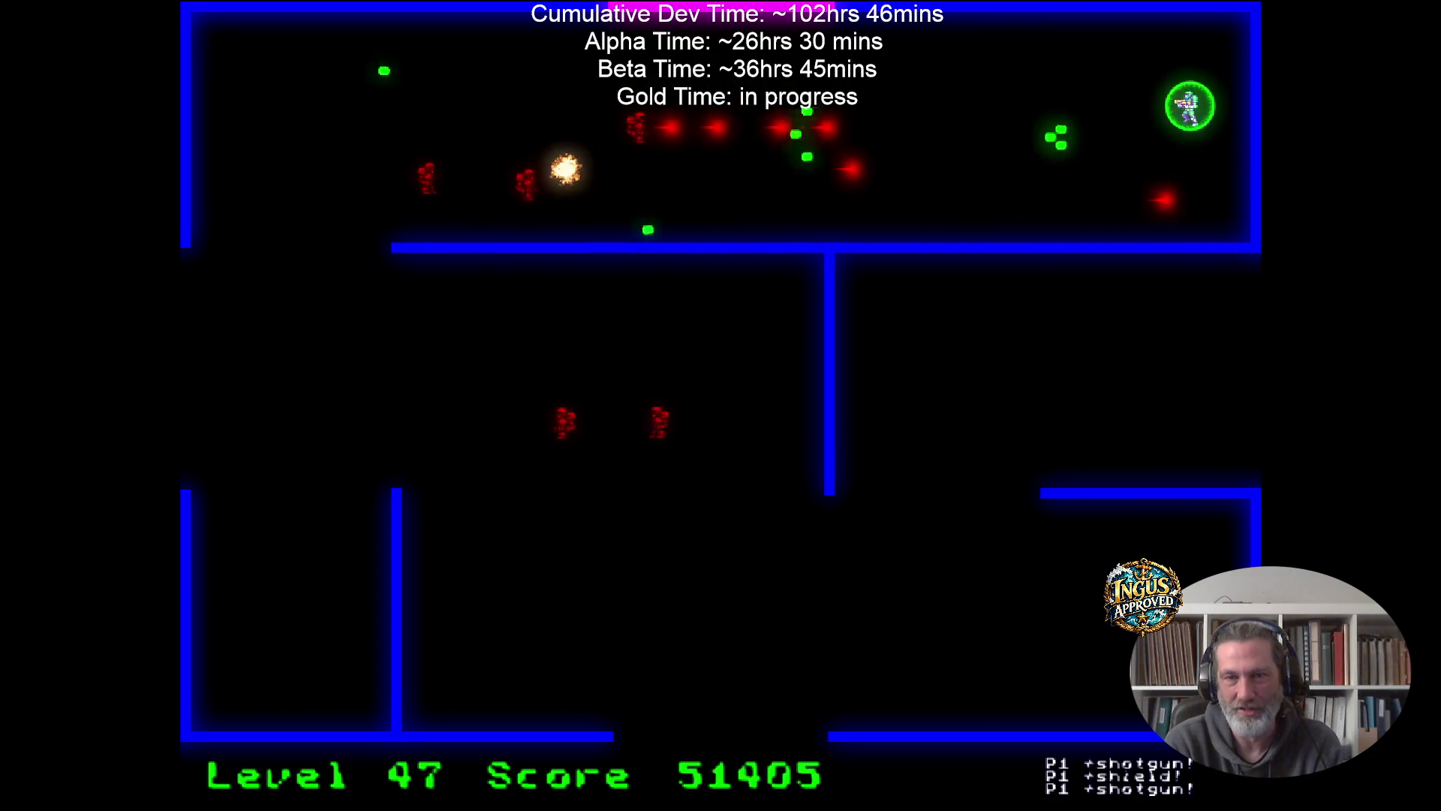
# Strafe and weave around the top corridor to finish Level 47's robots.
pyautogui.press('Up')
pyautogui.press('Left')
pyautogui.press('Down')
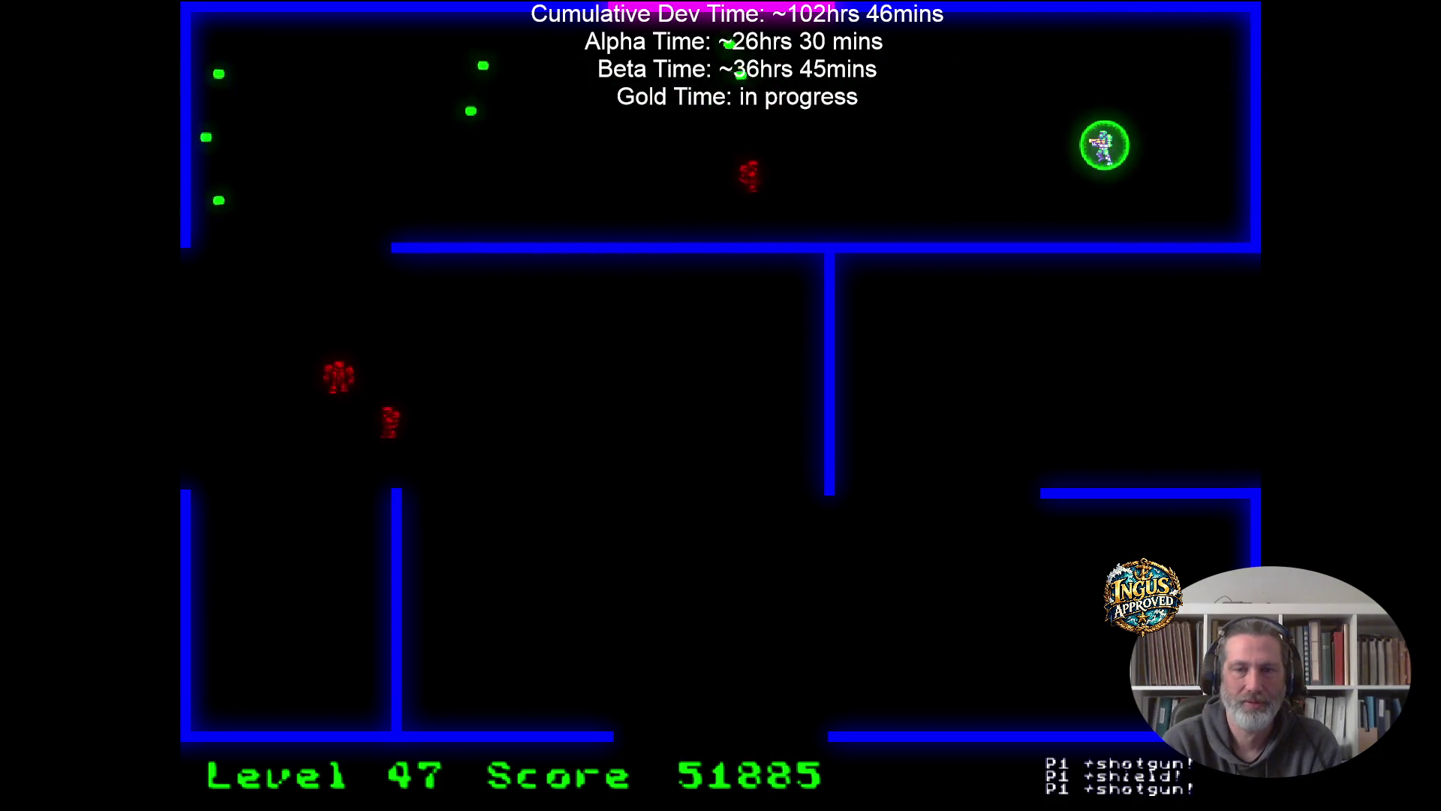
pyautogui.press('Up')
pyautogui.press('Left')
pyautogui.press('Left')
pyautogui.press('Down')
pyautogui.press('Right')
pyautogui.press('Up')
pyautogui.press('Up')
pyautogui.press('Left')
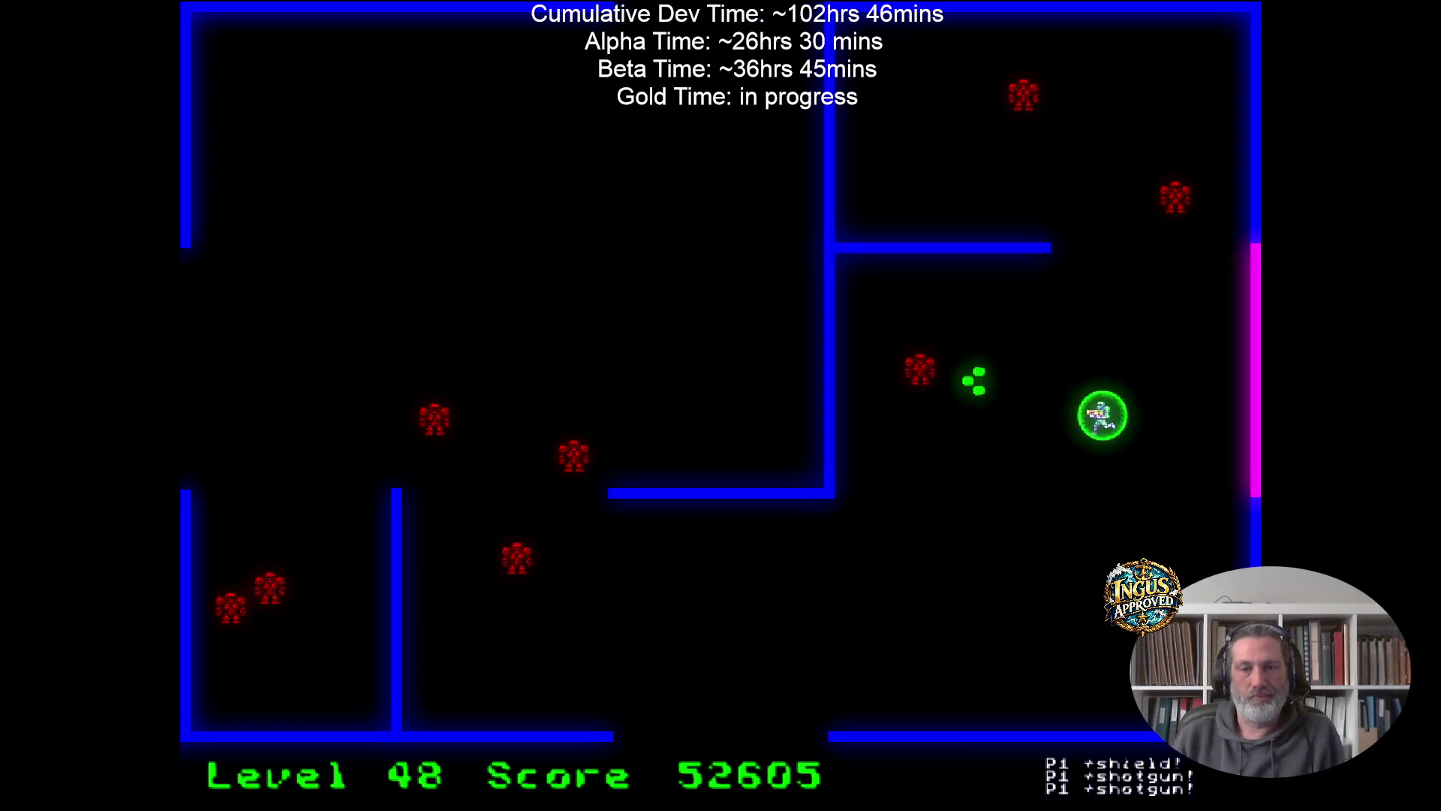
# Destroy every Level 48 robot along the bottom and right walls, reaching a score of 54565.
pyautogui.press('Down')
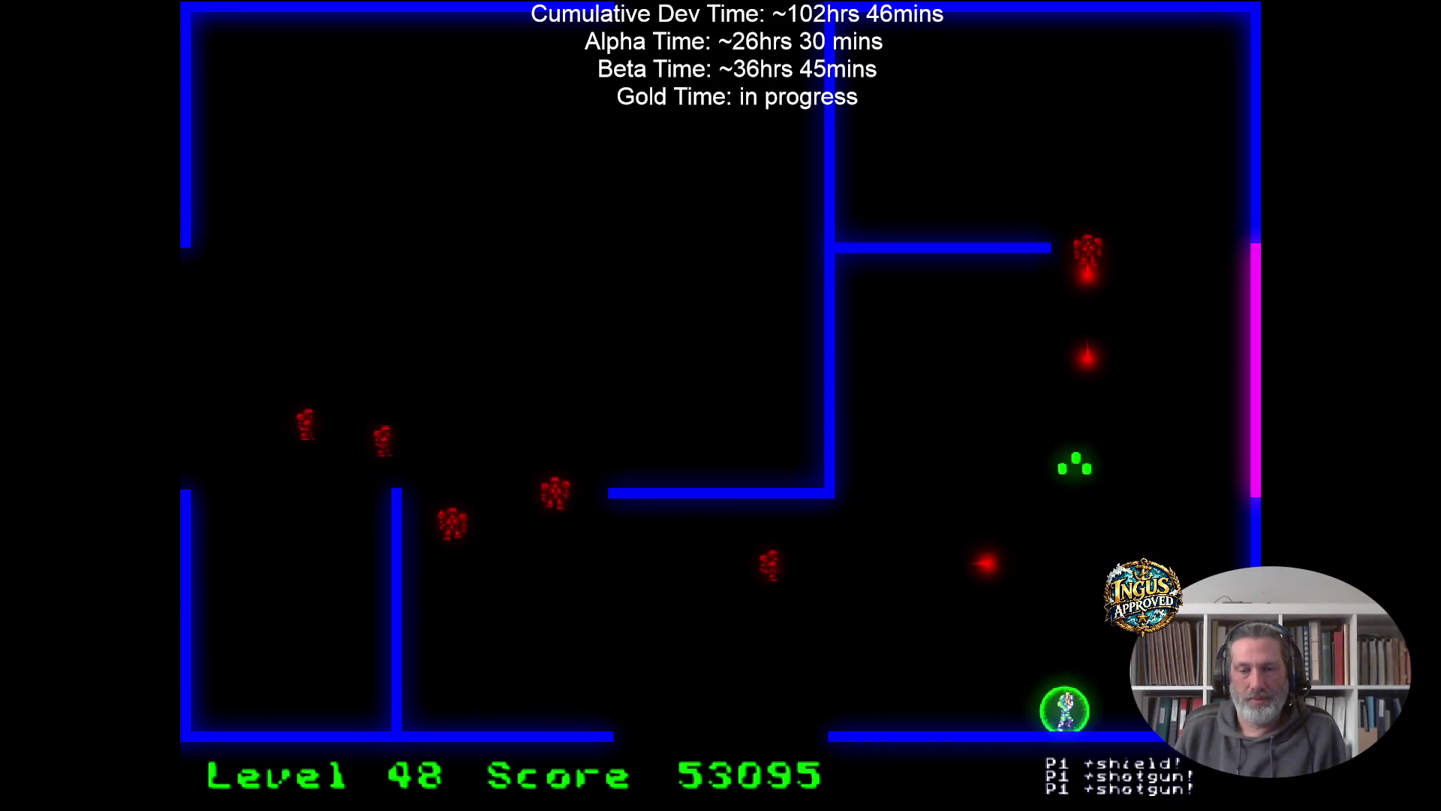
pyautogui.press('Left')
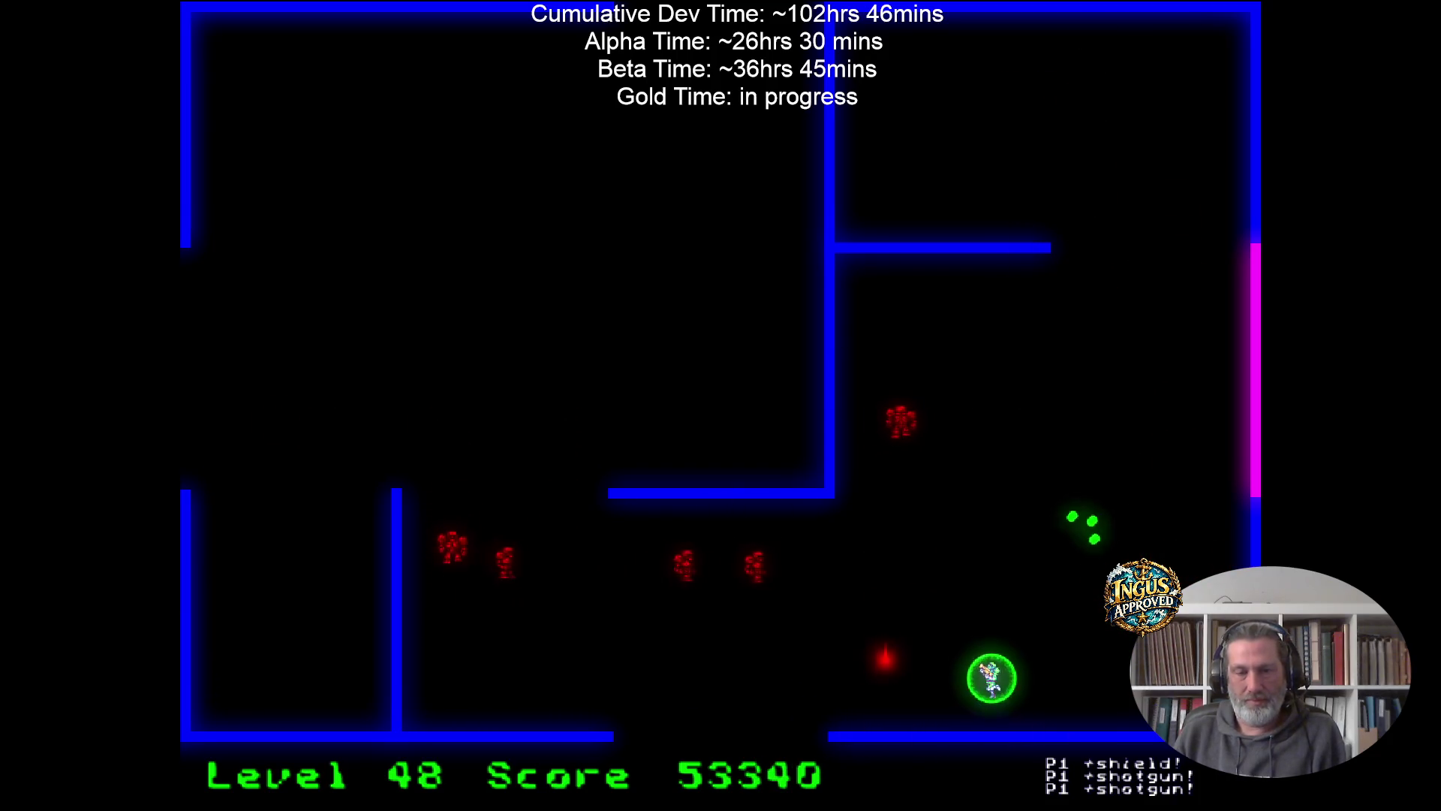
pyautogui.press('Up')
pyautogui.press('Right')
pyautogui.press('Up')
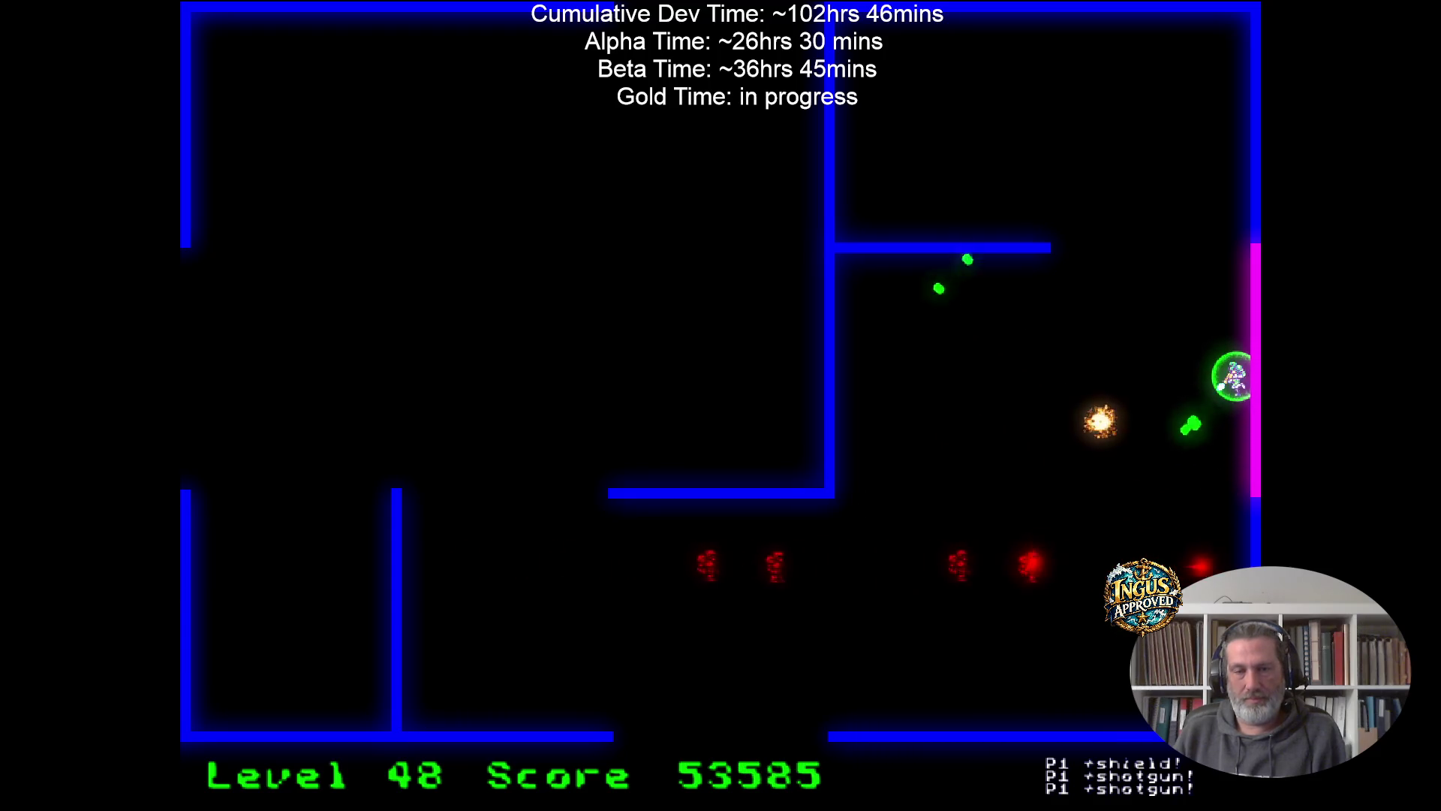
pyautogui.press('Up')
pyautogui.press('Down')
pyautogui.press('Left')
pyautogui.press('Left')
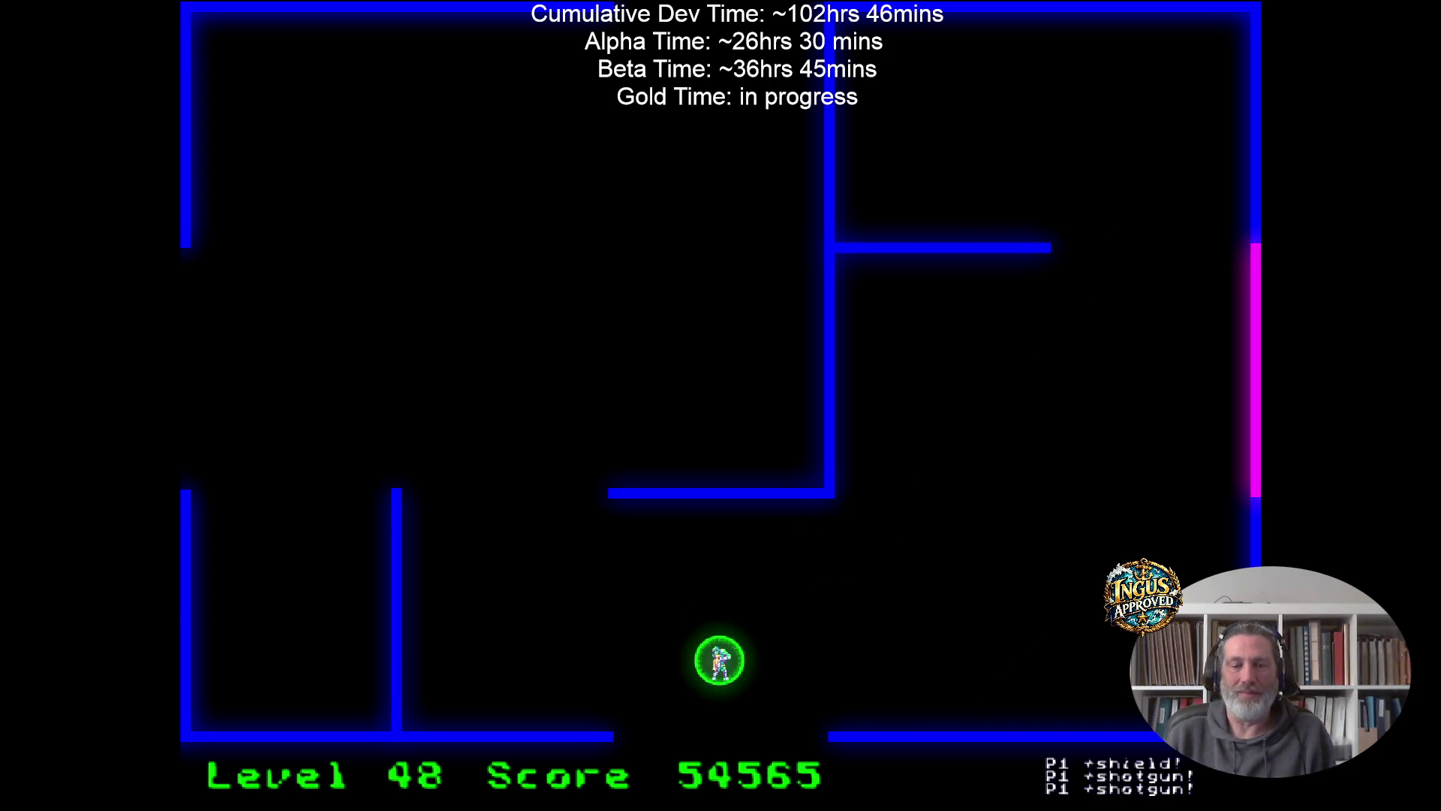
# Clear Level 49's robots along the top and right wall, then exit left to Level 50.
pyautogui.press('Right')
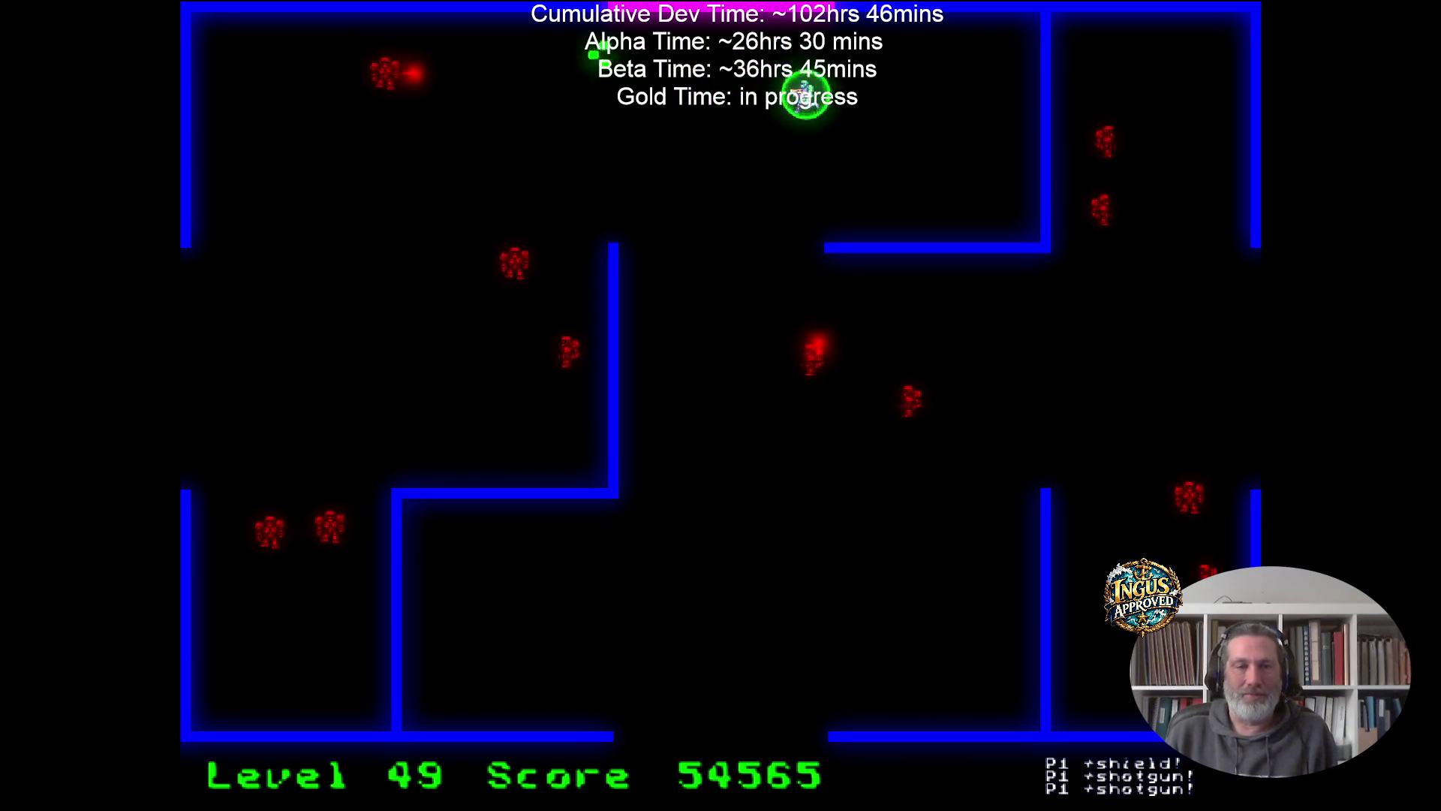
pyautogui.press('Down')
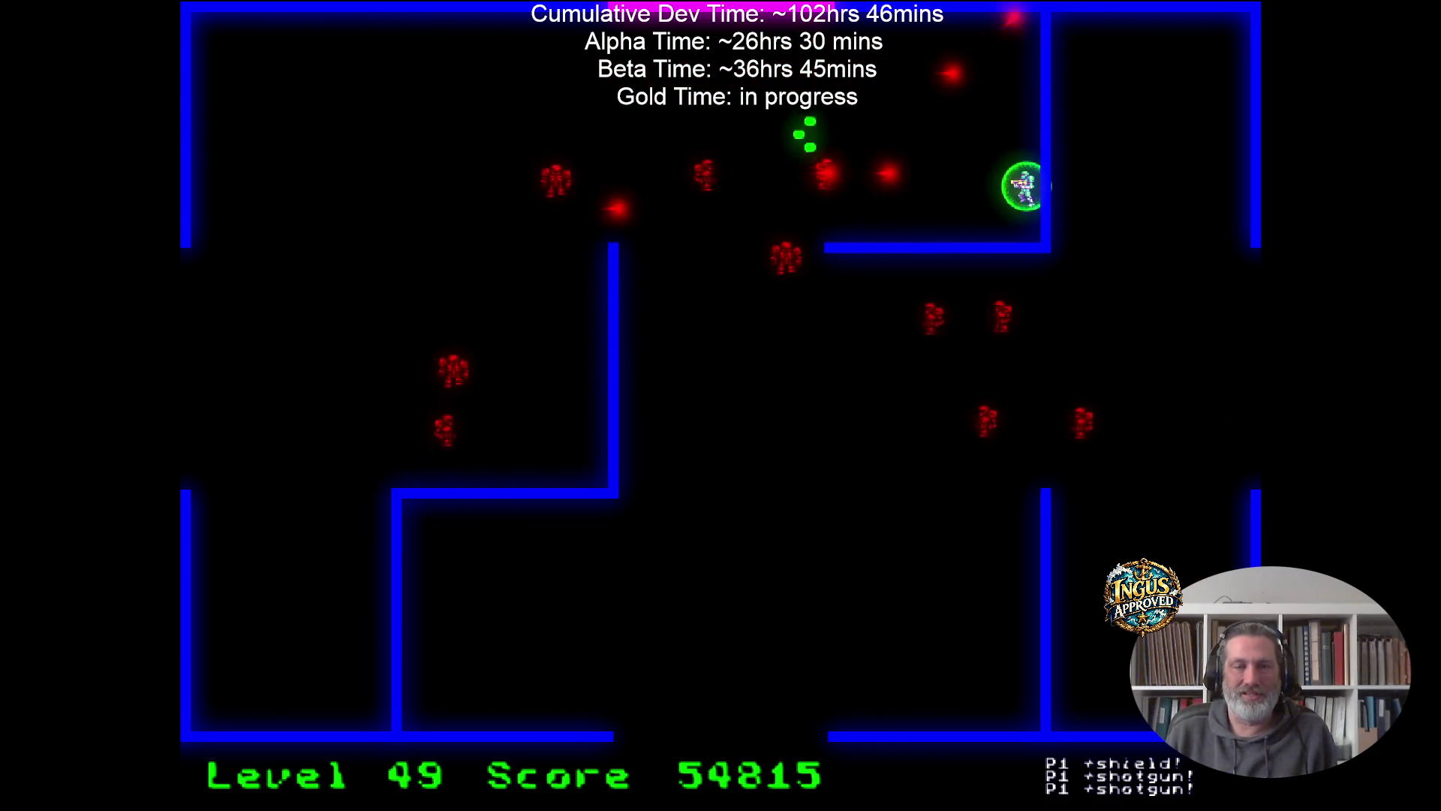
pyautogui.press('Up')
pyautogui.press('Left')
pyautogui.press('Left')
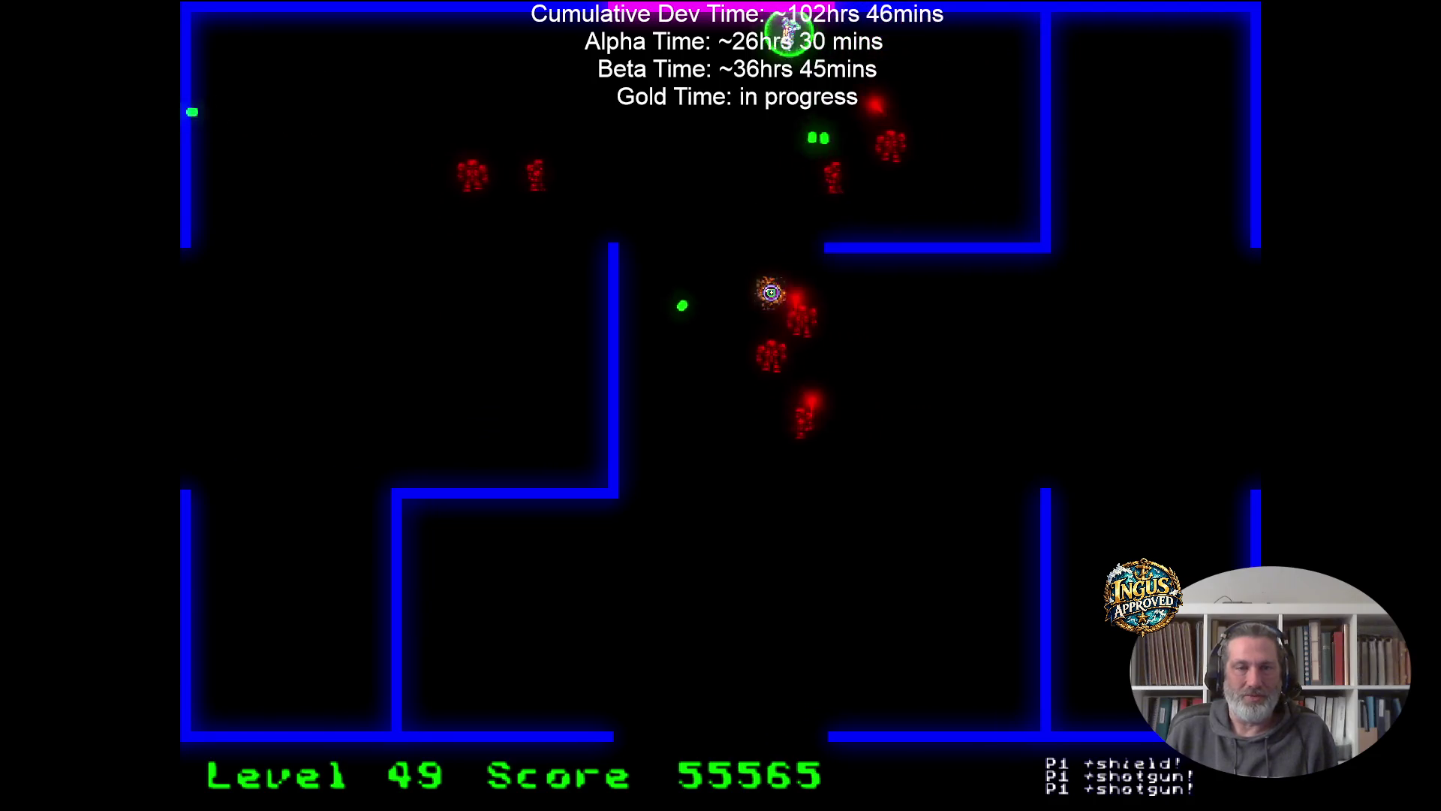
pyautogui.press('Down')
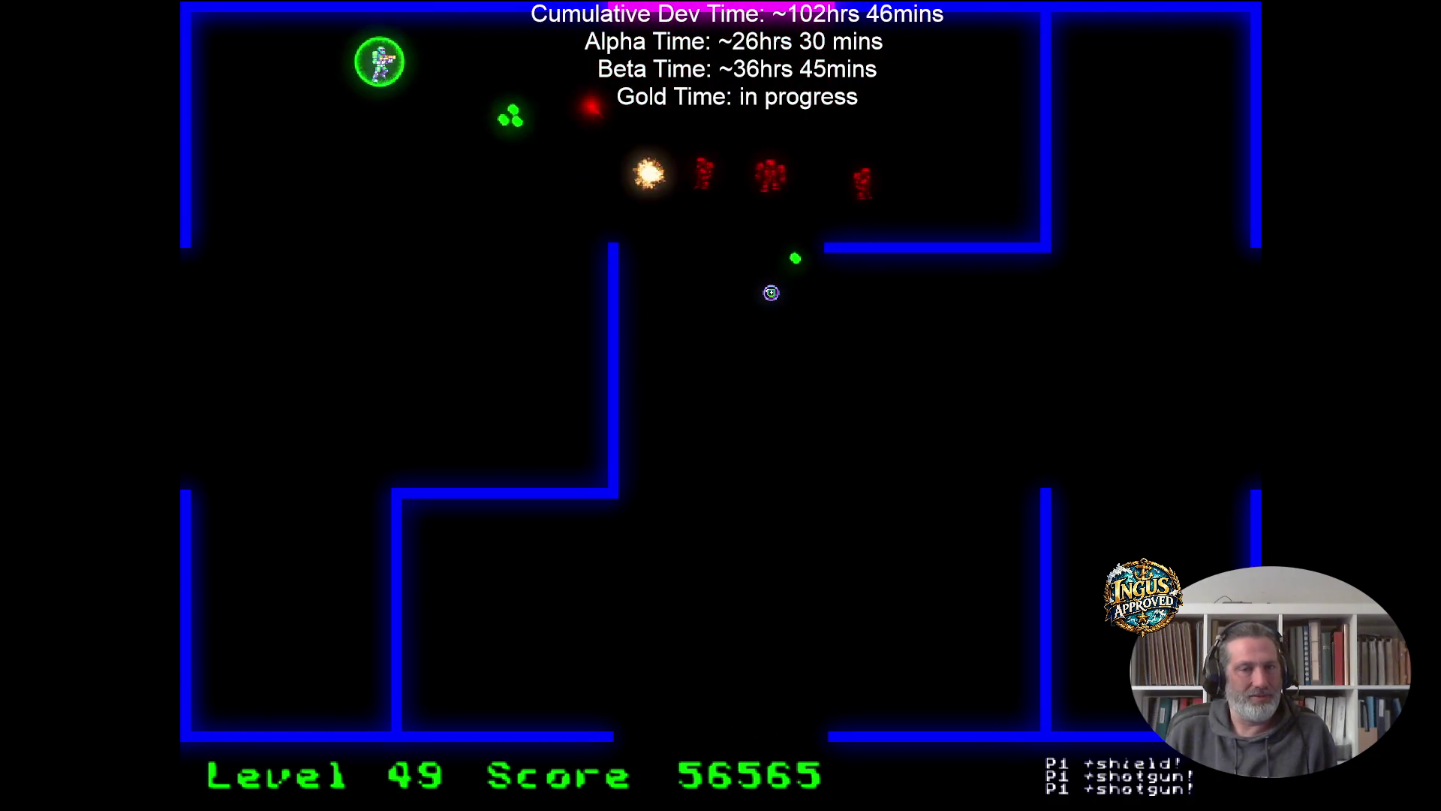
pyautogui.press('Down')
pyautogui.press('Right')
pyautogui.press('Up')
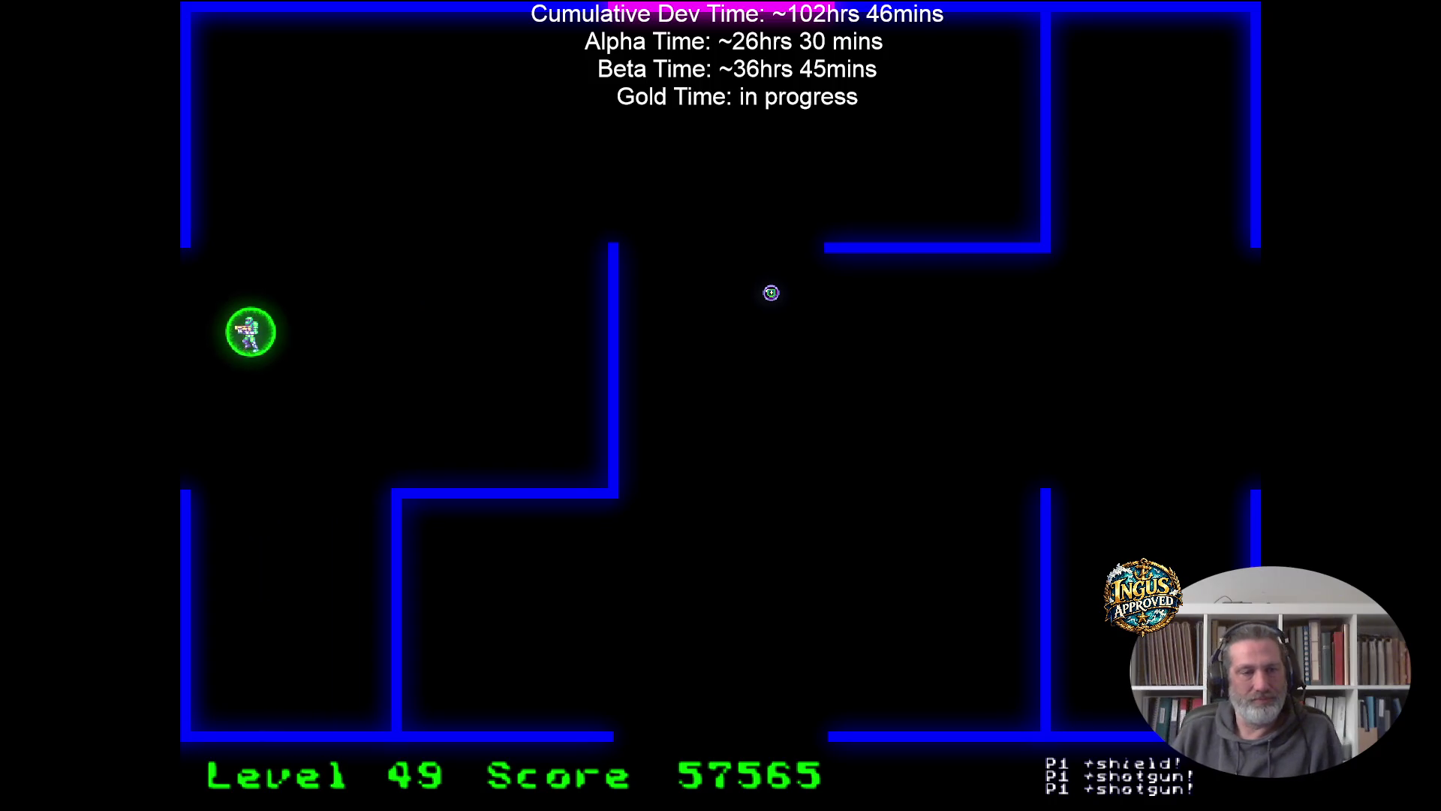
pyautogui.press('Left')
# Fight Level 50's robots toward the top-right corner and along the right wall.
pyautogui.press('Up')
pyautogui.press('Right')
pyautogui.press('Down')
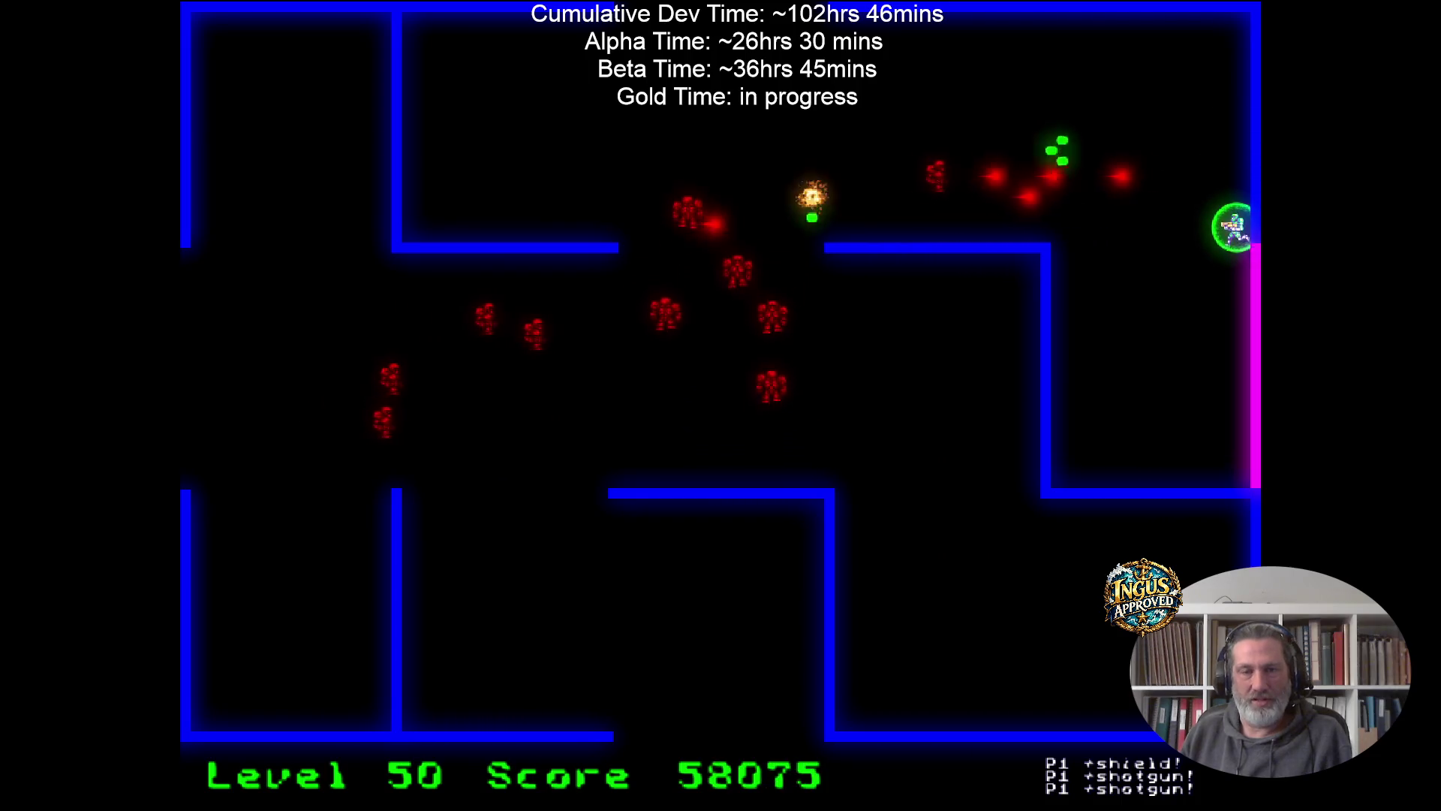
pyautogui.press('Left')
pyautogui.press('Up')
# Sweep along the magenta wall to destroy Level 50's last robots, reaching 60625.
pyautogui.press('Up')
pyautogui.press('Right')
pyautogui.press('Down')
pyautogui.press('Left')
pyautogui.press('Down')
pyautogui.press('Right')
pyautogui.press('Left')
pyautogui.press('Right')
pyautogui.press('Up')
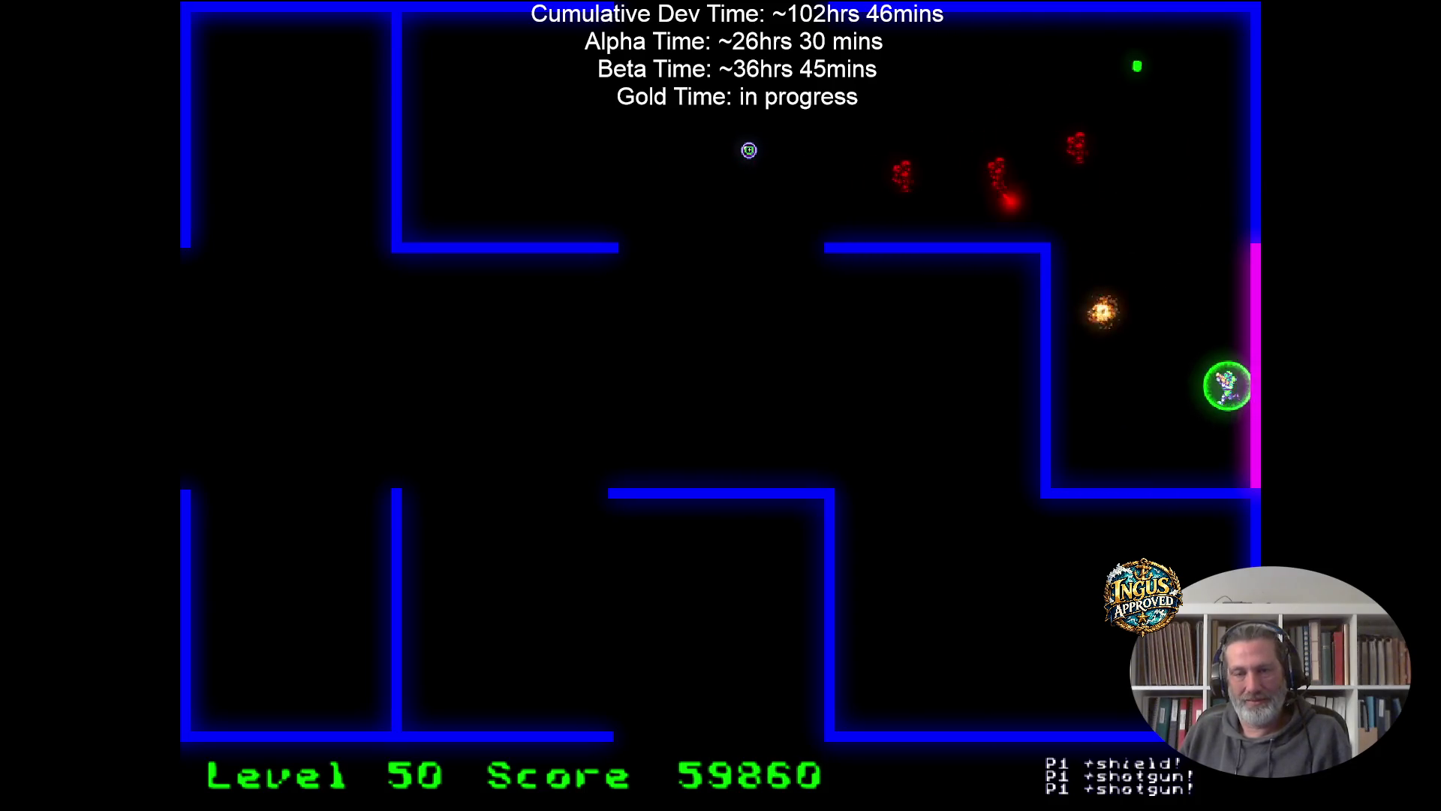
pyautogui.press('Left')
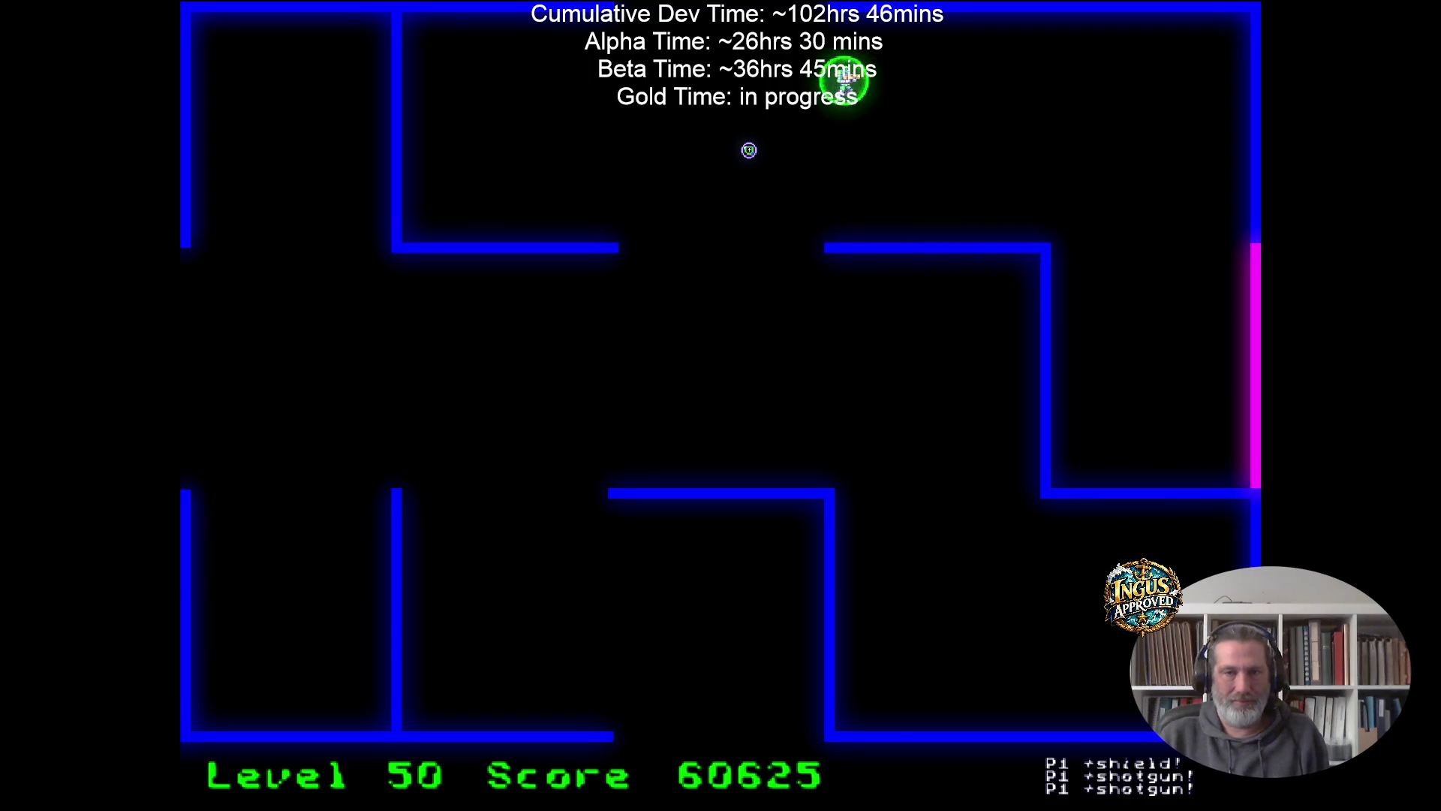
# Clear Level 51's robots along the bottom, right side and the central robot group.
pyautogui.press('Down')
pyautogui.press('Right')
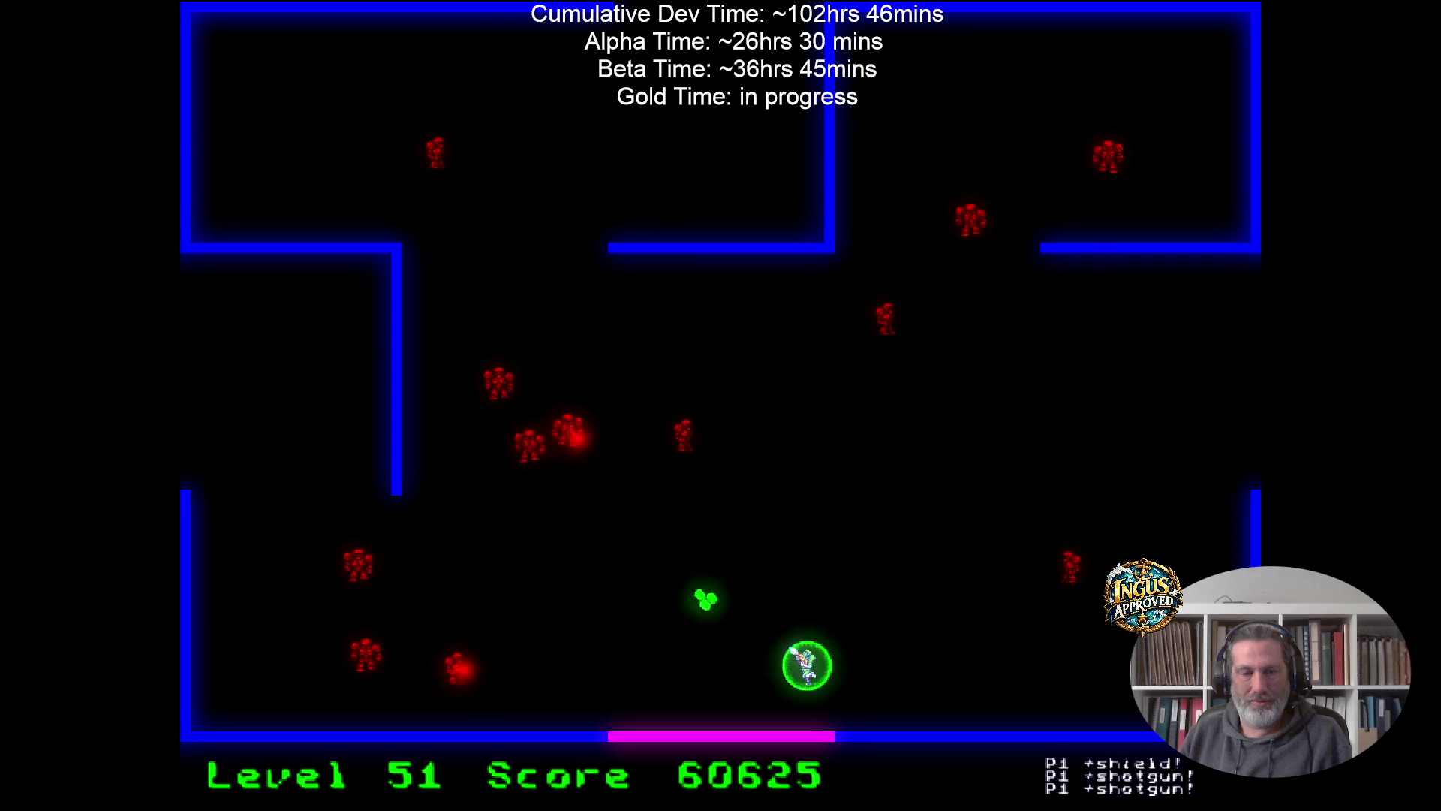
pyautogui.press('Up')
pyautogui.press('Up')
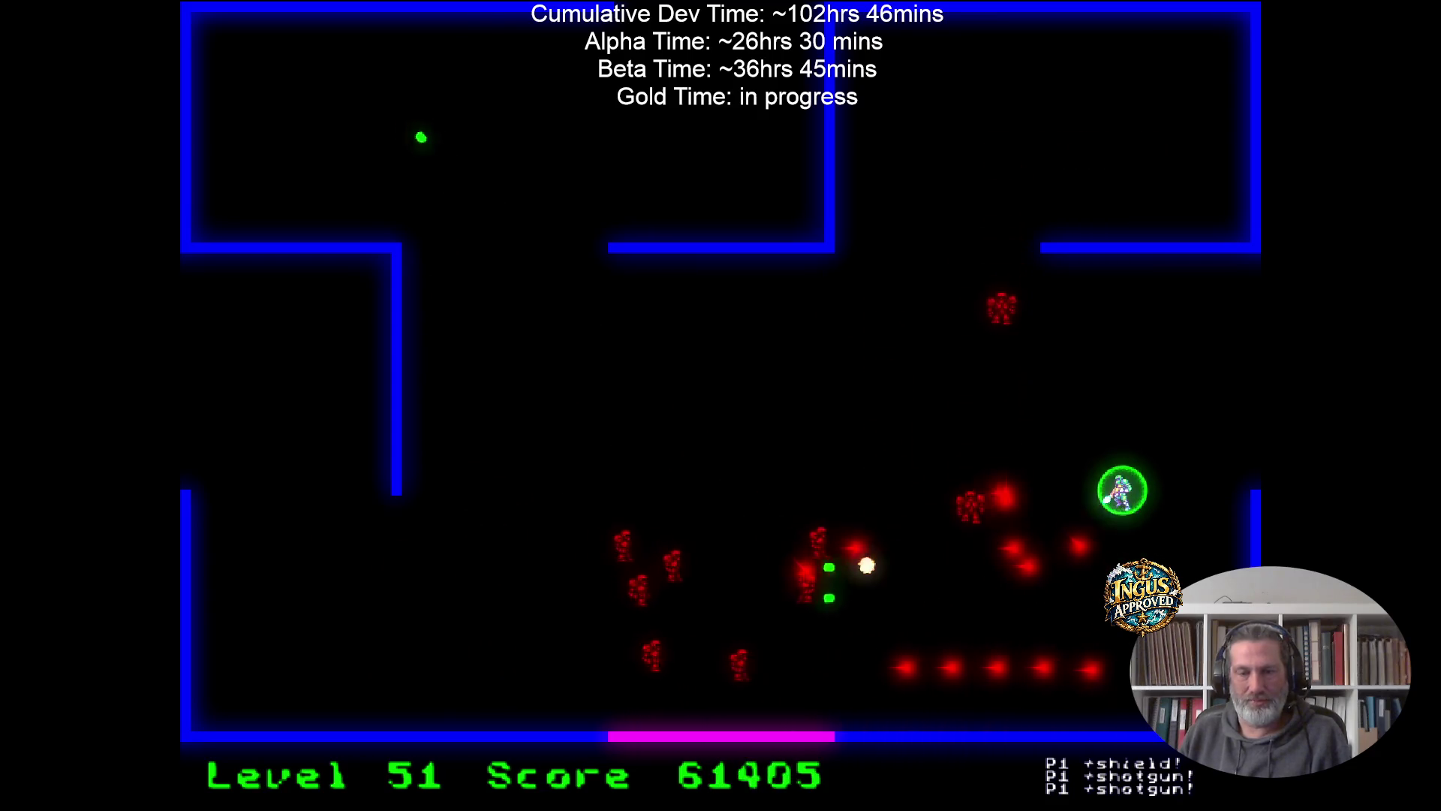
pyautogui.press('Left')
pyautogui.press('Left')
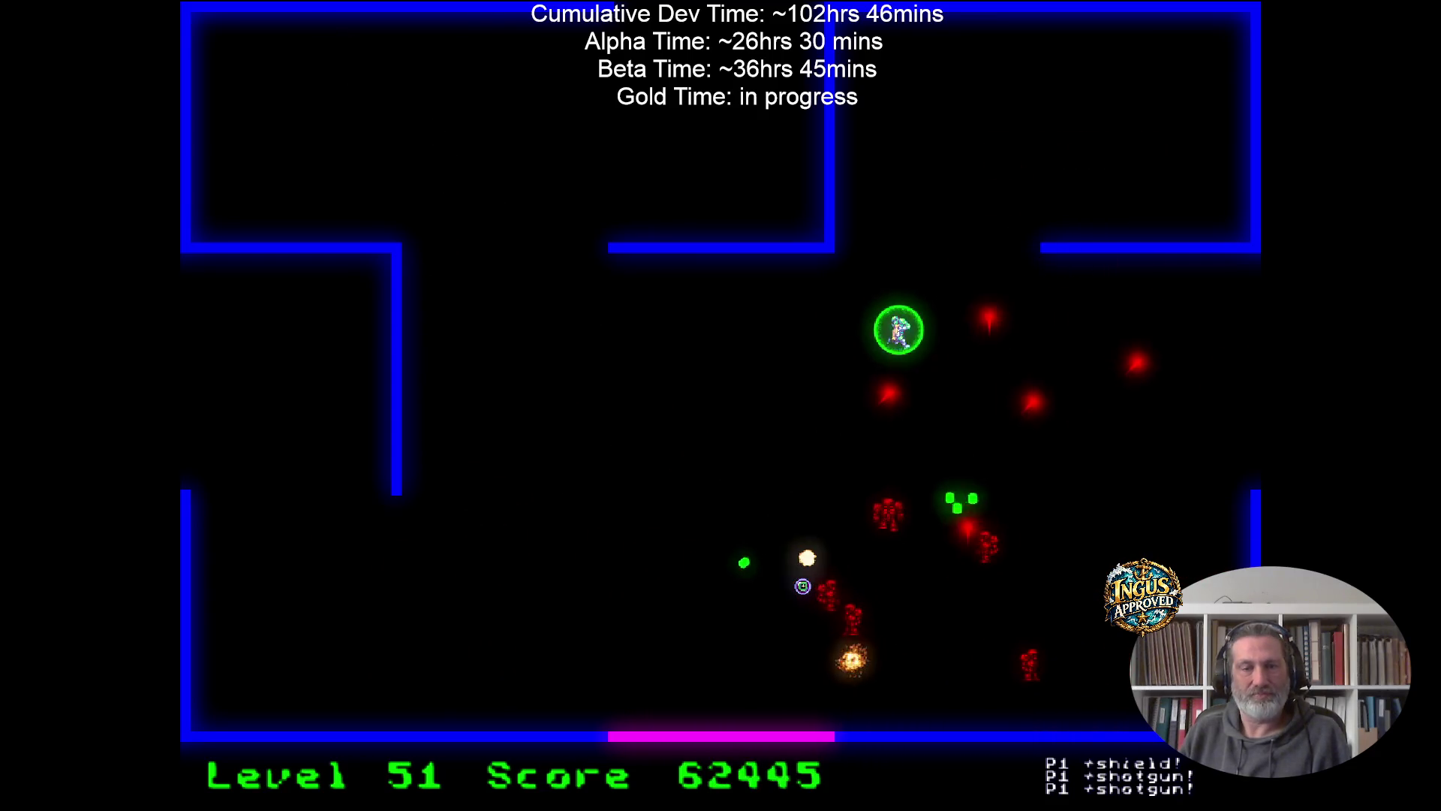
pyautogui.press('Down')
pyautogui.press('Down')
pyautogui.press('Left')
pyautogui.press('Up')
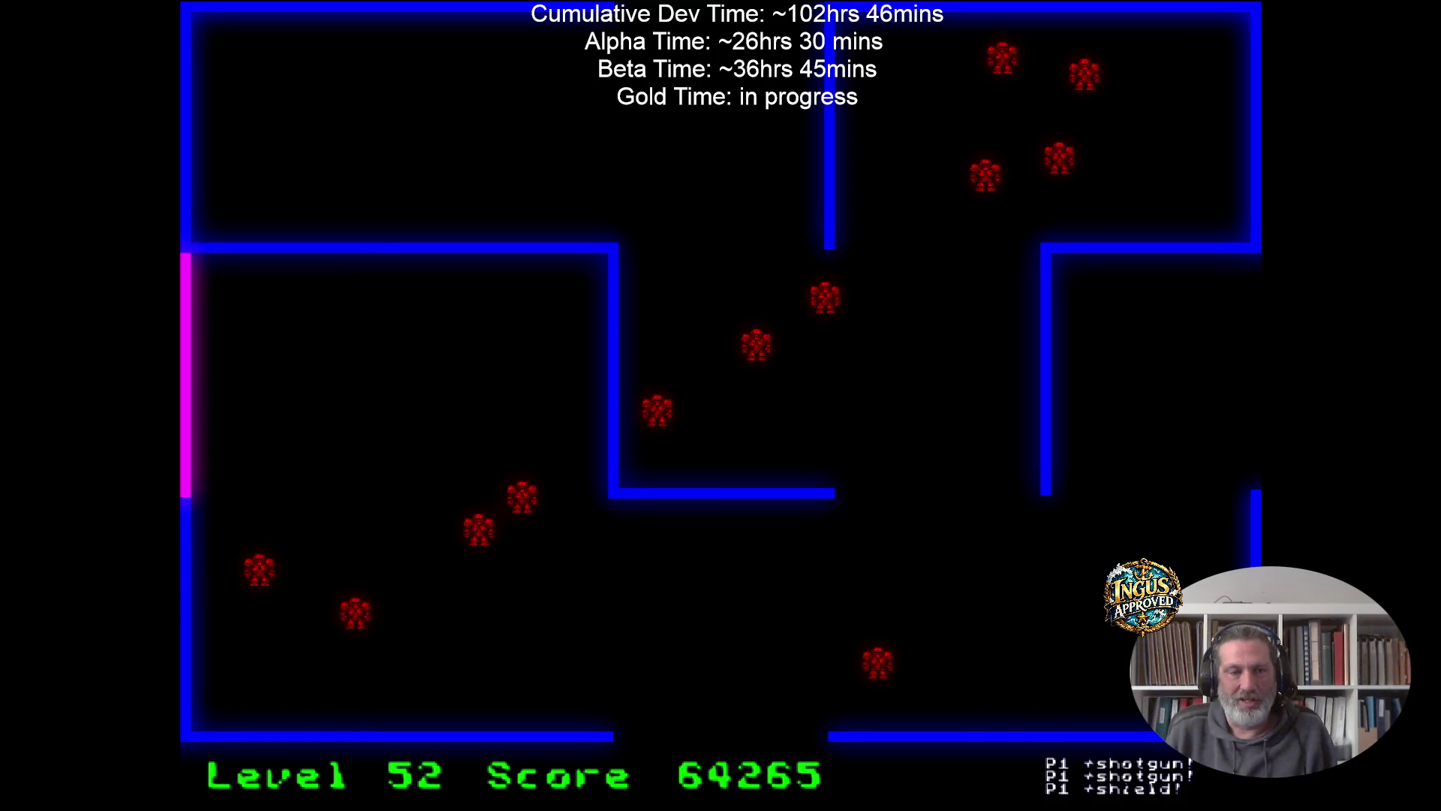
# Work along Level 52's left side, dodging robot fire and shooting robots.
pyautogui.press('Up')
pyautogui.press('Right')
pyautogui.press('Left')
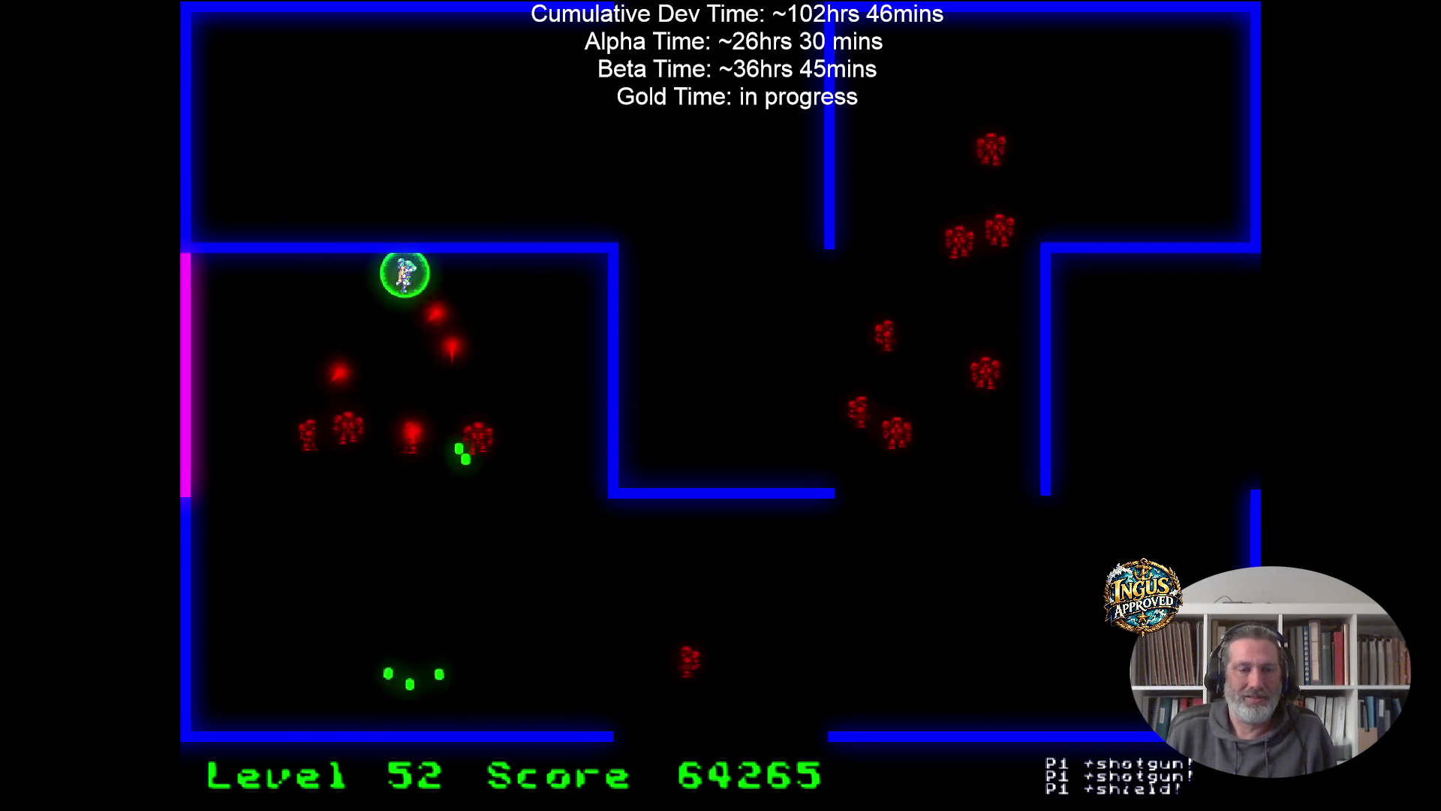
pyautogui.press('Down')
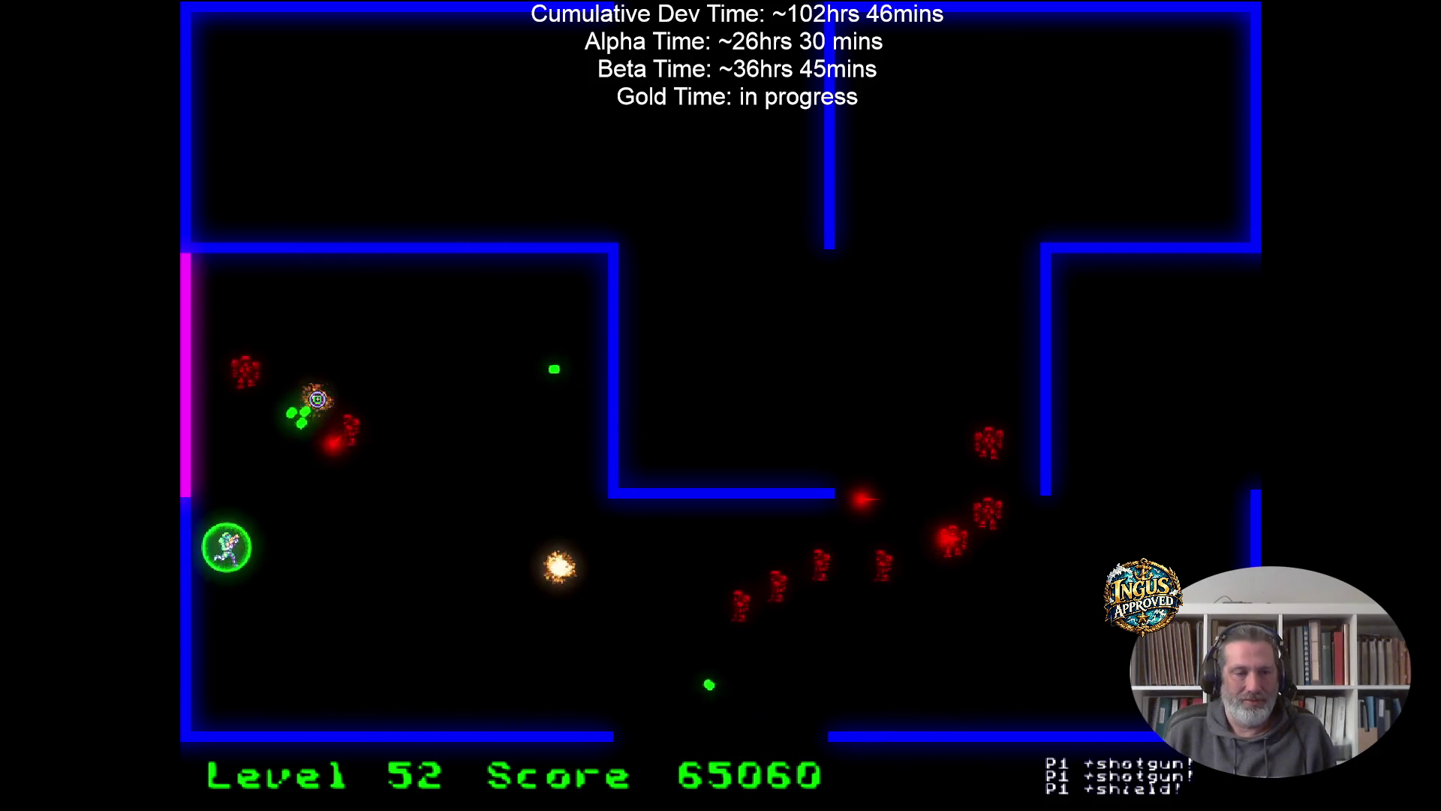
pyautogui.press('Left')
pyautogui.press('Up')
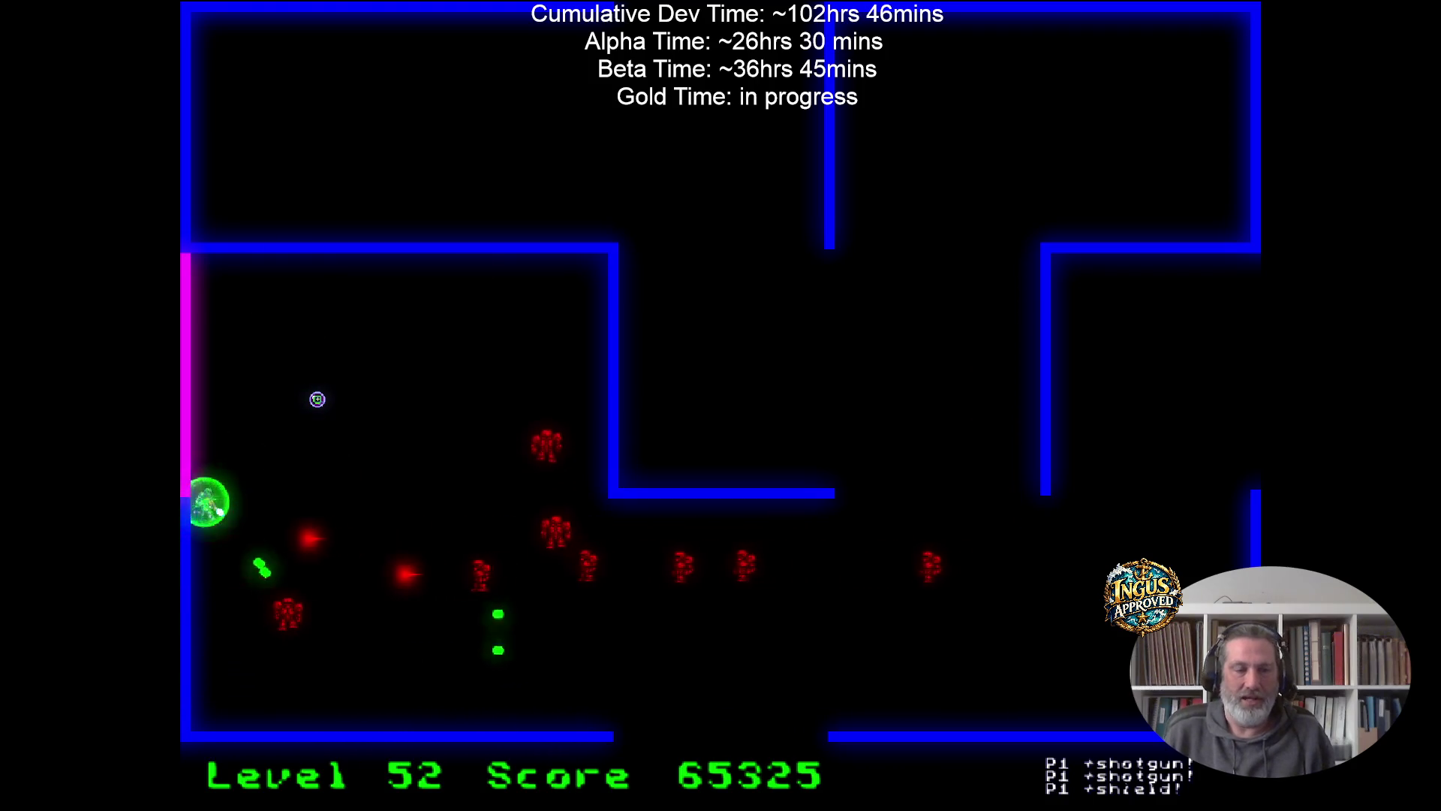
# Sweep right to finish Level 52's robot row and exit through the bottom to Level 53.
pyautogui.press('Right')
pyautogui.press('Up')
pyautogui.press('Down')
pyautogui.press('Left')
pyautogui.press('Down')
pyautogui.press('Up')
pyautogui.press('Right')
pyautogui.press('Right')
pyautogui.press('Down')
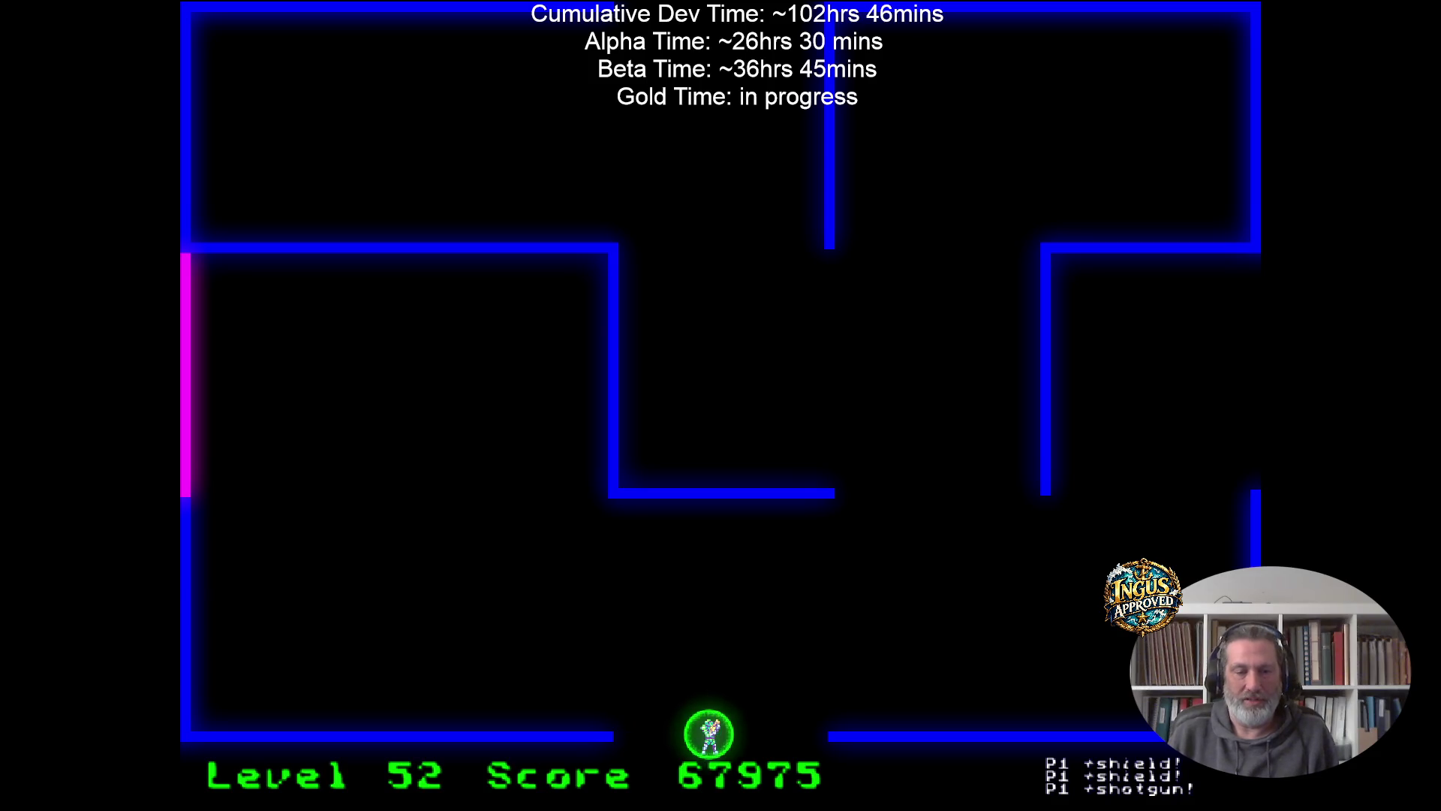
pyautogui.press('Down')
# Shoot Level 53's first robots, moving down-right and along the lower corridor.
pyautogui.press('Left')
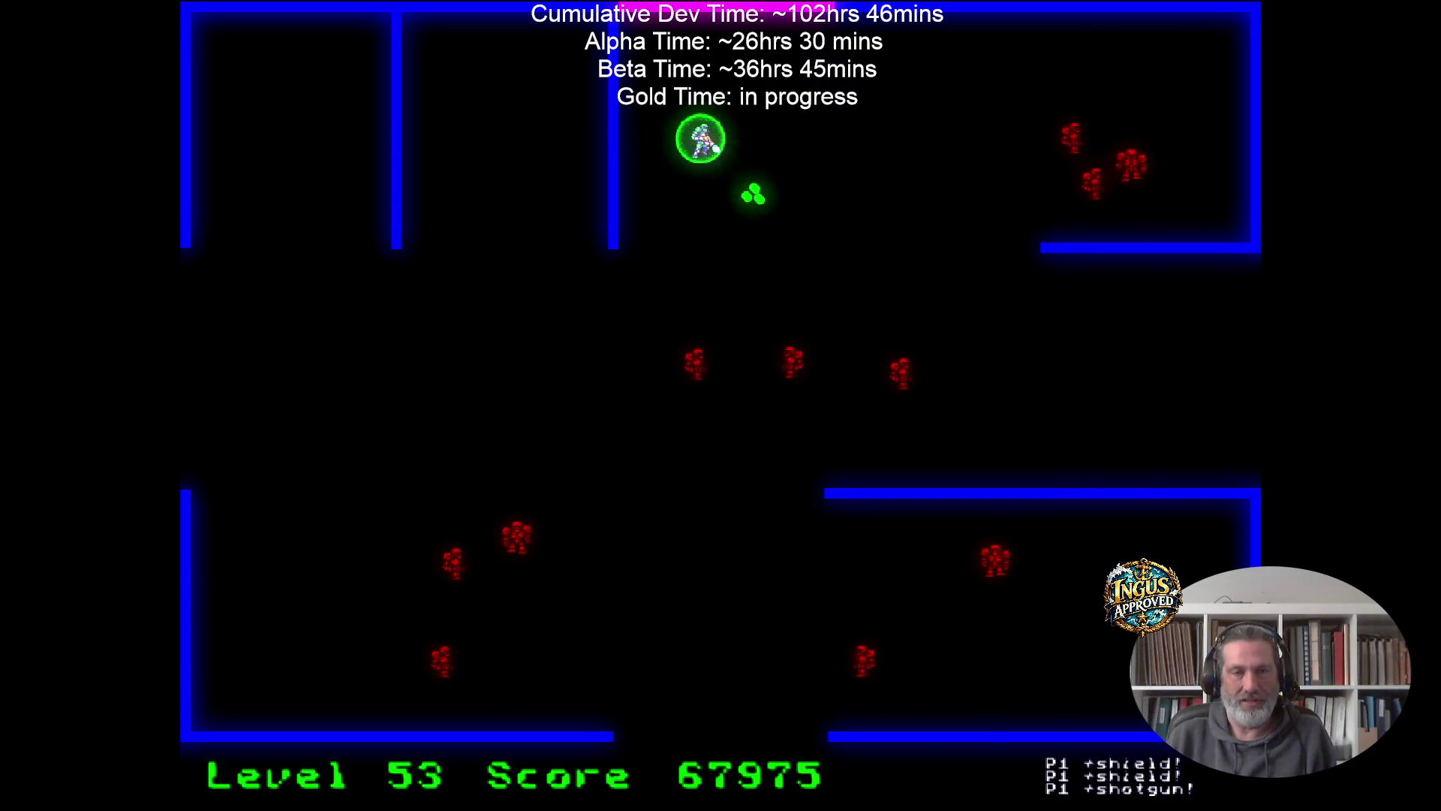
pyautogui.press('Up')
pyautogui.press('Down')
pyautogui.press('Right')
pyautogui.press('Down')
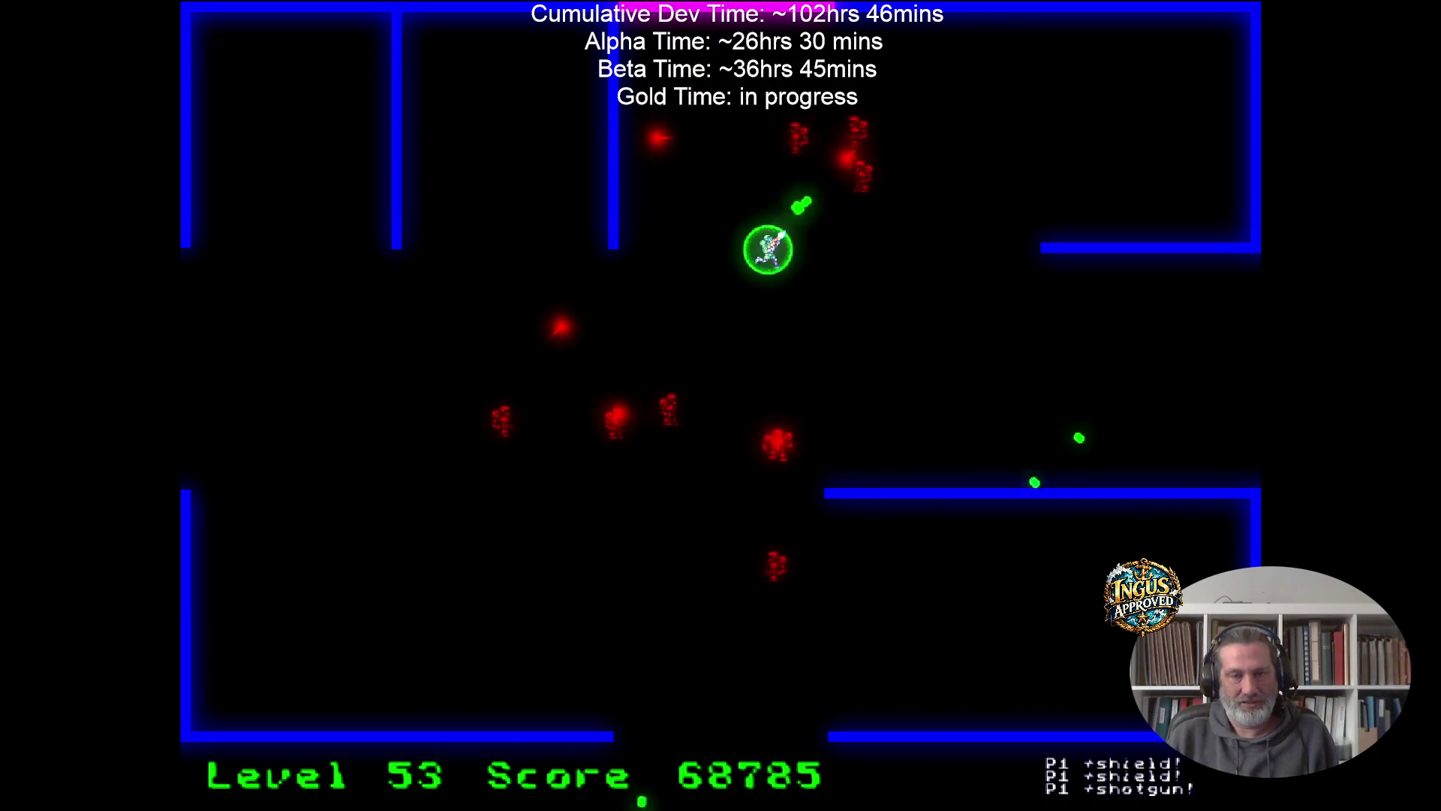
pyautogui.press('Right')
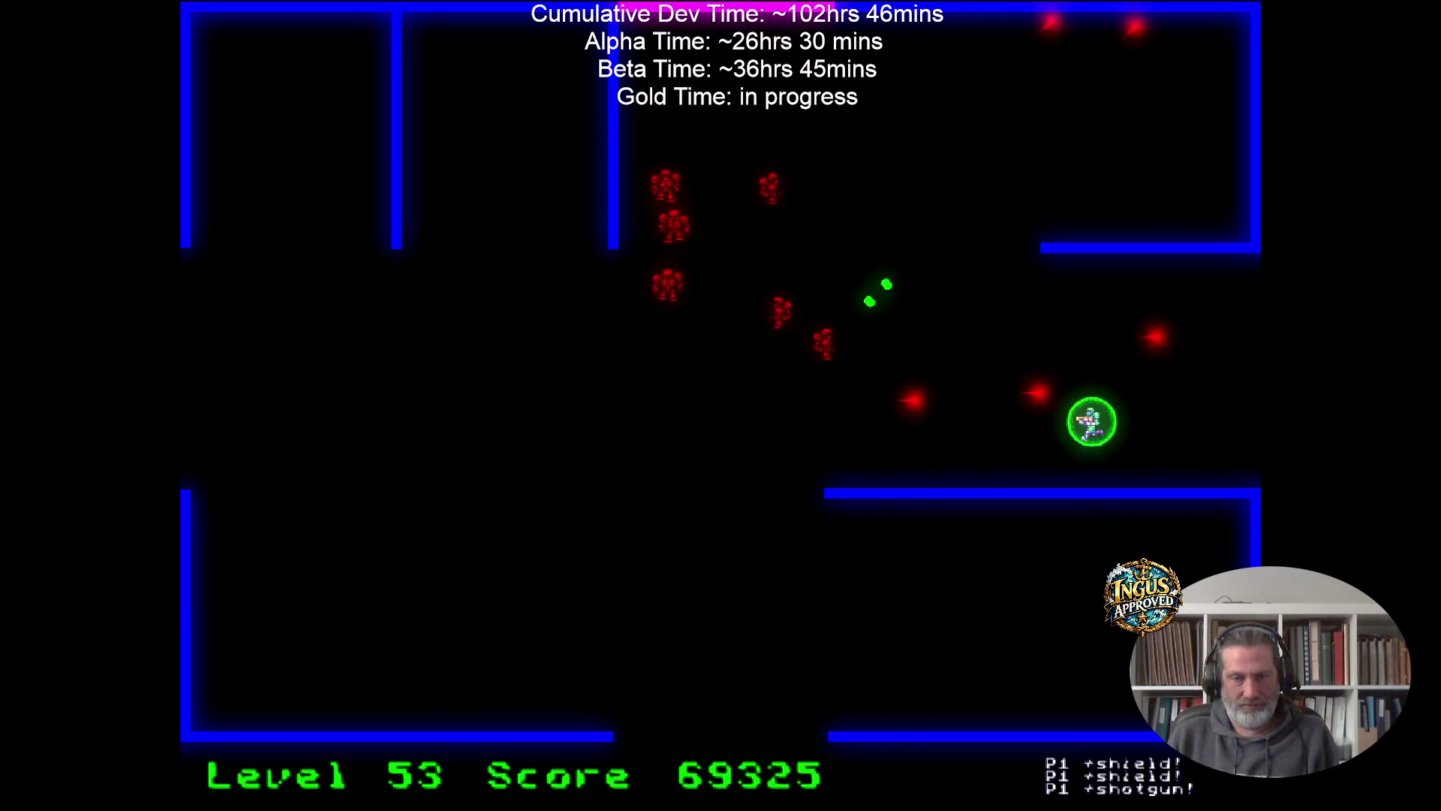
pyautogui.press('Up')
pyautogui.press('Down')
# Weave left through Level 53 shooting robots and exit through the left opening to Level 54.
pyautogui.press('Down')
pyautogui.press('Left')
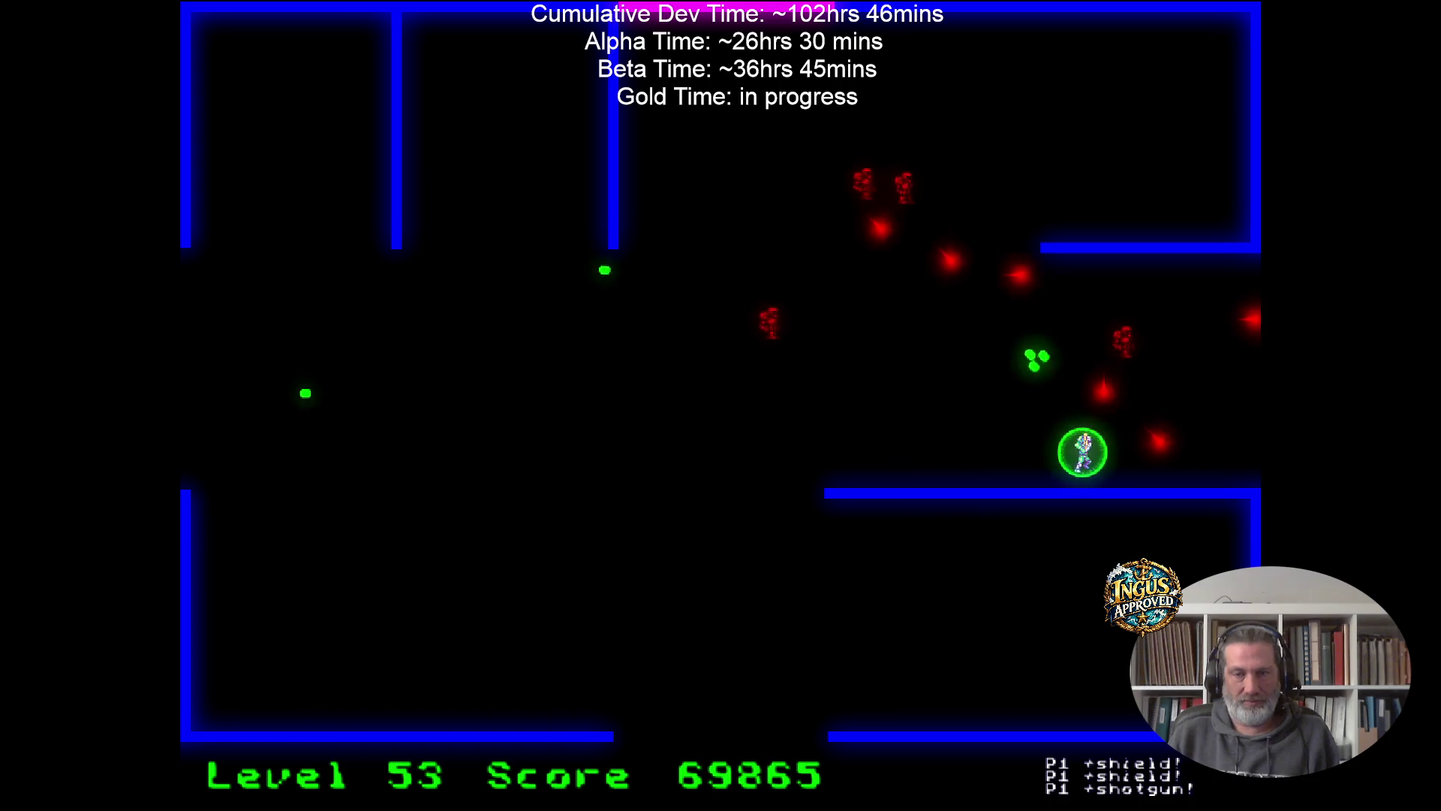
pyautogui.press('Left')
pyautogui.press('Up')
pyautogui.press('Down')
pyautogui.press('Right')
pyautogui.press('Left')
pyautogui.press('Up')
pyautogui.press('Down')
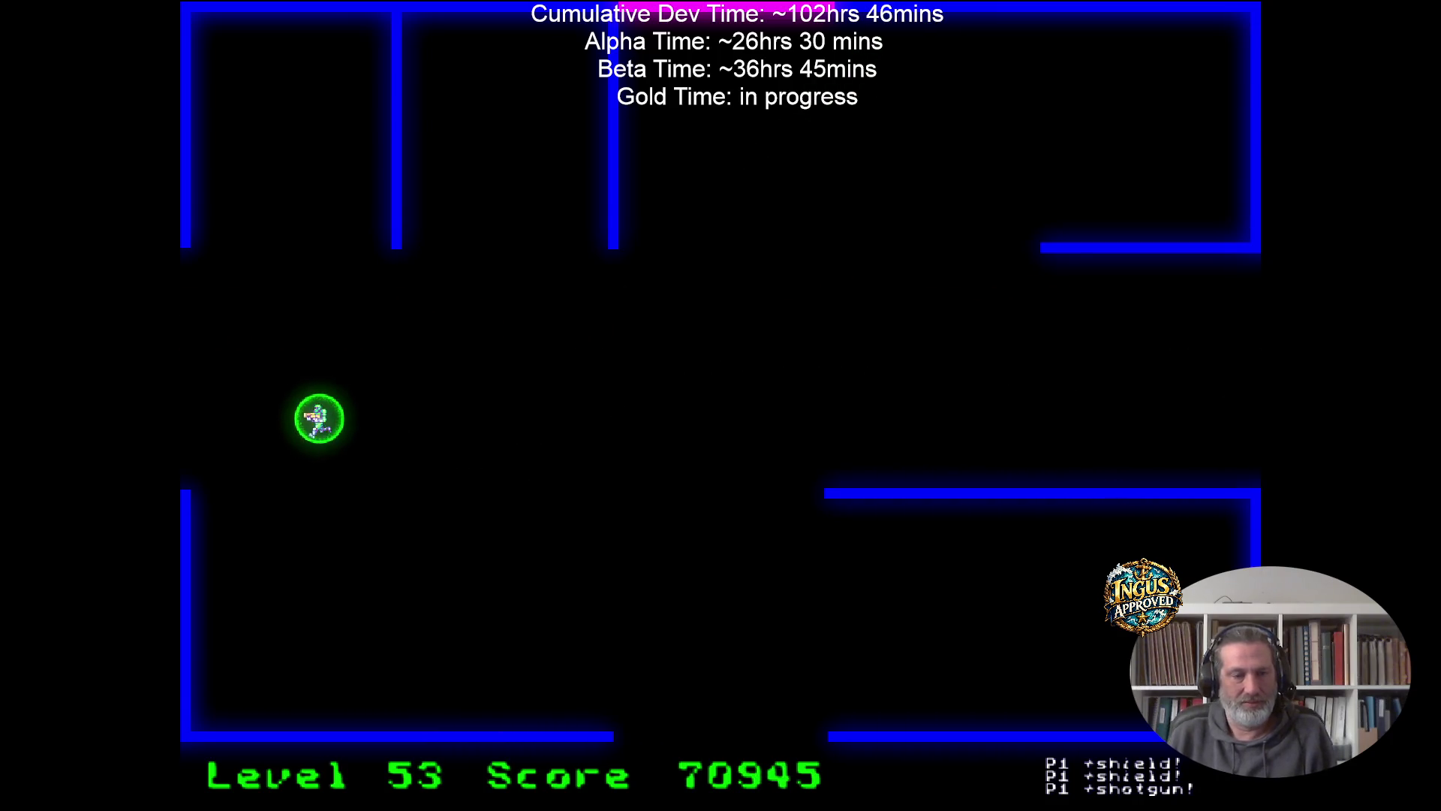
pyautogui.press('Left')
# Clear Level 54 along the top and right wall, leaving through the bottom gap to Level 55.
pyautogui.press('Up')
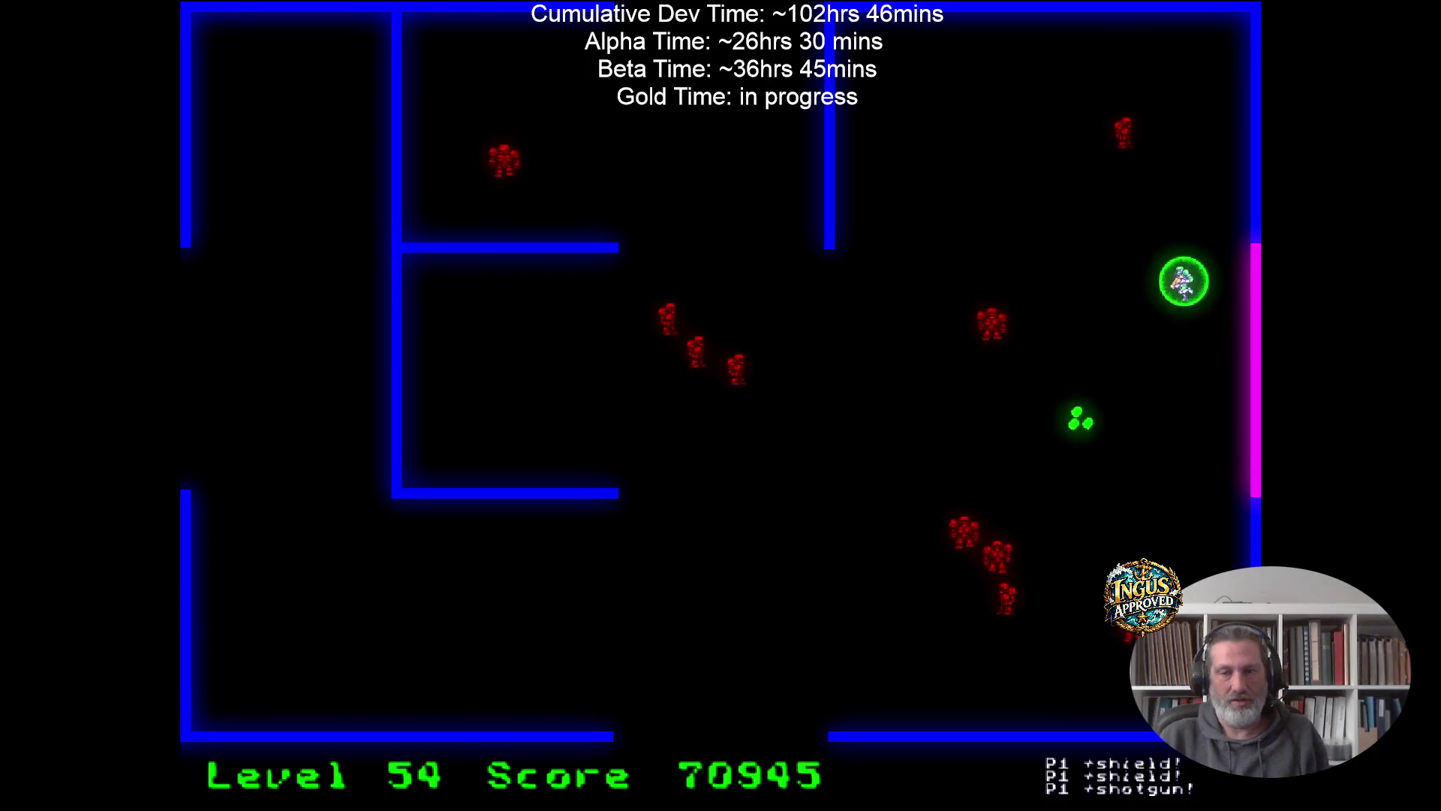
pyautogui.press('Left')
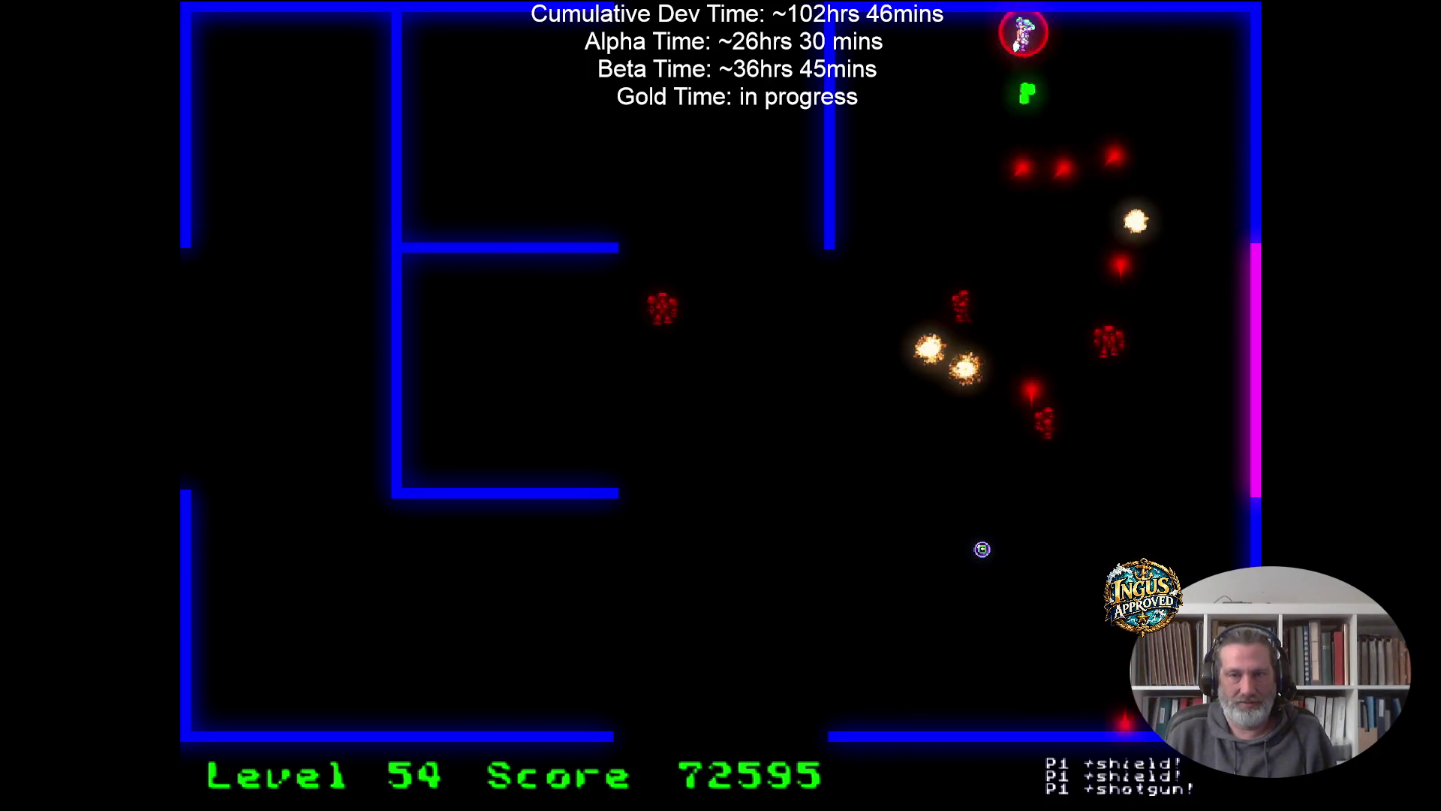
pyautogui.press('Right')
pyautogui.press('Right')
pyautogui.press('Down')
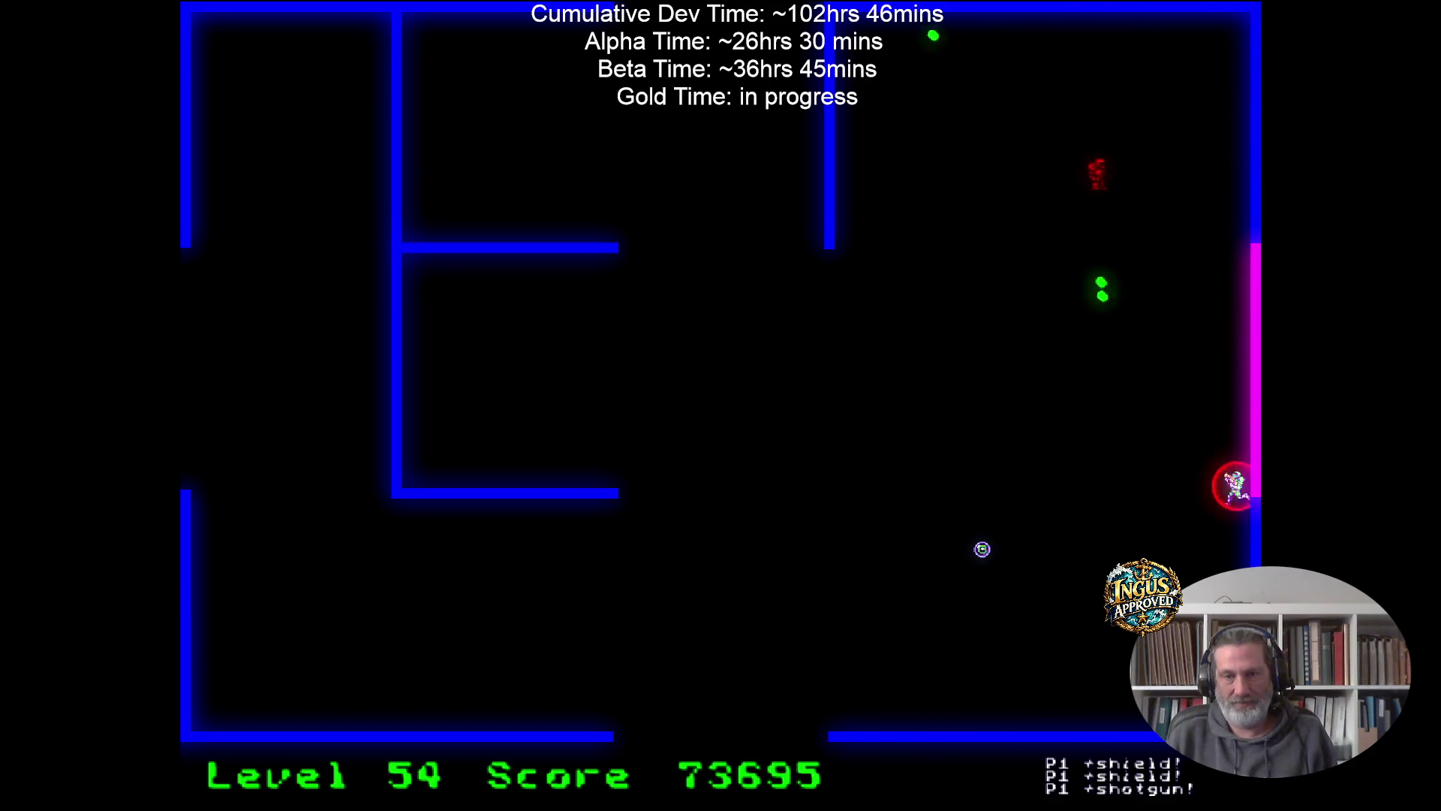
pyautogui.press('Left')
pyautogui.press('Up')
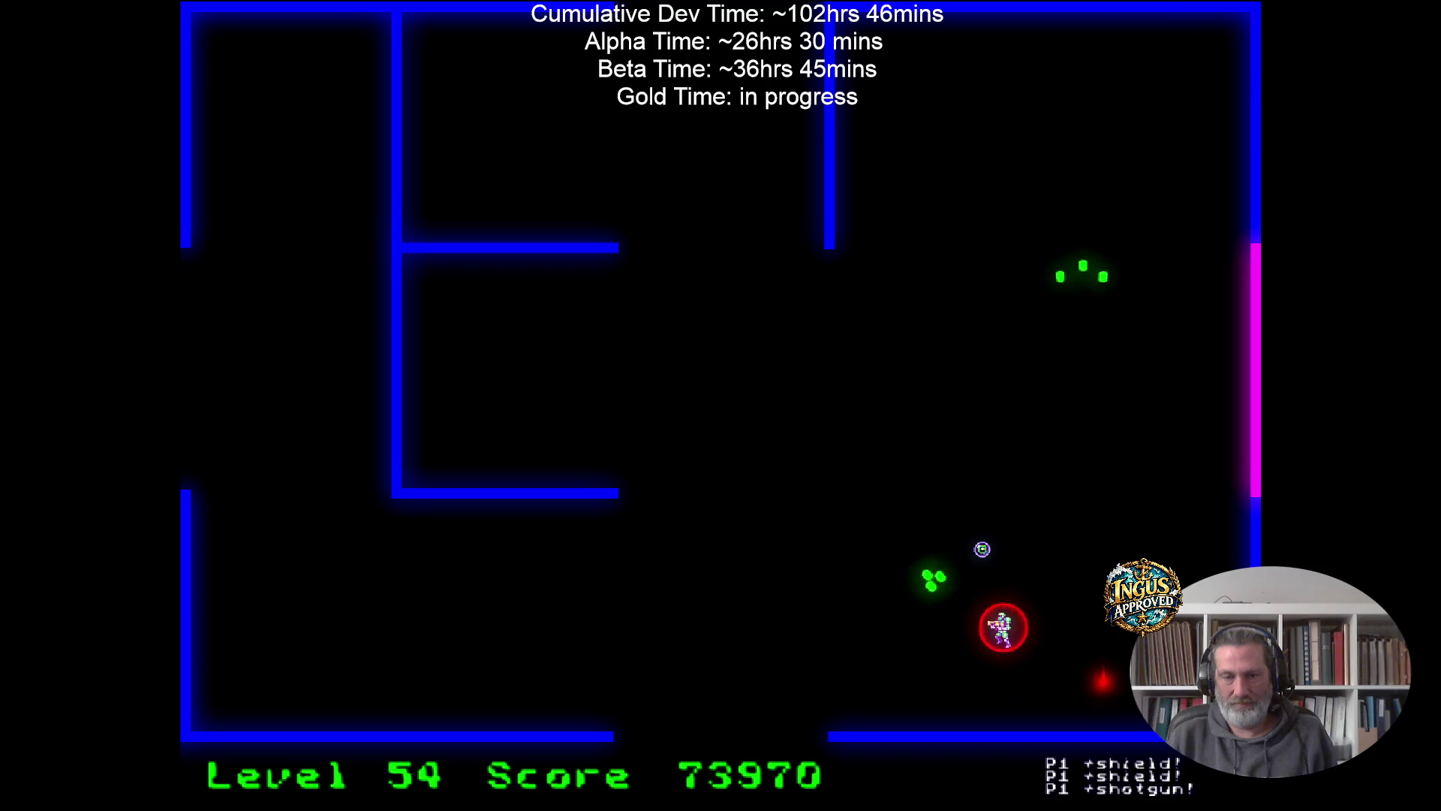
pyautogui.press('Down')
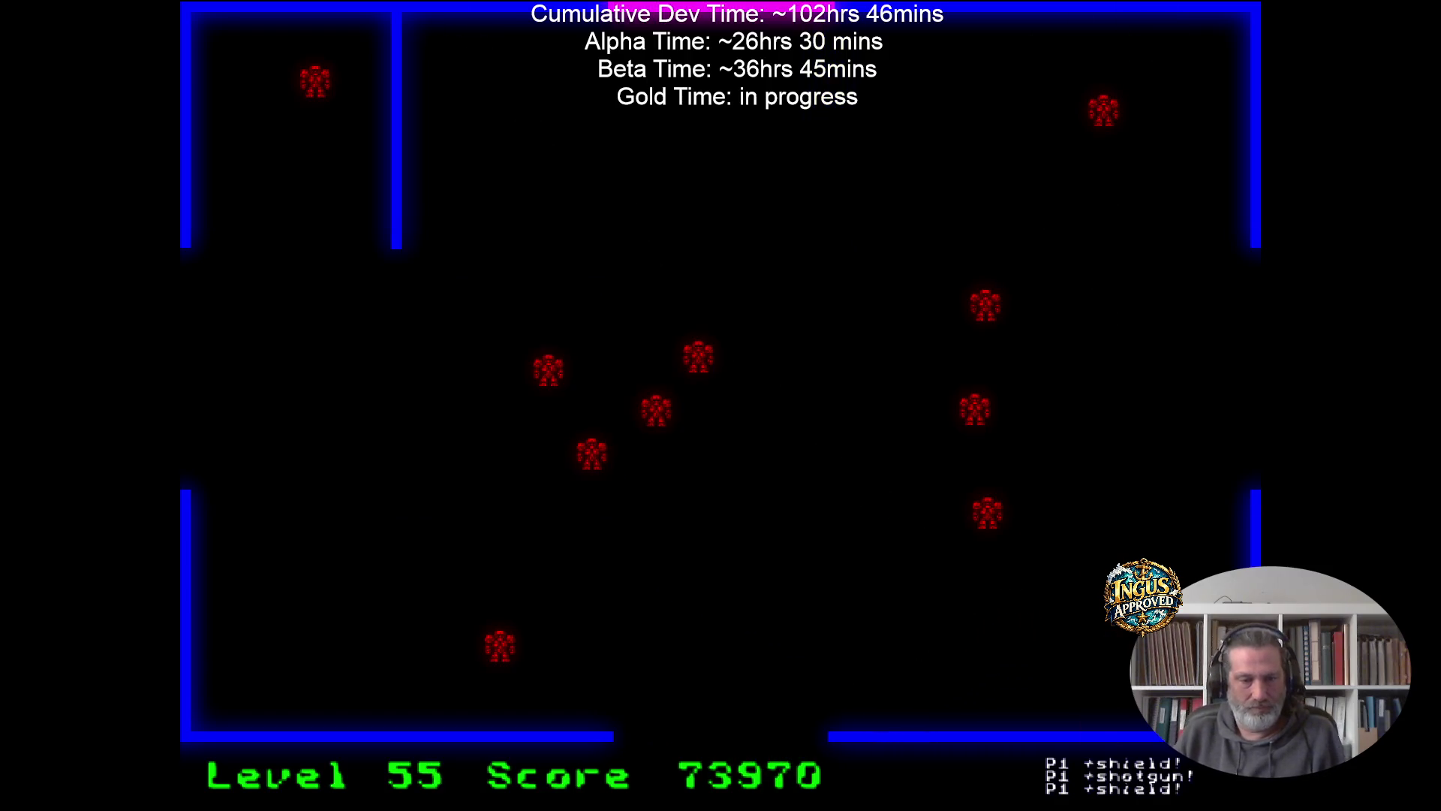
# Circle around level 55 shooting down all the red robots, bringing the score to 77050.
pyautogui.press('Up')
pyautogui.press('Left')
pyautogui.press('Left')
pyautogui.press('Down')
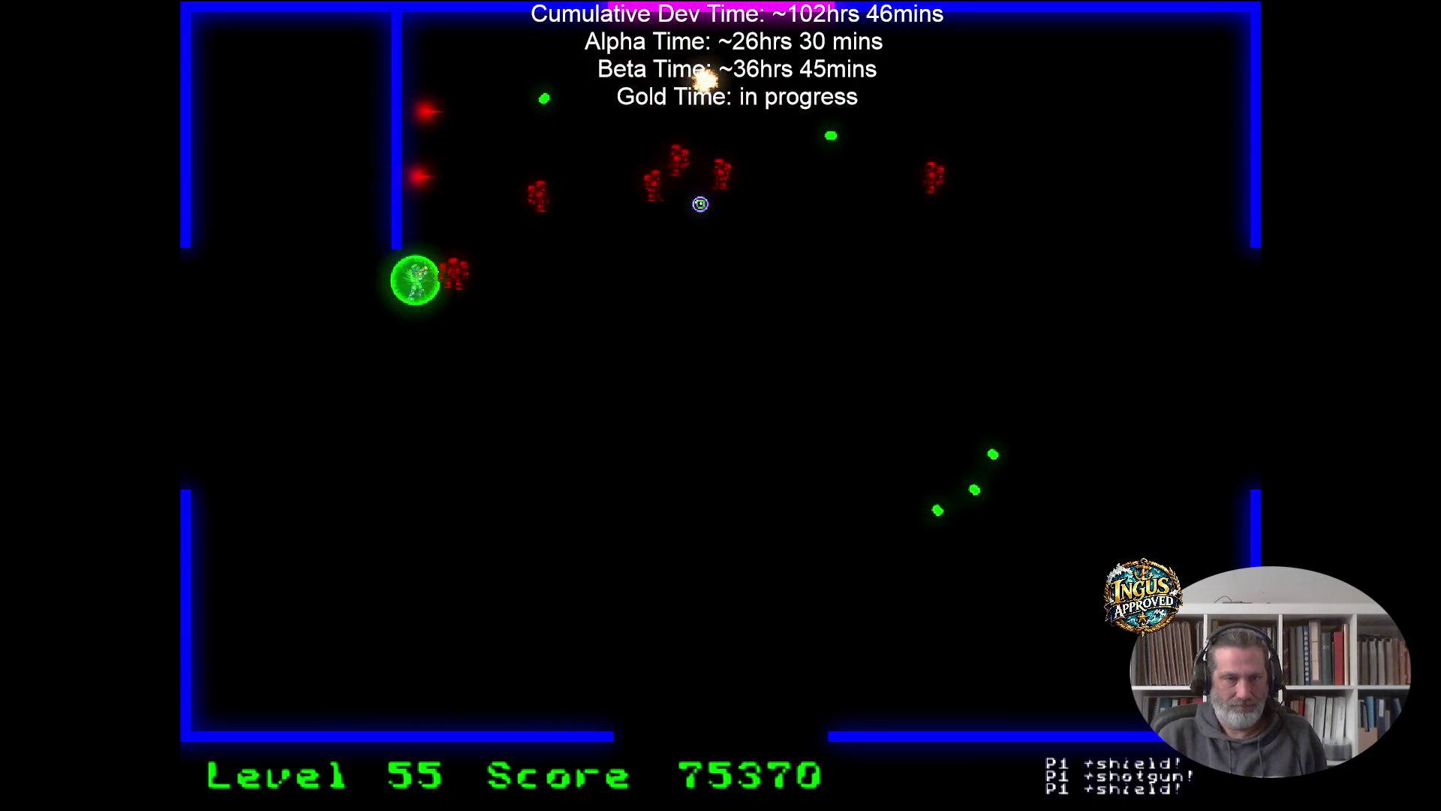
pyautogui.press('Right')
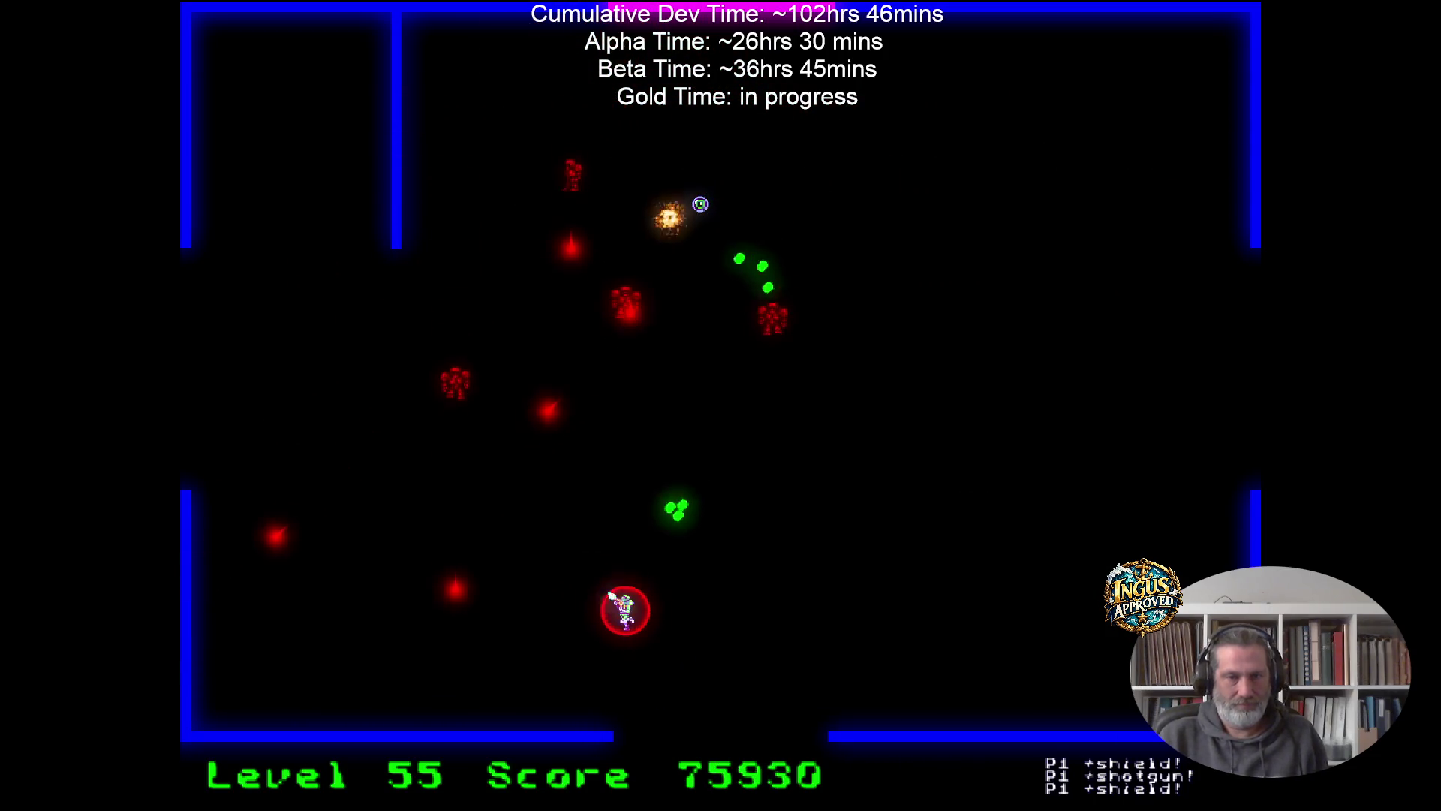
pyautogui.press('Right')
pyautogui.press('Up')
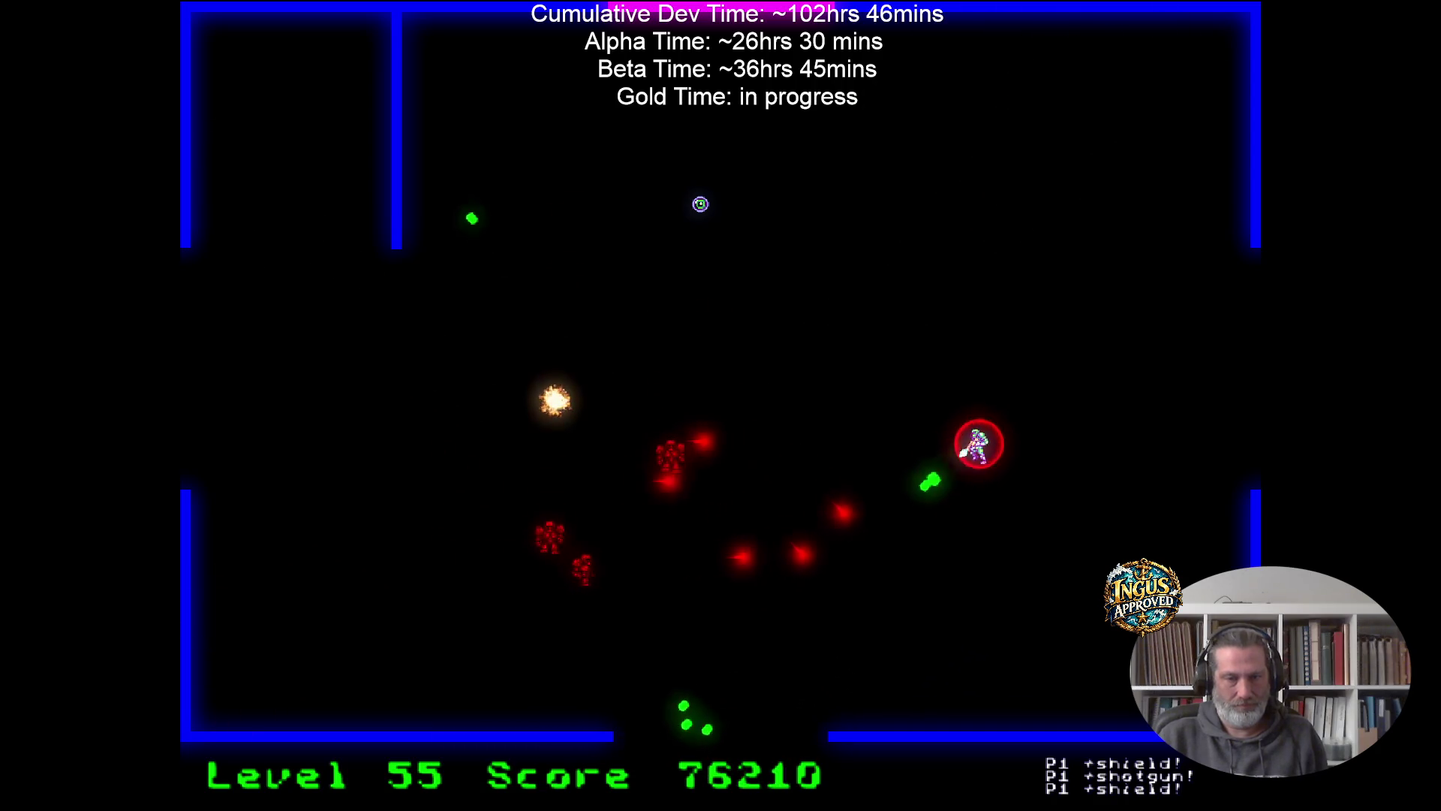
pyautogui.press('Left')
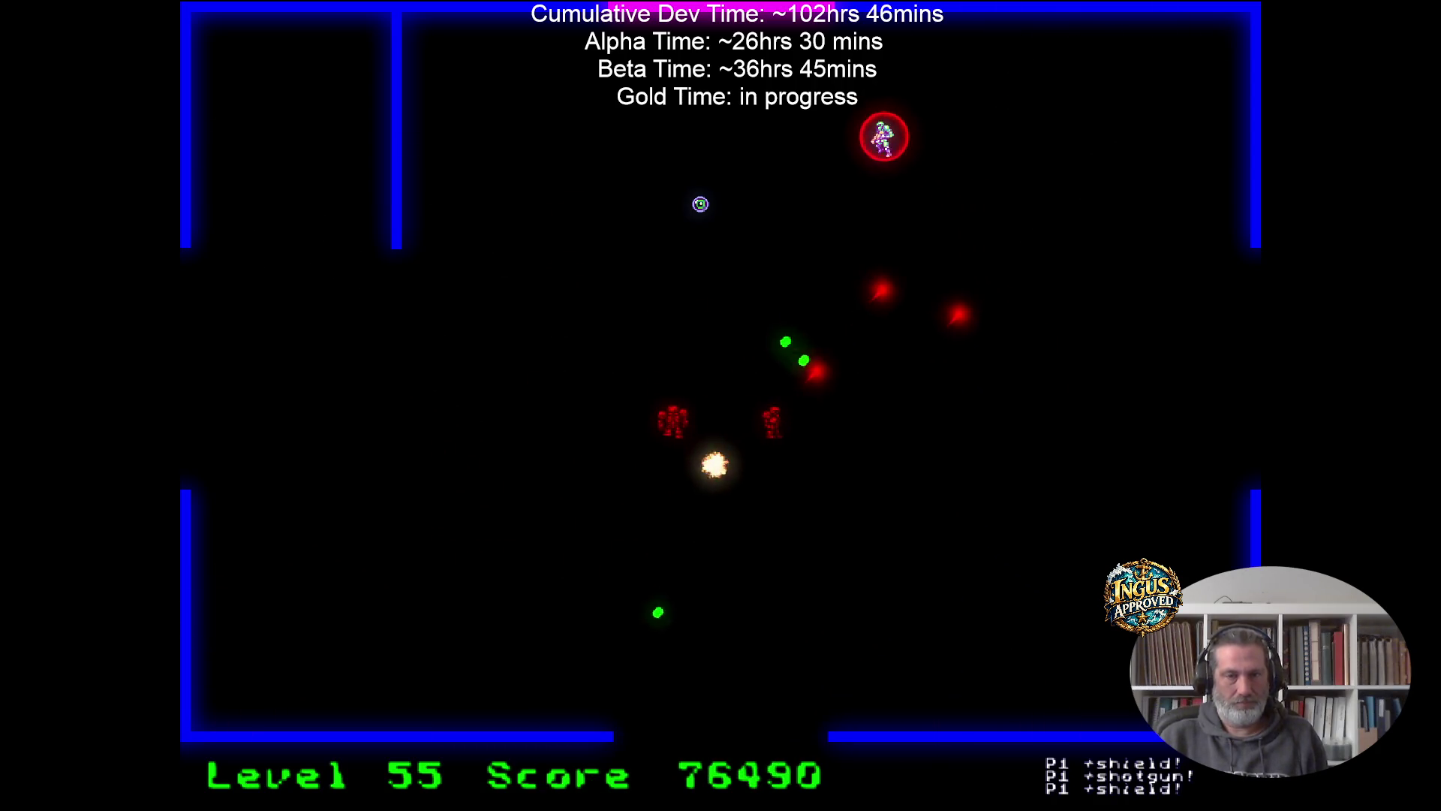
pyautogui.press('Down')
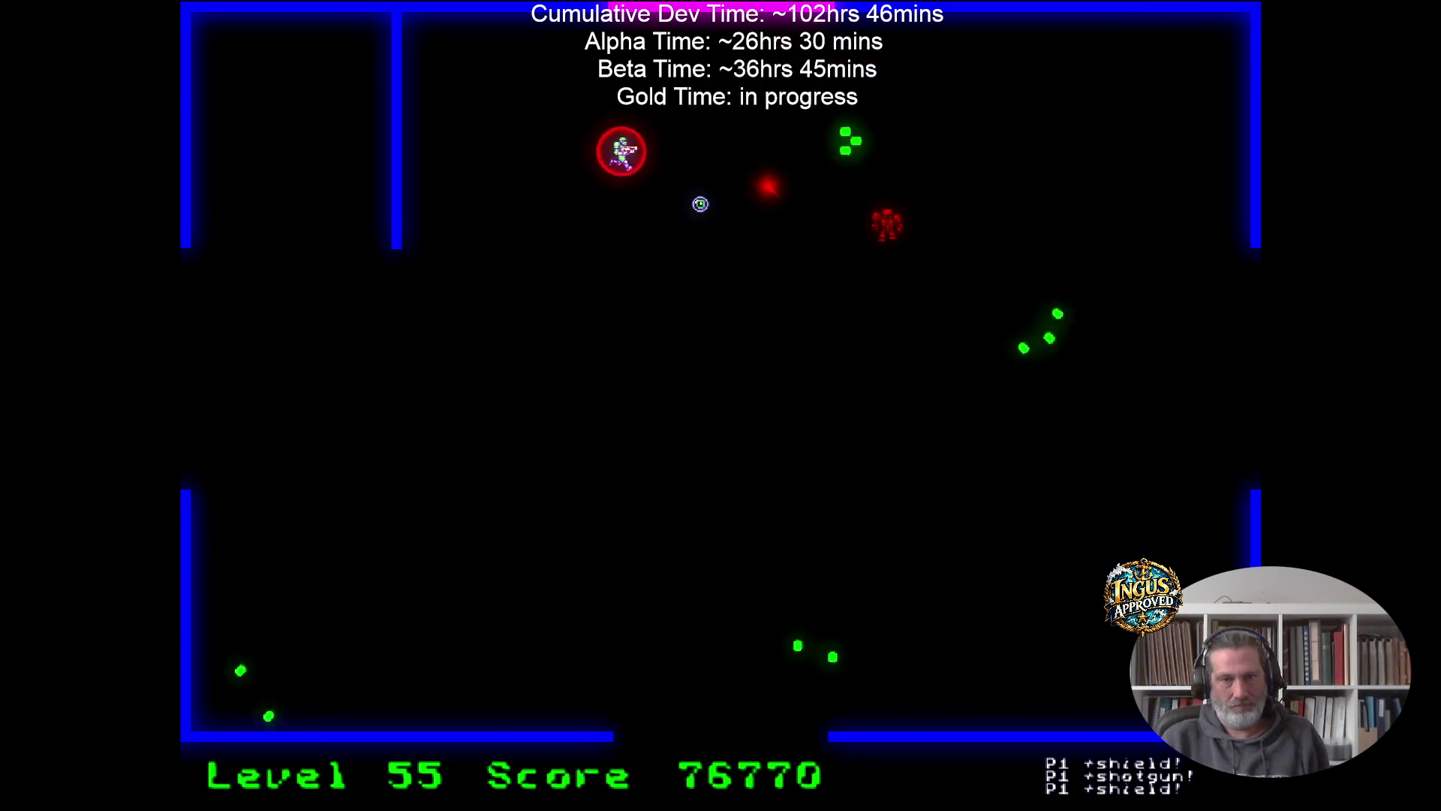
pyautogui.press('Left')
pyautogui.press('Right')
pyautogui.press('Up')
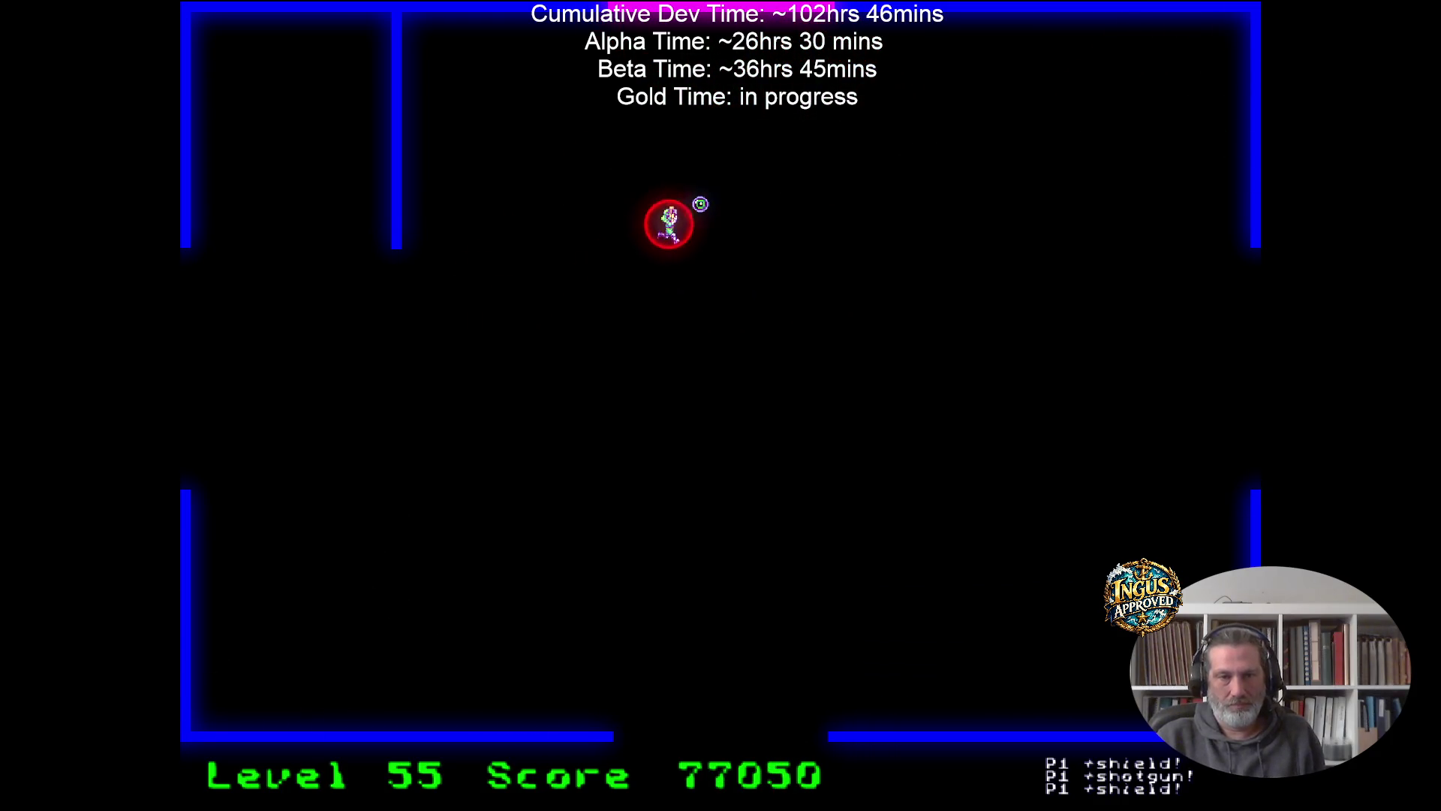
# Run out through the right-side exit into level 56.
pyautogui.press('Right')
pyautogui.press('Down')
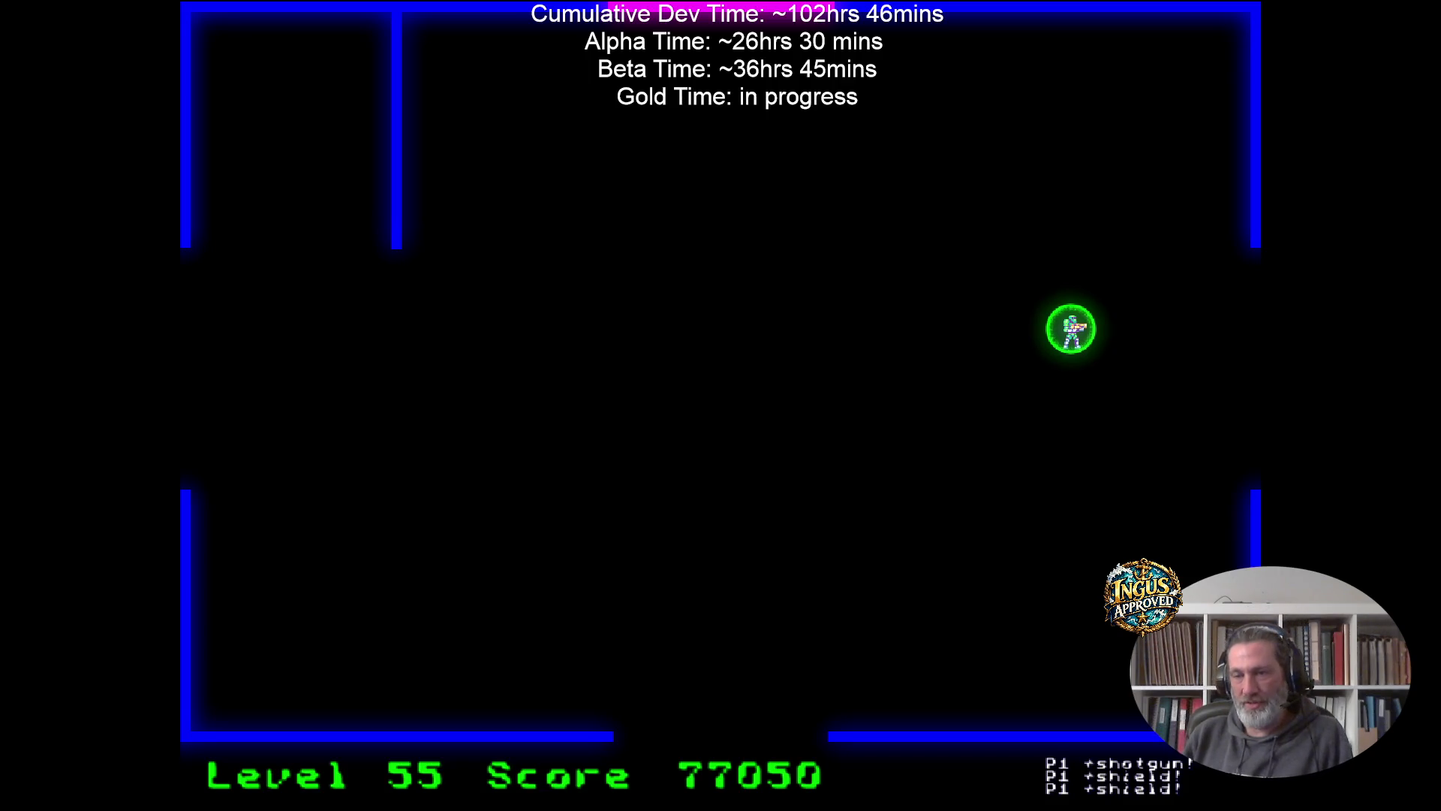
pyautogui.press('Right')
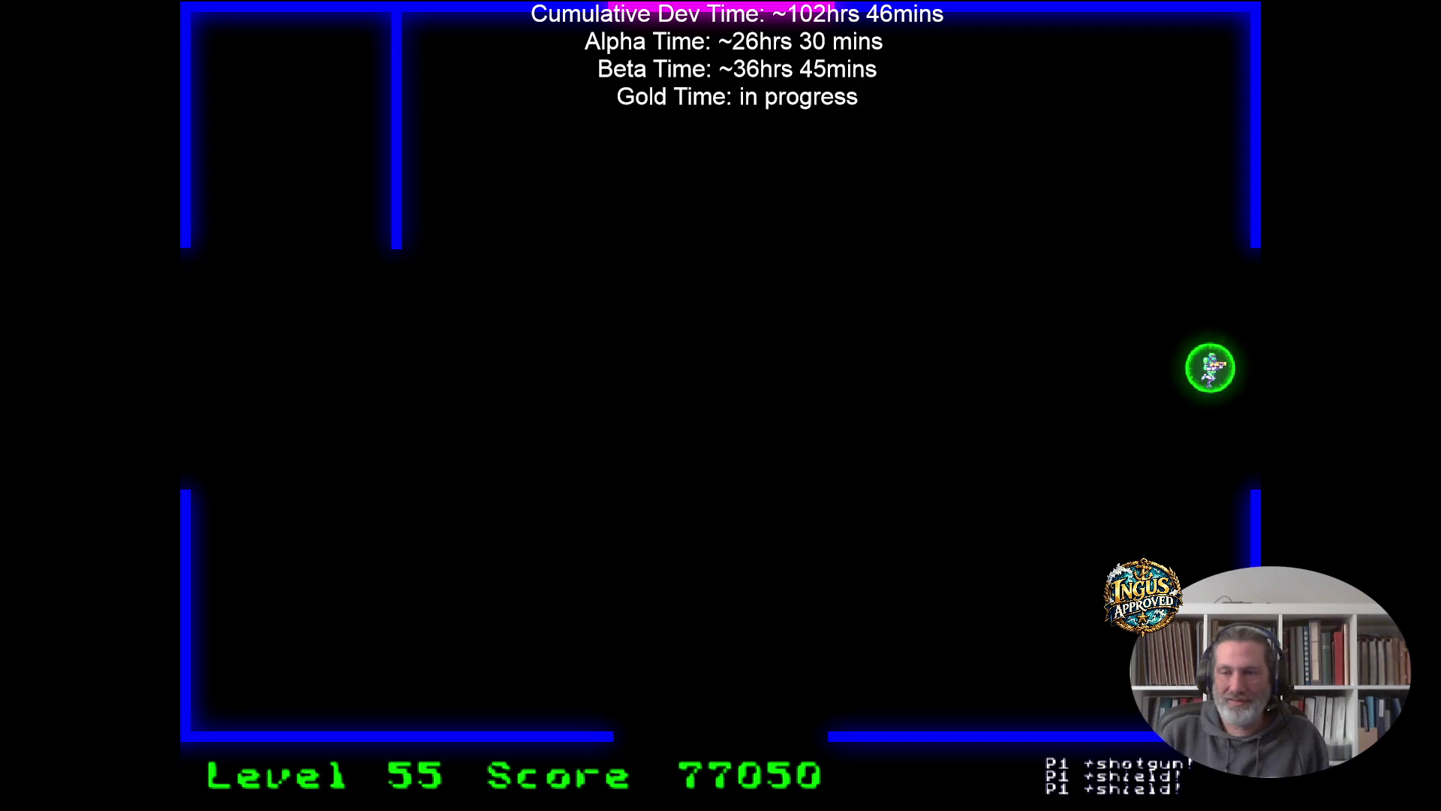
pyautogui.press('Down')
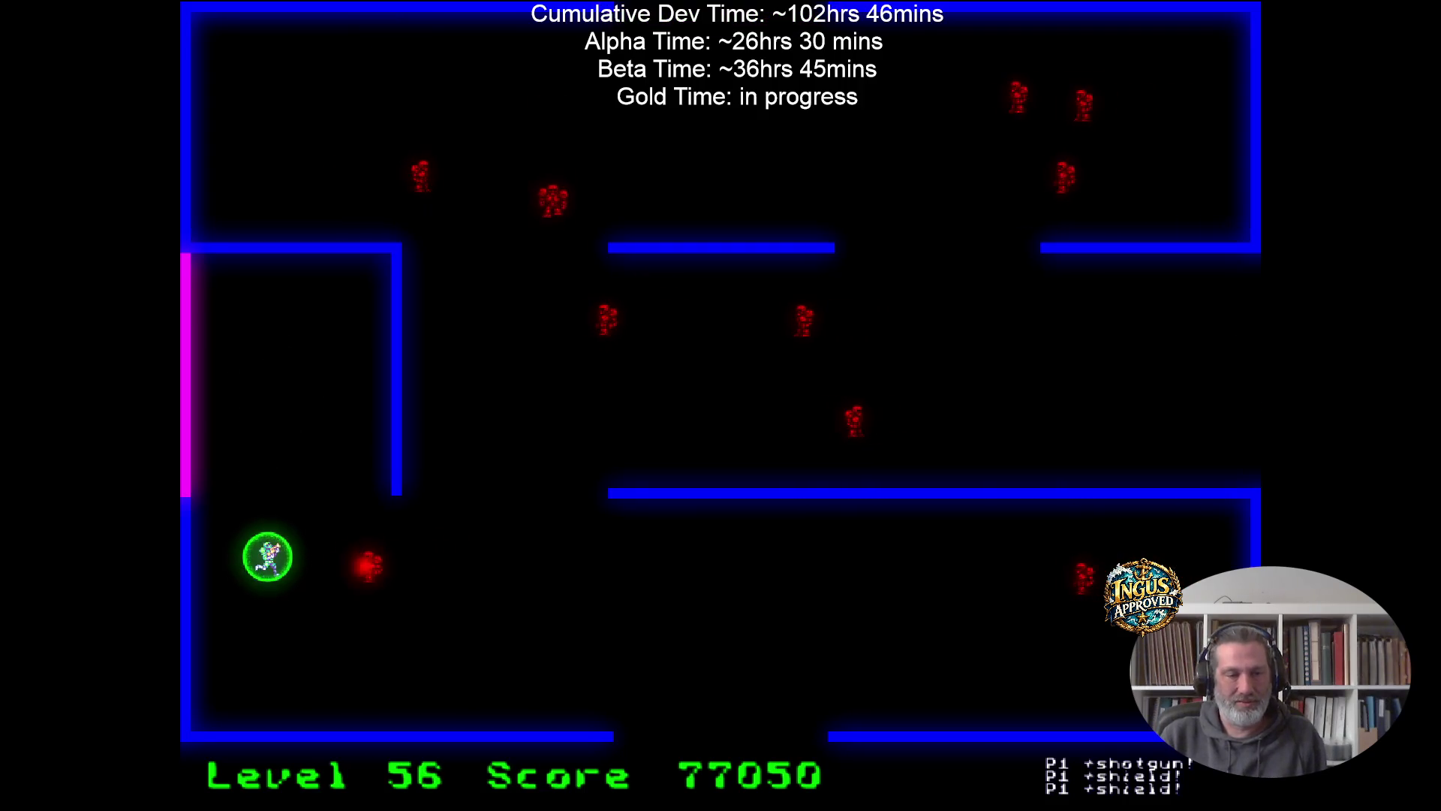
# Shoot the robots along the left corridor, bottom wall and upper-left room of level 56.
pyautogui.press('Right')
pyautogui.press('Right')
pyautogui.press('Left')
pyautogui.press('Up')
pyautogui.press('Right')
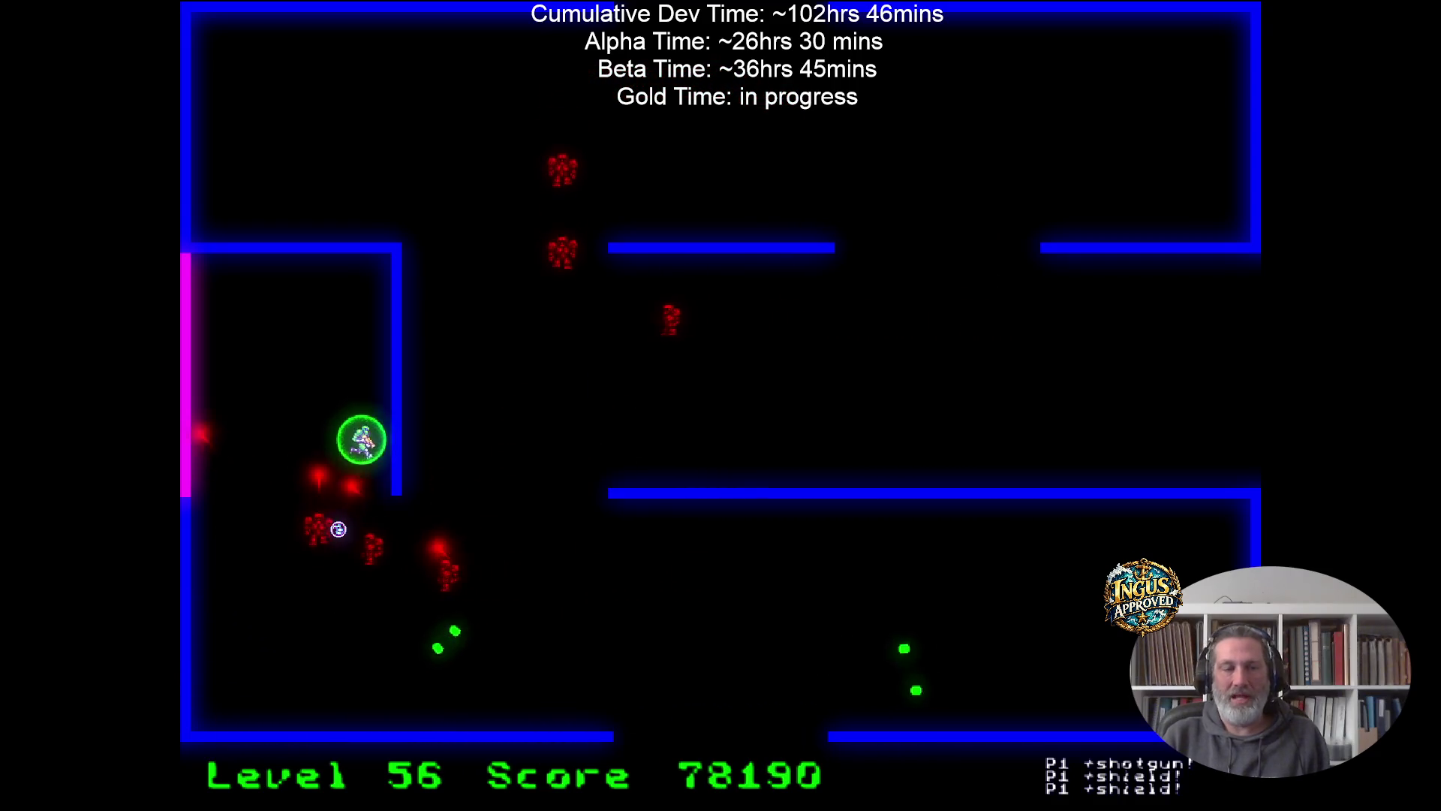
pyautogui.press('Left')
pyautogui.press('Left')
pyautogui.press('Down')
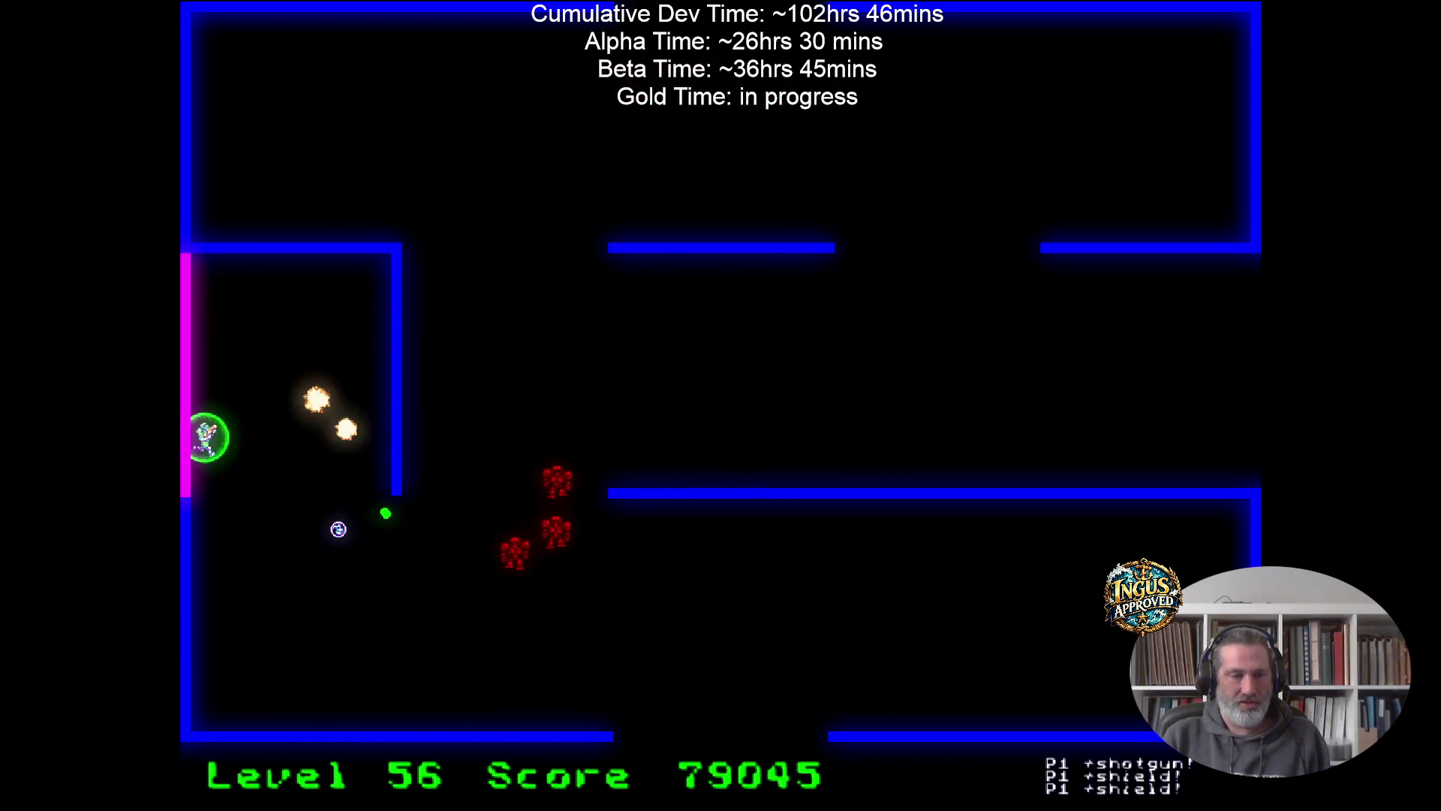
pyautogui.press('Down')
pyautogui.press('Right')
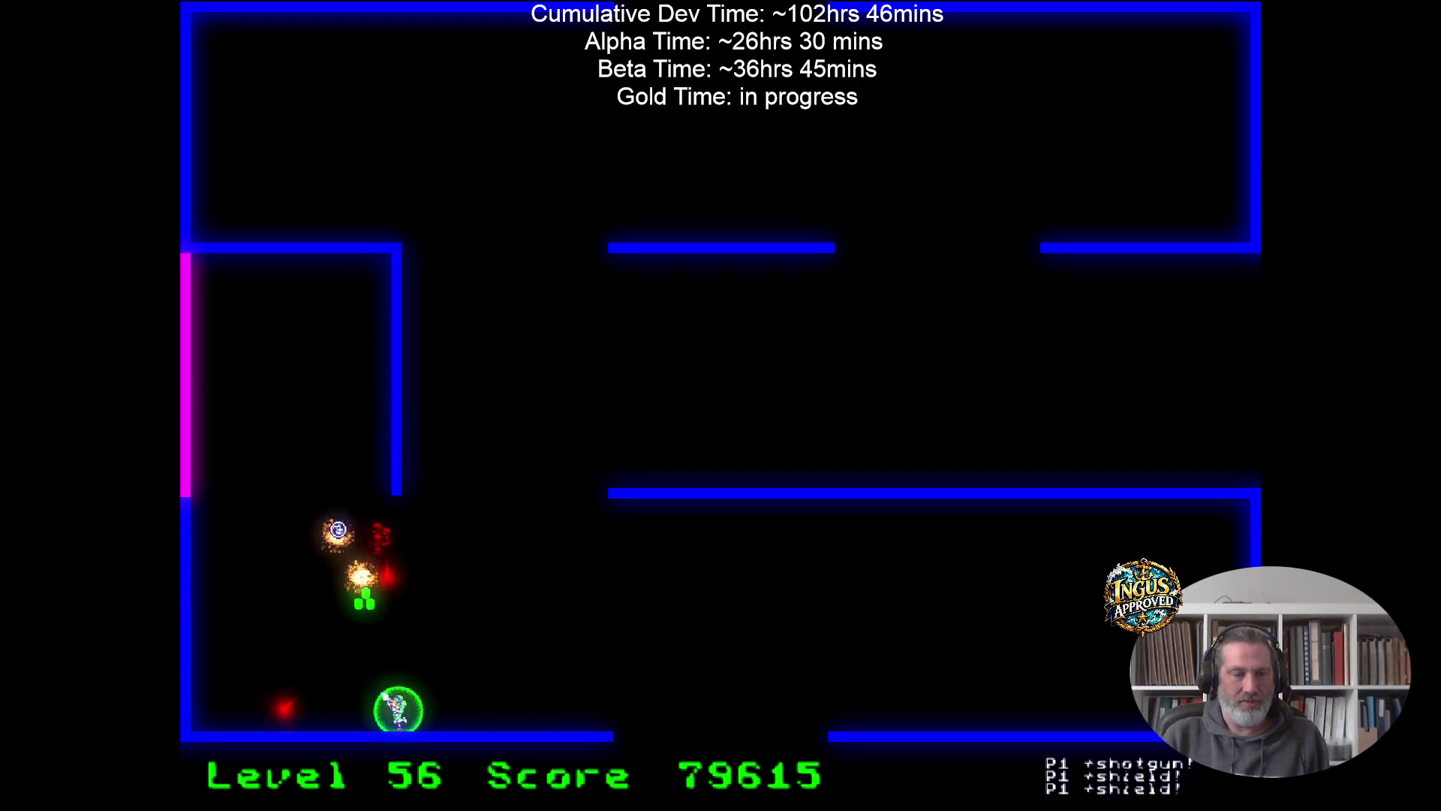
pyautogui.press('Up')
pyautogui.press('Left')
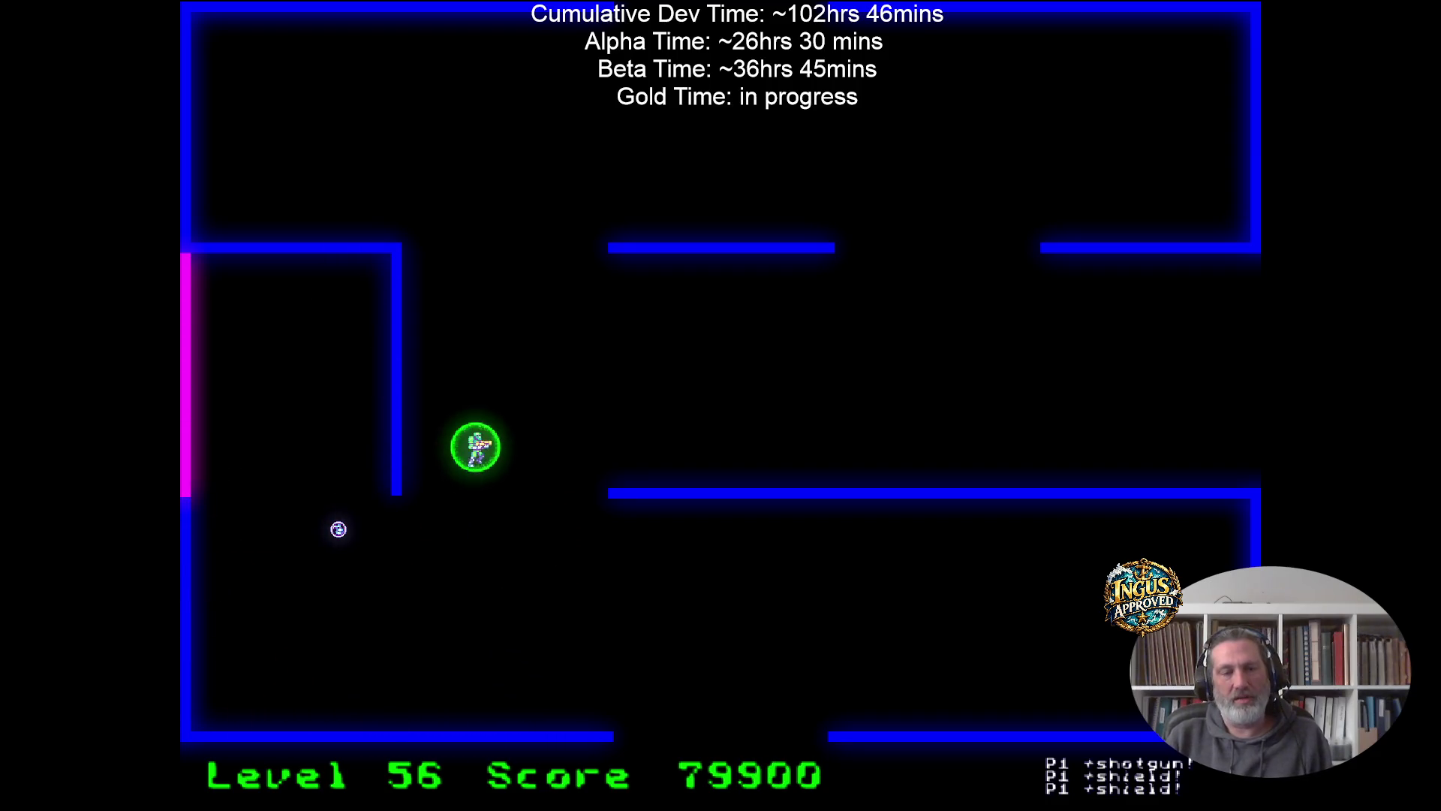
pyautogui.press('Right')
# Escape through the top wall gap into level 57 with 81350 points and start shooting its robots.
pyautogui.press('Up')
pyautogui.press('Right')
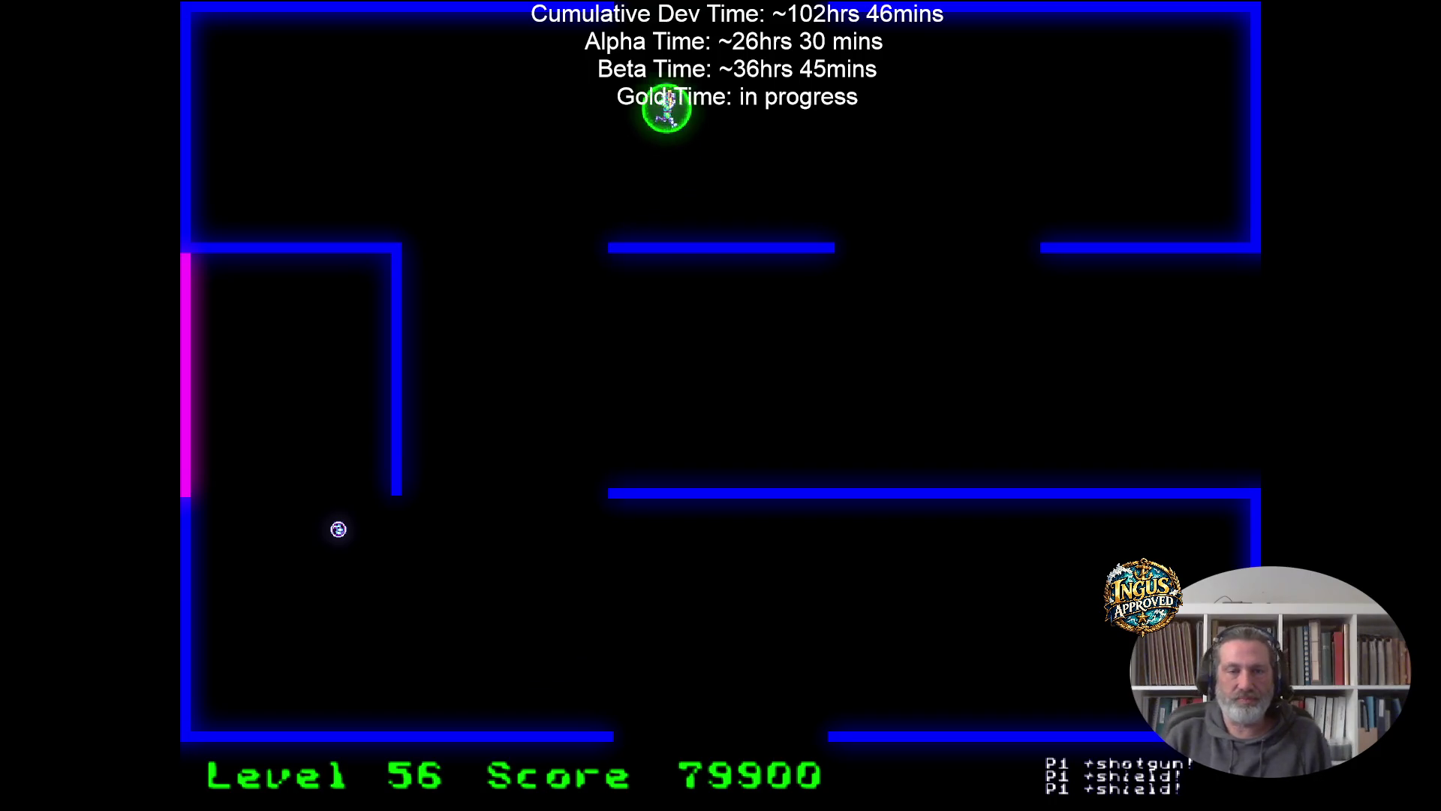
pyautogui.press('Down')
pyautogui.press('Left')
pyautogui.press('Up')
pyautogui.press('Down')
pyautogui.press('Right')
pyautogui.press('Up')
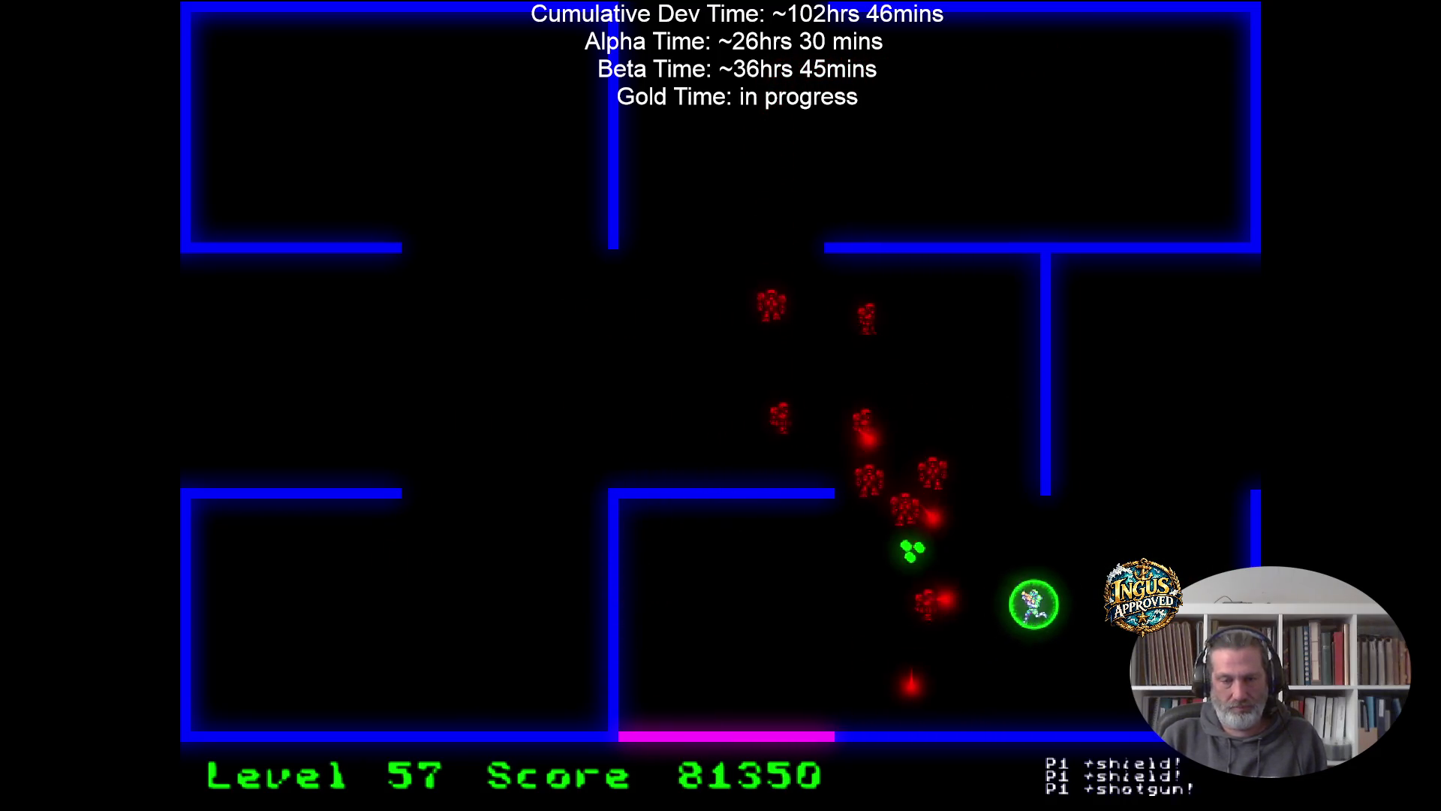
# Keep fighting along the bottom of level 57 until the player dies at a final score of 83960.
pyautogui.press('Down')
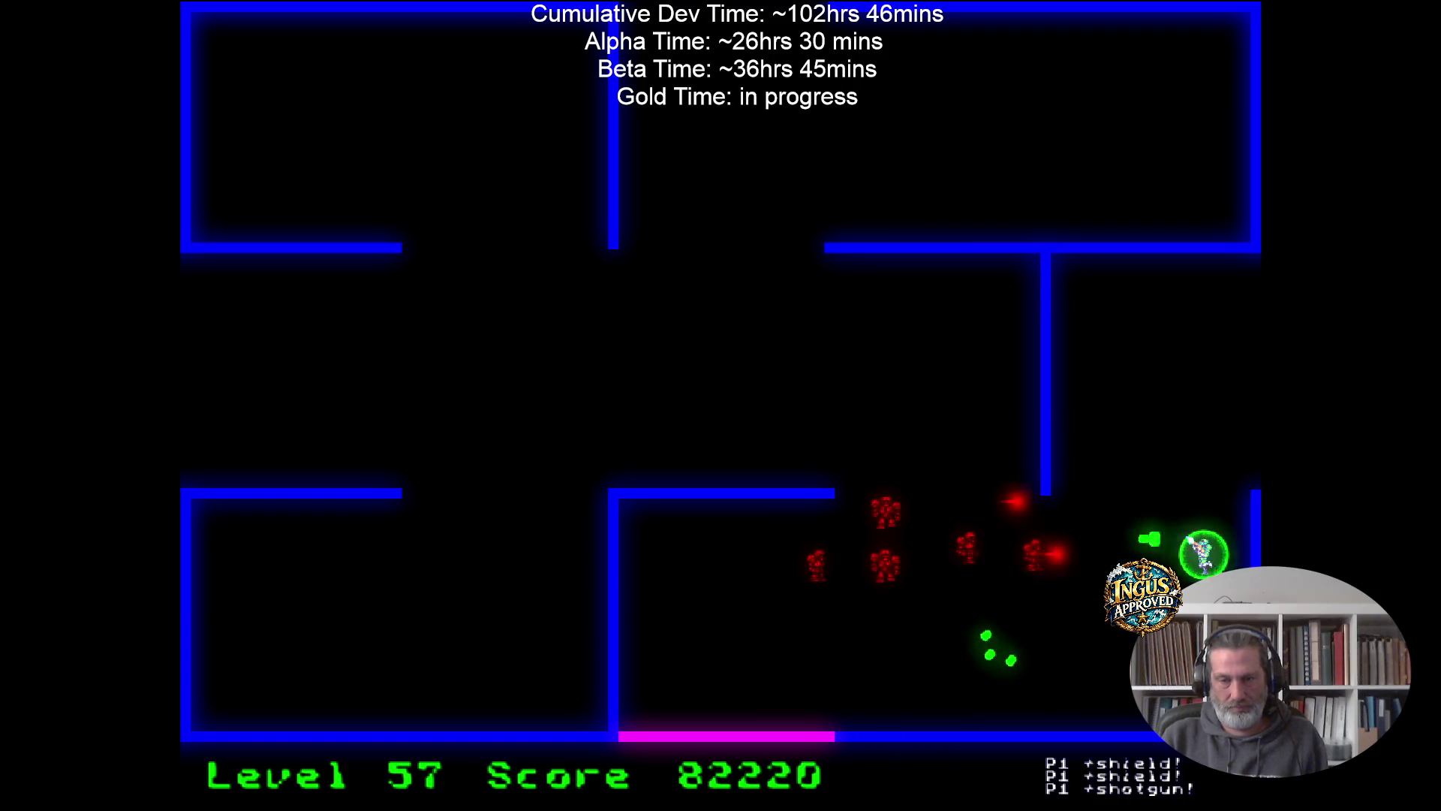
pyautogui.press('Left')
pyautogui.press('Left')
pyautogui.press('Up')
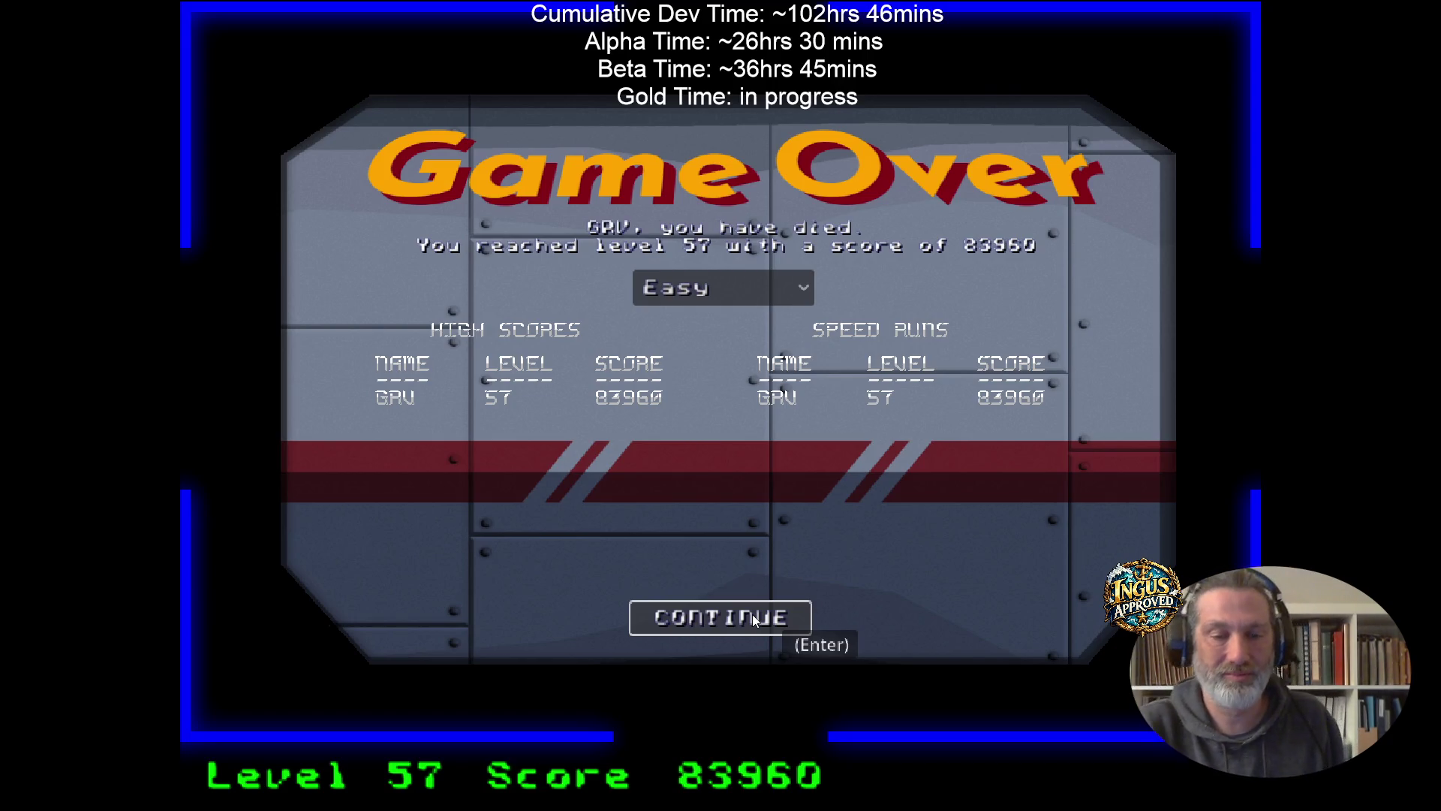
# Continue past Game Over, choose New Game on the Credits screen, and START a fresh level-1 run.
pyautogui.click(749, 621)
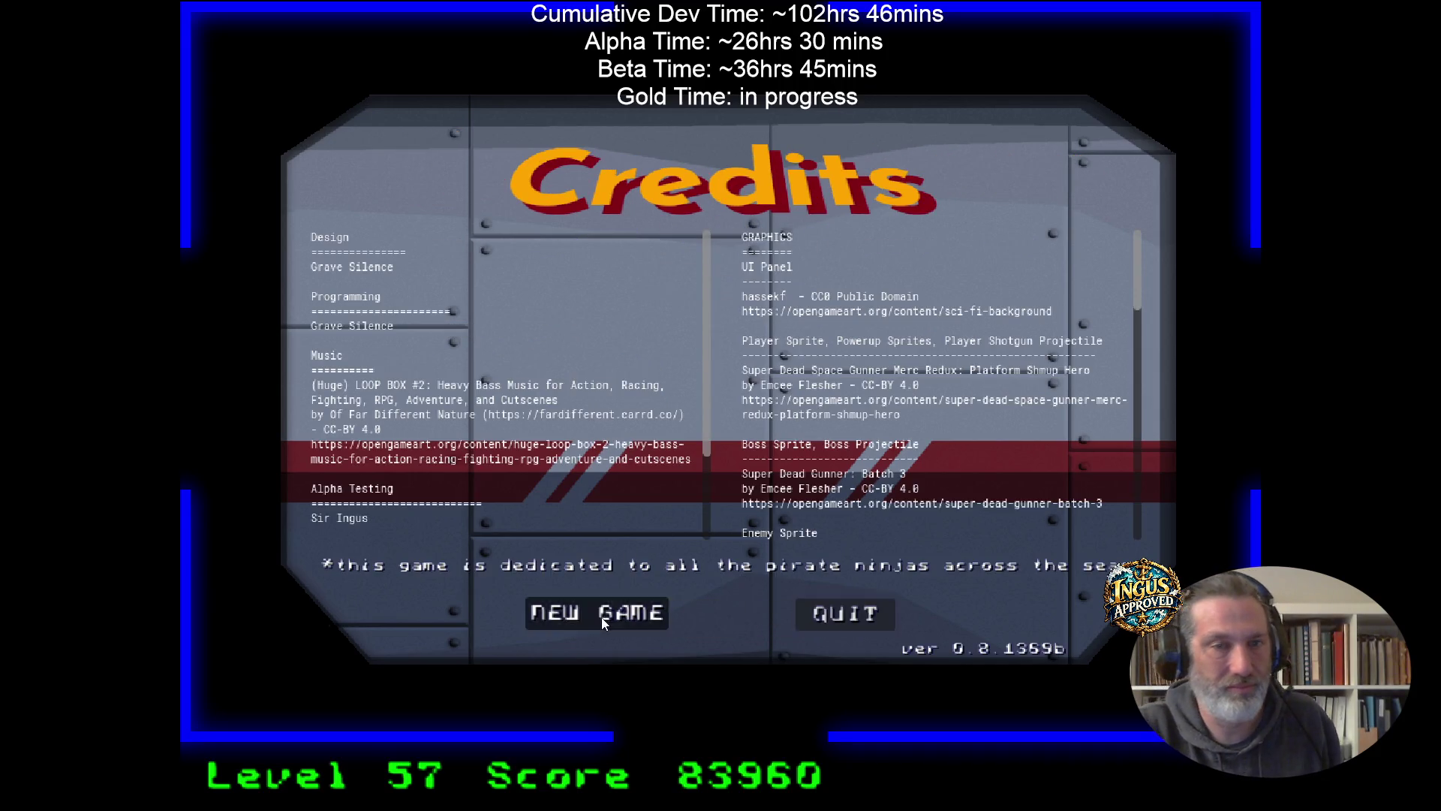
pyautogui.click(602, 604)
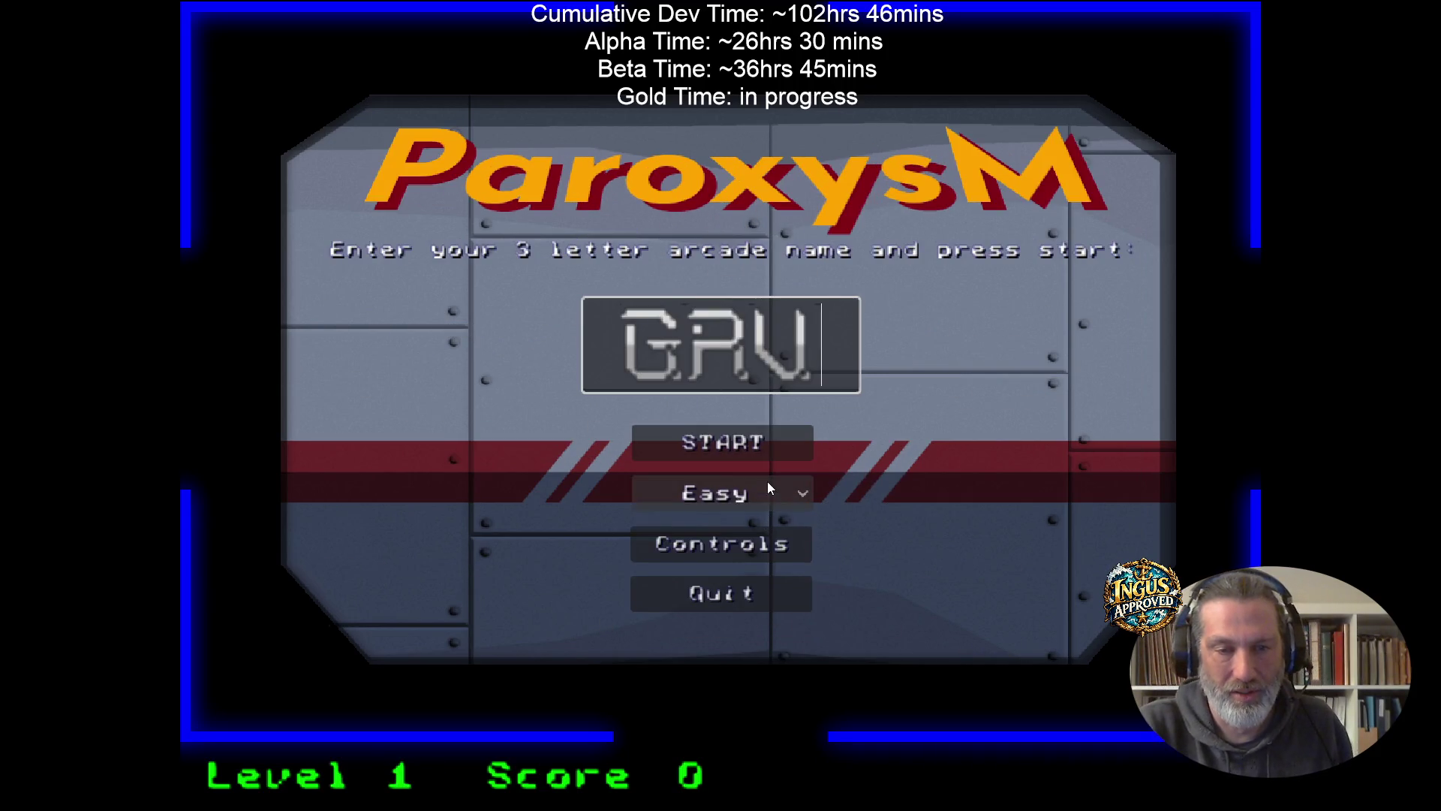
pyautogui.click(787, 448)
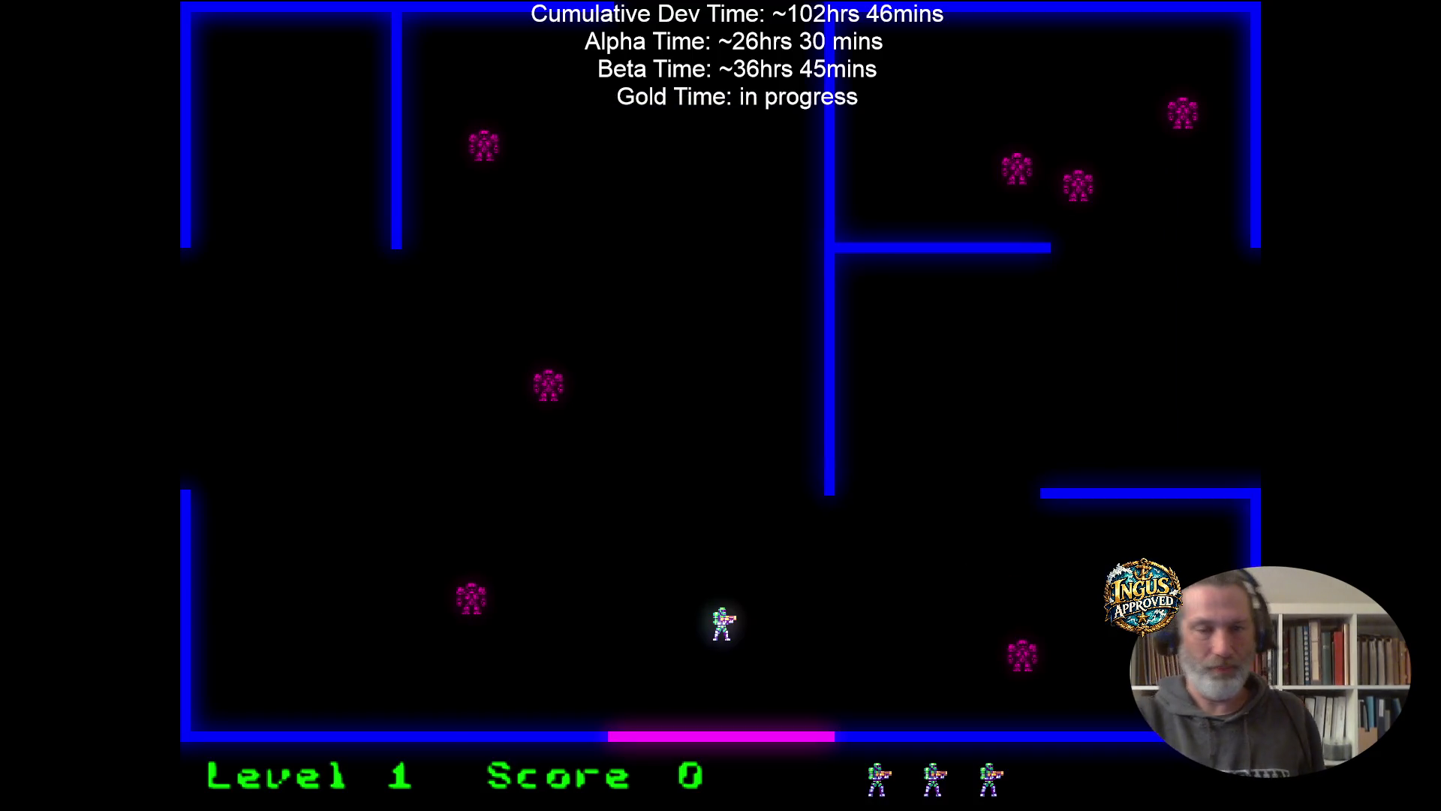
# Dash through levels 1 and 2 without firing, leaving by the top and right exits into level 3.
pyautogui.press('Up')
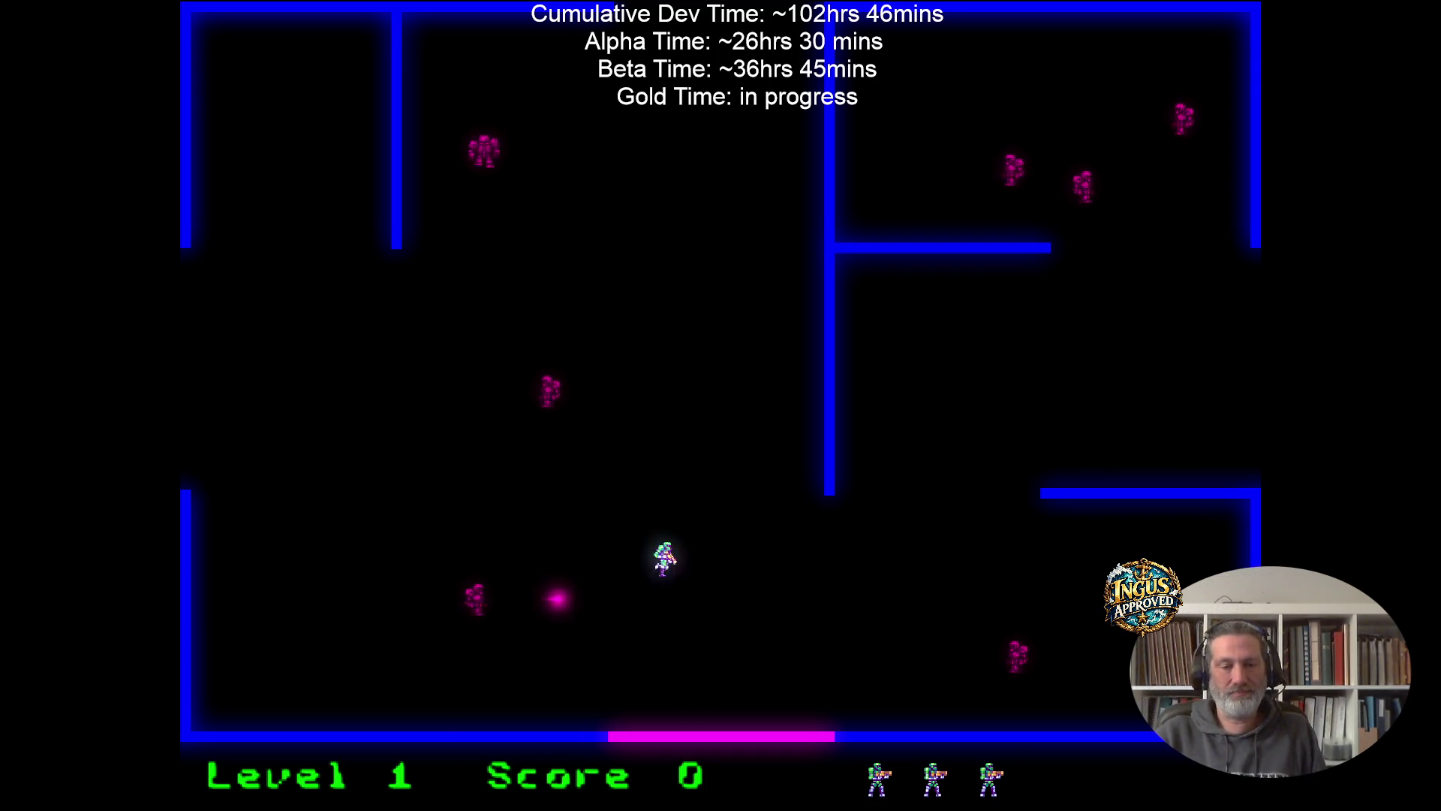
pyautogui.press('Up')
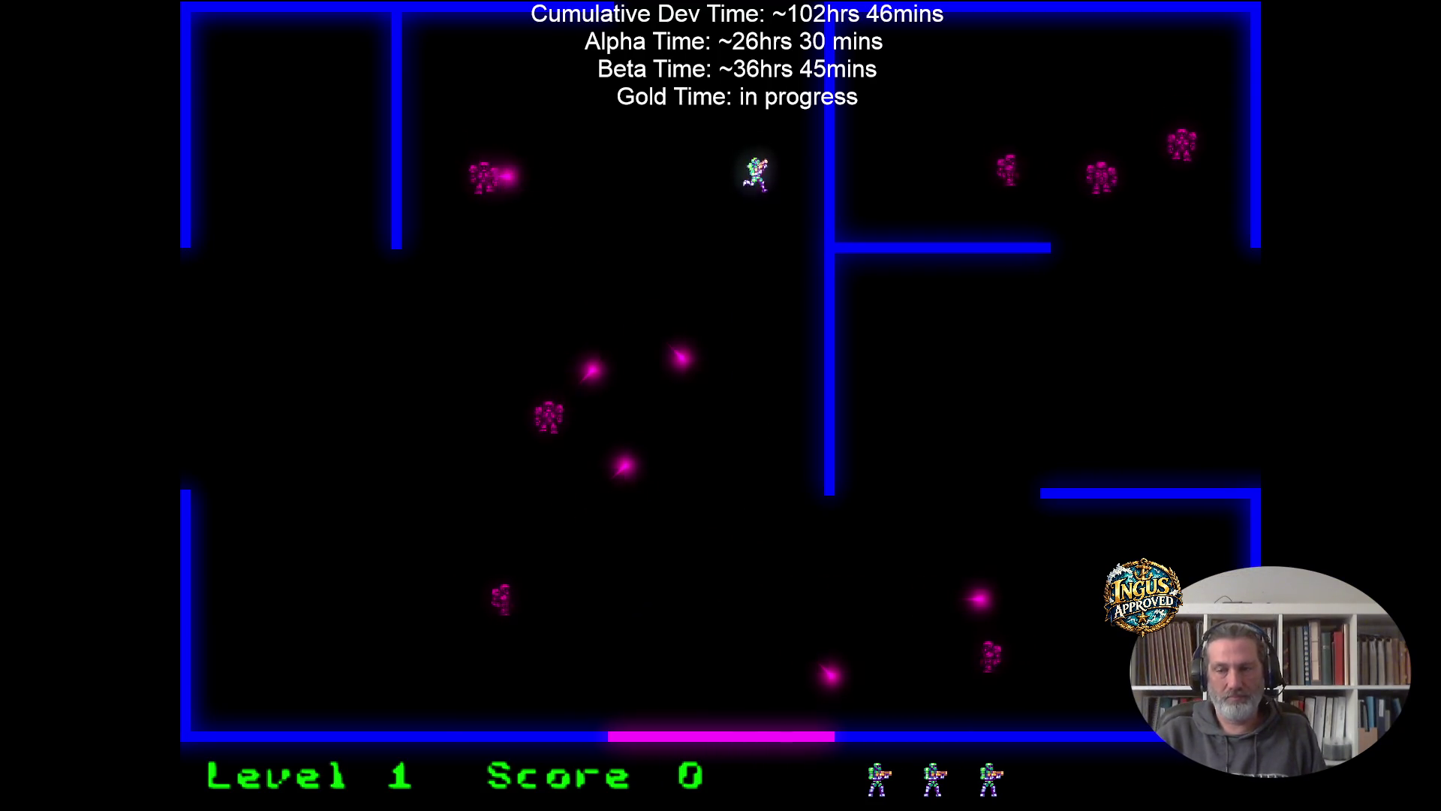
pyautogui.press('Right')
pyautogui.press('Up')
pyautogui.press('Right')
pyautogui.press('Right')
# Pause the game on level 3, then resume and exit down-right to level 4.
pyautogui.press('Down')
pyautogui.press('Escape')
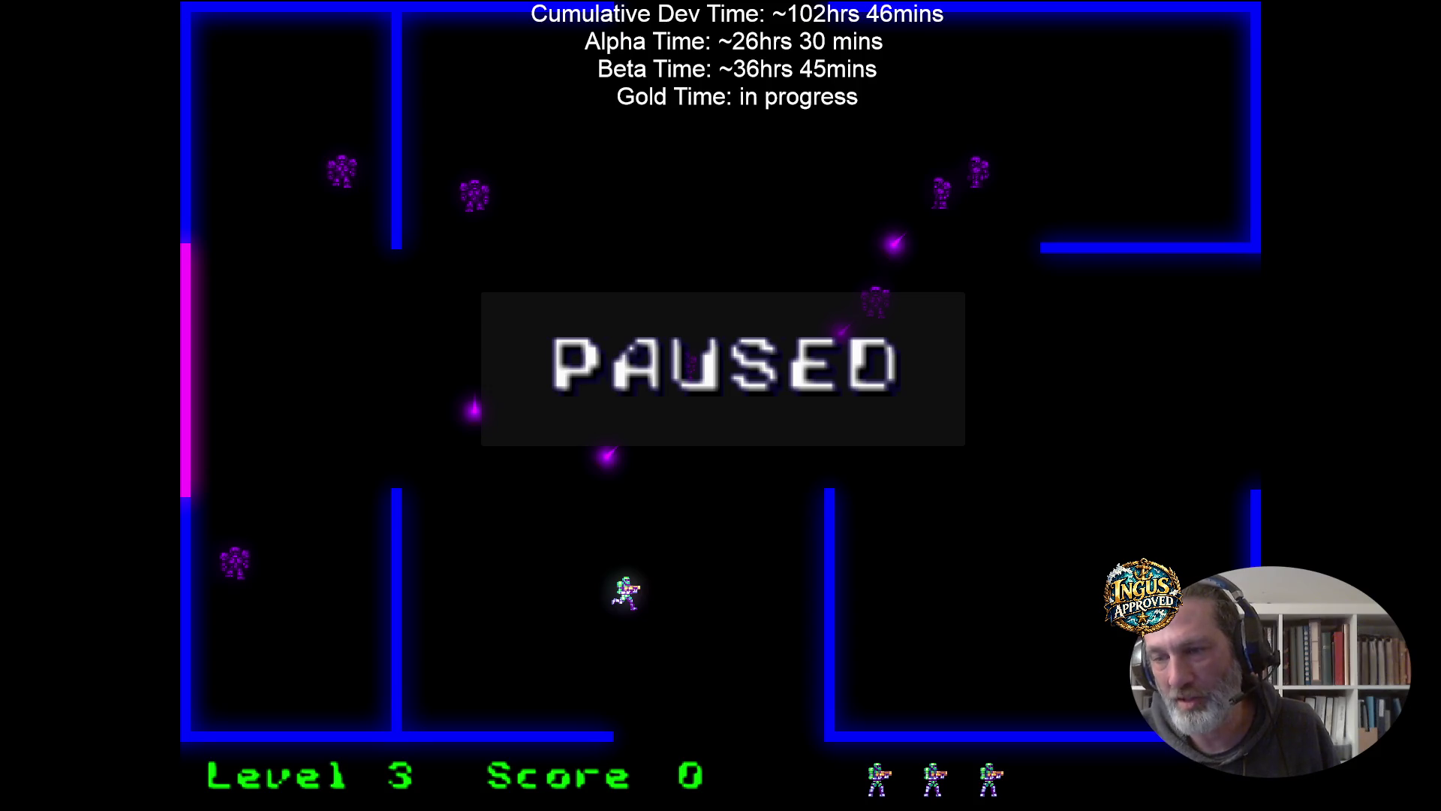
pyautogui.press('Escape')
pyautogui.press('Down')
pyautogui.press('Right')
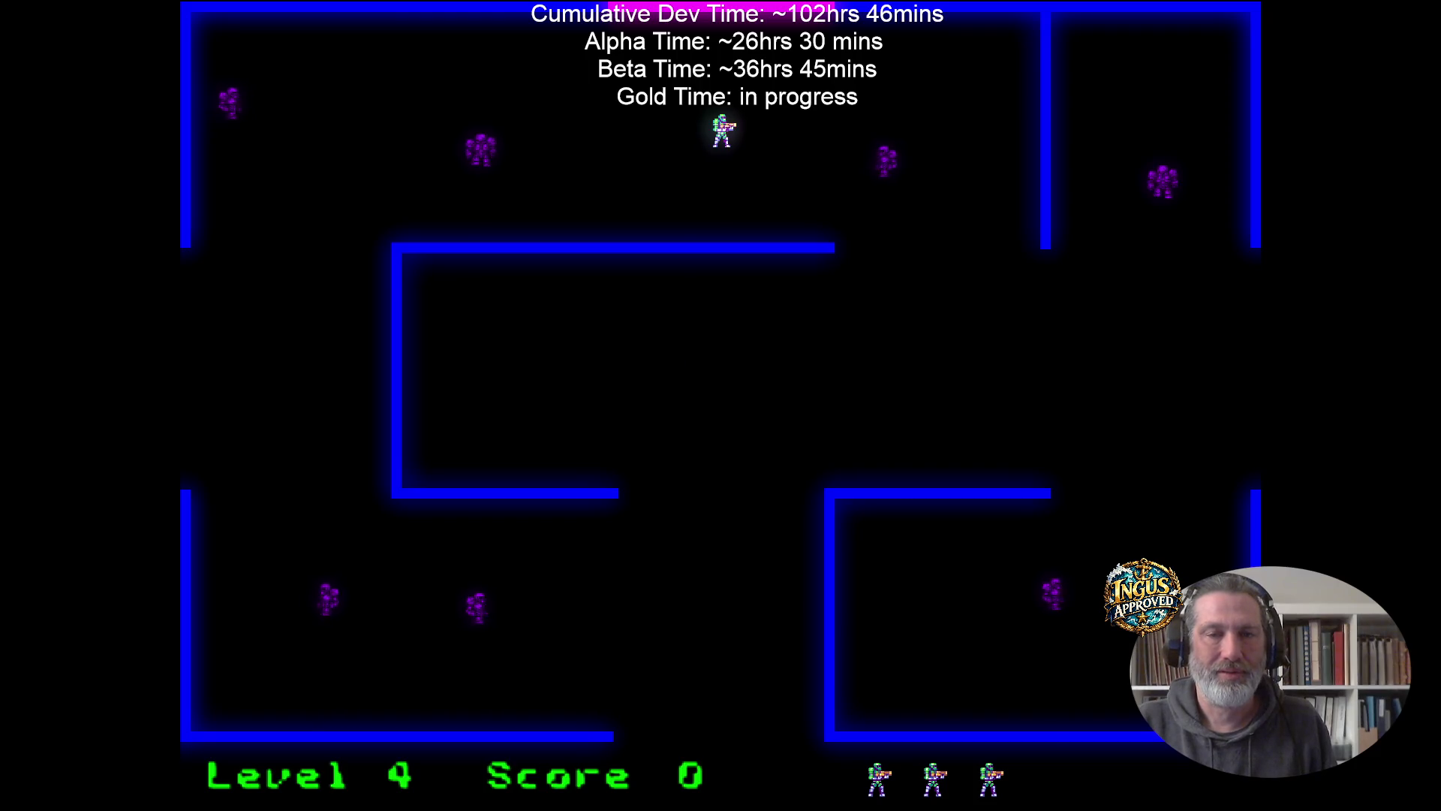
# Weave past the robots on levels 4 and 5, leaving through the bottom gap to level 6.
pyautogui.press('Down')
pyautogui.press('Left')
pyautogui.press('Up')
pyautogui.press('Right')
pyautogui.press('Down')
pyautogui.press('Down')
pyautogui.press('Right')
pyautogui.press('Right')
pyautogui.press('Down')
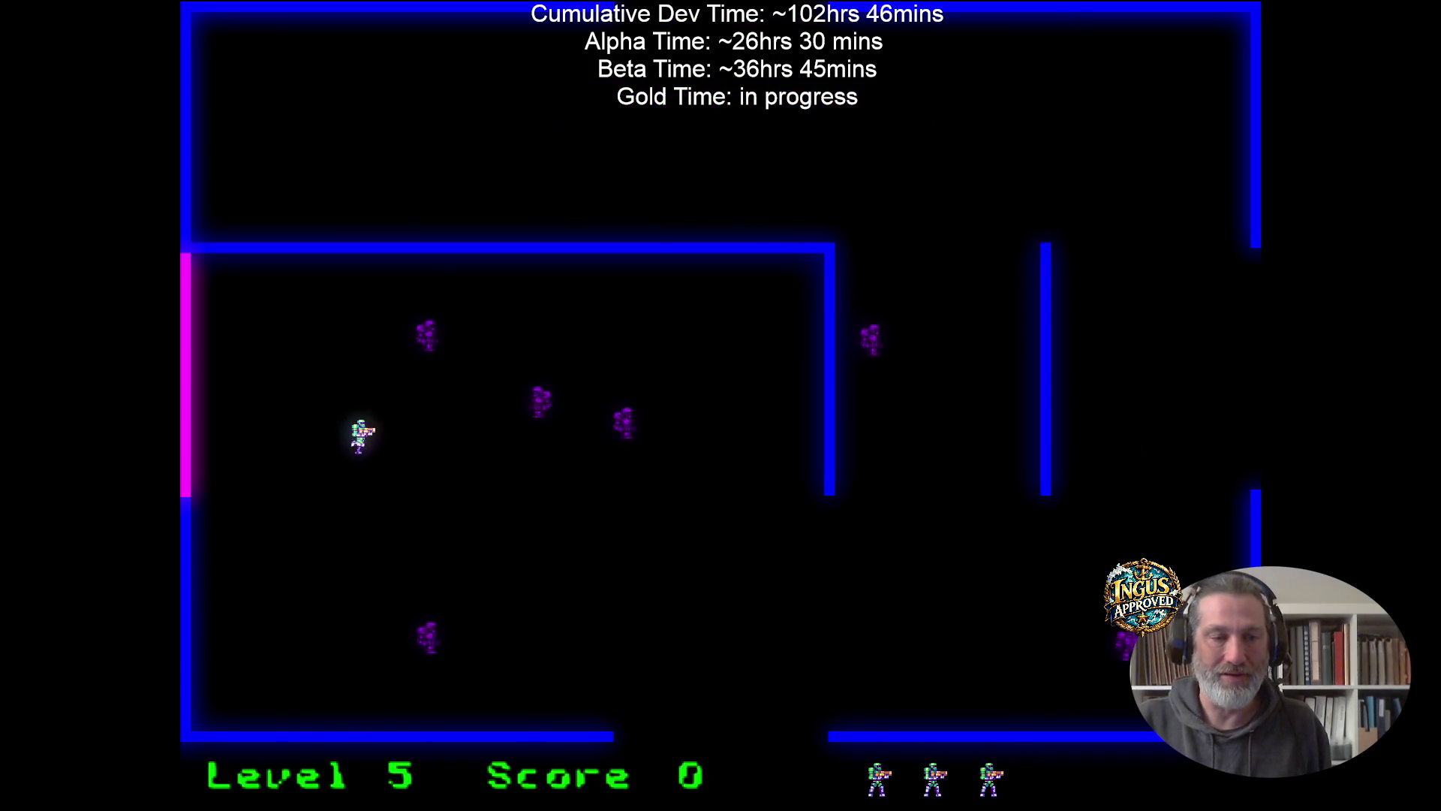
pyautogui.press('Right')
pyautogui.press('Down')
pyautogui.press('Right')
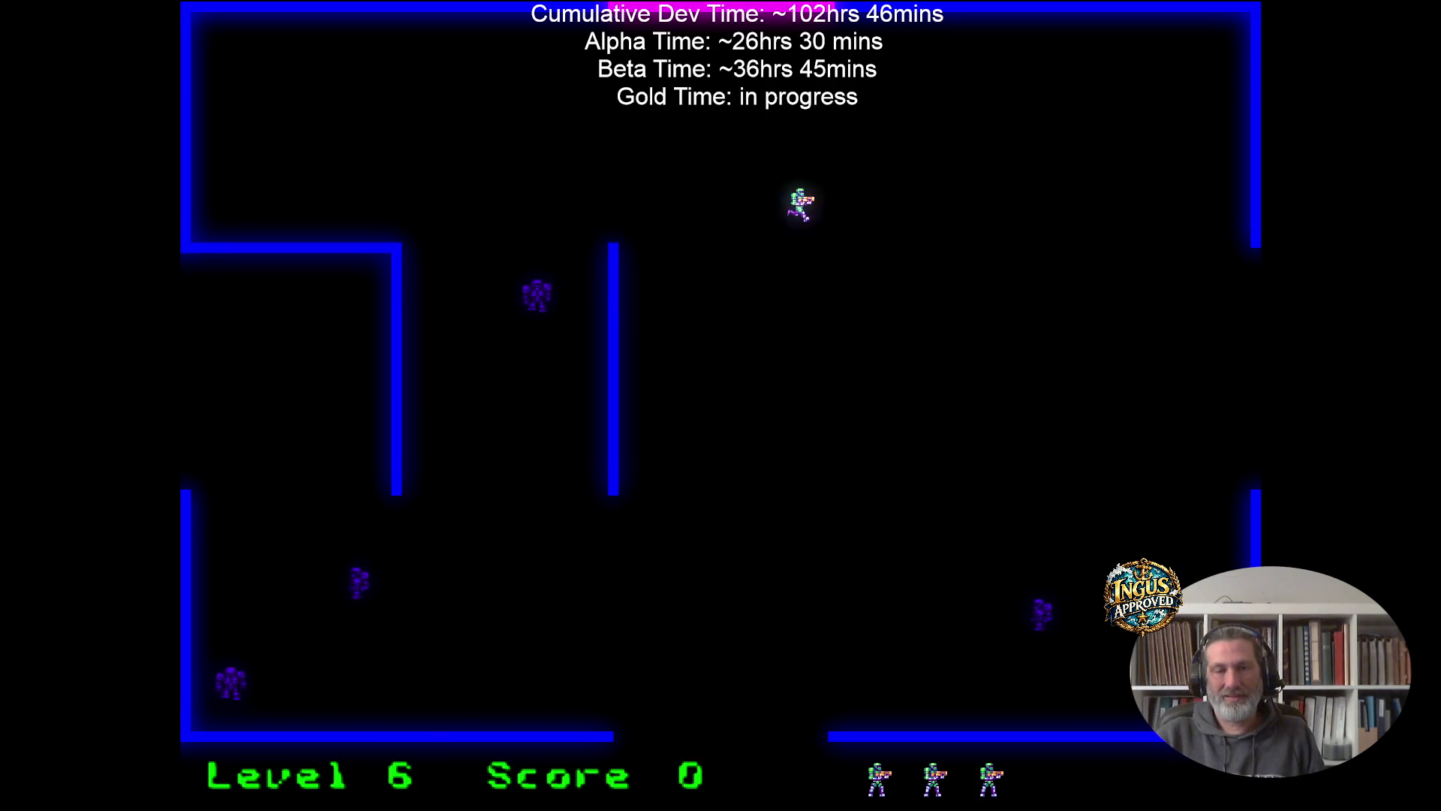
# Run through levels 6 and 7 via the right and bottom openings, reaching level 8 with score 0.
pyautogui.press('Right')
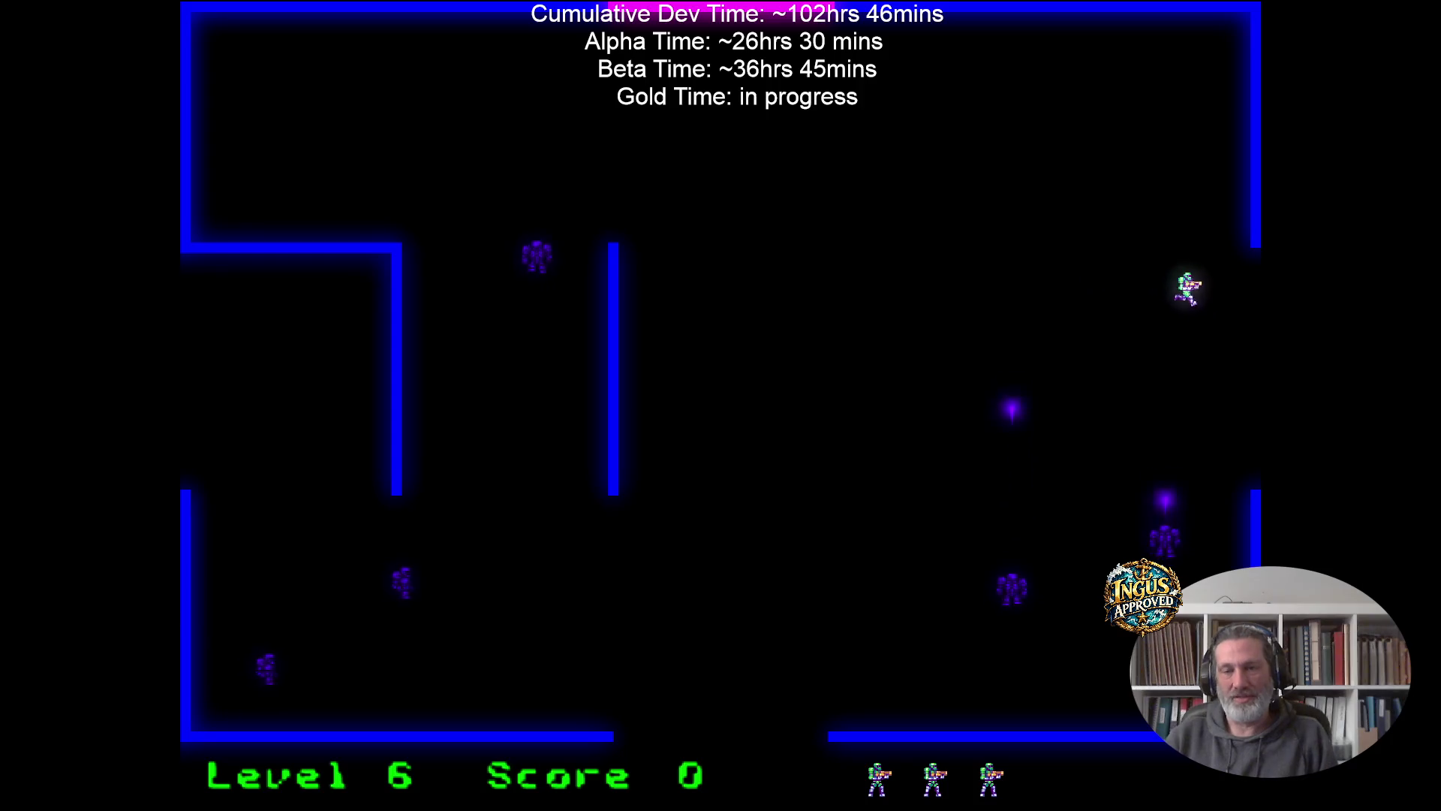
pyautogui.press('Down')
pyautogui.press('Right')
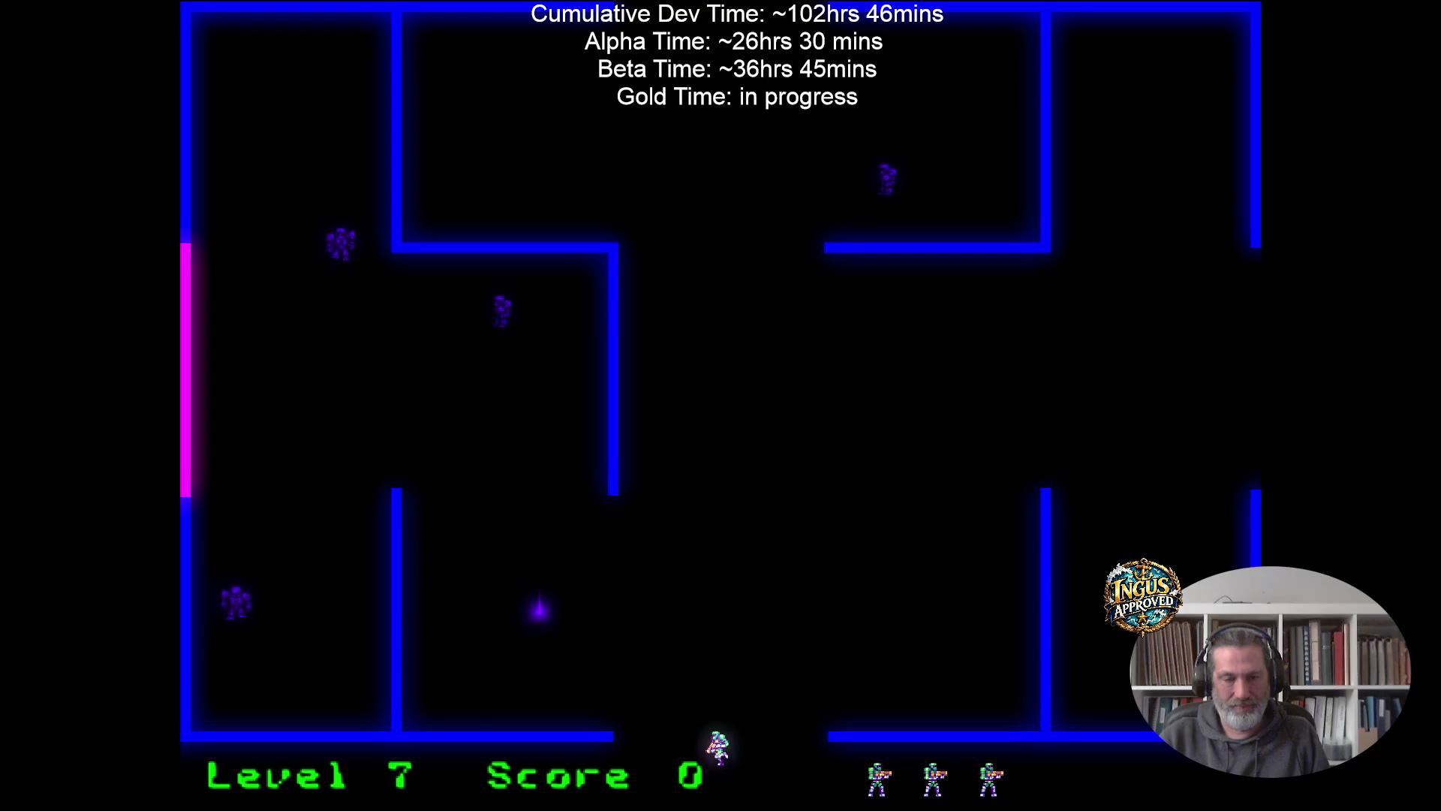
pyautogui.press('Down')
pyautogui.press('Left')
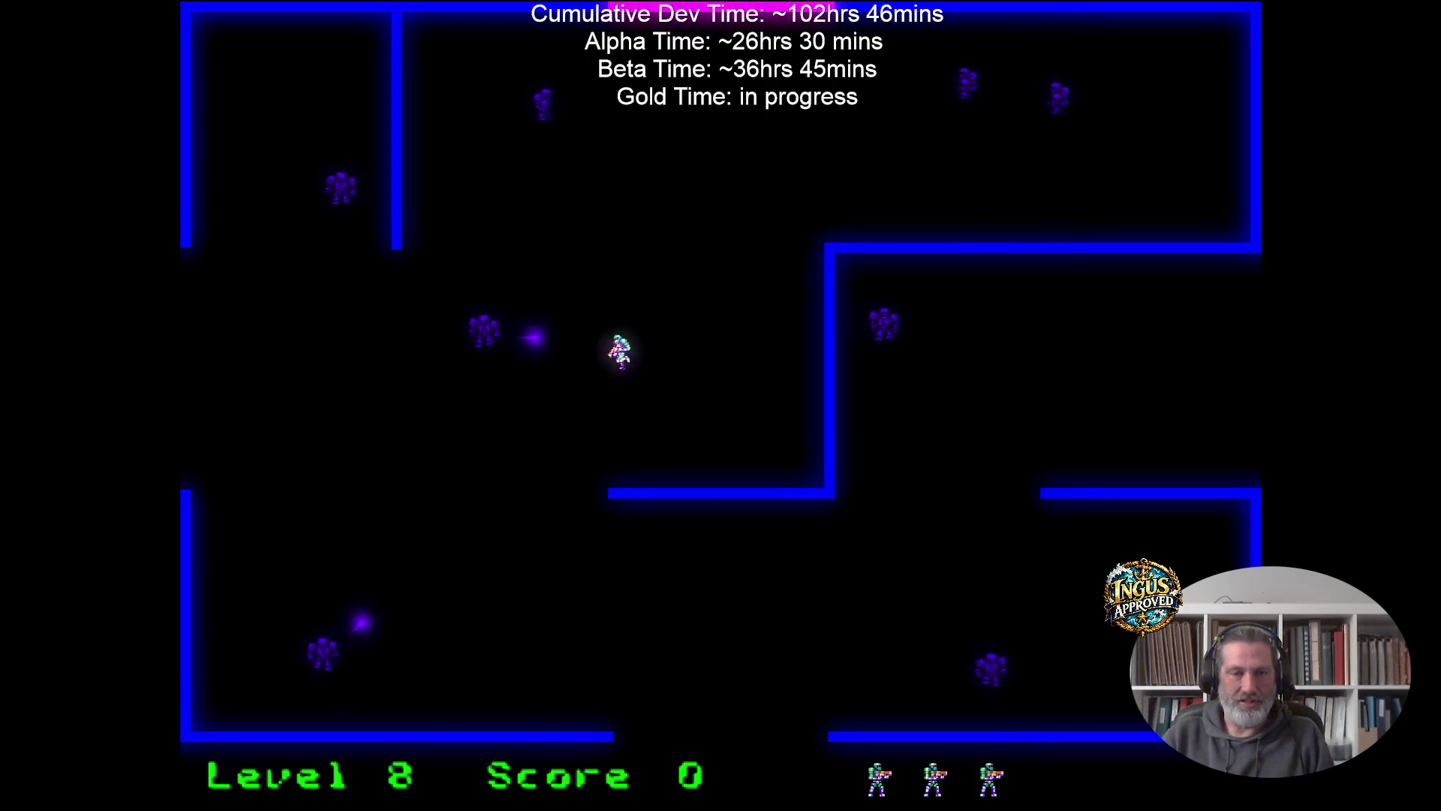
# Rush out of levels 8 to 11 through the bottom, left and top gaps into level 12.
pyautogui.press('Right')
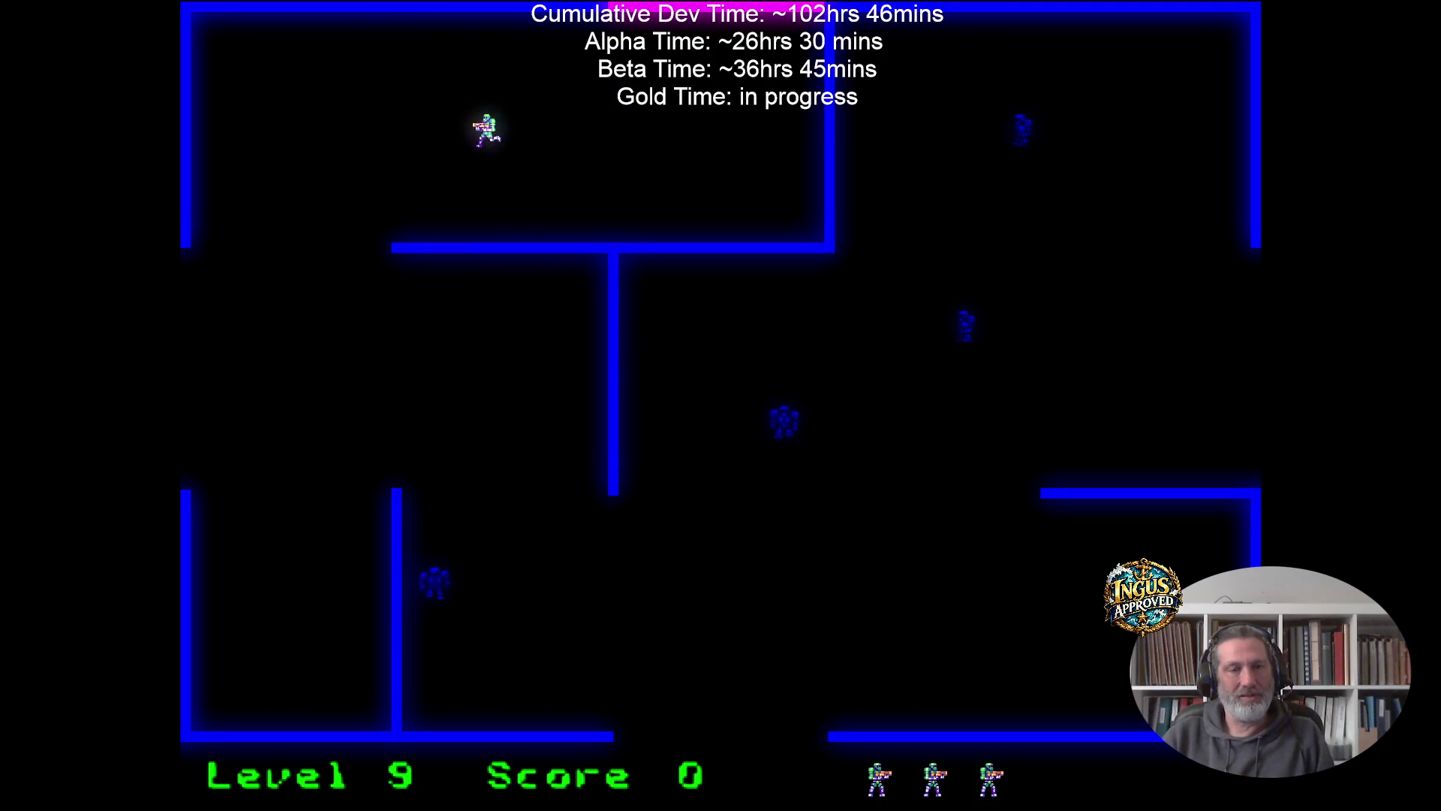
pyautogui.press('Left')
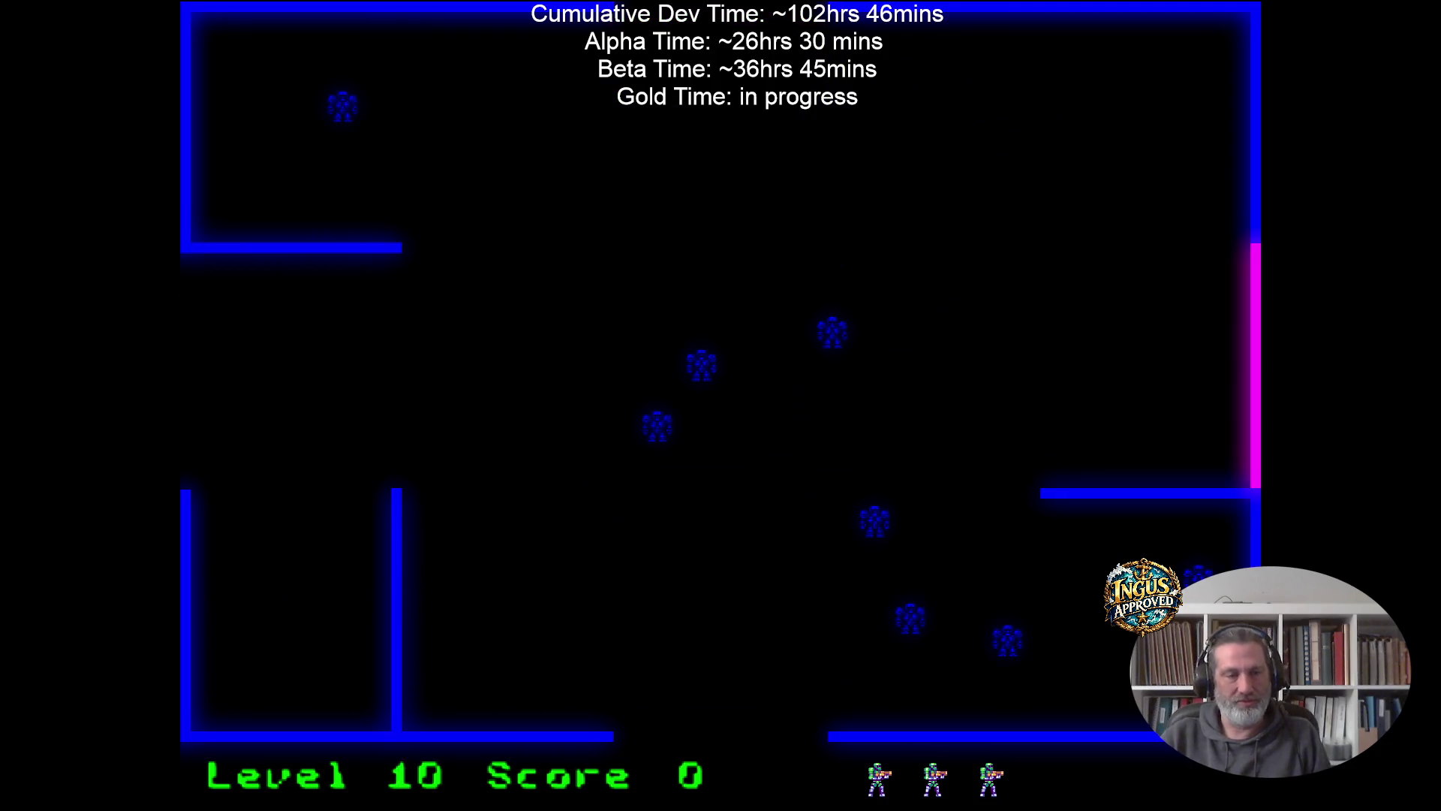
pyautogui.press('Up')
pyautogui.press('Left')
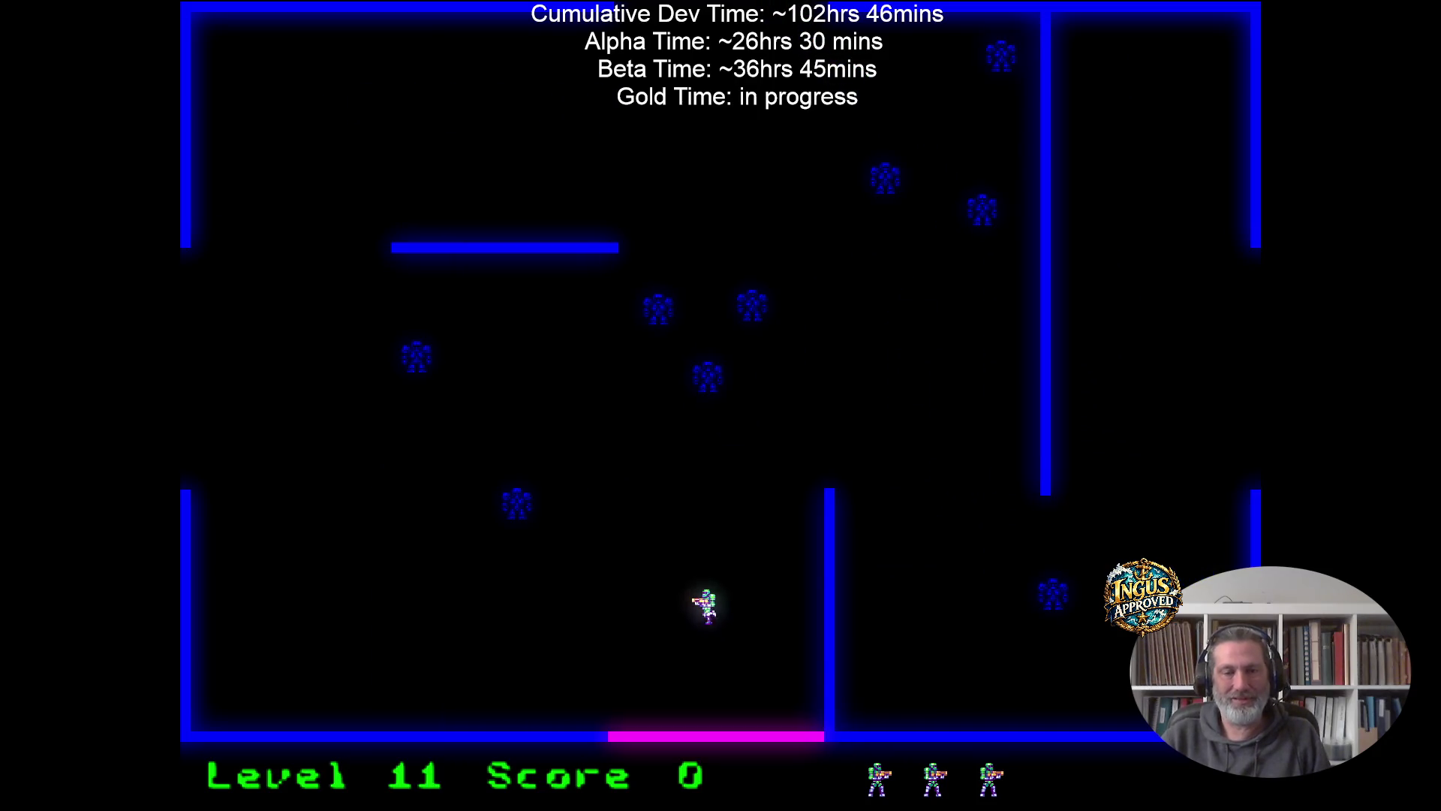
pyautogui.press('Left')
pyautogui.press('Up')
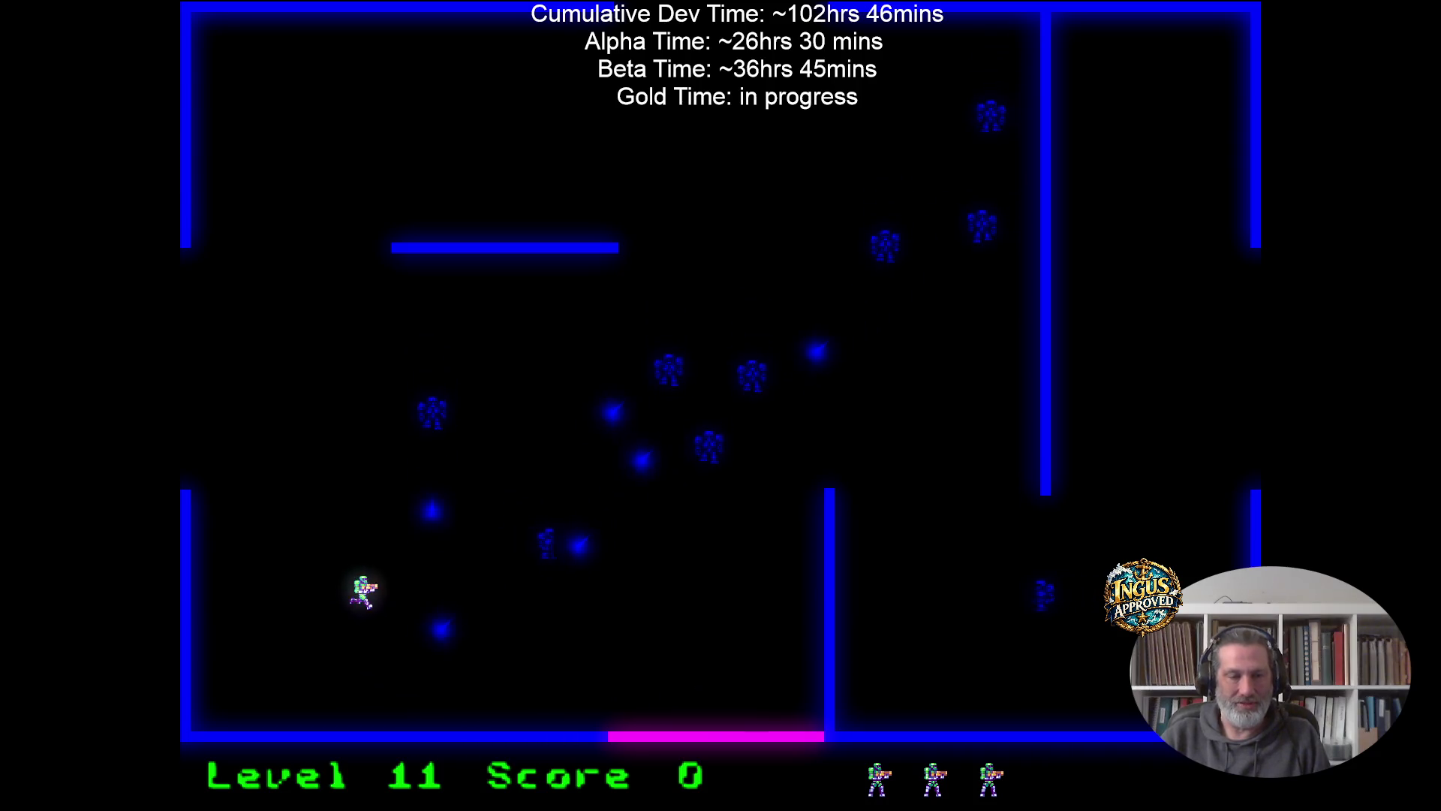
pyautogui.press('Left')
# Weave through levels 12 and 13, exiting bottom then right to reach level 14.
pyautogui.press('Left')
pyautogui.press('Down')
pyautogui.press('Left')
pyautogui.press('Down')
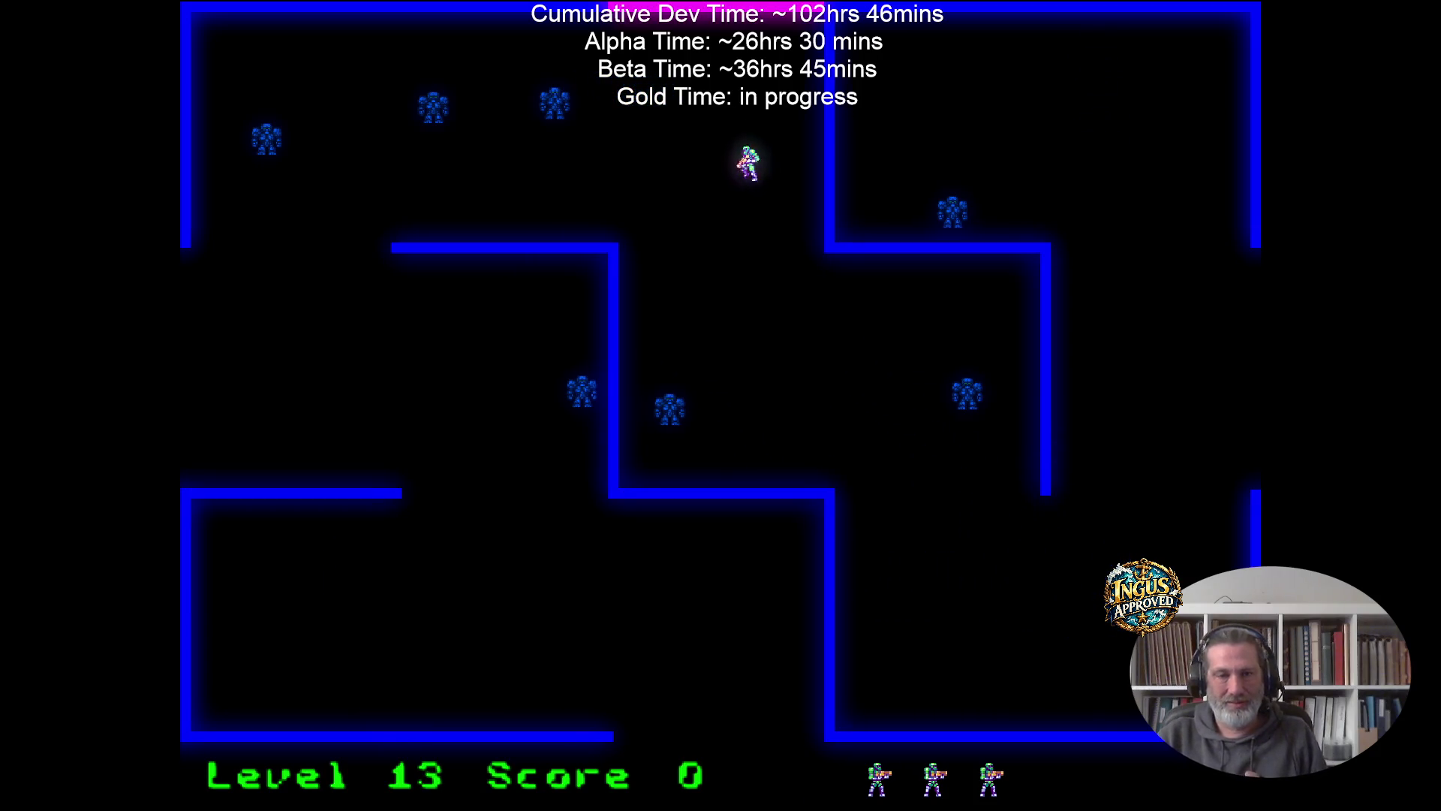
pyautogui.press('Down')
pyautogui.press('Right')
pyautogui.press('Right')
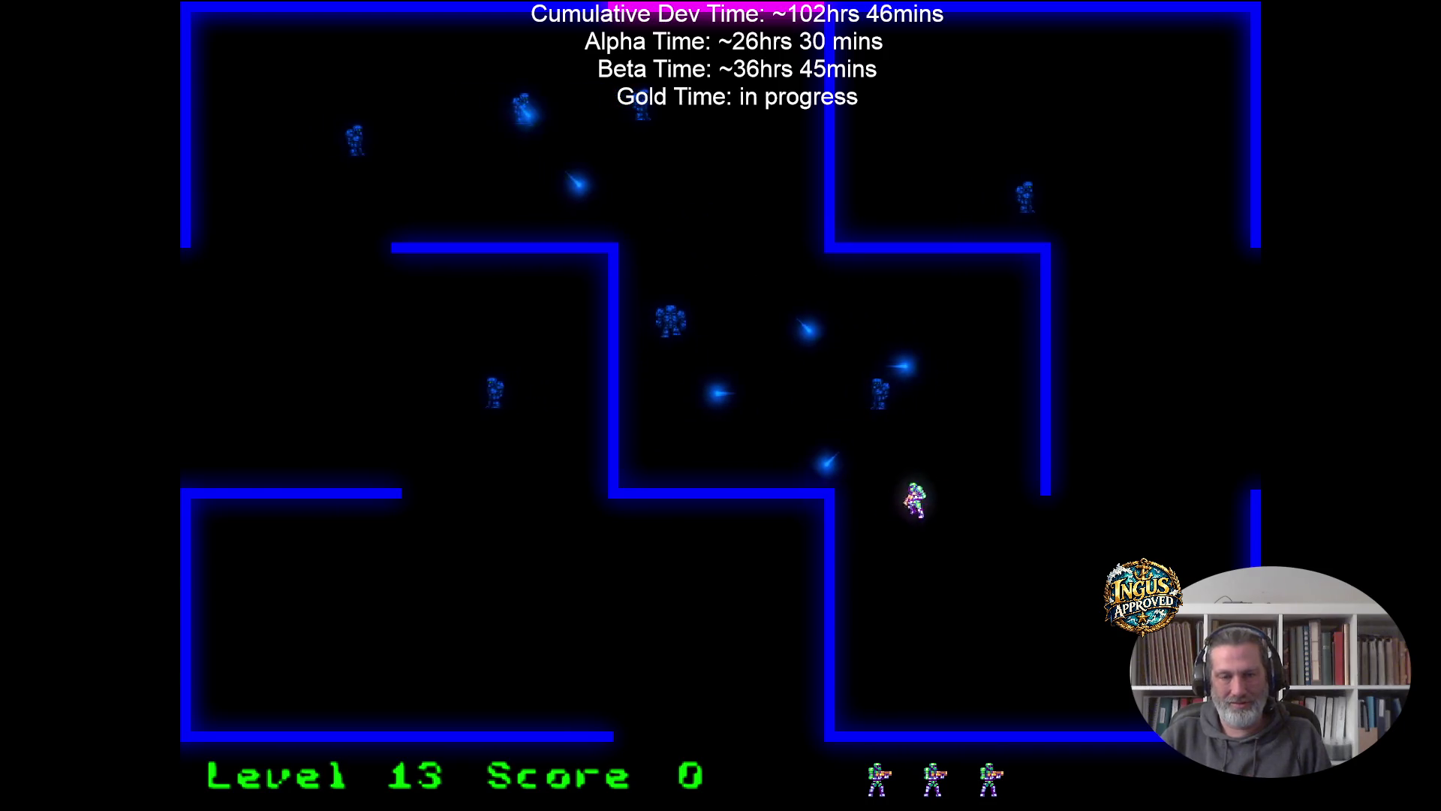
pyautogui.press('Up')
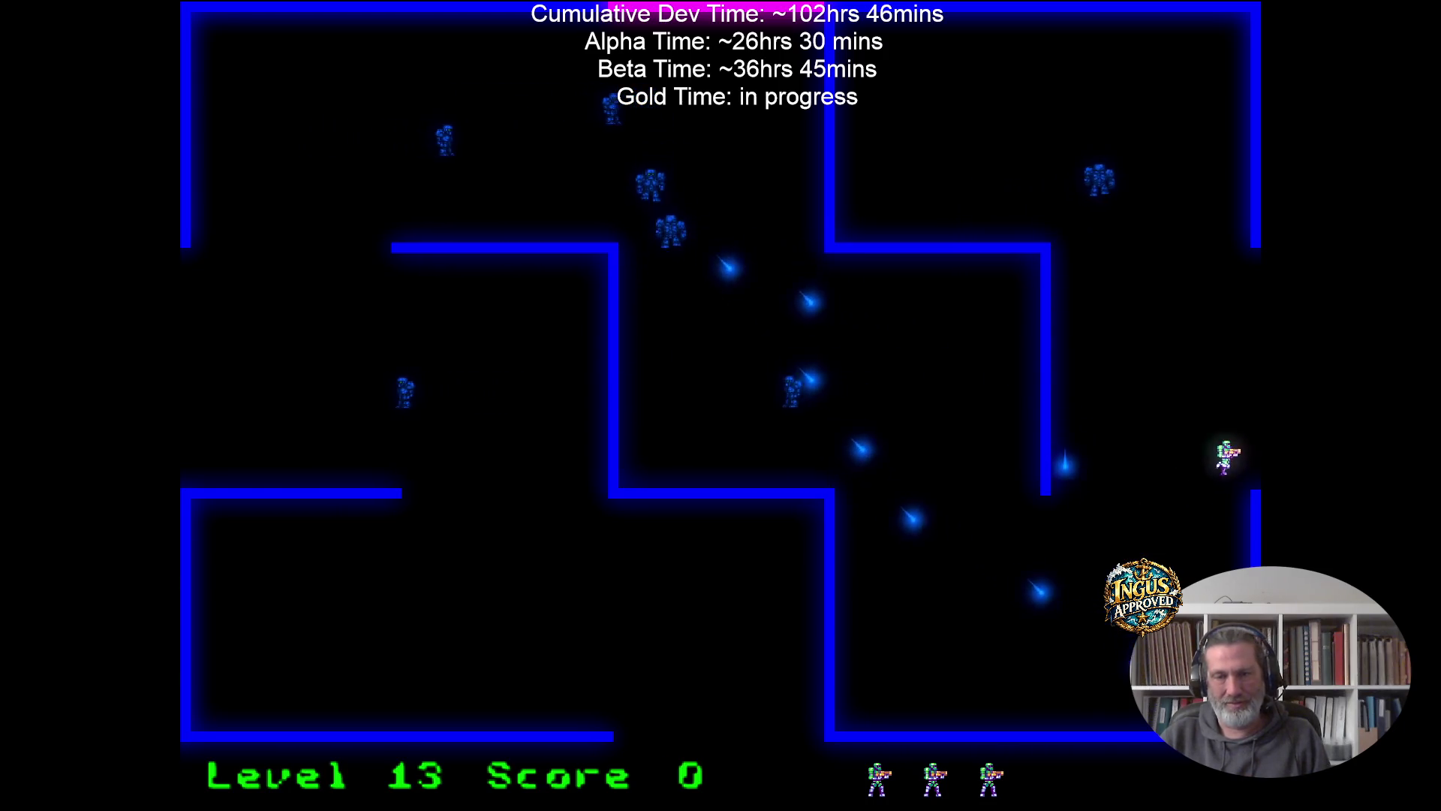
pyautogui.press('Right')
# Run through levels 14 and 15 via the top exit and right opening into level 16.
pyautogui.press('Up')
pyautogui.press('Right')
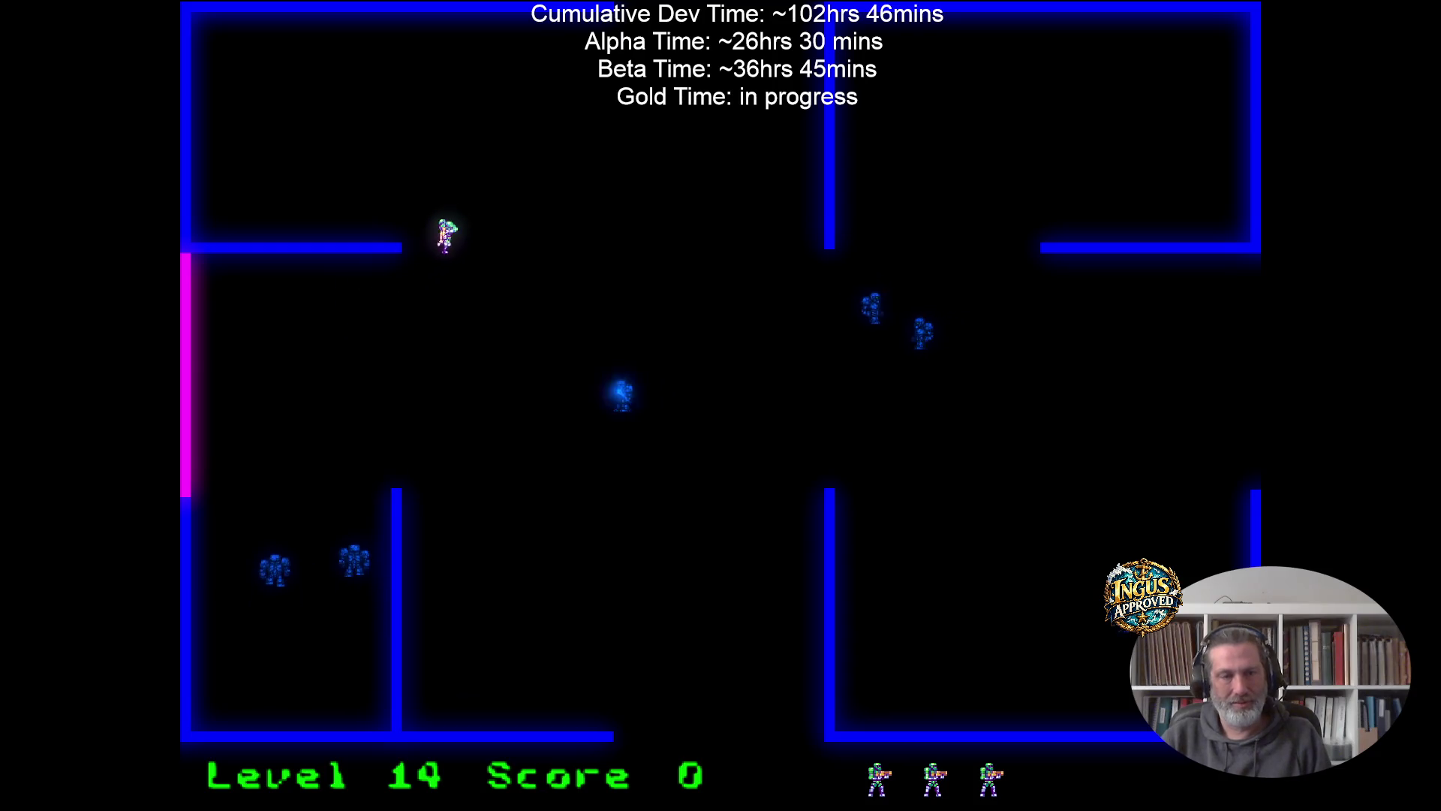
pyautogui.press('Up')
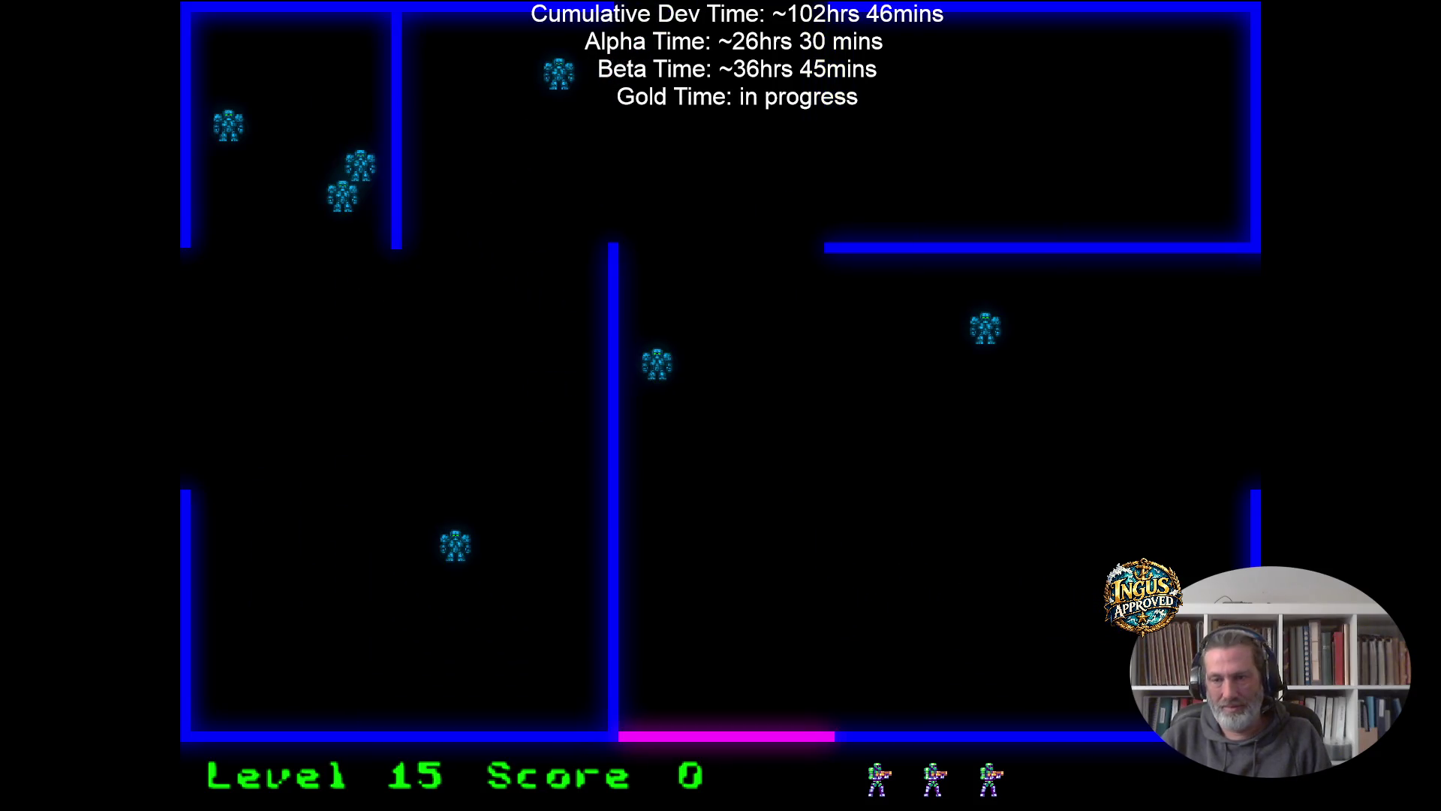
pyautogui.press('Up')
pyautogui.press('Right')
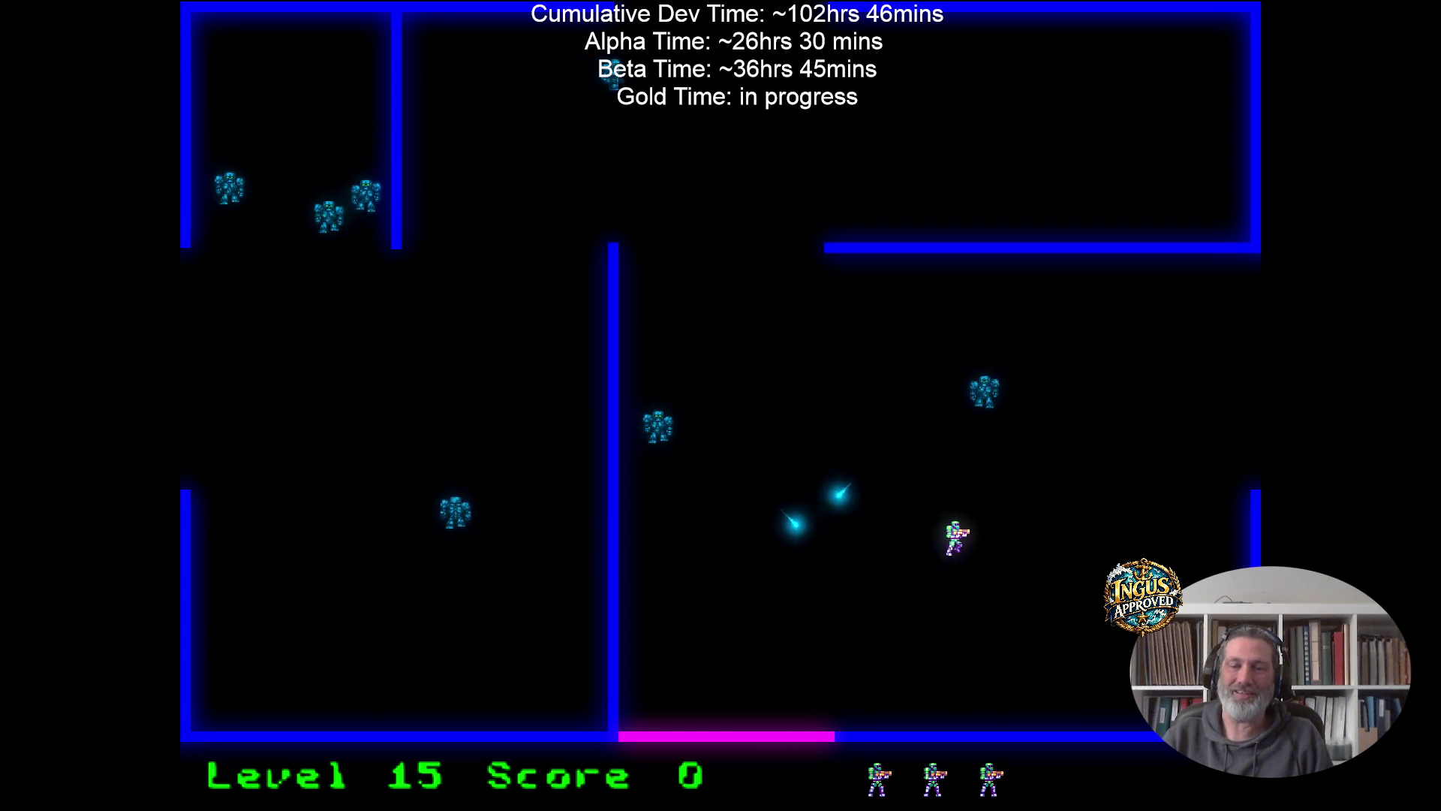
pyautogui.press('Up')
pyautogui.press('Right')
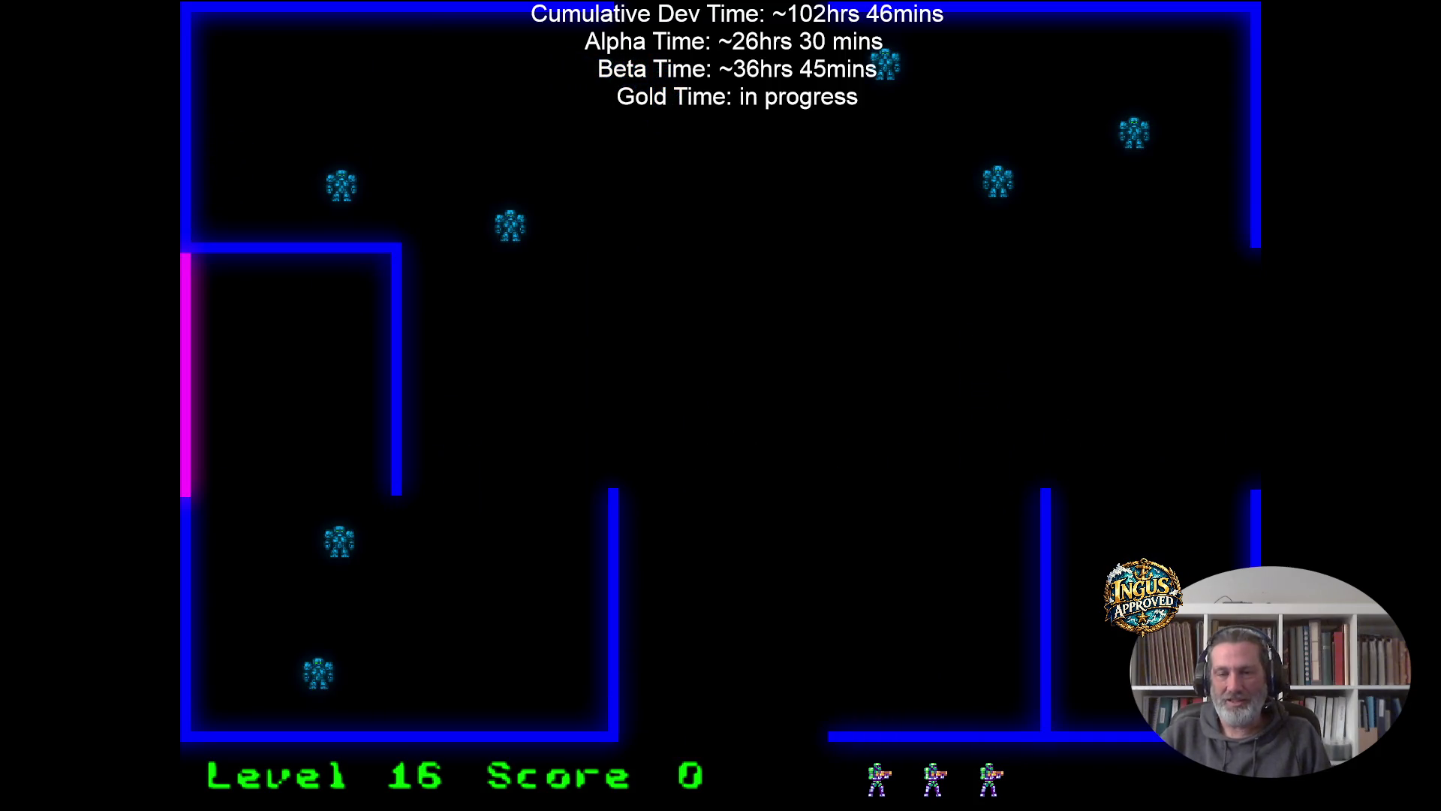
# Shoot robots on level 16, raising the score through 85 and 170 to 255.
pyautogui.press('Right')
pyautogui.press('Up')
pyautogui.press('Left')
pyautogui.press('Down')
pyautogui.press('Right')
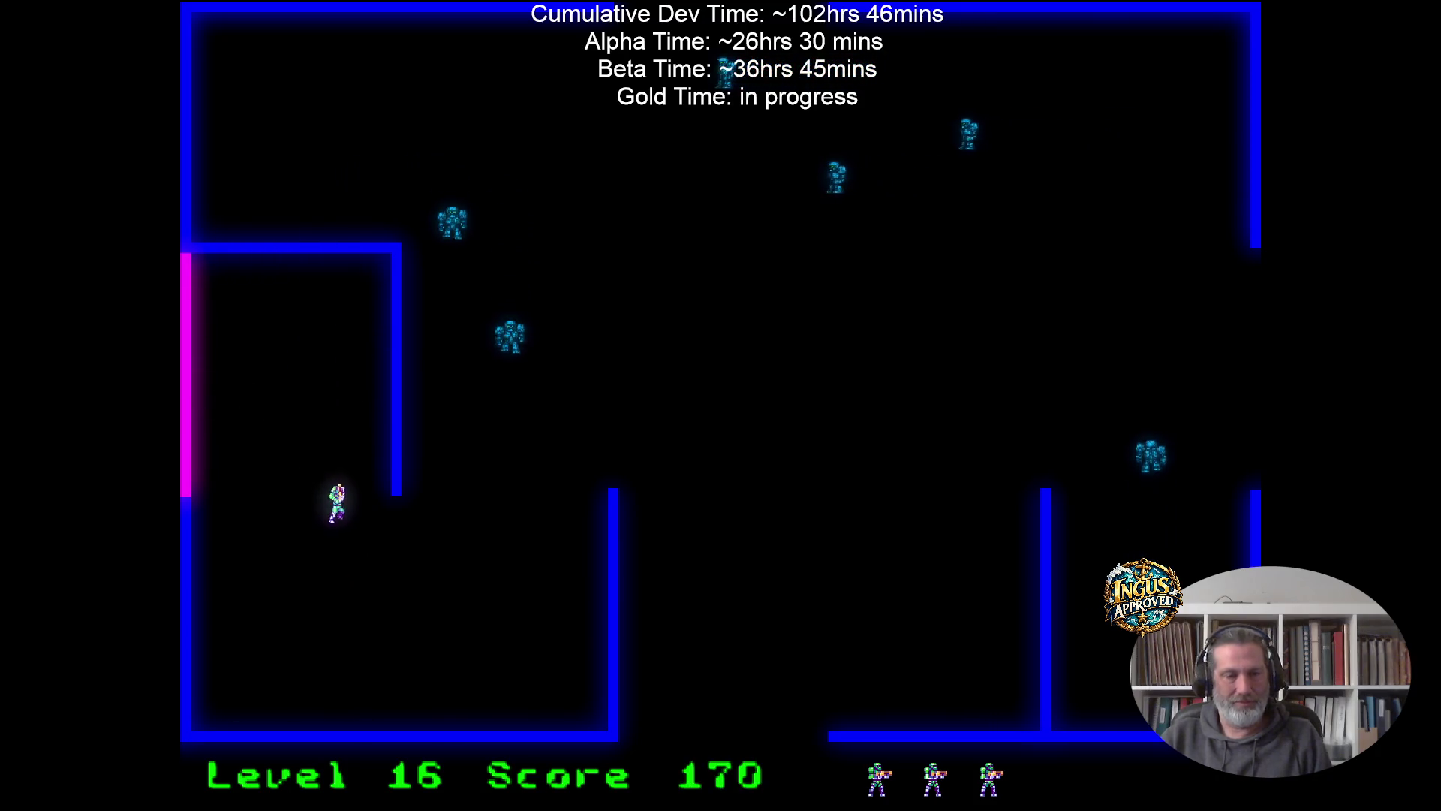
pyautogui.press('Down')
pyautogui.press('Right')
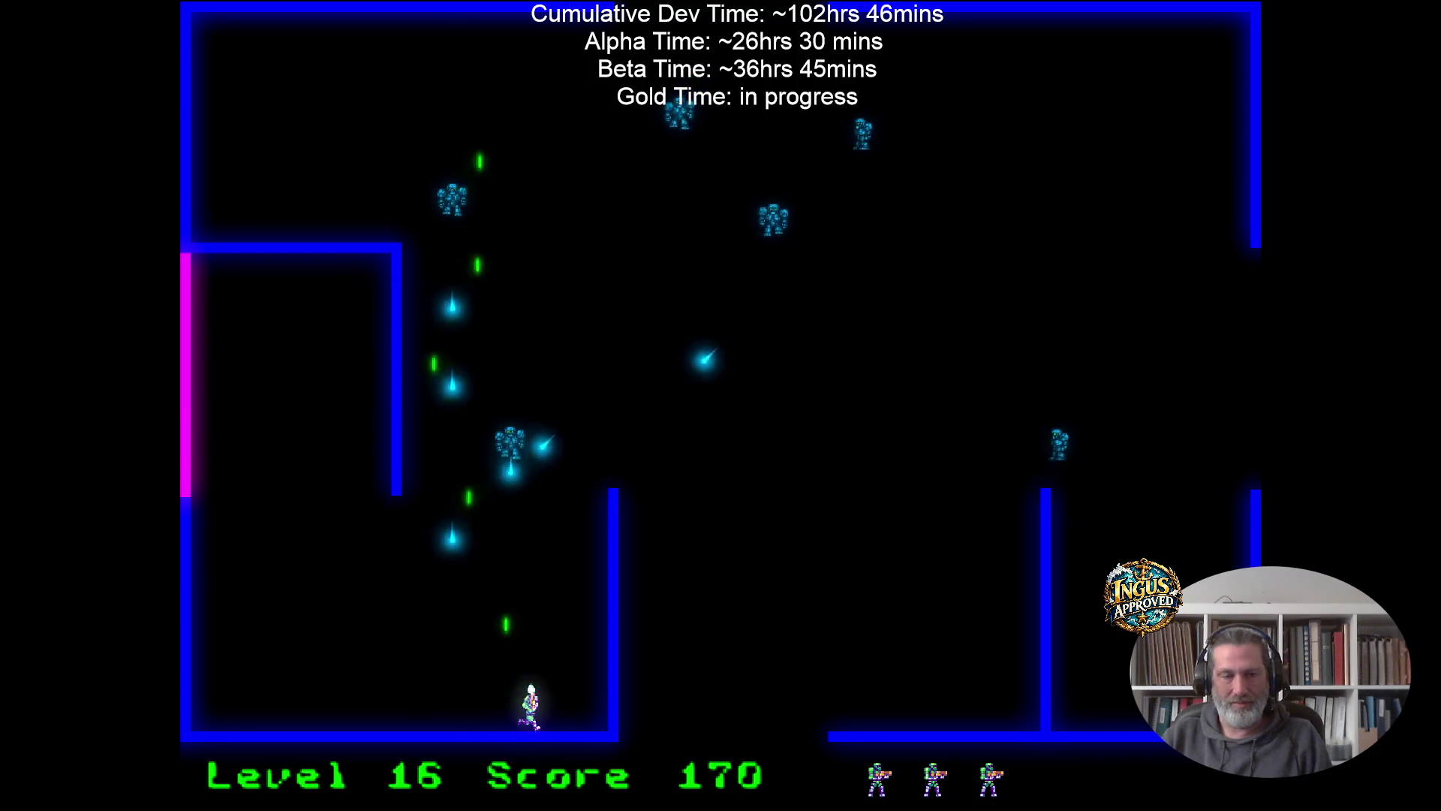
# Clear the remaining level 16 robots for a score of 510 and exit through the top to level 17.
pyautogui.press('Up')
pyautogui.press('Left')
pyautogui.press('Down')
pyautogui.press('Down')
pyautogui.press('Right')
pyautogui.press('Up')
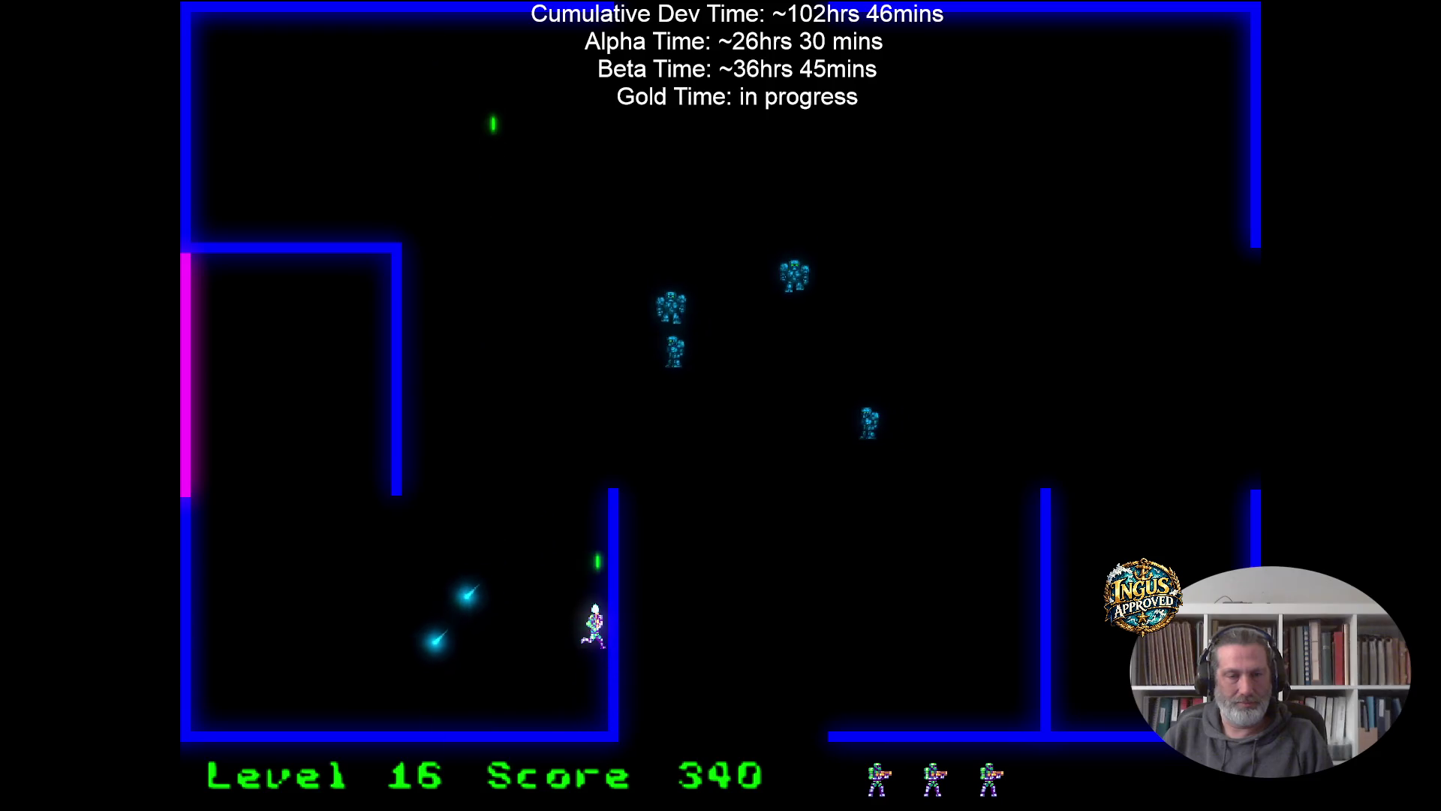
pyautogui.press('Left')
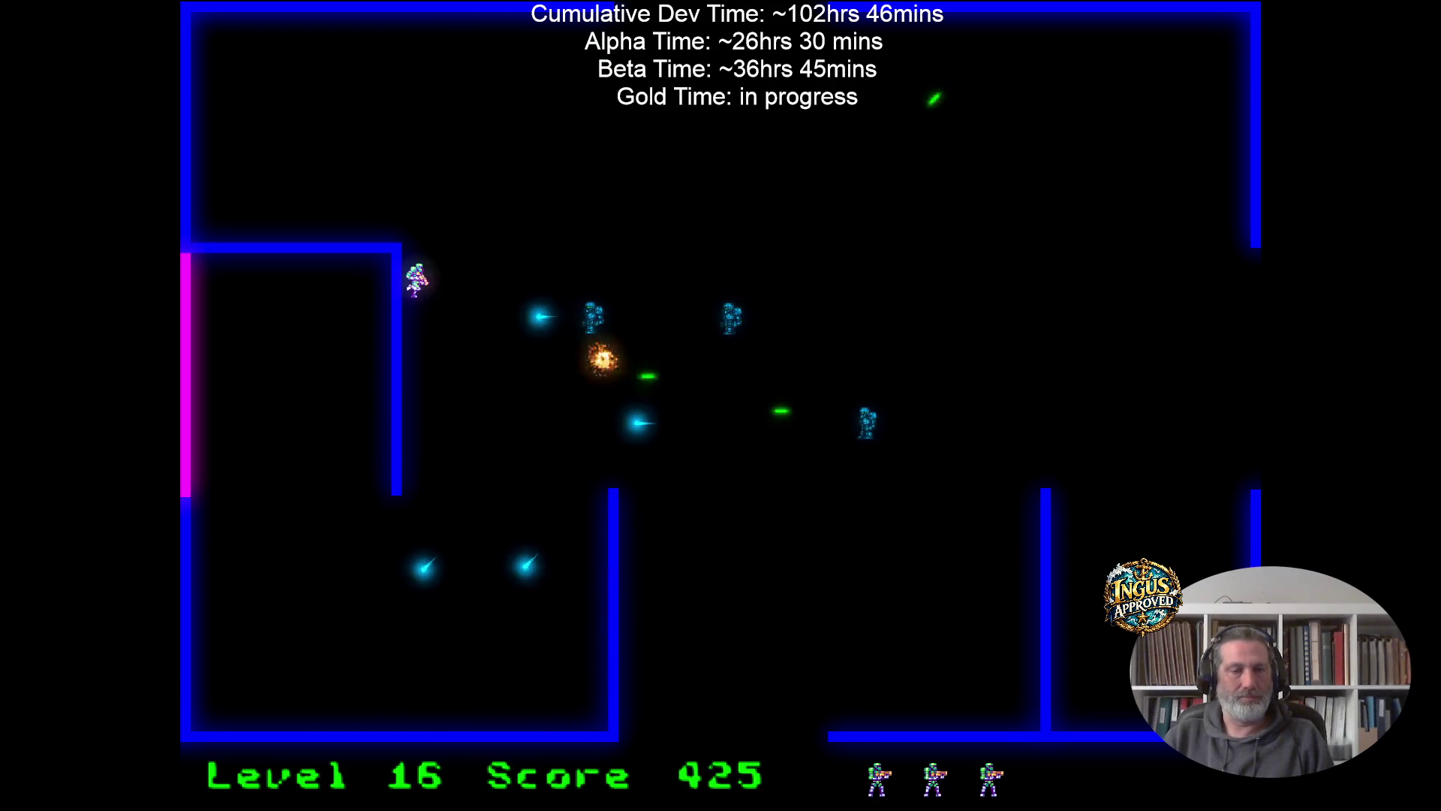
pyautogui.press('Right')
pyautogui.press('Up')
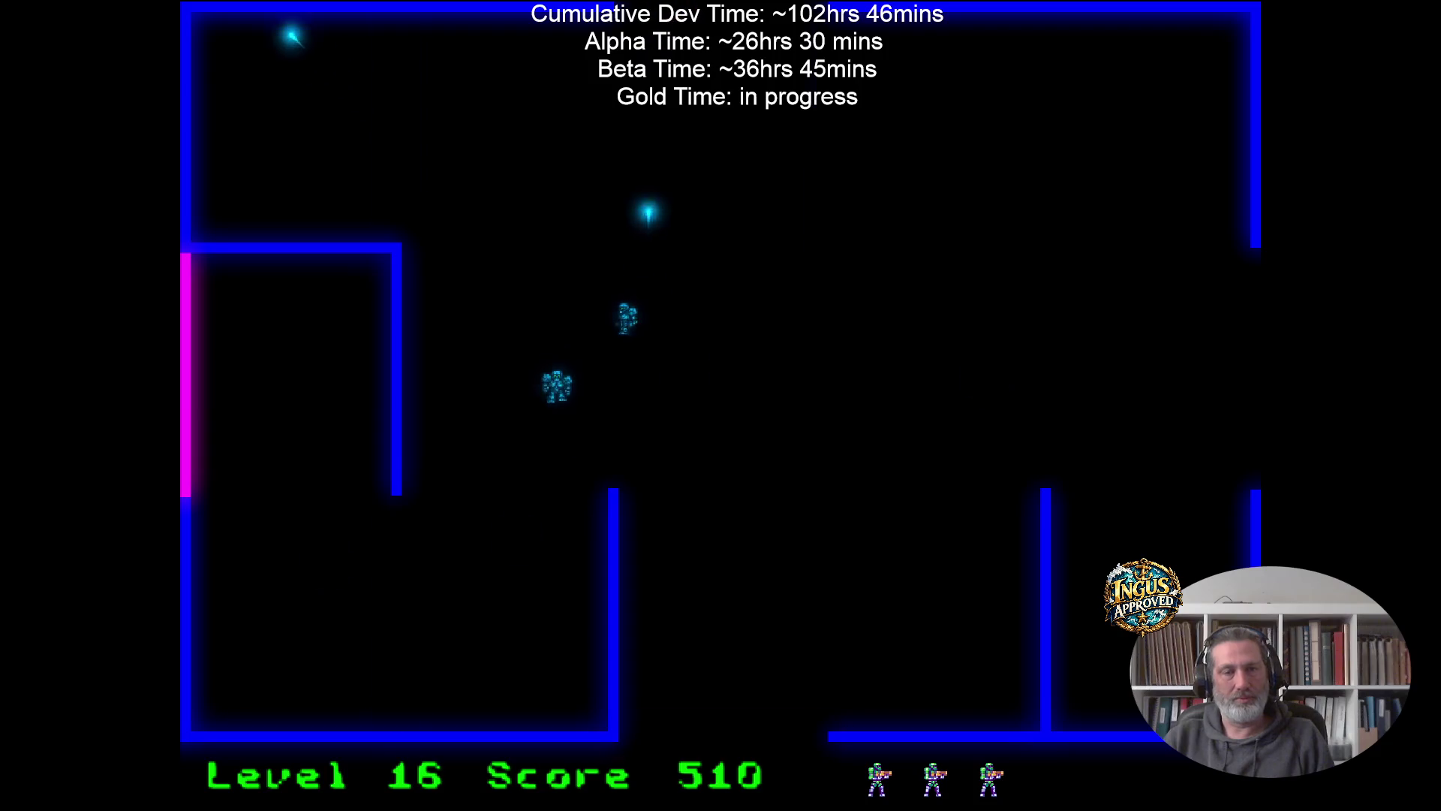
# Race through levels 17 and 18 via the right and top exits, then pause at level 19.
pyautogui.press('Right')
pyautogui.press('Up')
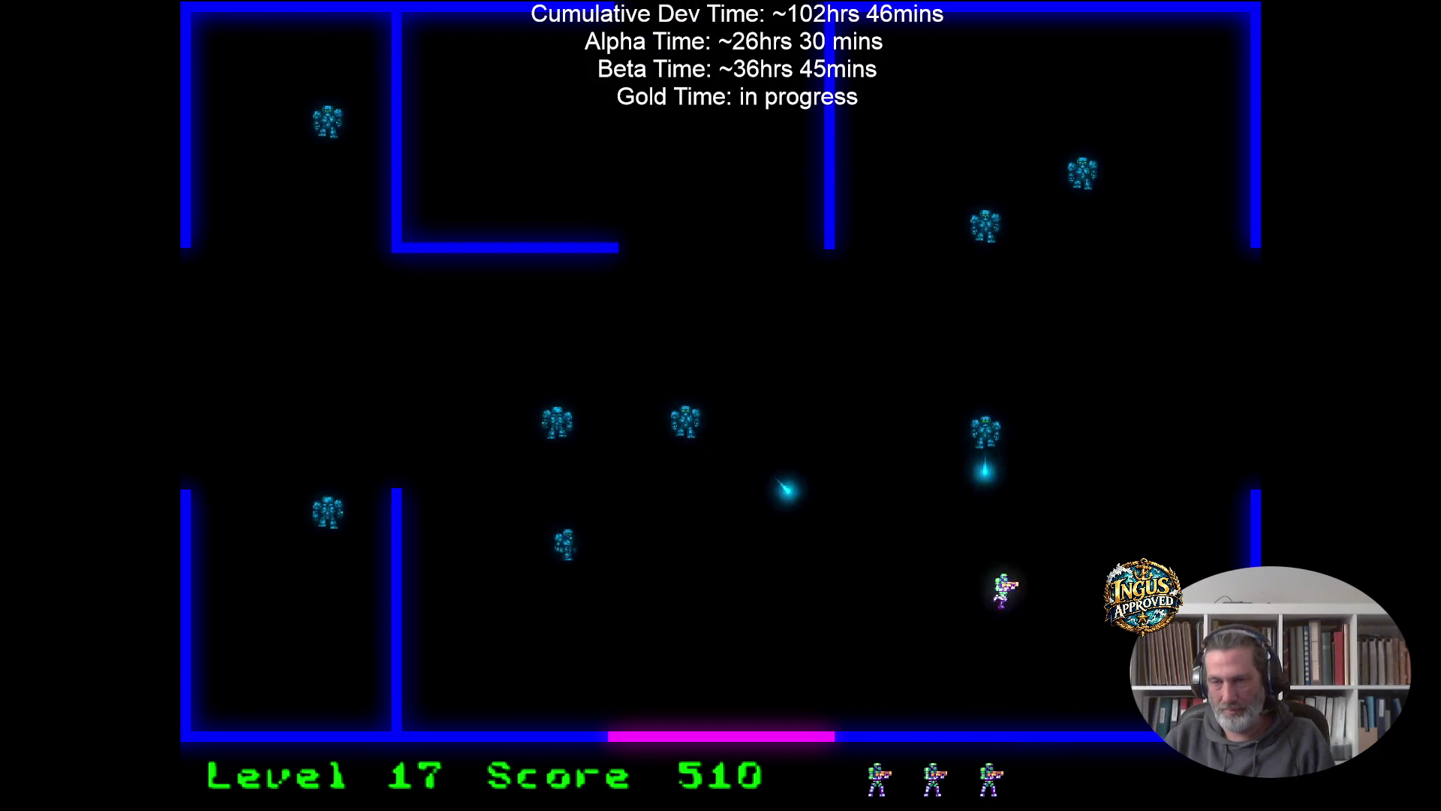
pyautogui.press('Right')
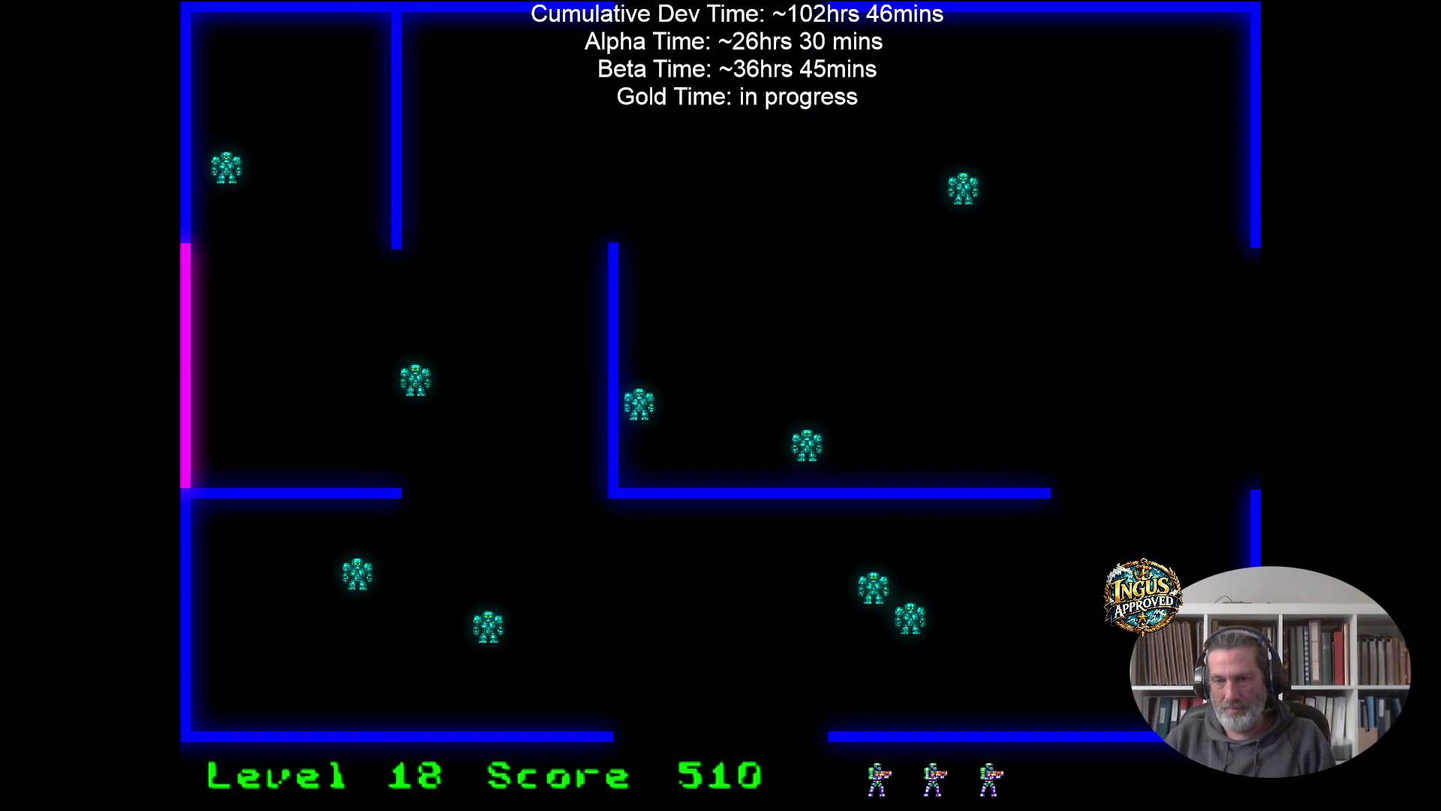
pyautogui.press('Up')
pyautogui.press('Right')
pyautogui.press('Up')
pyautogui.press('Right')
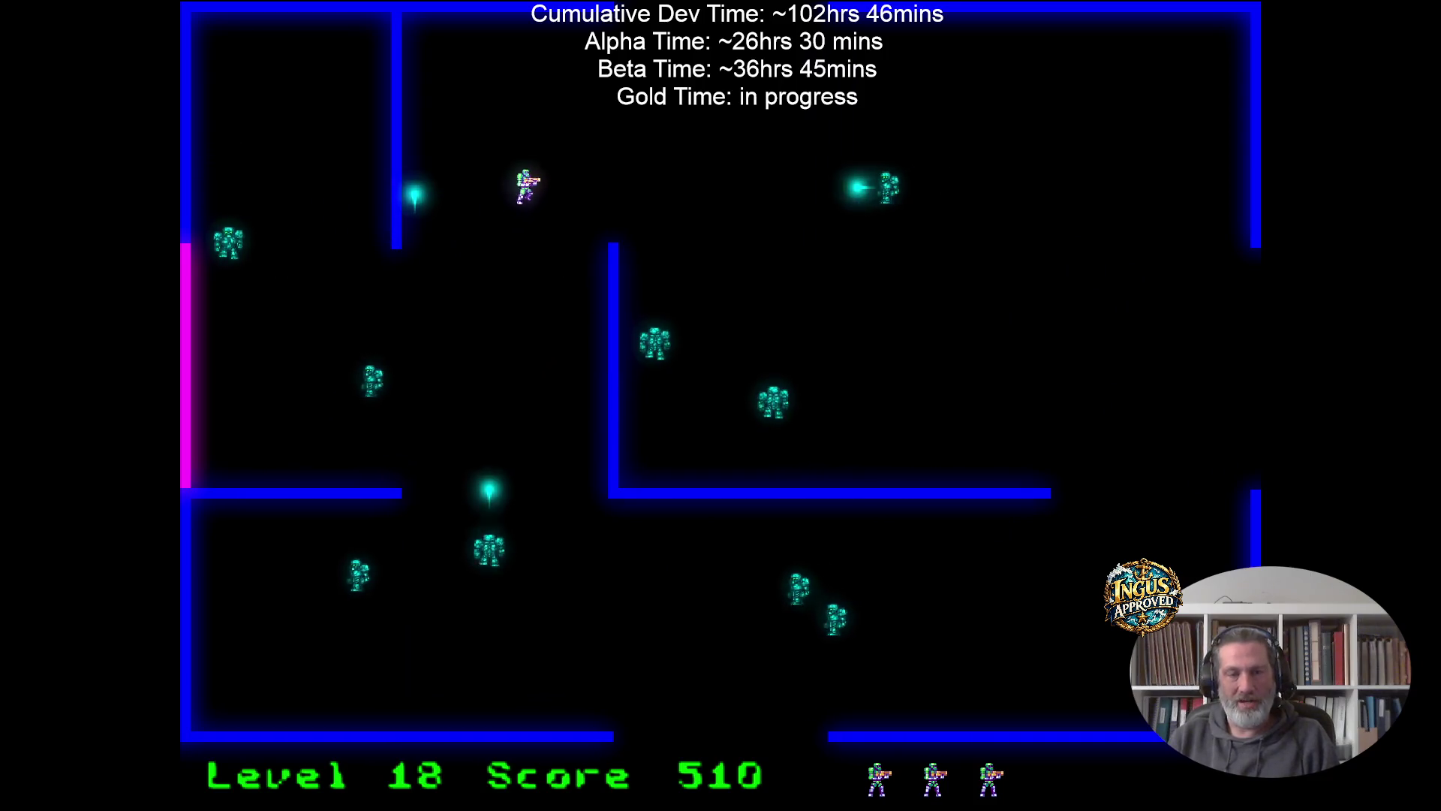
pyautogui.press('Escape')
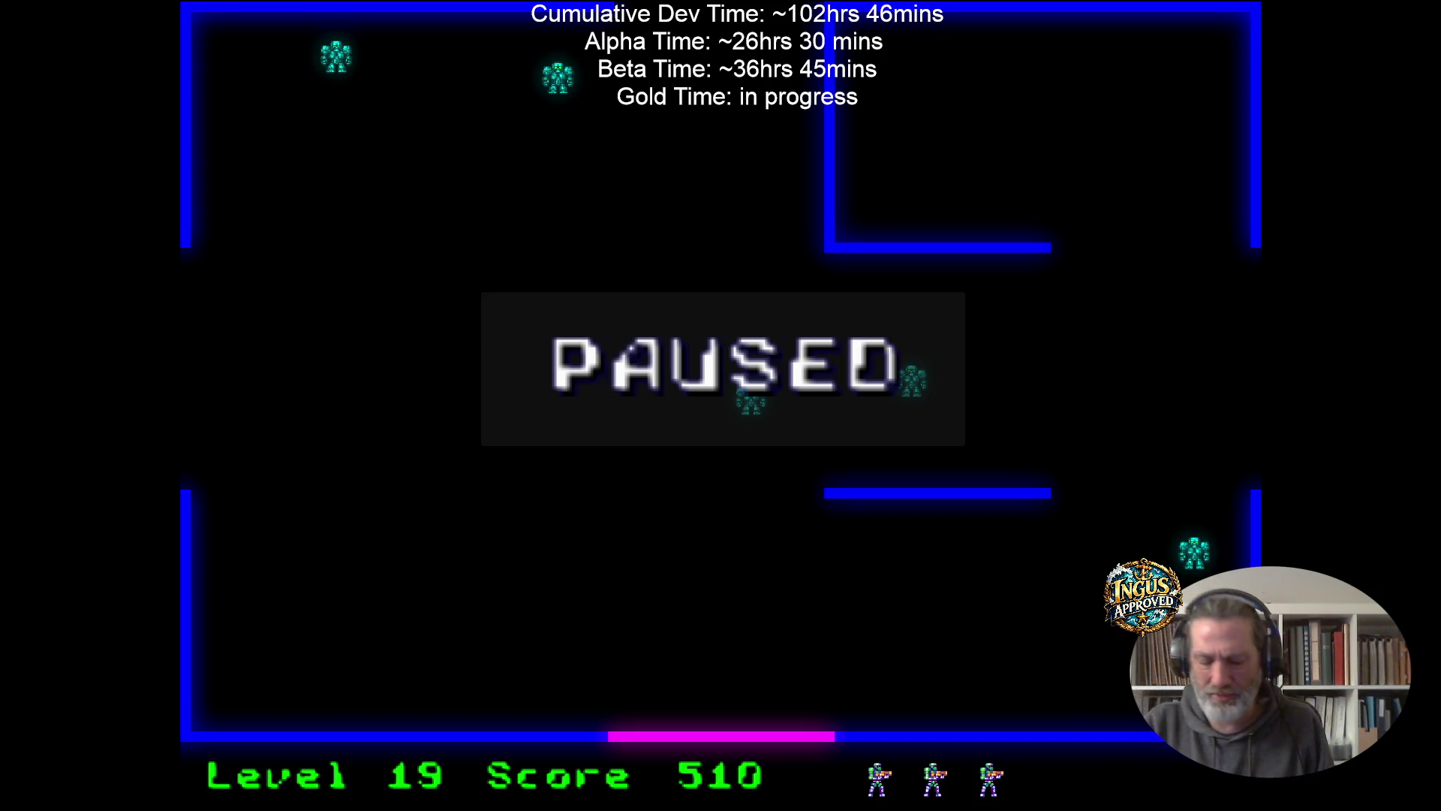
# Resume the paused game, flee up-left from the robots and exit left to level 20.
pyautogui.press('p')
pyautogui.press('Left')
pyautogui.press('Up')
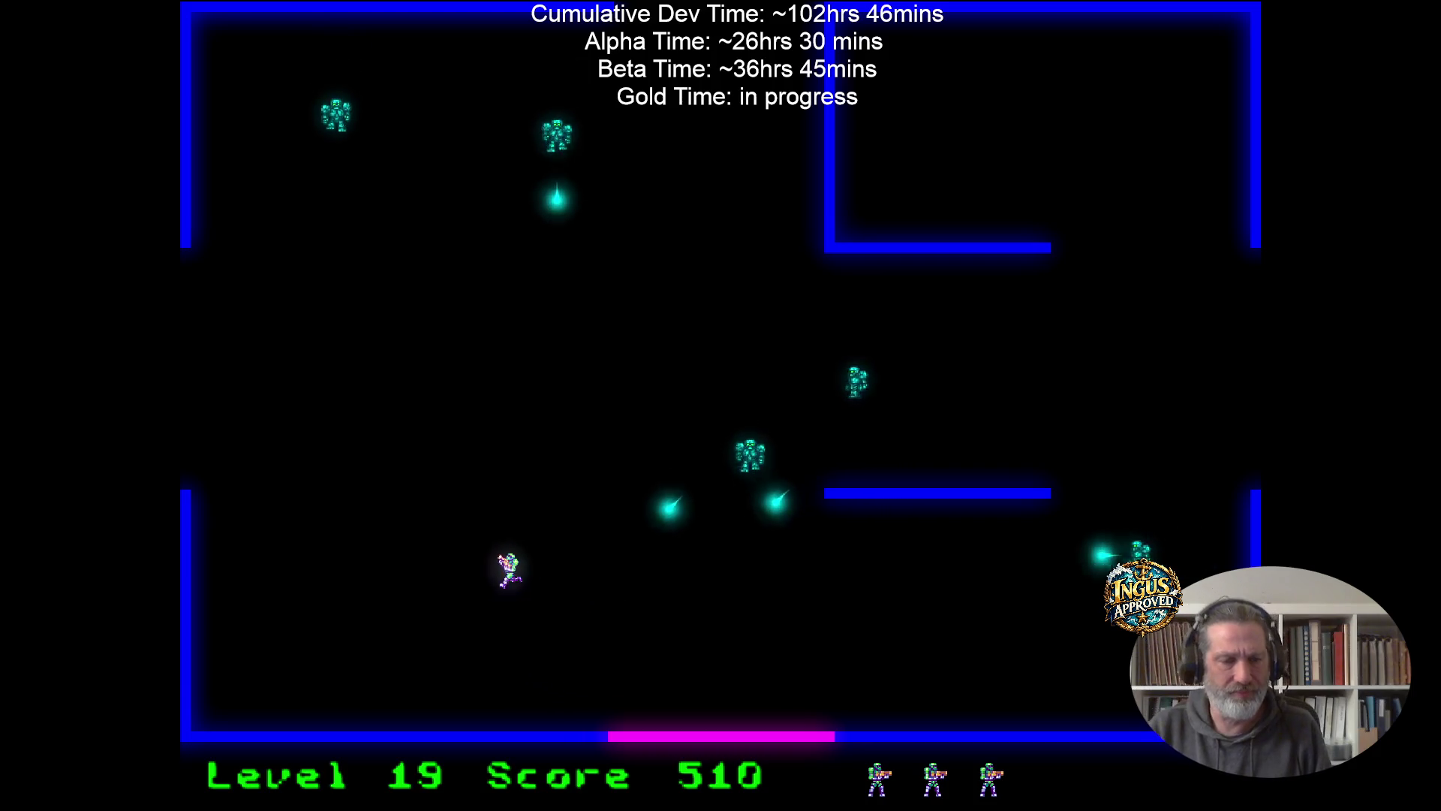
pyautogui.press('Left')
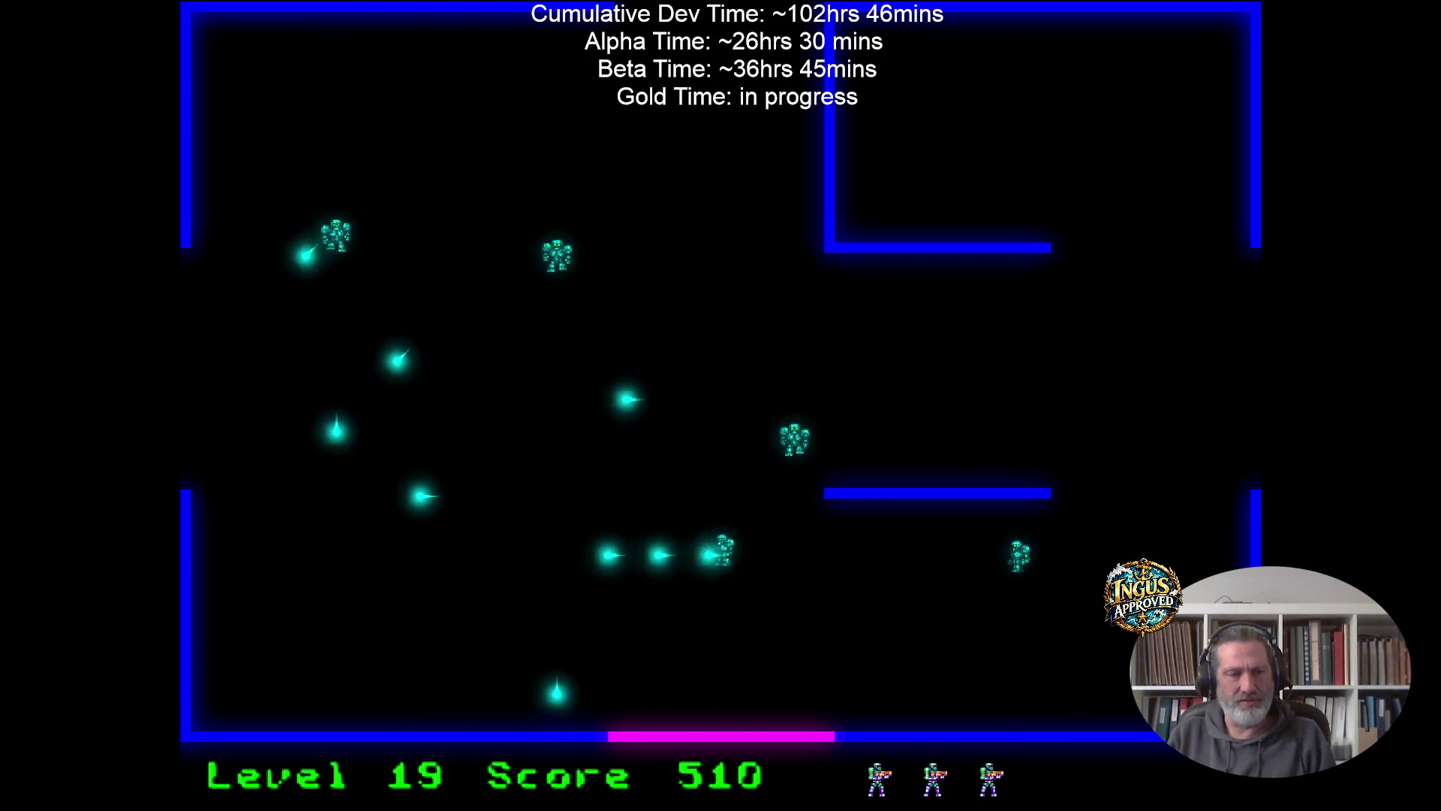
# Shoot robots to raise the score to 825, then exit through the top to level 21.
pyautogui.press('Down')
pyautogui.press('Left')
pyautogui.press('Right')
pyautogui.press('Up')
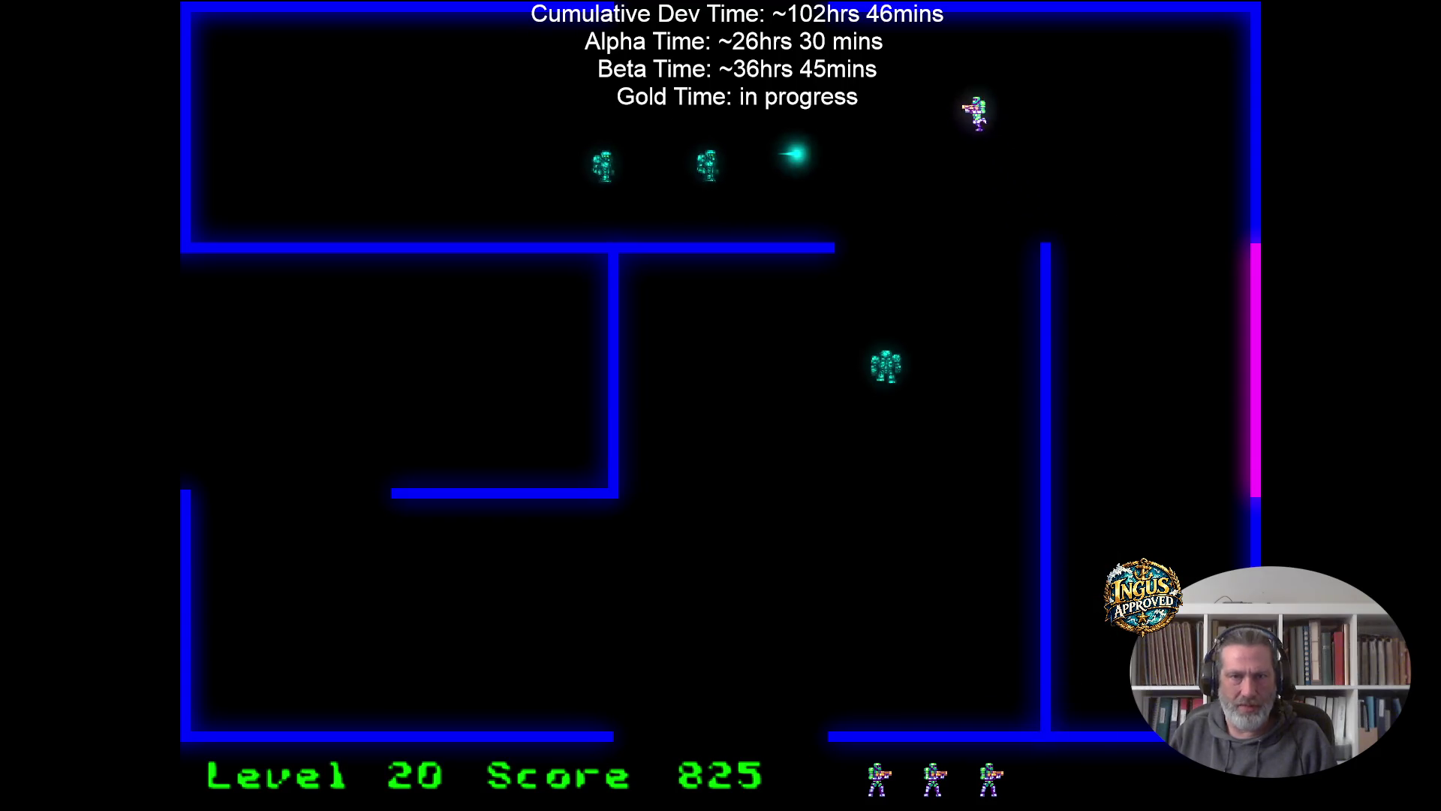
pyautogui.press('Left')
pyautogui.press('Up')
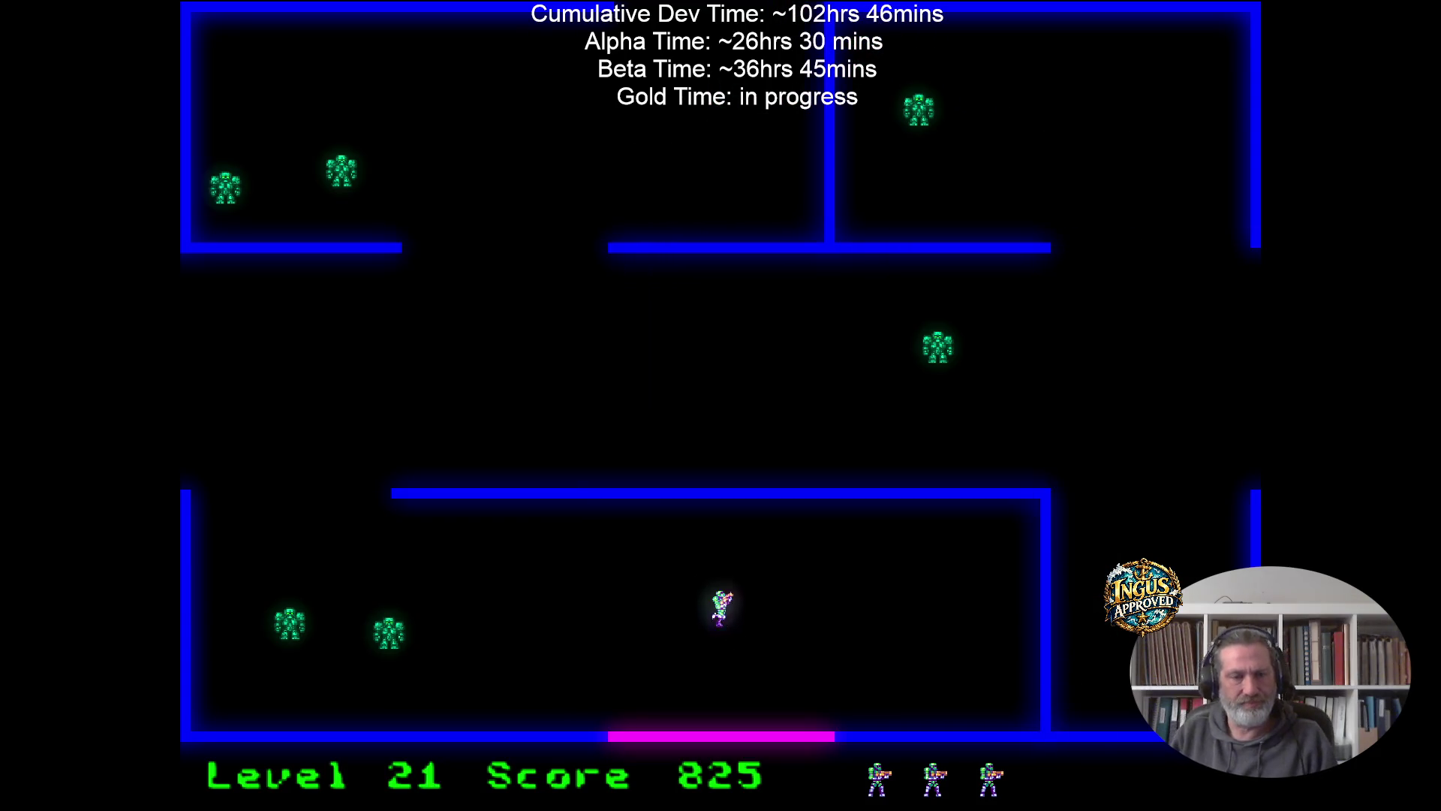
# Fire at the level 21 robots and leave through the left exit to level 22.
pyautogui.press('Up')
pyautogui.press('Right')
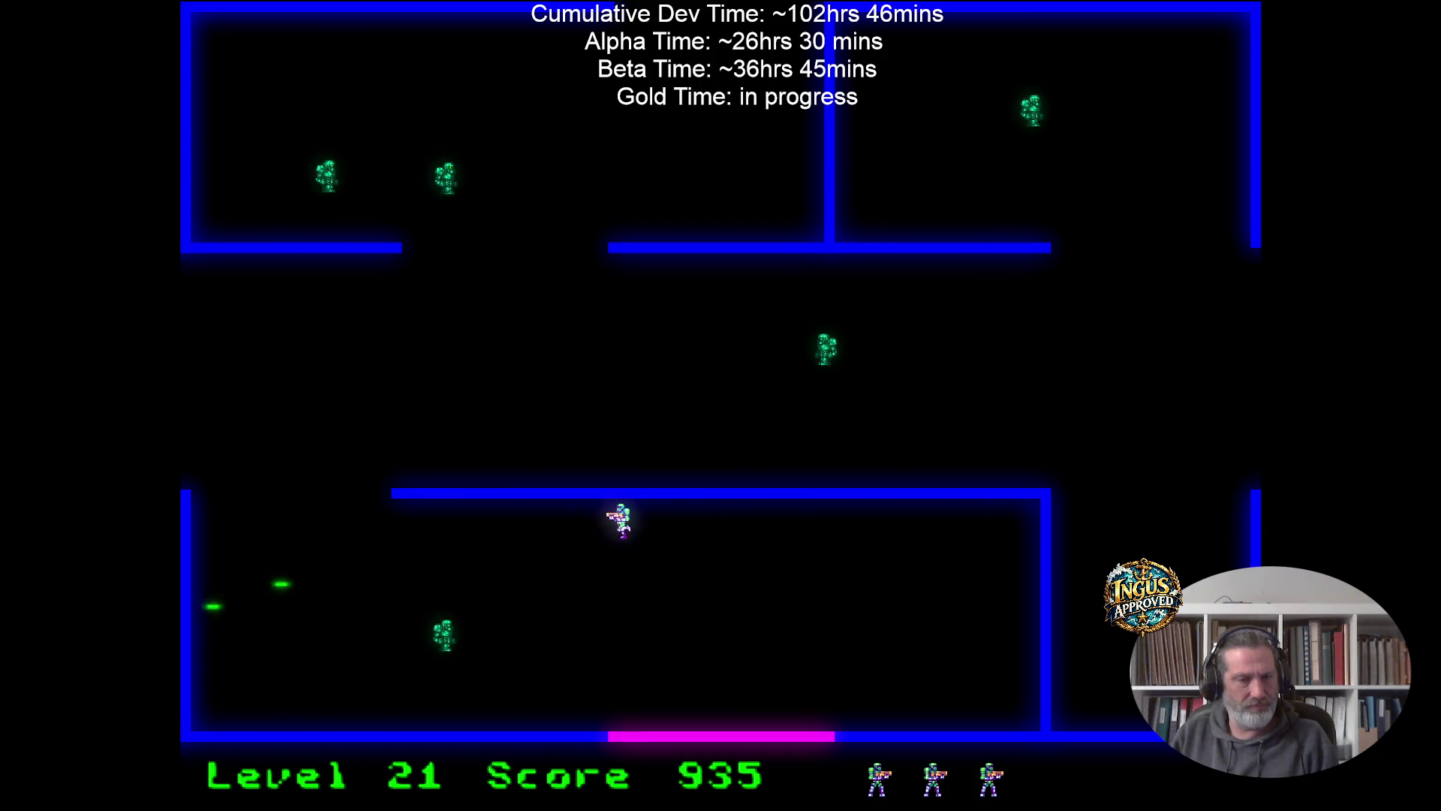
pyautogui.press('Left')
pyautogui.press('Left')
pyautogui.press('Up')
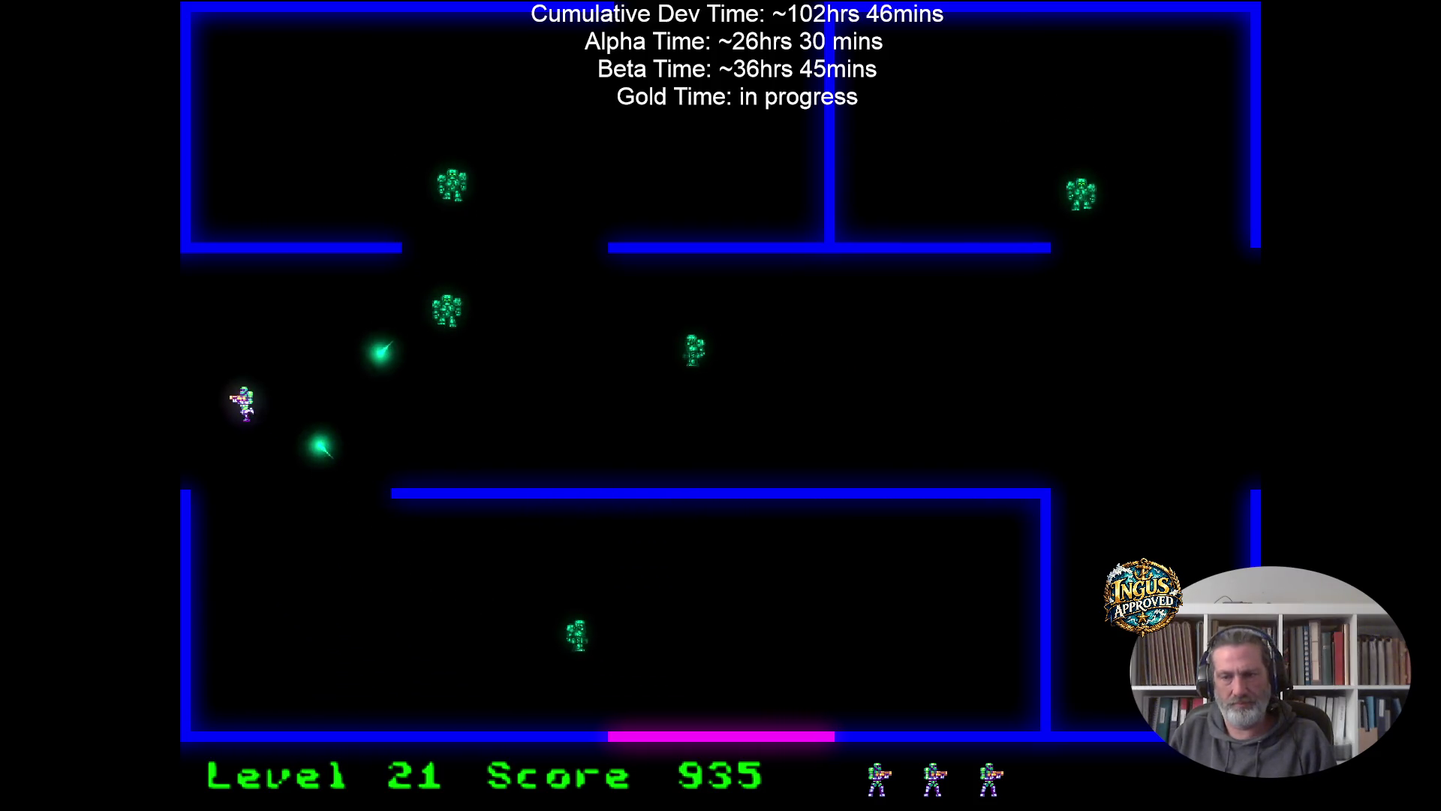
pyautogui.press('Down')
pyautogui.press('Left')
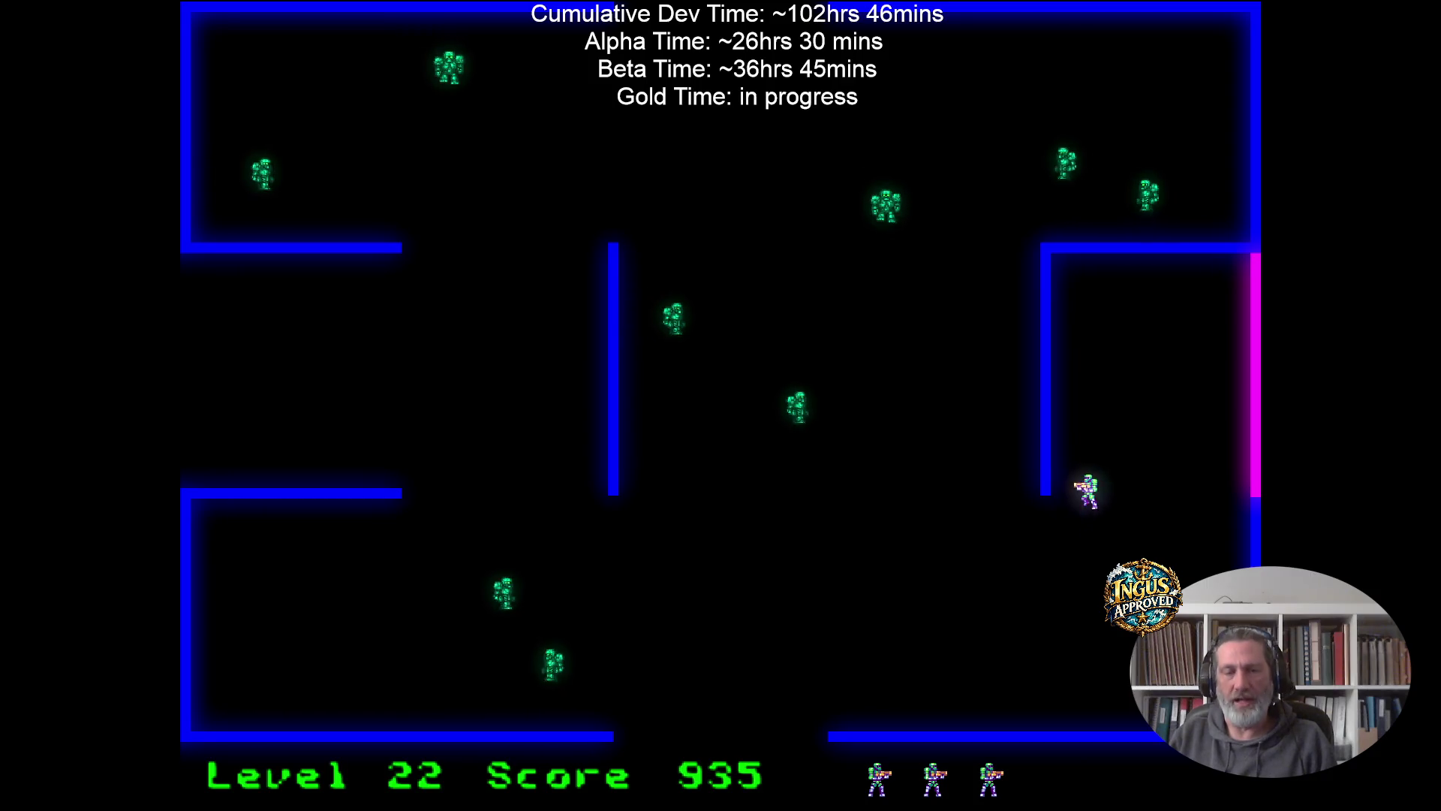
# Exit the bottom gap to level 23, then run past the firing robots to level 24.
pyautogui.press('Down')
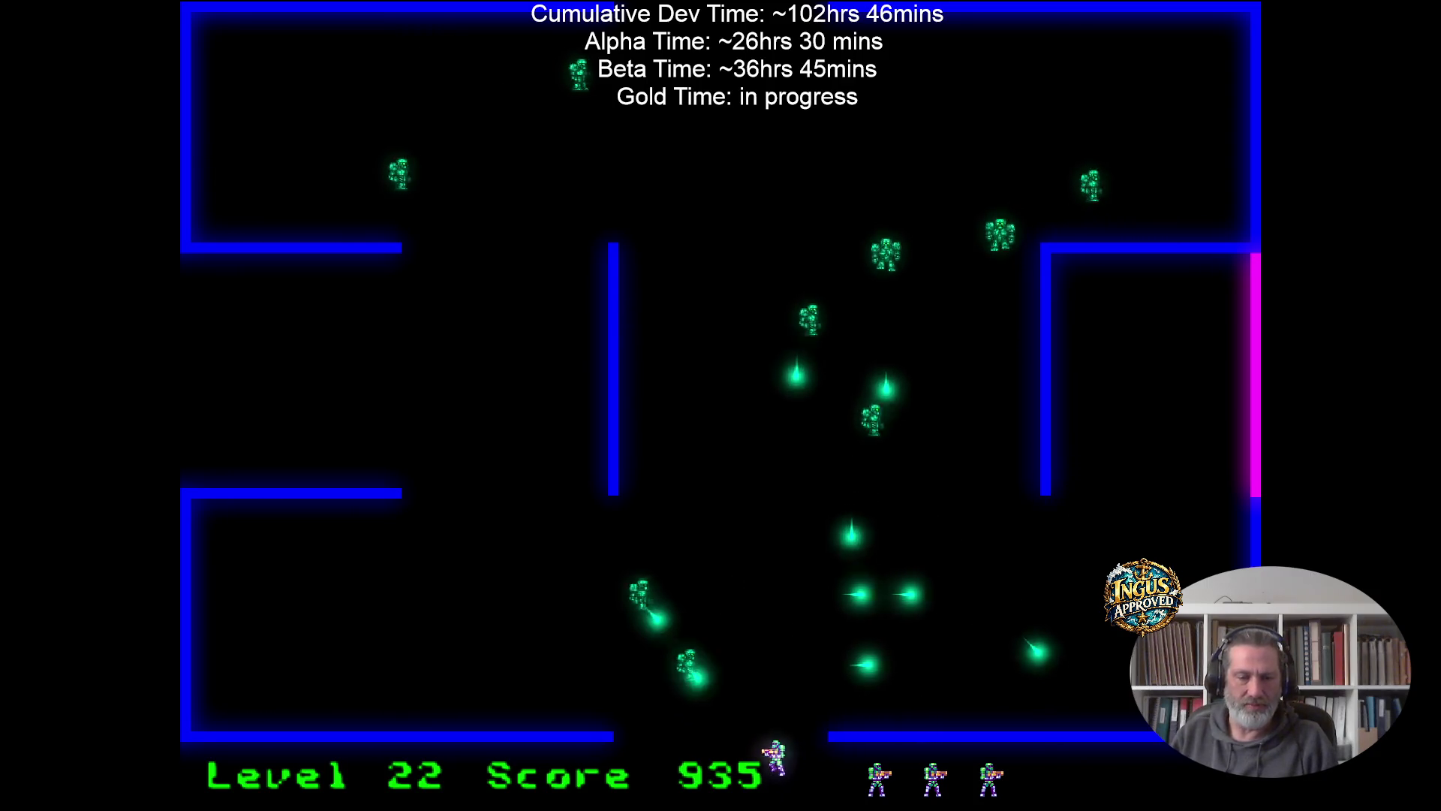
pyautogui.press('Left')
pyautogui.press('Down')
pyautogui.press('Left')
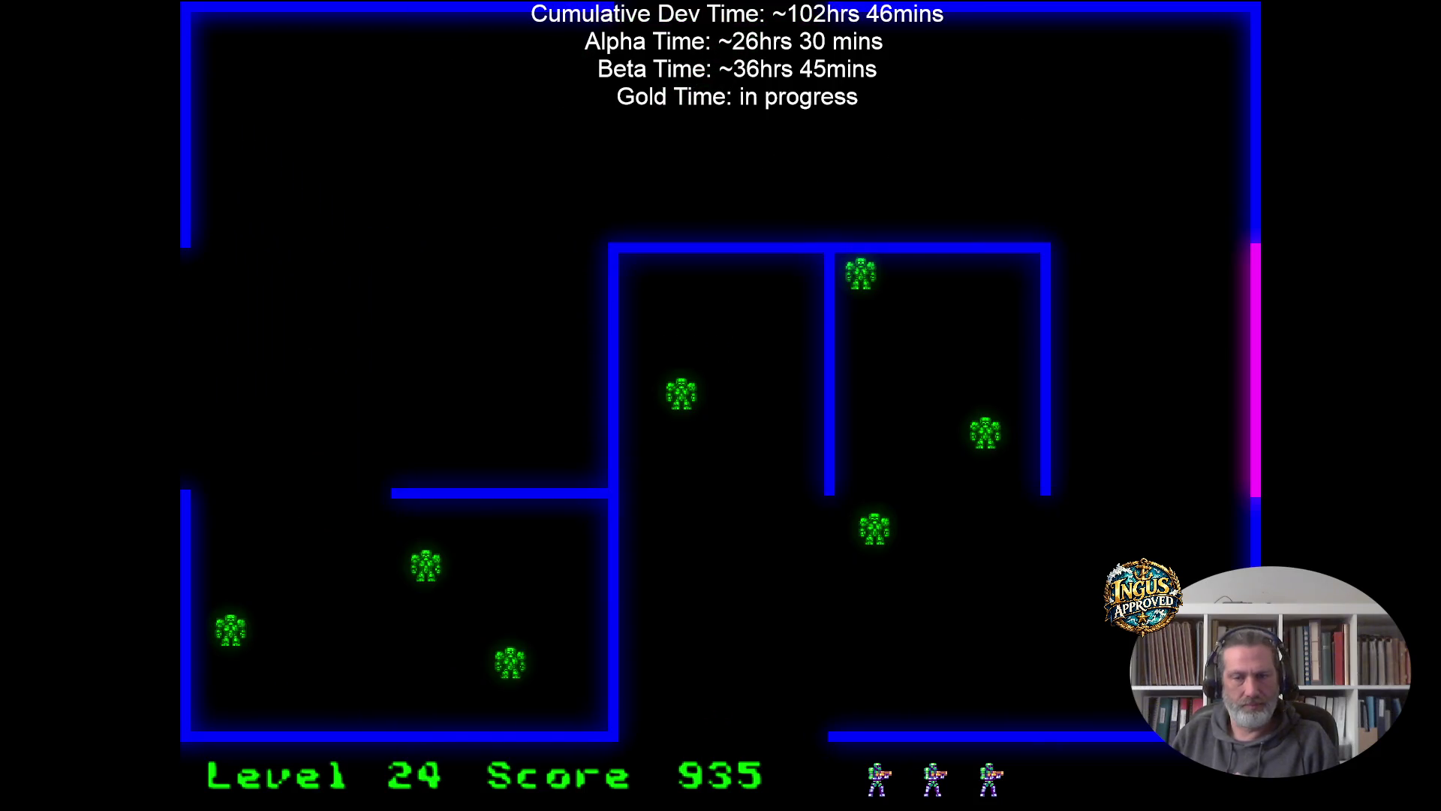
# Exit through the top to level 25, then move up-right firing and exit right to level 26.
pyautogui.press('Up')
pyautogui.press('Left')
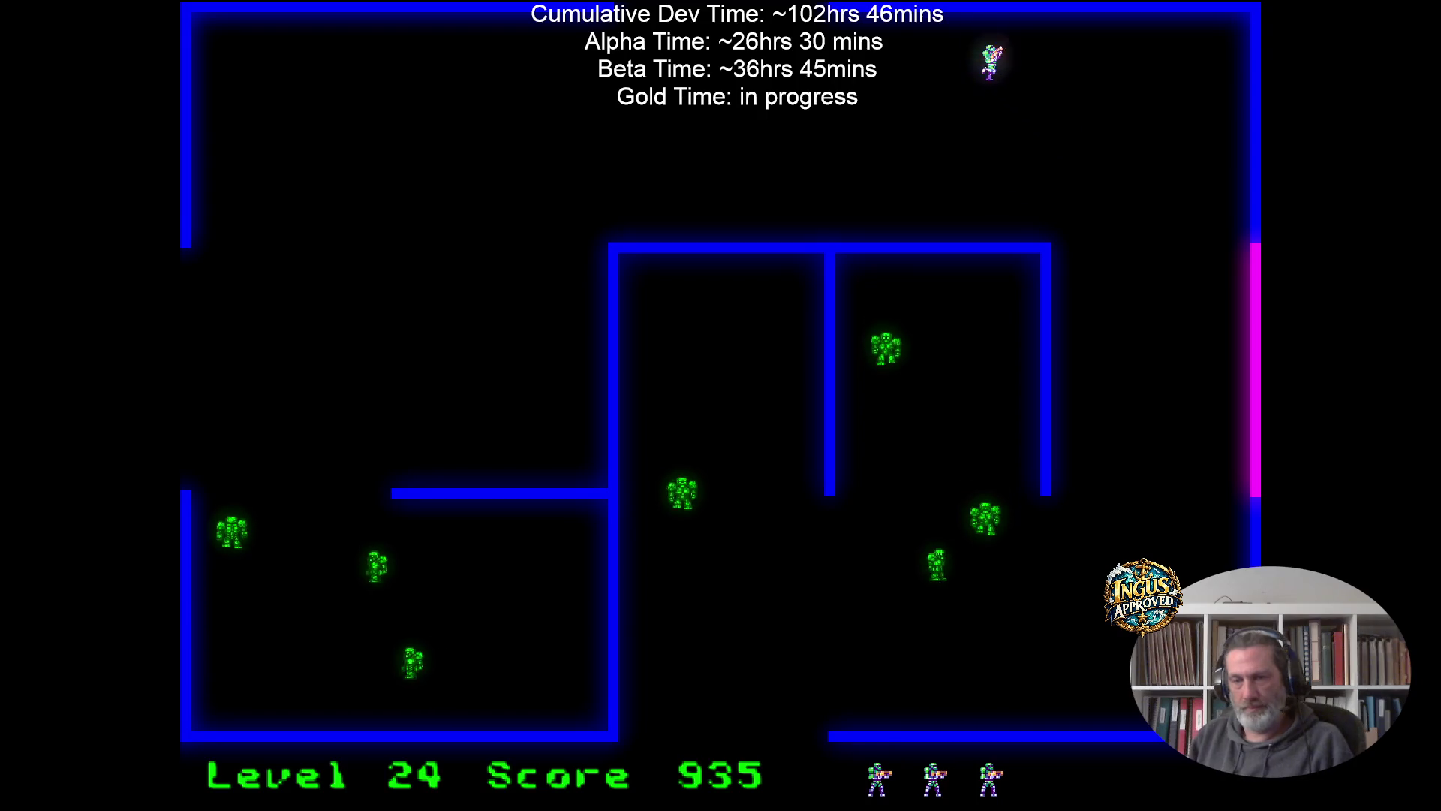
pyautogui.press('Up')
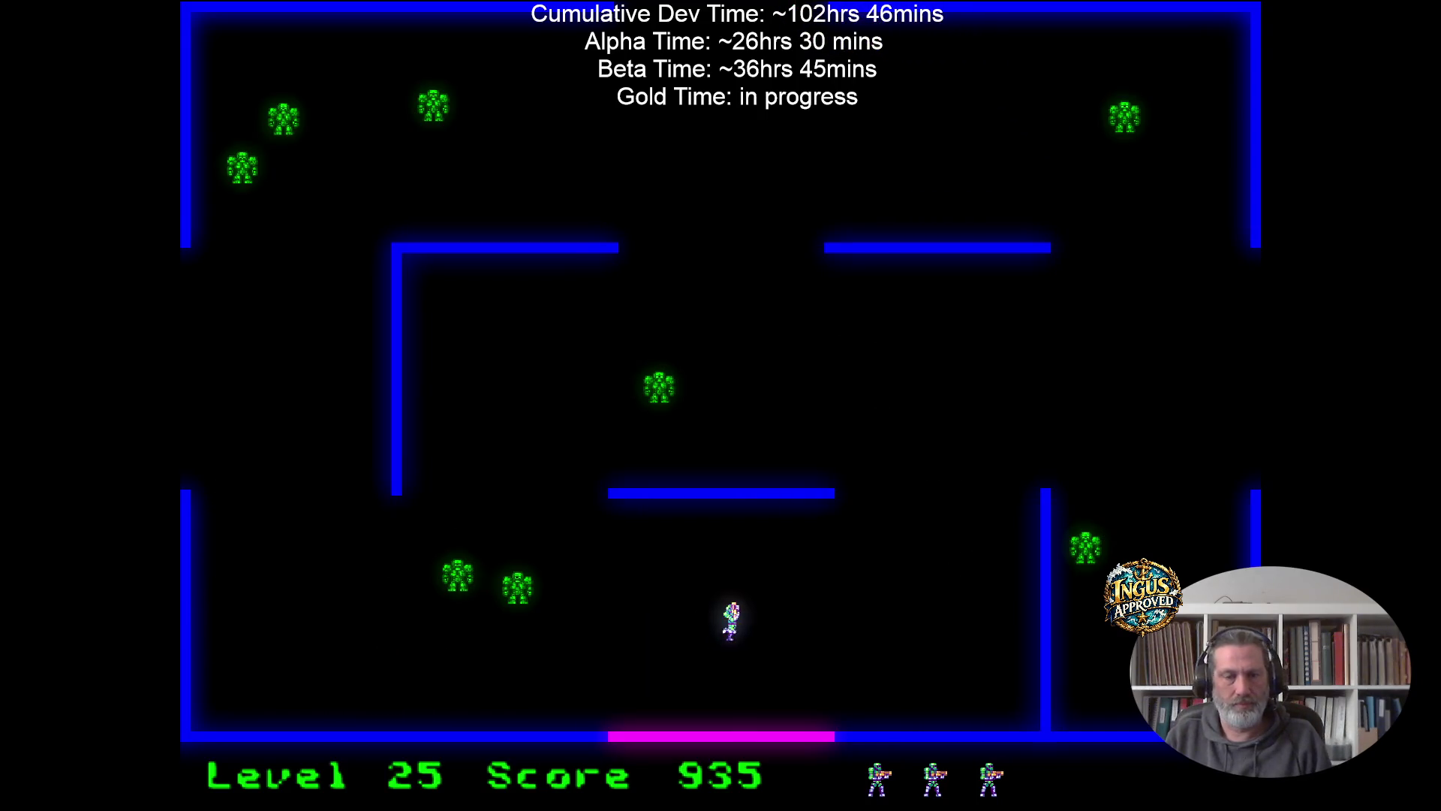
pyautogui.press('Right')
pyautogui.press('Up')
pyautogui.press('Right')
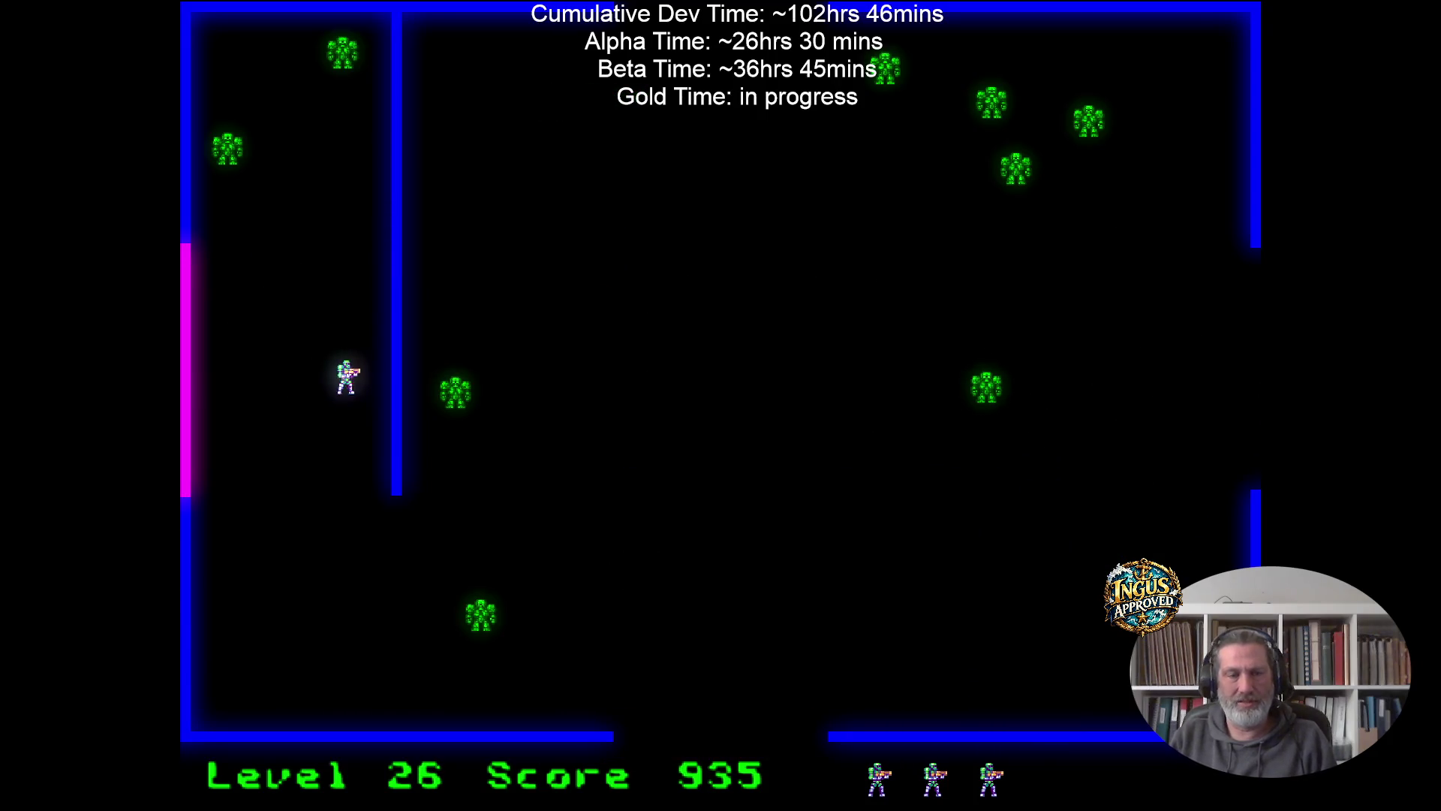
# Shoot through level 26 to the bottom exit, then cross level 27 and escape left to level 28.
pyautogui.press('Down')
pyautogui.press('Left')
pyautogui.press('Right')
pyautogui.press('Right')
pyautogui.press('Down')
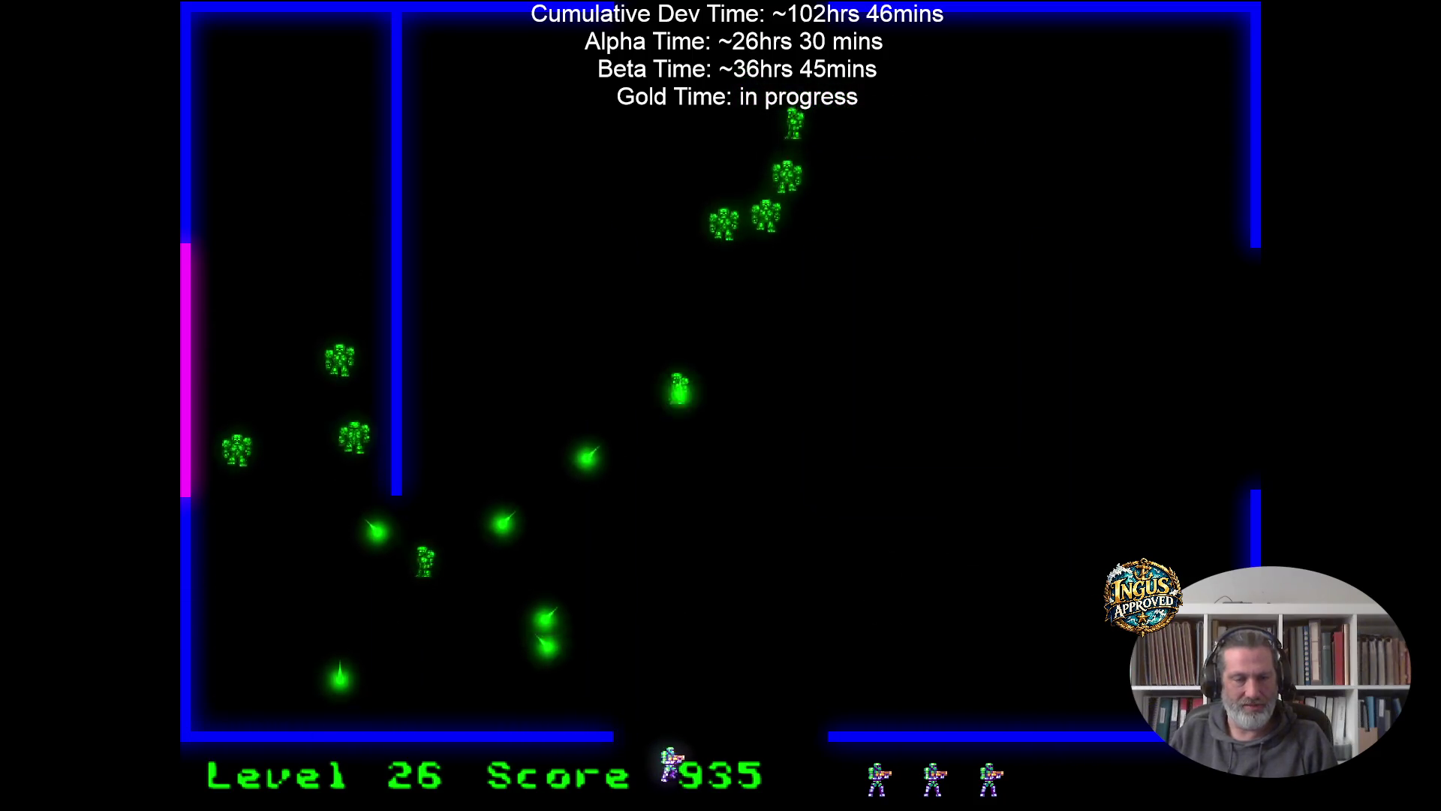
pyautogui.press('Left')
pyautogui.press('Down')
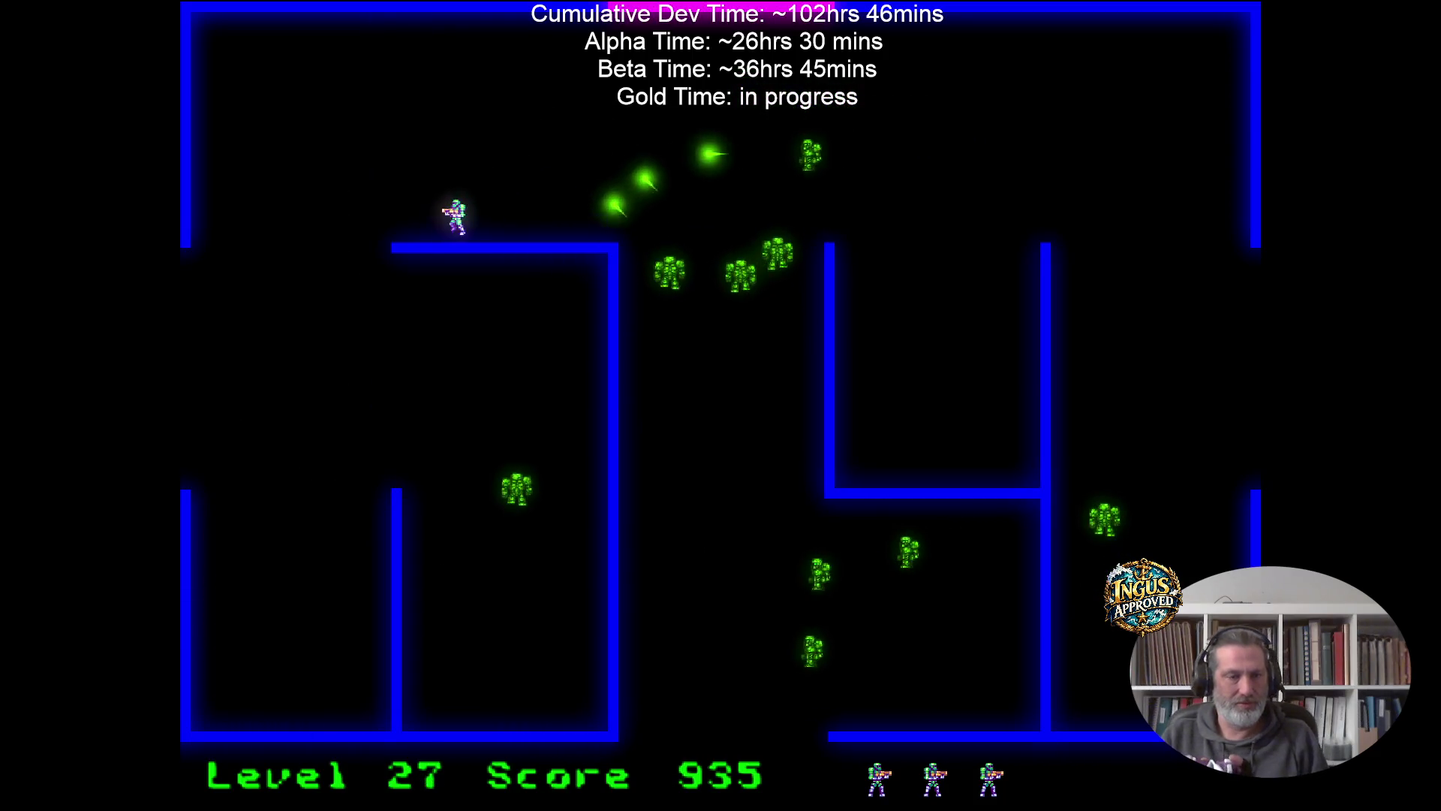
pyautogui.press('Left')
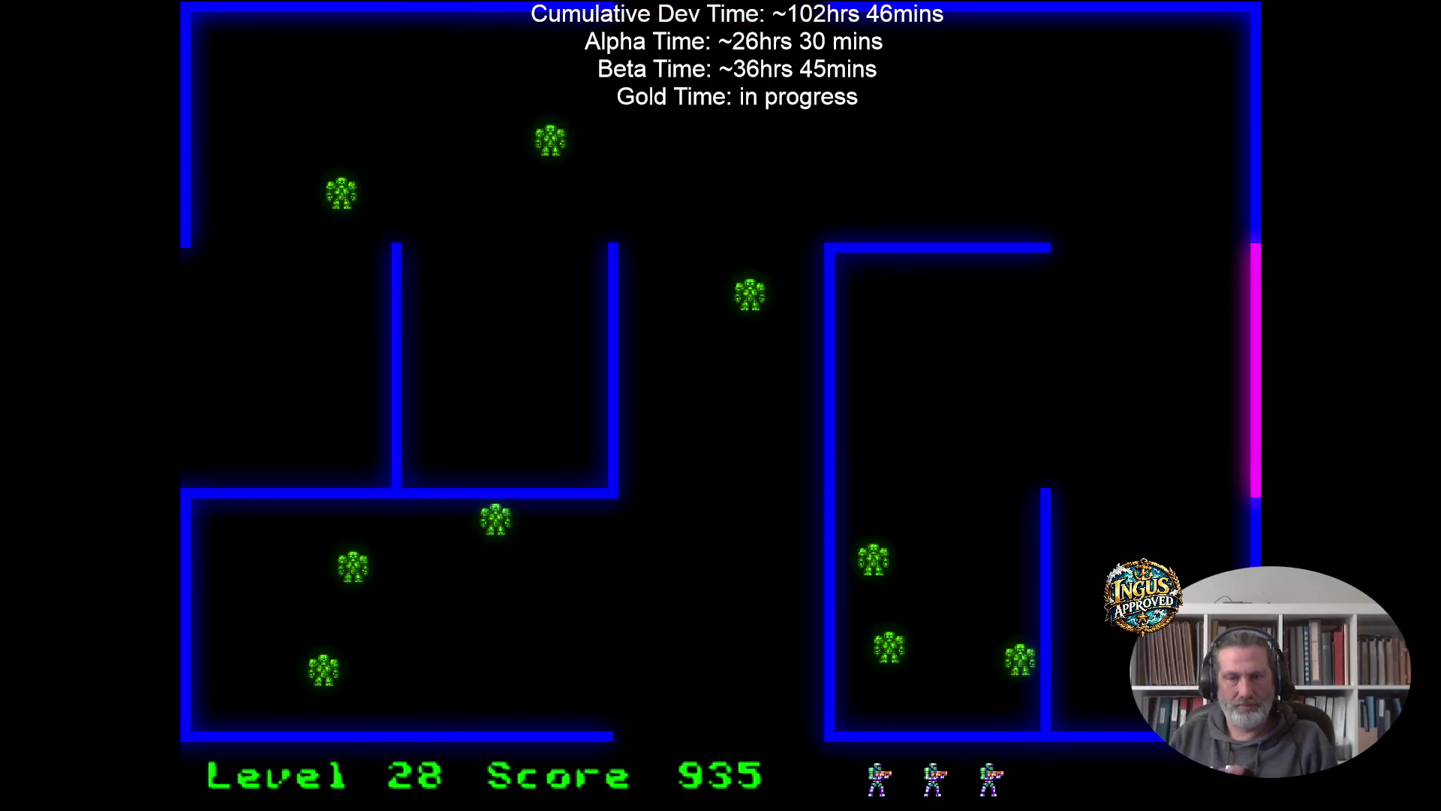
# Run up through the level 28 maze's top opening to reach level 29.
pyautogui.press('Up')
pyautogui.press('Left')
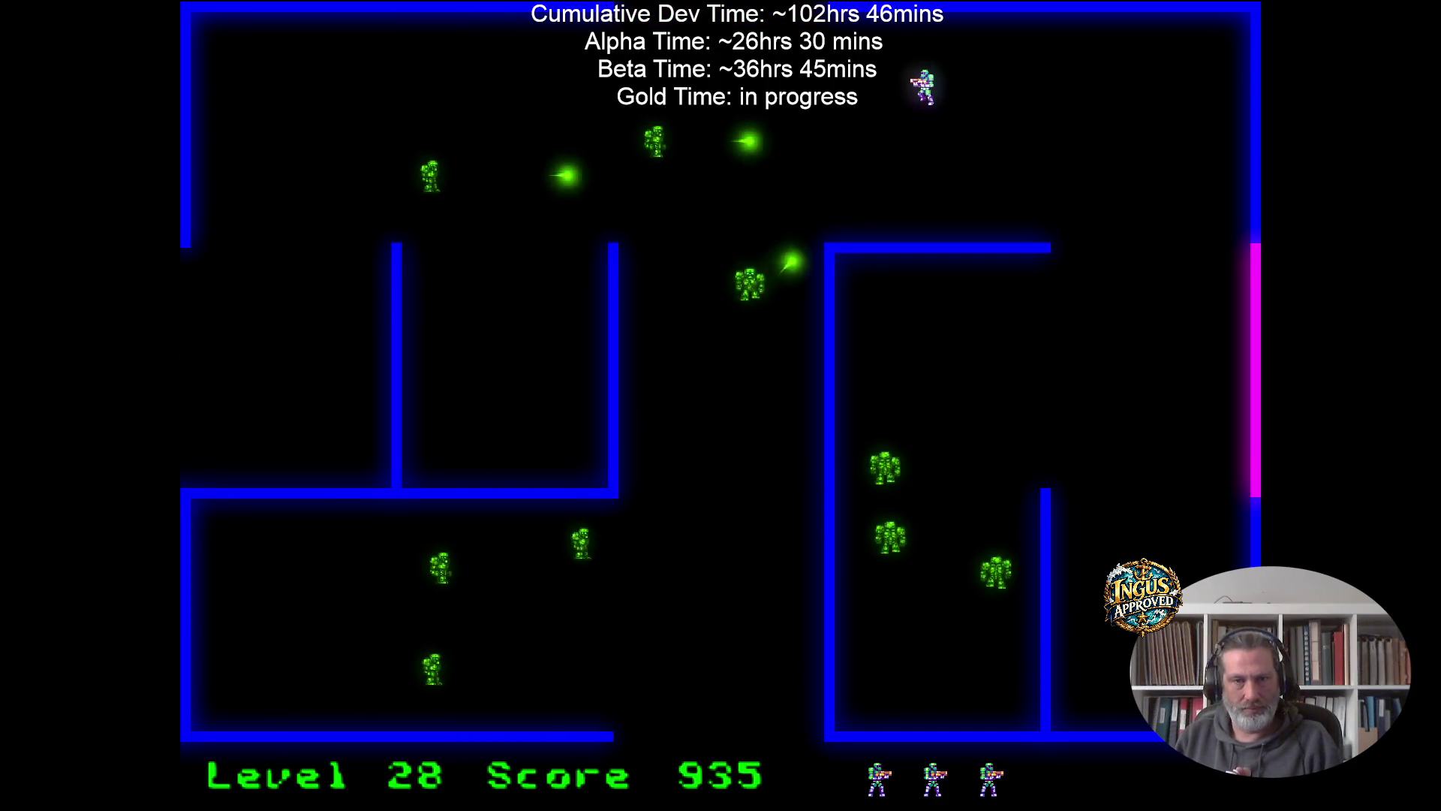
pyautogui.press('Up')
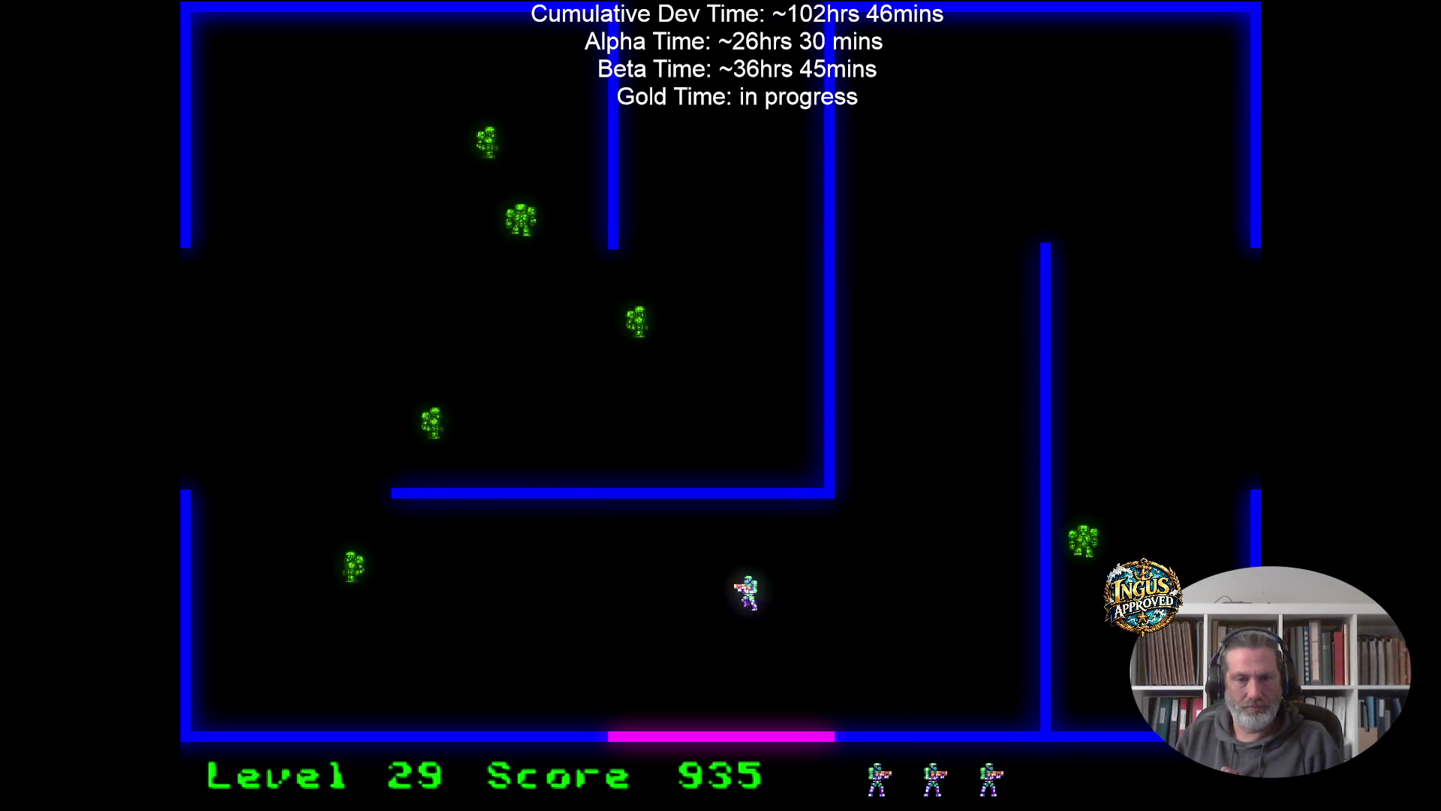
# Run up-right through level 29, dodging around the top-right and shooting a robot.
pyautogui.press('Up')
pyautogui.press('Right')
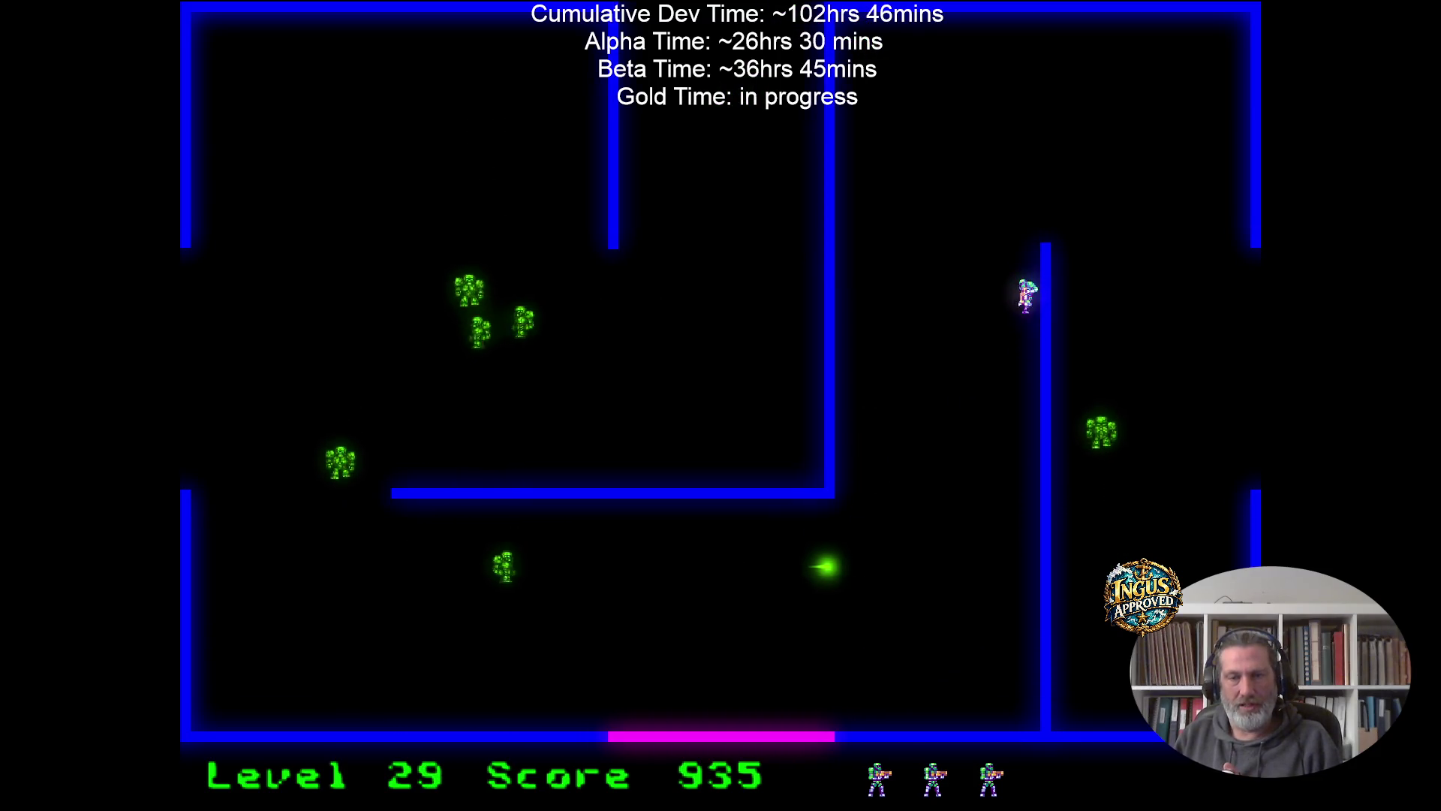
pyautogui.press('Up')
pyautogui.press('Left')
pyautogui.press('Down')
pyautogui.press('Right')
pyautogui.press('Right')
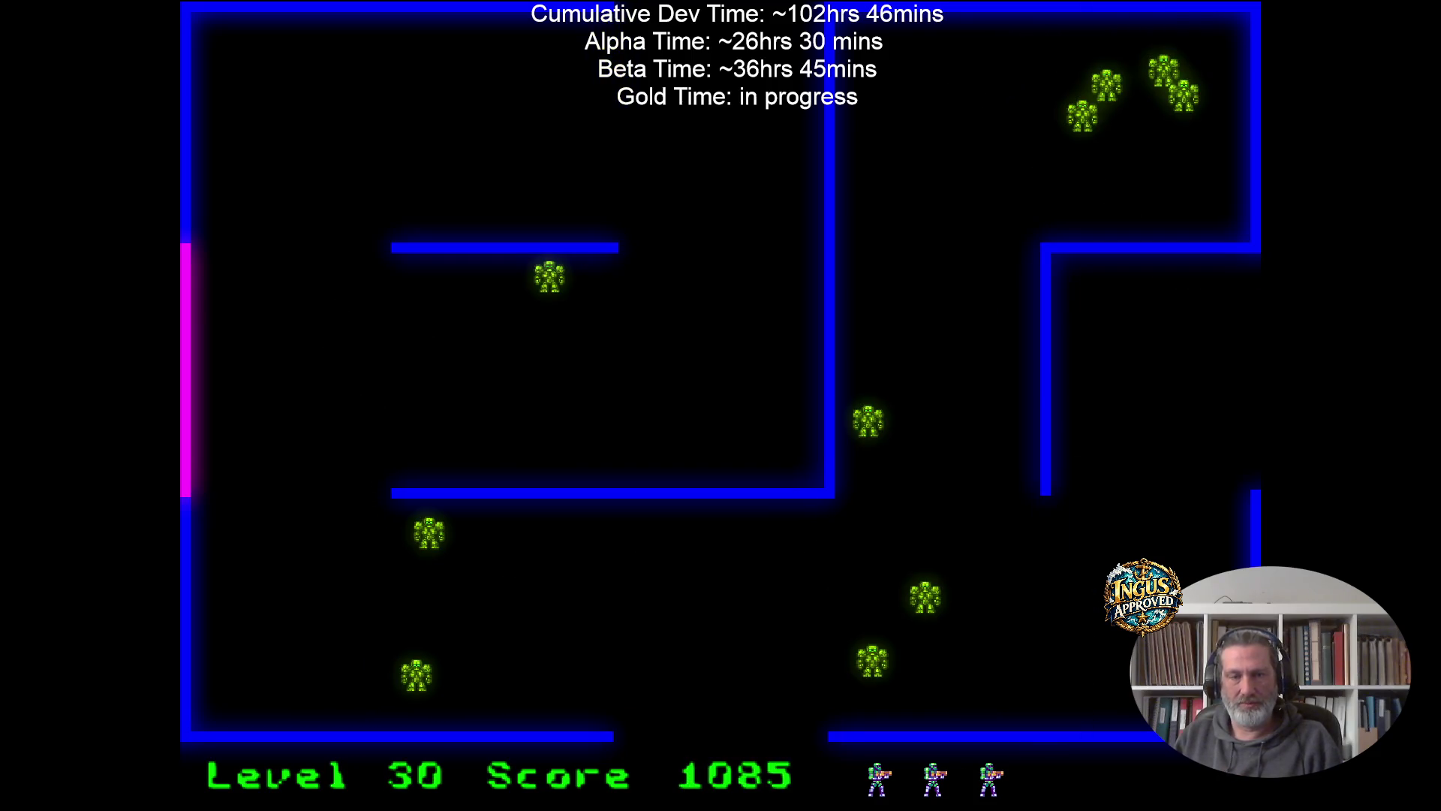
# Shoot the robots on the right and exit through the top opening to level 31.
pyautogui.press('Up')
pyautogui.press('space')
pyautogui.press('Down')
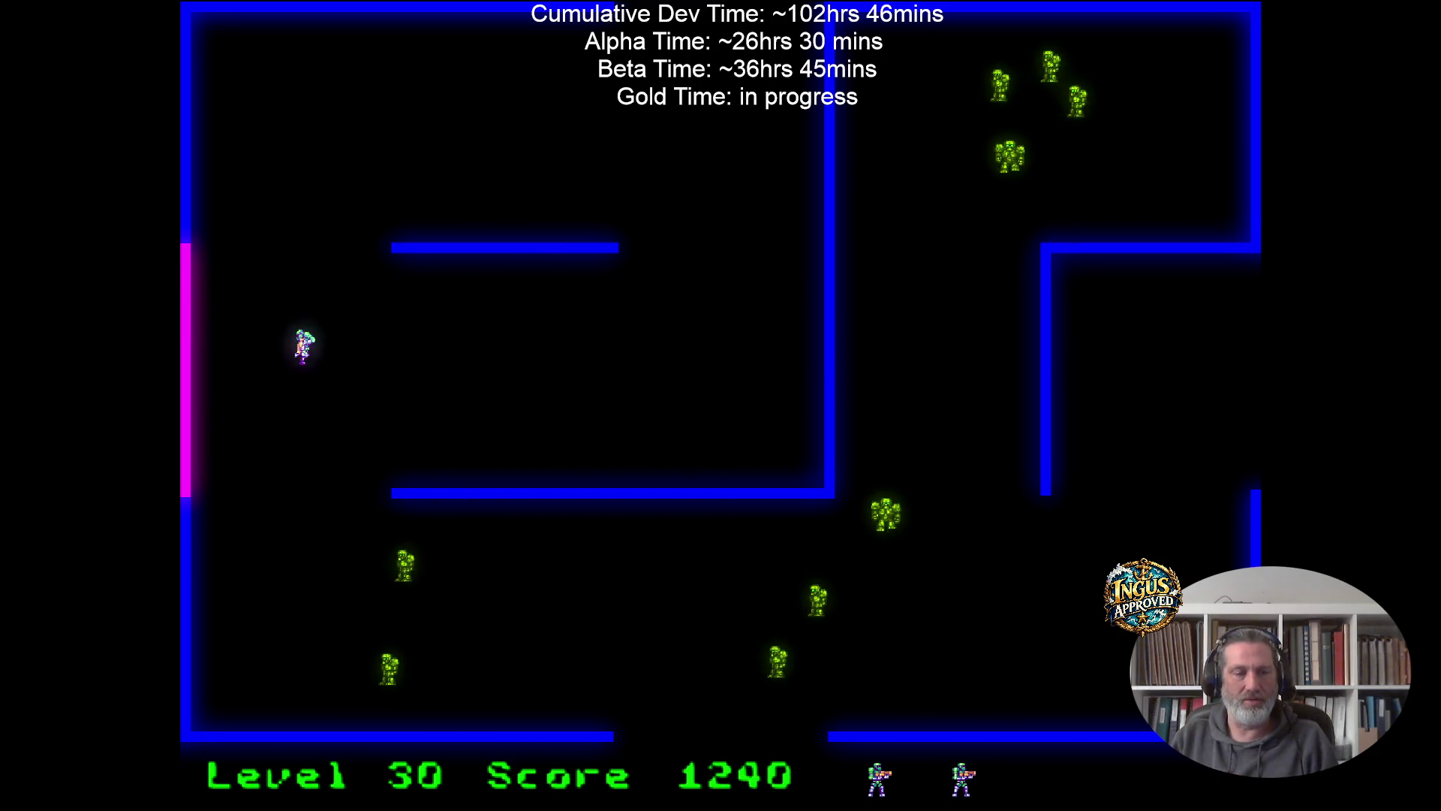
pyautogui.press('Up')
pyautogui.press('Right')
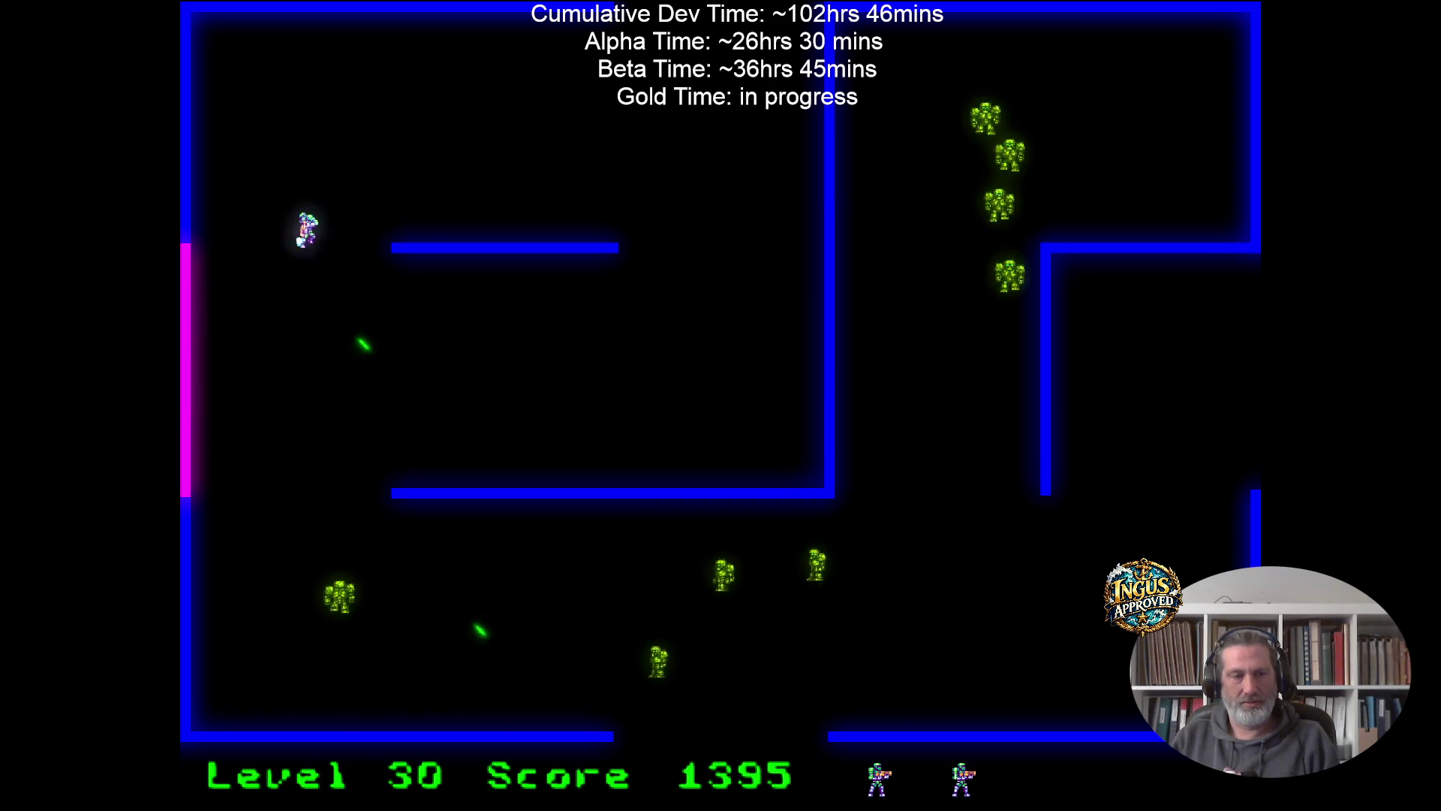
pyautogui.press('Up')
pyautogui.press('Right')
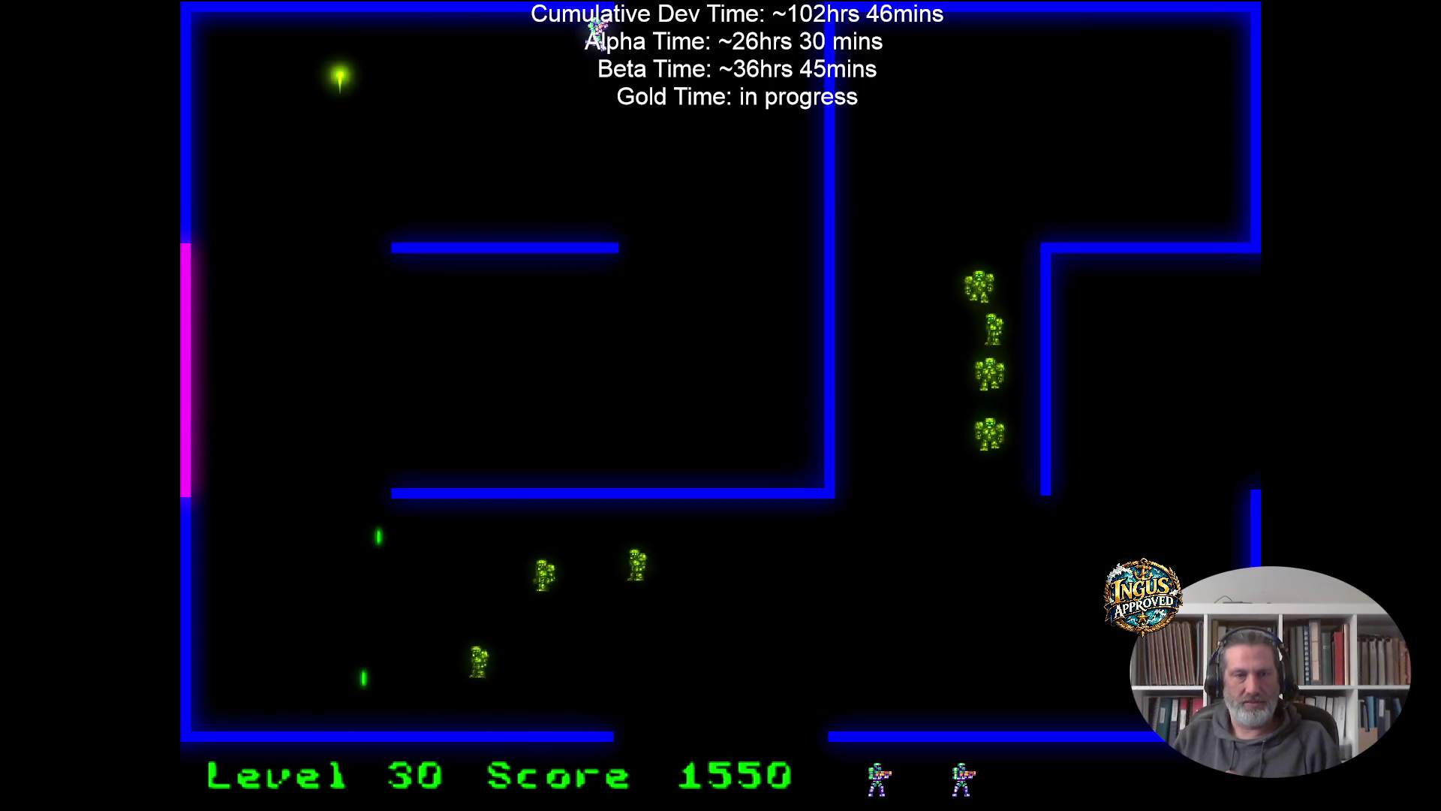
# Clear the level 31 robots, moving right, up and left while firing.
pyautogui.press('Right')
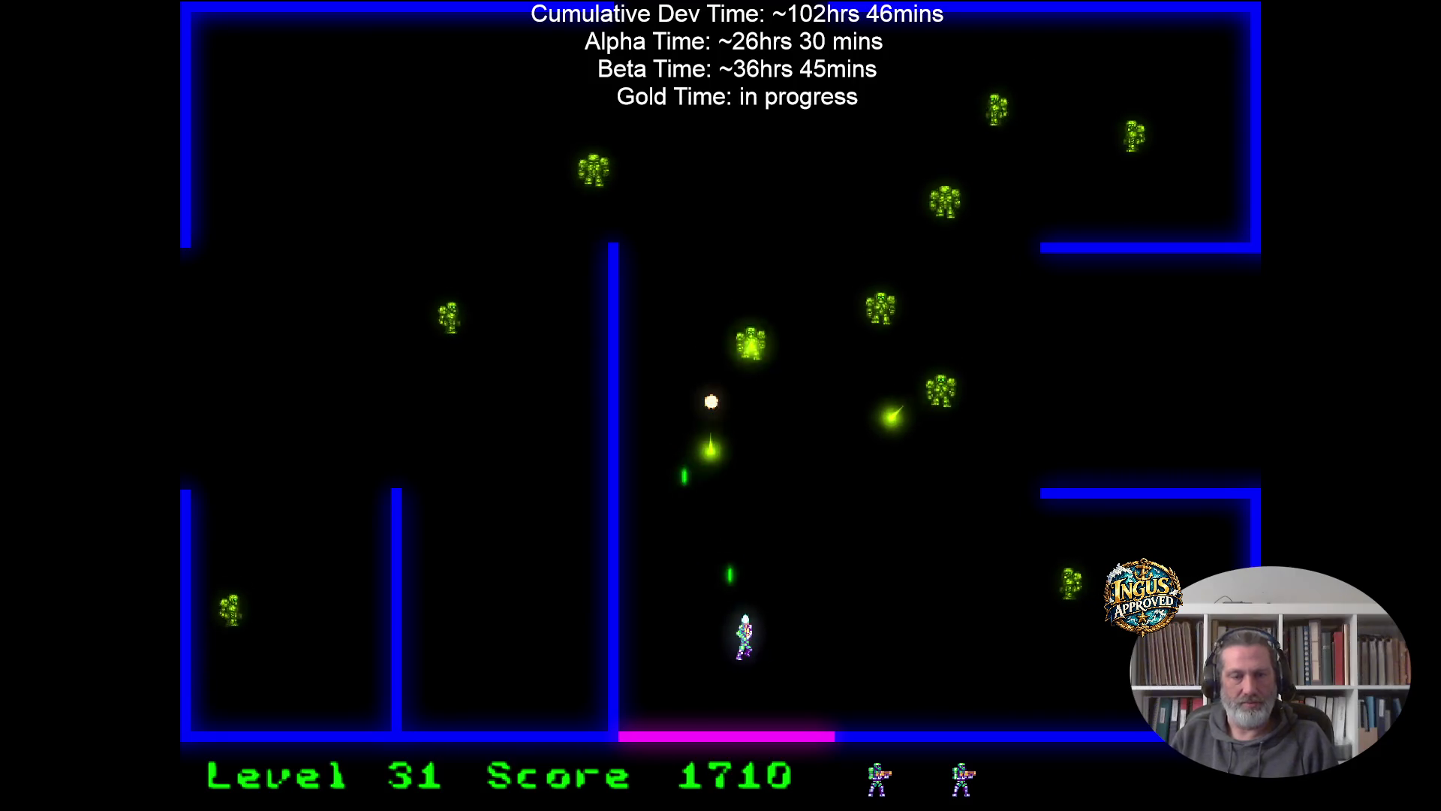
pyautogui.press('Right')
pyautogui.press('Up')
pyautogui.press('Left')
pyautogui.press('Down')
pyautogui.press('Left')
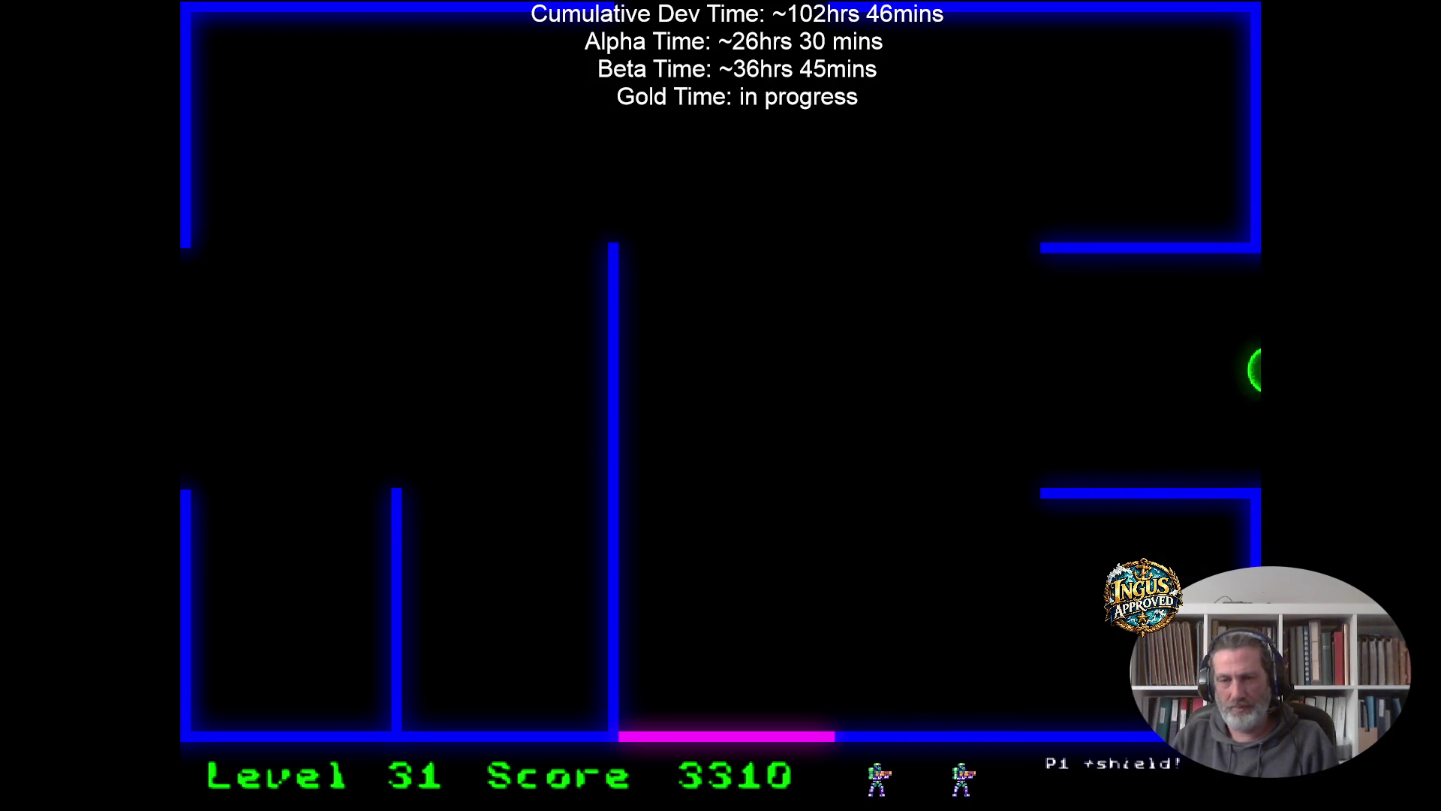
# Run up-right across the maze while firing and exit right to level 34.
pyautogui.press('Up')
pyautogui.press('Right')
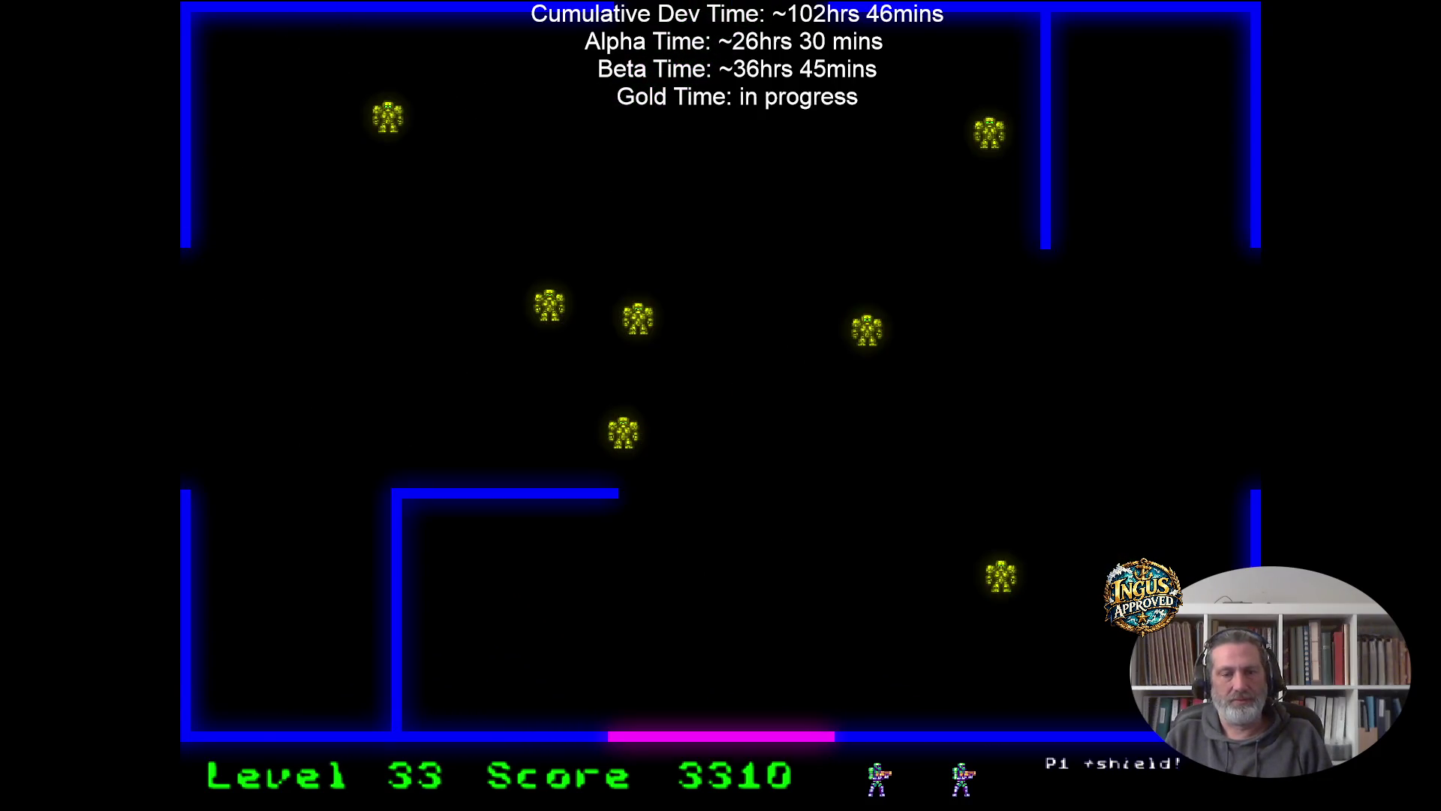
pyautogui.press('Up')
pyautogui.press('Right')
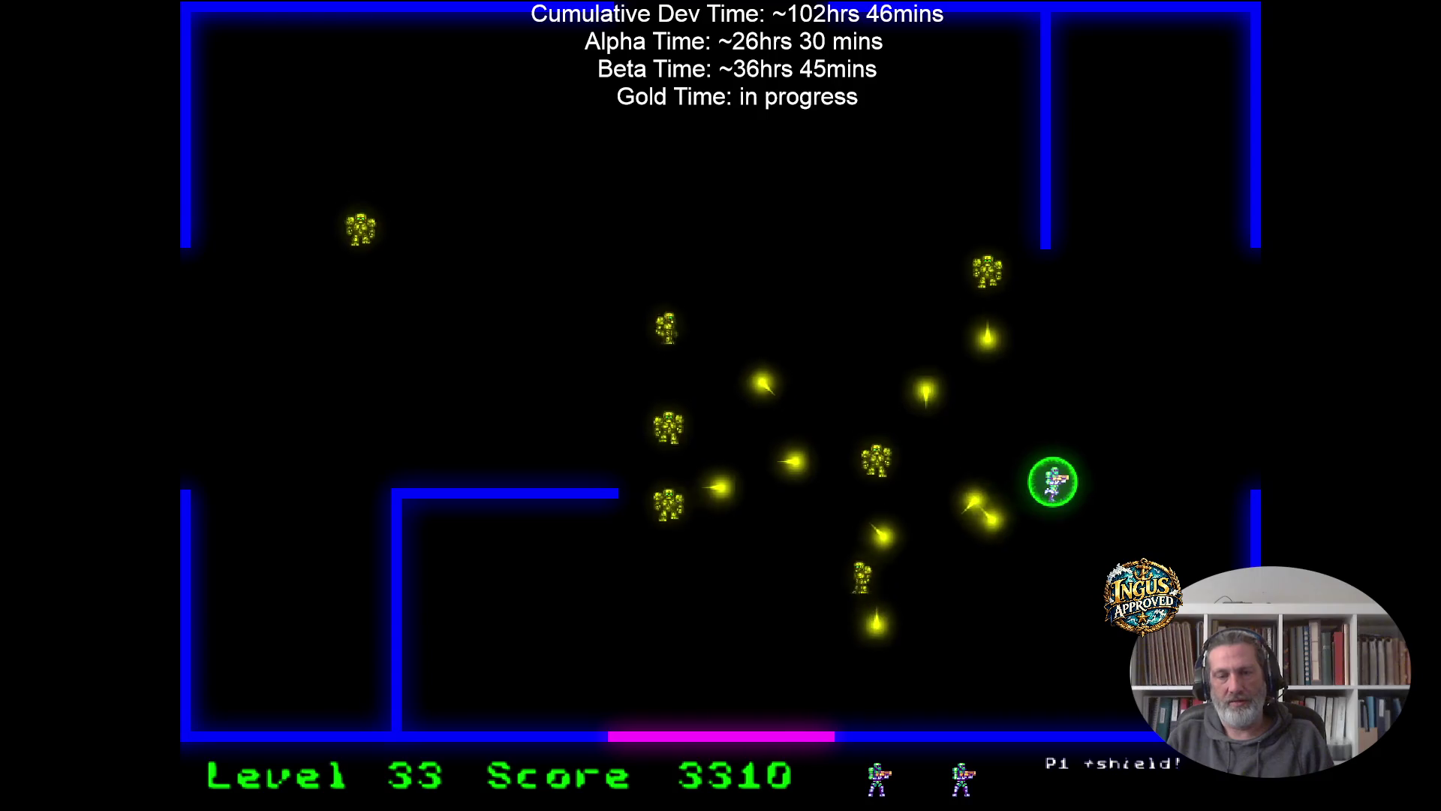
pyautogui.press('Right')
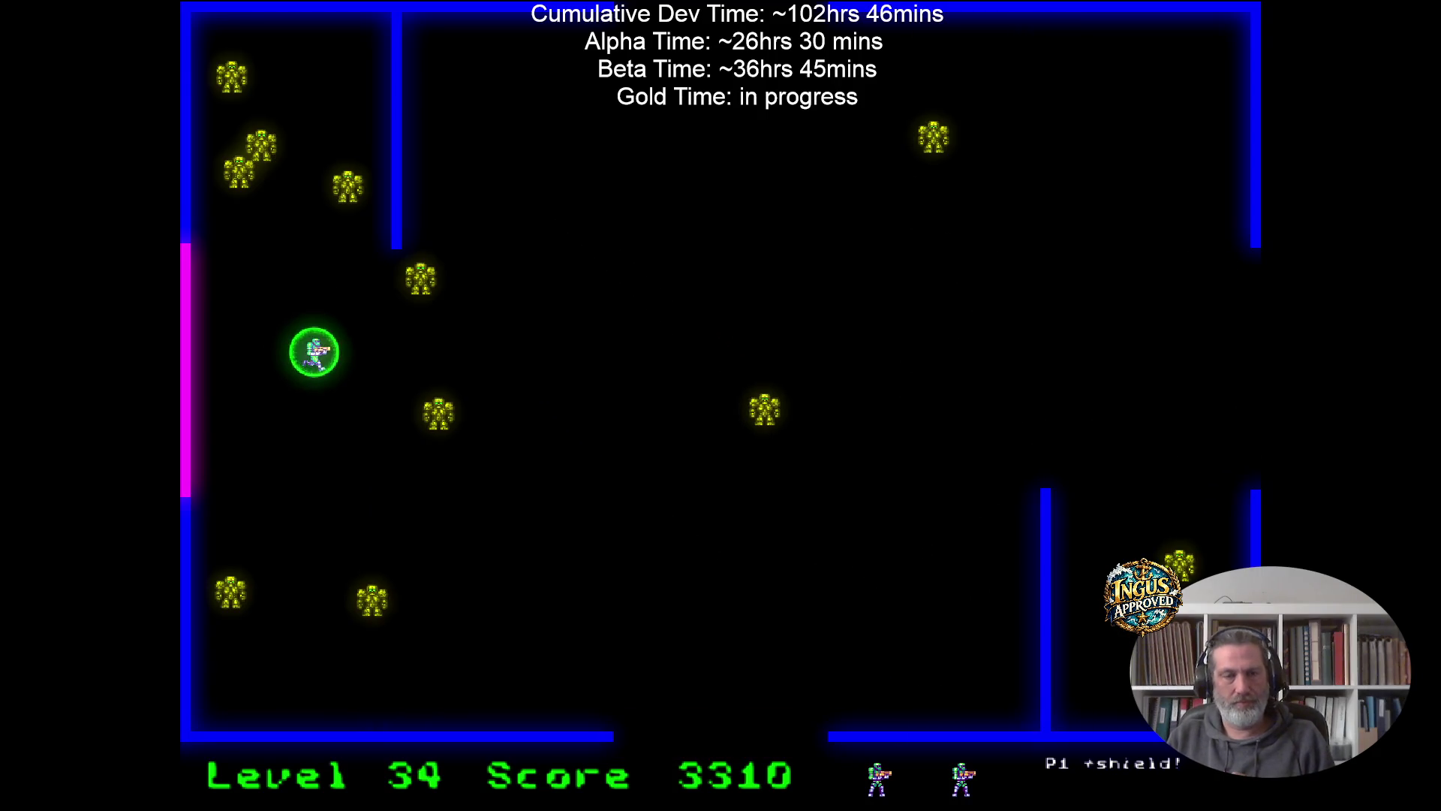
# Run down-right under the shield firing at robots, and leave right to level 36.
pyautogui.press('Right')
pyautogui.press('Down')
pyautogui.press('Down')
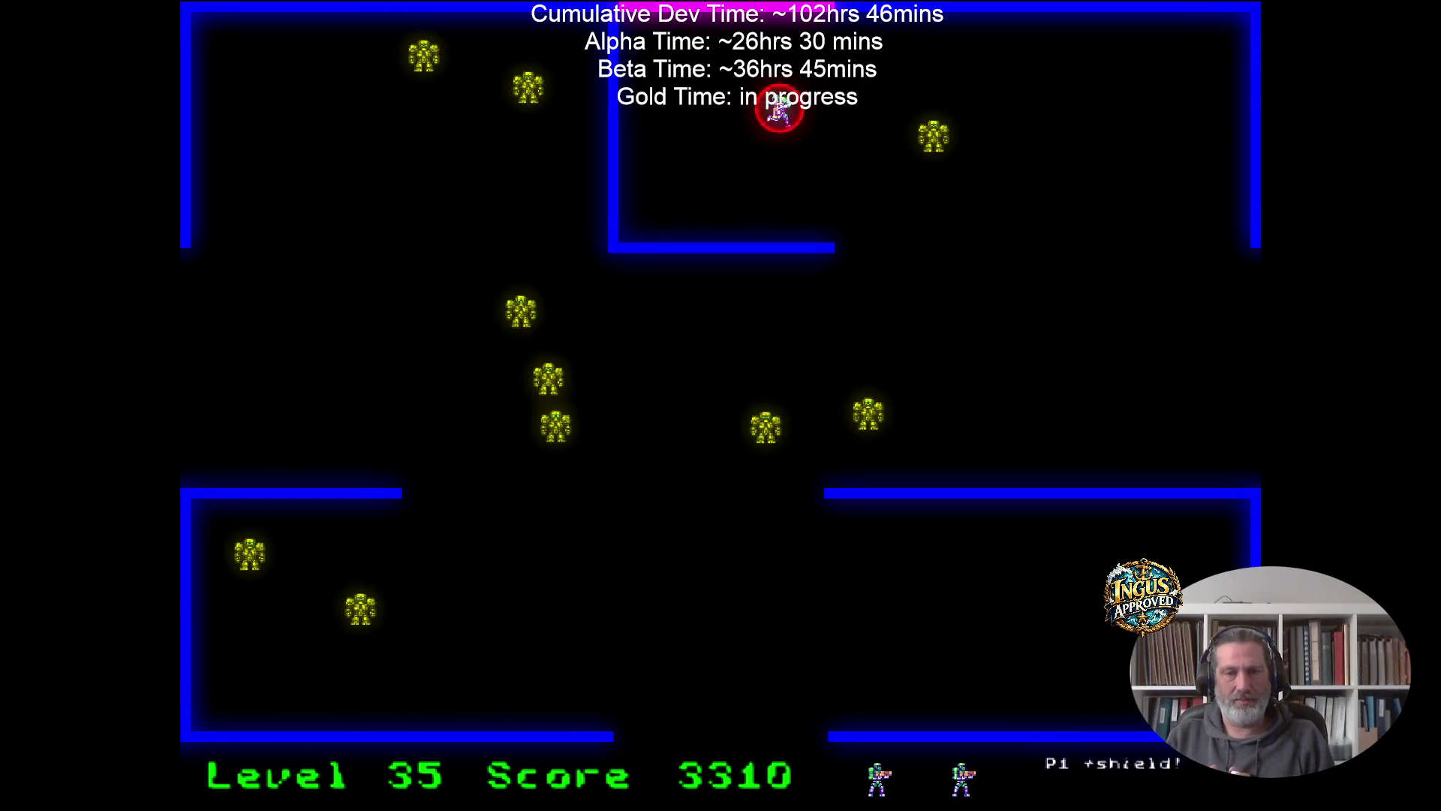
pyautogui.press('Right')
pyautogui.press('Down')
pyautogui.press('Right')
pyautogui.press('Down')
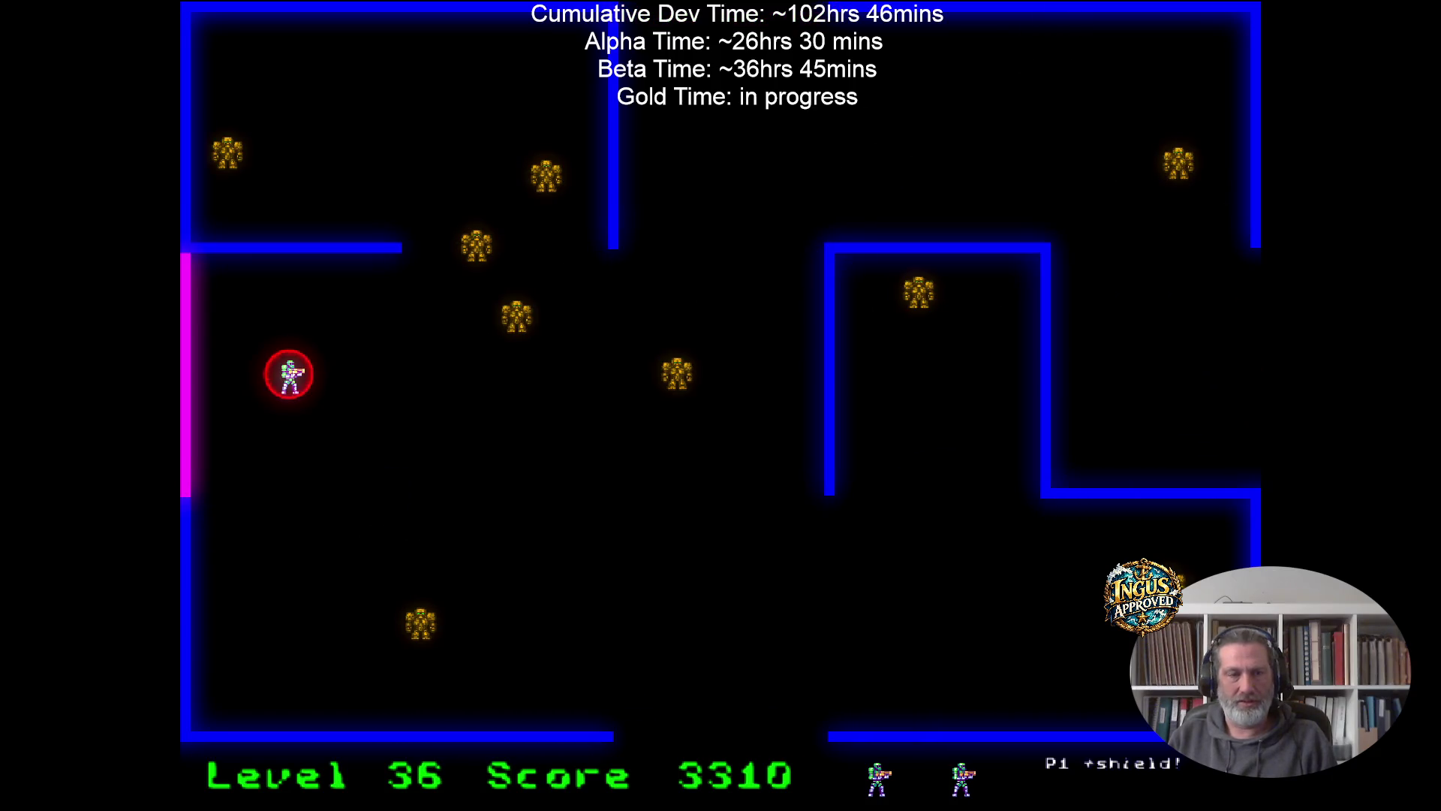
# Exit through the bottom to level 37, then run down-left shooting and exit left to level 38.
pyautogui.press('Down')
pyautogui.press('Right')
pyautogui.press('Right')
pyautogui.press('Down')
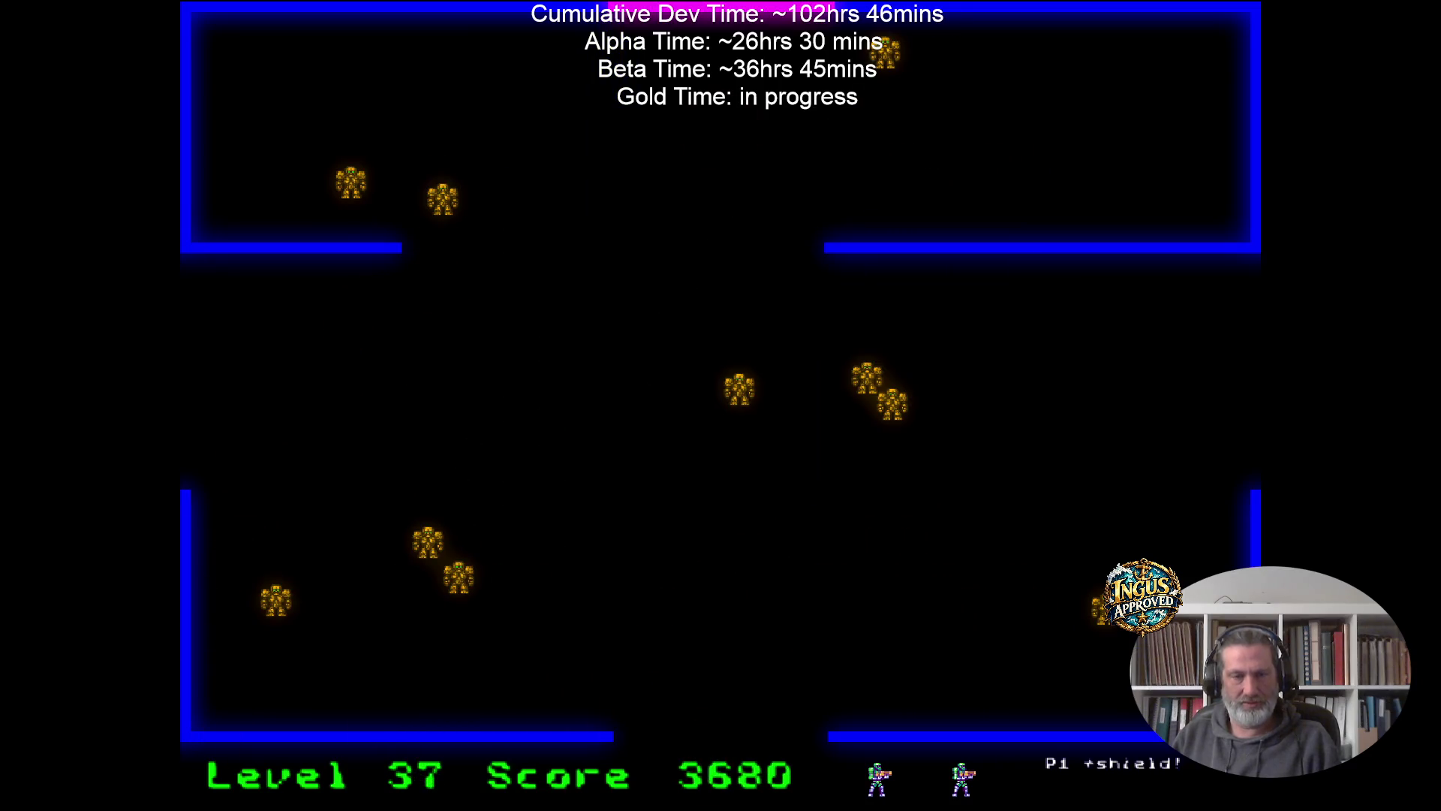
pyautogui.press('Left')
pyautogui.press('Down')
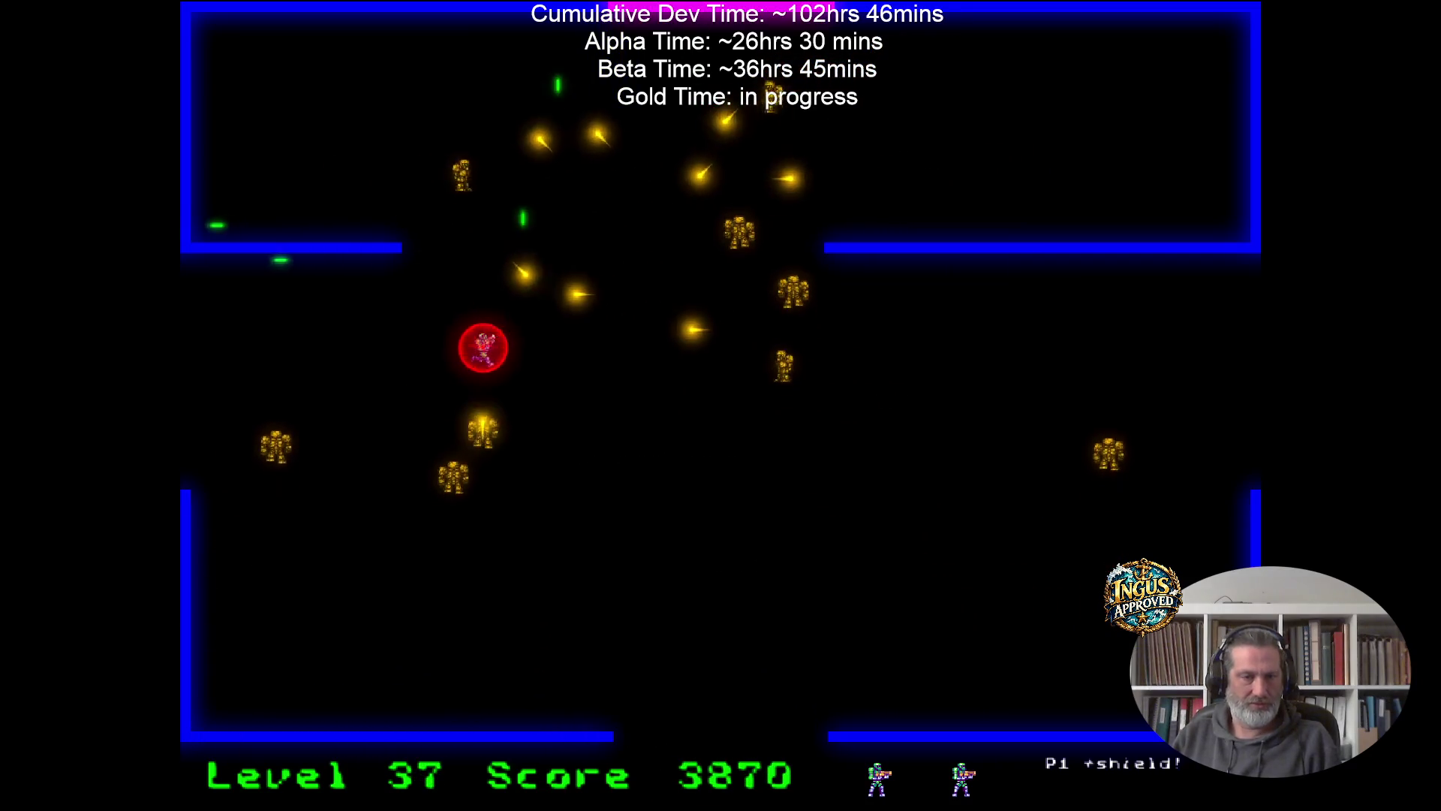
pyautogui.press('Left')
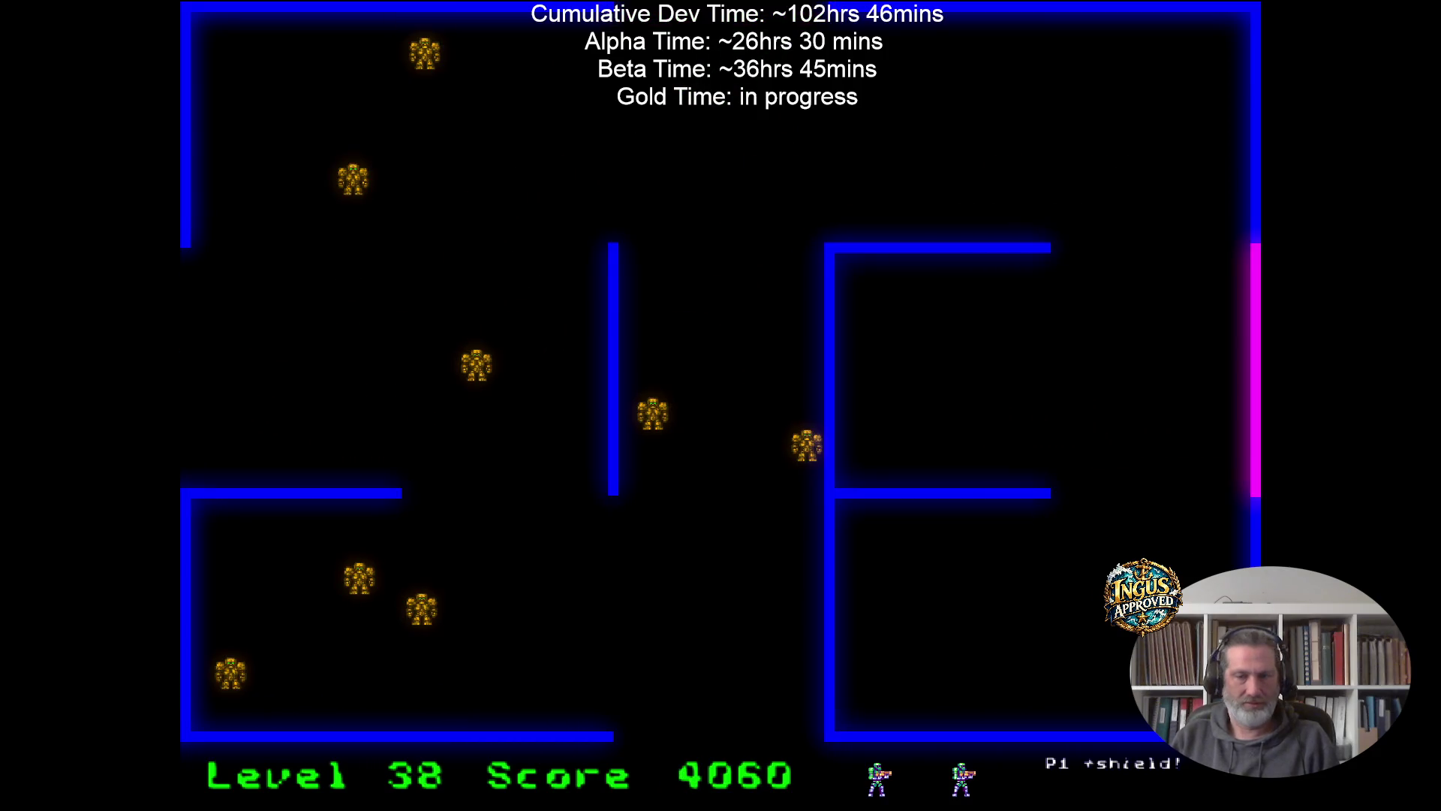
# Fight the level 38 robots along the right wall and bottom, destroying one.
pyautogui.press('Up')
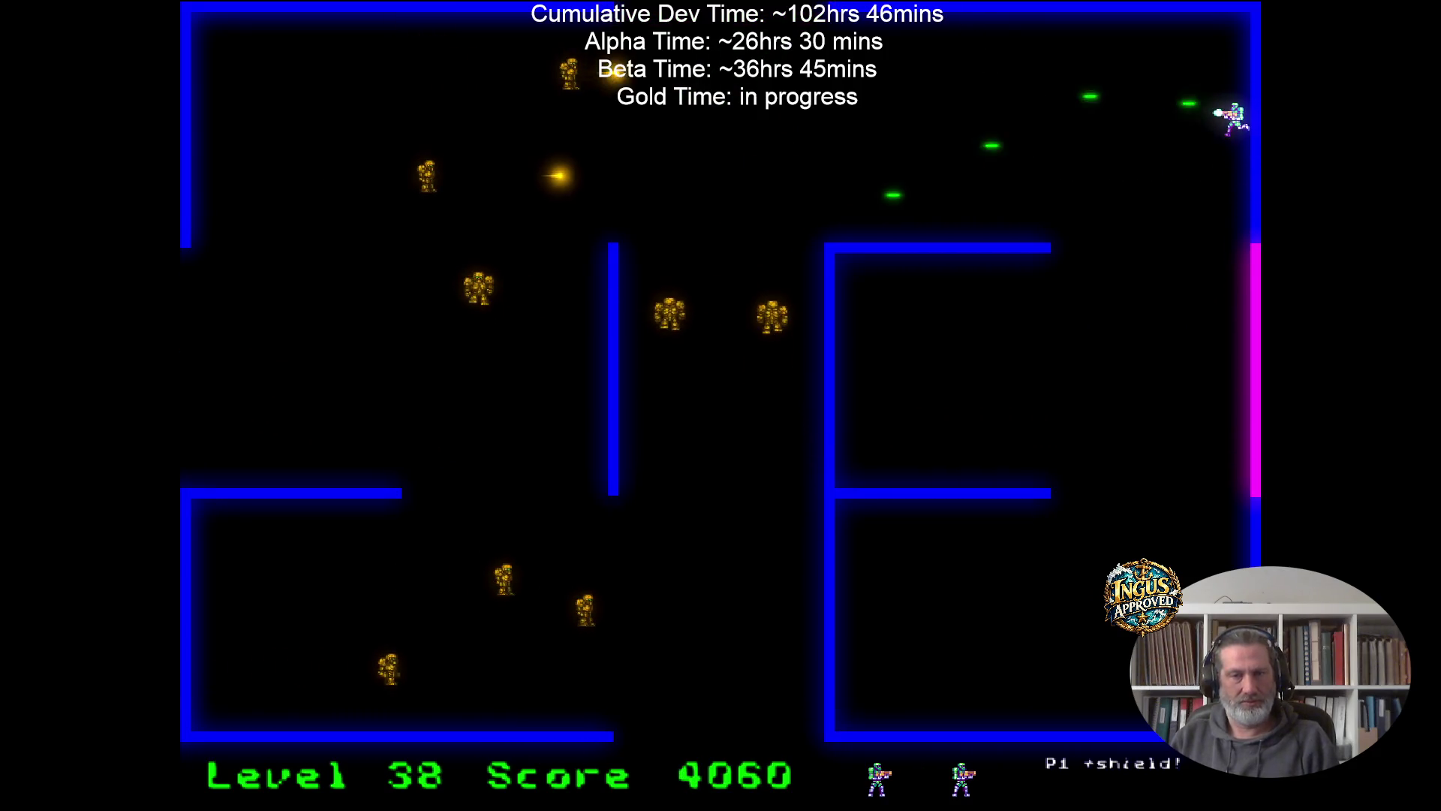
pyautogui.press('Down')
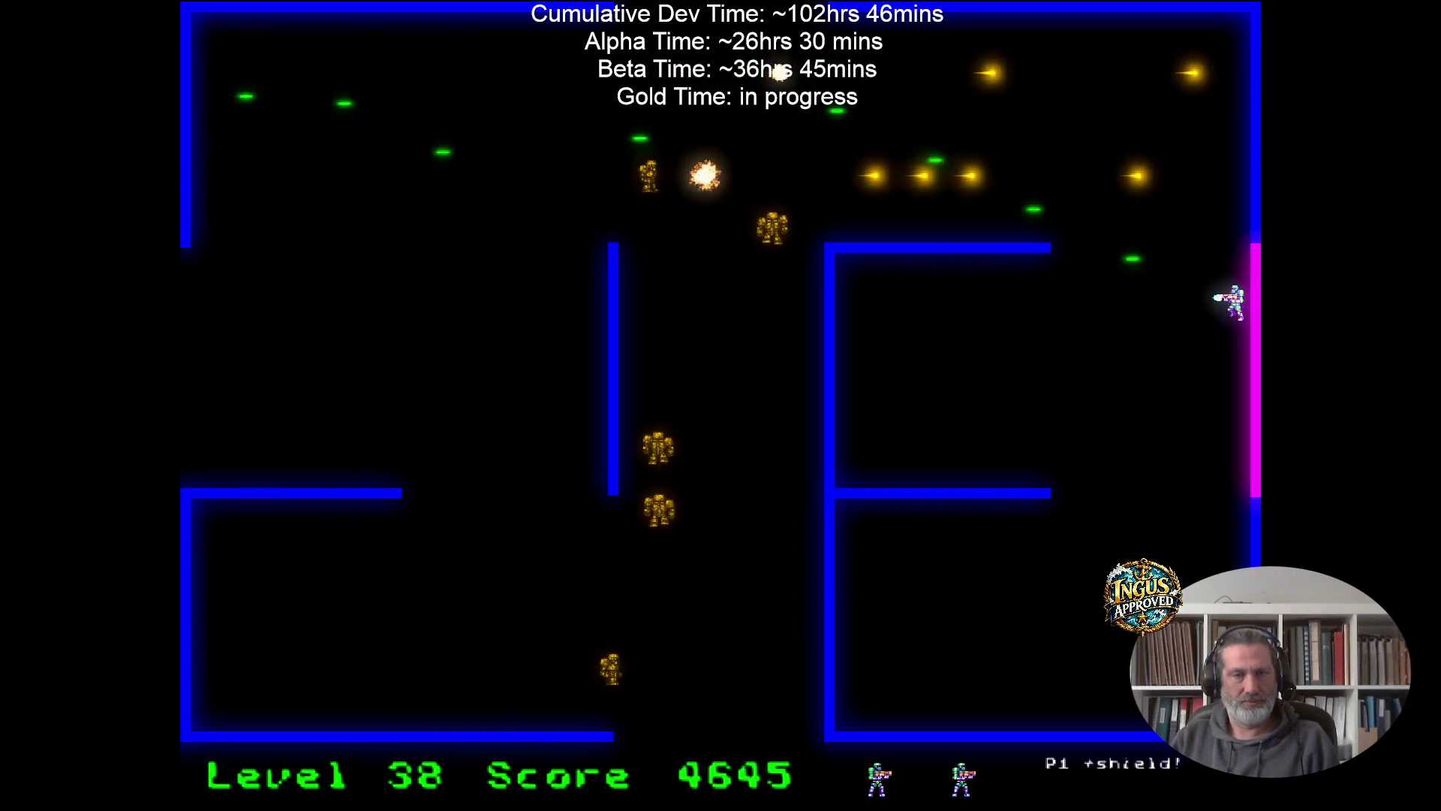
pyautogui.press('Up')
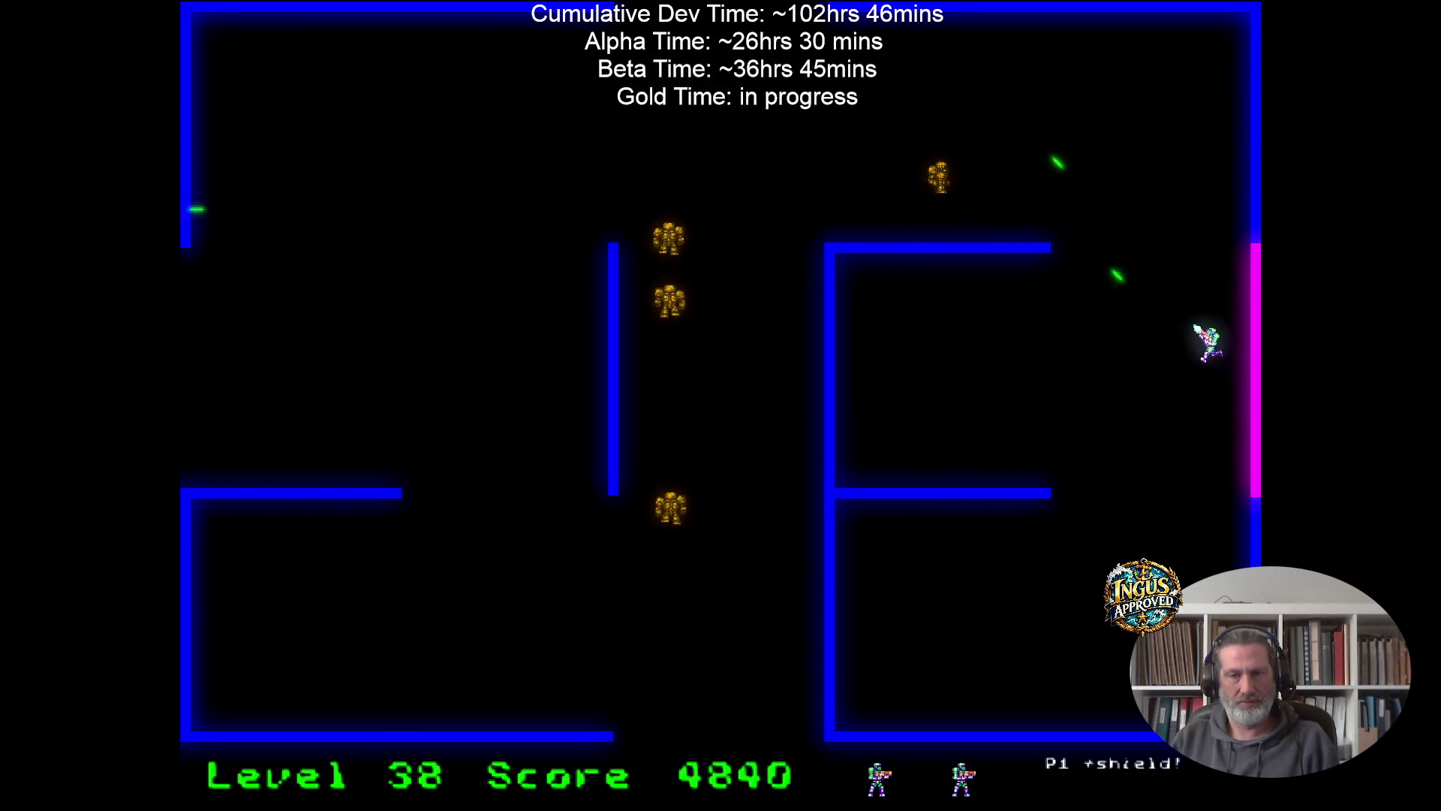
pyautogui.press('Down')
pyautogui.press('Left')
pyautogui.press('Left')
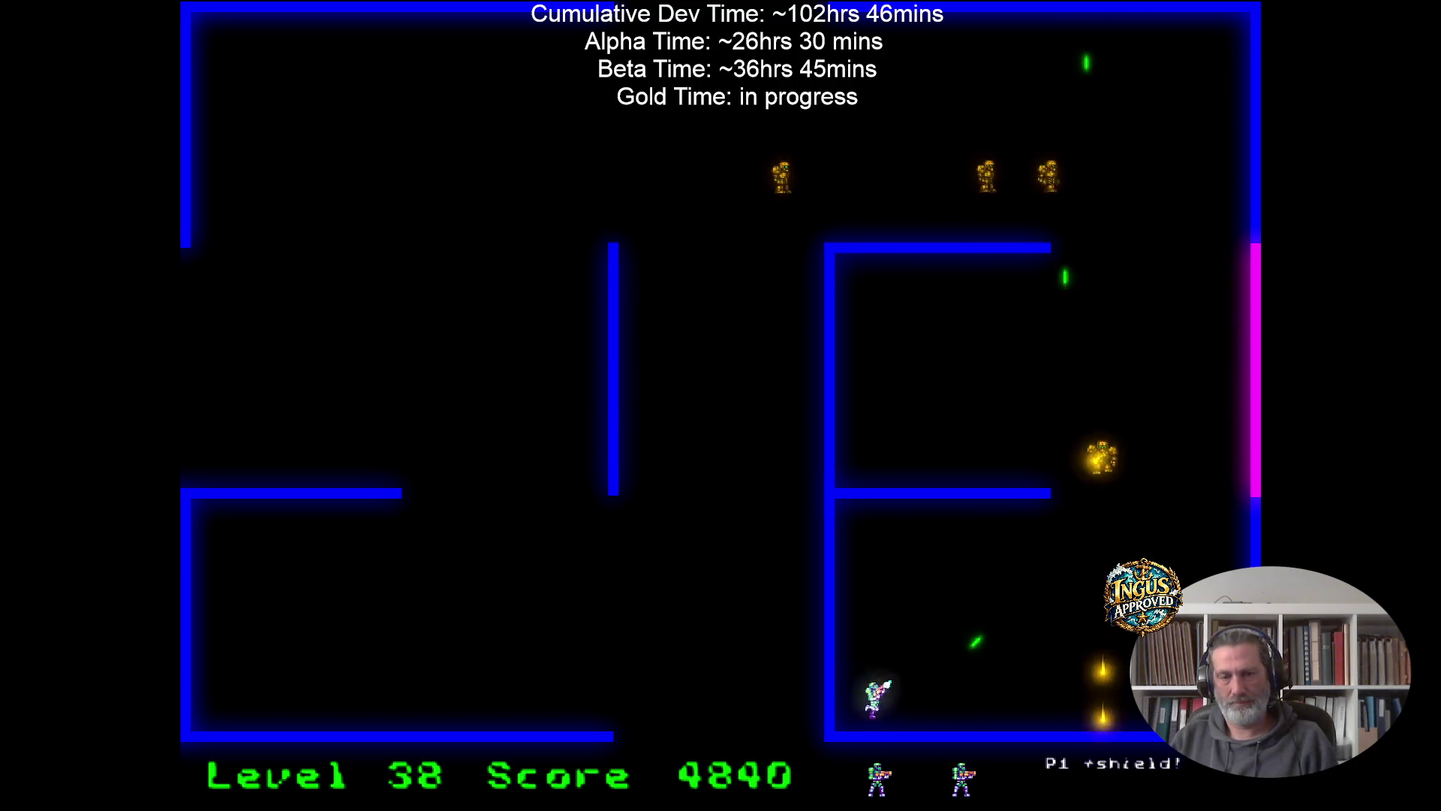
pyautogui.press('Right')
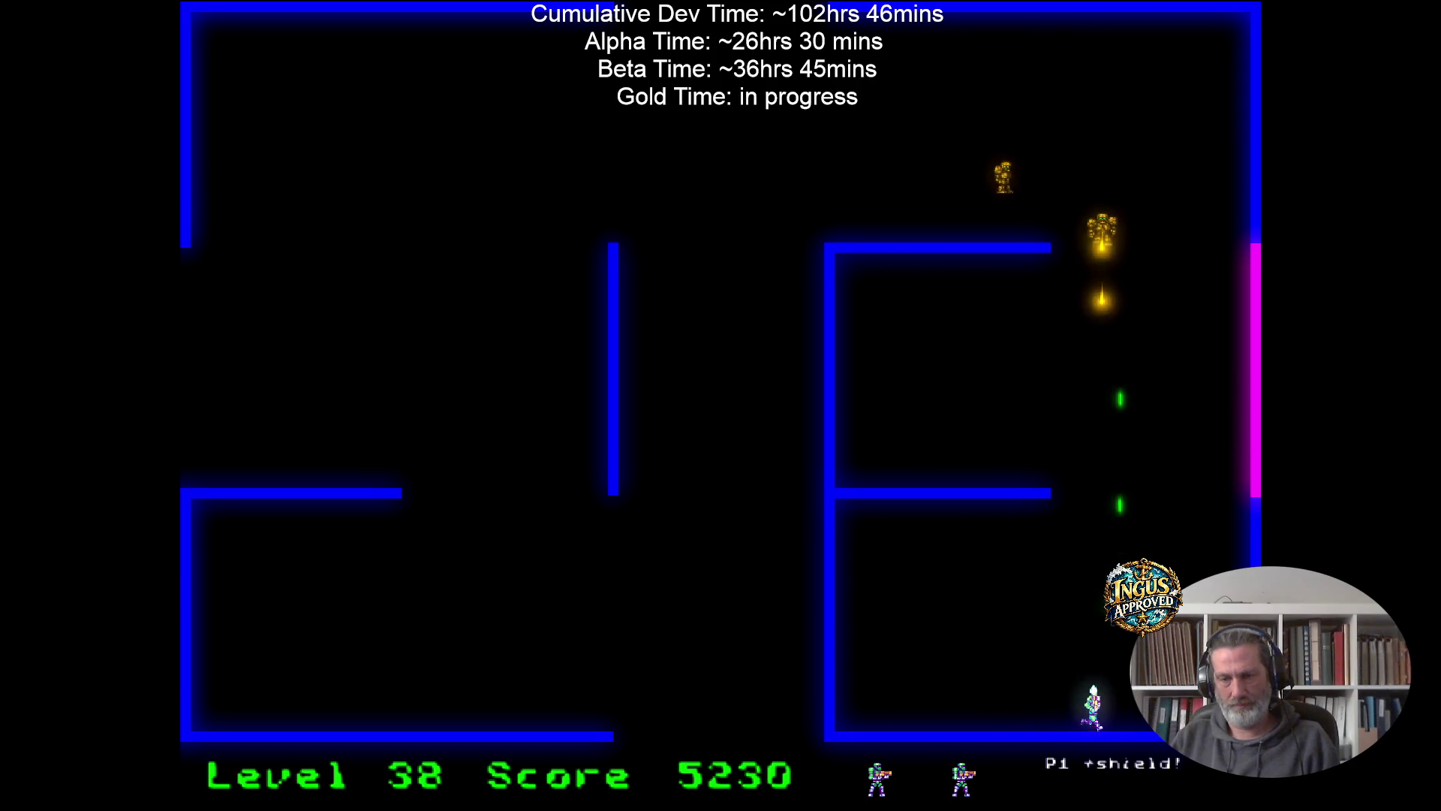